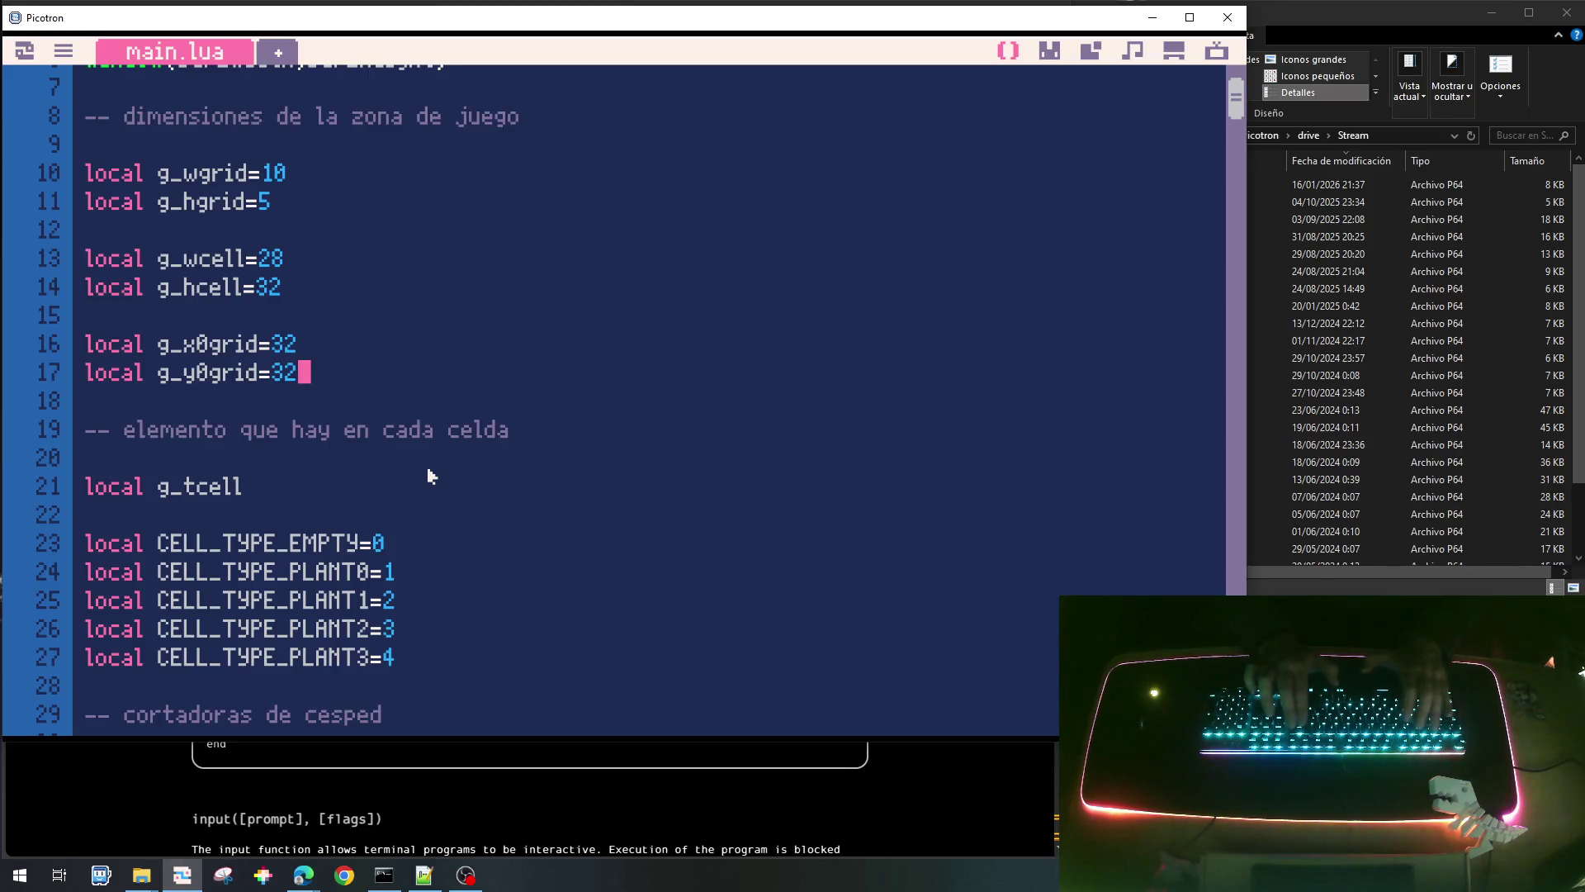
Try g_y0grid values 38 (saved) and 40 on line 17, previewing the grid in-game.
{"action": "key", "text": "BackSpace"}
{"action": "type", "text": "8"}
{"action": "key", "text": "ctrl+s"}
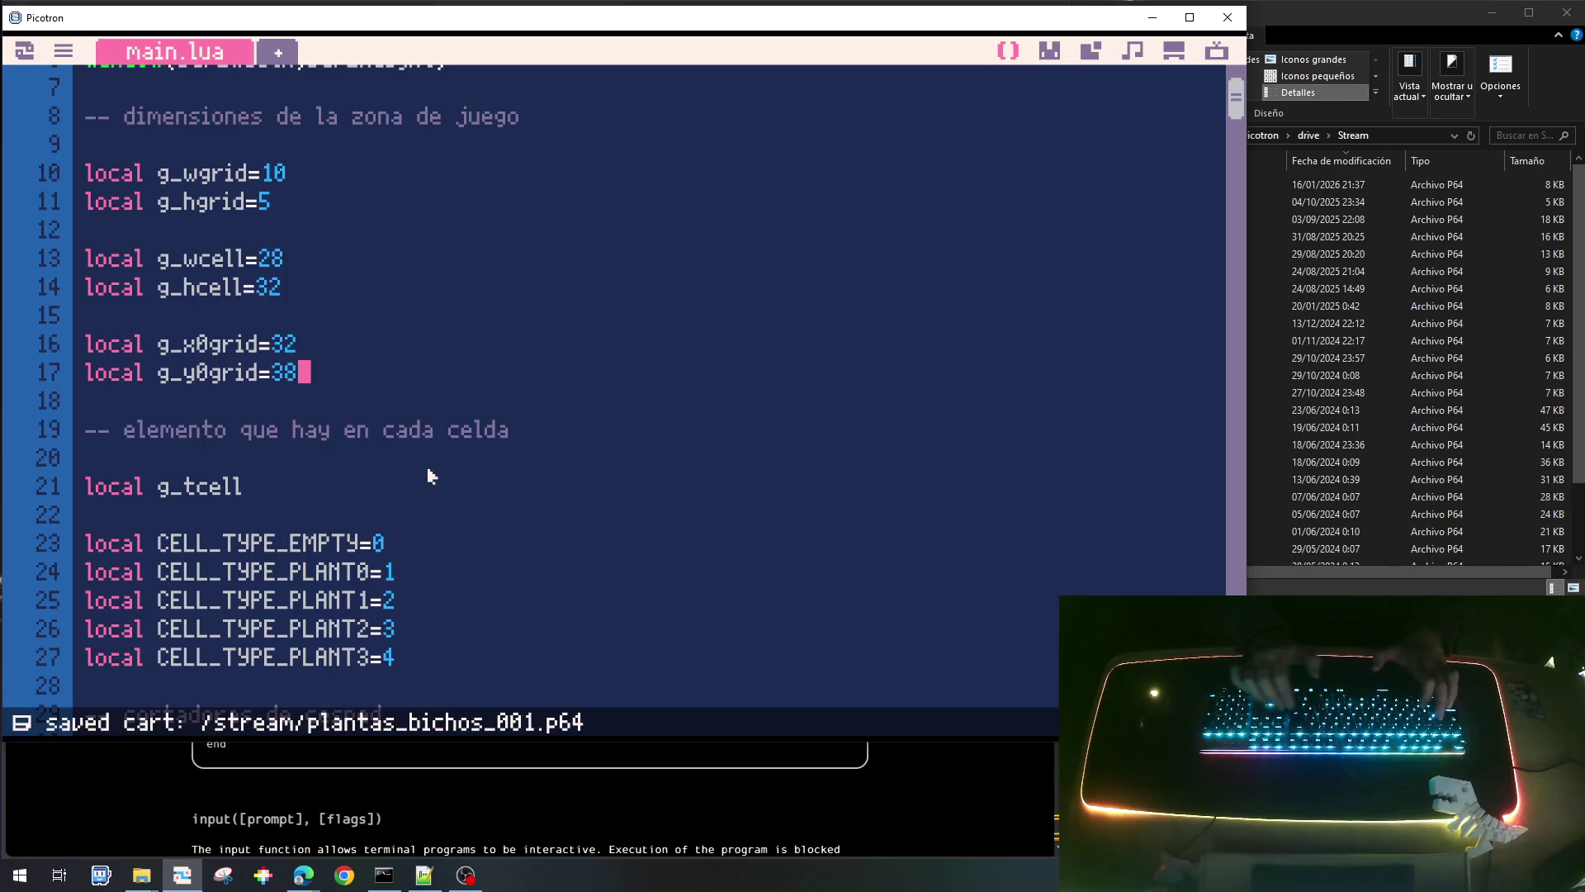
{"action": "key", "text": "BackSpace"}
{"action": "key", "text": "BackSpace"}
{"action": "type", "text": "40"}
{"action": "key", "text": "ctrl+r"}
{"action": "key", "text": "Escape"}
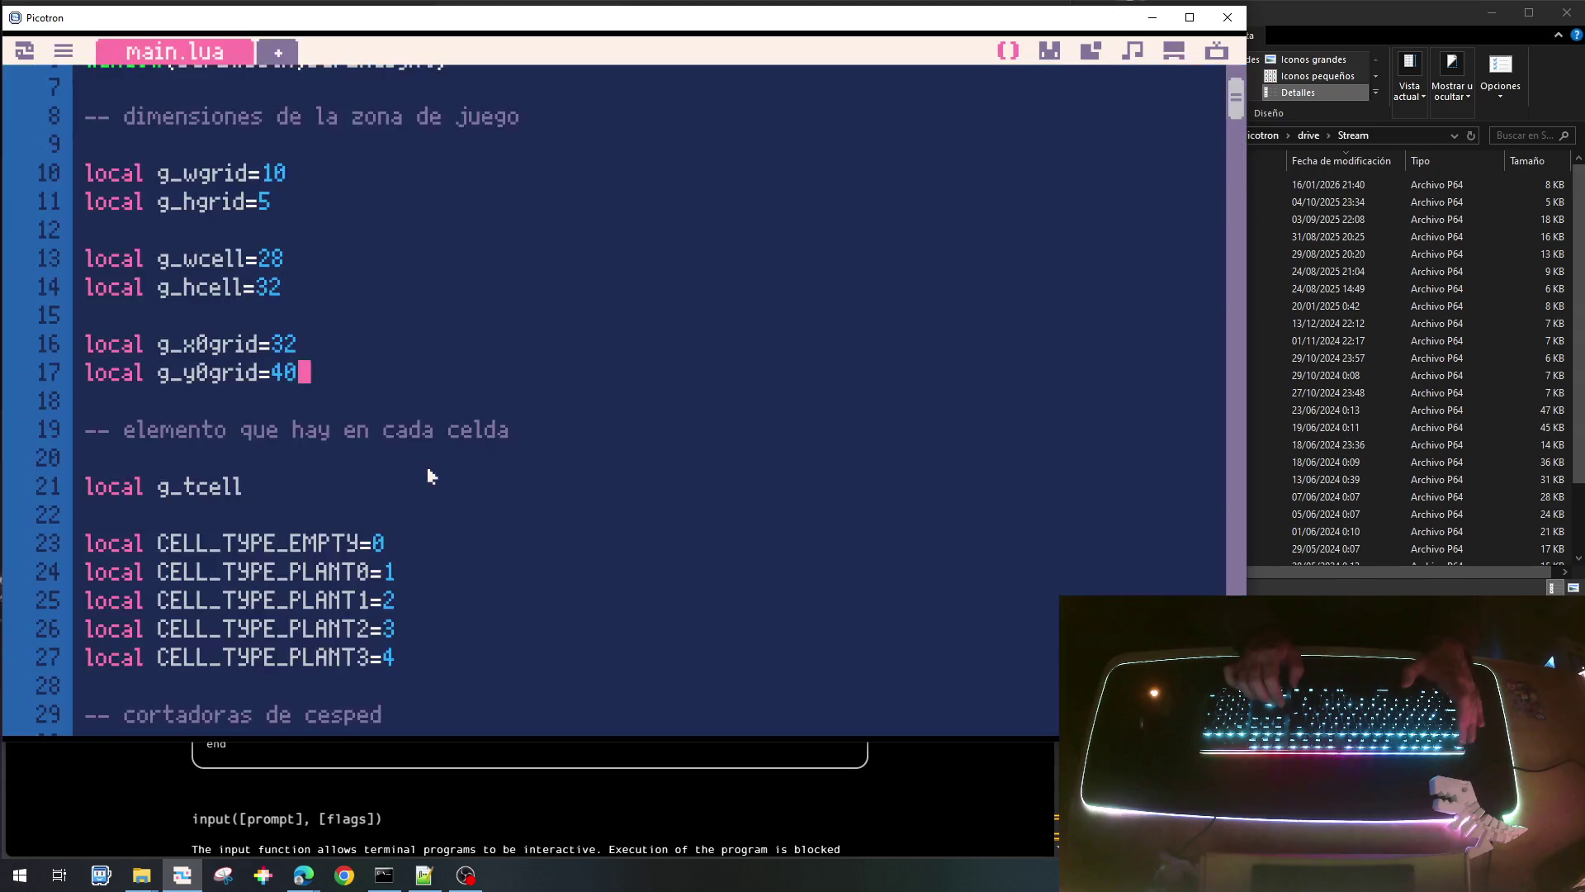
Set g_y0grid to 30 and run the game to check the grid.
{"action": "key", "text": "BackSpace"}
{"action": "type", "text": "30"}
{"action": "key", "text": "ctrl+r"}
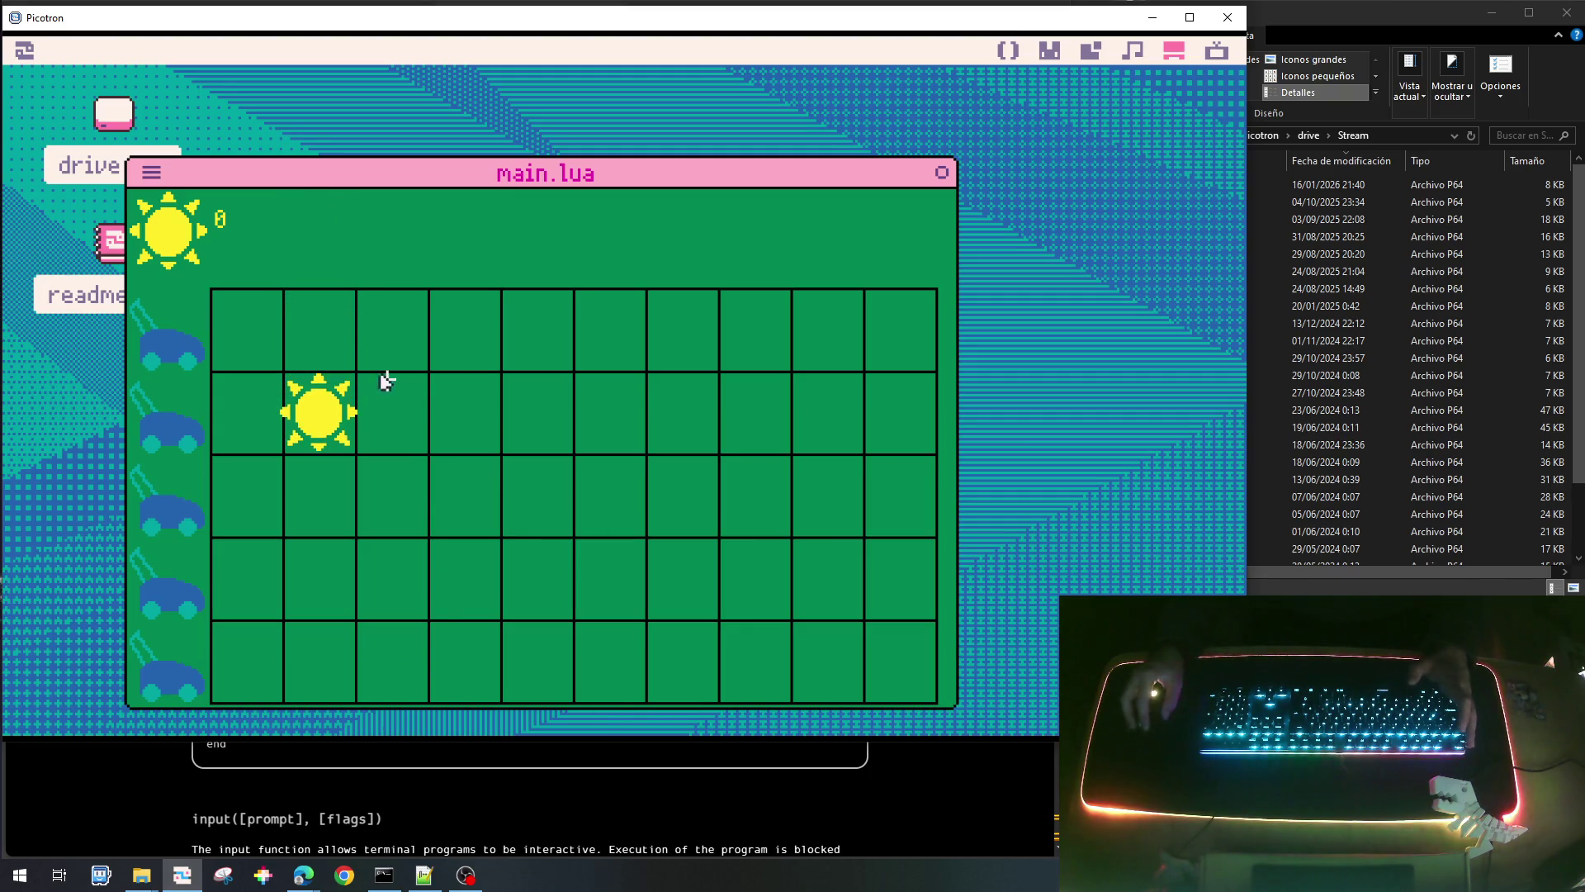
Change g_y0grid on line 17 to 36 and rerun the game.
{"action": "key", "text": "Escape"}
{"action": "key", "text": "BackSpace"}
{"action": "type", "text": "6"}
{"action": "key", "text": "ctrl+r"}
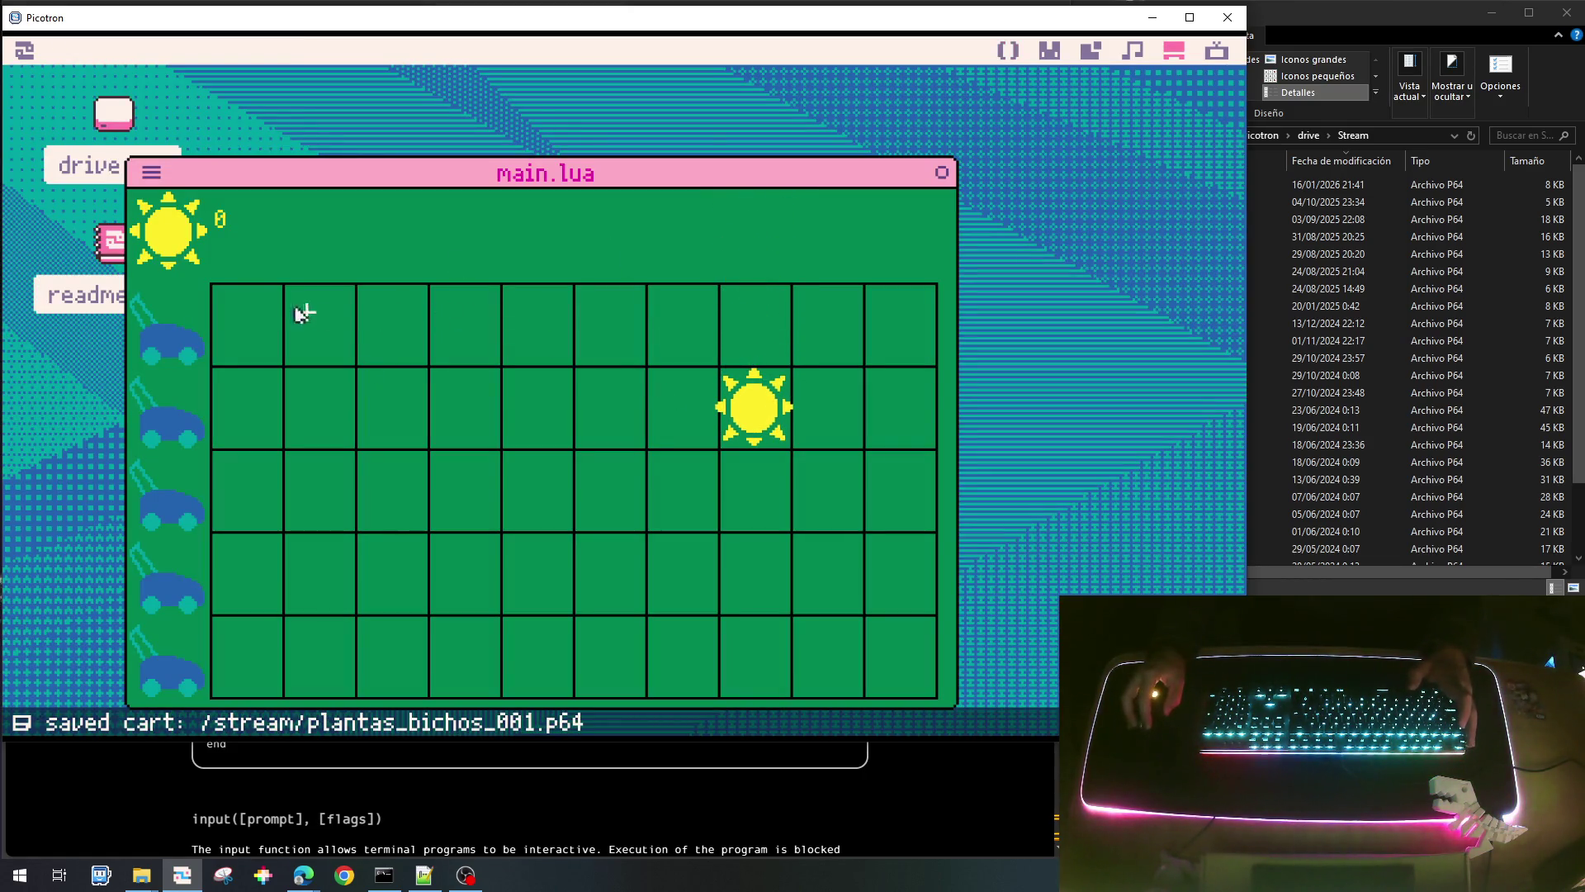
Collect the two falling suns, then leave the game.
{"action": "left_click", "coordinate": [744, 417]}
{"action": "left_click", "coordinate": [551, 281]}
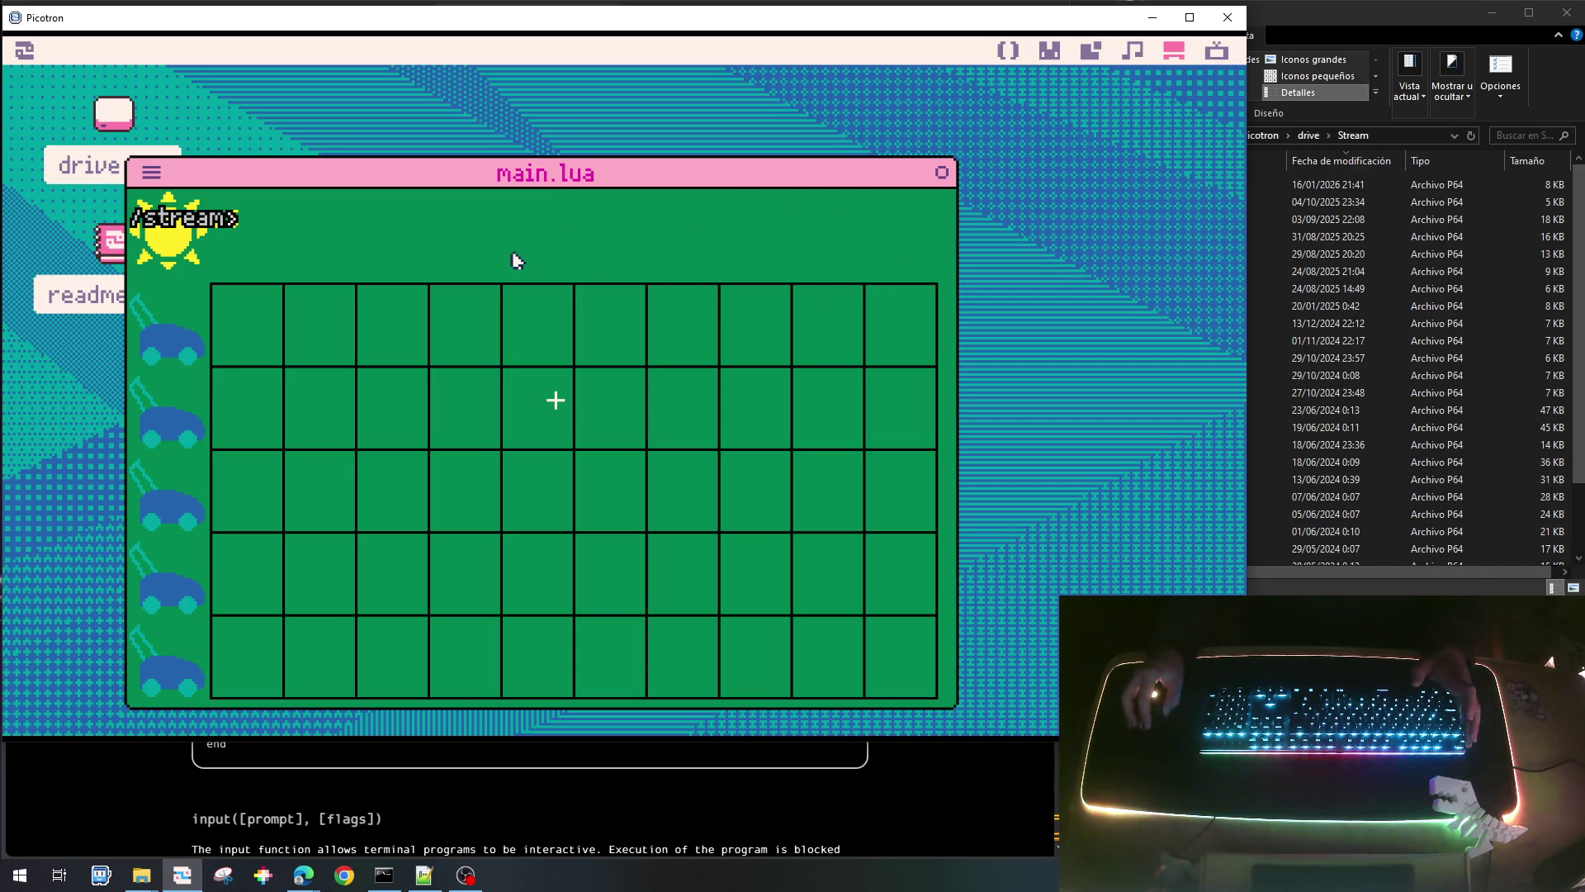
{"action": "key", "text": "Escape"}
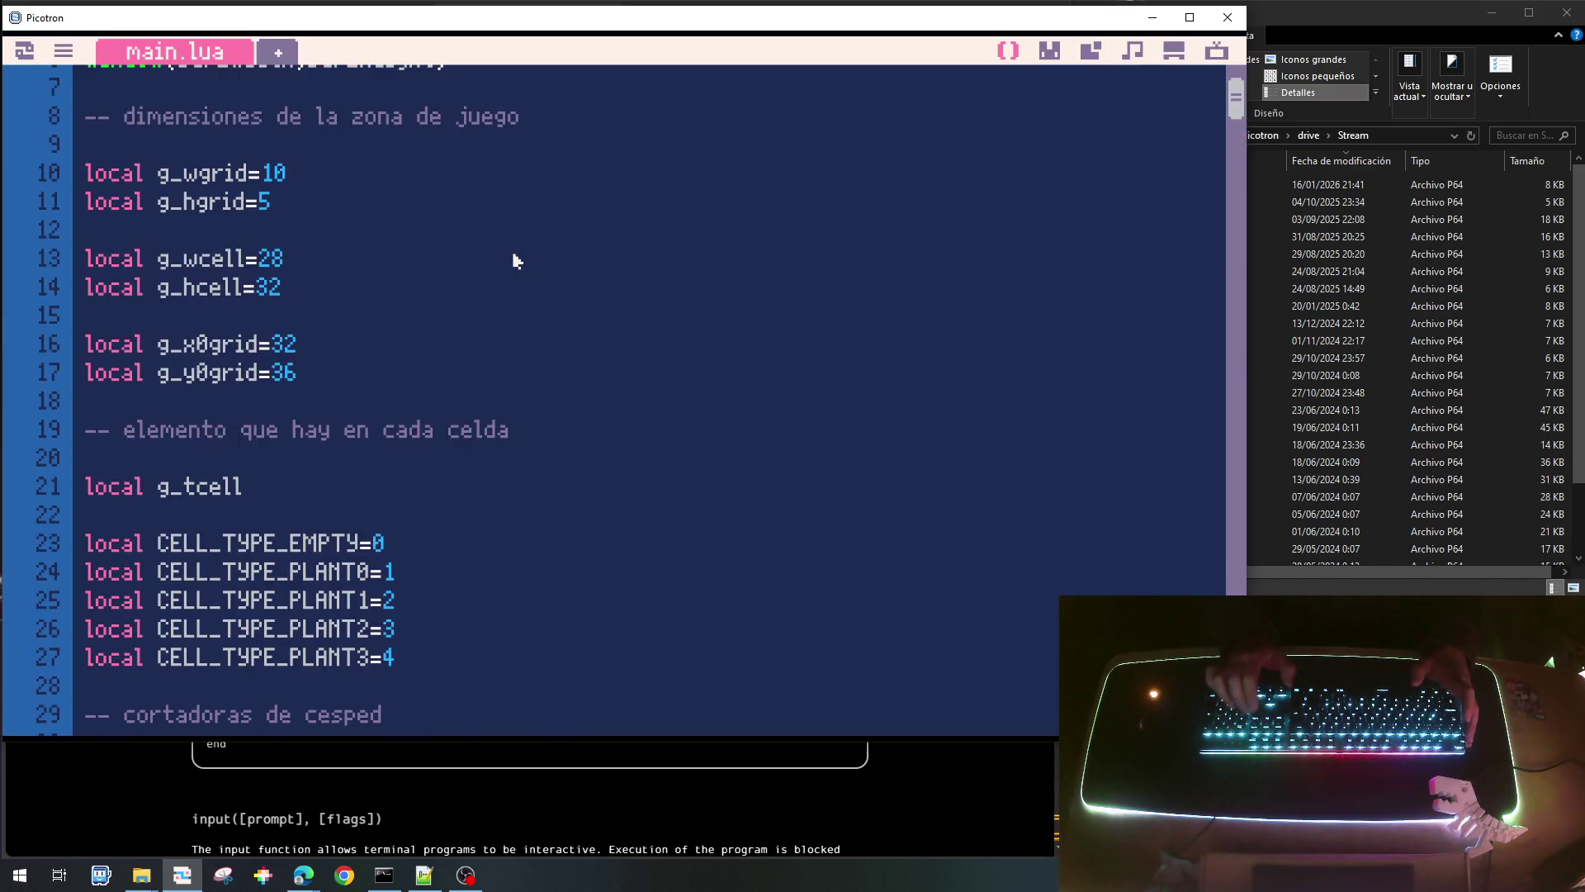
Scroll main.lua down to the draw_ui function around line 302.
{"action": "scroll", "coordinate": [513, 261], "scroll_direction": "down", "scroll_amount": 15}
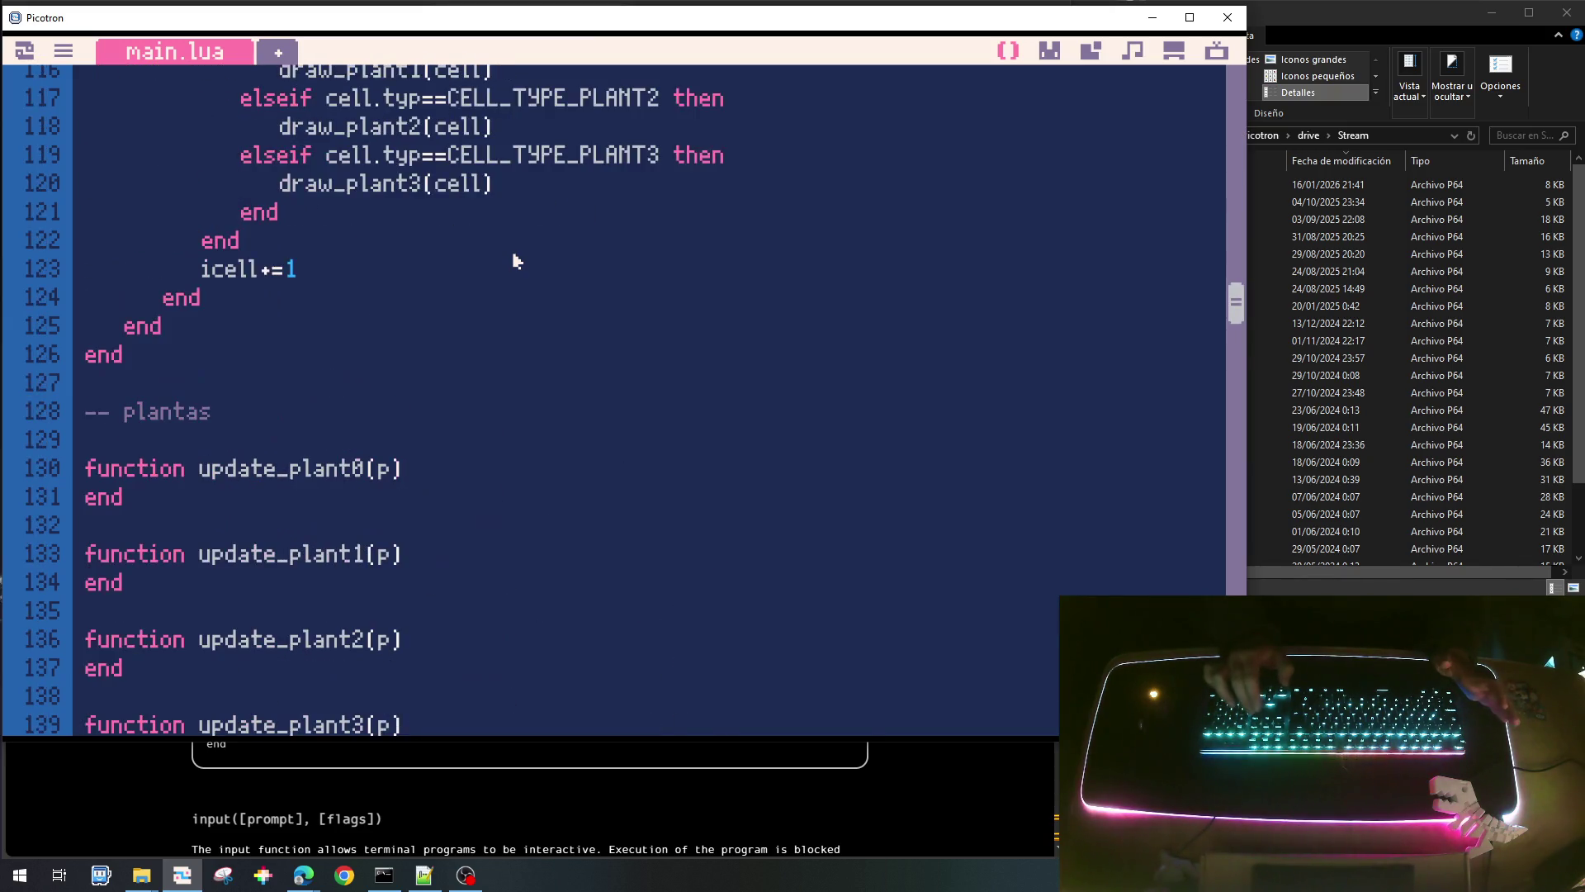
{"action": "scroll", "coordinate": [513, 261], "scroll_direction": "down", "scroll_amount": 9}
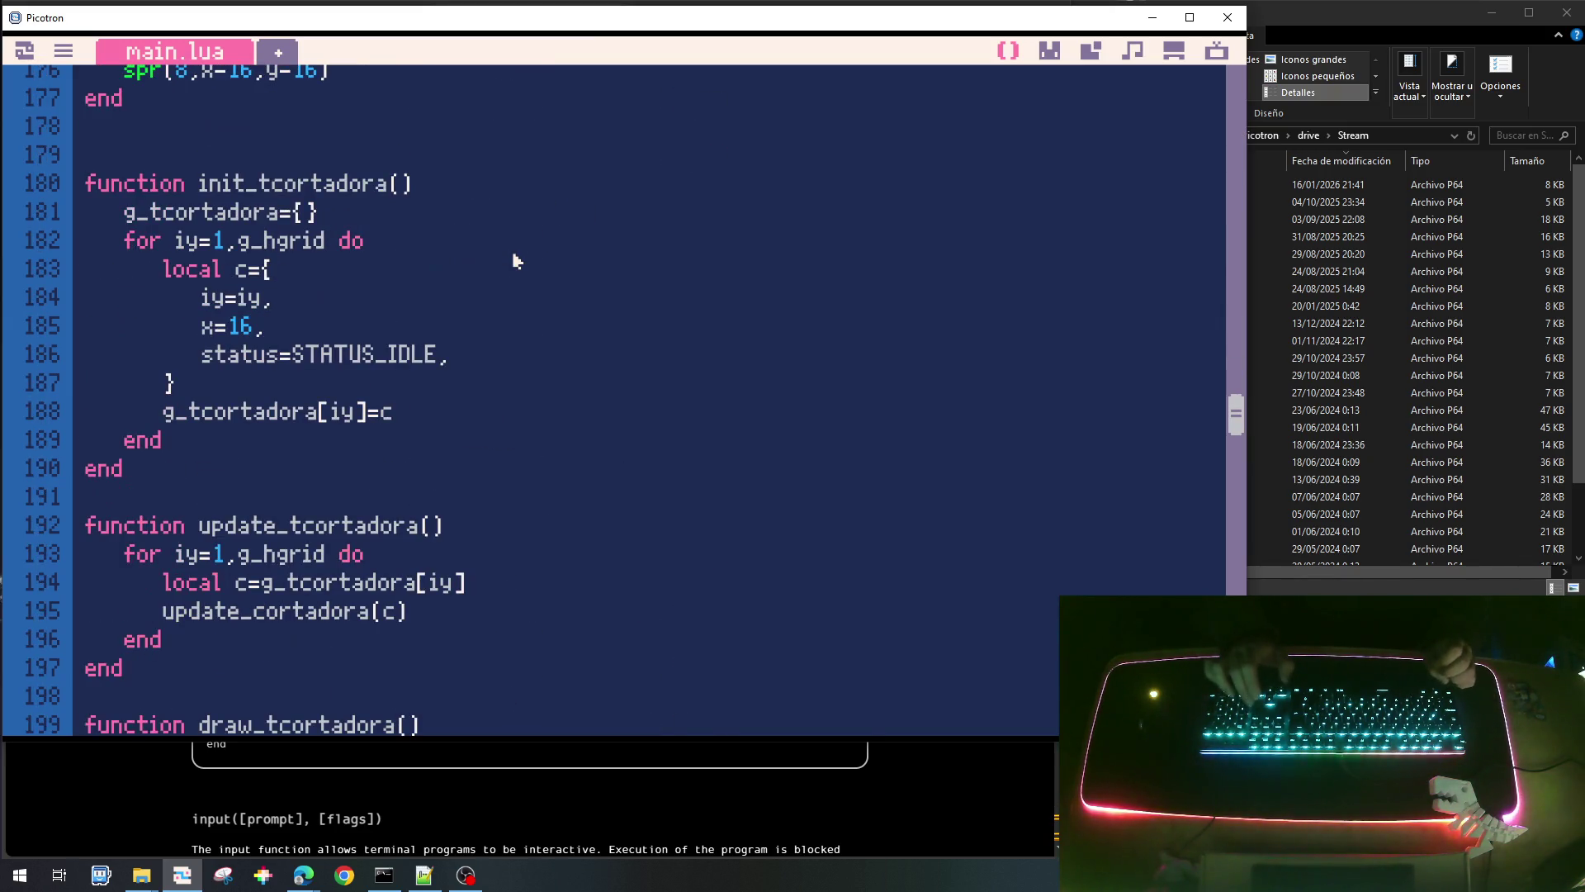
{"action": "scroll", "coordinate": [517, 261], "scroll_direction": "down", "scroll_amount": 3}
{"action": "scroll", "coordinate": [517, 261], "scroll_direction": "down", "scroll_amount": 1}
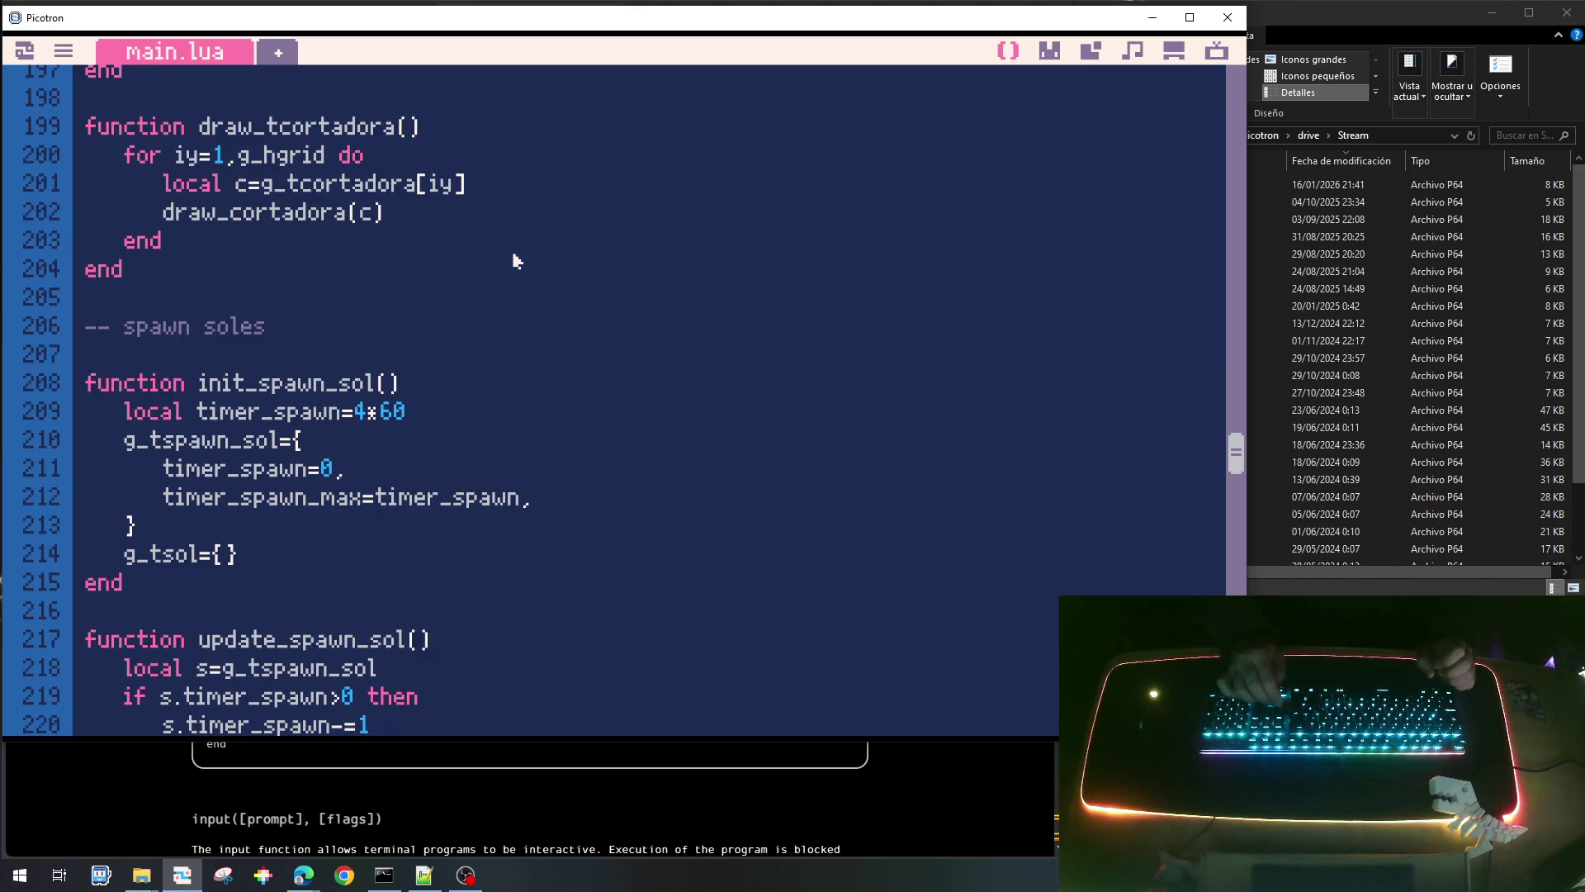
{"action": "scroll", "coordinate": [516, 261], "scroll_direction": "down", "scroll_amount": 3}
{"action": "scroll", "coordinate": [517, 261], "scroll_direction": "down", "scroll_amount": 9}
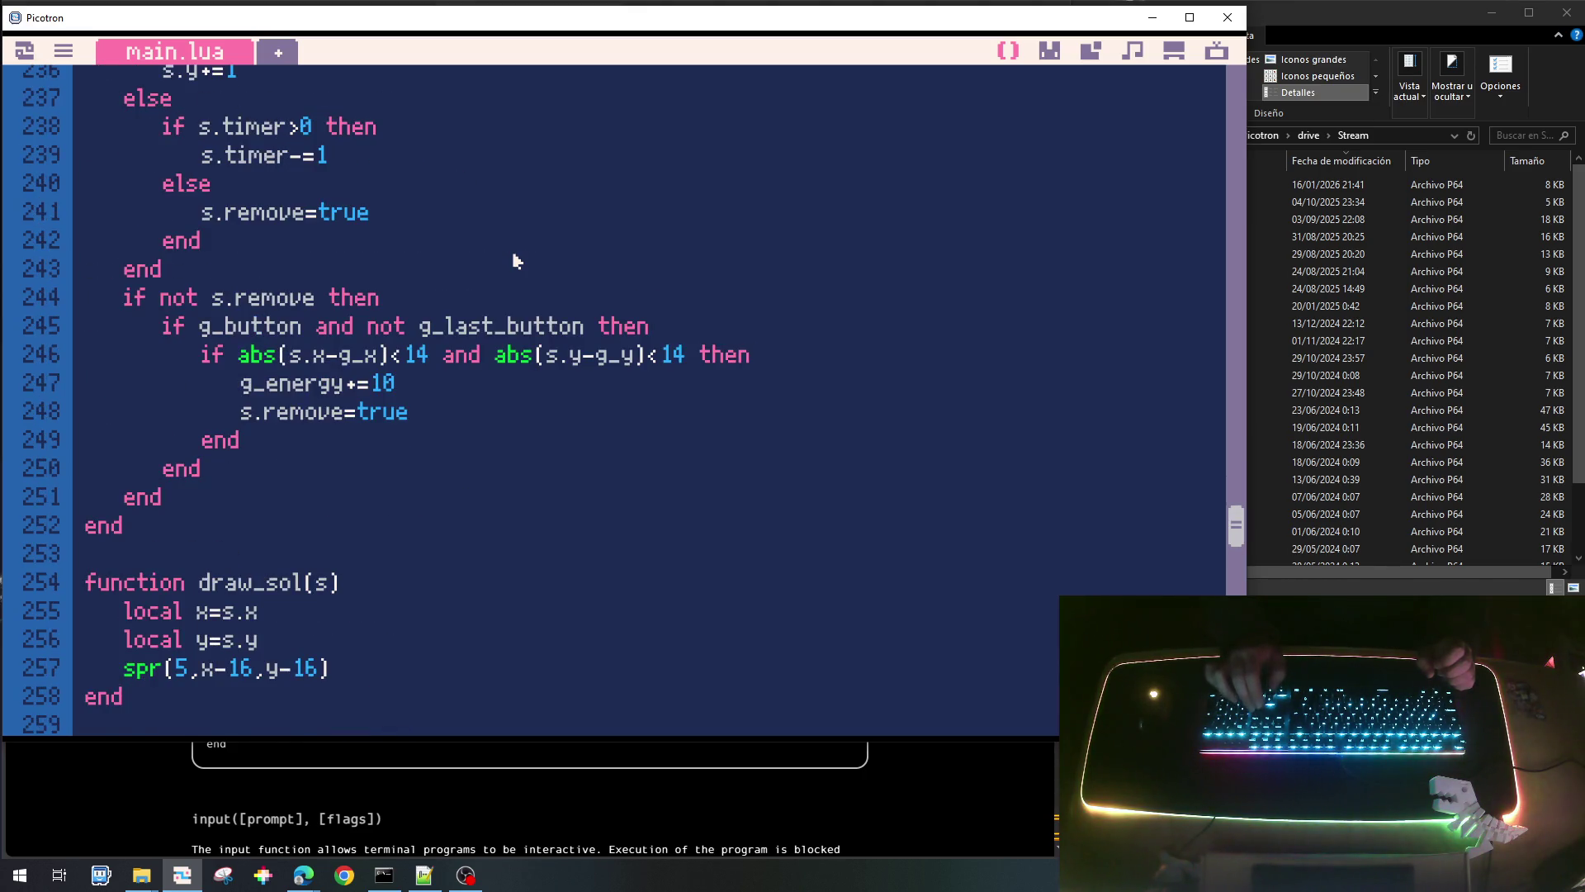
{"action": "scroll", "coordinate": [517, 261], "scroll_direction": "down", "scroll_amount": 1}
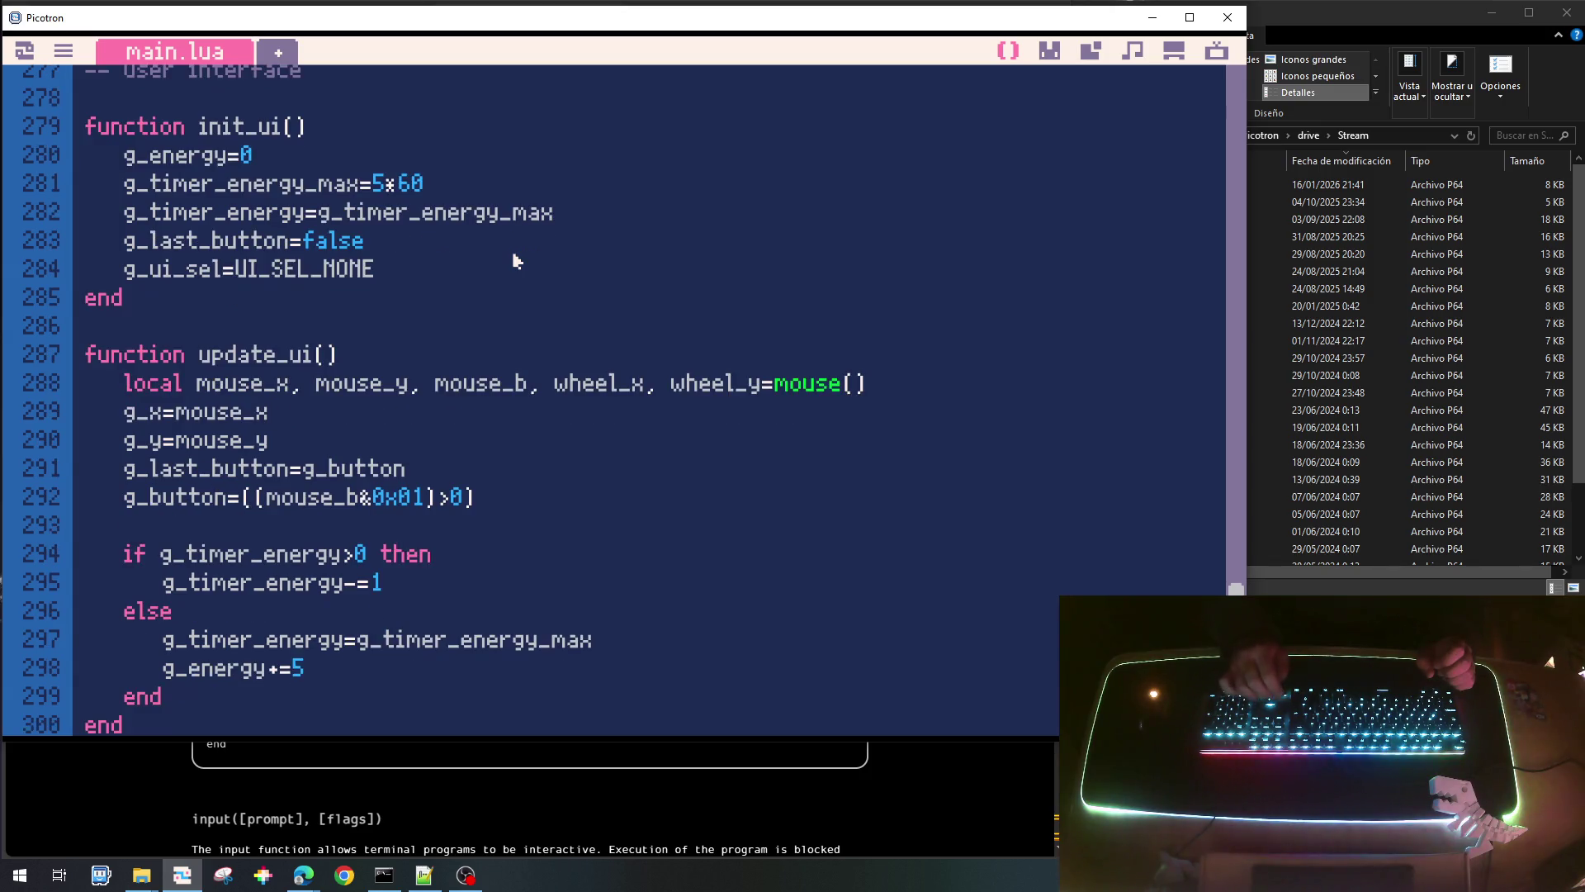
{"action": "scroll", "coordinate": [517, 260], "scroll_direction": "down", "scroll_amount": 3}
{"action": "scroll", "coordinate": [517, 261], "scroll_direction": "down", "scroll_amount": 2}
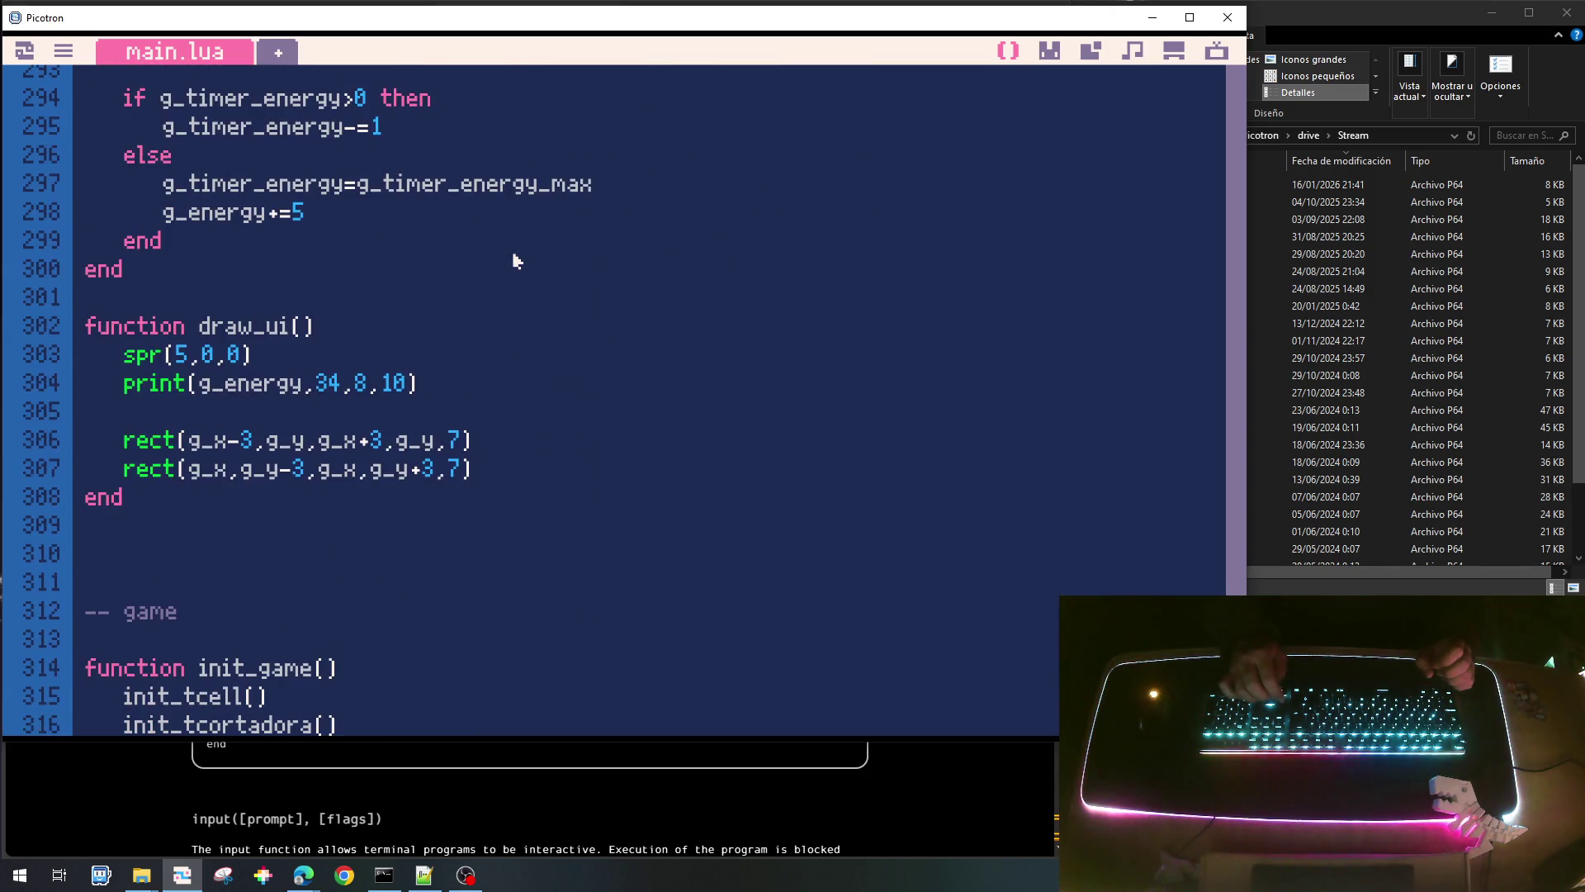
{"action": "key", "text": "Up"}
{"action": "key", "text": "Up"}
{"action": "key", "text": "Up"}
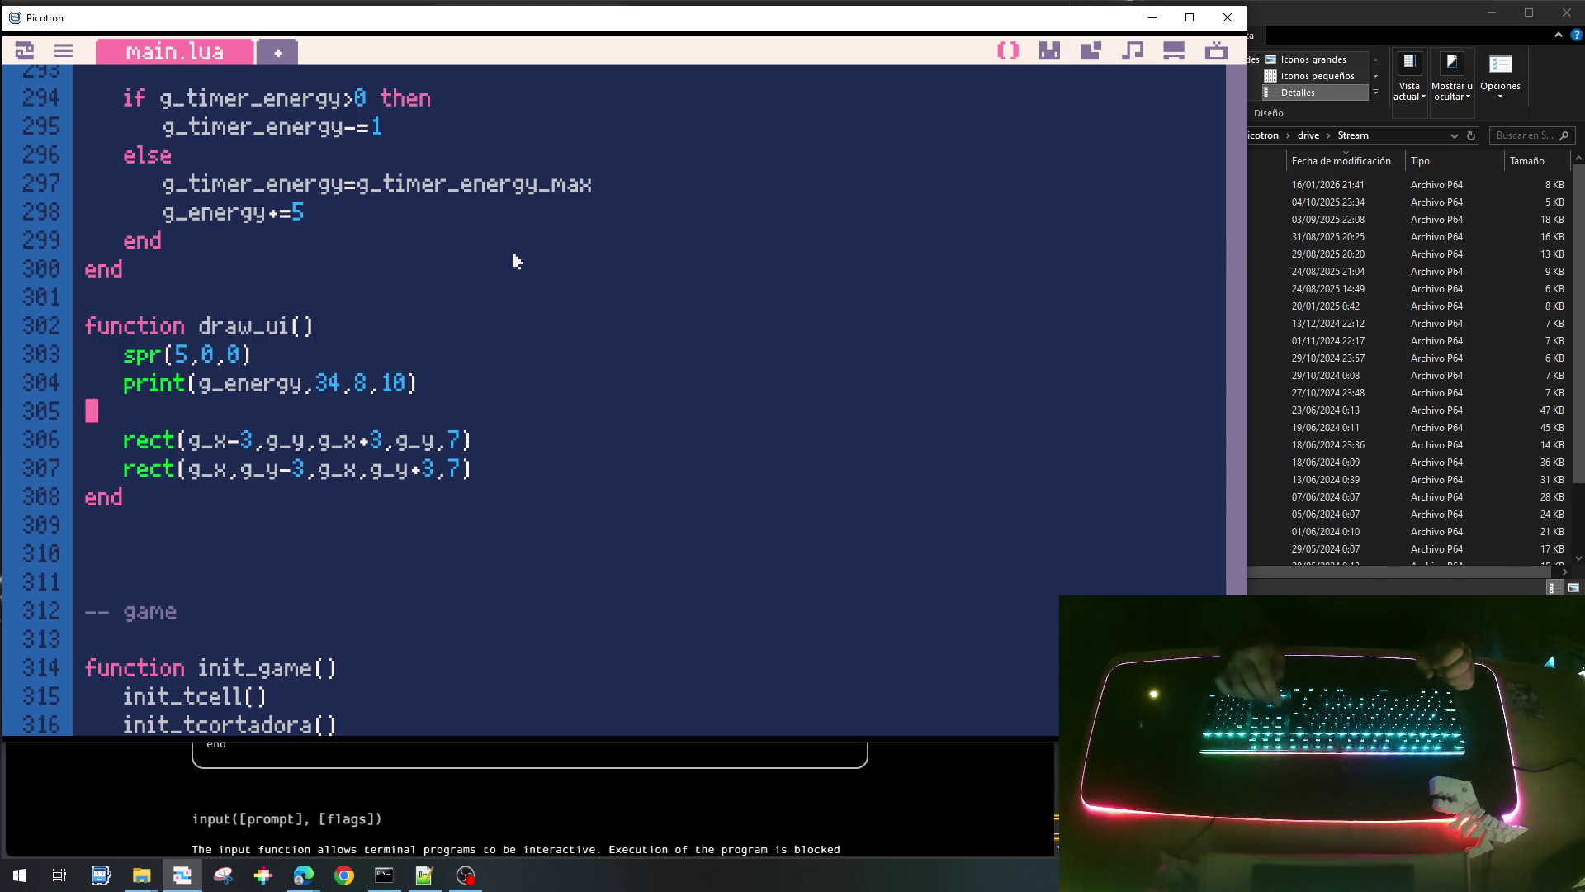
Add an indented 'for i=1,8 do' line in draw_ui after the energy print line.
{"action": "key", "text": "Return"}
{"action": "key", "text": "Return"}
{"action": "key", "text": "Up"}
{"action": "key", "text": "Tab"}
{"action": "type", "text": "for i=1"}
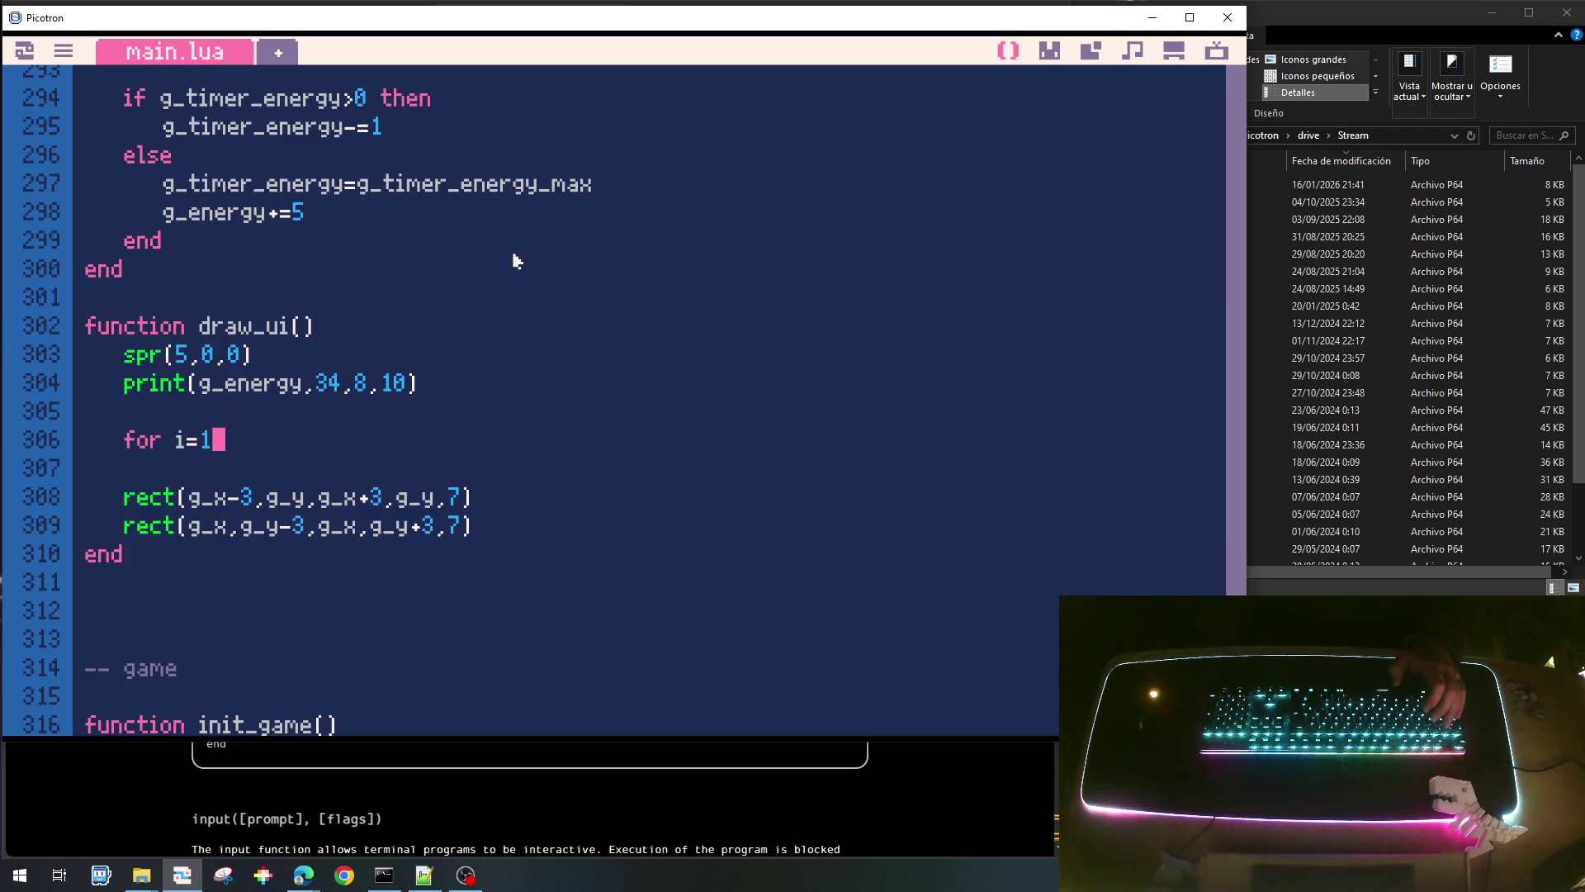
{"action": "type", "text": ","}
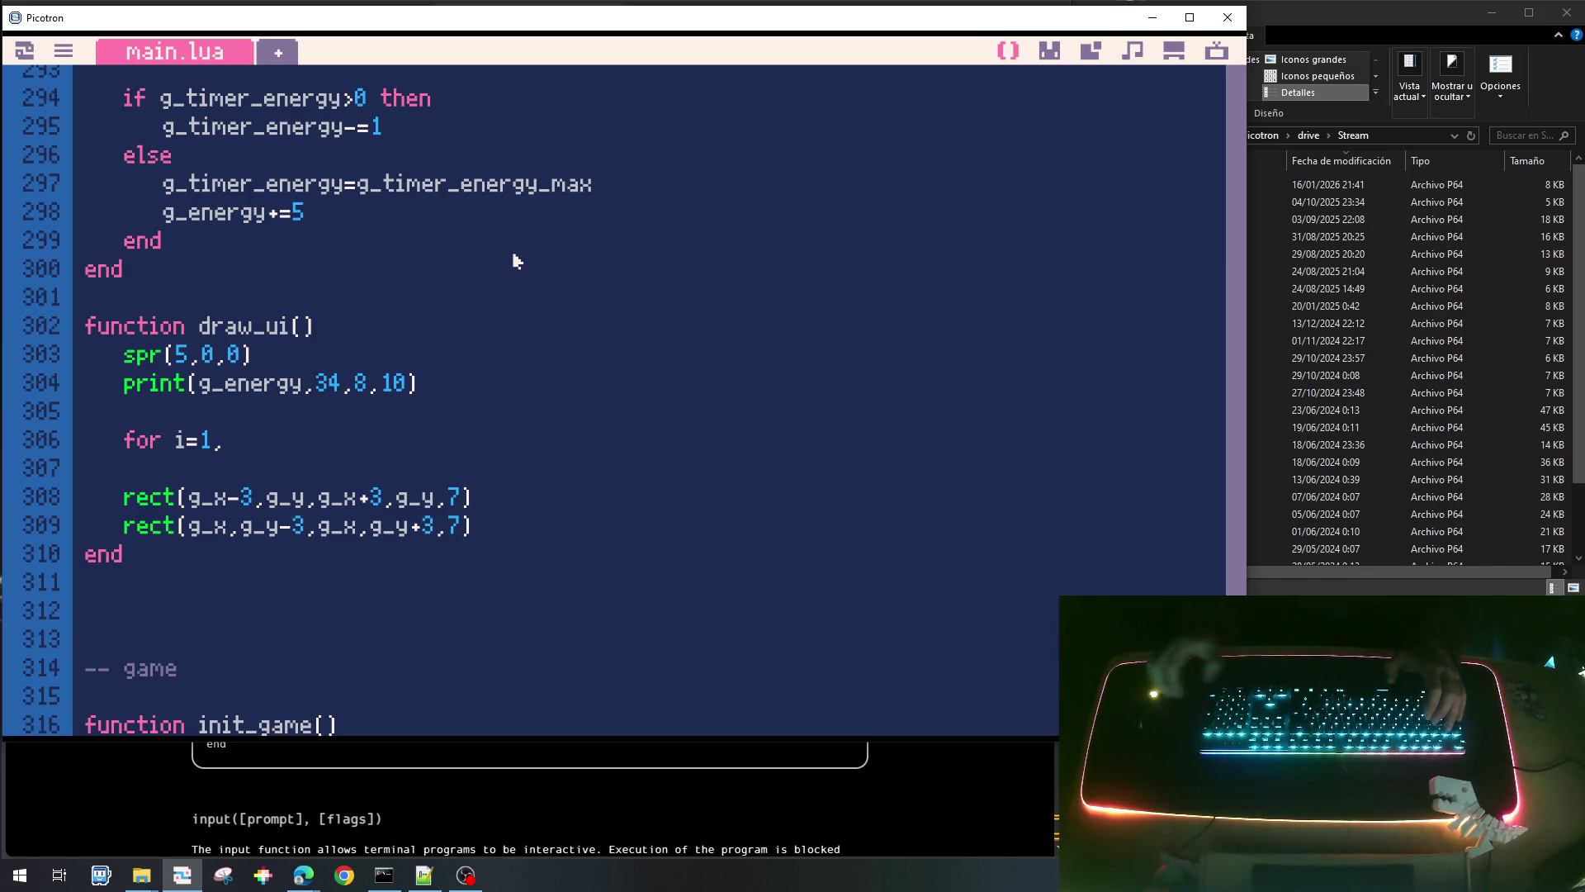
{"action": "type", "text": "8 do"}
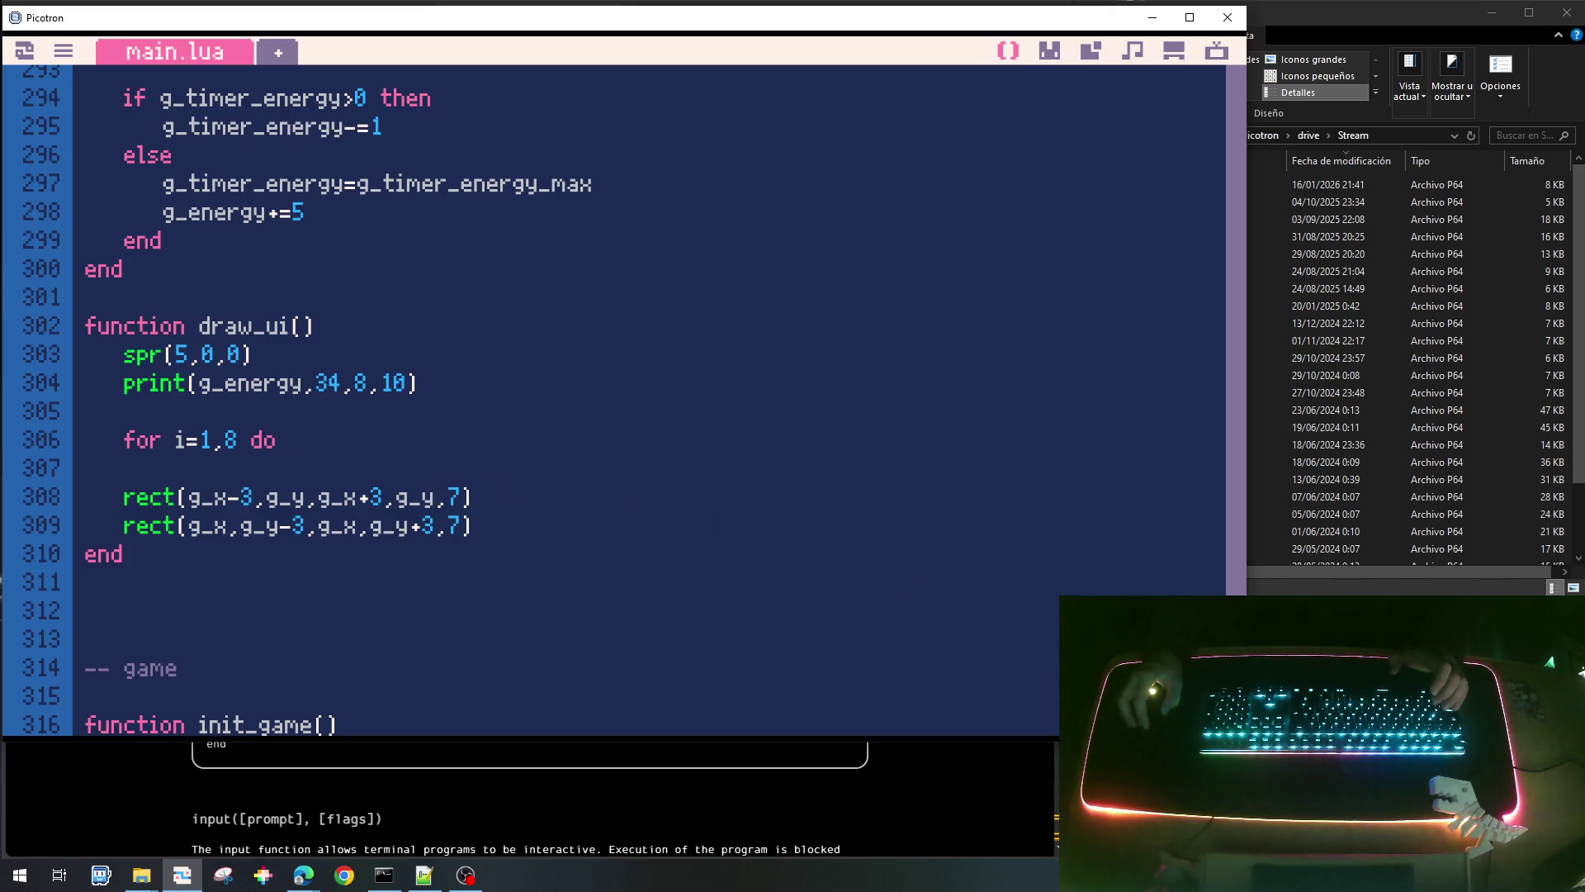
{"action": "scroll", "coordinate": [1207, 163], "scroll_direction": "up", "scroll_amount": 20}
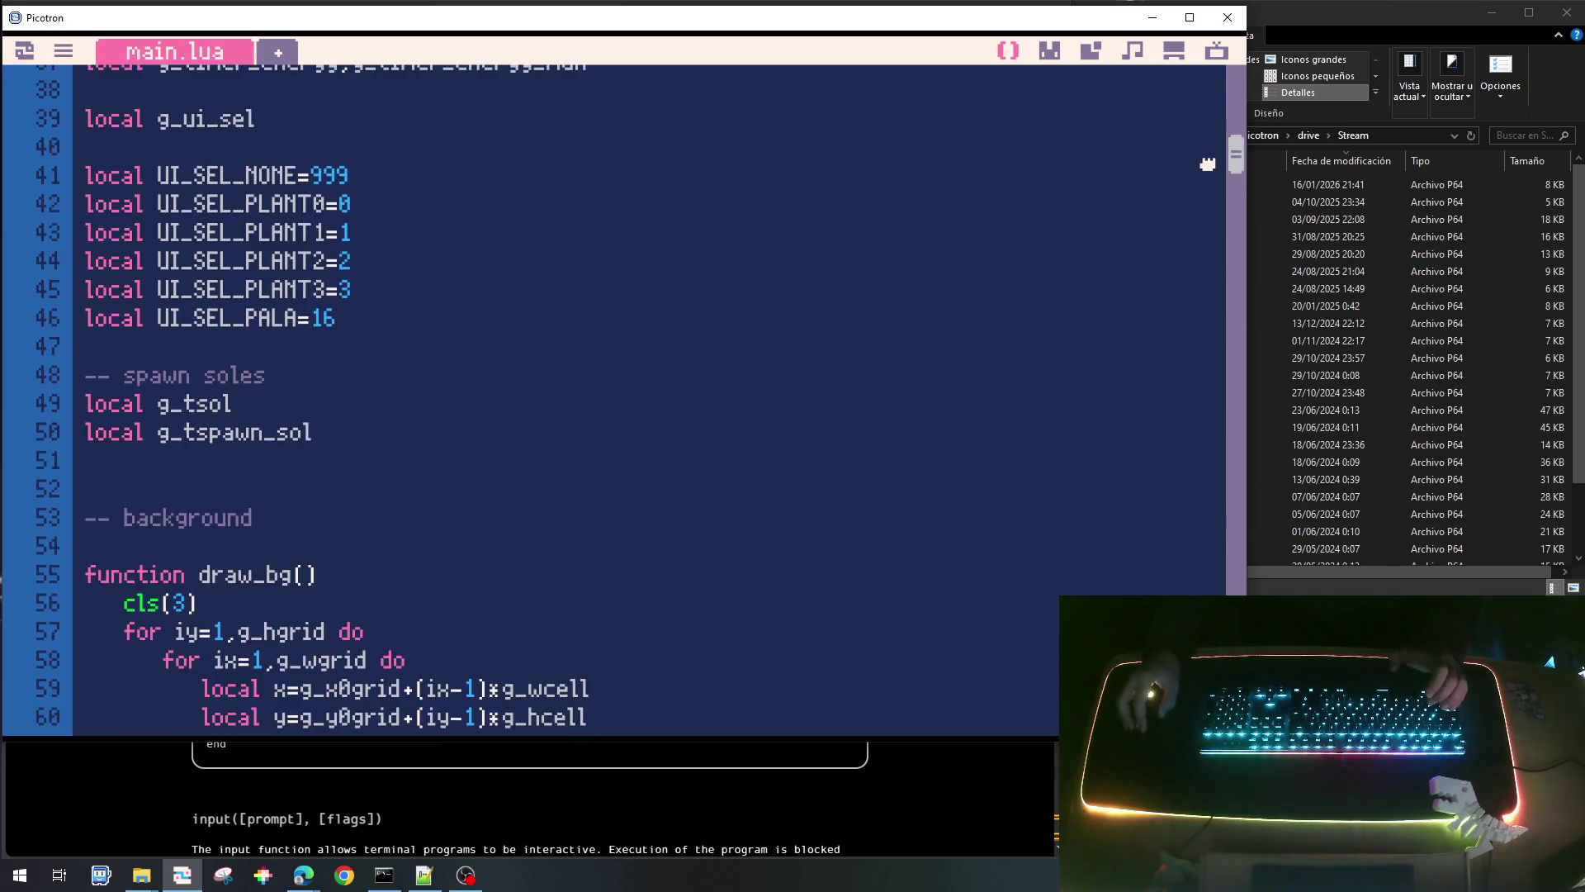
Change UI_SEL_PALA on line 46 from 16 to 8 and save the cart.
{"action": "left_click", "coordinate": [400, 317]}
{"action": "key", "text": "BackSpace"}
{"action": "key", "text": "BackSpace"}
{"action": "type", "text": "89"}
{"action": "key", "text": "BackSpace"}
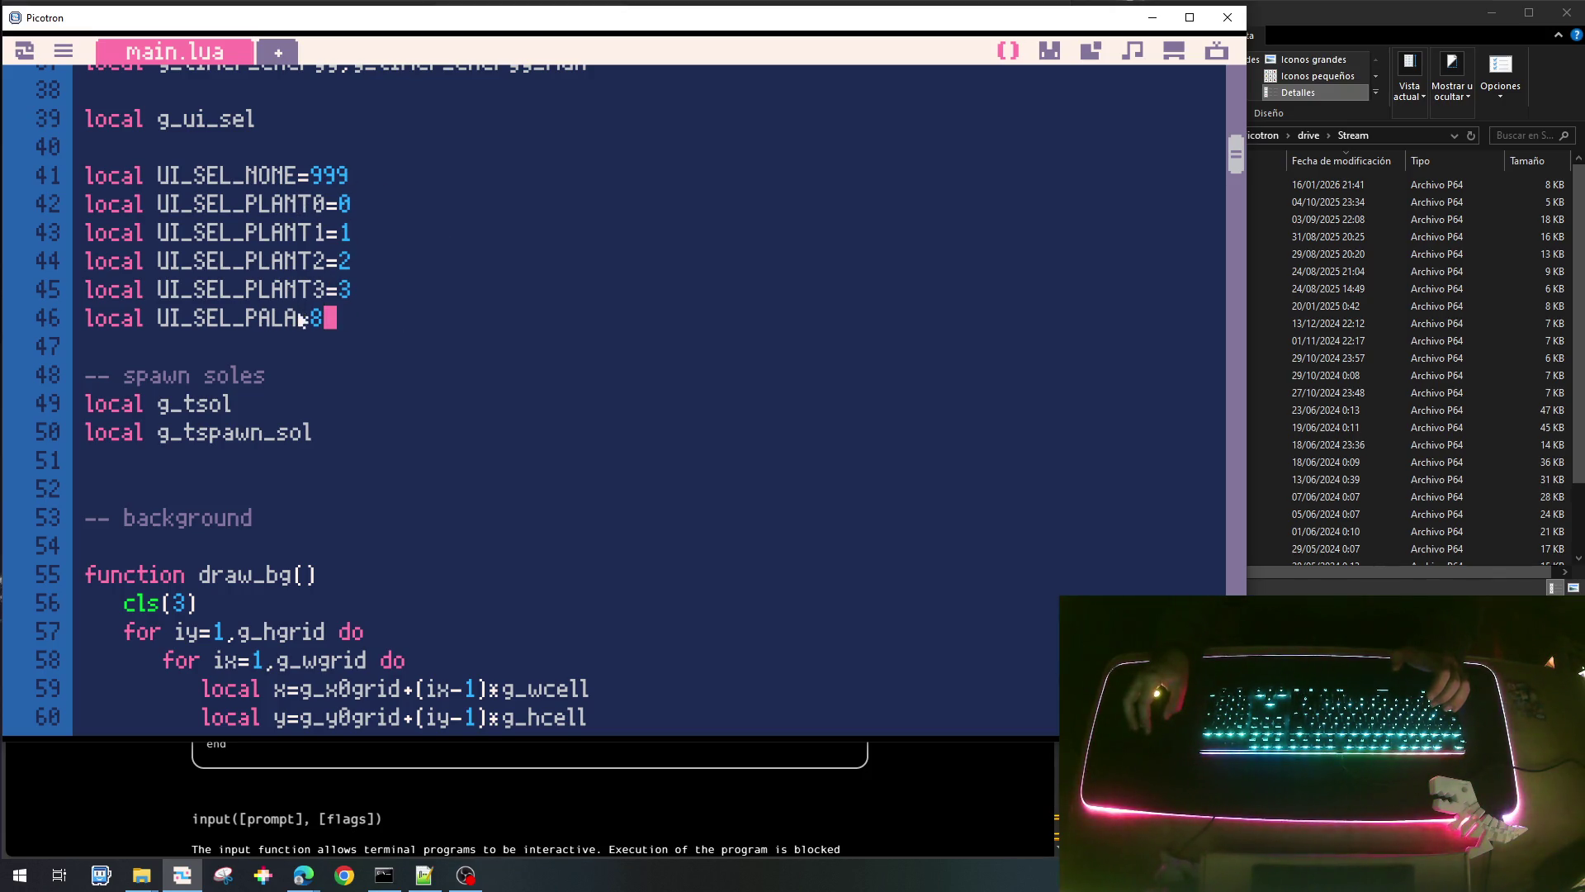
{"action": "key", "text": "ctrl+s"}
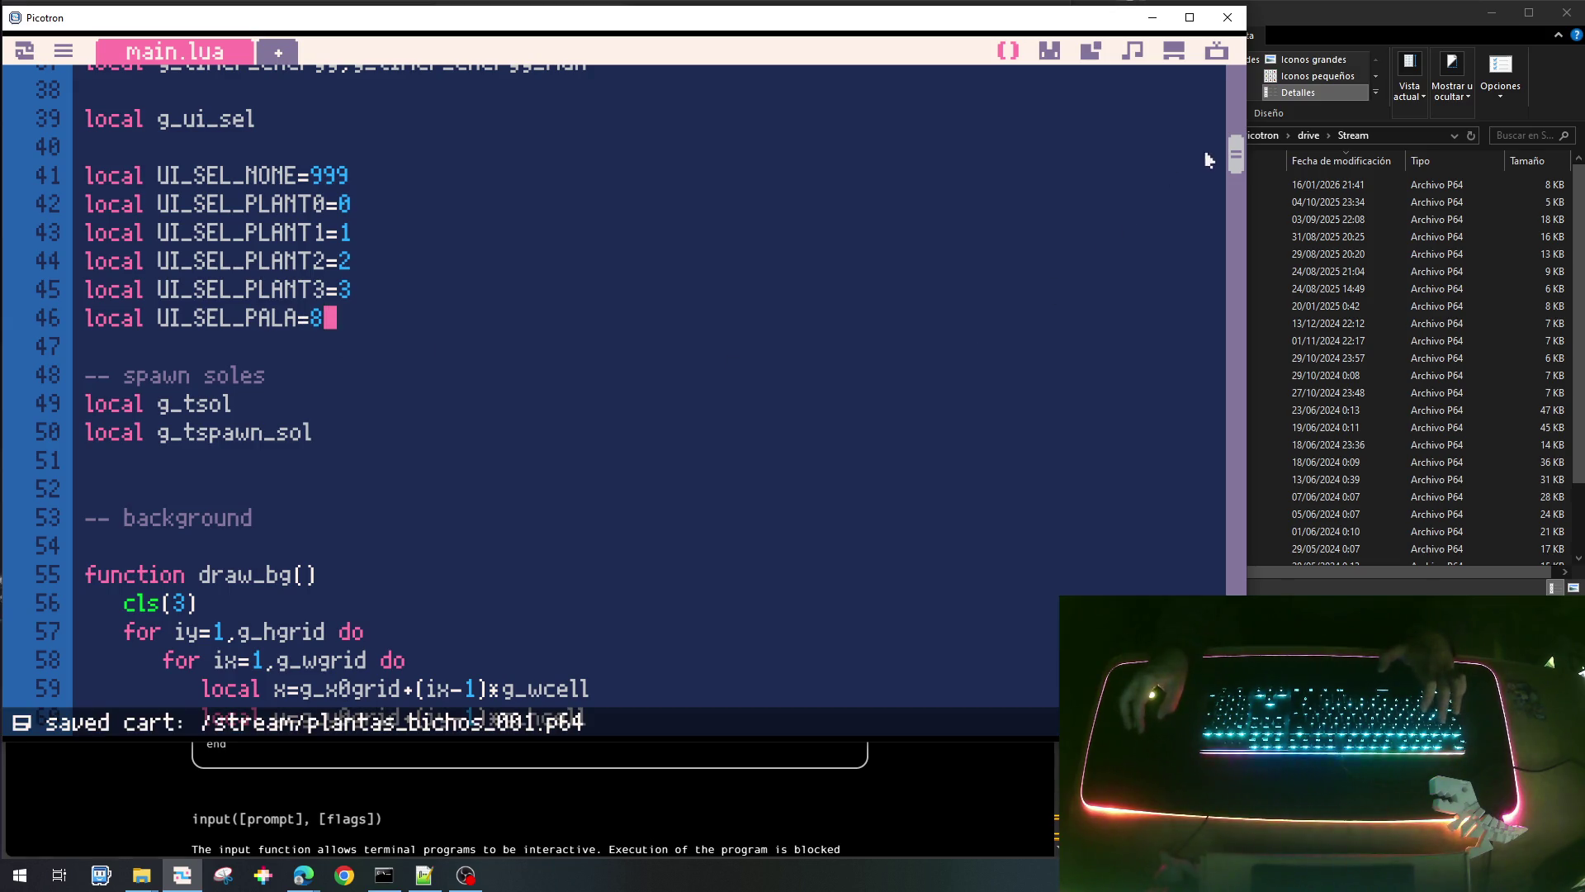
Return to draw_ui and open a new line below 'for i=1,8 do'.
{"action": "left_click_drag", "start_coordinate": [1236, 155], "coordinate": [1236, 615]}
{"action": "left_click", "coordinate": [304, 412]}
{"action": "key", "text": "Return"}
Close the loop with 'end' and add a rect(x,y,...) call inside it.
{"action": "type", "text": "end"}
{"action": "key", "text": "Up"}
{"action": "key", "text": "Right"}
{"action": "key", "text": "Right"}
{"action": "key", "text": "Right"}
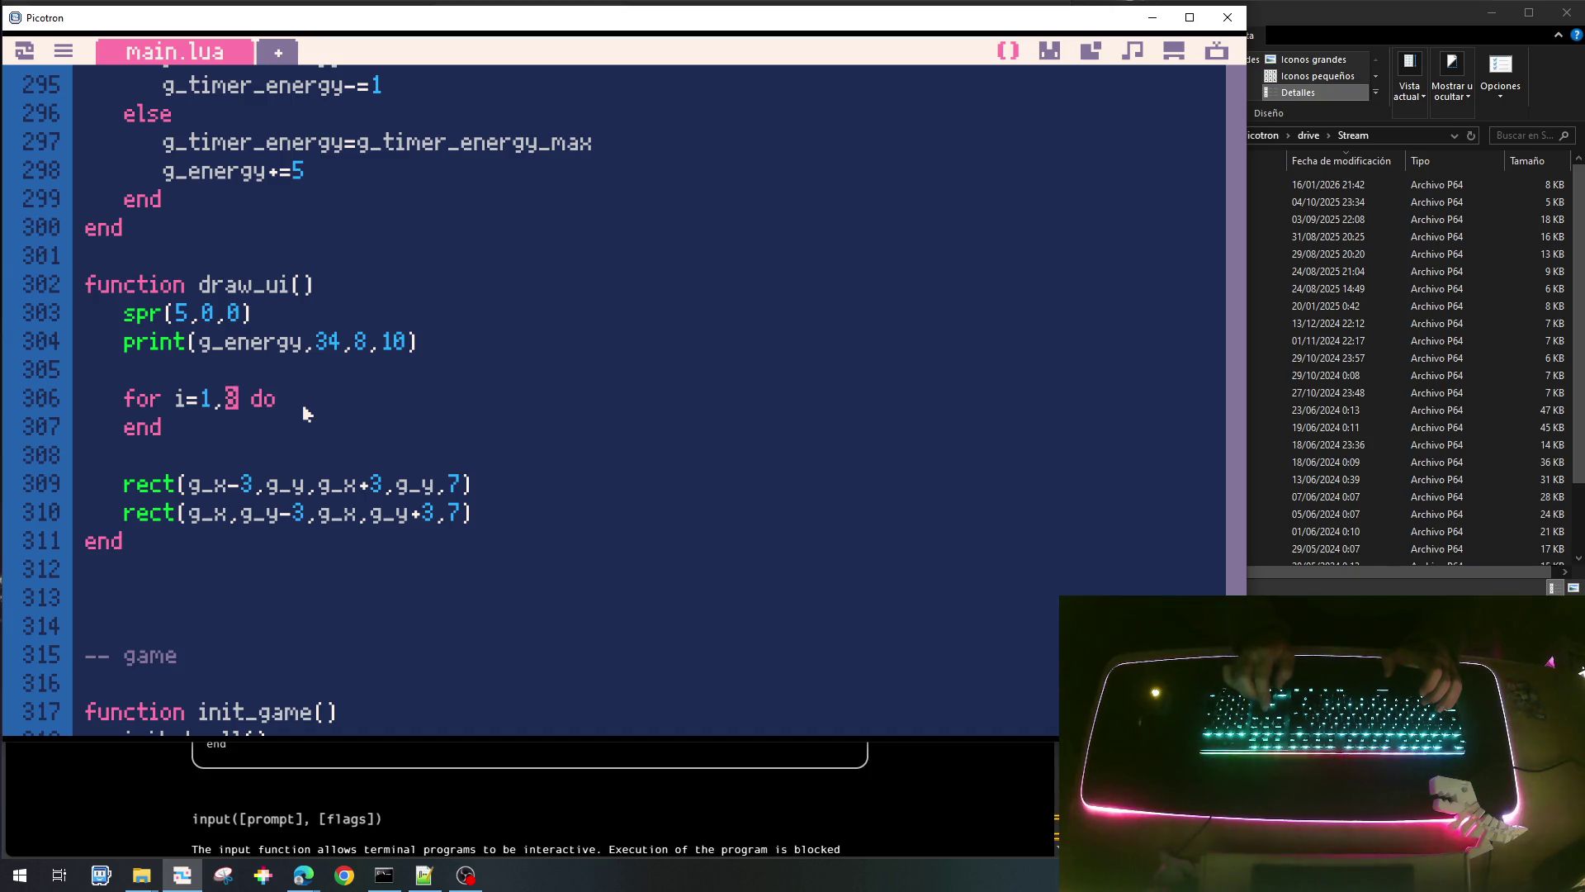
{"action": "key", "text": "Return"}
{"action": "key", "text": "Tab"}
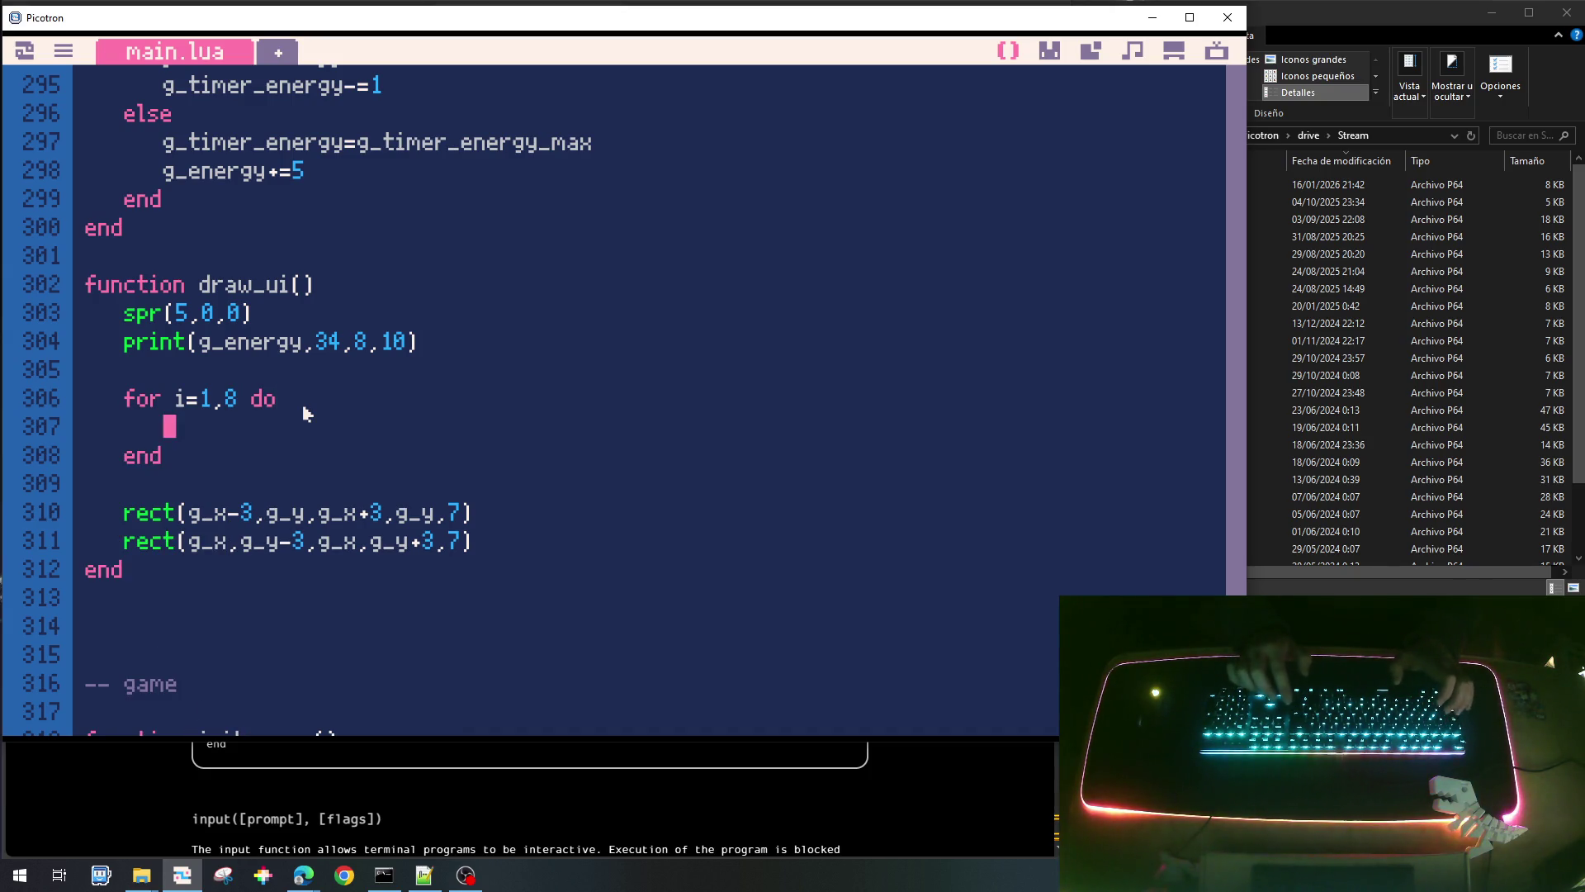
{"action": "type", "text": "rect("}
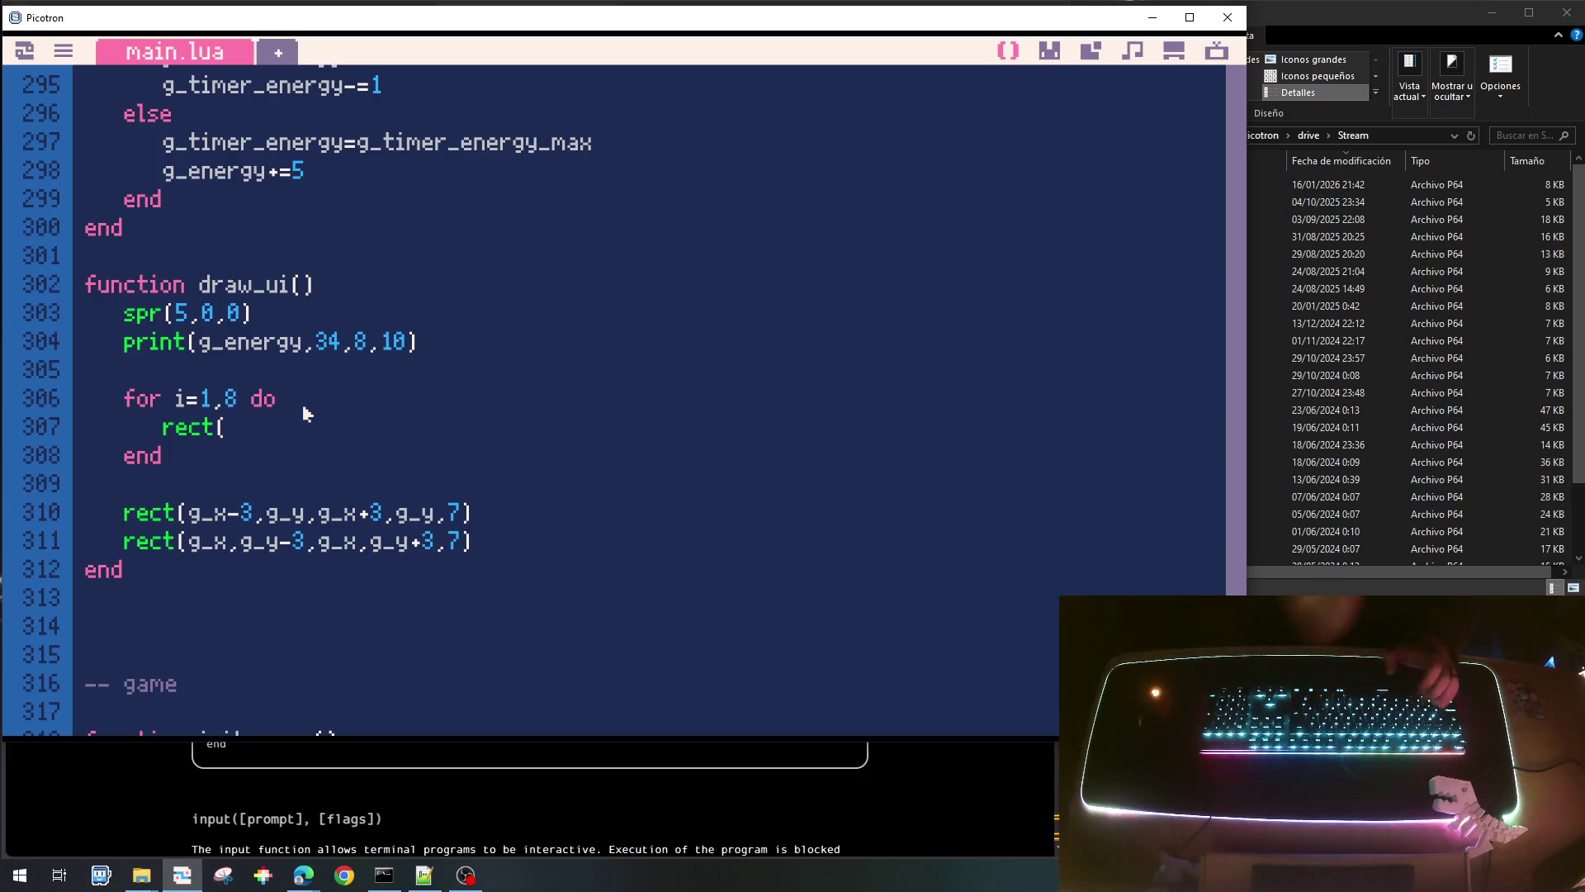
{"action": "type", "text": "x,y,"}
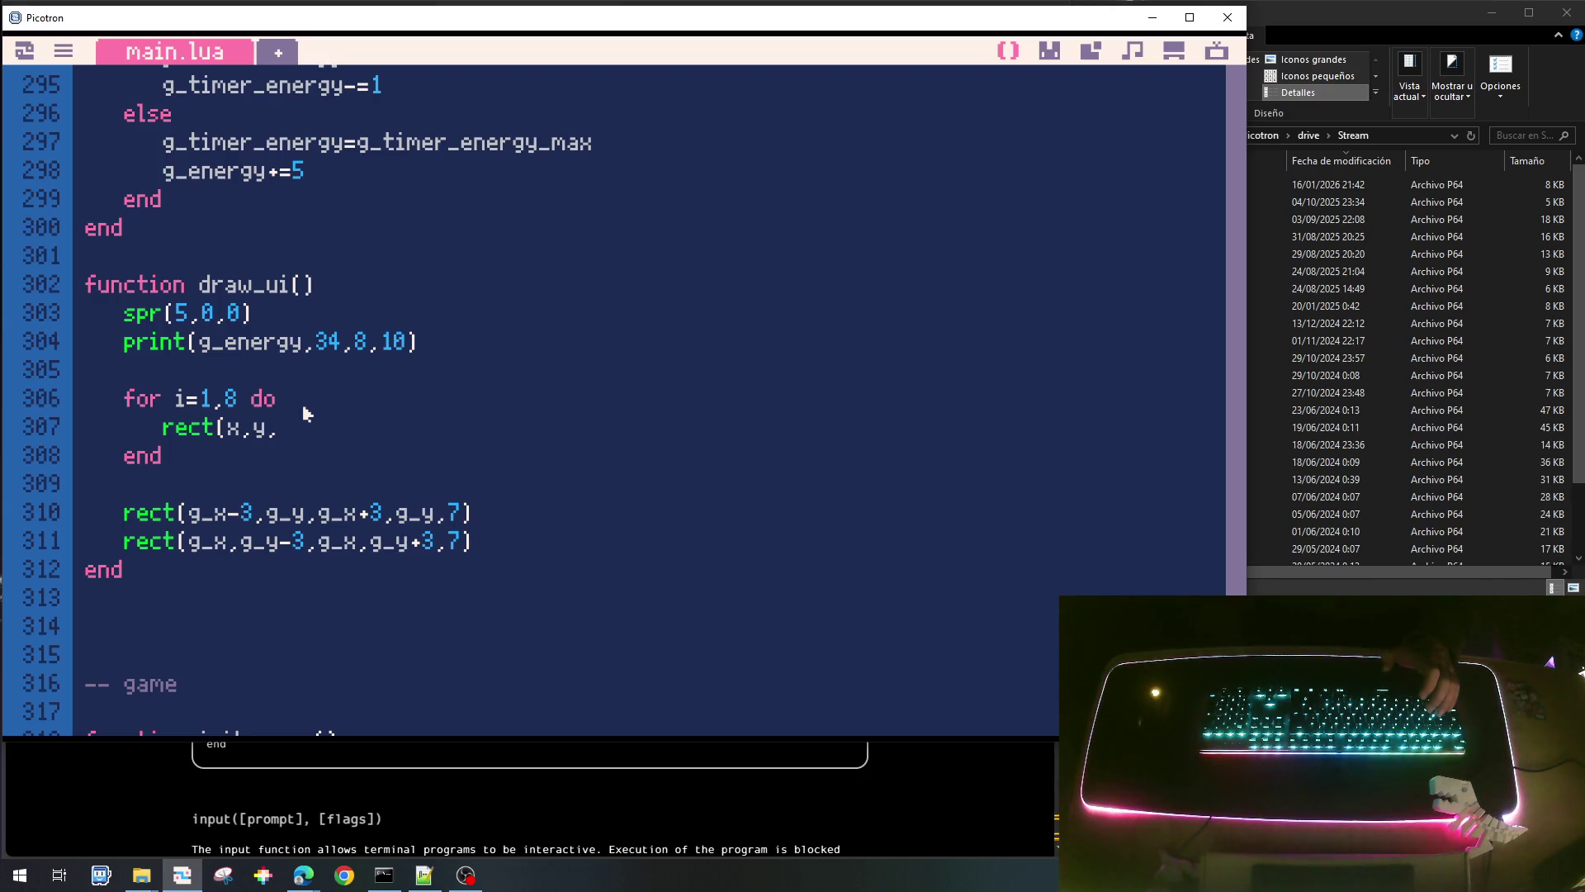
{"action": "type", "text": "x+"}
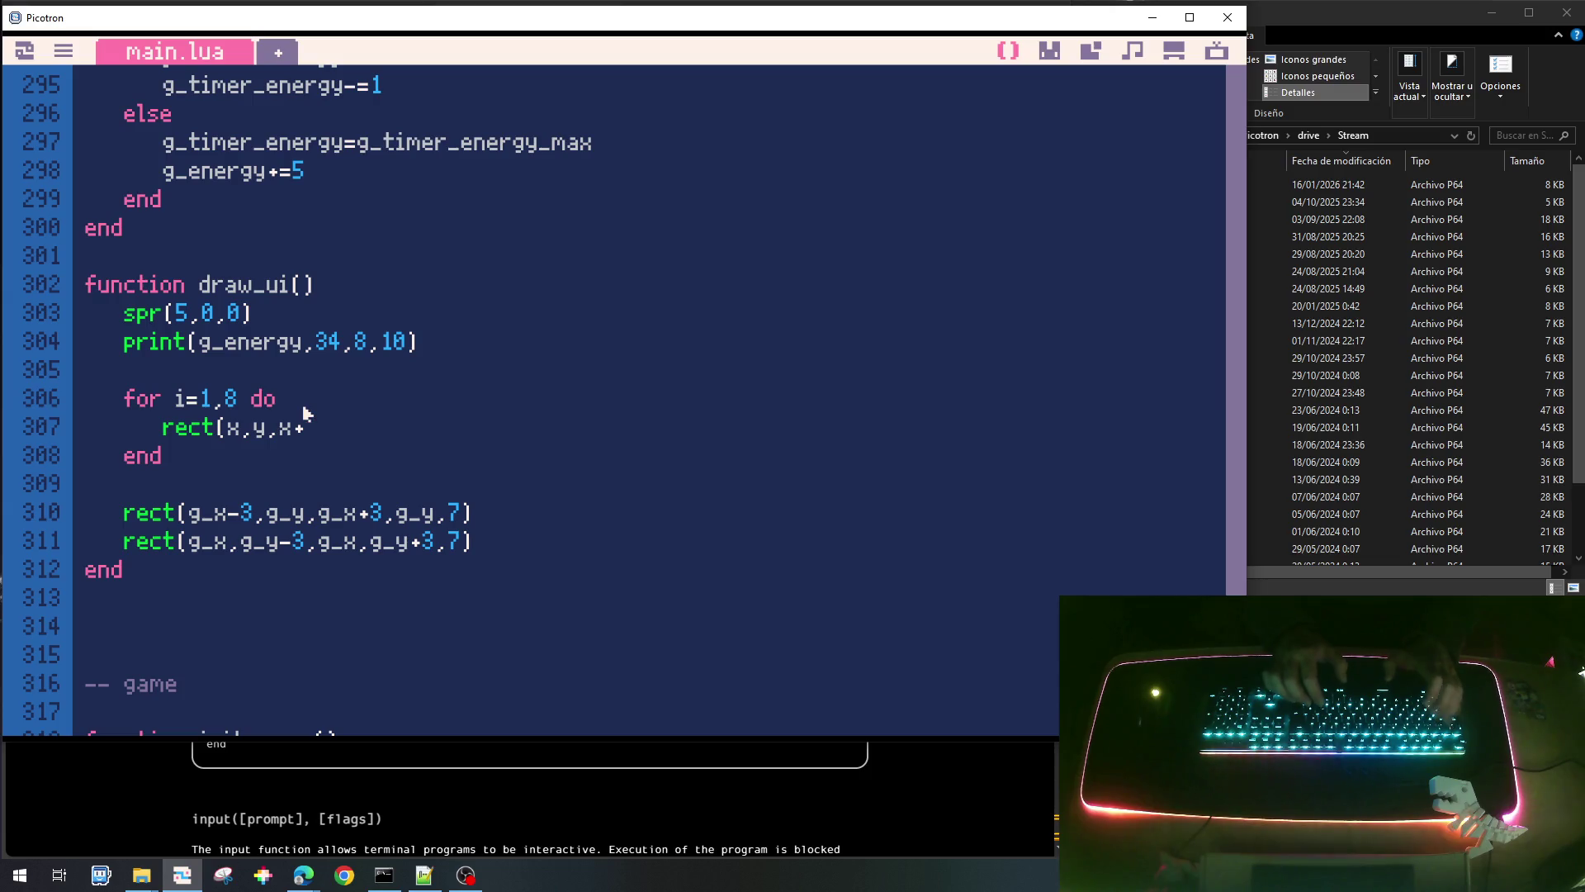
{"action": "type", "text": "g_w"}
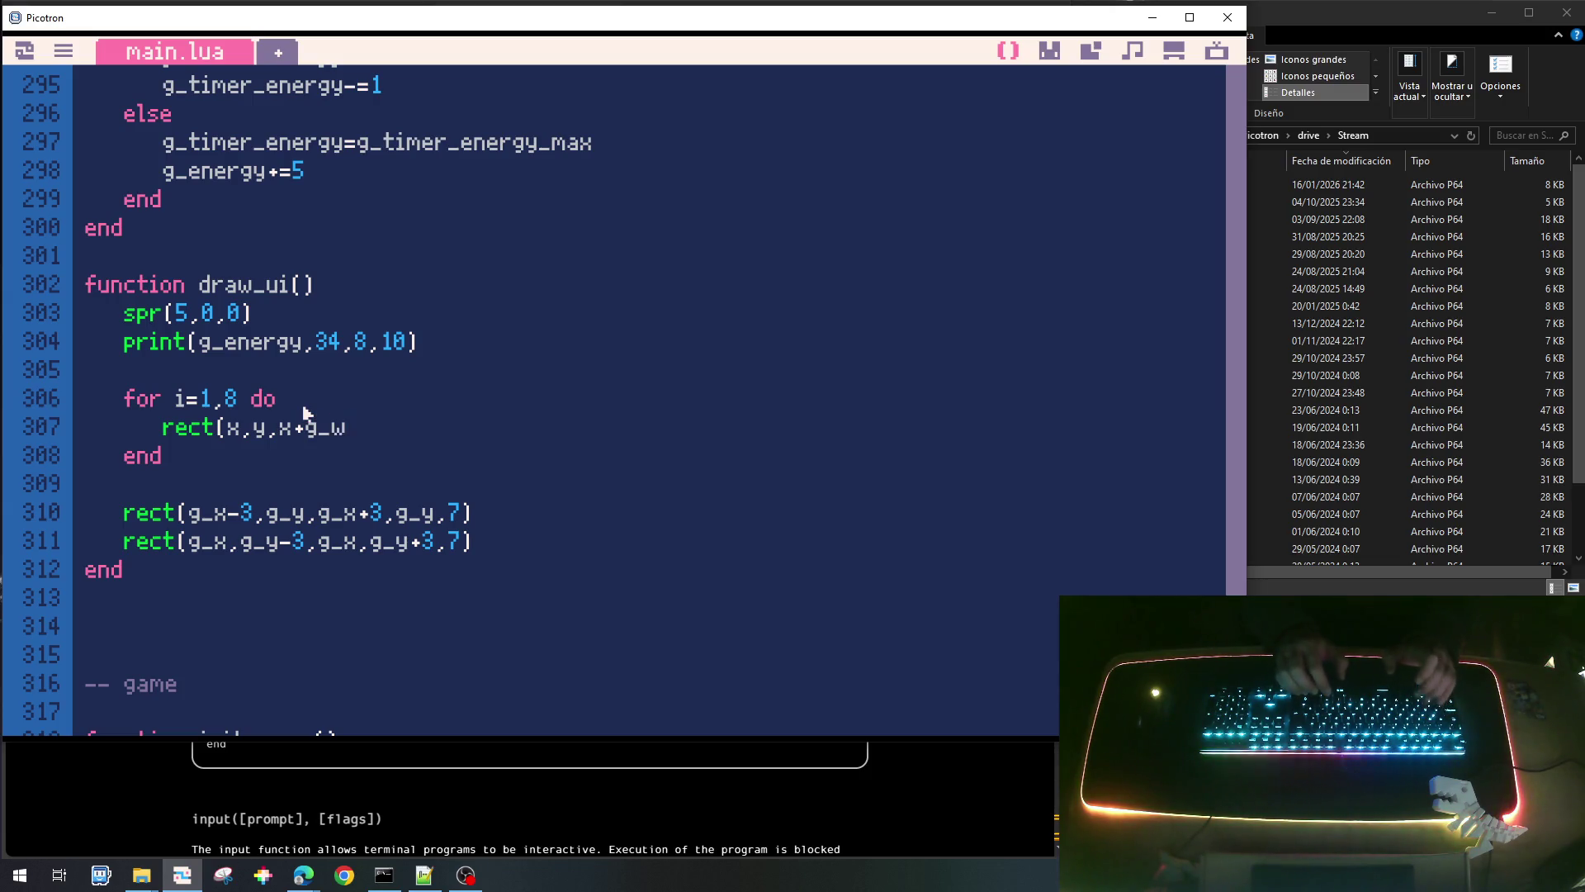
{"action": "type", "text": "cell"}
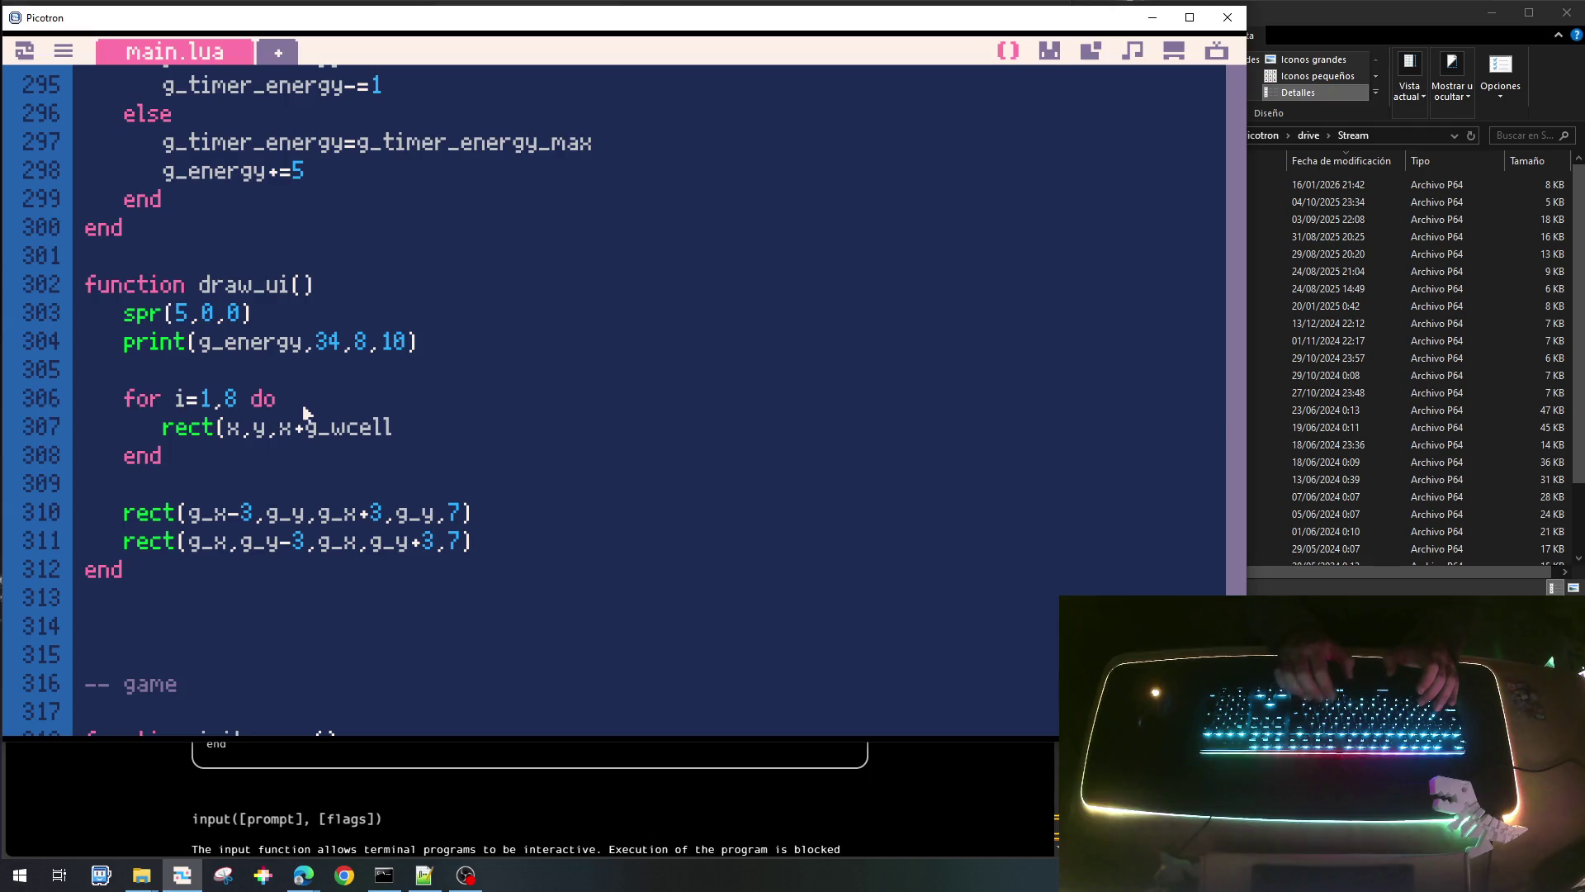
{"action": "type", "text": ",y+"}
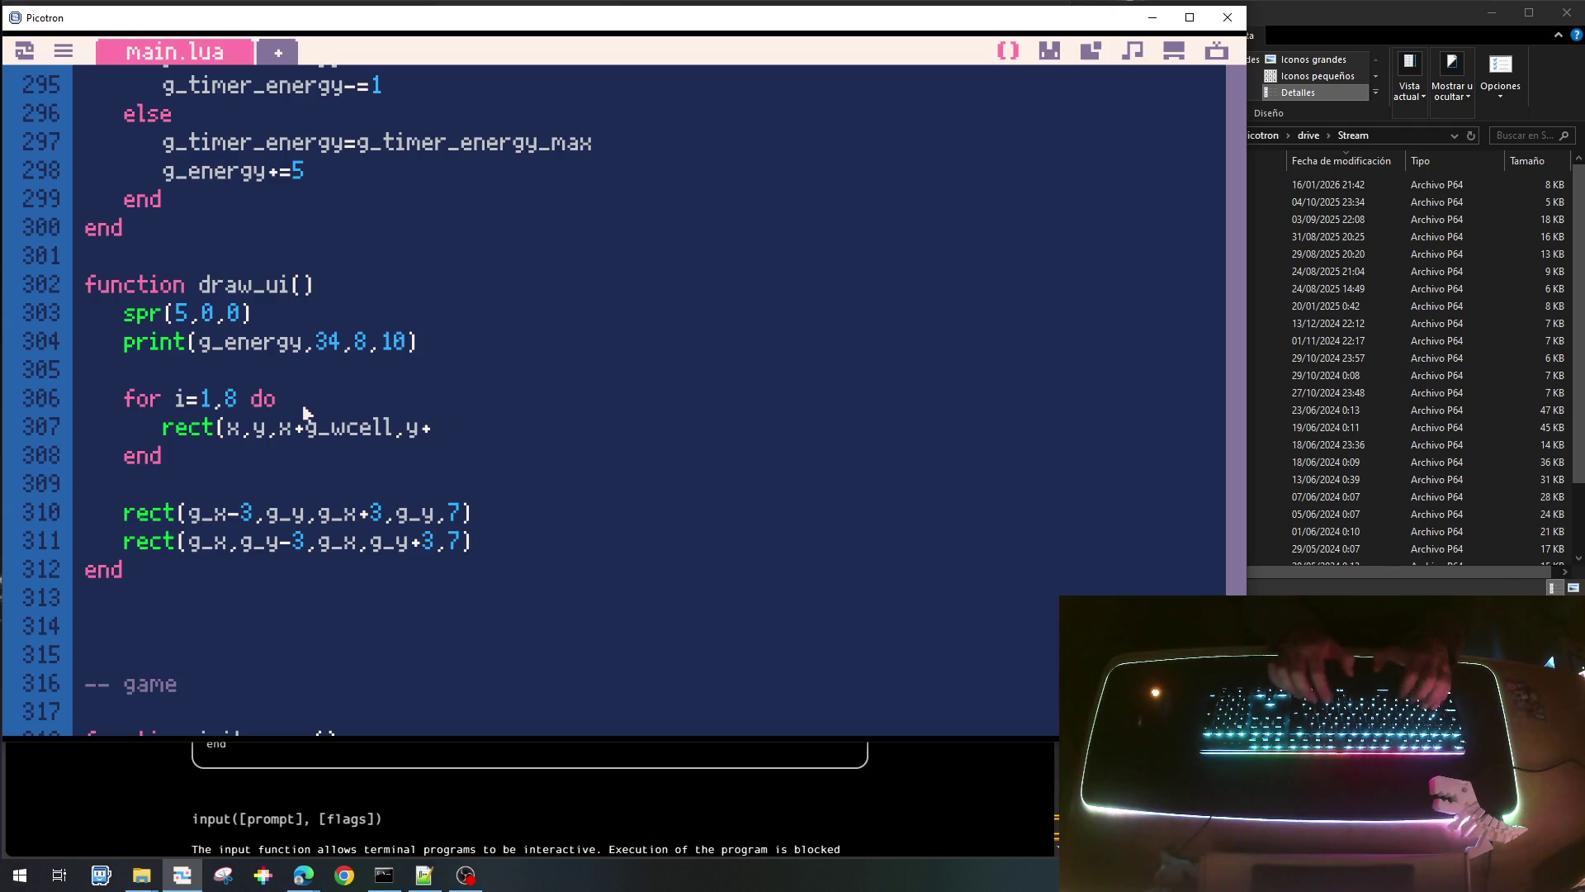
{"action": "type", "text": "g_hcell)"}
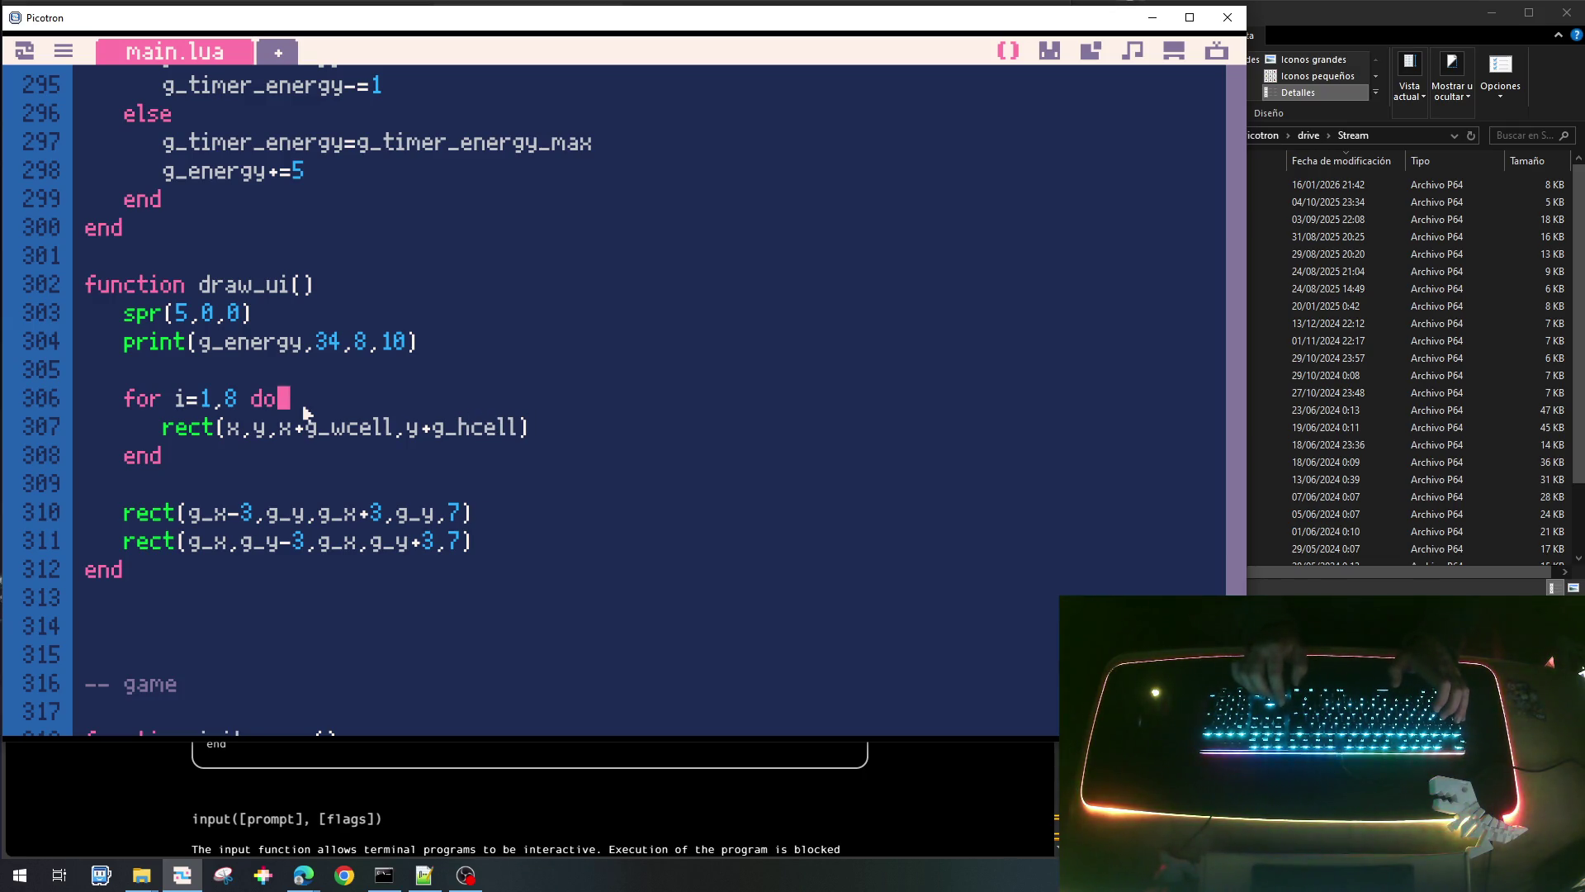
{"action": "type", "text": ",0"}
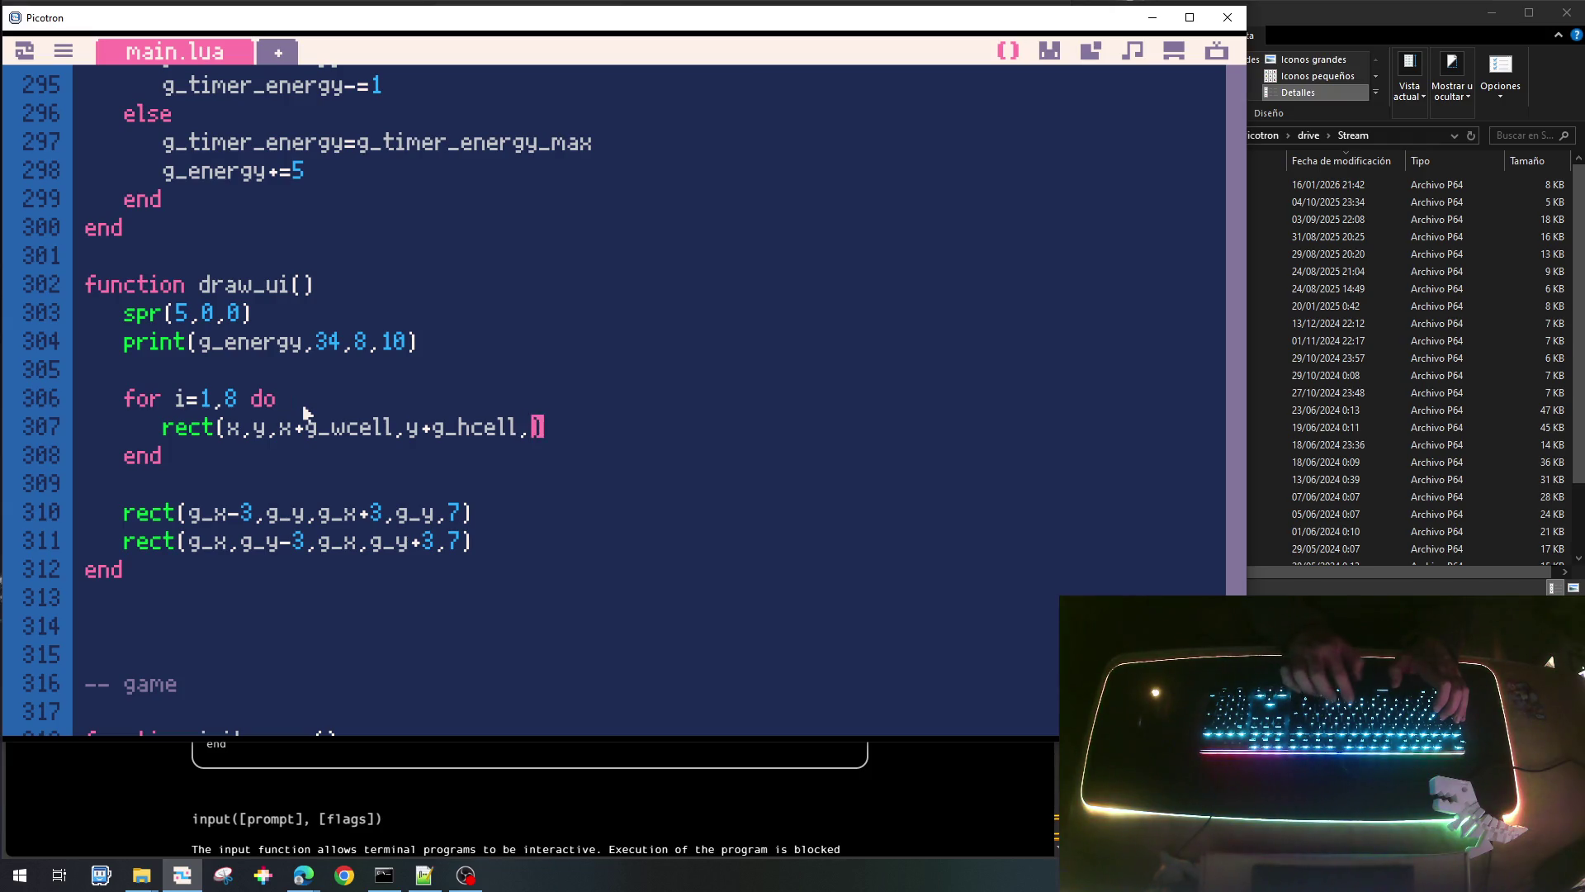
Replace the rectangle's 0 colour with iclr and open a line at the loop's top.
{"action": "key", "text": "BackSpace"}
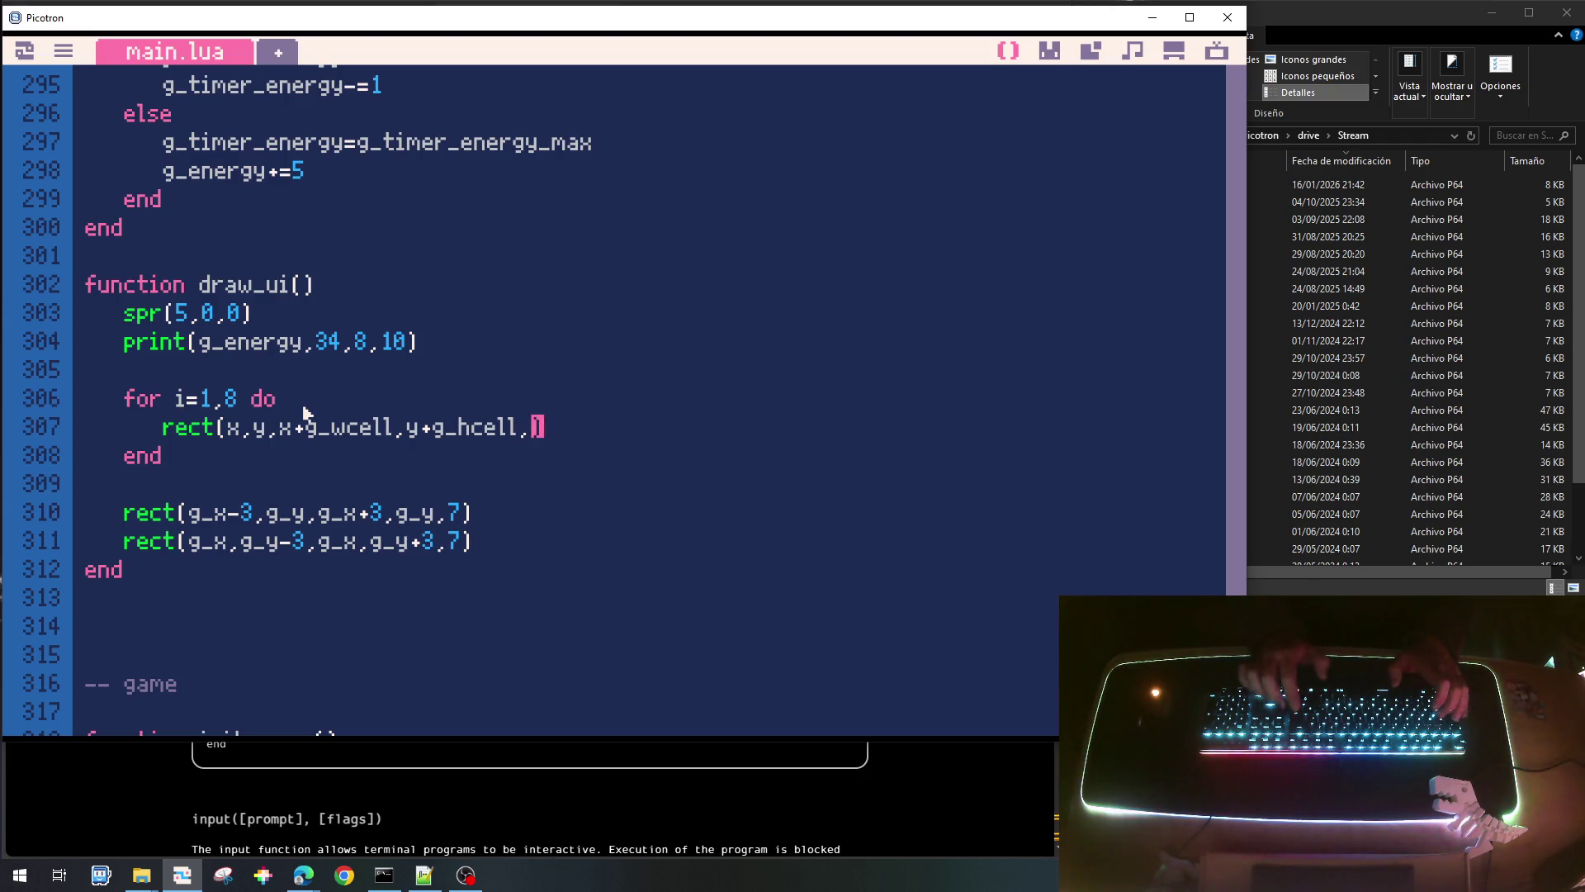
{"action": "type", "text": "clr"}
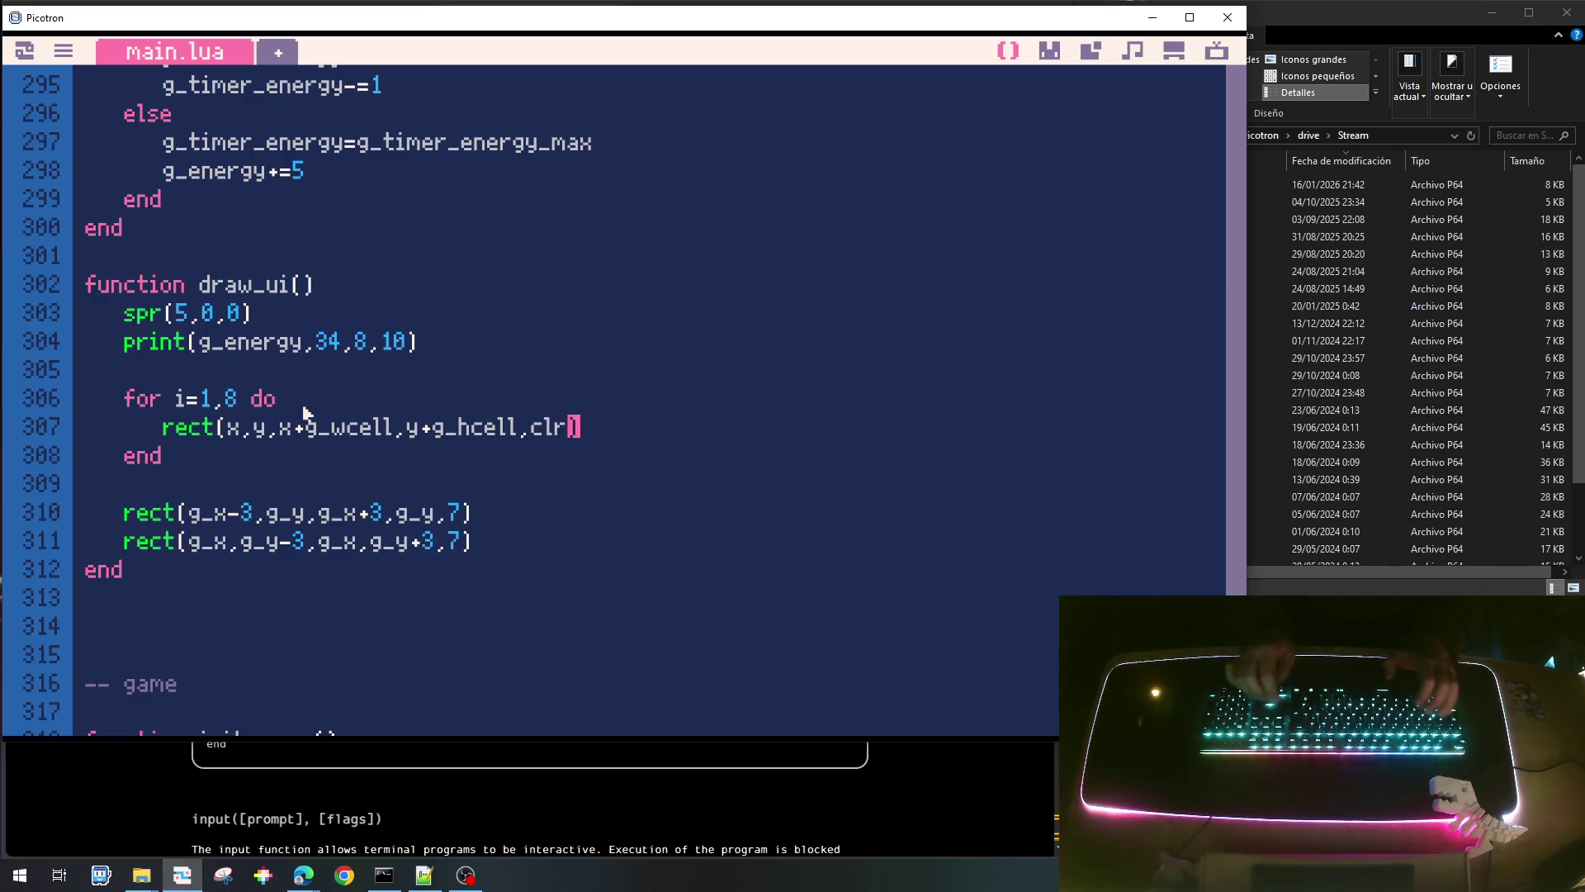
{"action": "type", "text": "i"}
{"action": "key", "text": "Up"}
{"action": "key", "text": "Return"}
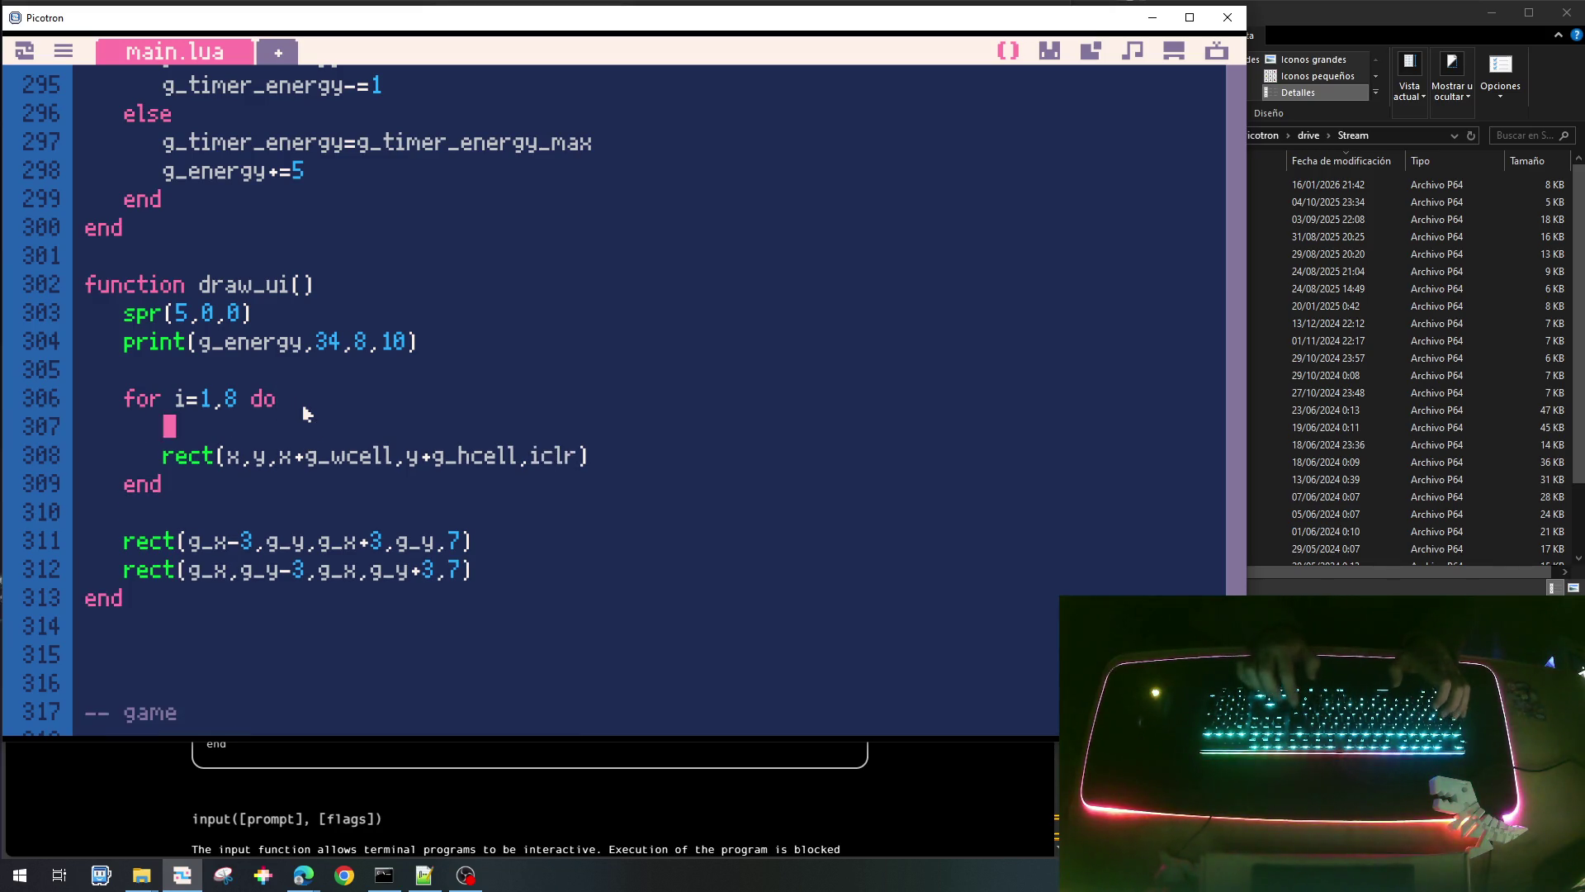
Add 'if i==g_ui_sel then iclr=10 end' to highlight the selected slot.
{"action": "type", "text": "if i"}
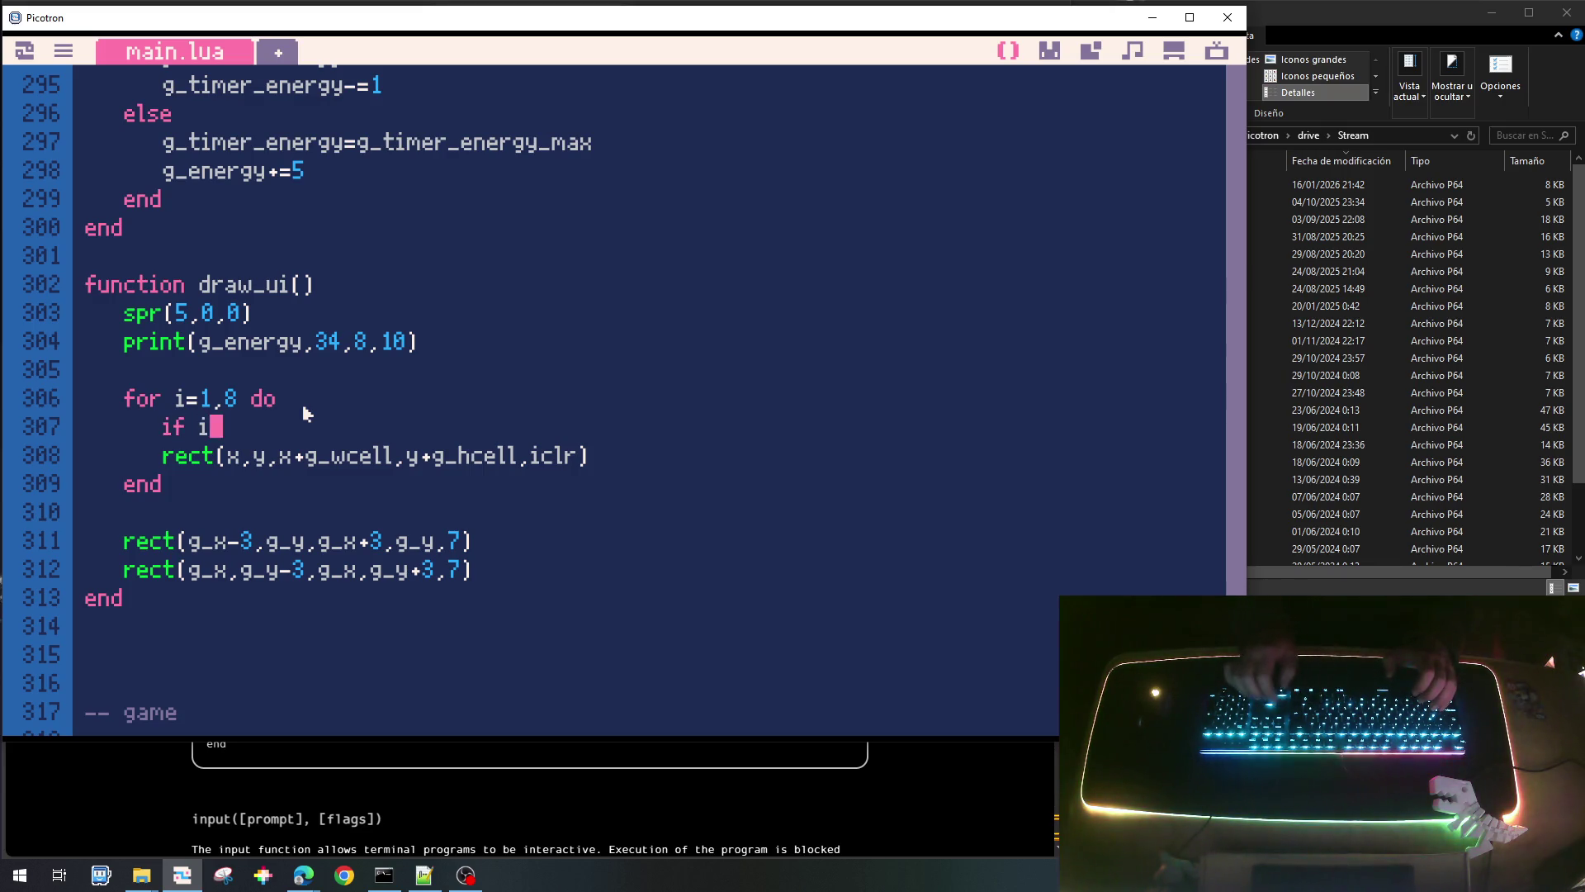
{"action": "type", "text": "ui"}
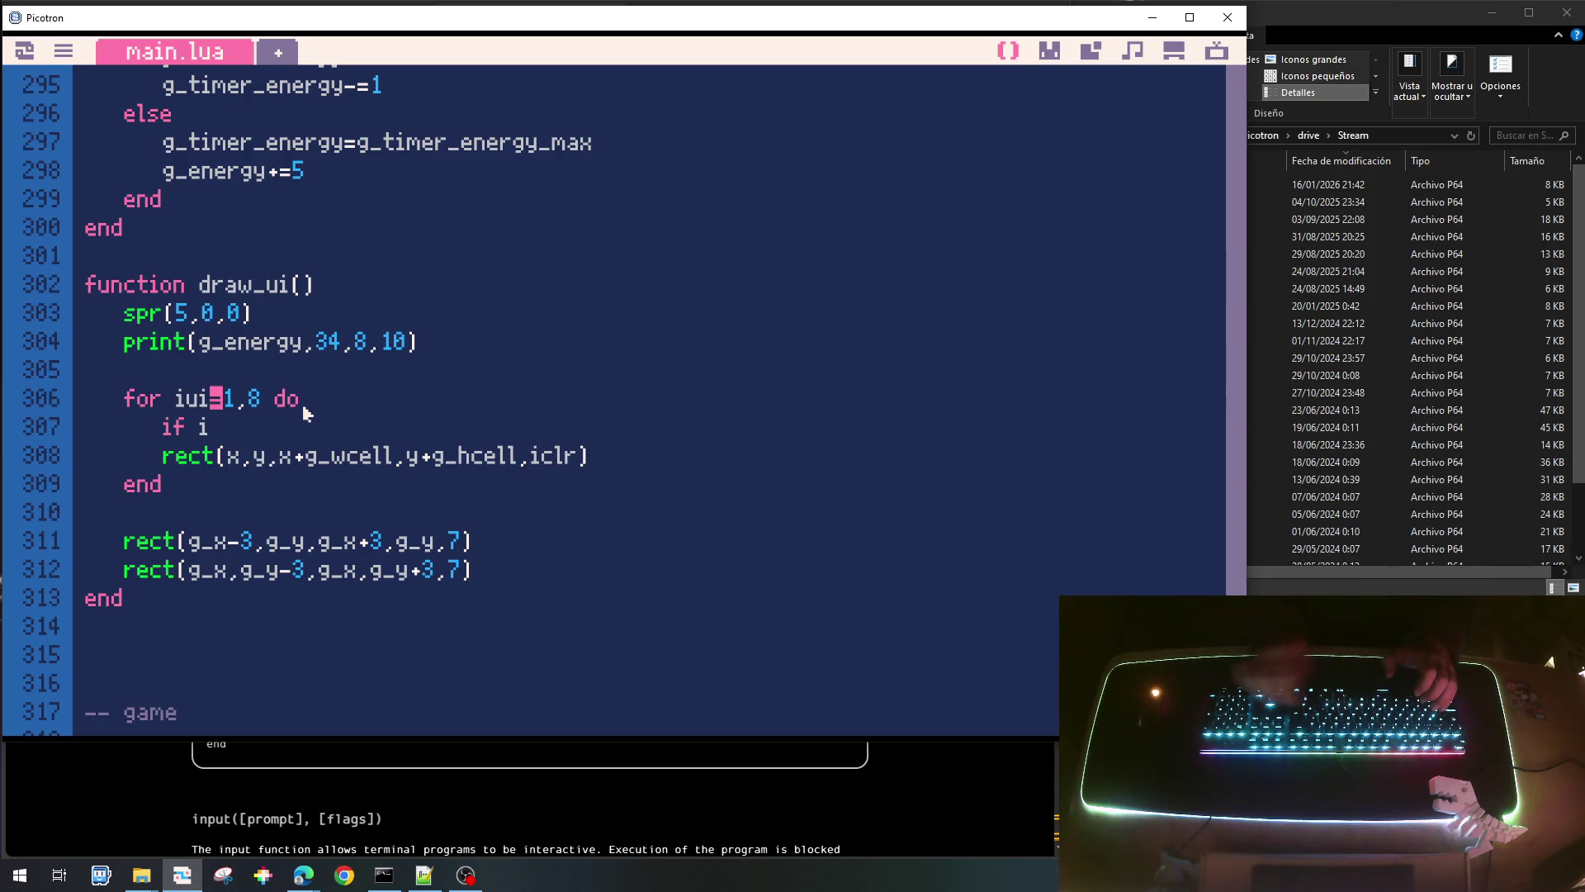
{"action": "key", "text": "BackSpace"}
{"action": "key", "text": "BackSpace"}
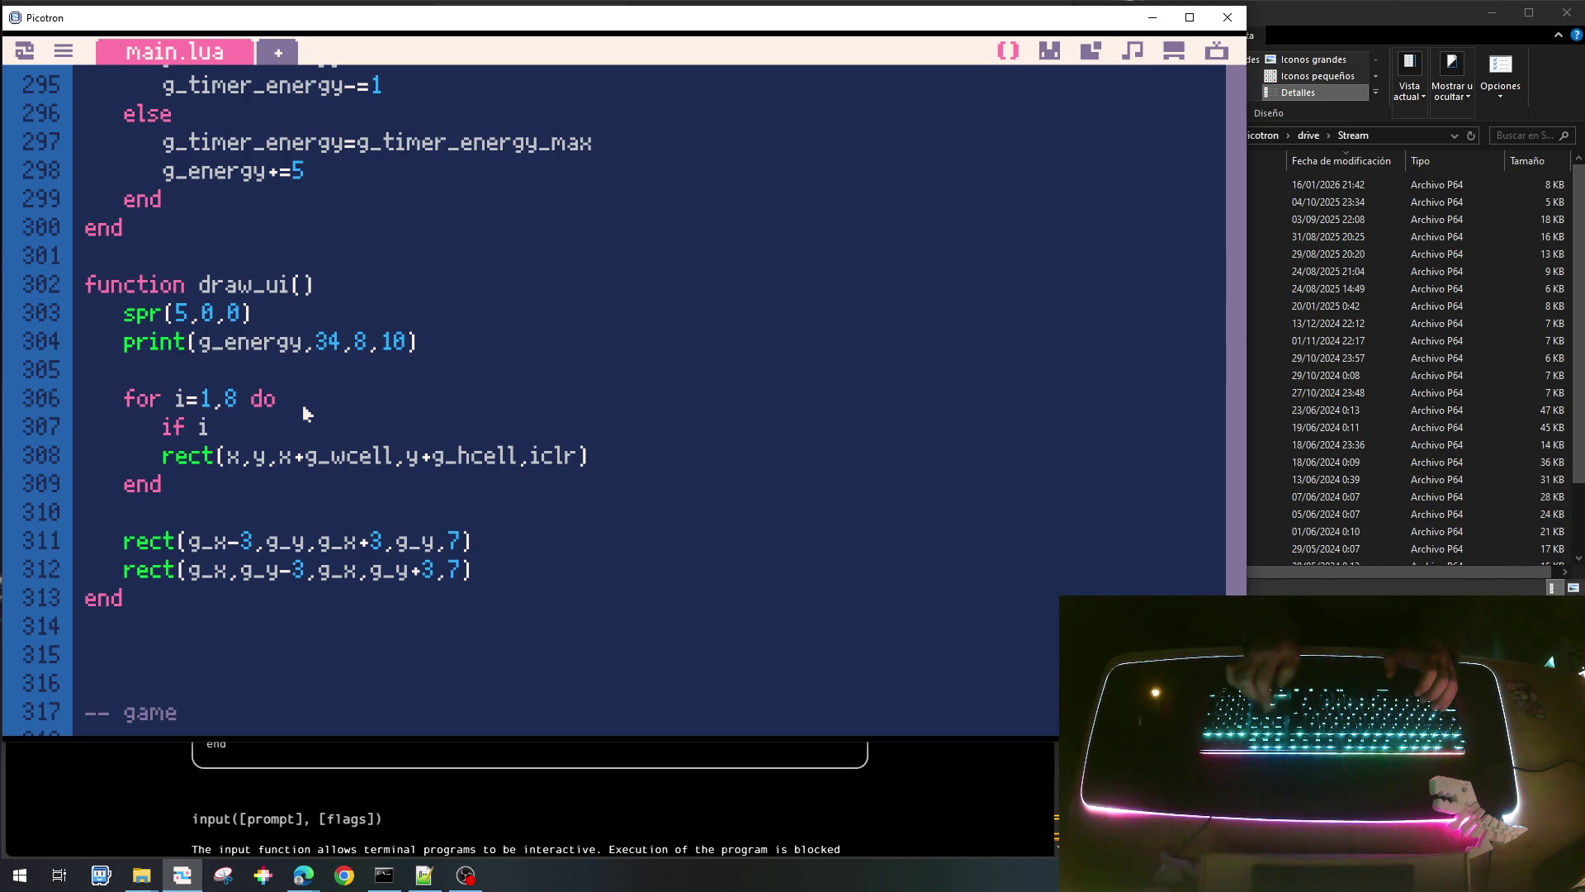
{"action": "type", "text": "==g_ui_sel then"}
{"action": "key", "text": "Return"}
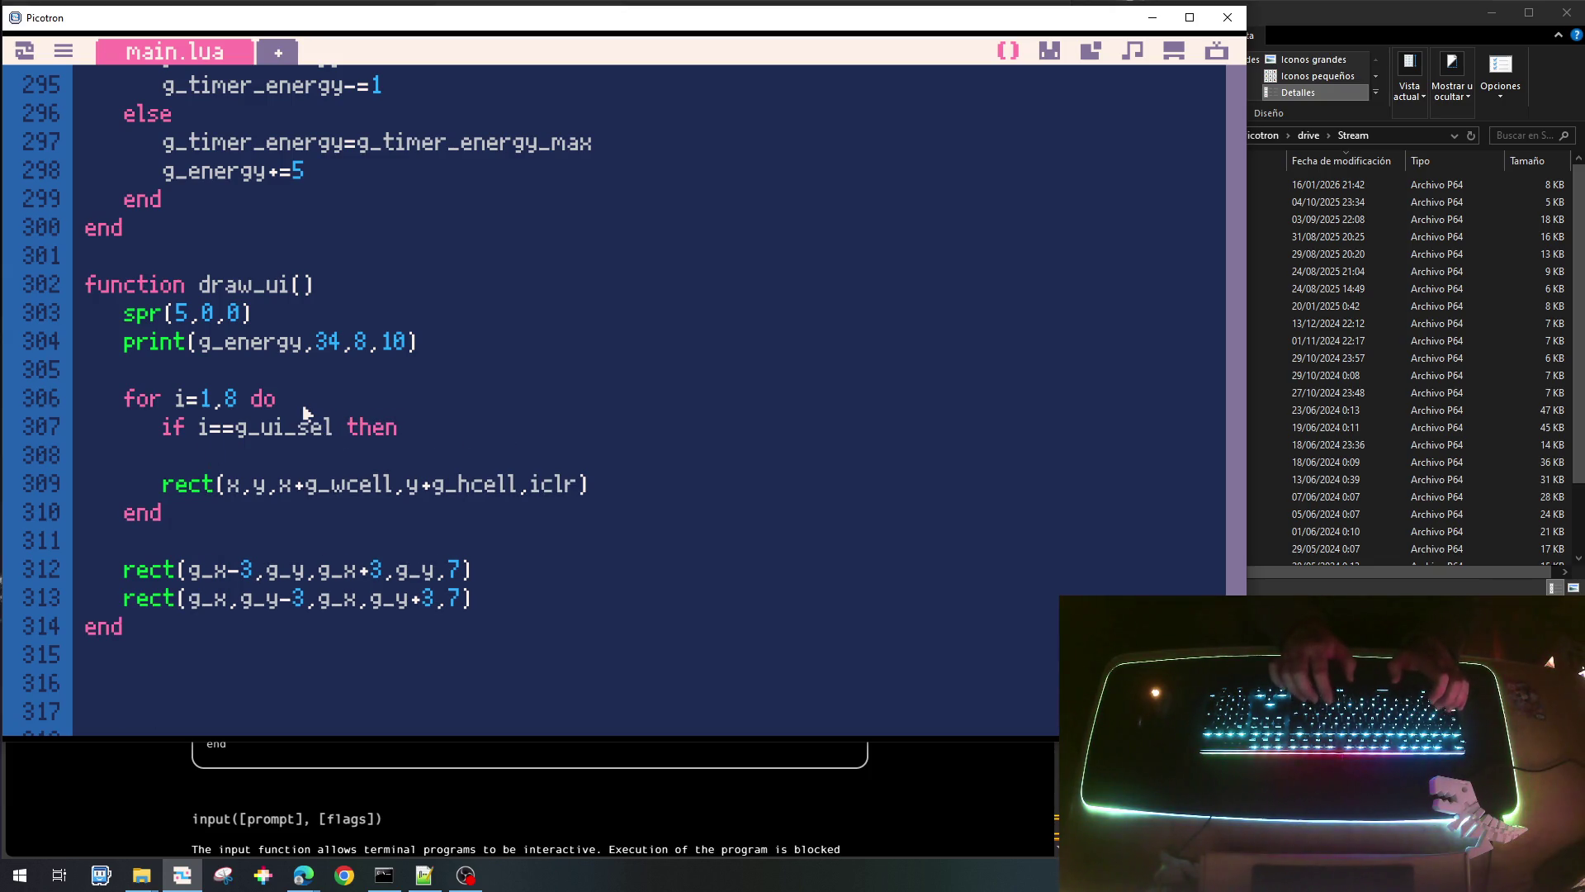
{"action": "type", "text": "icl"}
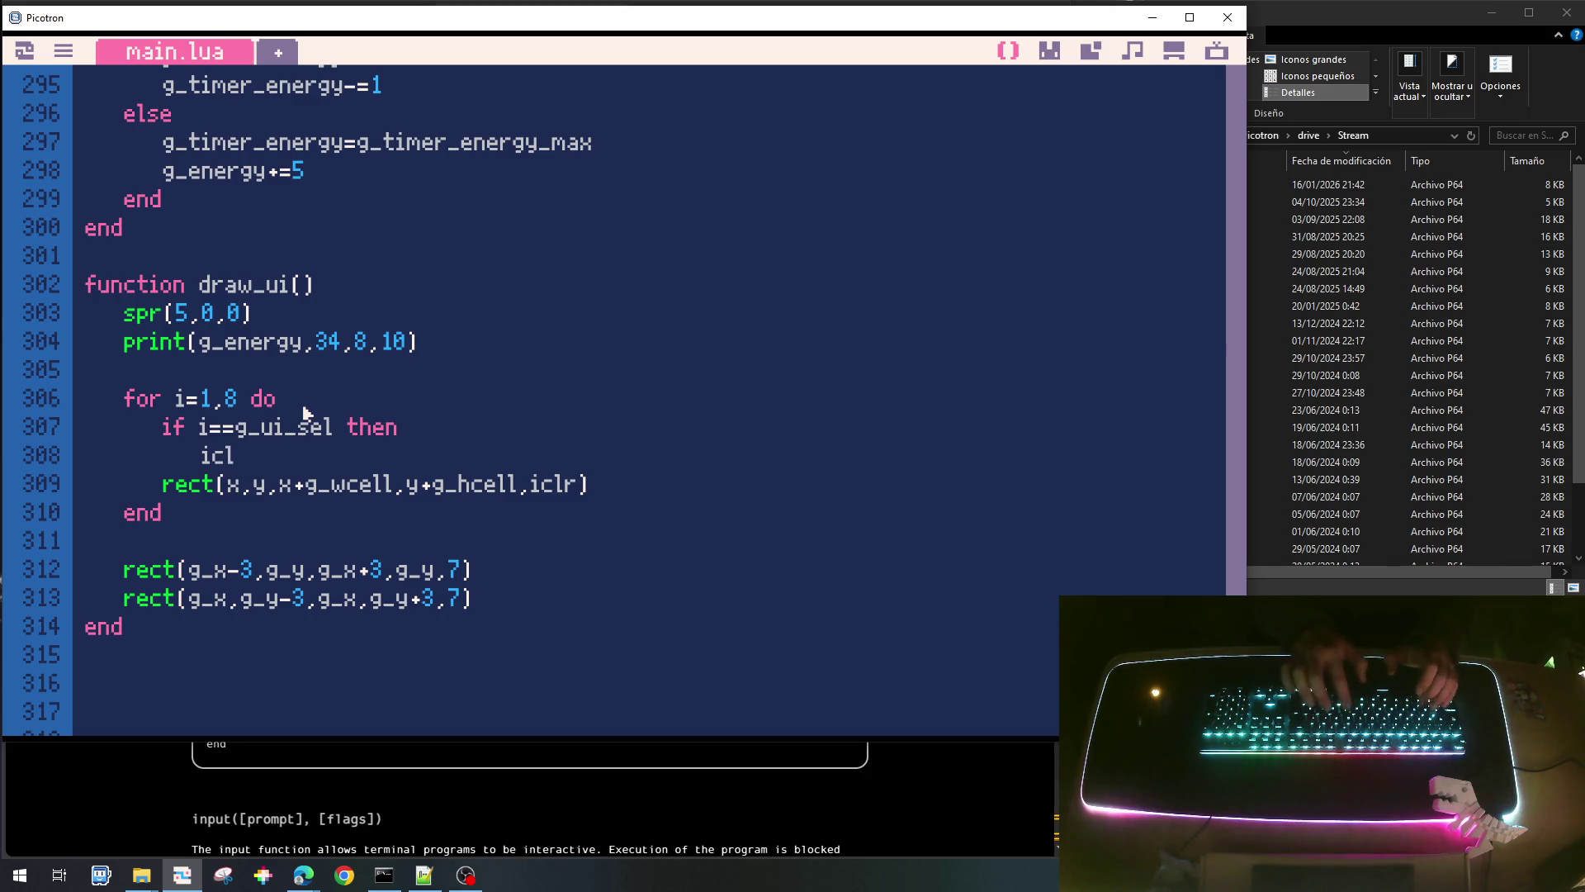
{"action": "type", "text": "r="}
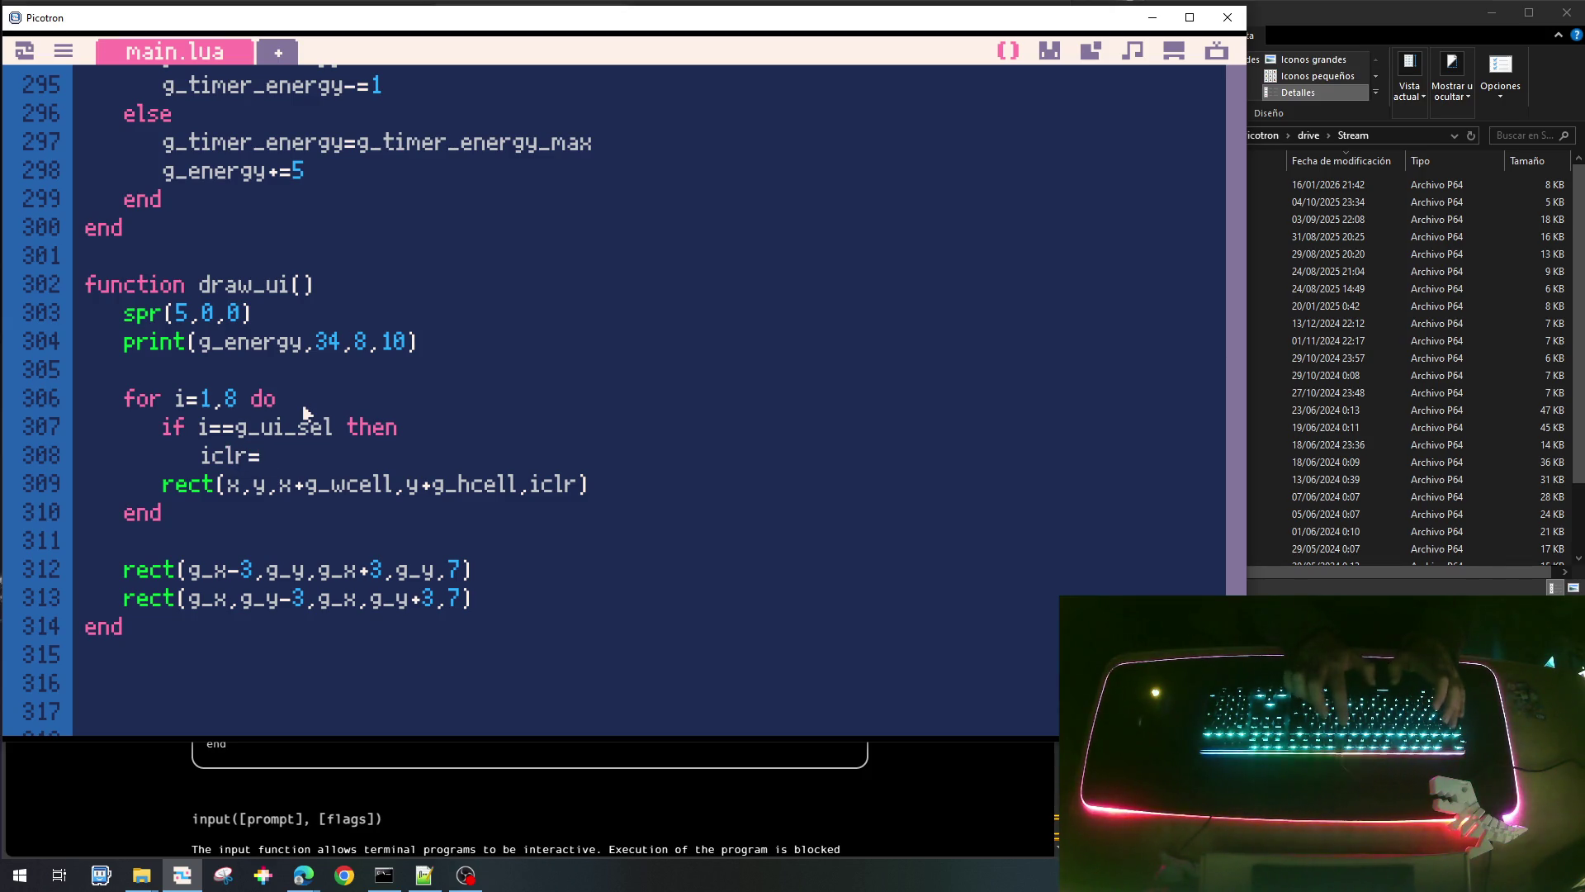
{"action": "type", "text": "10"}
{"action": "key", "text": "Return"}
{"action": "key", "text": "BackSpace"}
{"action": "type", "text": "emd"}
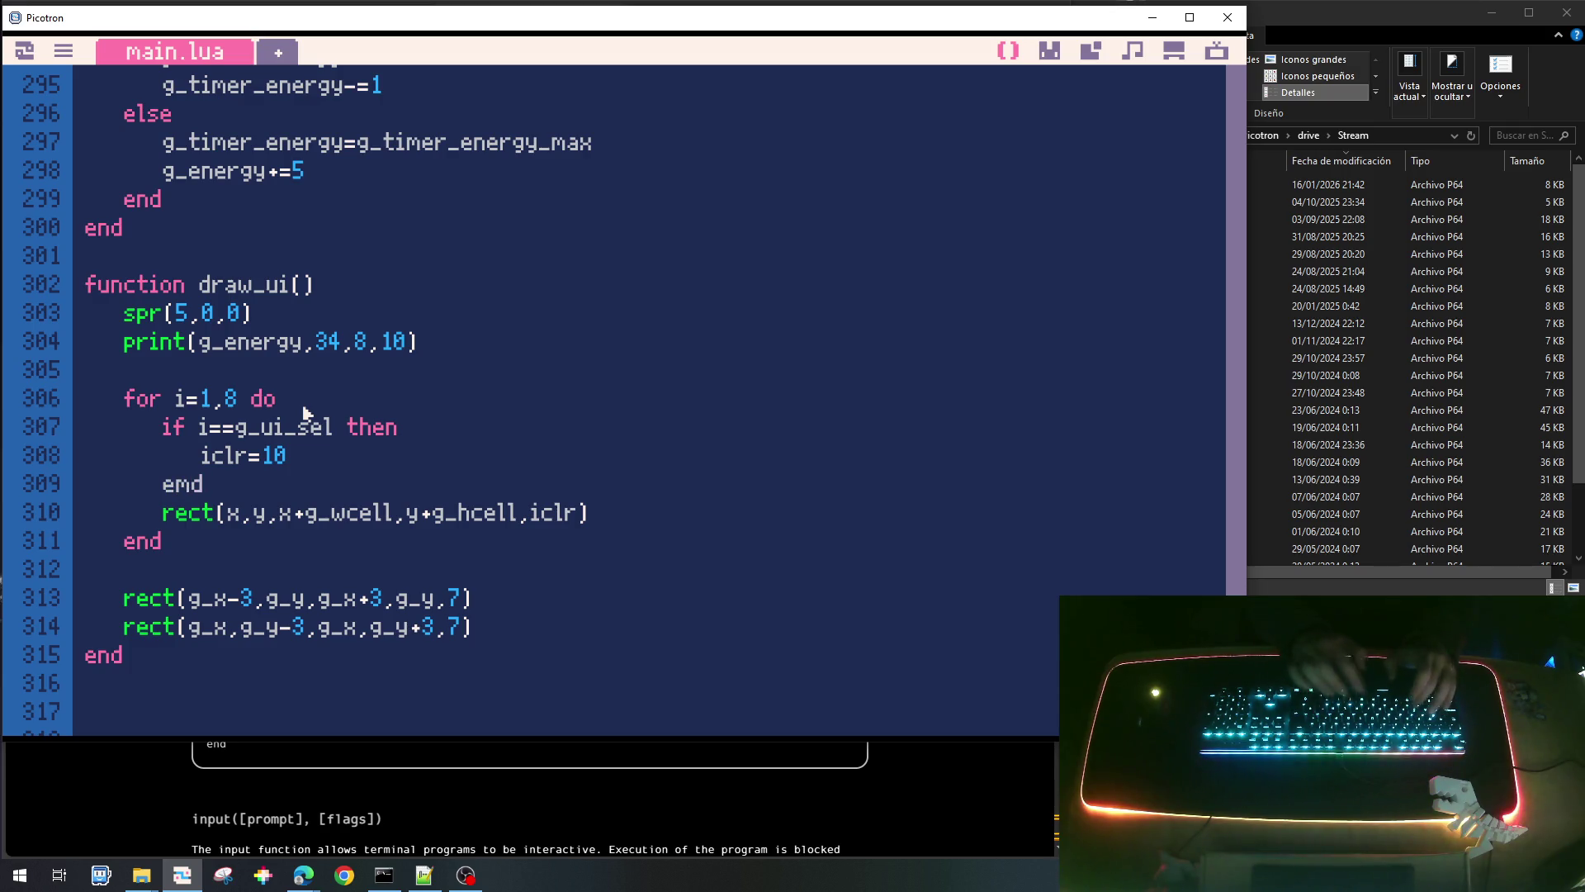
{"action": "type", "text": "nd"}
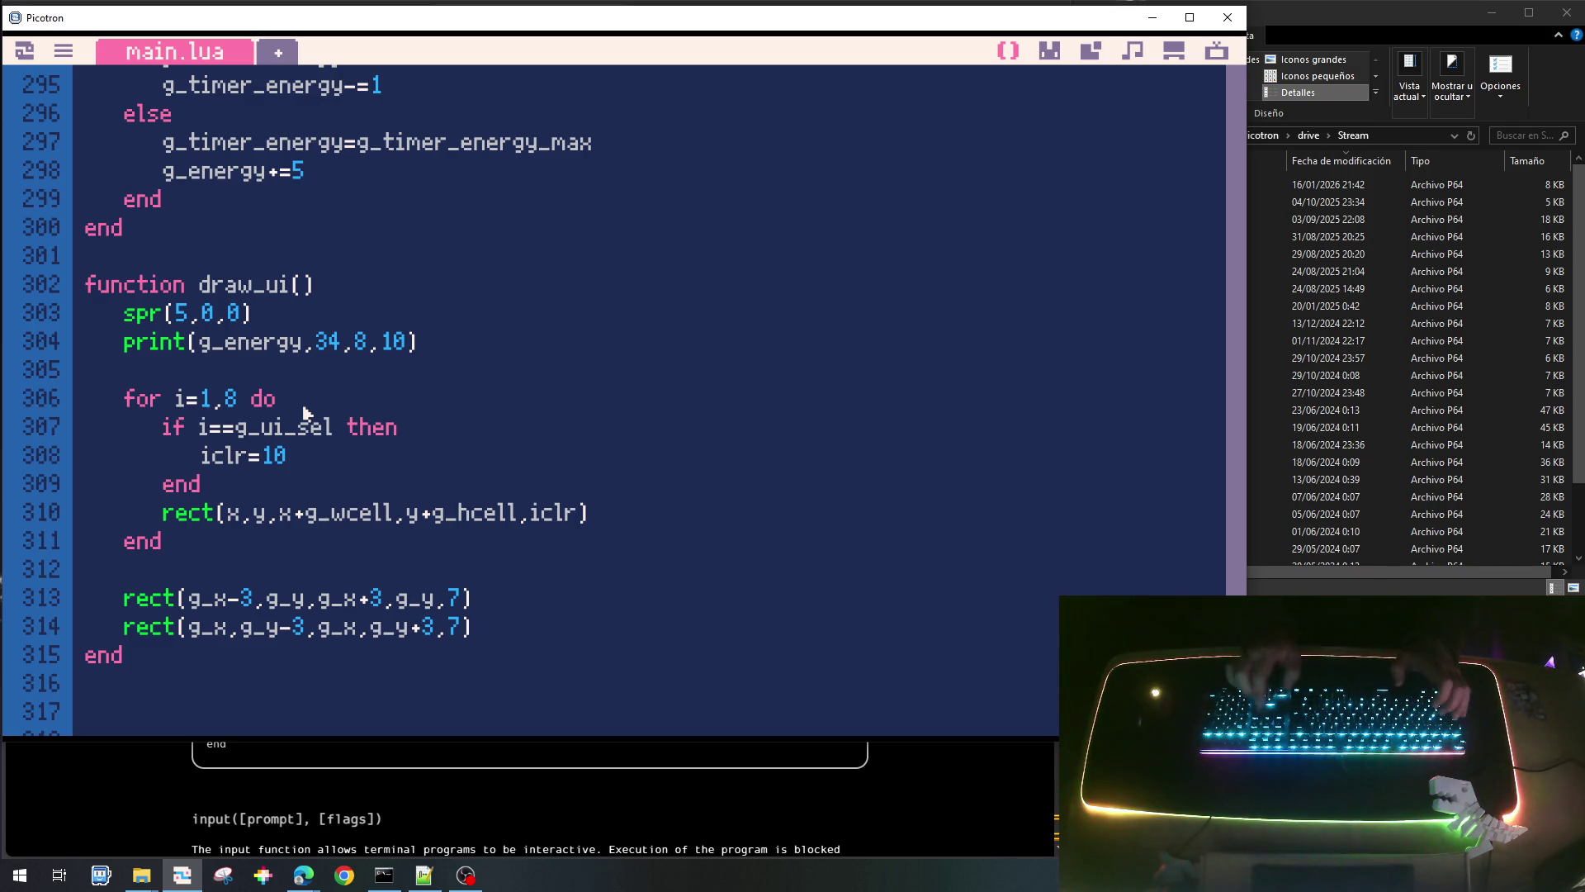
Declare 'local iclr=0' as the default slot colour at the loop's start.
{"action": "key", "text": "Up"}
{"action": "key", "text": "Up"}
{"action": "key", "text": "Up"}
{"action": "key", "text": "End"}
{"action": "key", "text": "Return"}
{"action": "key", "text": "Tab"}
{"action": "type", "text": "local iclr=0"}
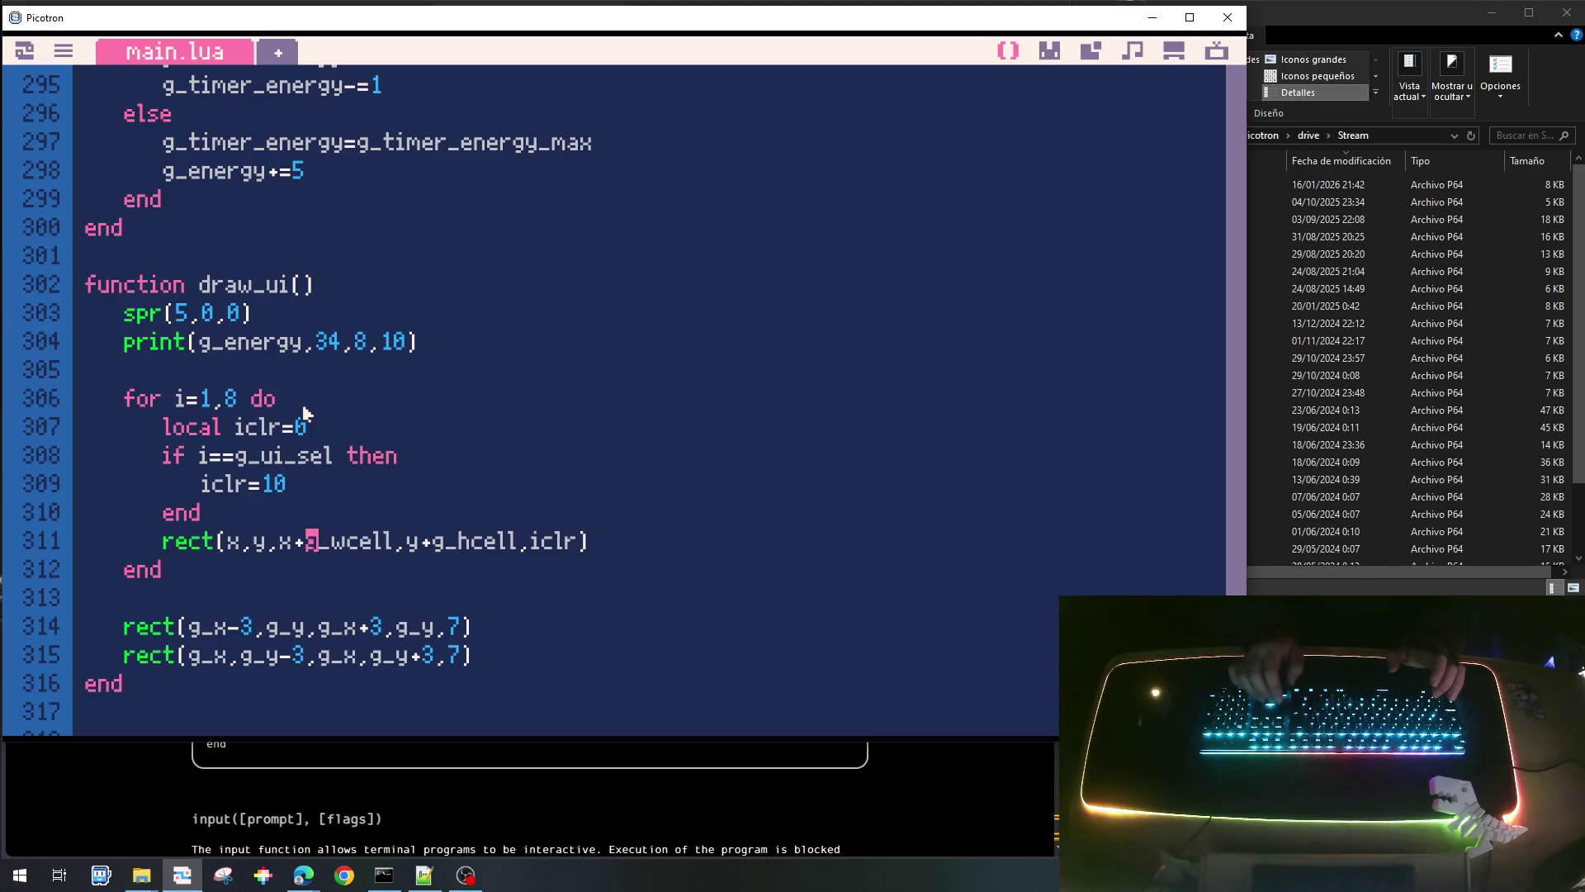
Start an 'if i<5 then spr(' block, checking sprite numbers in the gfx sheet.
{"action": "key", "text": "Return"}
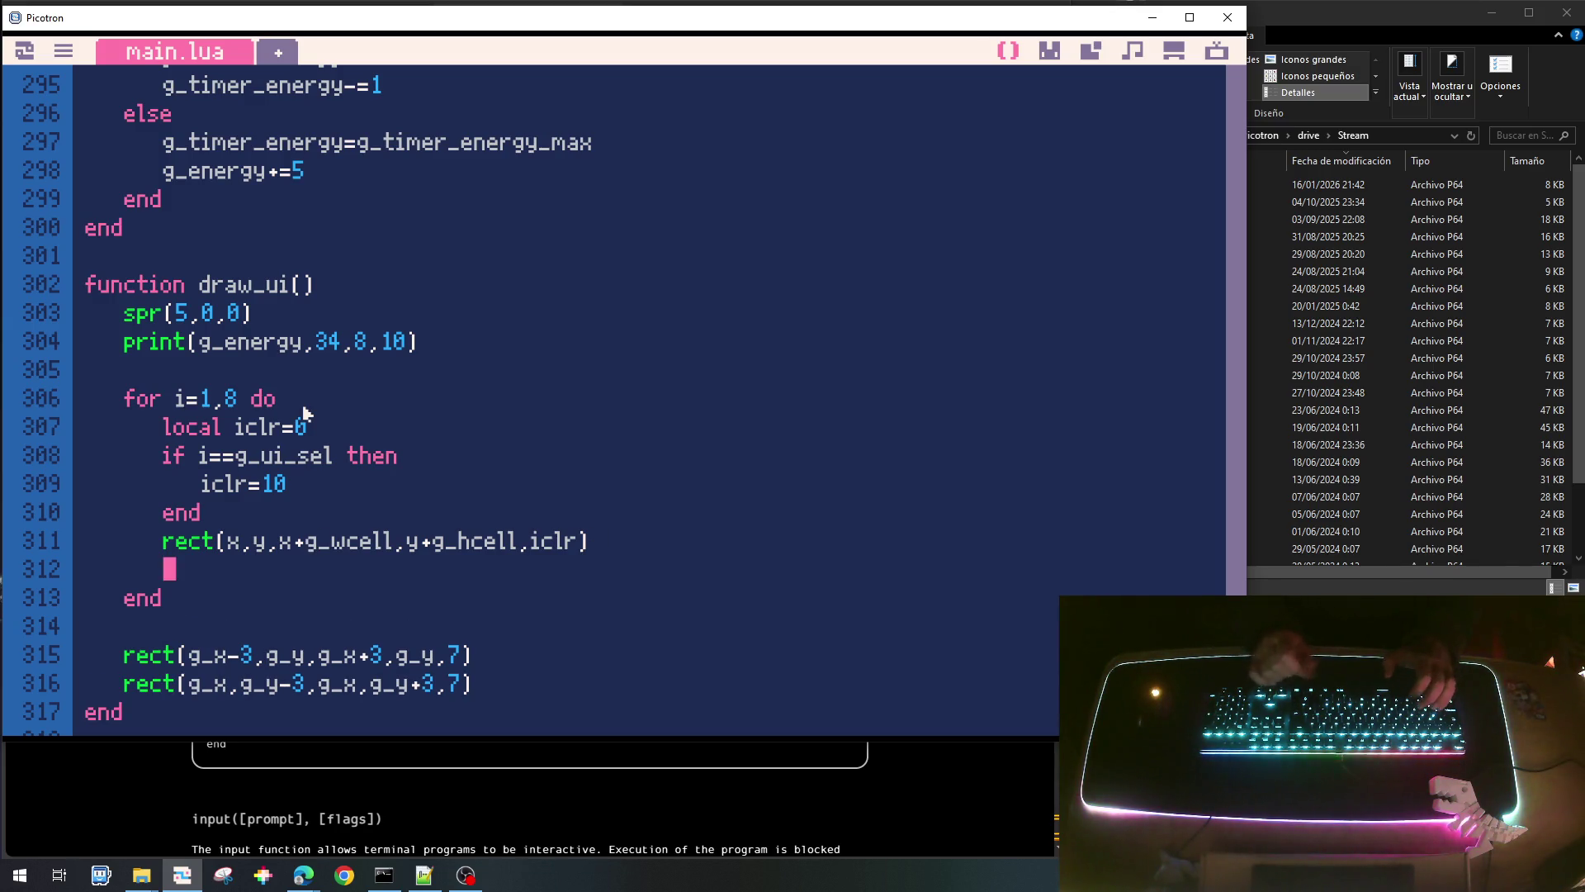
{"action": "type", "text": "if i<5"}
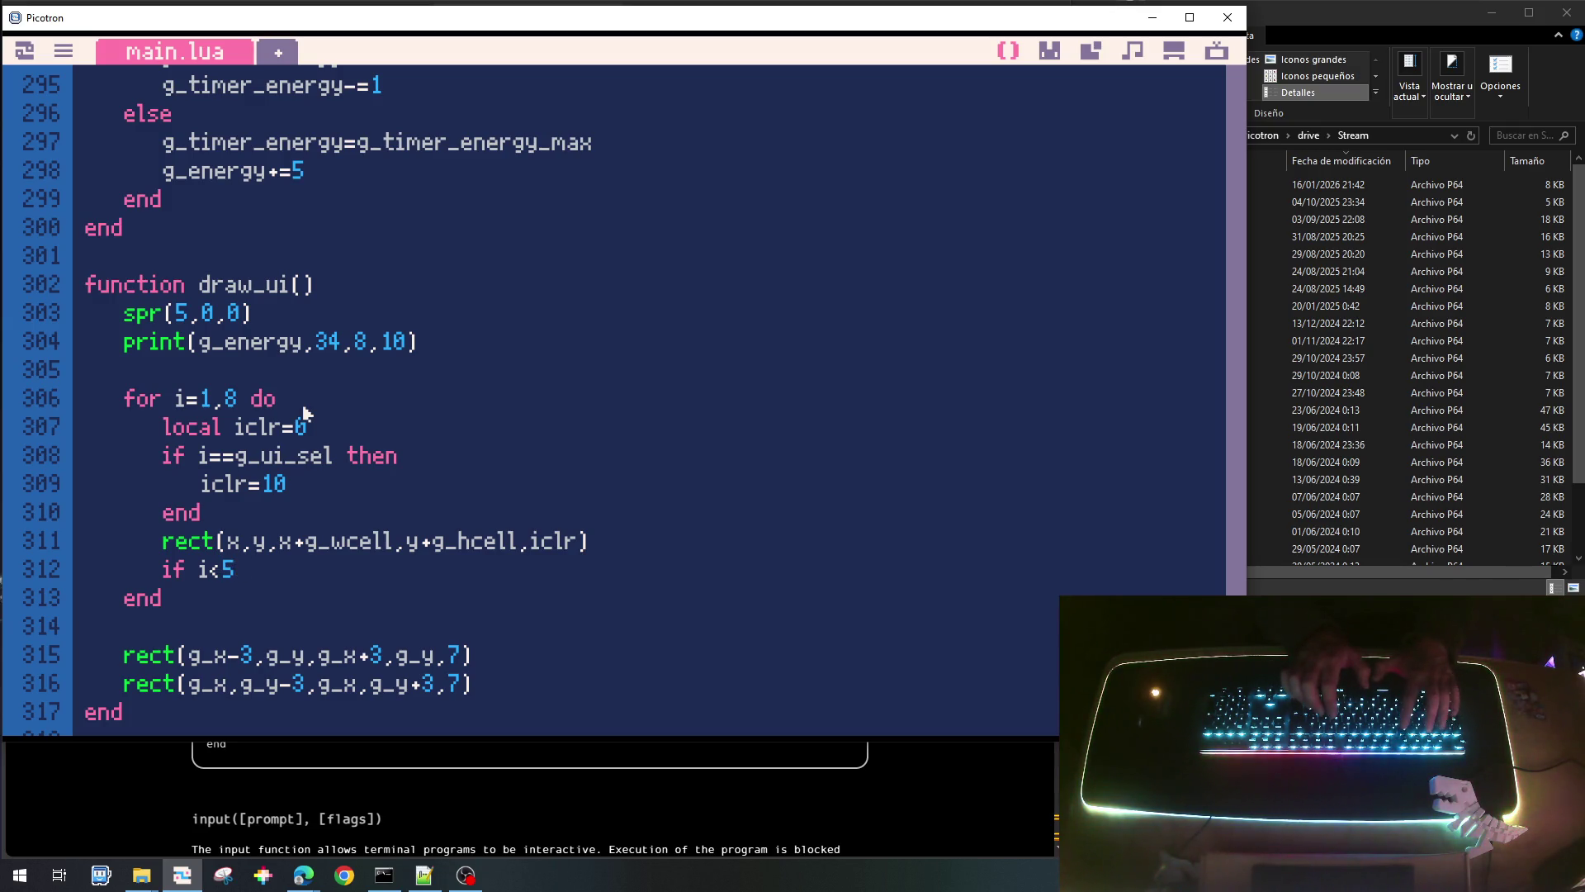
{"action": "type", "text": " then"}
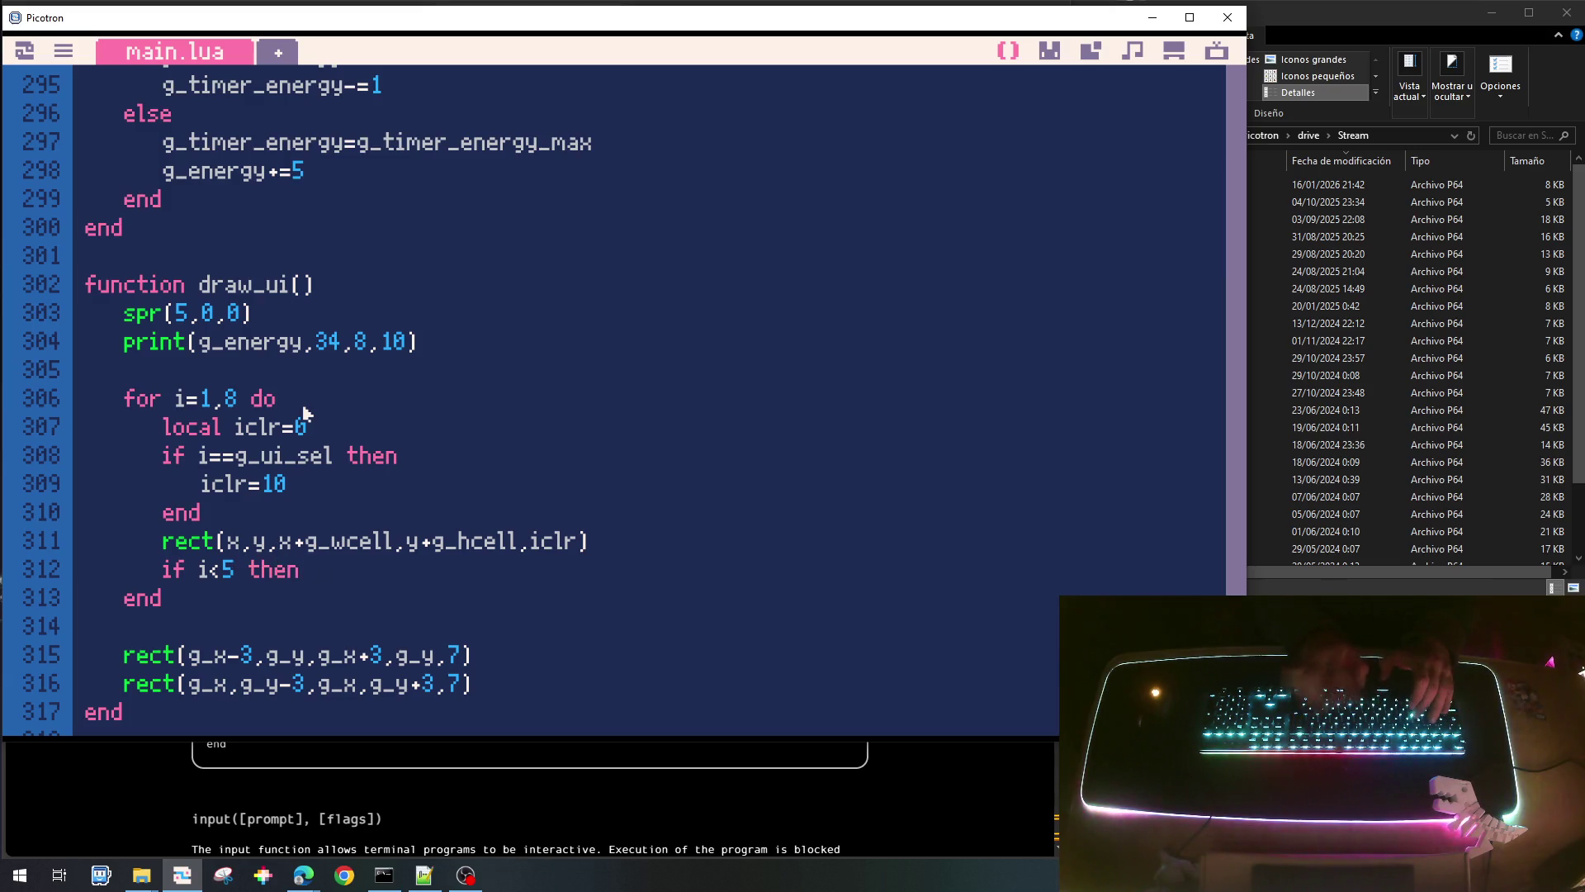
{"action": "key", "text": "Return"}
{"action": "type", "text": "end"}
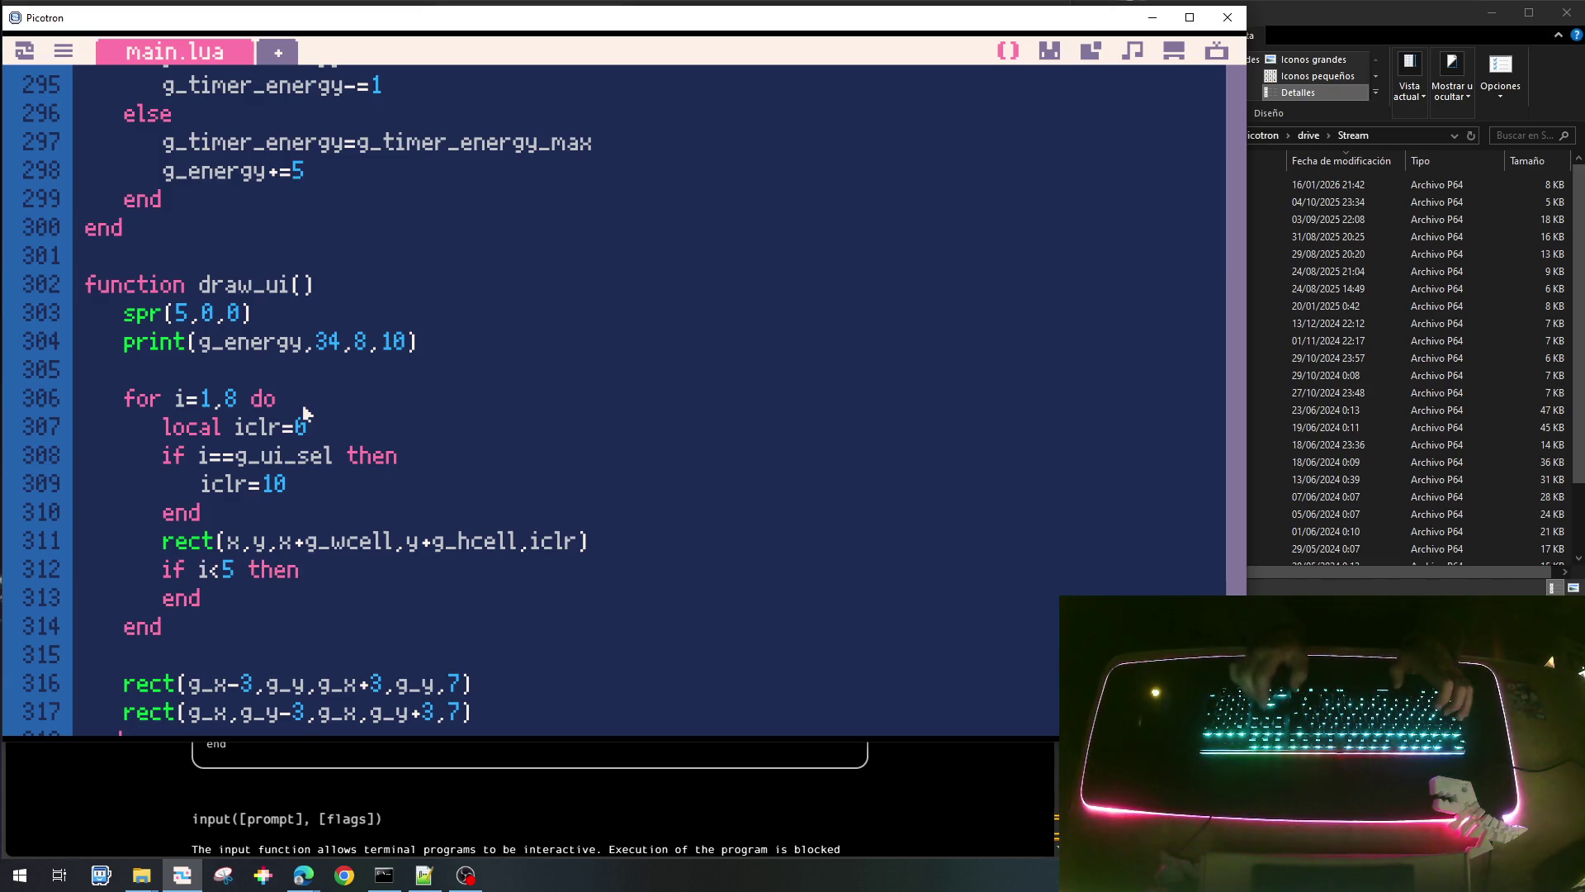
{"action": "key", "text": "Up"}
{"action": "key", "text": "End"}
{"action": "key", "text": "Return"}
{"action": "type", "text": "spr("}
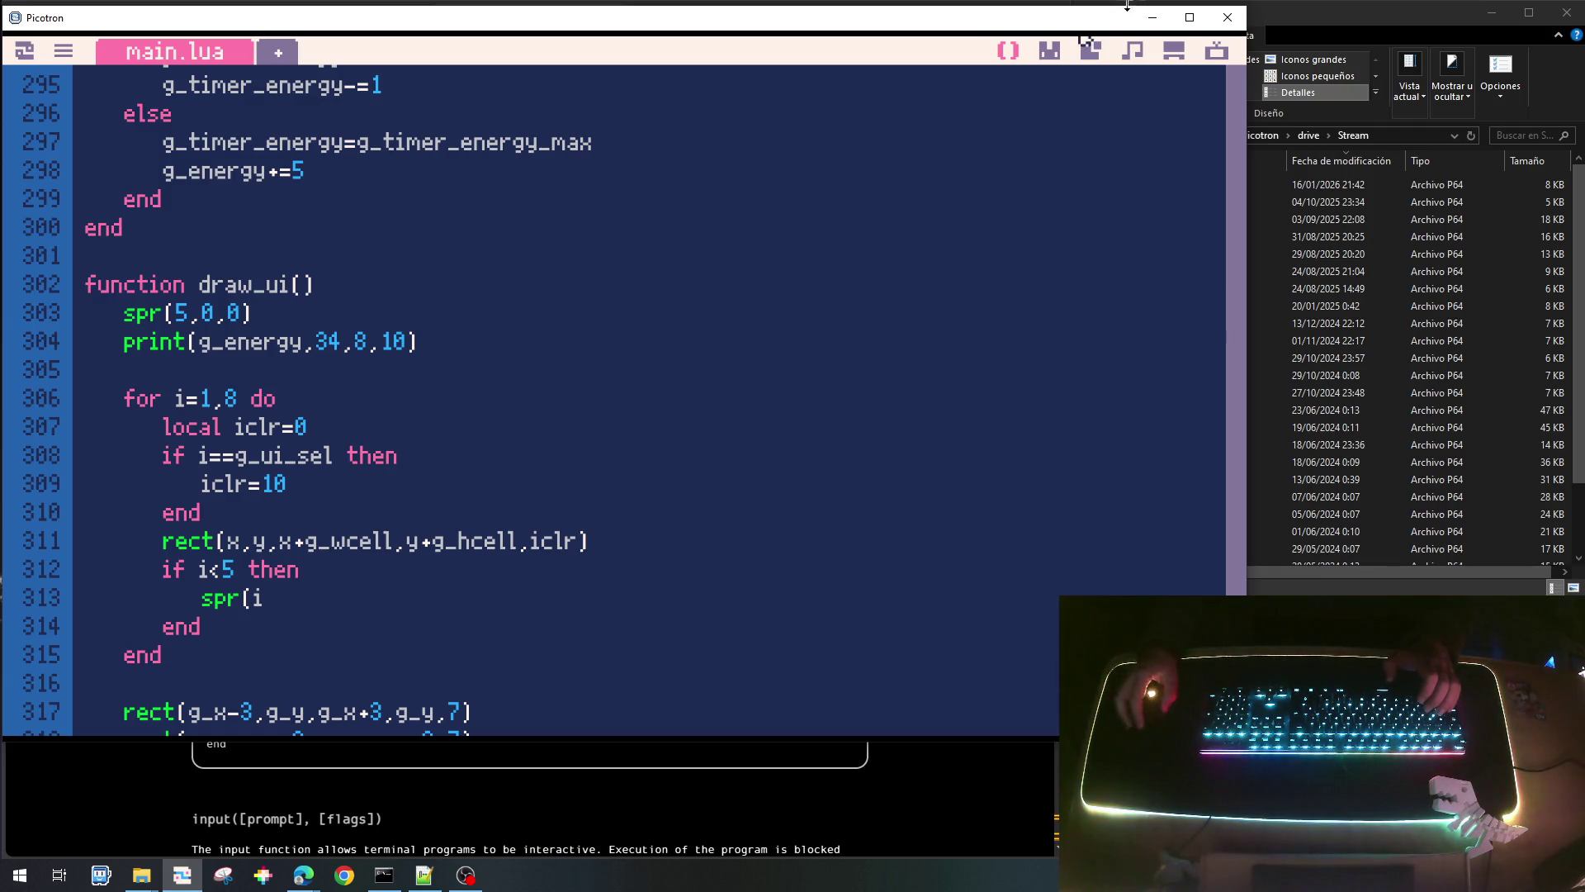
{"action": "left_click", "coordinate": [1060, 51]}
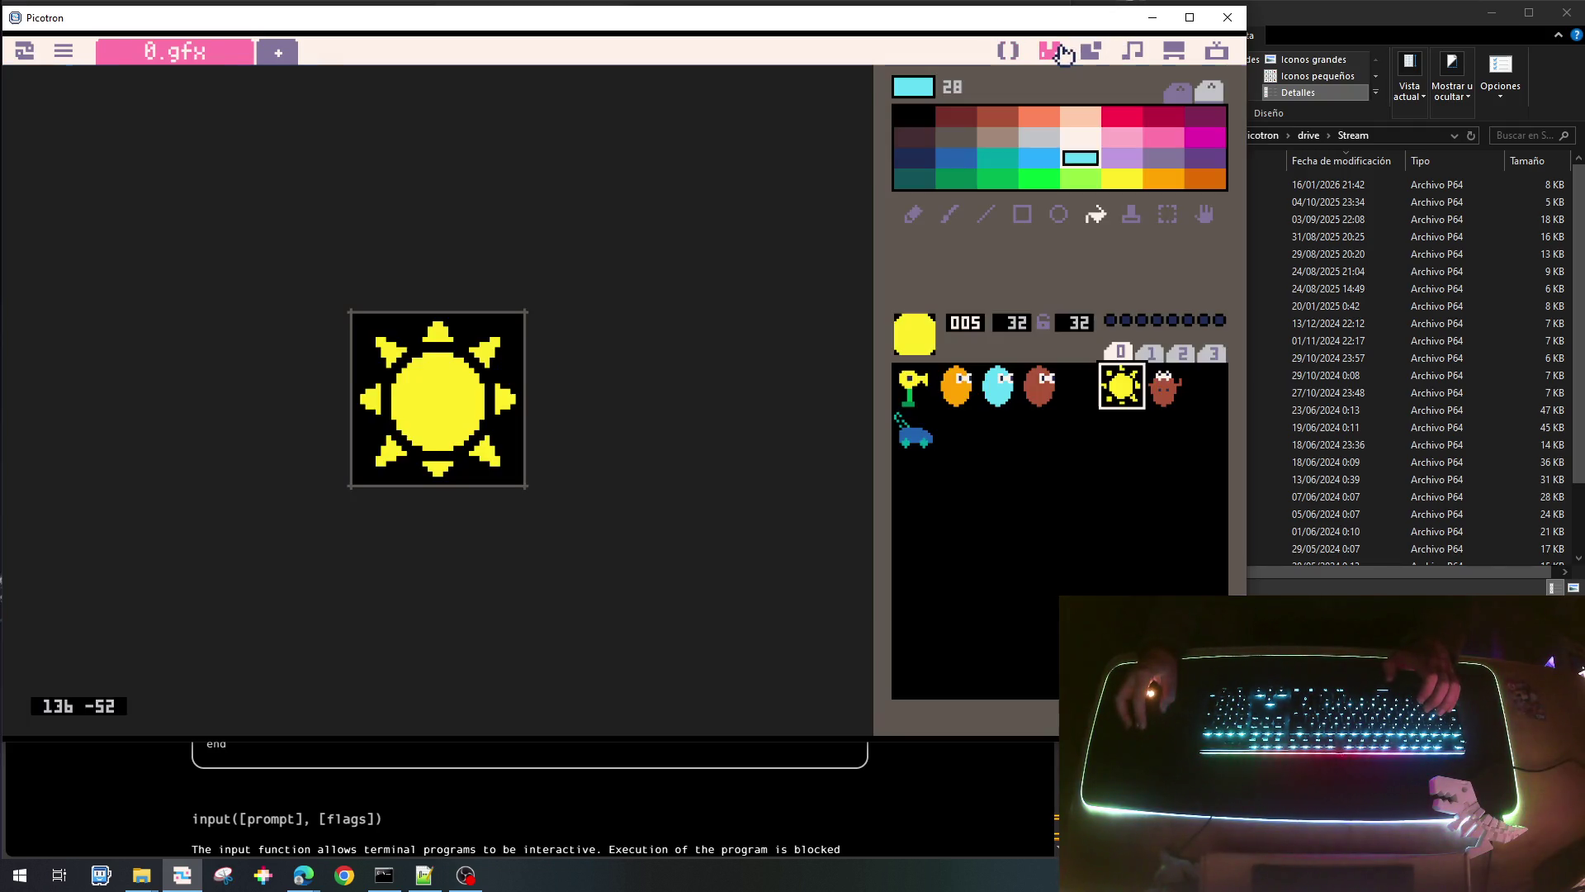
{"action": "left_click", "coordinate": [1008, 50]}
Change the loop to 'for i=0,8' and open a new line above rect().
{"action": "left_click", "coordinate": [216, 401]}
{"action": "key", "text": "BackSpace"}
{"action": "type", "text": "8"}
{"action": "key", "text": "BackSpace"}
{"action": "type", "text": "0"}
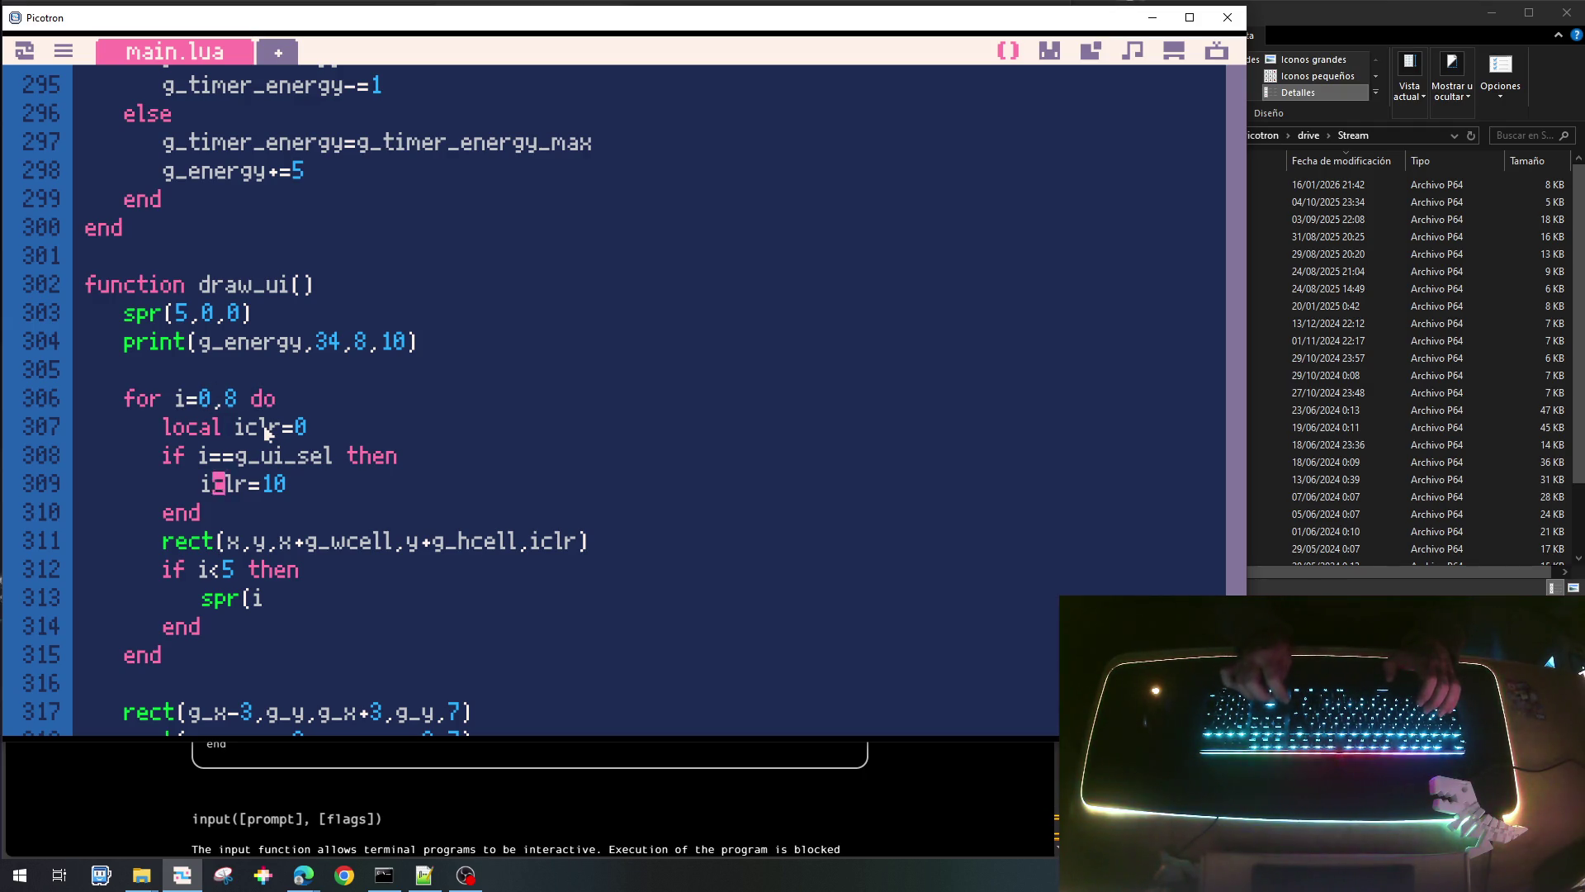
{"action": "key", "text": "Home"}
{"action": "key", "text": "Return"}
{"action": "key", "text": "Up"}
Add 'local x=160+i*g_wcell' and 'local y=0', finish spr(i,x,y), and save the cart.
{"action": "type", "text": "local x="}
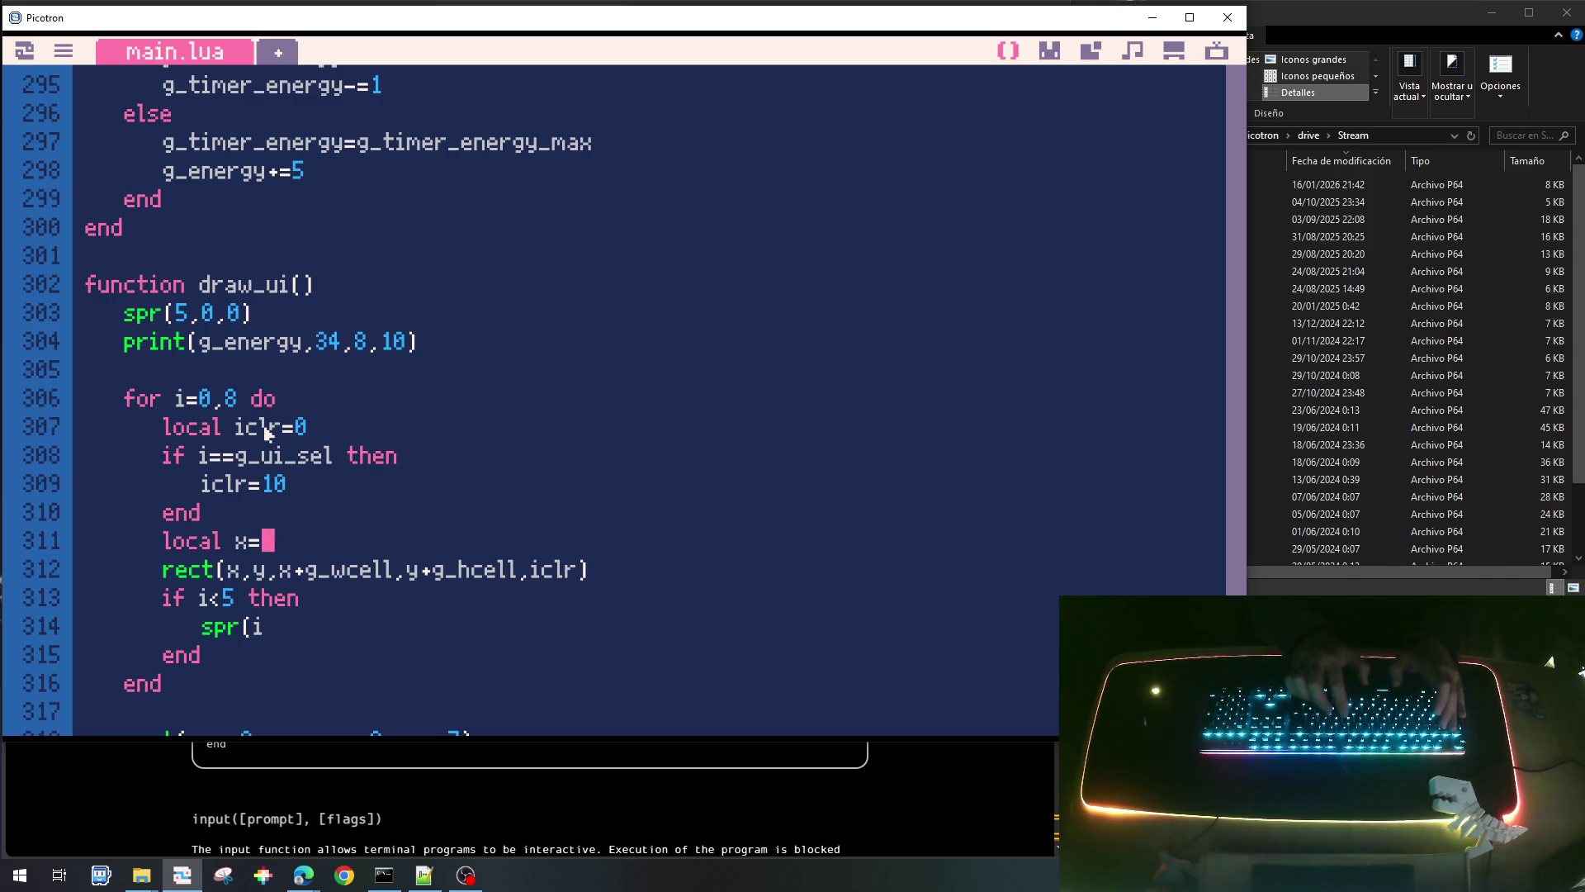
{"action": "type", "text": "160+i*"}
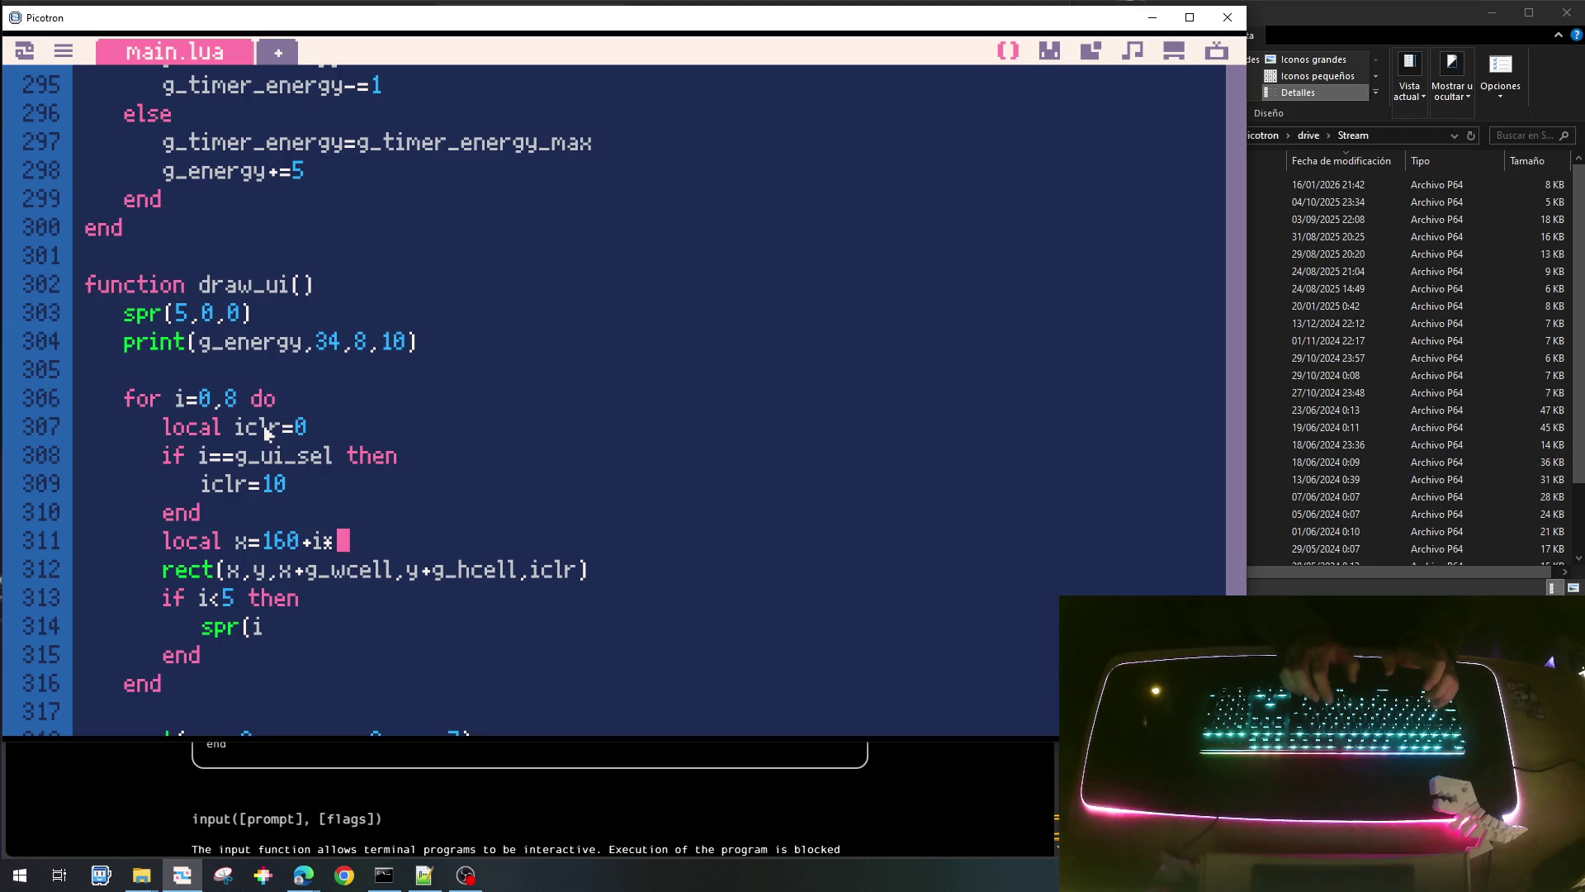
{"action": "type", "text": "g_wcell"}
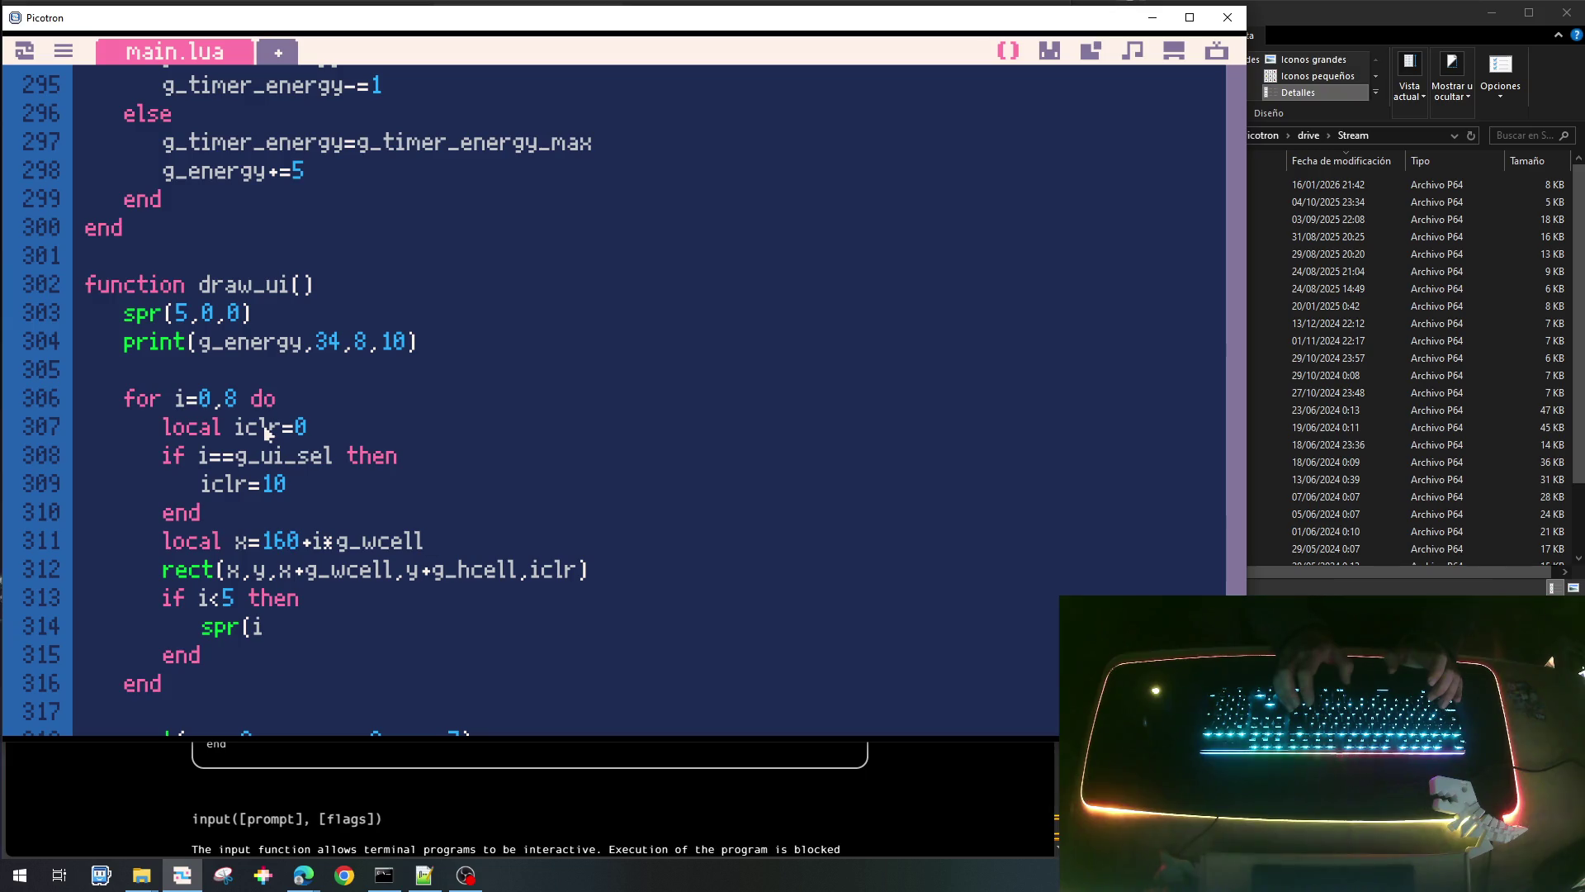
{"action": "key", "text": "Return"}
{"action": "type", "text": "ocal y=0"}
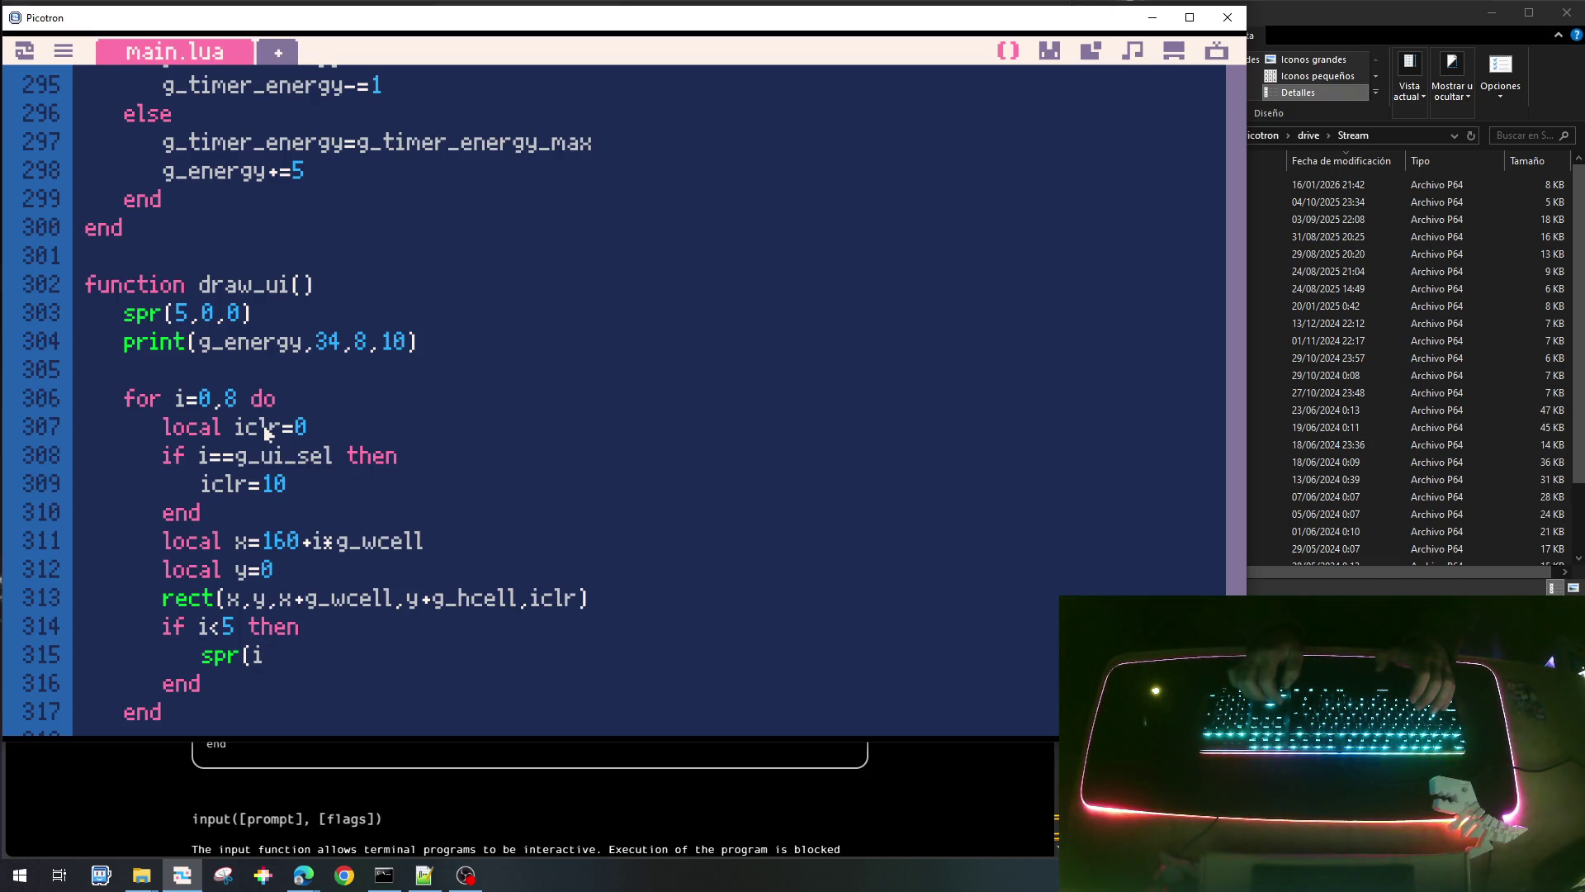
{"action": "type", "text": ","}
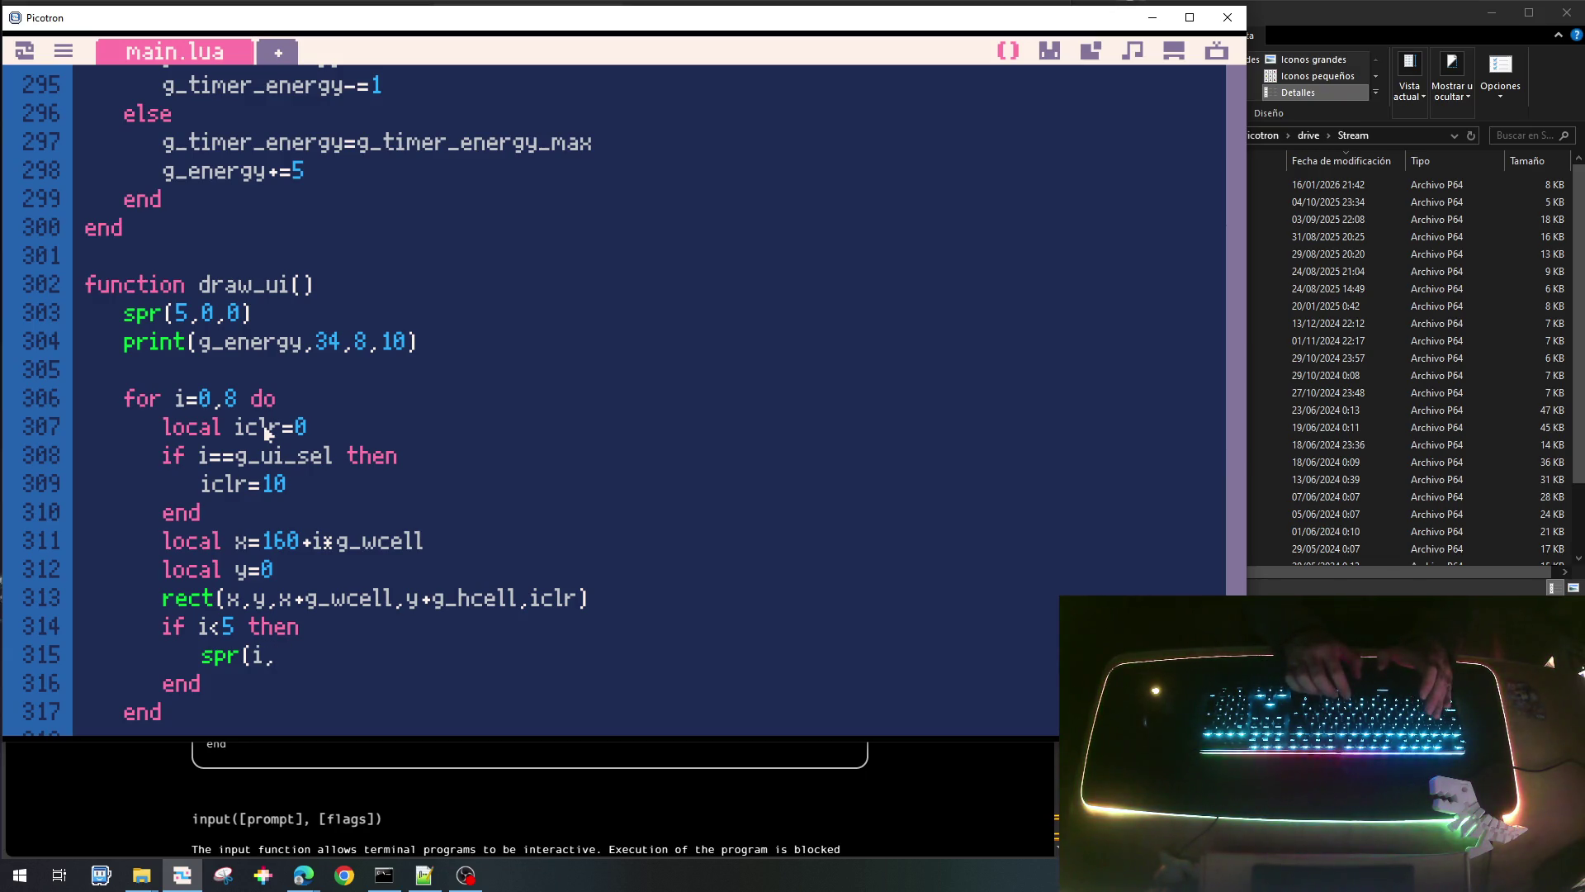
{"action": "type", "text": "x,y"}
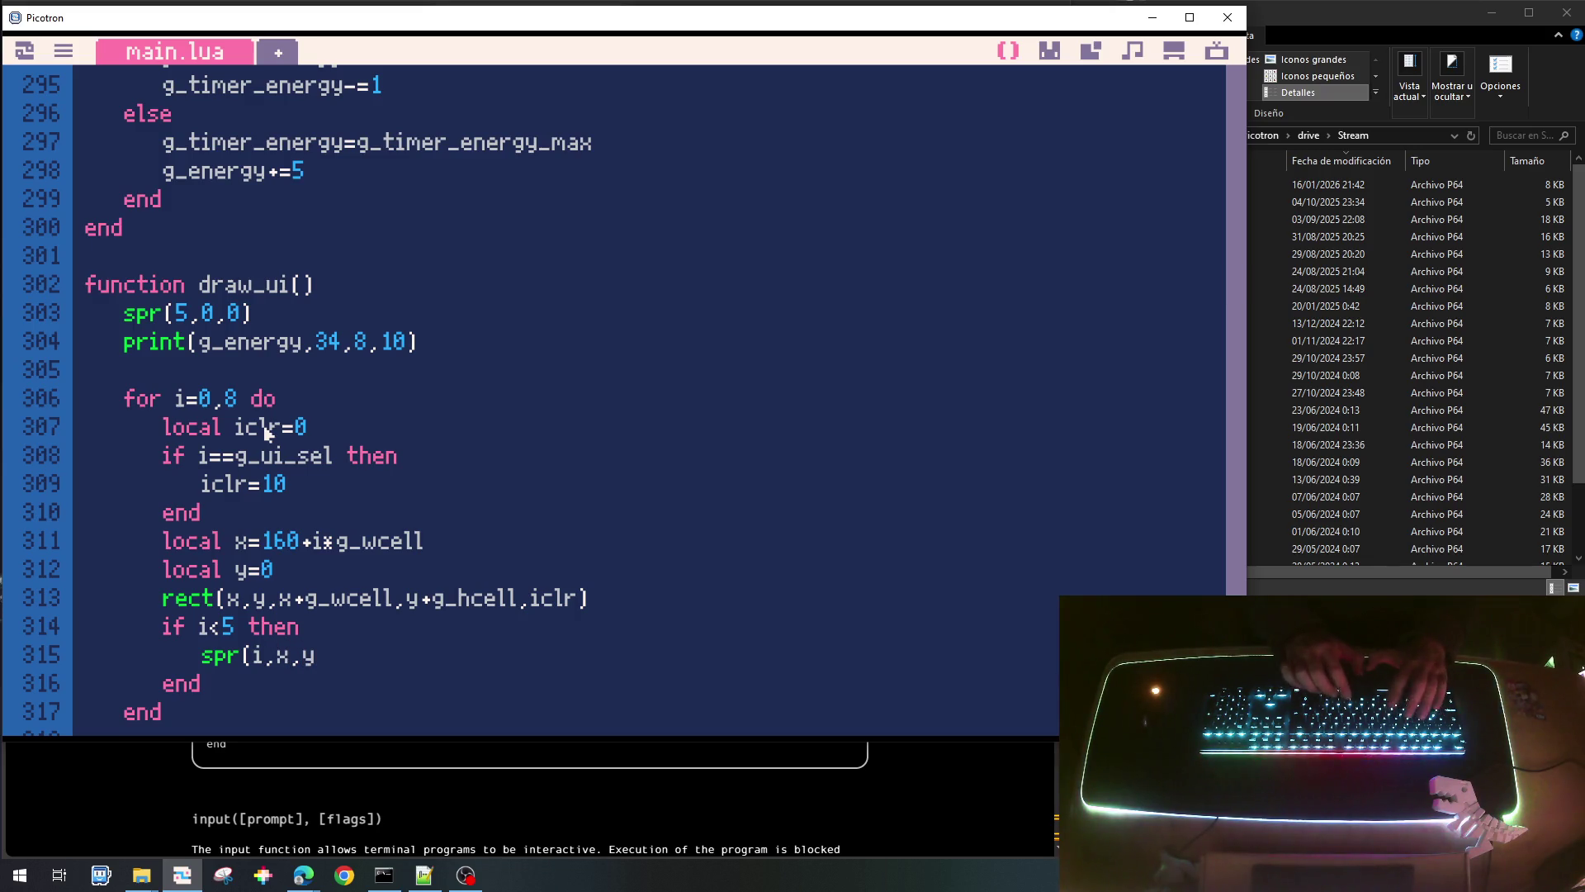
{"action": "type", "text": ")"}
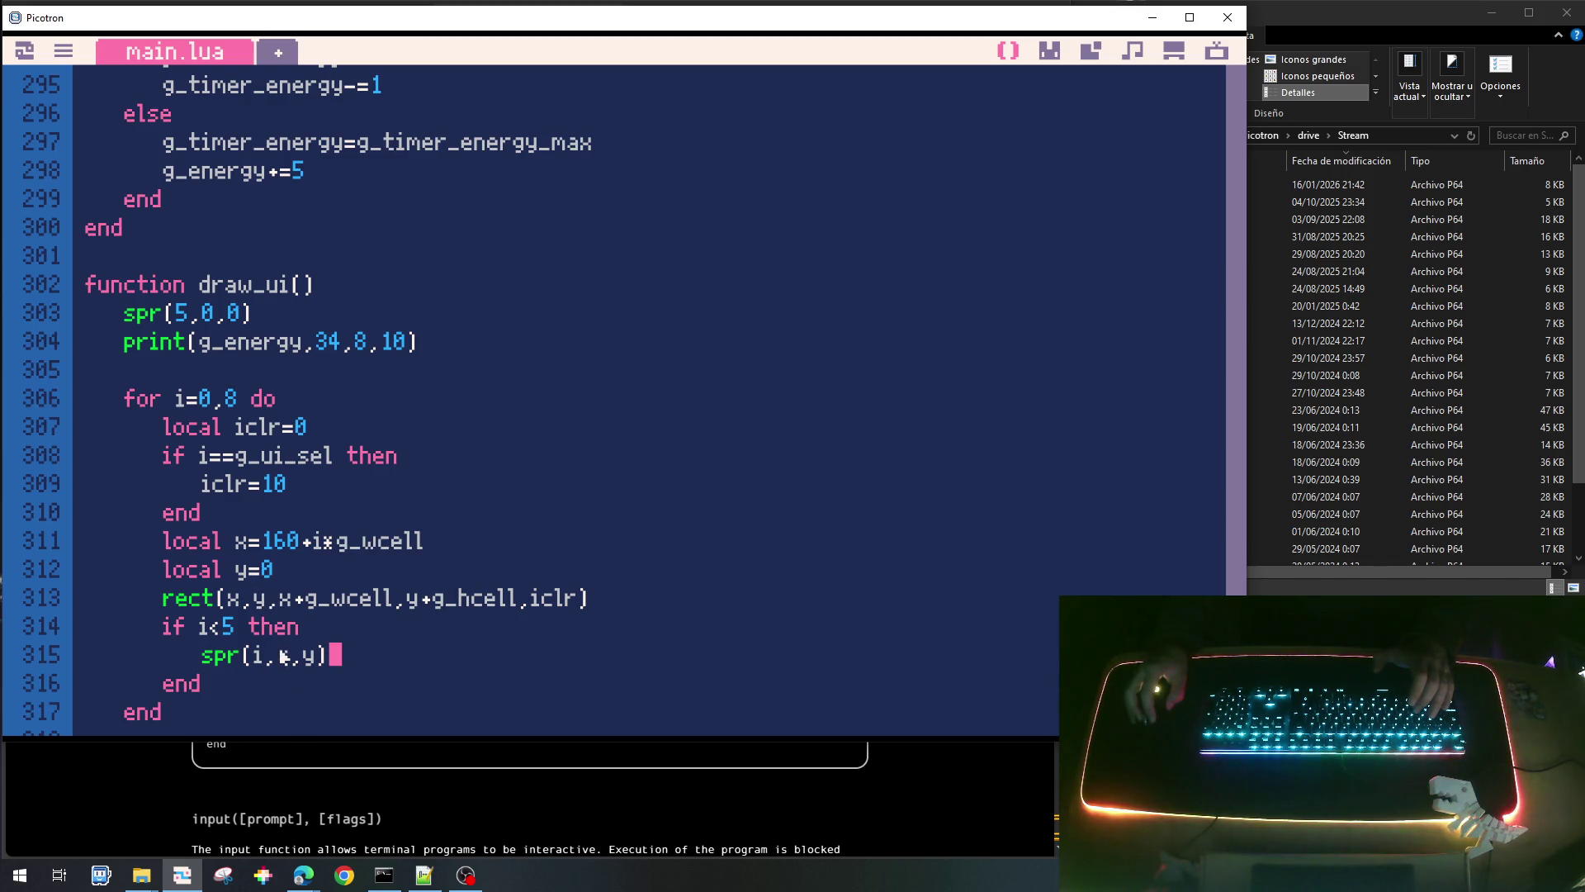
{"action": "scroll", "coordinate": [283, 656], "scroll_direction": "down", "scroll_amount": 1}
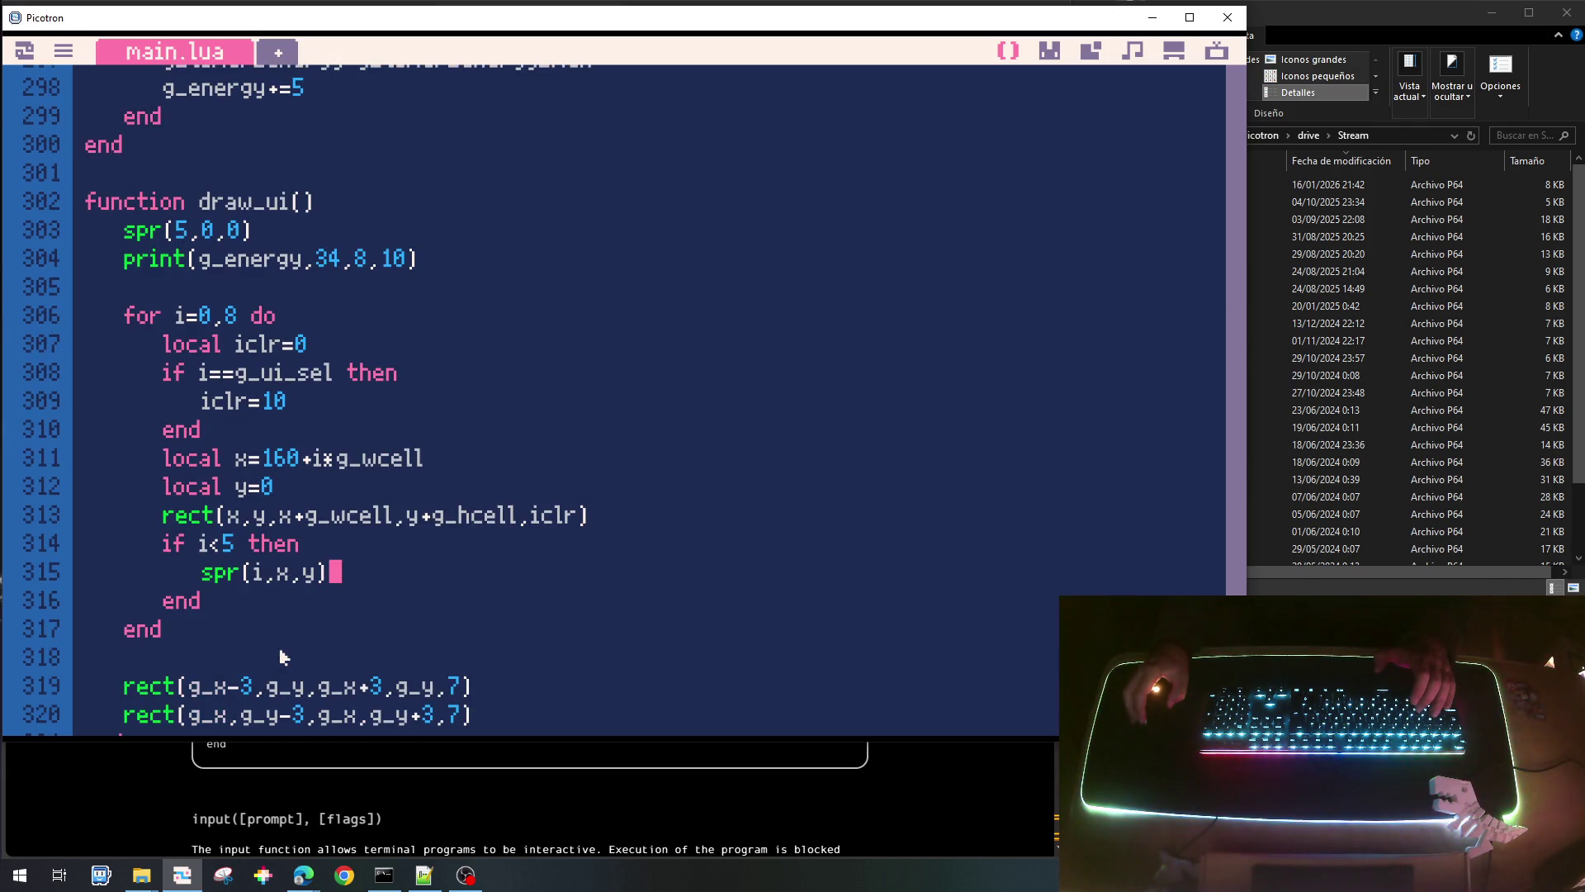
{"action": "key", "text": "ctrl+s"}
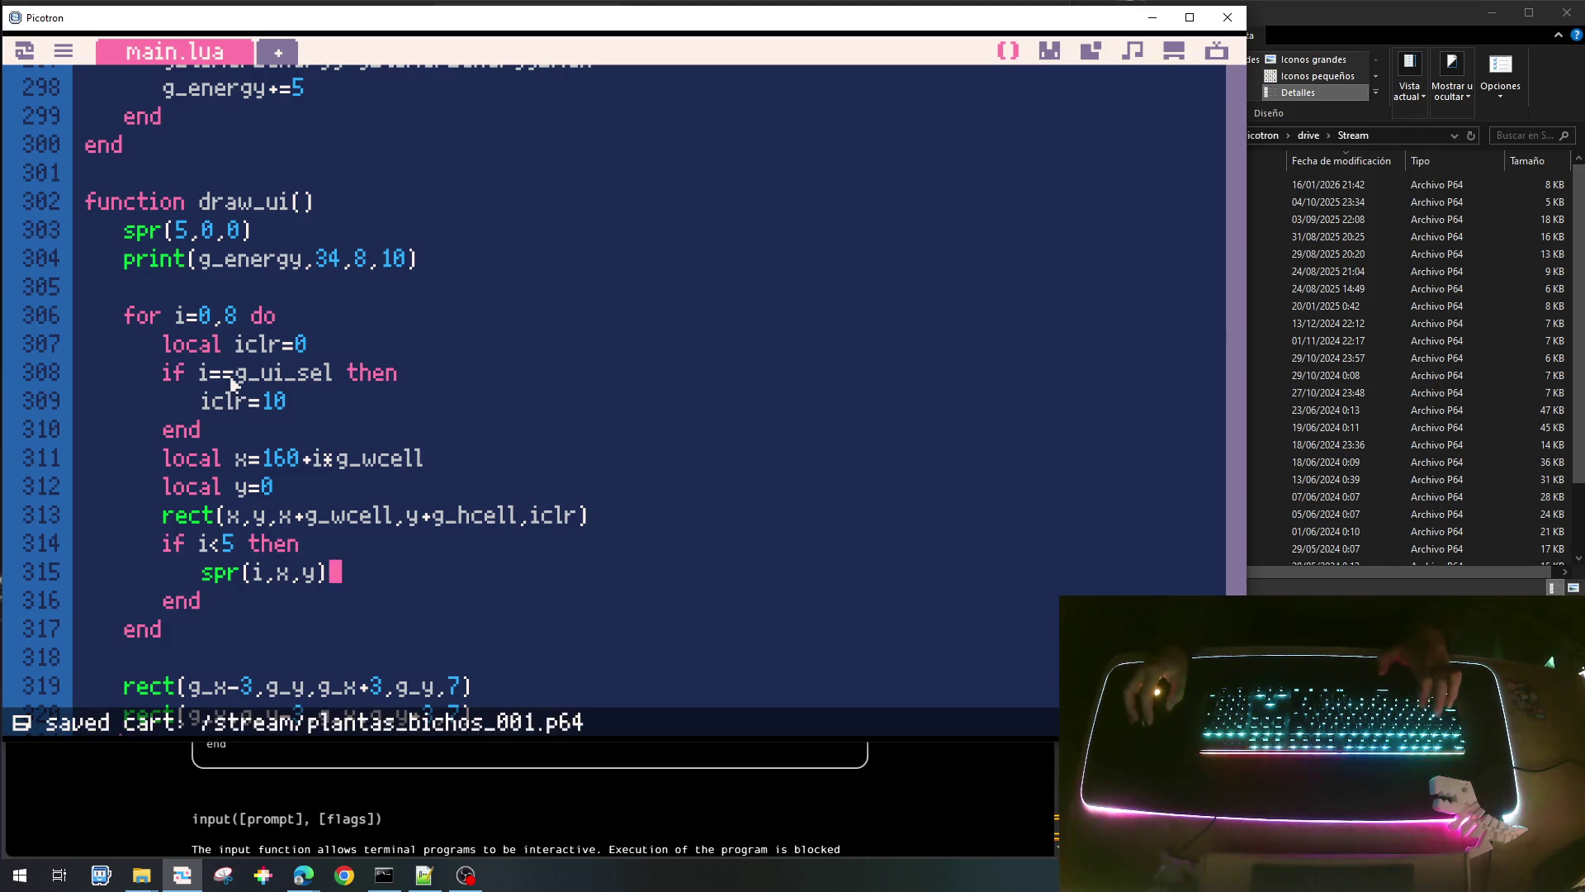
Change the slot x offset on line 311 from 160 to 80, test-running the game.
{"action": "key", "text": "ctrl+r"}
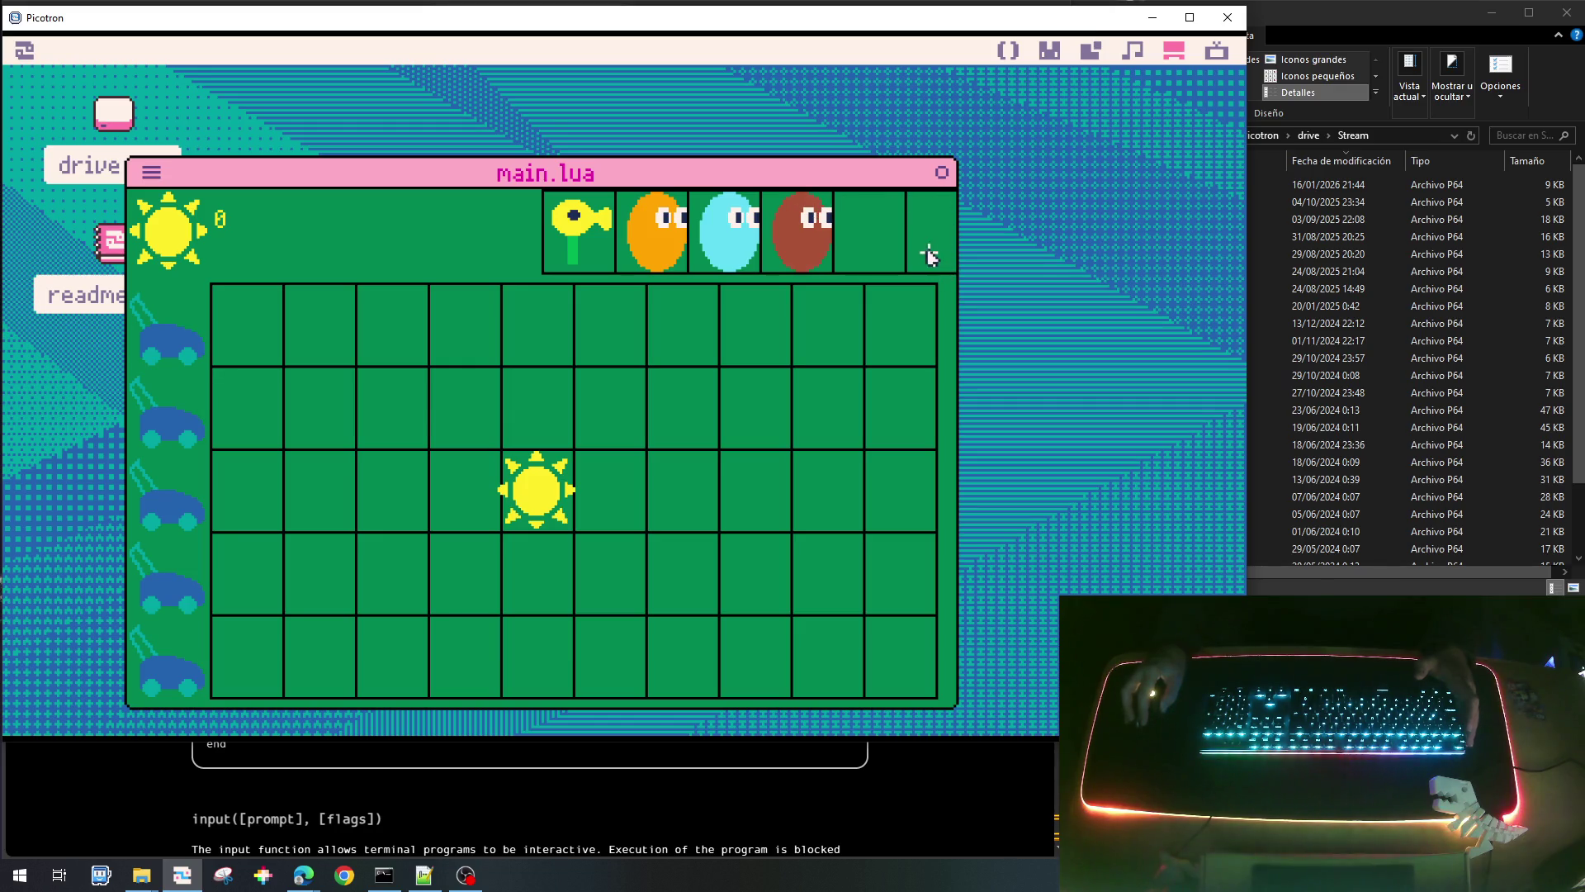
{"action": "key", "text": "Escape"}
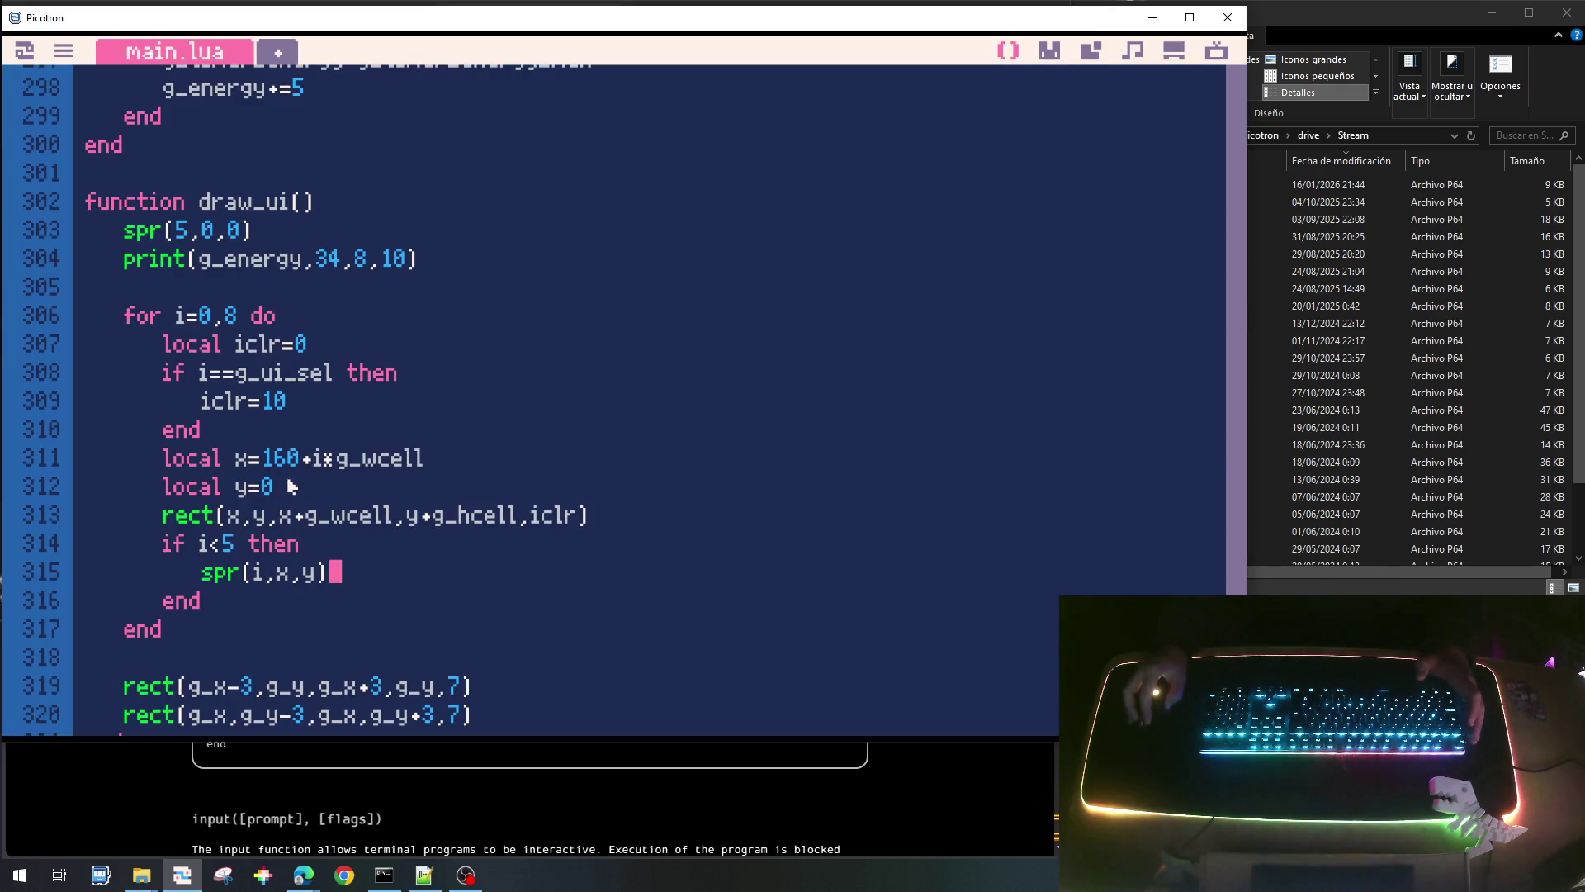
{"action": "left_click", "coordinate": [302, 460]}
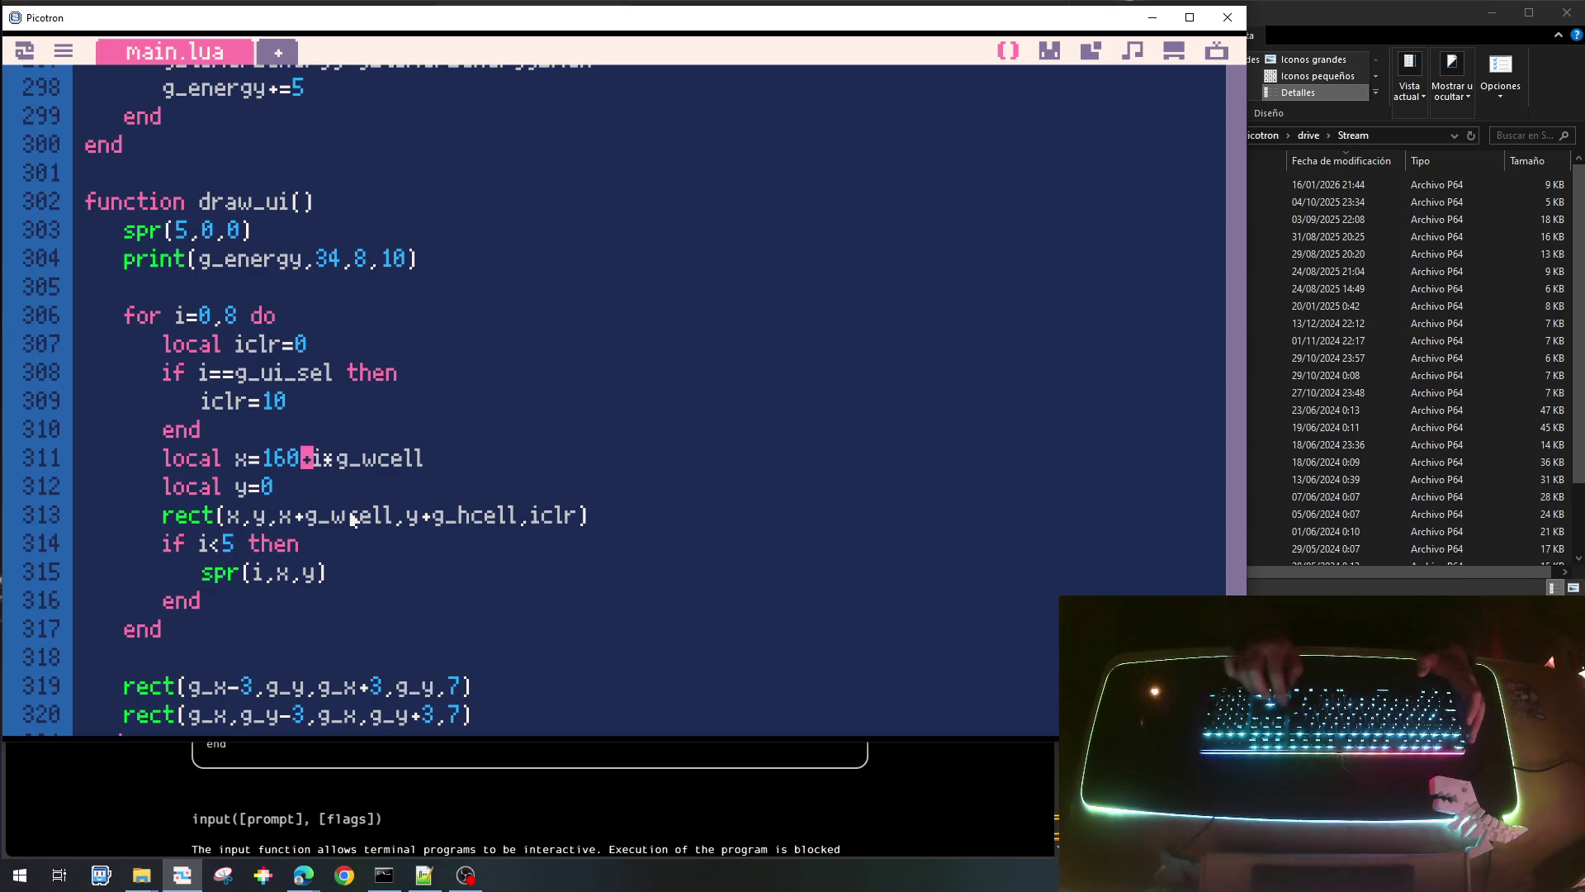
{"action": "key", "text": "BackSpace"}
{"action": "key", "text": "BackSpace"}
{"action": "key", "text": "BackSpace"}
{"action": "type", "text": "80"}
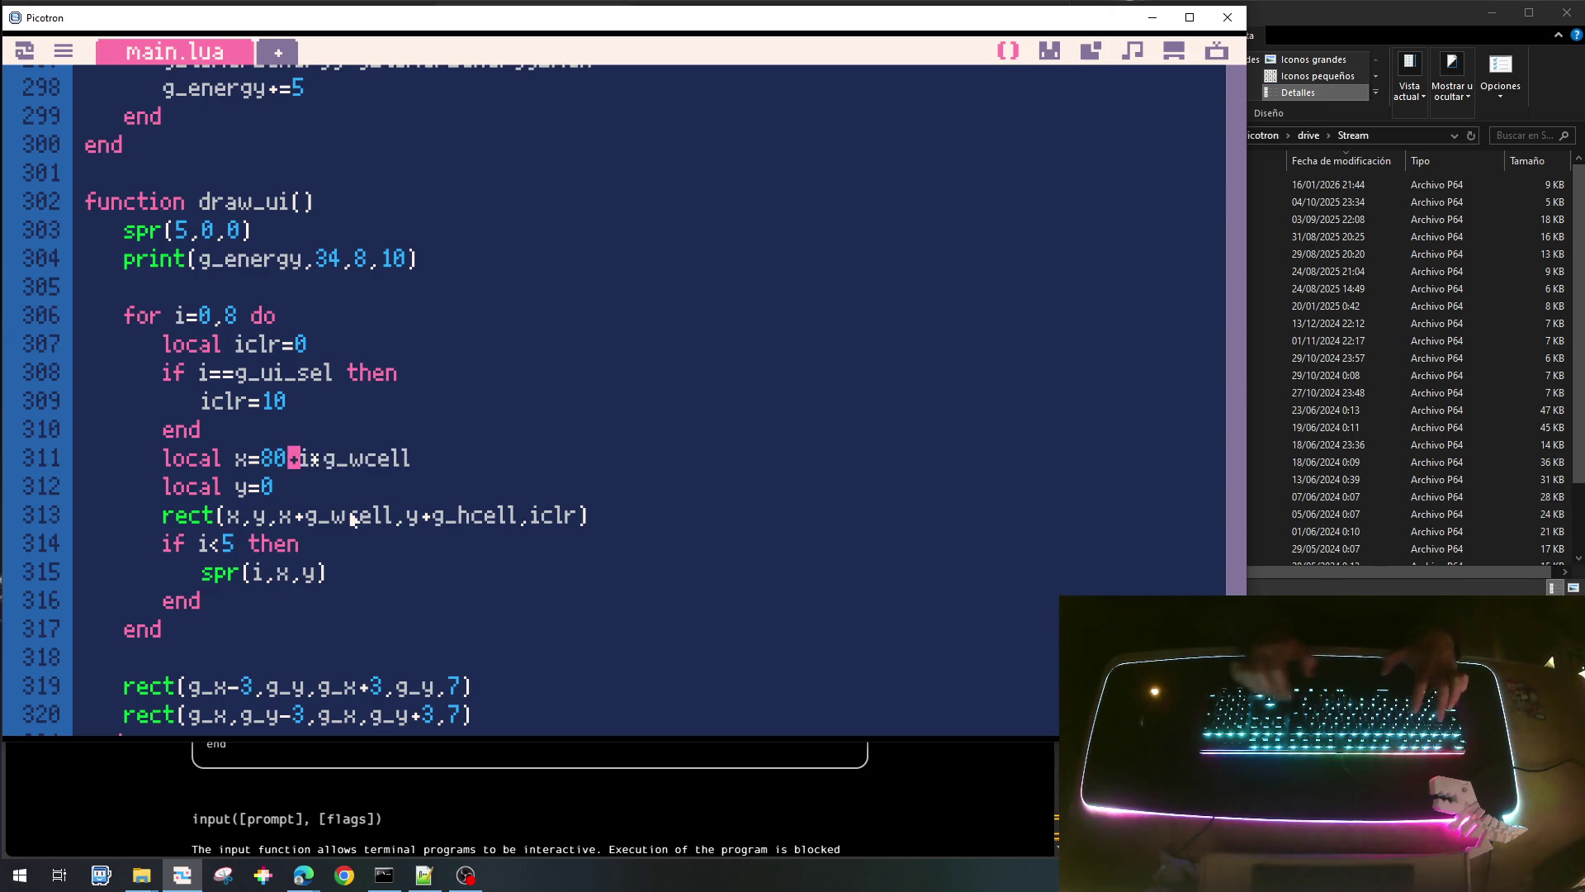
{"action": "key", "text": "ctrl+r"}
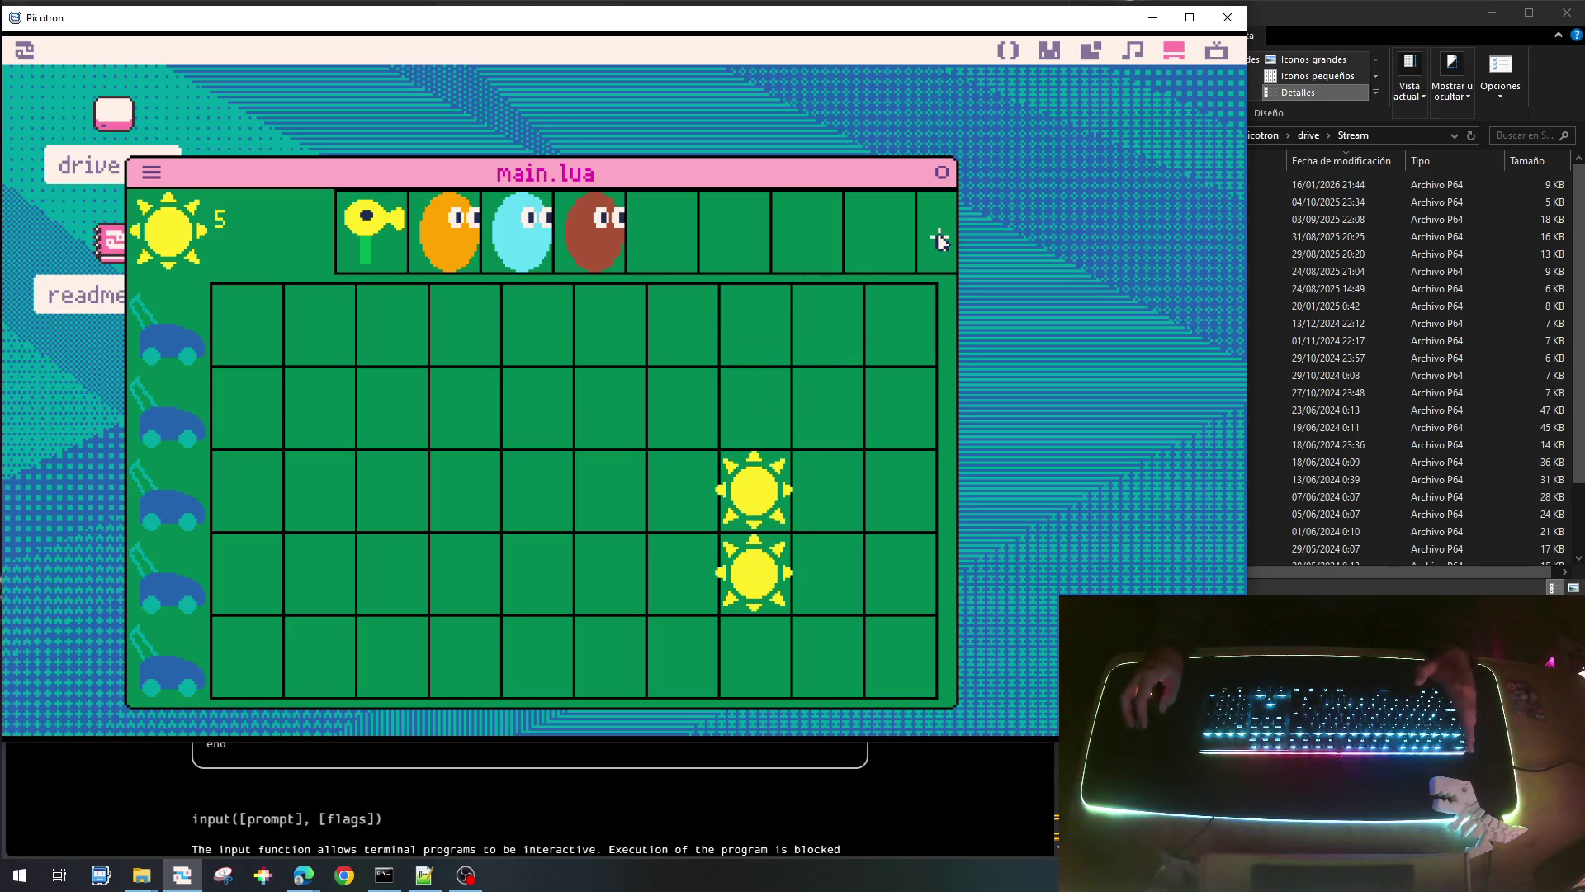
{"action": "key", "text": "Escape"}
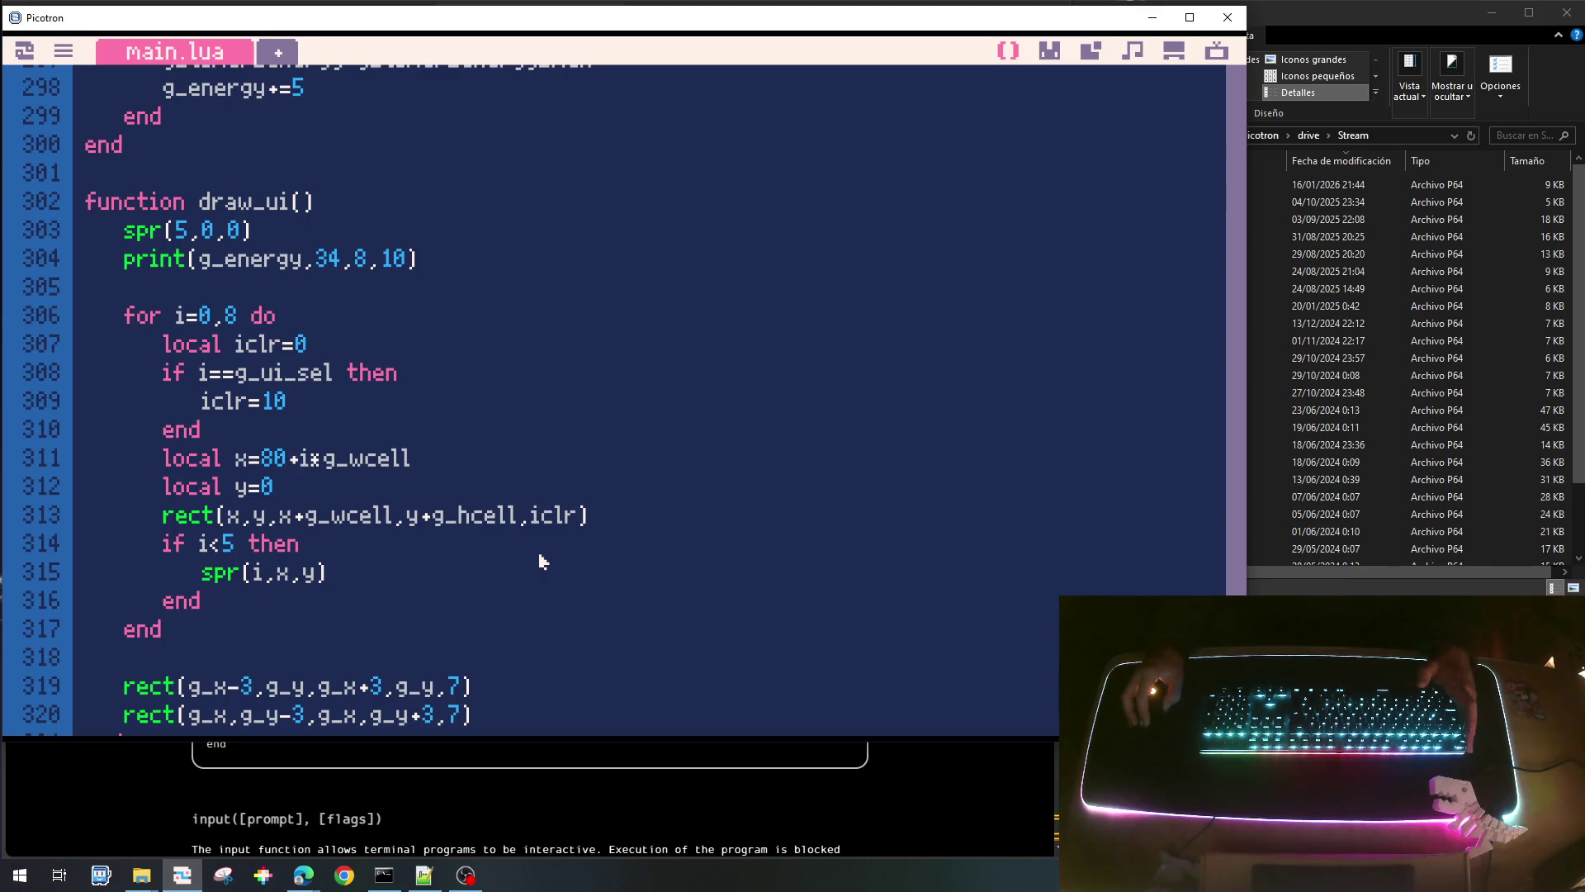
Centre x at 80+(i+.5)*g_wcell and y at g_hcell*.5, offsetting the sprite by -16.
{"action": "left_click", "coordinate": [431, 468]}
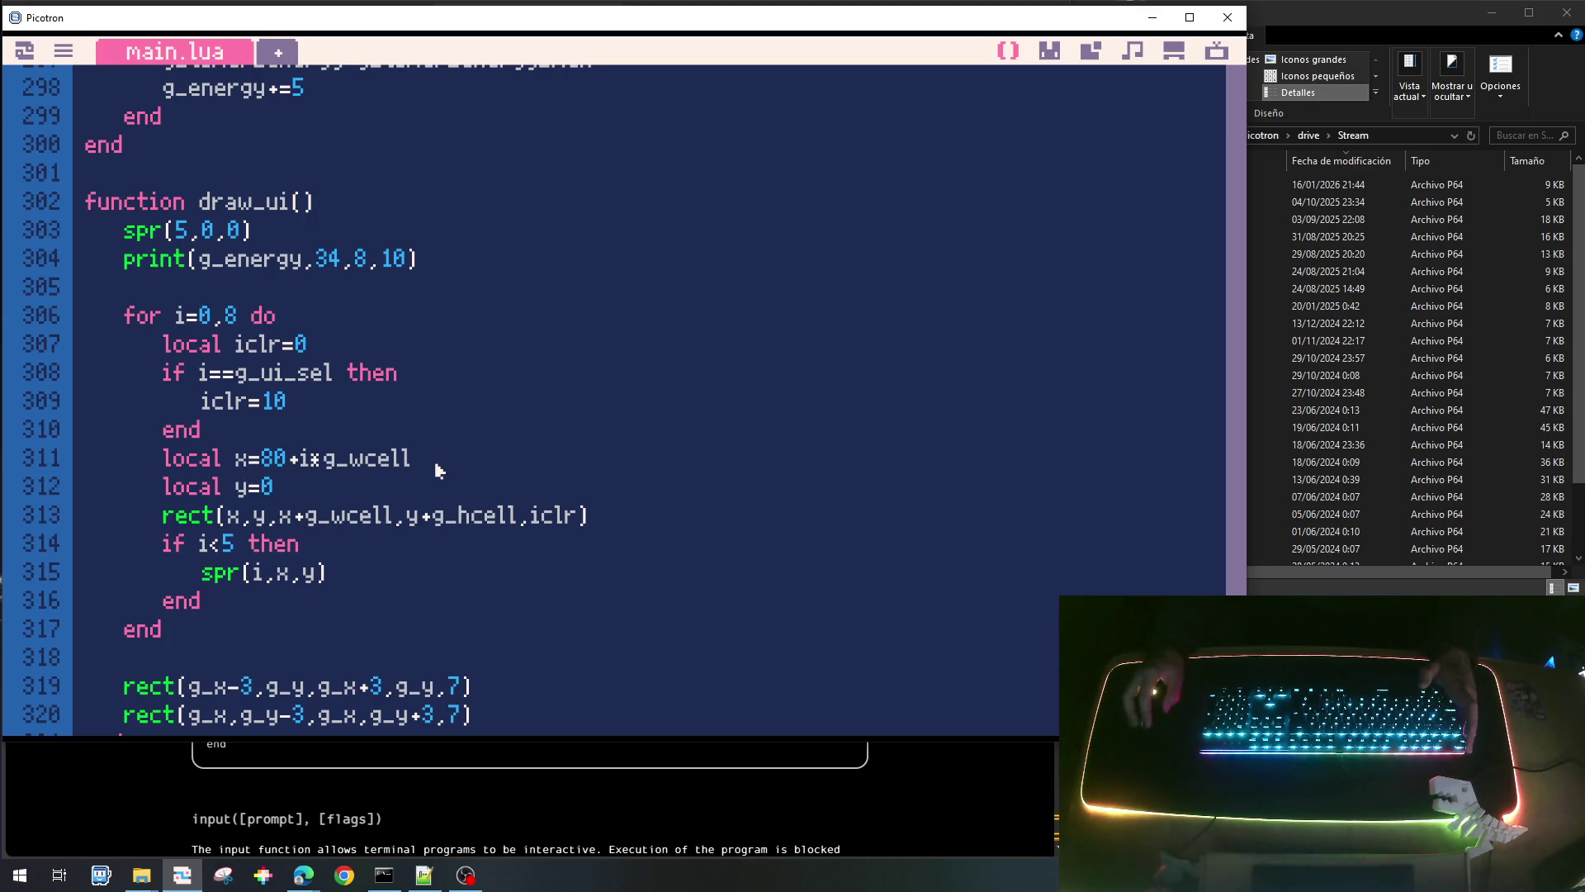
{"action": "left_click", "coordinate": [319, 489]}
{"action": "key", "text": "BackSpace"}
{"action": "type", "text": "g_hcell"}
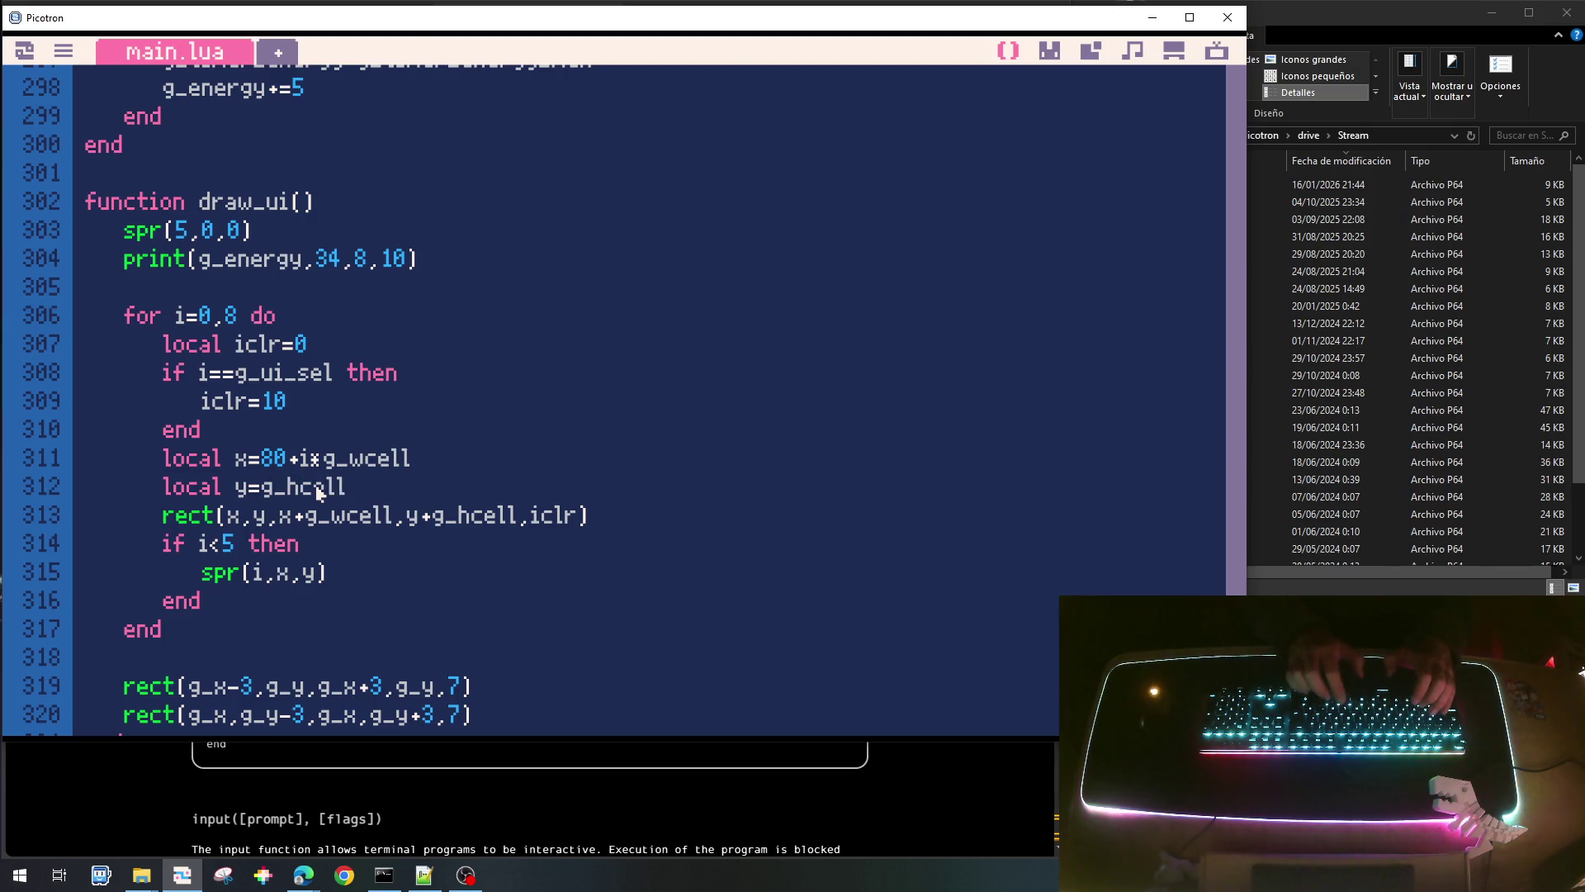
{"action": "type", "text": "/2"}
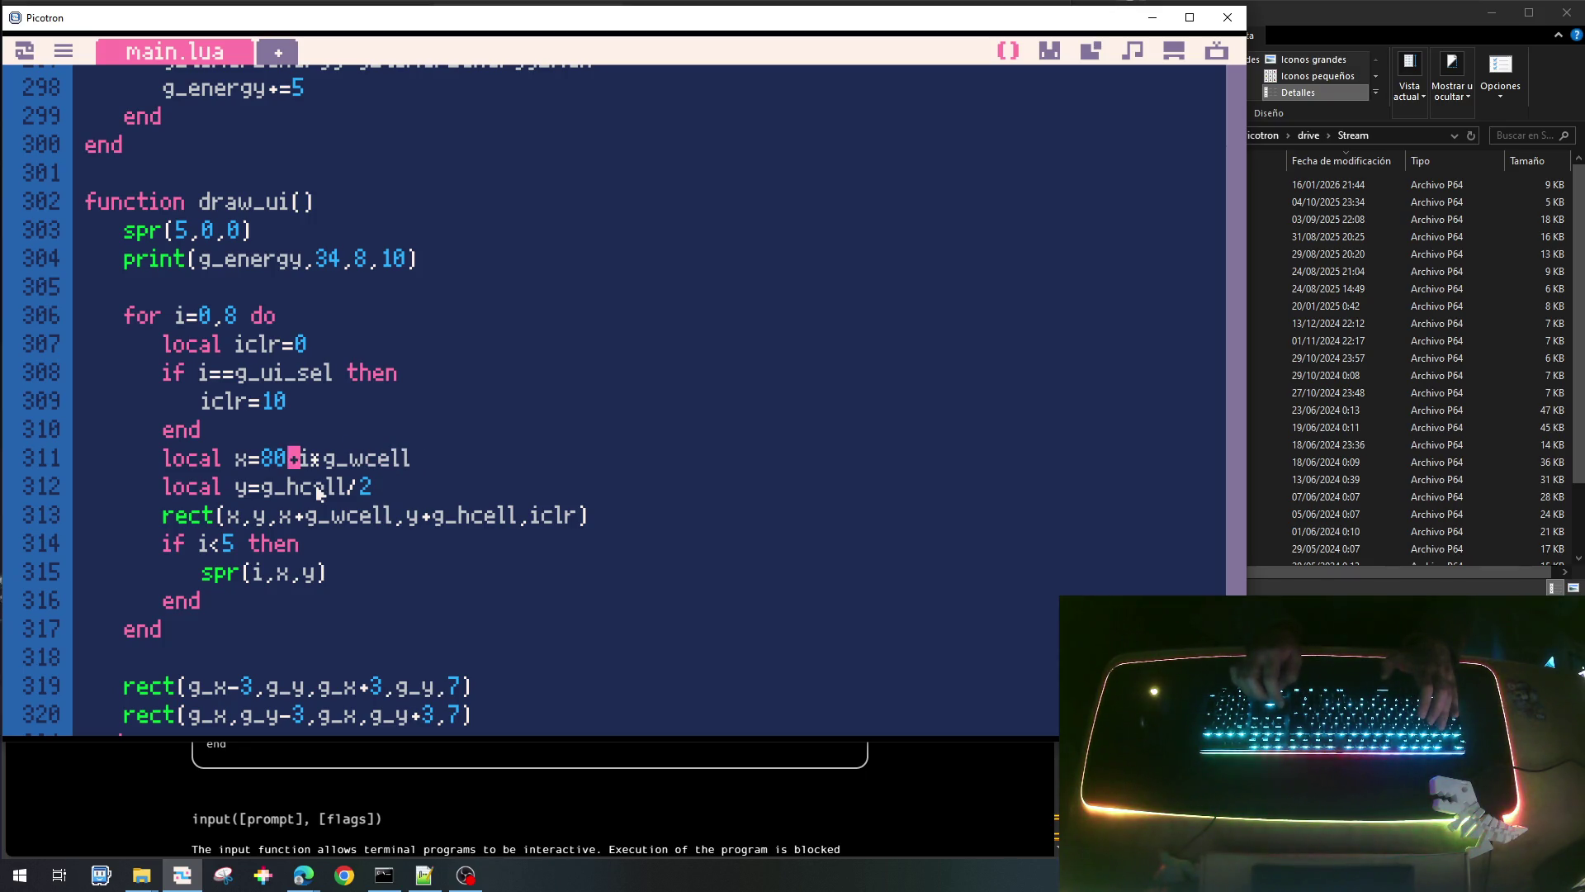
{"action": "type", "text": "("}
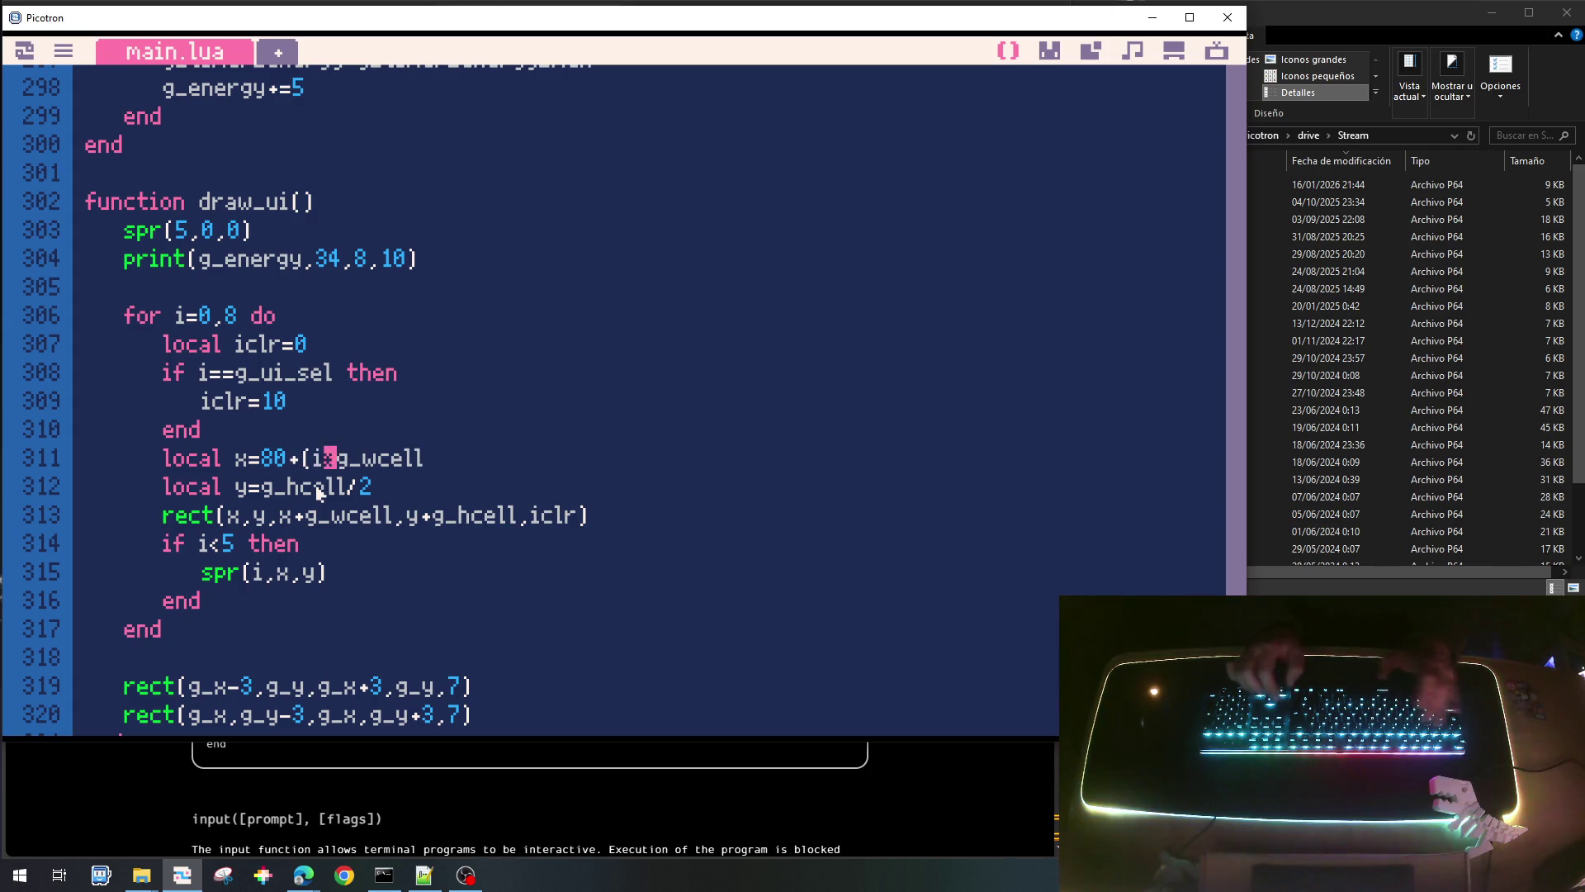
{"action": "type", "text": "+.5)"}
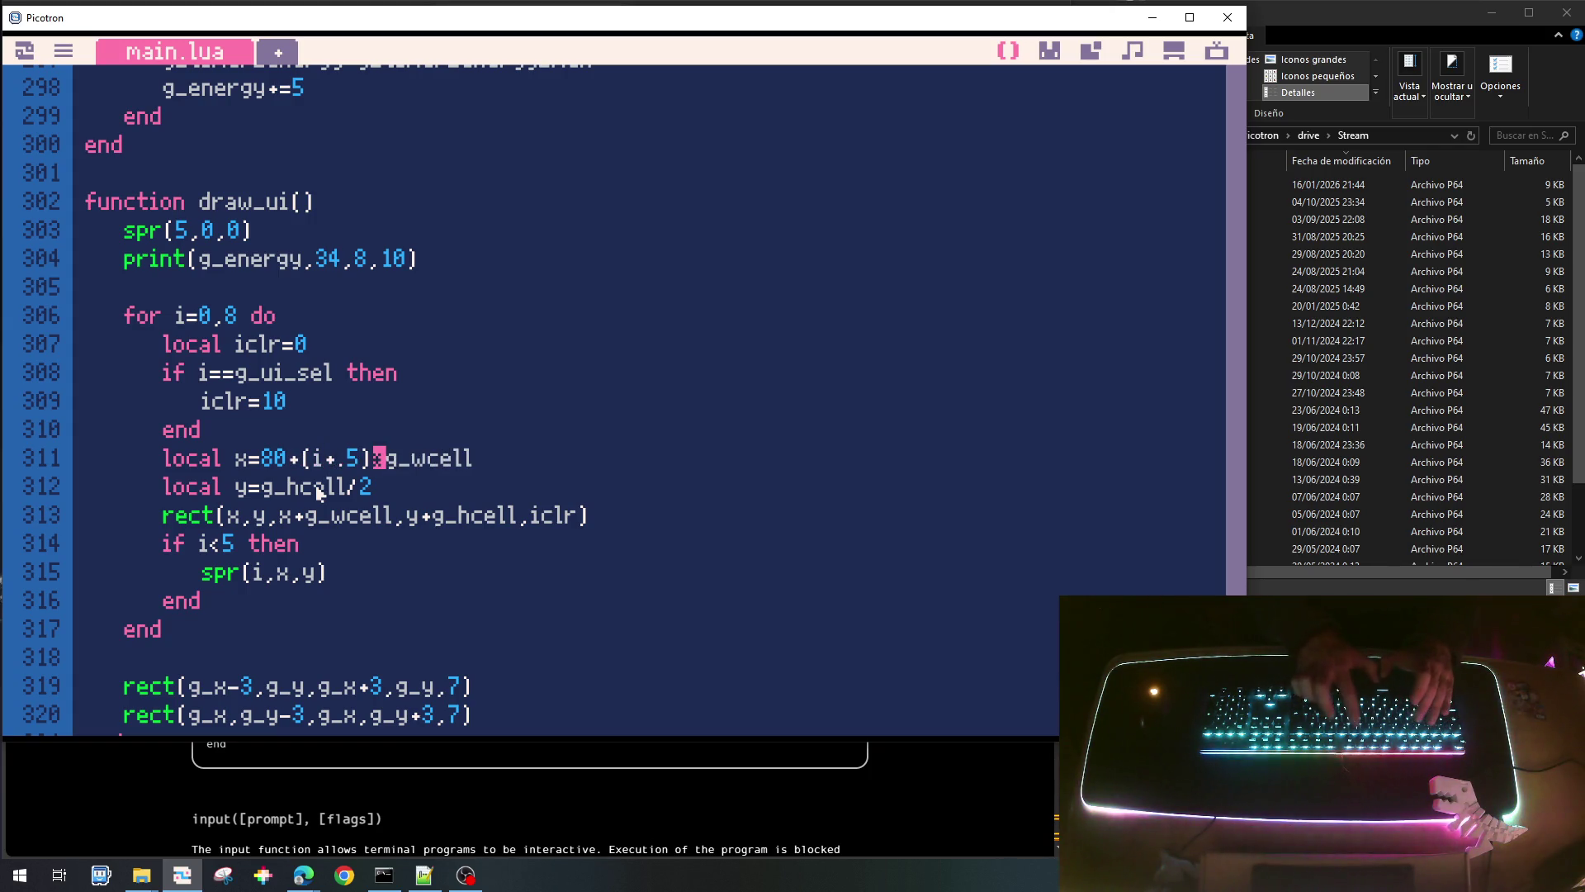
{"action": "key", "text": "BackSpace"}
{"action": "key", "text": "BackSpace"}
{"action": "type", "text": "*"}
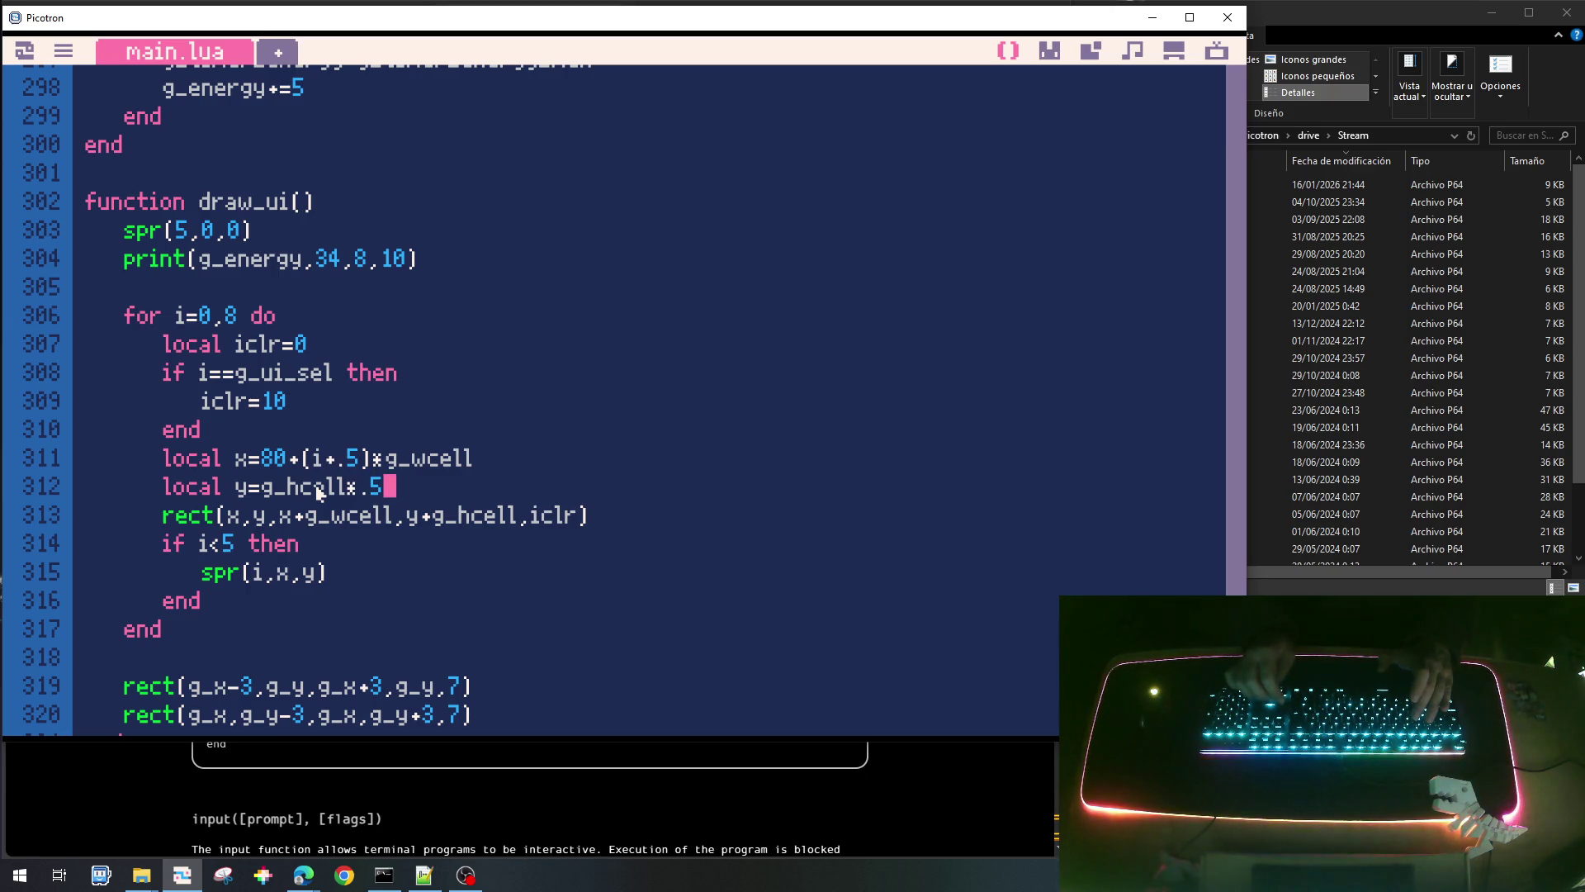
{"action": "type", "text": "-16"}
{"action": "key", "text": "Right"}
{"action": "type", "text": ",-16"}
{"action": "key", "text": "Left"}
{"action": "key", "text": "Left"}
{"action": "key", "text": "BackSpace"}
{"action": "key", "text": "Right"}
{"action": "key", "text": "Right"}
{"action": "key", "text": "Right"}
Save the cart and test-run the toolbar in the game.
{"action": "key", "text": "ctrl+s"}
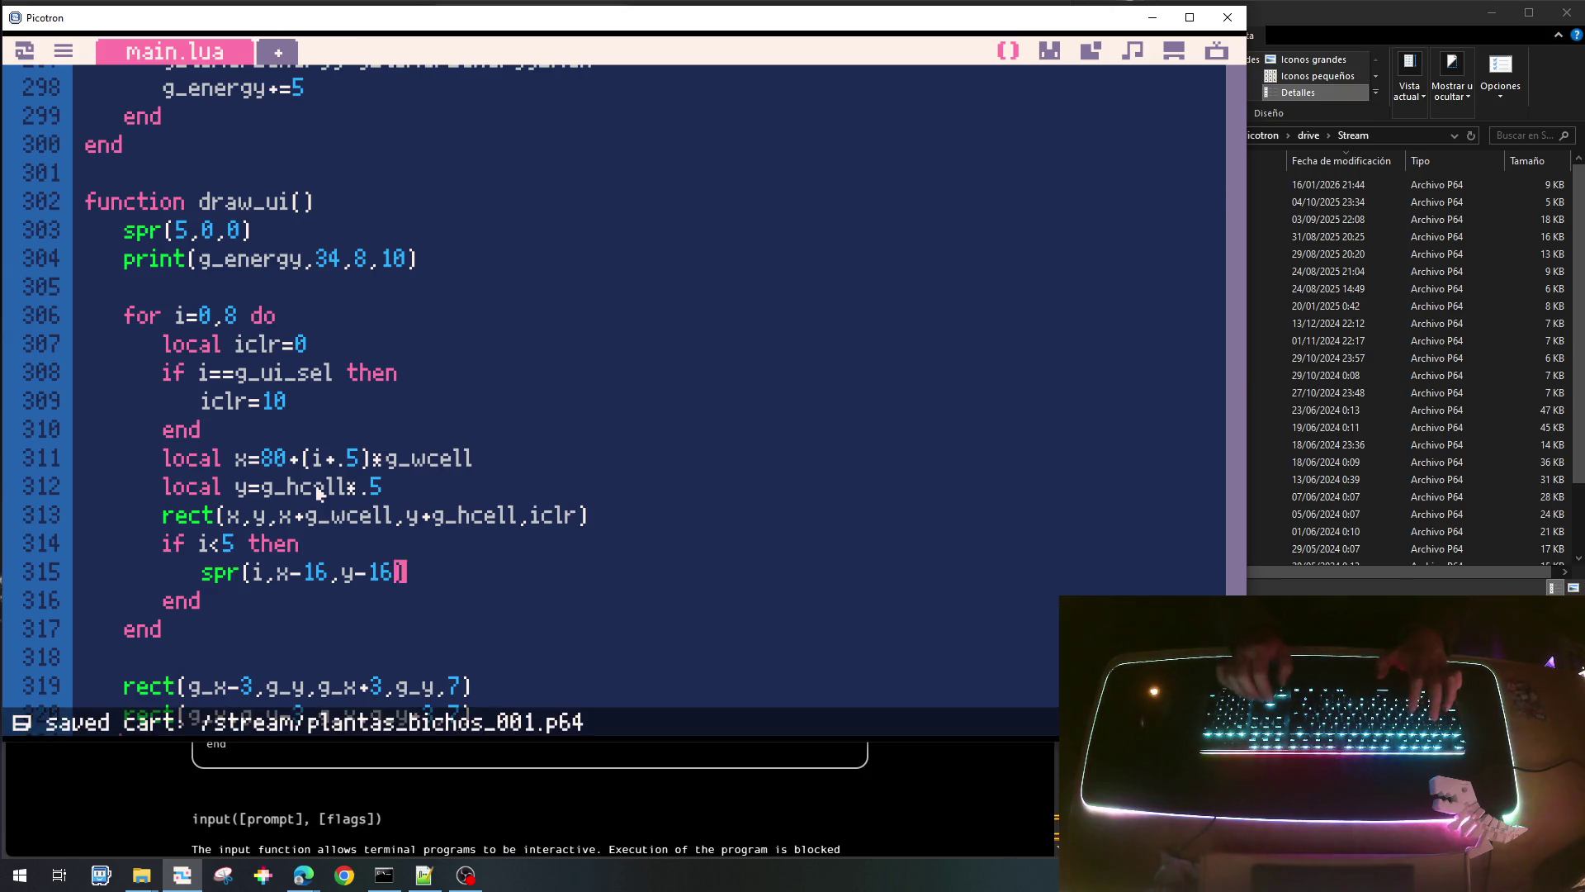
{"action": "key", "text": "ctrl+r"}
{"action": "key", "text": "Escape"}
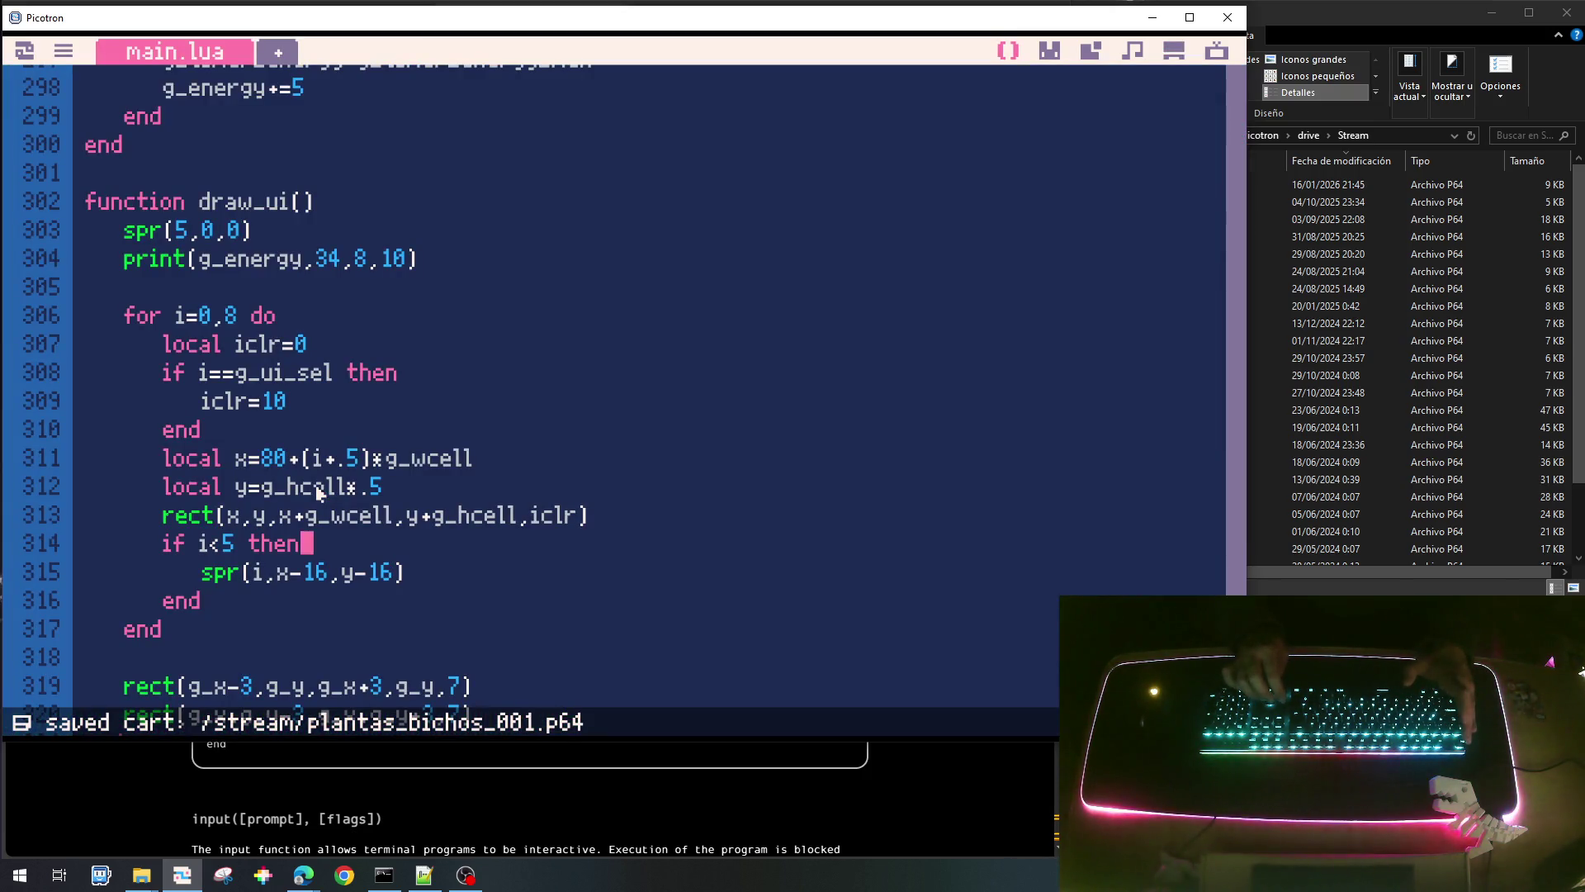
Offset the slot rectangle by -g_wcell*.5 and -g_hcell*.5, then save and run.
{"action": "key", "text": "Left"}
{"action": "key", "text": "Left"}
{"action": "key", "text": "Left"}
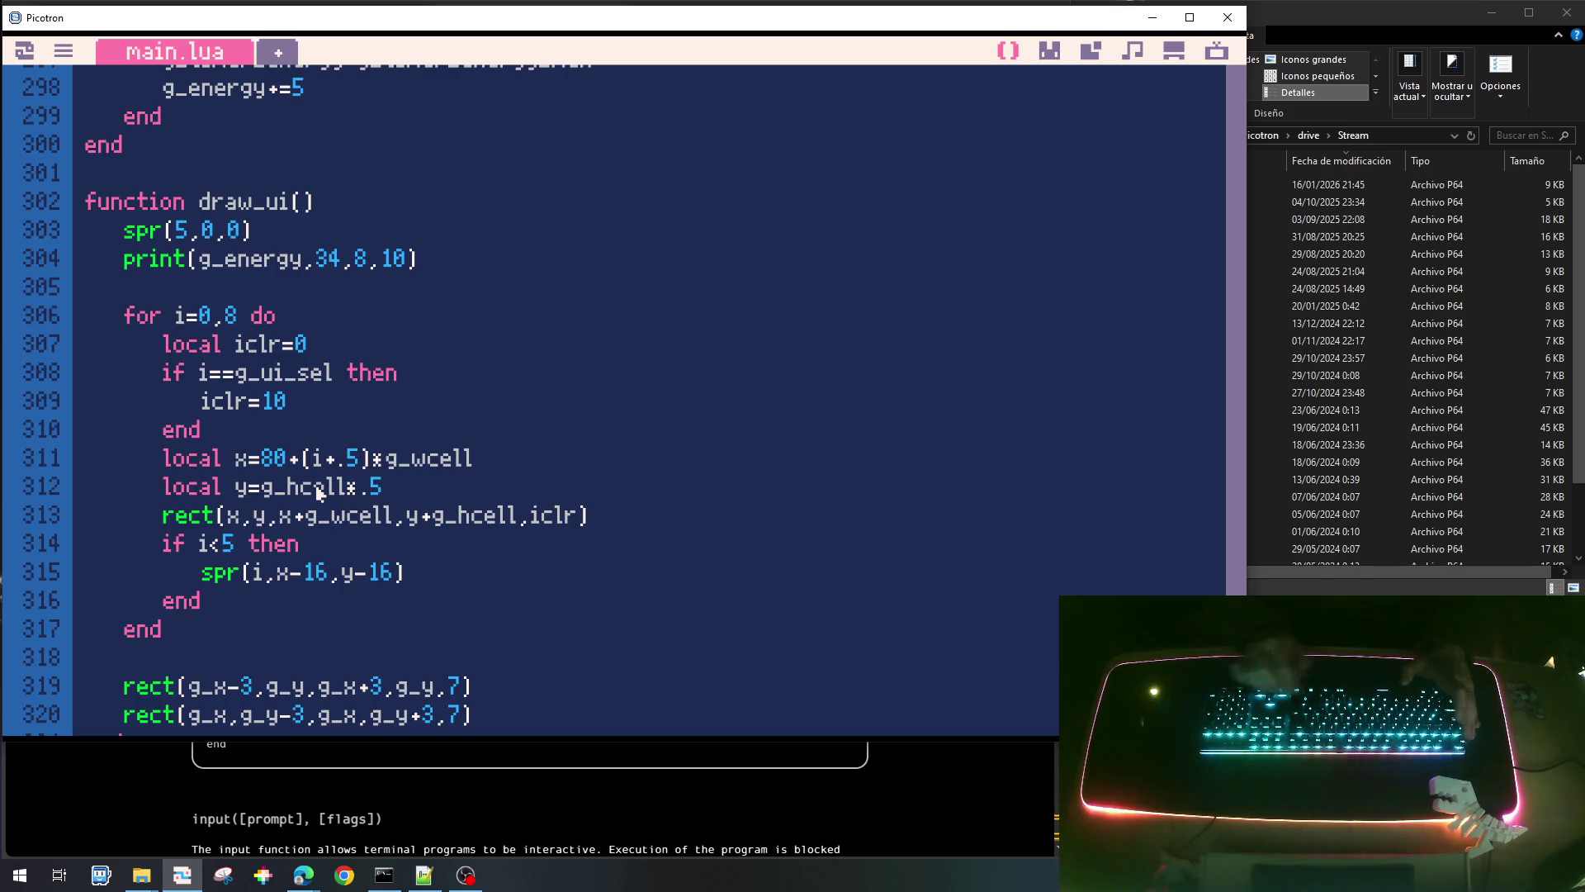
{"action": "type", "text": "-"}
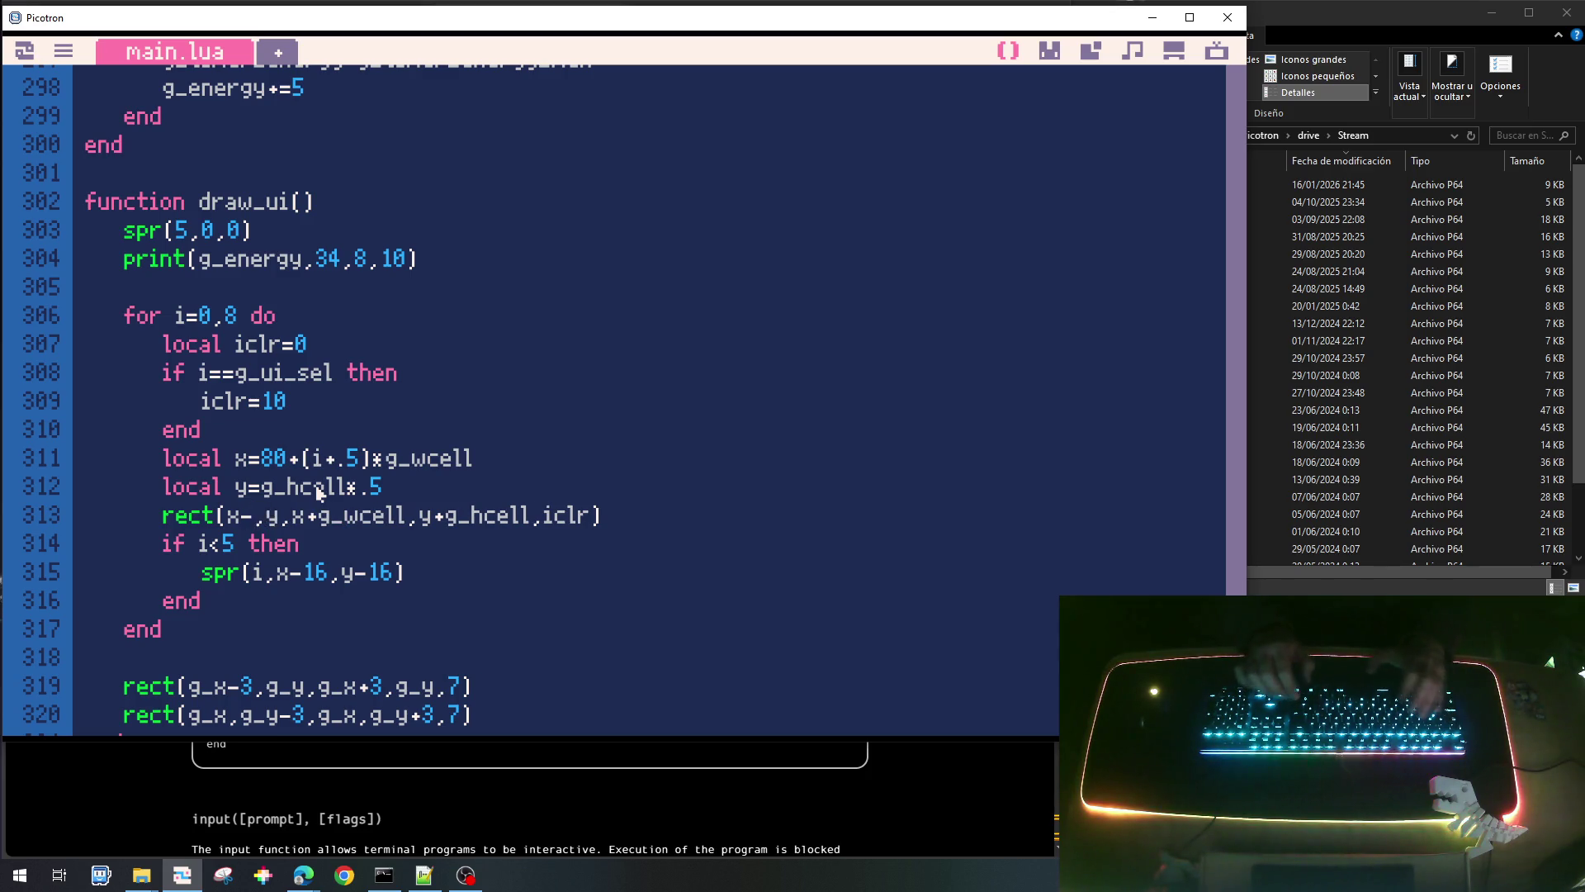
{"action": "type", "text": "."}
{"action": "key", "text": "BackSpace"}
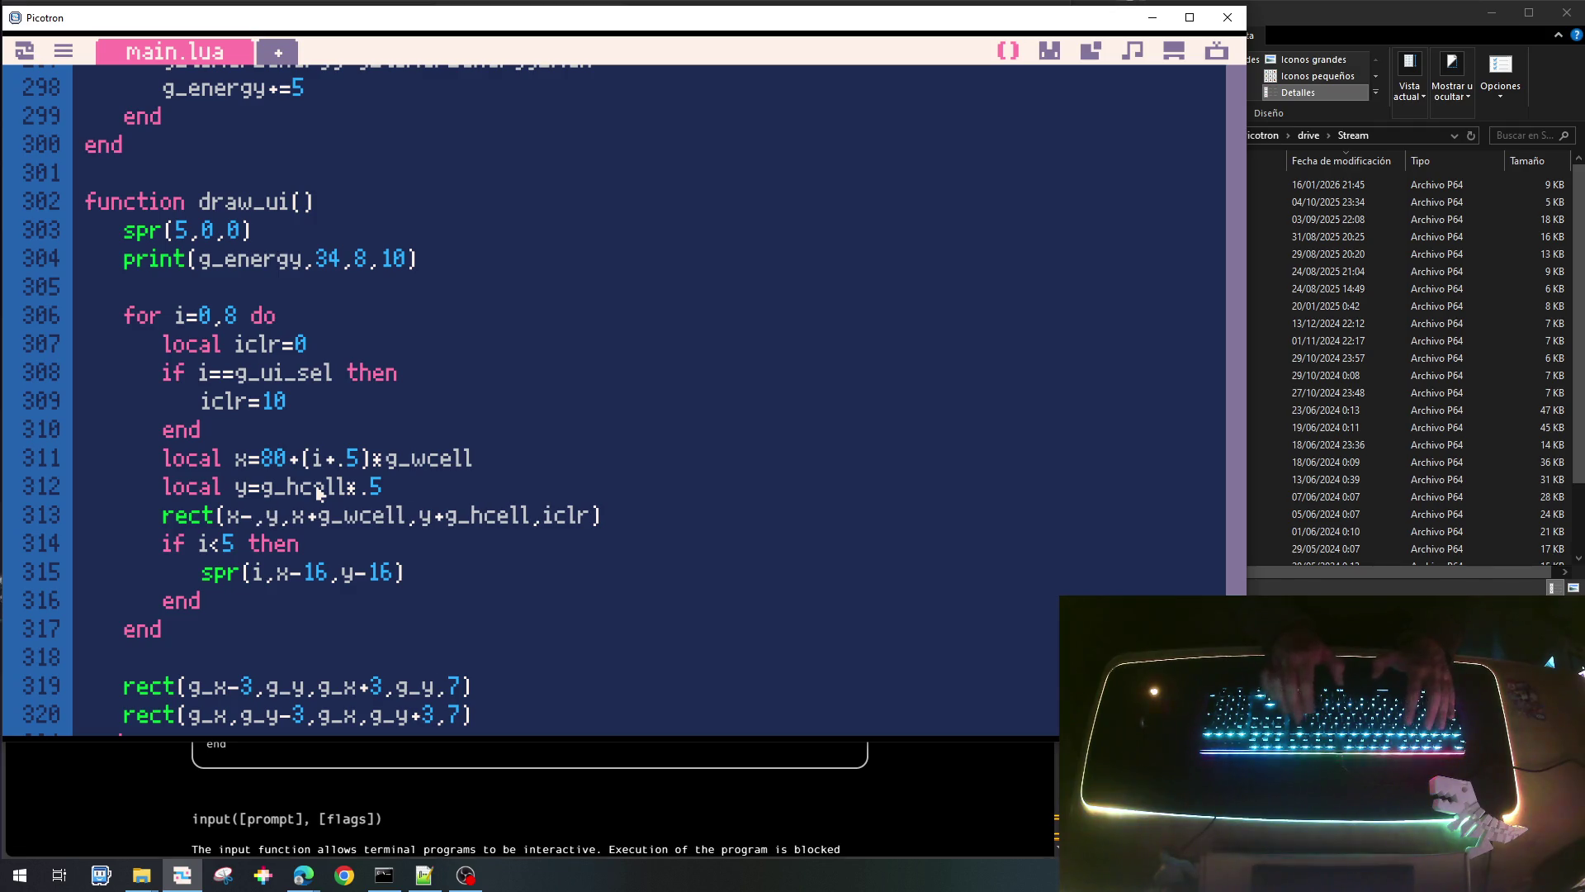
{"action": "type", "text": "g_wcell*"}
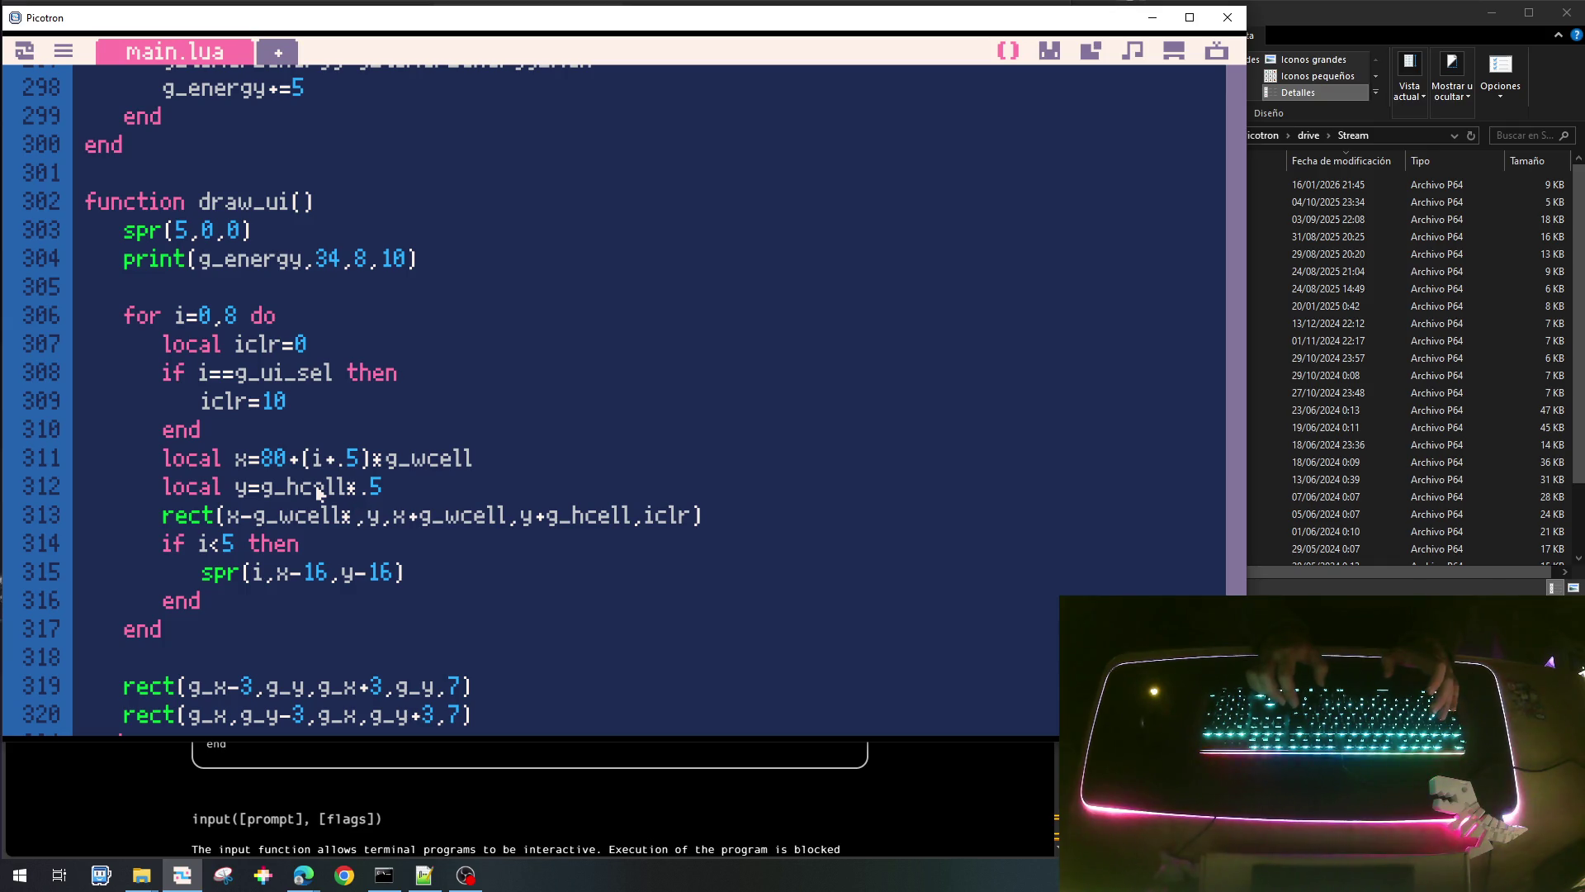
{"action": "type", "text": ".5"}
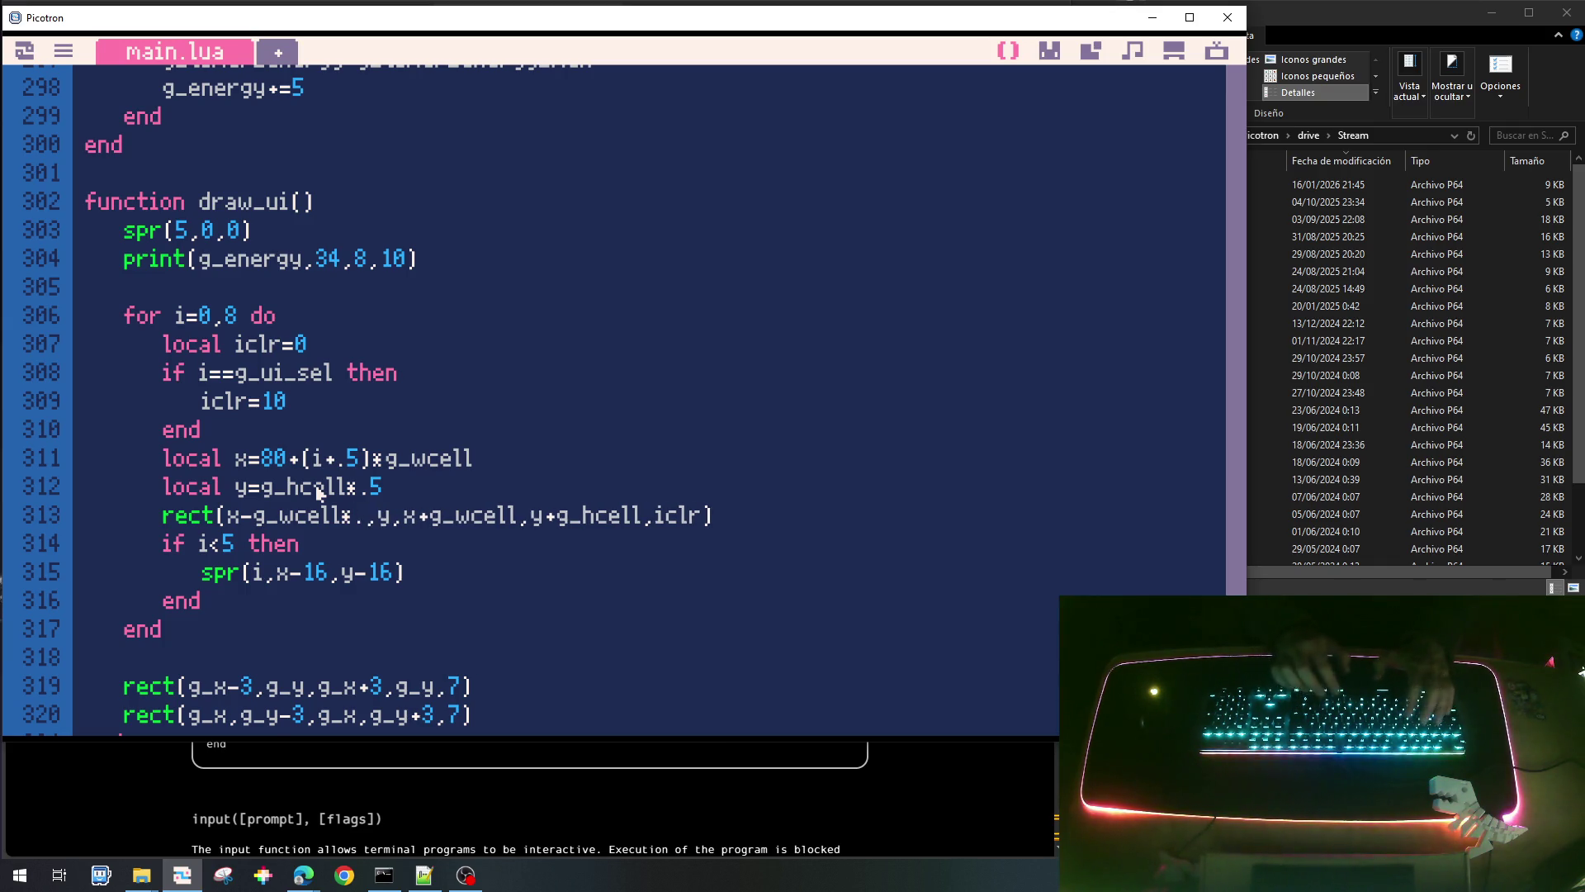
{"action": "key", "text": "shift+Left"}
{"action": "key", "text": "shift+Left"}
{"action": "key", "text": "shift+Left"}
{"action": "key", "text": "shift+Left"}
{"action": "key", "text": "shift+Left"}
{"action": "key", "text": "shift+Left"}
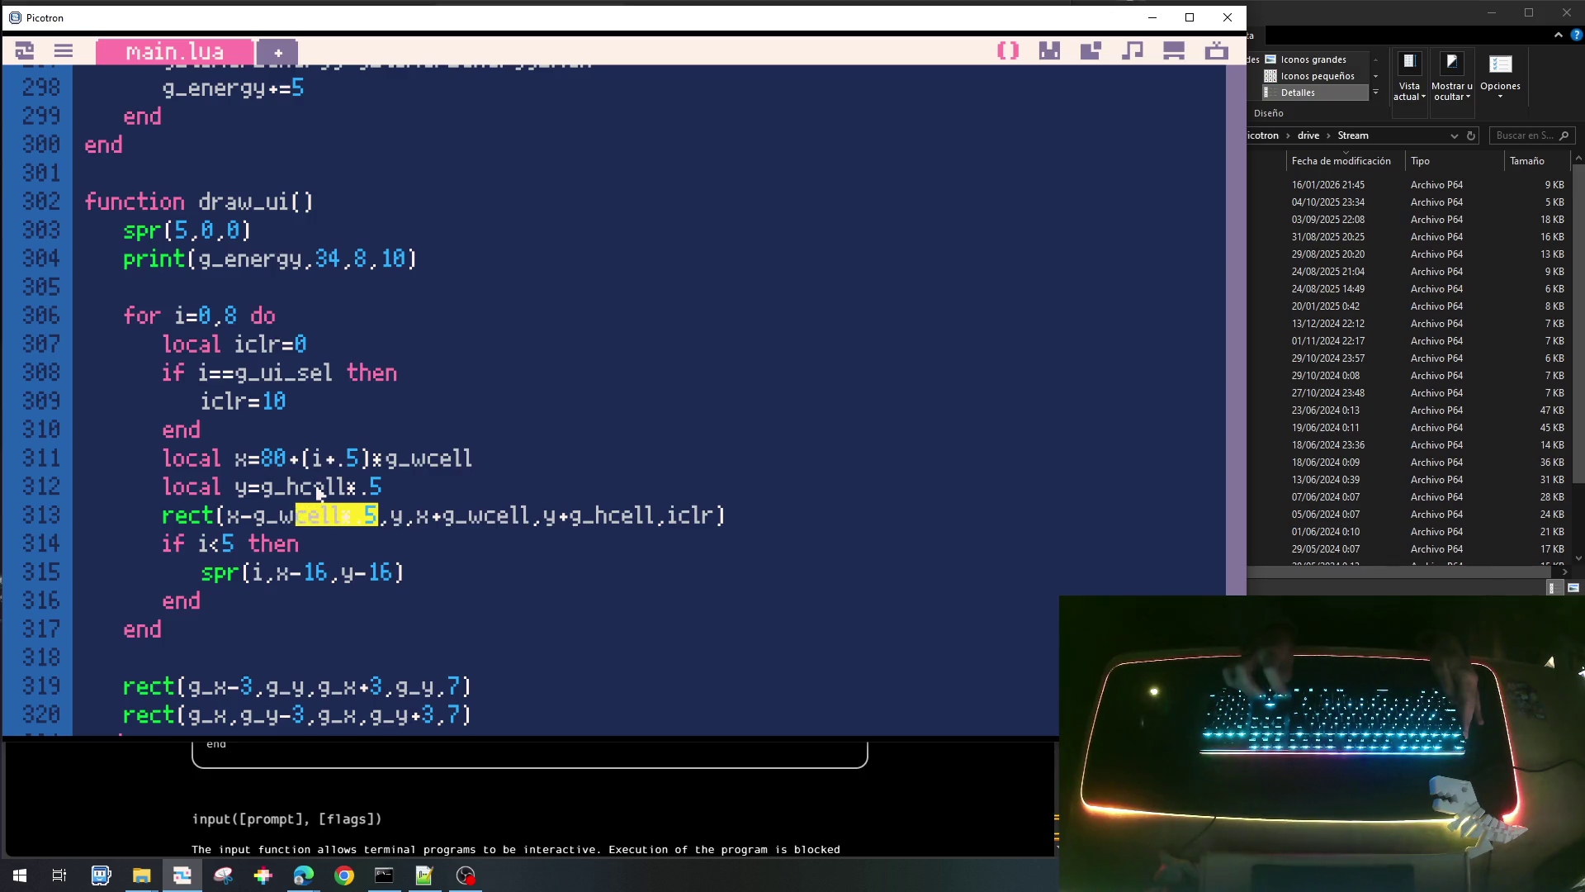
{"action": "key", "text": "Right"}
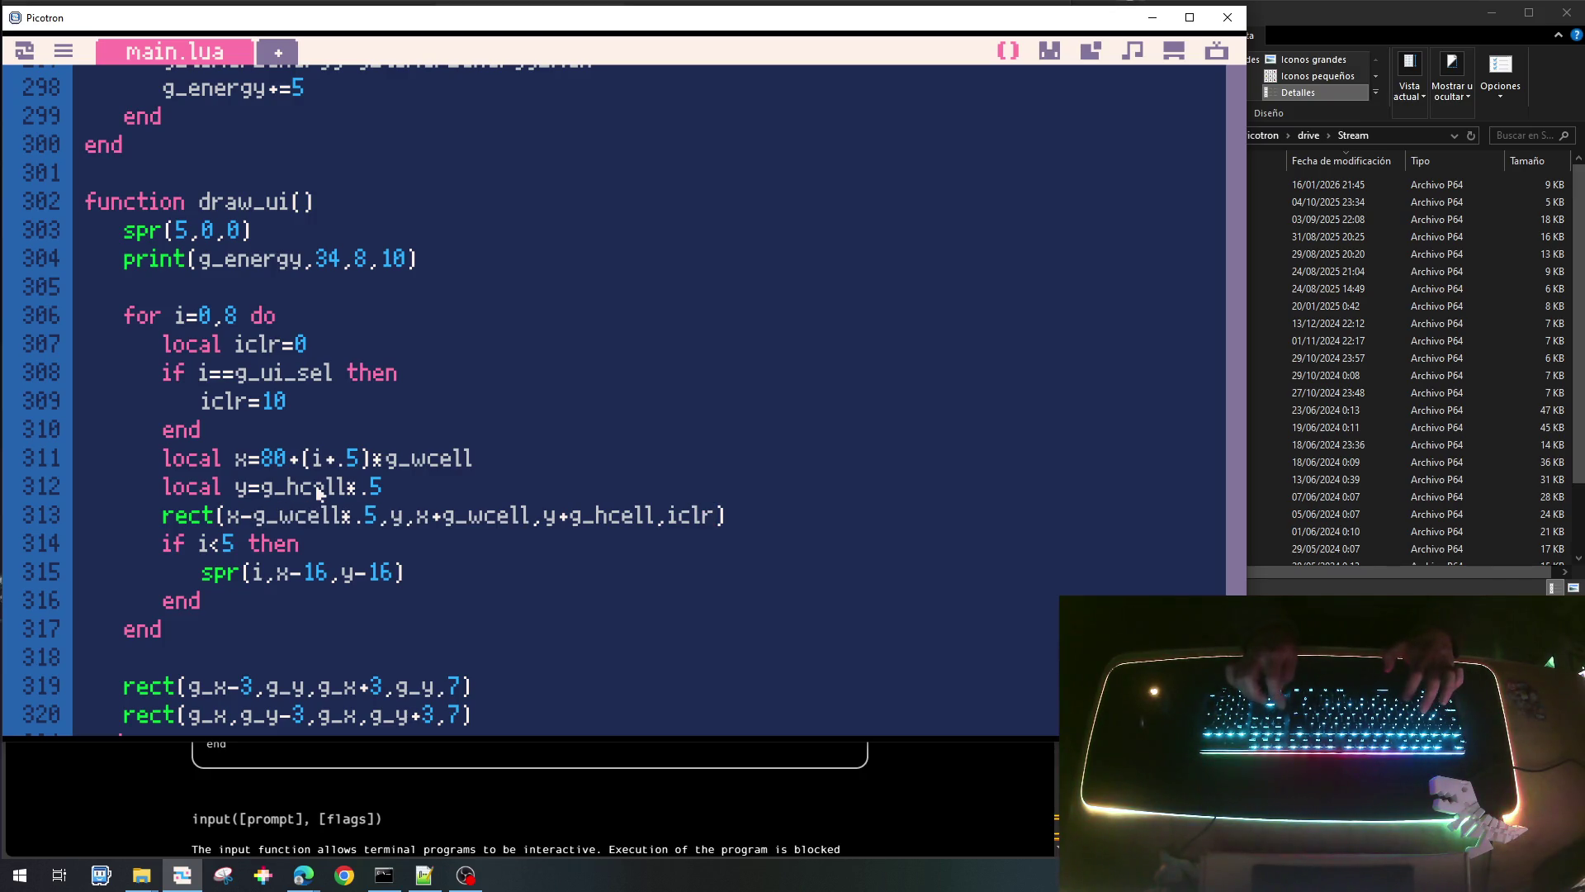
{"action": "type", "text": "*.5"}
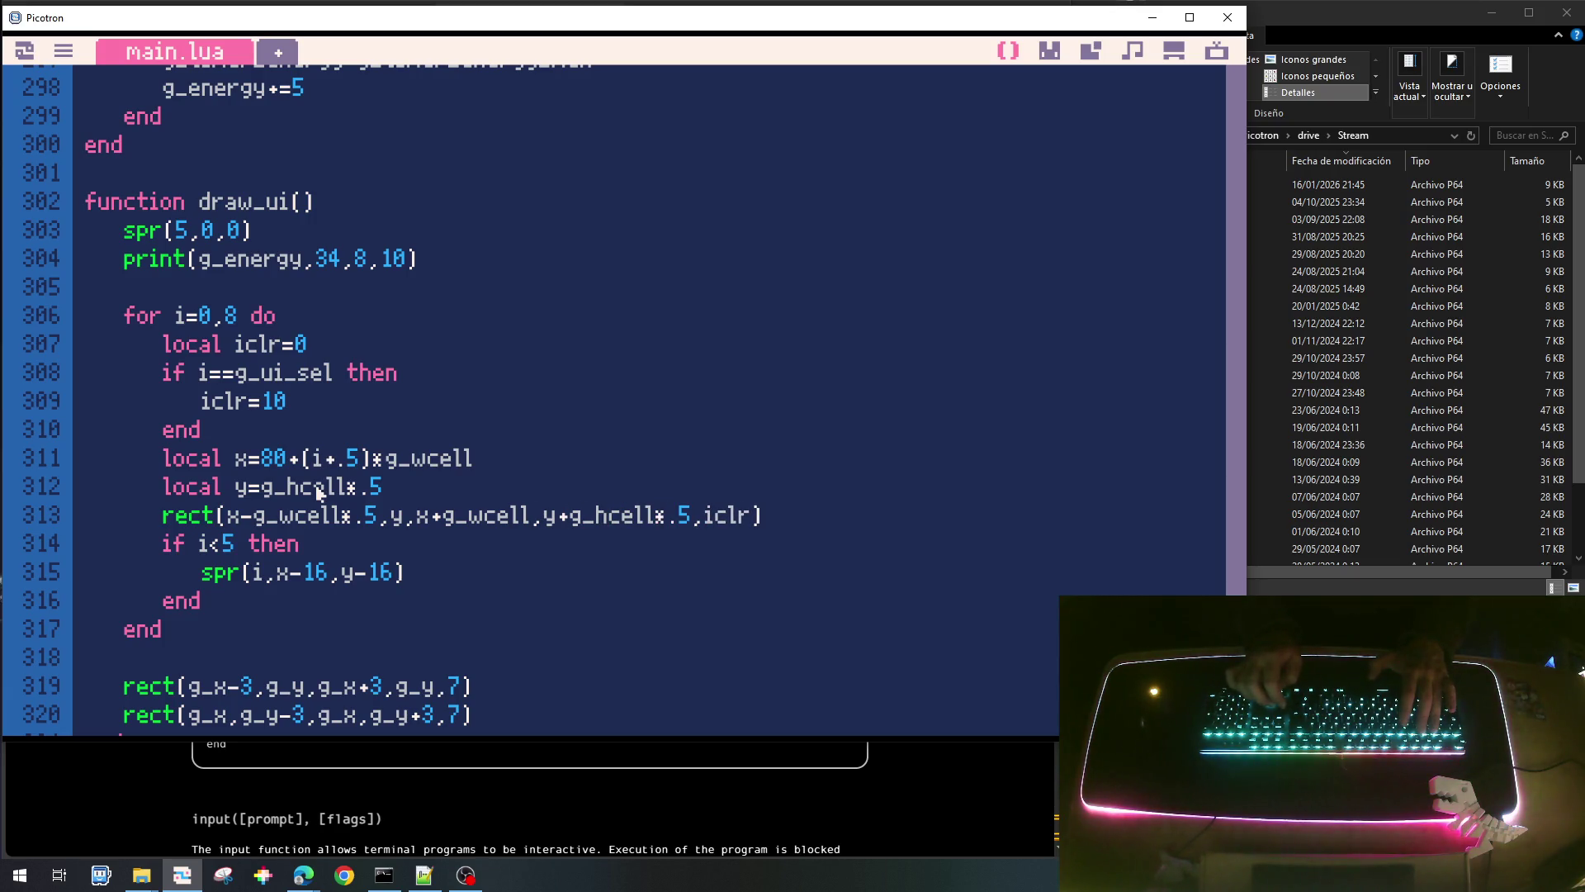
{"action": "type", "text": "*.5"}
{"action": "key", "text": "Left"}
{"action": "key", "text": "Left"}
{"action": "key", "text": "Left"}
{"action": "type", "text": "-g_wcell*.5"}
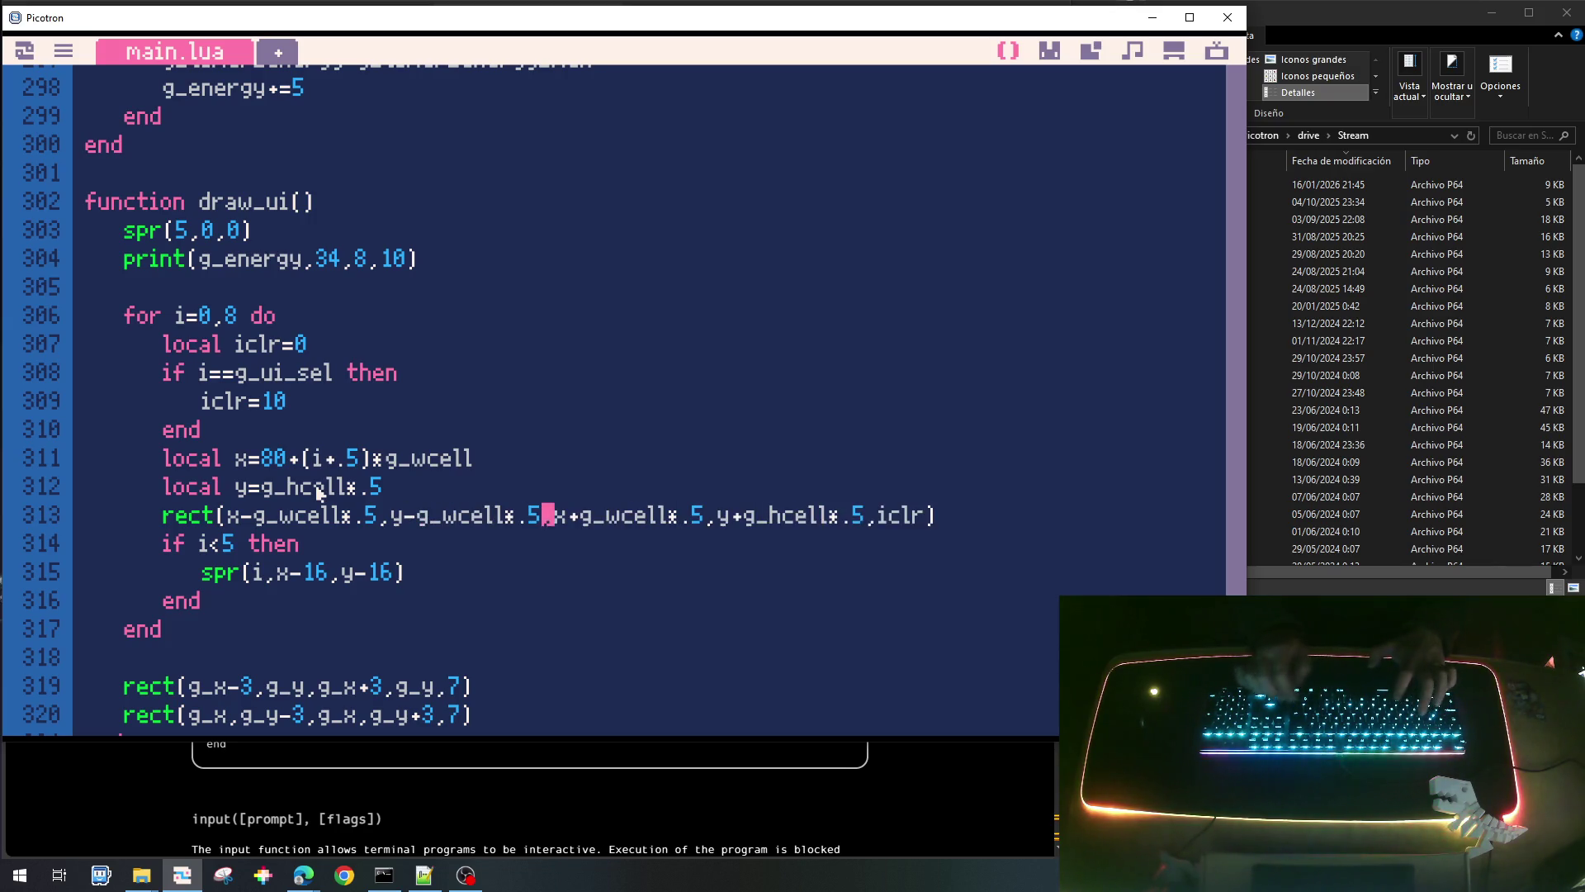
{"action": "key", "text": "BackSpace"}
{"action": "type", "text": "h"}
{"action": "key", "text": "ctrl+s"}
{"action": "key", "text": "ctrl+r"}
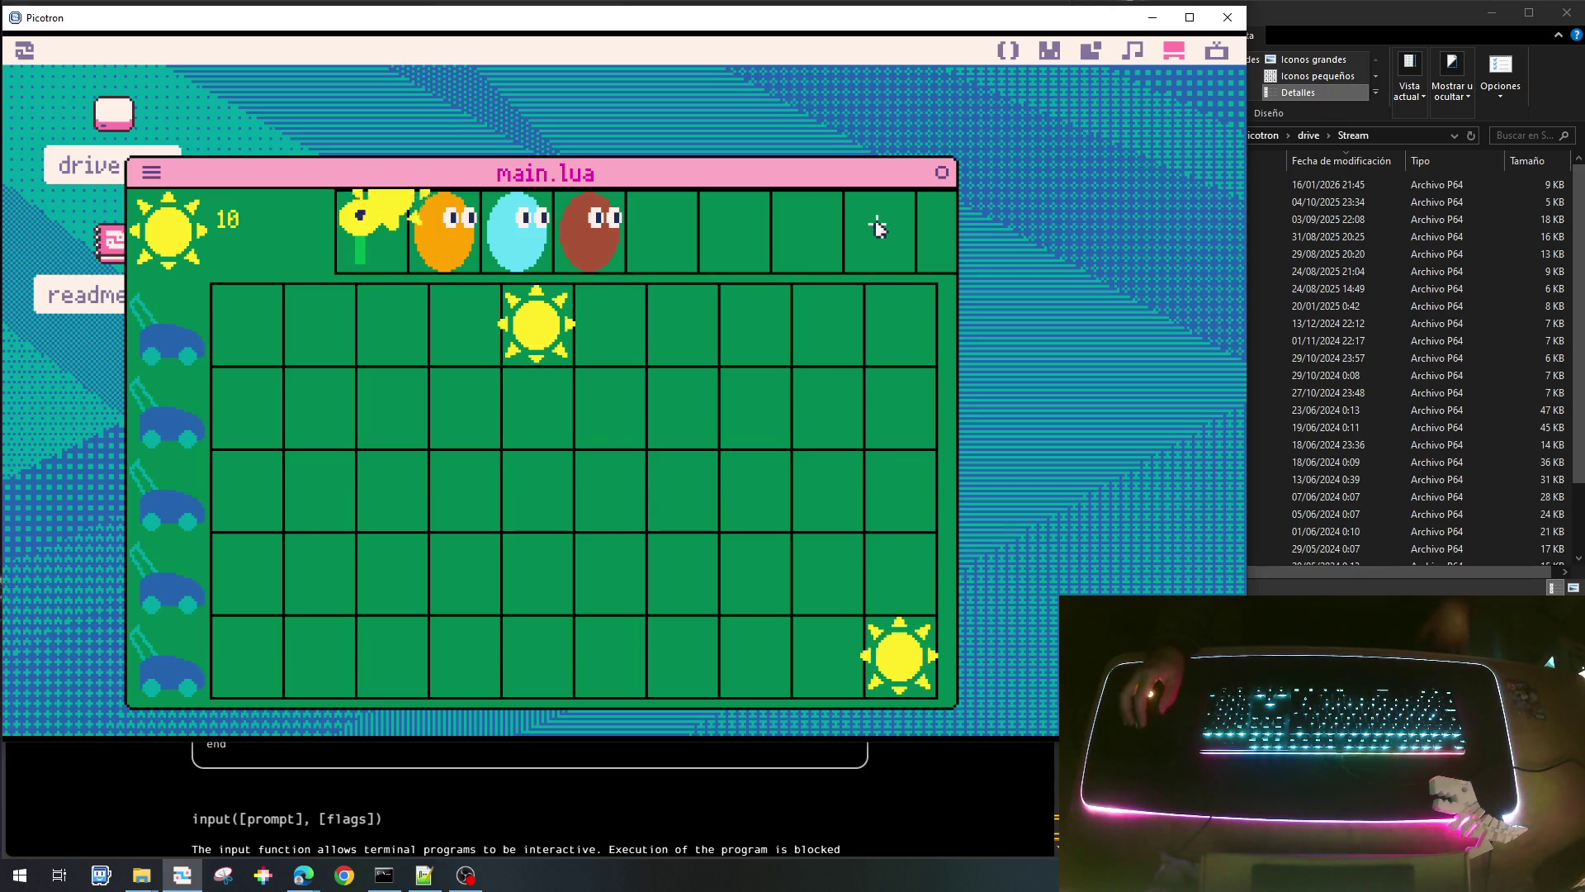
Close the game and change the toolbar loop on line 306 to for i=0,7.
{"action": "key", "text": "Escape"}
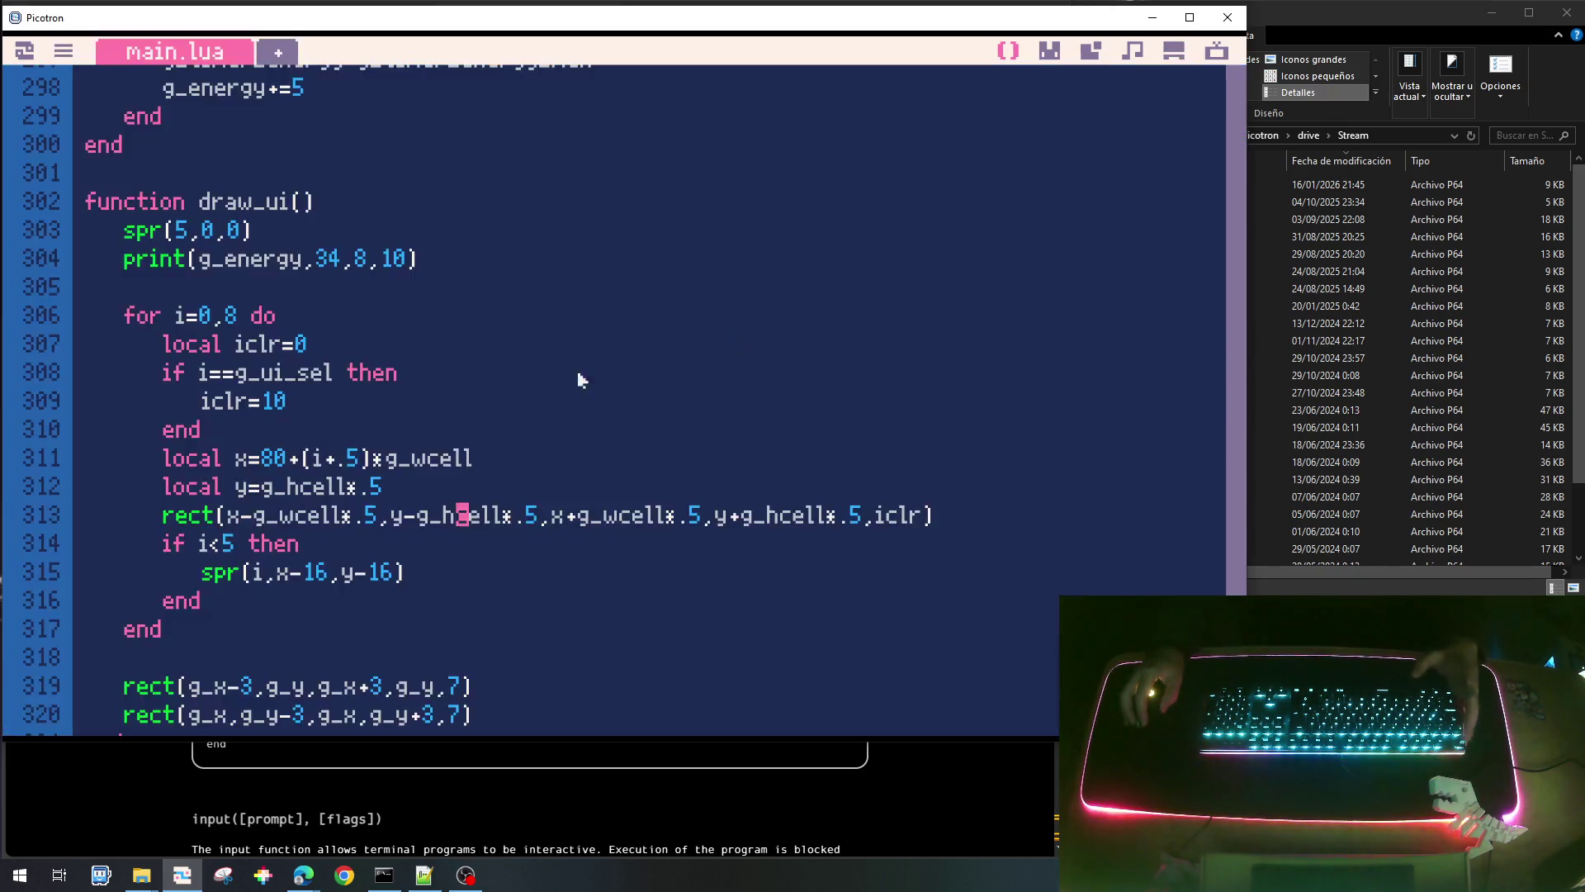
{"action": "key", "text": "BackSpace"}
{"action": "type", "text": "7"}
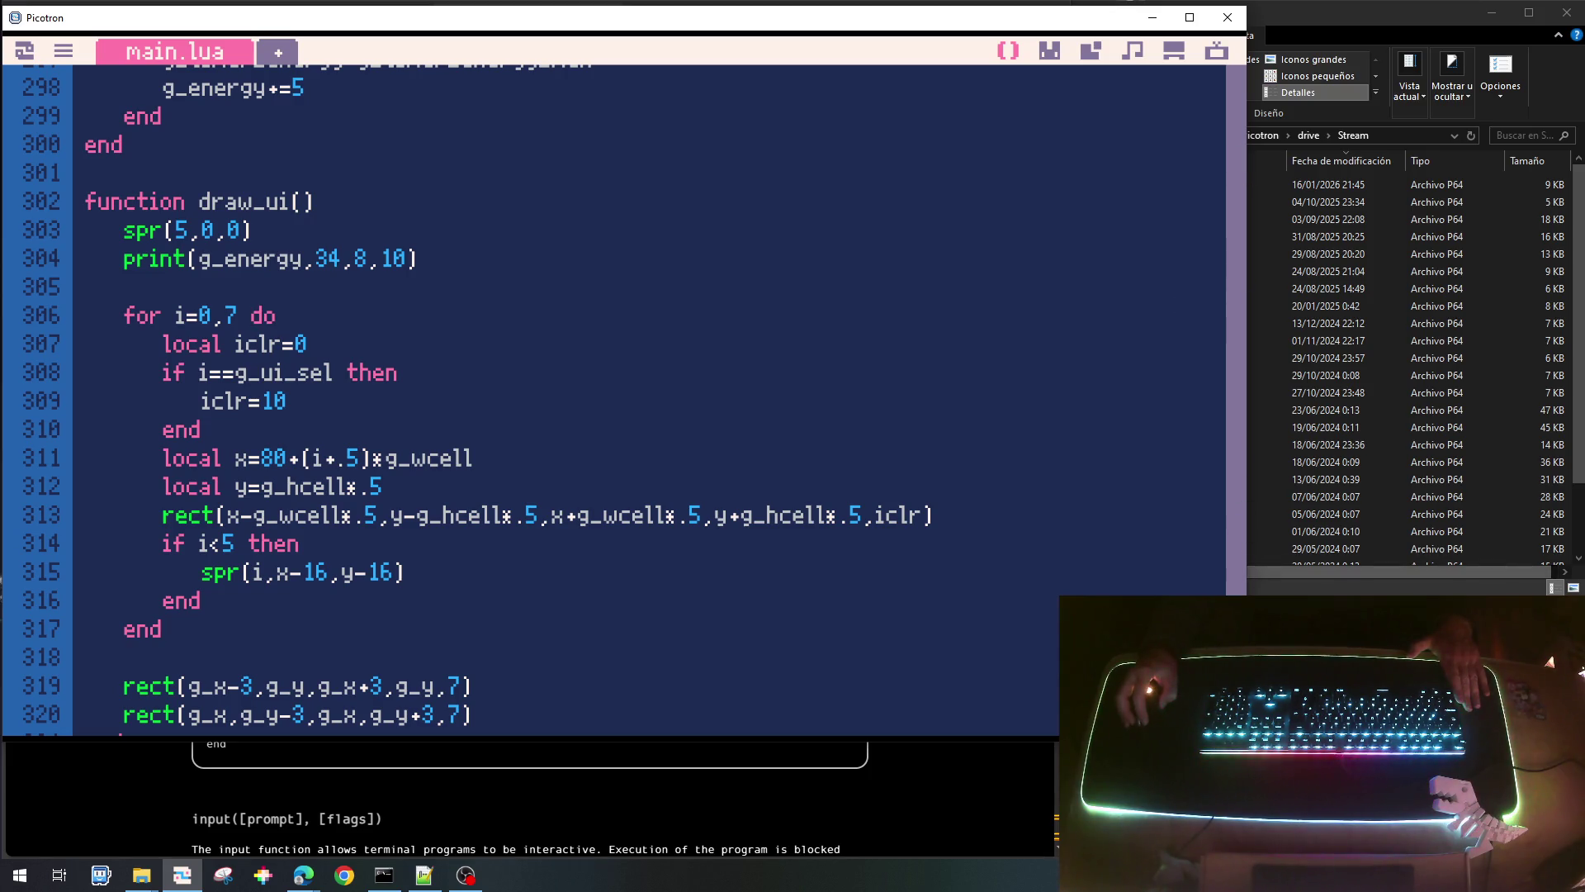
Set UI_SEL_PALA to 7 on line 46 instead of 8.
{"action": "left_click_drag", "start_coordinate": [1238, 522], "coordinate": [1238, 99]}
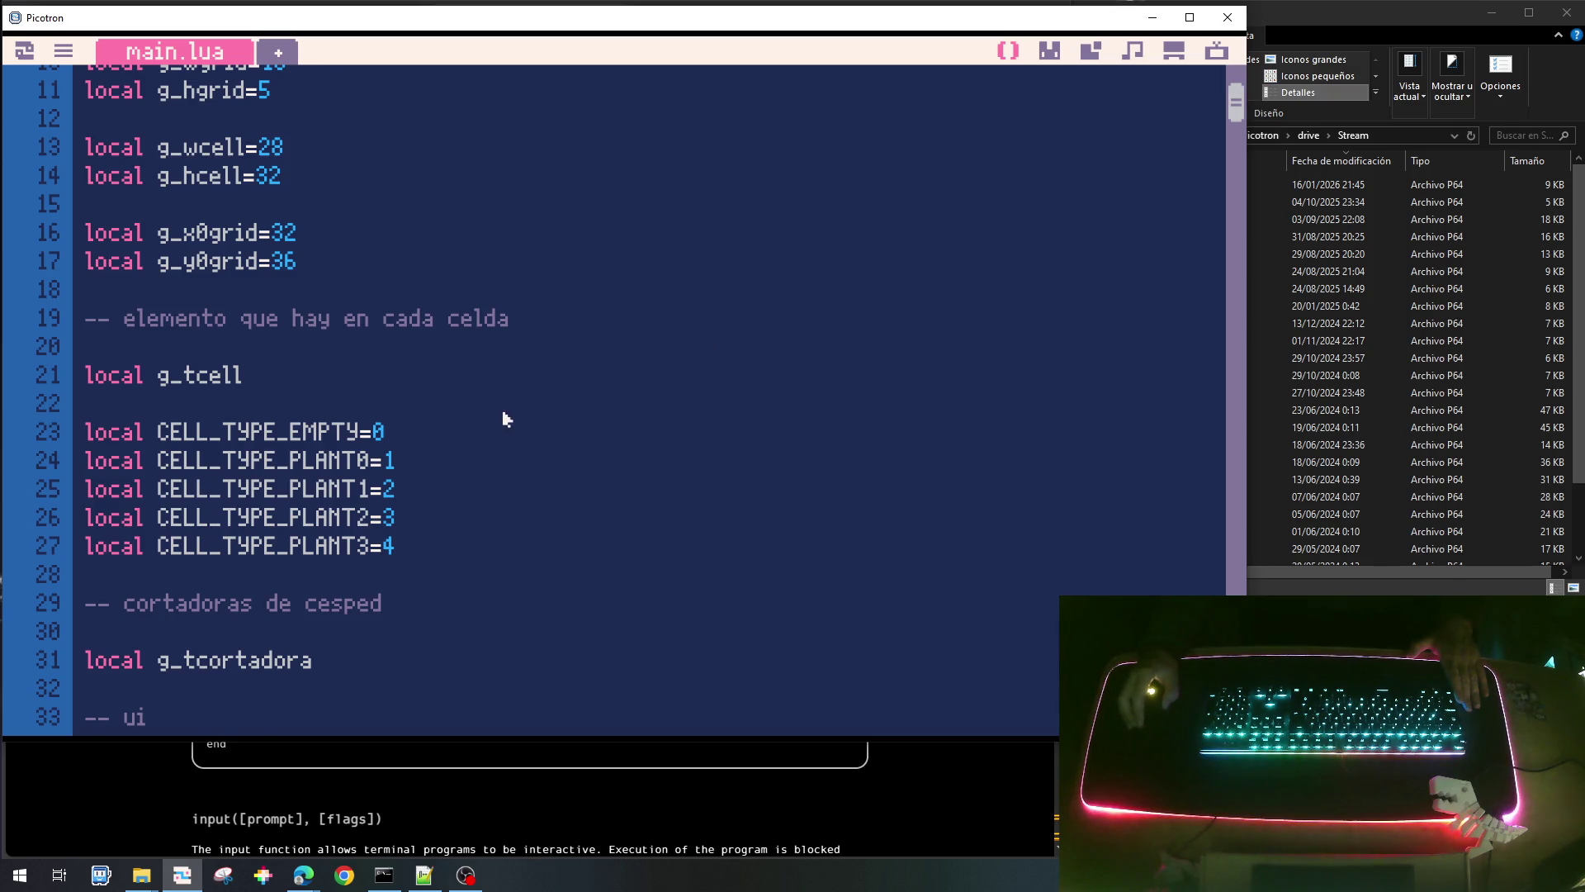
{"action": "scroll", "coordinate": [503, 418], "scroll_direction": "down", "scroll_amount": 6}
{"action": "left_click", "coordinate": [342, 419]}
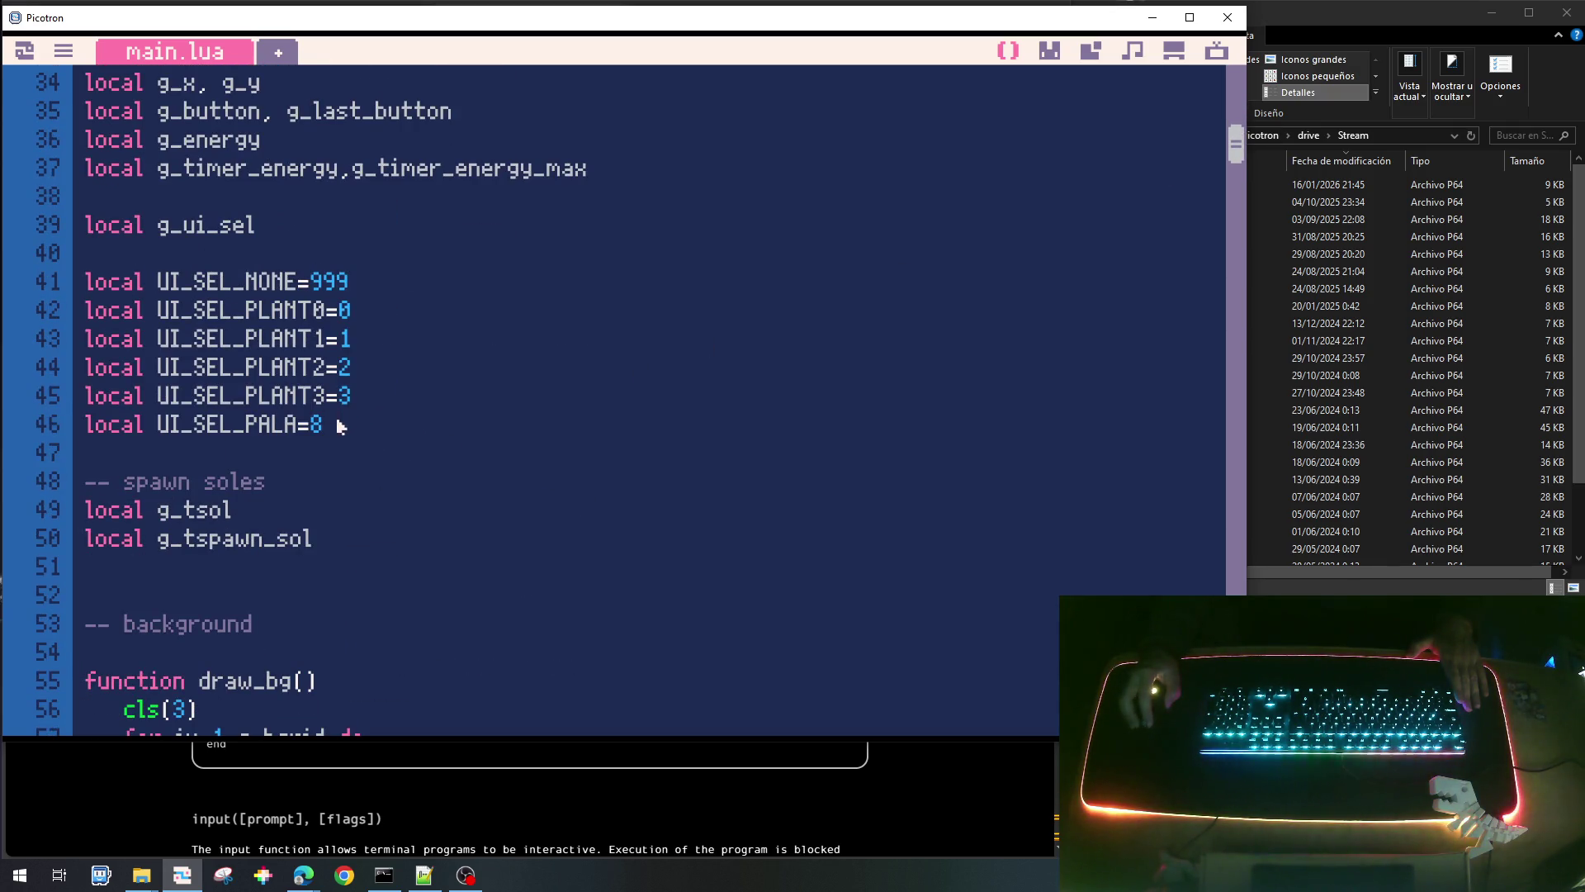
{"action": "key", "text": "BackSpace"}
{"action": "type", "text": "7"}
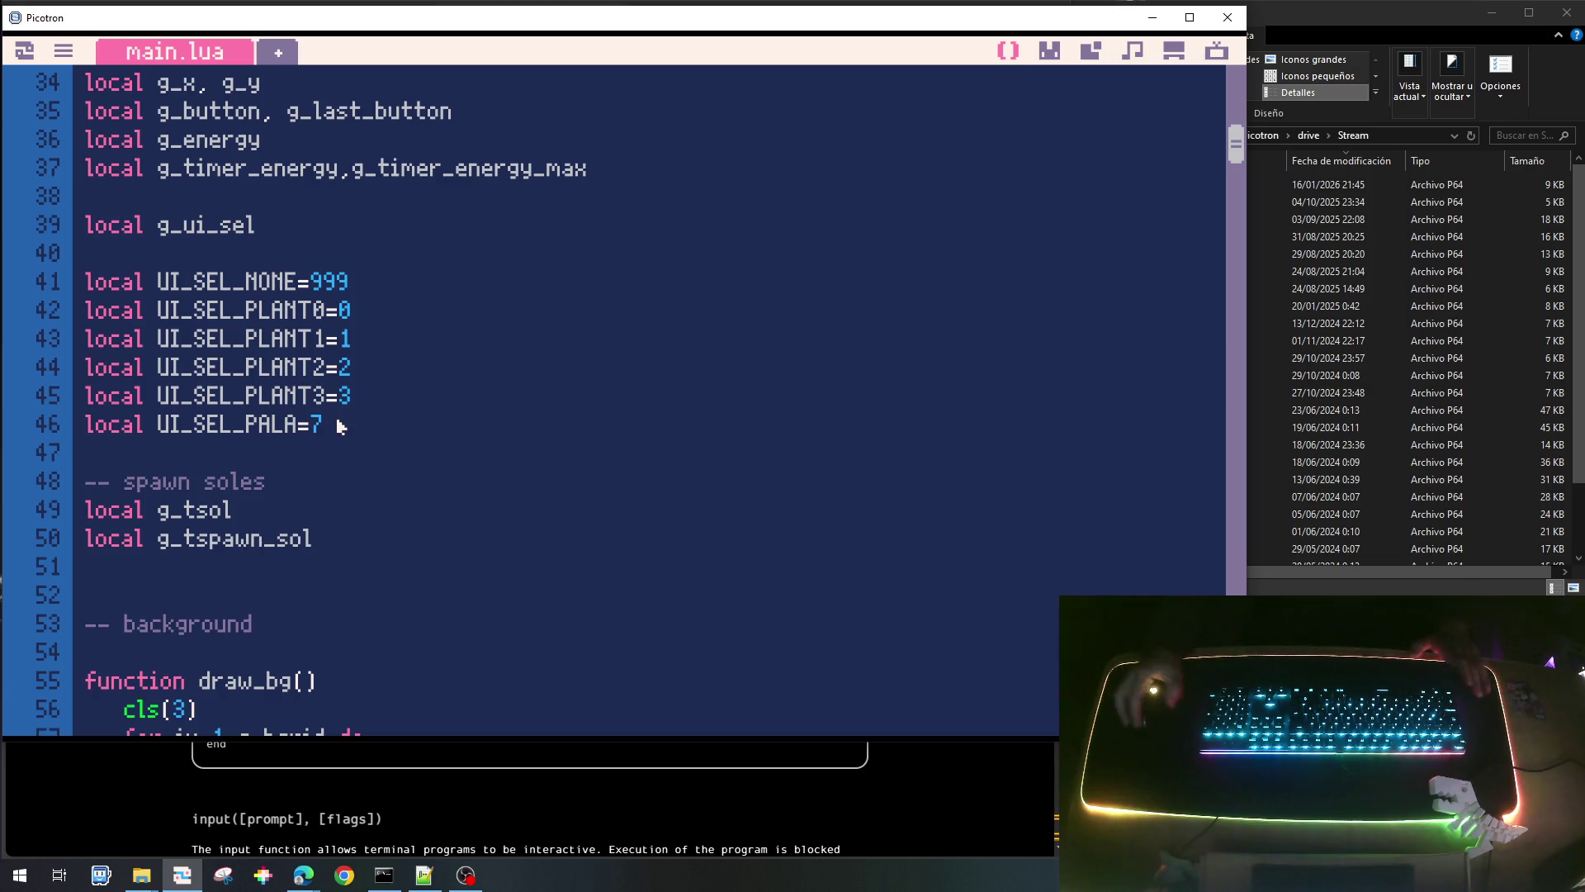
{"action": "mouse_move", "coordinate": [1238, 146]}
{"action": "left_mouse_down"}
{"action": "mouse_move", "coordinate": [1238, 656]}
{"action": "mouse_move", "coordinate": [1238, 624]}
{"action": "left_mouse_up"}
{"action": "scroll", "coordinate": [1238, 625], "scroll_direction": "down", "scroll_amount": 1}
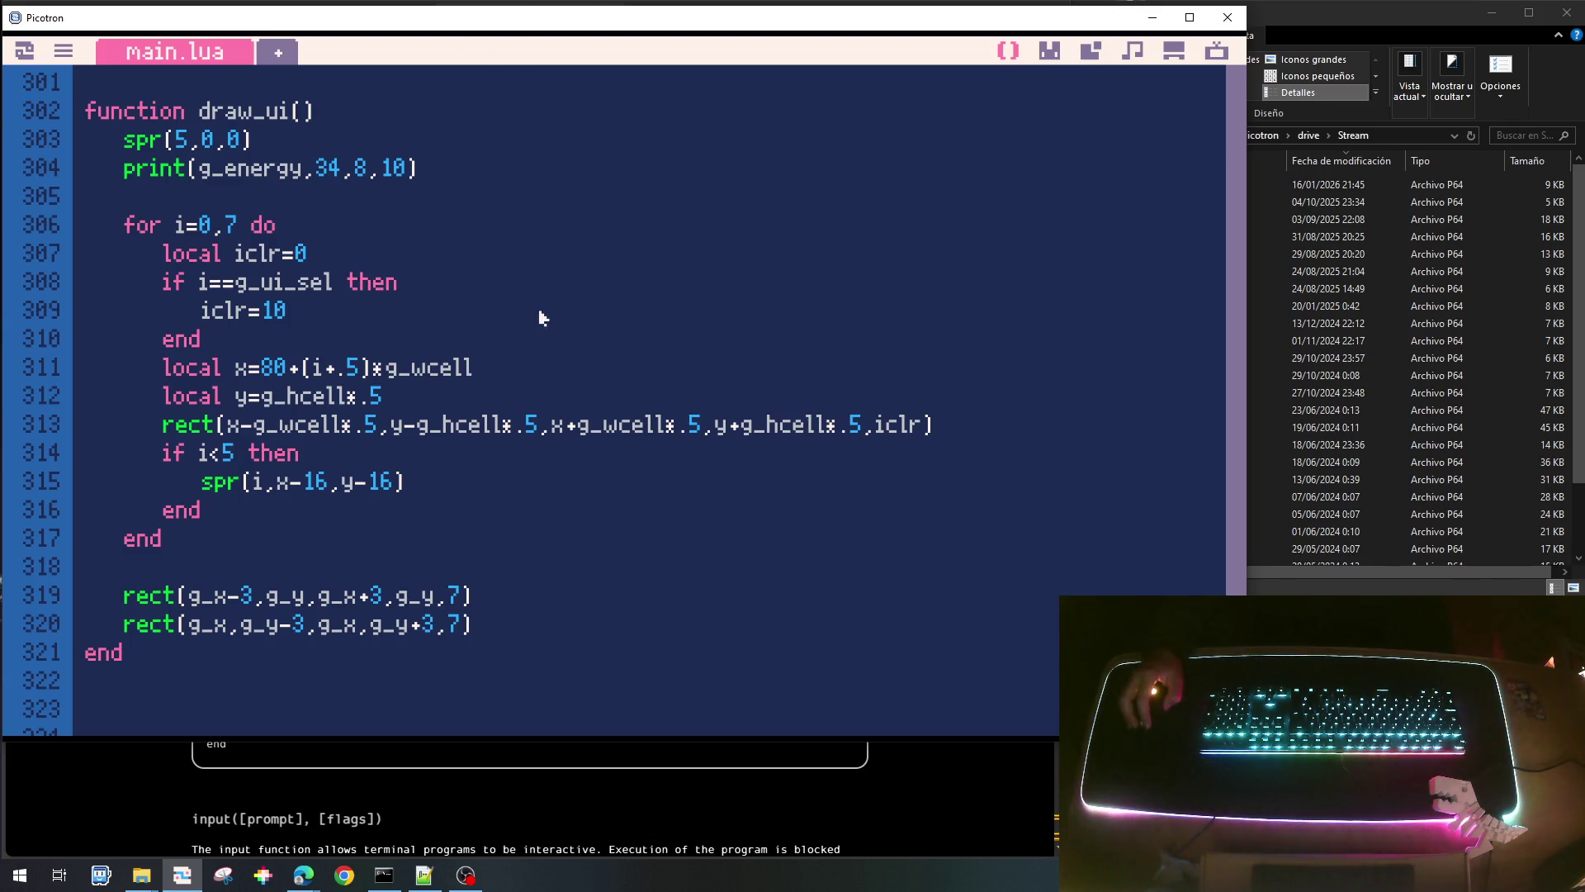
Type an else line below the sprite call in draw_ui, then delete it again.
{"action": "scroll", "coordinate": [570, 334], "scroll_direction": "up", "scroll_amount": 2}
{"action": "scroll", "coordinate": [580, 343], "scroll_direction": "down", "scroll_amount": 1}
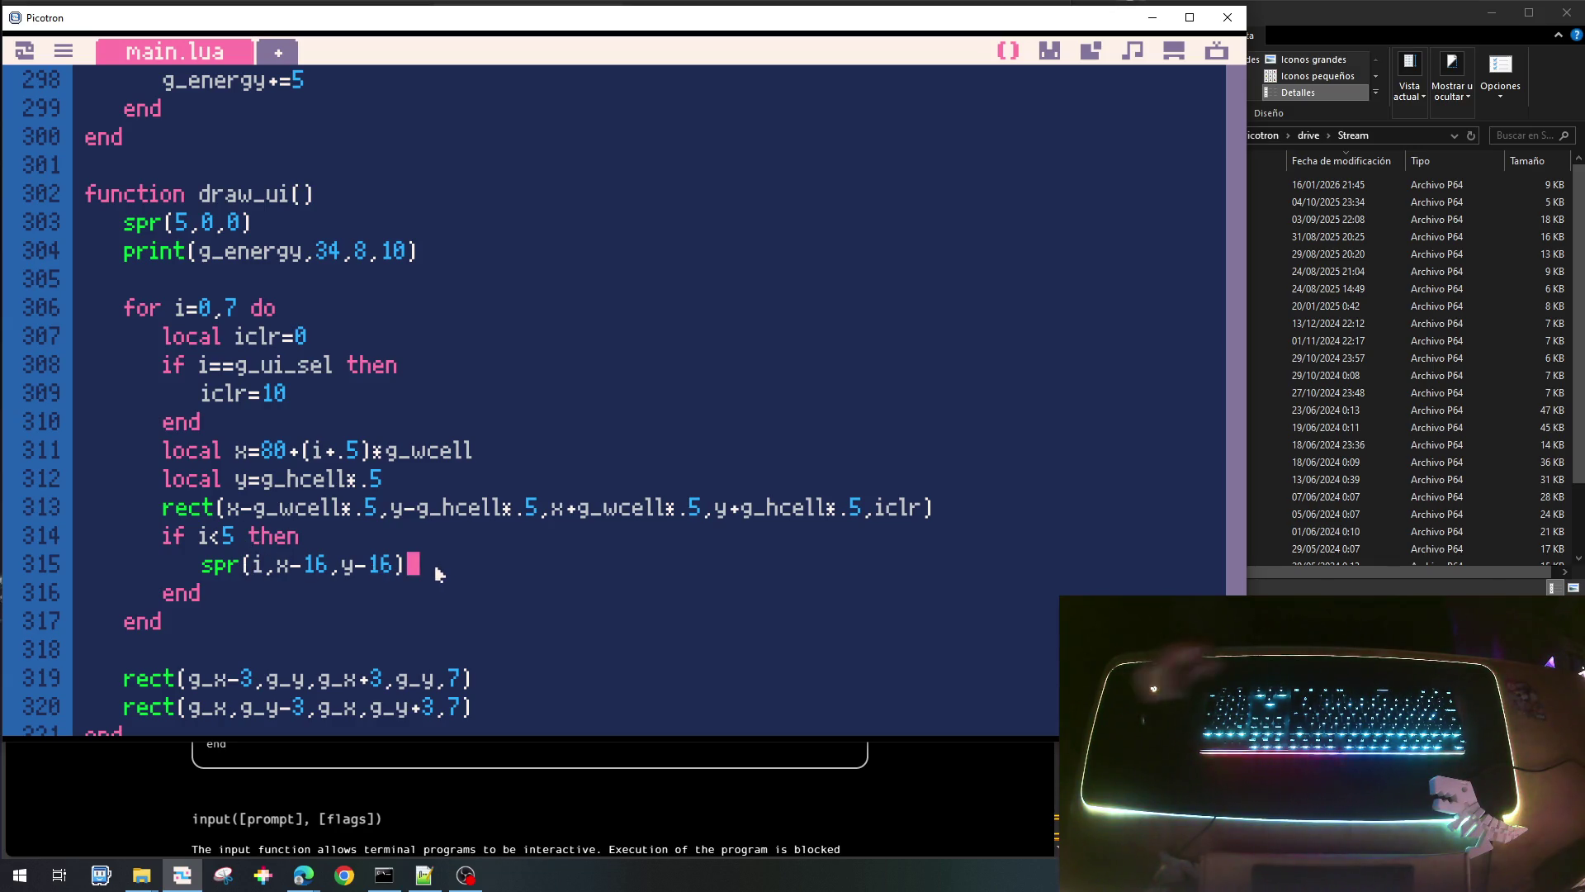
{"action": "key", "text": "Return"}
{"action": "type", "text": "else"}
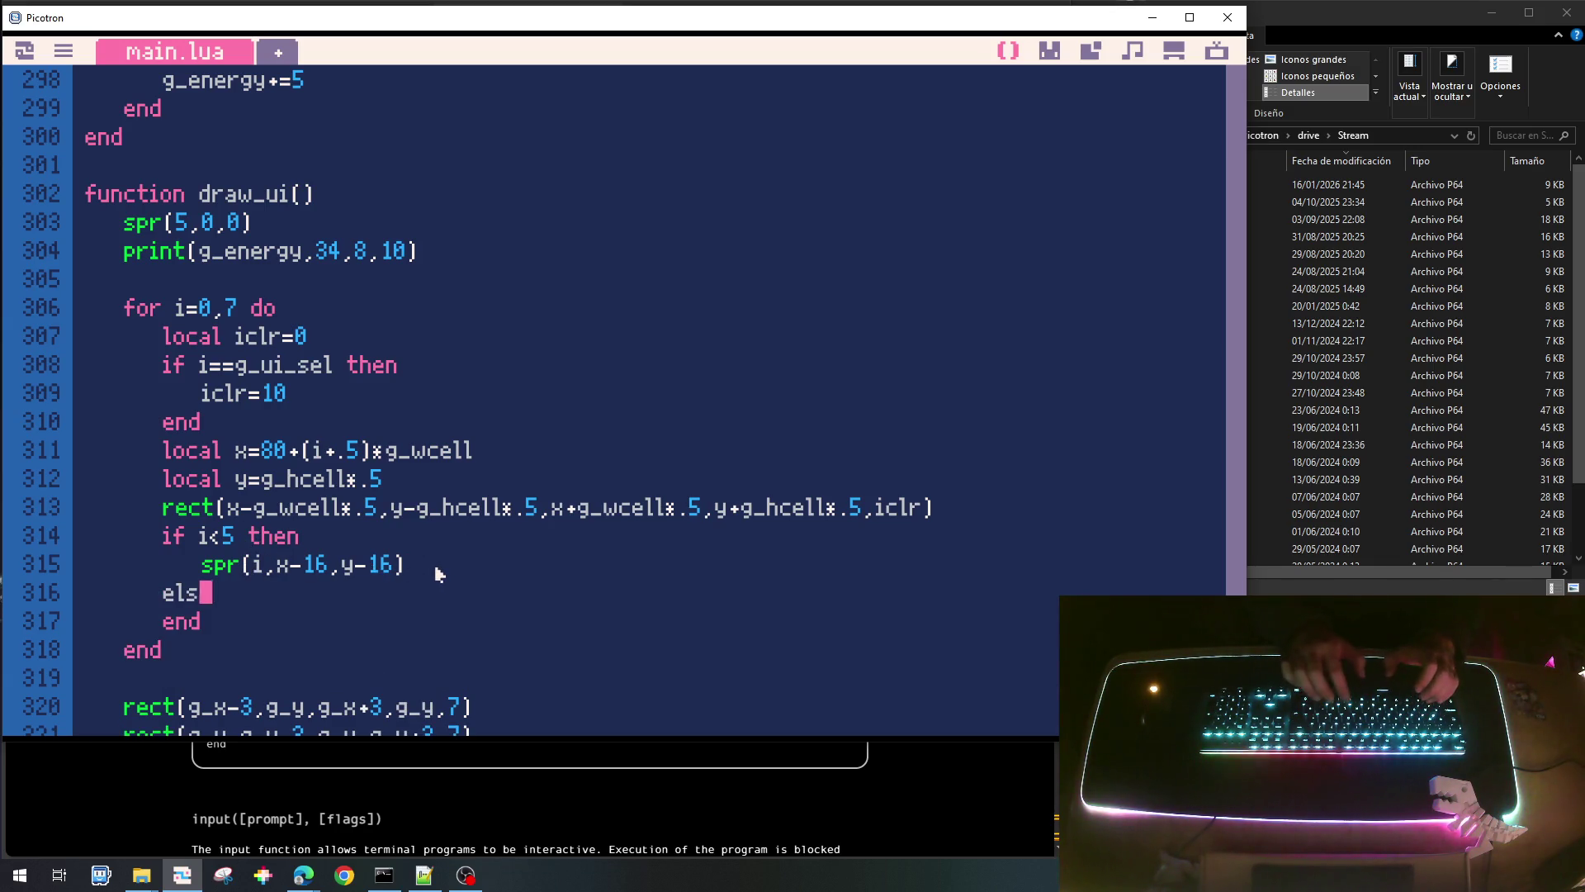
{"action": "key", "text": "BackSpace"}
{"action": "key", "text": "BackSpace"}
{"action": "key", "text": "BackSpace"}
{"action": "key", "text": "BackSpace"}
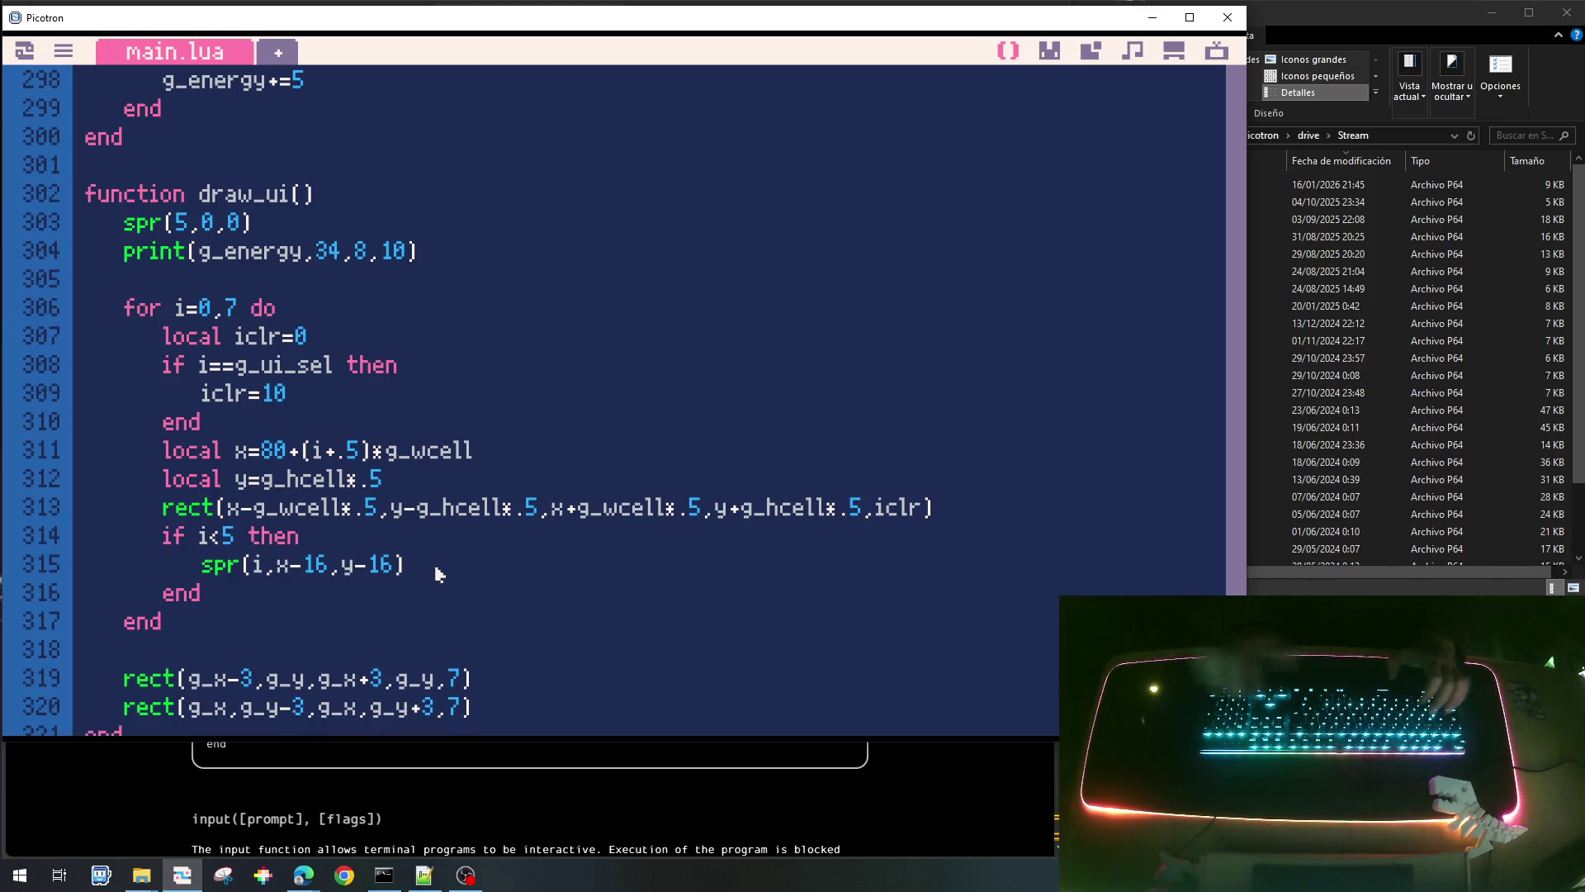
Save the cart and open empty sprite 9 in the 0.gfx sprite editor.
{"action": "key", "text": "ctrl+s"}
{"action": "left_click", "coordinate": [1042, 58]}
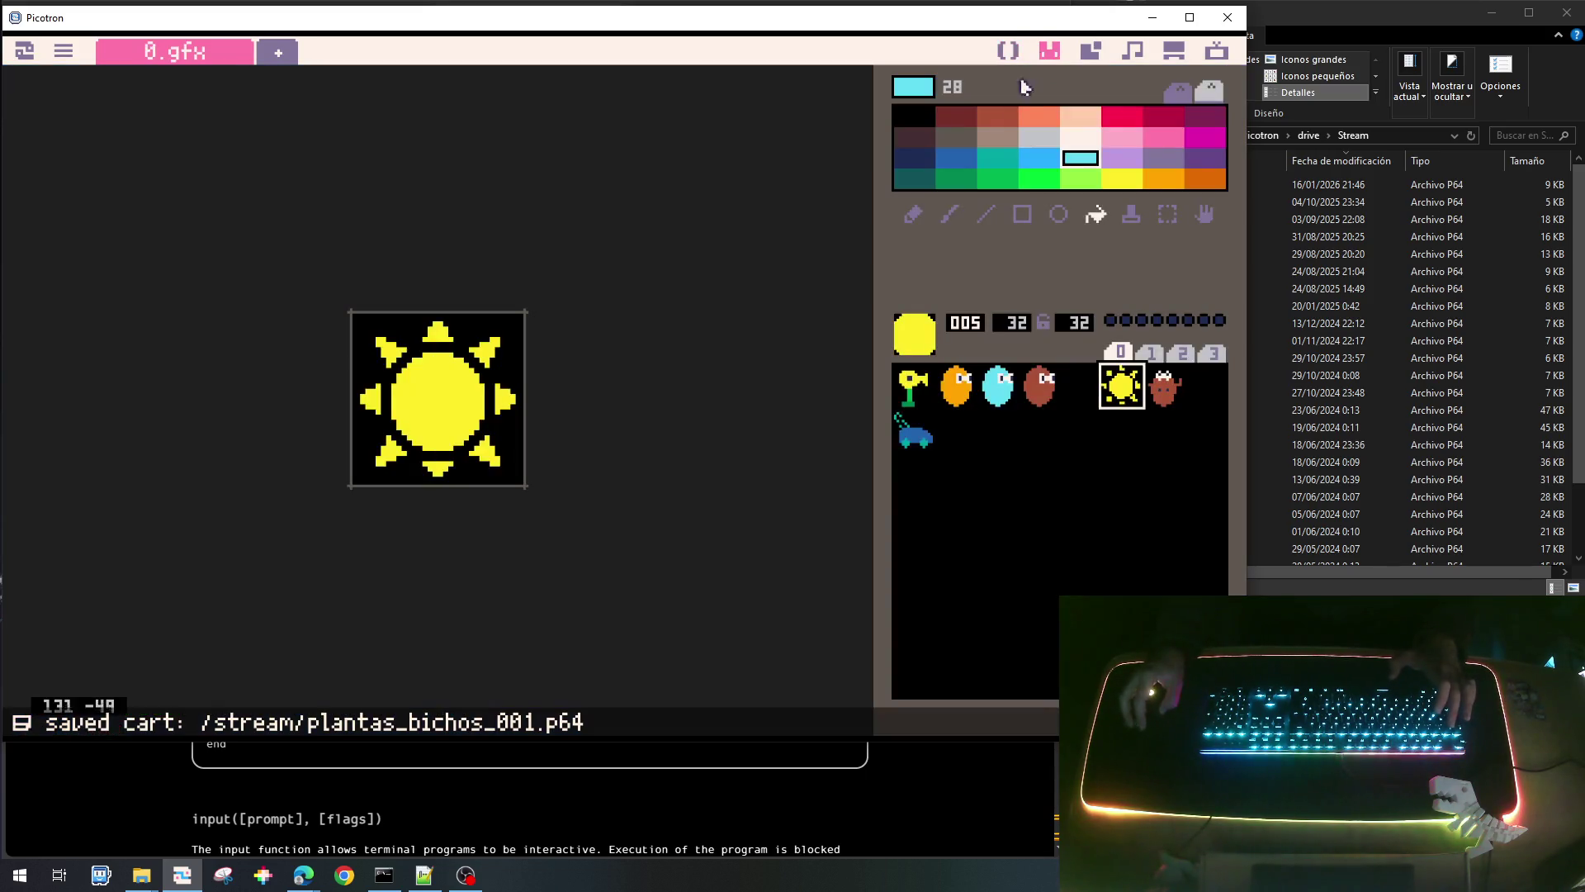
{"action": "left_click", "coordinate": [956, 442]}
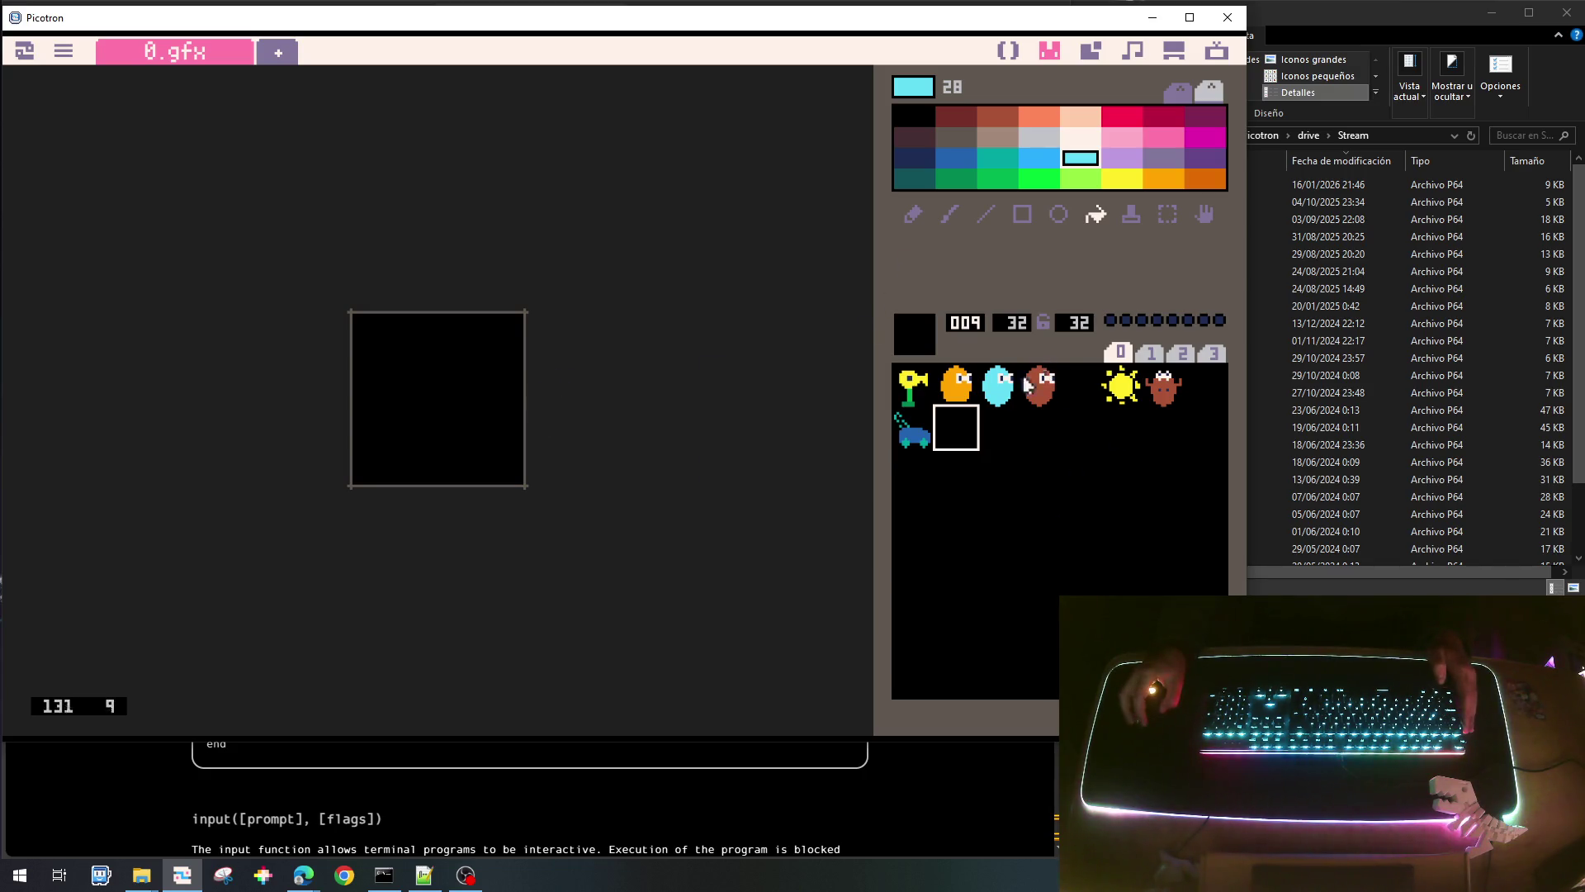
Draw the shovel's blade and handle outline in lavender with straight lines.
{"action": "scroll", "coordinate": [596, 321], "scroll_direction": "up", "scroll_amount": 3}
{"action": "left_click", "coordinate": [913, 216]}
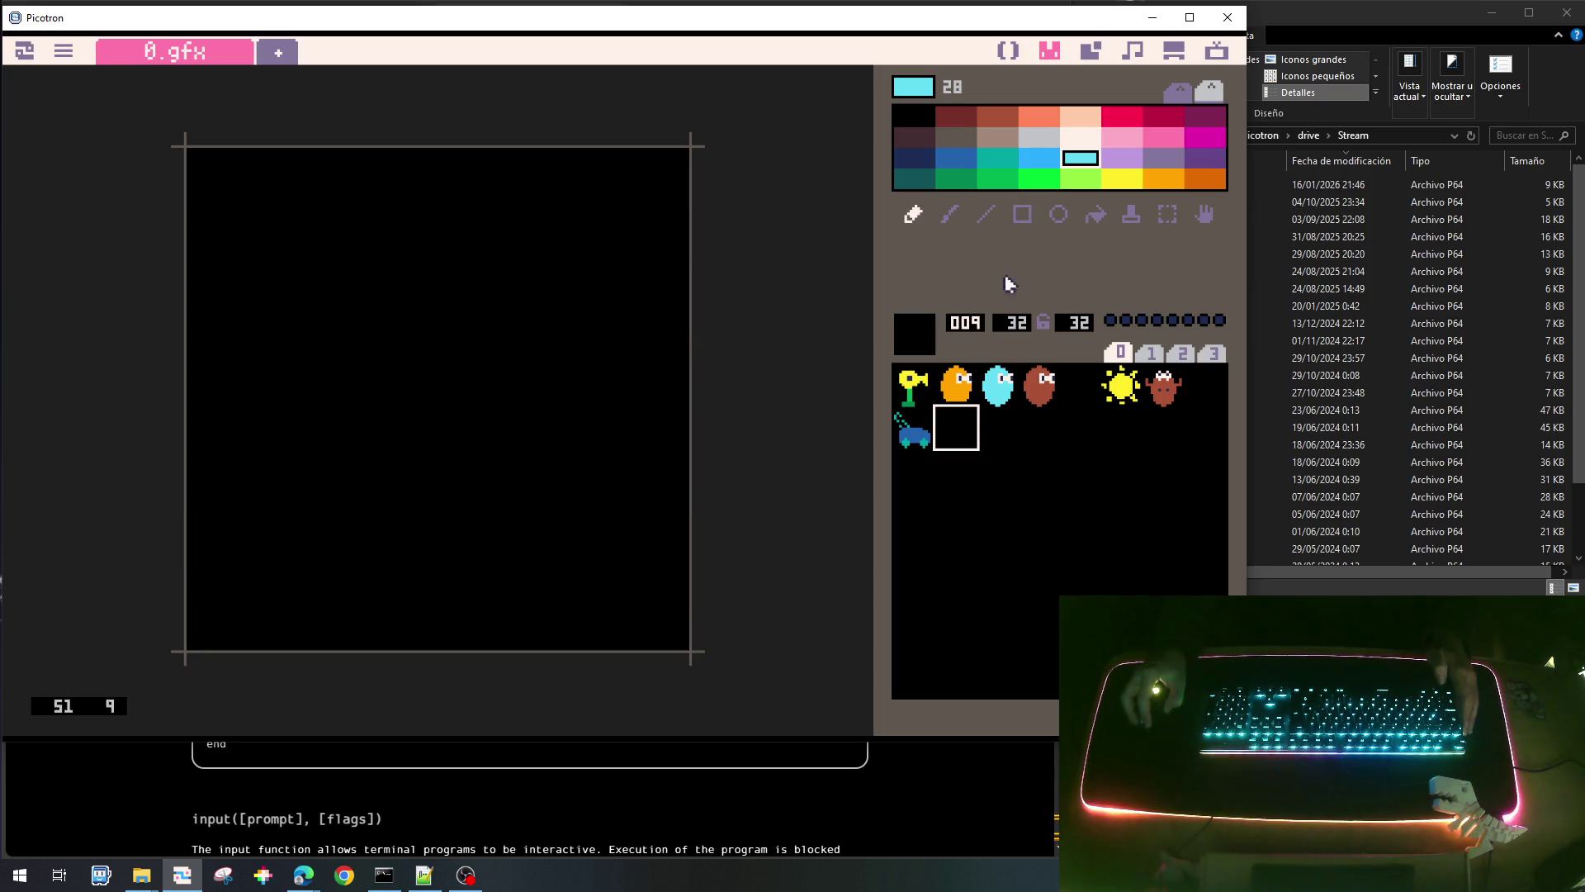
{"action": "left_click", "coordinate": [1124, 158]}
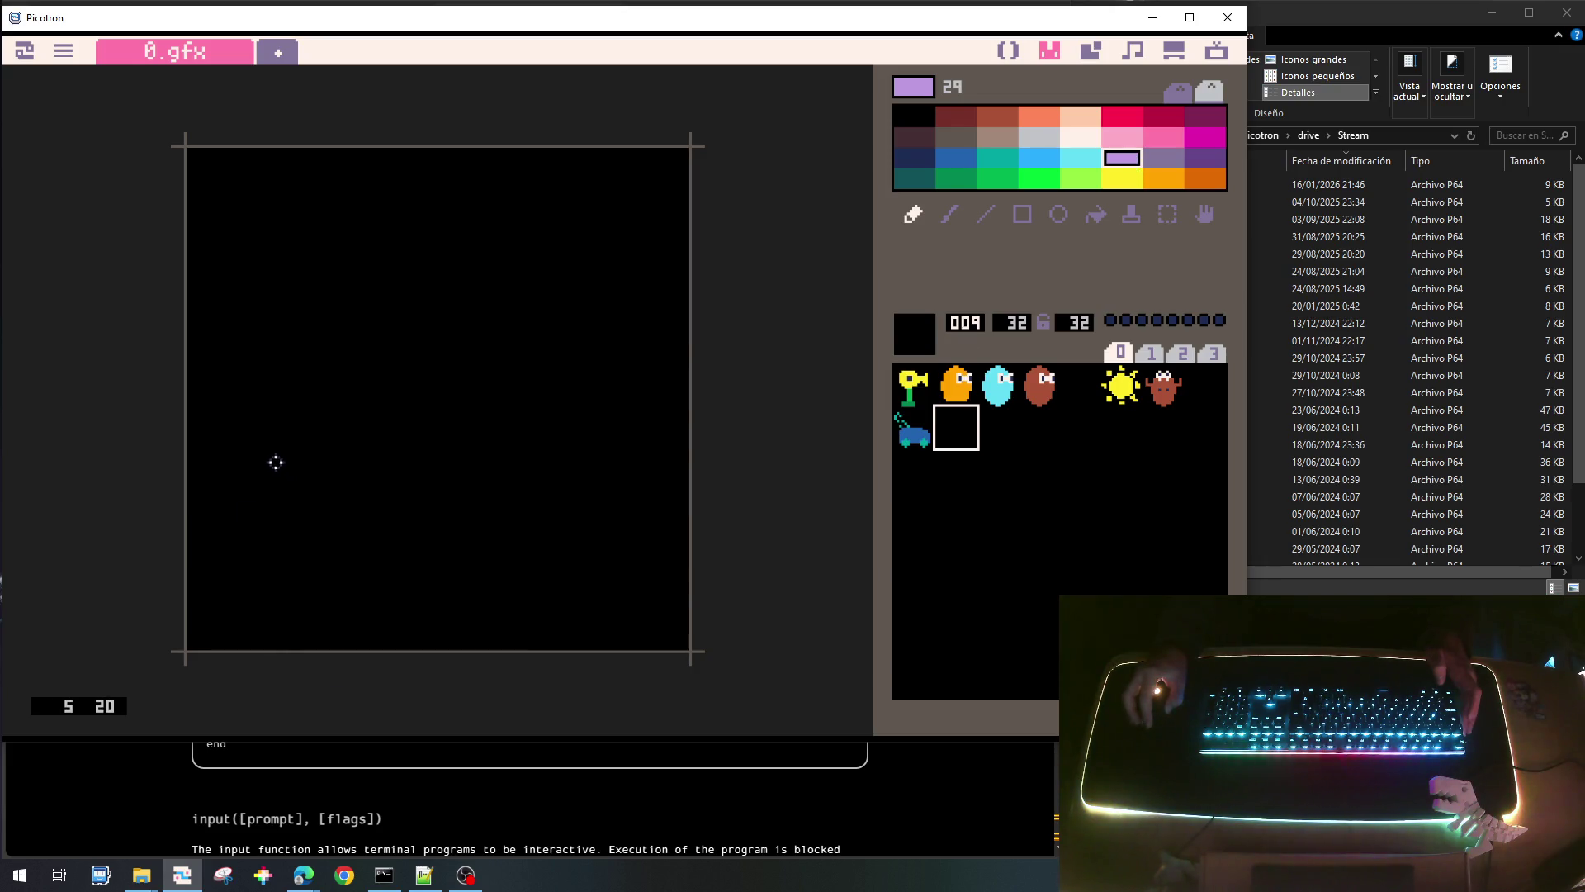
{"action": "left_click", "coordinate": [986, 214]}
{"action": "mouse_move", "coordinate": [241, 440]}
{"action": "left_mouse_down"}
{"action": "mouse_move", "coordinate": [365, 330]}
{"action": "mouse_move", "coordinate": [535, 472]}
{"action": "mouse_move", "coordinate": [393, 596]}
{"action": "left_mouse_up"}
{"action": "mouse_move", "coordinate": [438, 369]}
{"action": "left_mouse_down"}
{"action": "mouse_move", "coordinate": [492, 294]}
{"action": "mouse_move", "coordinate": [585, 217]}
{"action": "mouse_move", "coordinate": [648, 281]}
{"action": "mouse_move", "coordinate": [505, 411]}
{"action": "left_mouse_up"}
{"action": "left_click_drag", "start_coordinate": [495, 421], "coordinate": [501, 424]}
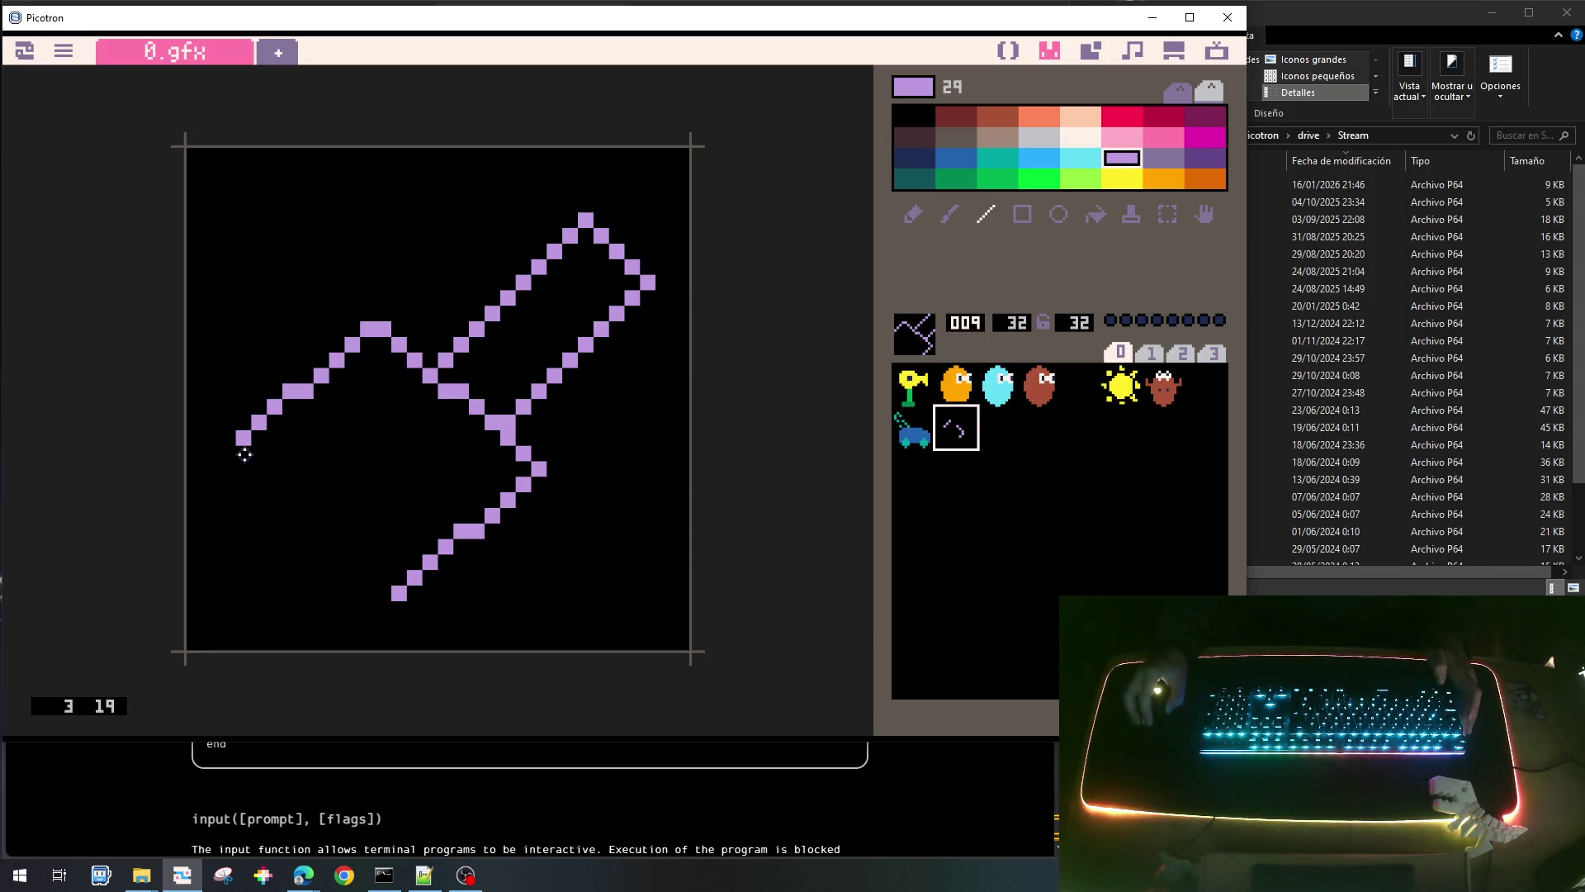
{"action": "mouse_move", "coordinate": [234, 451]}
{"action": "left_mouse_down"}
{"action": "mouse_move", "coordinate": [281, 520]}
{"action": "mouse_move", "coordinate": [384, 609]}
{"action": "left_mouse_up"}
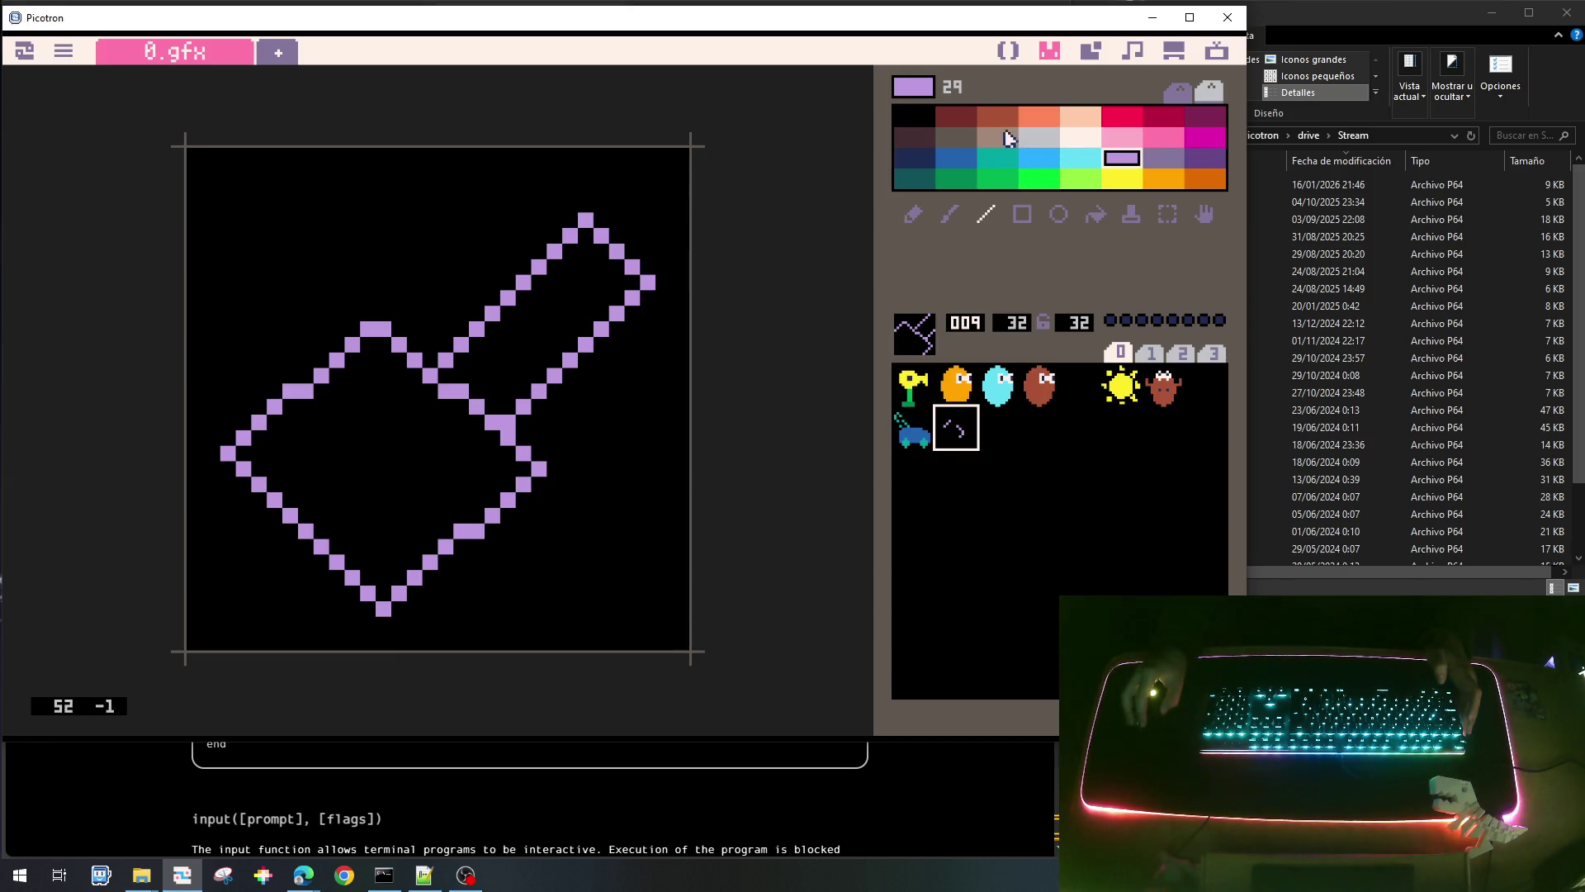
Fill the shovel's handle with dark red using the fill bucket.
{"action": "left_click", "coordinate": [958, 120]}
{"action": "left_click", "coordinate": [1098, 221]}
{"action": "left_click", "coordinate": [510, 313]}
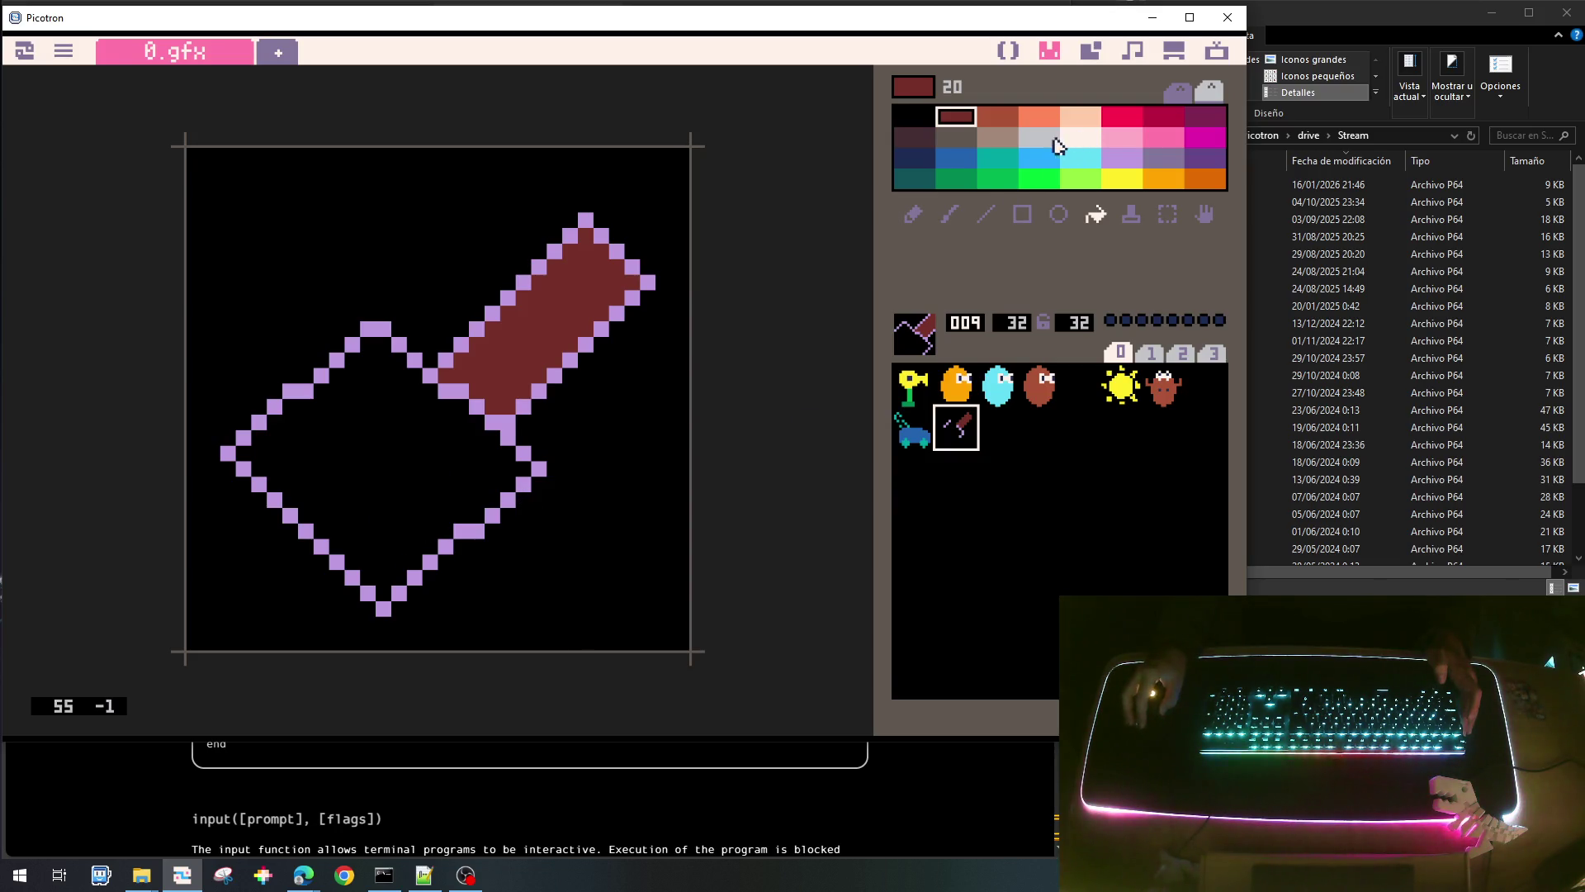
Try light grey, peach and salmon fills on the blade, settling on grey-brown colour 22.
{"action": "left_click", "coordinate": [1081, 140]}
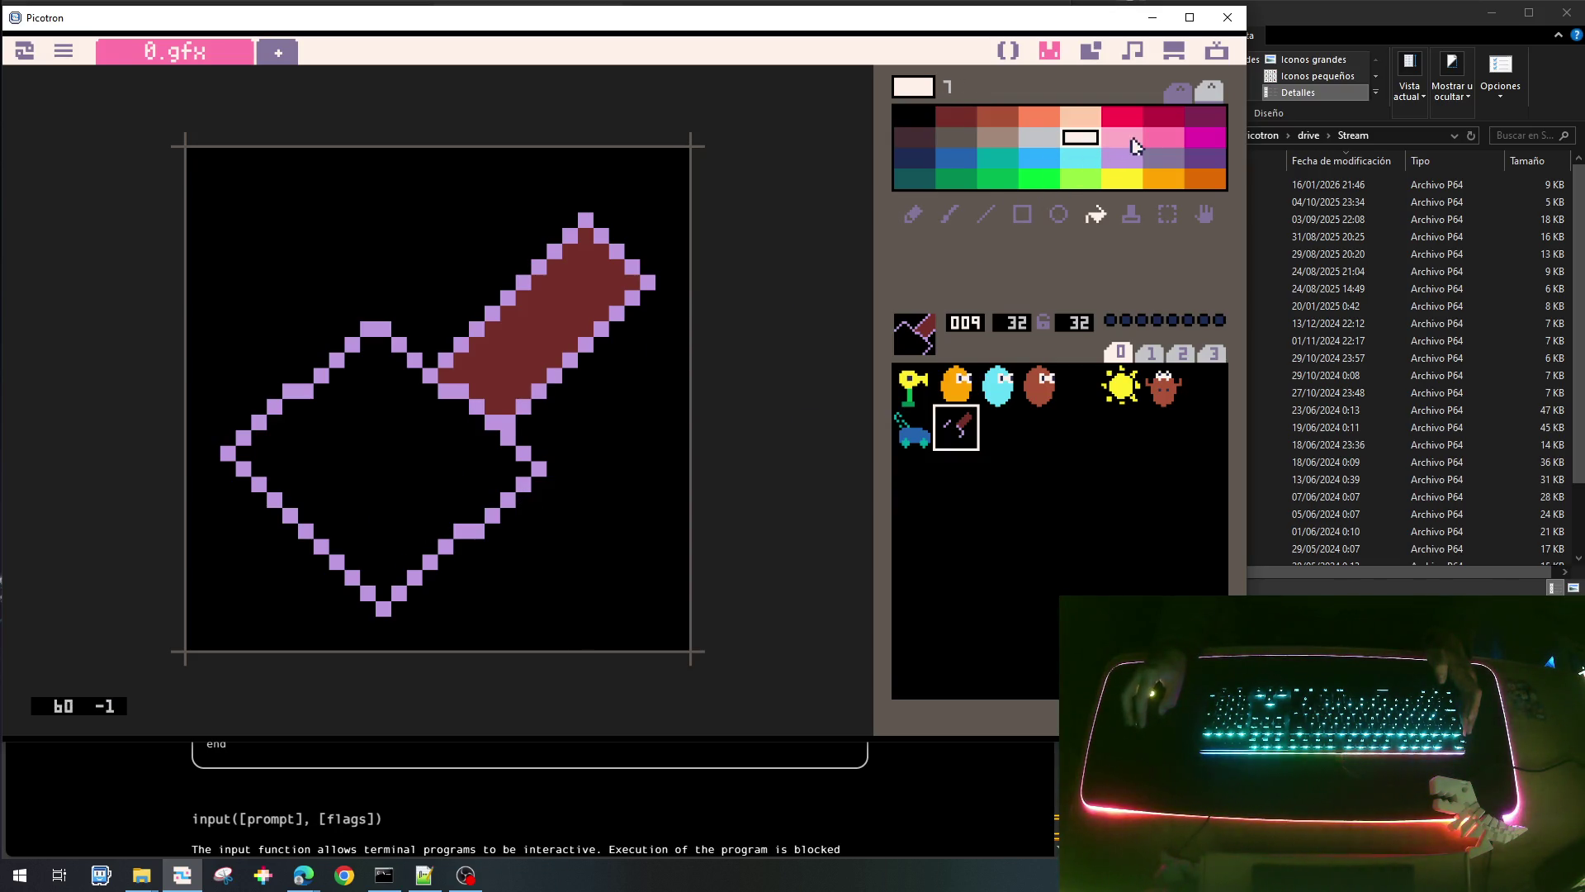
{"action": "left_click", "coordinate": [1038, 139]}
{"action": "left_click", "coordinate": [412, 457]}
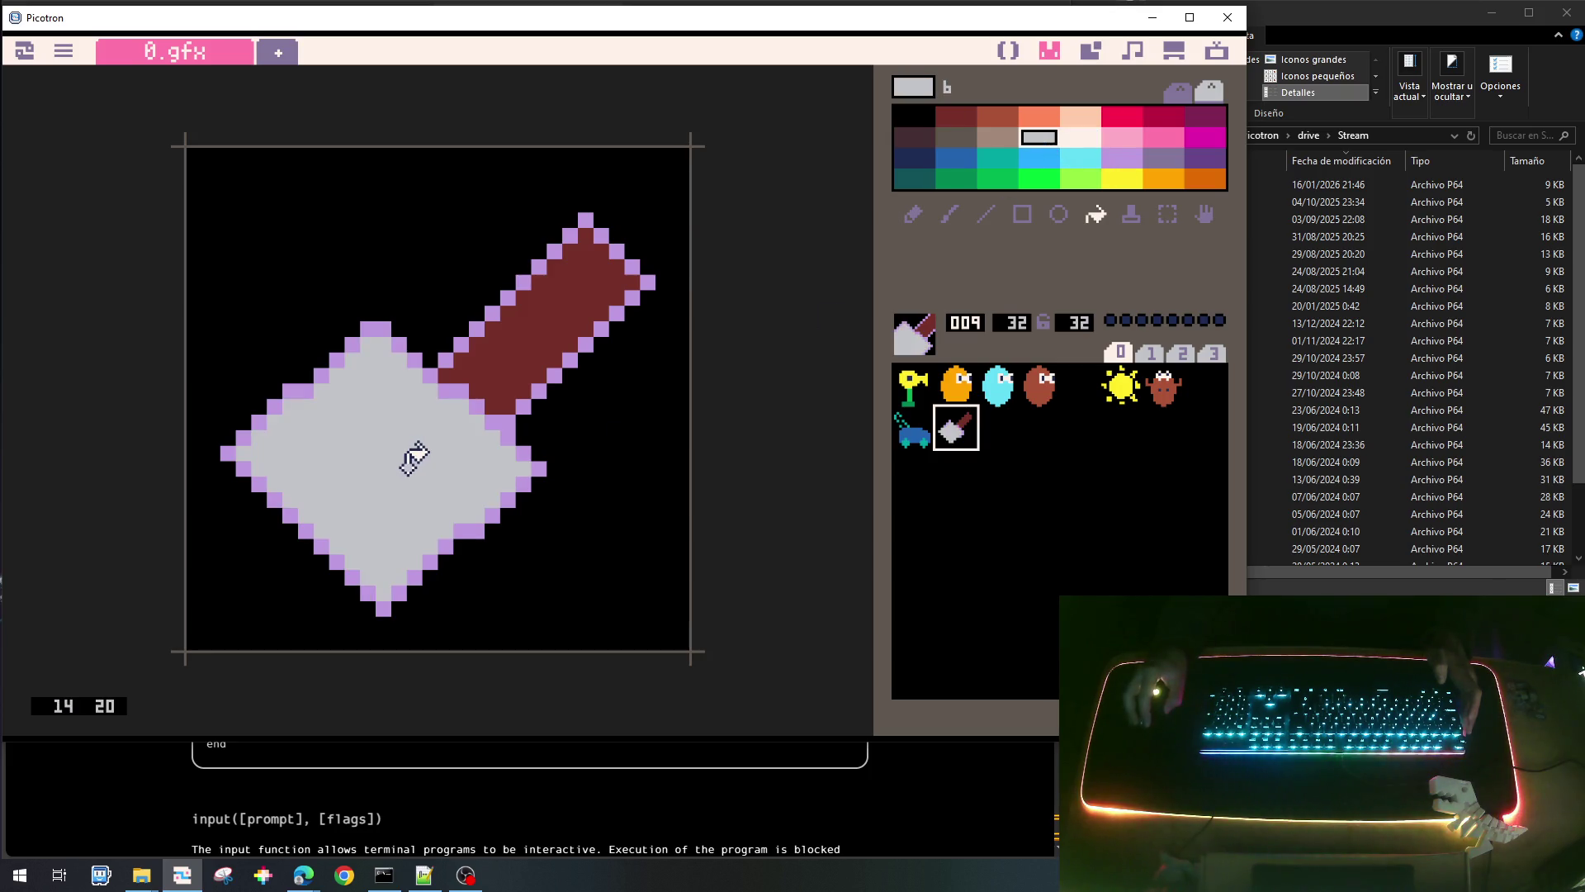
{"action": "left_click", "coordinate": [998, 138]}
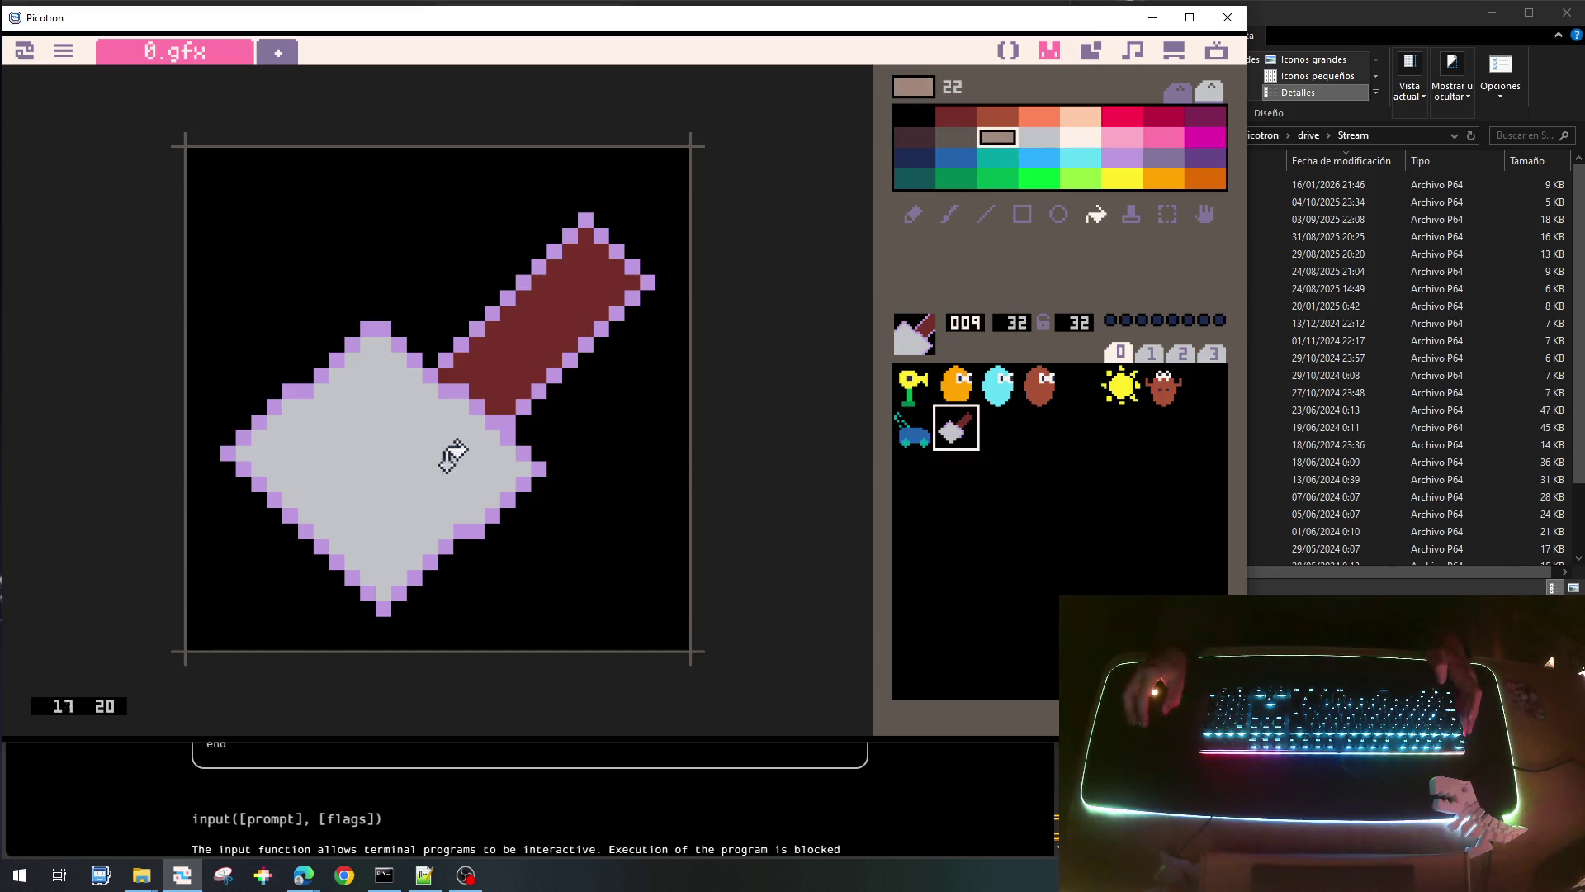
{"action": "left_click", "coordinate": [426, 431]}
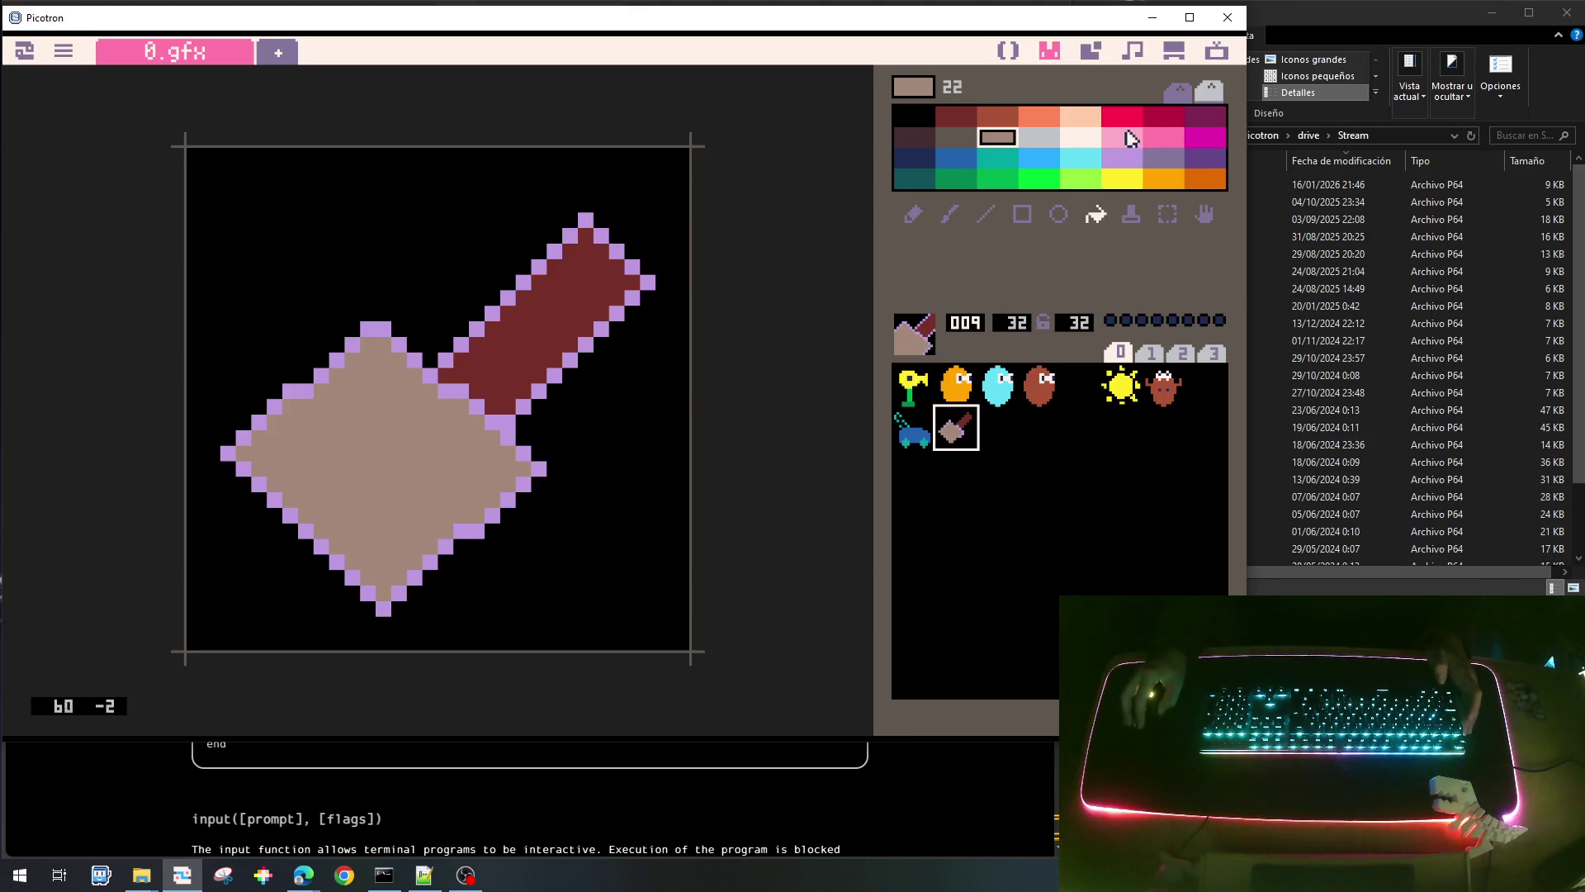
{"action": "left_click", "coordinate": [1081, 116]}
{"action": "left_click", "coordinate": [355, 400]}
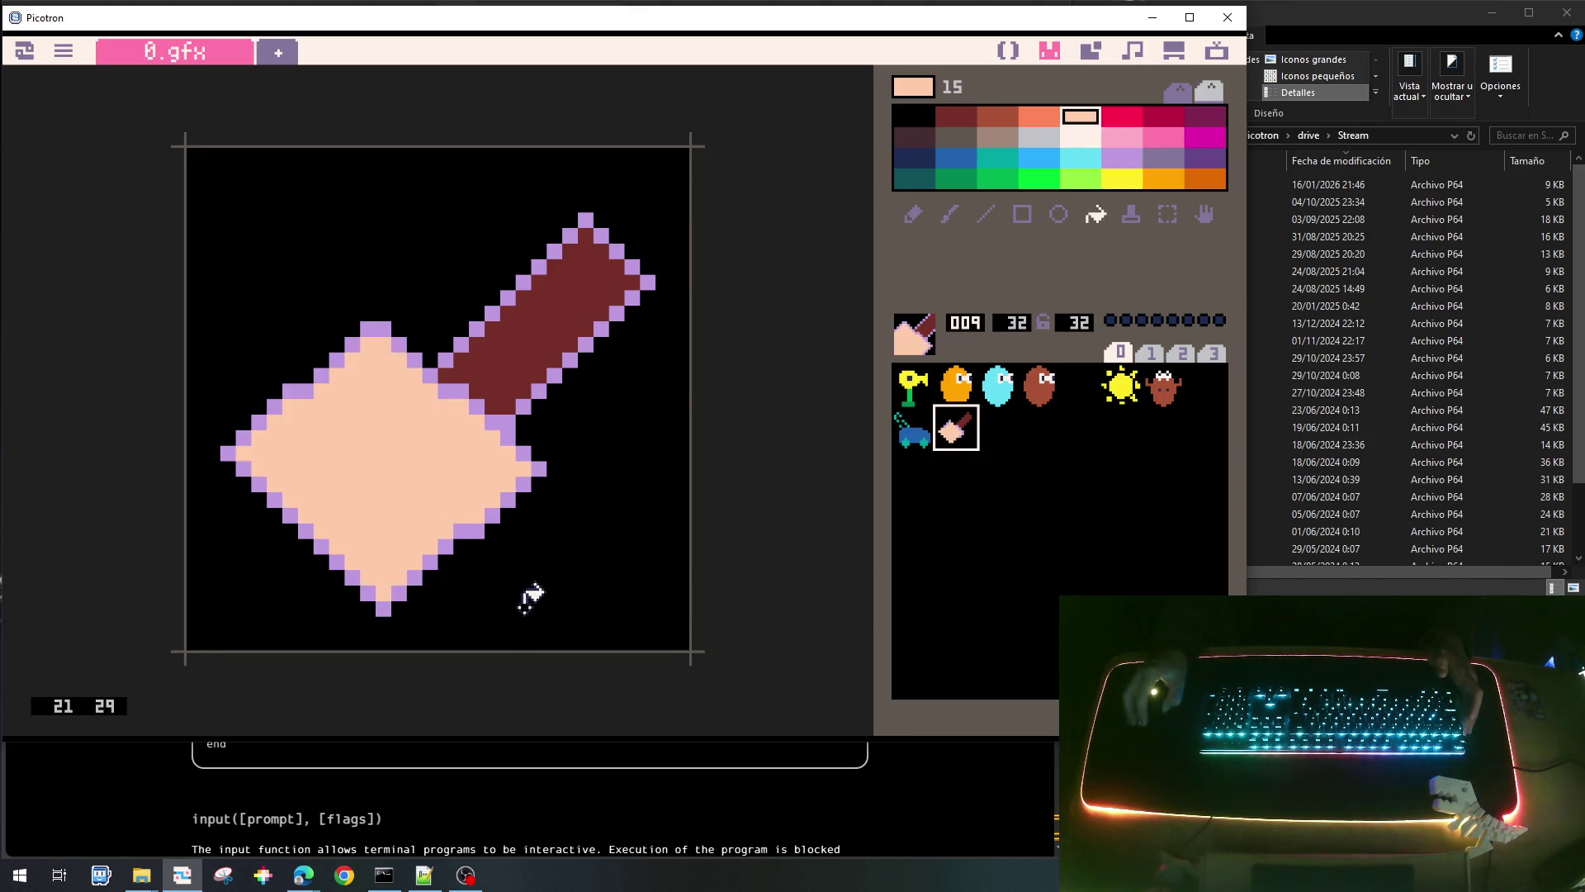
{"action": "left_click", "coordinate": [1039, 116]}
{"action": "left_click", "coordinate": [422, 436]}
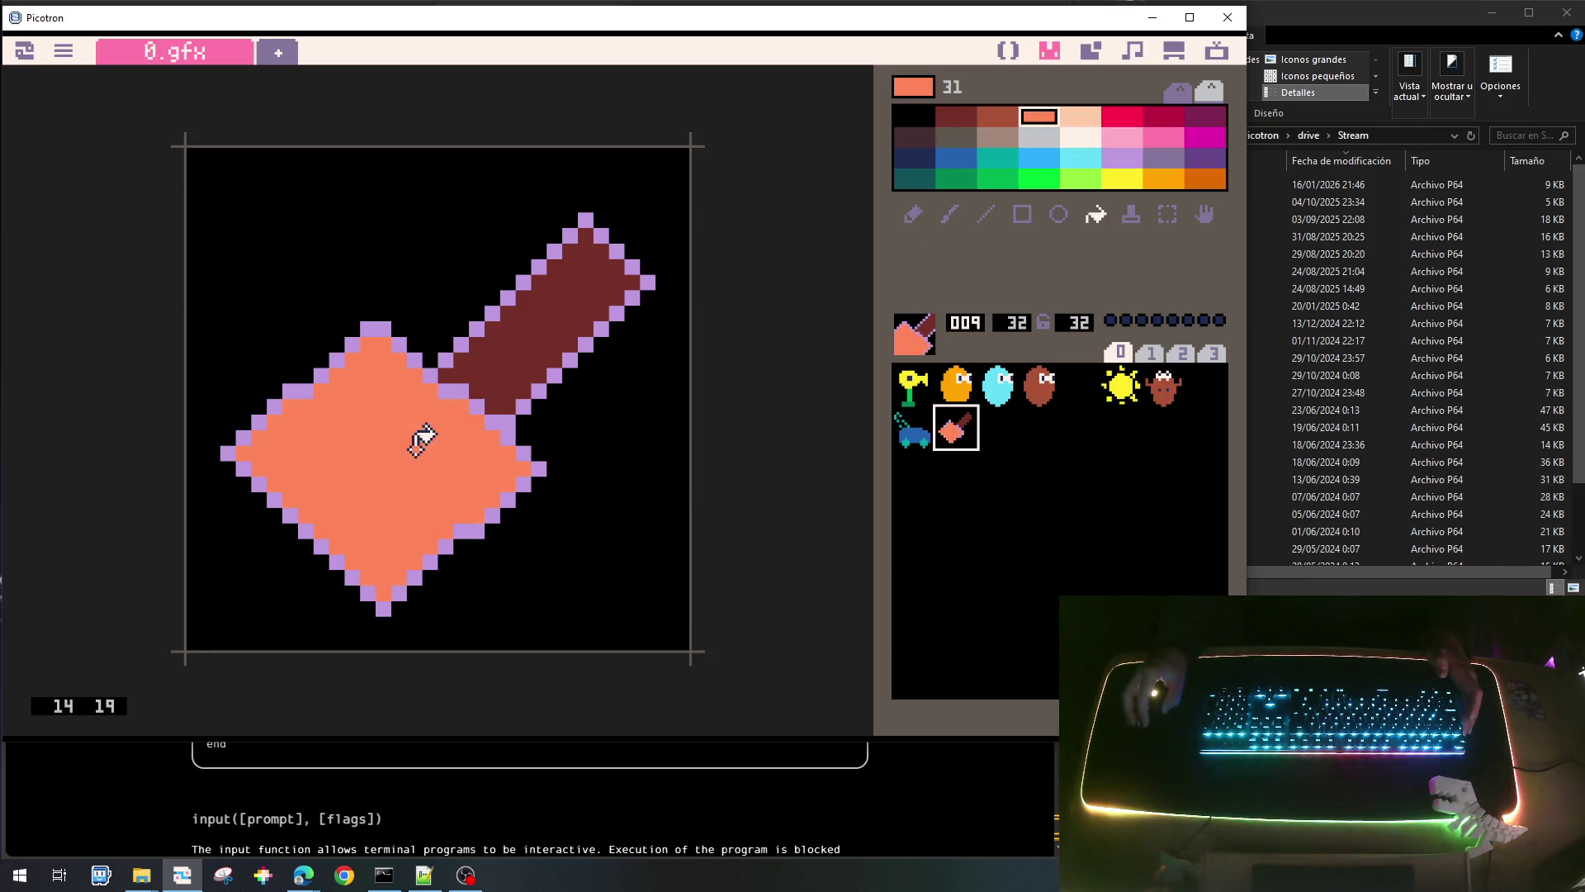
{"action": "left_click", "coordinate": [999, 137]}
{"action": "left_click", "coordinate": [421, 425]}
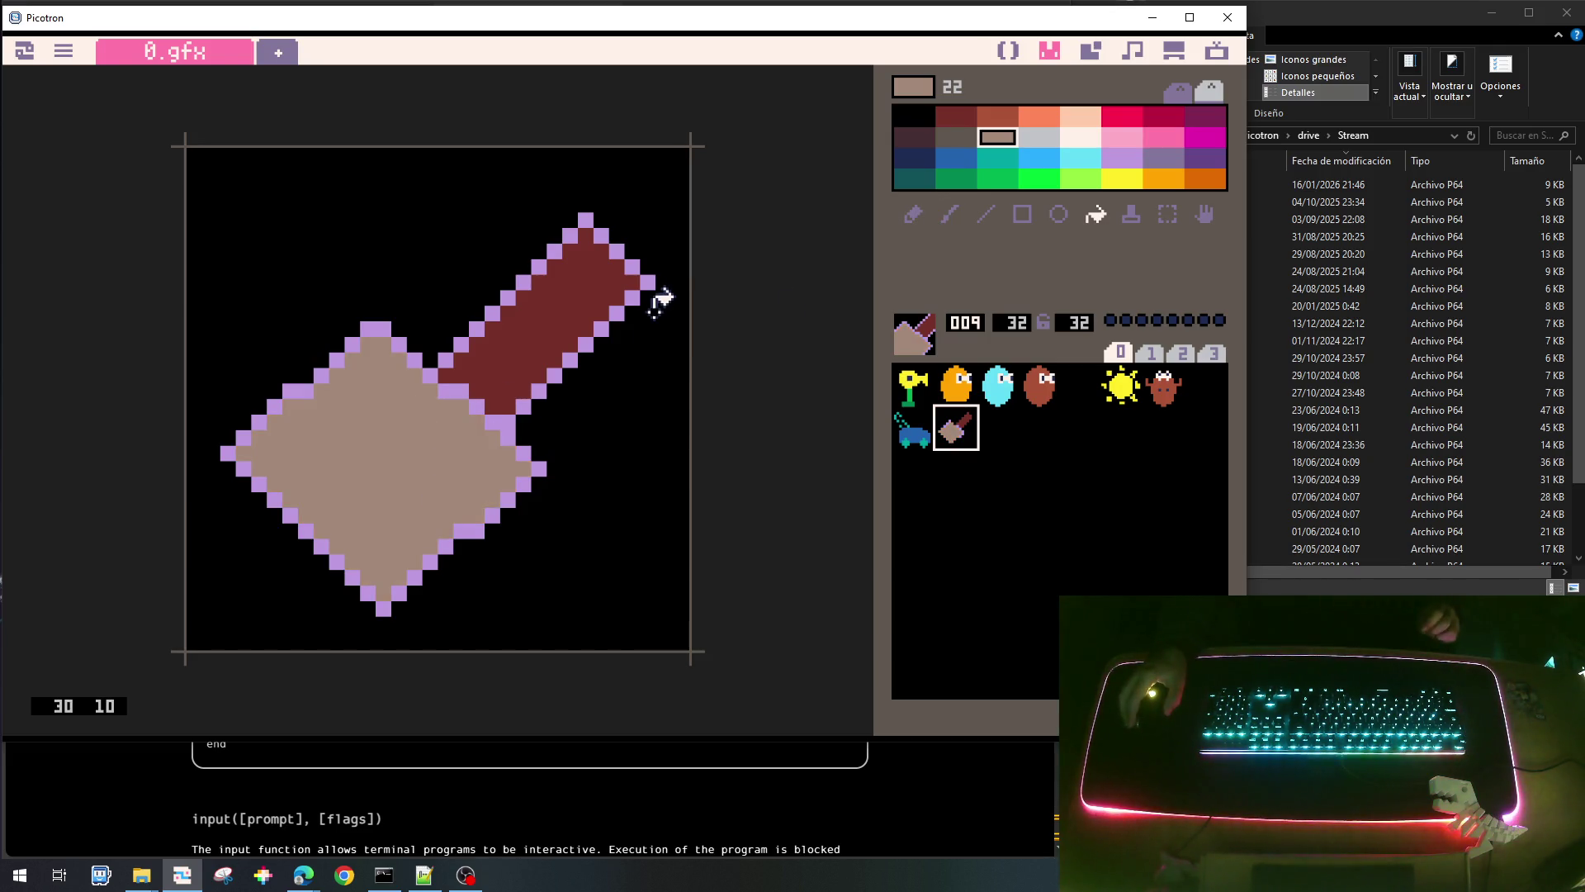
Draw dark-red lines over the handle's edges, then undo them.
{"action": "left_click", "coordinate": [912, 215]}
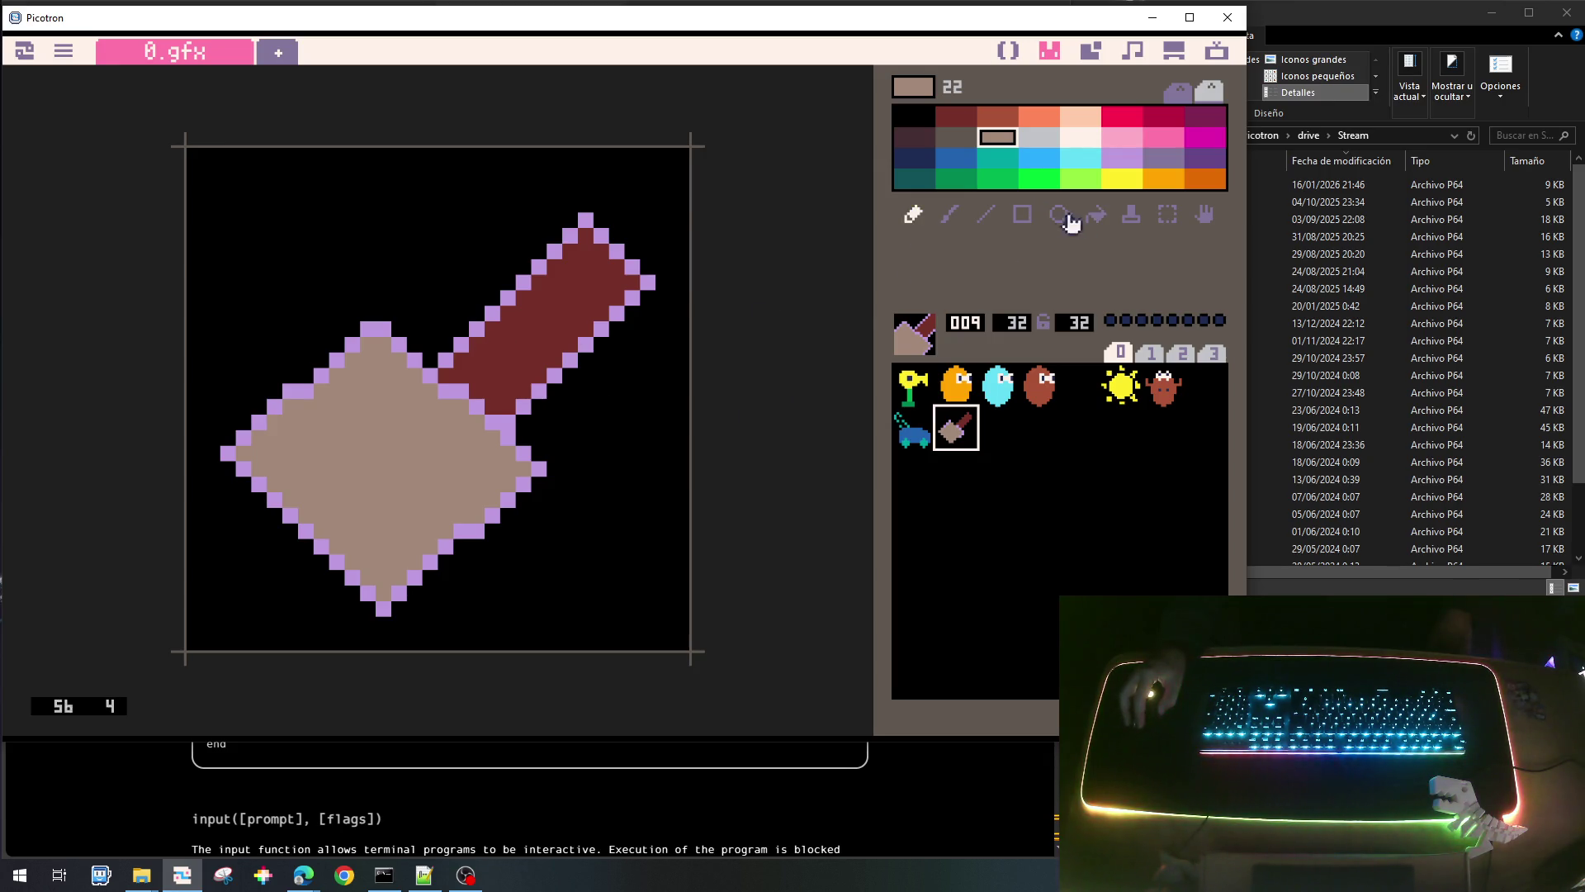
{"action": "left_click", "coordinate": [962, 120]}
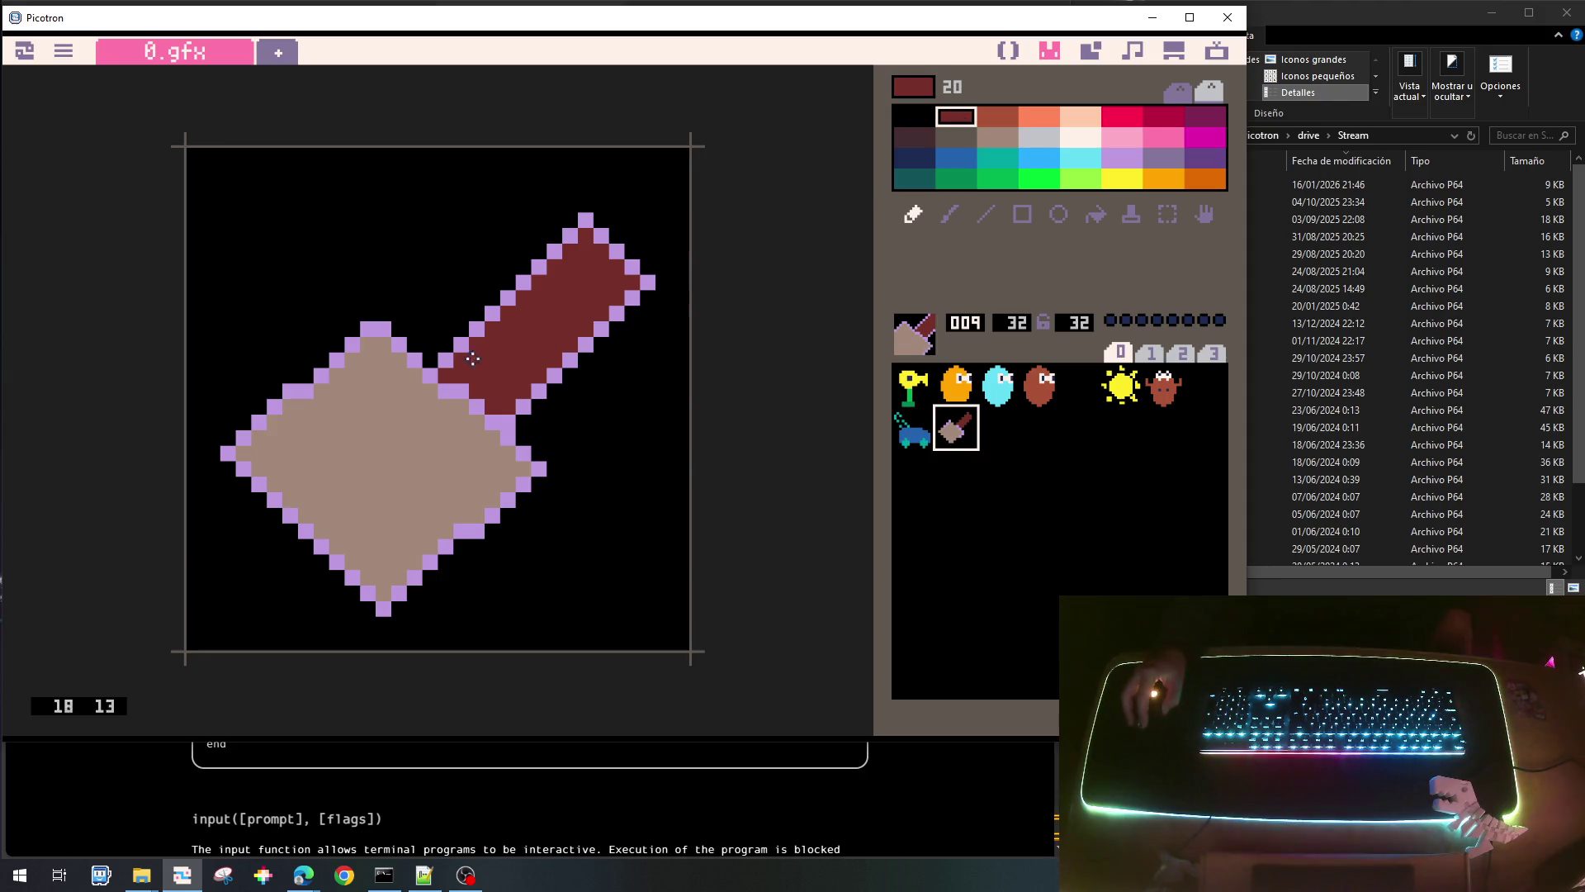
{"action": "left_click", "coordinate": [985, 215]}
{"action": "left_click_drag", "start_coordinate": [446, 361], "coordinate": [588, 219]}
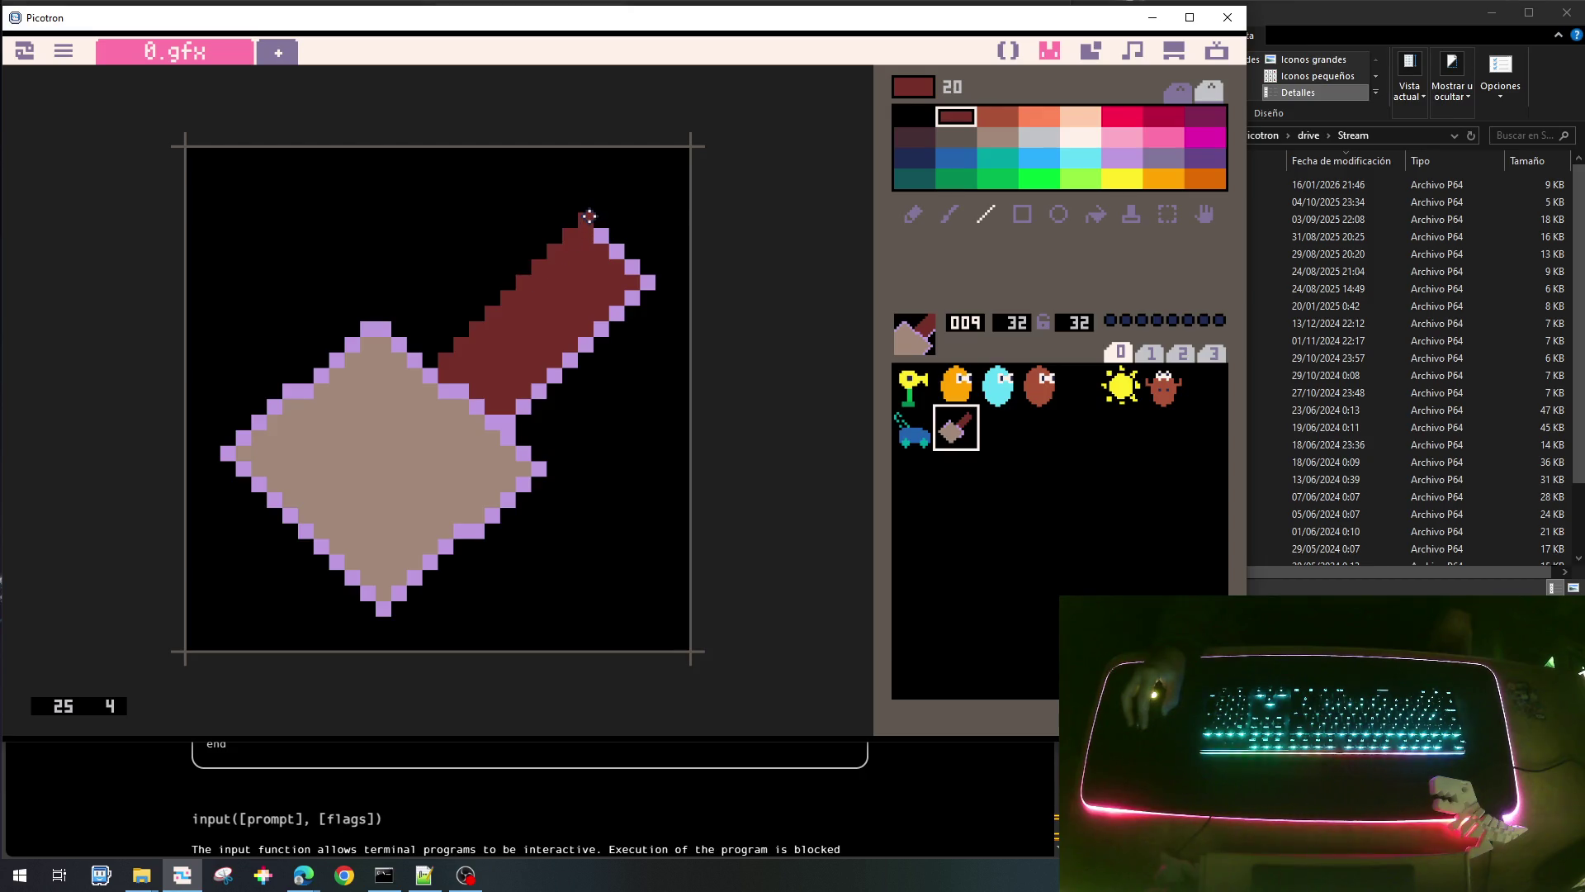
{"action": "mouse_move", "coordinate": [523, 404]}
{"action": "left_mouse_down"}
{"action": "mouse_move", "coordinate": [647, 282]}
{"action": "mouse_move", "coordinate": [588, 226]}
{"action": "left_mouse_up"}
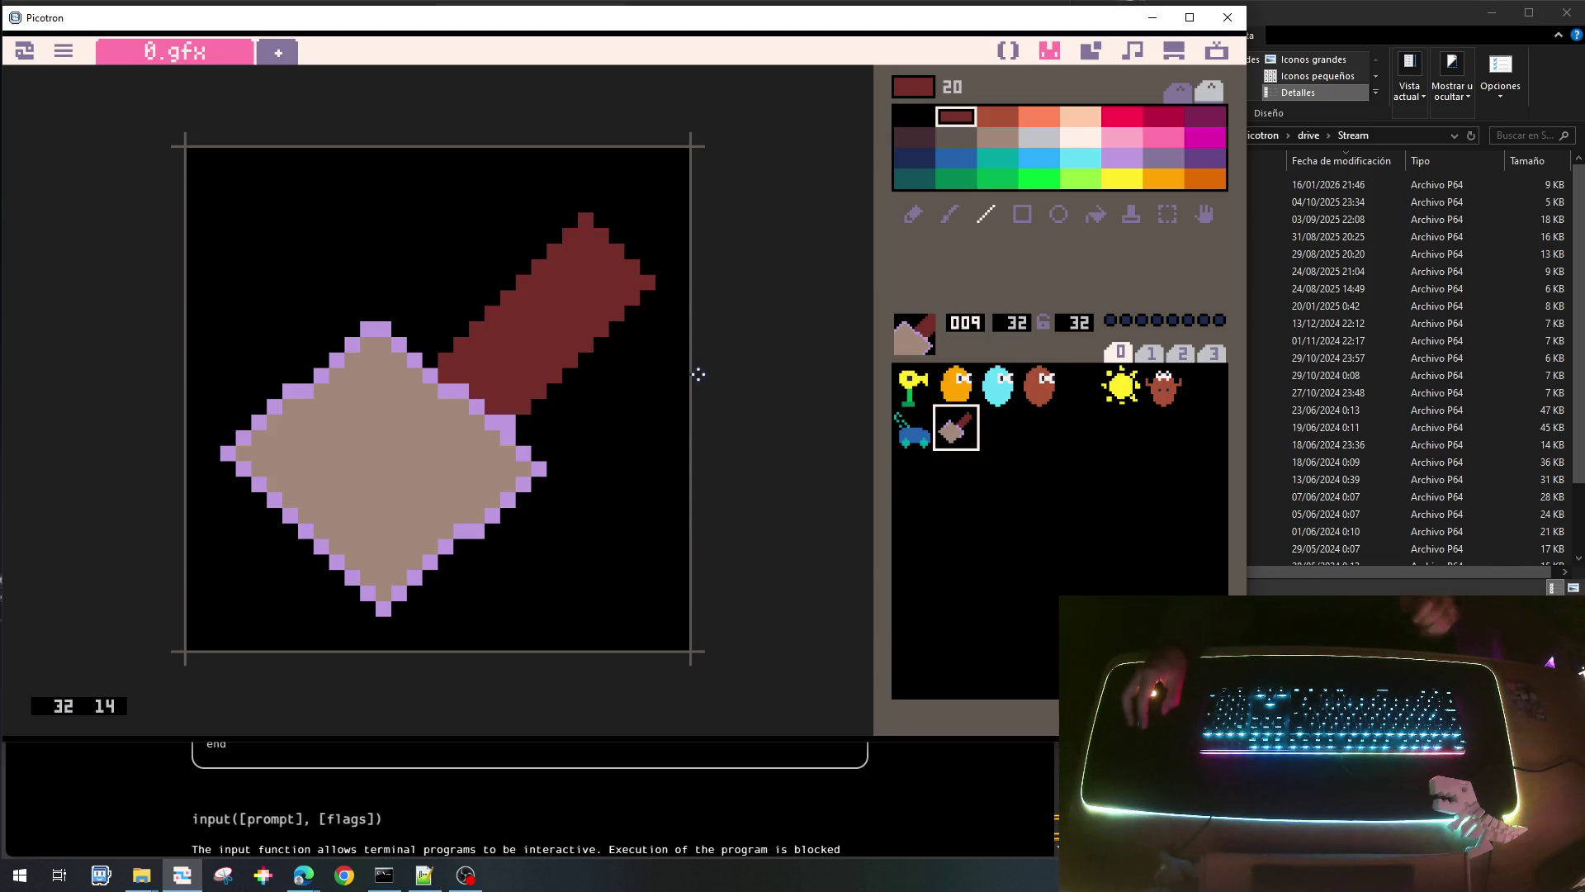
{"action": "key", "text": "ctrl+z"}
{"action": "key", "text": "ctrl+z"}
{"action": "key", "text": "ctrl+z"}
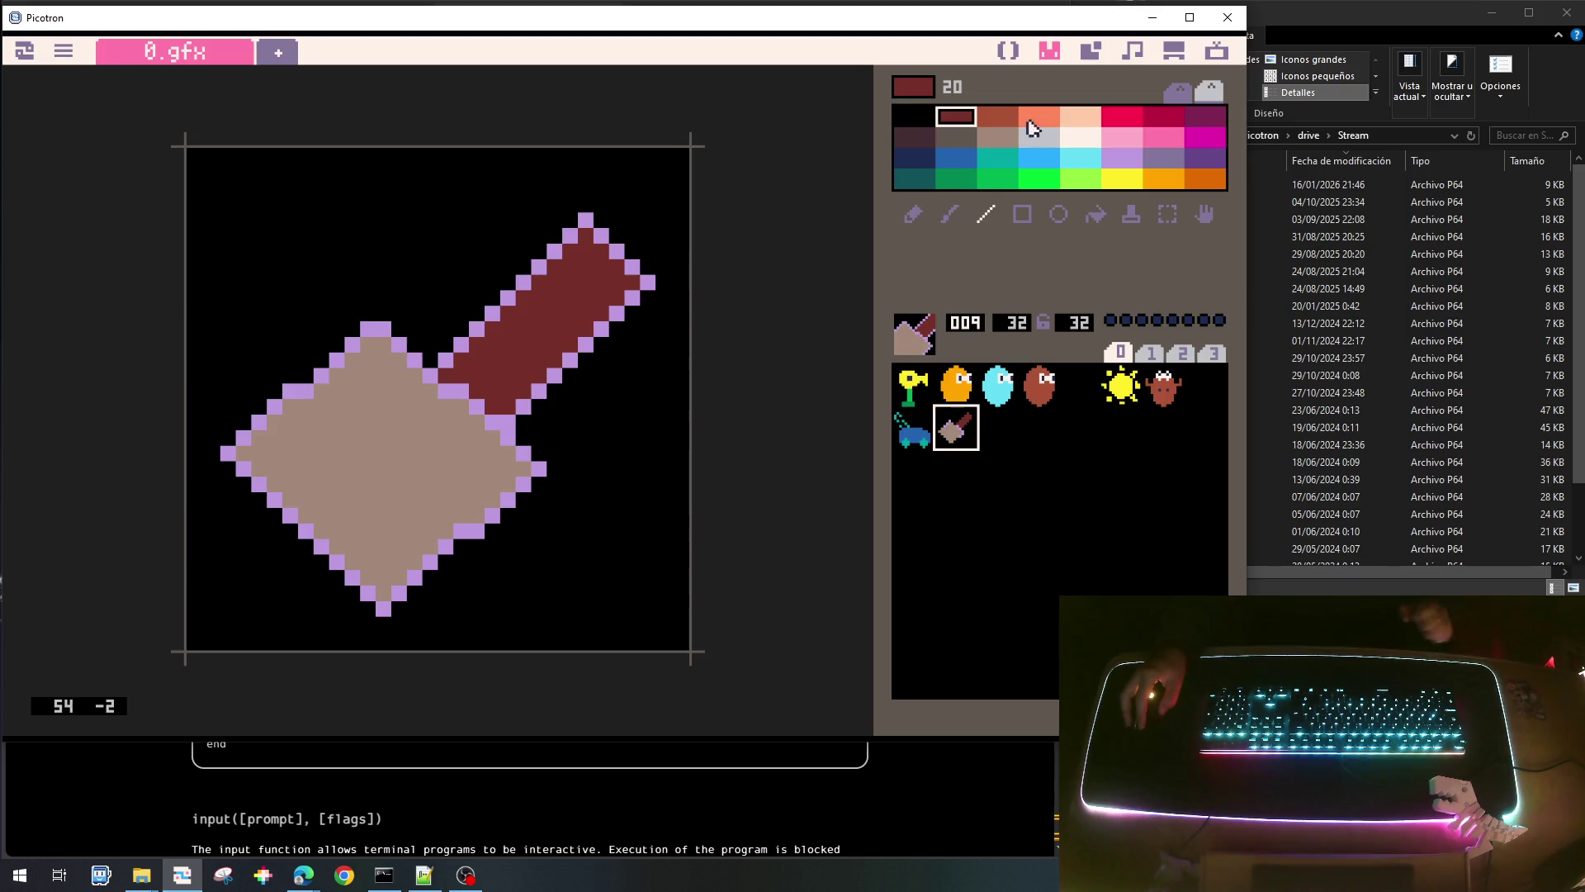
{"action": "left_click", "coordinate": [1195, 117]}
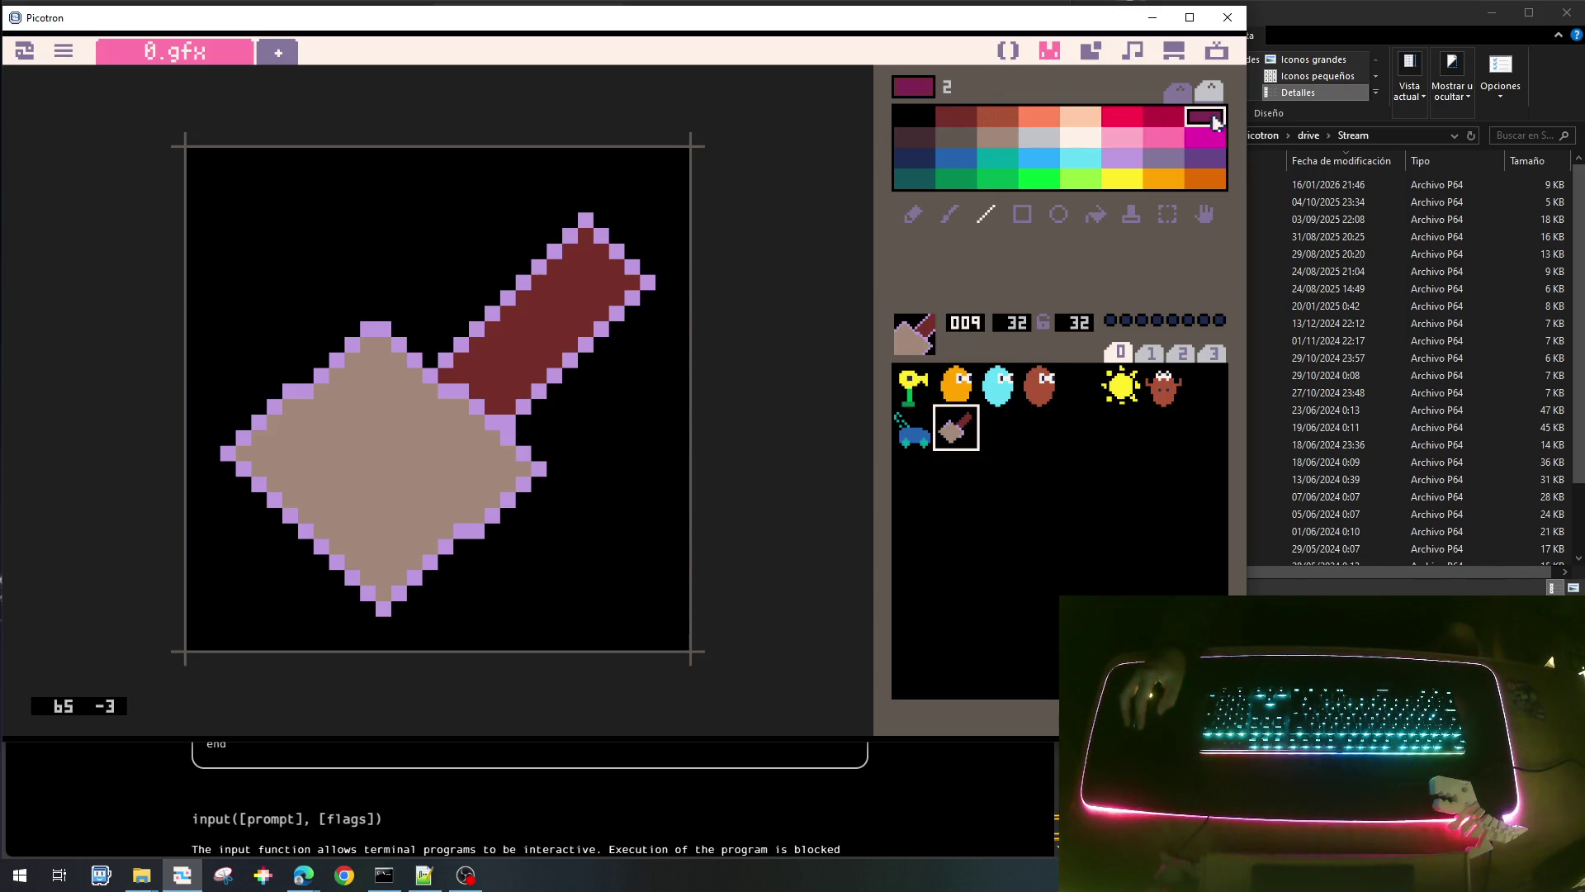
Outline the shovel's handle and blade edges in dark magenta with straight lines.
{"action": "mouse_move", "coordinate": [443, 360]}
{"action": "left_mouse_down"}
{"action": "mouse_move", "coordinate": [585, 218]}
{"action": "mouse_move", "coordinate": [635, 275]}
{"action": "mouse_move", "coordinate": [511, 421]}
{"action": "left_mouse_up"}
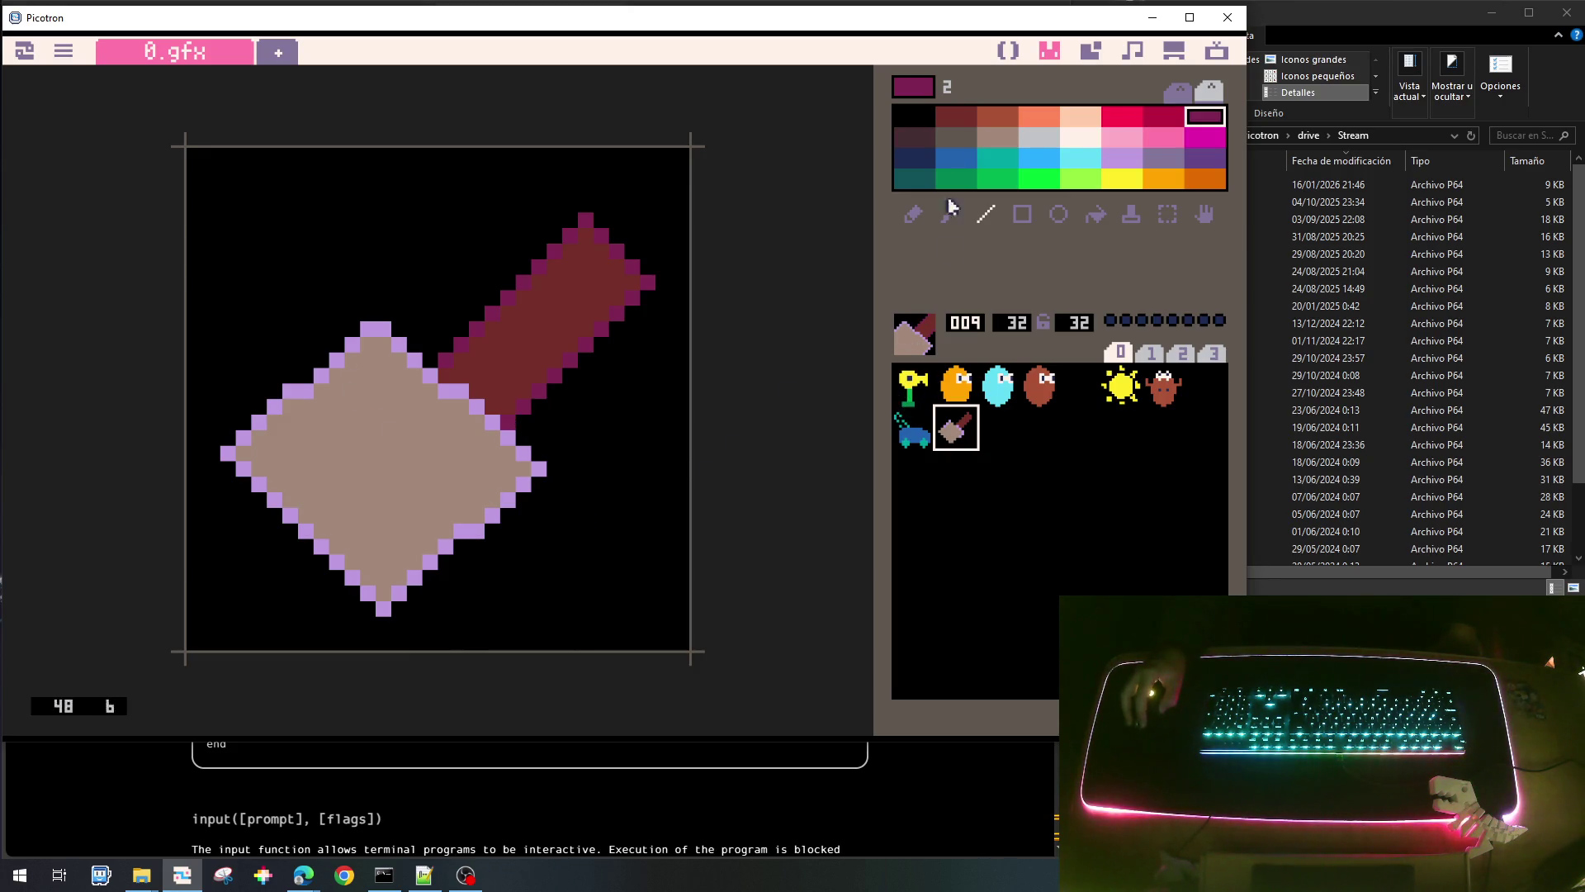
{"action": "mouse_move", "coordinate": [226, 452]}
{"action": "left_mouse_down"}
{"action": "mouse_move", "coordinate": [378, 319]}
{"action": "mouse_move", "coordinate": [369, 327]}
{"action": "left_mouse_up"}
{"action": "left_click_drag", "start_coordinate": [385, 608], "coordinate": [535, 468]}
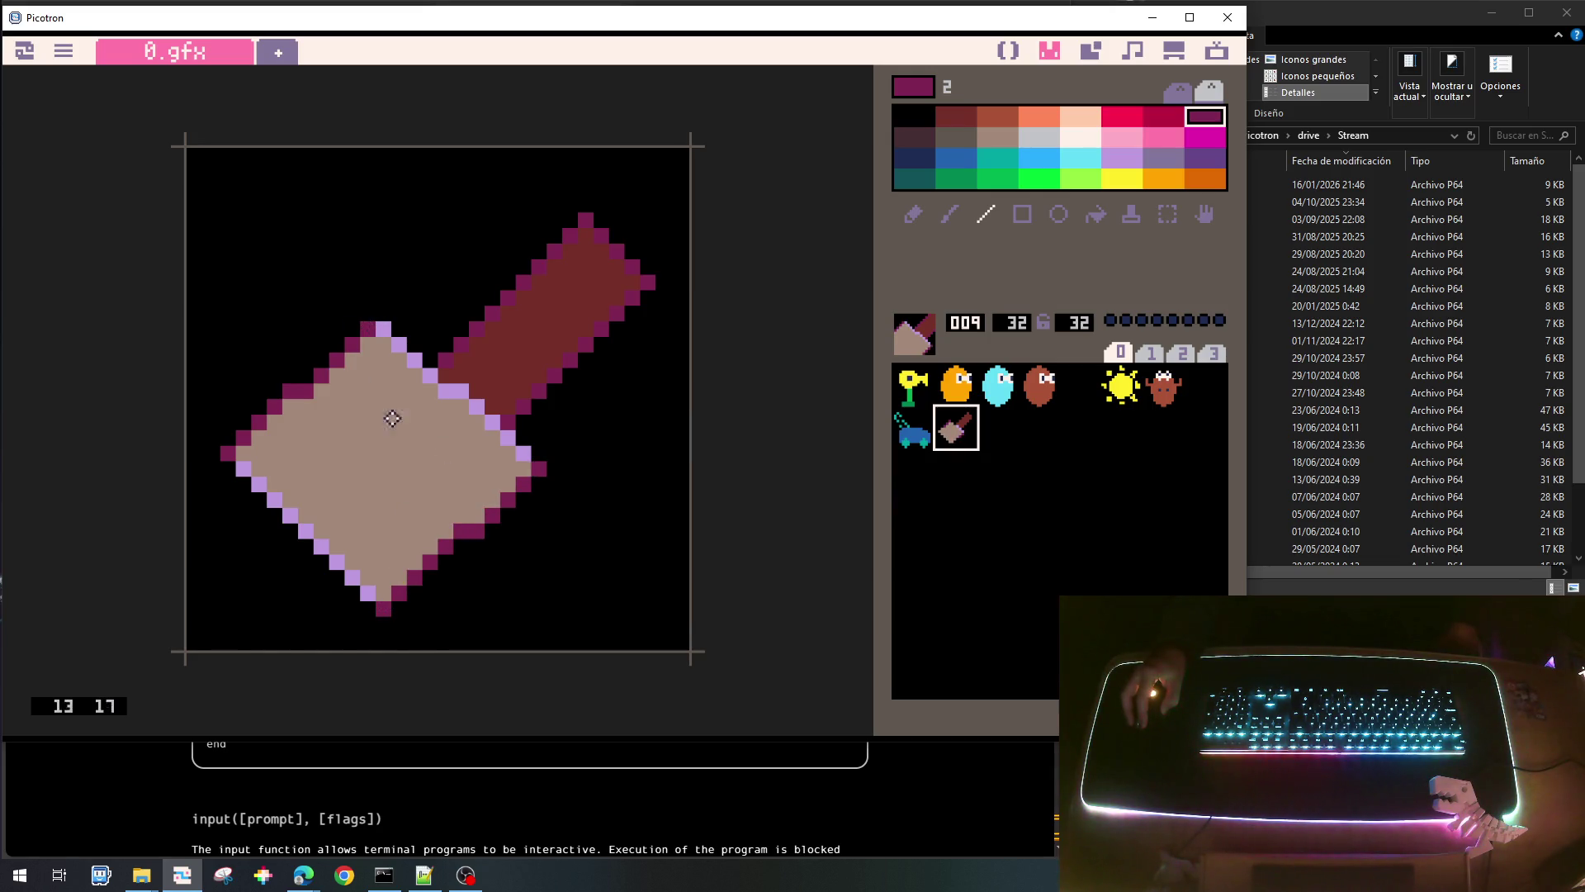
{"action": "left_click_drag", "start_coordinate": [369, 336], "coordinate": [521, 482]}
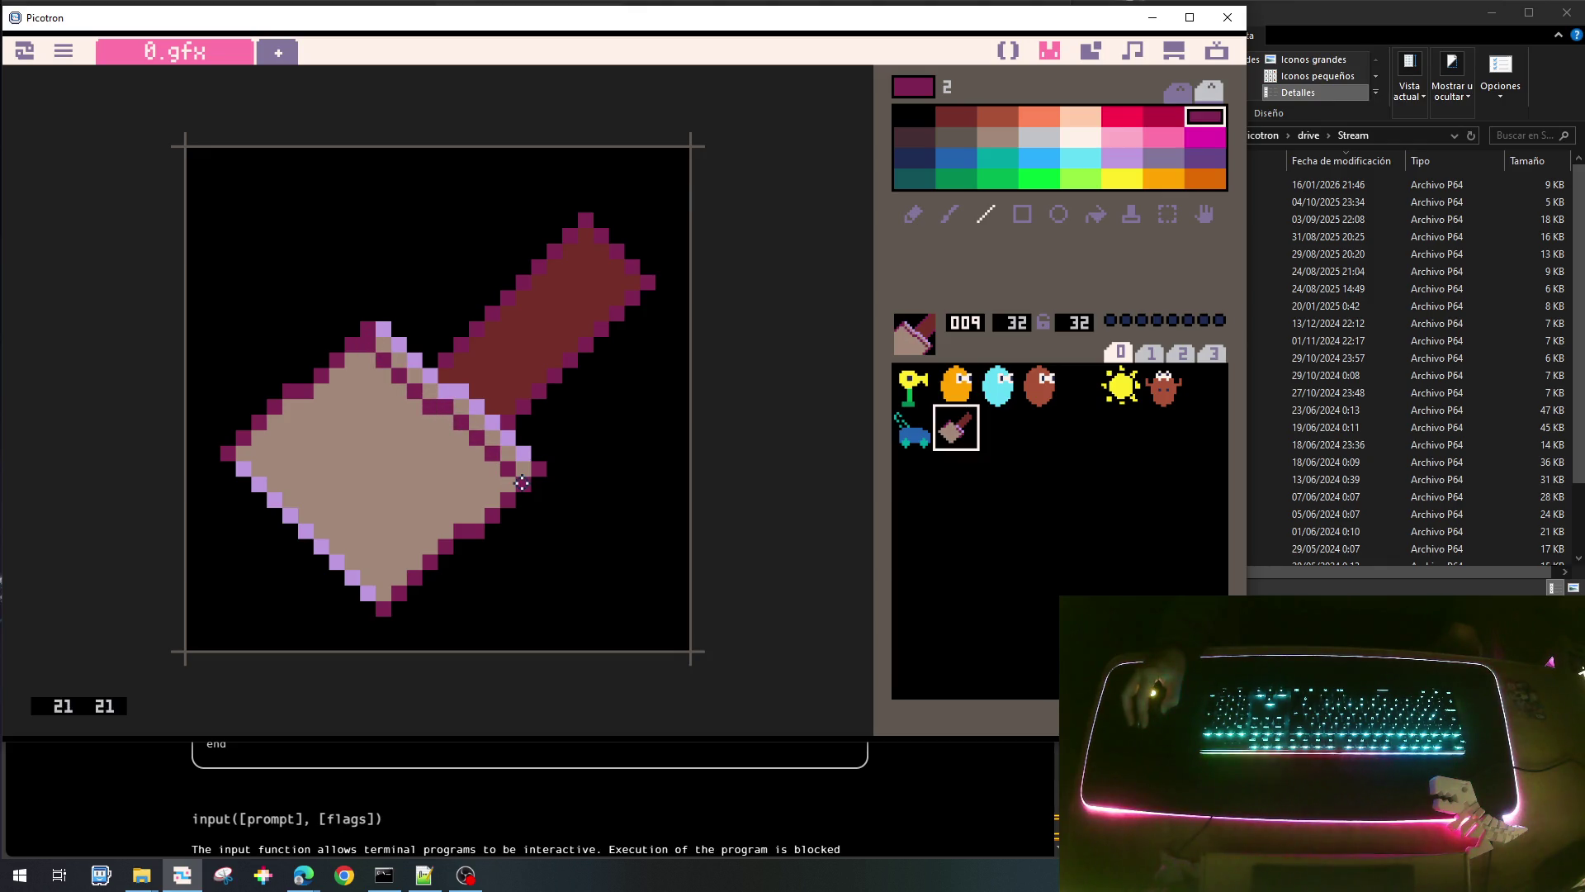
{"action": "left_click_drag", "start_coordinate": [379, 326], "coordinate": [541, 465]}
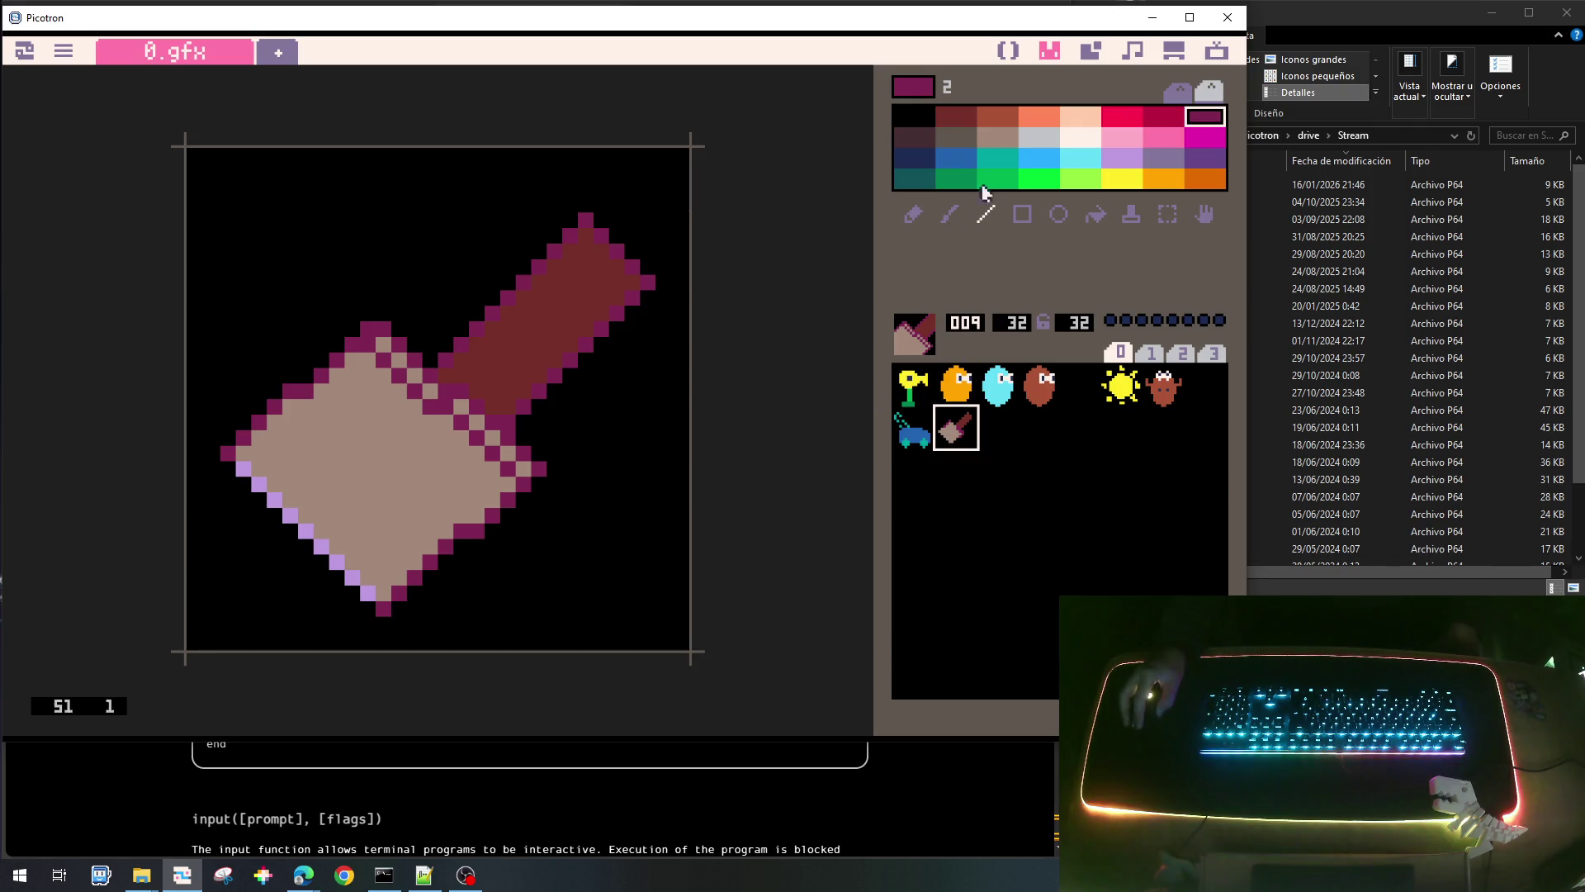
Repaint the blade's upper edges dark red and touch up magenta along its sides.
{"action": "right_click", "coordinate": [501, 317]}
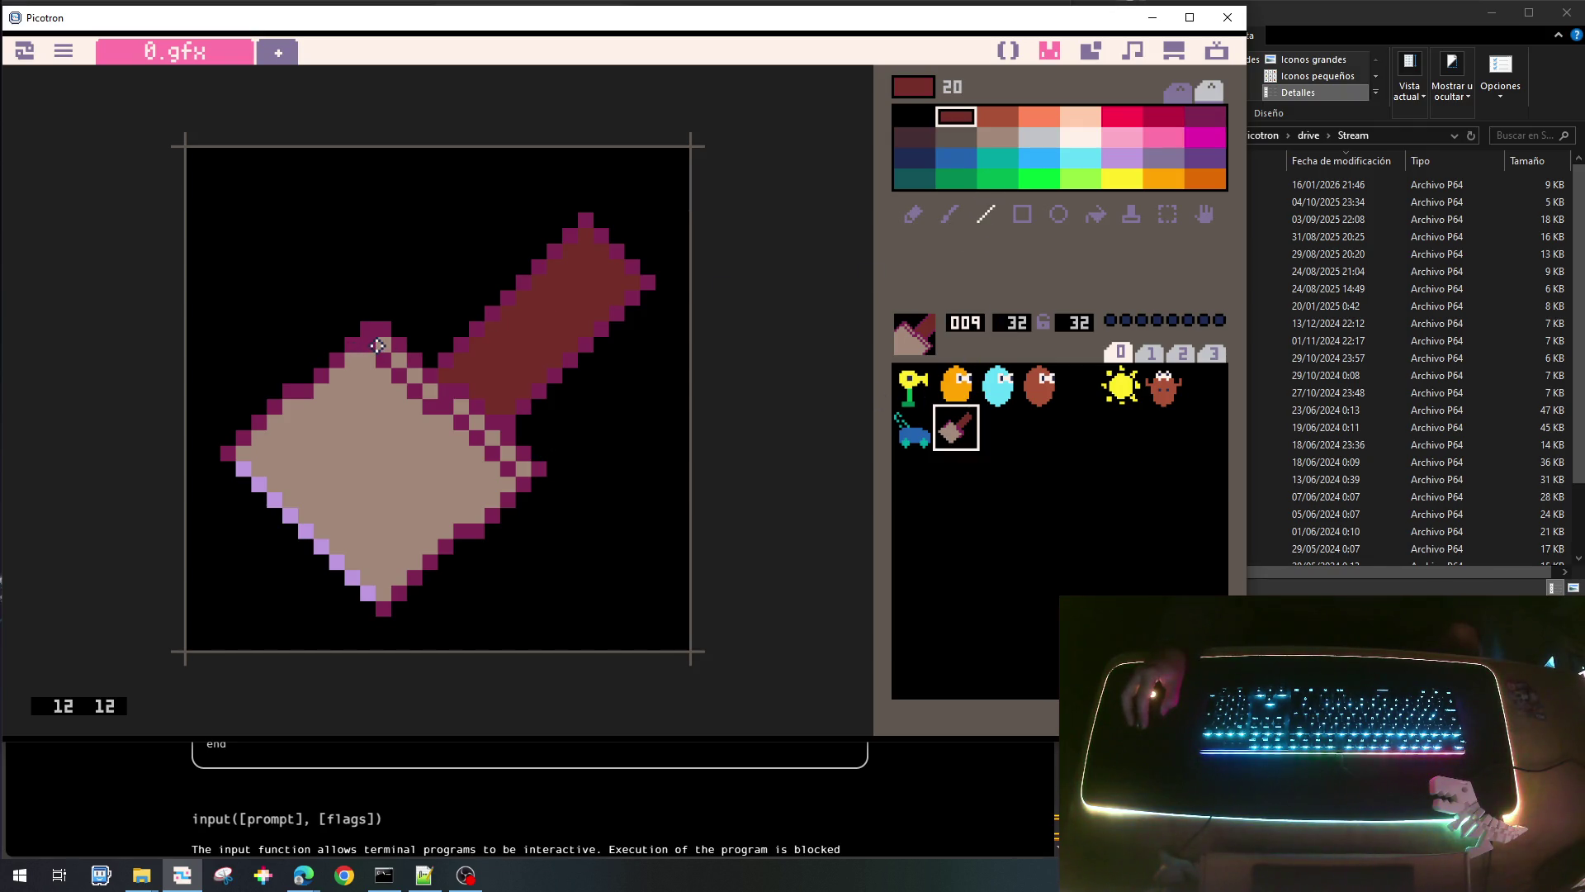
{"action": "left_click_drag", "start_coordinate": [390, 353], "coordinate": [522, 465]}
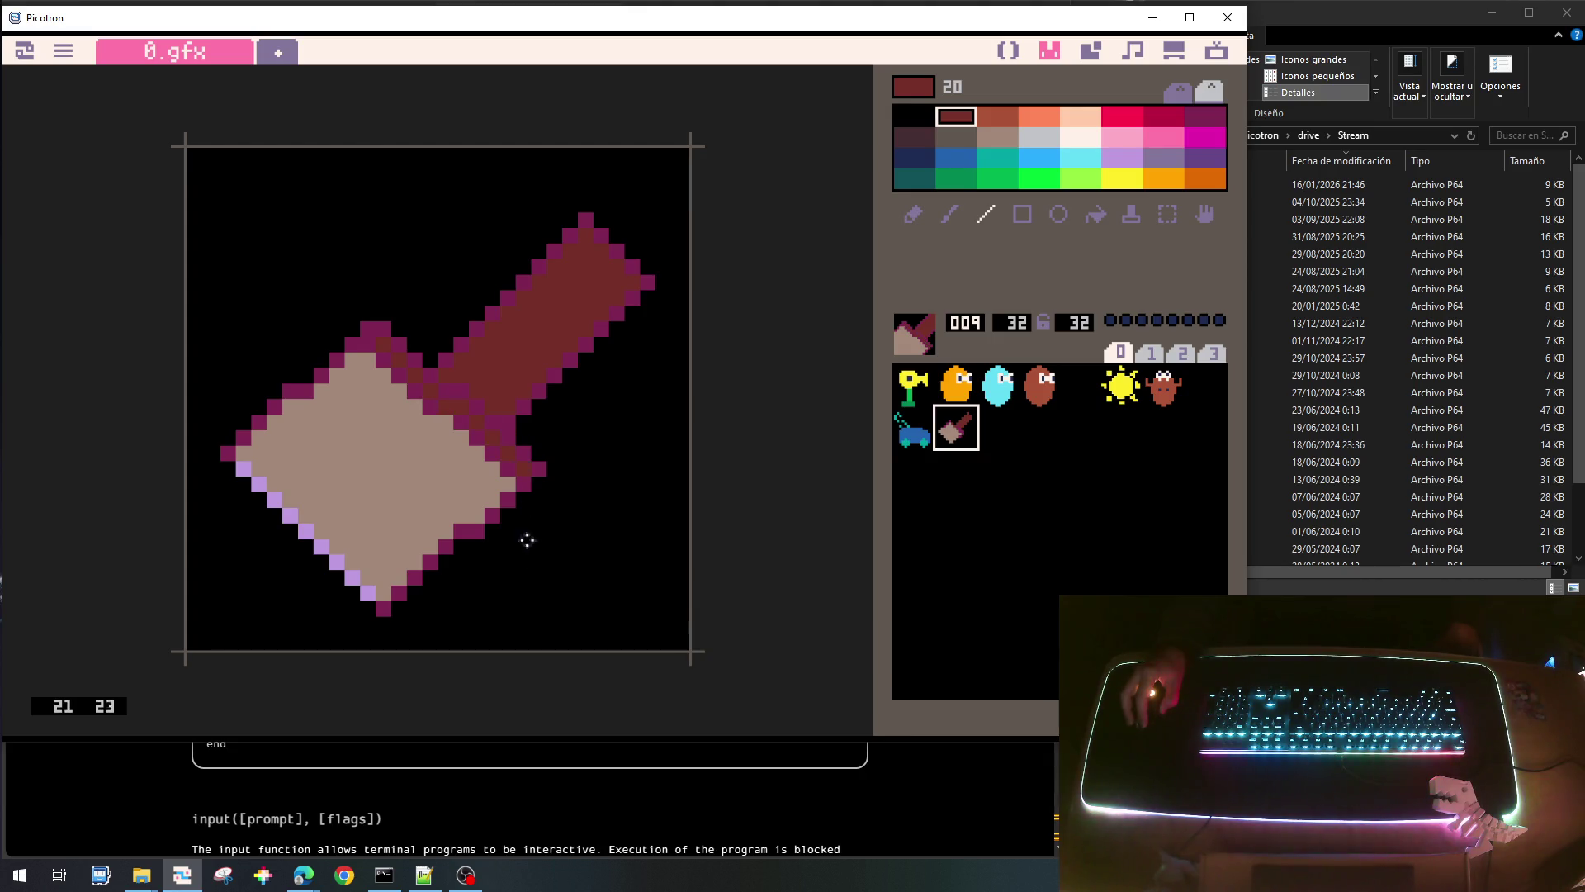
{"action": "left_click_drag", "start_coordinate": [239, 453], "coordinate": [353, 354]}
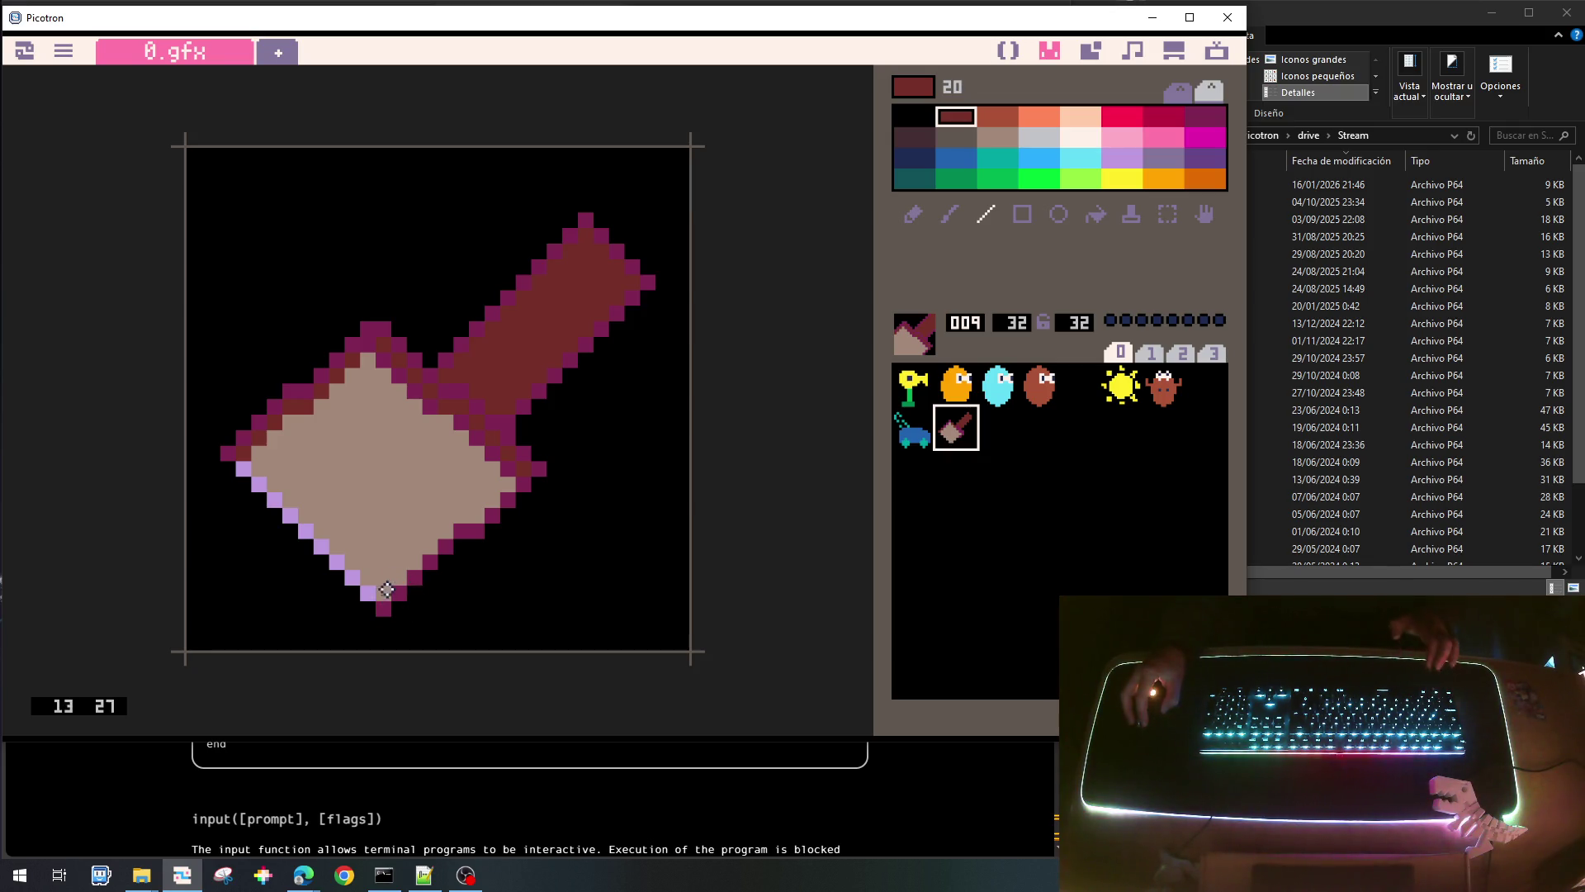
{"action": "right_click", "coordinate": [388, 607]}
{"action": "mouse_move", "coordinate": [388, 607]}
{"action": "left_mouse_down"}
{"action": "mouse_move", "coordinate": [373, 589]}
{"action": "mouse_move", "coordinate": [513, 483]}
{"action": "left_mouse_up"}
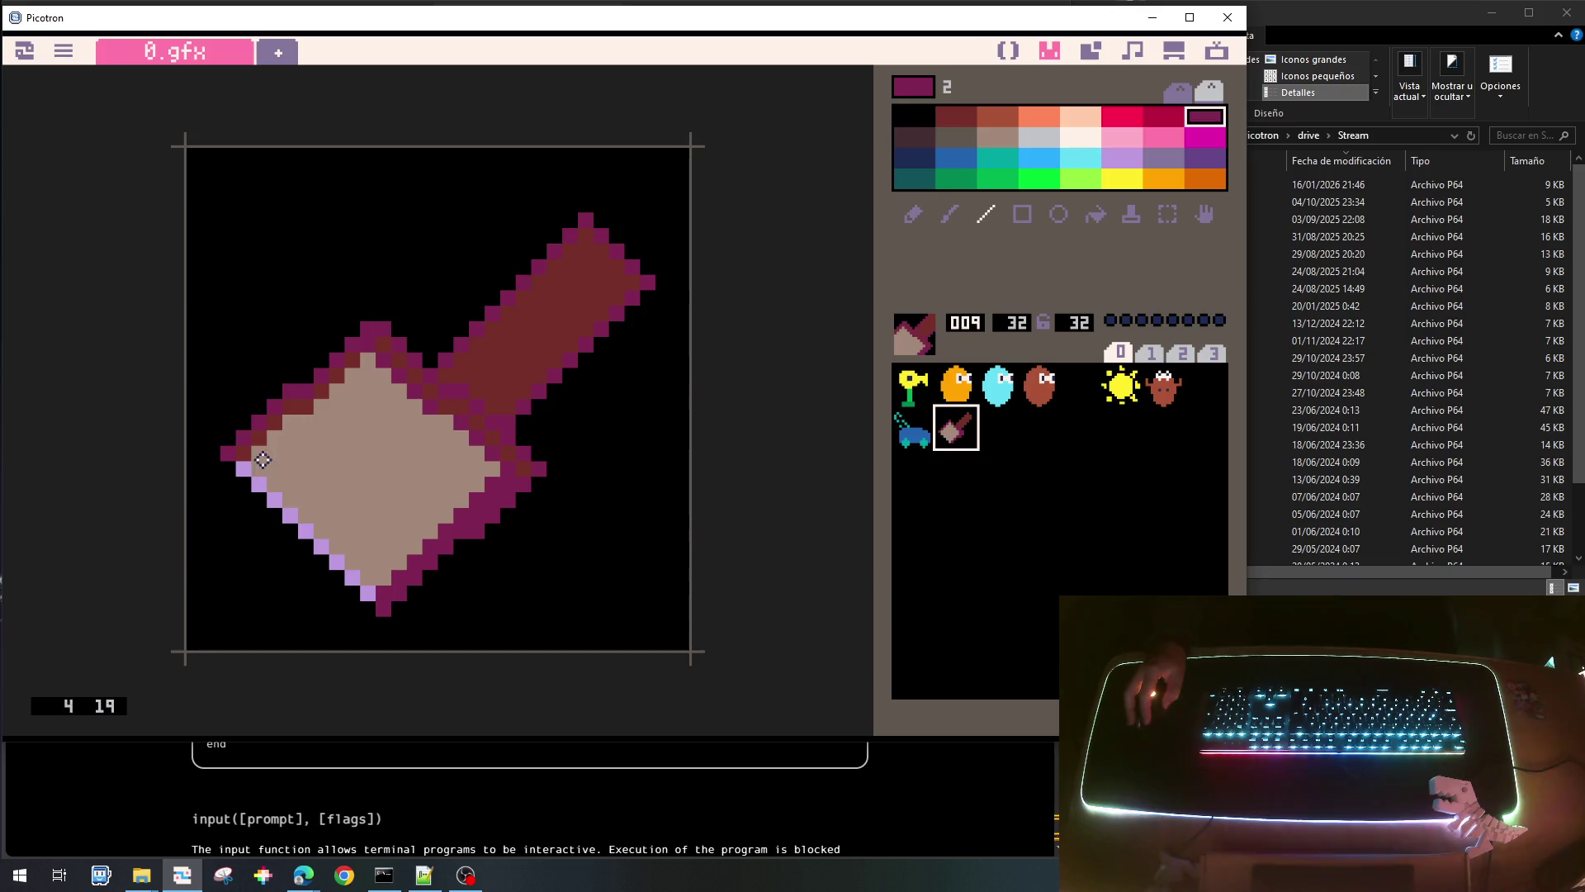
{"action": "mouse_move", "coordinate": [294, 388]}
{"action": "left_mouse_down"}
{"action": "mouse_move", "coordinate": [312, 354]}
{"action": "mouse_move", "coordinate": [366, 320]}
{"action": "left_mouse_up"}
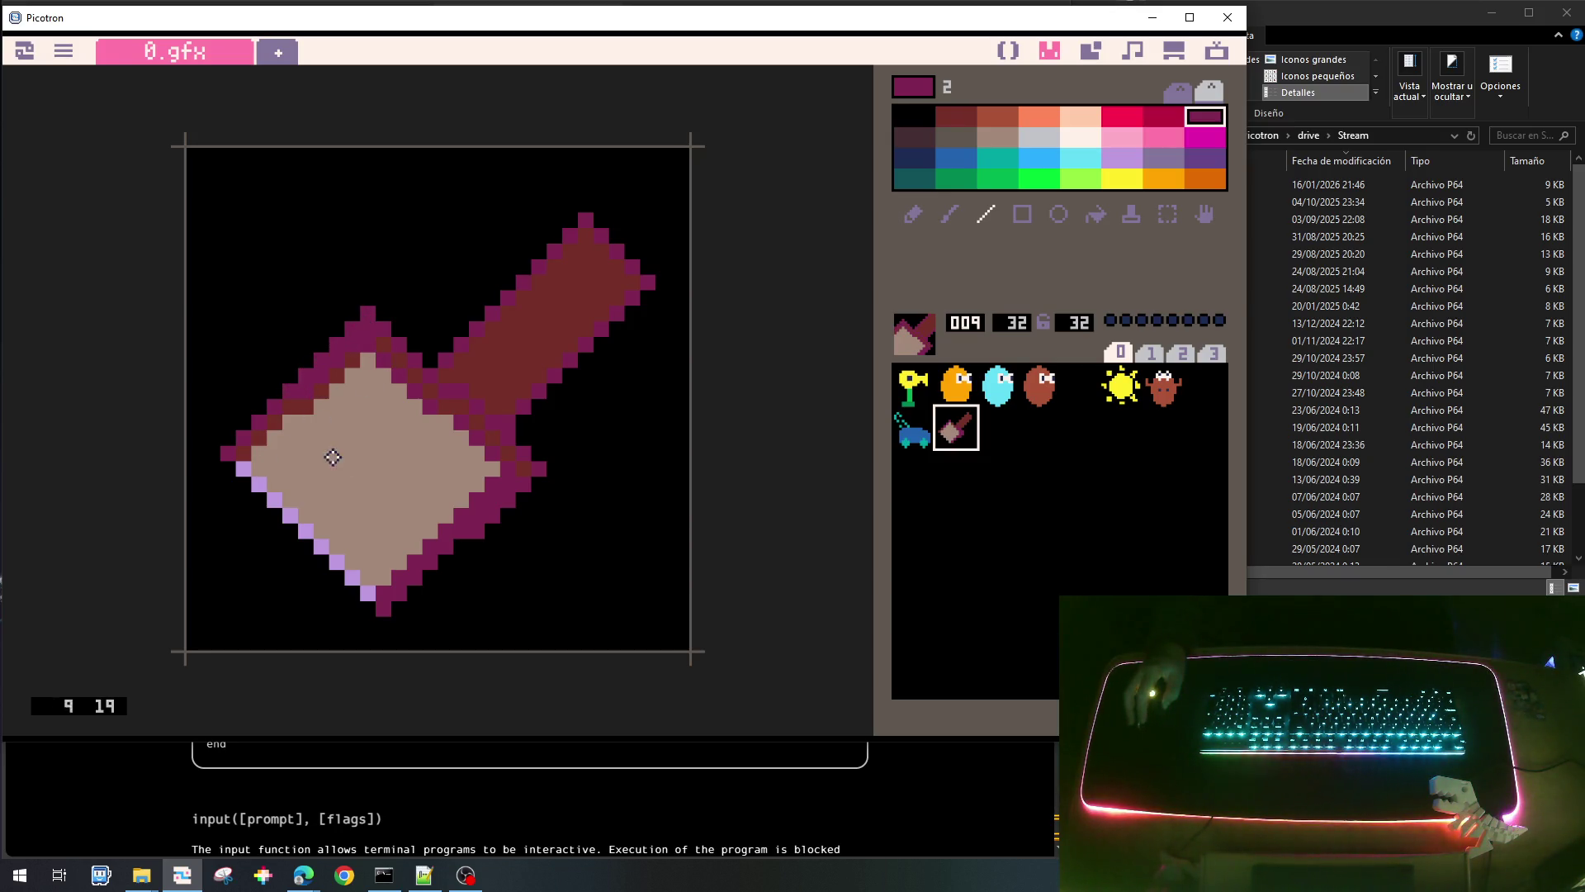
{"action": "right_click", "coordinate": [296, 398]}
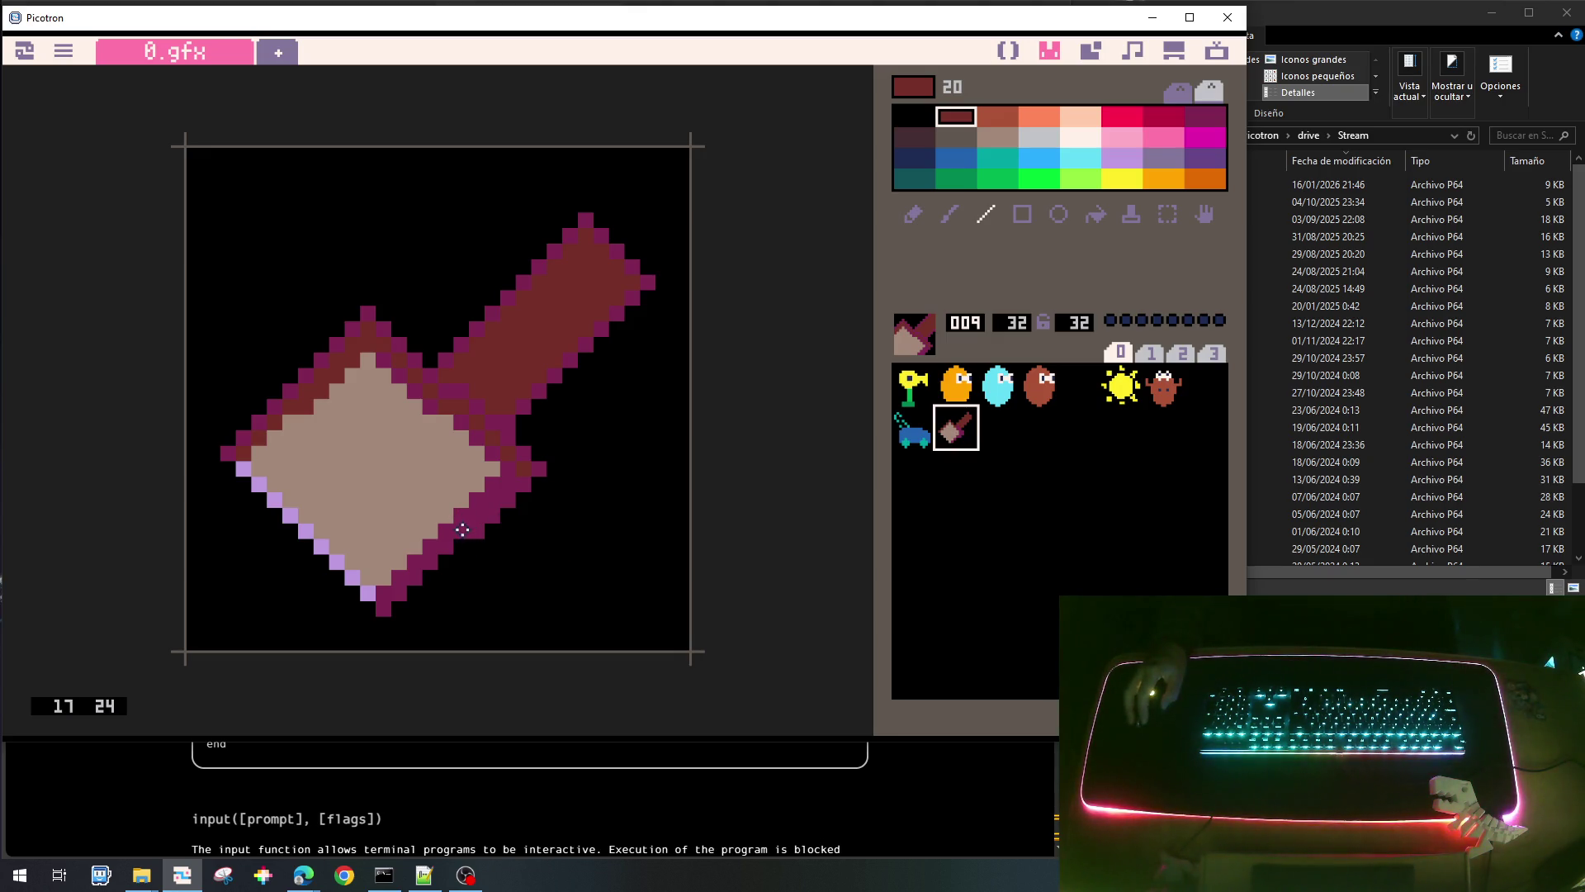
Switch to the pencil, sample magenta, dark red, tan and black from the sprite, and save.
{"action": "left_click", "coordinate": [912, 214]}
{"action": "right_click", "coordinate": [467, 518]}
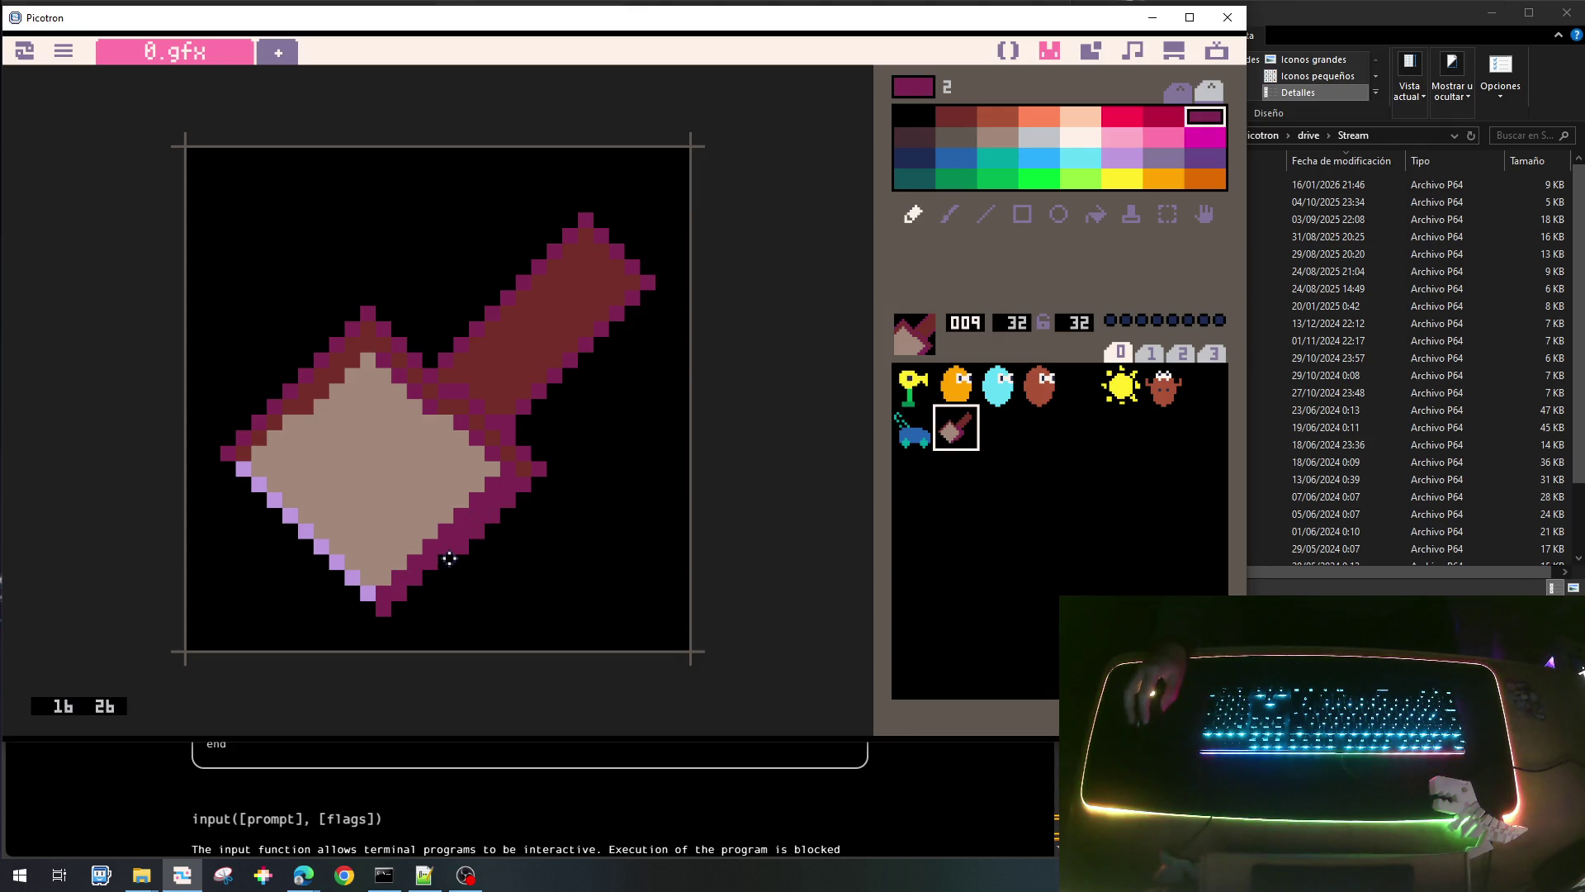
{"action": "right_click", "coordinate": [296, 414]}
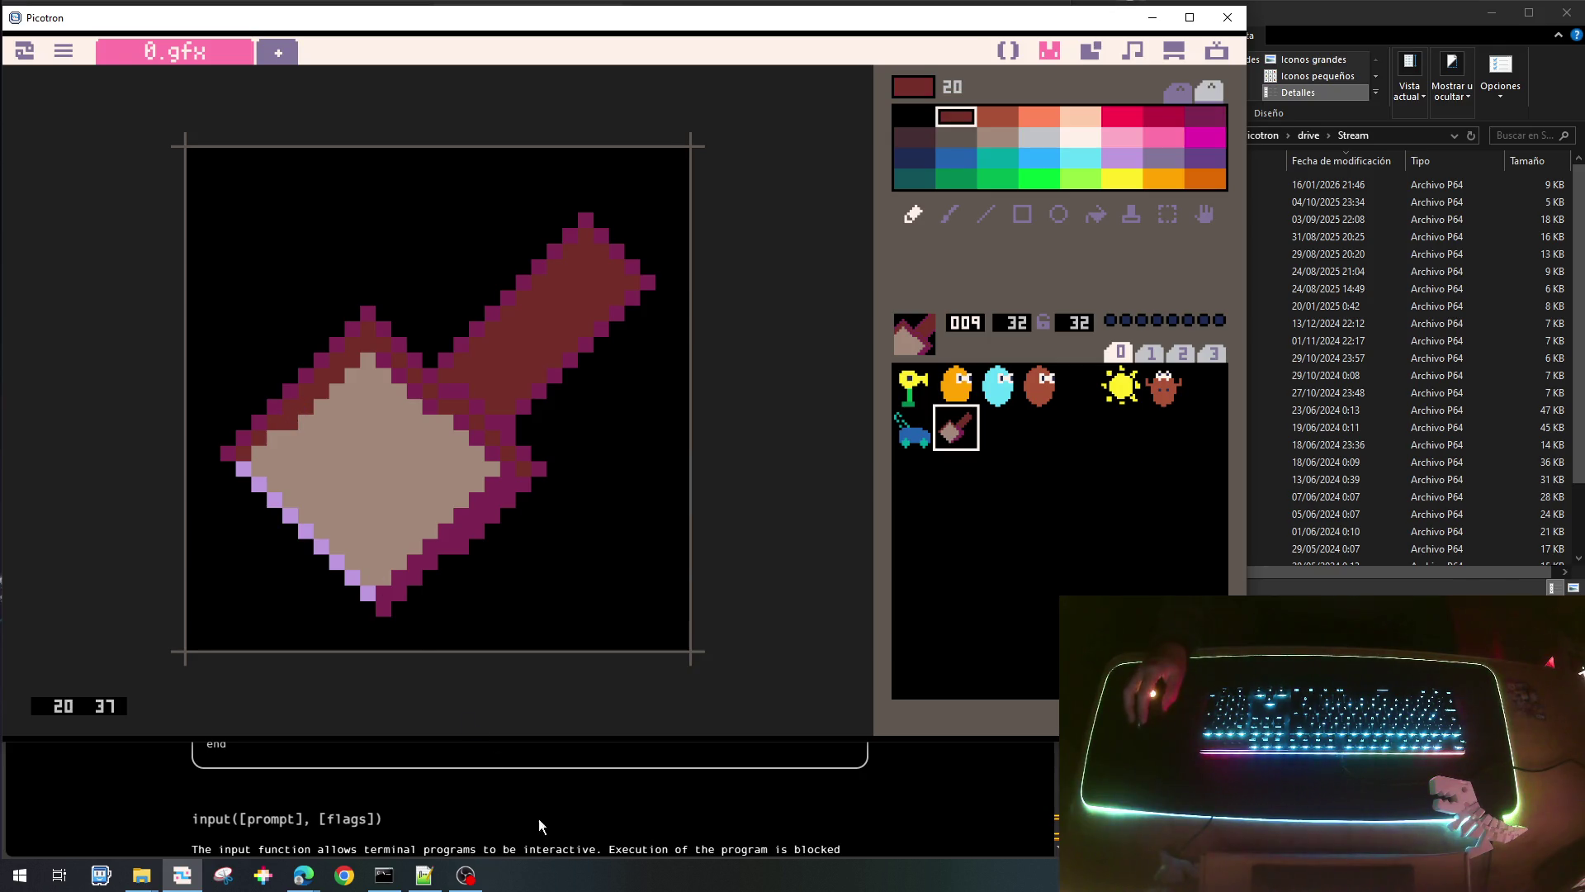
{"action": "right_click", "coordinate": [307, 467]}
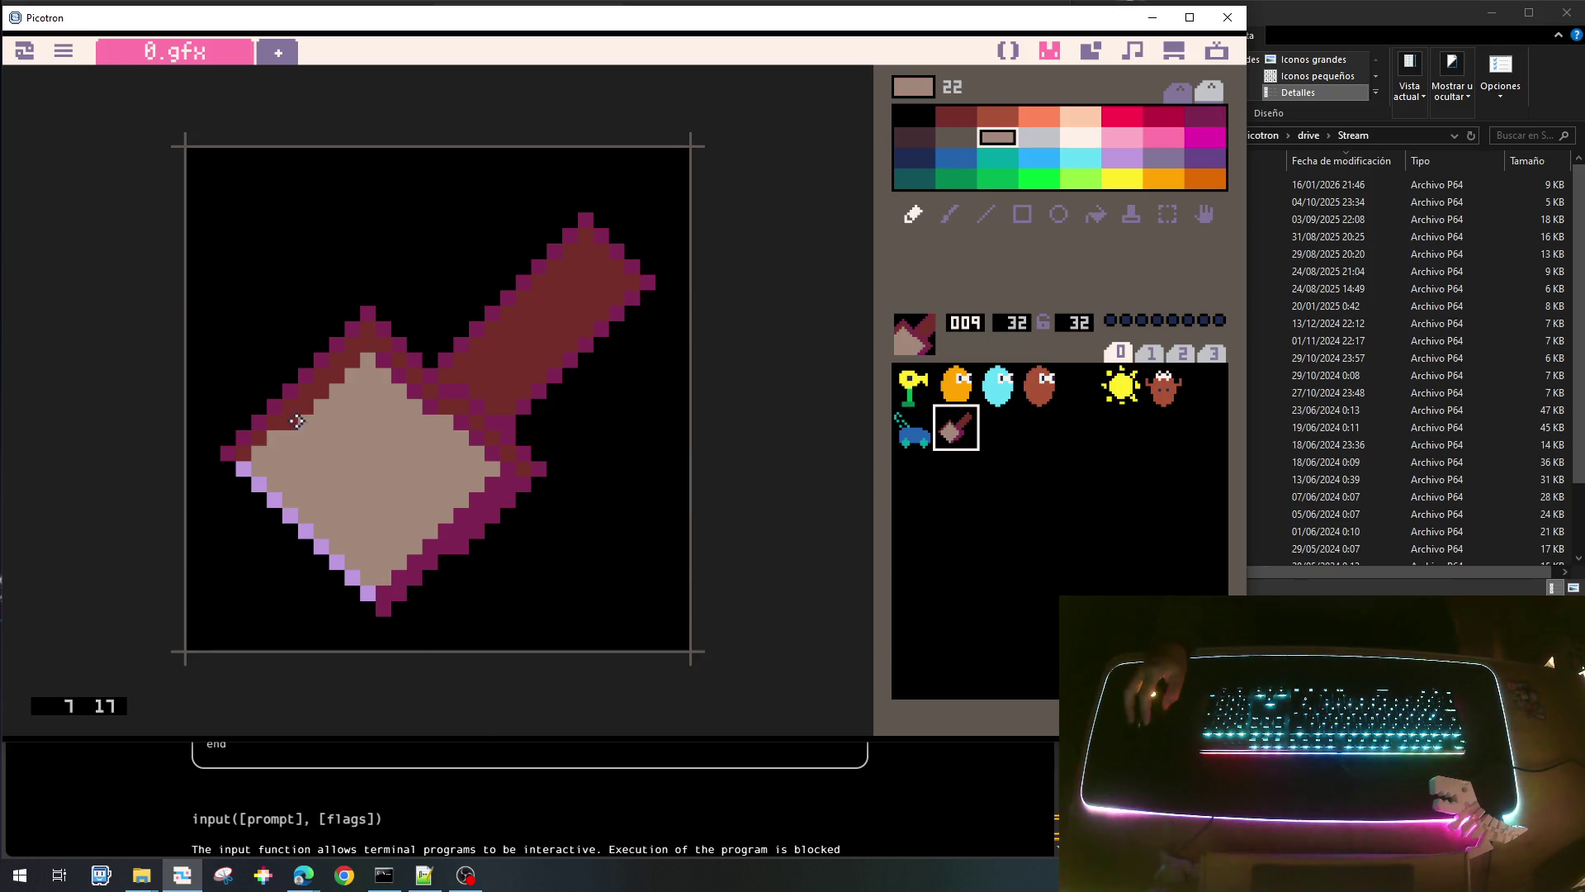
{"action": "right_click", "coordinate": [508, 572]}
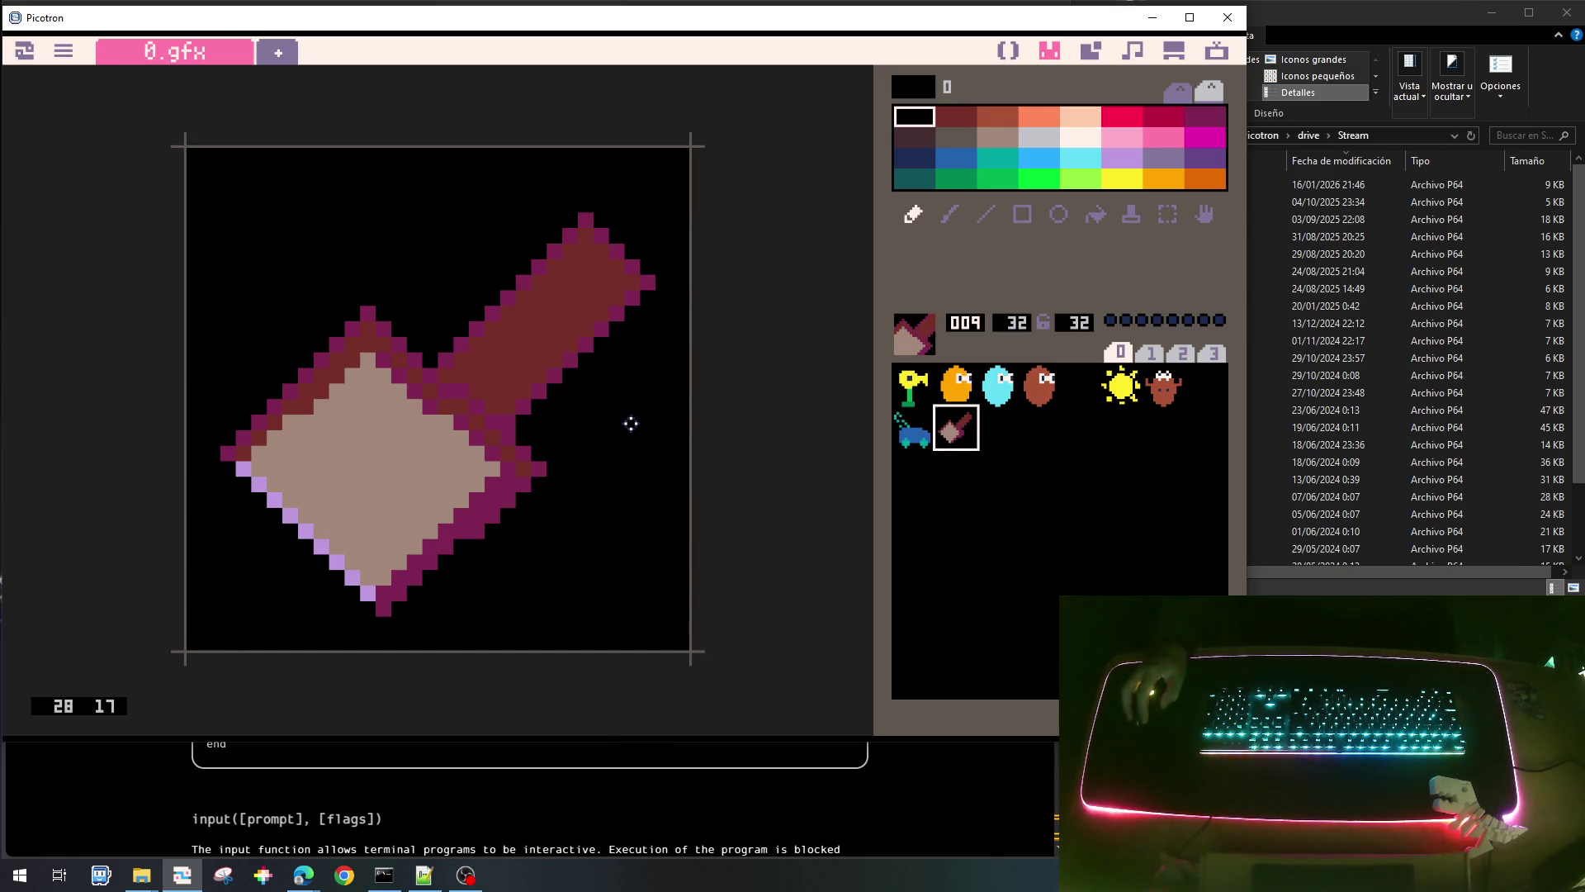
{"action": "key", "text": "ctrl+s"}
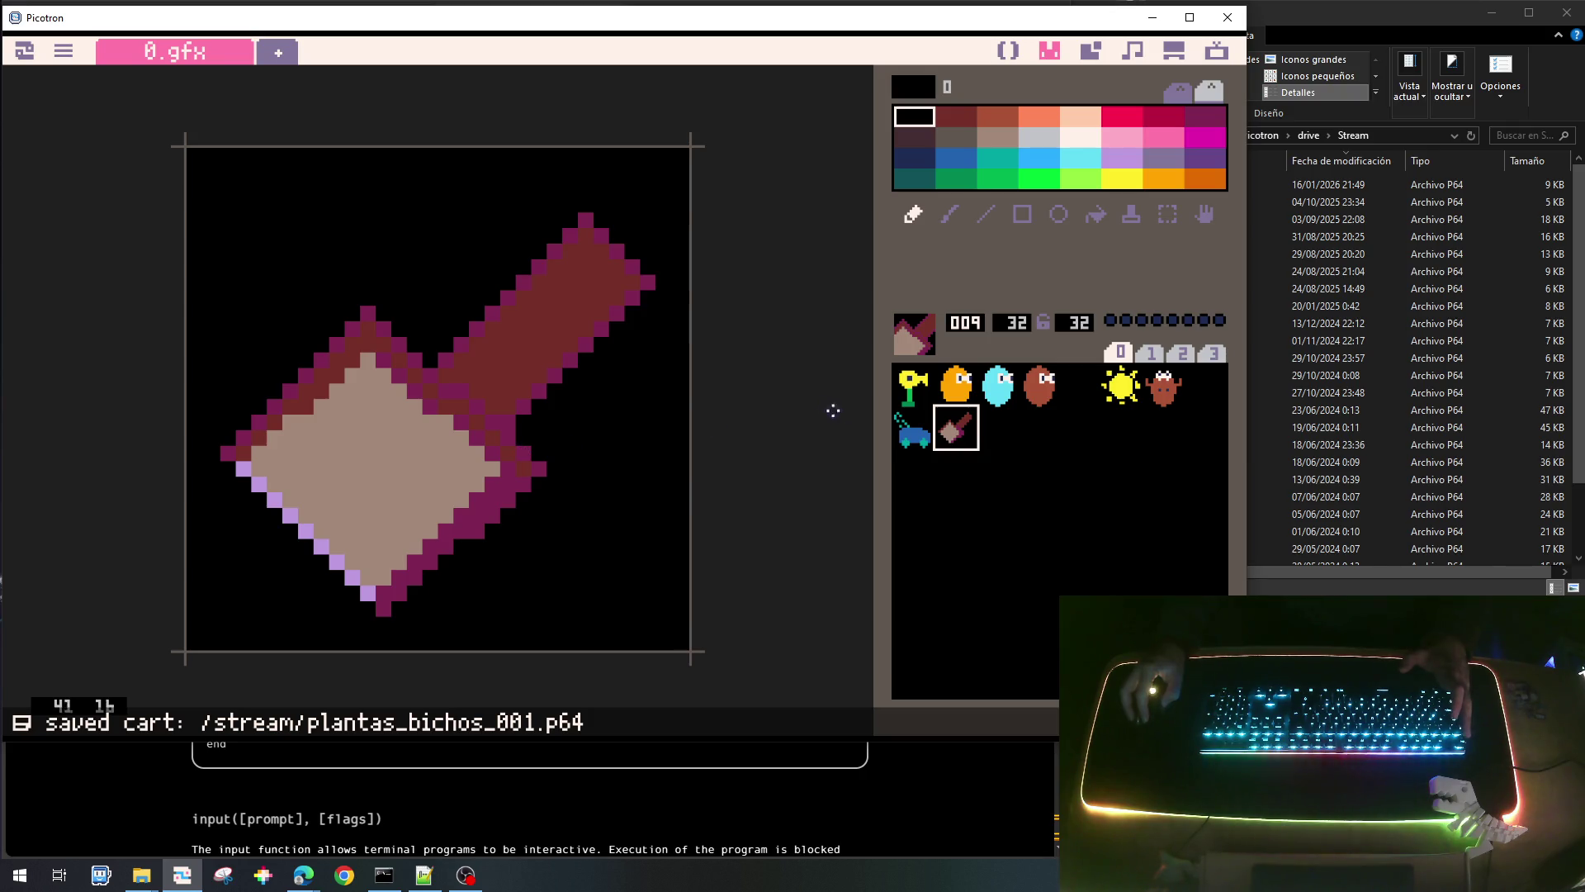
Add 'elseif i==7 then spr(9,x-16,y-16)' to draw_ui and run the game.
{"action": "left_click", "coordinate": [1010, 53]}
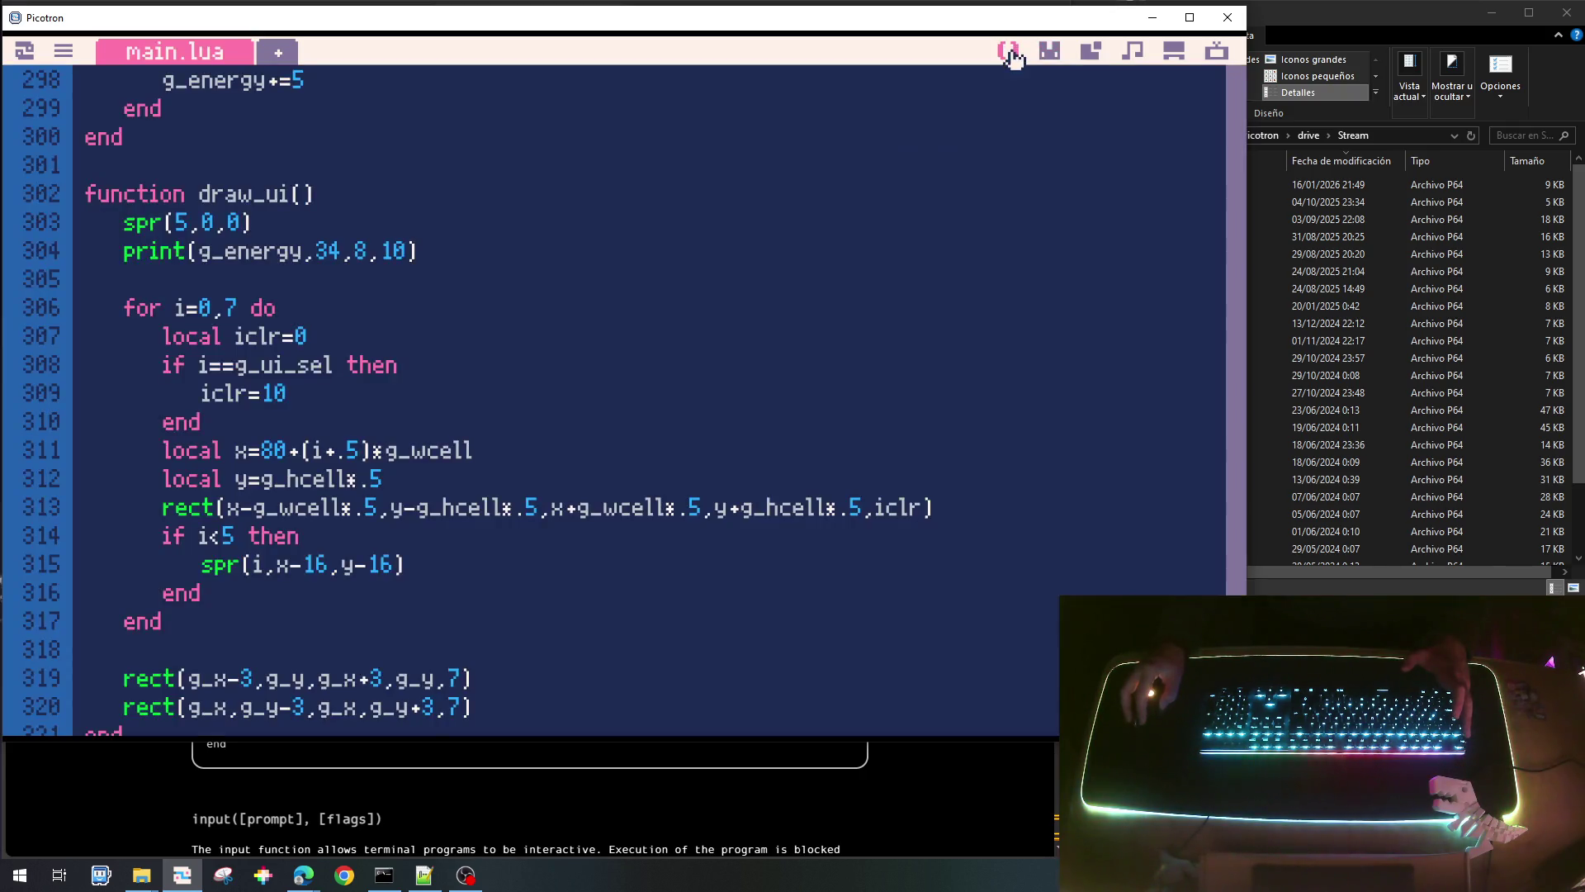
{"action": "key", "text": "Return"}
{"action": "key", "text": "Return"}
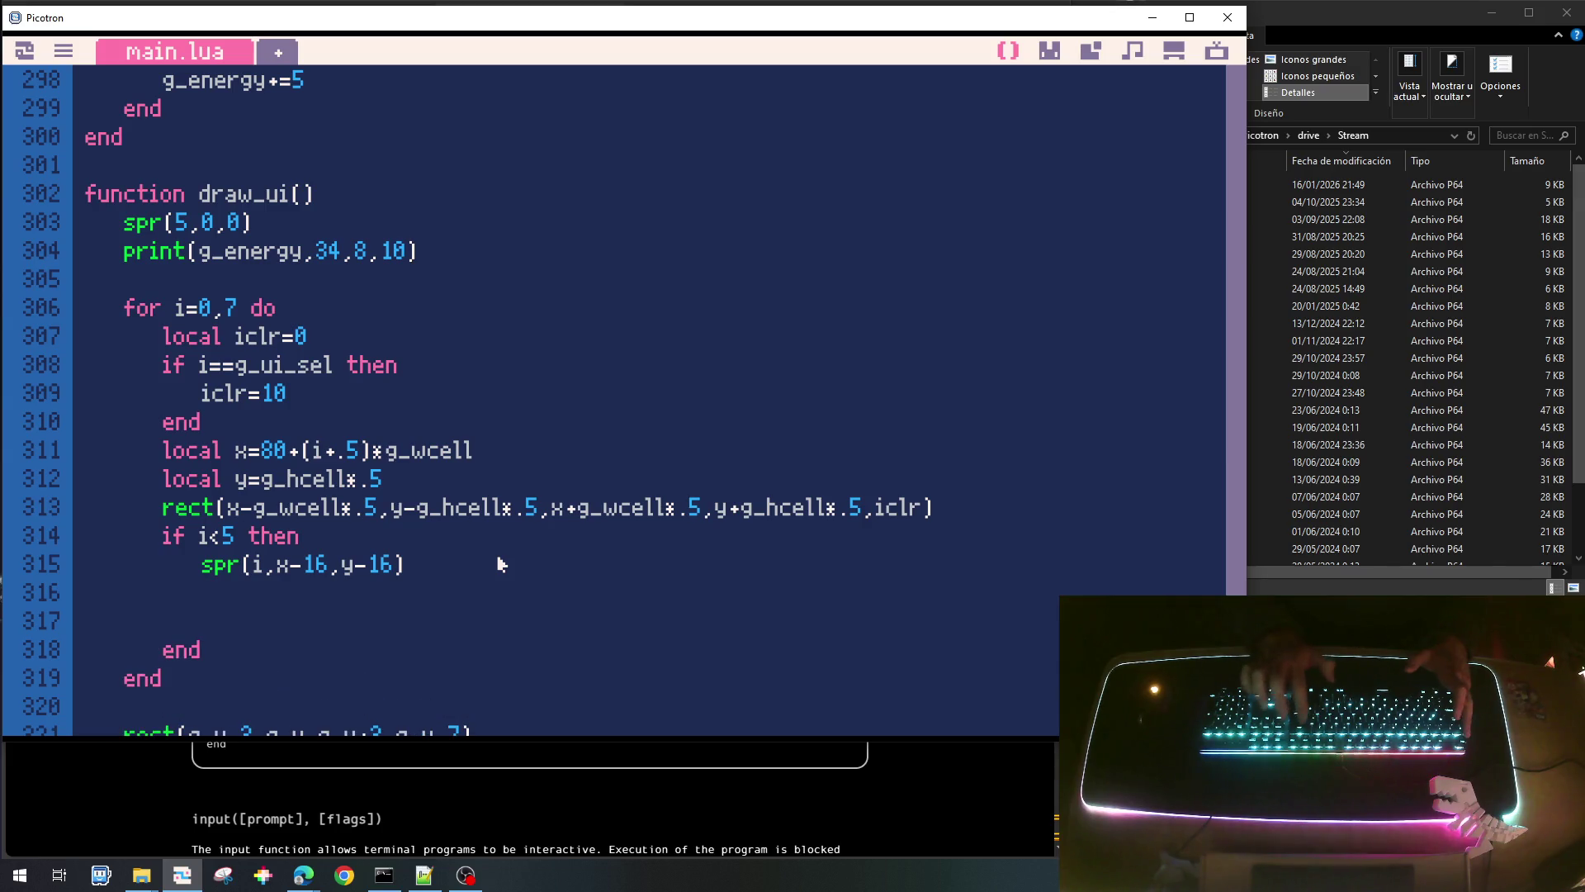
{"action": "type", "text": "els"}
{"action": "key", "text": "BackSpace"}
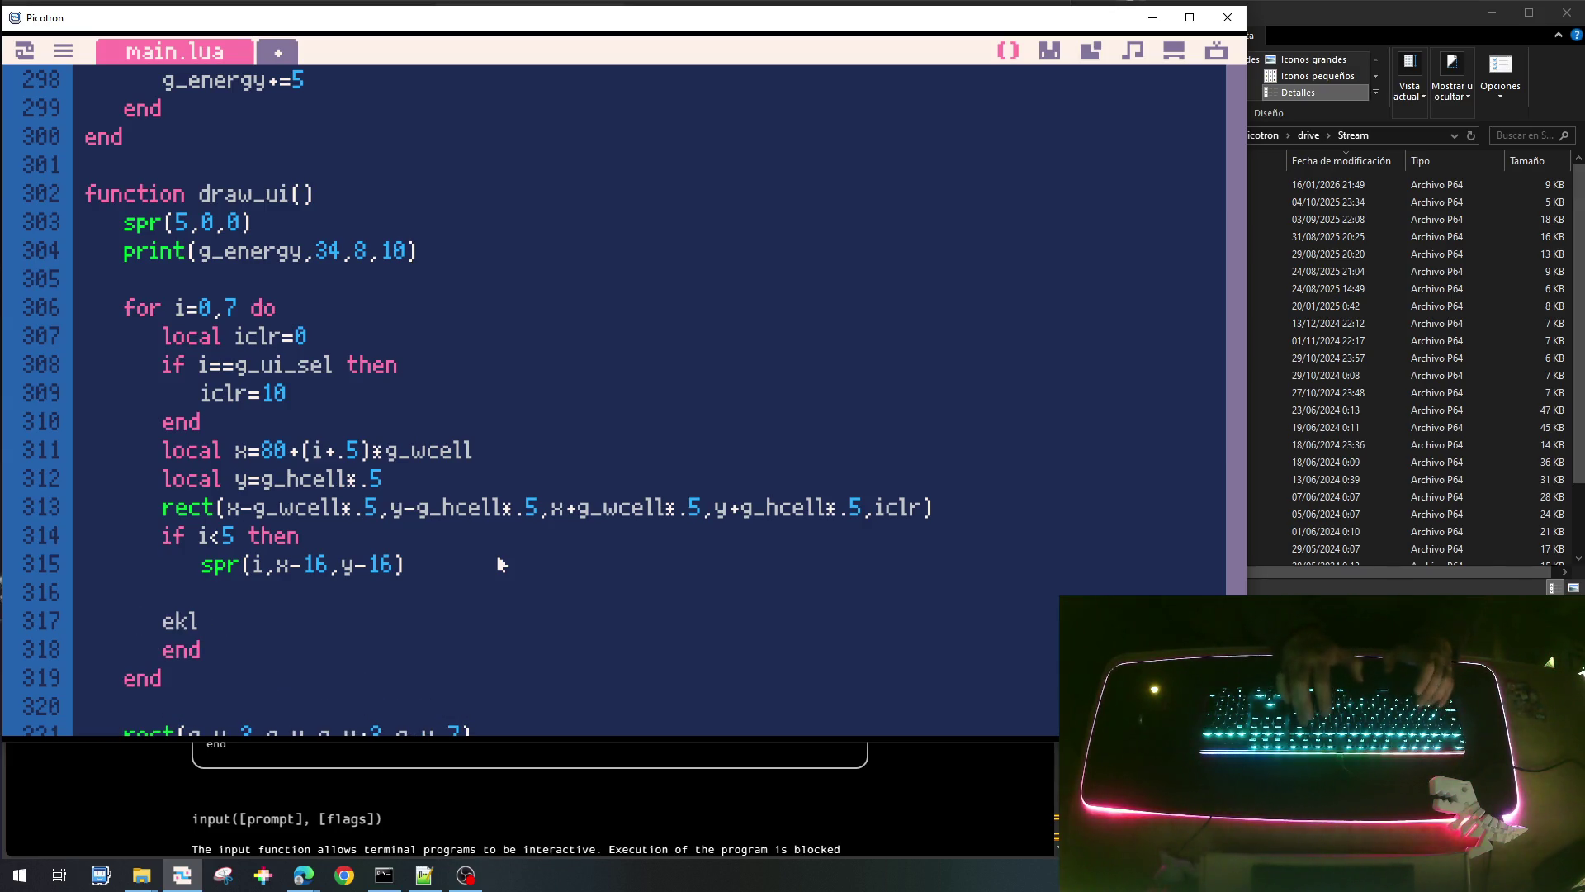
{"action": "type", "text": "seif i"}
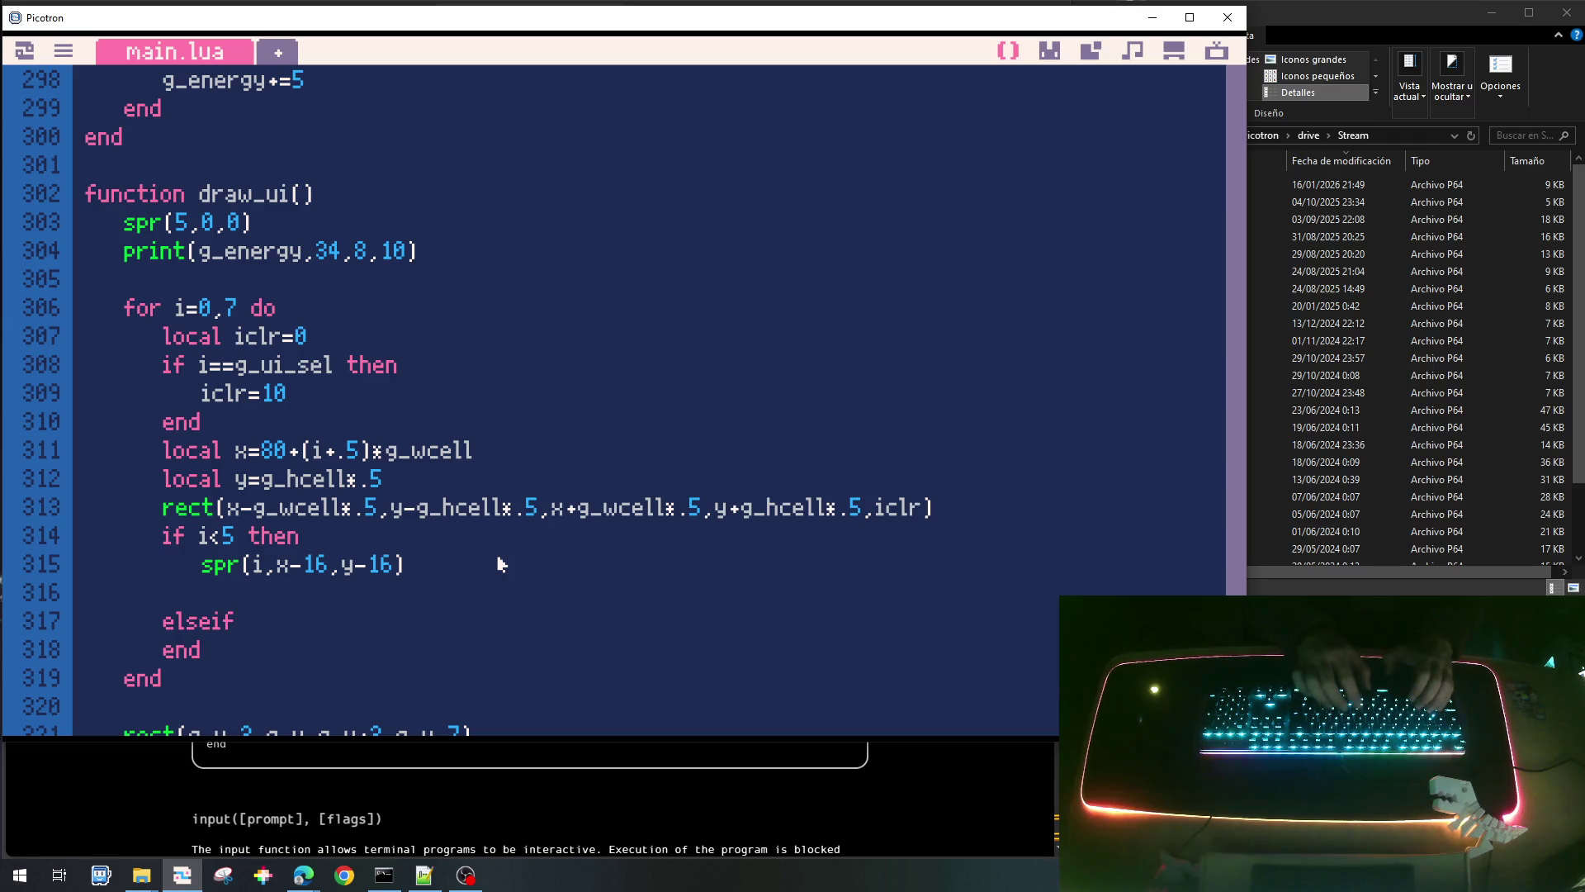
{"action": "type", "text": "=="}
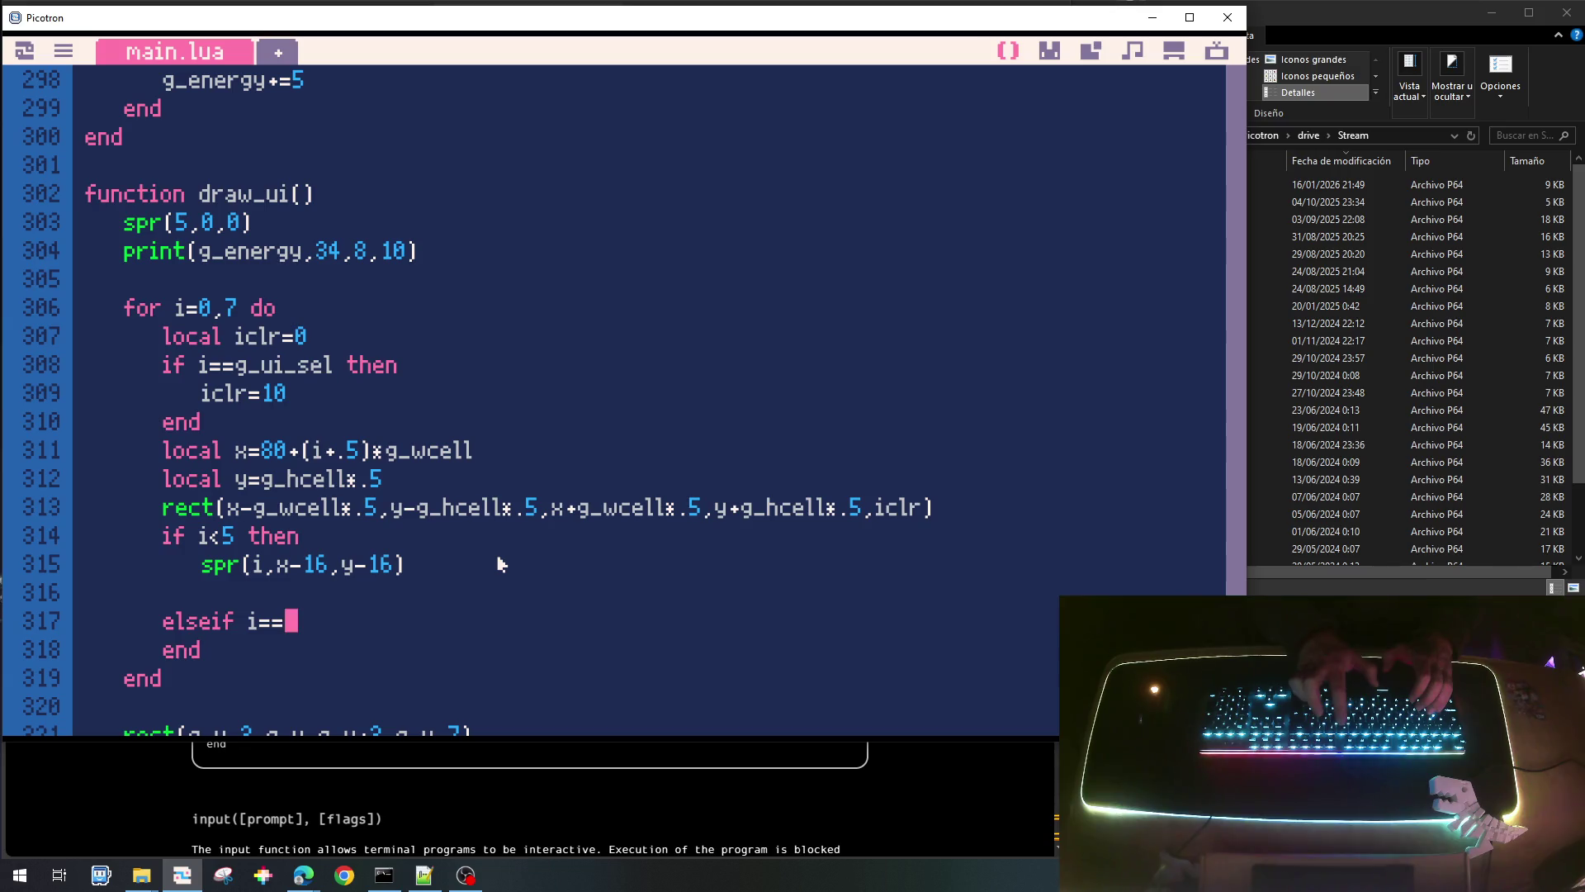
{"action": "type", "text": "7 then"}
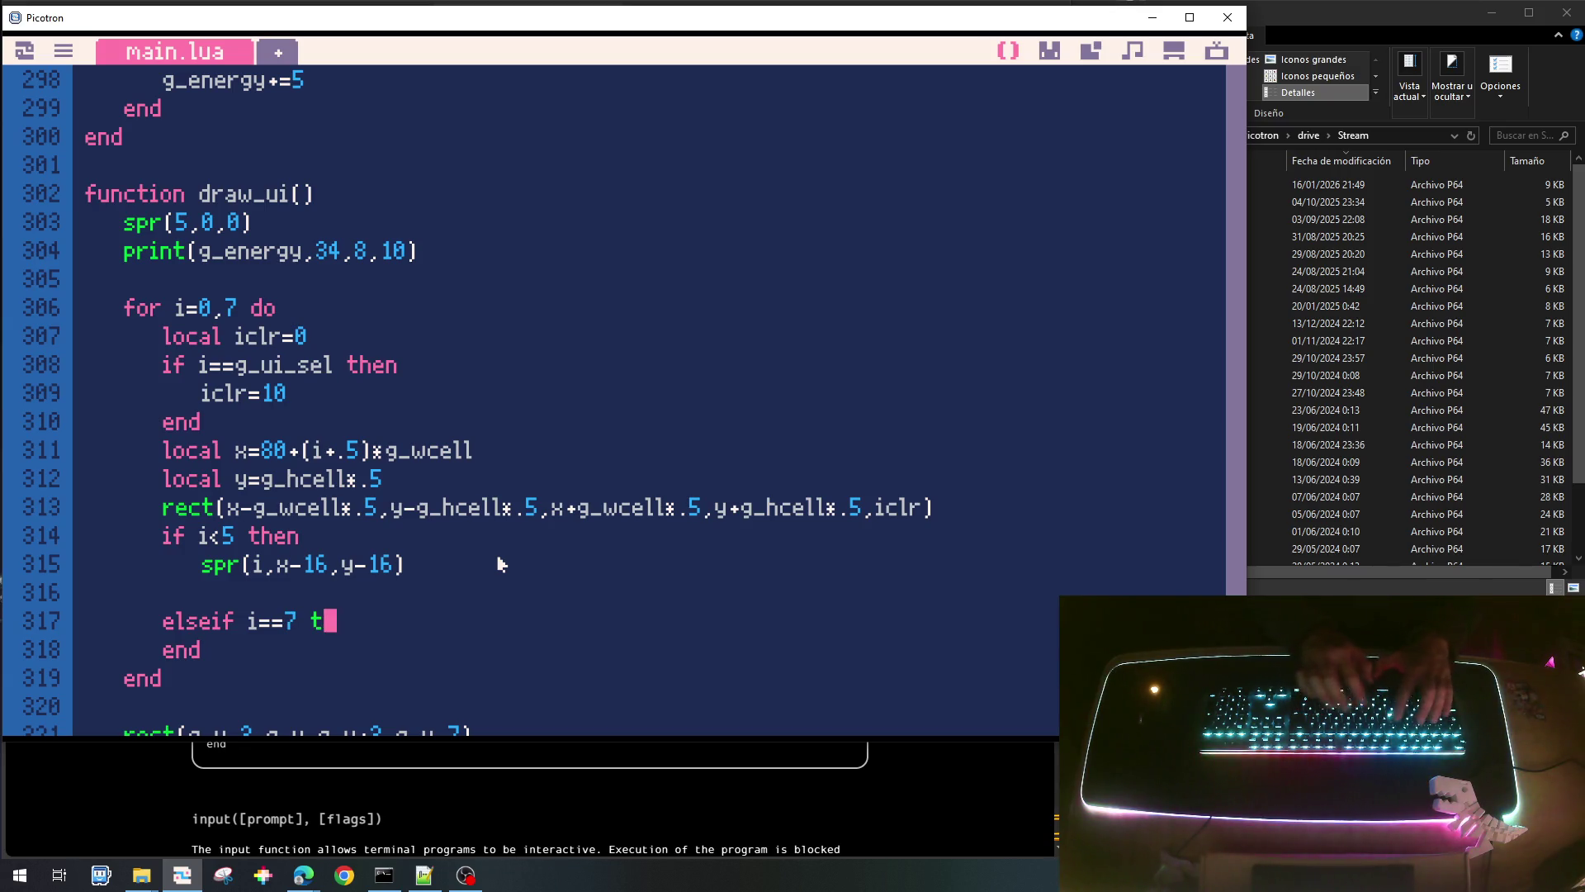
{"action": "key", "text": "Return"}
{"action": "type", "text": "spr("}
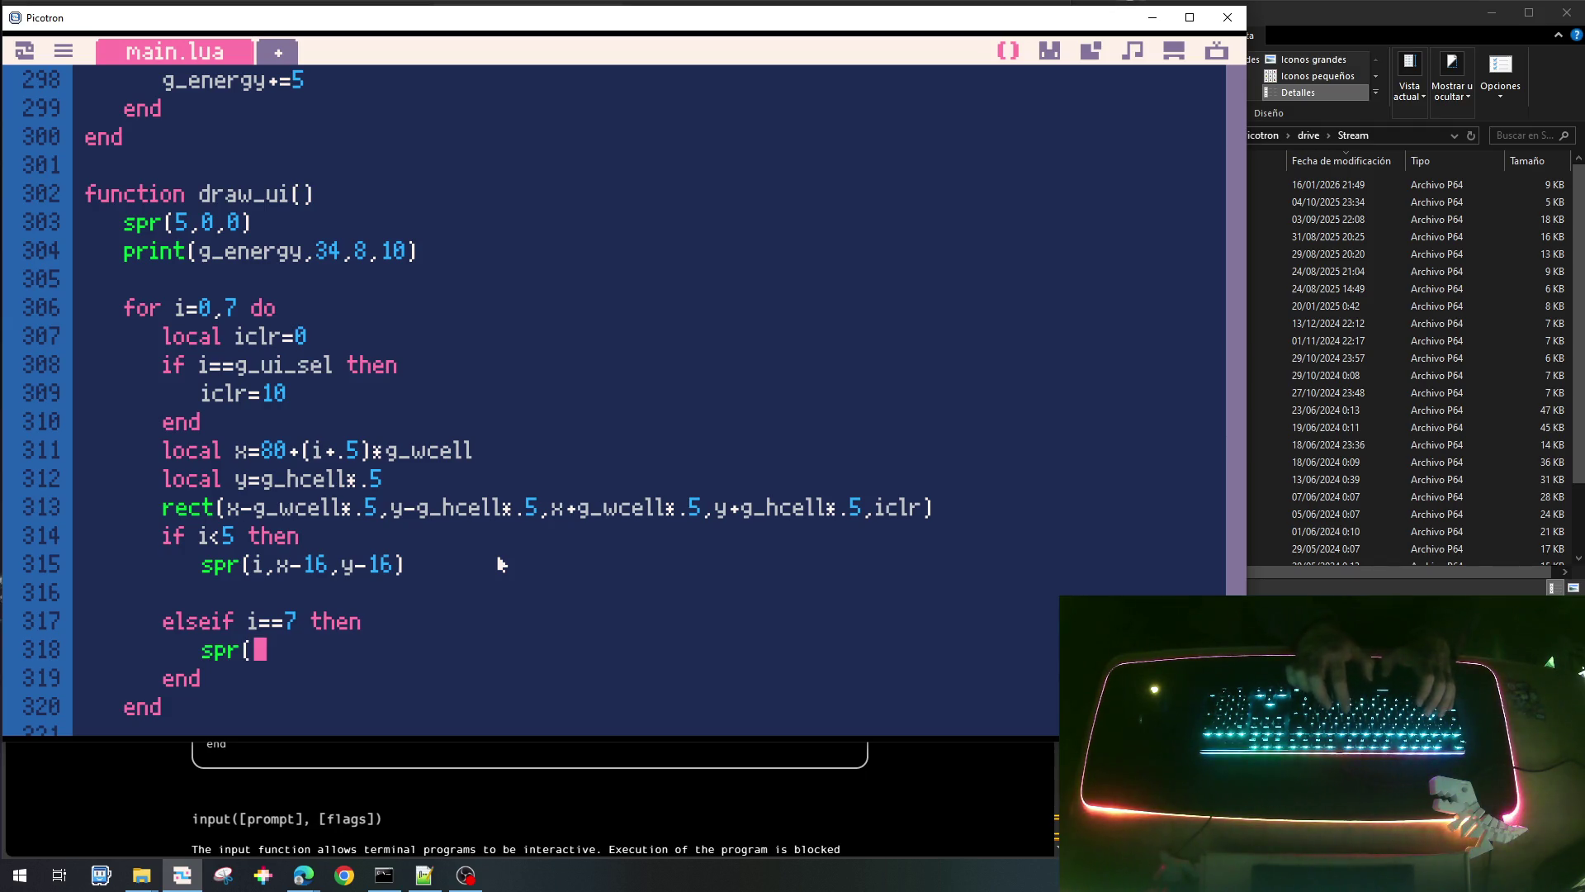
{"action": "type", "text": "9,x-16,y-1"}
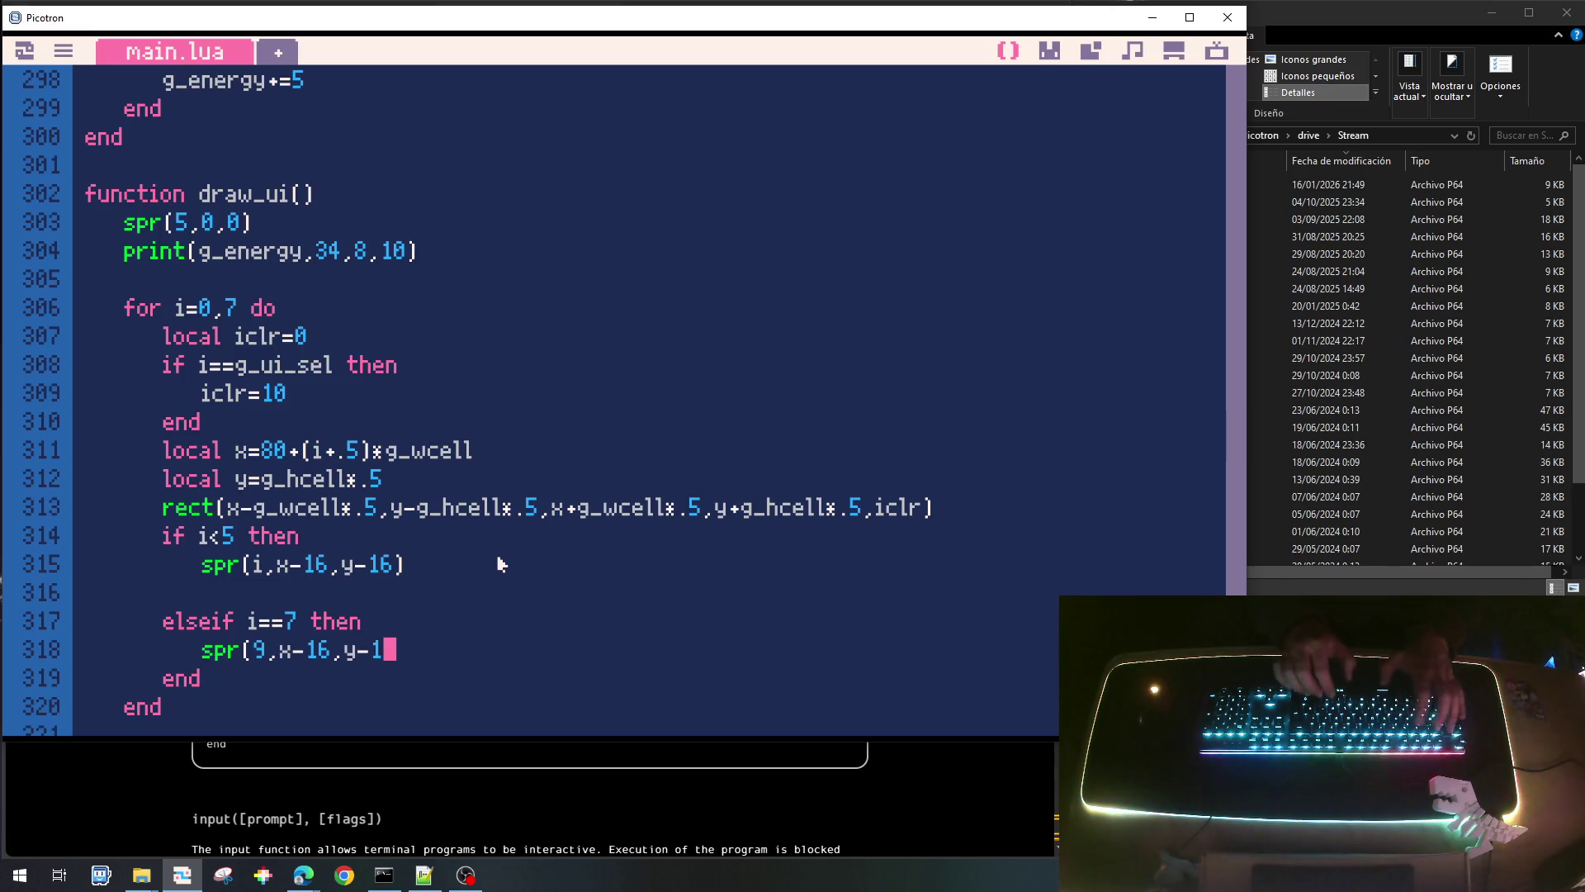
{"action": "type", "text": "6)"}
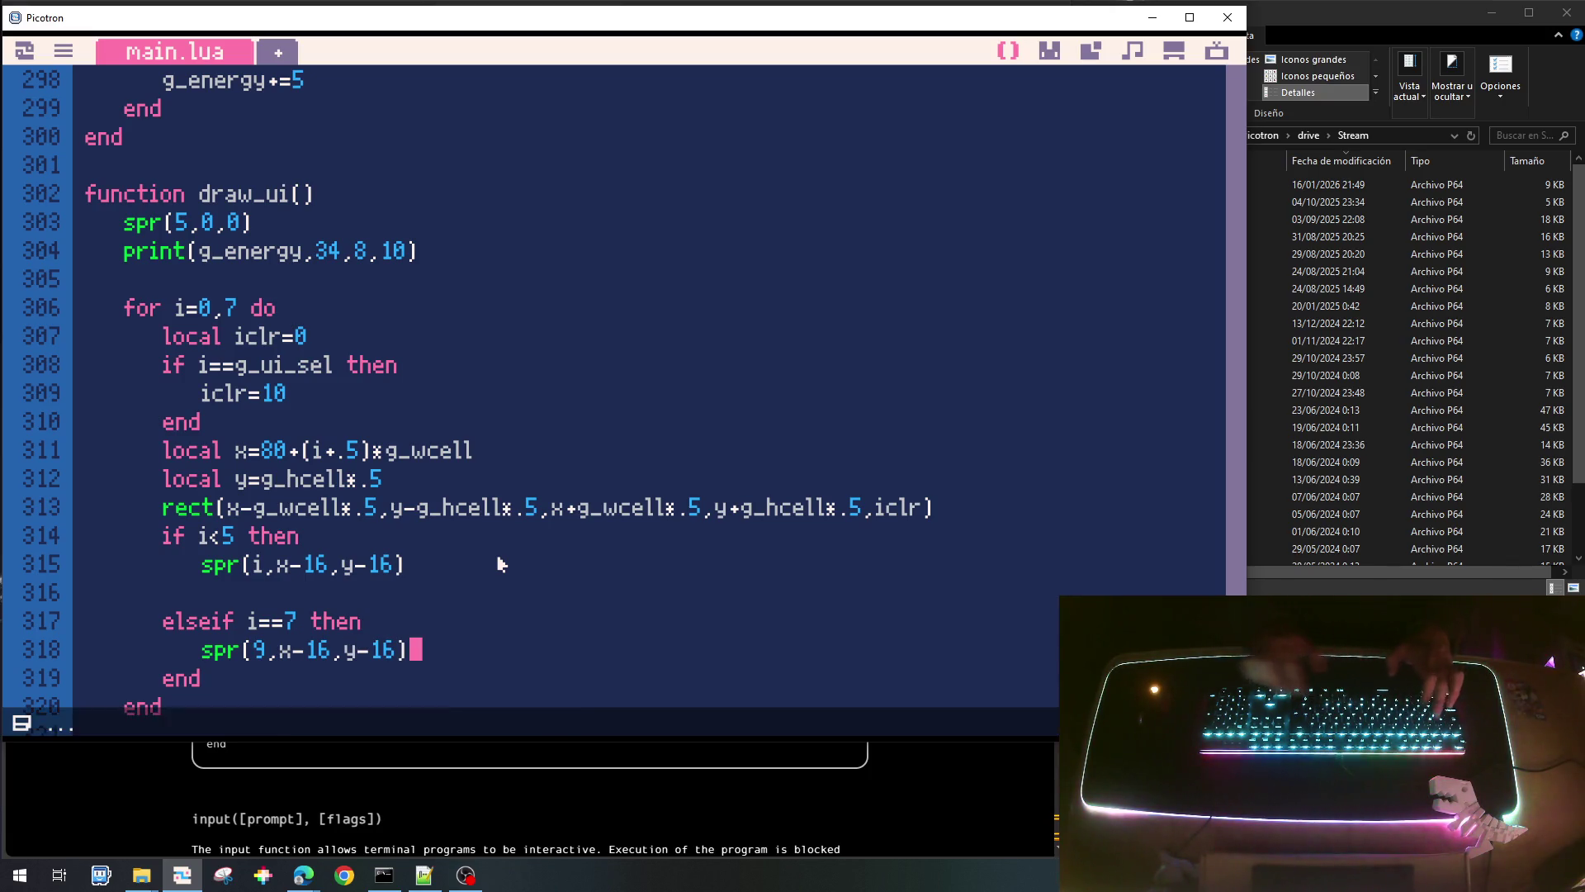
{"action": "key", "text": "ctrl+r"}
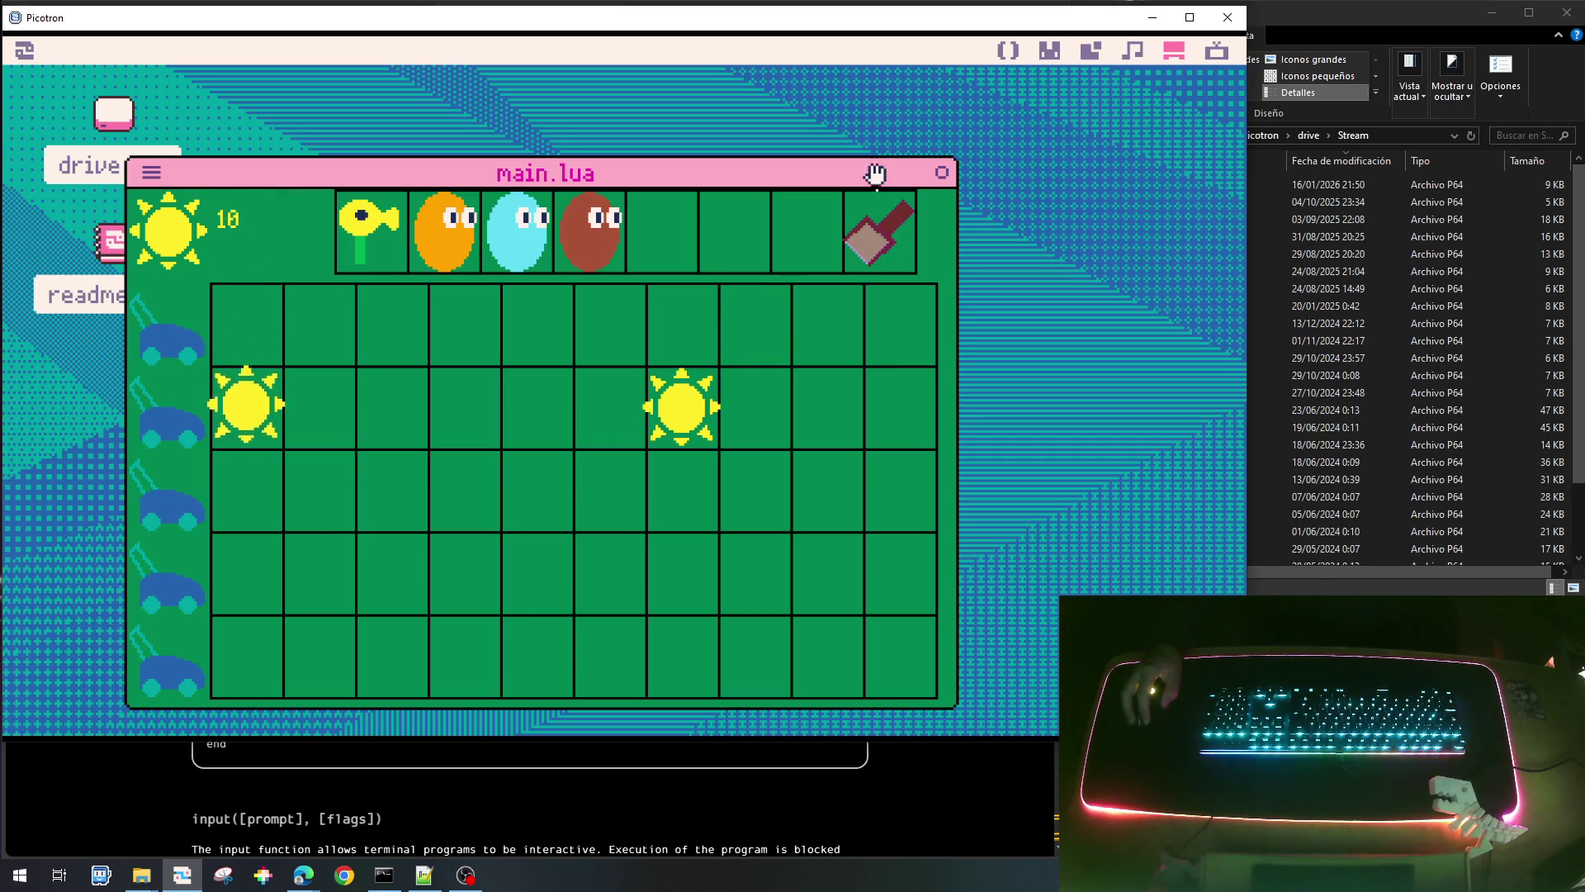
Leave the running game and go back to the shovel sprite 9 in the sprite editor.
{"action": "left_click", "coordinate": [1005, 51]}
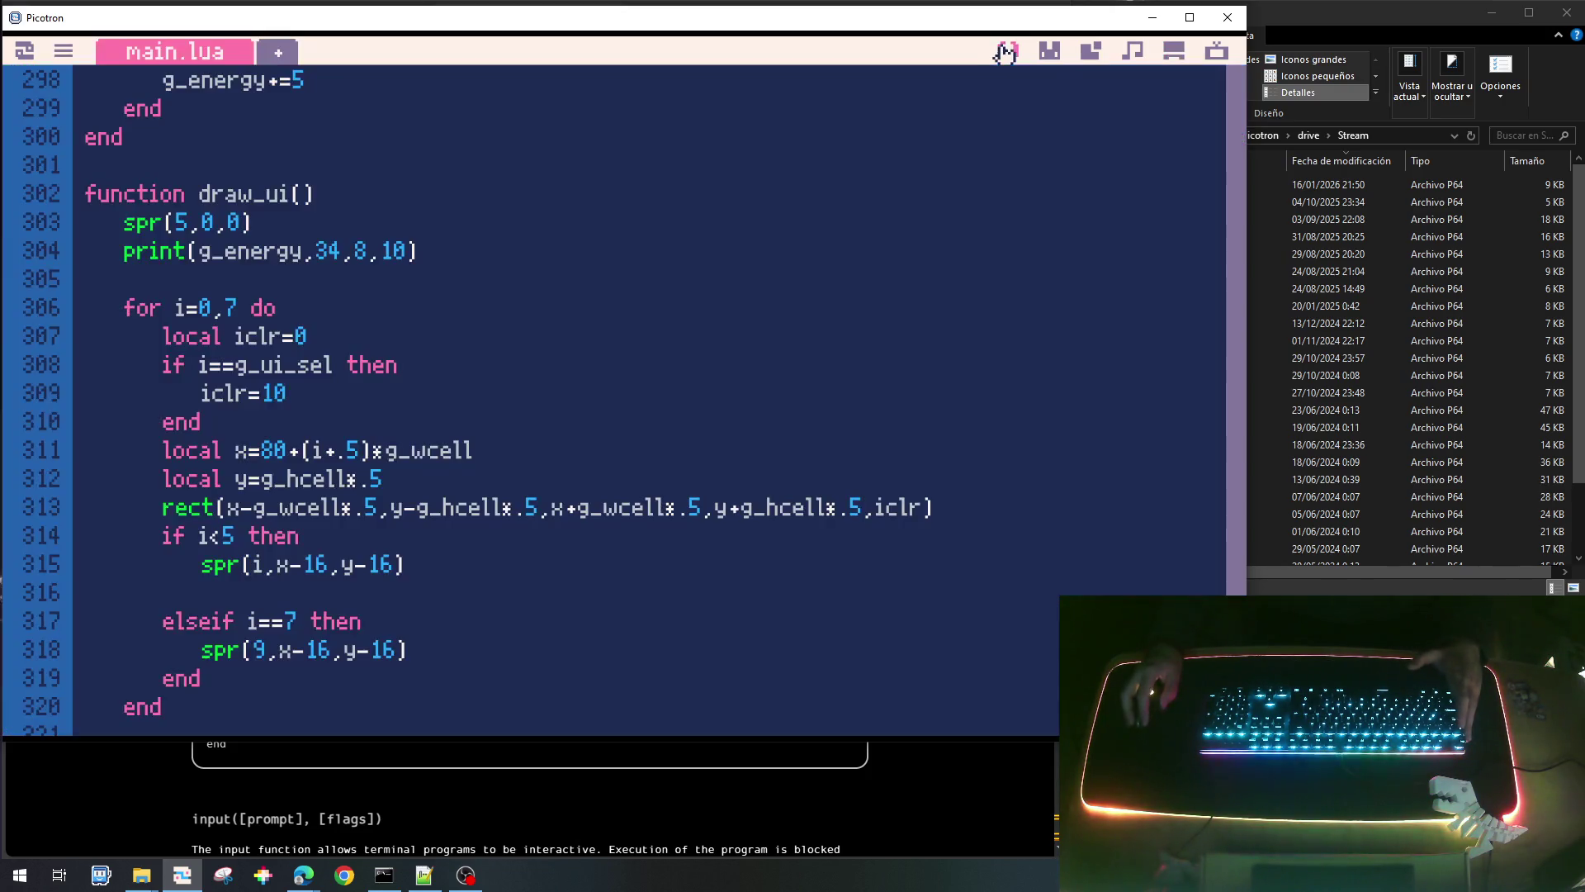
{"action": "left_click", "coordinate": [1048, 52]}
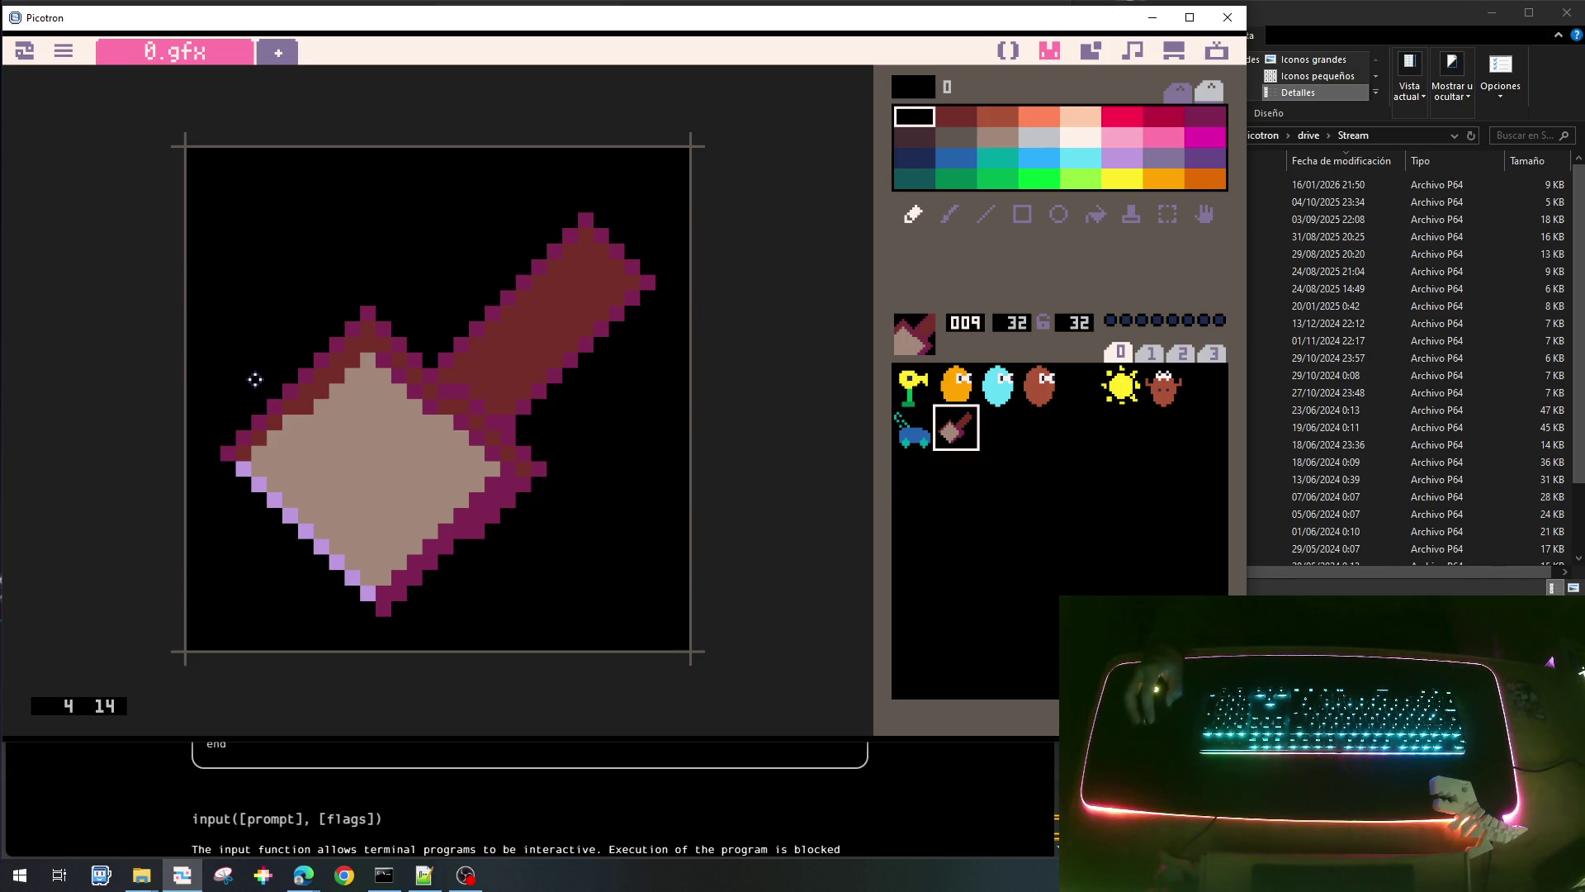
Paint a lavender highlight along the blade's lower-left edge and blacken stray pixels at its tip.
{"action": "right_click", "coordinate": [306, 412]}
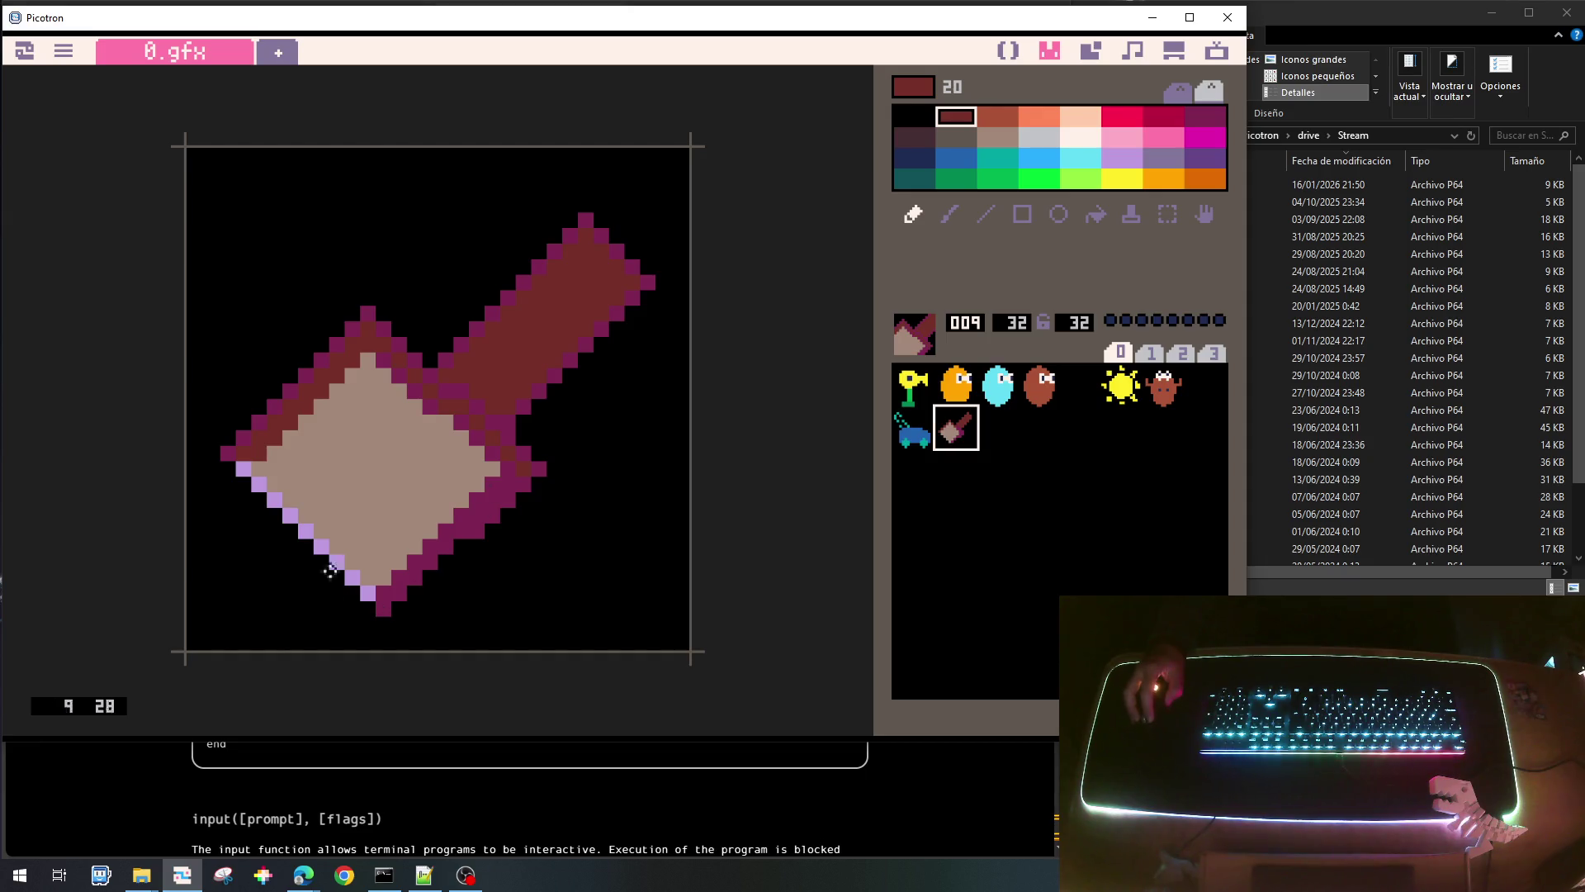
{"action": "right_click", "coordinate": [244, 468]}
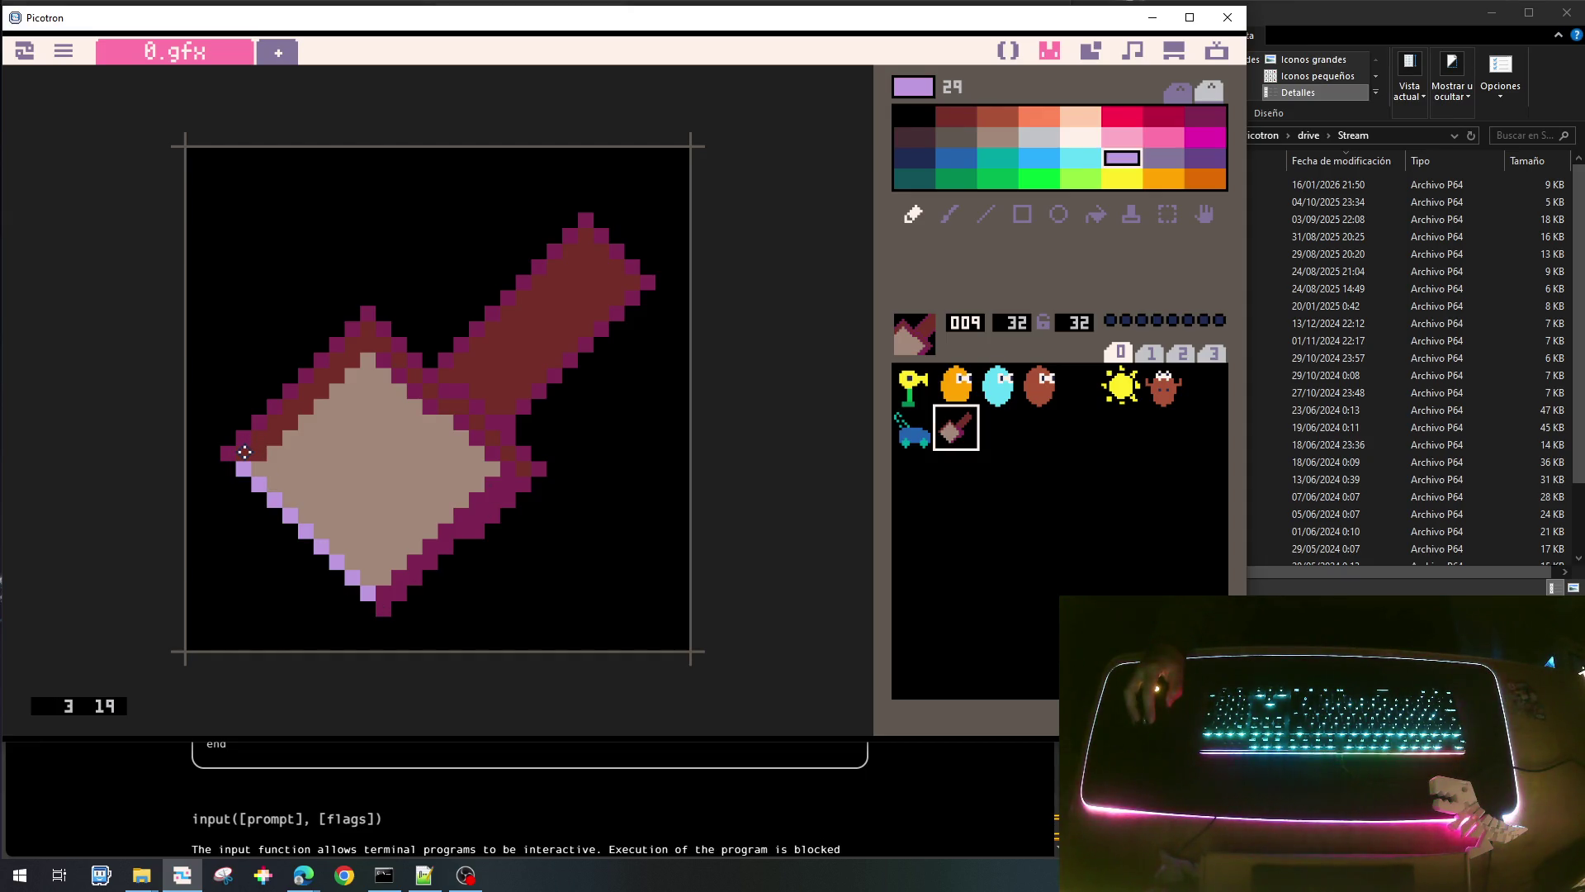
{"action": "left_click_drag", "start_coordinate": [252, 450], "coordinate": [358, 555]}
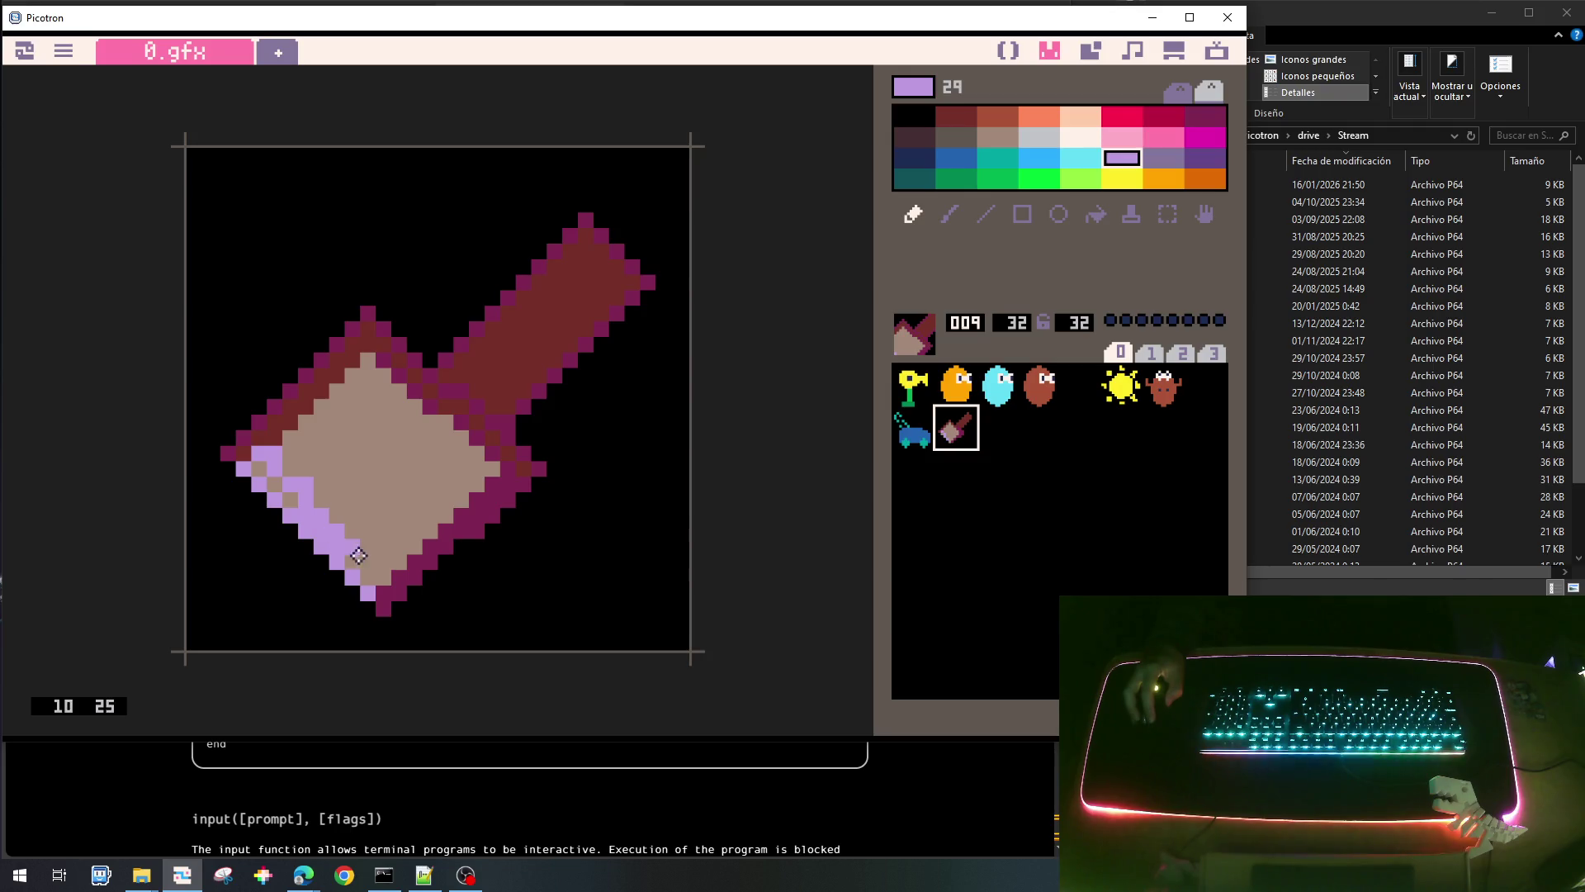
{"action": "right_click", "coordinate": [353, 504]}
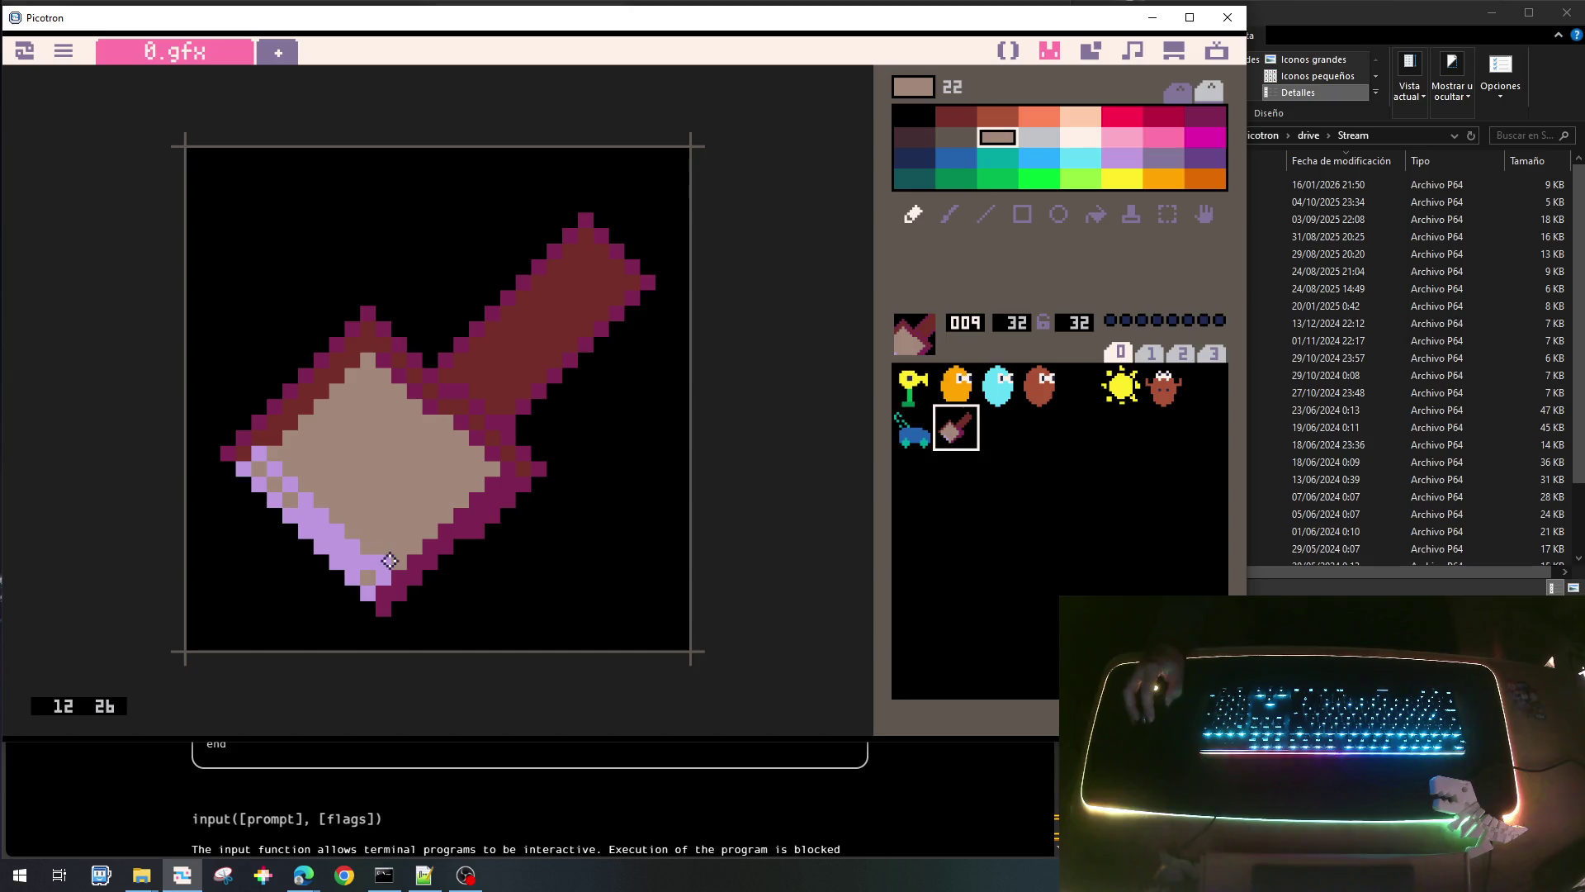
{"action": "right_click", "coordinate": [240, 508]}
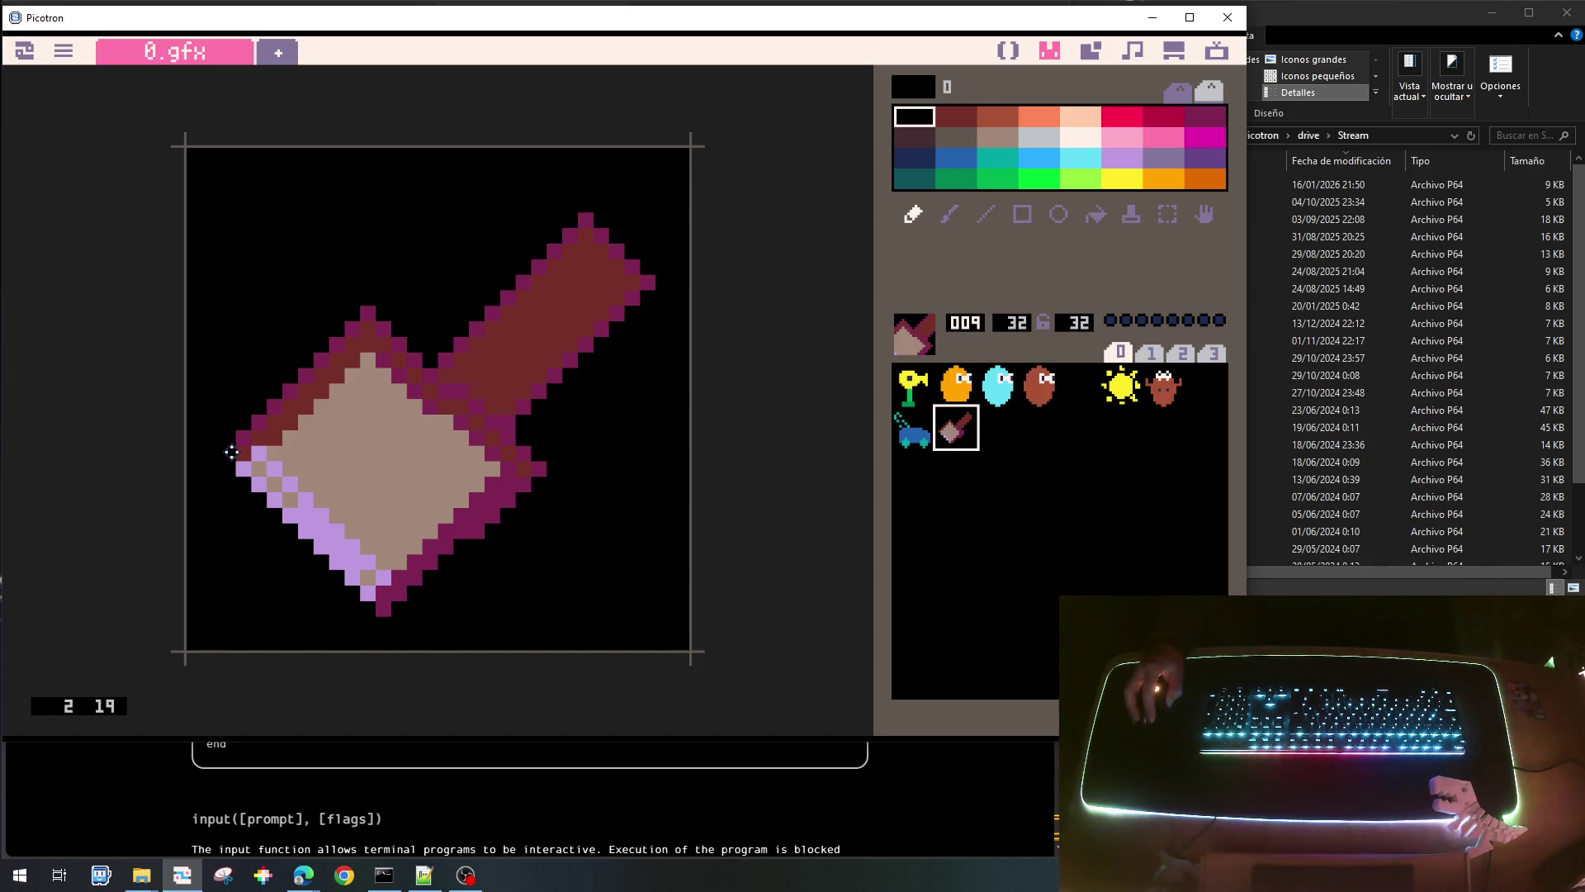
{"action": "left_click_drag", "start_coordinate": [239, 463], "coordinate": [299, 525]}
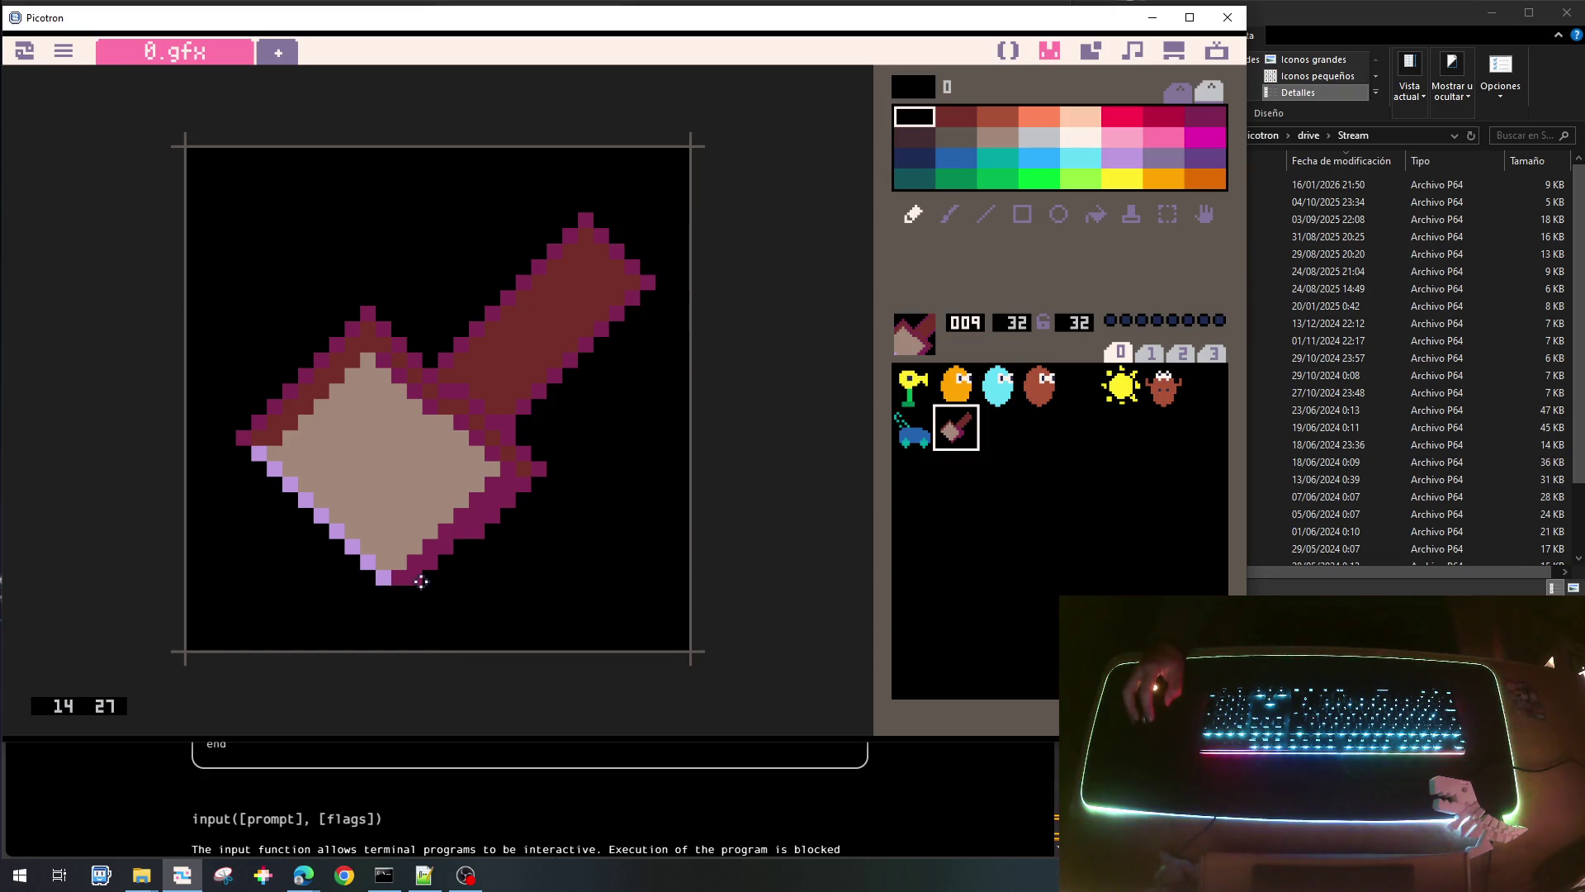
Erase stray outline pixels in black and shift the whole shovel sprite one pixel left.
{"action": "right_click", "coordinate": [368, 334]}
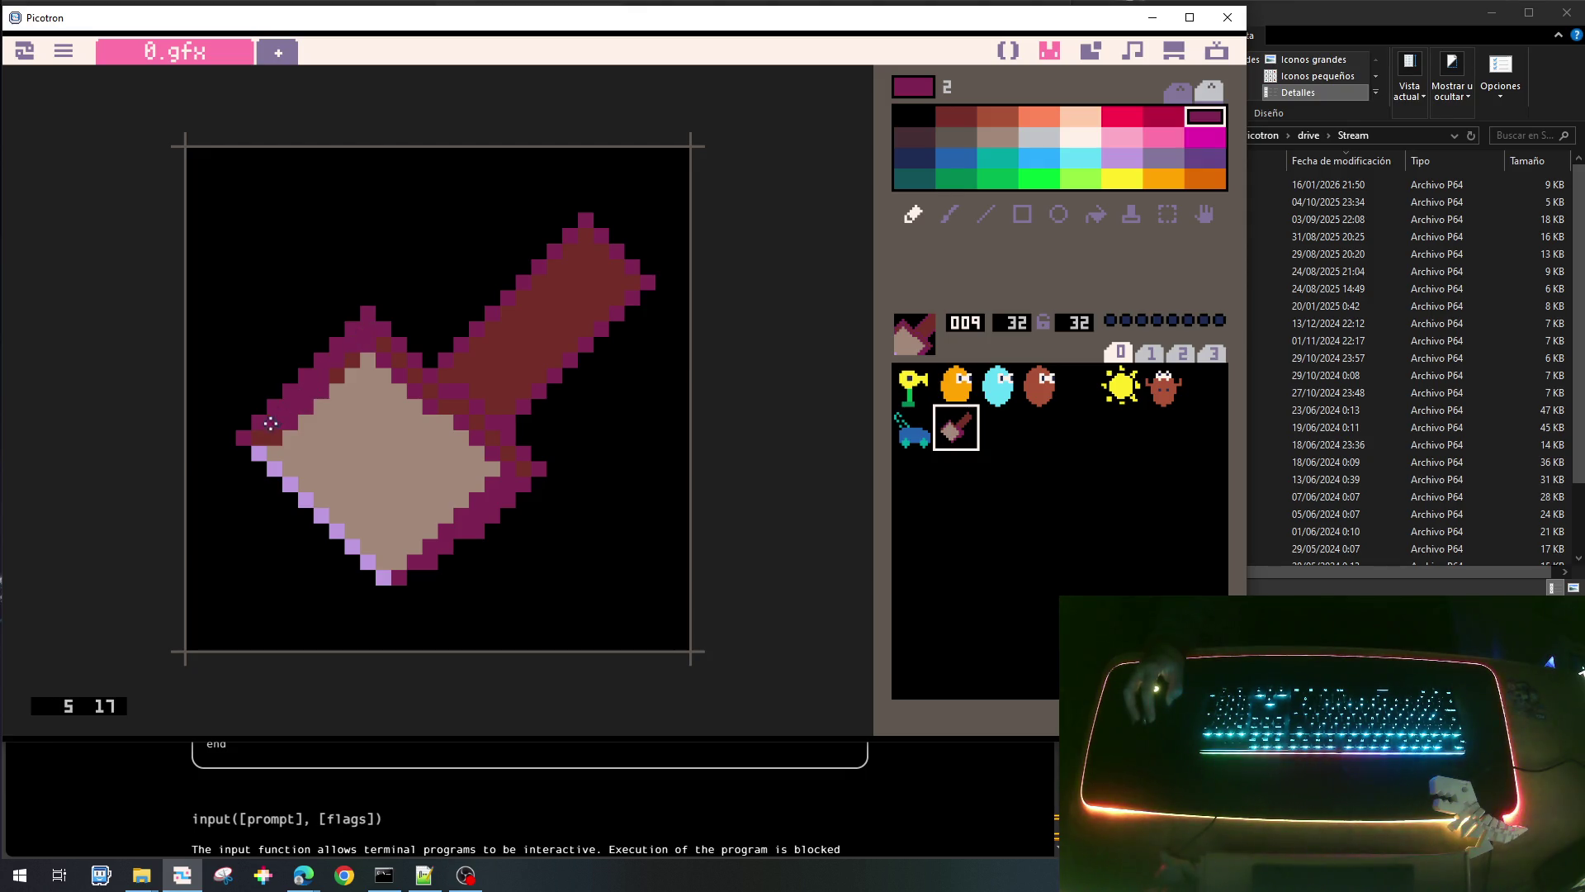
{"action": "right_click", "coordinate": [260, 378]}
{"action": "left_click", "coordinate": [240, 437]}
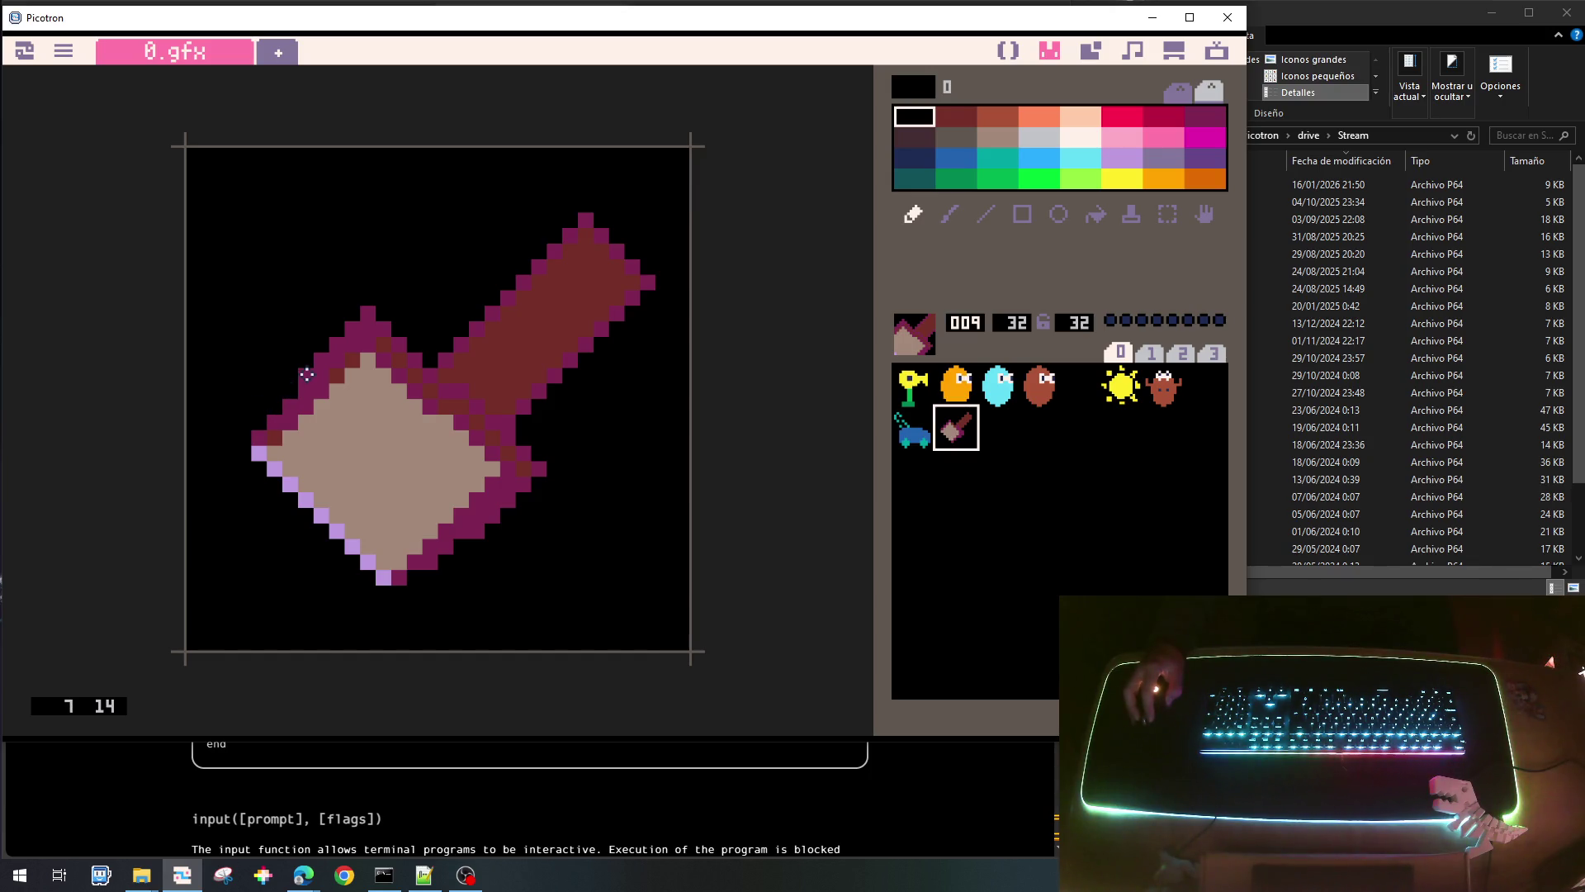
{"action": "left_click", "coordinate": [364, 315]}
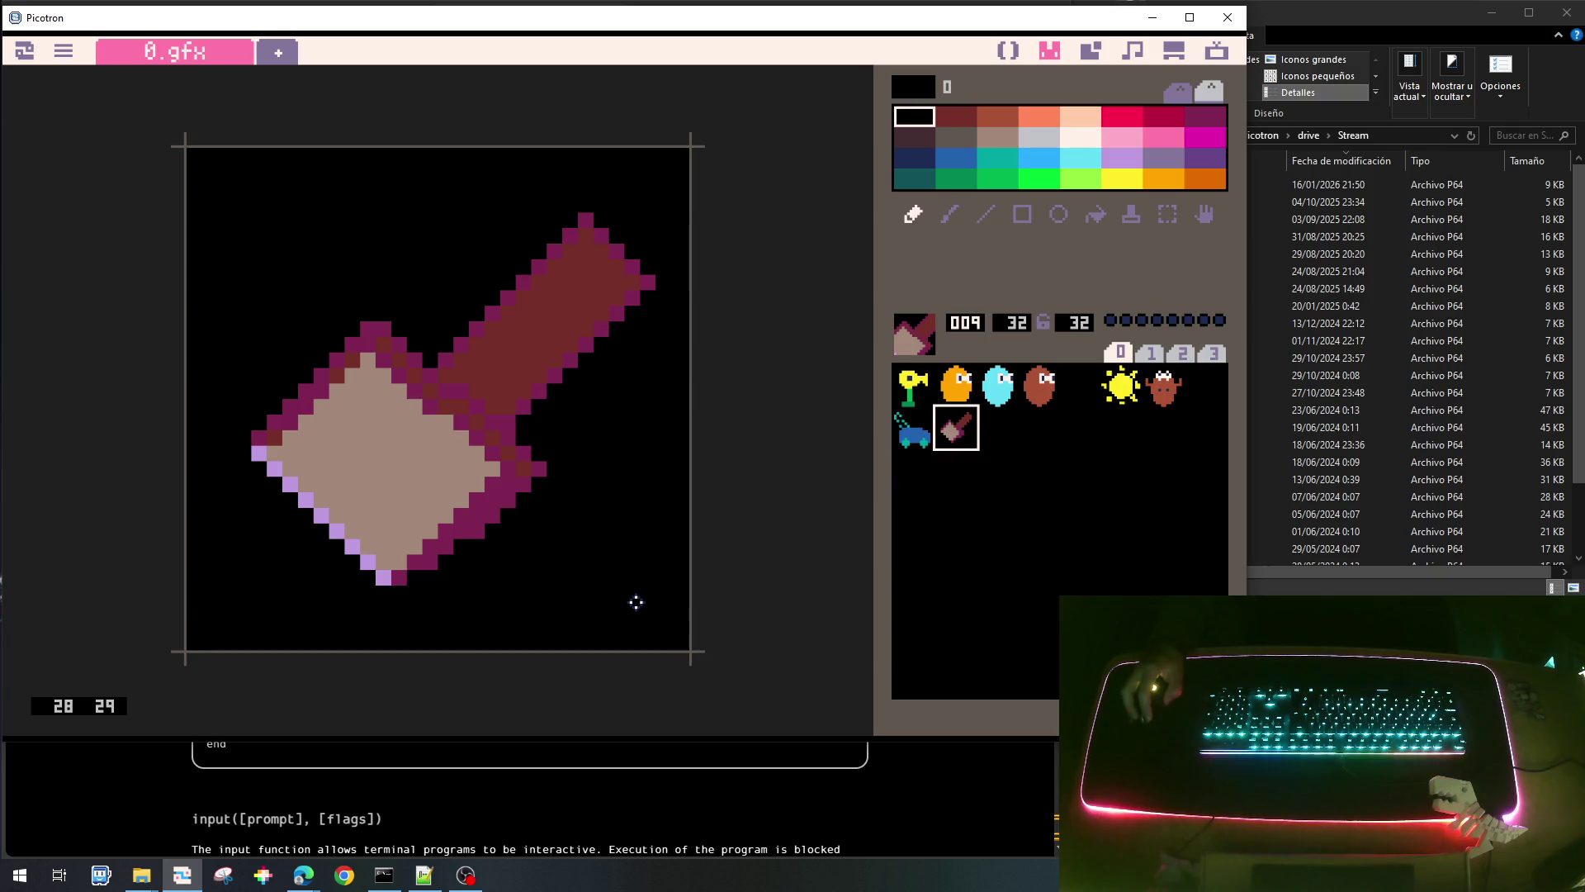
{"action": "key", "text": "Left"}
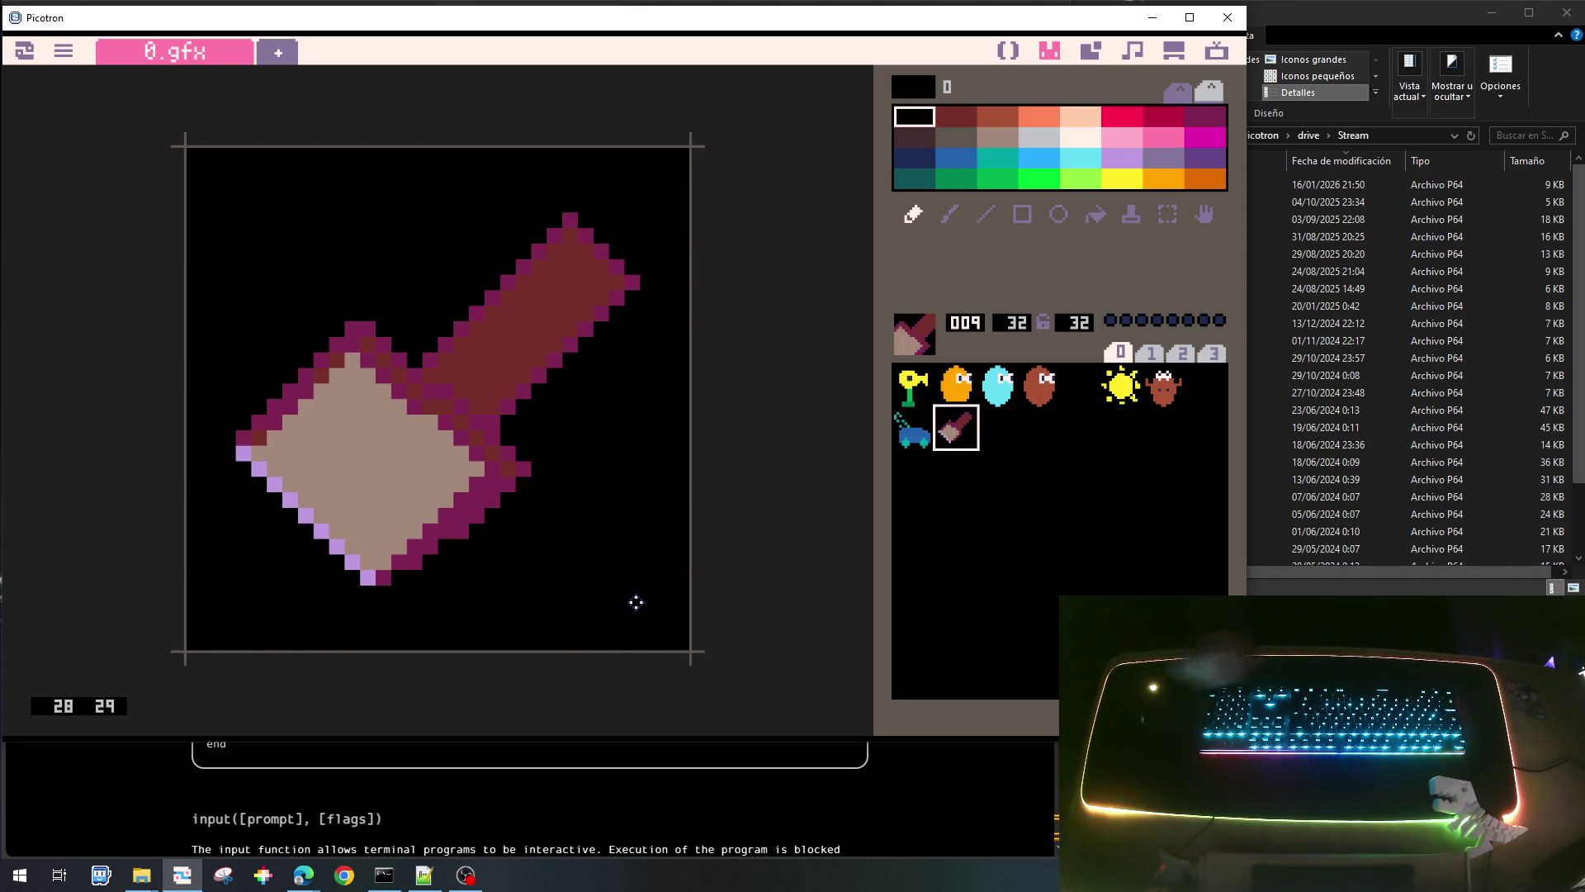
Sample dark magenta, dark red and black colours from the sprite.
{"action": "right_click", "coordinate": [485, 419]}
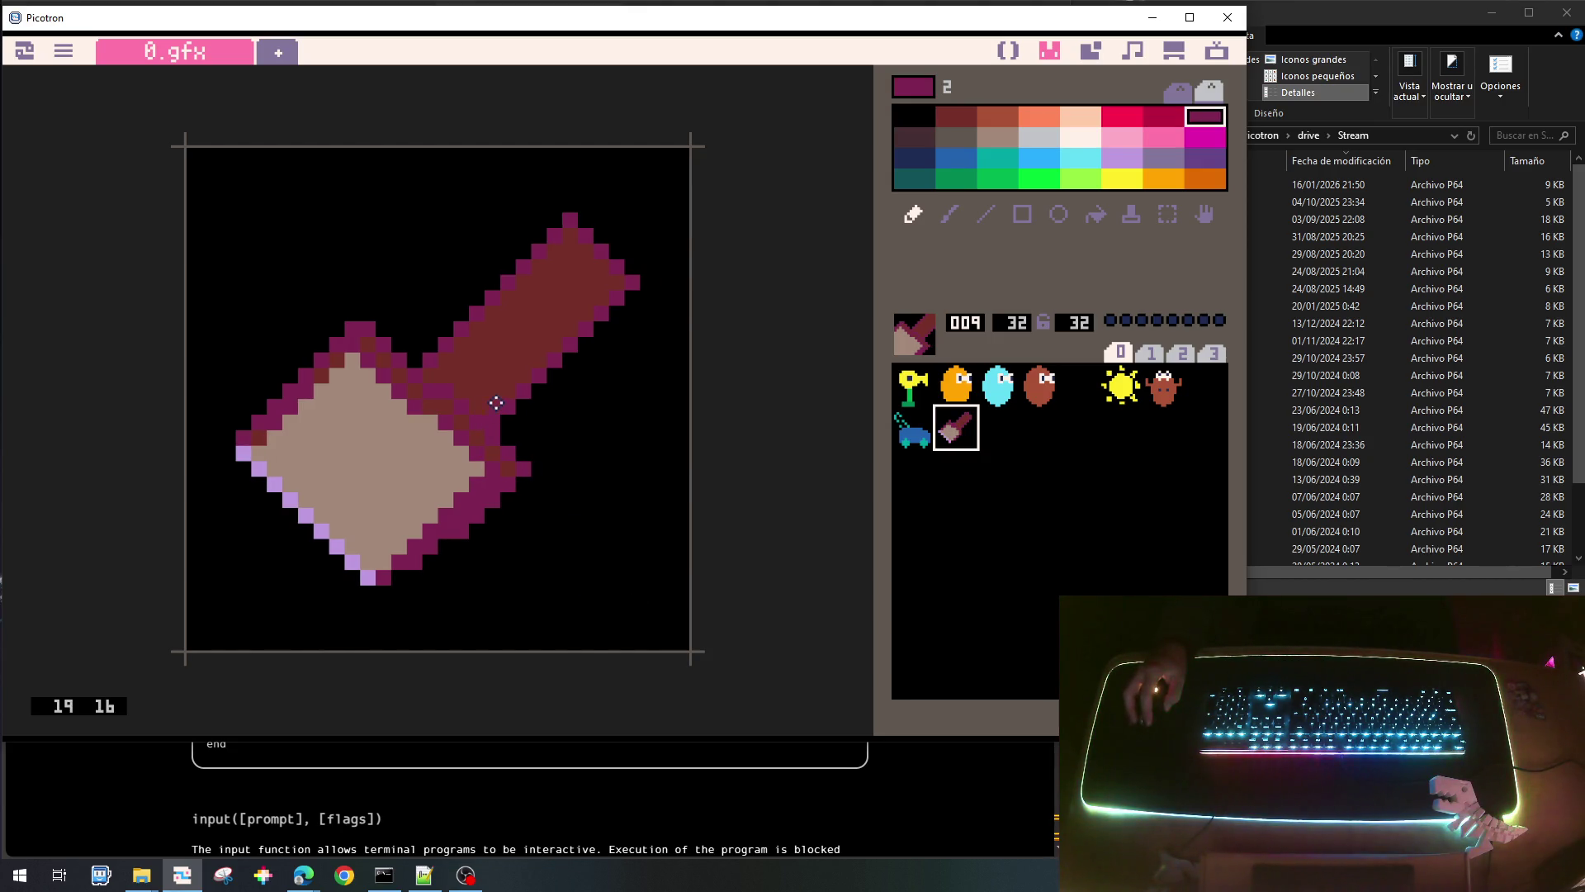
{"action": "right_click", "coordinate": [596, 278]}
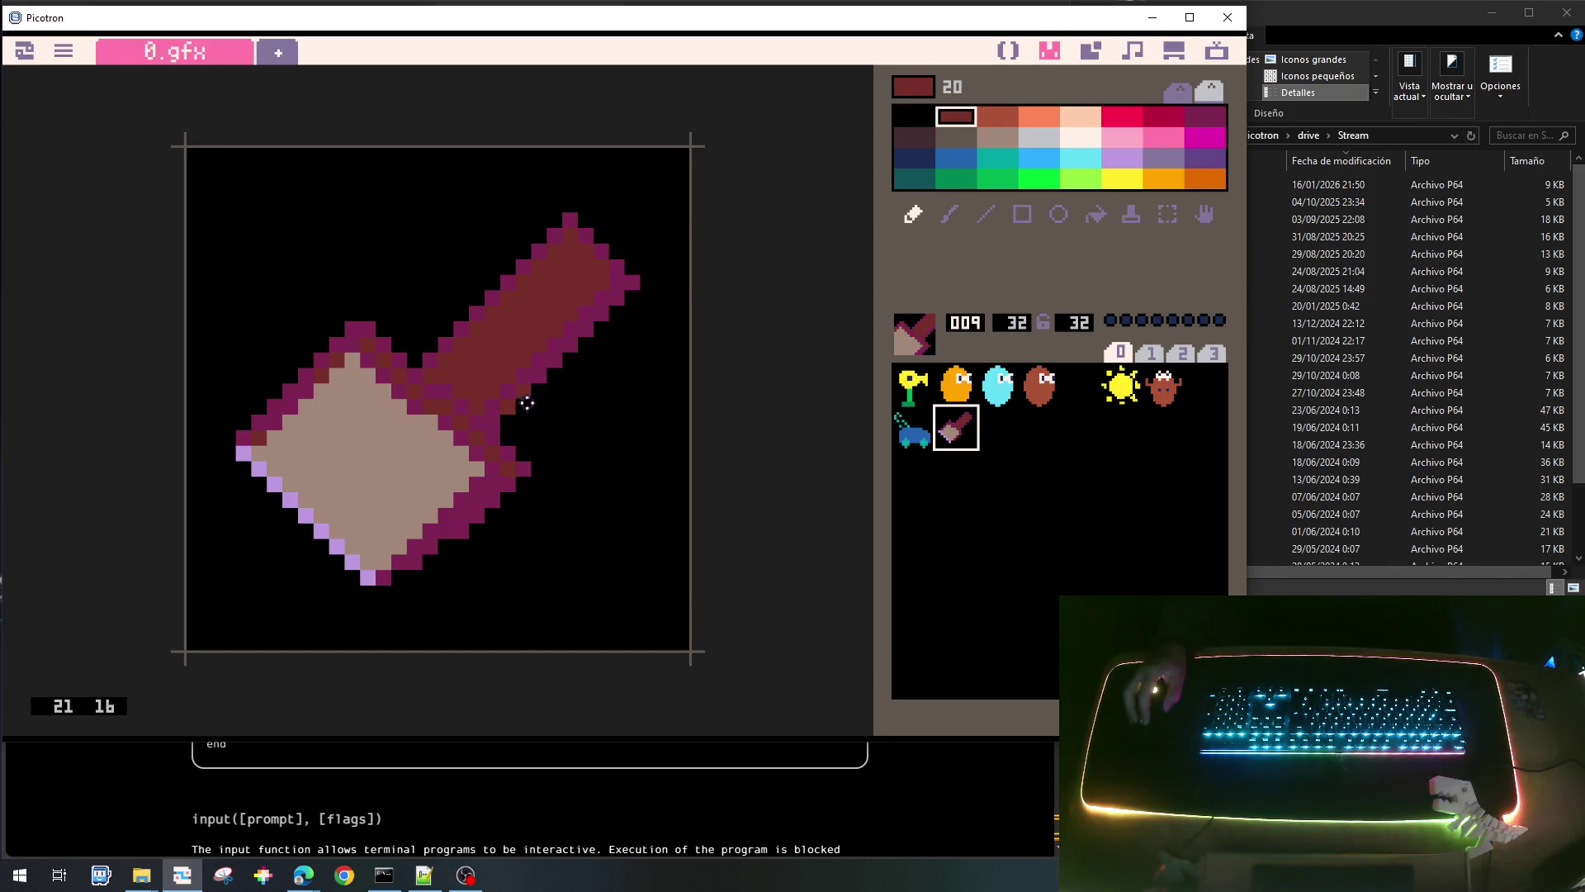
{"action": "right_click", "coordinate": [517, 408]}
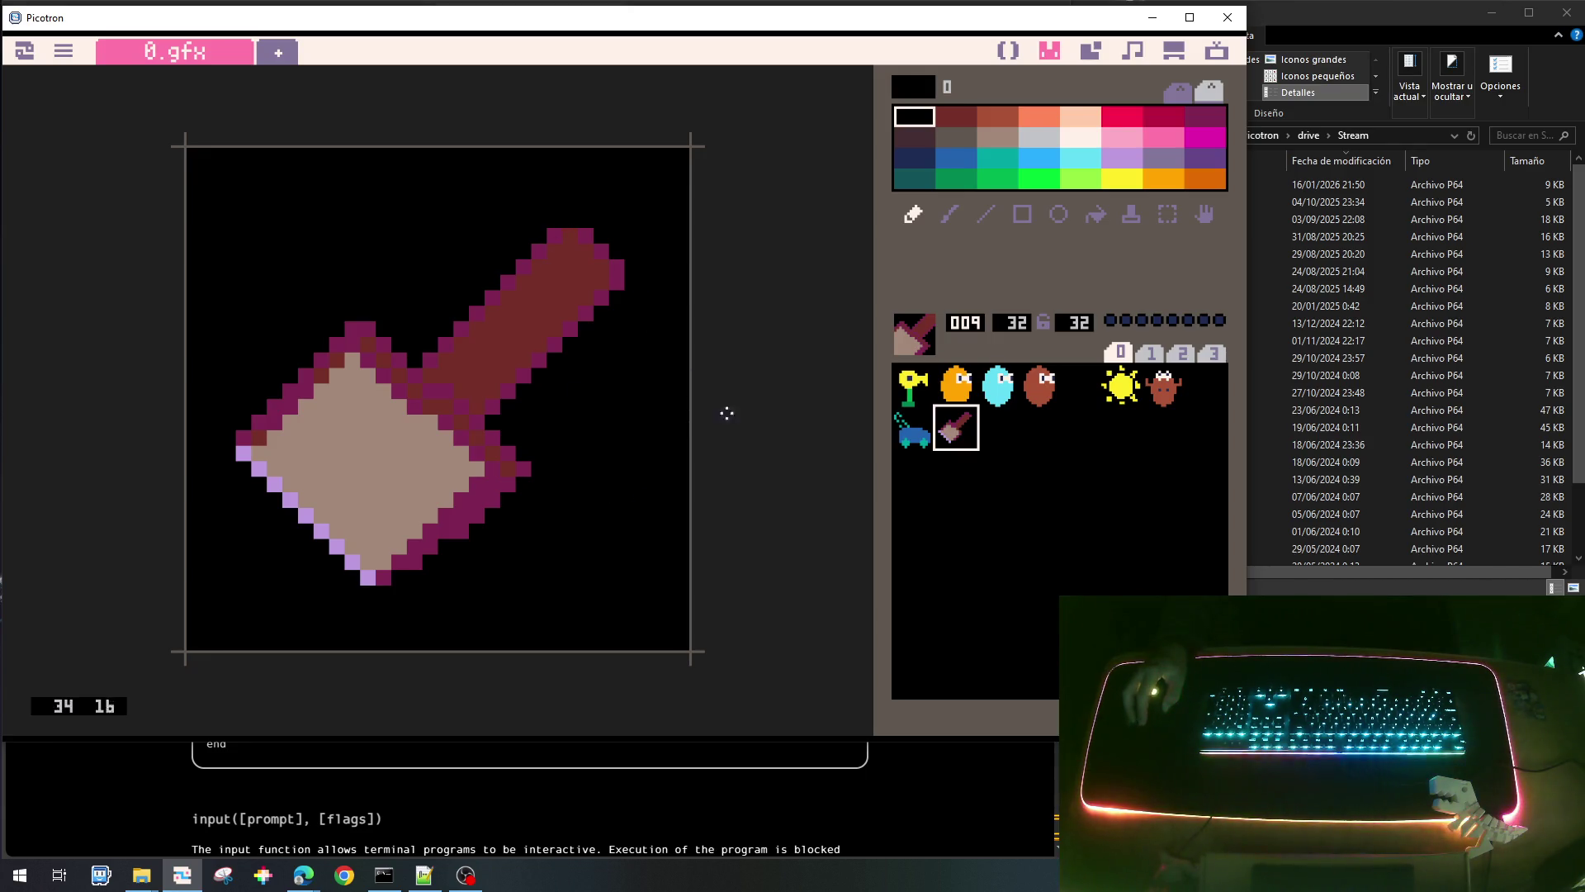
{"action": "right_click", "coordinate": [580, 232]}
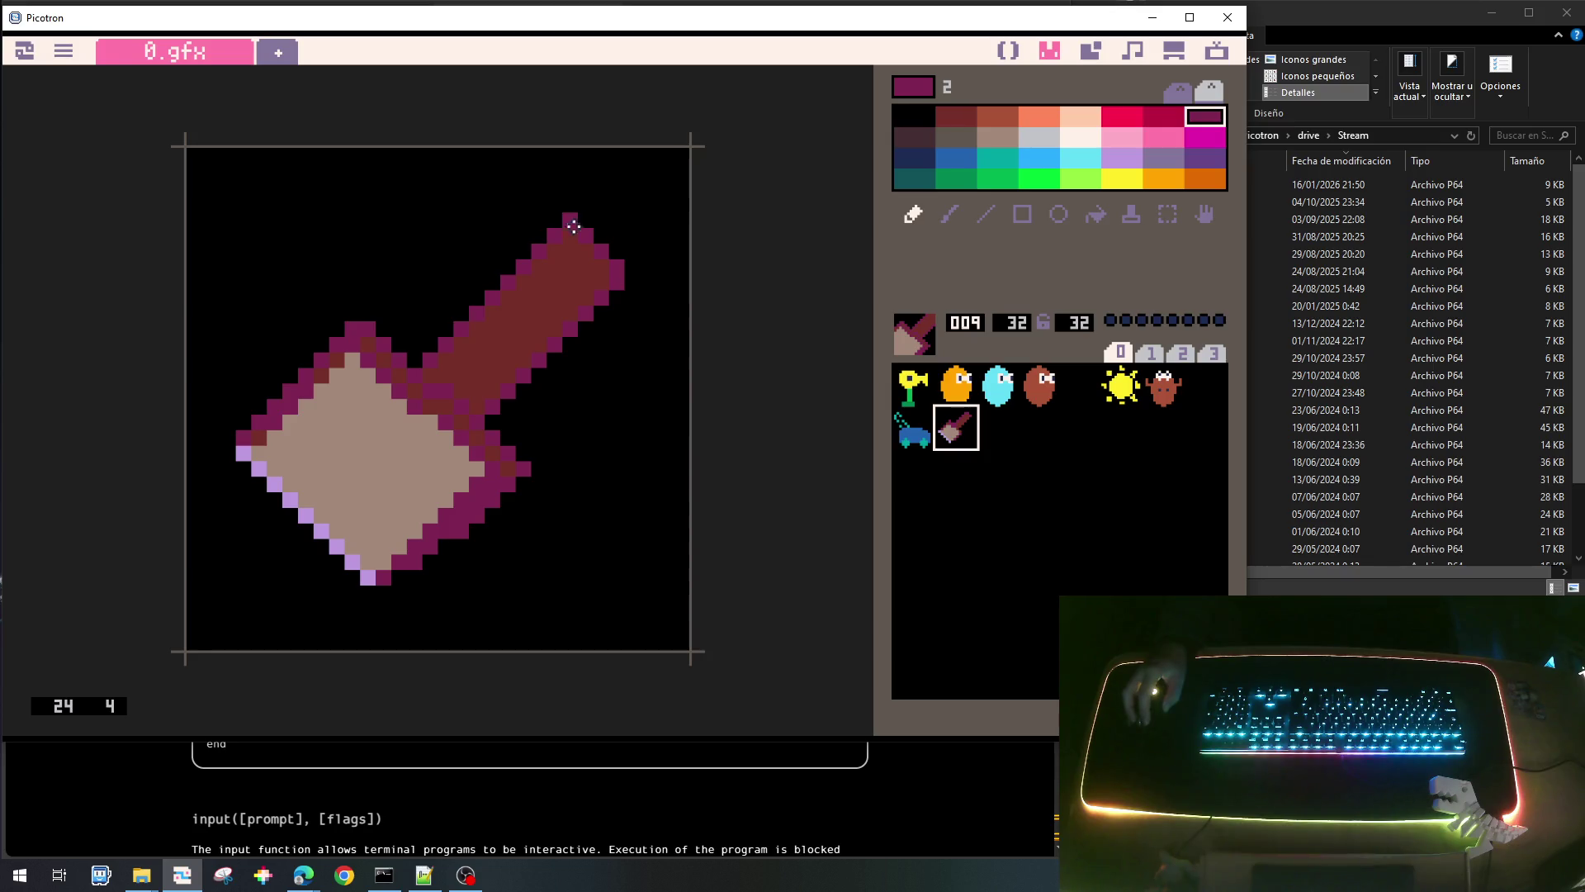
Save the cart, test-run the game, and close it.
{"action": "key", "text": "ctrl+s"}
{"action": "key", "text": "ctrl+r"}
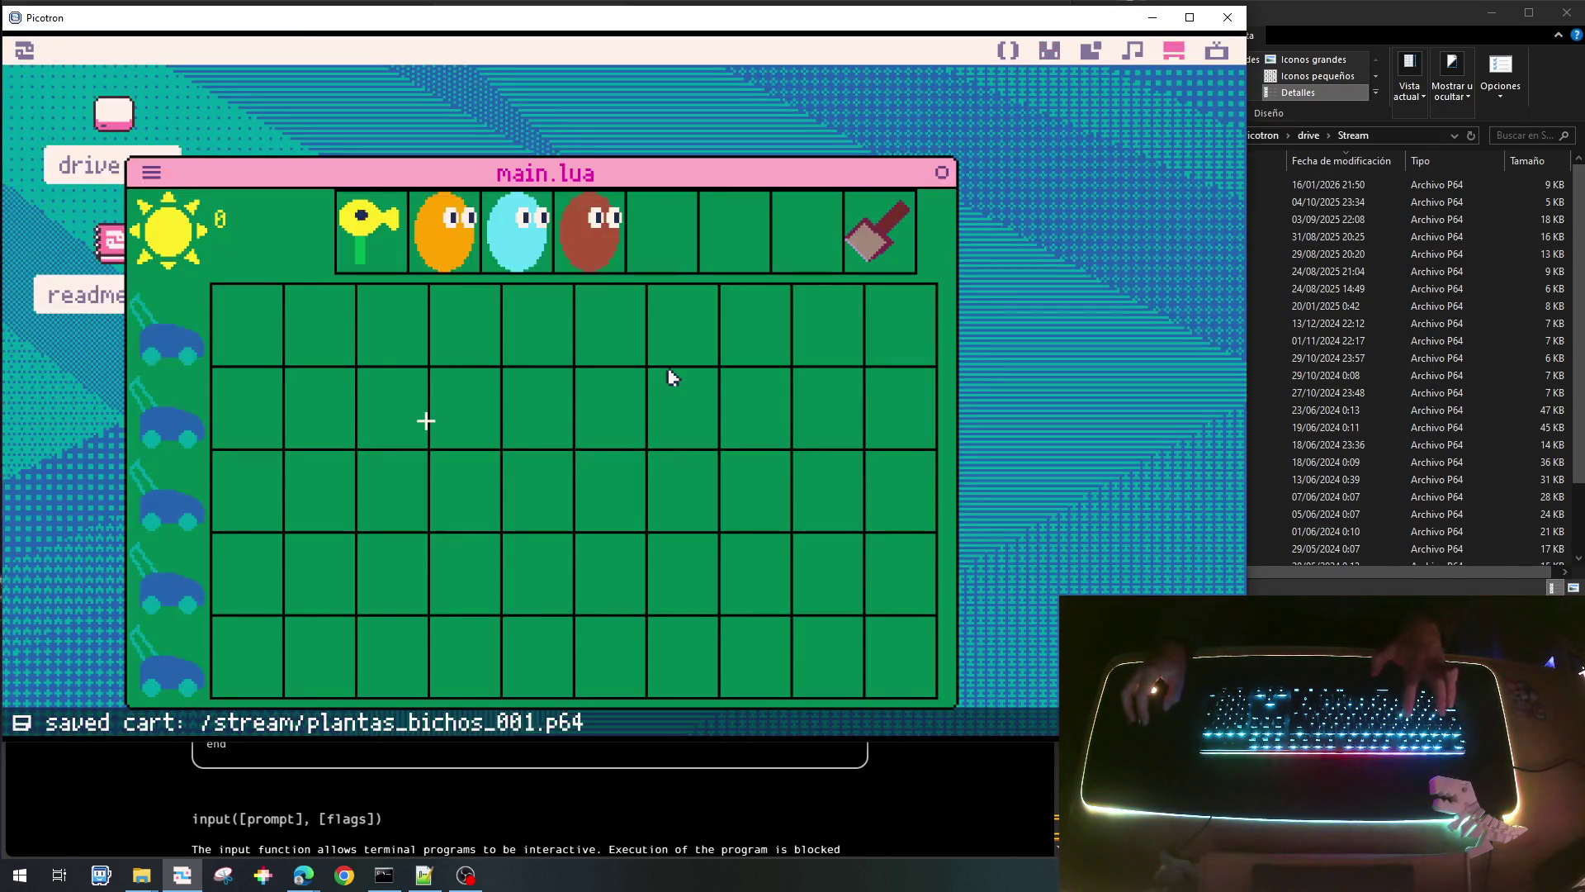
{"action": "key", "text": "Escape"}
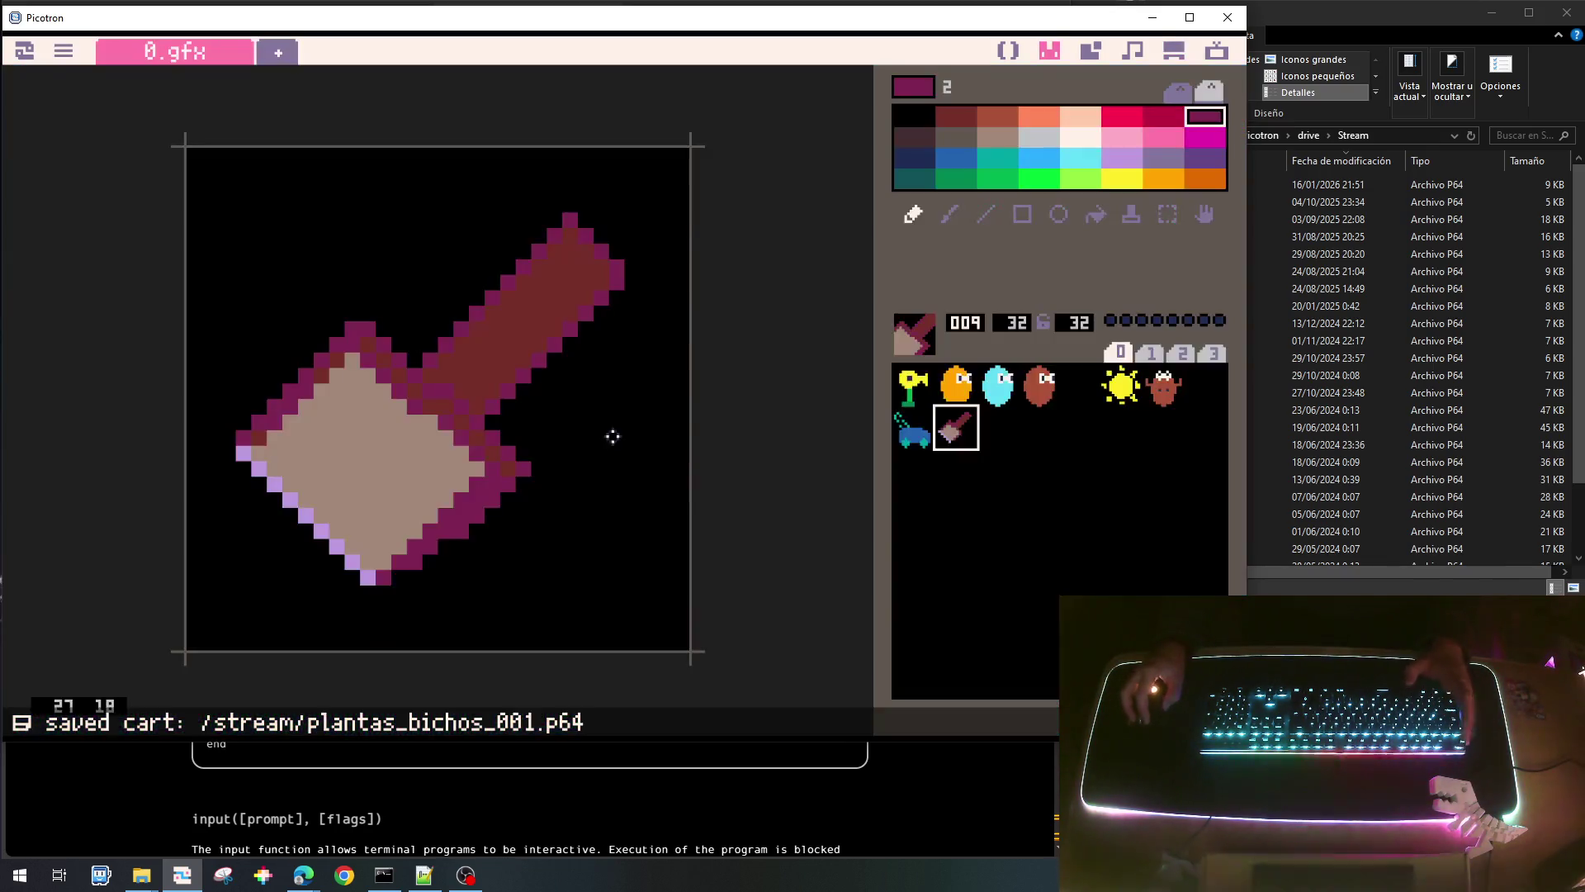
Undo the latest shovel edit, save and rerun the game, collecting a falling sun.
{"action": "key", "text": "ctrl+z"}
{"action": "key", "text": "ctrl+s"}
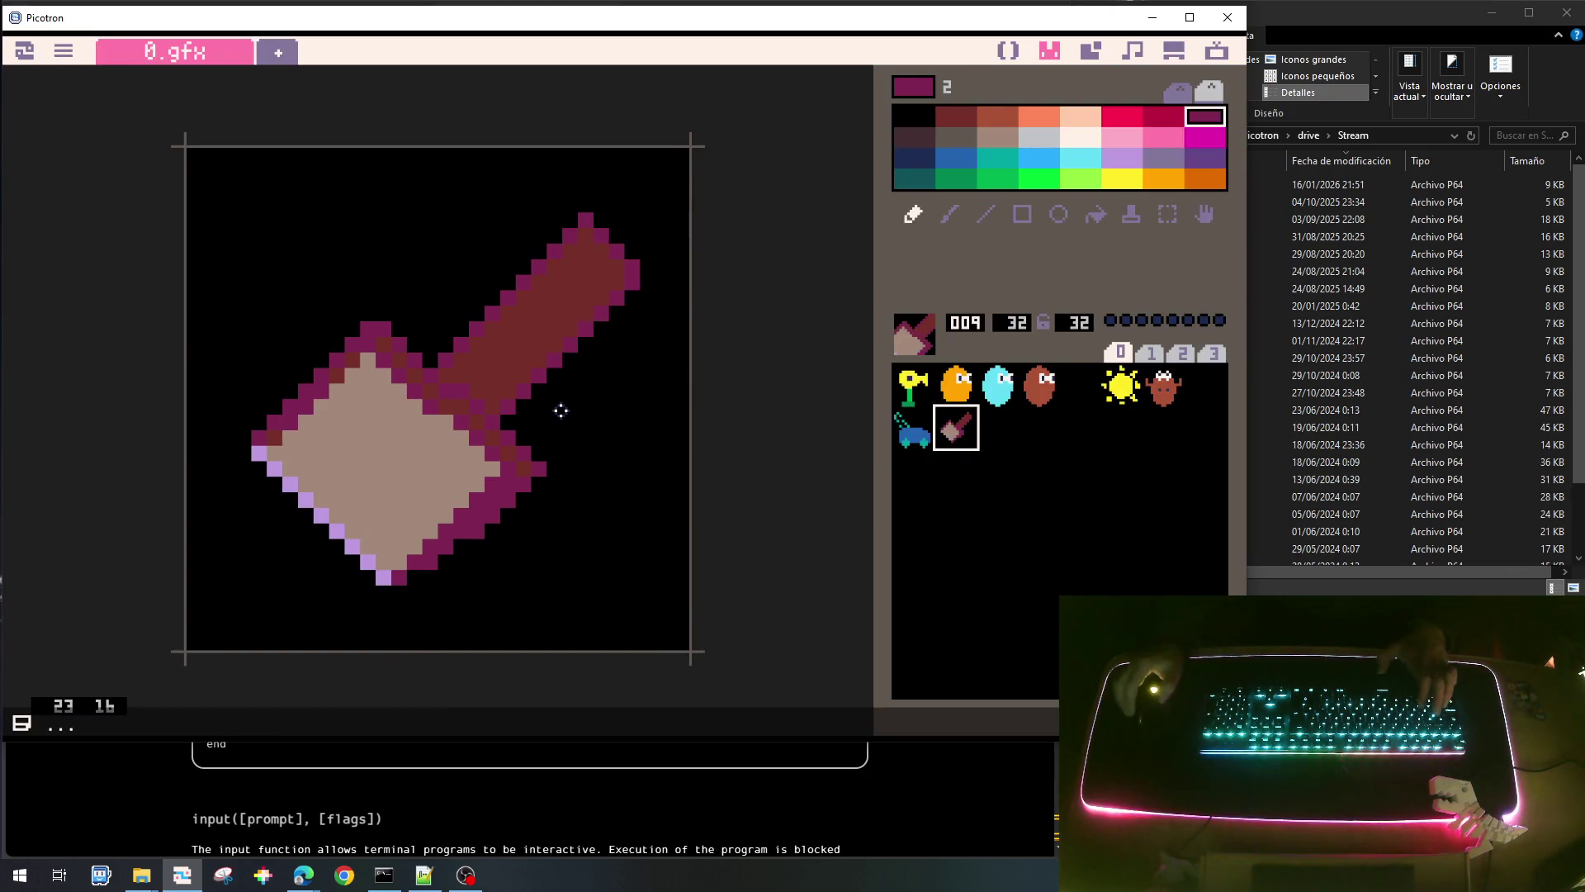
{"action": "key", "text": "ctrl+r"}
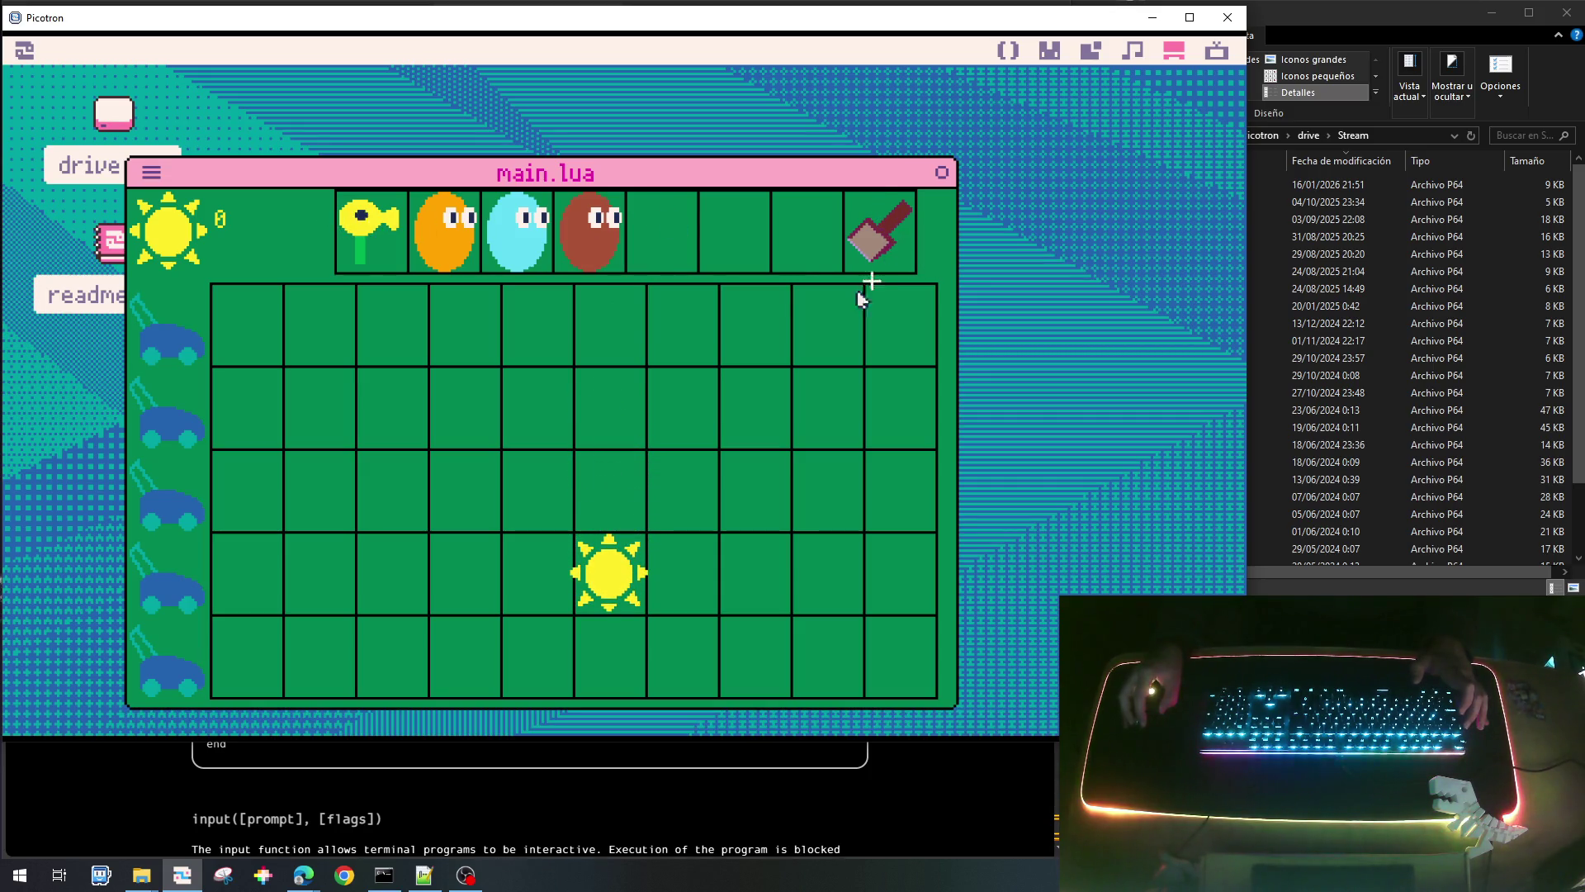
{"action": "left_click", "coordinate": [582, 583]}
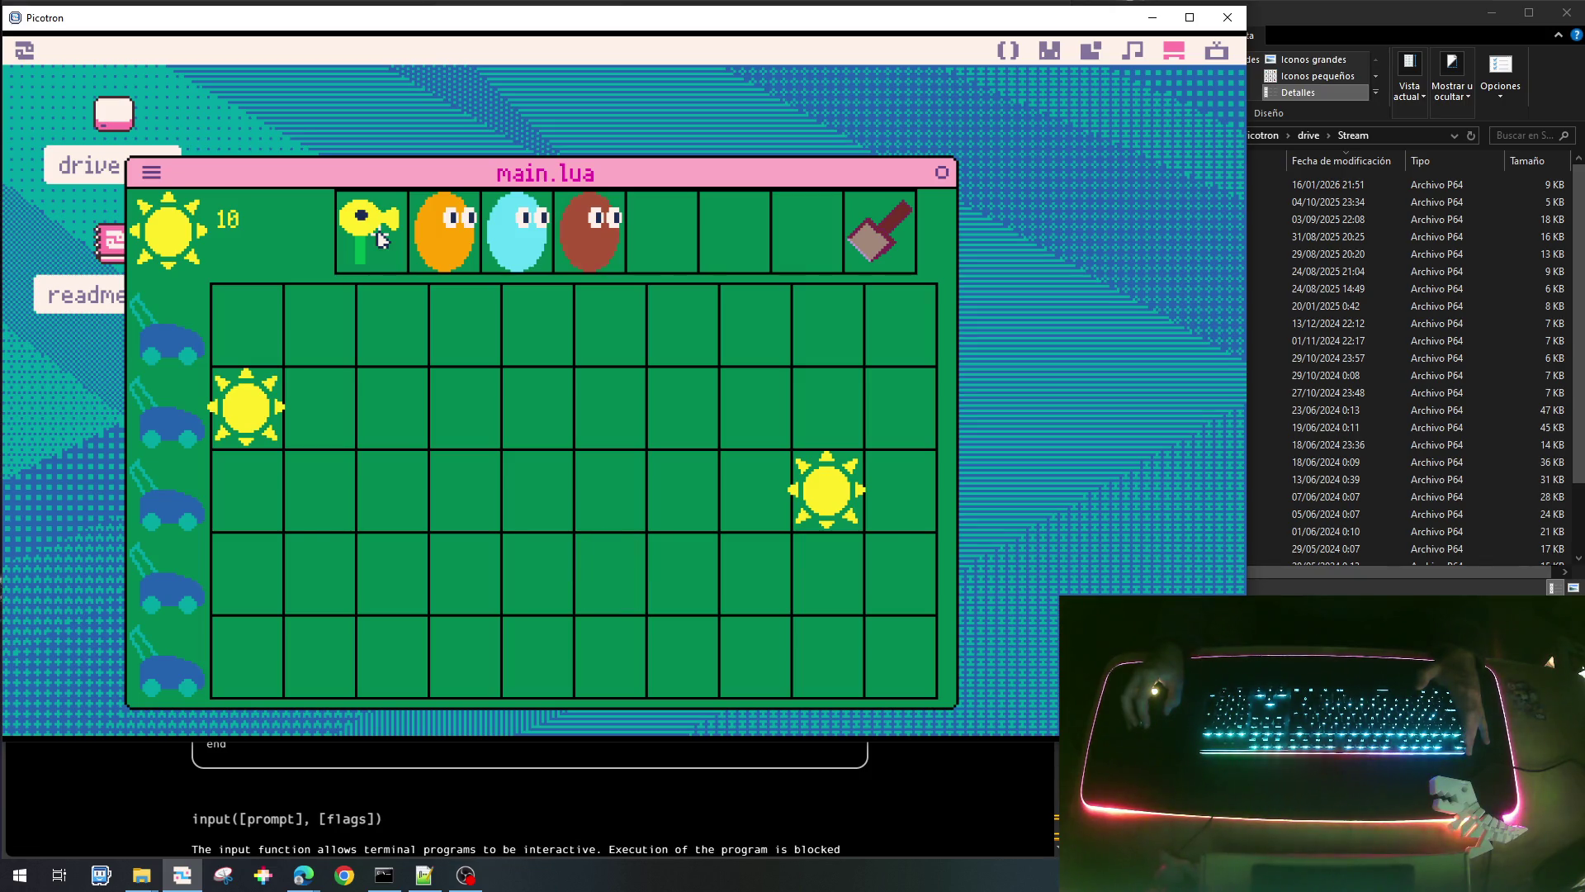
{"action": "key", "text": "Escape"}
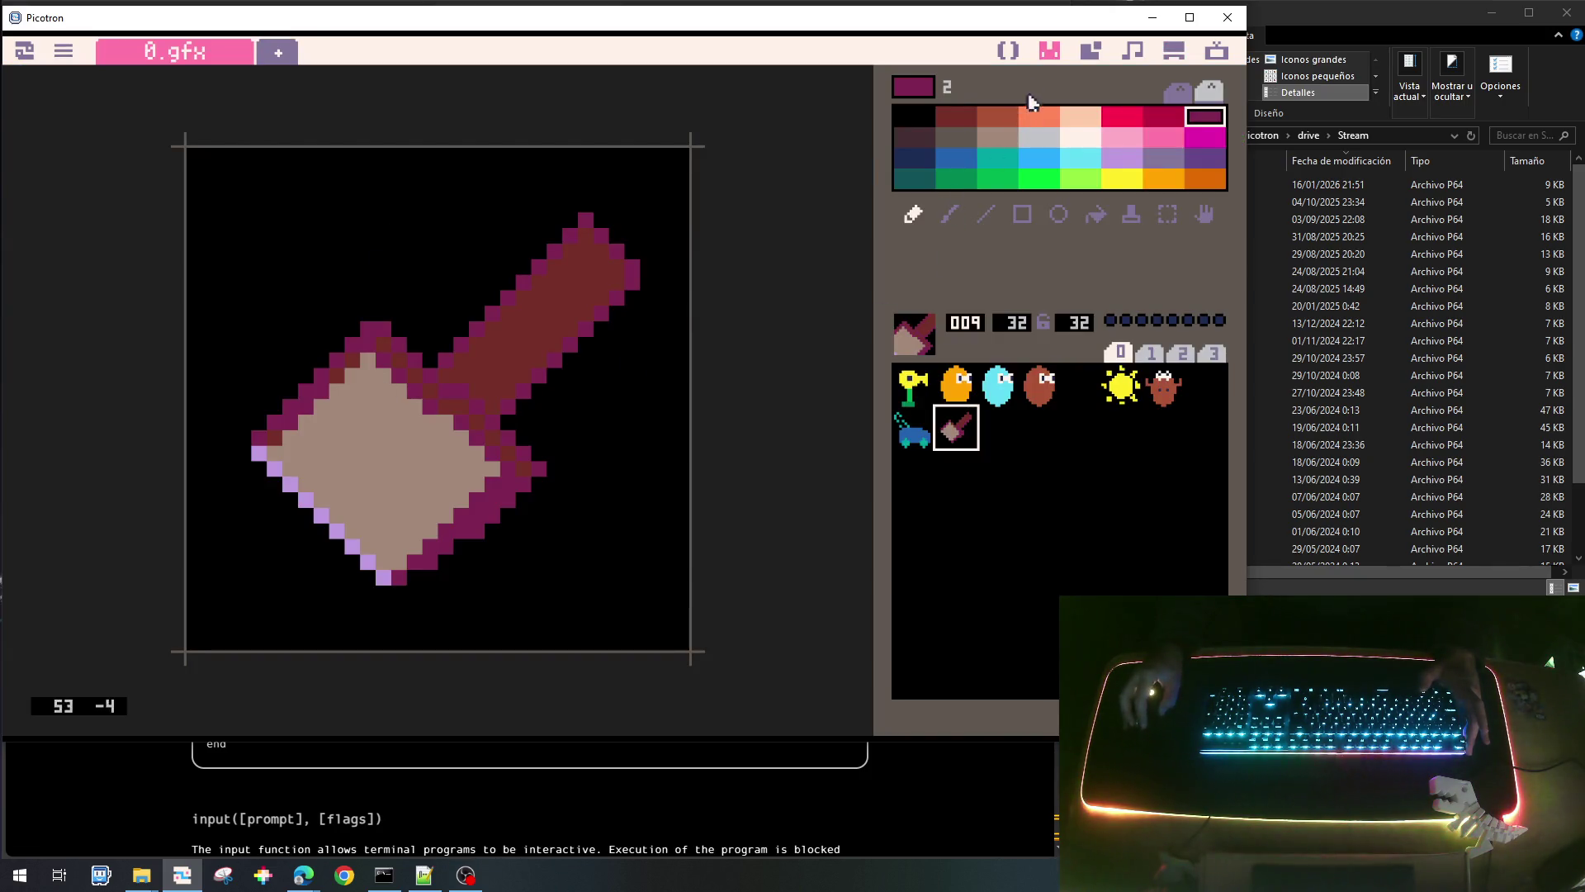
{"action": "left_click", "coordinate": [1014, 53]}
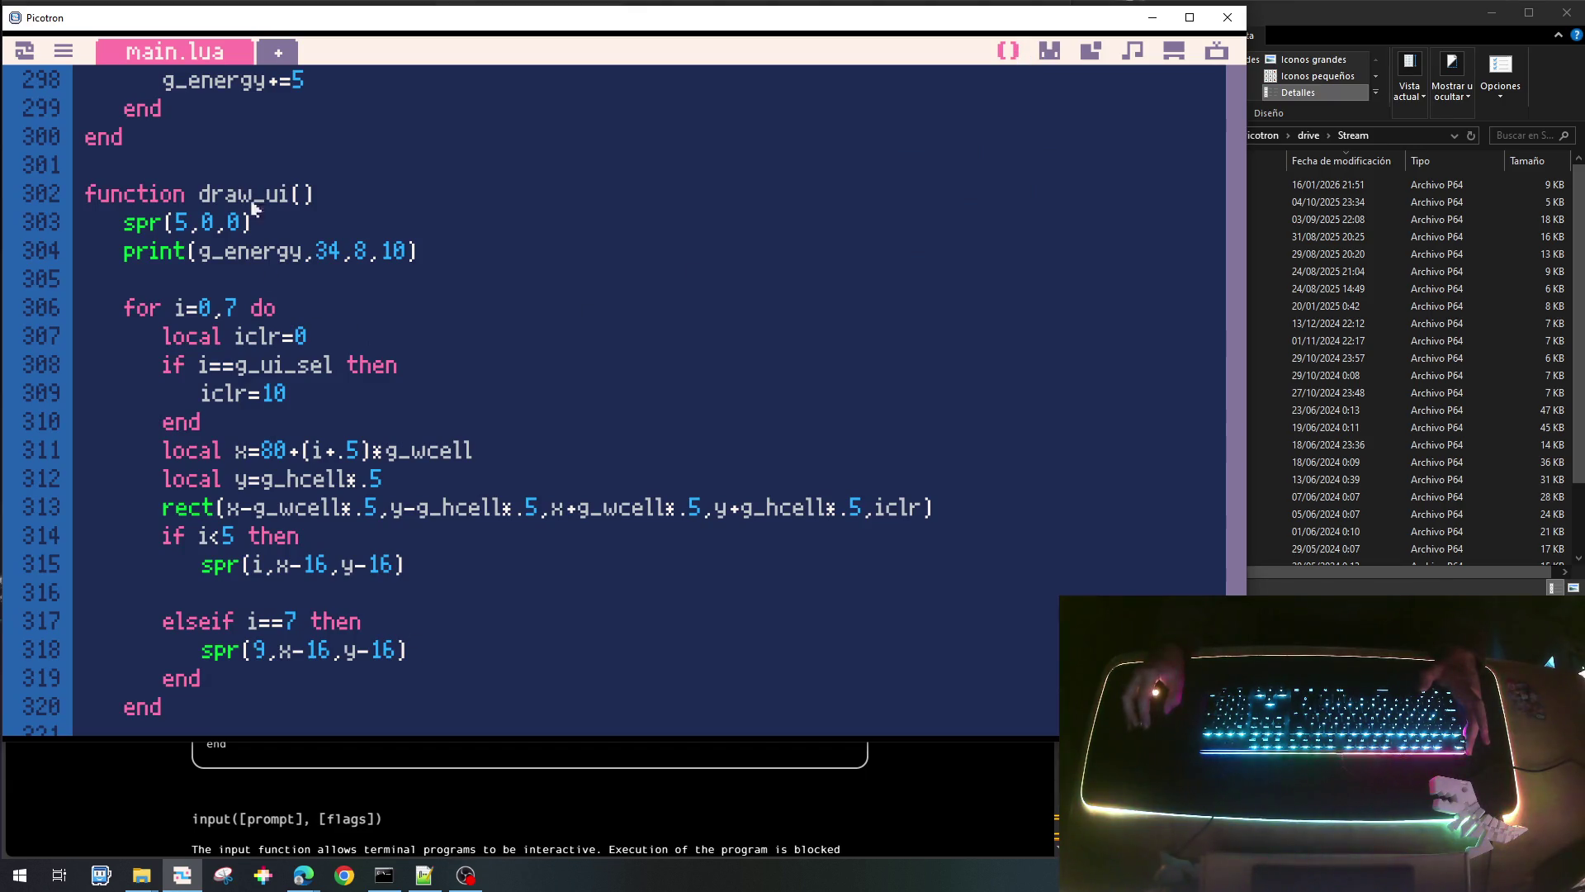
Replace the hard-coded 80 toolbar x-offset on line 311 with g_xui.
{"action": "scroll", "coordinate": [281, 477], "scroll_direction": "up", "scroll_amount": 5}
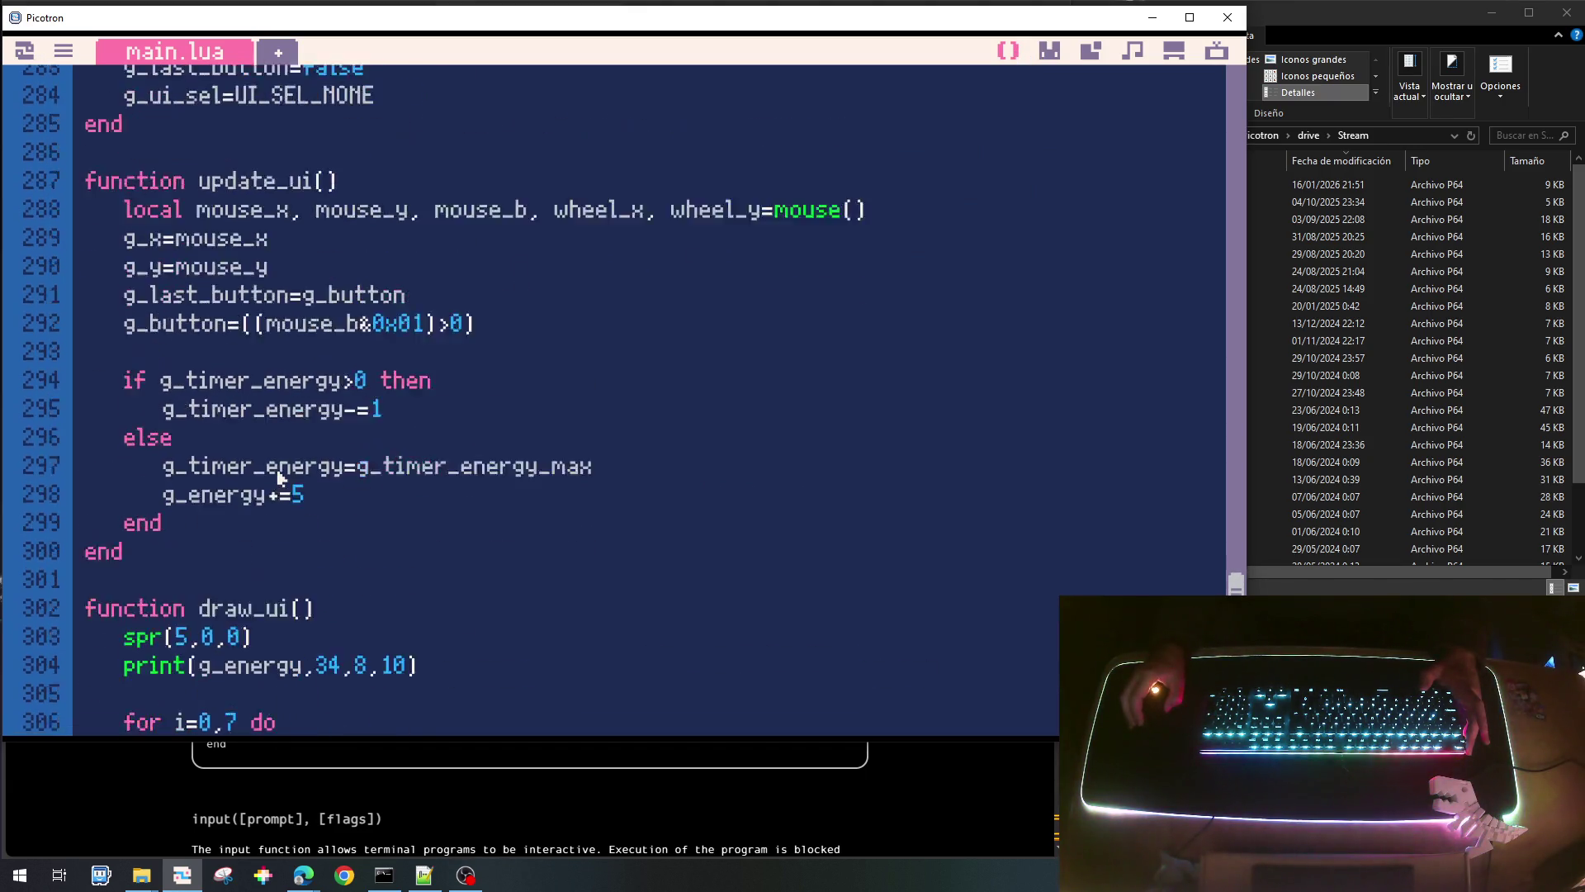
{"action": "scroll", "coordinate": [280, 477], "scroll_direction": "down", "scroll_amount": 1}
{"action": "scroll", "coordinate": [281, 477], "scroll_direction": "up", "scroll_amount": 2}
{"action": "scroll", "coordinate": [281, 477], "scroll_direction": "down", "scroll_amount": 3}
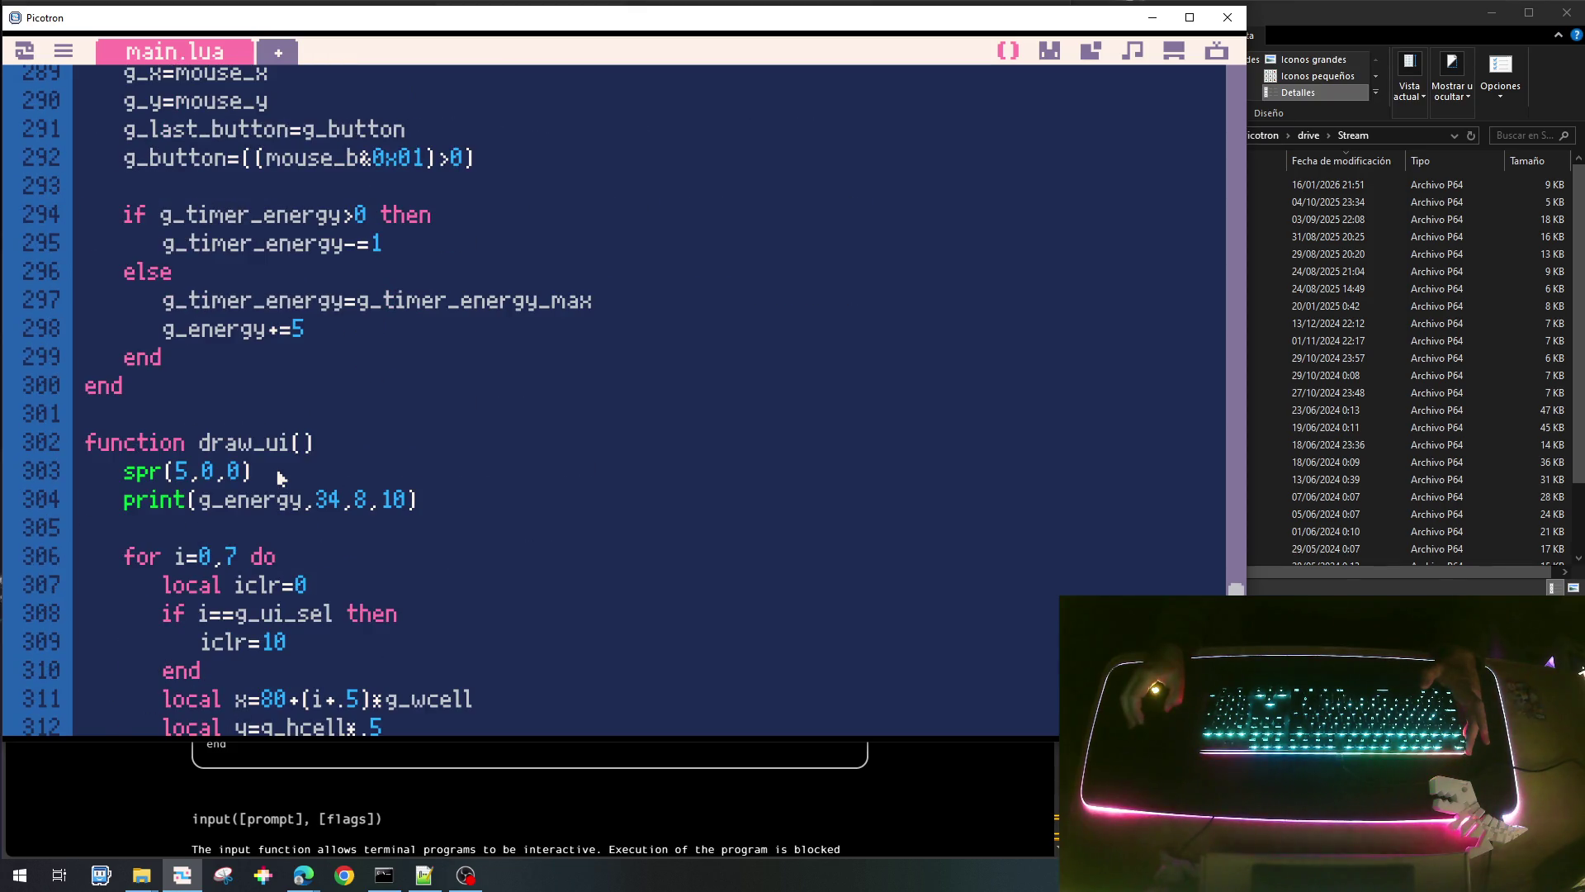
{"action": "scroll", "coordinate": [280, 477], "scroll_direction": "down", "scroll_amount": 5}
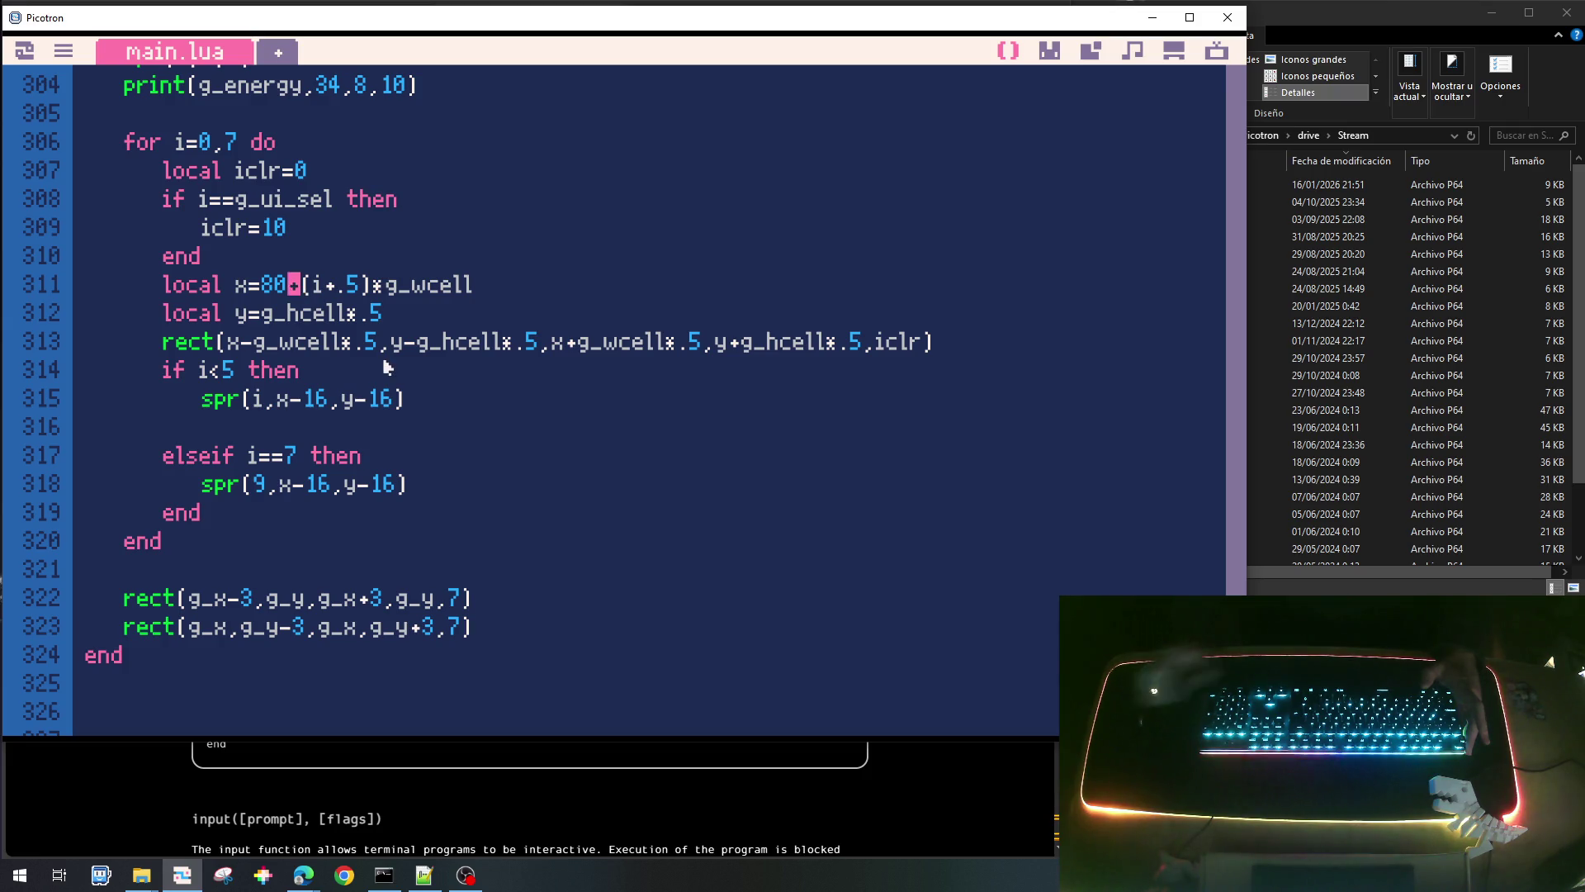
{"action": "key", "text": "BackSpace"}
{"action": "key", "text": "BackSpace"}
{"action": "type", "text": "g_"}
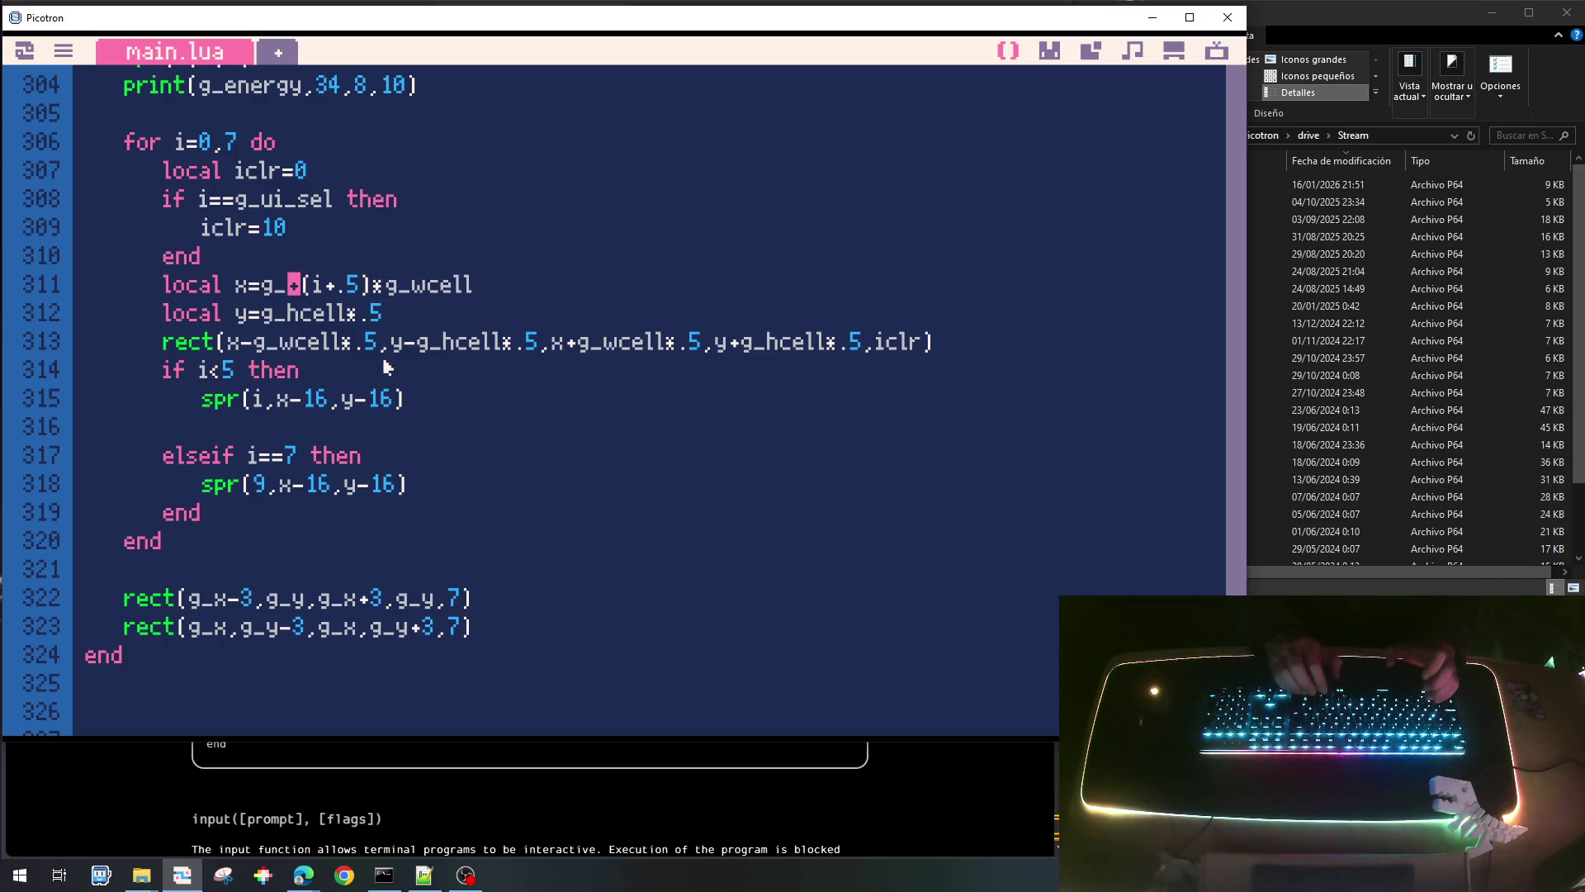
{"action": "type", "text": "xui"}
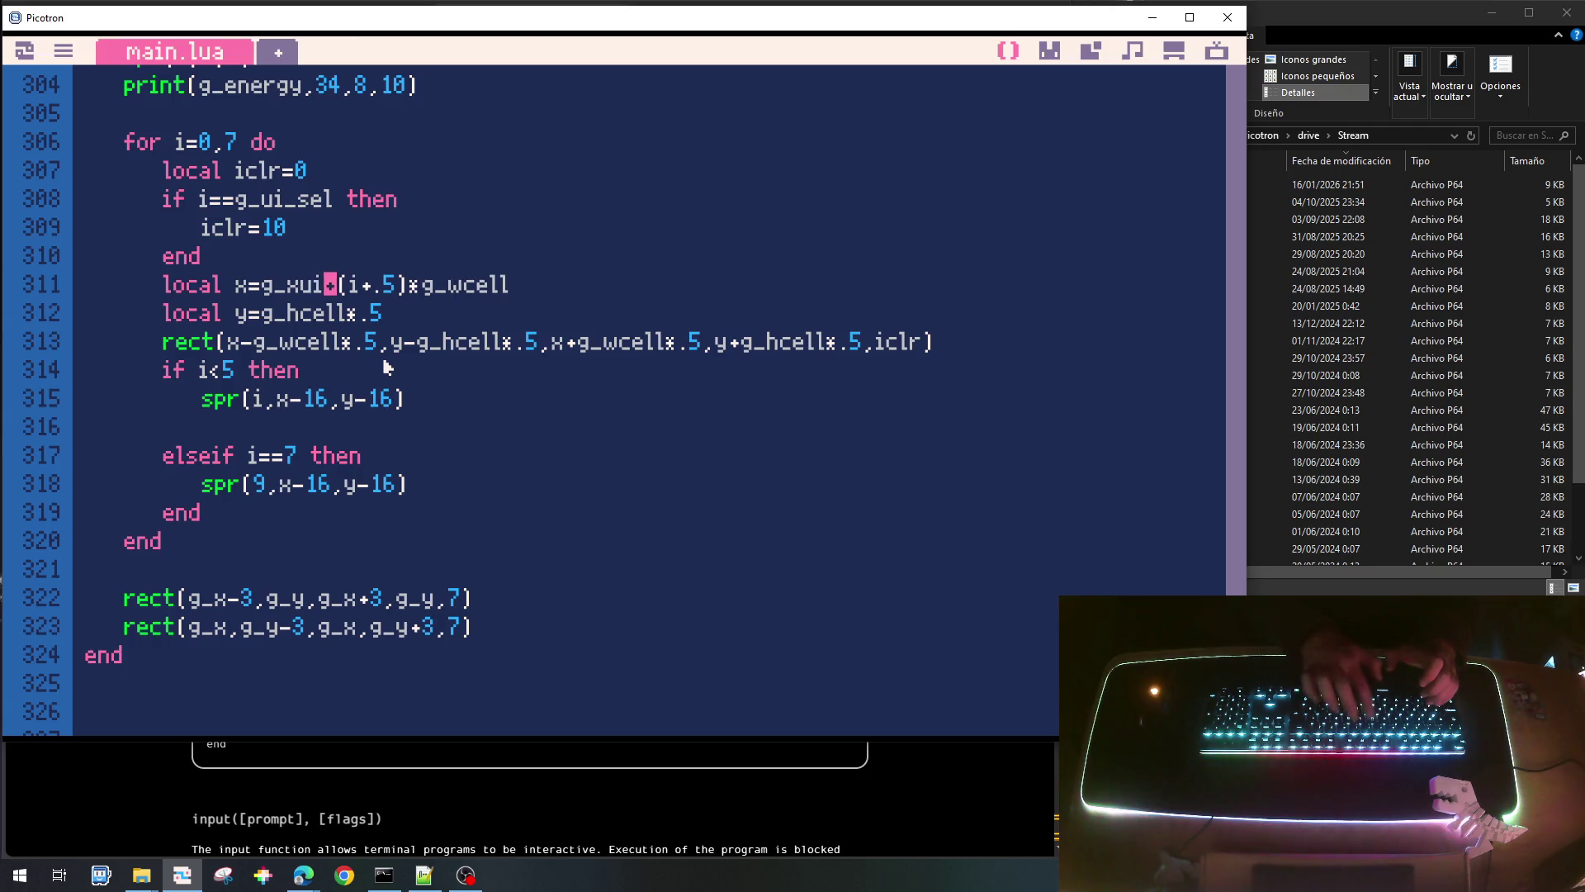
{"action": "key", "text": "Left"}
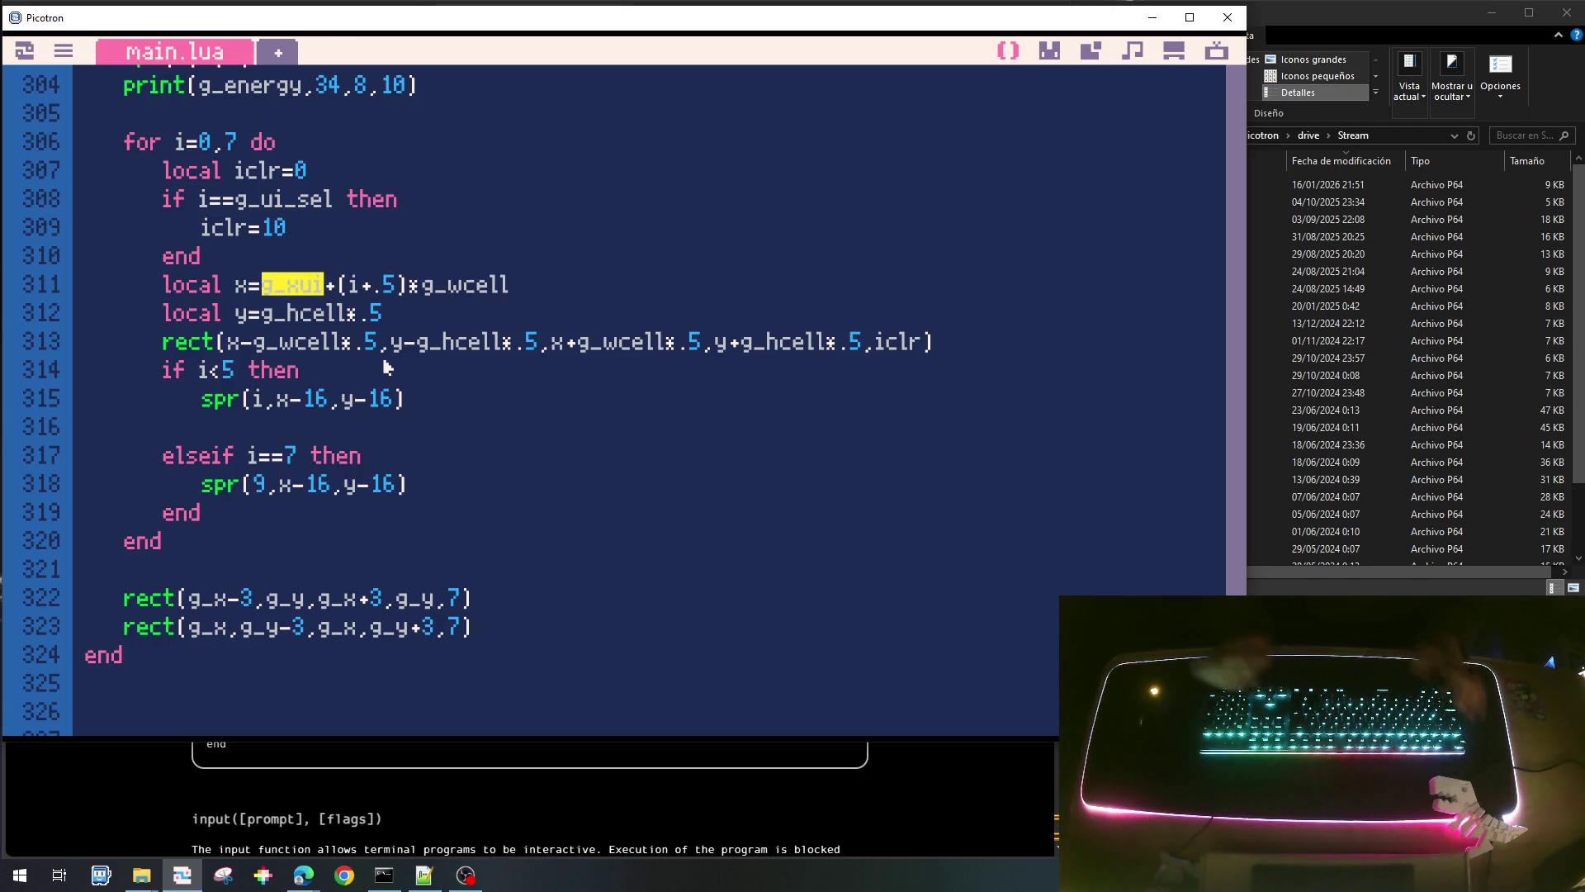
Initialise g_xui to 80 after g_ui_sel in init_ui.
{"action": "scroll", "coordinate": [382, 384], "scroll_direction": "up", "scroll_amount": 8}
{"action": "scroll", "coordinate": [379, 399], "scroll_direction": "up", "scroll_amount": 3}
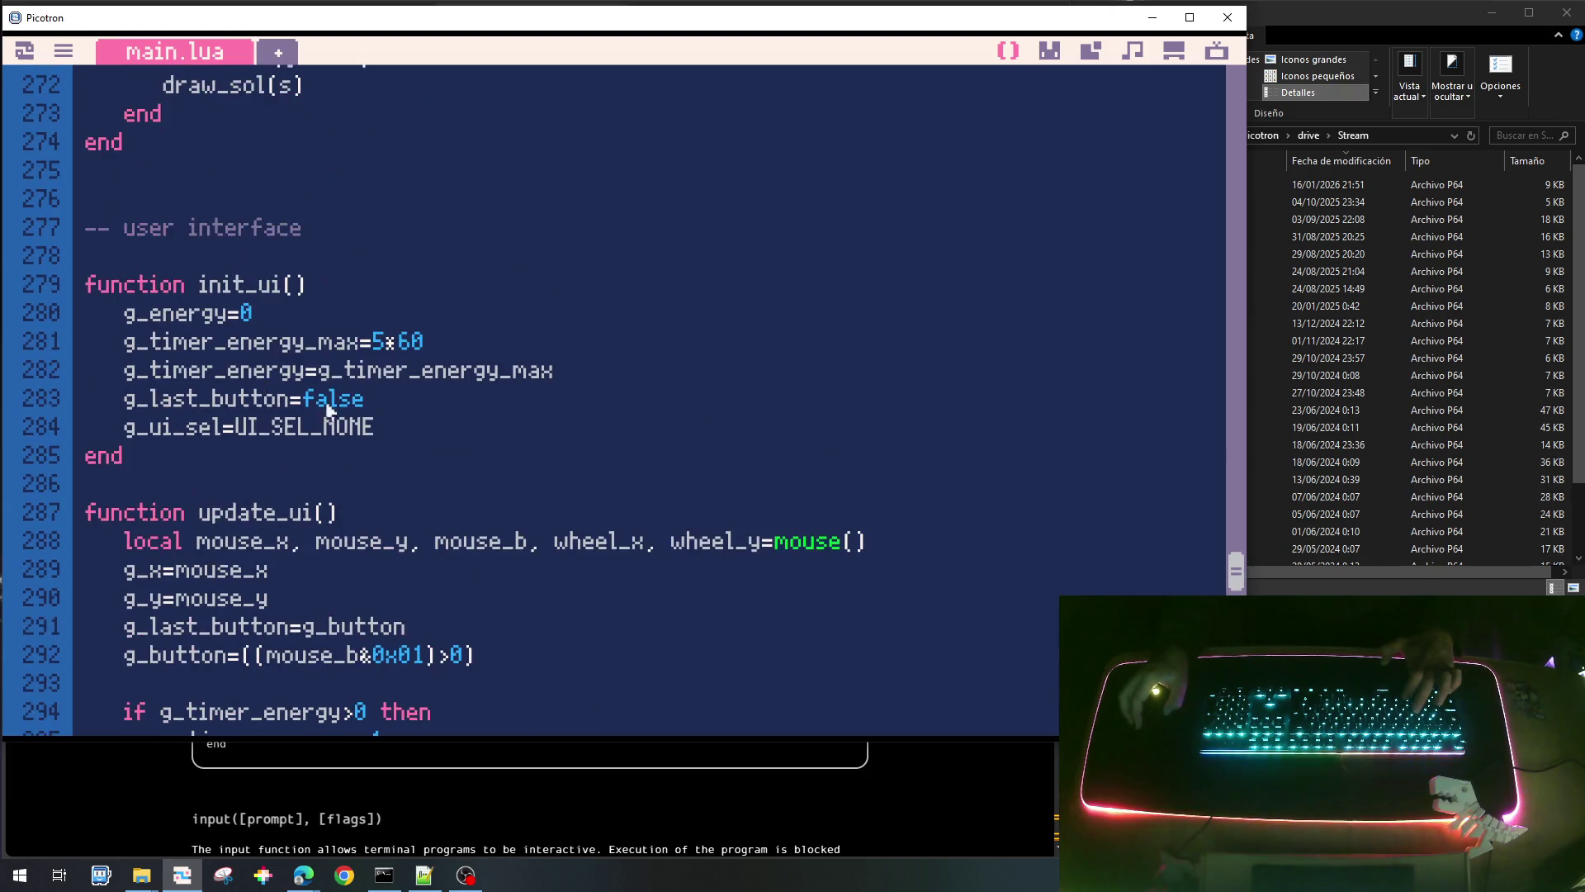
{"action": "key", "text": "Return"}
{"action": "type", "text": "g_xui"}
{"action": "key", "text": "BackSpace"}
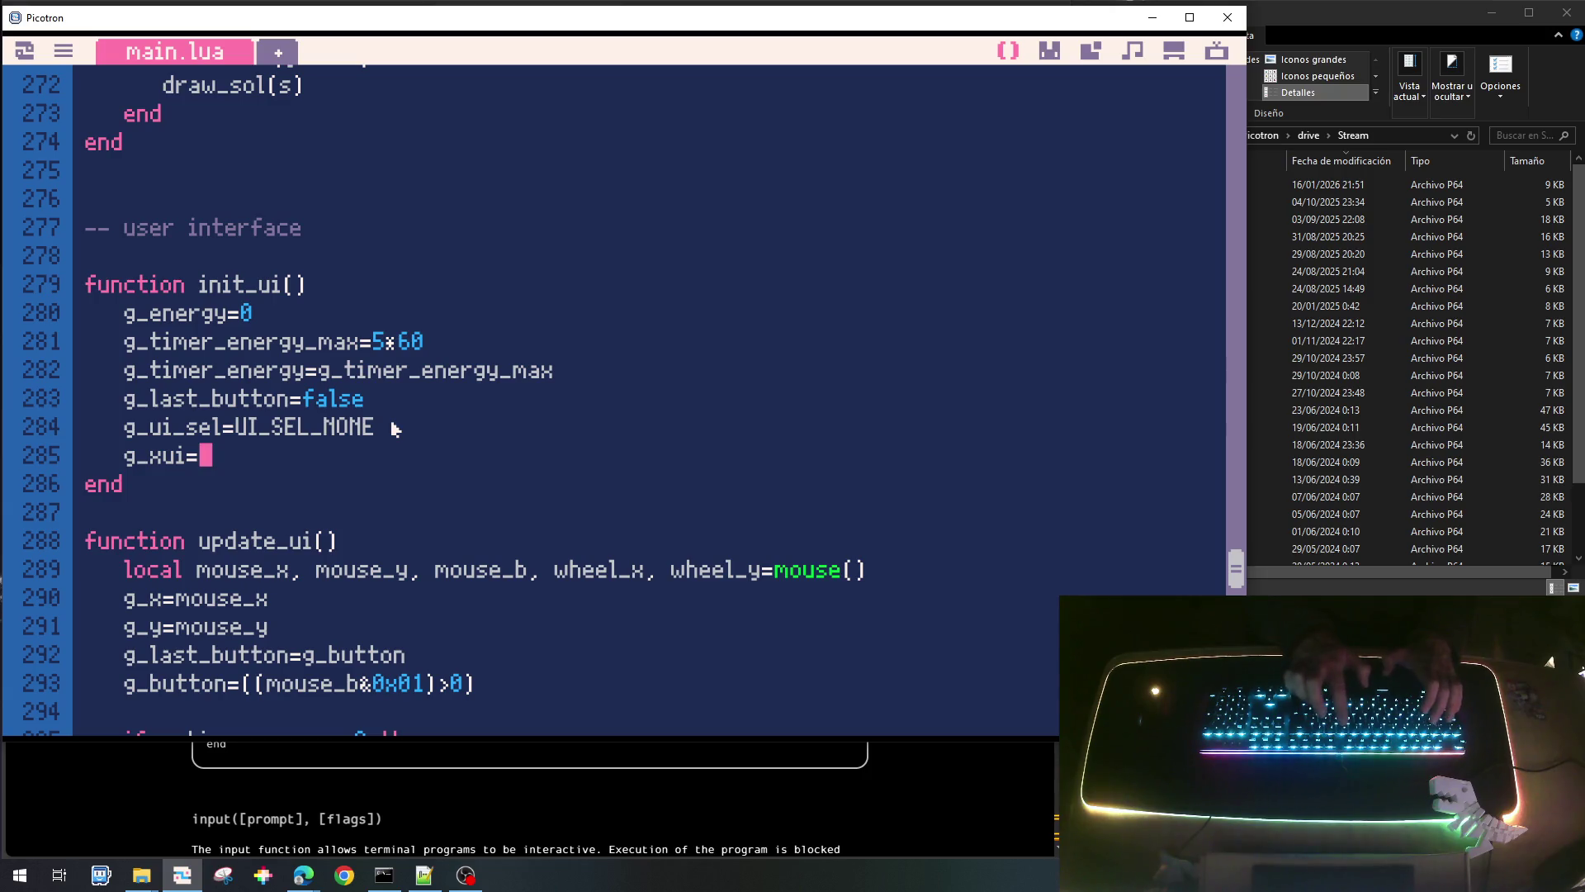
{"action": "type", "text": "80"}
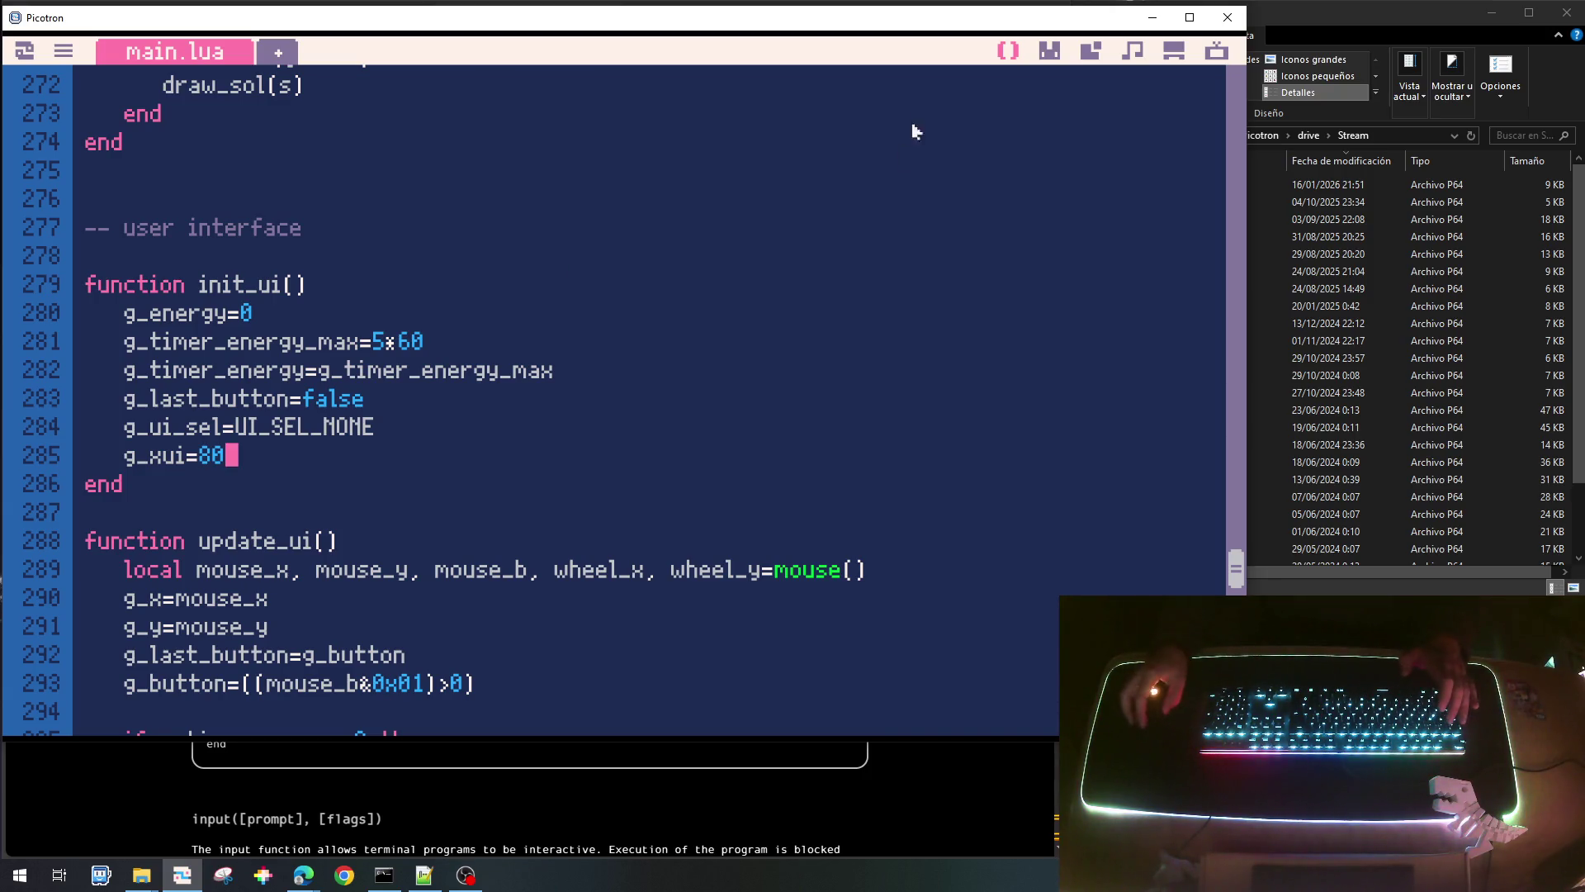
Declare local g_xui below local g_ui_sel and save the cart.
{"action": "left_click_drag", "start_coordinate": [1233, 564], "coordinate": [1235, 96]}
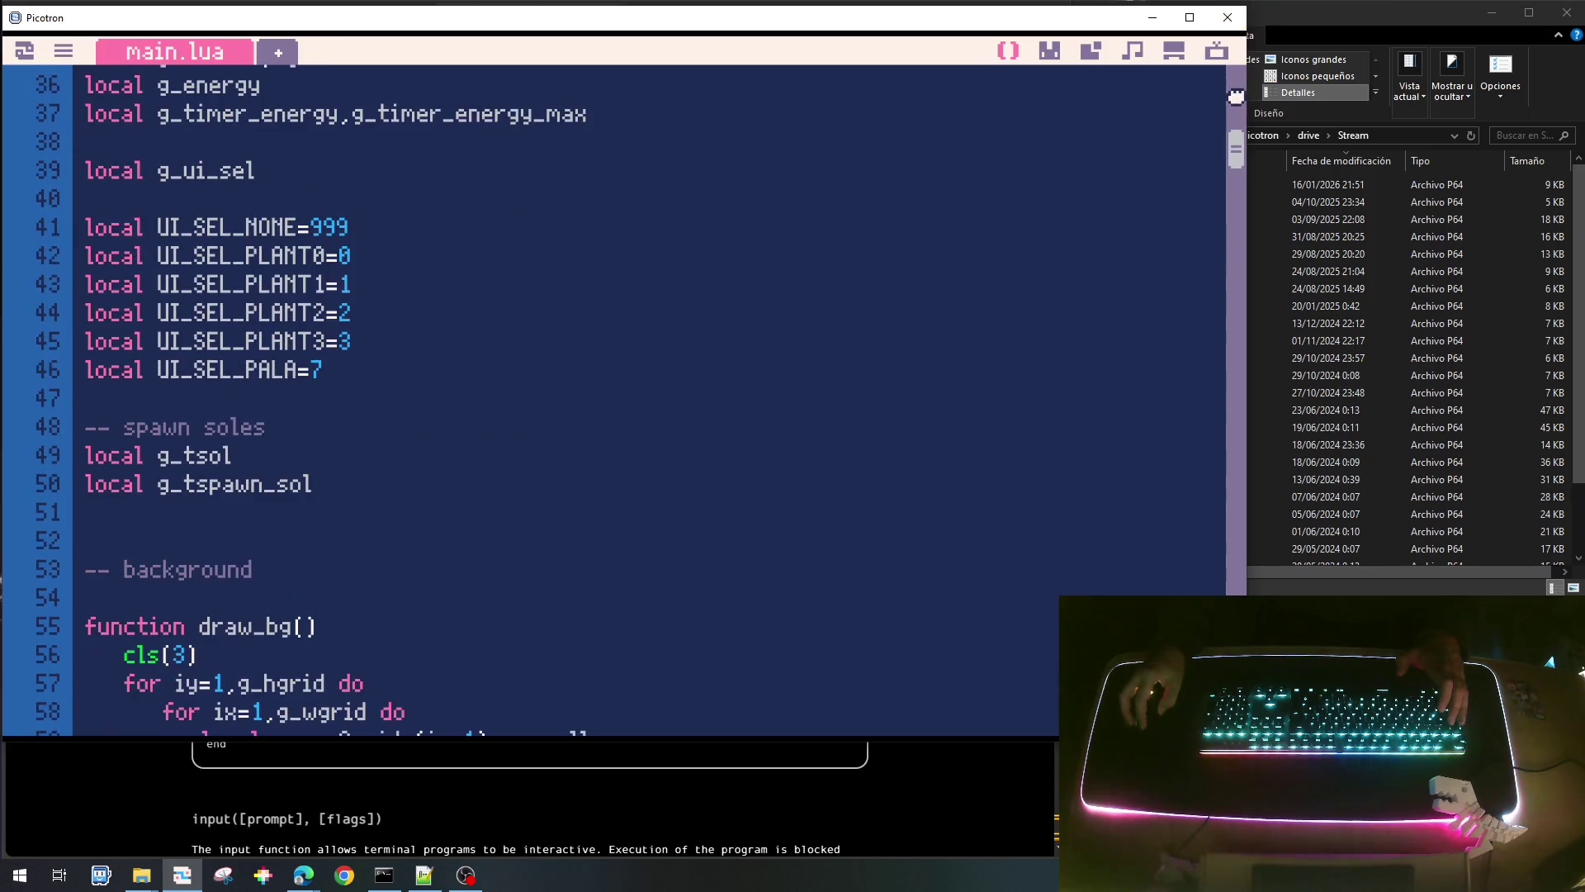
{"action": "scroll", "coordinate": [246, 468], "scroll_direction": "up", "scroll_amount": 2}
{"action": "scroll", "coordinate": [245, 468], "scroll_direction": "up", "scroll_amount": 1}
{"action": "scroll", "coordinate": [280, 463], "scroll_direction": "down", "scroll_amount": 2}
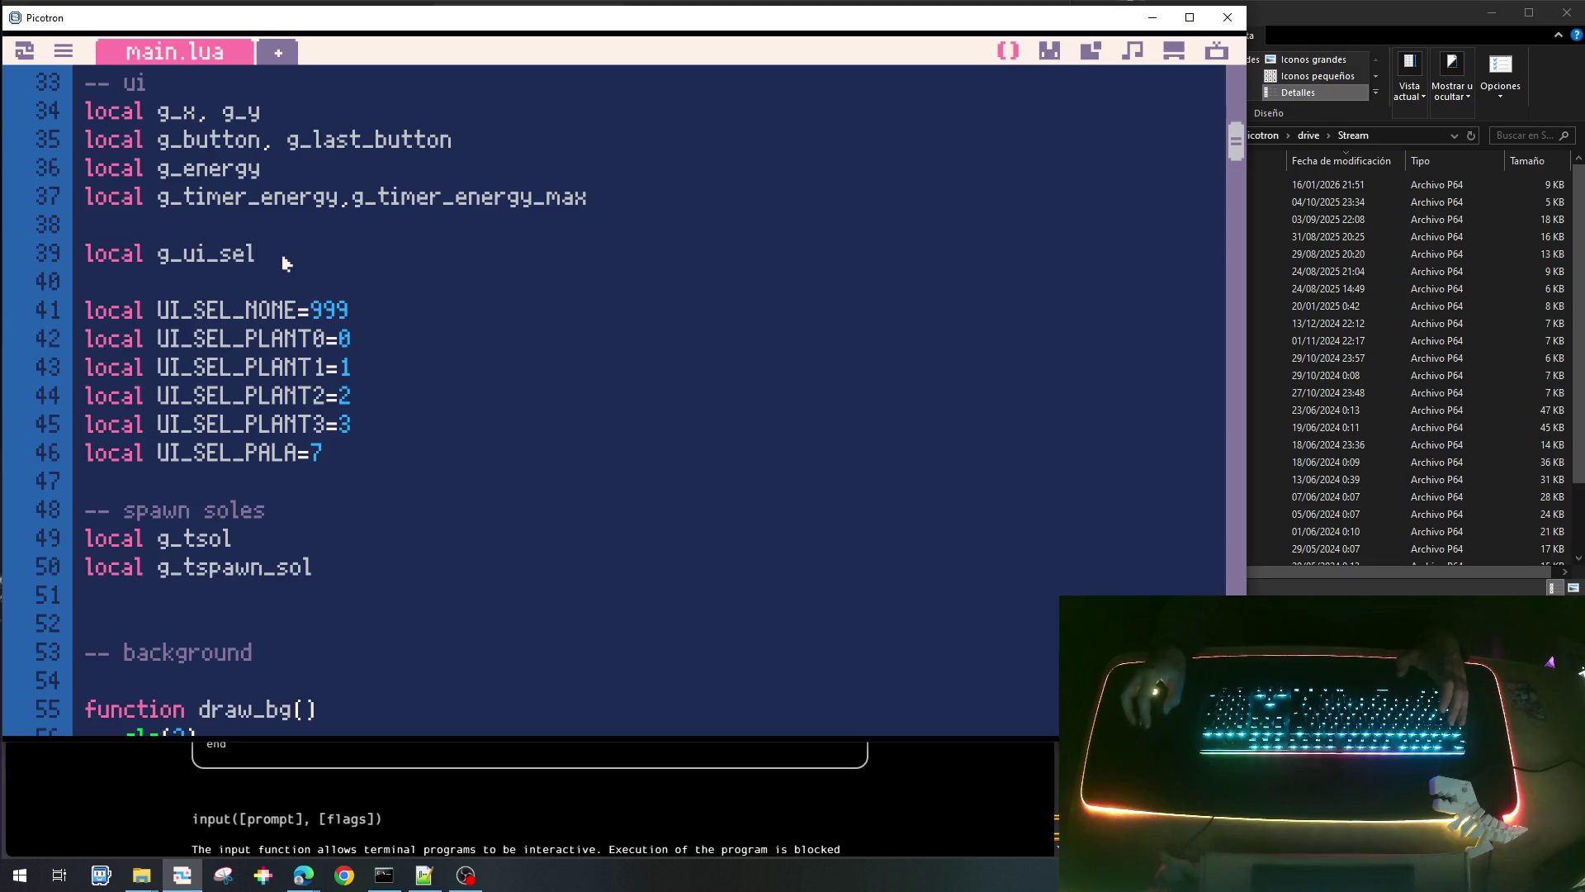
{"action": "key", "text": "Return"}
{"action": "type", "text": "local"}
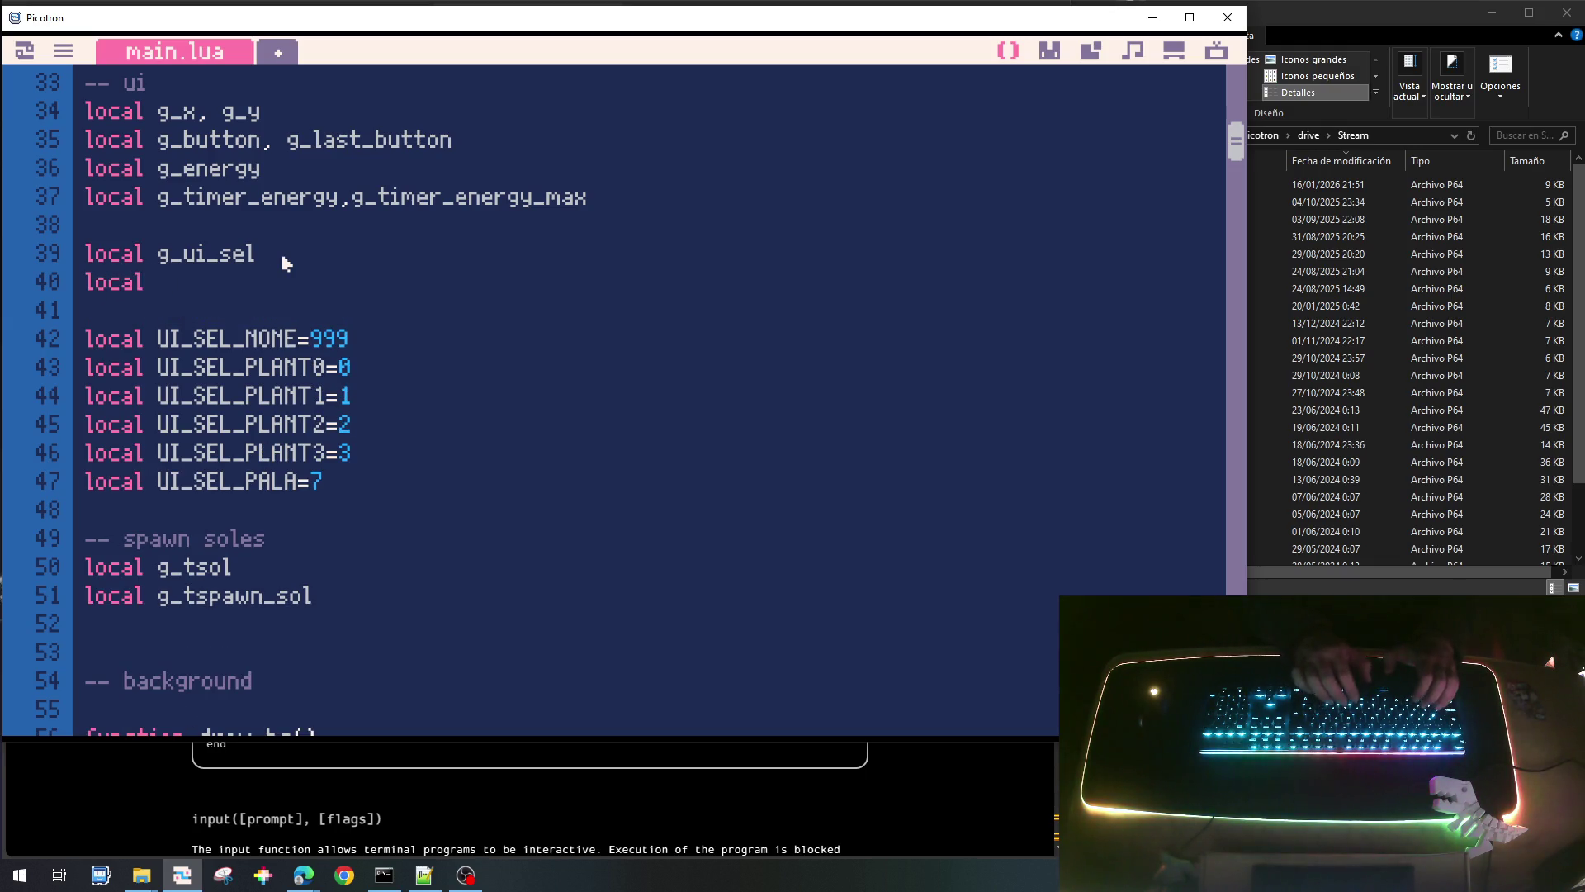
{"action": "type", "text": " g_xui"}
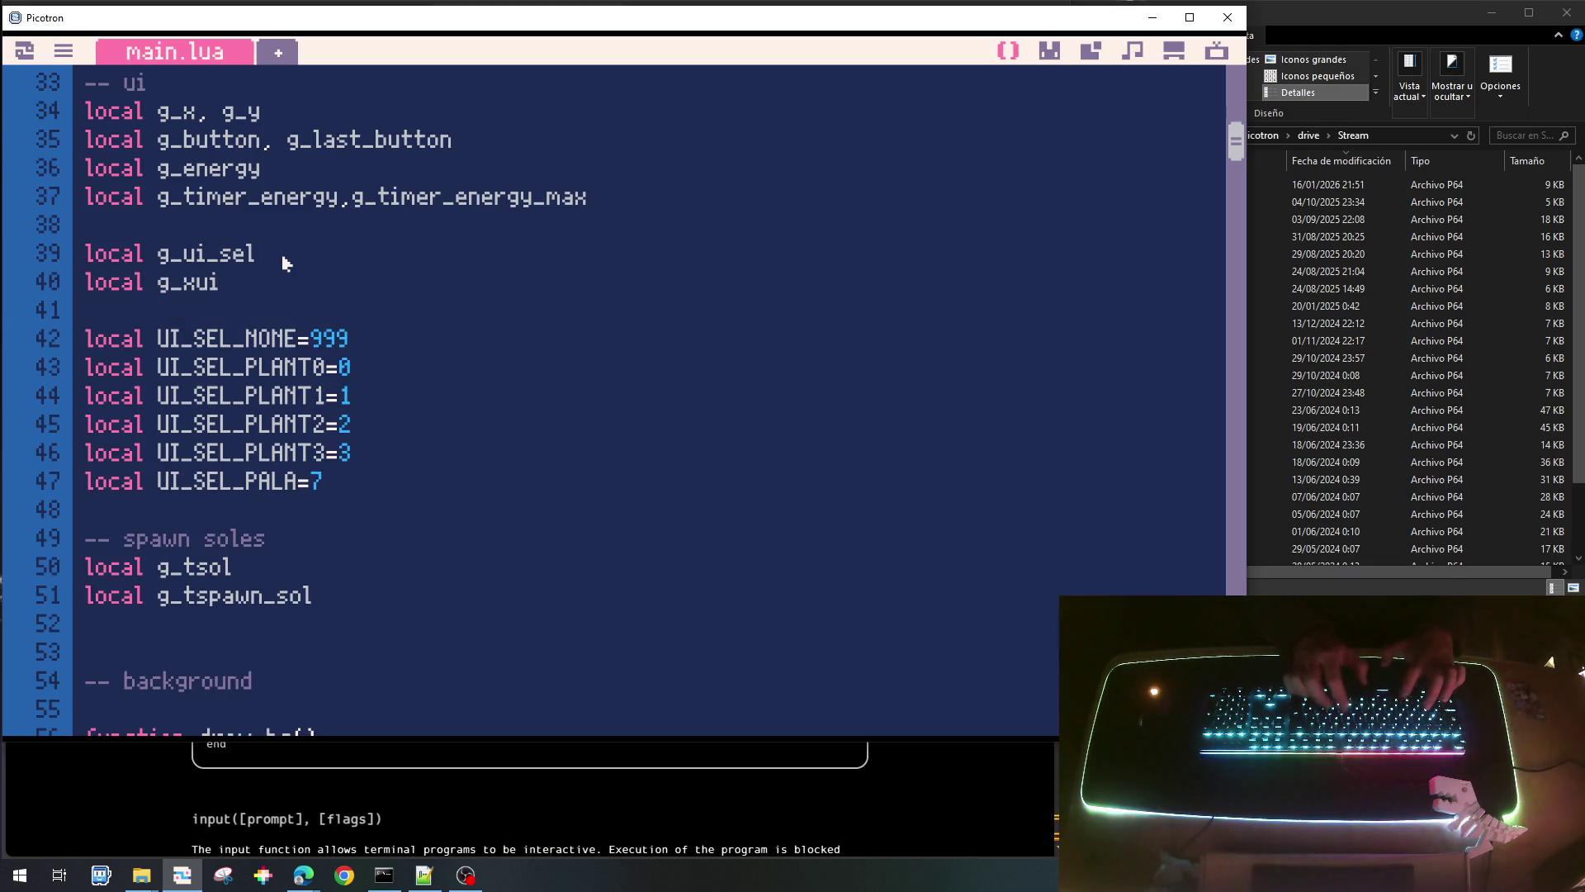
{"action": "key", "text": "ctrl+s"}
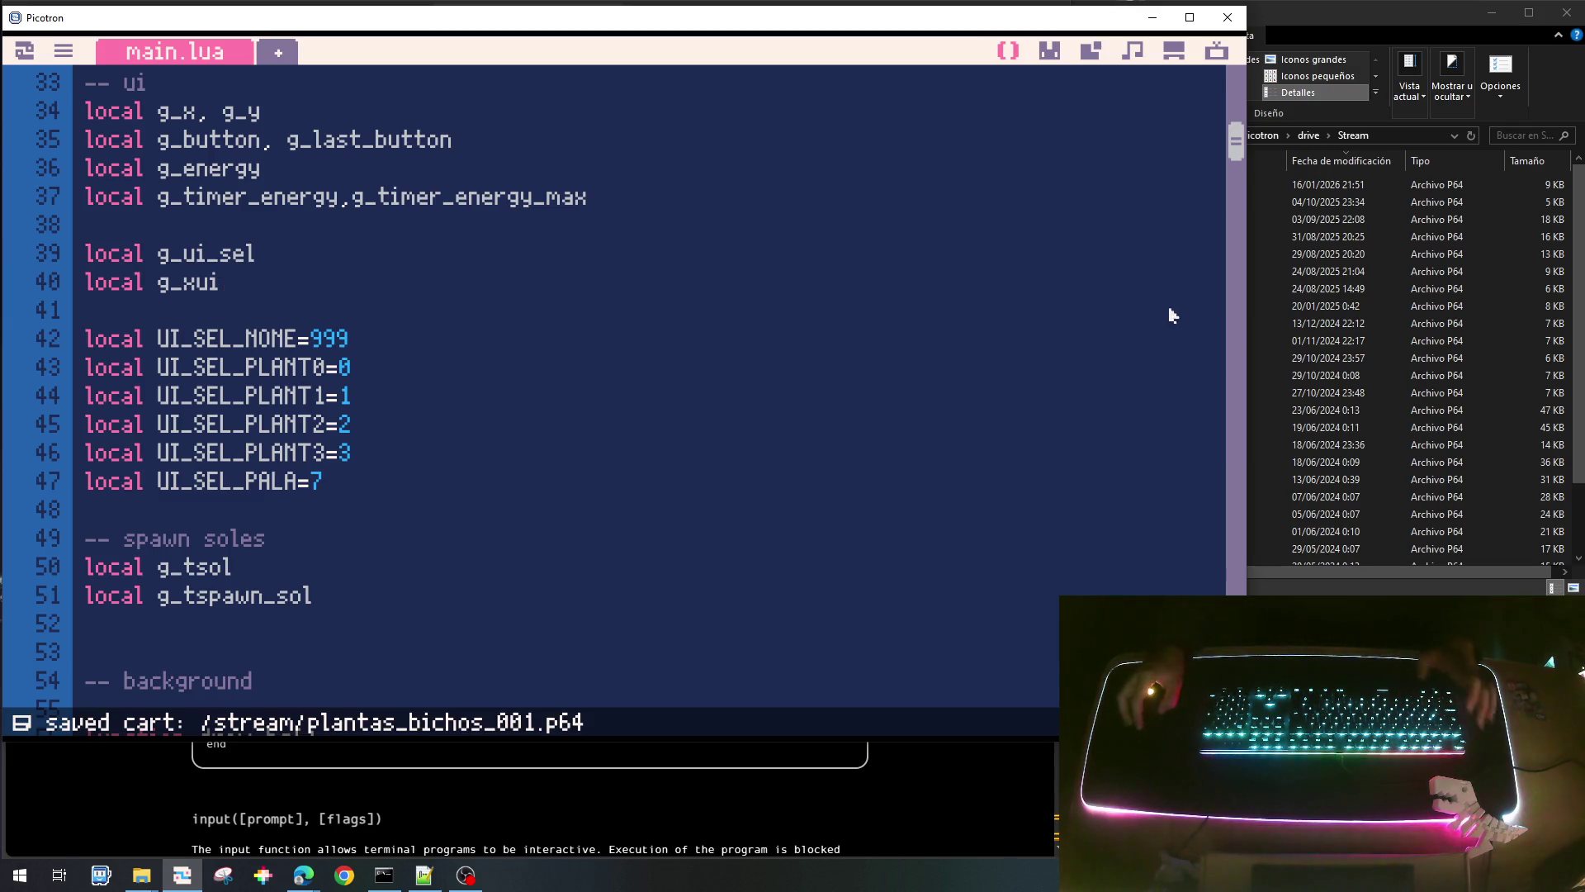
{"action": "left_click_drag", "start_coordinate": [1236, 140], "coordinate": [1234, 452]}
{"action": "scroll", "coordinate": [475, 287], "scroll_direction": "down", "scroll_amount": 10}
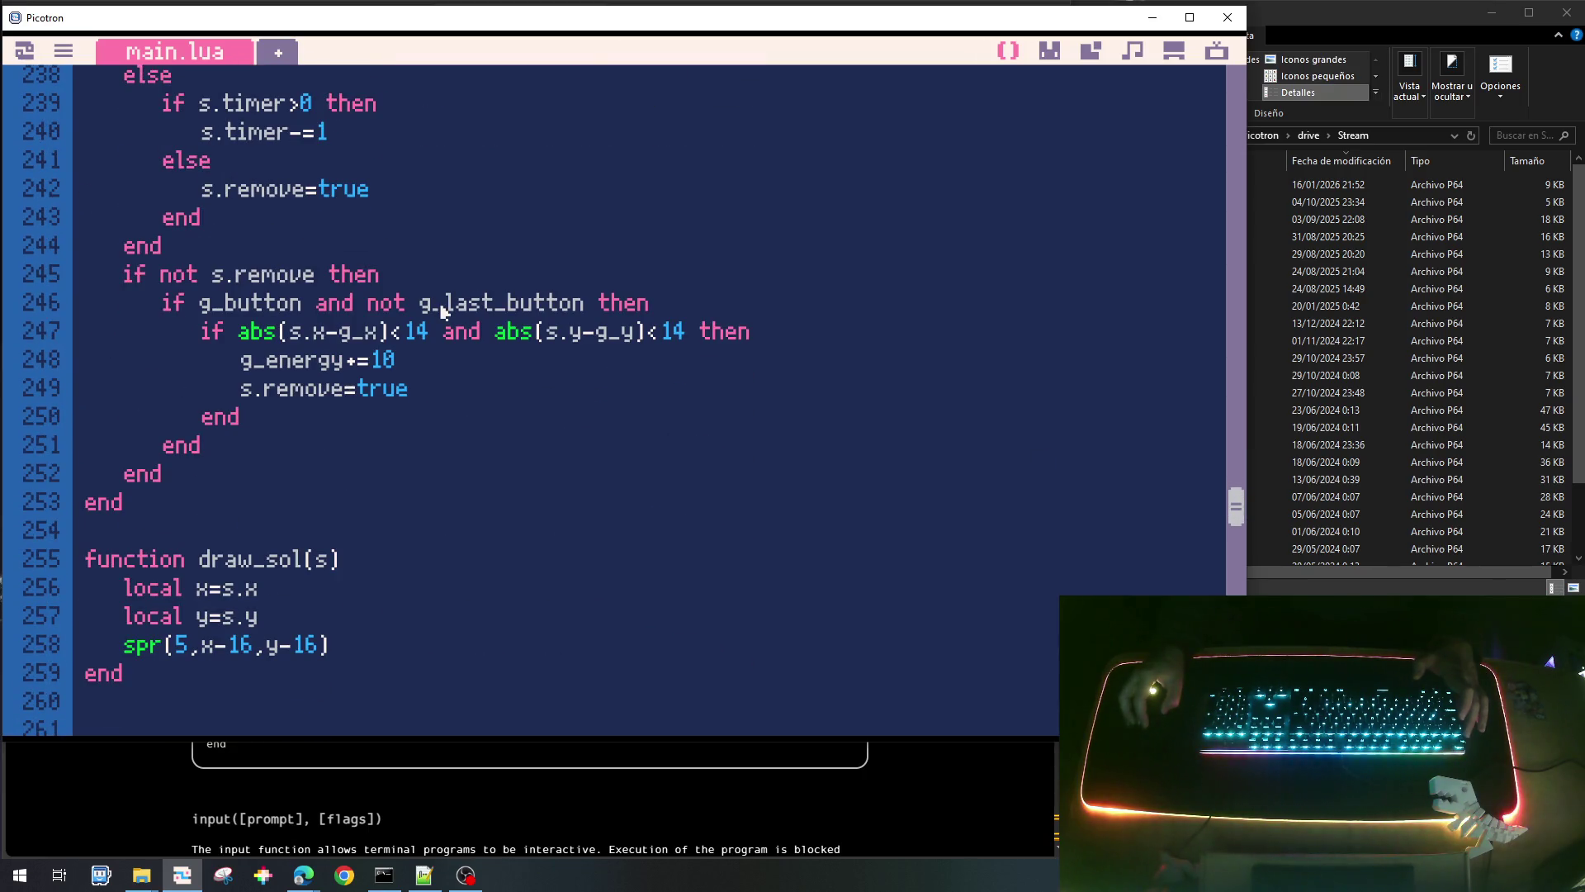
Copy the sol click-check lines from update_sol.
{"action": "left_click", "coordinate": [452, 315]}
{"action": "key", "text": "Home"}
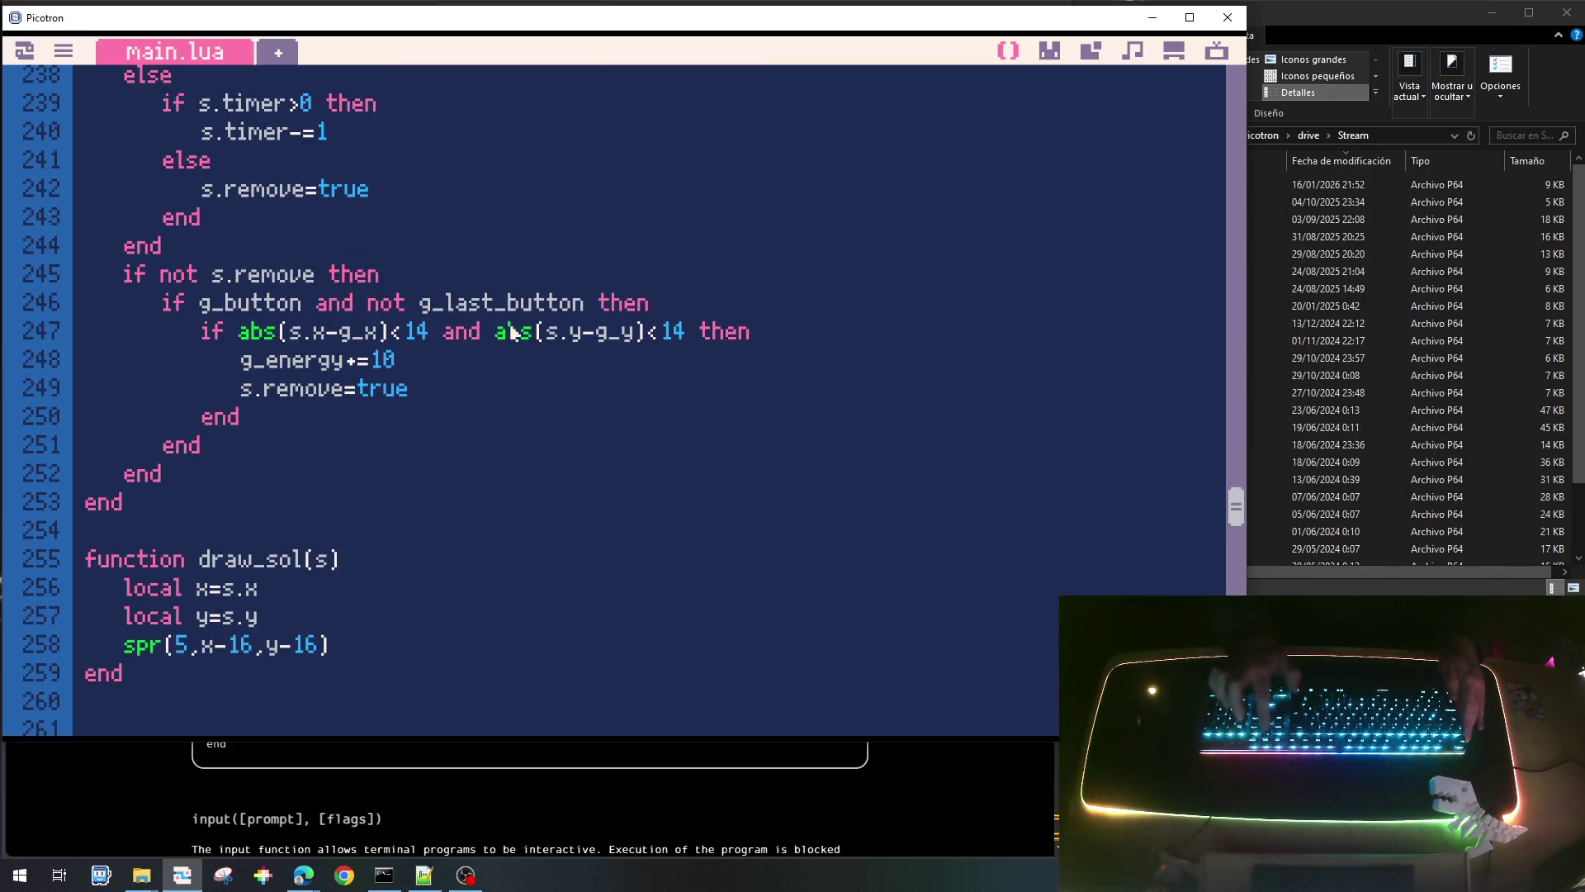
{"action": "key", "text": "shift+Down"}
{"action": "key", "text": "shift+Down"}
{"action": "key", "text": "shift+Down"}
{"action": "key", "text": "shift+Up"}
{"action": "key", "text": "ctrl+c"}
{"action": "key", "text": "Up"}
{"action": "key", "text": "Up"}
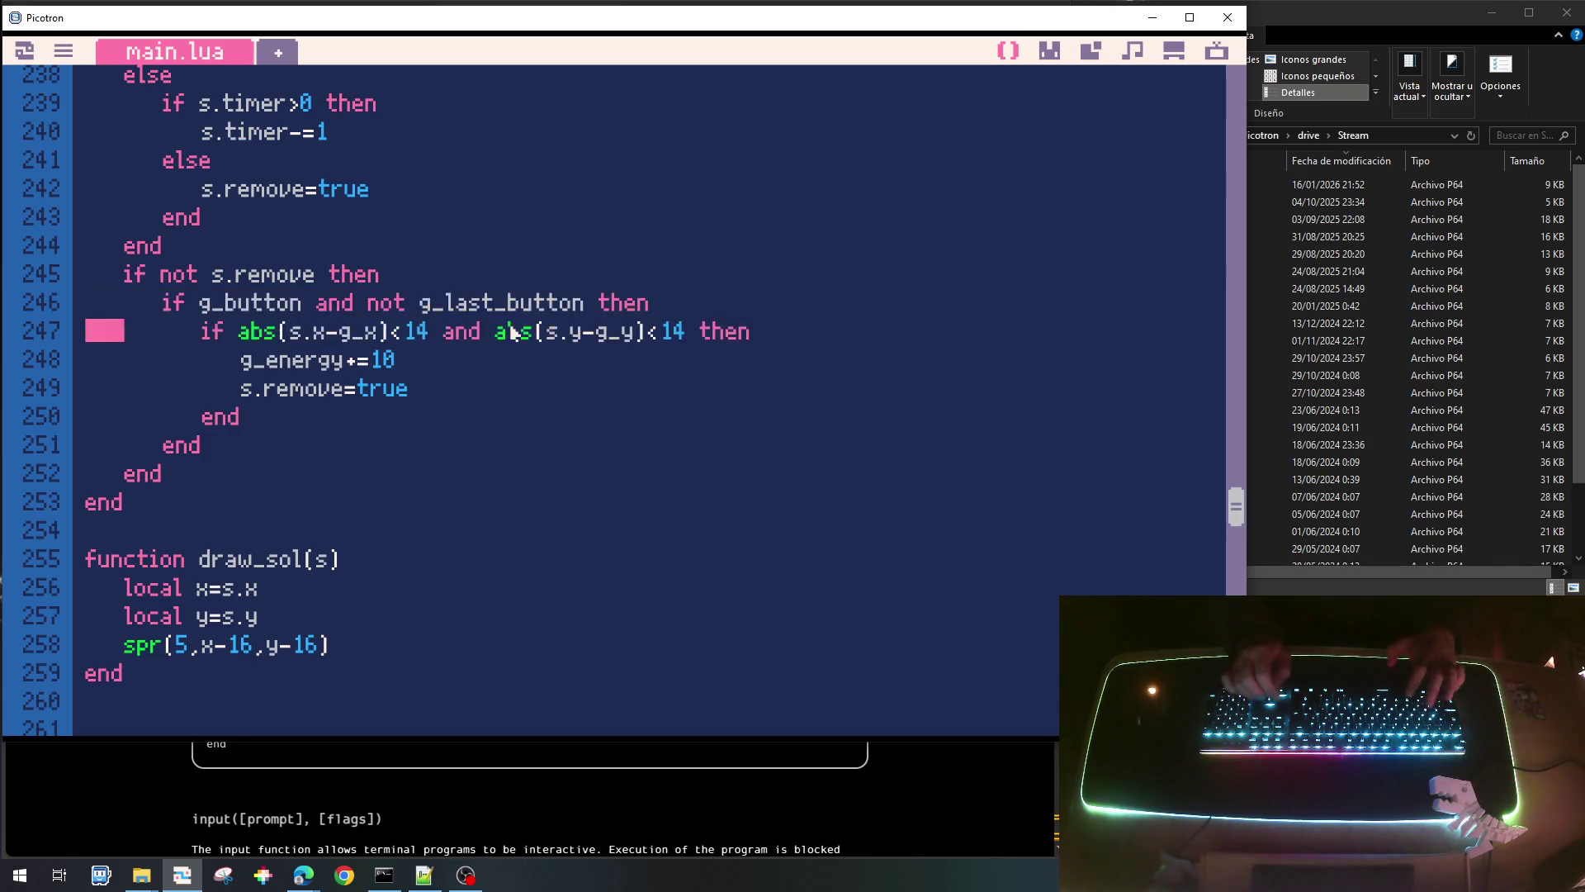
{"action": "key", "text": "Up"}
{"action": "key", "text": "Up"}
{"action": "key", "text": "Up"}
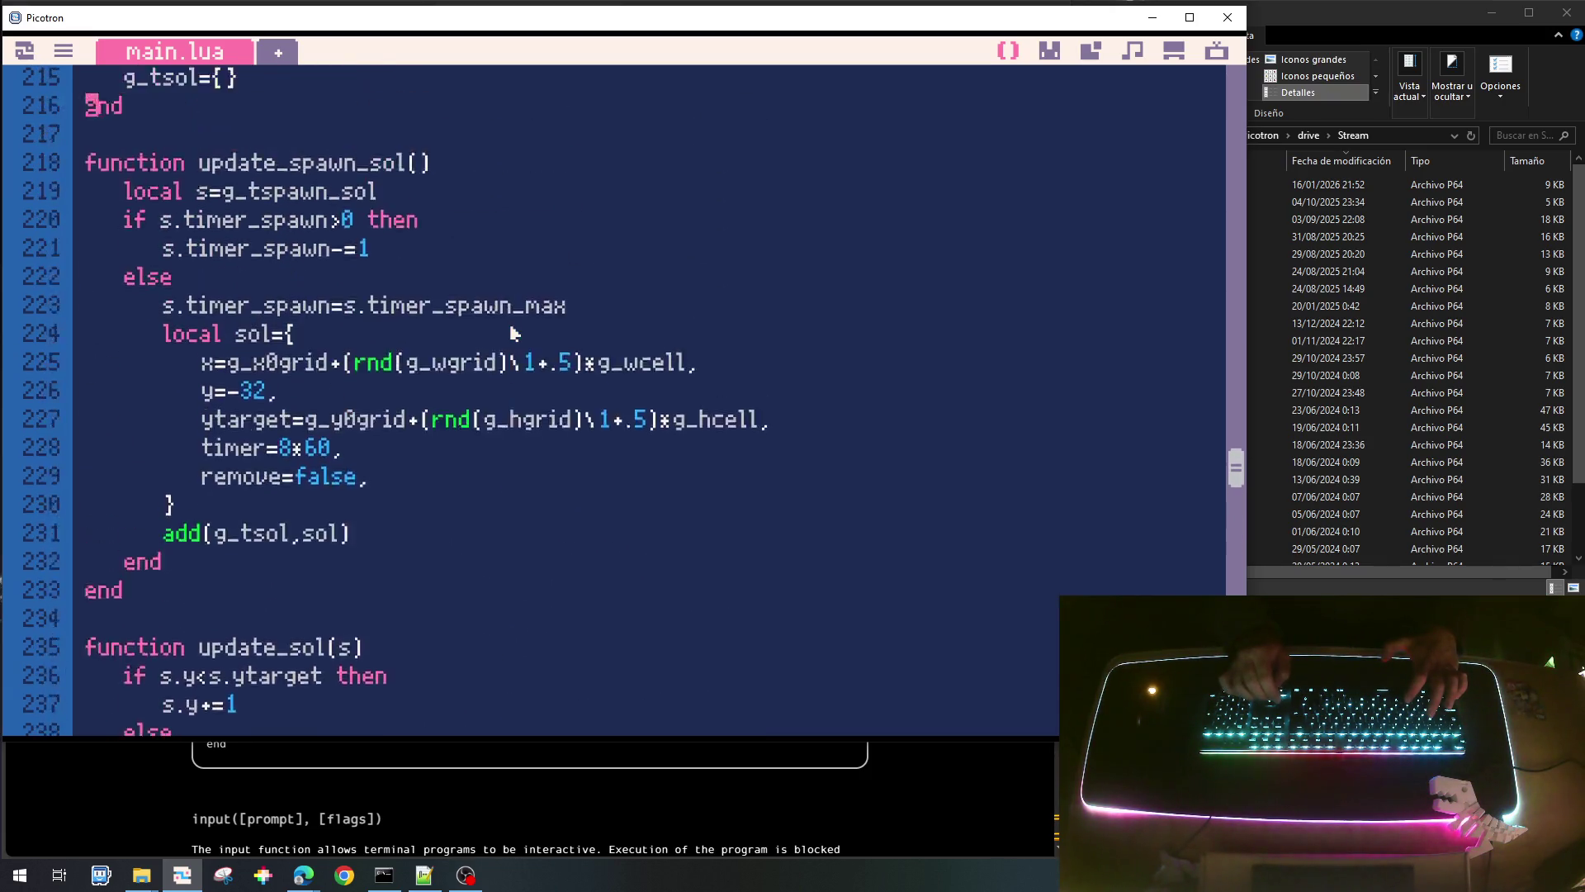
{"action": "key", "text": "Up"}
{"action": "key", "text": "Down"}
{"action": "key", "text": "Down"}
{"action": "key", "text": "Down"}
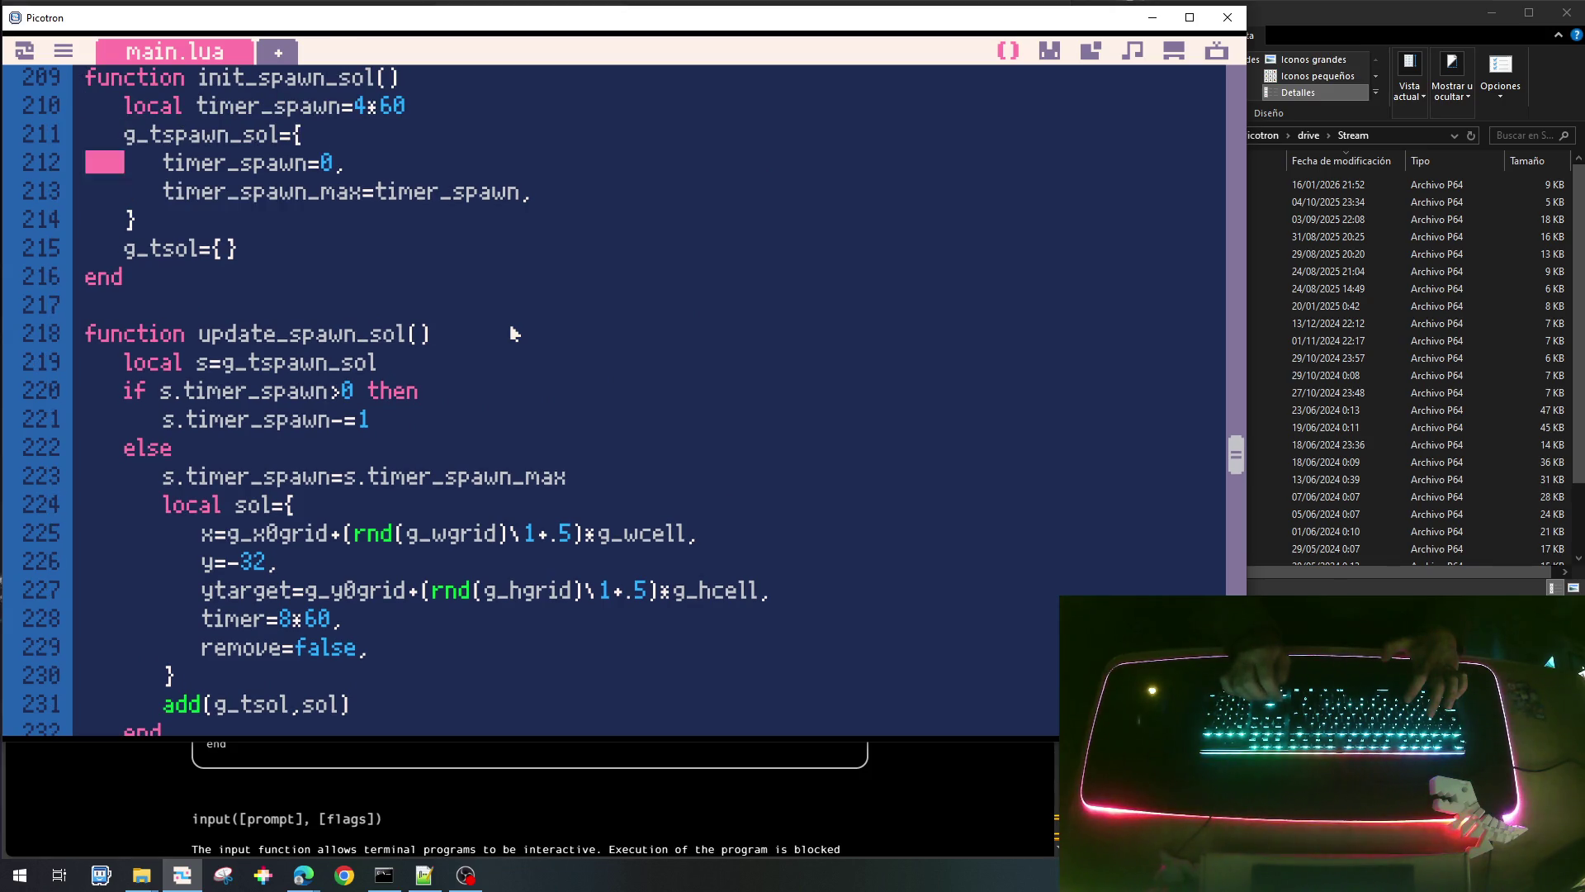
{"action": "key", "text": "Down"}
{"action": "key", "text": "Down"}
{"action": "key", "text": "Up"}
{"action": "key", "text": "Up"}
{"action": "key", "text": "Up"}
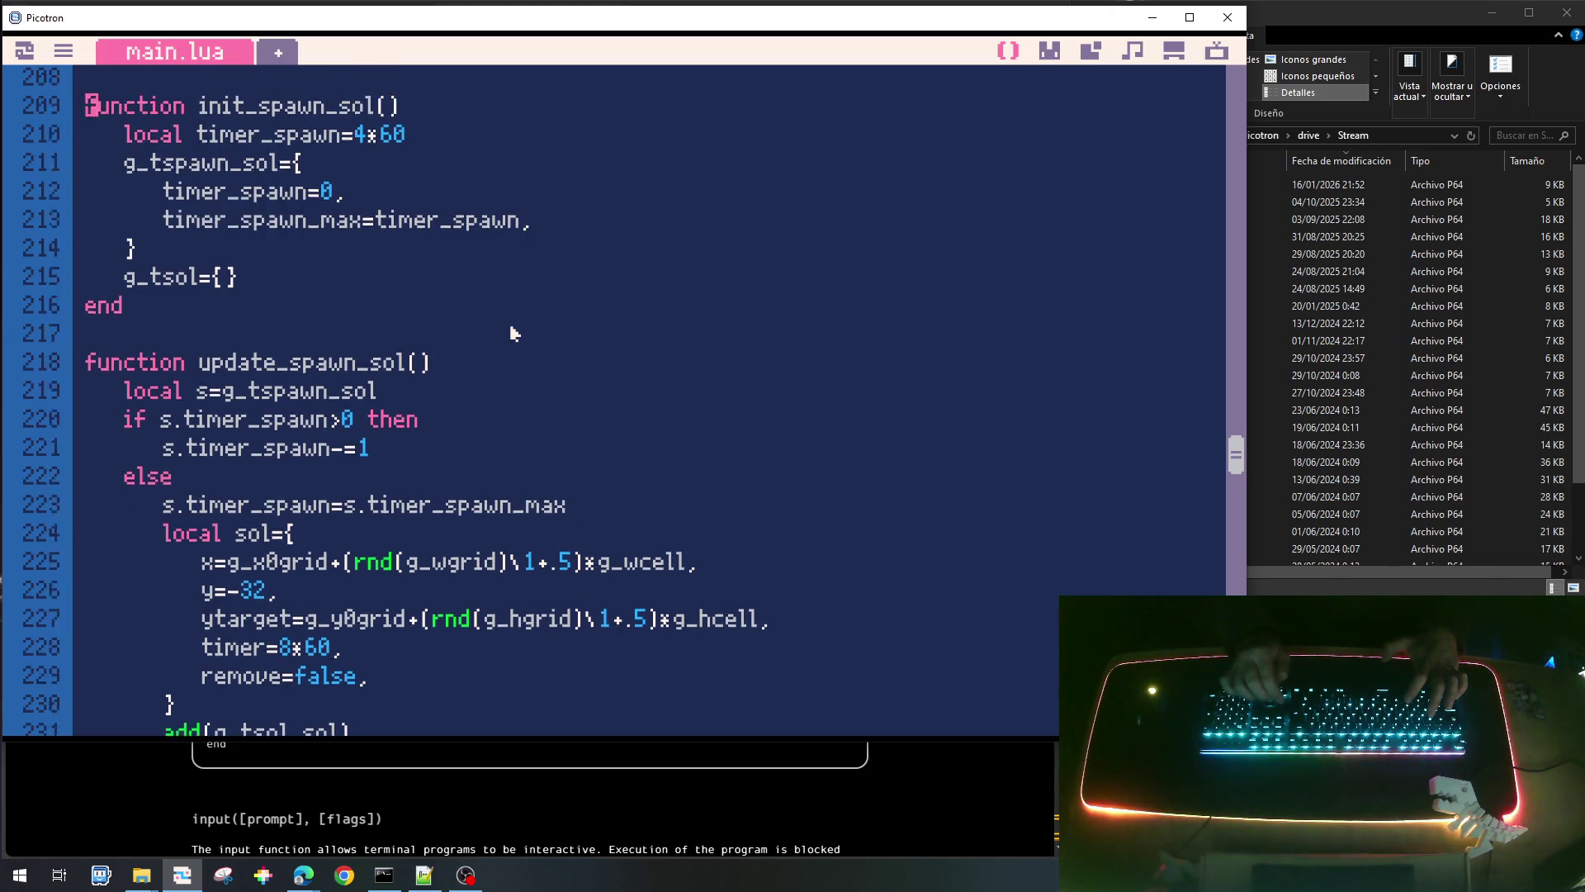
Paste the click-check lines just before update_ui's closing end.
{"action": "key", "text": "Down"}
{"action": "key", "text": "Down"}
{"action": "key", "text": "Down"}
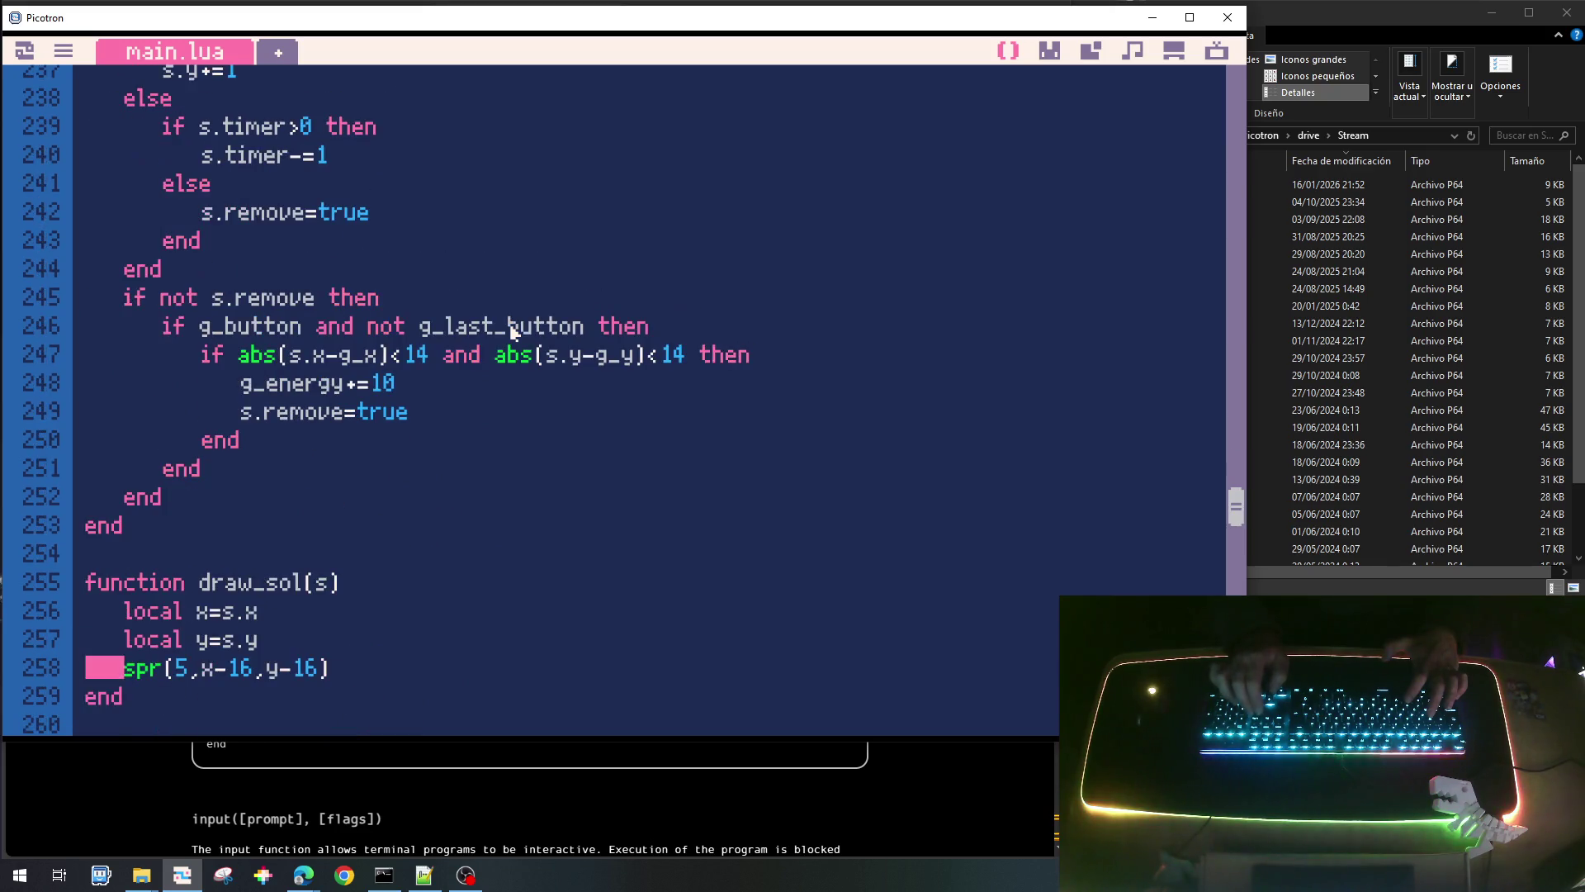
{"action": "key", "text": "Down"}
{"action": "key", "text": "Down"}
{"action": "key", "text": "Down"}
{"action": "key", "text": "Down"}
{"action": "key", "text": "Down"}
{"action": "key", "text": "Down"}
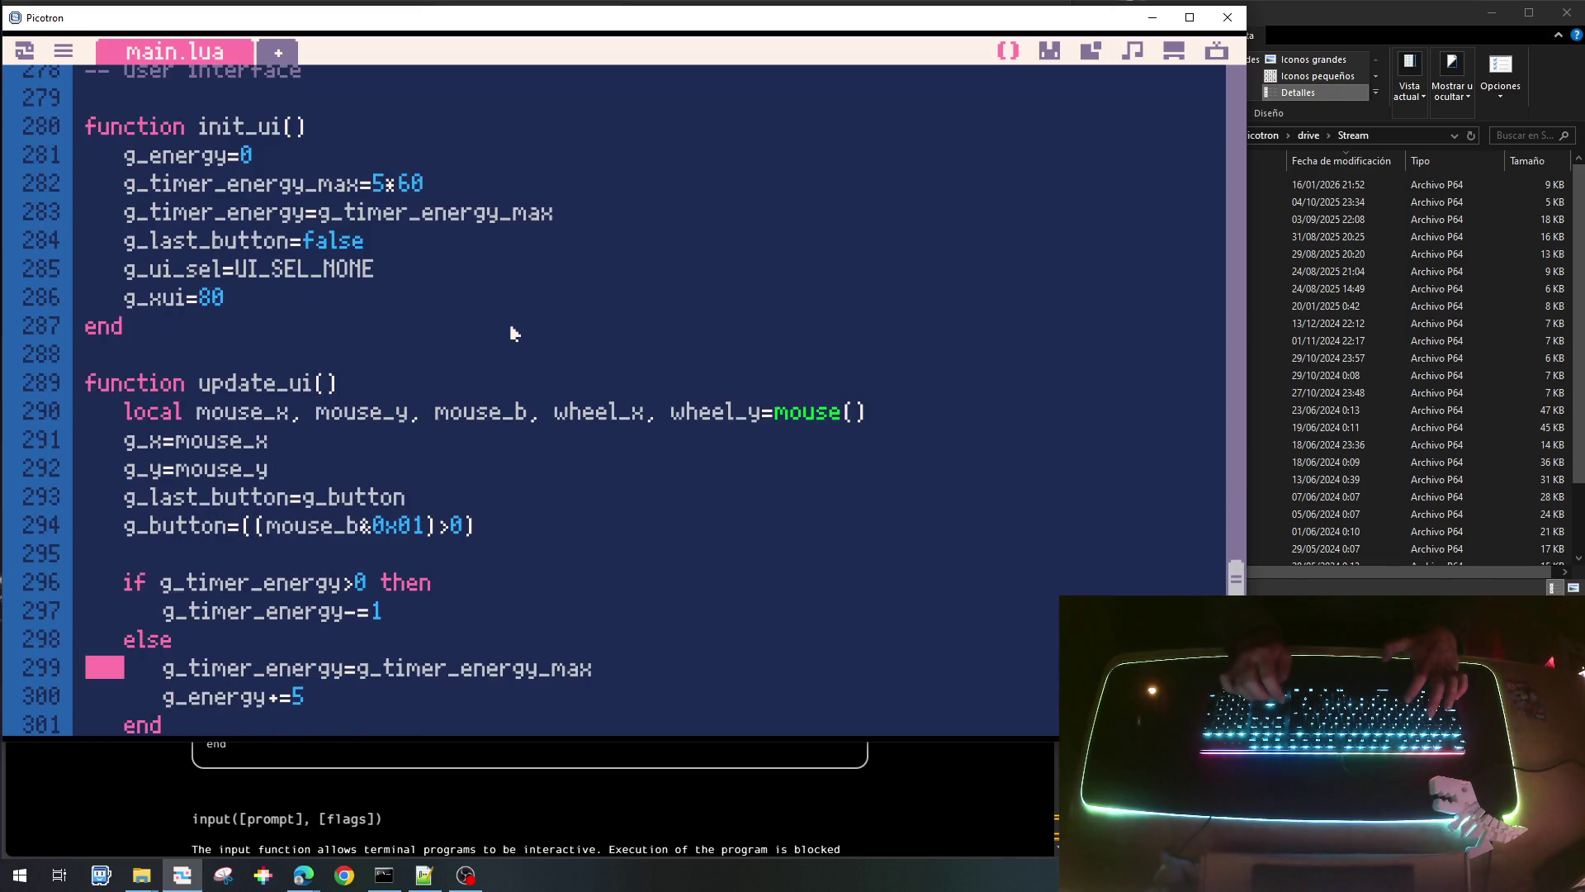
{"action": "key", "text": "Down"}
{"action": "key", "text": "Down"}
{"action": "key", "text": "Up"}
{"action": "key", "text": "Up"}
{"action": "key", "text": "Up"}
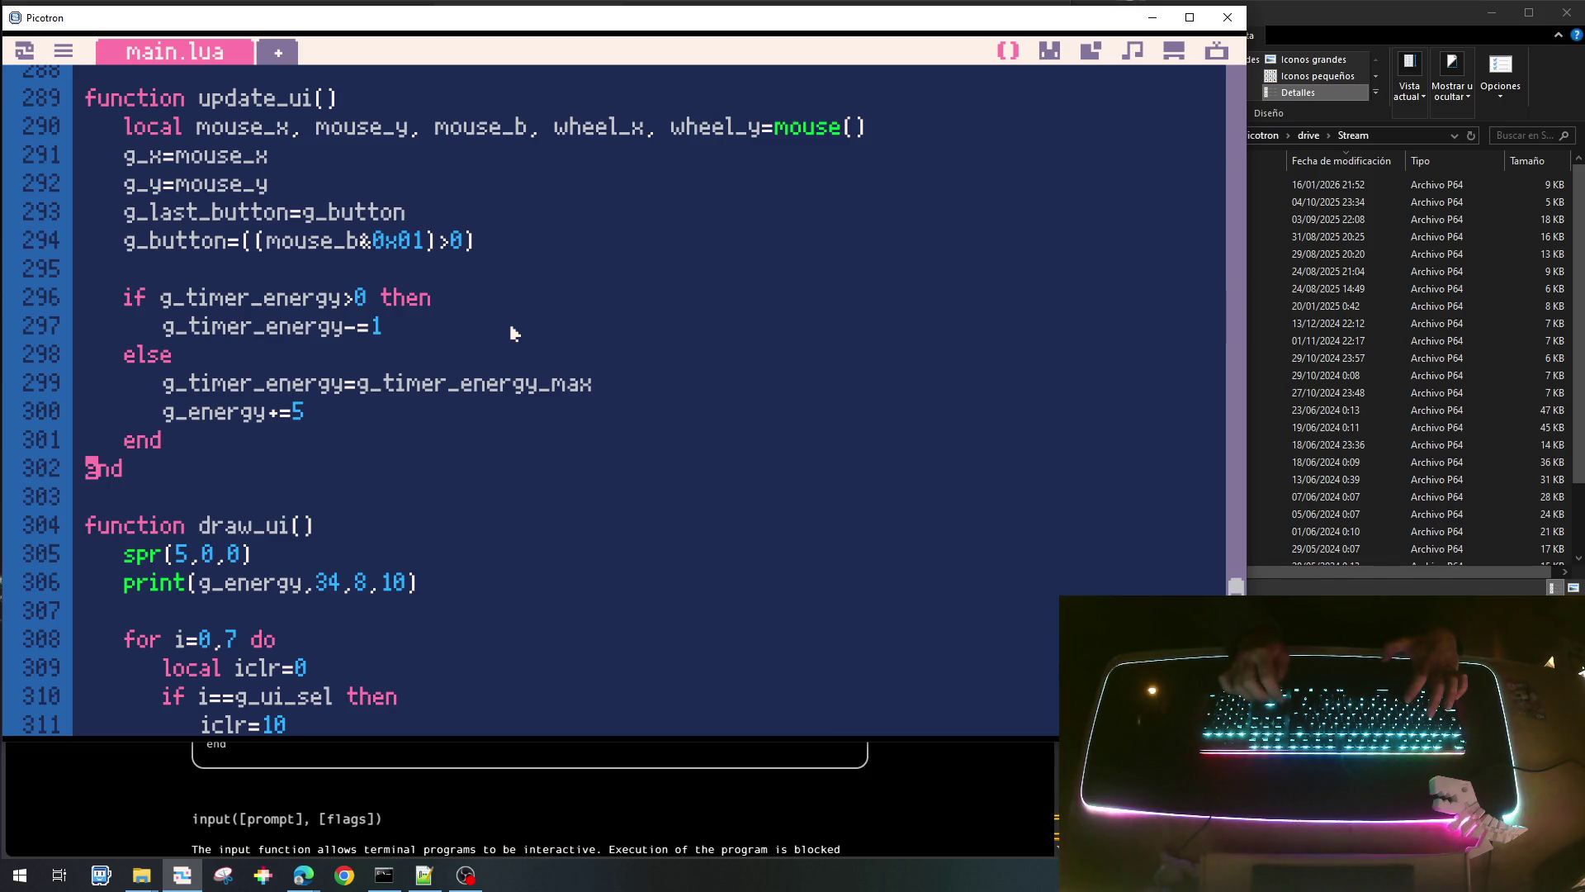
{"action": "key", "text": "Return"}
{"action": "key", "text": "Return"}
{"action": "key", "text": "ctrl+v"}
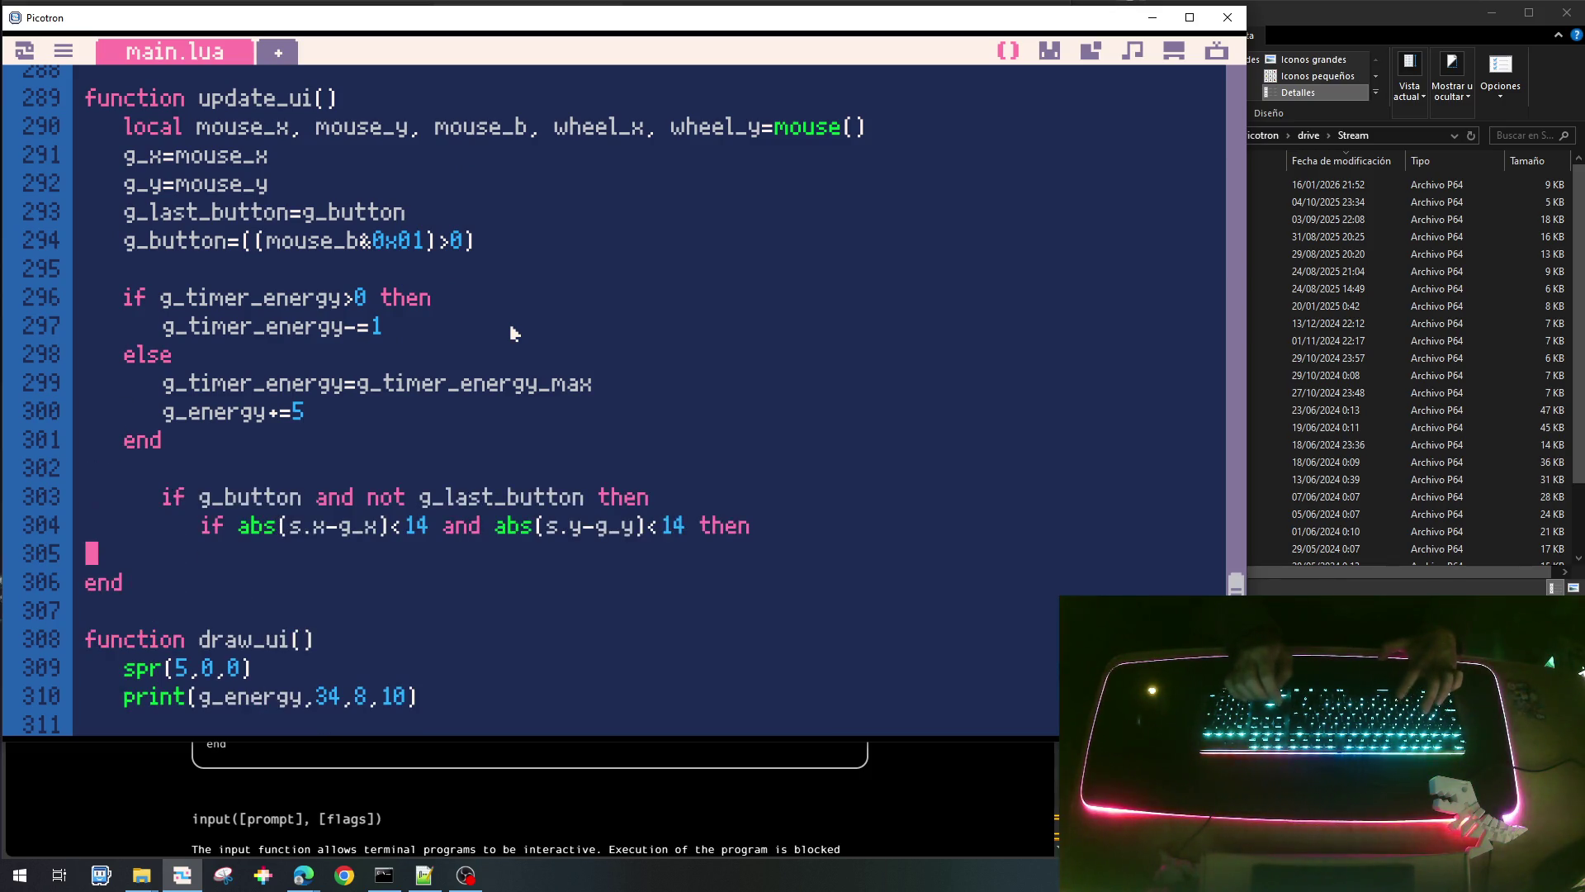
{"action": "key", "text": "Up"}
{"action": "key", "text": "Up"}
{"action": "key", "text": "shift+Down"}
{"action": "key", "text": "shift+Down"}
{"action": "key", "text": "Up"}
{"action": "key", "text": "Up"}
In draw_ui's slot loop, move the local x and local y lines above local iclr=0.
{"action": "key", "text": "Up"}
{"action": "key", "text": "Down"}
{"action": "key", "text": "Down"}
{"action": "key", "text": "Down"}
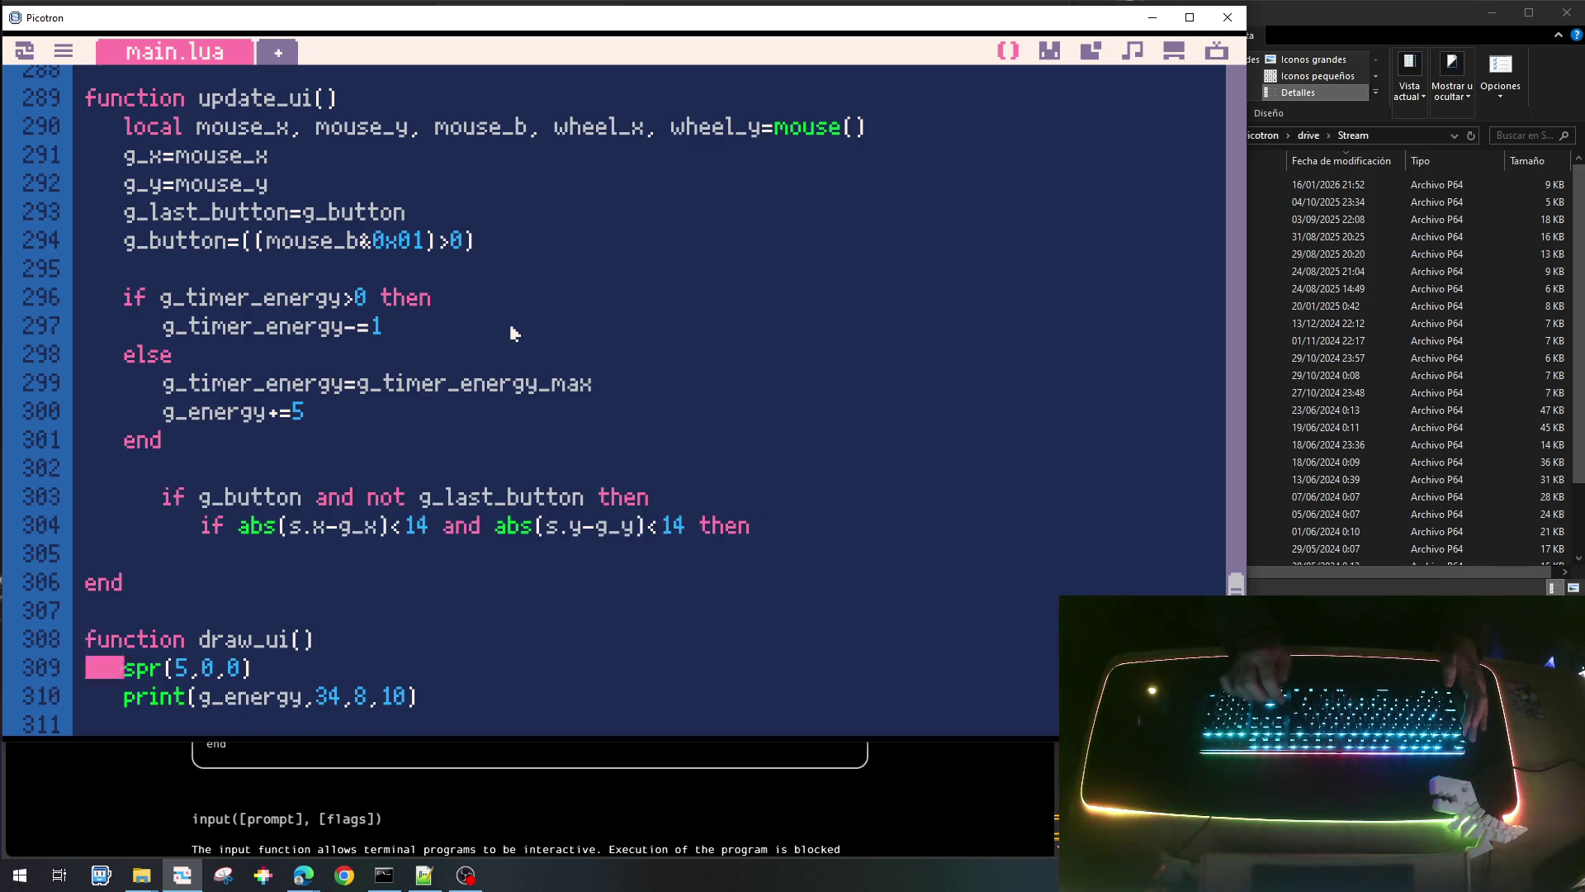
{"action": "key", "text": "Up"}
{"action": "key", "text": "Up"}
{"action": "key", "text": "Up"}
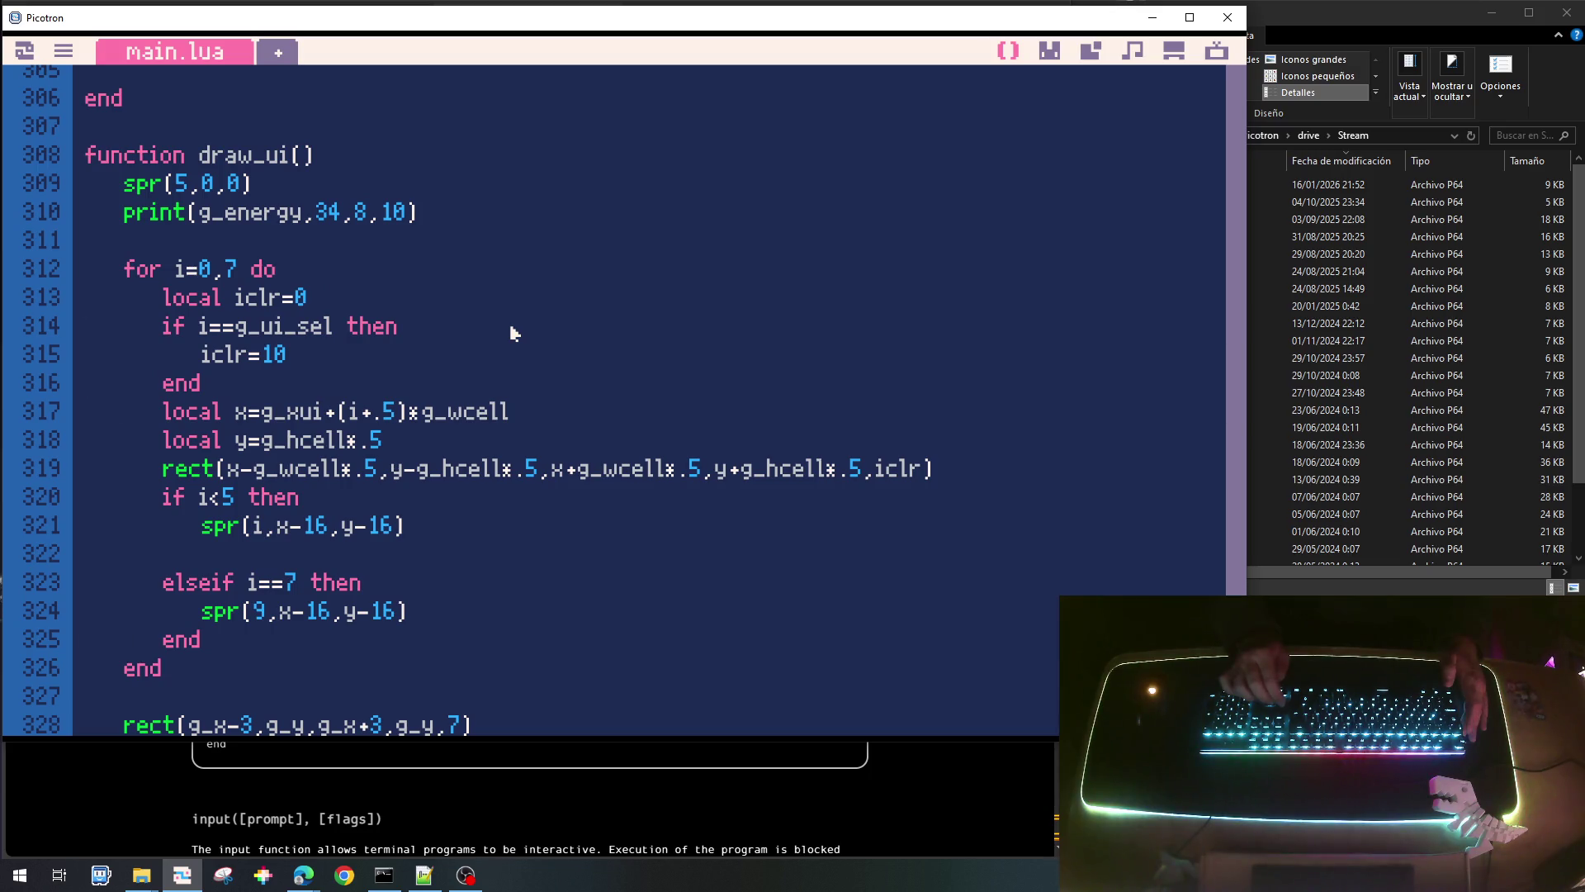
{"action": "key", "text": "shift+Down"}
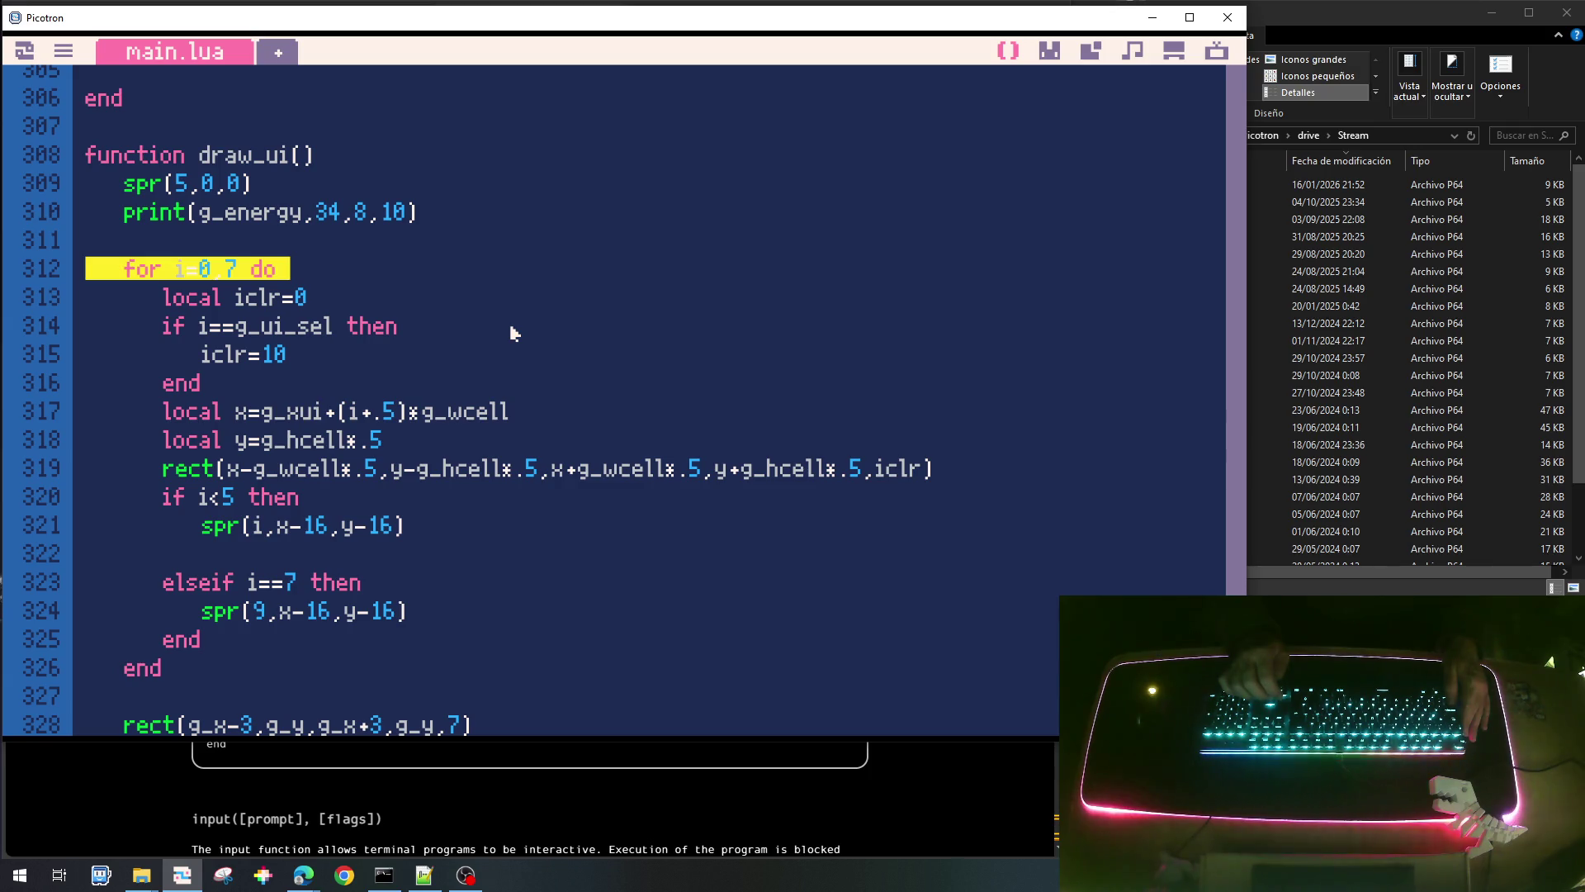
{"action": "key", "text": "shift+Down"}
{"action": "key", "text": "shift+Down"}
{"action": "key", "text": "shift+Down"}
{"action": "key", "text": "Escape"}
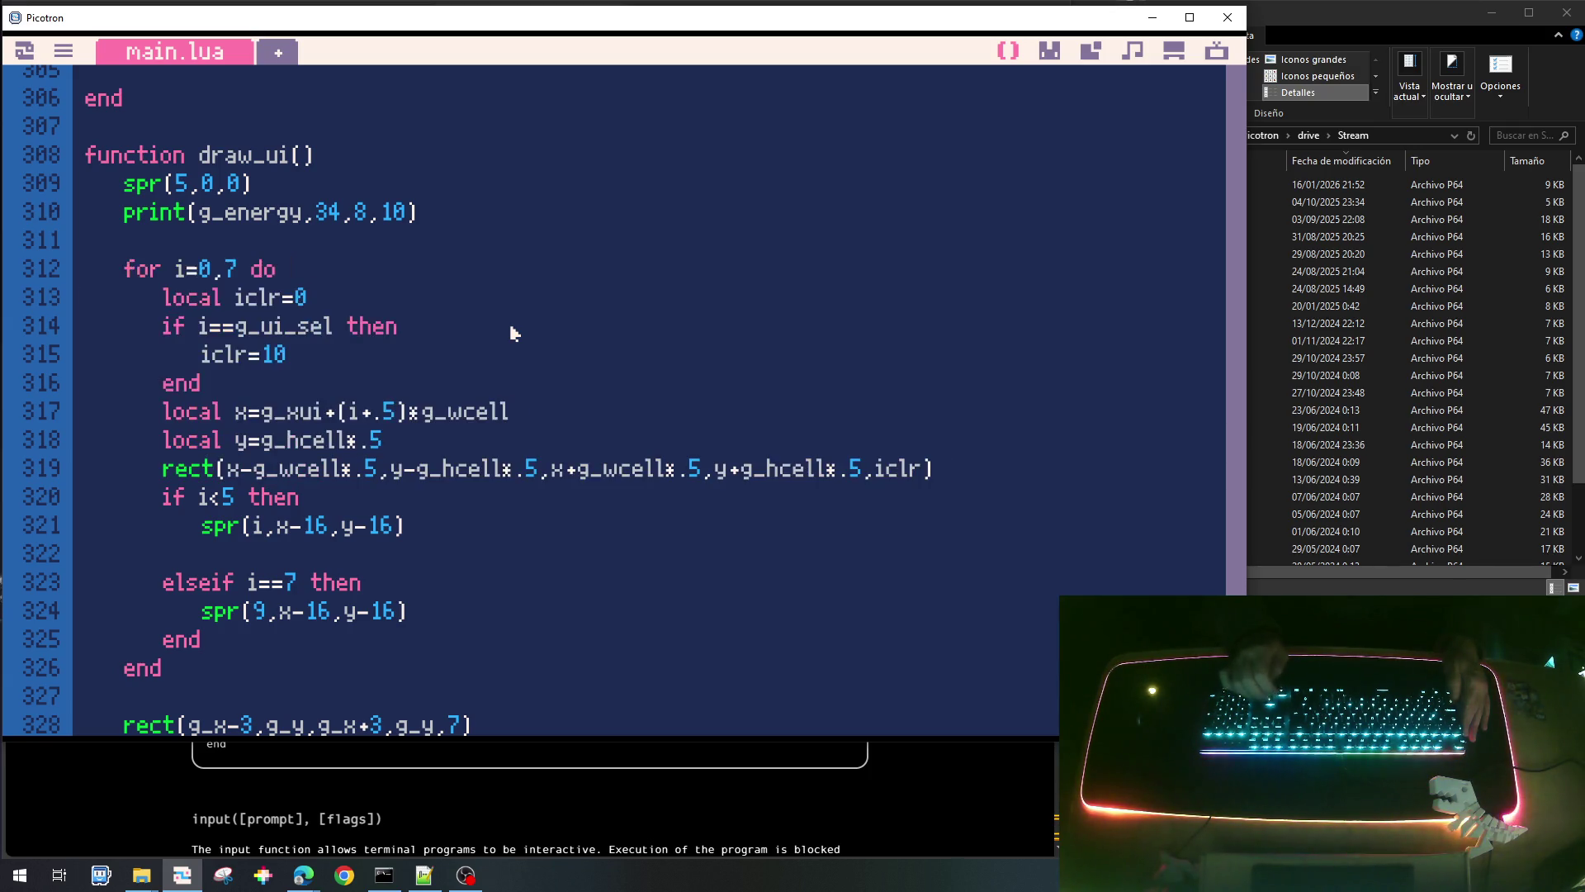
{"action": "key", "text": "Up"}
{"action": "key", "text": "shift+Down"}
{"action": "key", "text": "shift+Down"}
{"action": "key", "text": "shift+Down"}
{"action": "key", "text": "shift+Up"}
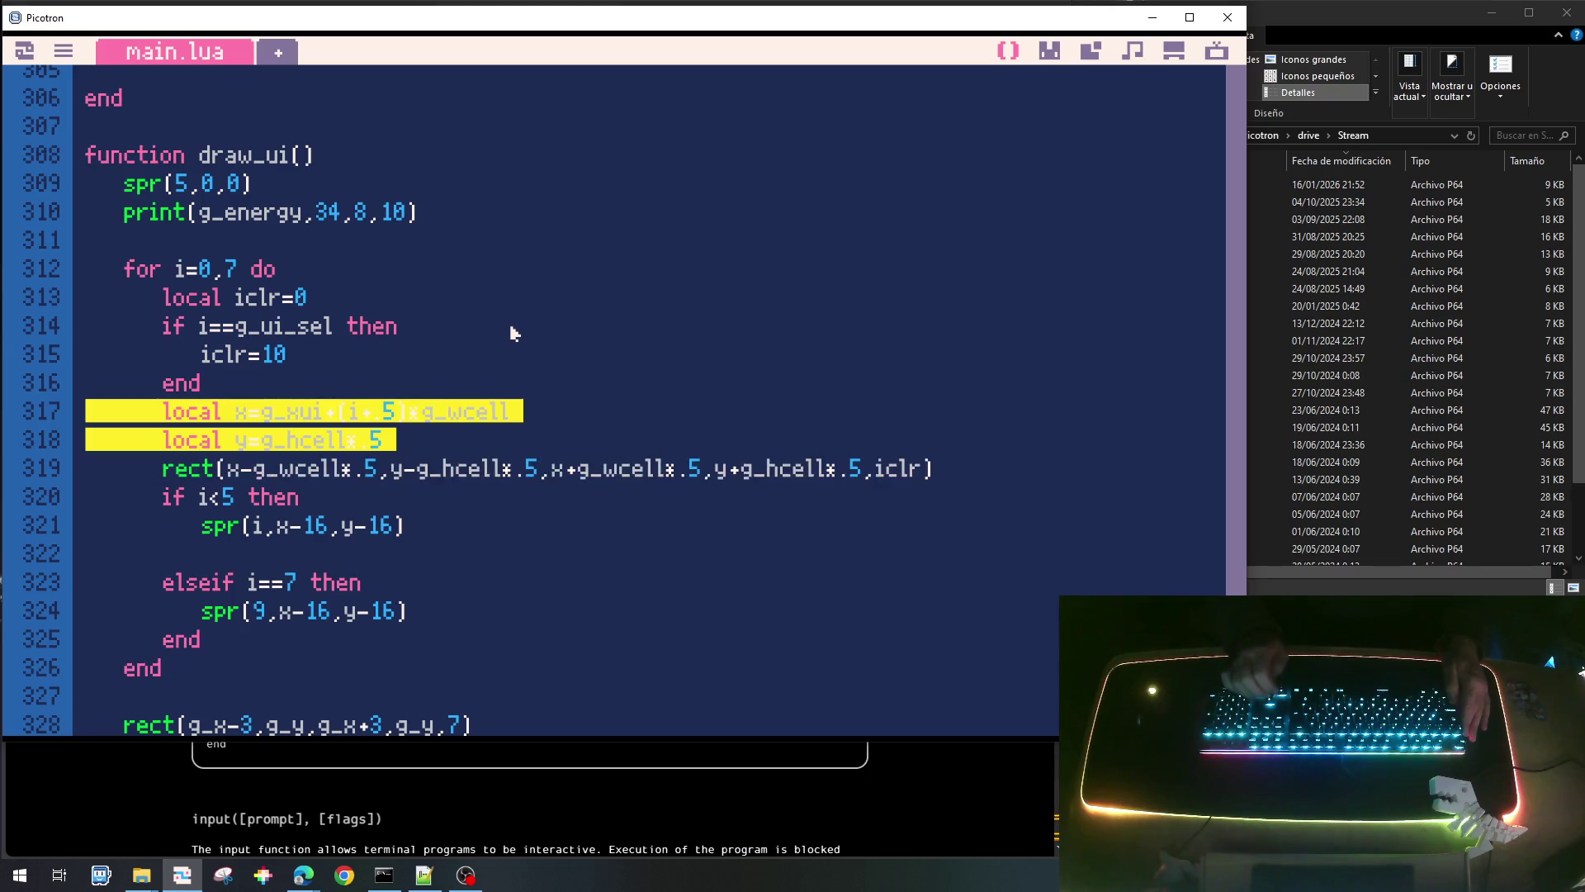
{"action": "key", "text": "ctrl+x"}
{"action": "key", "text": "Up"}
{"action": "key", "text": "Up"}
{"action": "key", "text": "Up"}
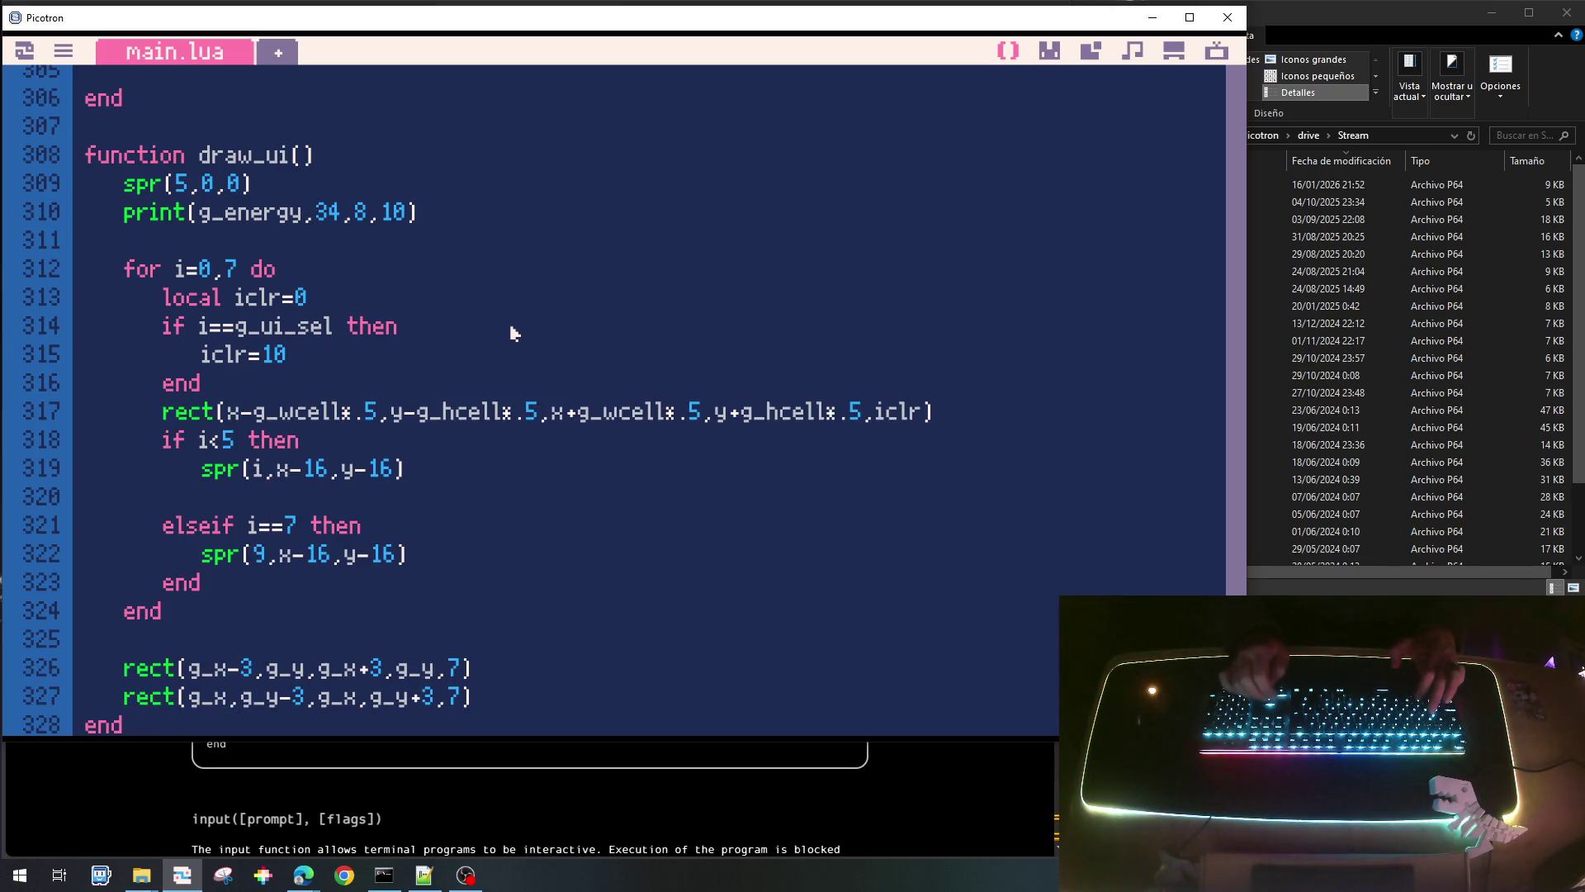
{"action": "key", "text": "ctrl+v"}
Copy the for i=0,7 loop header and slot position lines into update_ui.
{"action": "key", "text": "Up"}
{"action": "key", "text": "Up"}
{"action": "key", "text": "Up"}
{"action": "key", "text": "shift+Down"}
{"action": "key", "text": "shift+Down"}
{"action": "key", "text": "shift+Down"}
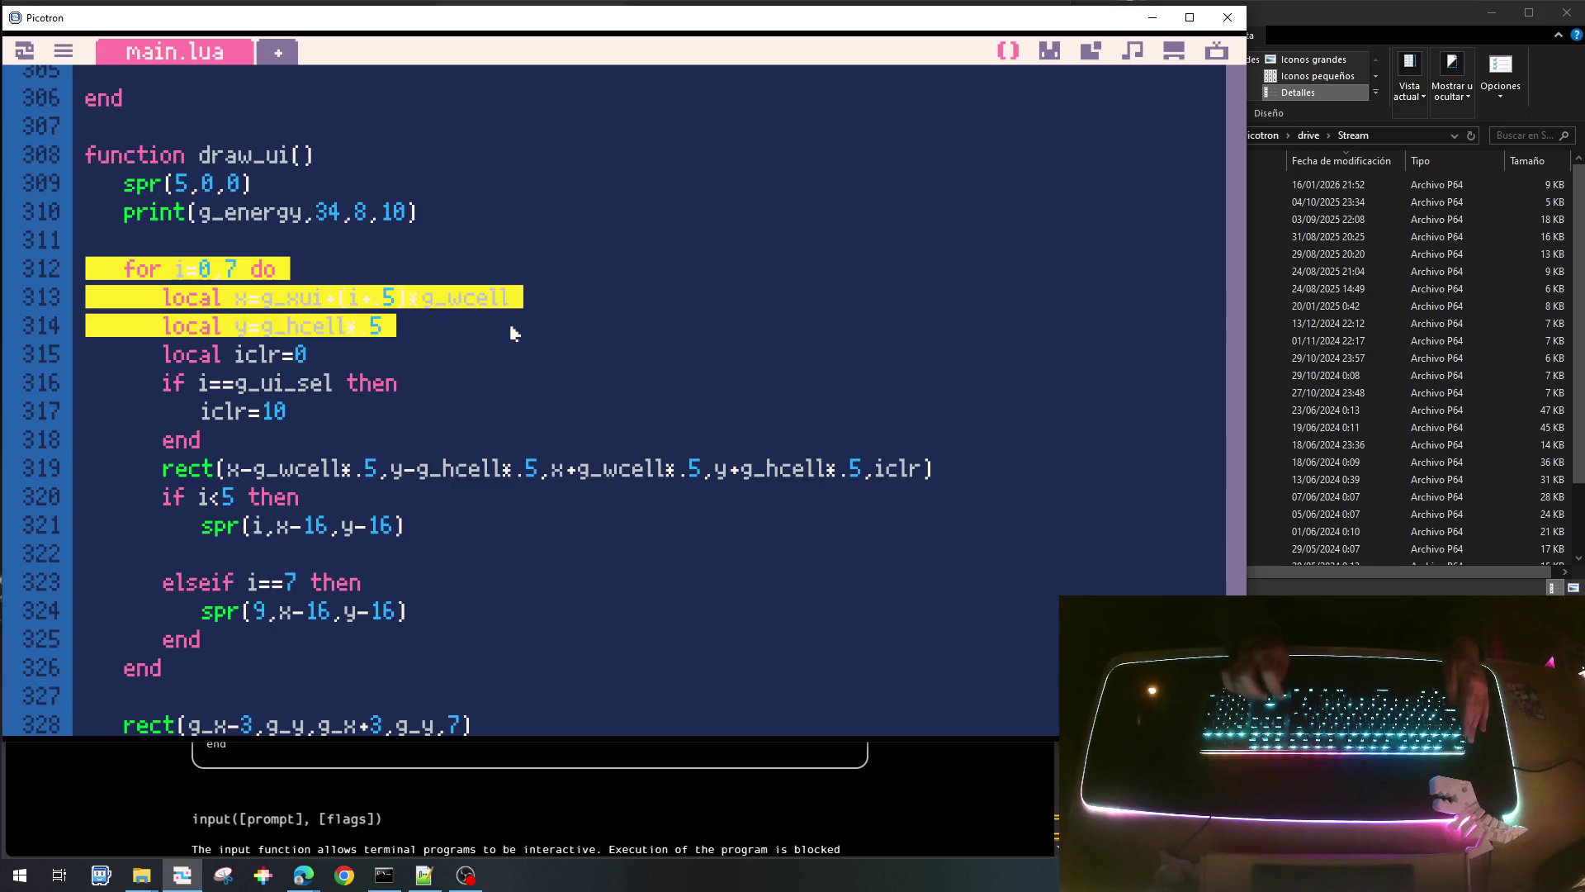
{"action": "key", "text": "Up"}
{"action": "key", "text": "Up"}
{"action": "key", "text": "Up"}
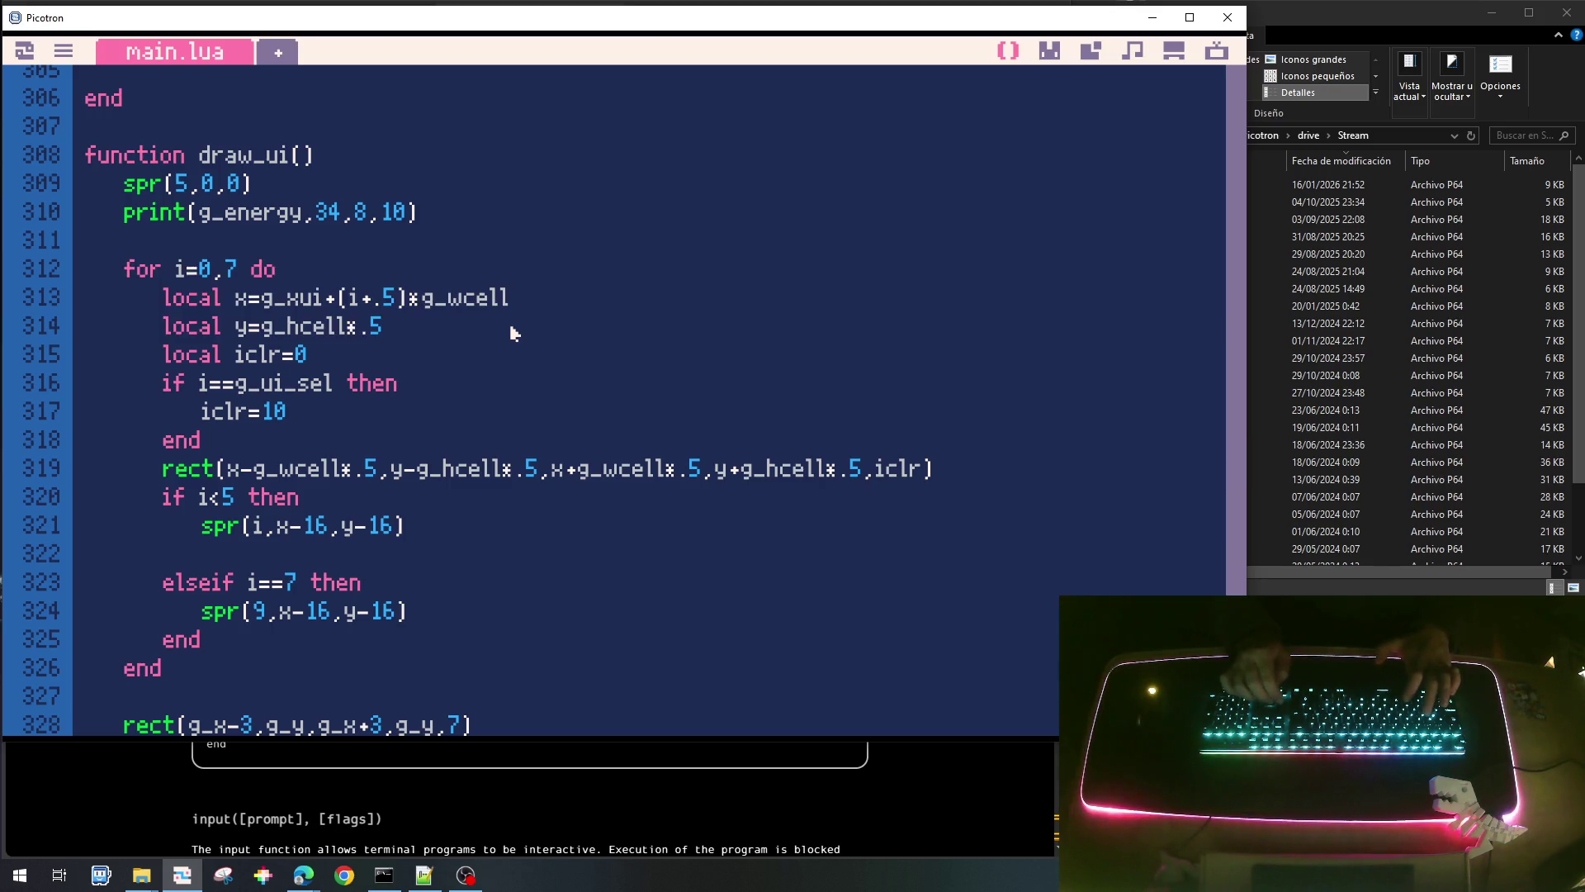
{"action": "key", "text": "Down"}
{"action": "key", "text": "Down"}
{"action": "key", "text": "Down"}
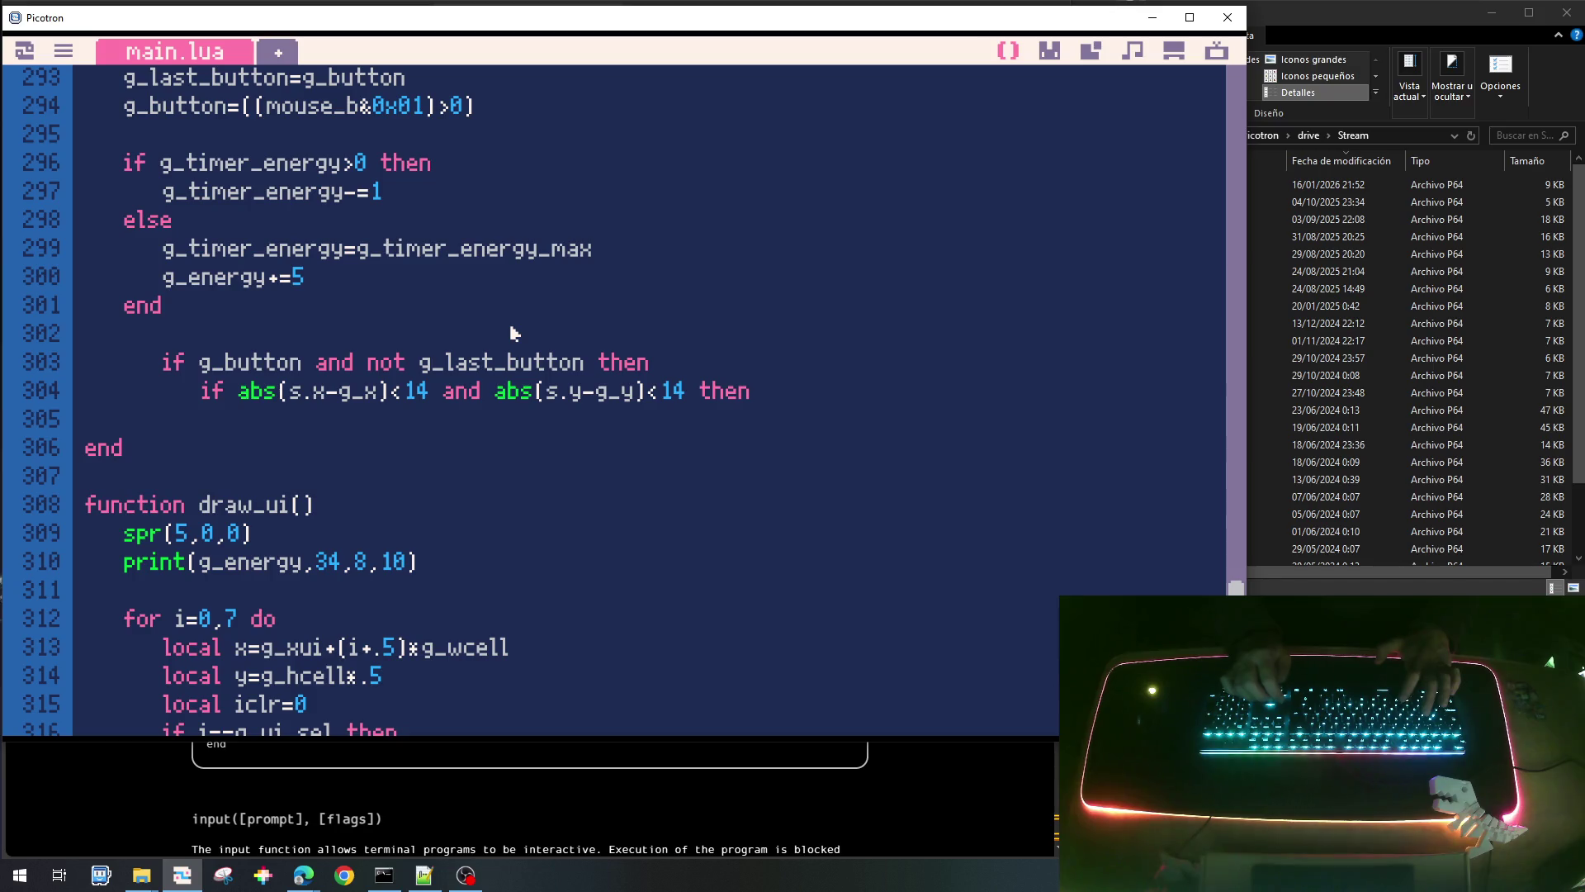
{"action": "key", "text": "ctrl+v"}
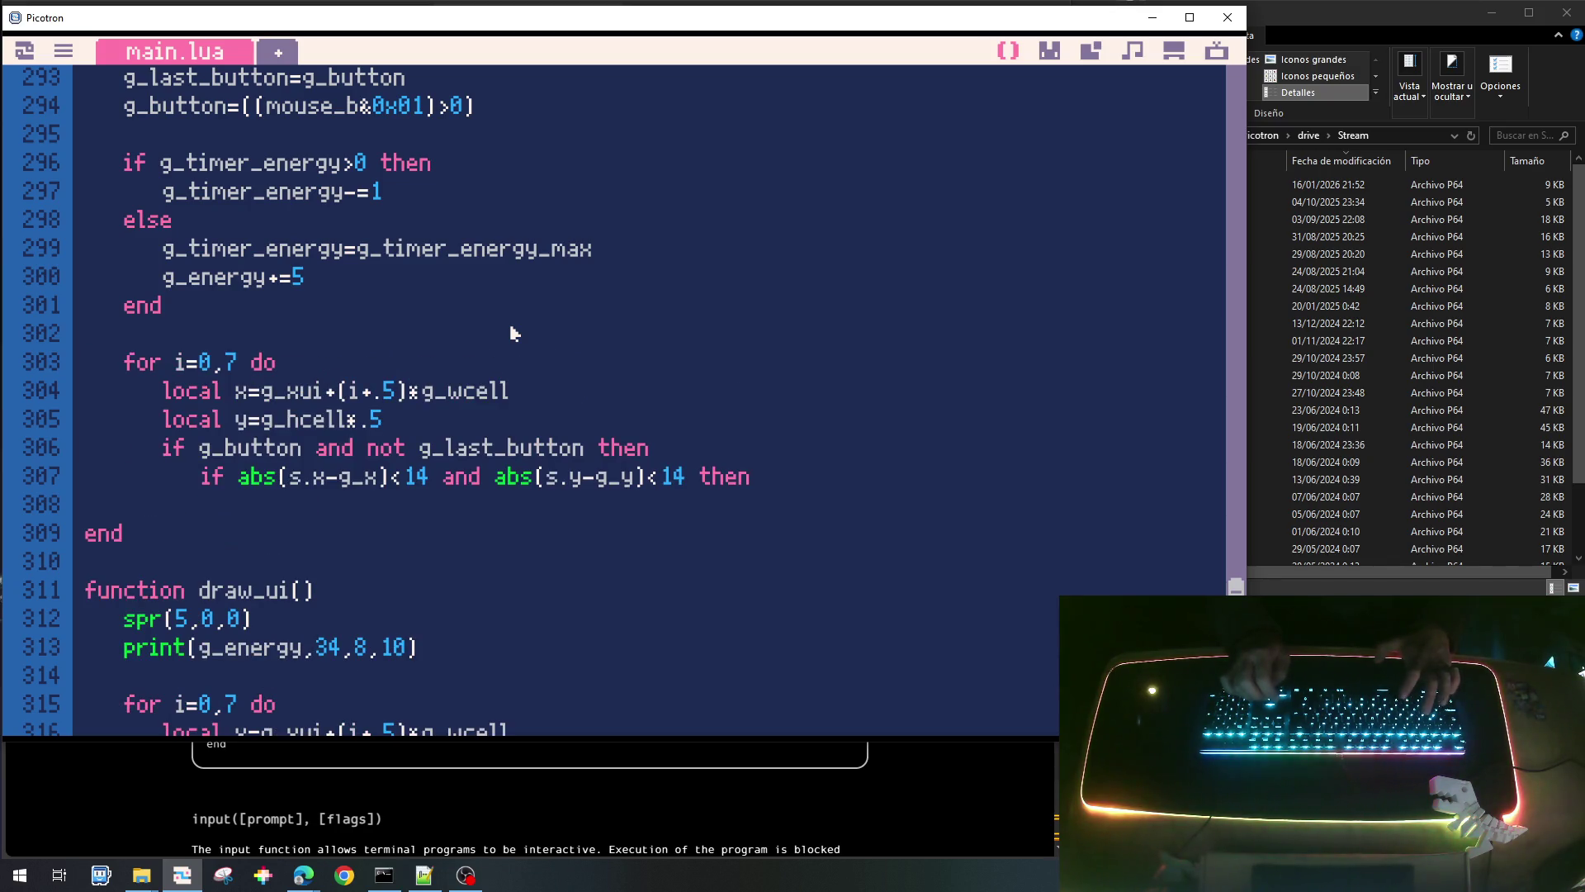
Drop the s. prefixes from the x/y comparisons and add g_button=false inside the hit check.
{"action": "key", "text": "Right"}
{"action": "key", "text": "Right"}
{"action": "key", "text": "Right"}
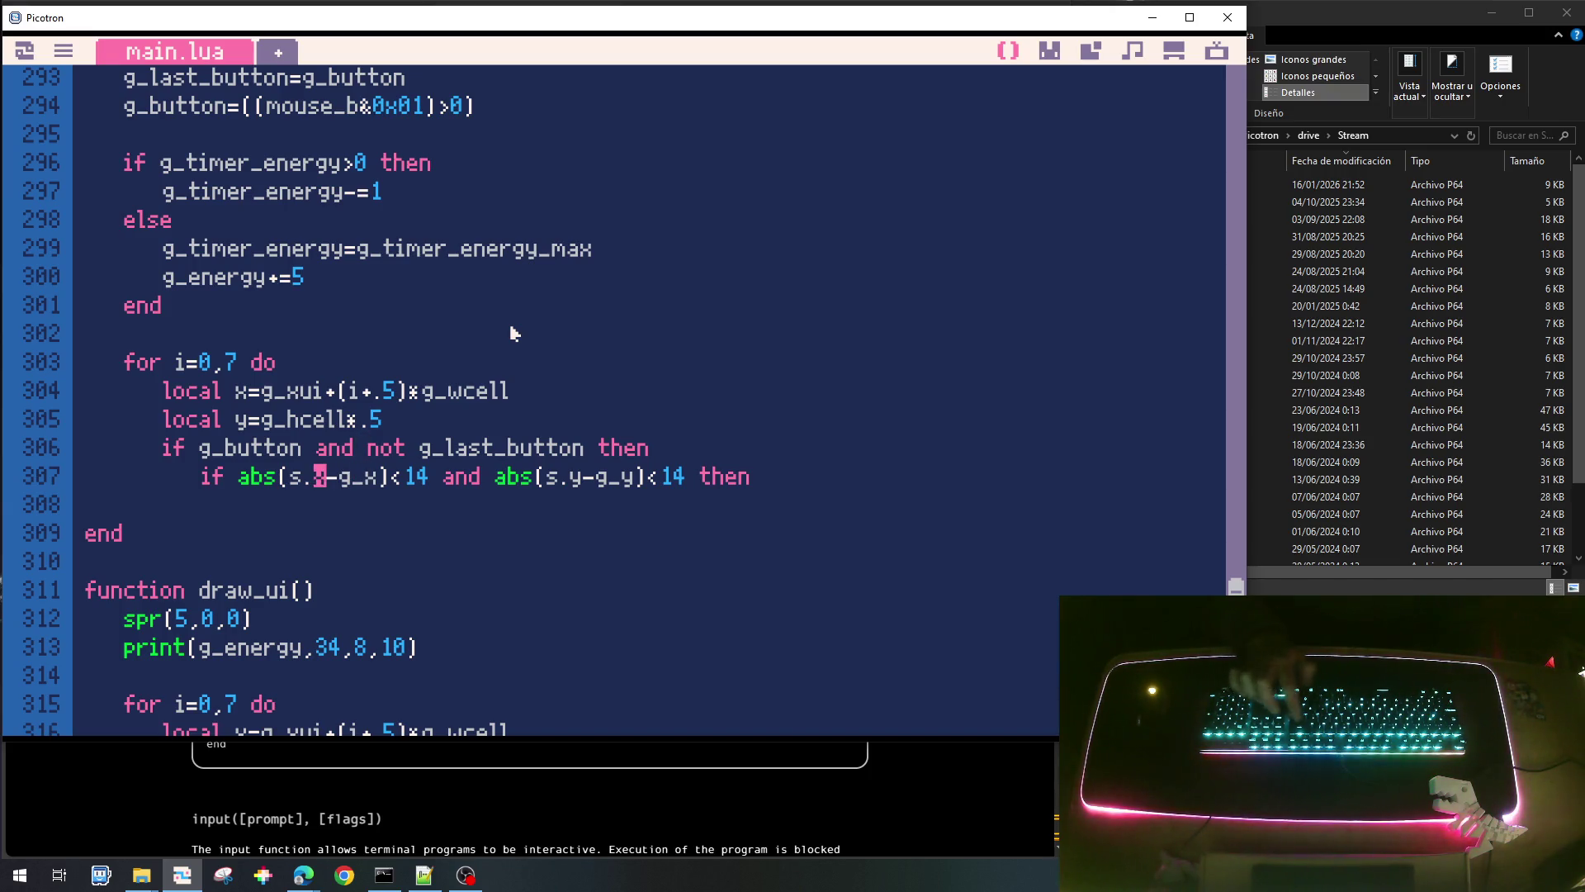
{"action": "key", "text": "BackSpace"}
{"action": "key", "text": "BackSpace"}
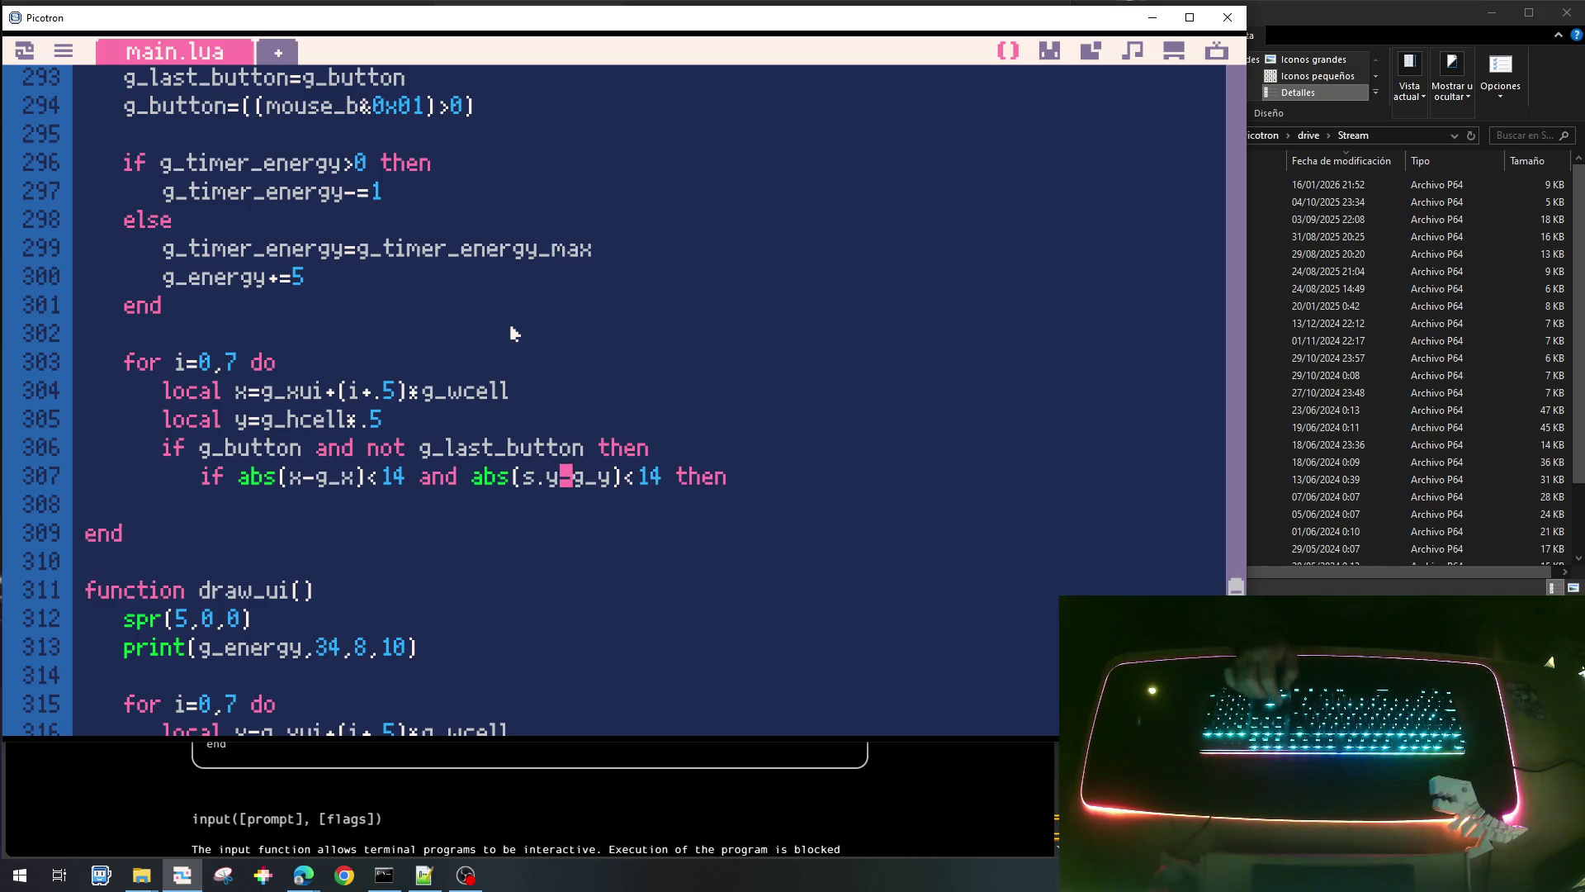
{"action": "key", "text": "BackSpace"}
{"action": "key", "text": "BackSpace"}
{"action": "key", "text": "End"}
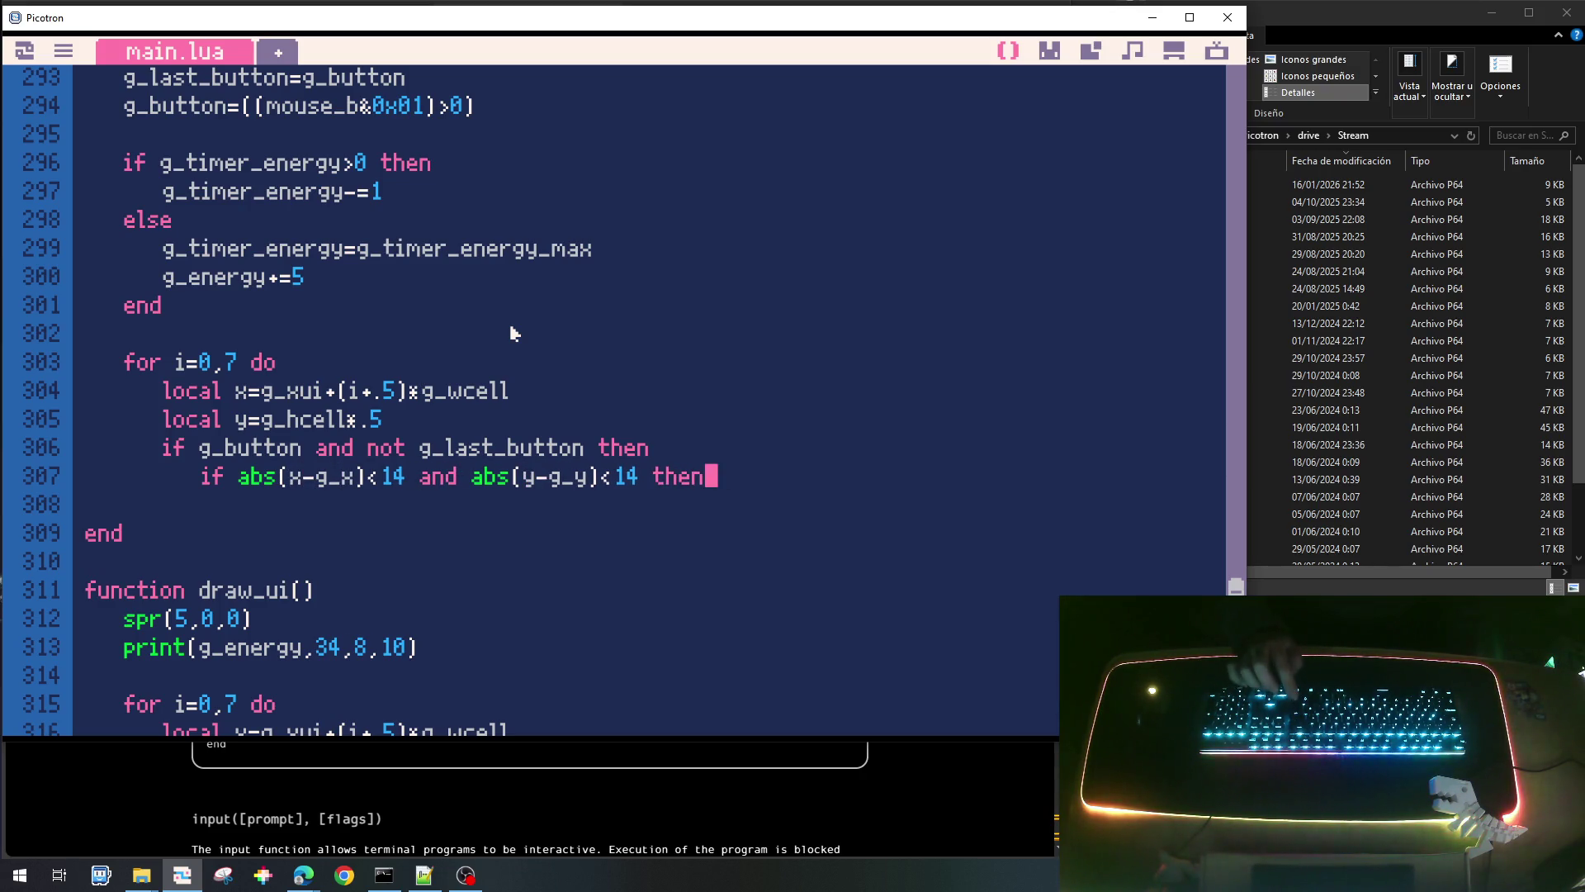
{"action": "key", "text": "Return"}
{"action": "key", "text": "Tab"}
{"action": "type", "text": "g_butto"}
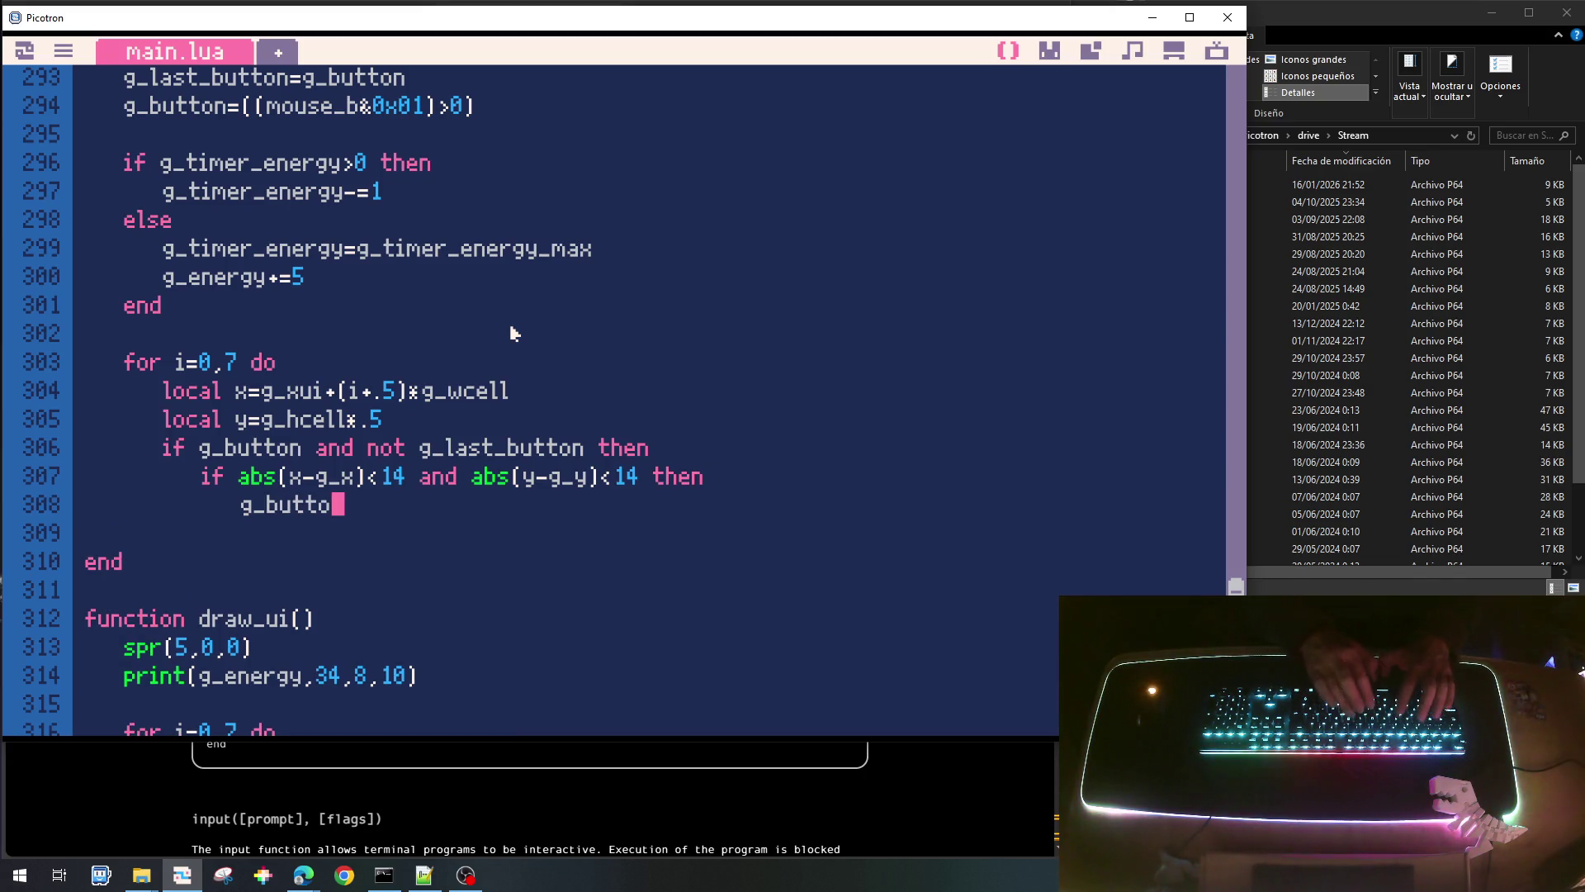
{"action": "type", "text": "n=false"}
{"action": "scroll", "coordinate": [537, 503], "scroll_direction": "down", "scroll_amount": 10}
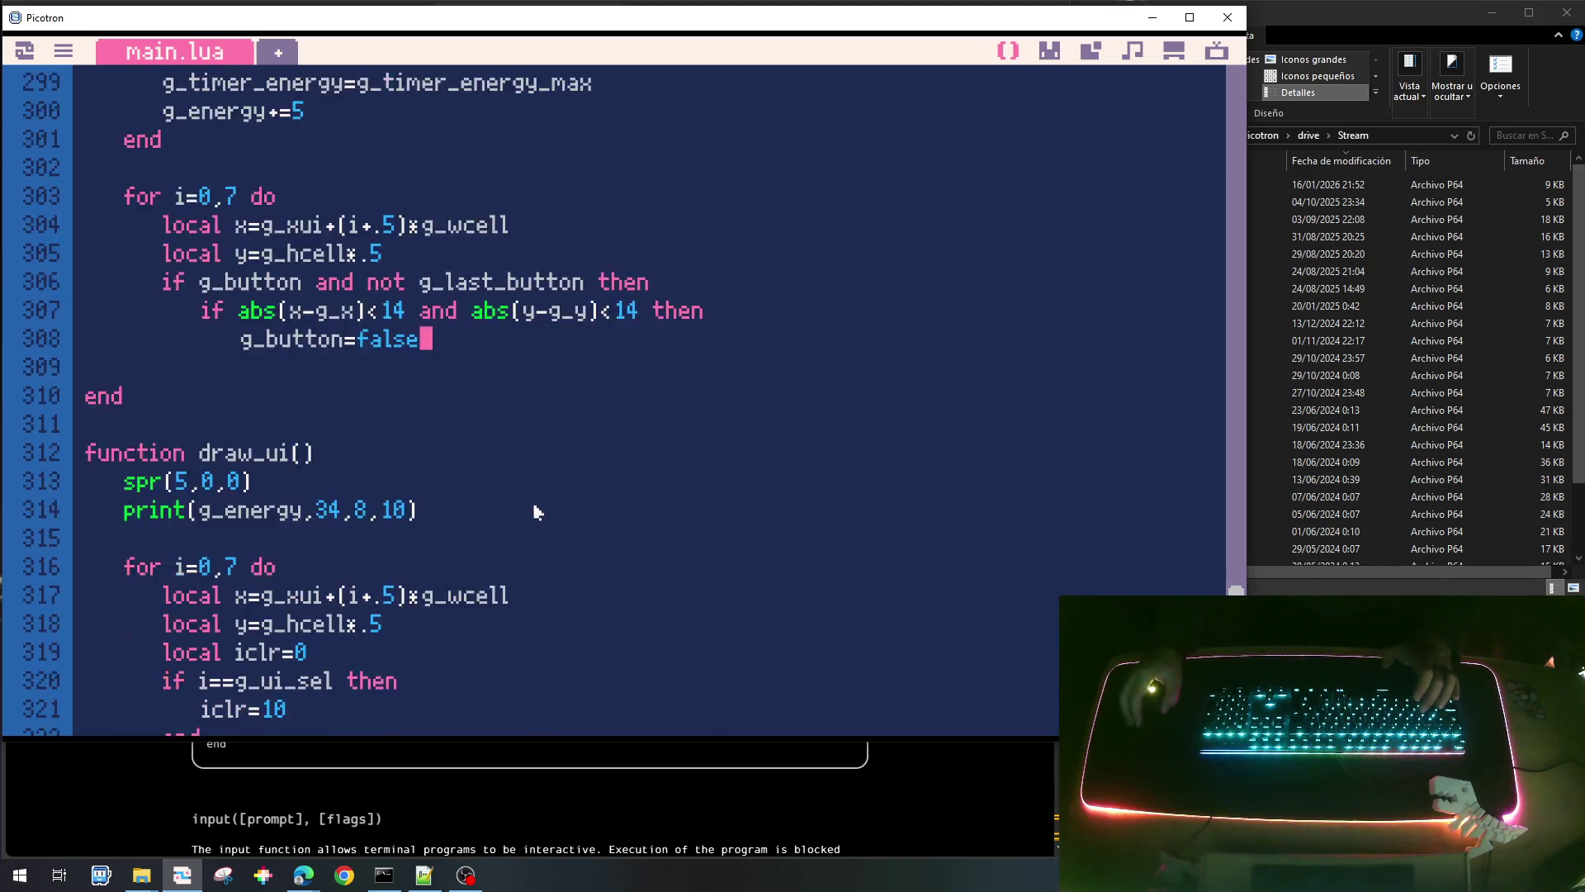
{"action": "scroll", "coordinate": [546, 611], "scroll_direction": "down", "scroll_amount": 9}
{"action": "scroll", "coordinate": [546, 611], "scroll_direction": "up", "scroll_amount": 9}
{"action": "scroll", "coordinate": [546, 610], "scroll_direction": "up", "scroll_amount": 5}
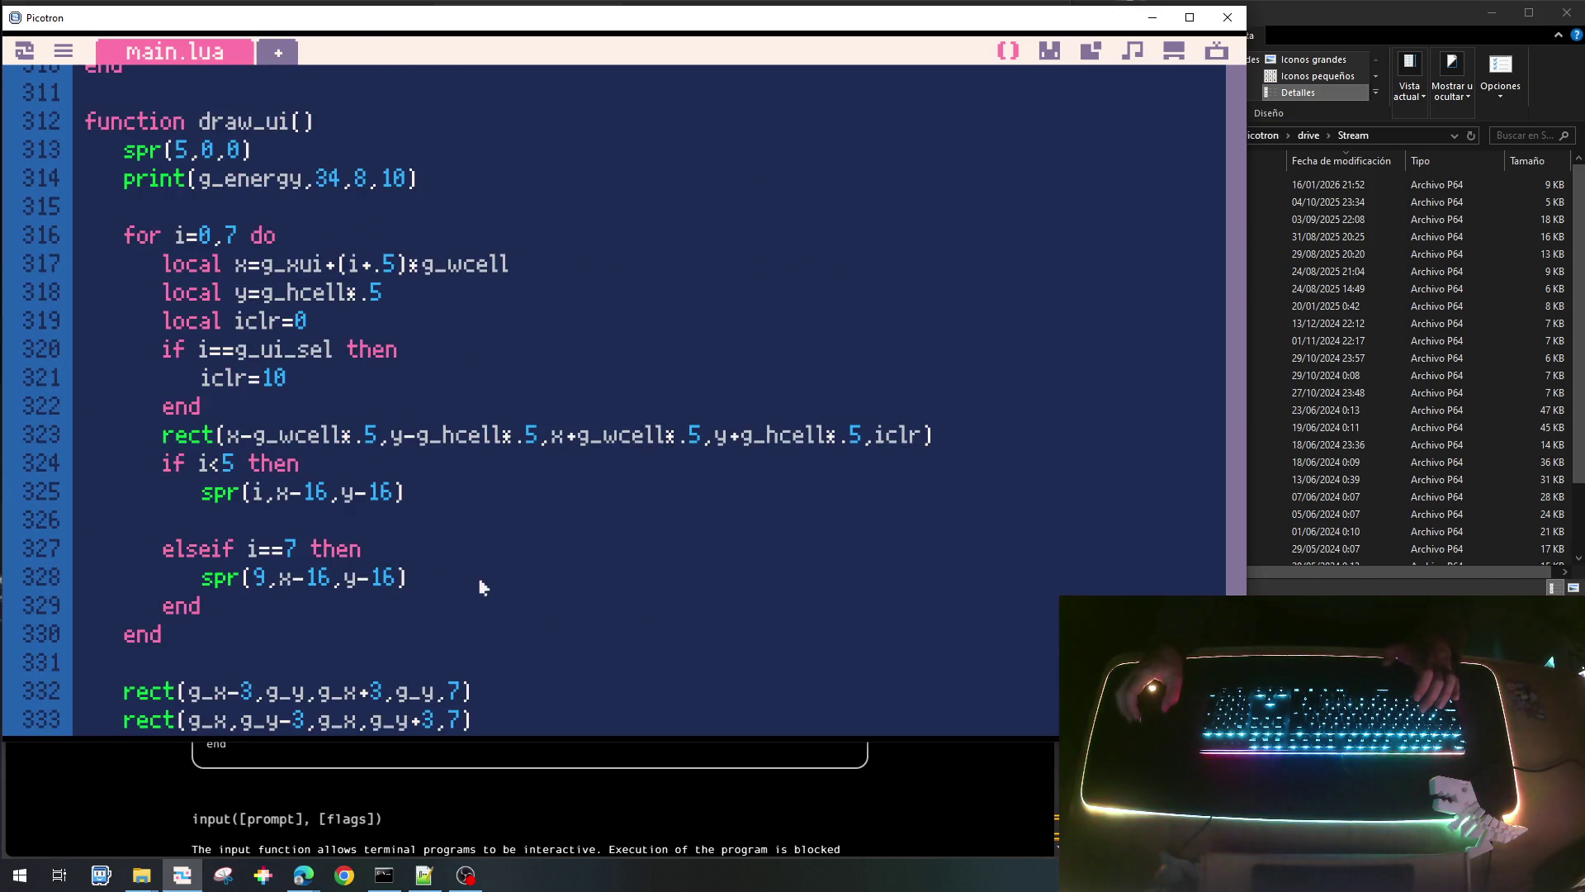
{"action": "scroll", "coordinate": [468, 577], "scroll_direction": "up", "scroll_amount": 4}
{"action": "scroll", "coordinate": [469, 580], "scroll_direction": "up", "scroll_amount": 20}
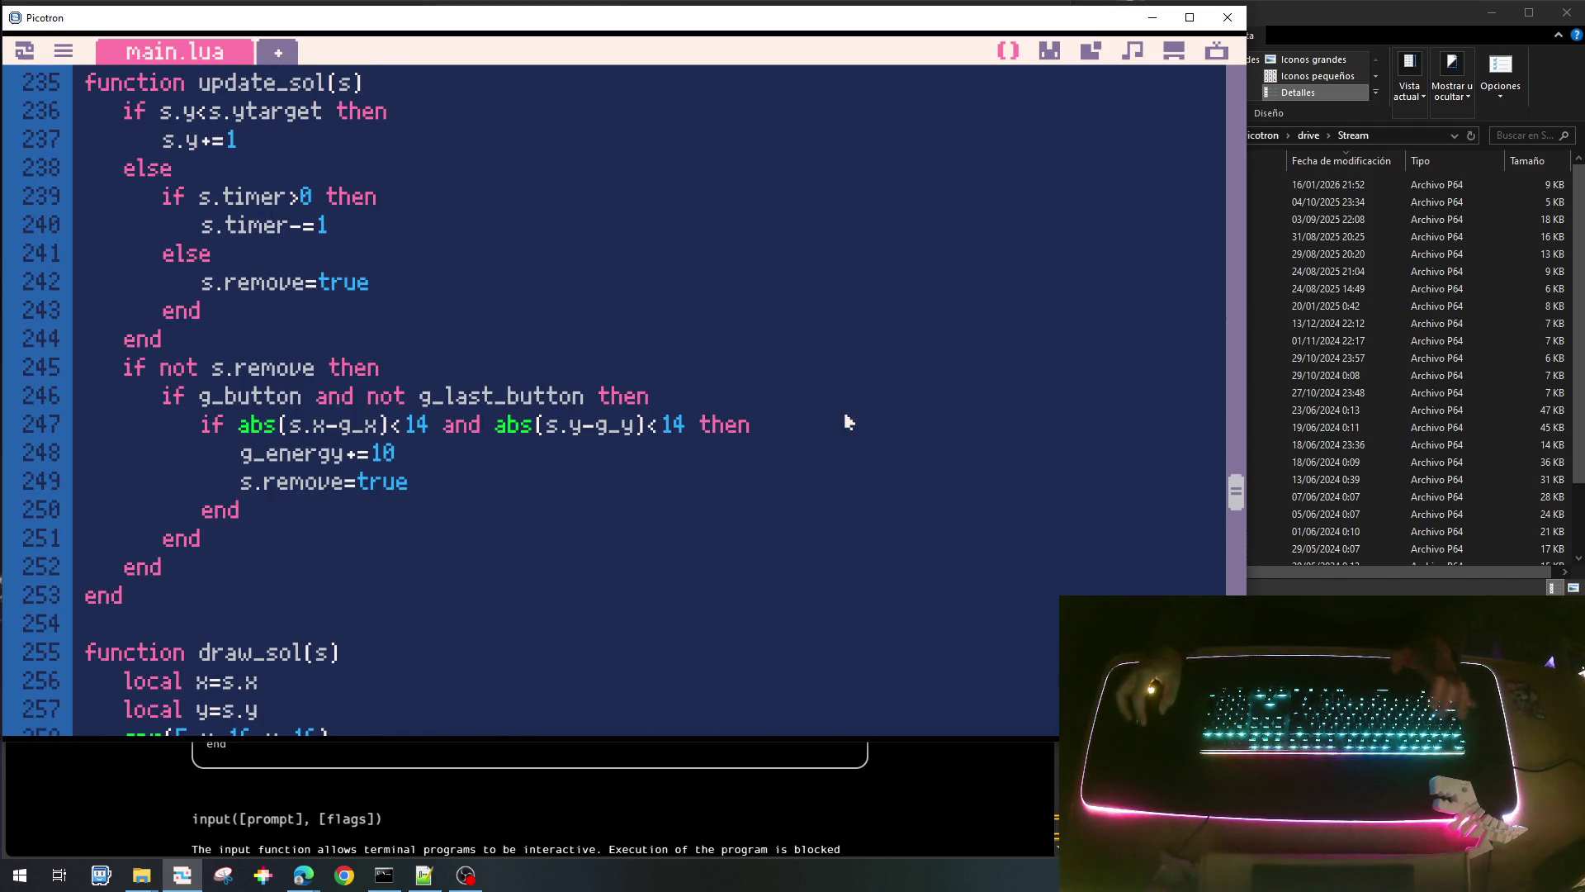
Add g_button=false in update_sol's sol-click branch, above g_energy+=10.
{"action": "key", "text": "Return"}
{"action": "type", "text": "g_button"}
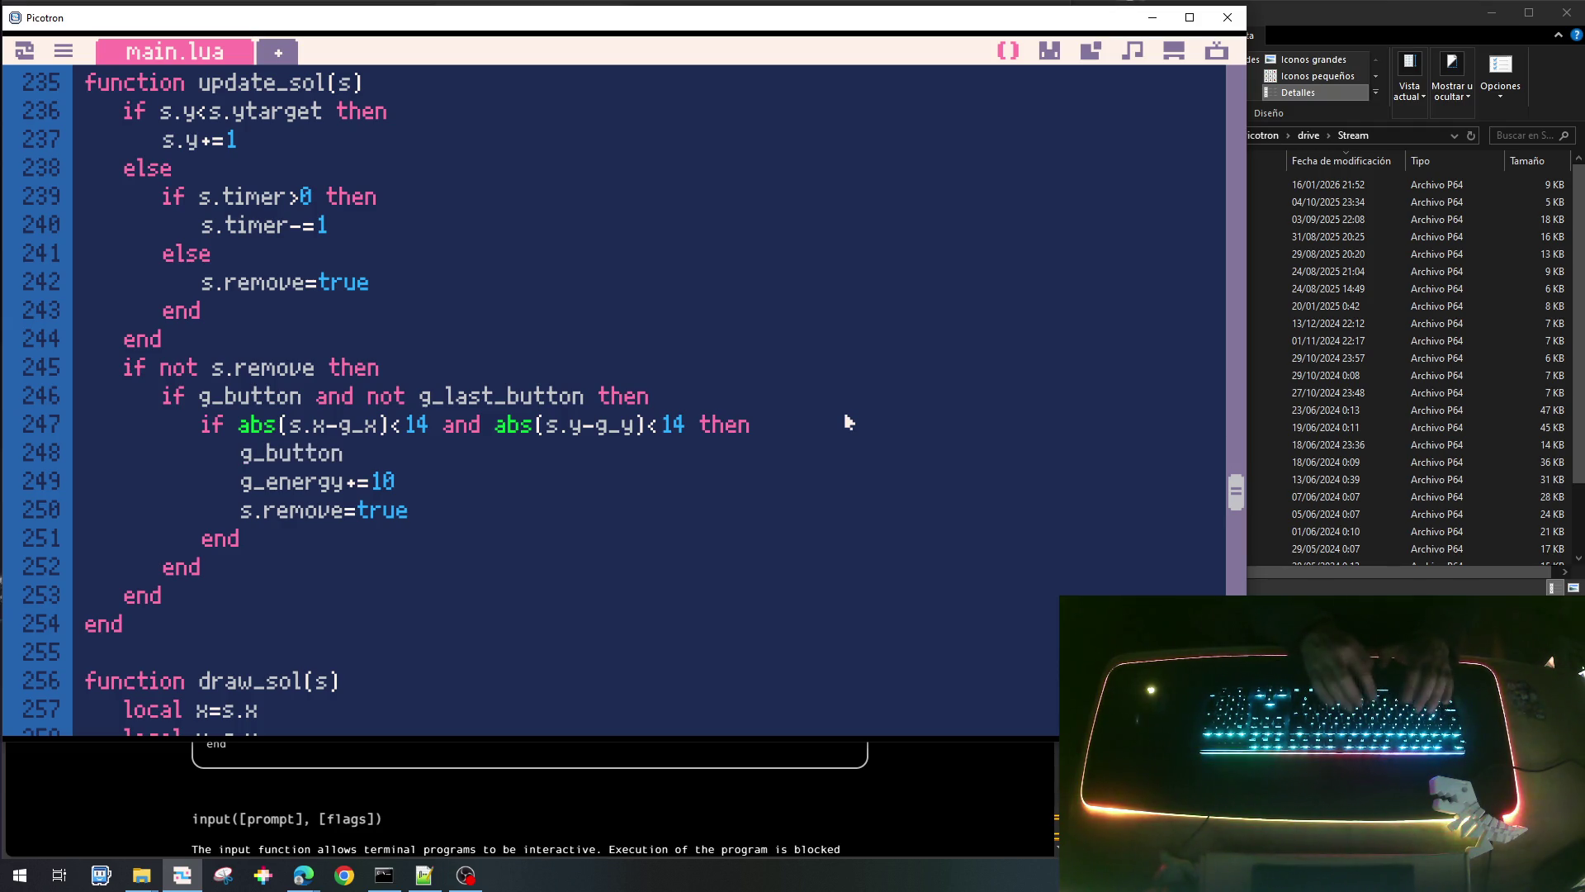
{"action": "type", "text": "=false"}
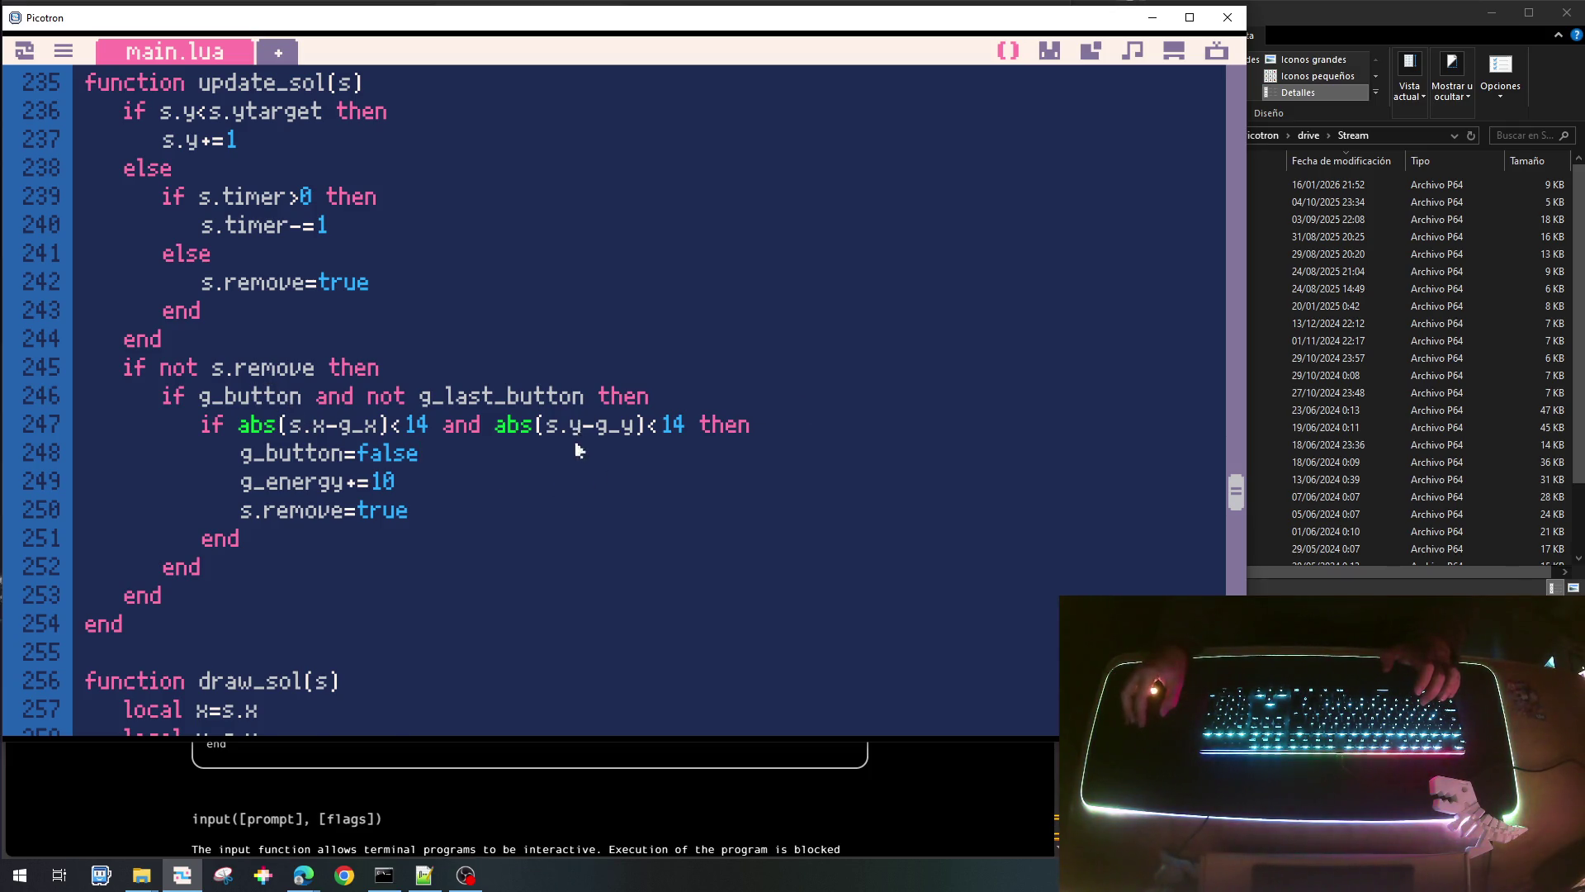
{"action": "scroll", "coordinate": [576, 462], "scroll_direction": "down", "scroll_amount": 10}
{"action": "scroll", "coordinate": [576, 479], "scroll_direction": "down", "scroll_amount": 5}
{"action": "scroll", "coordinate": [536, 485], "scroll_direction": "up", "scroll_amount": 3}
{"action": "scroll", "coordinate": [495, 491], "scroll_direction": "down", "scroll_amount": 5}
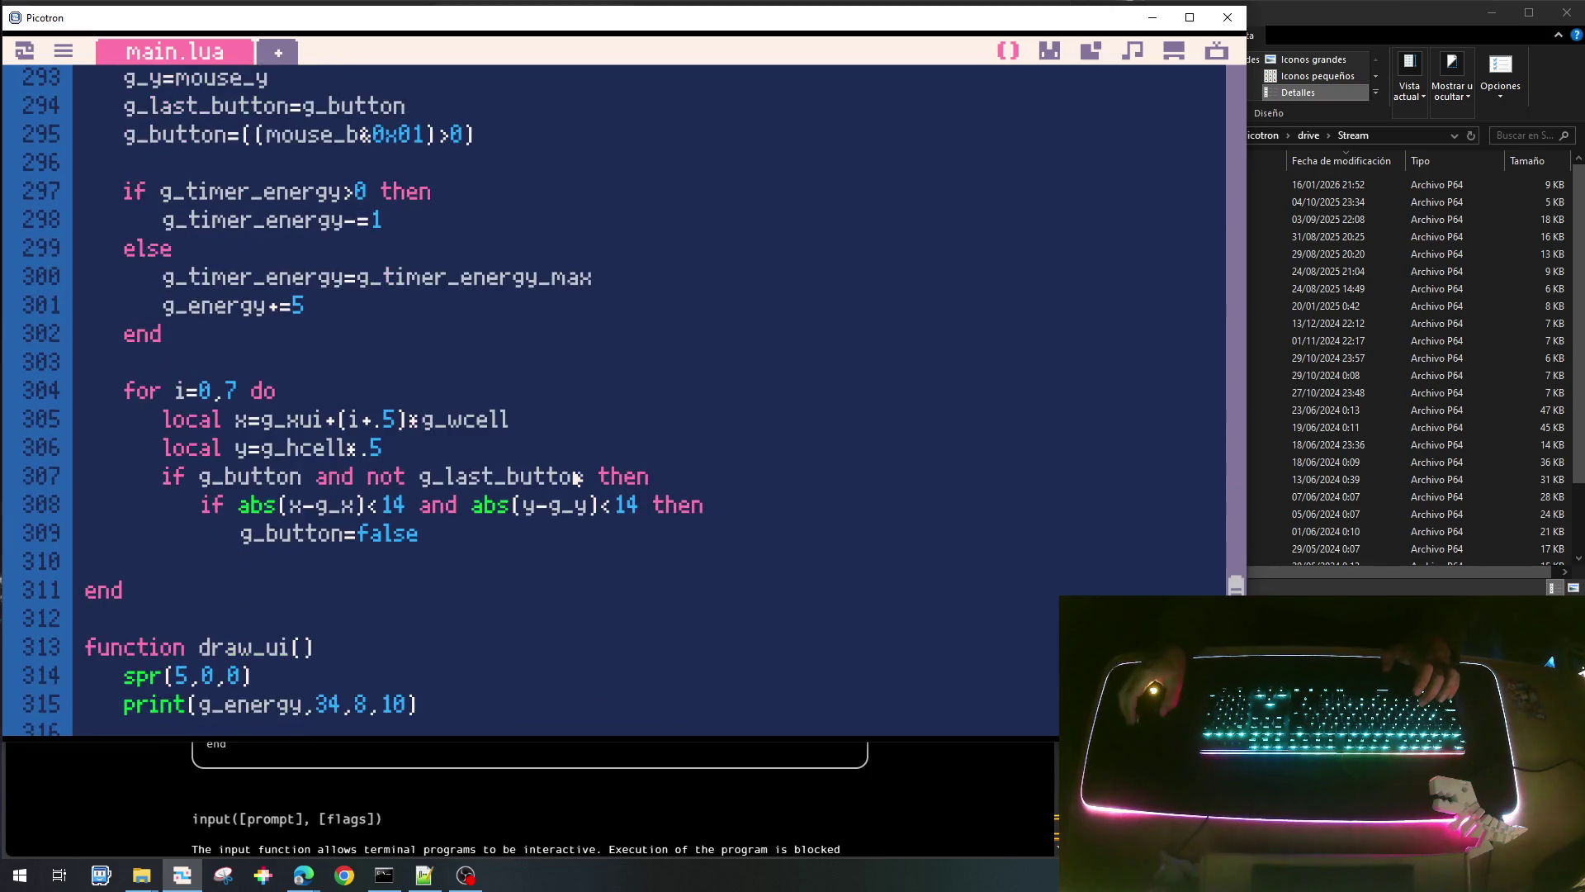
Add end lines closing the two nested if blocks after g_button=false.
{"action": "left_click", "coordinate": [445, 453]}
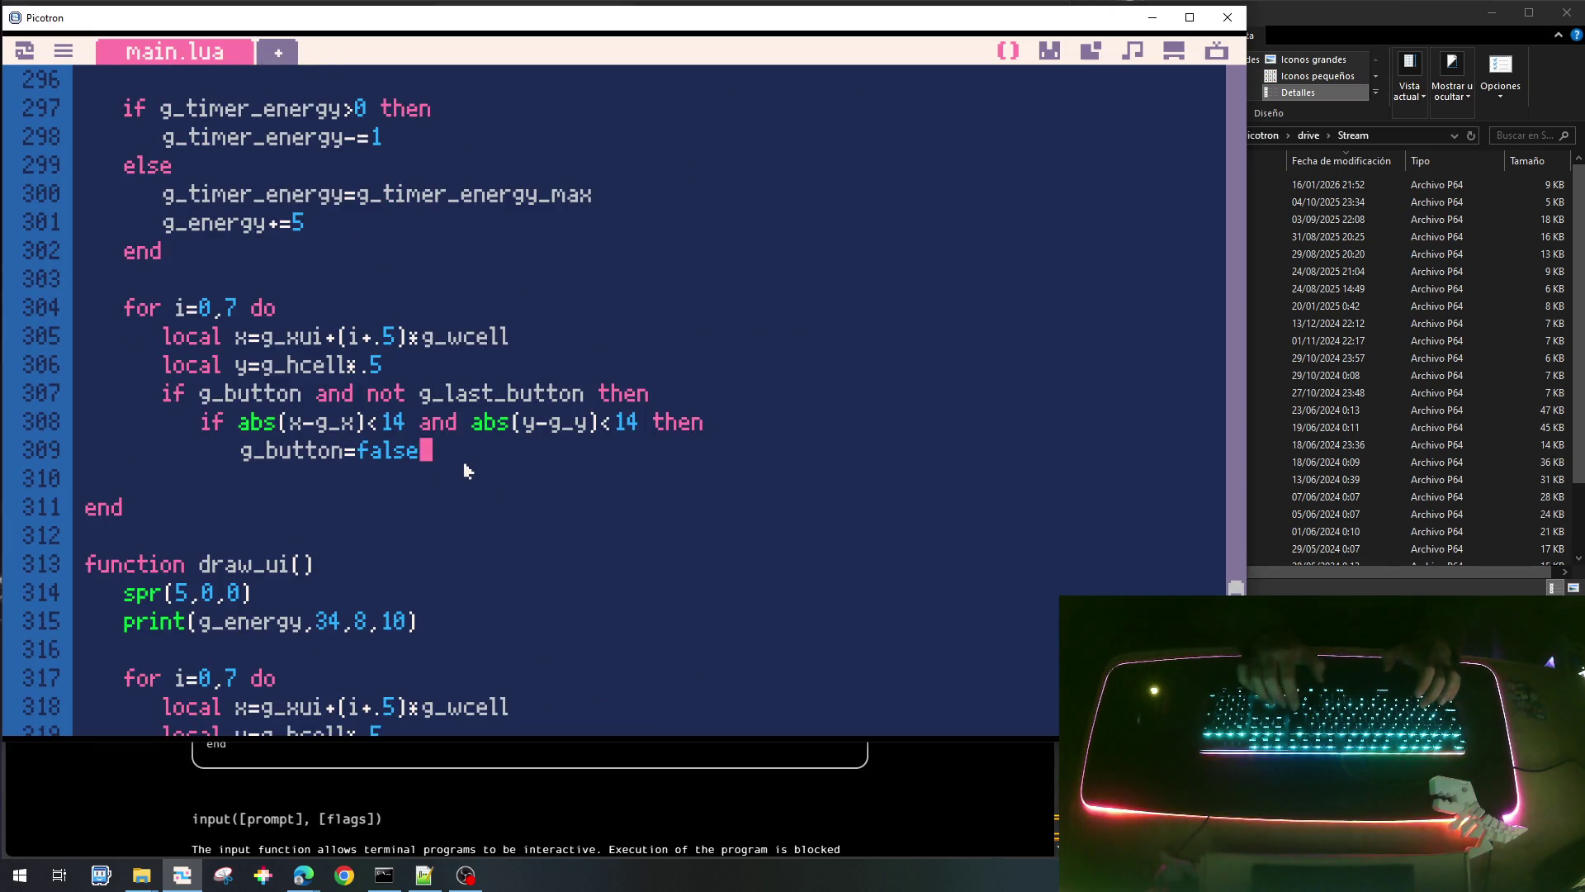
{"action": "key", "text": "Return"}
{"action": "key", "text": "BackSpace"}
{"action": "type", "text": "e"}
{"action": "key", "text": "BackSpace"}
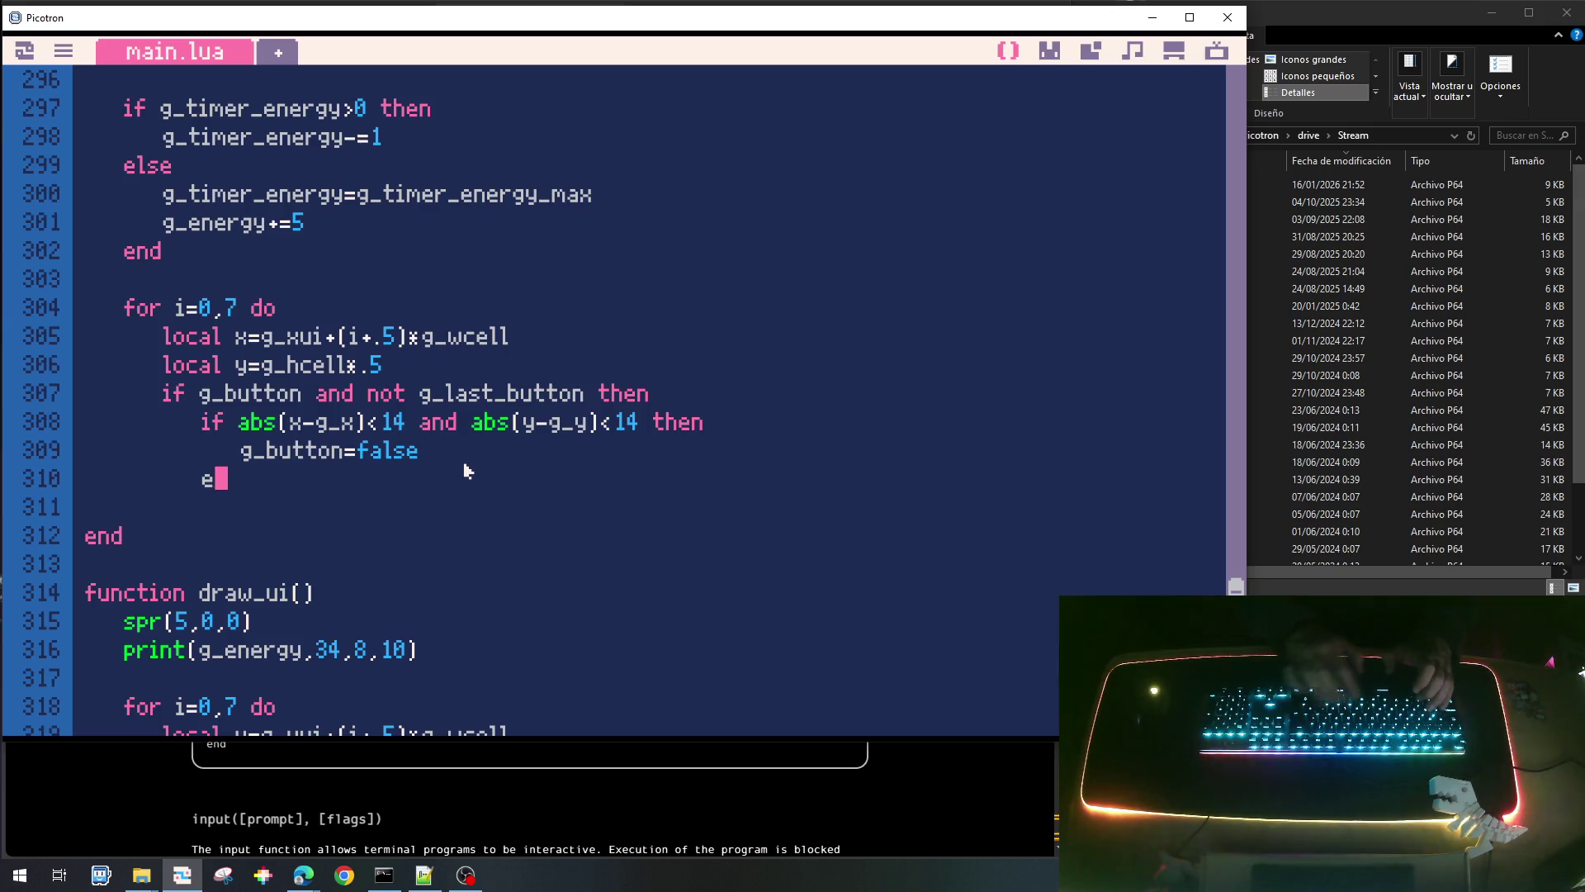
{"action": "type", "text": "nd"}
{"action": "key", "text": "Return"}
{"action": "key", "text": "BackSpace"}
{"action": "type", "text": "e n"}
{"action": "key", "text": "BackSpace"}
{"action": "key", "text": "BackSpace"}
{"action": "type", "text": "nd"}
Remove the leftover blank line and add the slot loop's closing end.
{"action": "key", "text": "Down"}
{"action": "key", "text": "BackSpace"}
{"action": "key", "text": "Return"}
{"action": "key", "text": "BackSpace"}
{"action": "type", "text": "end"}
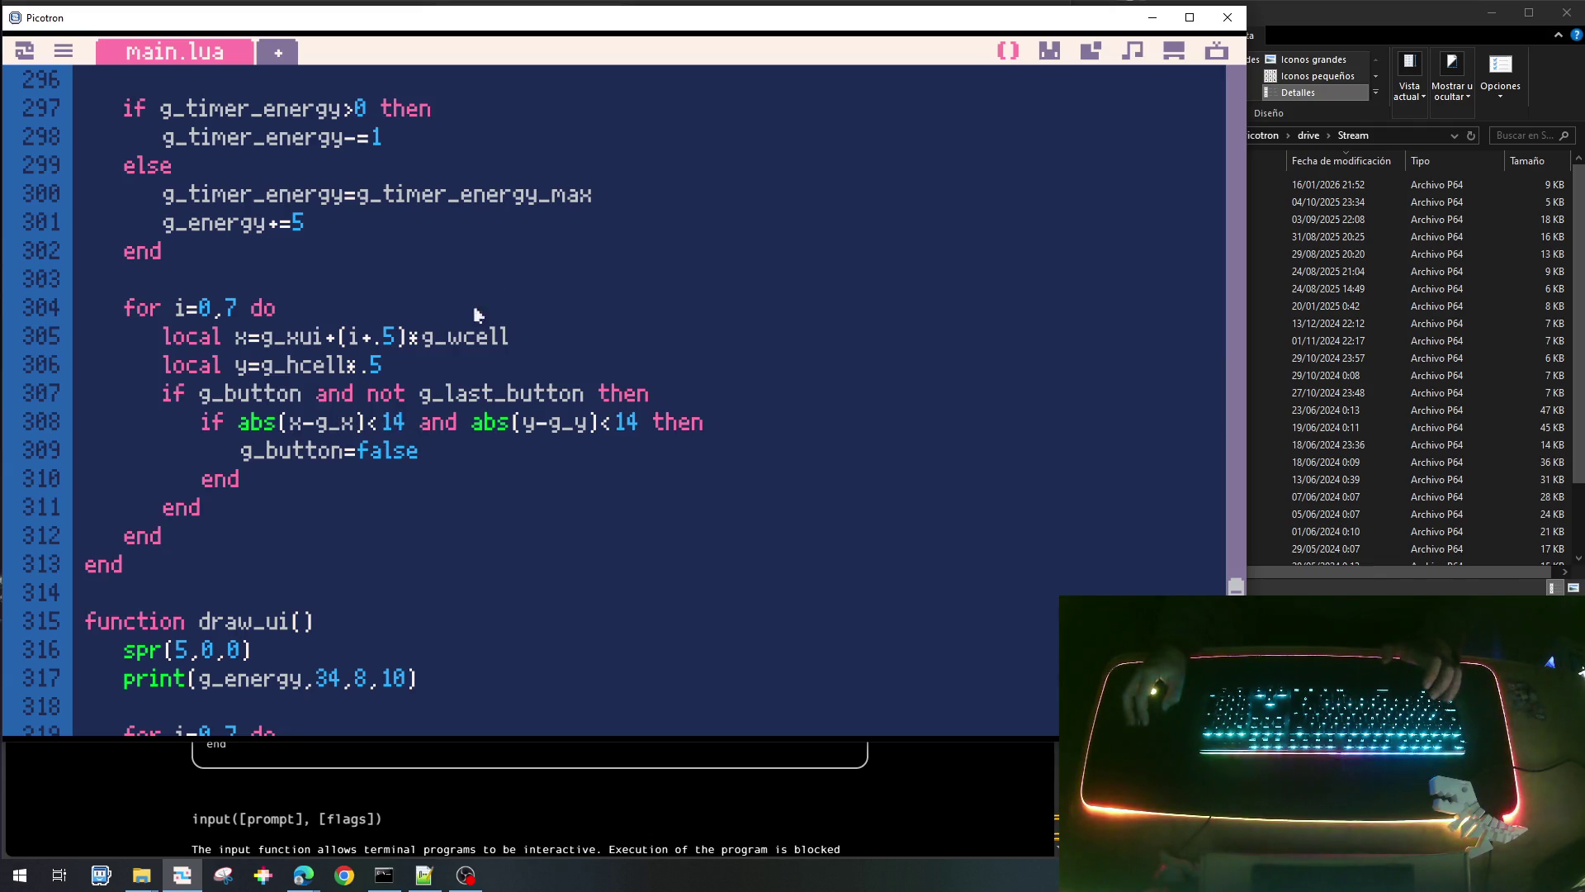
{"action": "scroll", "coordinate": [349, 199], "scroll_direction": "up", "scroll_amount": 3}
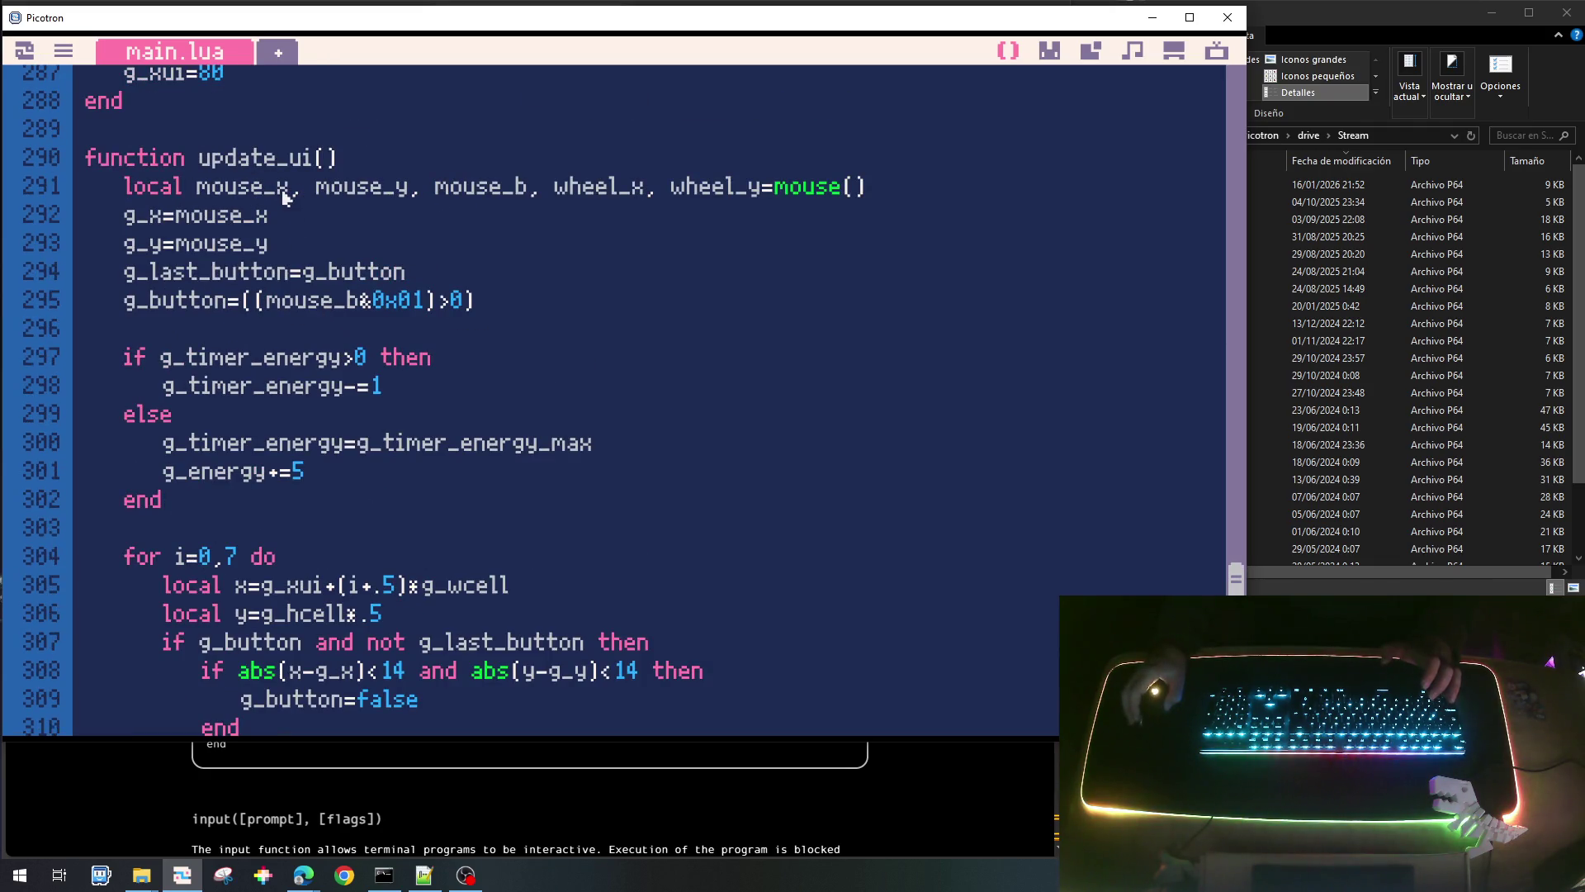
{"action": "scroll", "coordinate": [446, 413], "scroll_direction": "down", "scroll_amount": 2}
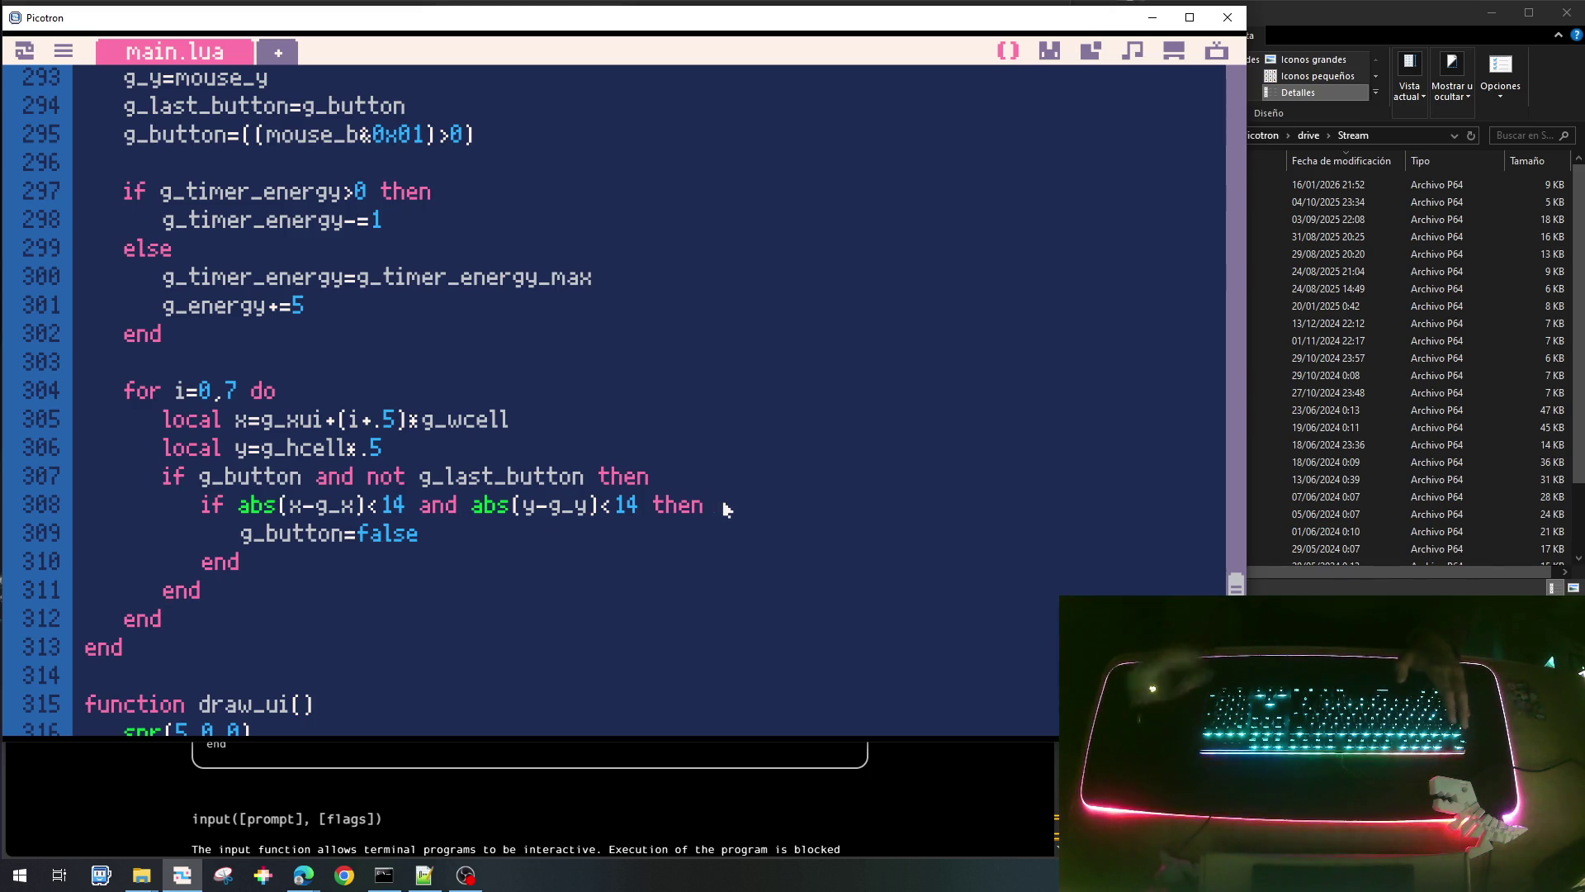
Insert g_ui_sel=i above g_button=false, then save and run the cart.
{"action": "key", "text": "Return"}
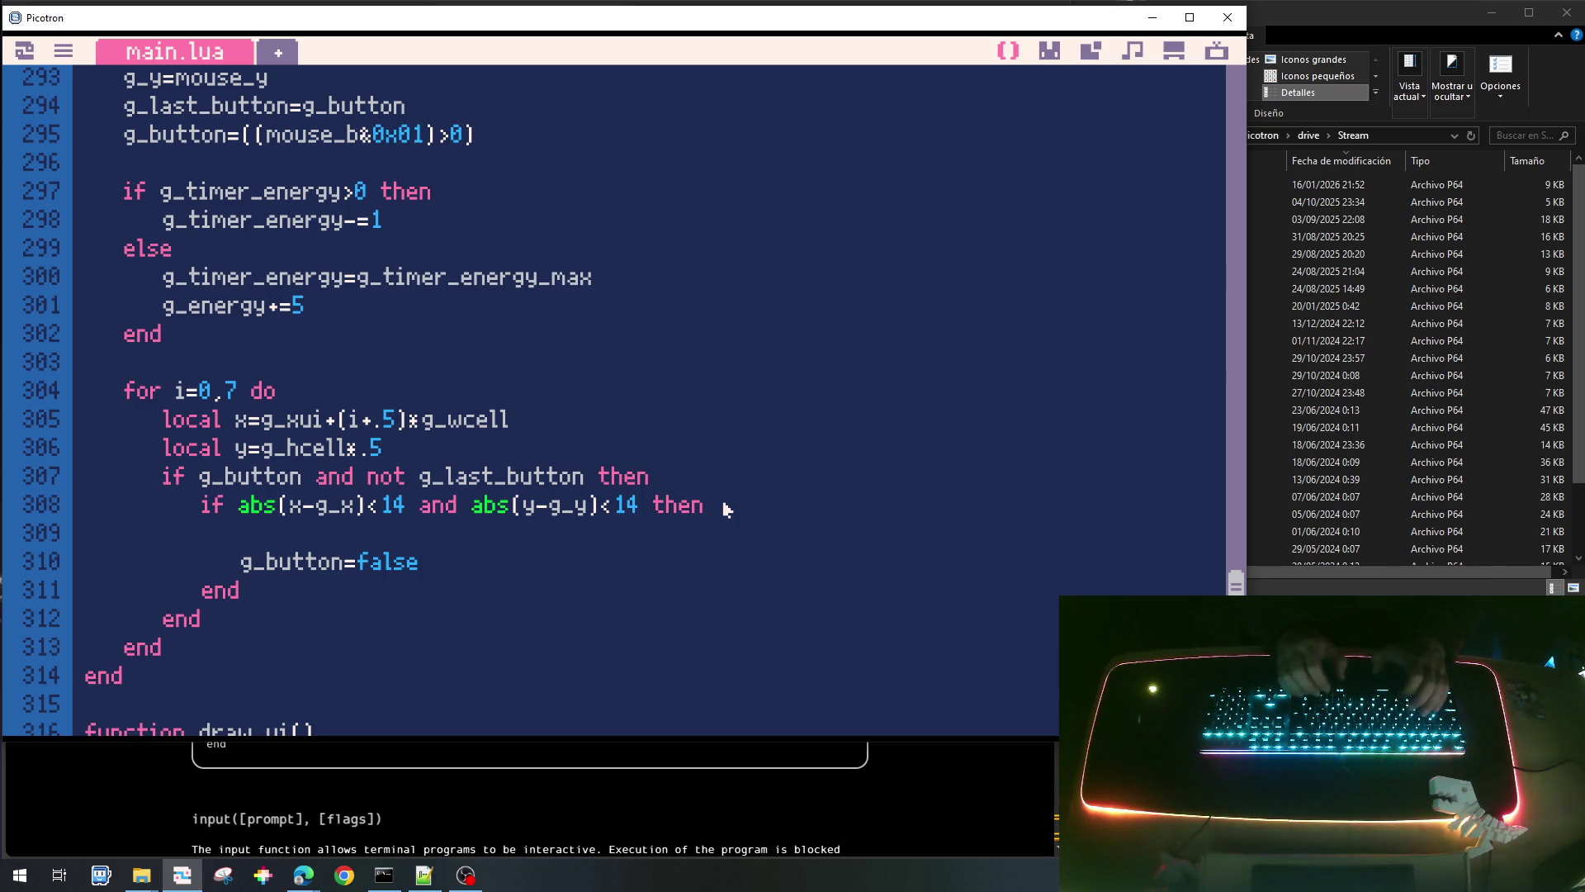
{"action": "type", "text": "g_ui_sel="}
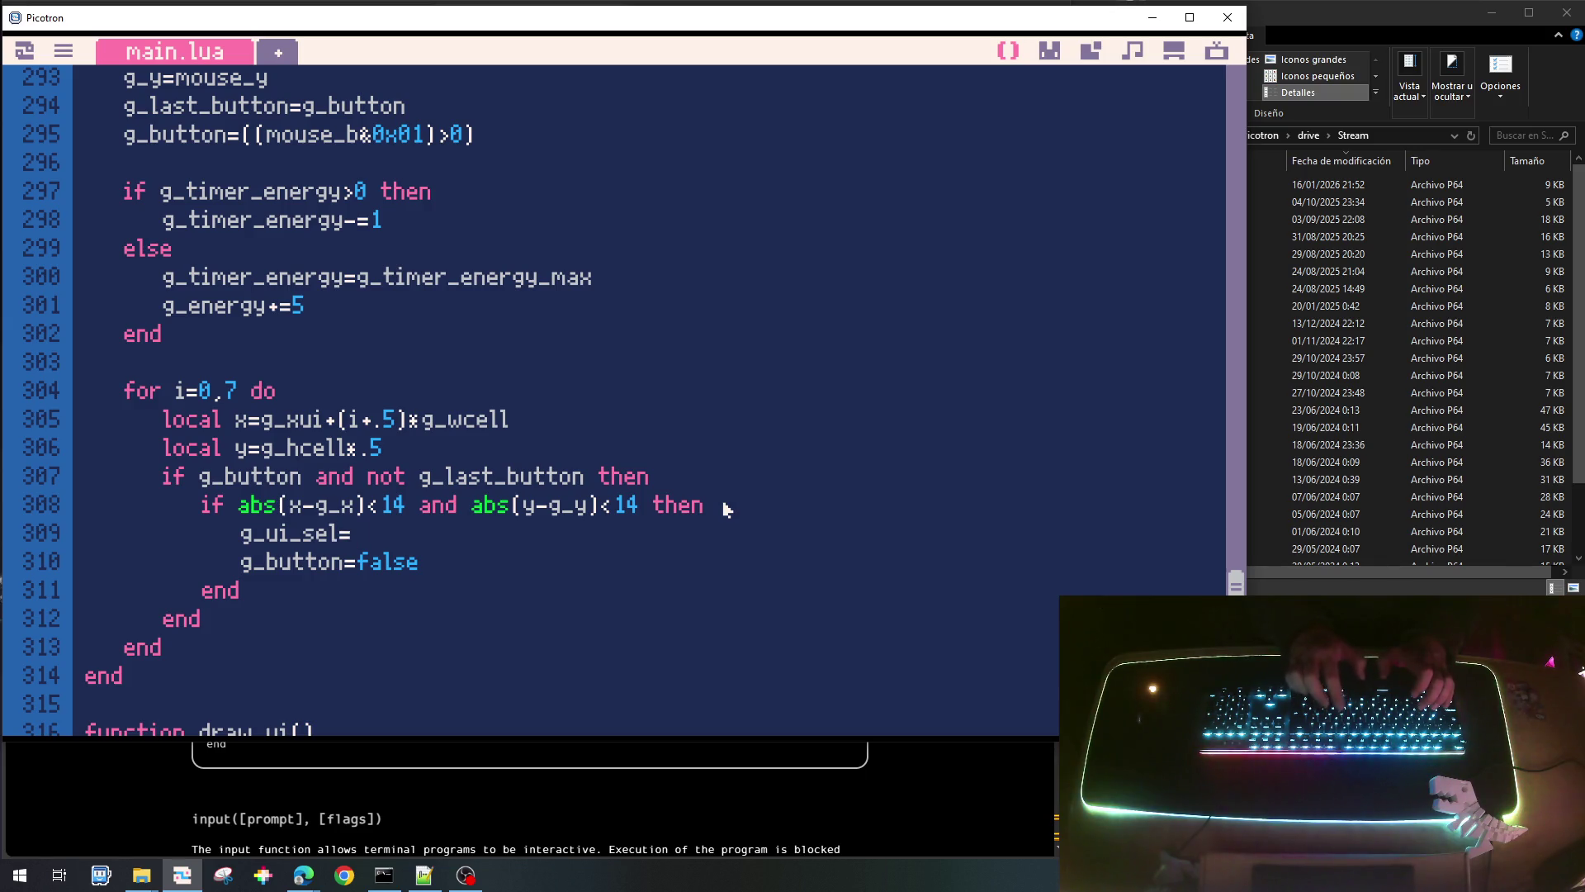
{"action": "type", "text": "i"}
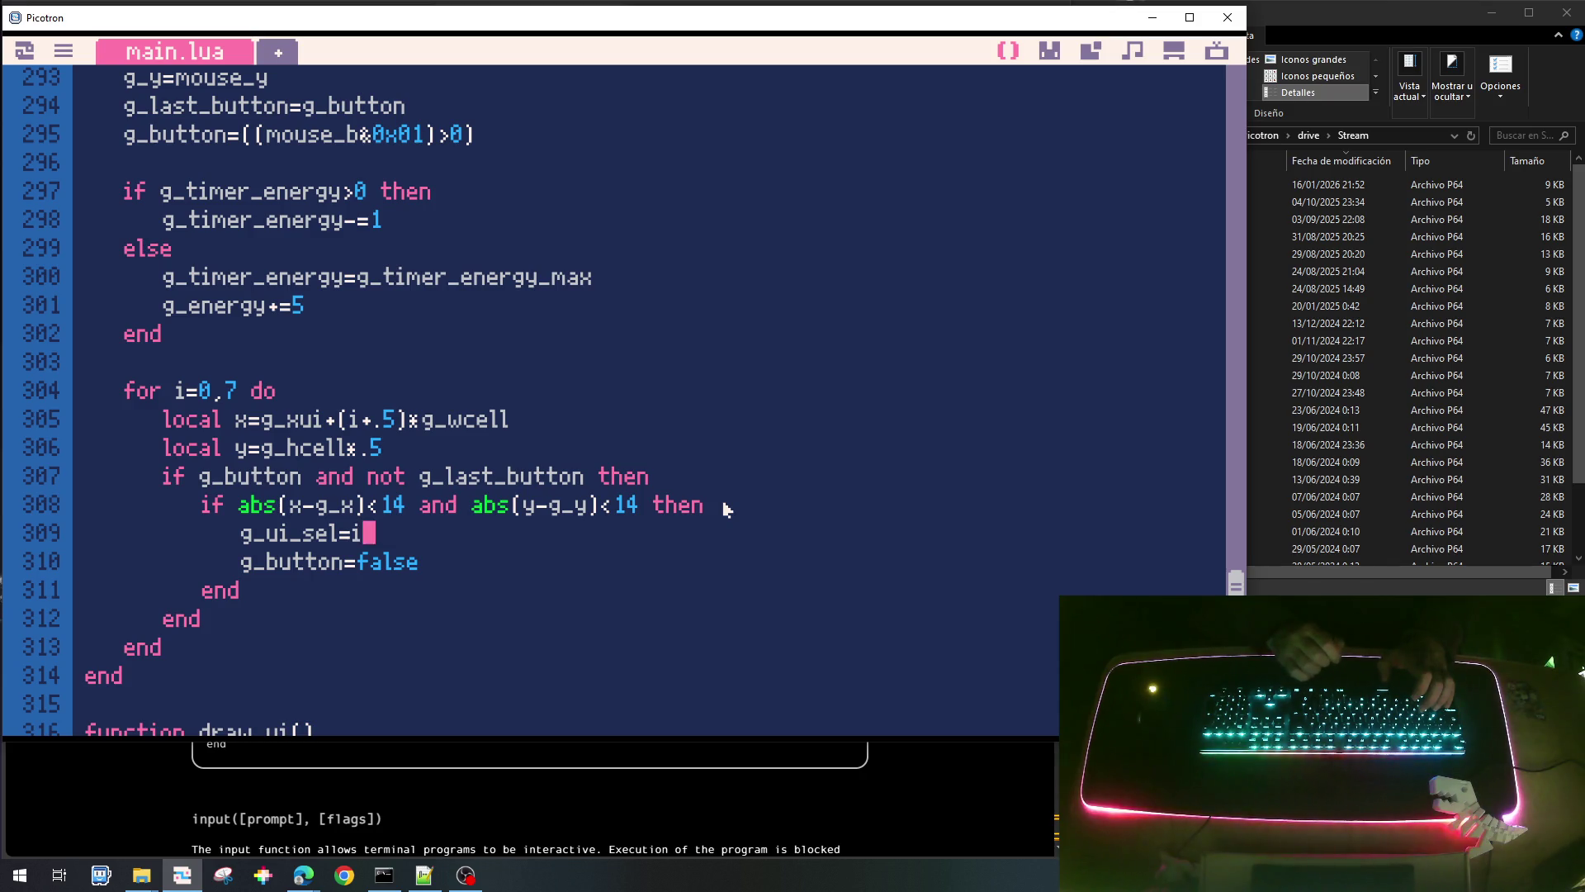
{"action": "key", "text": "ctrl+s"}
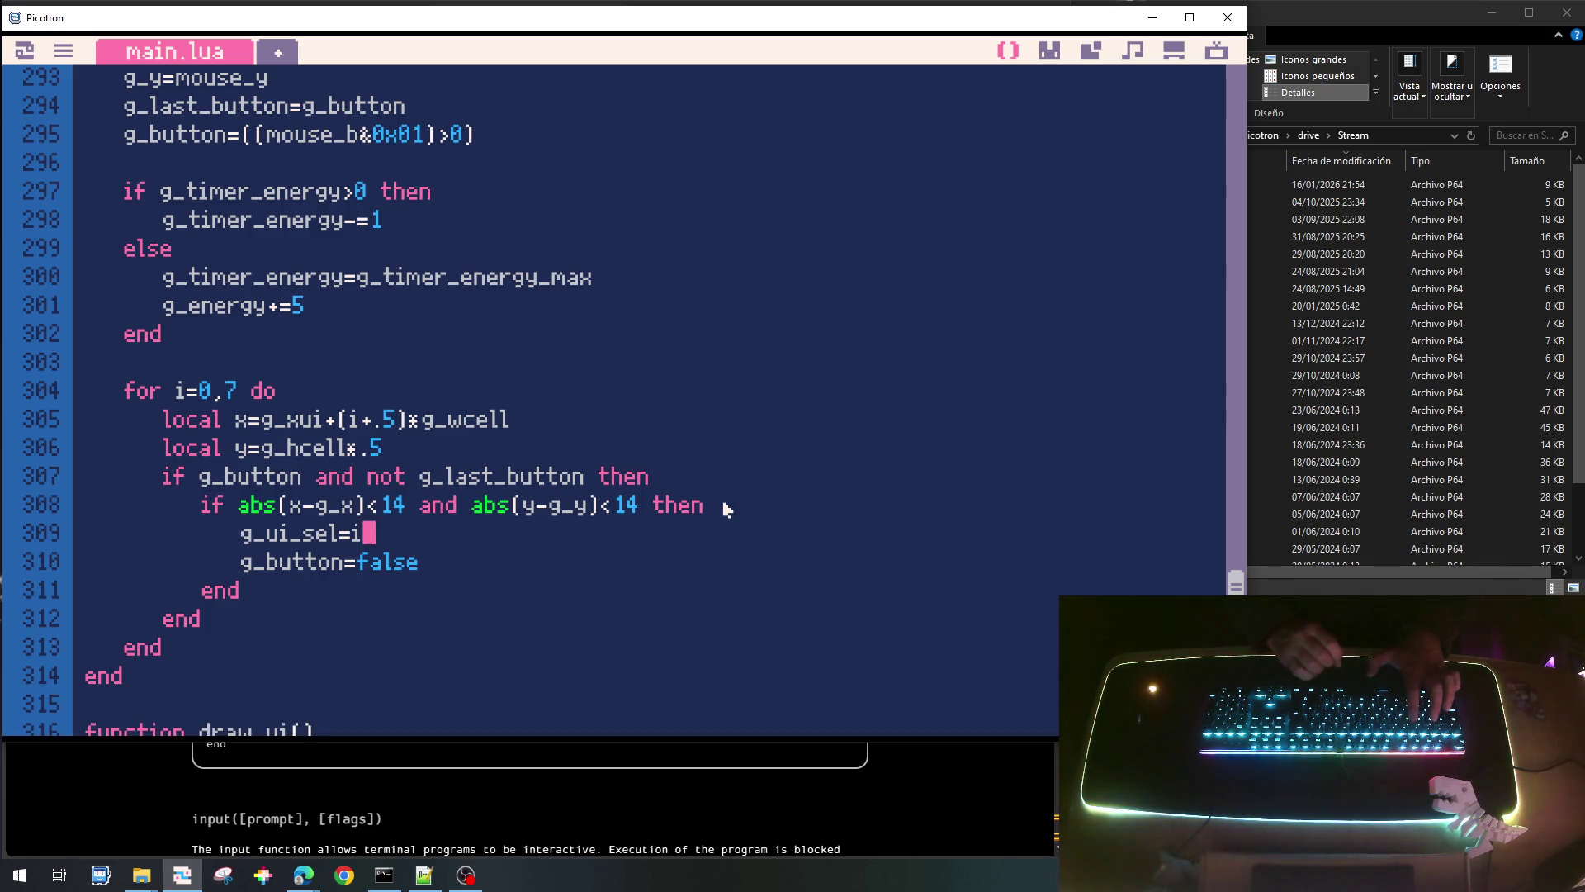
{"action": "key", "text": "ctrl+r"}
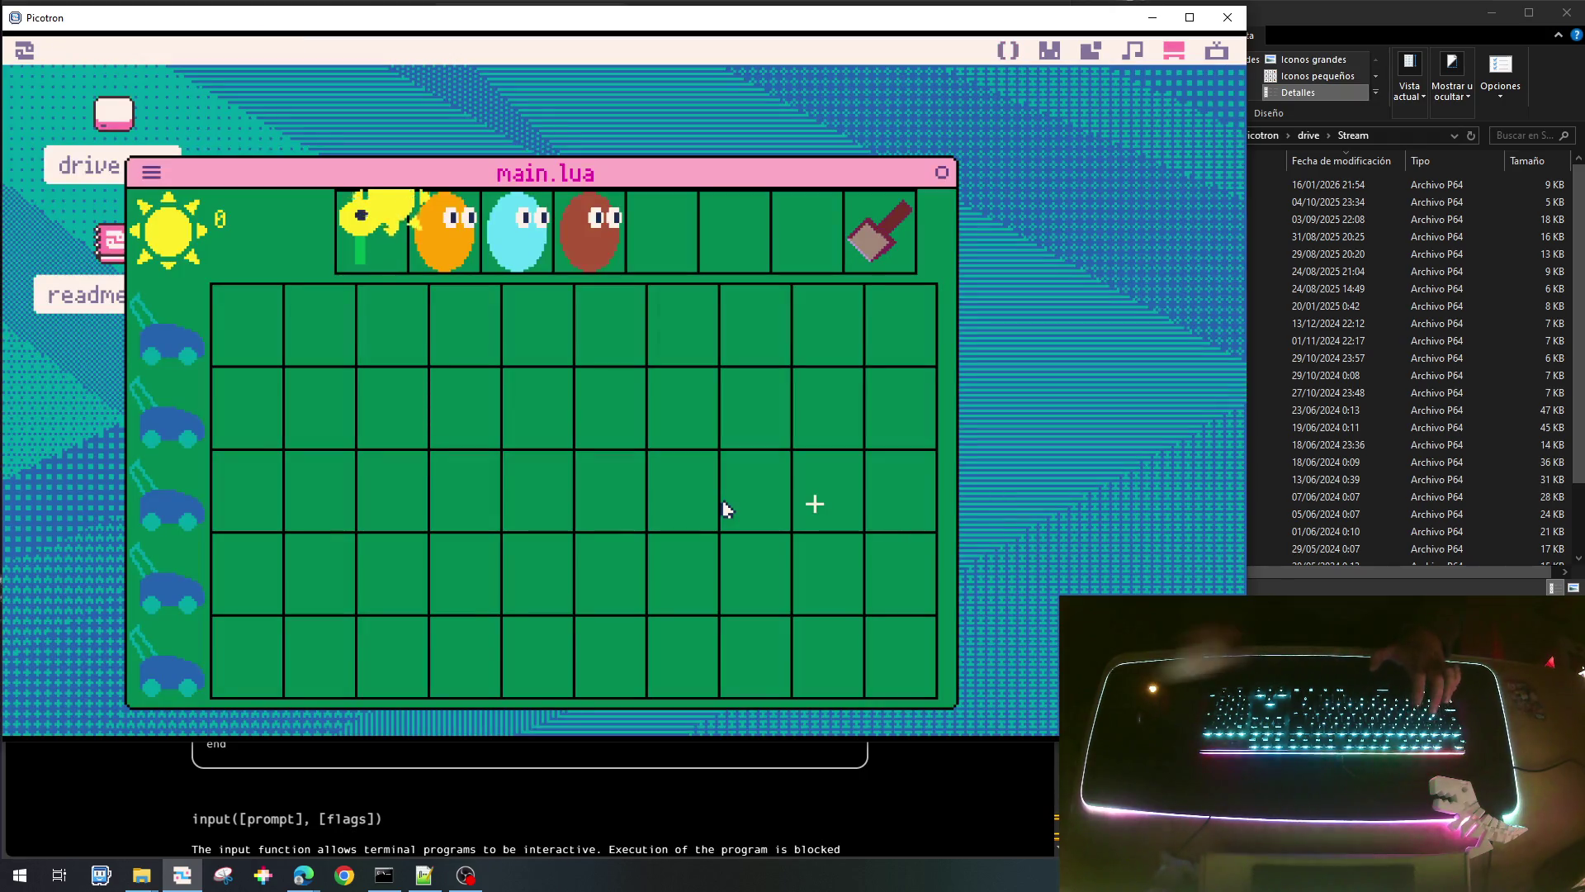
Click a plant slot in the running game's toolbar, then quit back to the draw_ui code.
{"action": "left_click", "coordinate": [584, 245]}
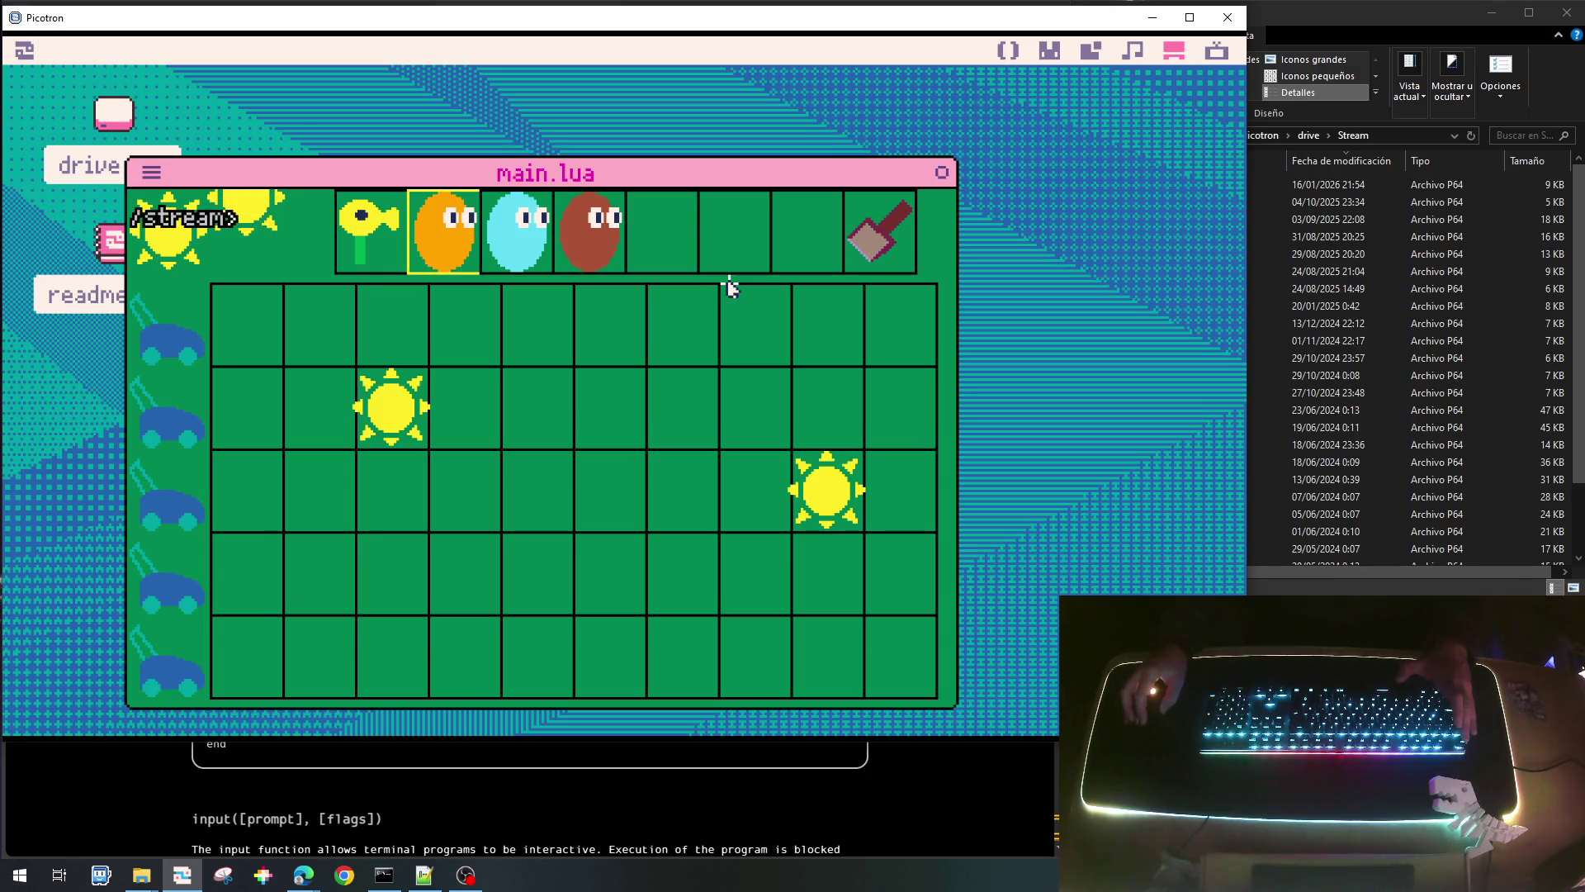
{"action": "key", "text": "Escape"}
{"action": "scroll", "coordinate": [498, 554], "scroll_direction": "down", "scroll_amount": 7}
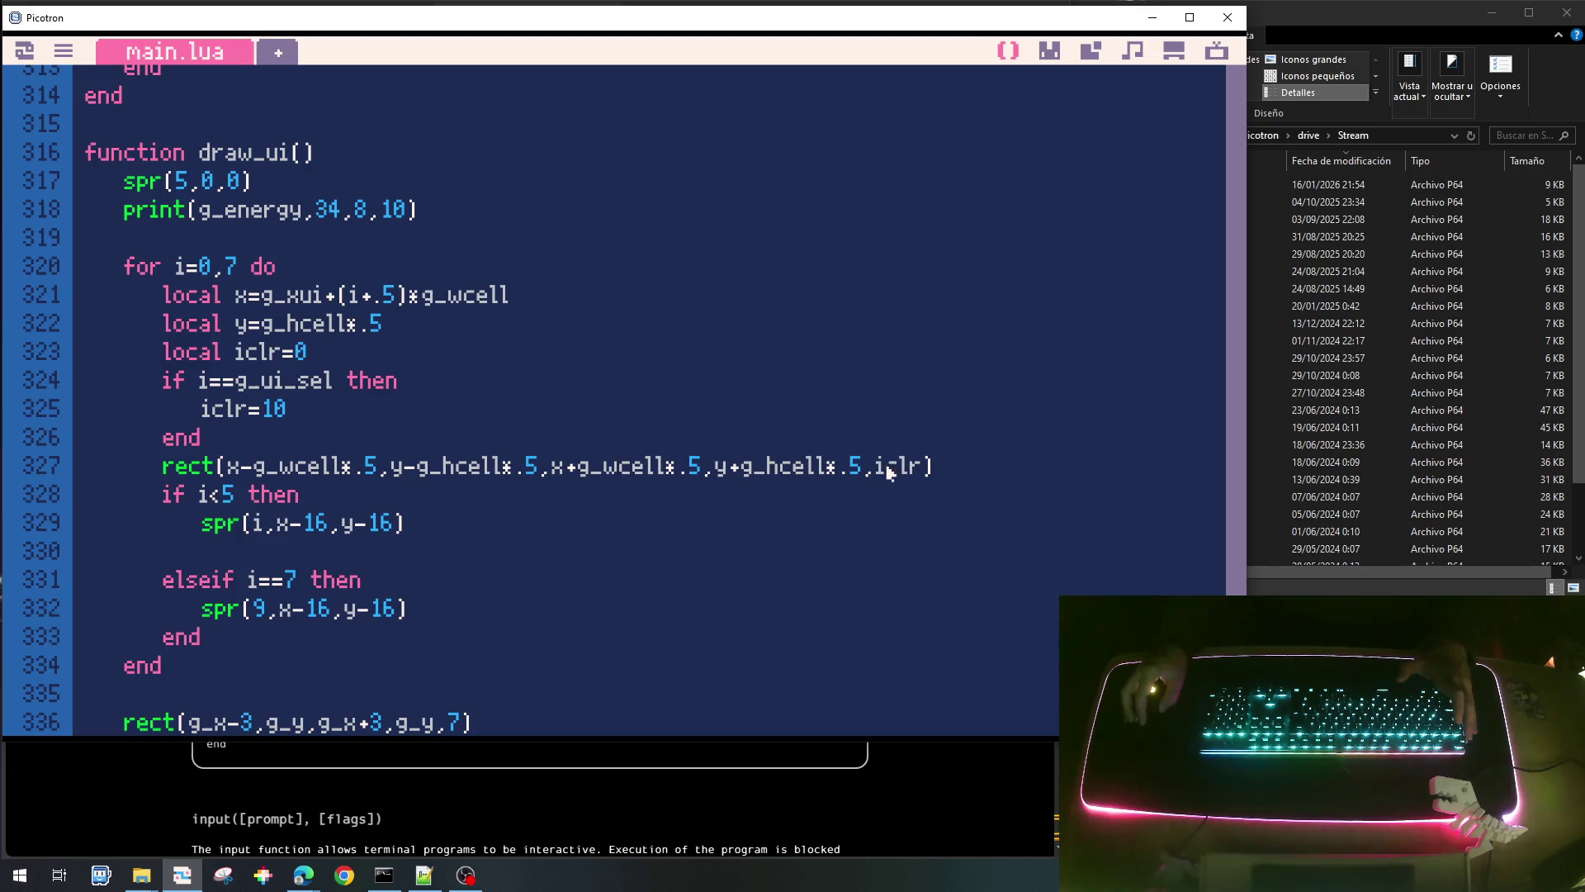
Append -1 after .5 in line 327's rect call, then save and rerun the cart.
{"action": "left_click", "coordinate": [705, 468]}
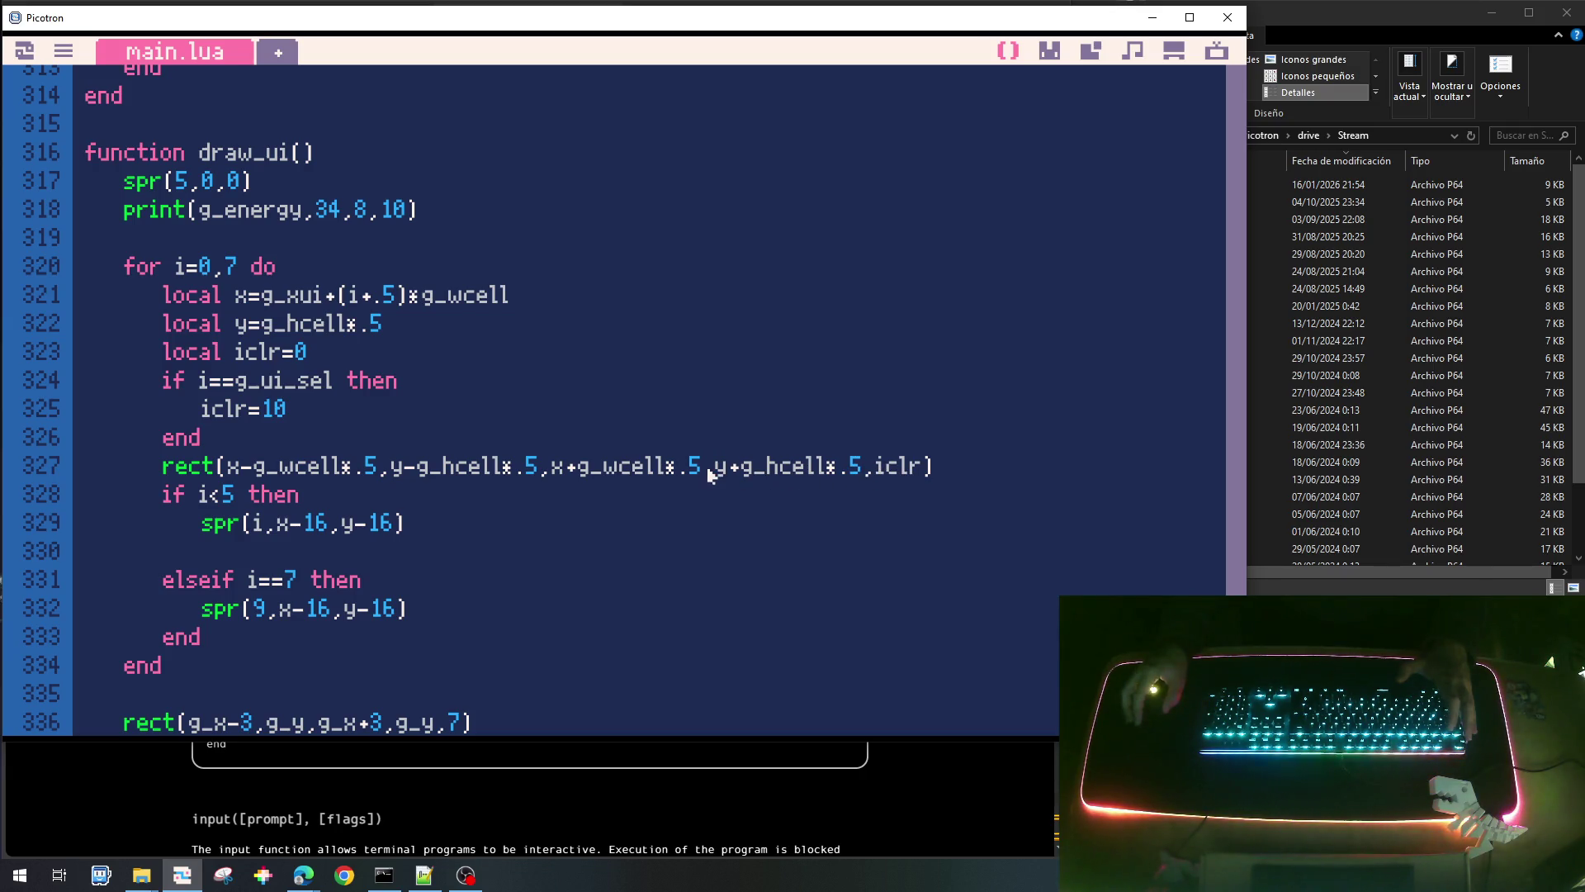
{"action": "type", "text": "-1"}
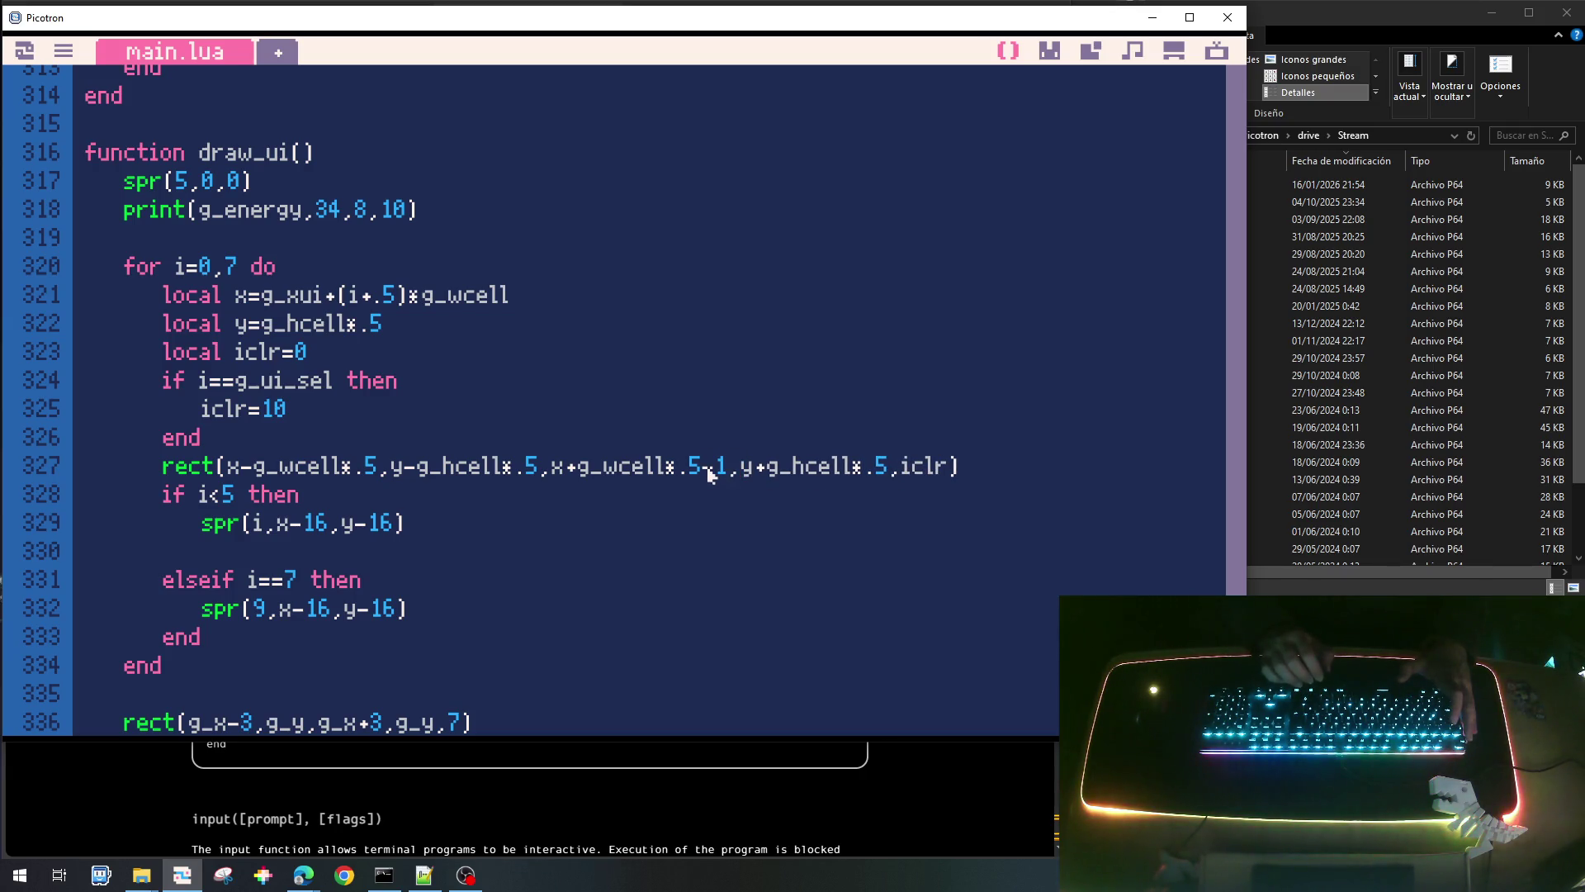
{"action": "key", "text": "ctrl+s"}
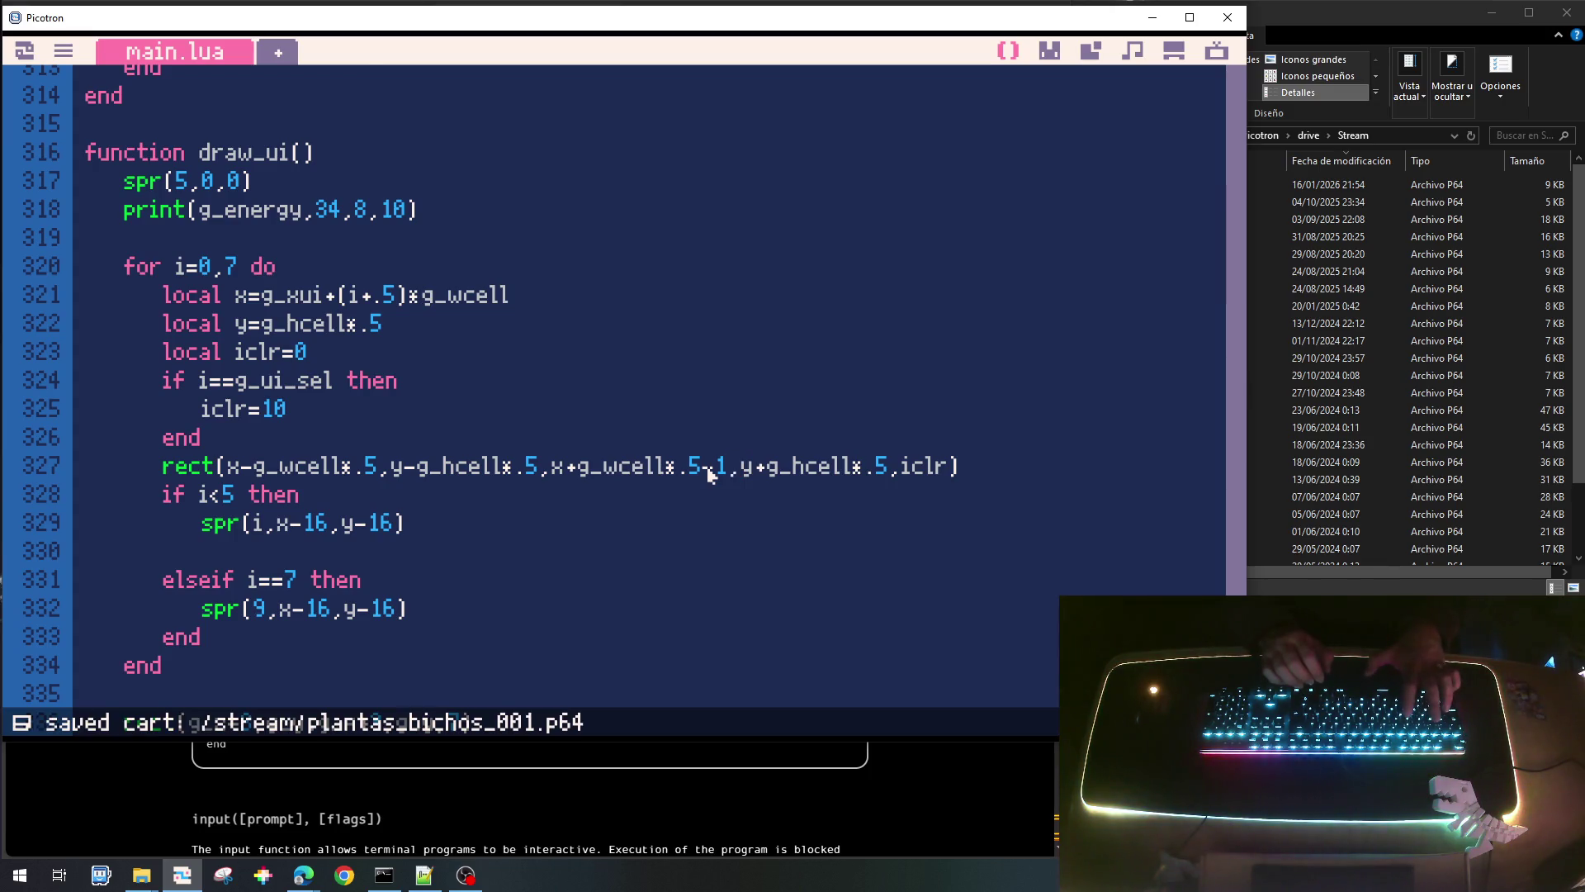
{"action": "key", "text": "ctrl+r"}
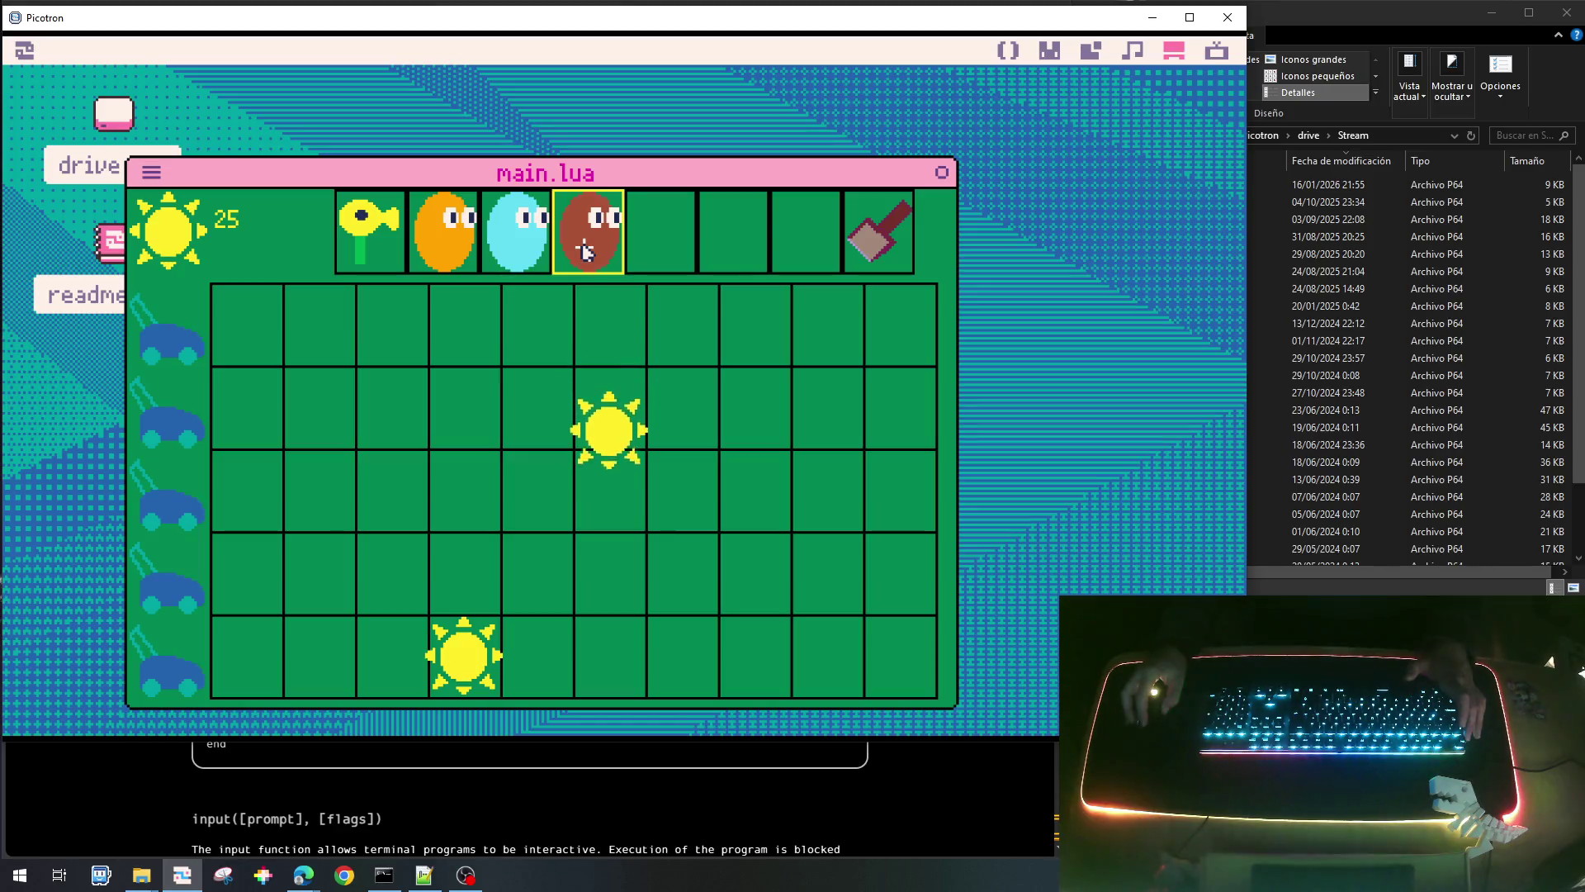
Collect three falling suns in the running game.
{"action": "left_click", "coordinate": [607, 549]}
{"action": "left_click", "coordinate": [462, 656]}
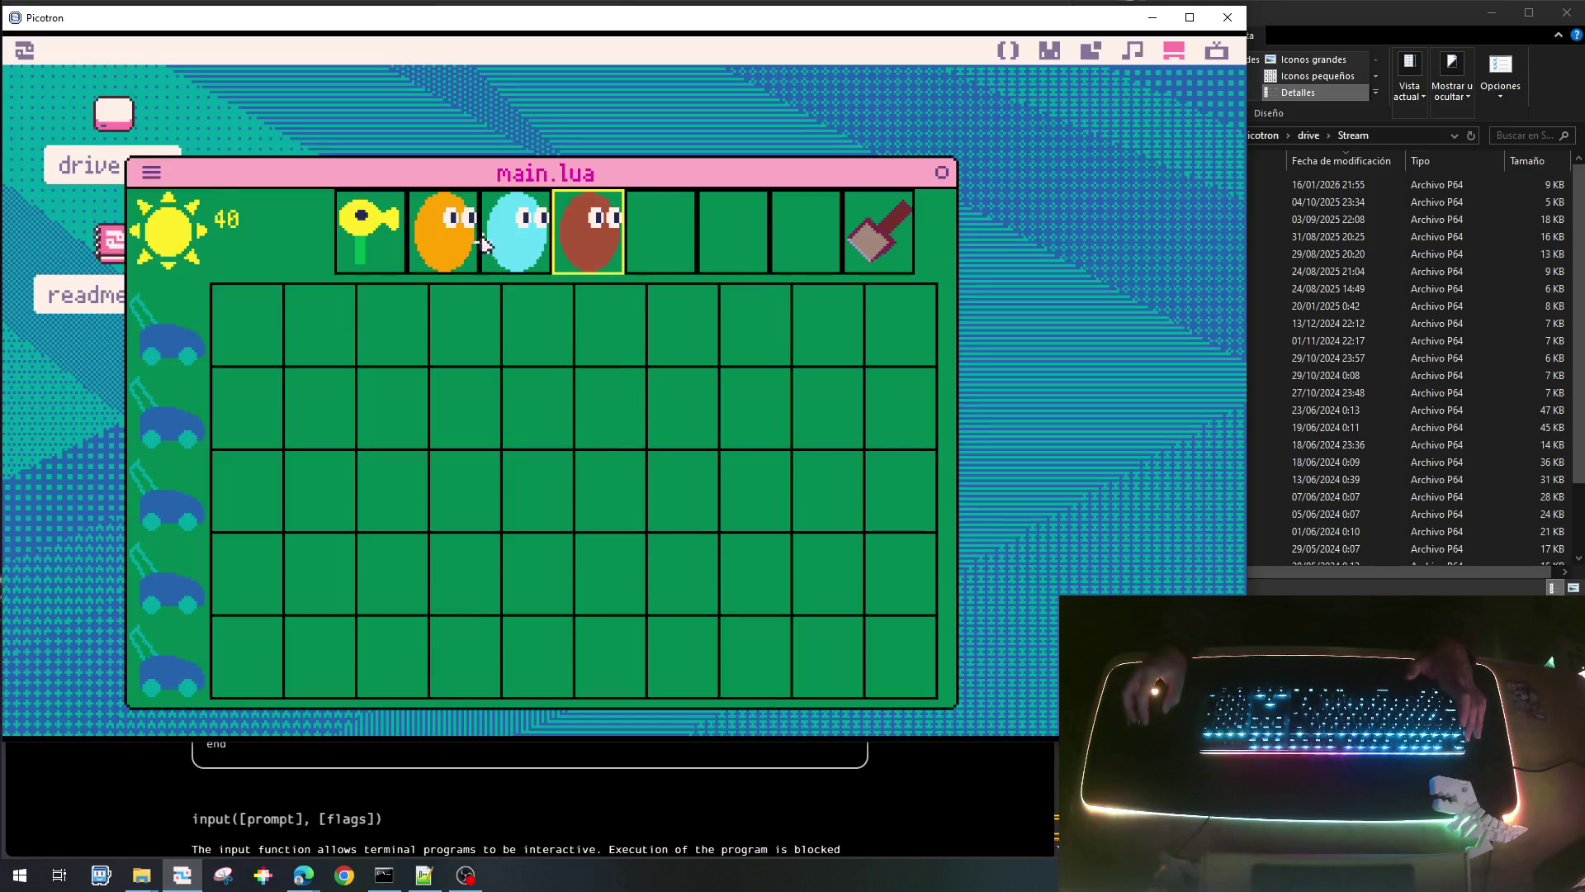
{"action": "left_click", "coordinate": [355, 314]}
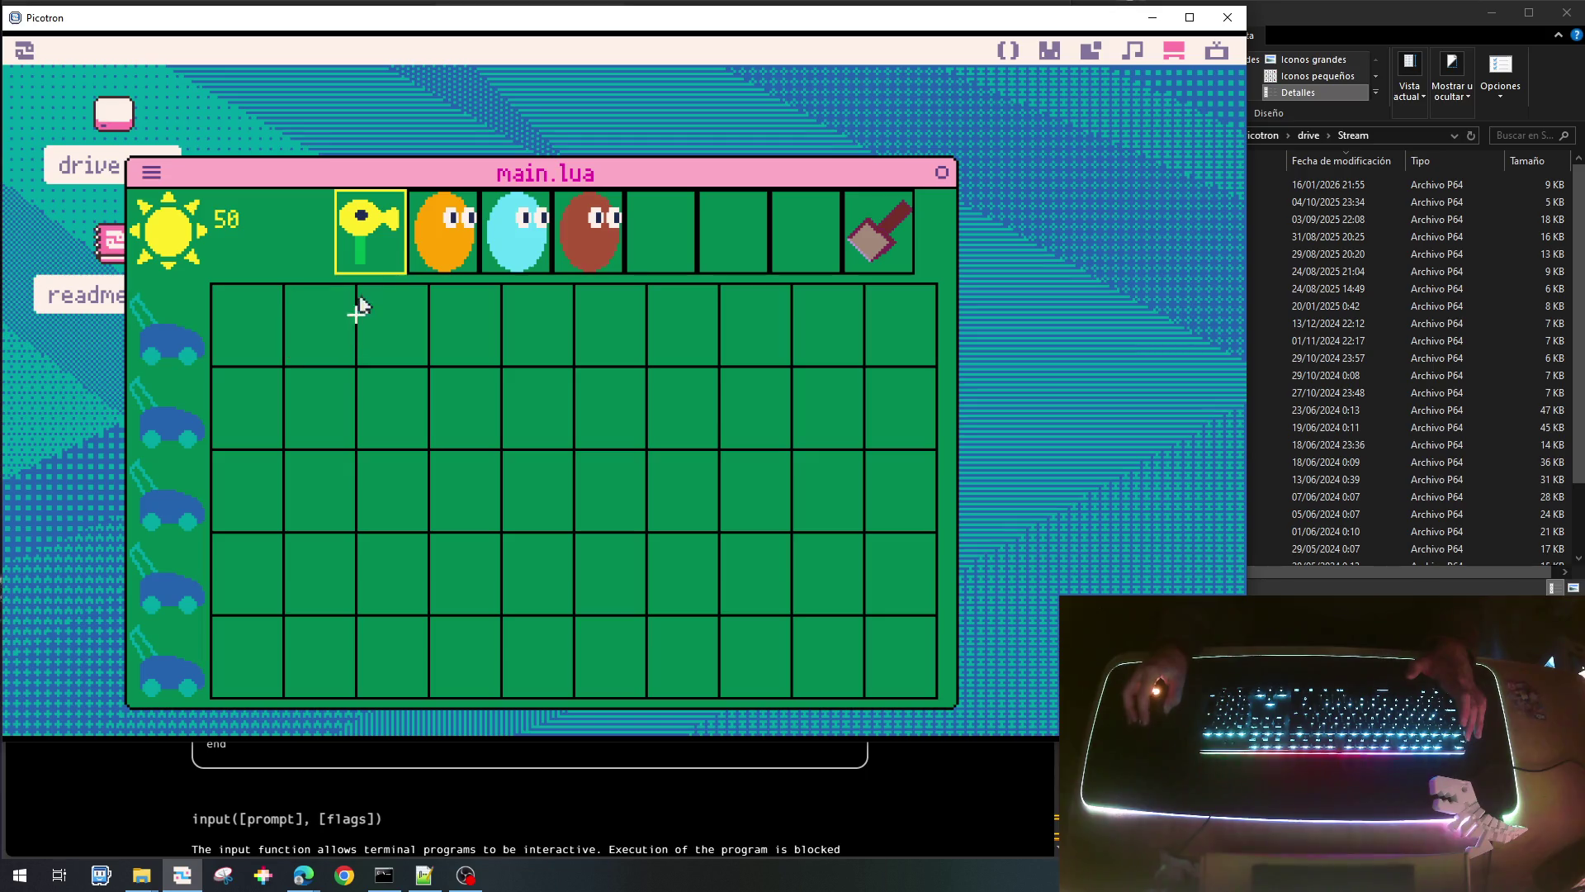
Select the brown plant, shovel, brown, orange and first plant slots, then quit the game.
{"action": "left_click", "coordinate": [596, 252]}
{"action": "left_click", "coordinate": [895, 233]}
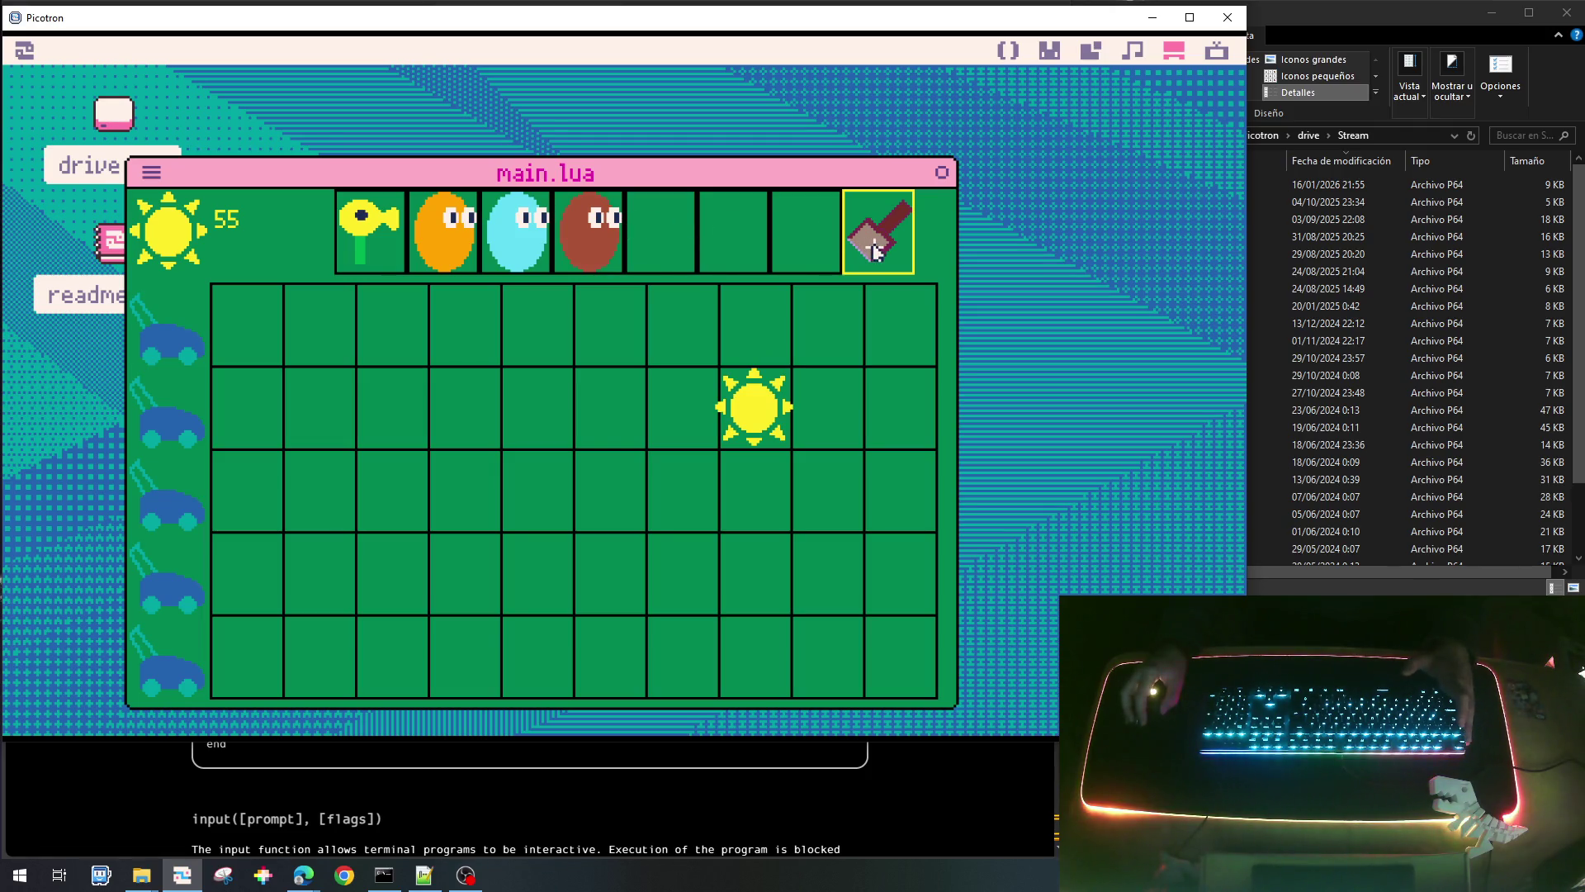
{"action": "left_click", "coordinate": [594, 239]}
{"action": "left_click", "coordinate": [446, 238]}
{"action": "left_click", "coordinate": [350, 240]}
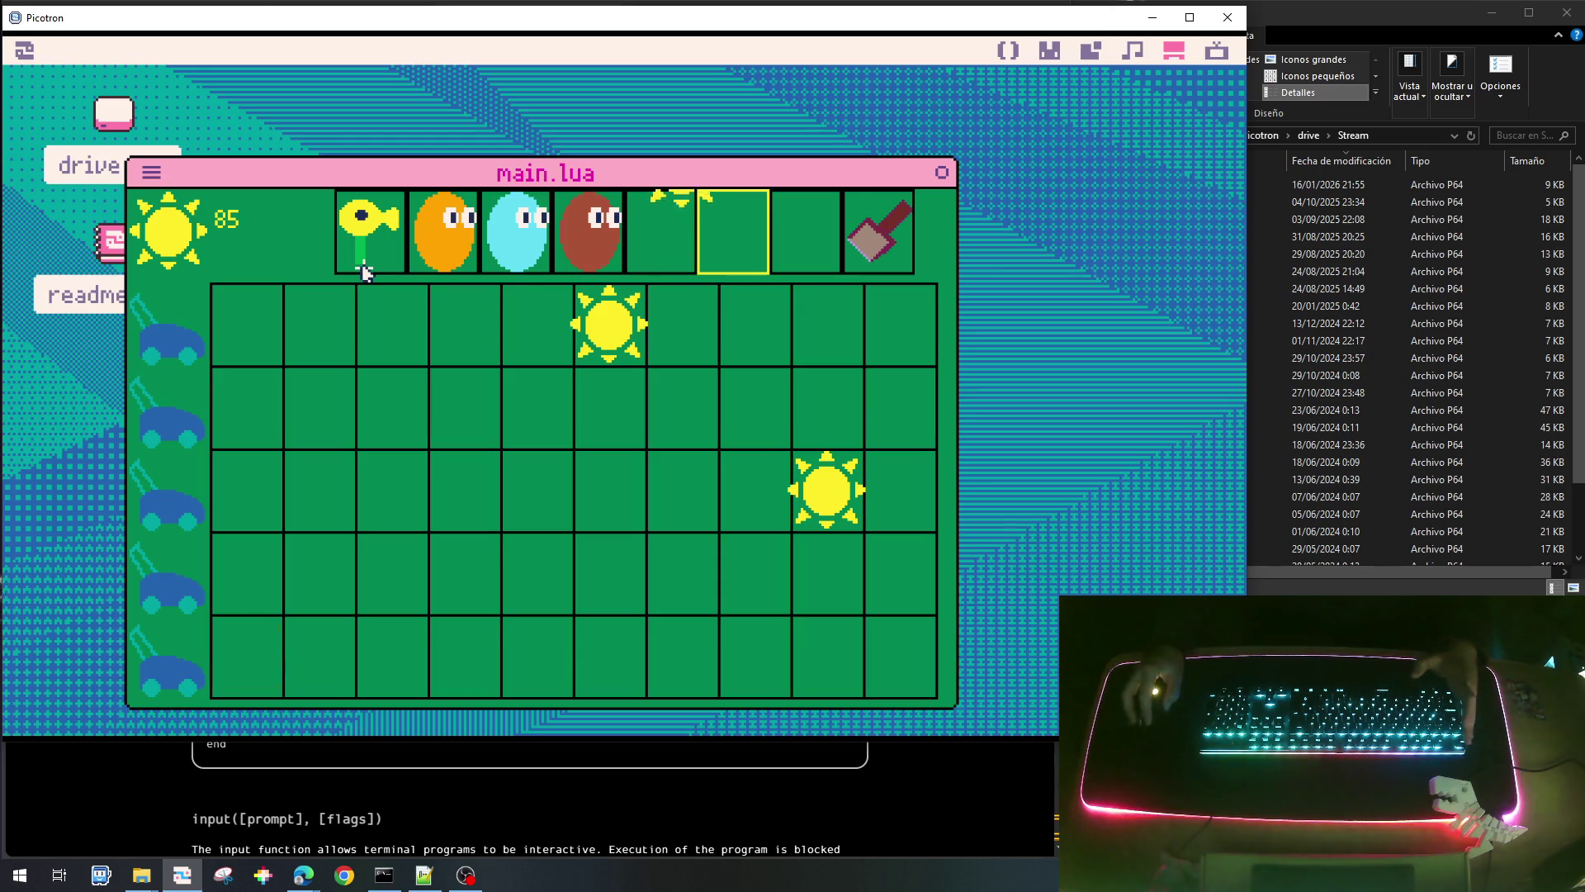
{"action": "key", "text": "Escape"}
Scroll the editor to the g_ui_sel and UI_SEL constant declarations near line 42.
{"action": "scroll", "coordinate": [545, 446], "scroll_direction": "up", "scroll_amount": 10}
{"action": "scroll", "coordinate": [568, 456], "scroll_direction": "up", "scroll_amount": 20}
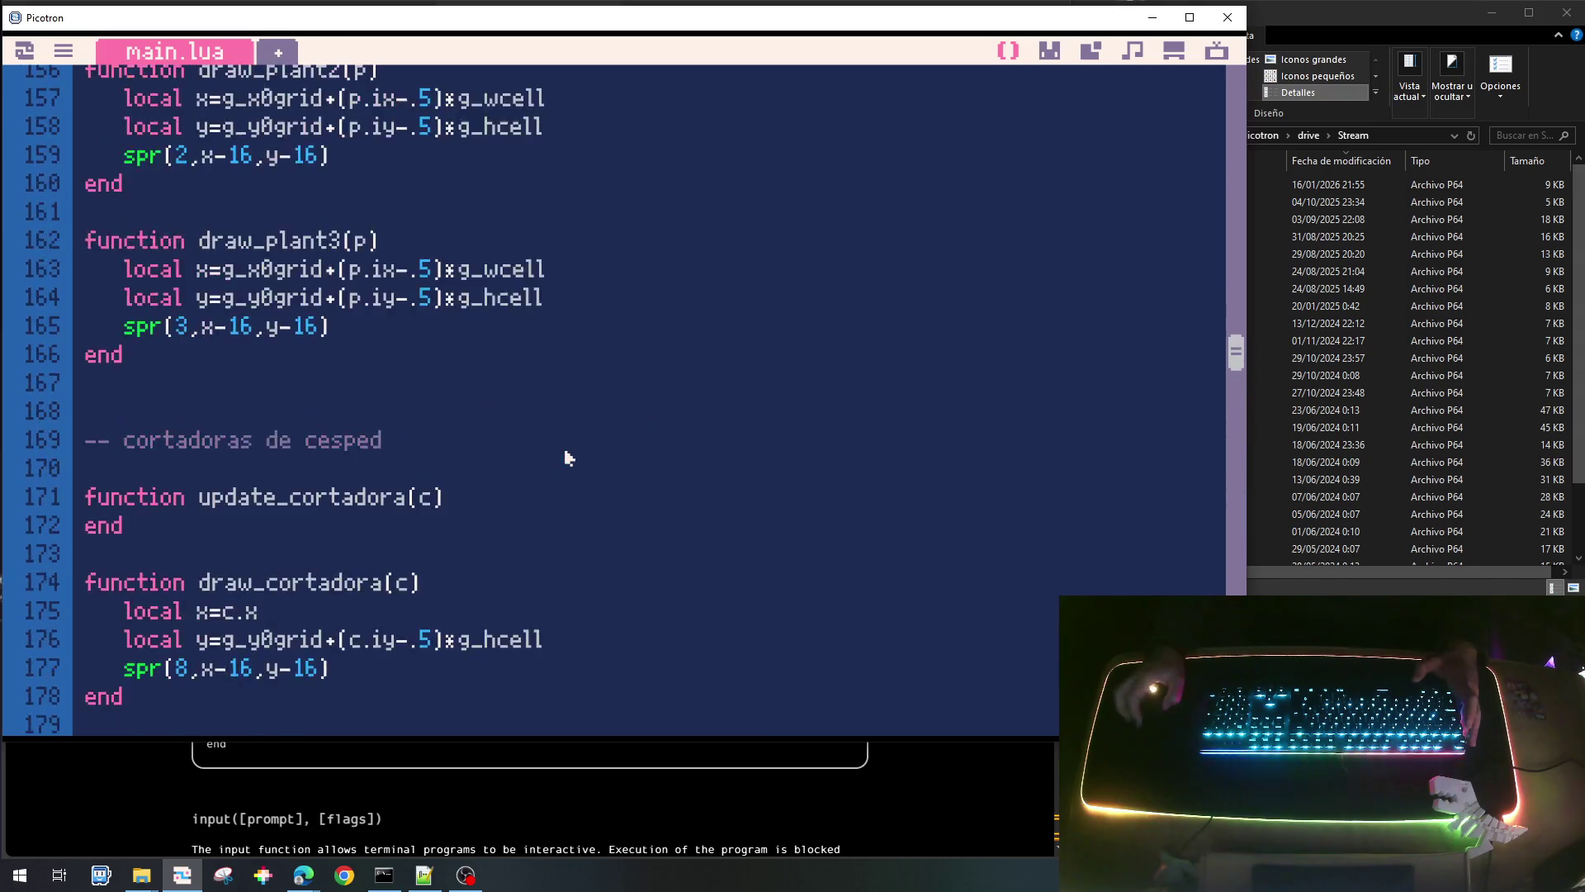
{"action": "scroll", "coordinate": [566, 464], "scroll_direction": "up", "scroll_amount": 12}
{"action": "scroll", "coordinate": [567, 476], "scroll_direction": "down", "scroll_amount": 3}
{"action": "scroll", "coordinate": [564, 475], "scroll_direction": "down", "scroll_amount": 1}
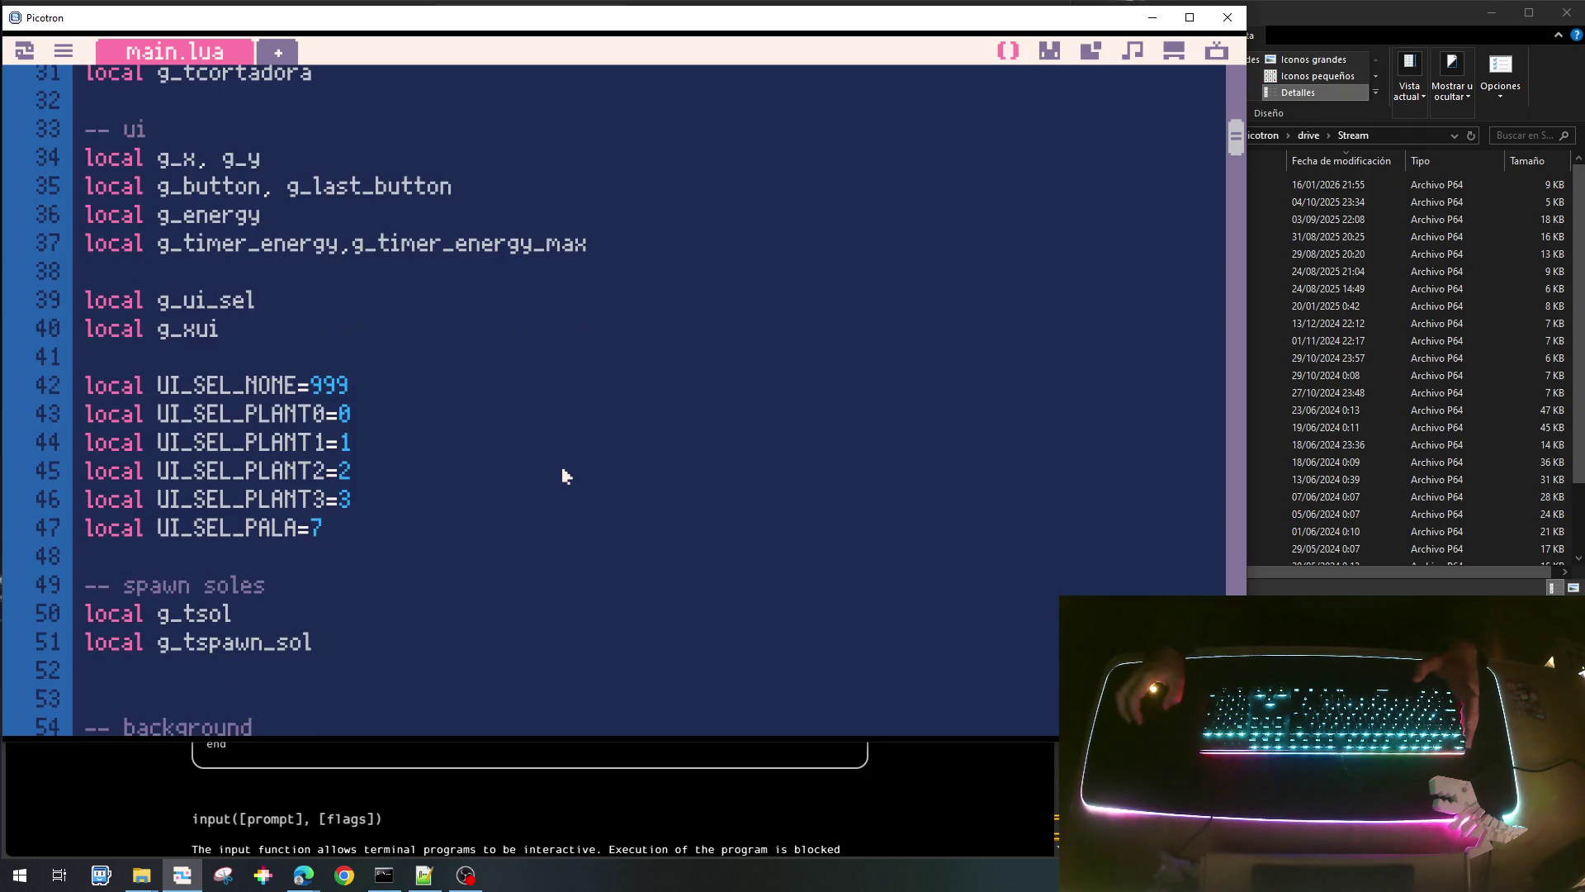
{"action": "scroll", "coordinate": [566, 476], "scroll_direction": "down", "scroll_amount": 1}
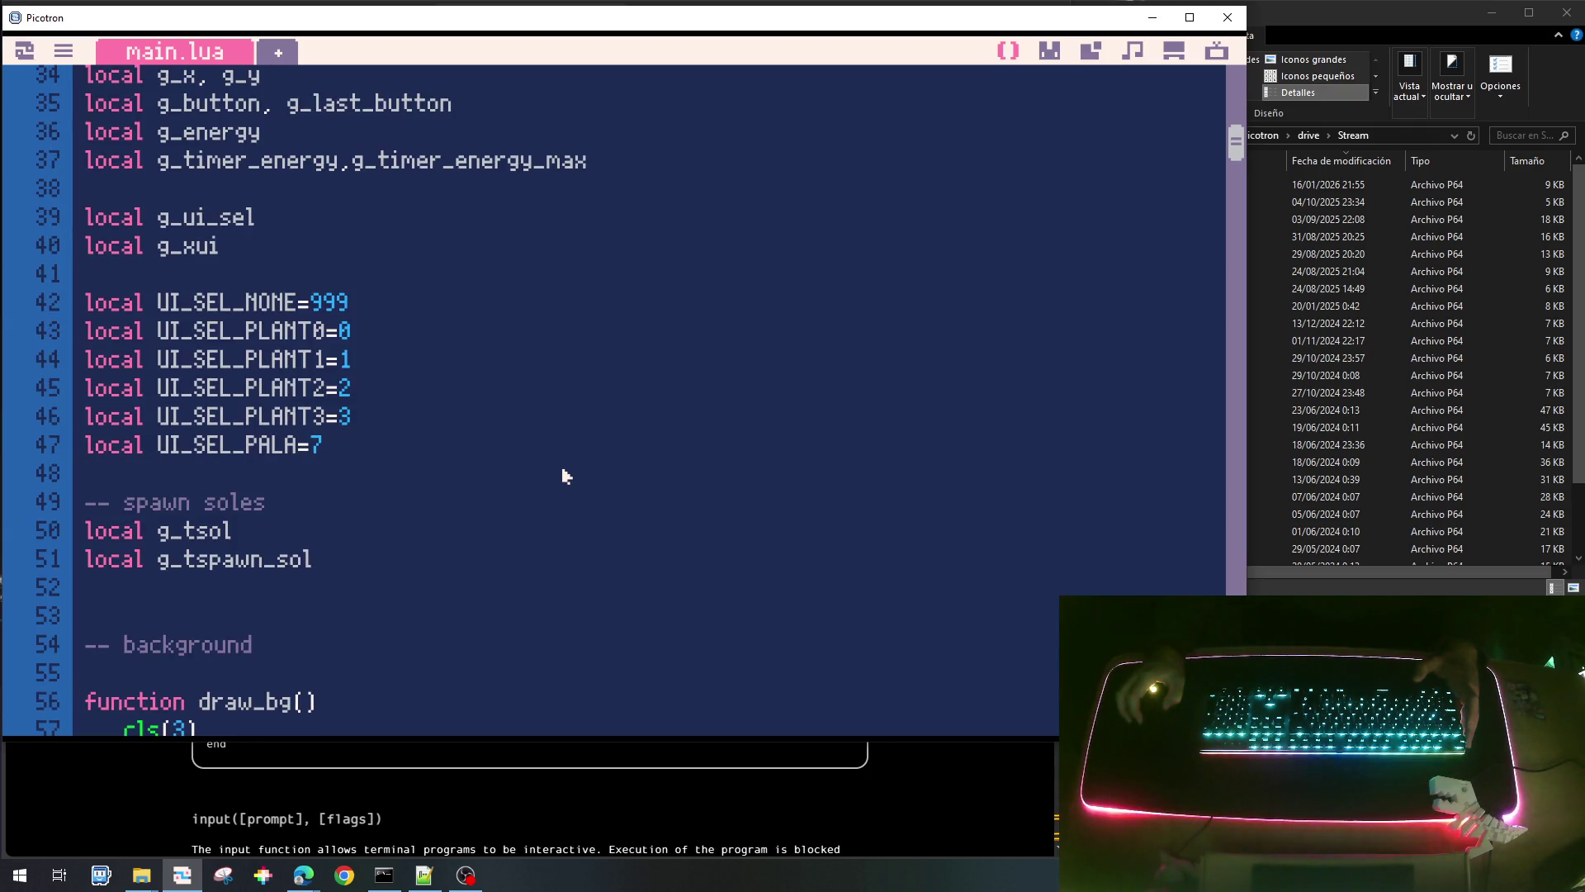
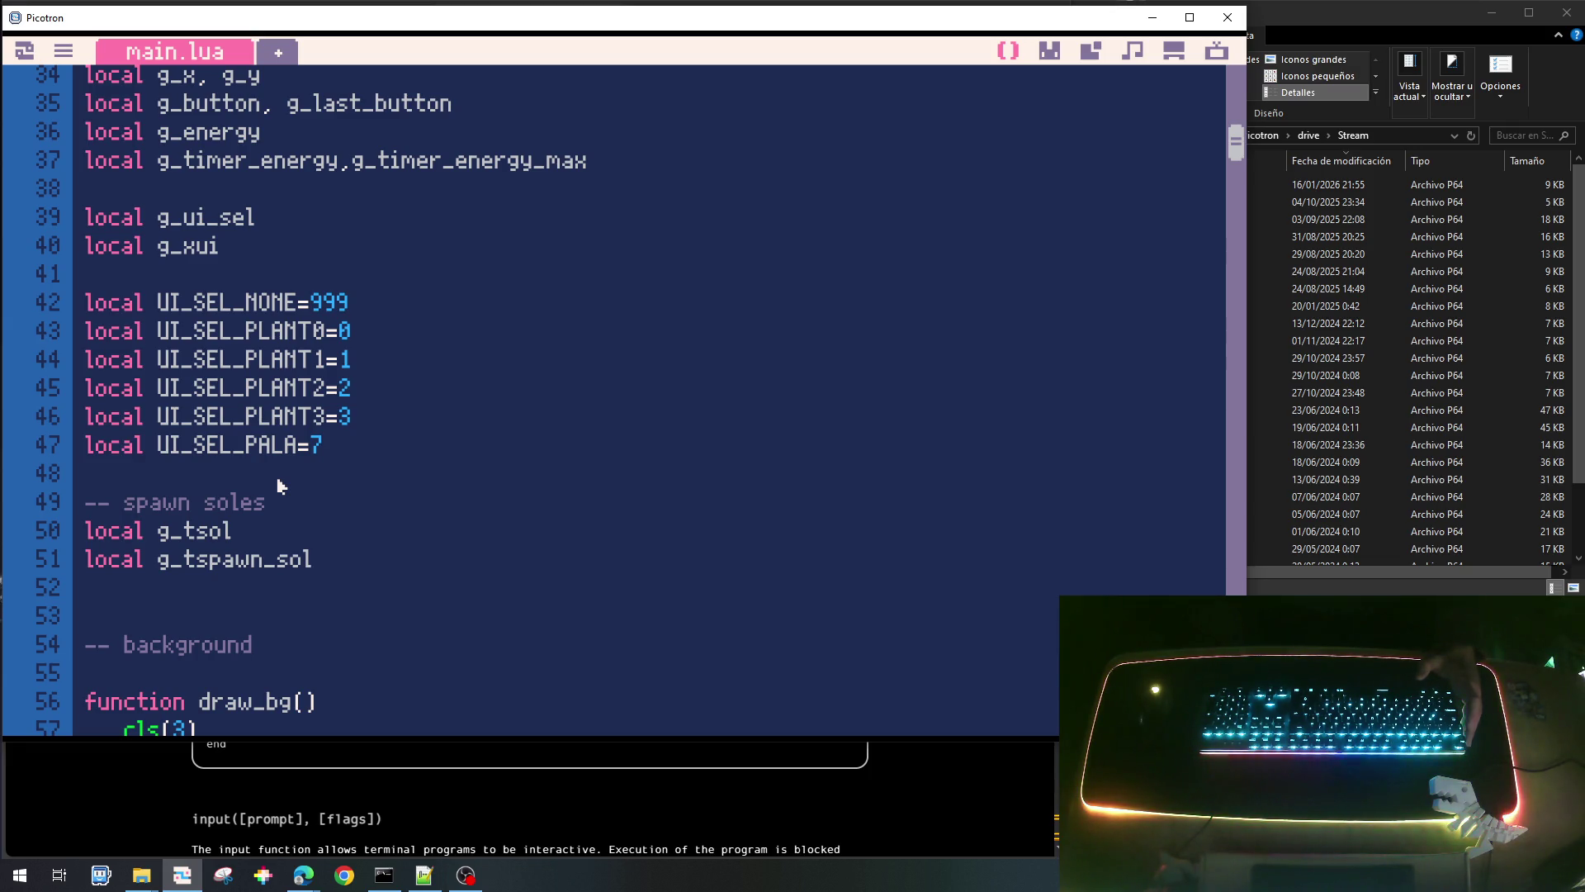
Select the UI_SEL_PLANT0 through UI_SEL_PALA constant lines.
{"action": "left_click", "coordinate": [213, 331]}
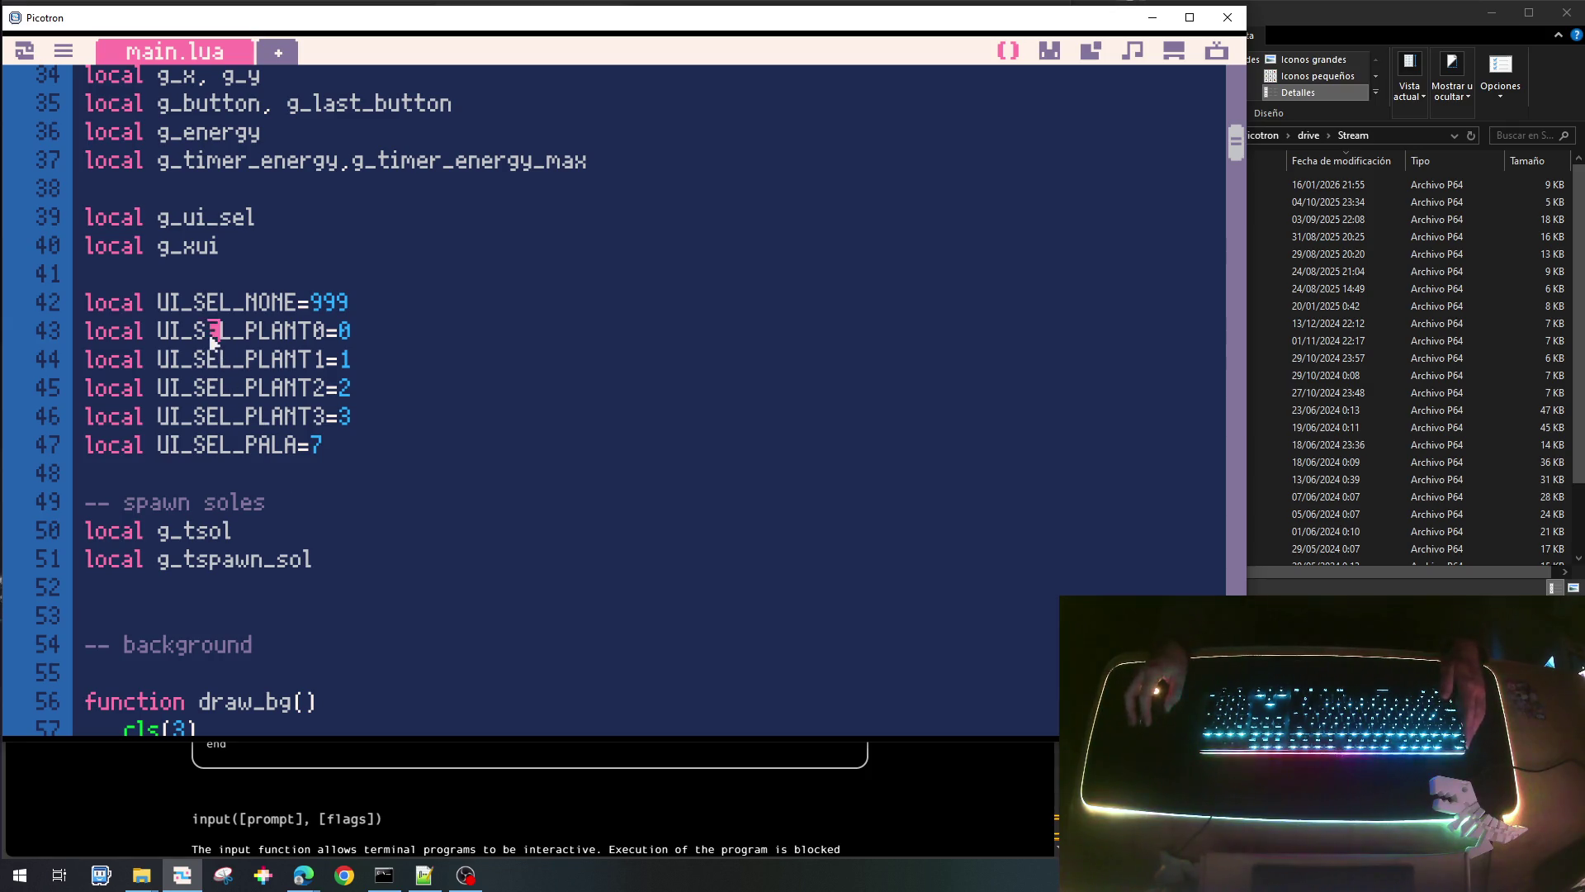
{"action": "key", "text": "Home"}
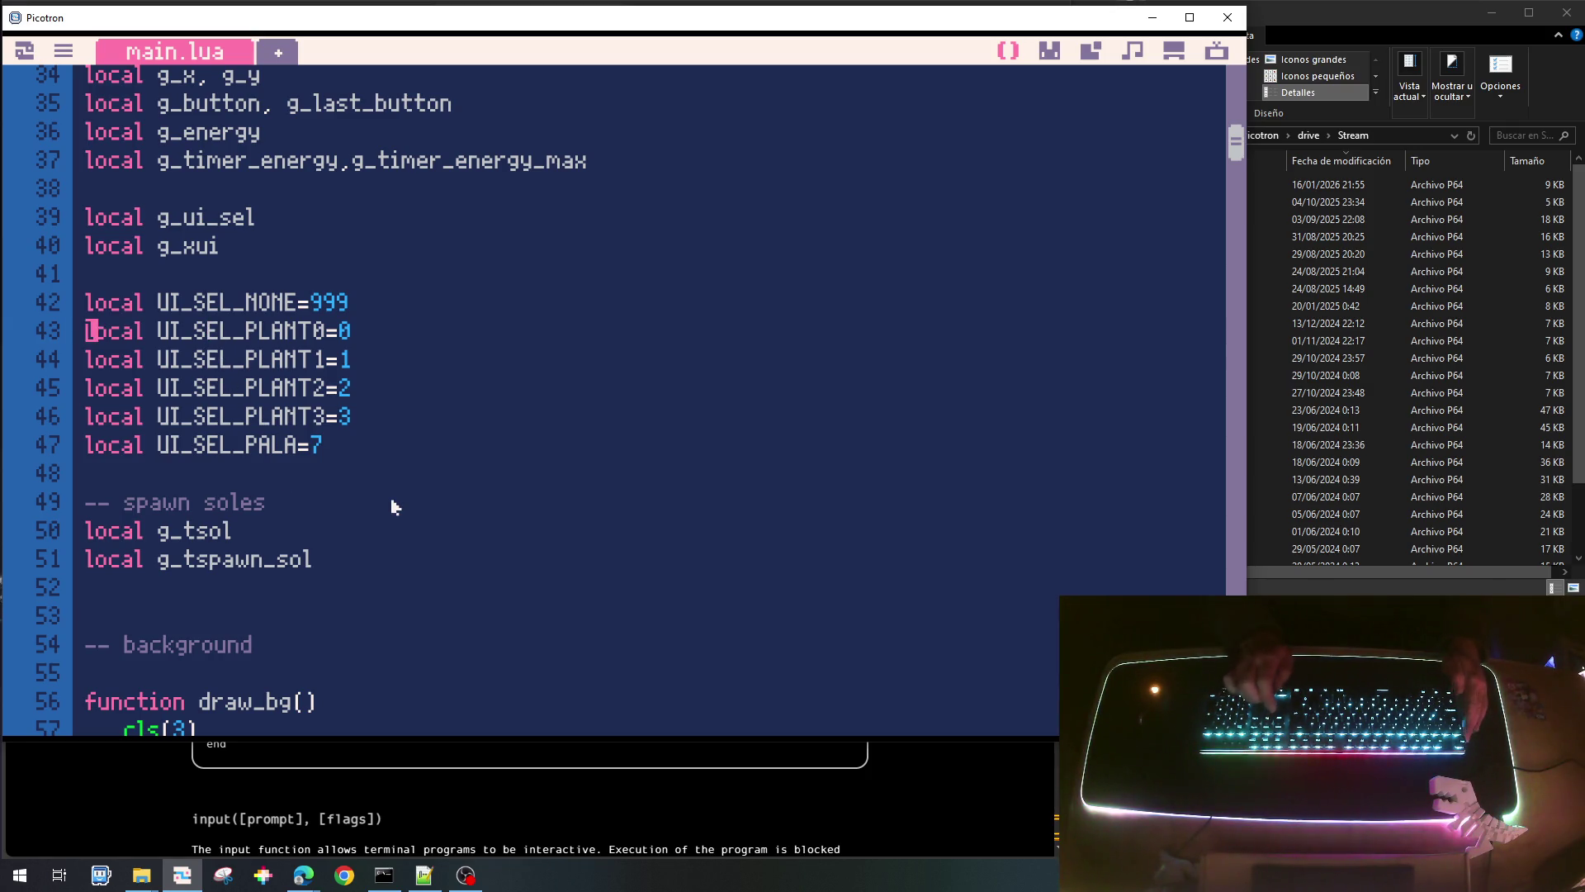
{"action": "key", "text": "shift+Down"}
{"action": "key", "text": "shift+Down"}
{"action": "key", "text": "shift+Down"}
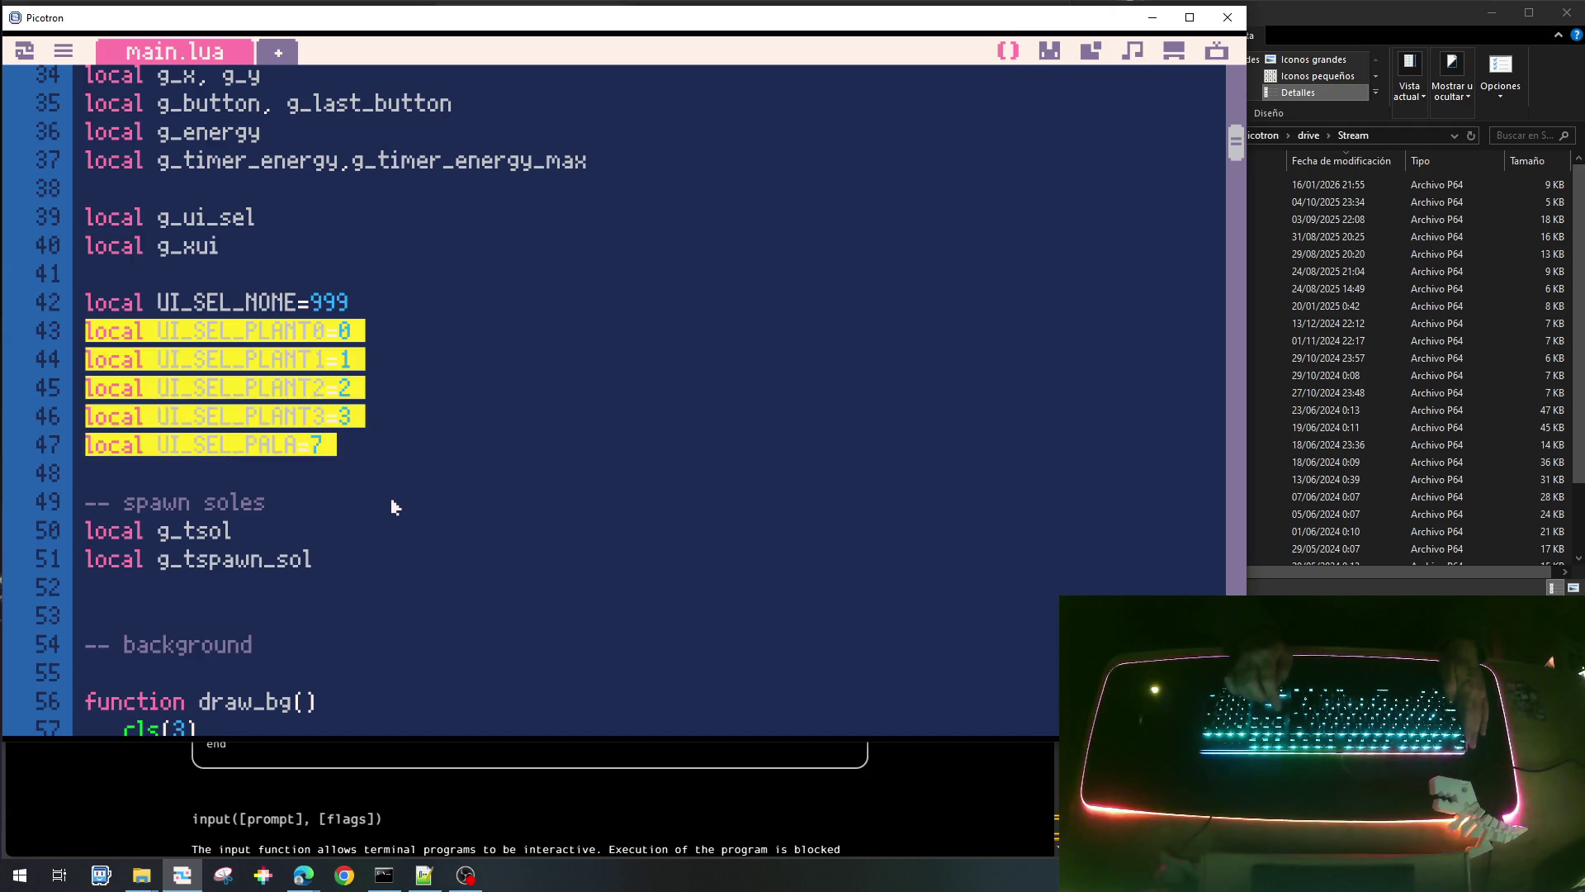
{"action": "key", "text": "Up"}
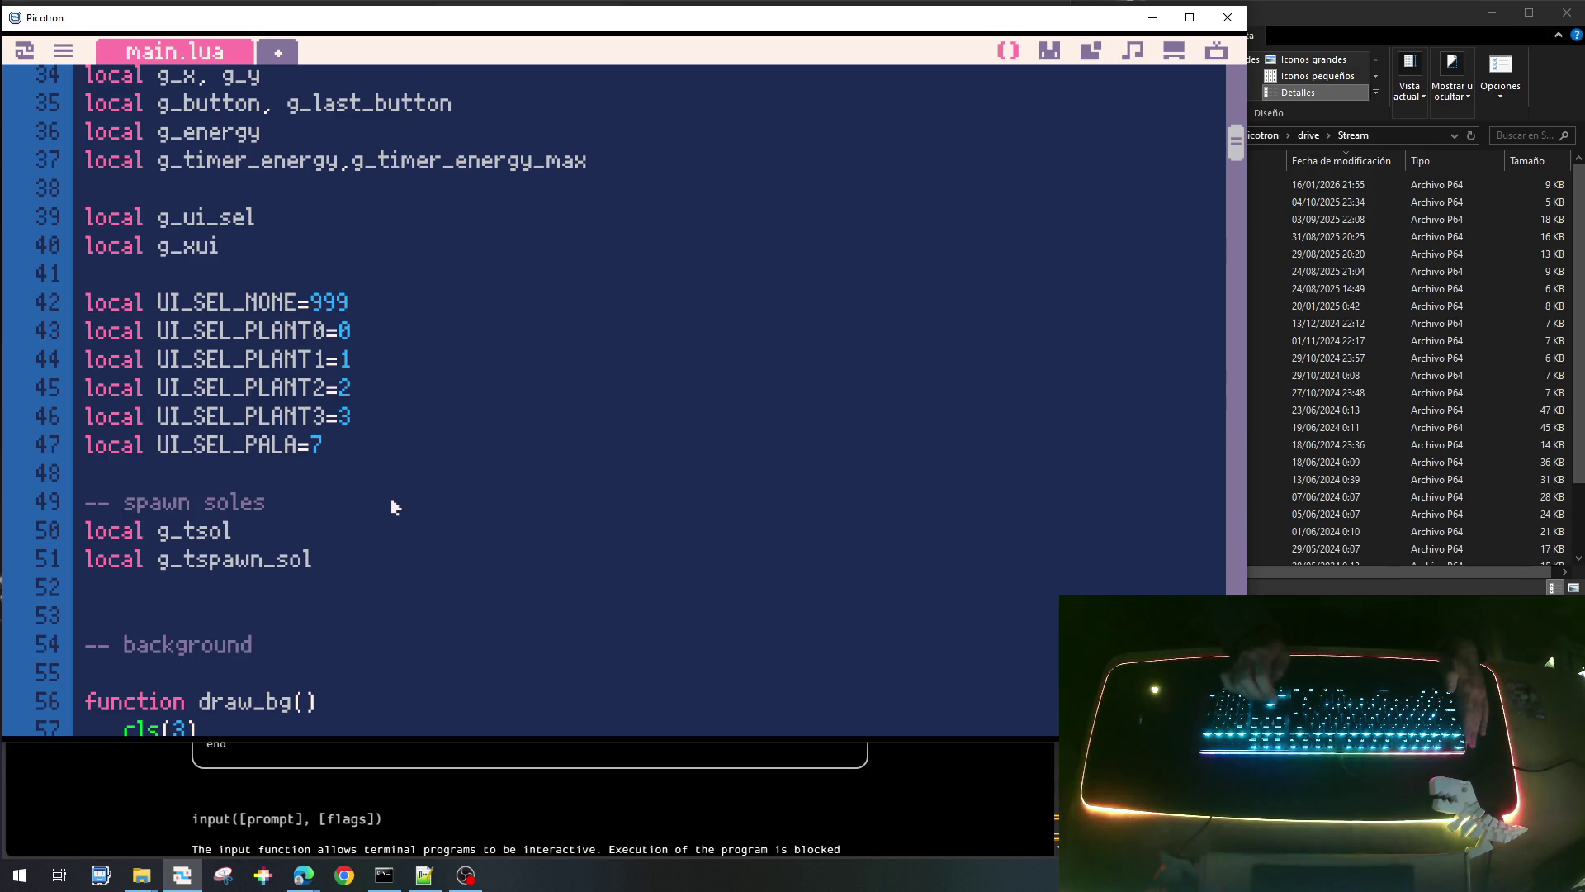
{"action": "key", "text": "shift+Down"}
{"action": "key", "text": "shift+Down"}
{"action": "key", "text": "shift+Down"}
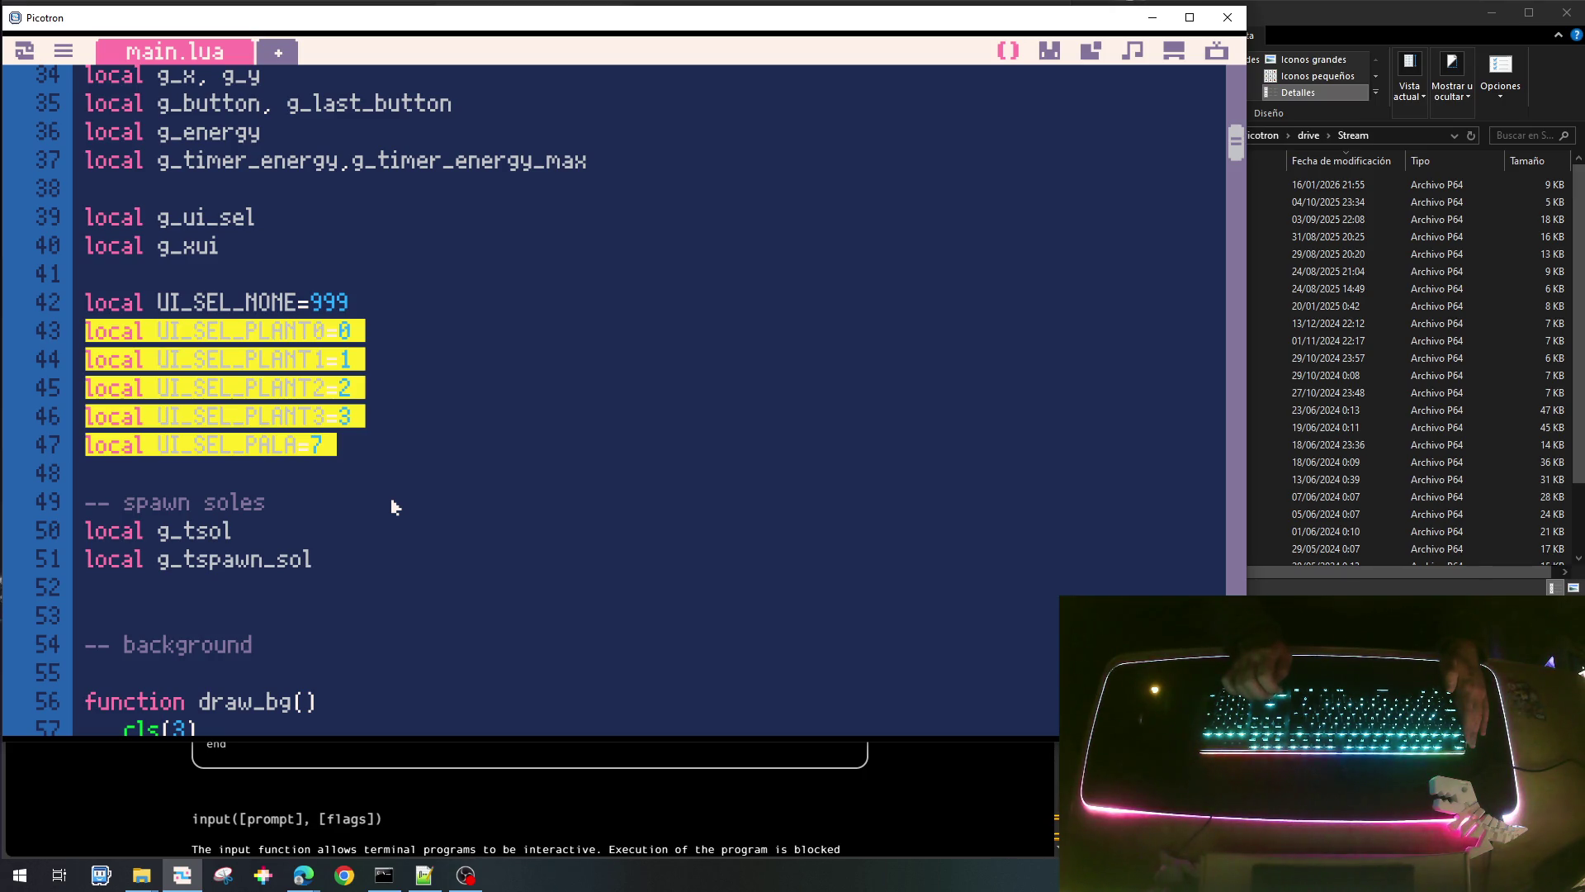
Add 'local CELL_TYPE_PALA=99' on a new line after CELL_TYPE_PLANT3=4.
{"action": "scroll", "coordinate": [392, 507], "scroll_direction": "up", "scroll_amount": 9}
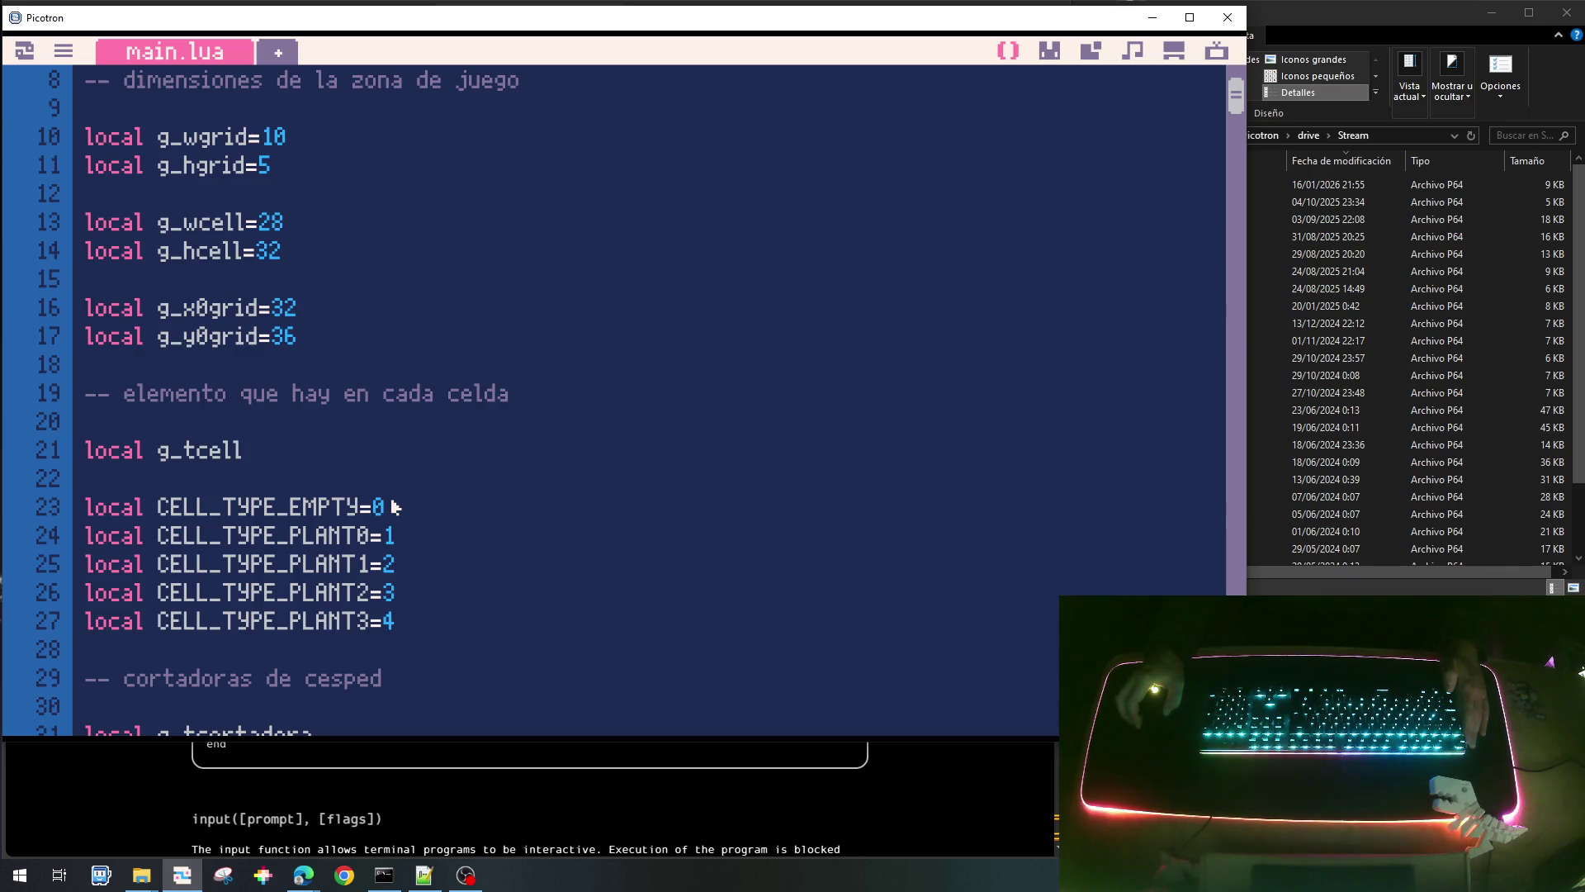
{"action": "scroll", "coordinate": [392, 507], "scroll_direction": "down", "scroll_amount": 3}
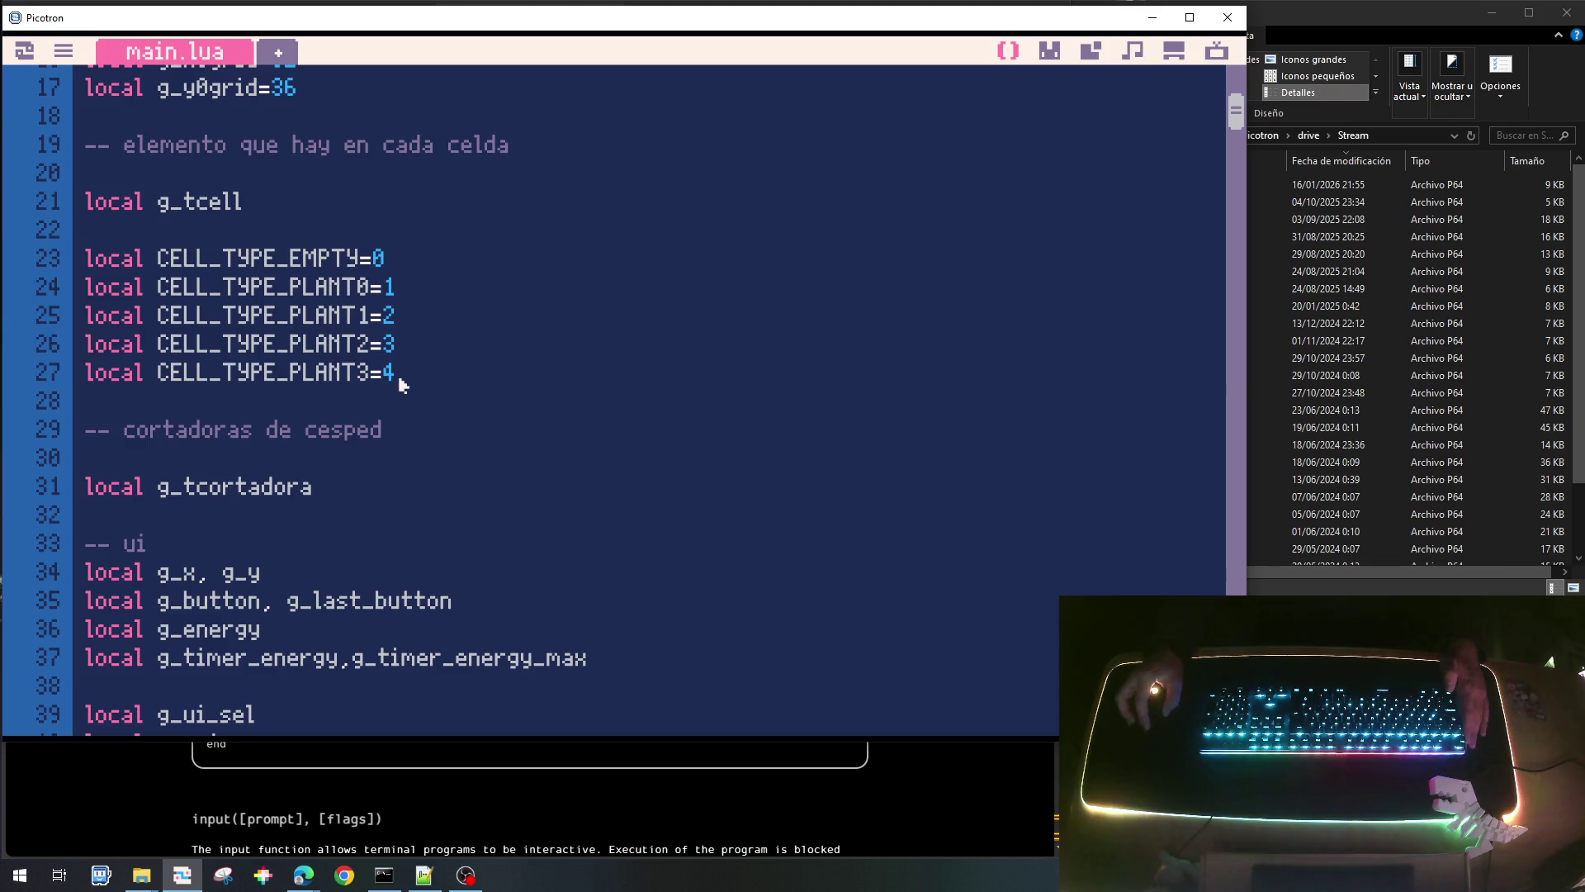
{"action": "left_click", "coordinate": [425, 401]}
{"action": "key", "text": "Return"}
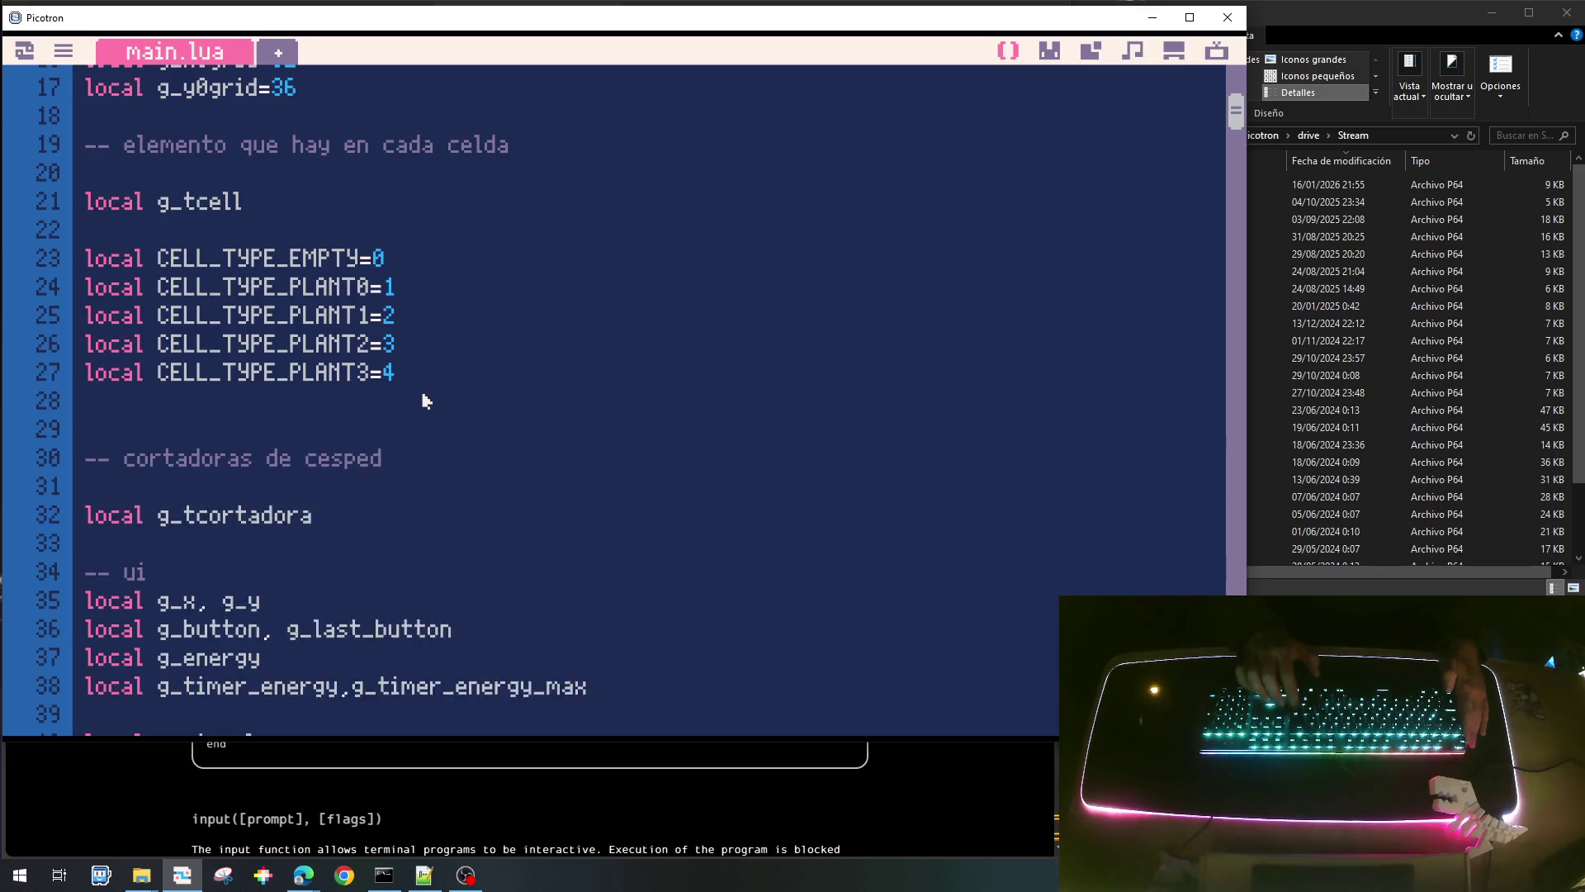
{"action": "key", "text": "Return"}
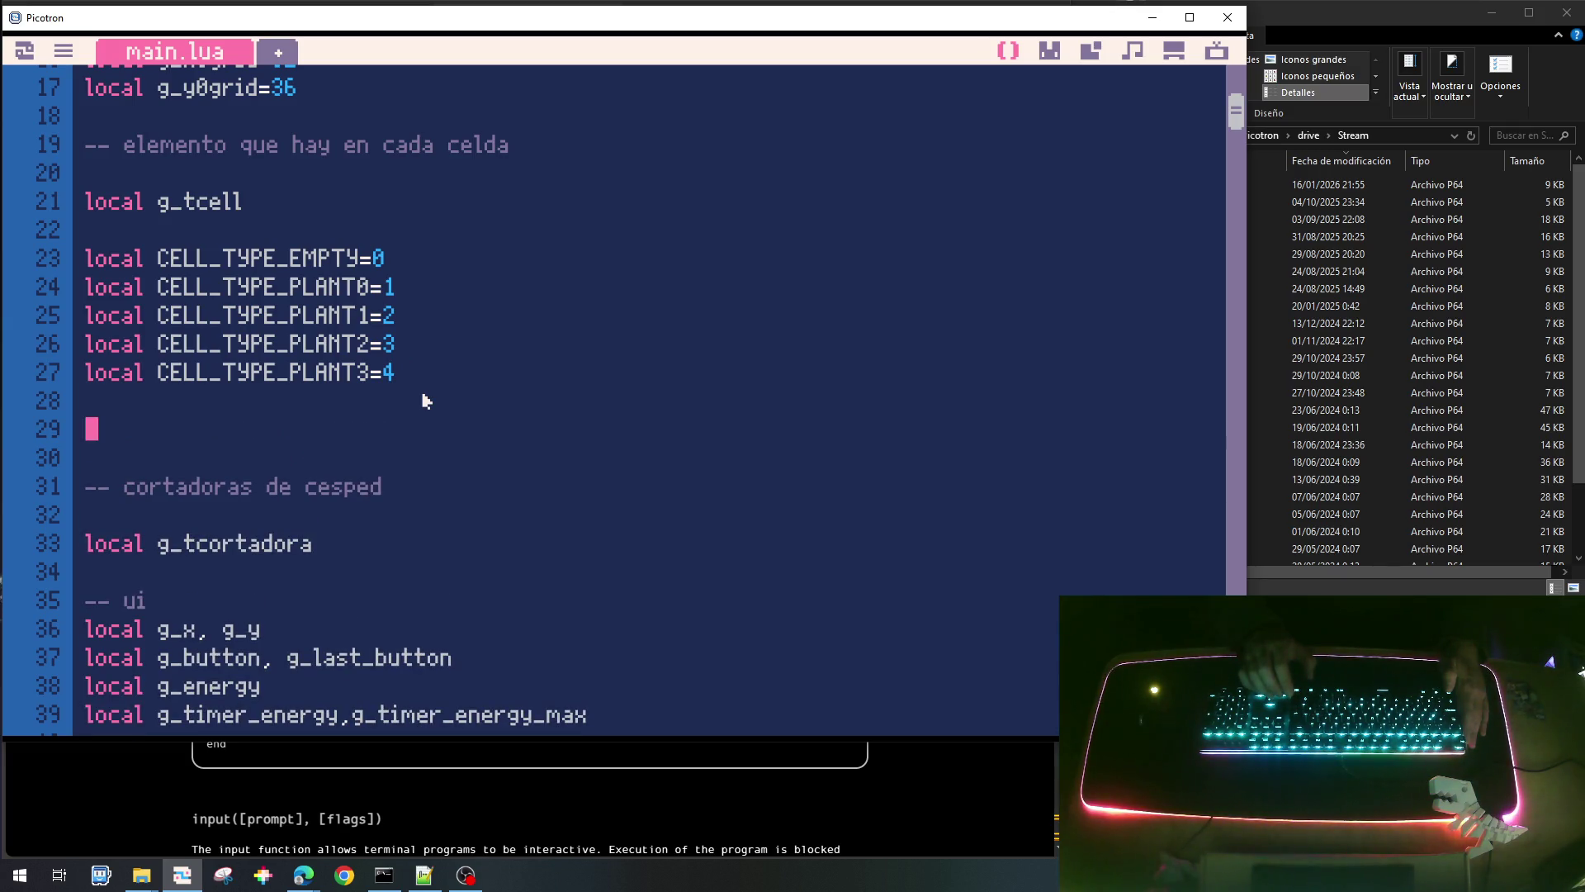
{"action": "type", "text": "local CELL_TYPE_"}
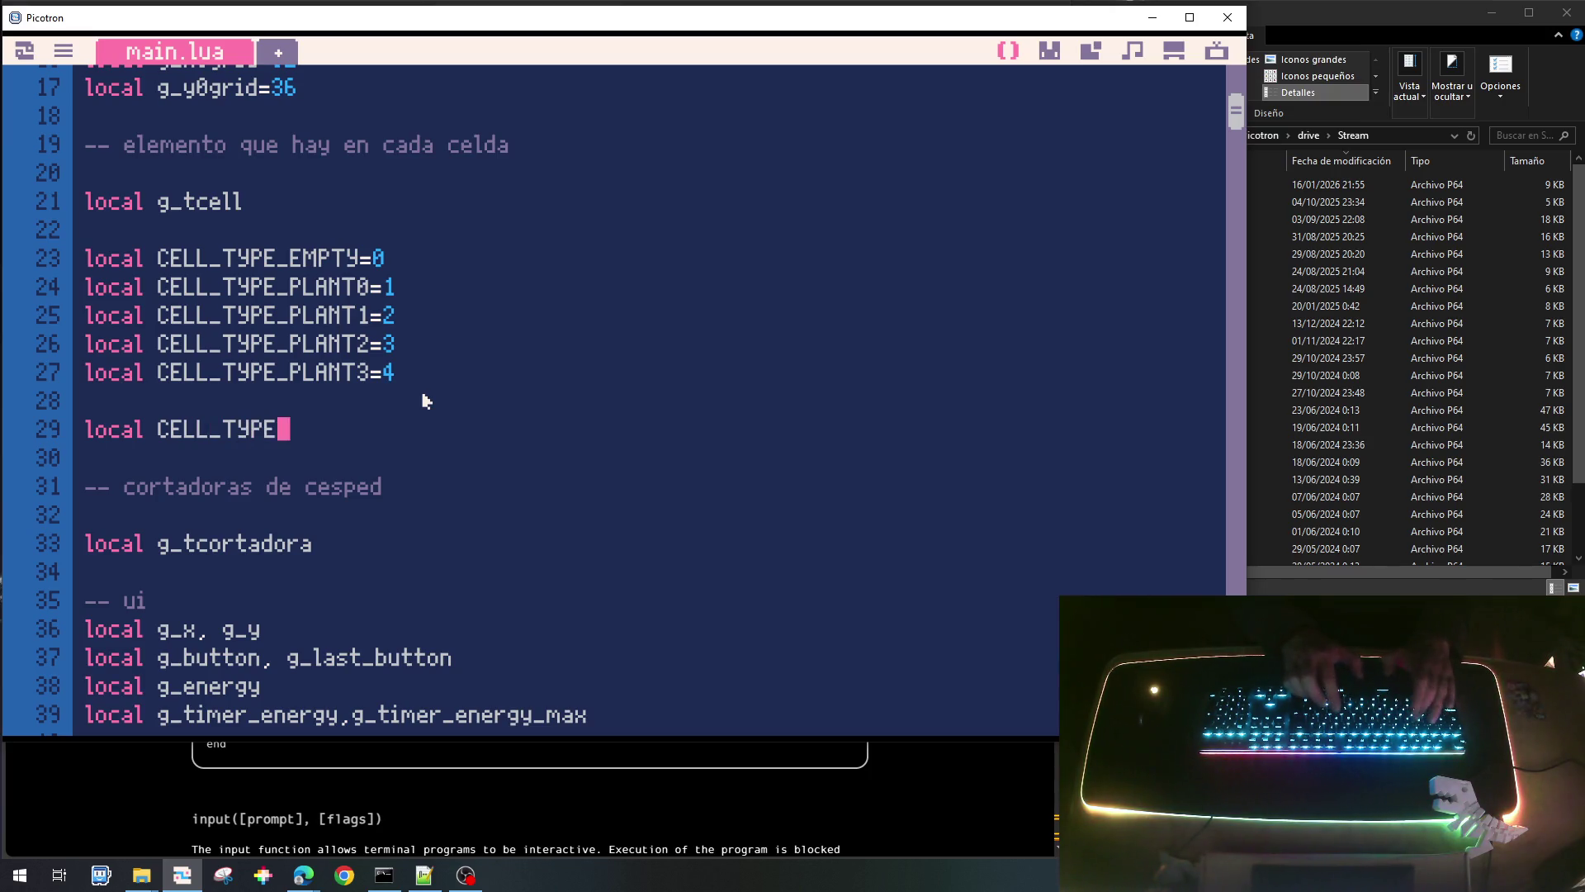
{"action": "type", "text": "PALA=99"}
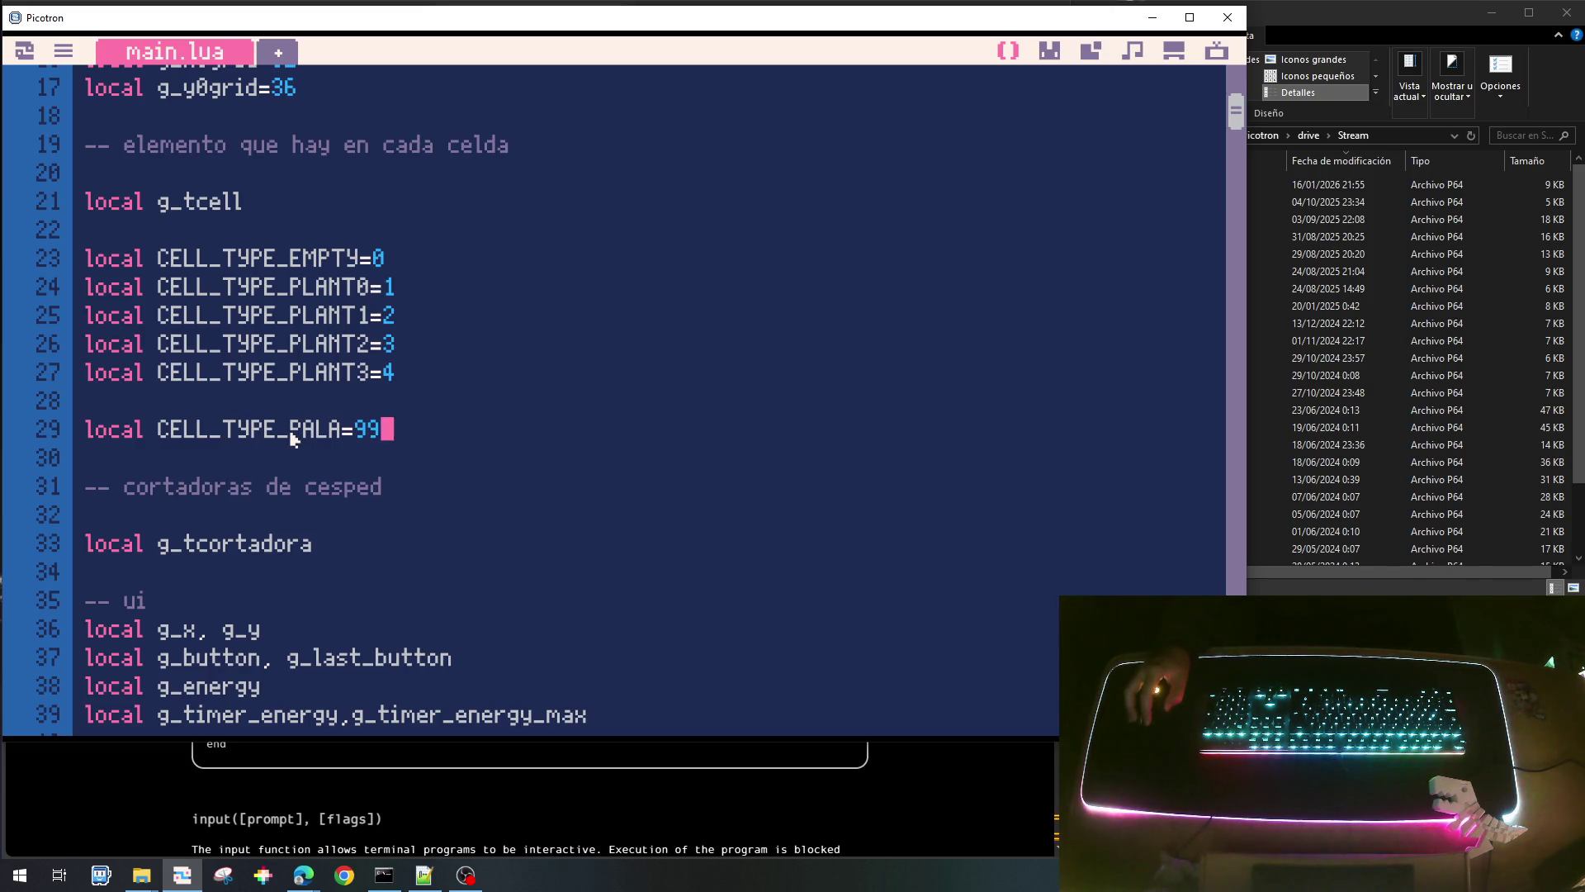
Delete the UI_SEL_PLANT0–UI_SEL_PALA constants and declare 'local g_tui' in their place.
{"action": "scroll", "coordinate": [293, 437], "scroll_direction": "down", "scroll_amount": 8}
{"action": "mouse_move", "coordinate": [85, 223]}
{"action": "left_mouse_down"}
{"action": "mouse_move", "coordinate": [147, 279]}
{"action": "mouse_move", "coordinate": [330, 350]}
{"action": "left_mouse_up"}
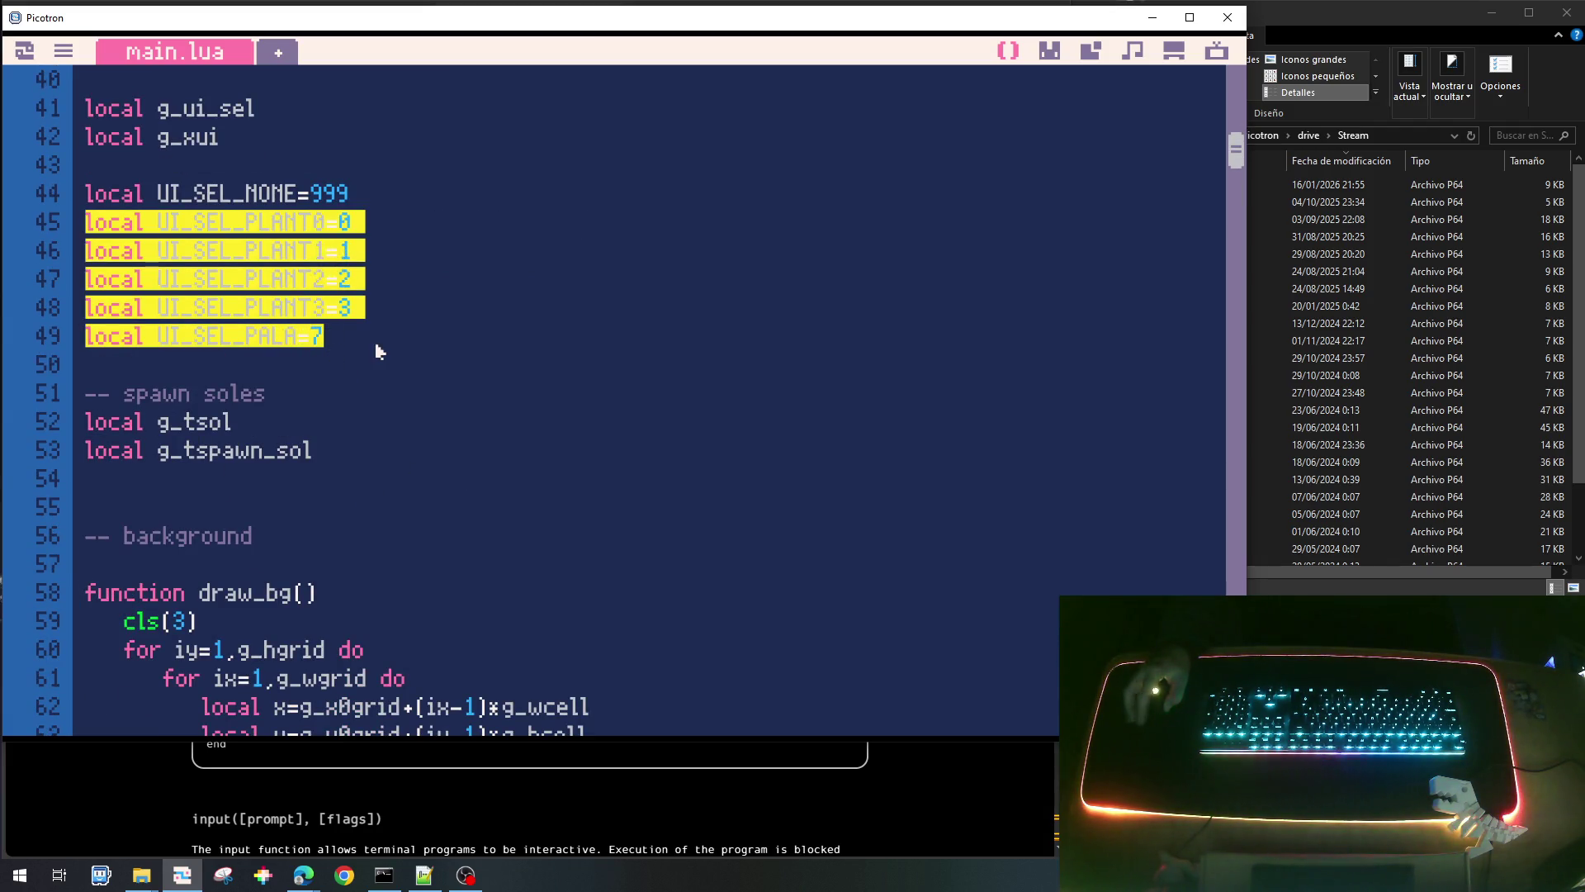
{"action": "key", "text": "Delete"}
{"action": "key", "text": "Return"}
{"action": "key", "text": "Return"}
{"action": "key", "text": "Up"}
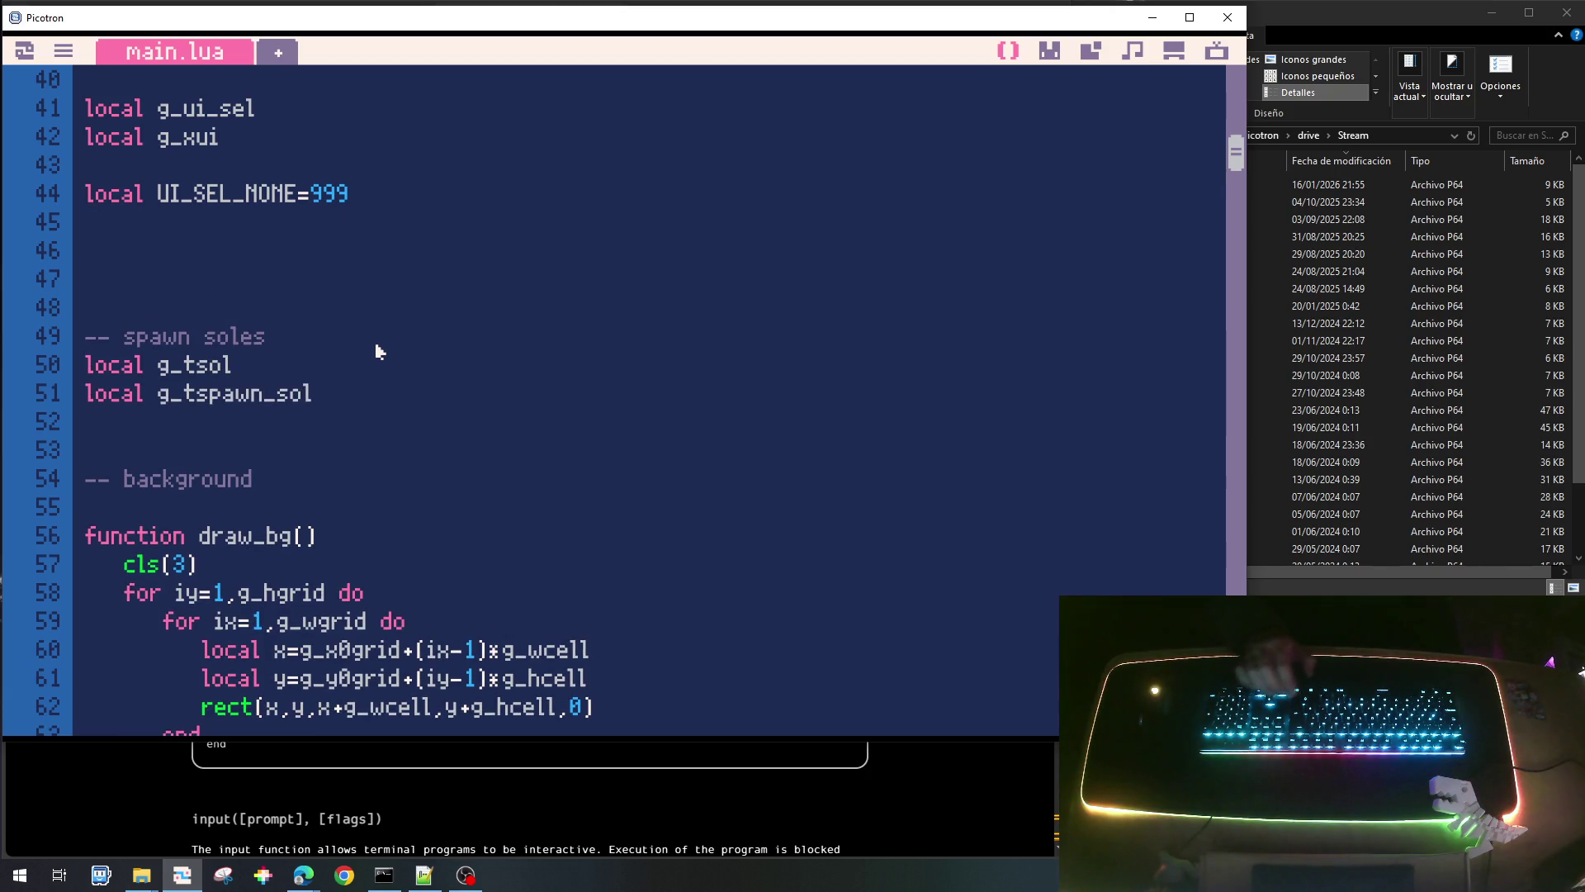
{"action": "type", "text": "local g_"}
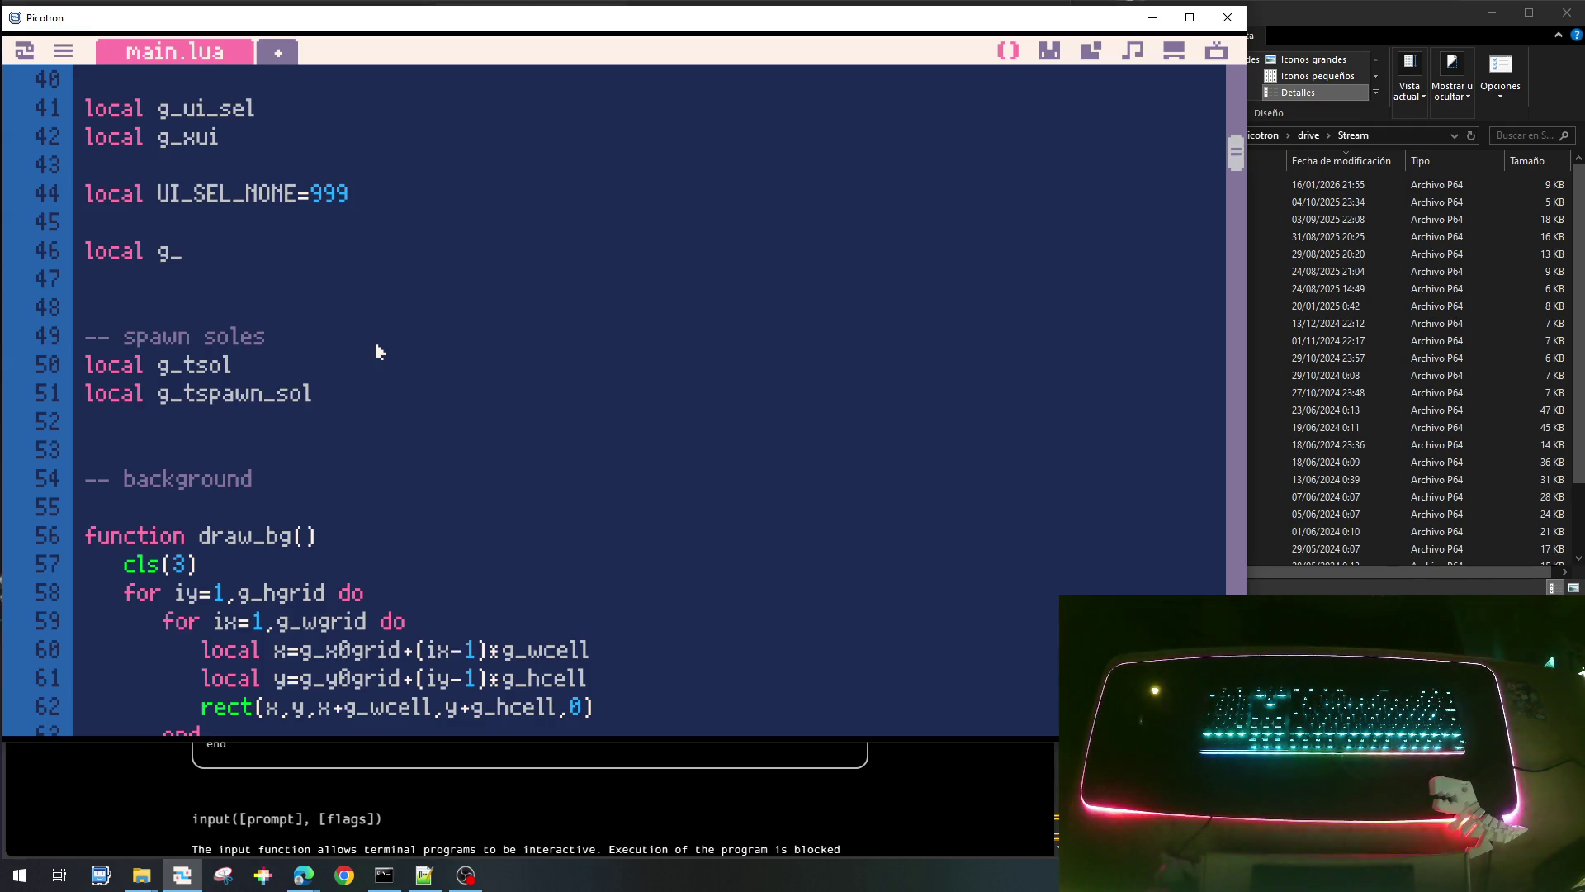
{"action": "type", "text": "tui"}
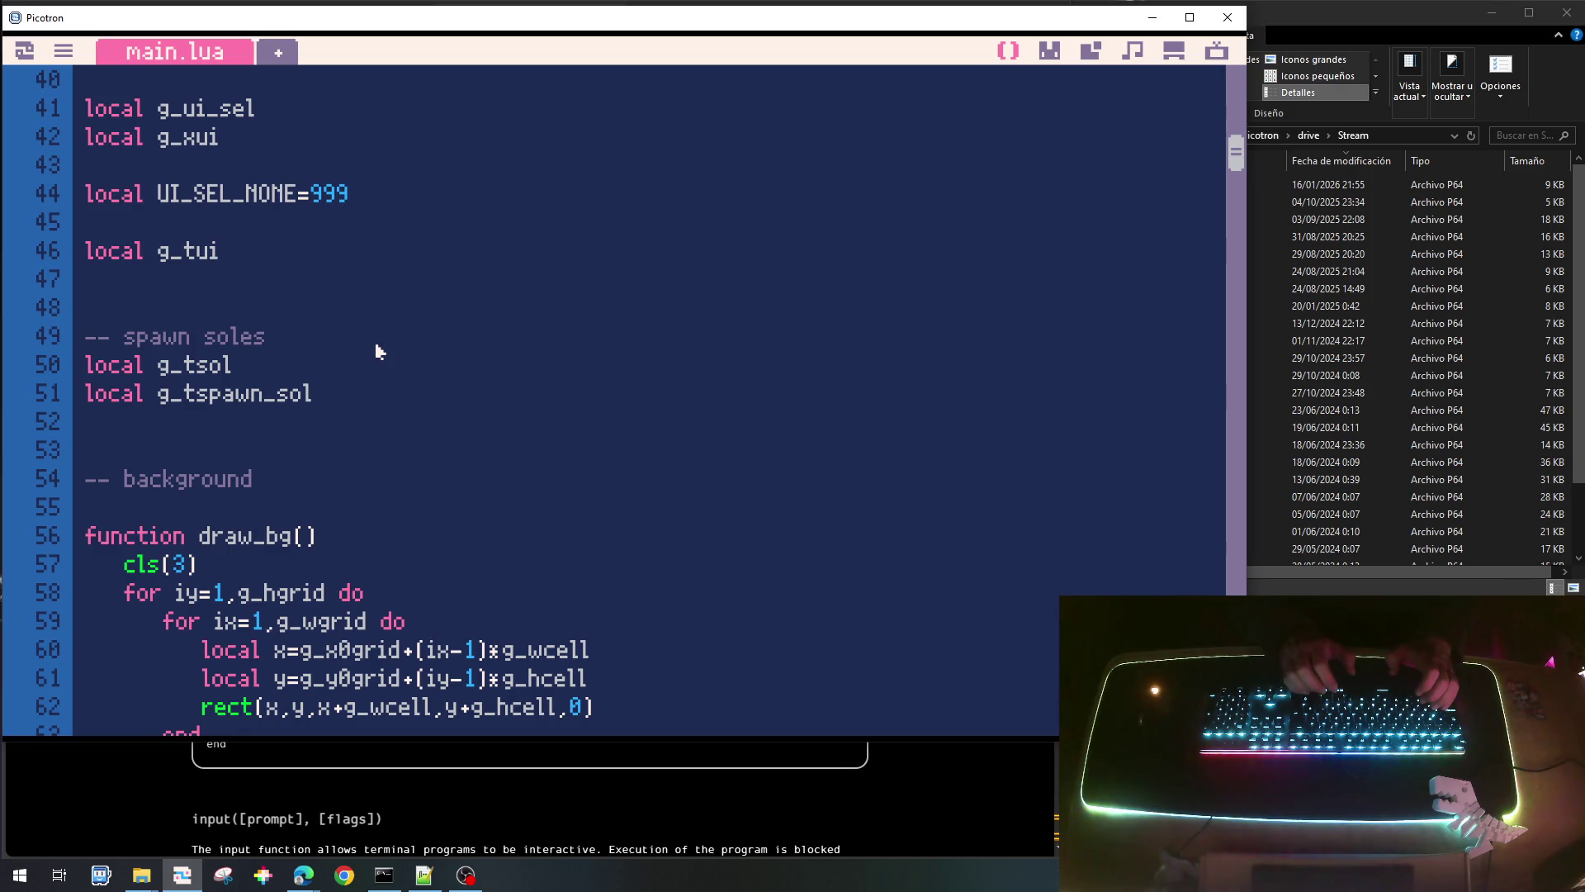
Add a 'local g_tcost' line below g_tui, then delete it again.
{"action": "double_click", "coordinate": [168, 258]}
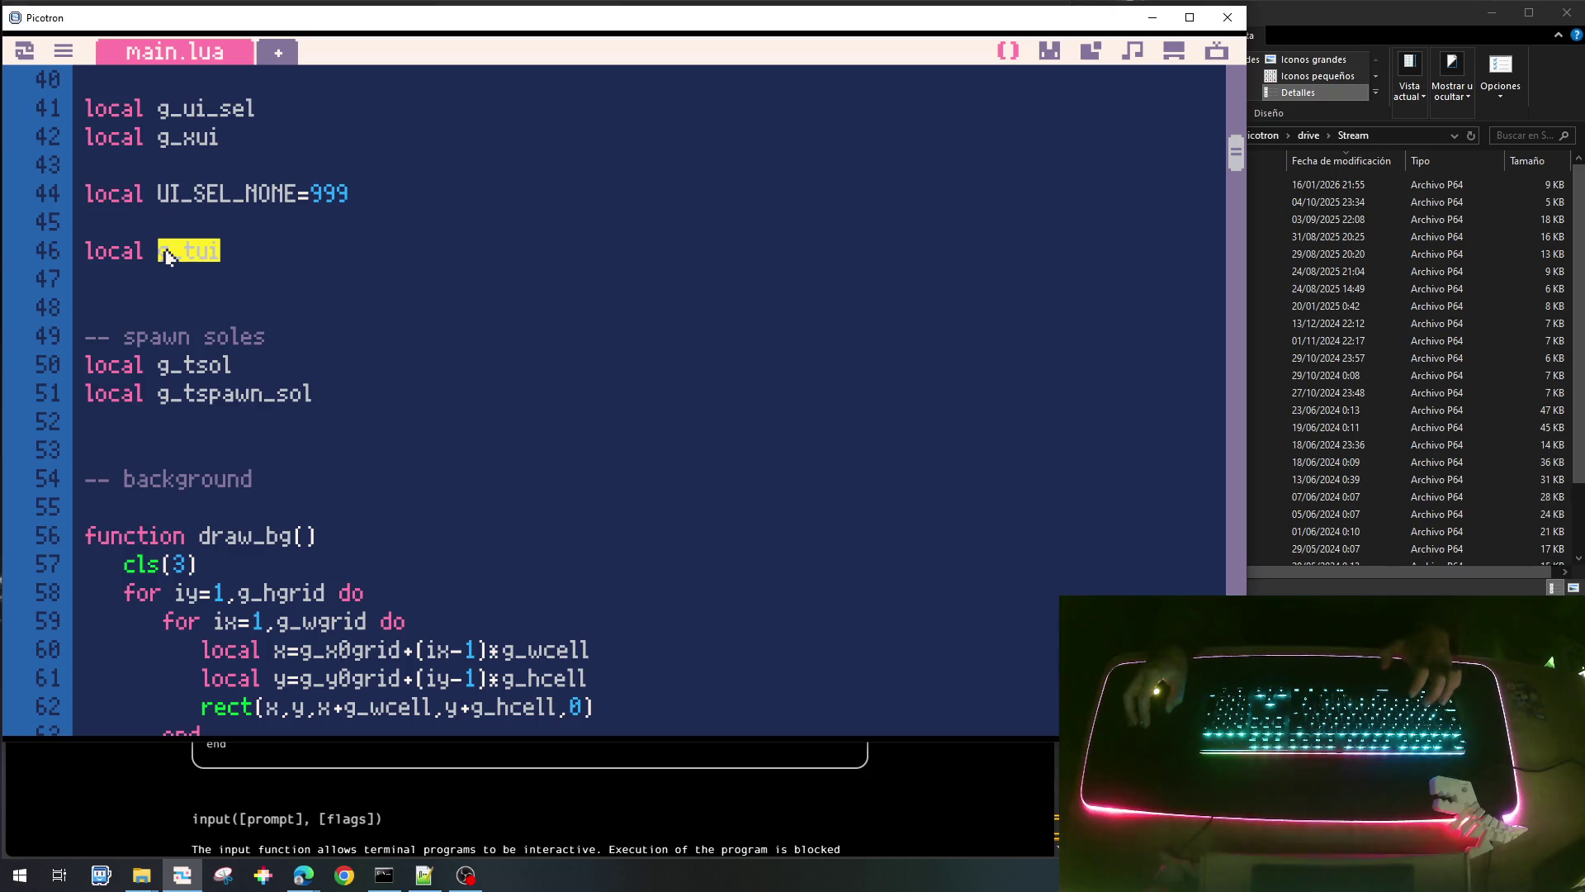
{"action": "left_click", "coordinate": [223, 289]}
{"action": "type", "text": "local "}
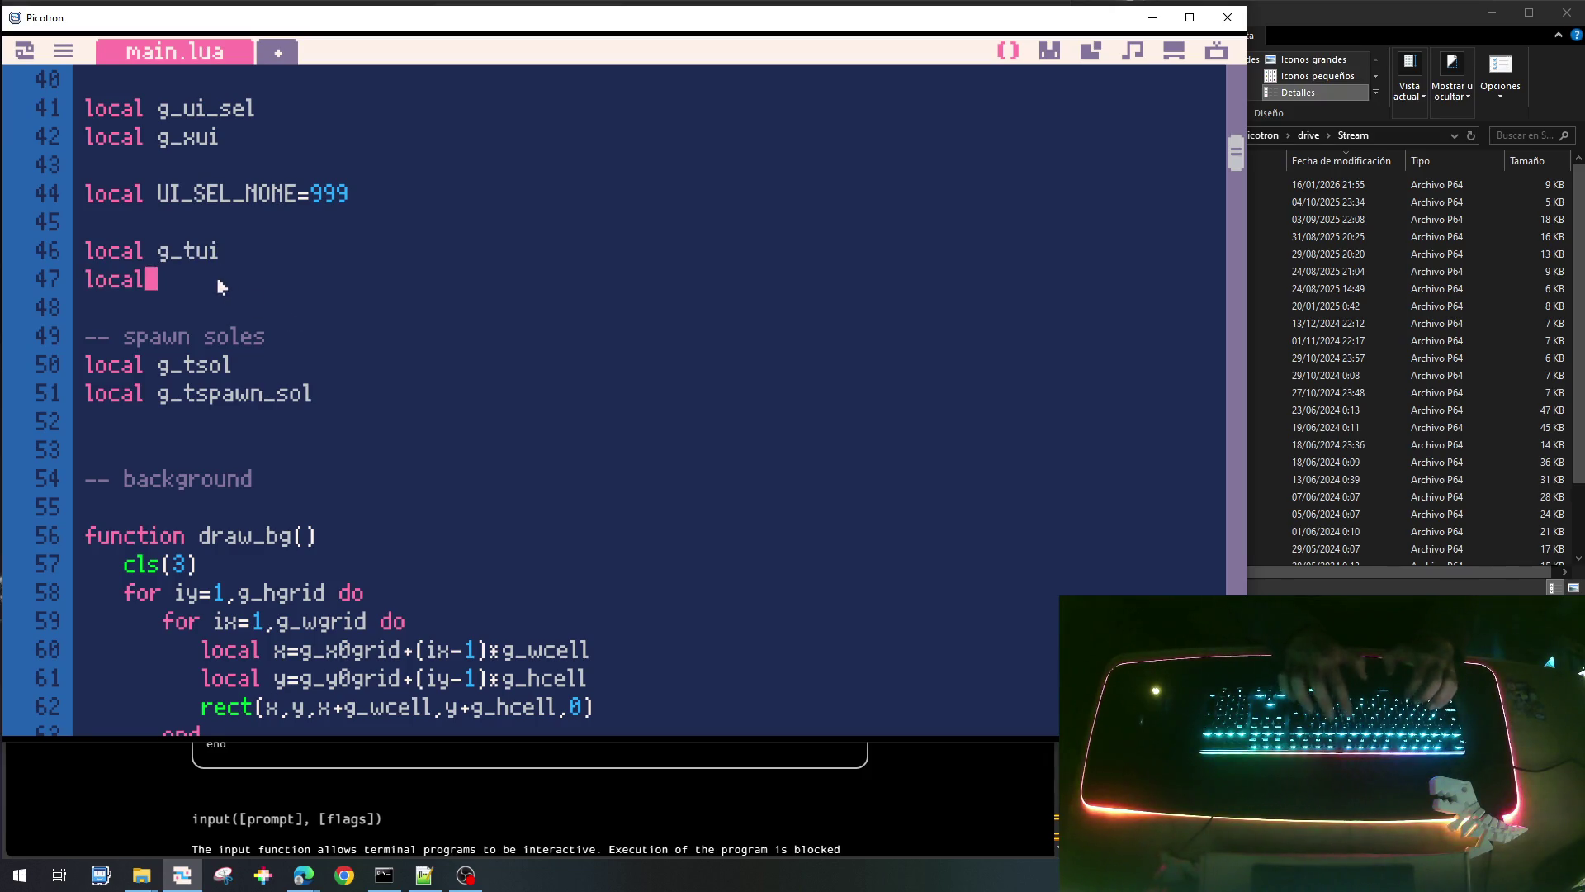
{"action": "type", "text": "g_t"}
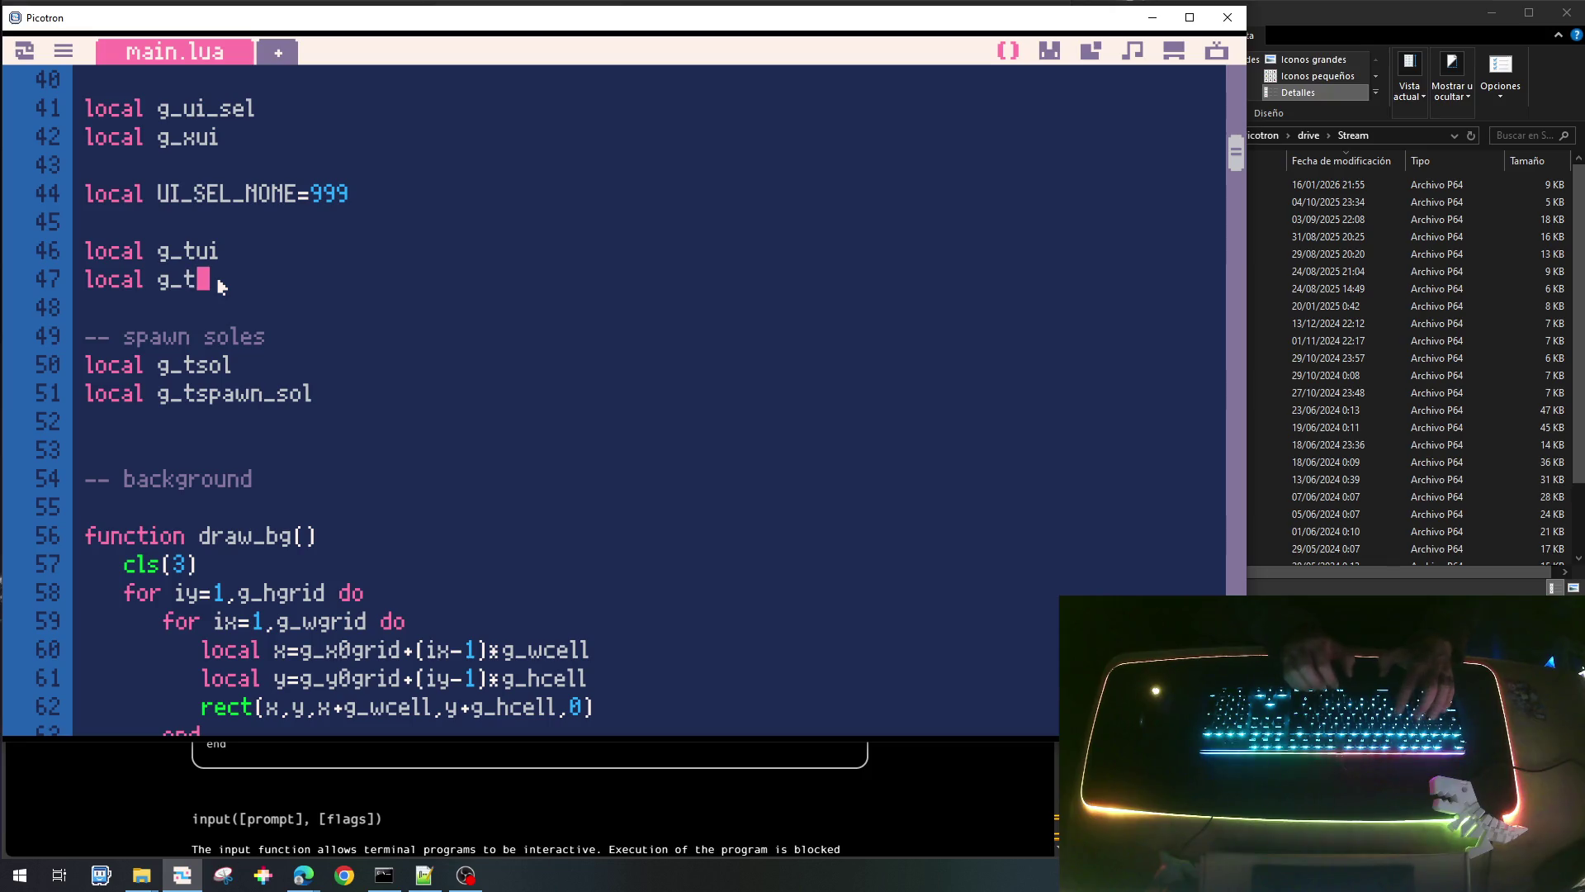
{"action": "type", "text": "cost"}
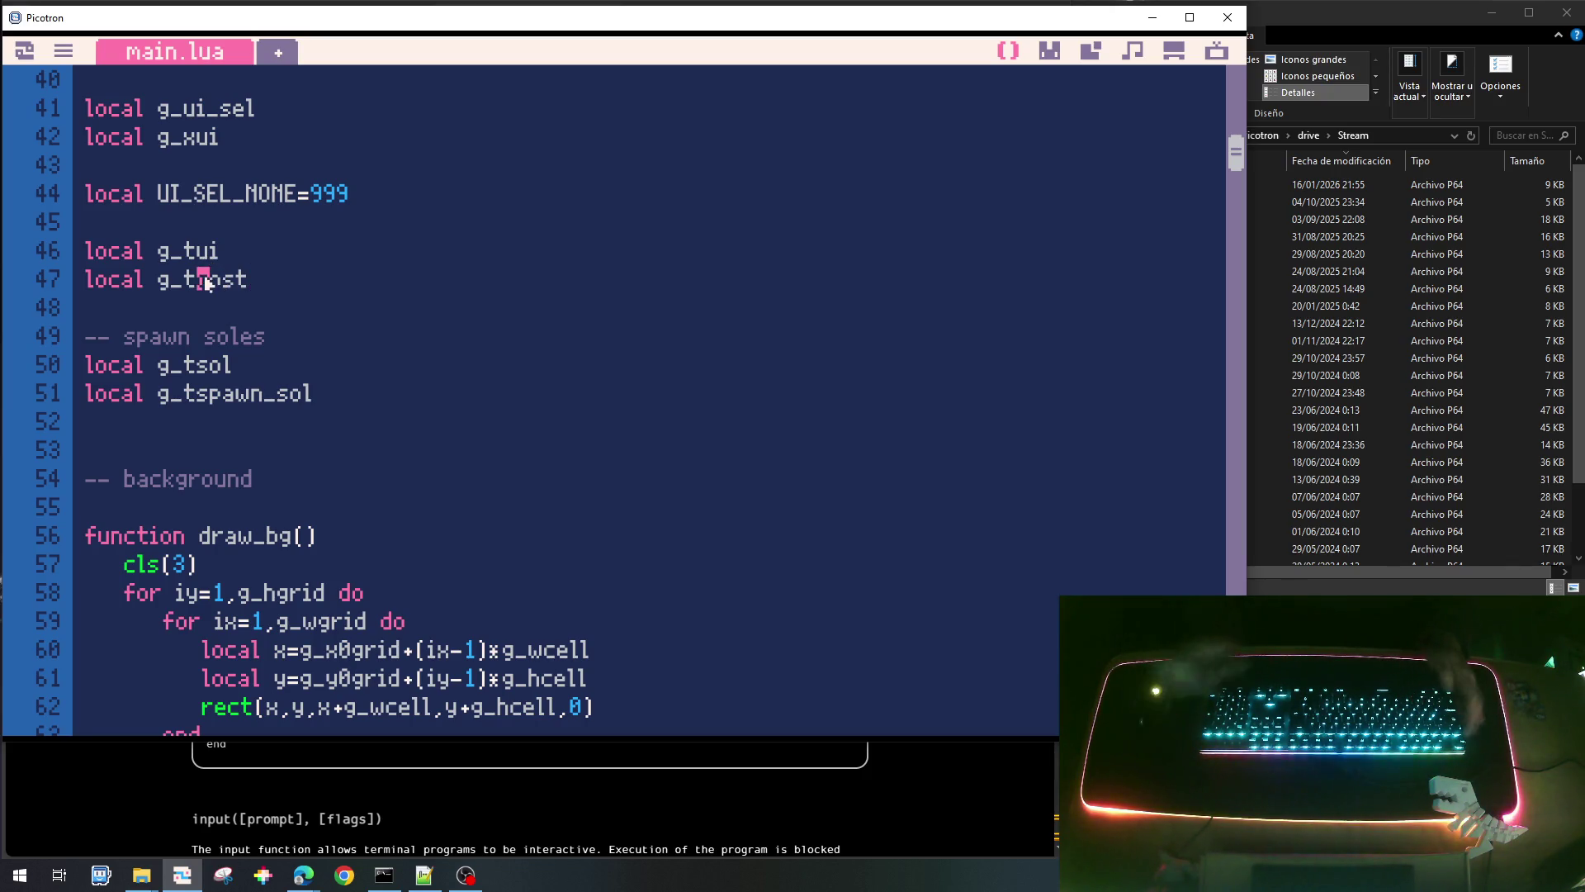
{"action": "key", "text": "Home"}
{"action": "key", "text": "shift+Down"}
{"action": "key", "text": "Delete"}
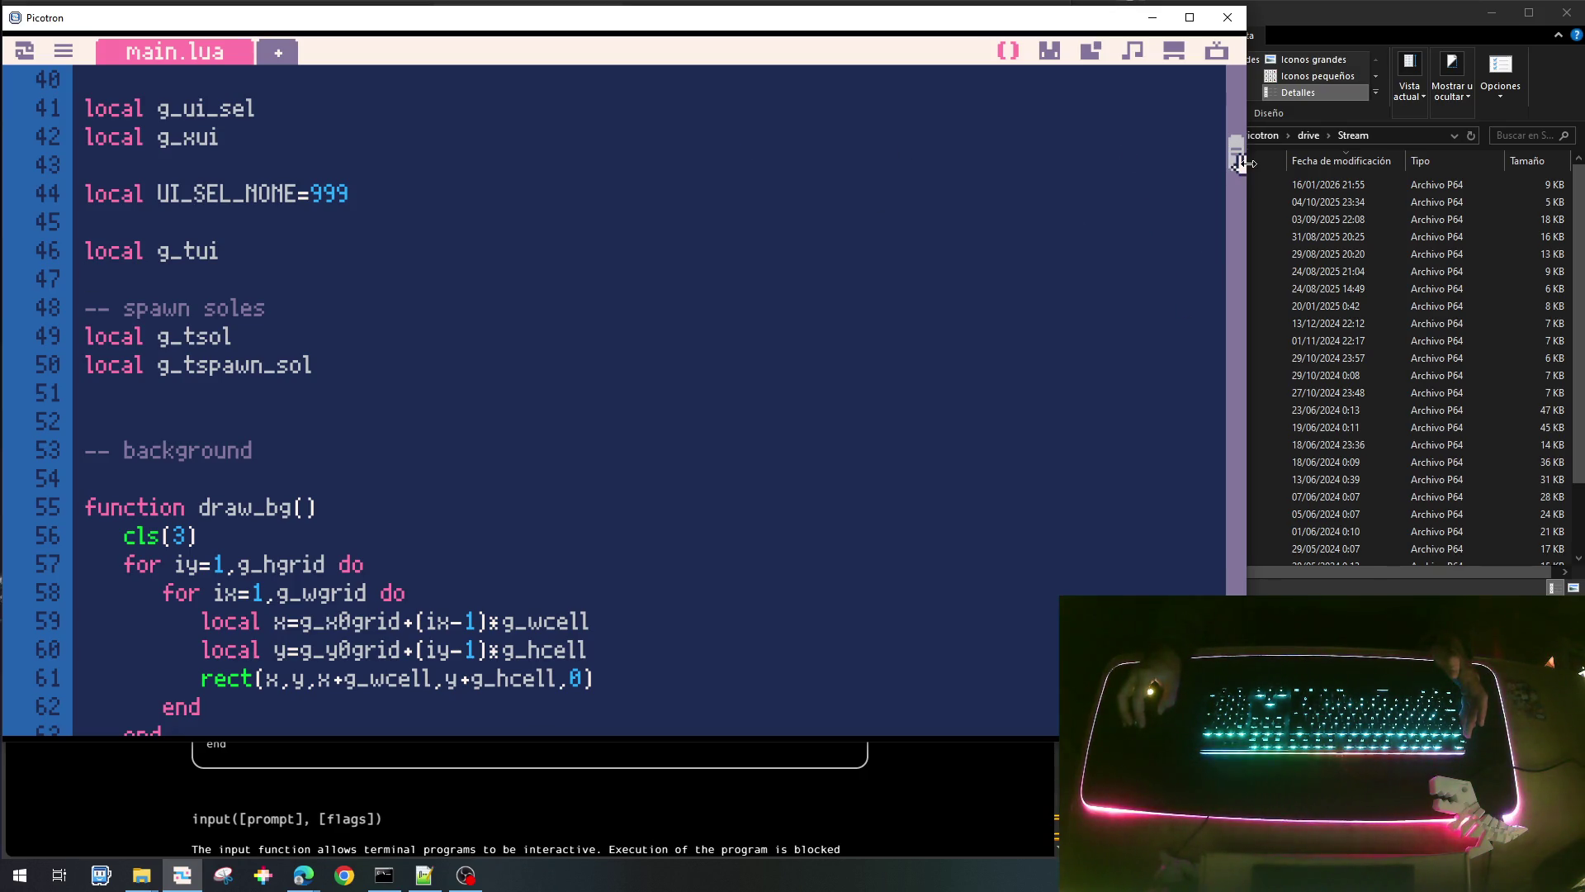
{"action": "mouse_move", "coordinate": [1236, 161]}
{"action": "left_mouse_down"}
{"action": "mouse_move", "coordinate": [1230, 596]}
{"action": "mouse_move", "coordinate": [1228, 567]}
{"action": "left_mouse_up"}
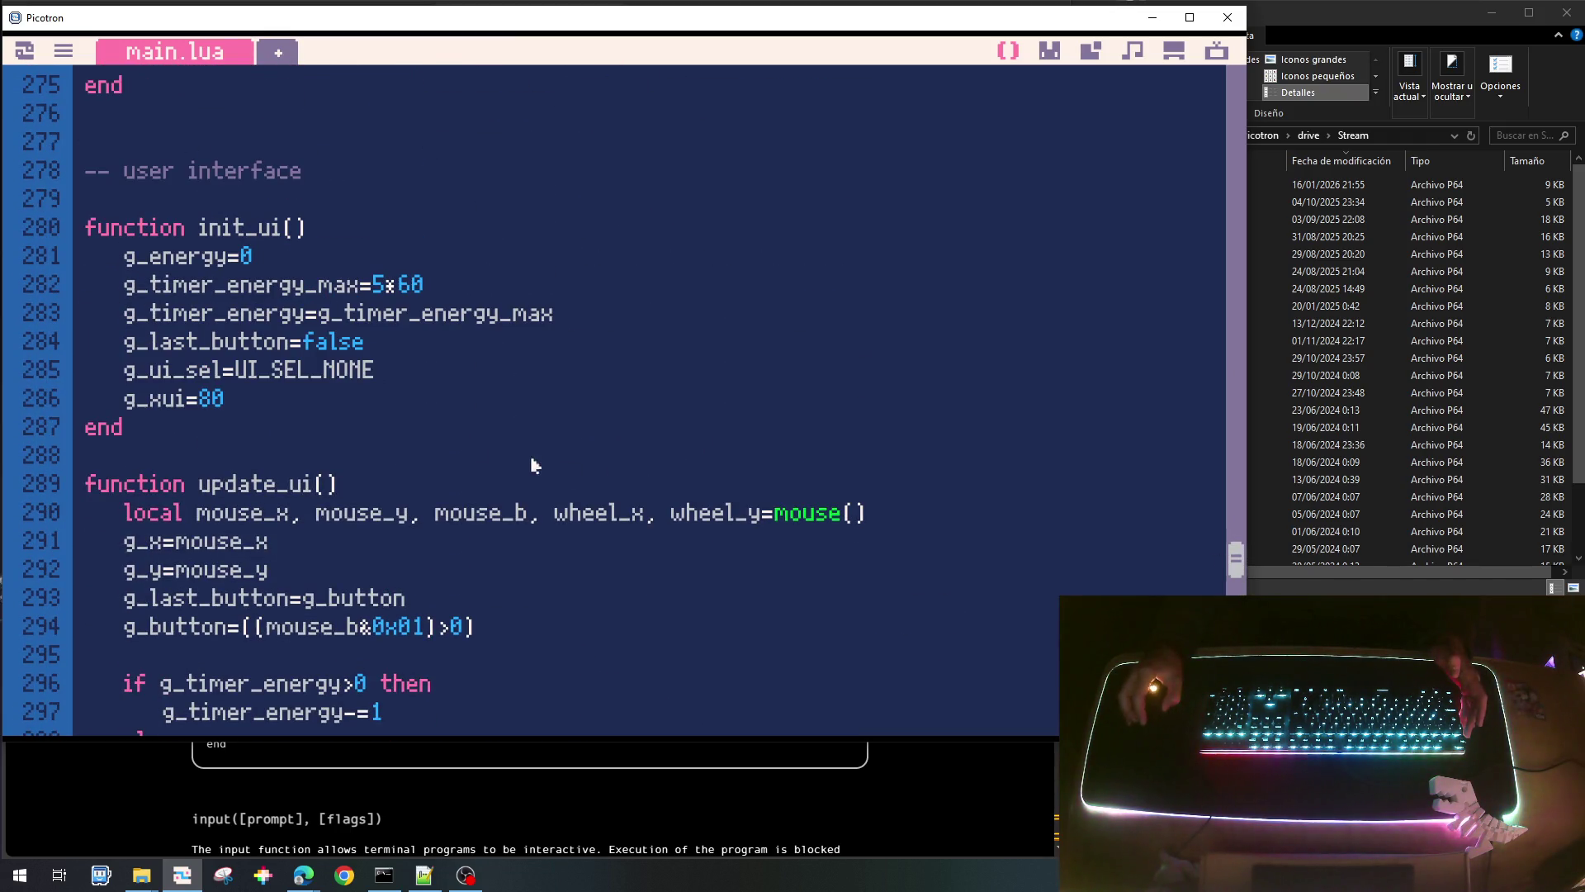
Start the g_tui table in init_ui with a PLANT0 entry costing 15.
{"action": "key", "text": "Return"}
{"action": "key", "text": "Return"}
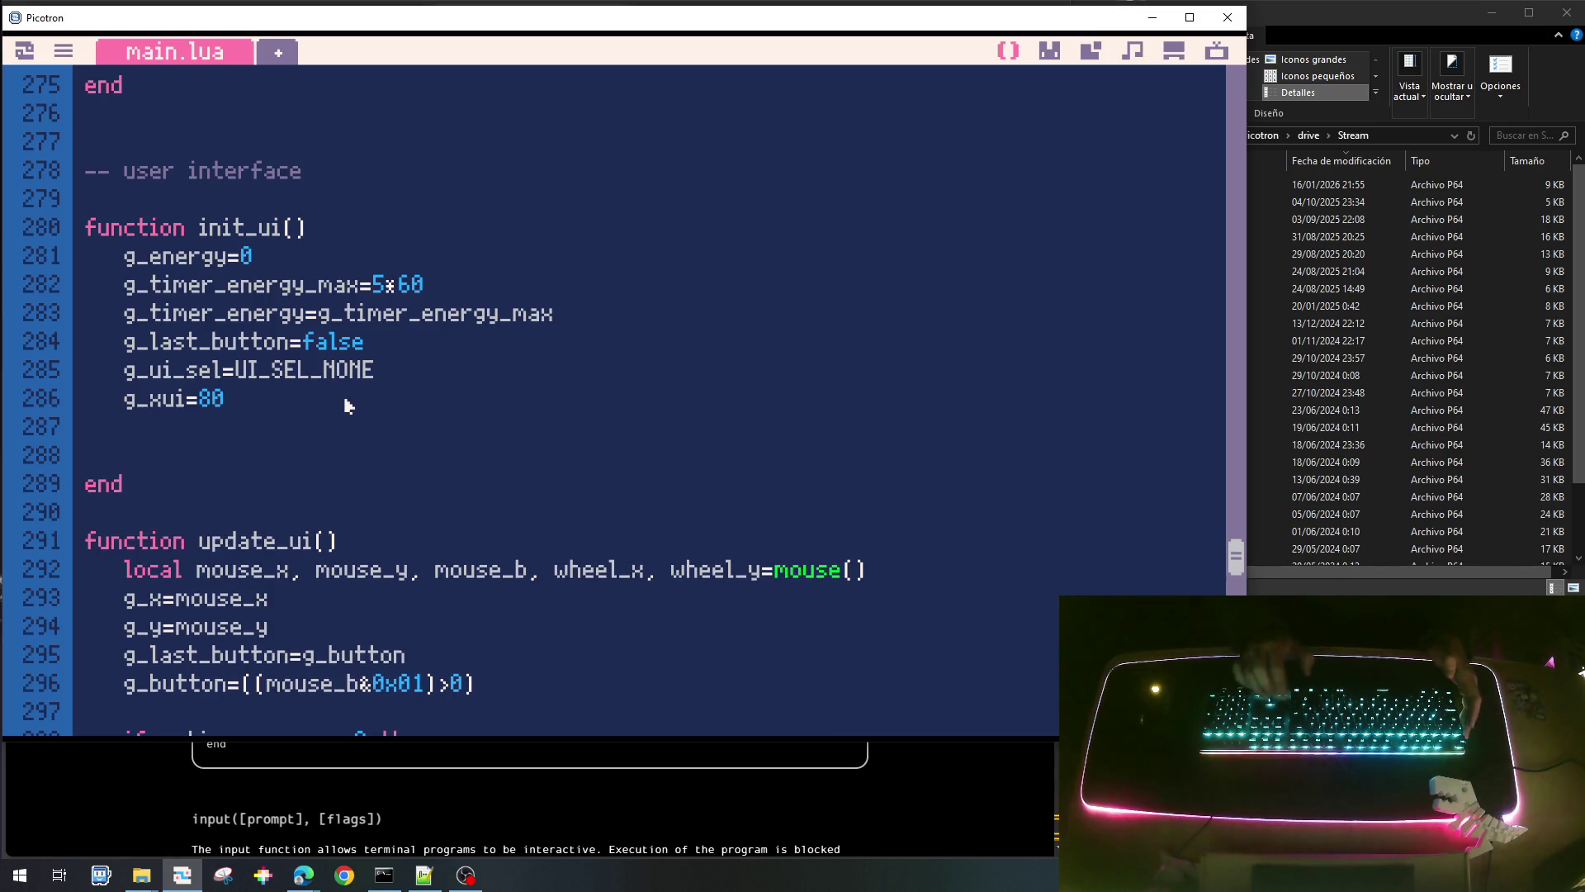
{"action": "type", "text": "g_tui="}
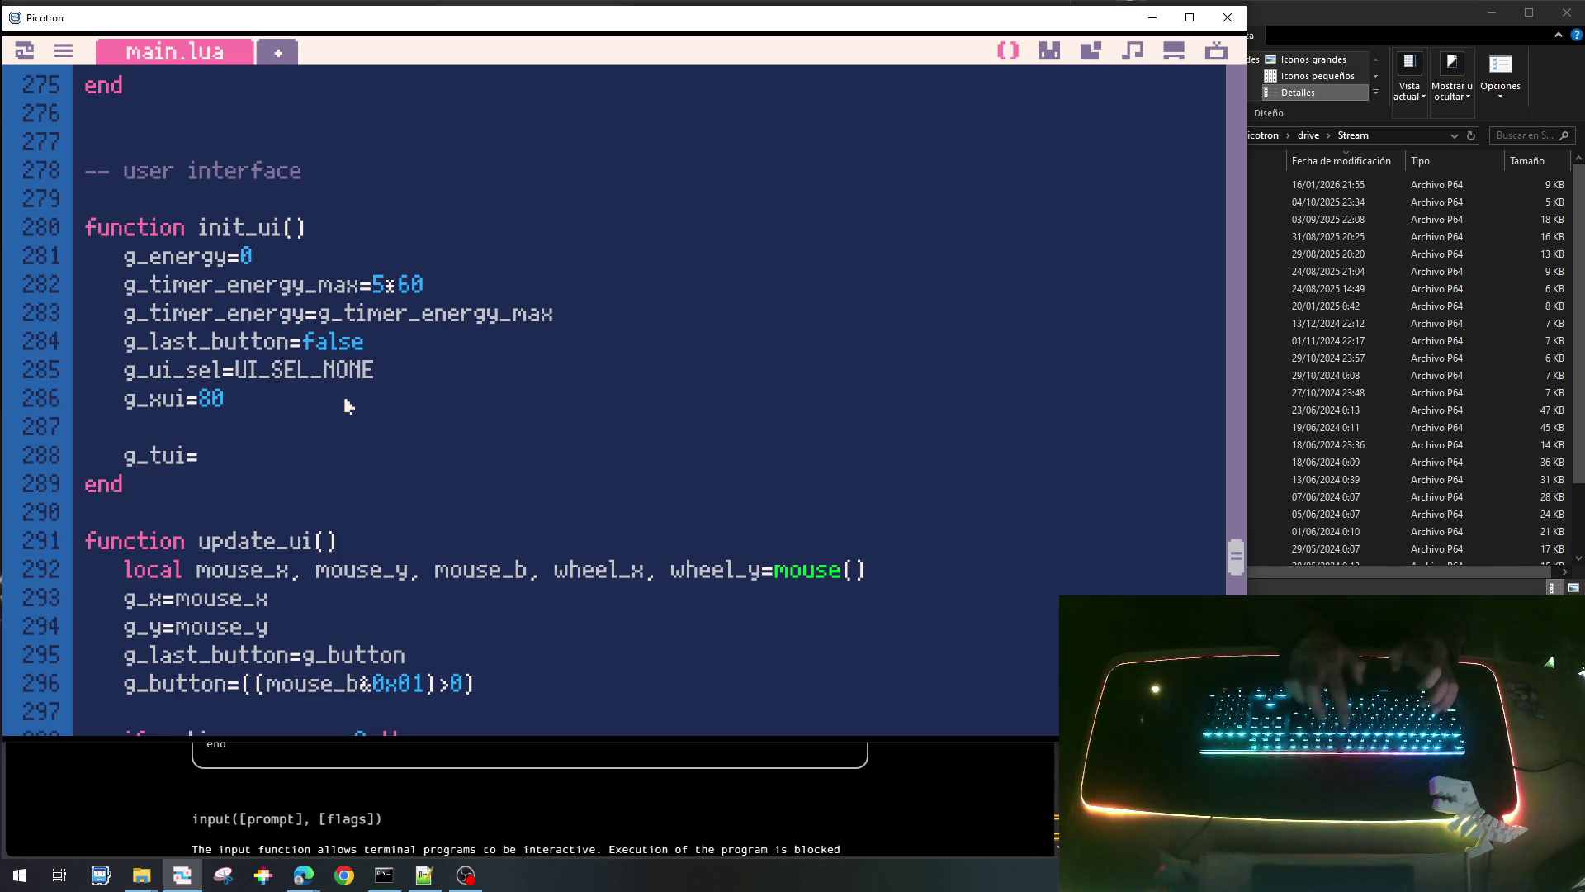
{"action": "type", "text": "{"}
{"action": "key", "text": "Return"}
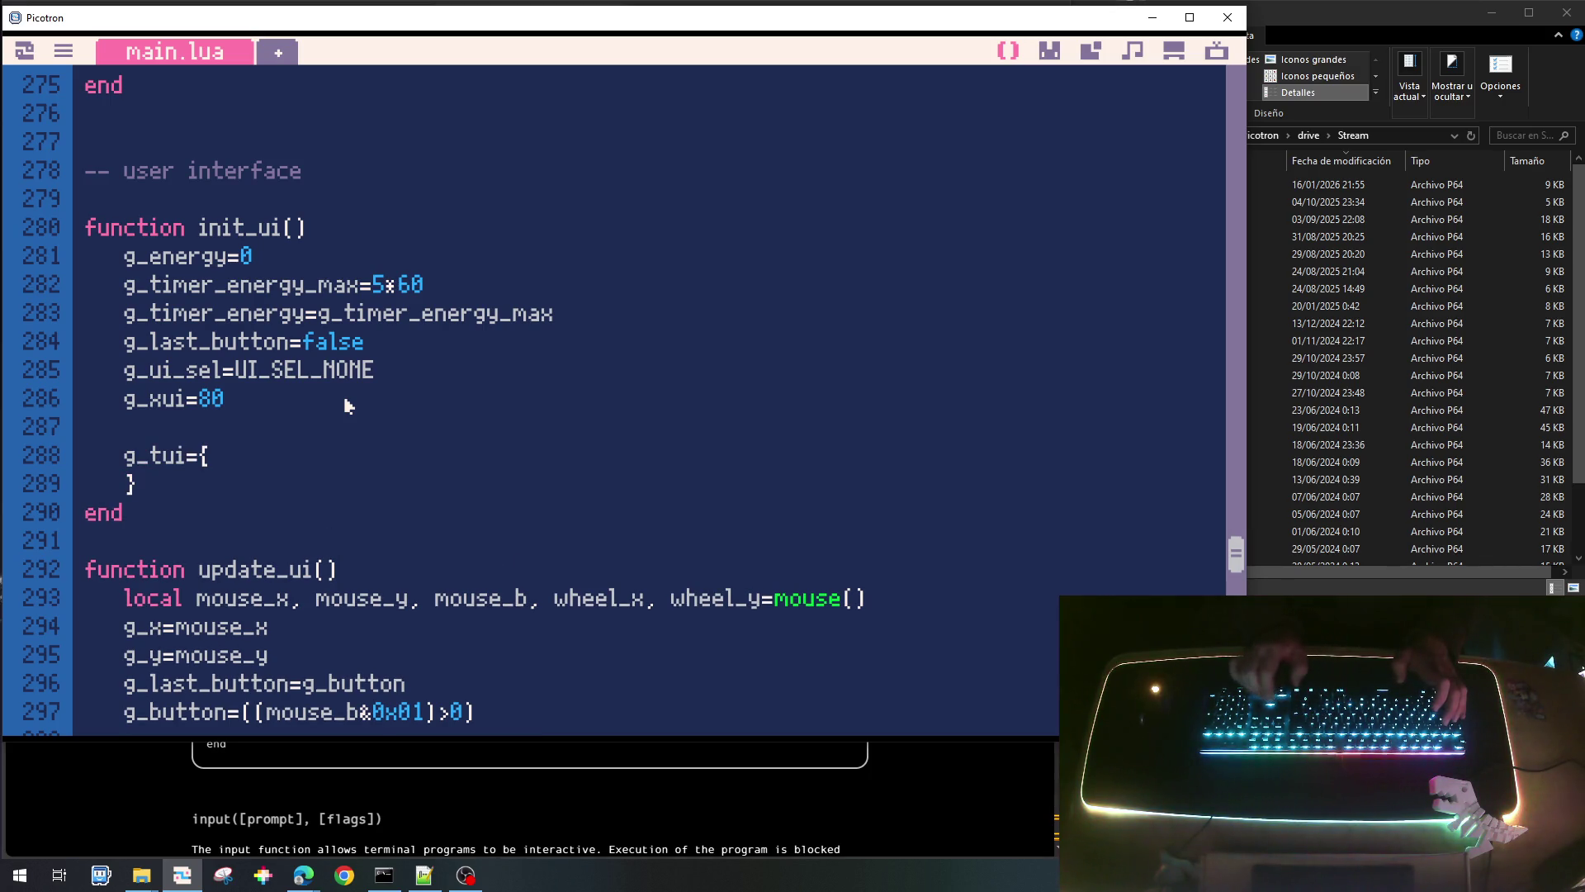
{"action": "key", "text": "Return"}
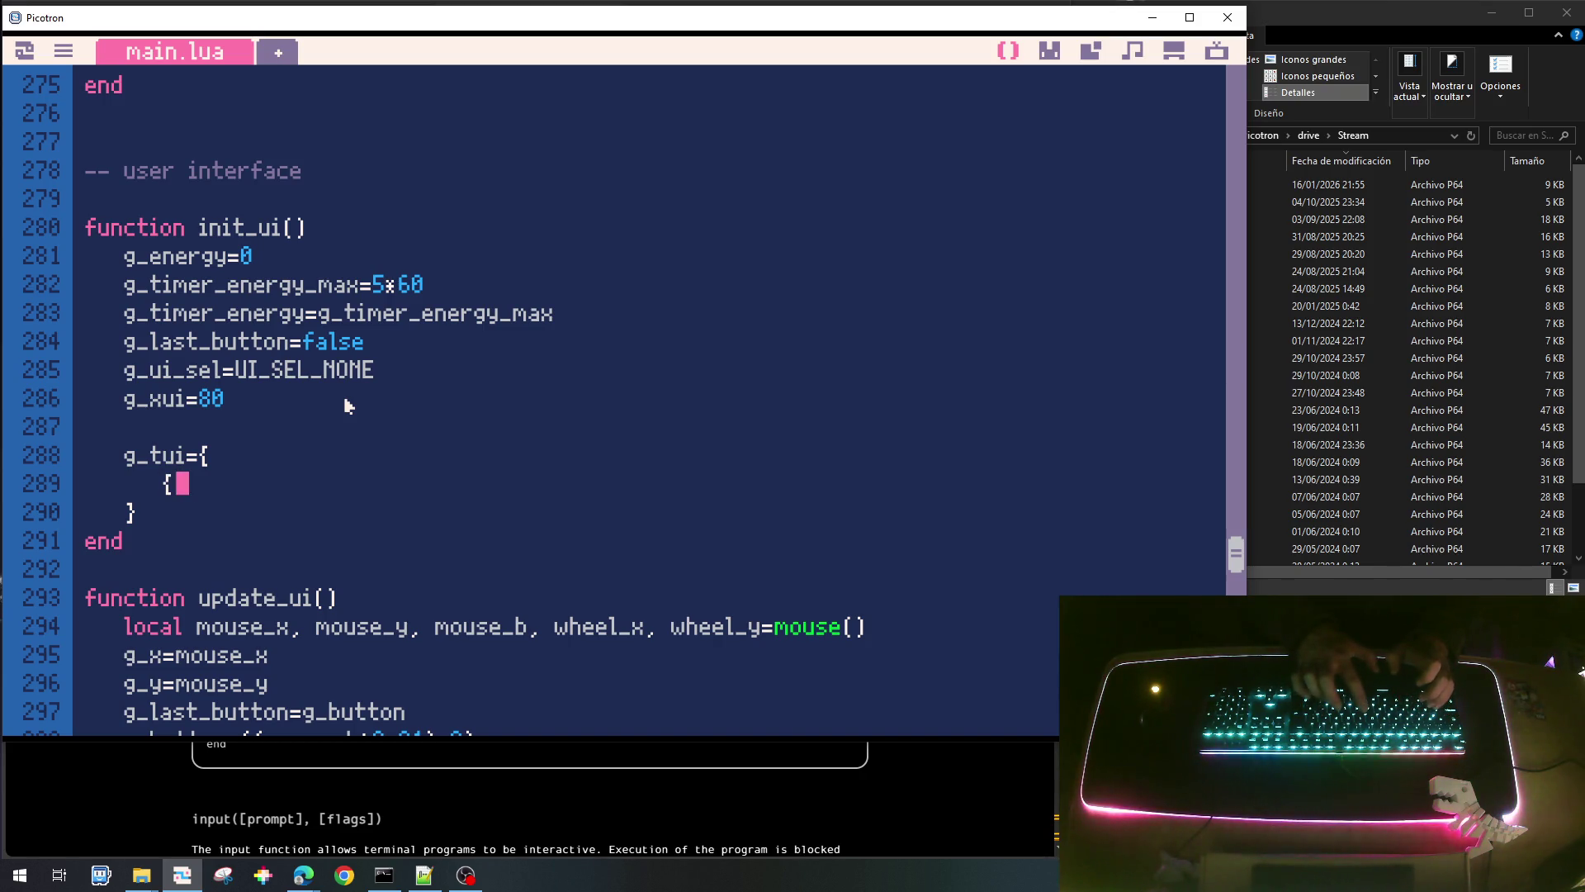
{"action": "type", "text": "CELL_TYPE_PLANT0,"}
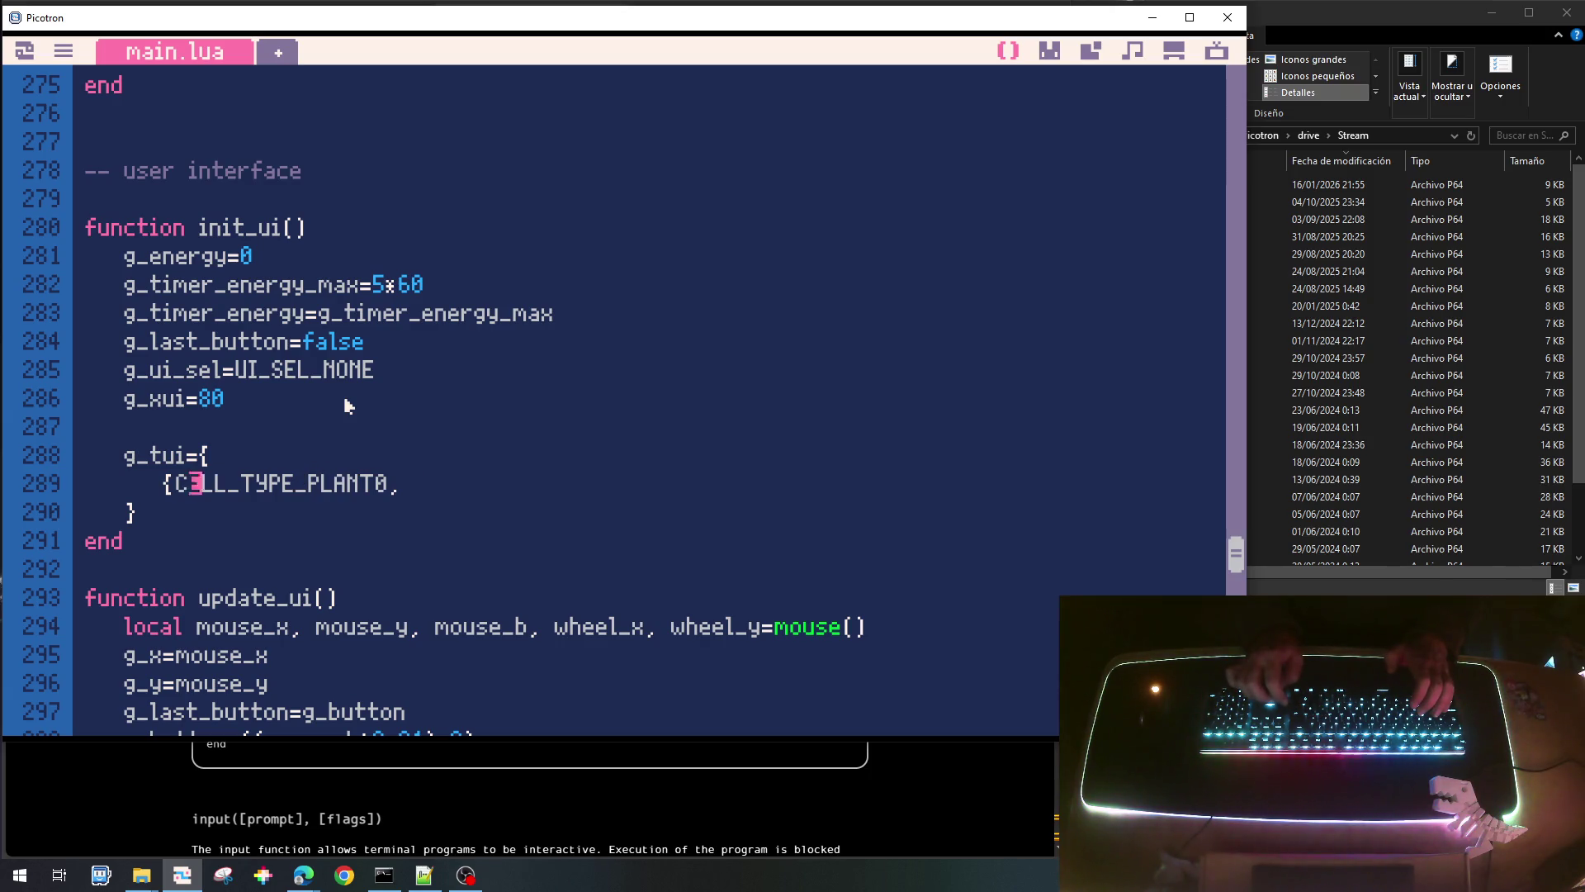
{"action": "type", "text": "typ="}
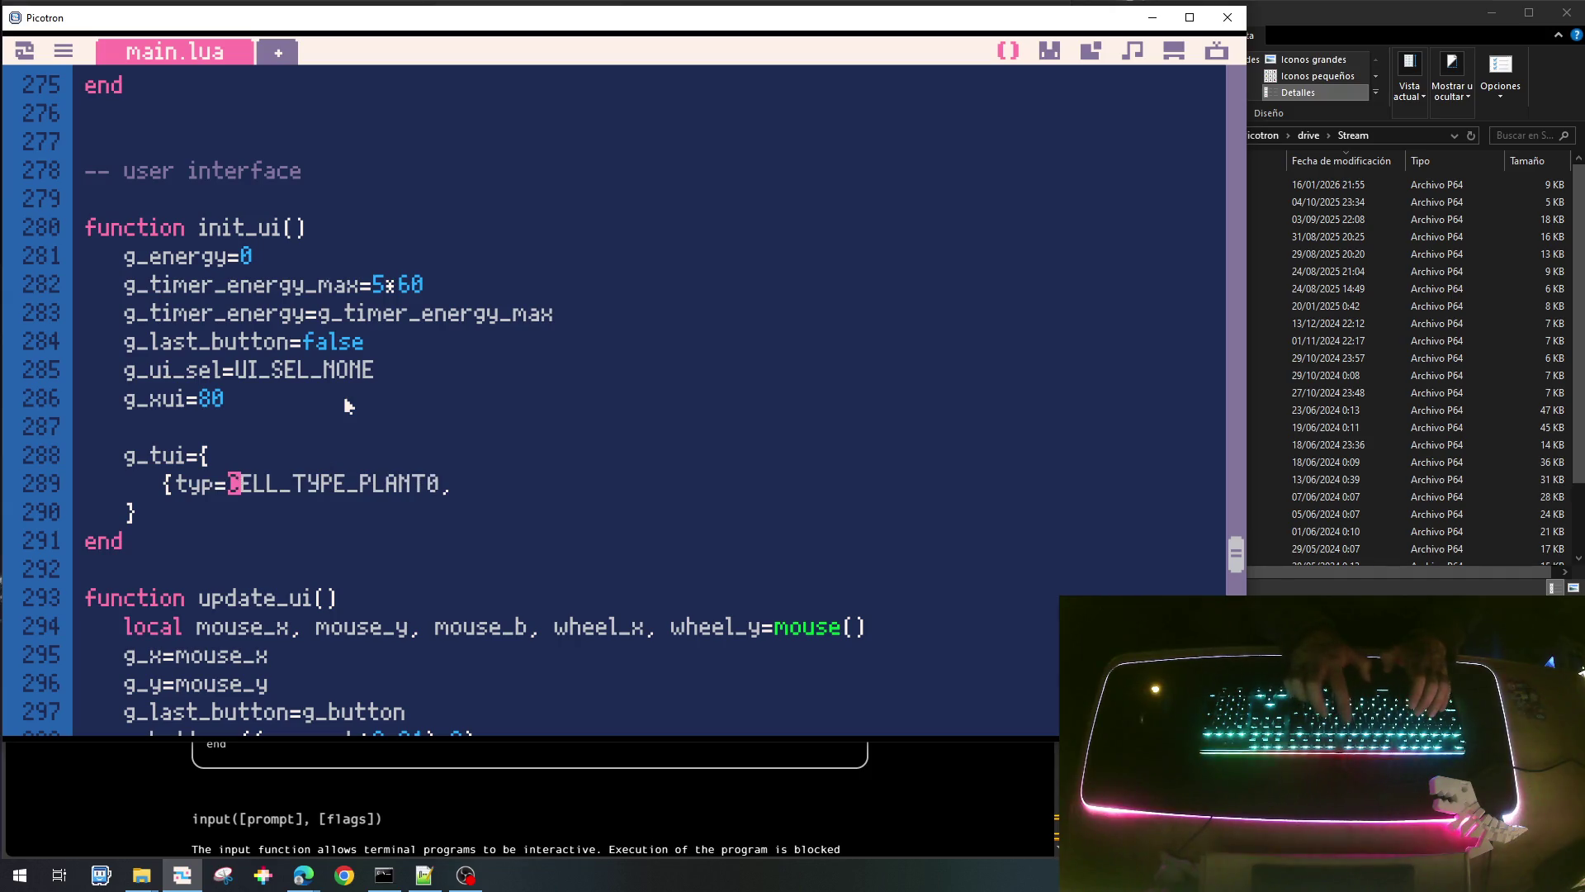
{"action": "type", "text": "cost="}
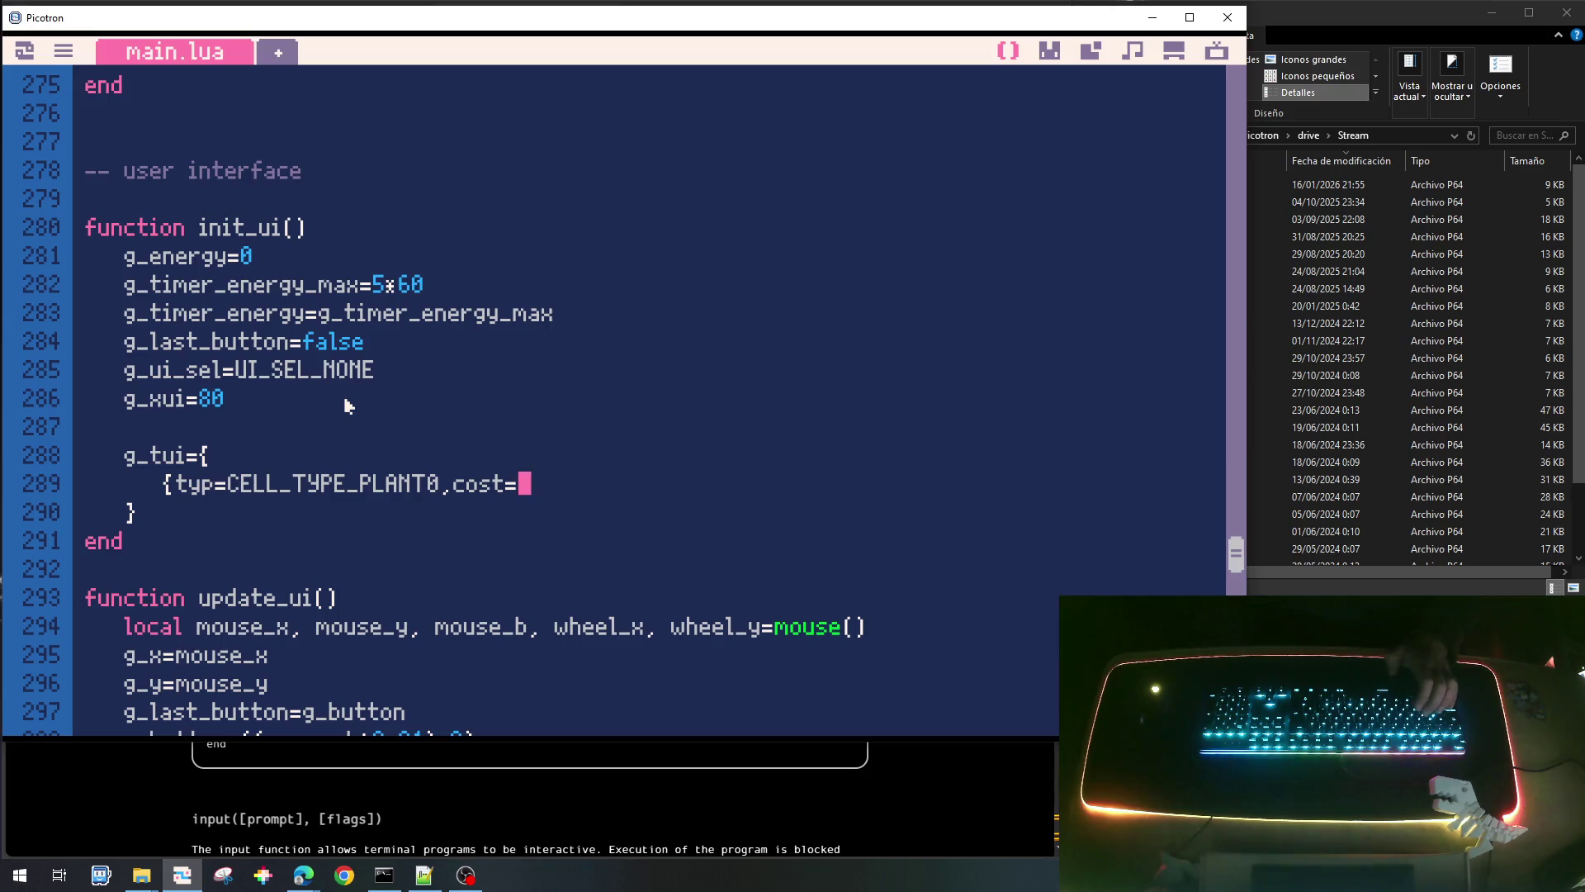
{"action": "type", "text": "15,"}
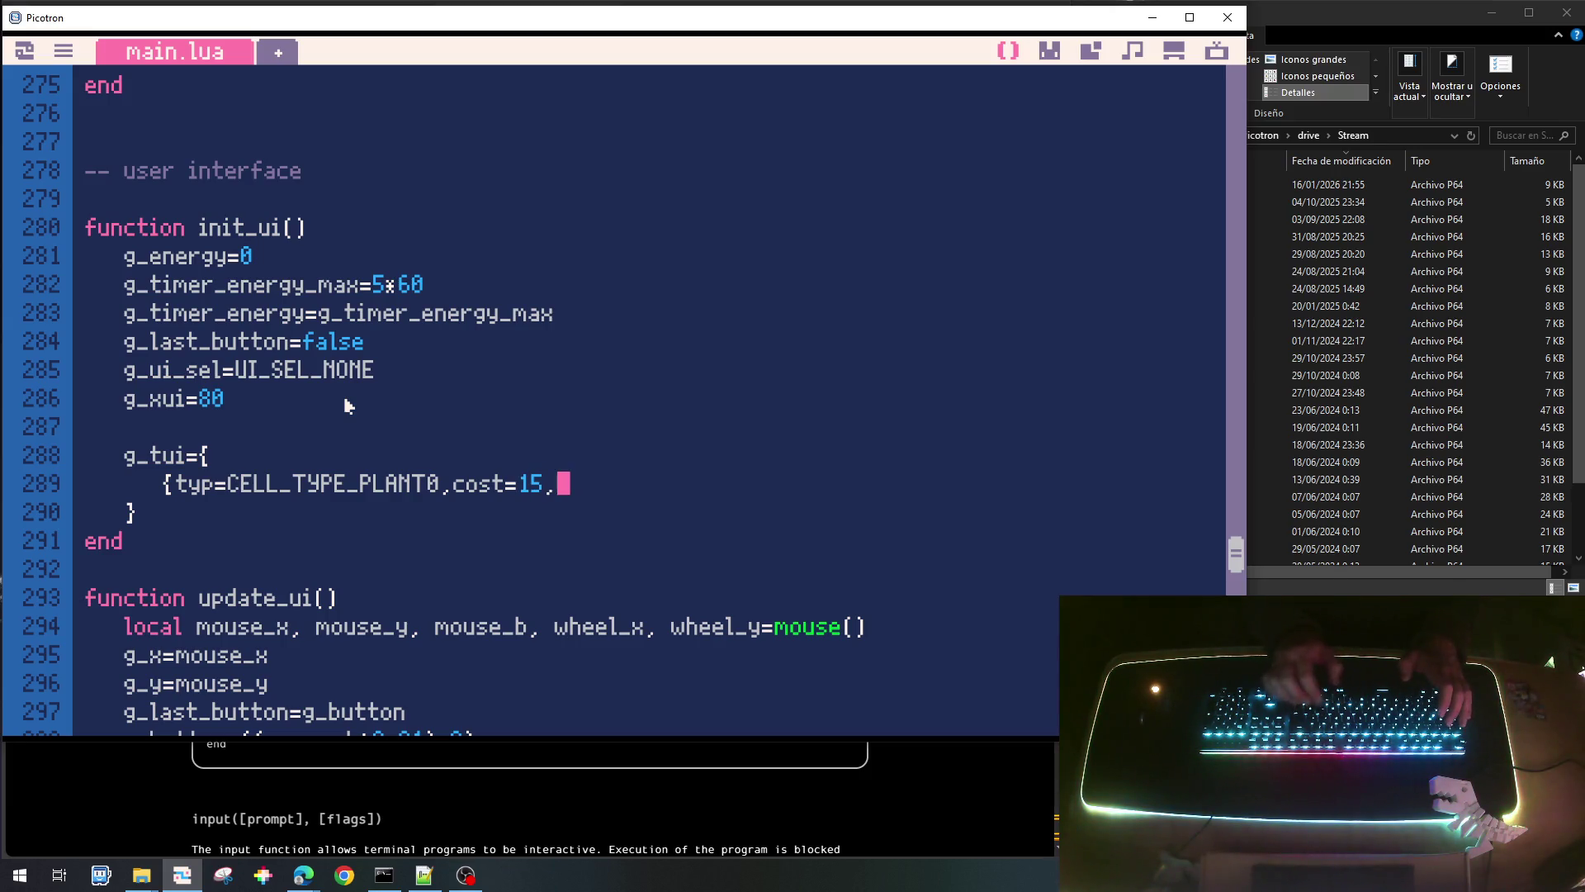
{"action": "key", "text": "BackSpace"}
{"action": "type", "text": "},"}
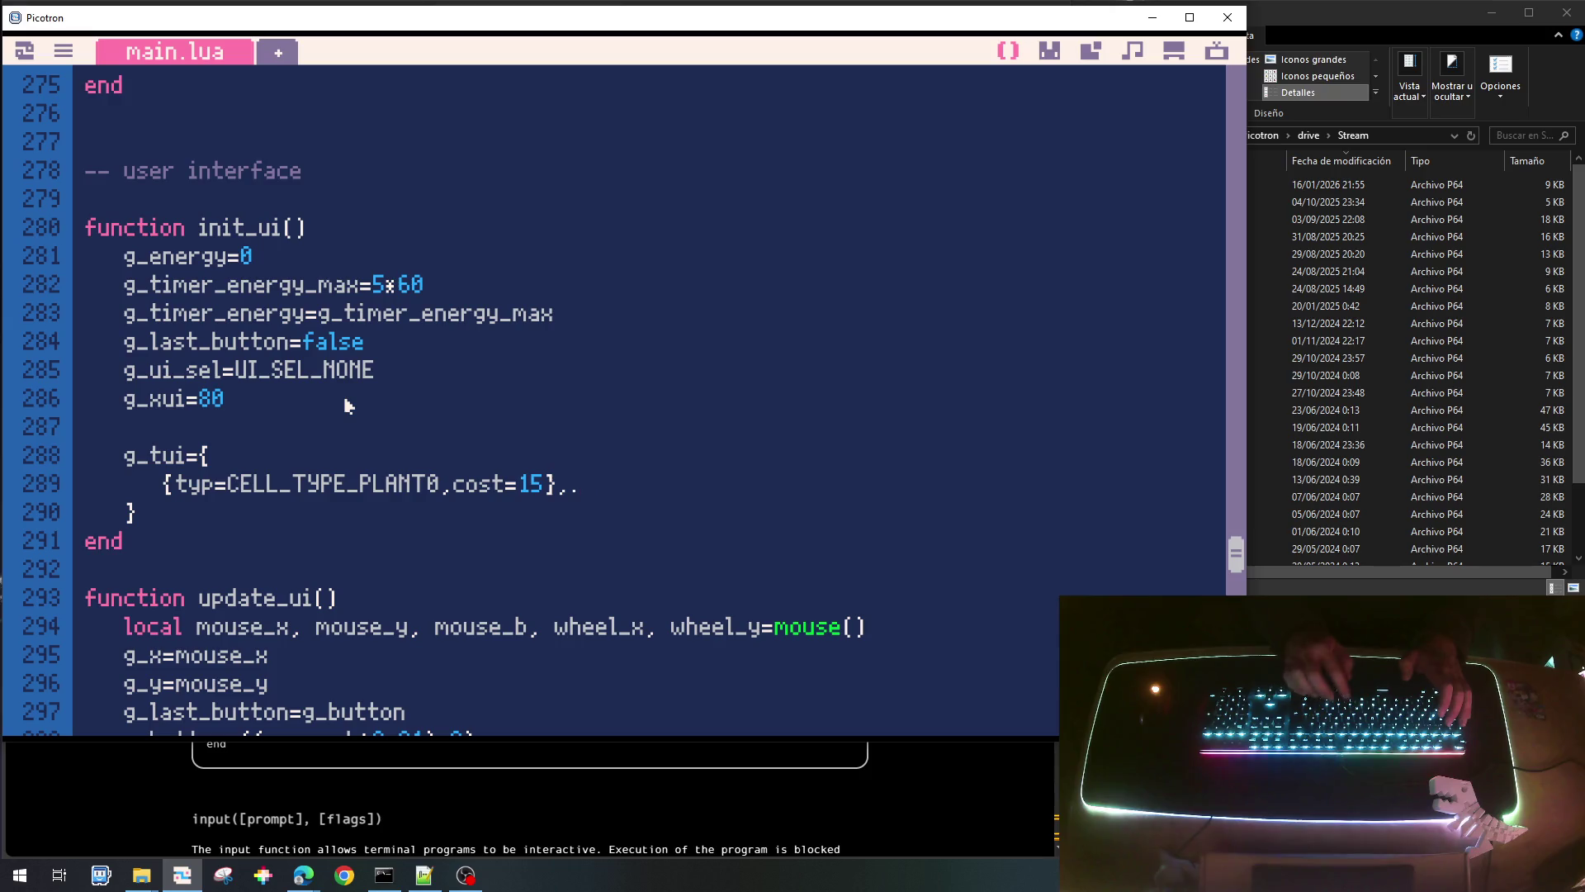
Duplicate the PLANT0 entry three times and renumber the copies PLANT1, PLANT2, PLANT3.
{"action": "key", "text": "ctrl+c"}
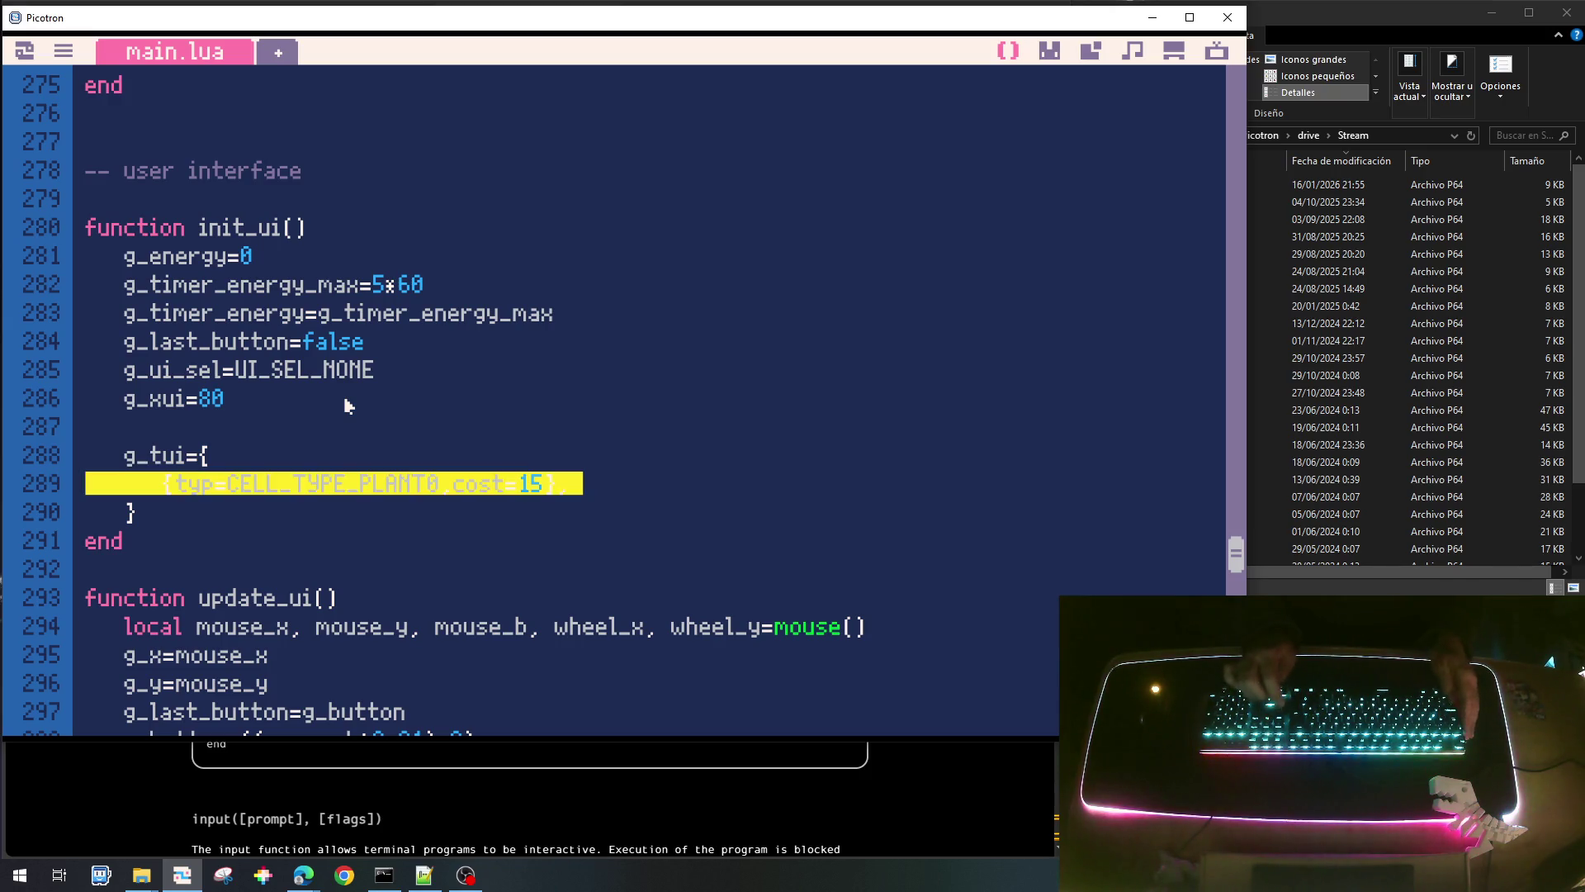
{"action": "key", "text": "ctrl+v"}
{"action": "key", "text": "ctrl+v"}
{"action": "key", "text": "ctrl+v"}
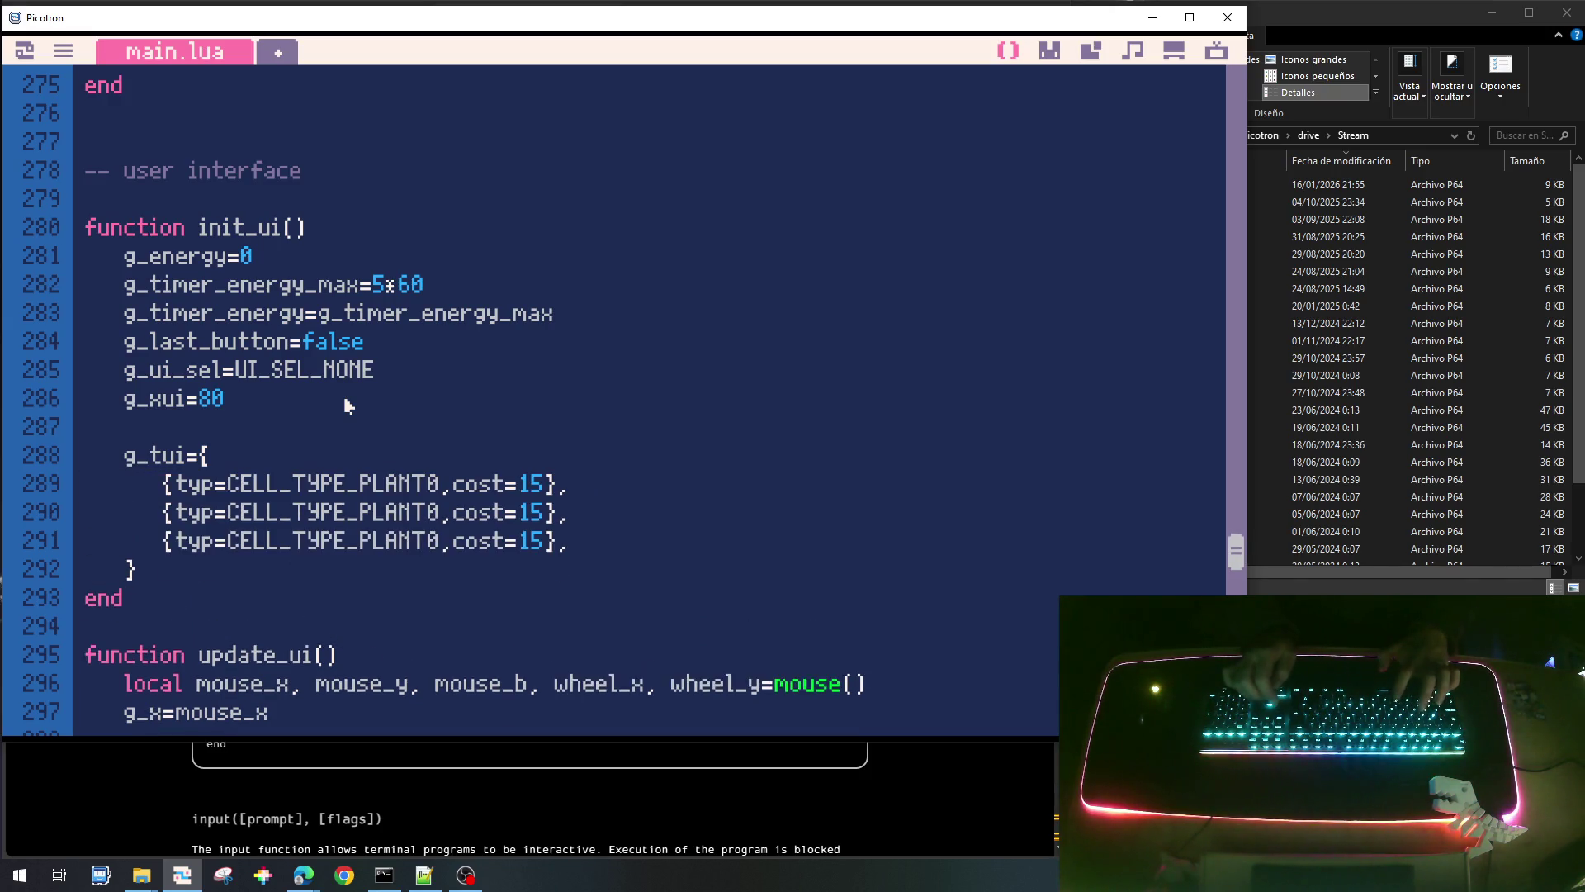
{"action": "key", "text": "Up"}
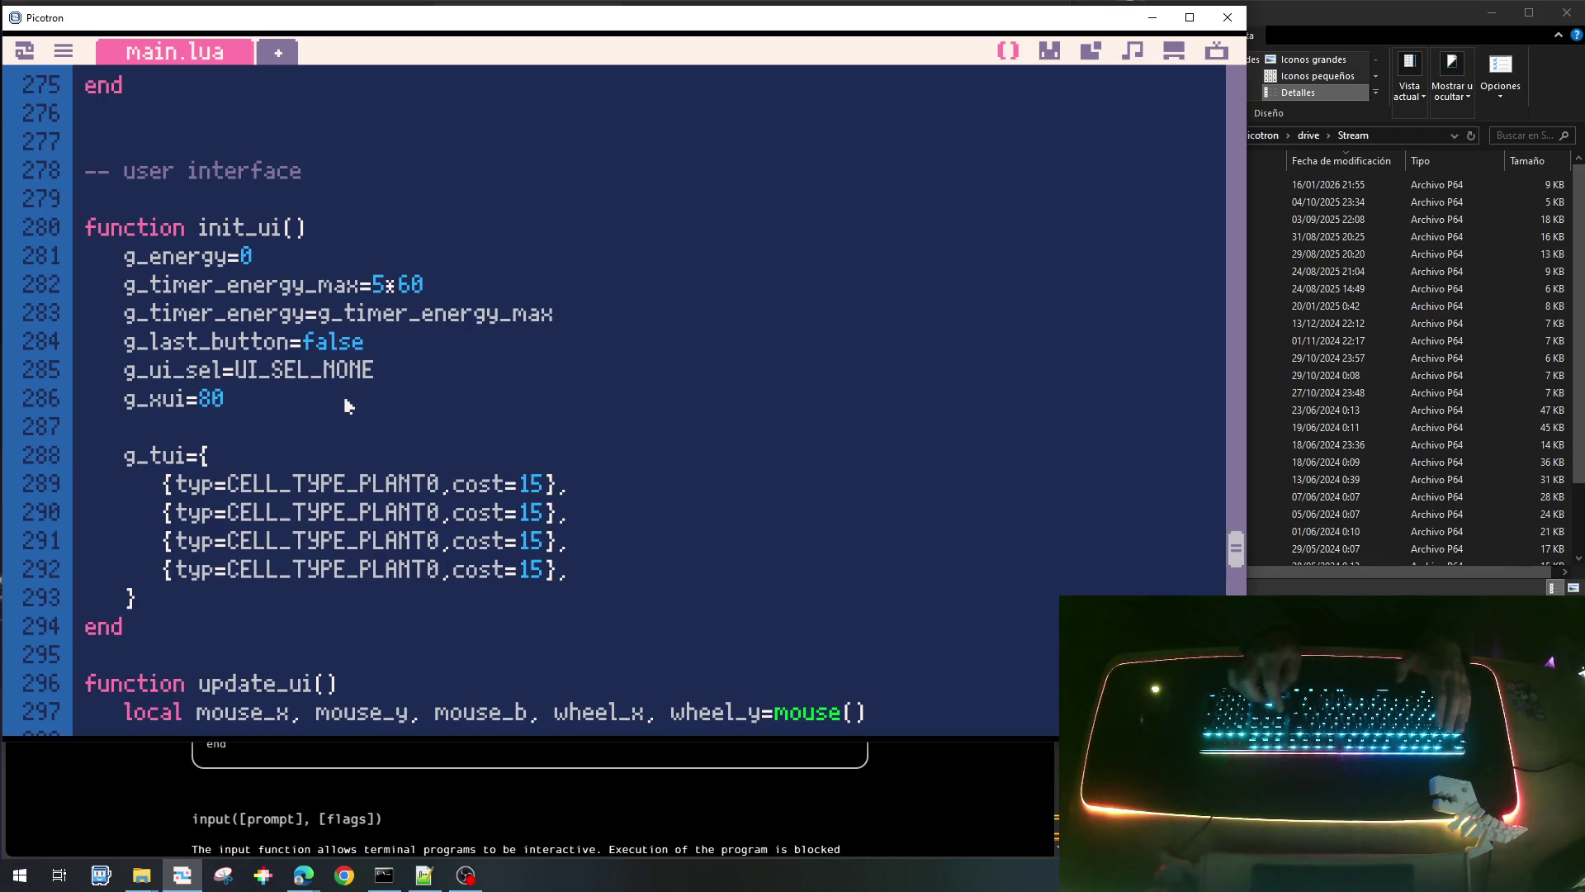
{"action": "key", "text": "BackSpace"}
{"action": "type", "text": "1"}
{"action": "key", "text": "Down"}
{"action": "key", "text": "BackSpace"}
{"action": "type", "text": "2"}
{"action": "key", "text": "Down"}
{"action": "key", "text": "BackSpace"}
{"action": "type", "text": "3"}
Set the PLANT1–PLANT3 entry costs to 20, 25 and 30.
{"action": "key", "text": "BackSpace"}
{"action": "key", "text": "BackSpace"}
{"action": "type", "text": "20"}
{"action": "key", "text": "Down"}
{"action": "key", "text": "BackSpace"}
{"action": "key", "text": "BackSpace"}
{"action": "type", "text": "2"}
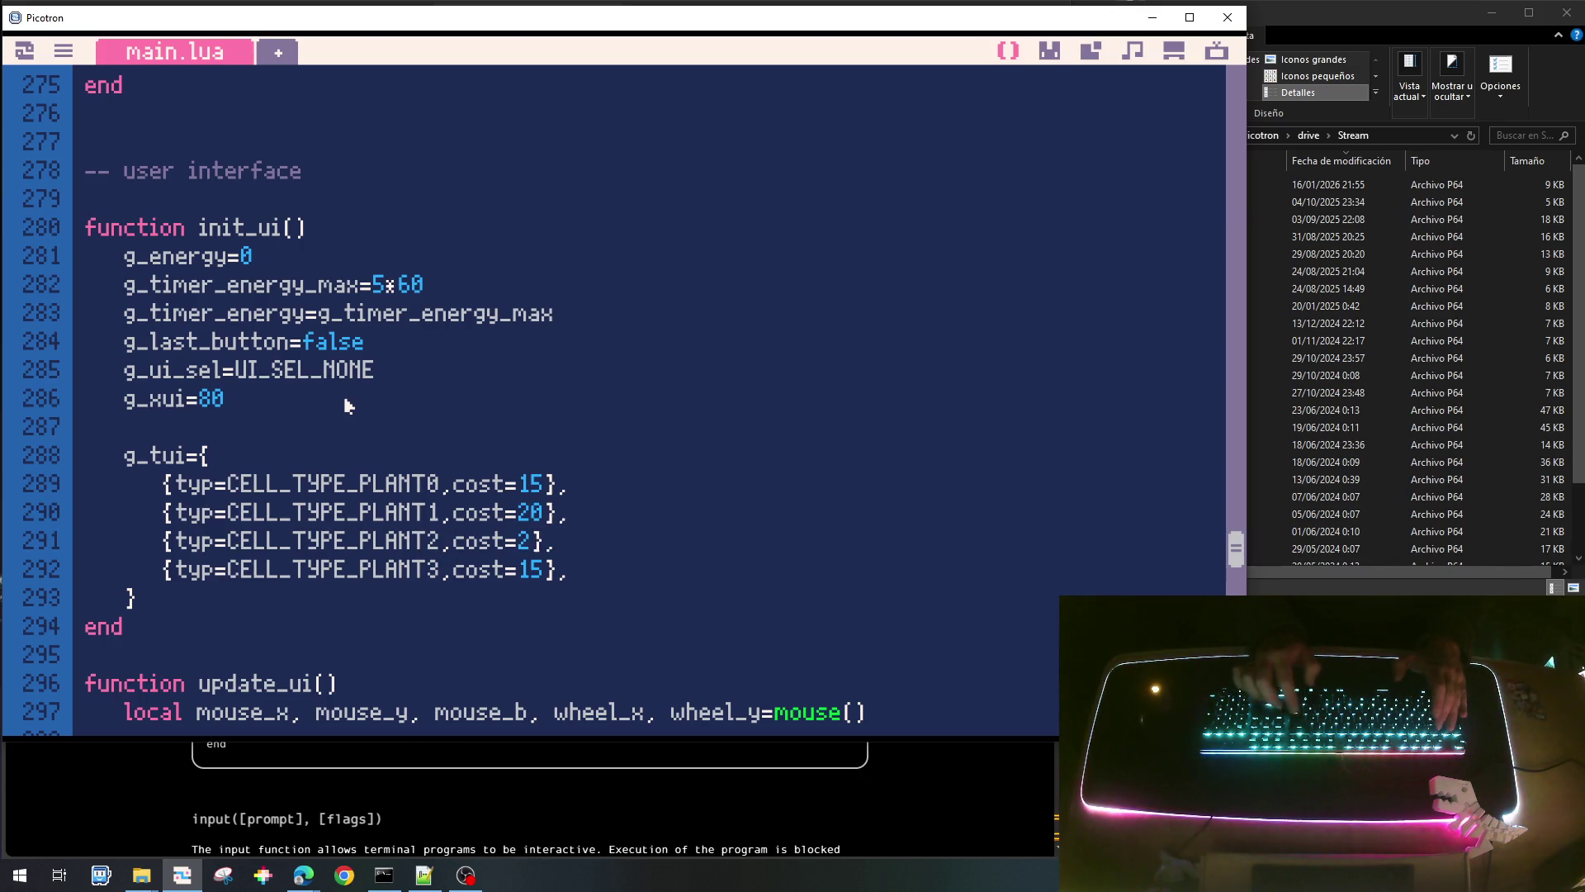
{"action": "type", "text": "5"}
{"action": "key", "text": "Down"}
{"action": "key", "text": "BackSpace"}
{"action": "key", "text": "BackSpace"}
{"action": "type", "text": "30"}
Add a {typ=CELL_TYPE_EMPTY}, entry after the last plant entry.
{"action": "key", "text": "End"}
{"action": "key", "text": "Return"}
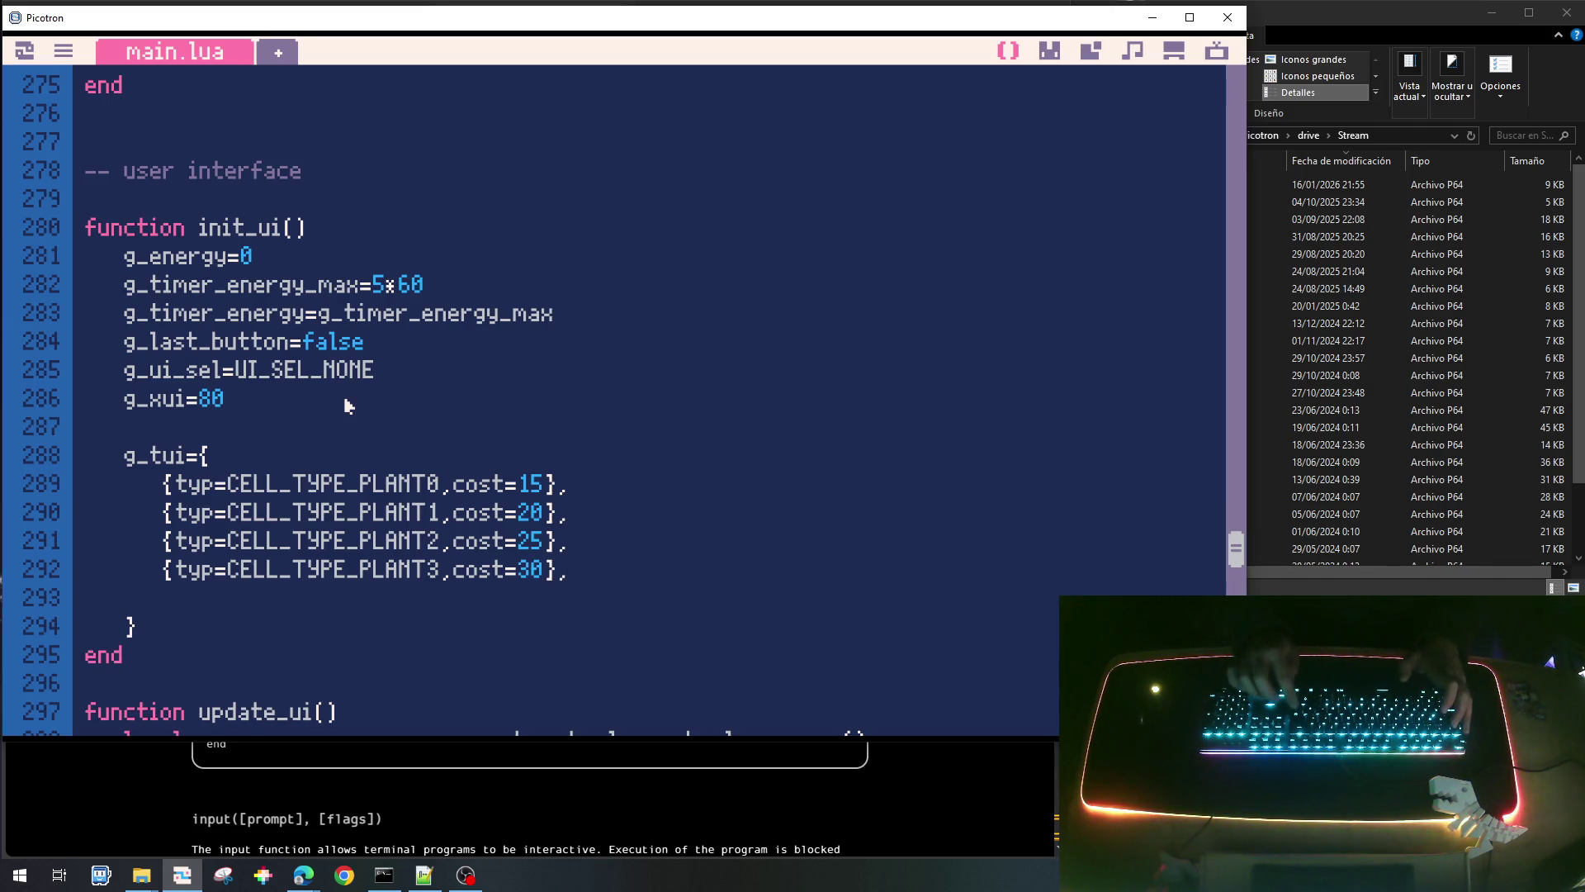
{"action": "key", "text": "Up"}
{"action": "key", "text": "shift+Right"}
{"action": "key", "text": "shift+Right"}
{"action": "key", "text": "shift+Right"}
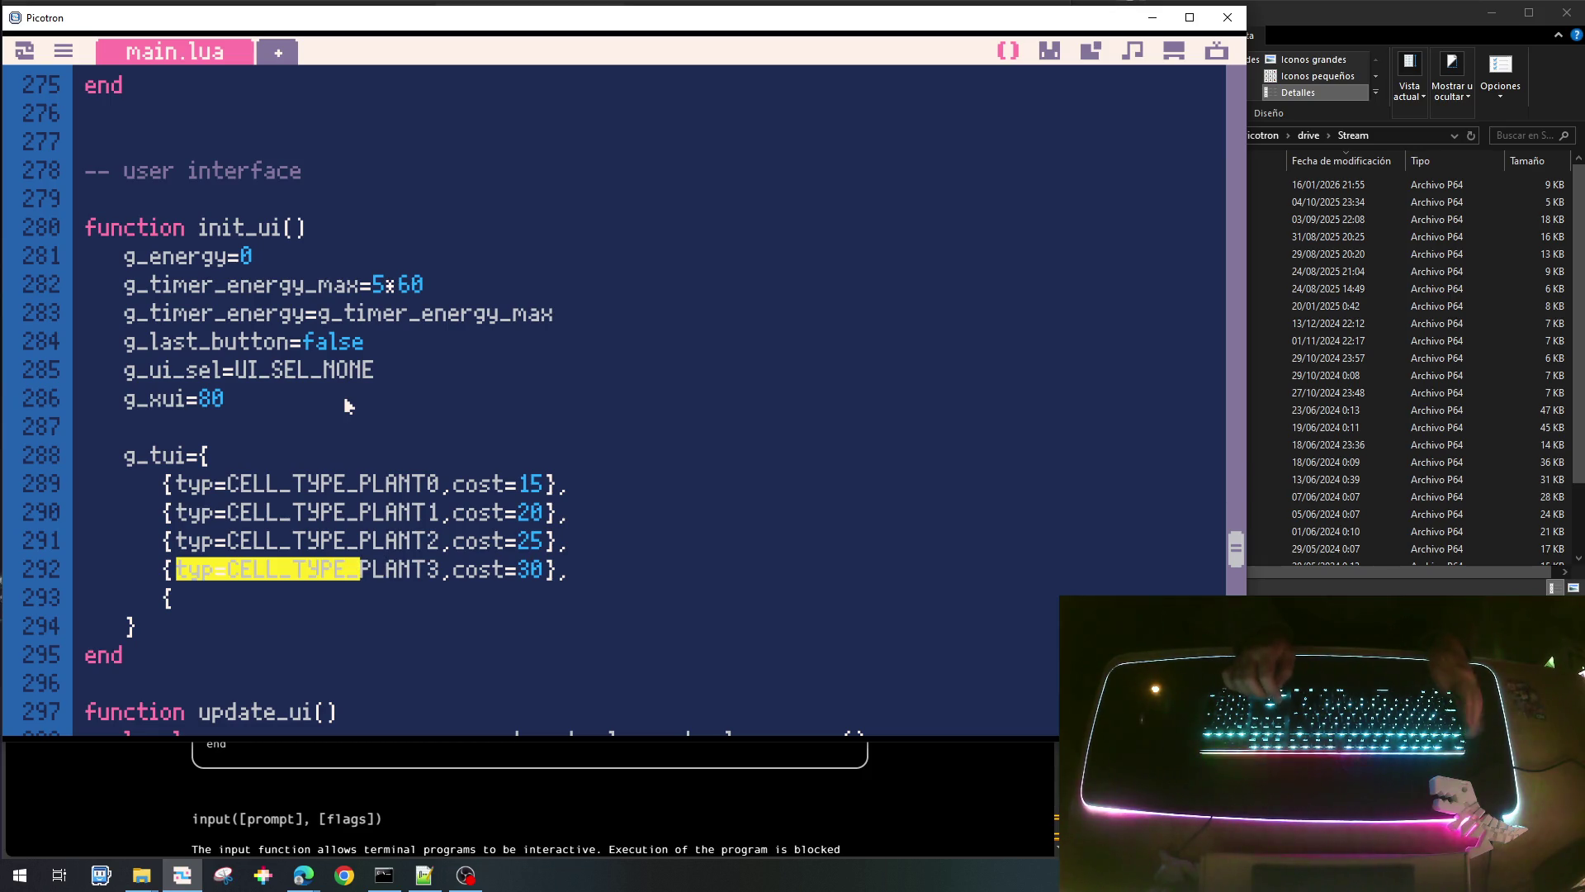
{"action": "key", "text": "ctrl+c"}
{"action": "key", "text": "Down"}
{"action": "key", "text": "ctrl+v"}
{"action": "type", "text": "EMPTY"}
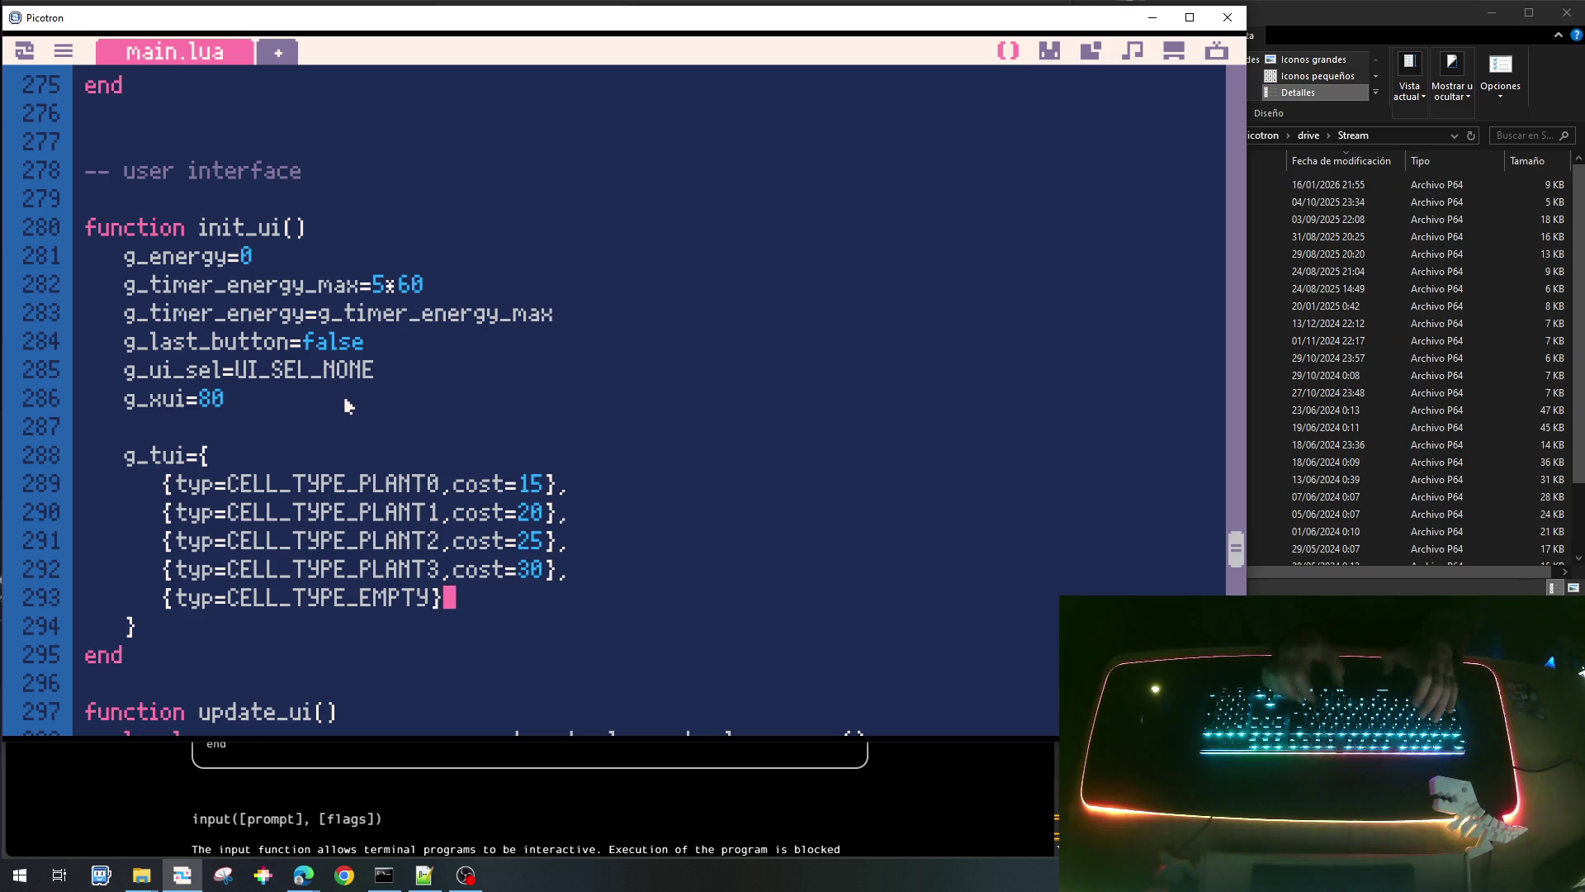
{"action": "key", "text": "Home"}
{"action": "key", "text": "Up"}
{"action": "key", "text": "Down"}
{"action": "key", "text": "End"}
{"action": "type", "text": ","}
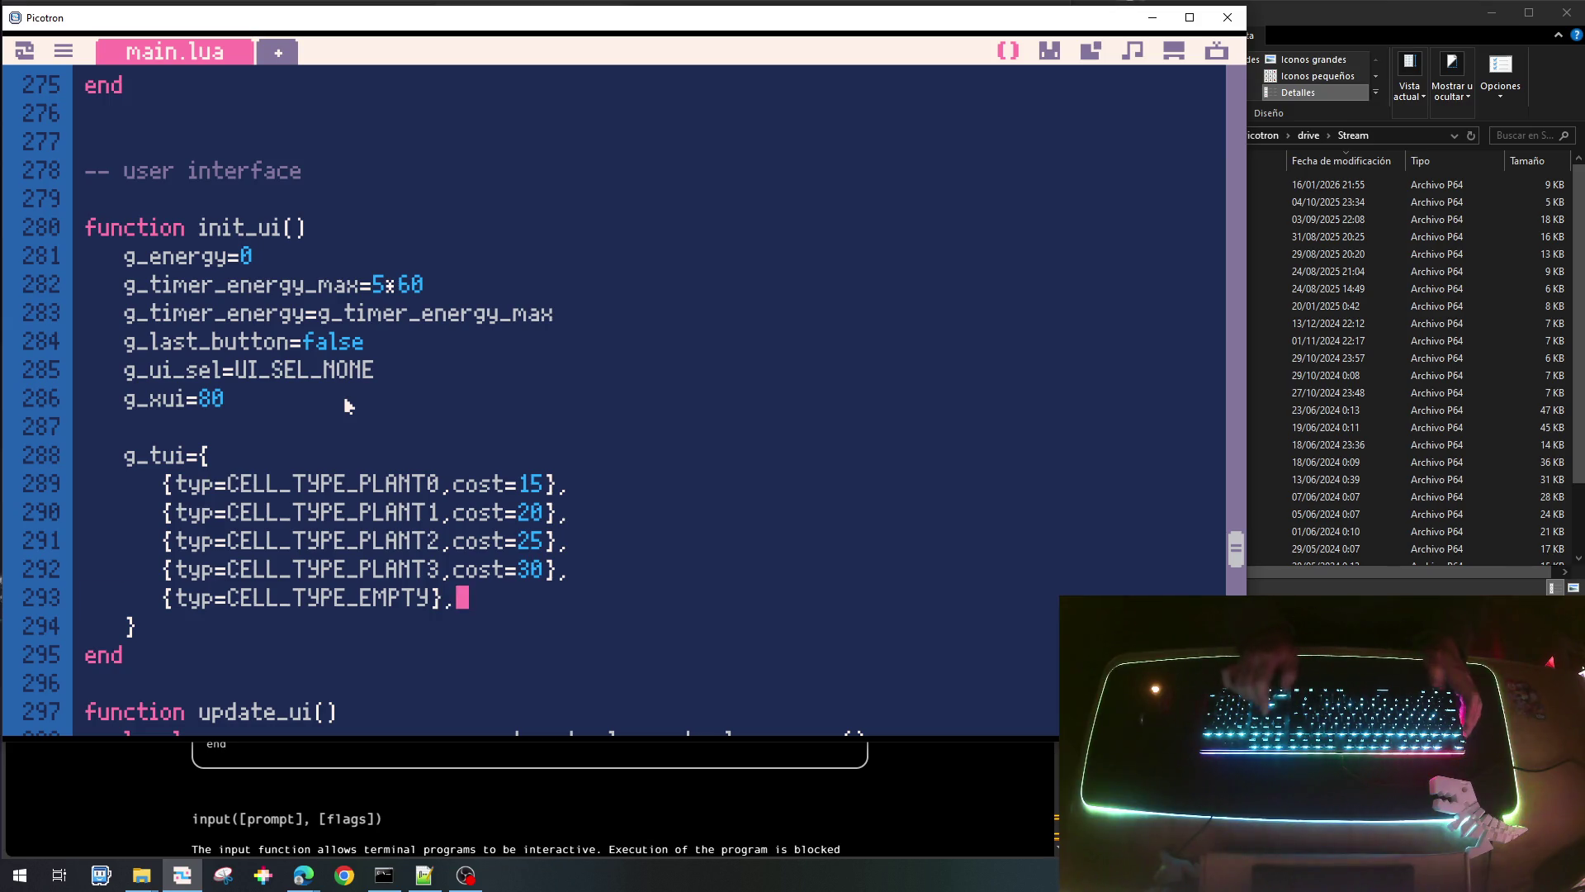
Duplicate the CELL_TYPE_EMPTY entry to get several empty entries.
{"action": "key", "text": "shift+Home"}
{"action": "key", "text": "Down"}
{"action": "key", "text": "Down"}
{"action": "key", "text": "Up"}
{"action": "key", "text": "ctrl+v"}
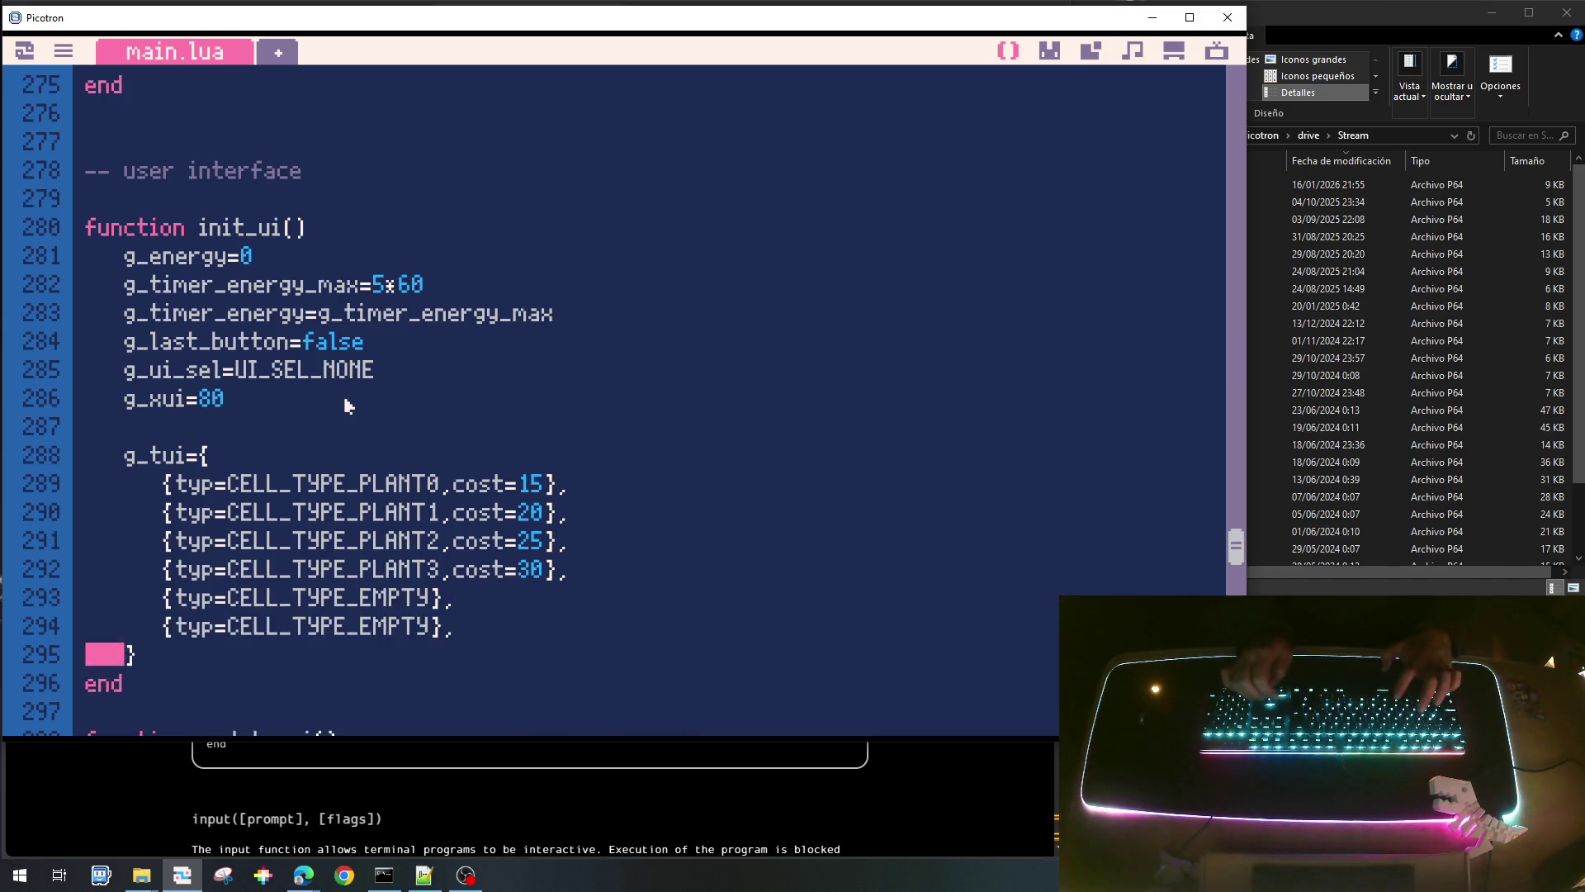
{"action": "key", "text": "ctrl+v"}
{"action": "key", "text": "ctrl+v"}
{"action": "key", "text": "Up"}
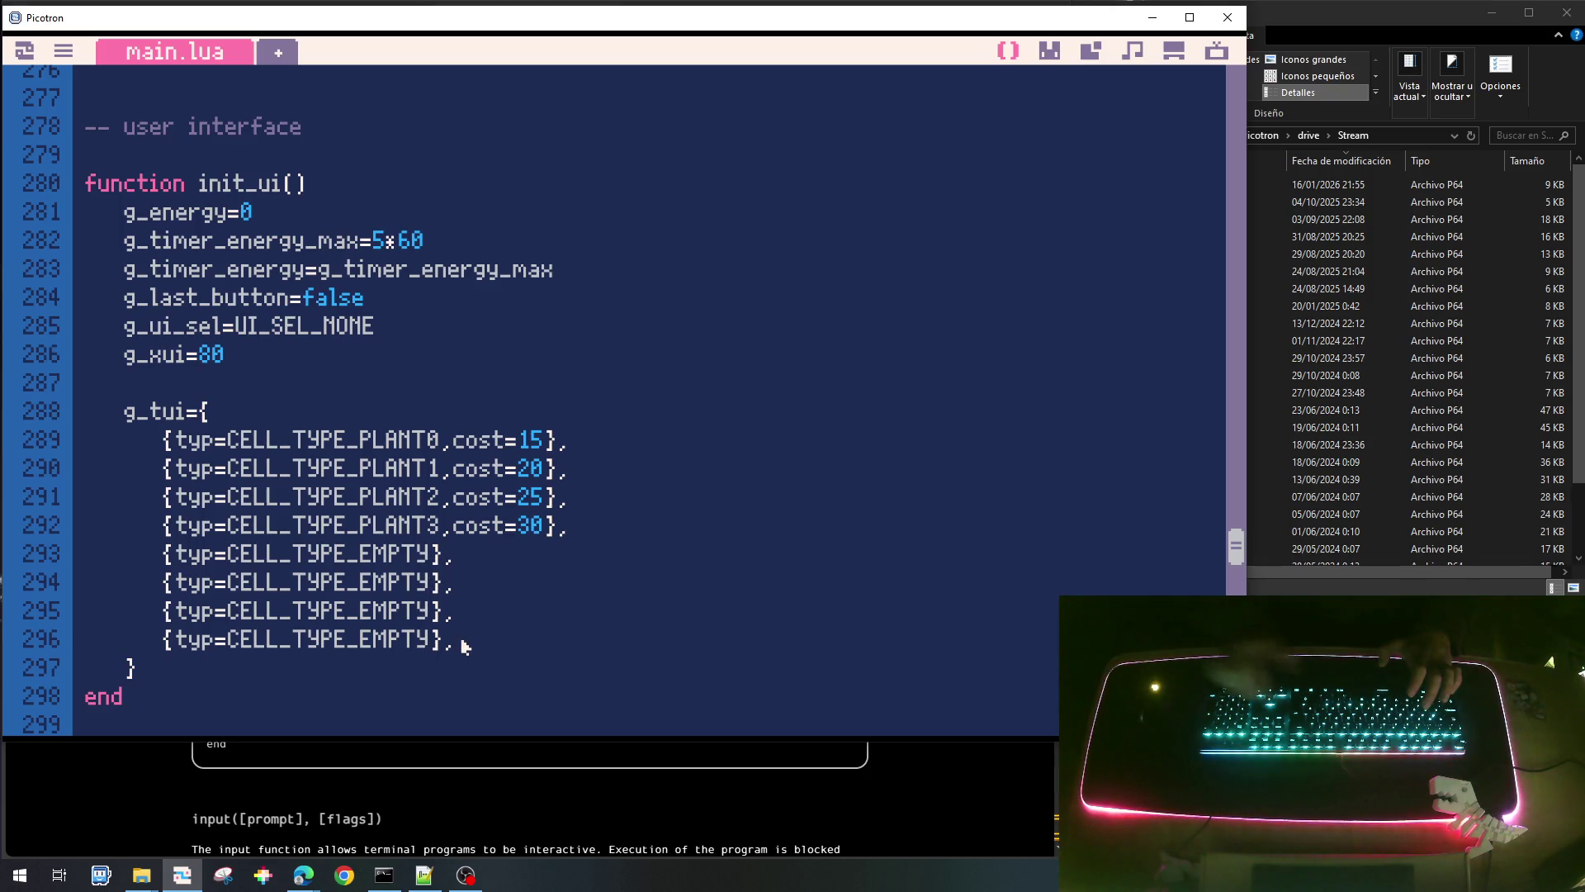
Paste one more entry after the EMPTY ones and change it to CELL_TYPE_PALA.
{"action": "key", "text": "Return"}
{"action": "key", "text": "ctrl+v"}
{"action": "key", "text": "BackSpace"}
{"action": "key", "text": "BackSpace"}
{"action": "key", "text": "BackSpace"}
{"action": "key", "text": "BackSpace"}
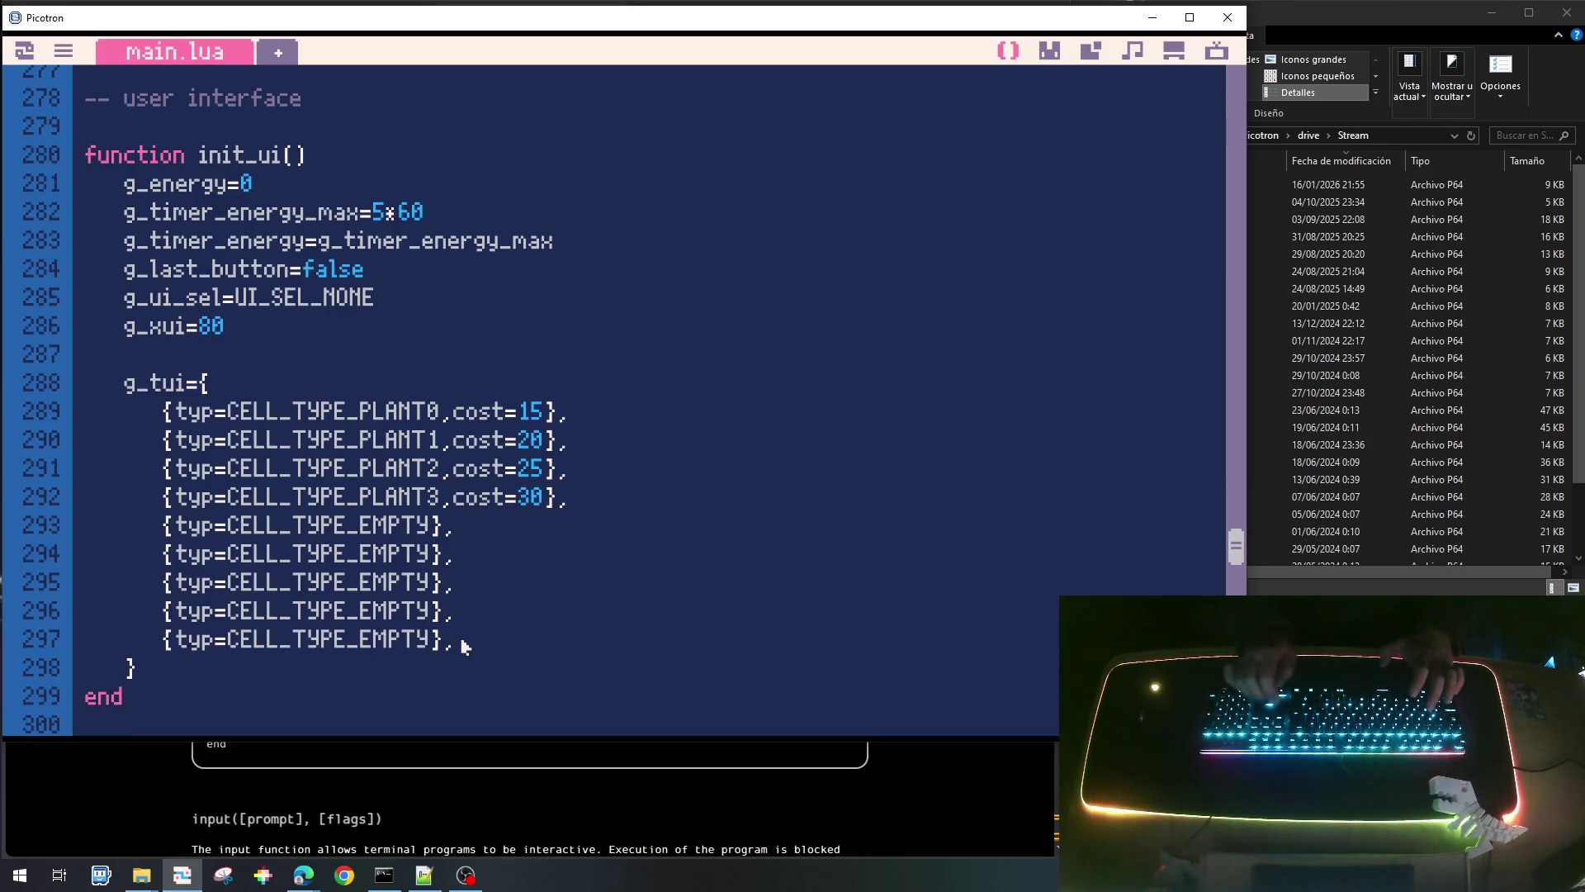
{"action": "key", "text": "BackSpace"}
{"action": "key", "text": "BackSpace"}
{"action": "key", "text": "BackSpace"}
{"action": "type", "text": "PALA"}
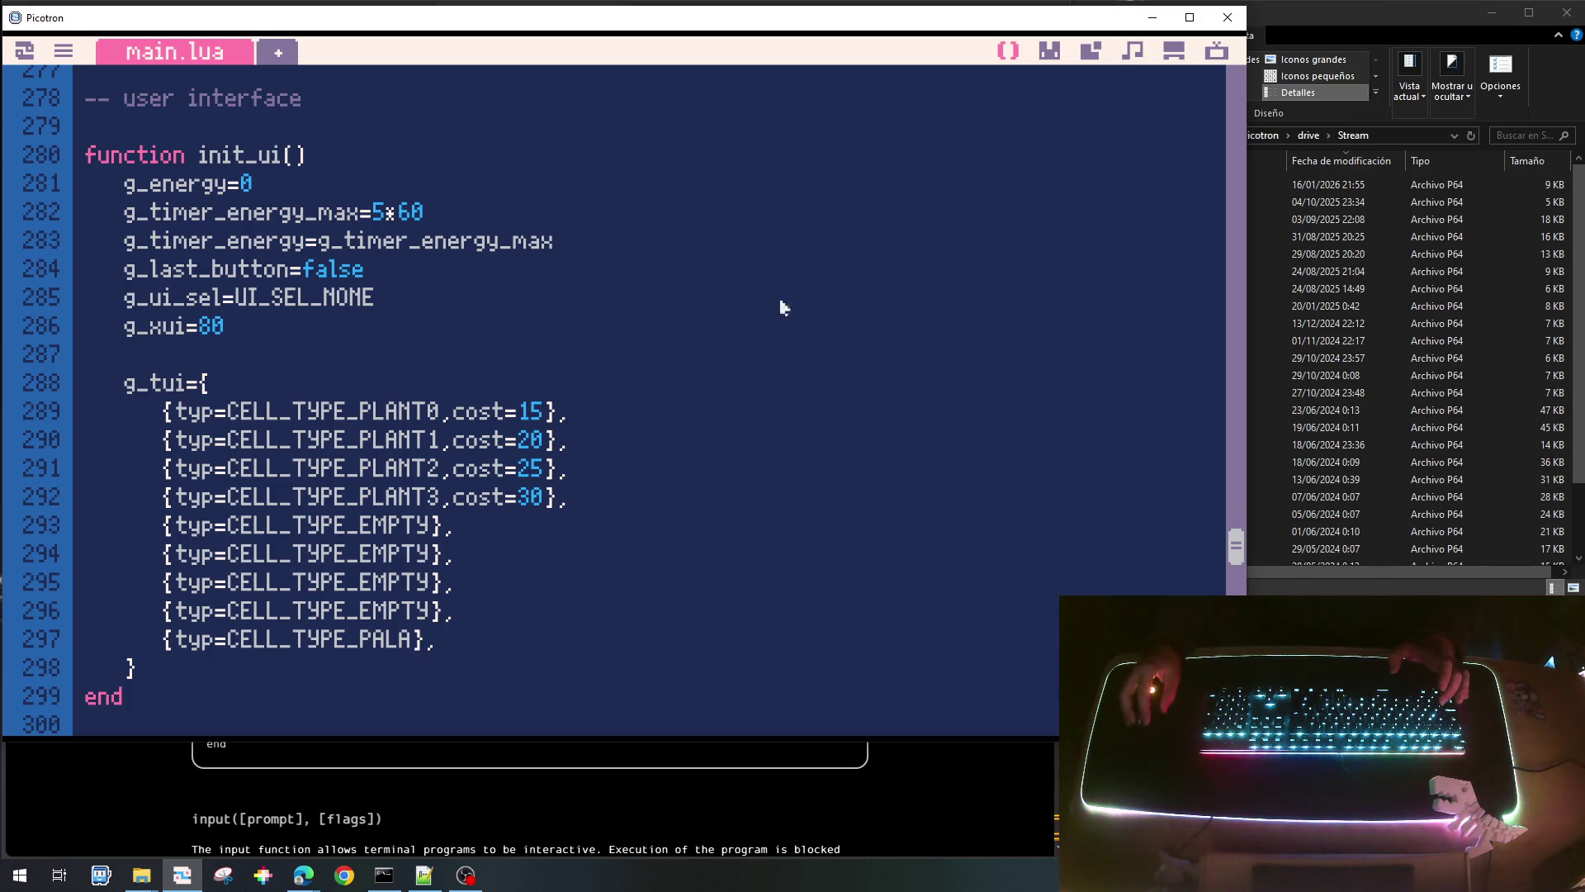
{"action": "scroll", "coordinate": [451, 435], "scroll_direction": "down", "scroll_amount": 4}
{"action": "scroll", "coordinate": [451, 435], "scroll_direction": "down", "scroll_amount": 5}
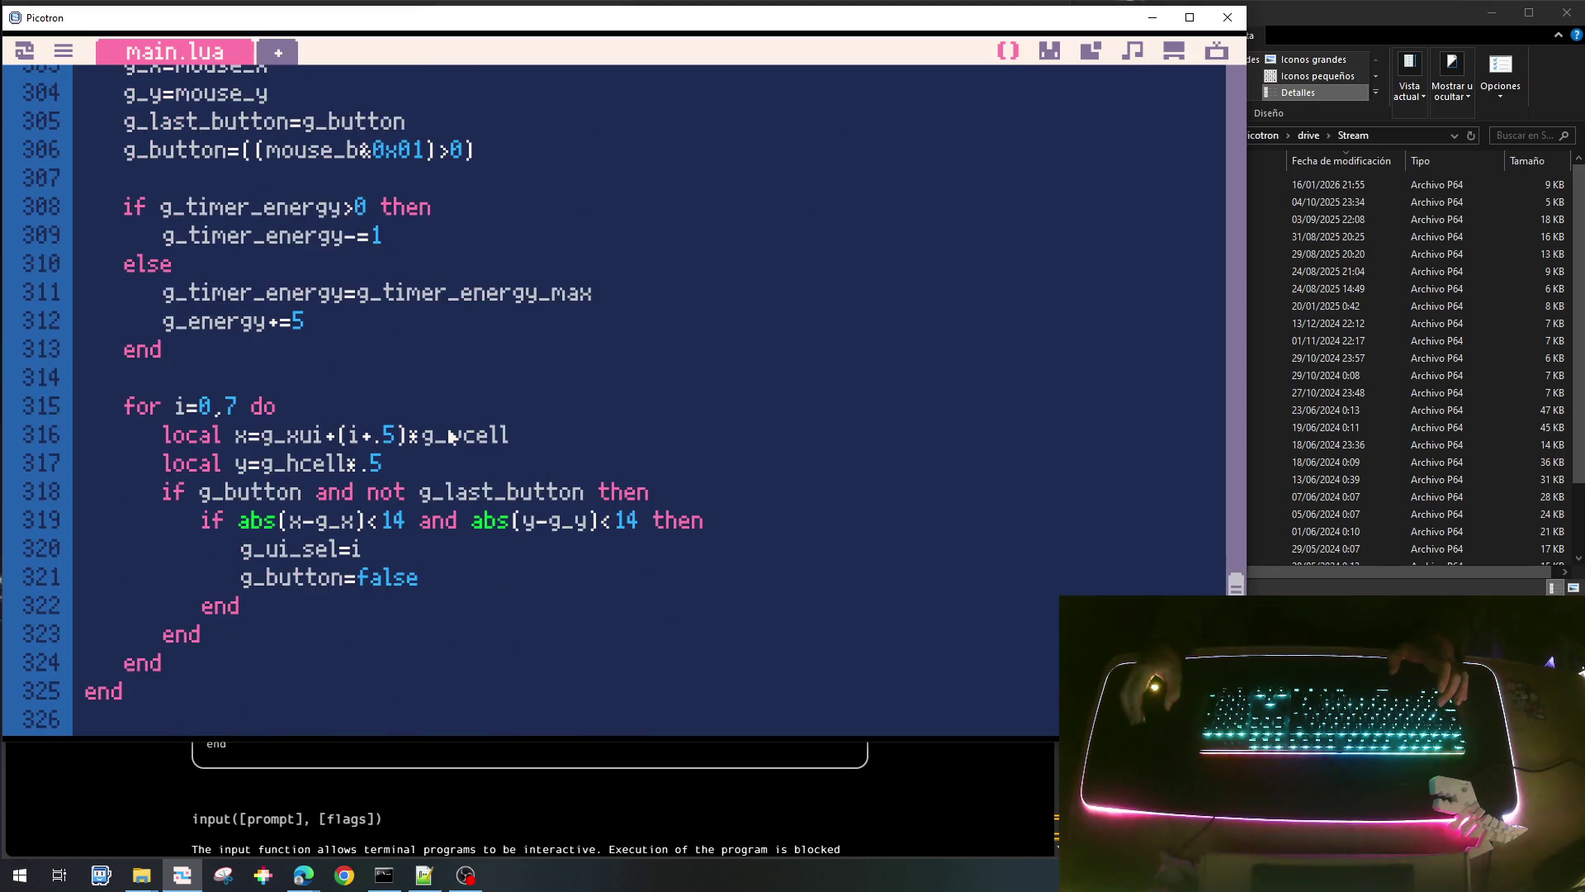
Change the update_ui slot loop to 'for i=1,8 do'.
{"action": "left_click", "coordinate": [212, 406]}
{"action": "key", "text": "BackSpace"}
{"action": "type", "text": "1"}
{"action": "key", "text": "BackSpace"}
{"action": "type", "text": "8"}
Cut one CELL_TYPE_EMPTY entry from g_tui, leaving three before PALA.
{"action": "scroll", "coordinate": [264, 429], "scroll_direction": "up", "scroll_amount": 3}
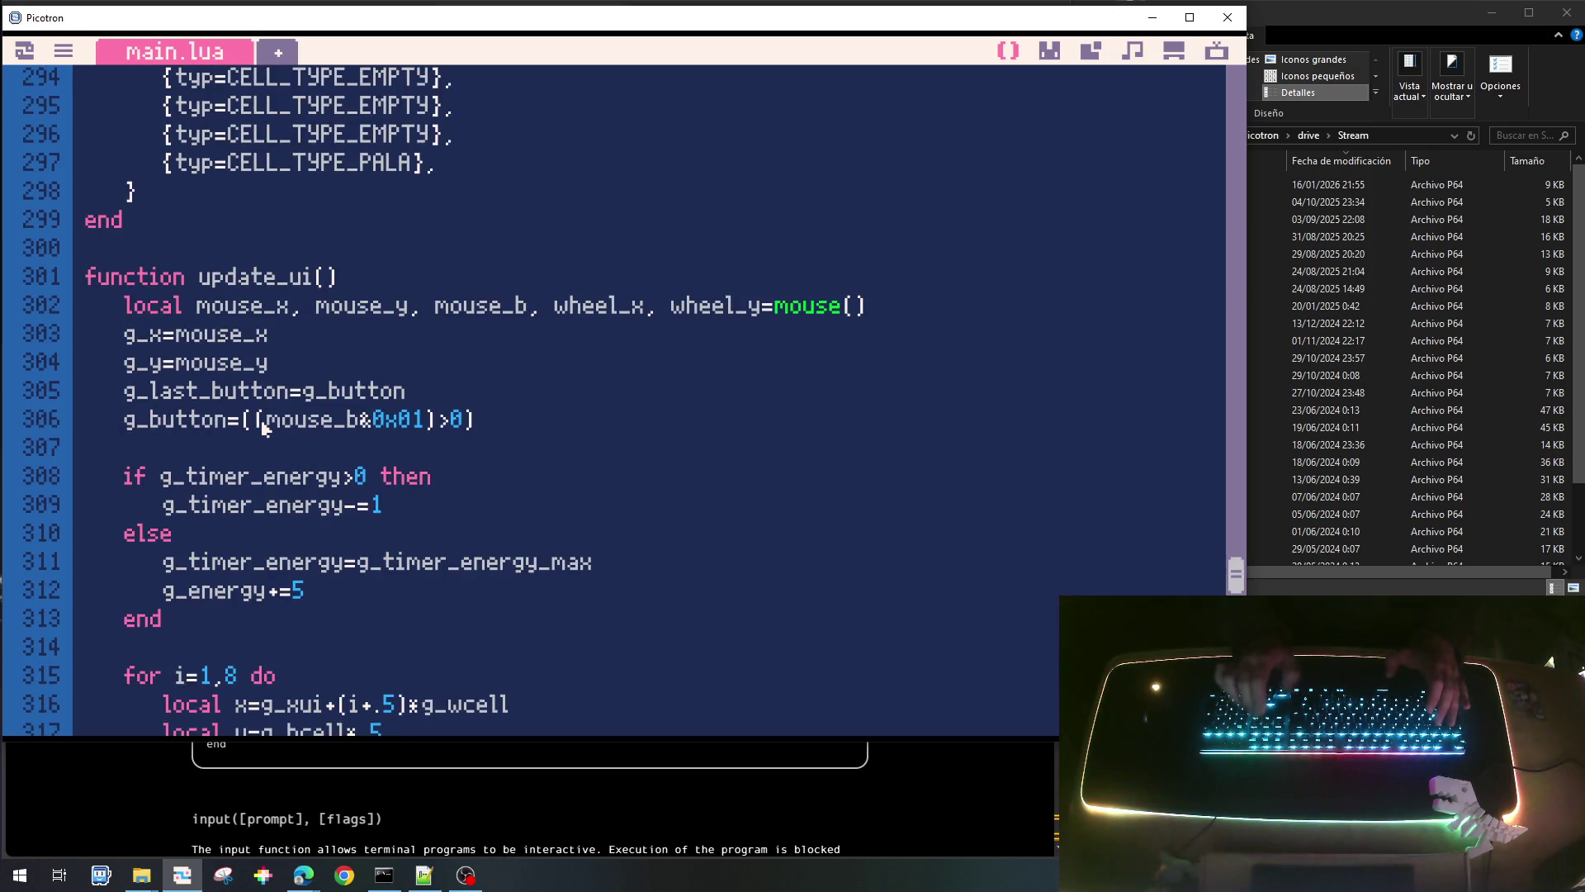
{"action": "scroll", "coordinate": [264, 427], "scroll_direction": "up", "scroll_amount": 3}
{"action": "key", "text": "Down"}
{"action": "key", "text": "Down"}
{"action": "key", "text": "Down"}
{"action": "key", "text": "Down"}
{"action": "key", "text": "Down"}
{"action": "key", "text": "Down"}
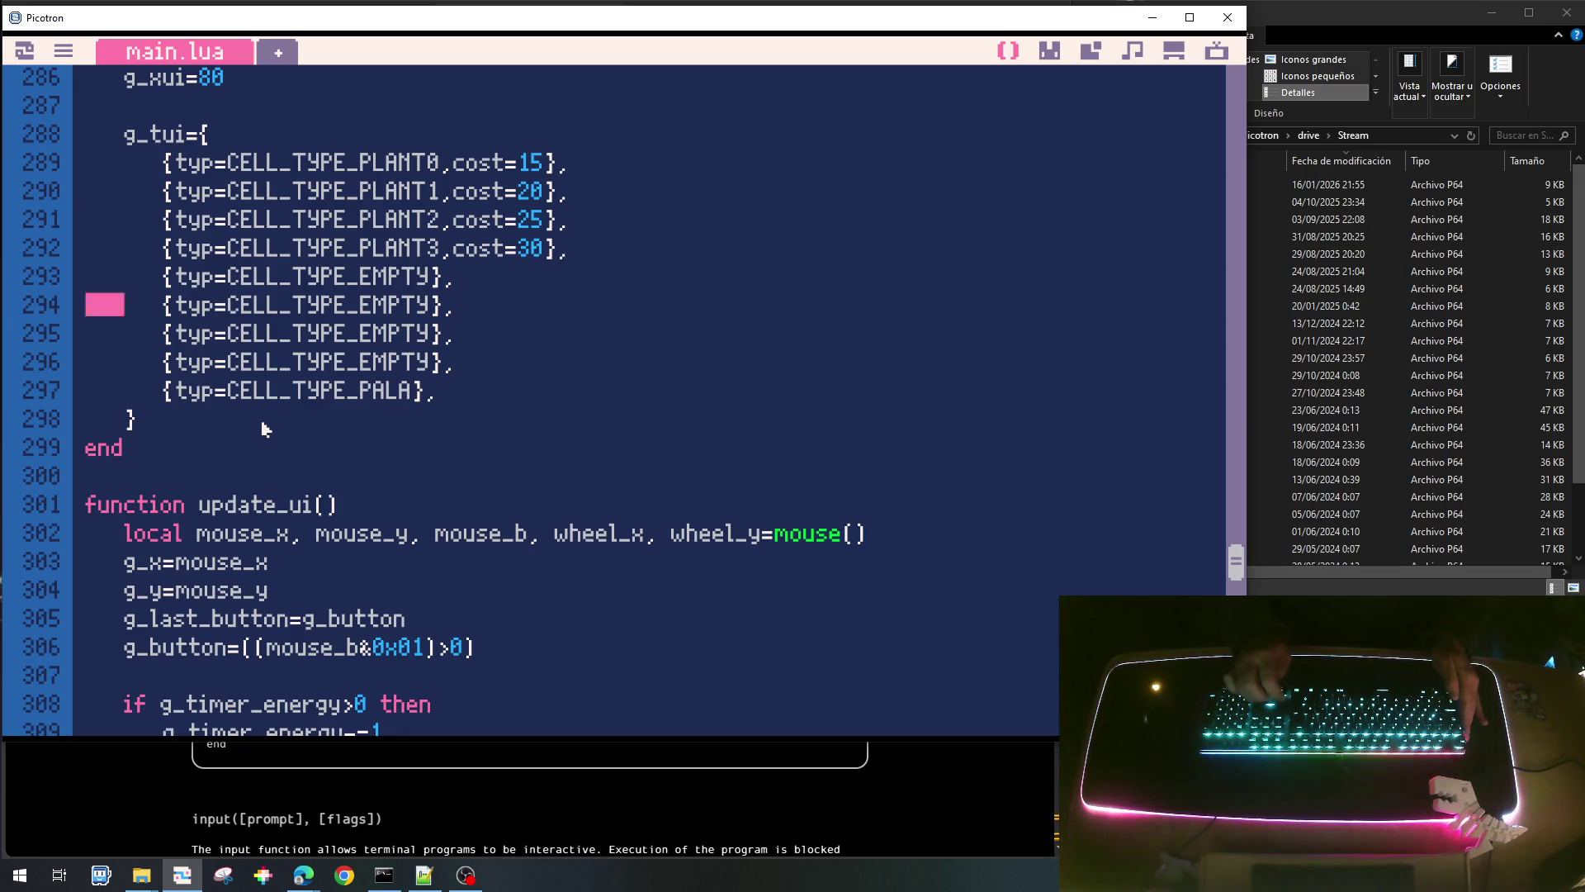
{"action": "key", "text": "ctrl+x"}
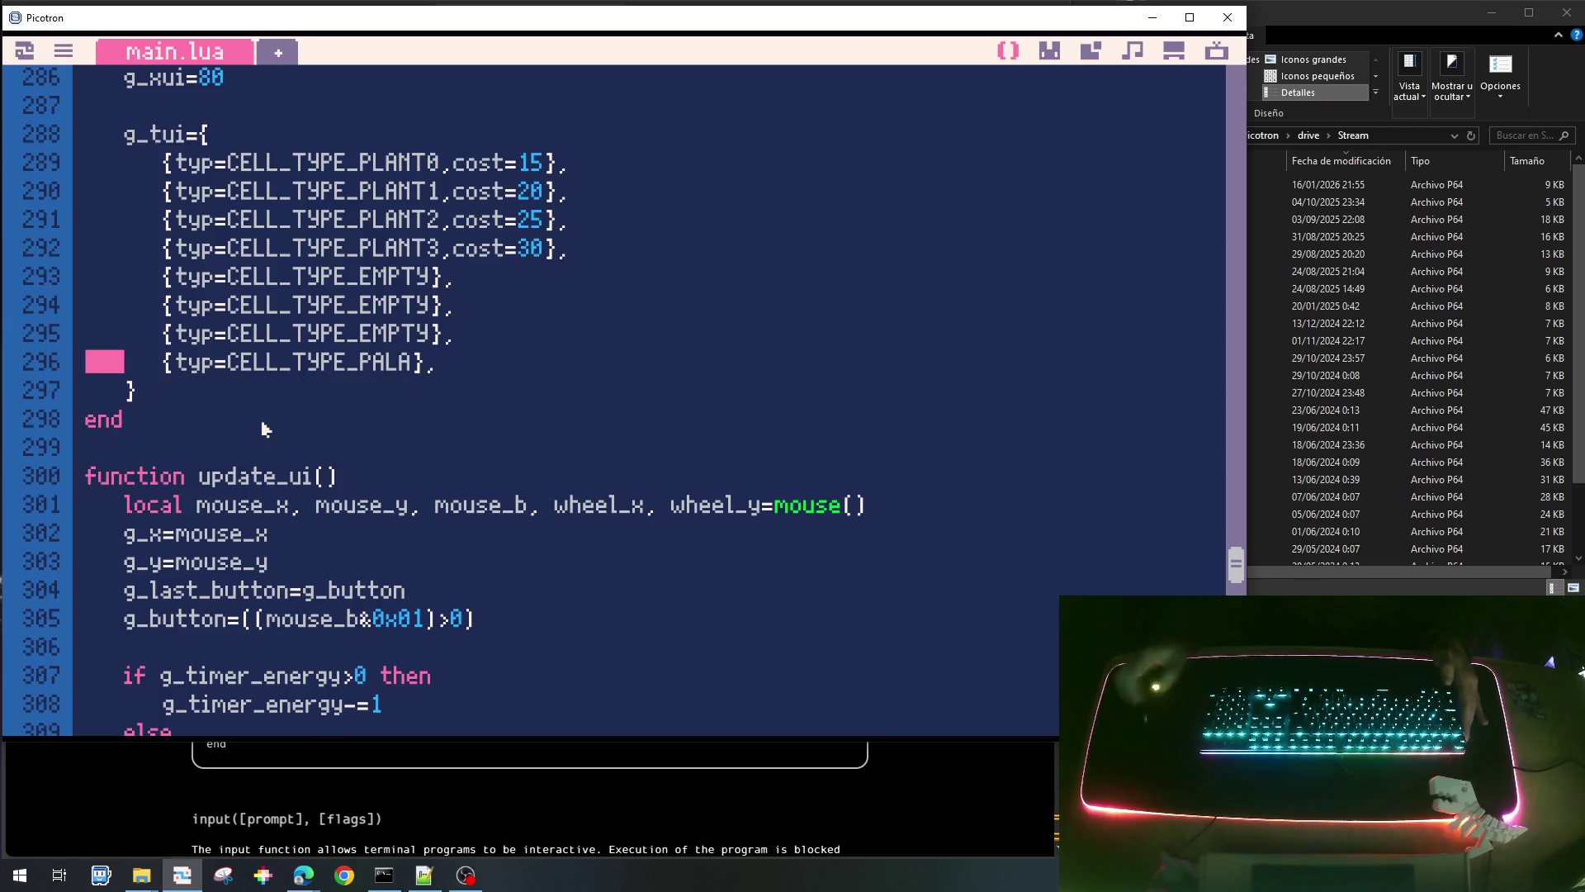
{"action": "scroll", "coordinate": [521, 428], "scroll_direction": "down", "scroll_amount": 7}
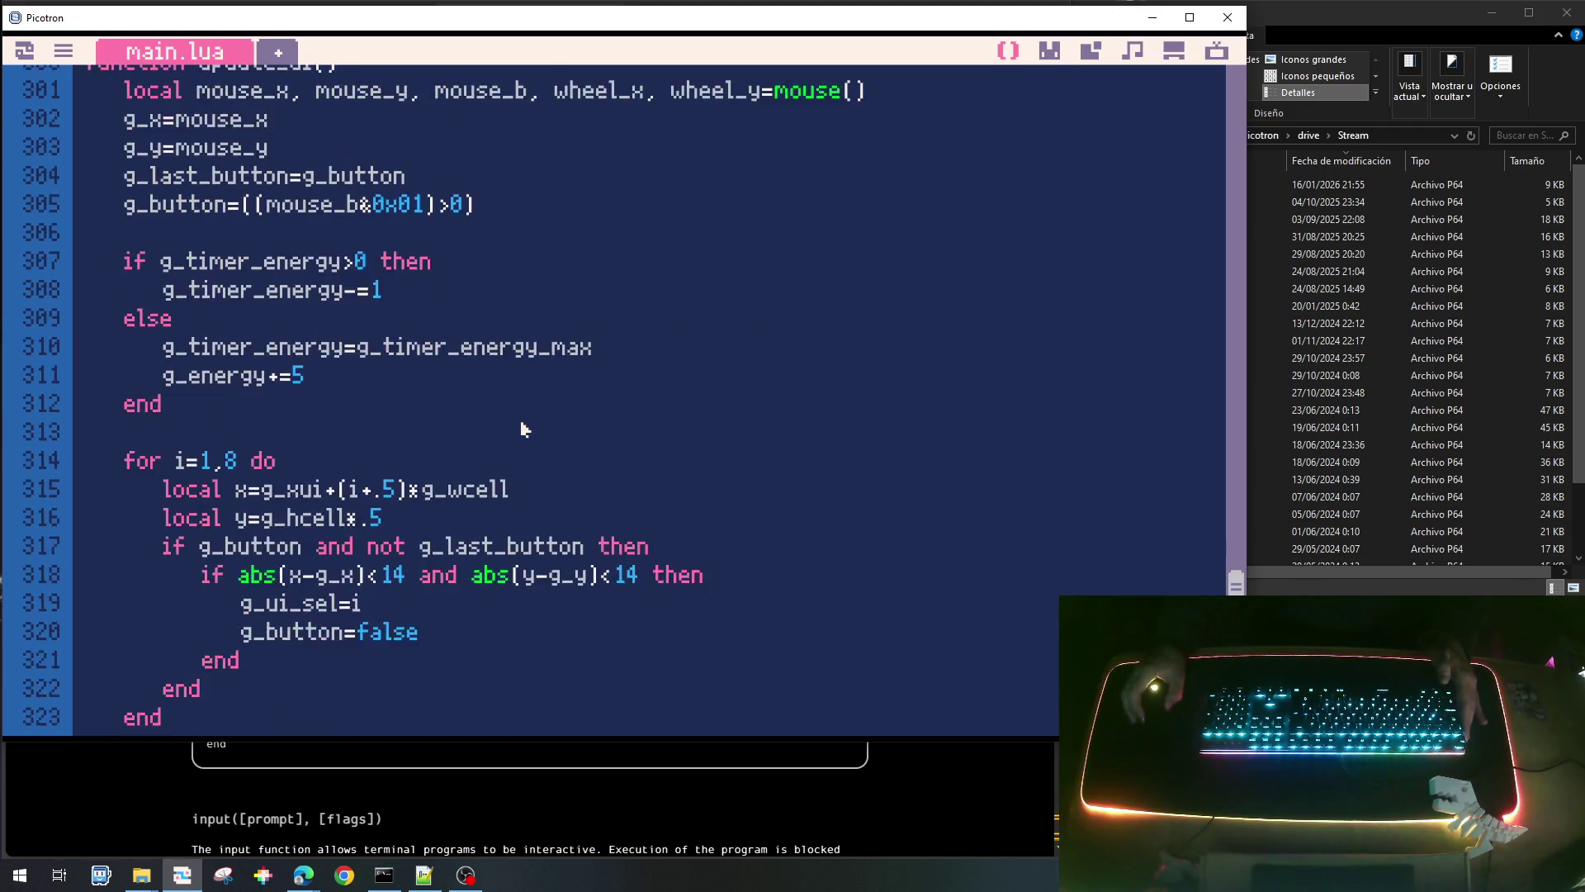
{"action": "left_click", "coordinate": [374, 442]}
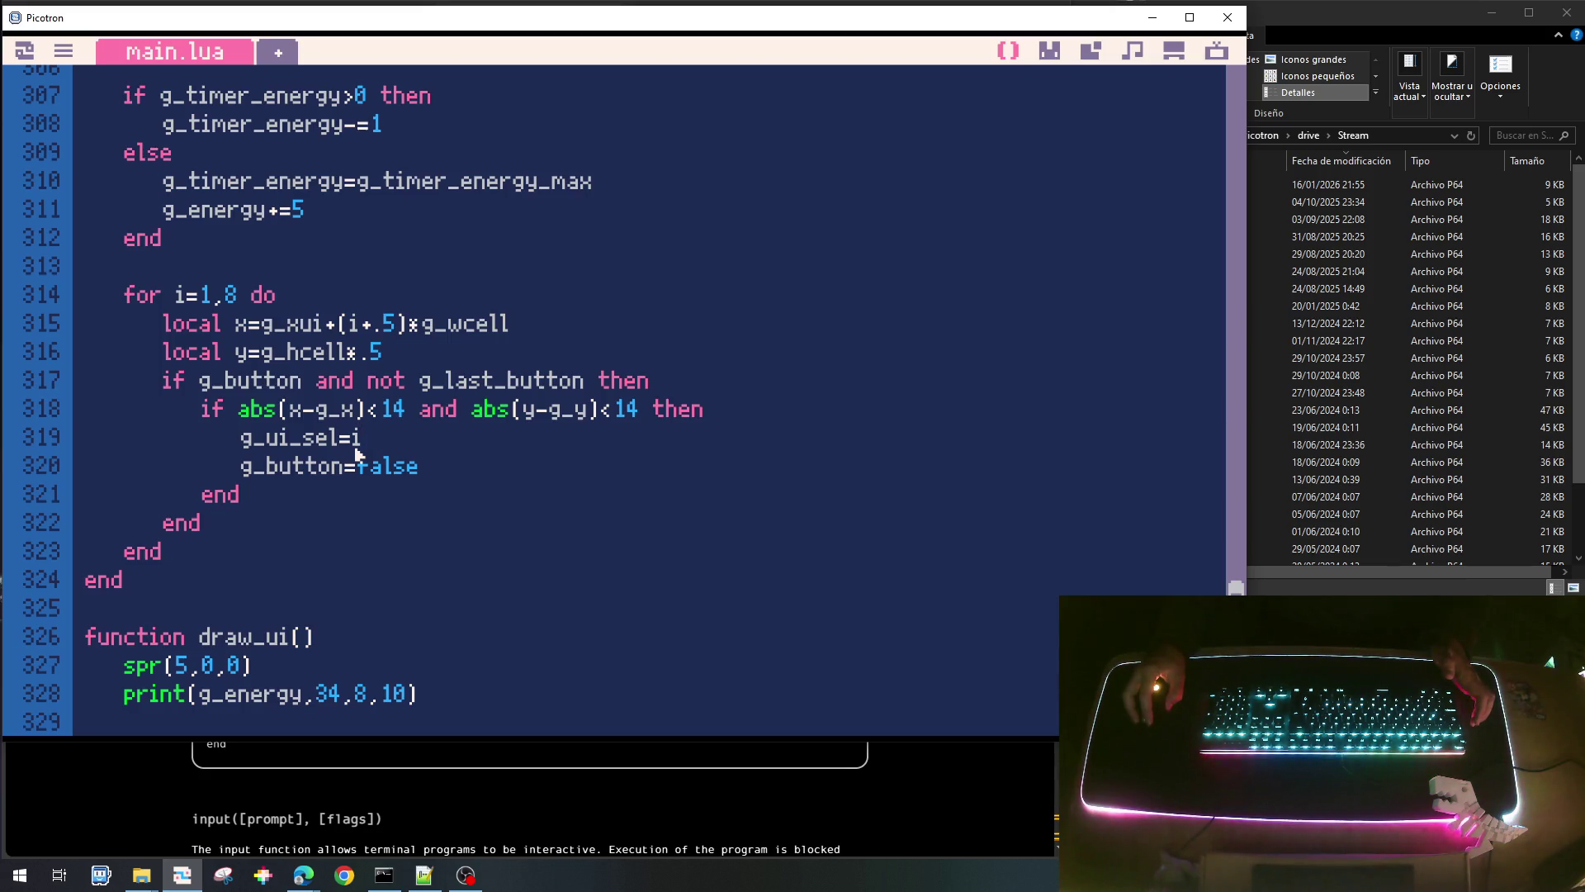
{"action": "scroll", "coordinate": [384, 492], "scroll_direction": "down", "scroll_amount": 3}
{"action": "scroll", "coordinate": [378, 334], "scroll_direction": "down", "scroll_amount": 2}
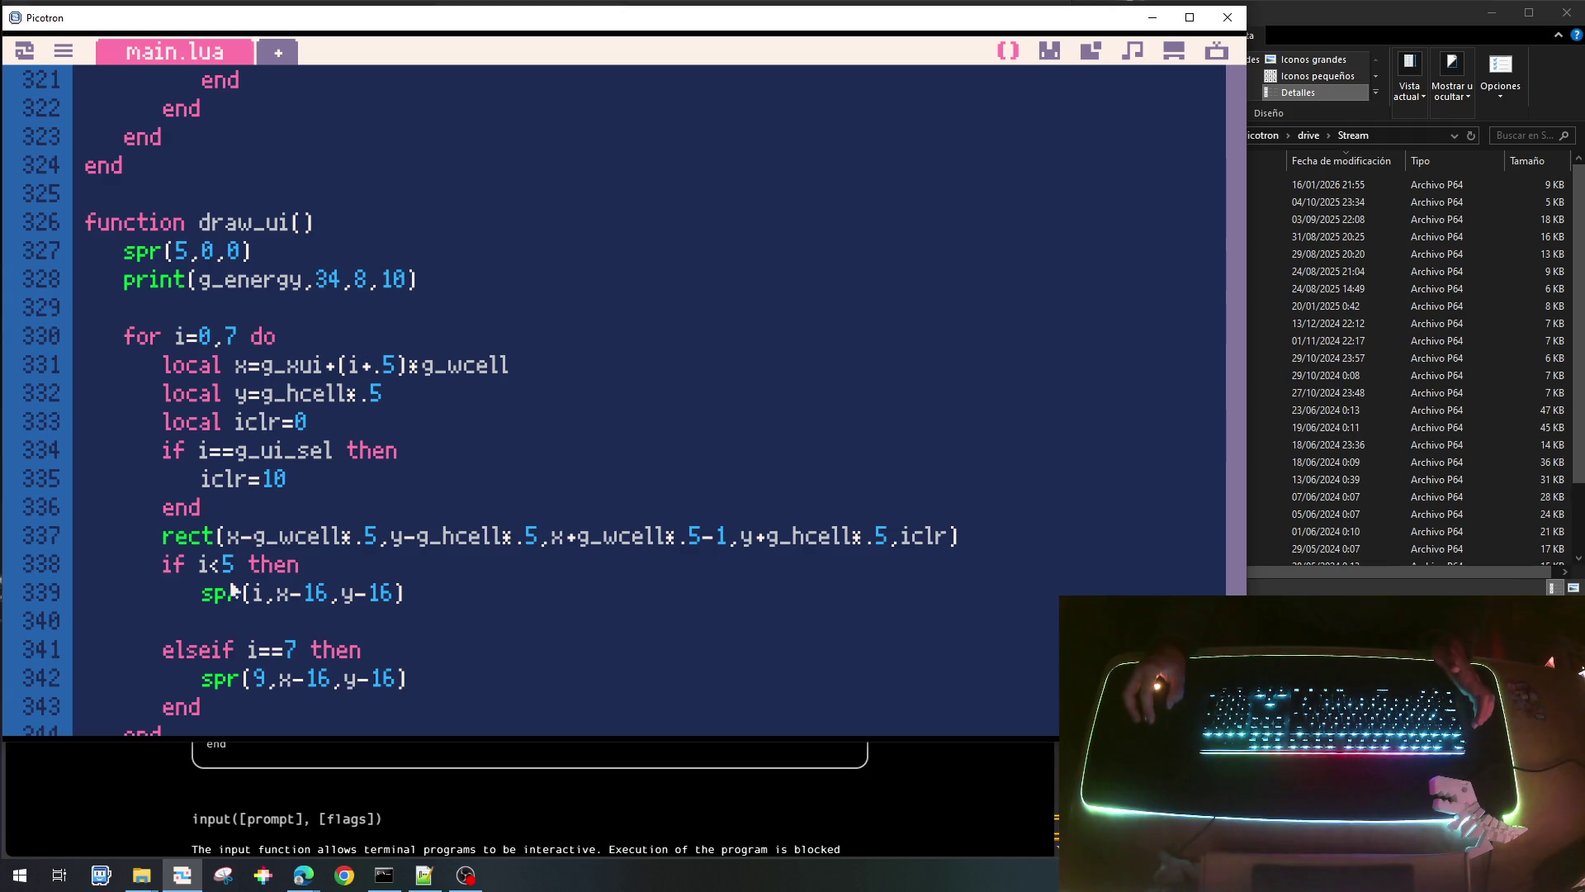
Add 'local typ=g_tui[i]' after the rect call in draw_ui.
{"action": "left_click", "coordinate": [1007, 546]}
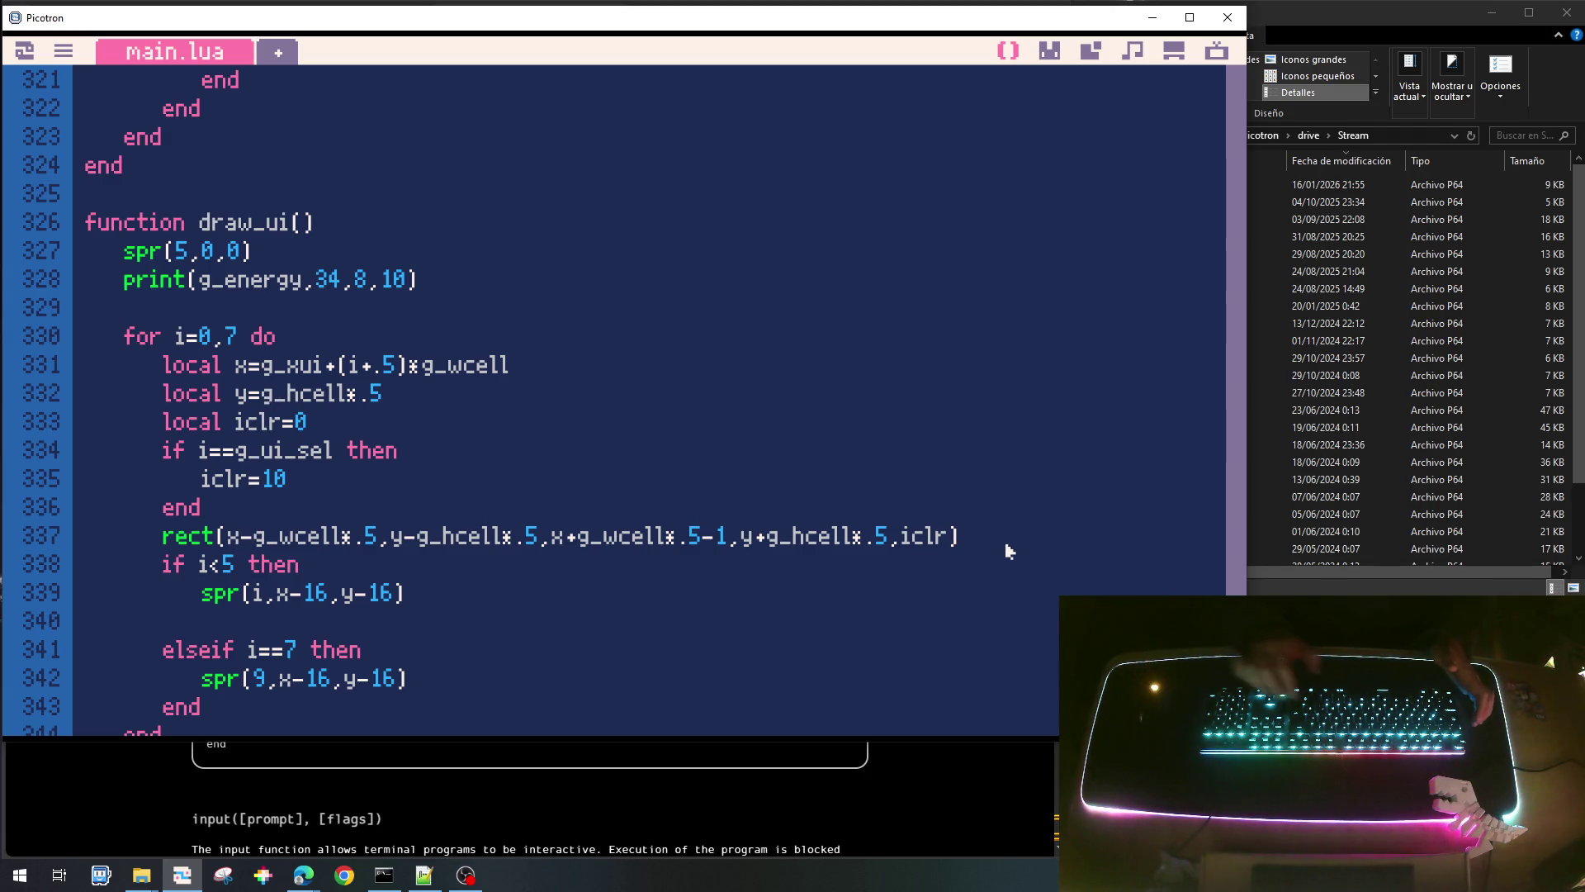
{"action": "key", "text": "Return"}
{"action": "type", "text": "lcoa"}
{"action": "key", "text": "BackSpace"}
{"action": "key", "text": "BackSpace"}
{"action": "key", "text": "BackSpace"}
{"action": "type", "text": "ocal typ="}
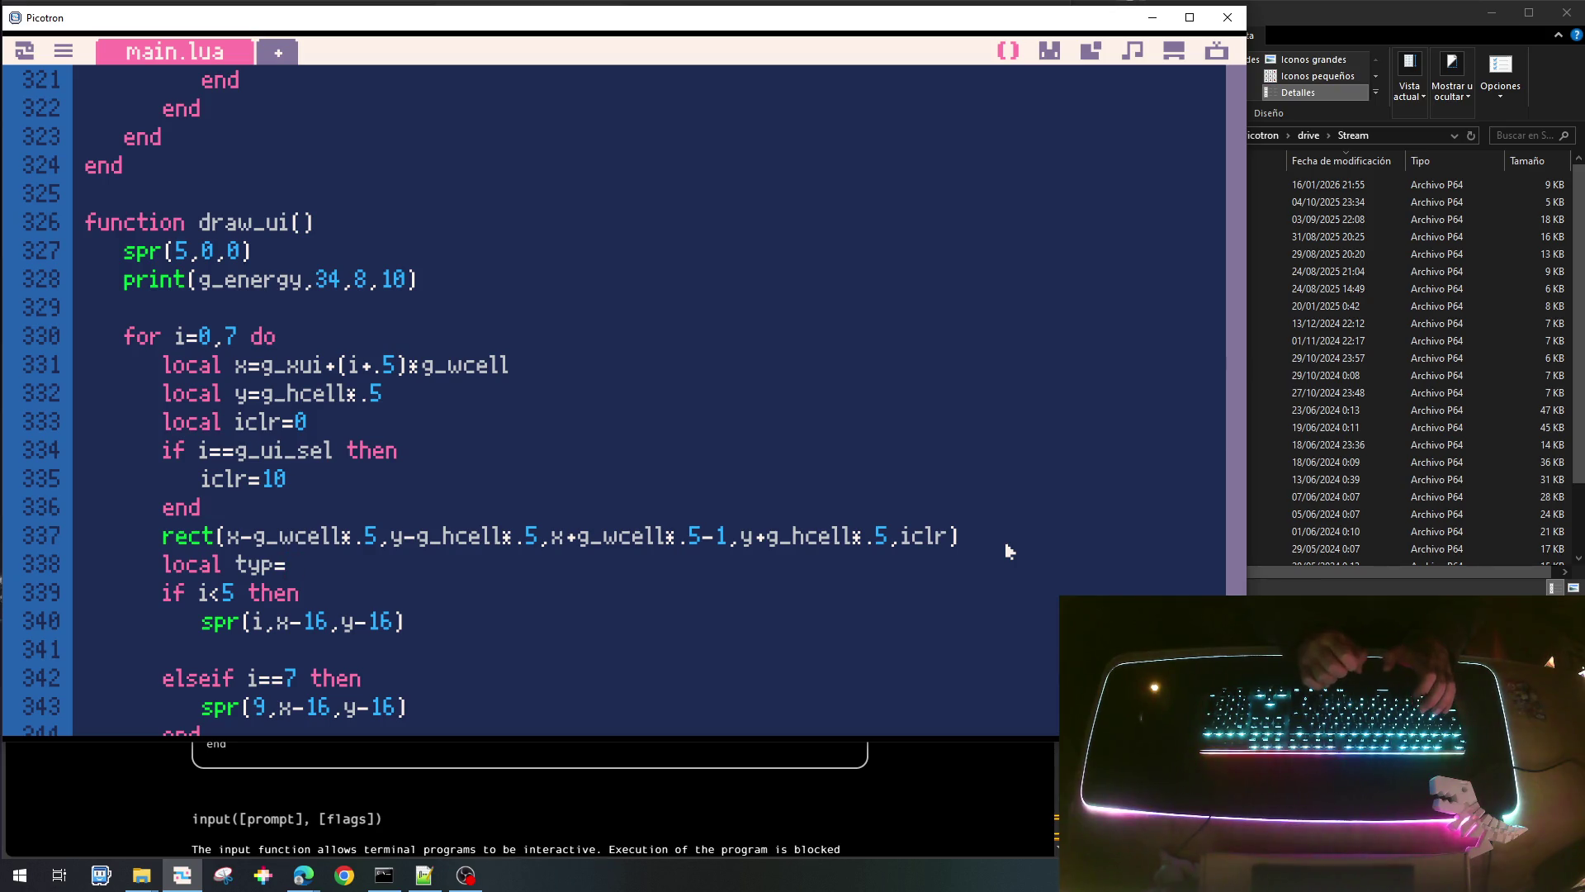
{"action": "type", "text": "g_ty"}
{"action": "key", "text": "BackSpace"}
{"action": "type", "text": "ui["}
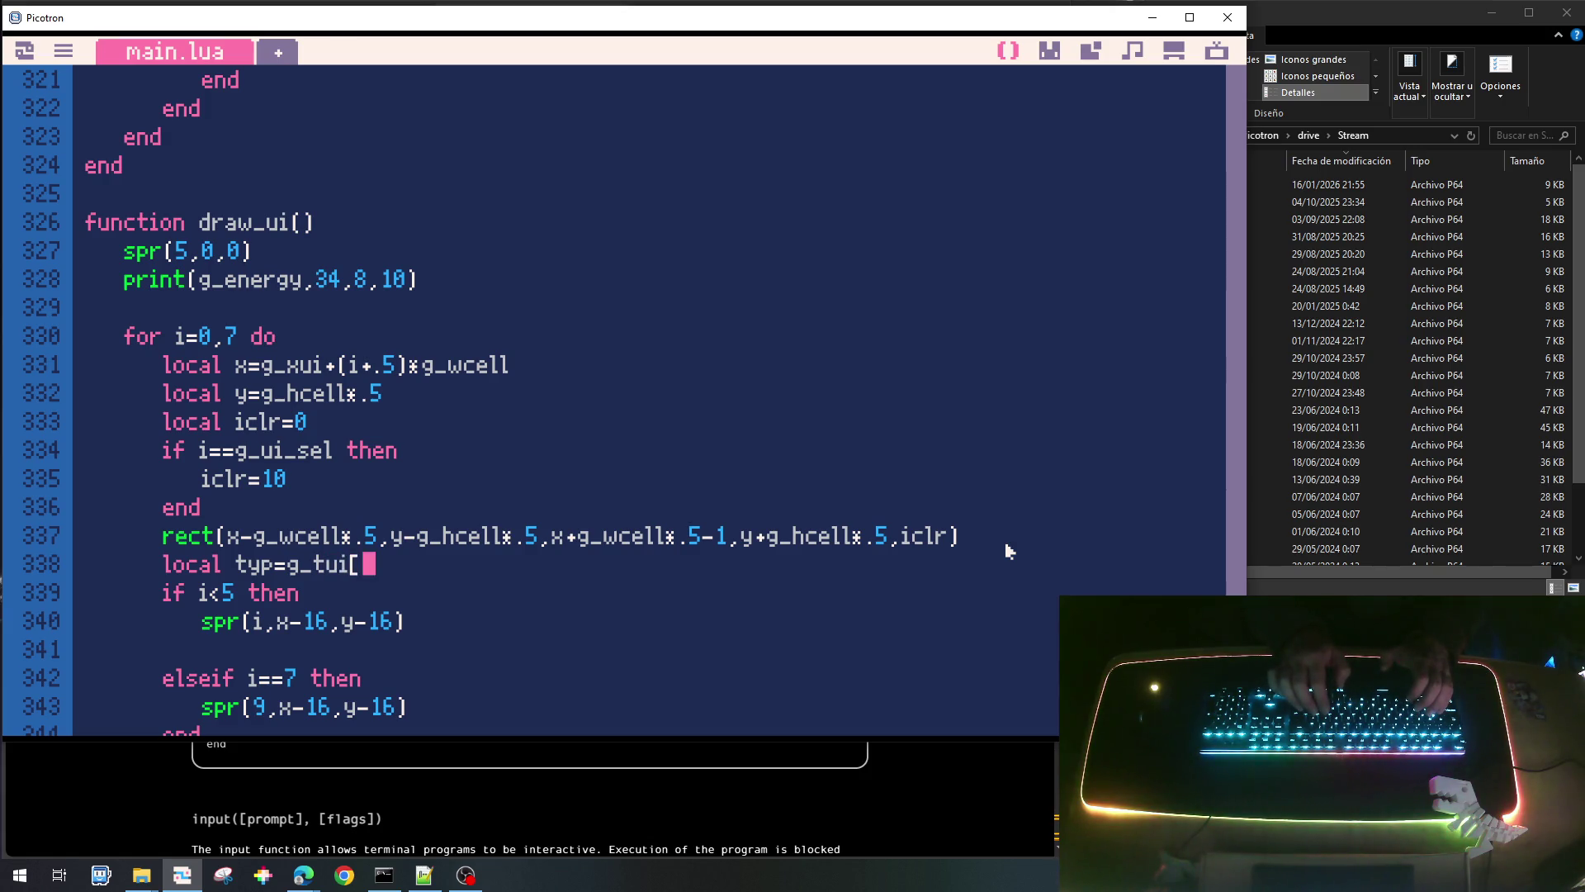
{"action": "type", "text": "i]"}
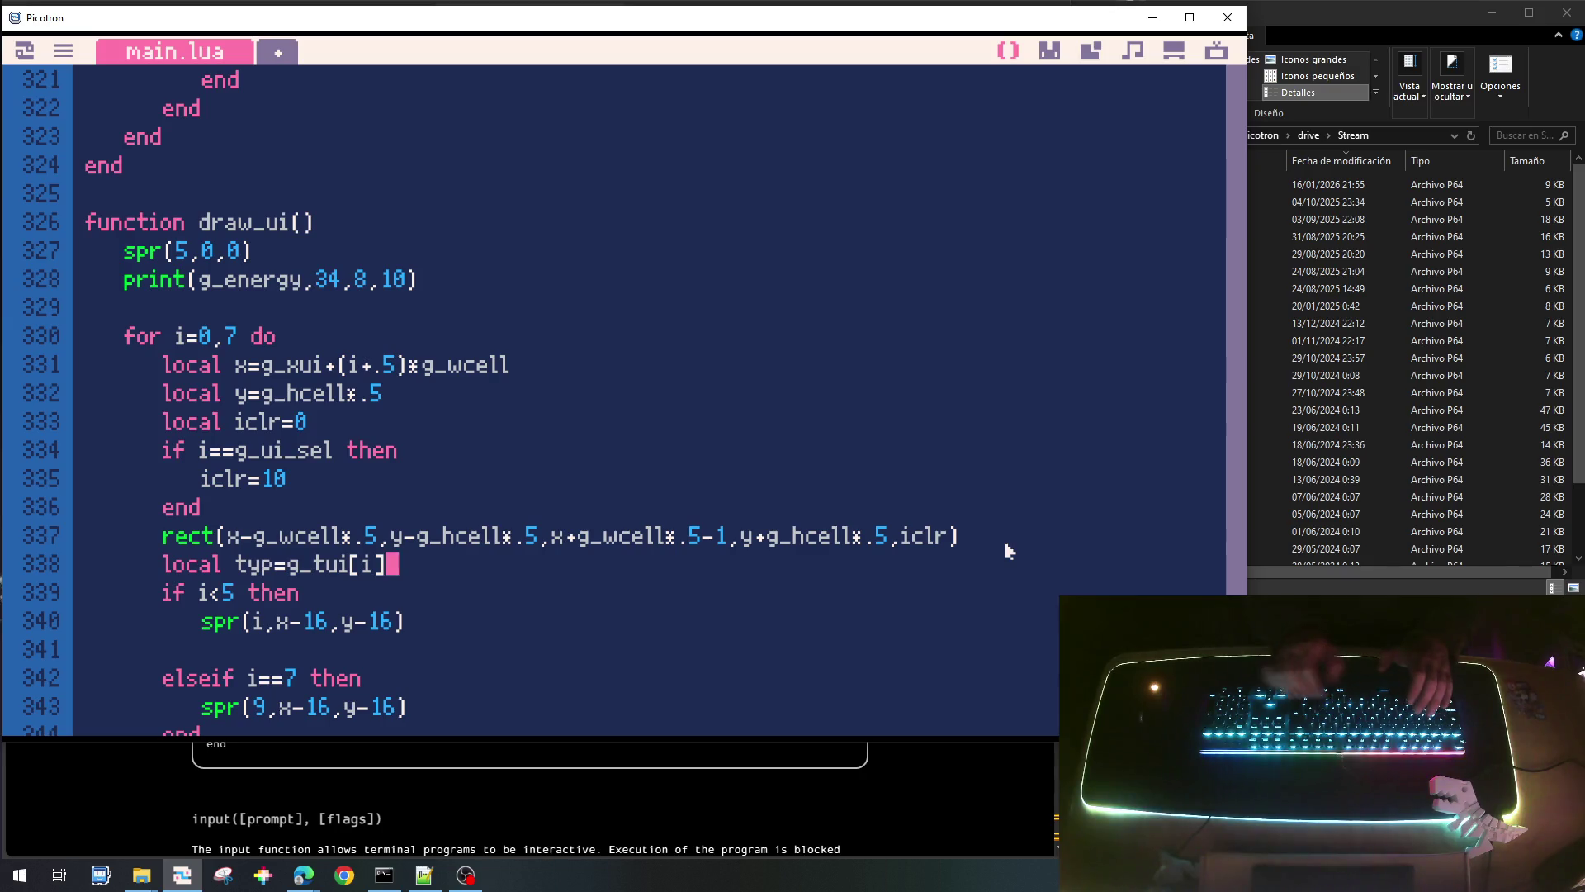
Make the draw_ui loop run 1 to 8 and change (i+.5) to (i-.5).
{"action": "key", "text": "Up"}
{"action": "key", "text": "Up"}
{"action": "key", "text": "Up"}
{"action": "key", "text": "Left"}
{"action": "key", "text": "Left"}
{"action": "key", "text": "BackSpace"}
{"action": "type", "text": "1"}
{"action": "key", "text": "Right"}
{"action": "key", "text": "Right"}
{"action": "key", "text": "BackSpace"}
{"action": "type", "text": "8"}
{"action": "key", "text": "Down"}
{"action": "key", "text": "Down"}
{"action": "key", "text": "Down"}
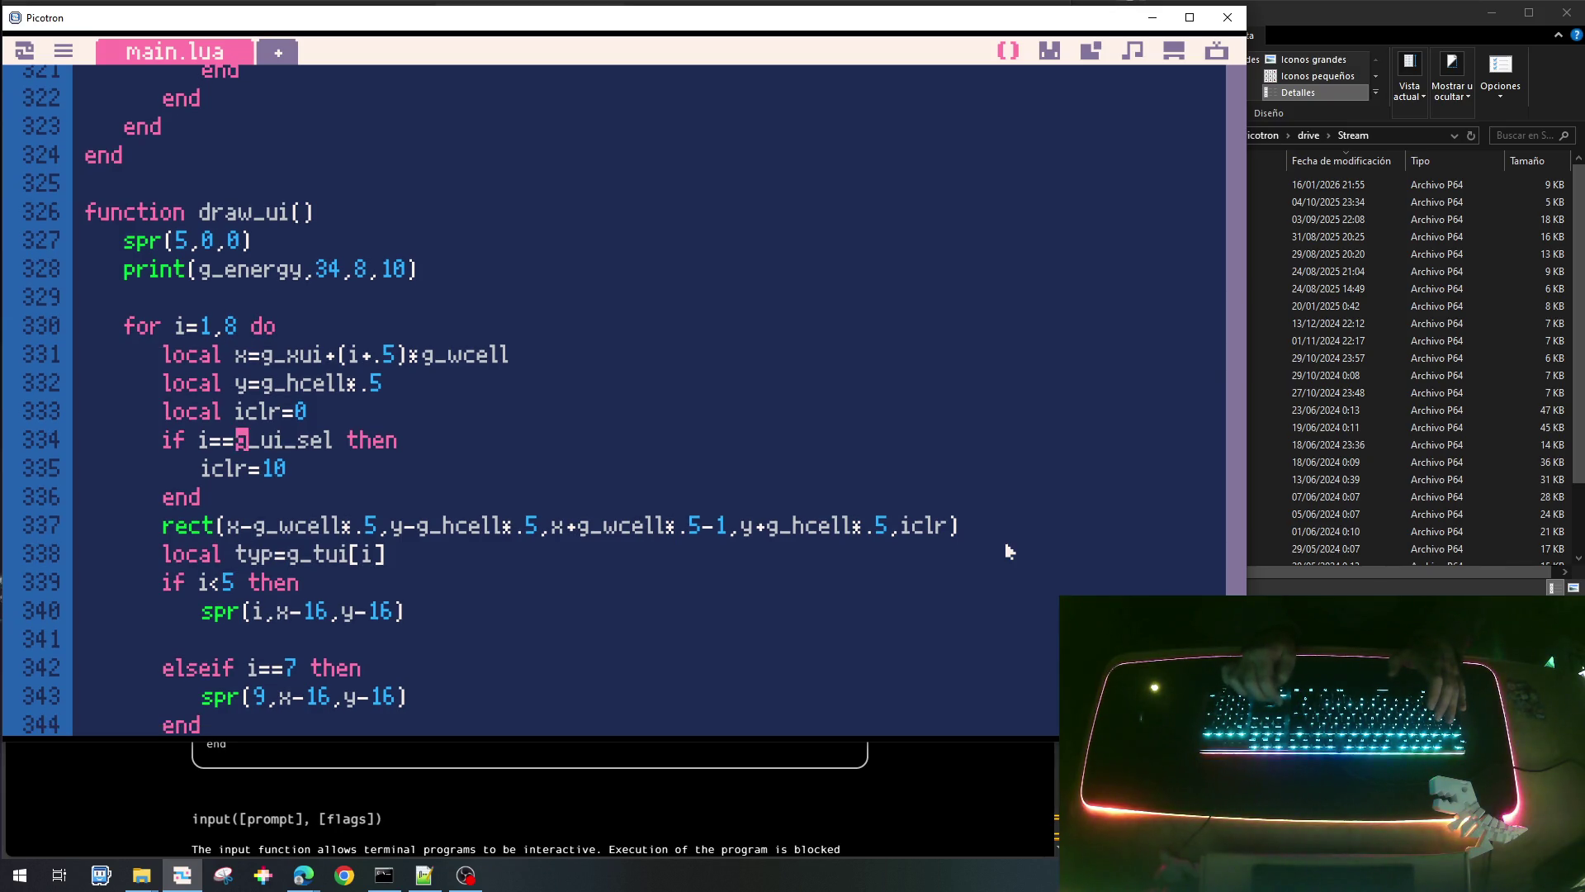
{"action": "key", "text": "BackSpace"}
{"action": "type", "text": "-"}
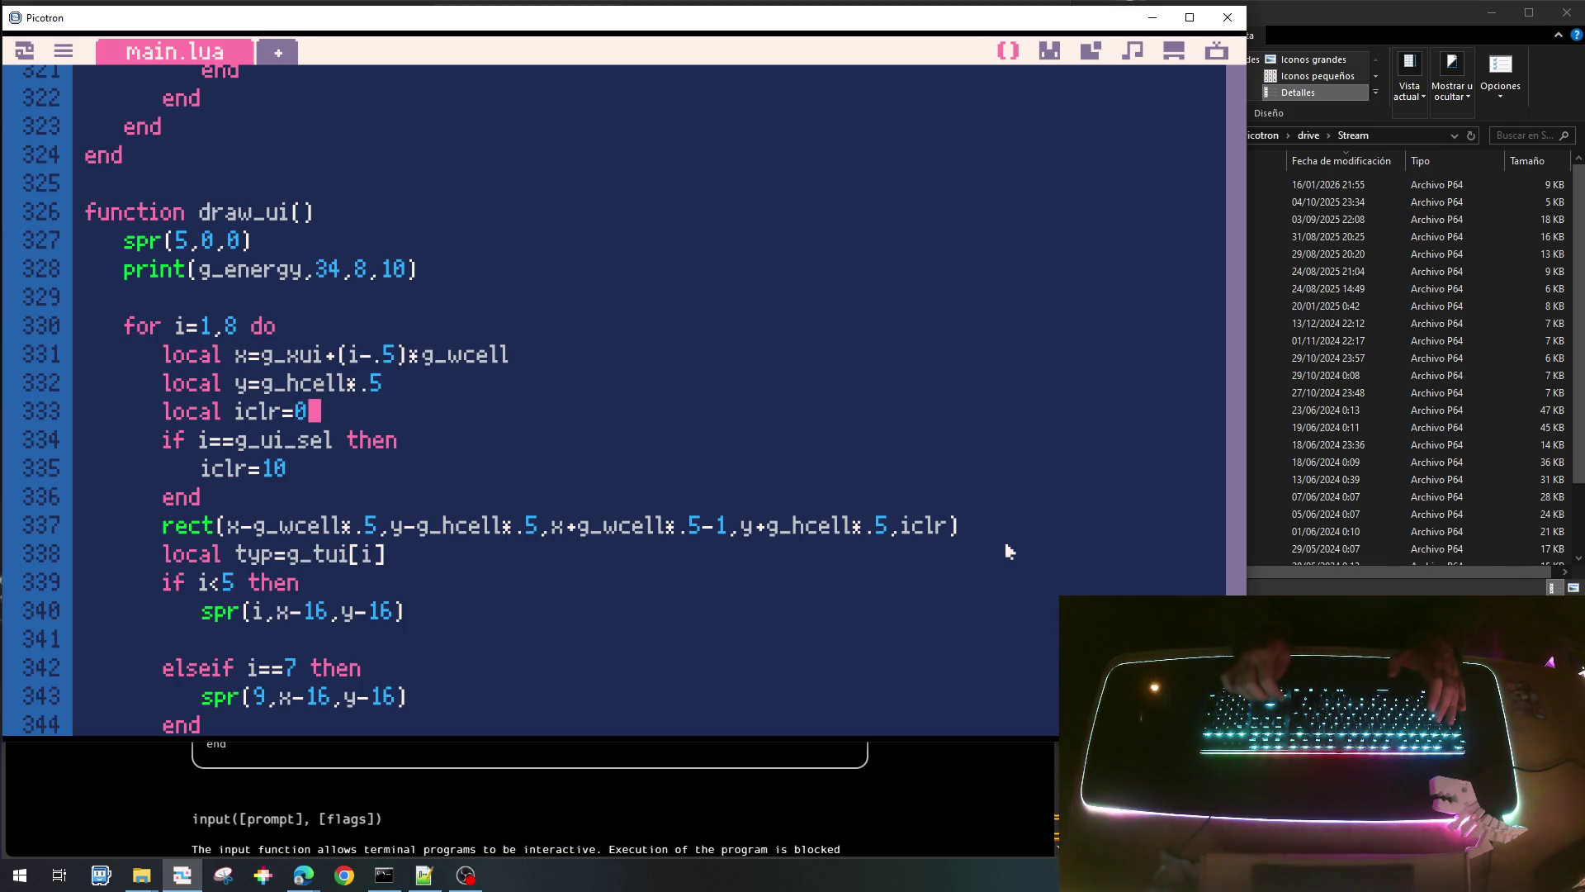
Replace i with typ in the sprite condition and the spr call.
{"action": "key", "text": "Down"}
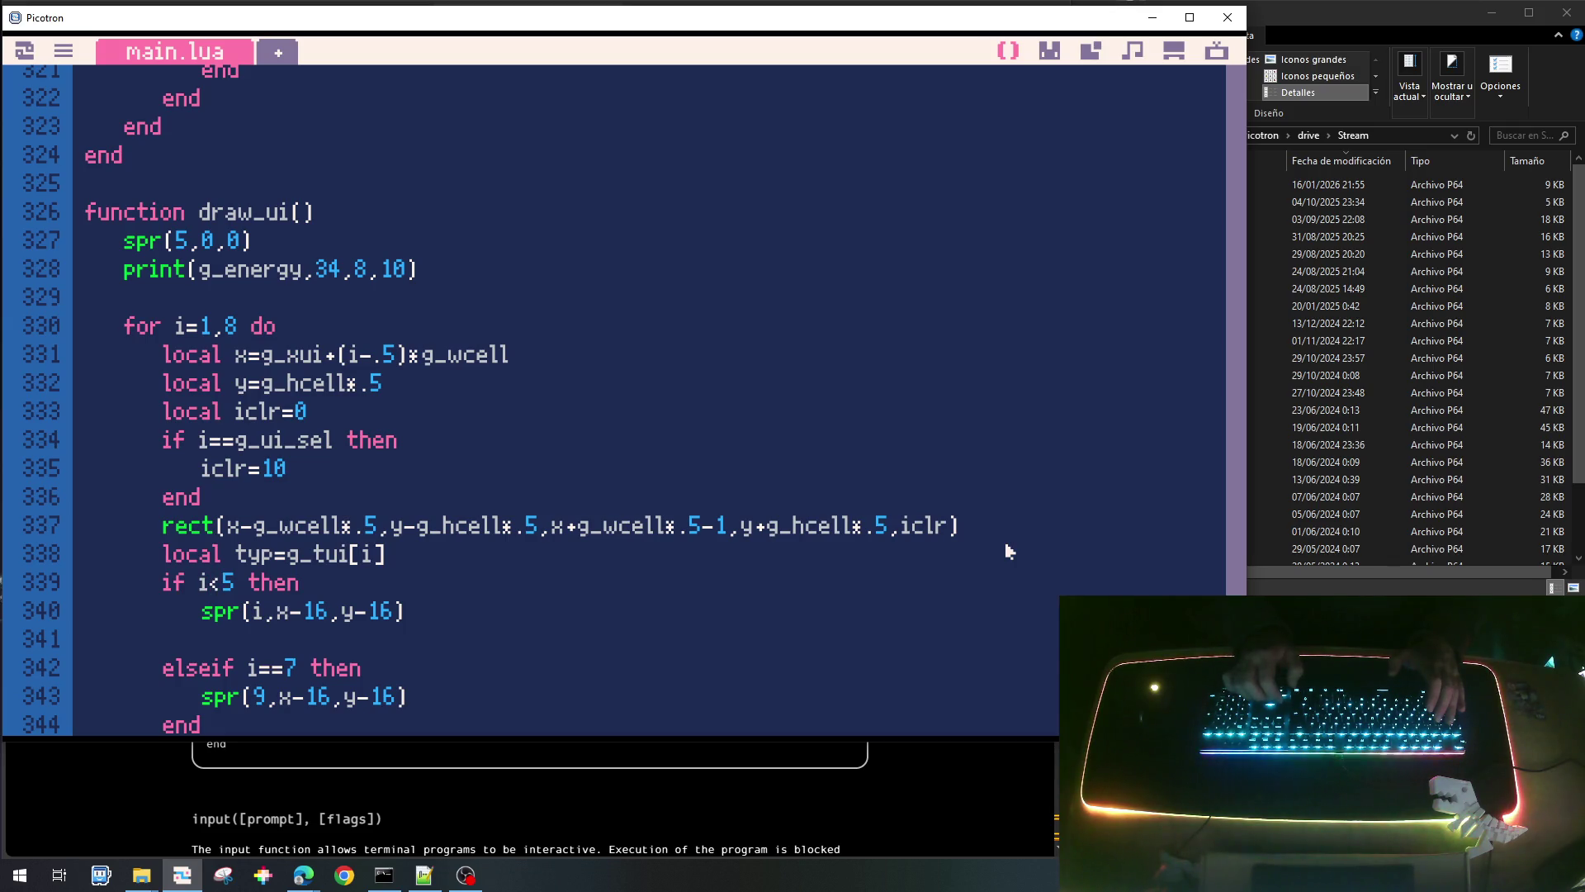
{"action": "key", "text": "BackSpace"}
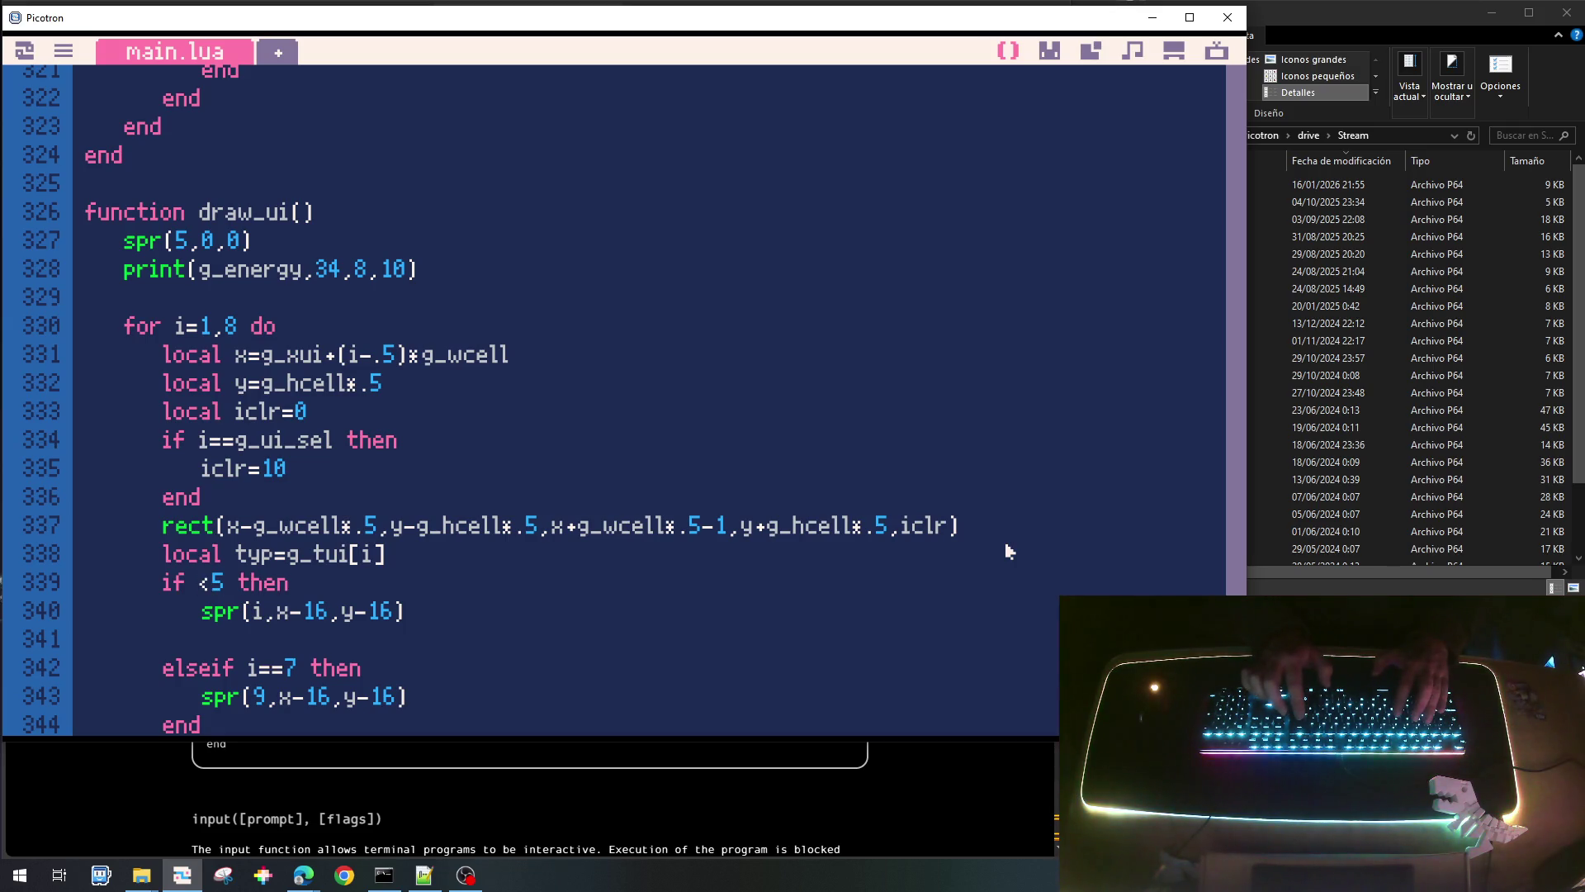
{"action": "type", "text": "typ"}
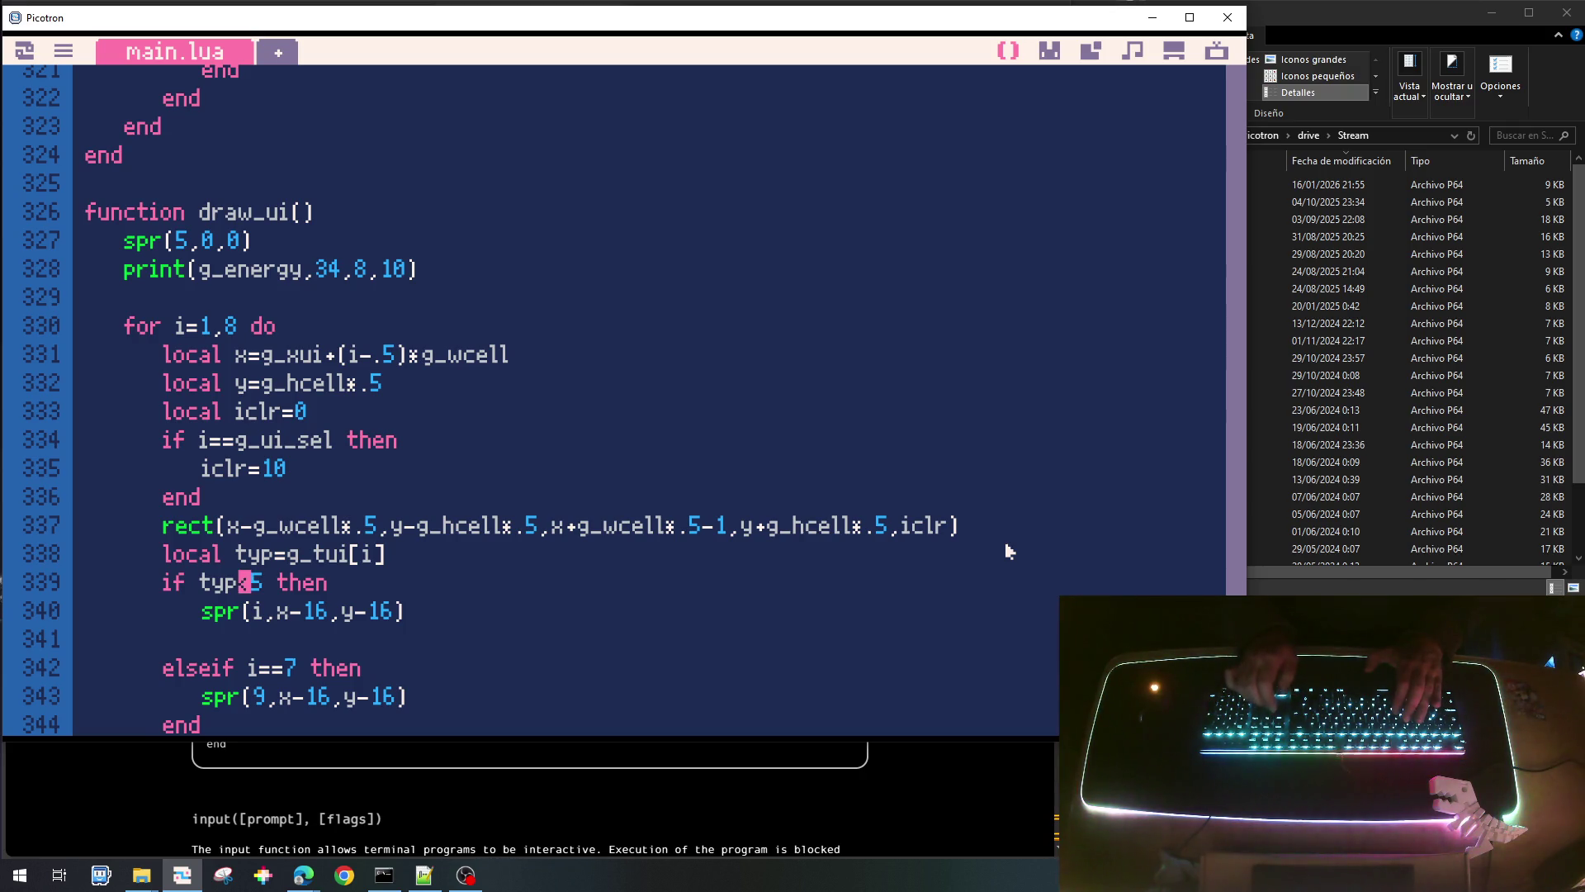
{"action": "key", "text": "Delete"}
{"action": "type", "text": "typ"}
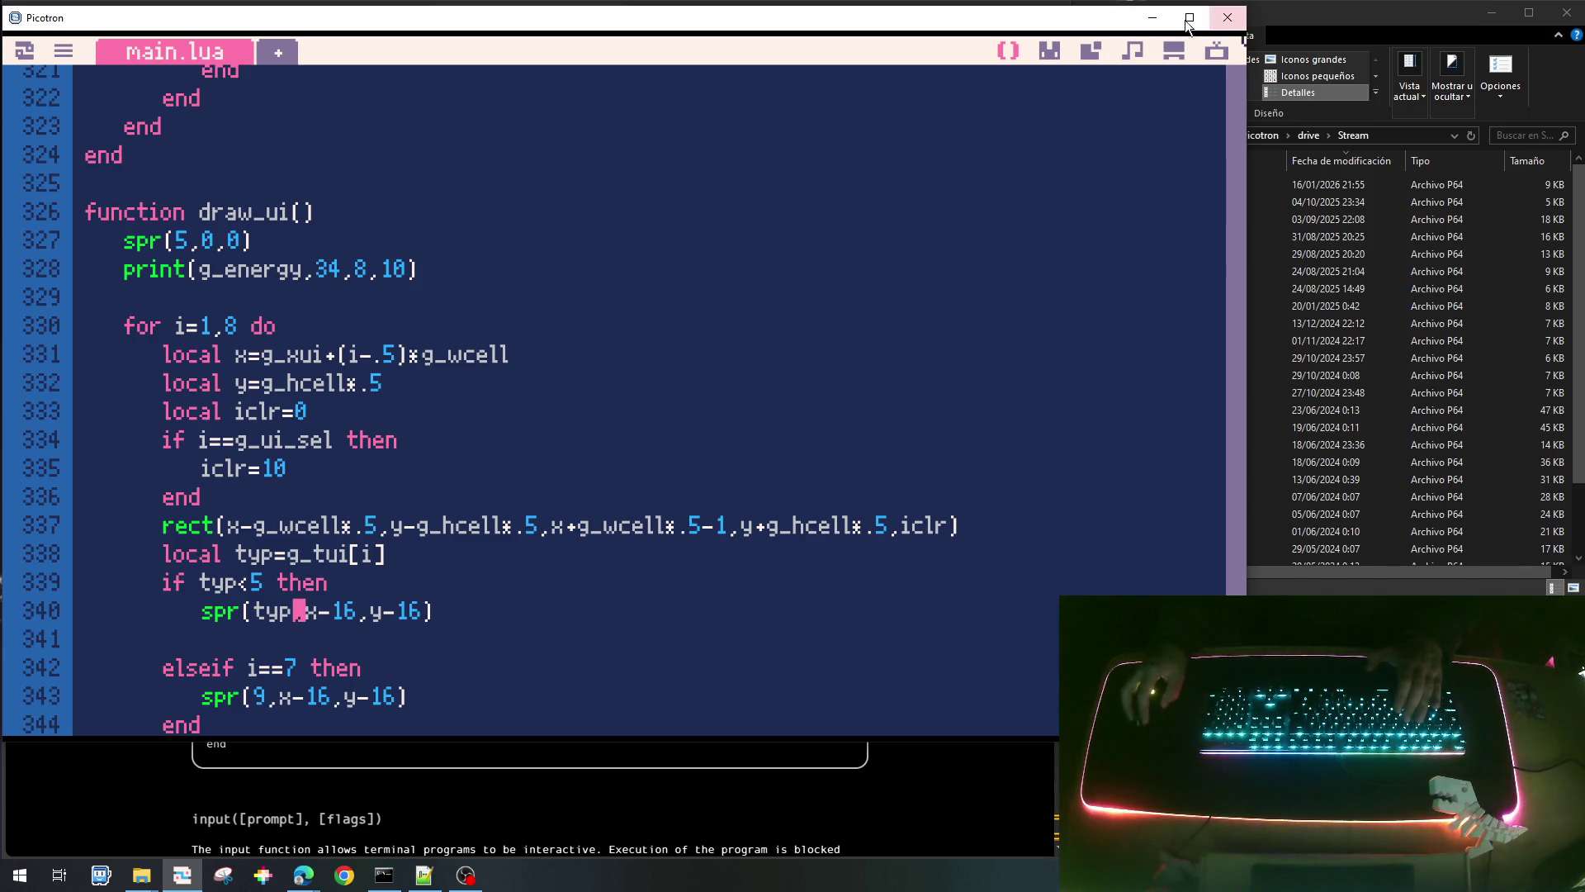
Check sprite numbers in the sprite editor, then remove the 5 from line 339's typ<5 limit.
{"action": "left_click", "coordinate": [1055, 53]}
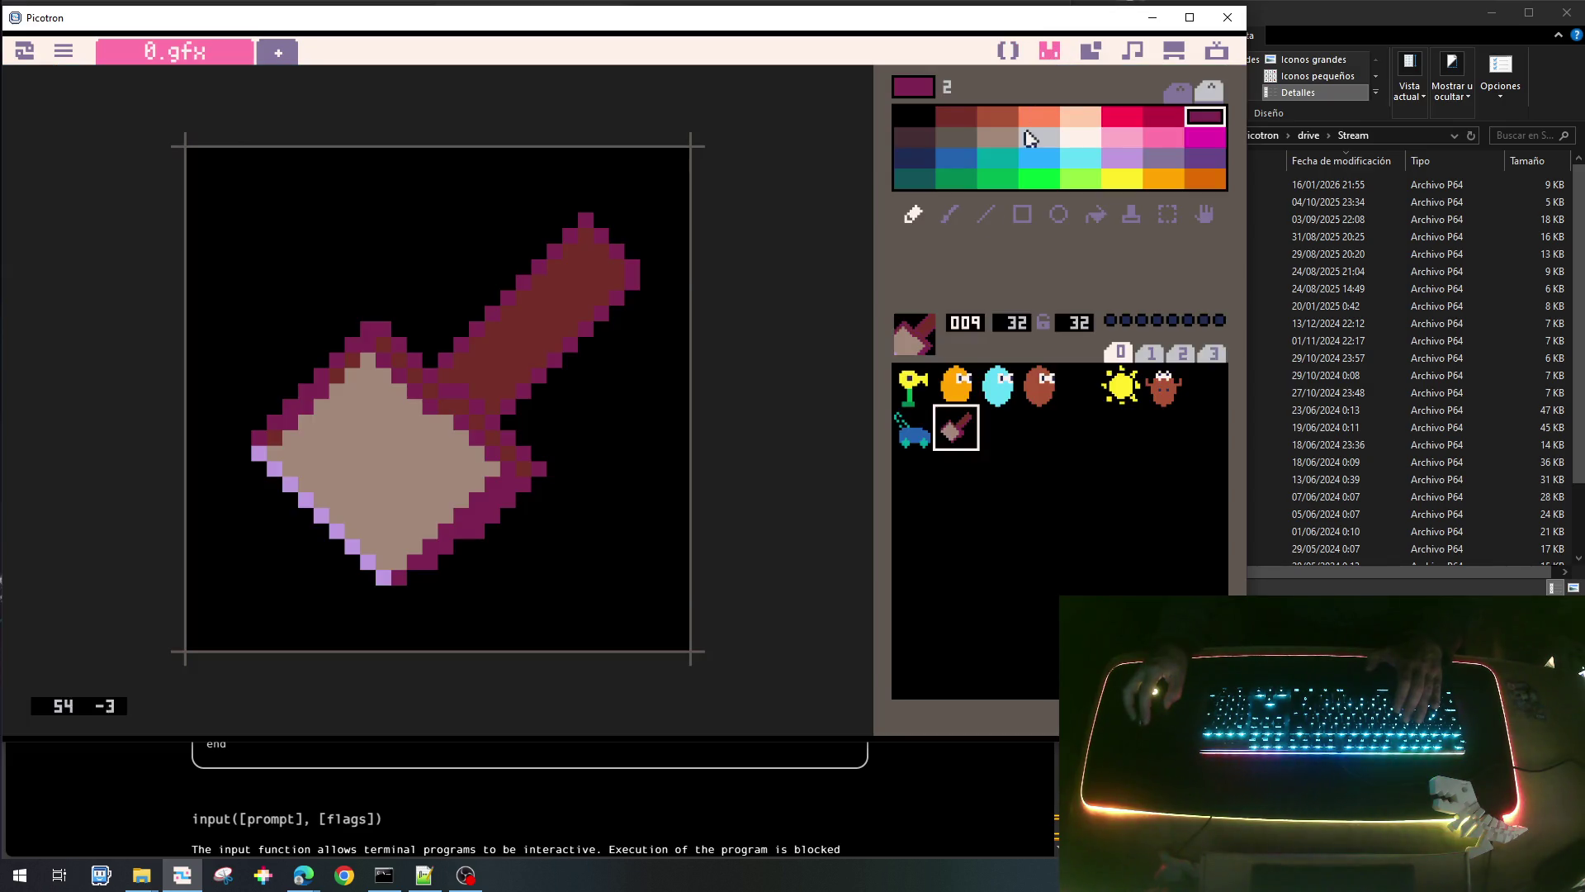
{"action": "left_click", "coordinate": [1008, 52]}
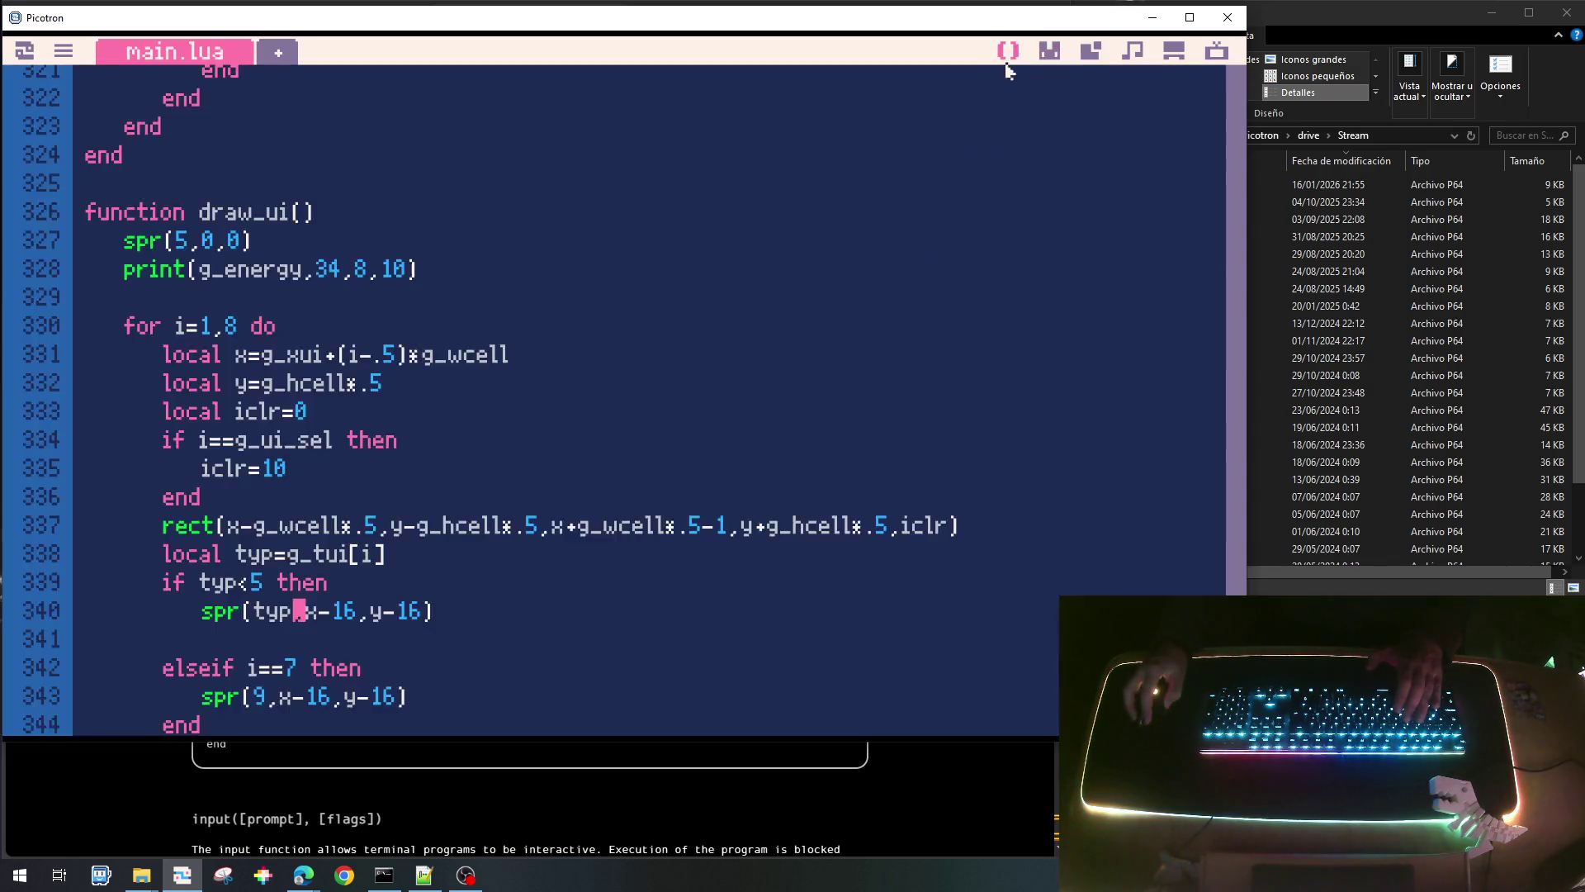
{"action": "left_click", "coordinate": [1050, 51]}
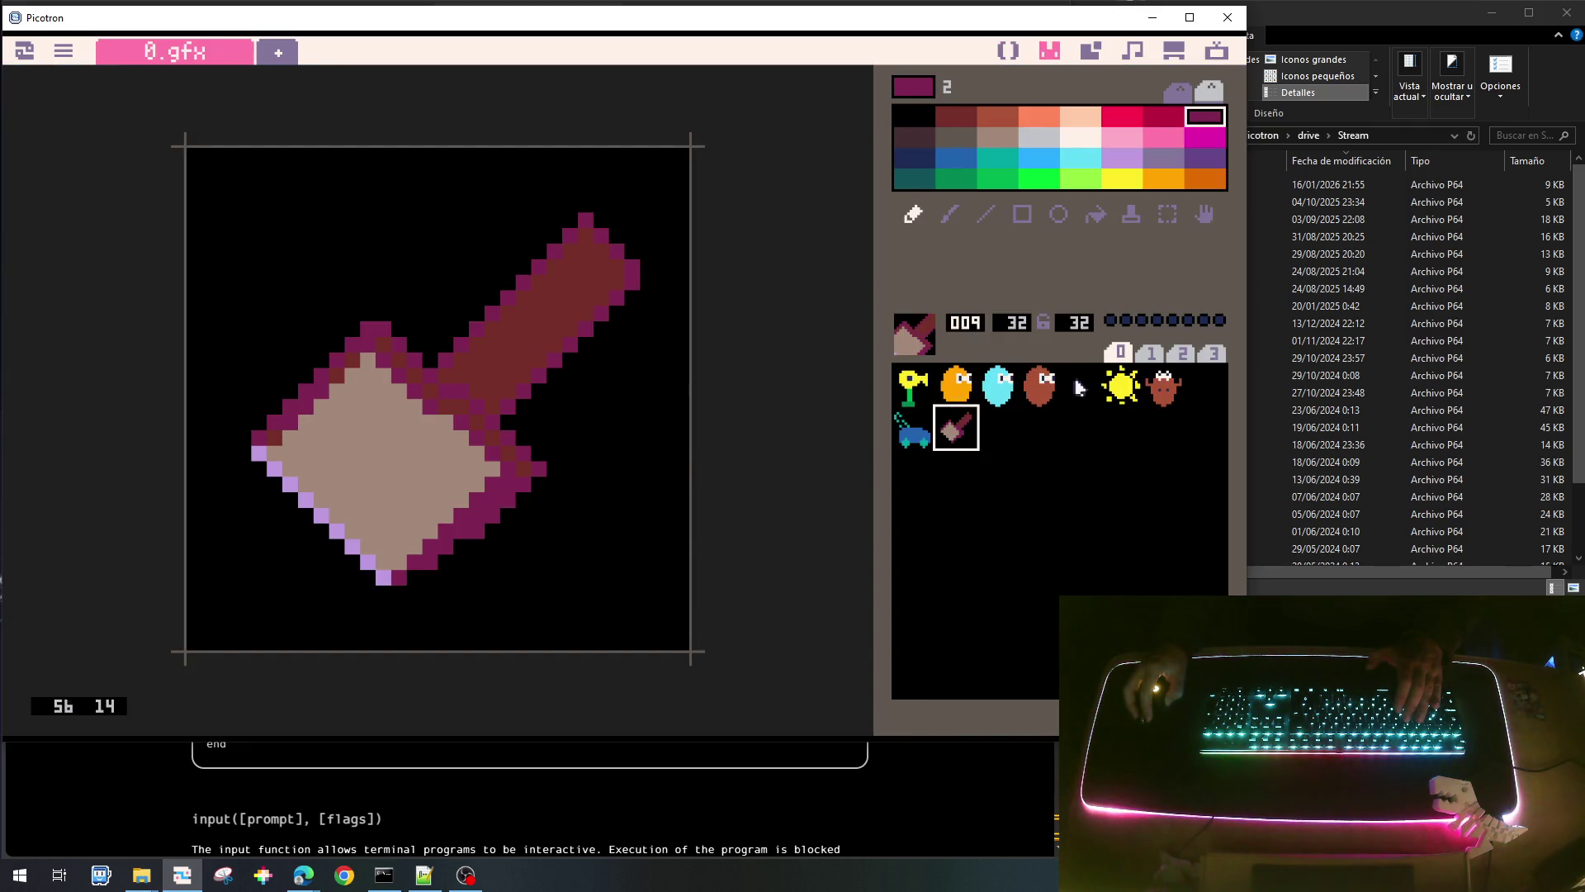
{"action": "left_click", "coordinate": [1010, 52]}
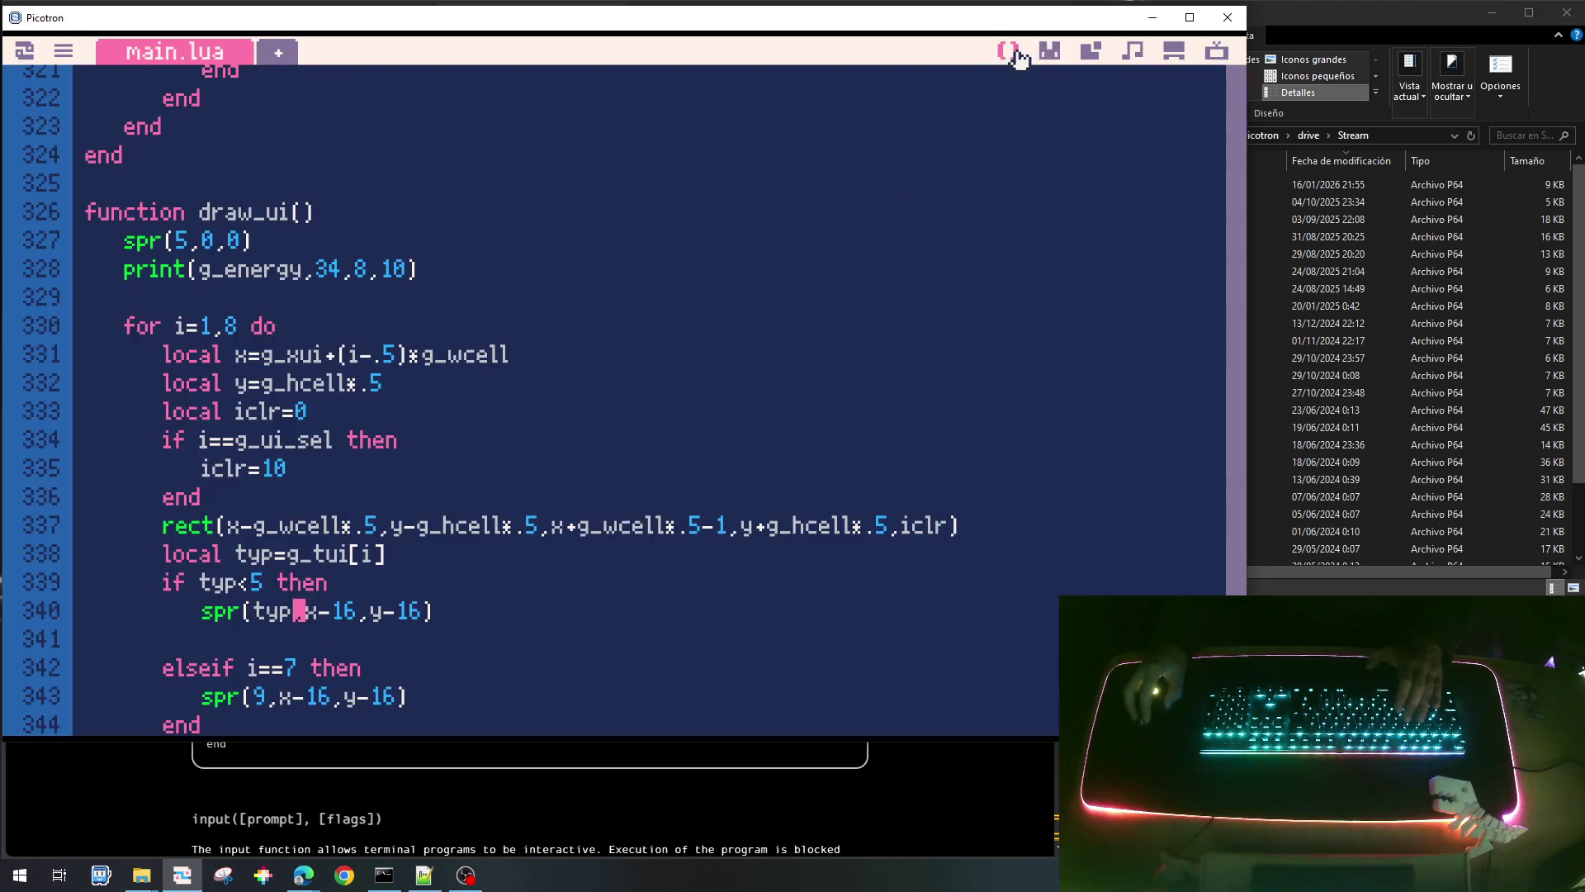
{"action": "left_click", "coordinate": [268, 583]}
{"action": "key", "text": "BackSpace"}
Raise the sprite-type limit to typ<4 and replace i==7 with typ==.
{"action": "type", "text": "3"}
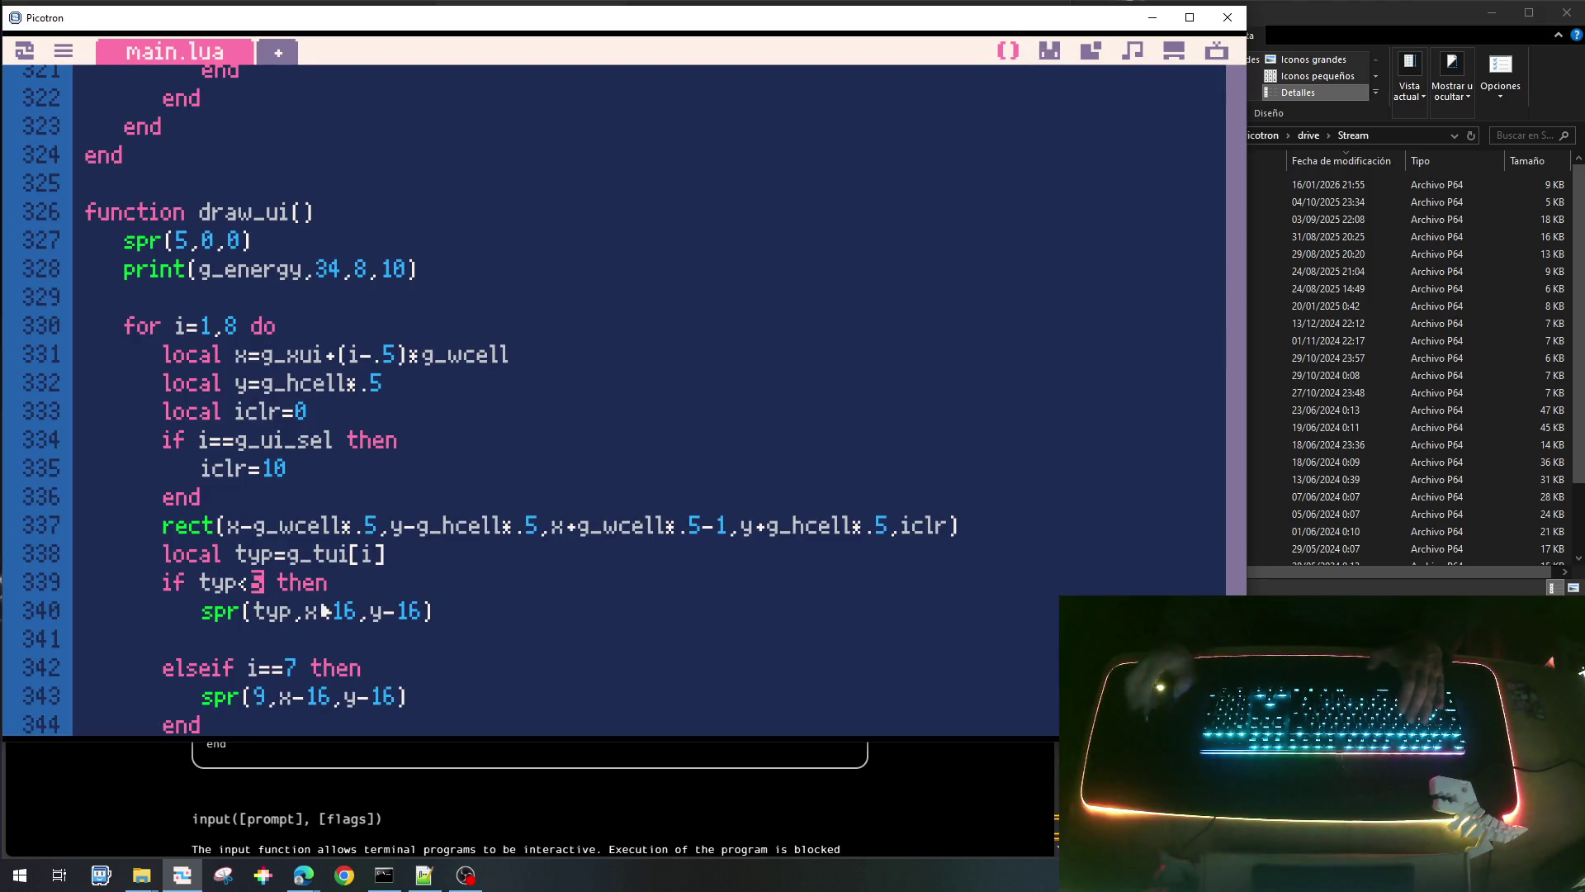
{"action": "key", "text": "BackSpace"}
{"action": "type", "text": "4"}
{"action": "key", "text": "Down"}
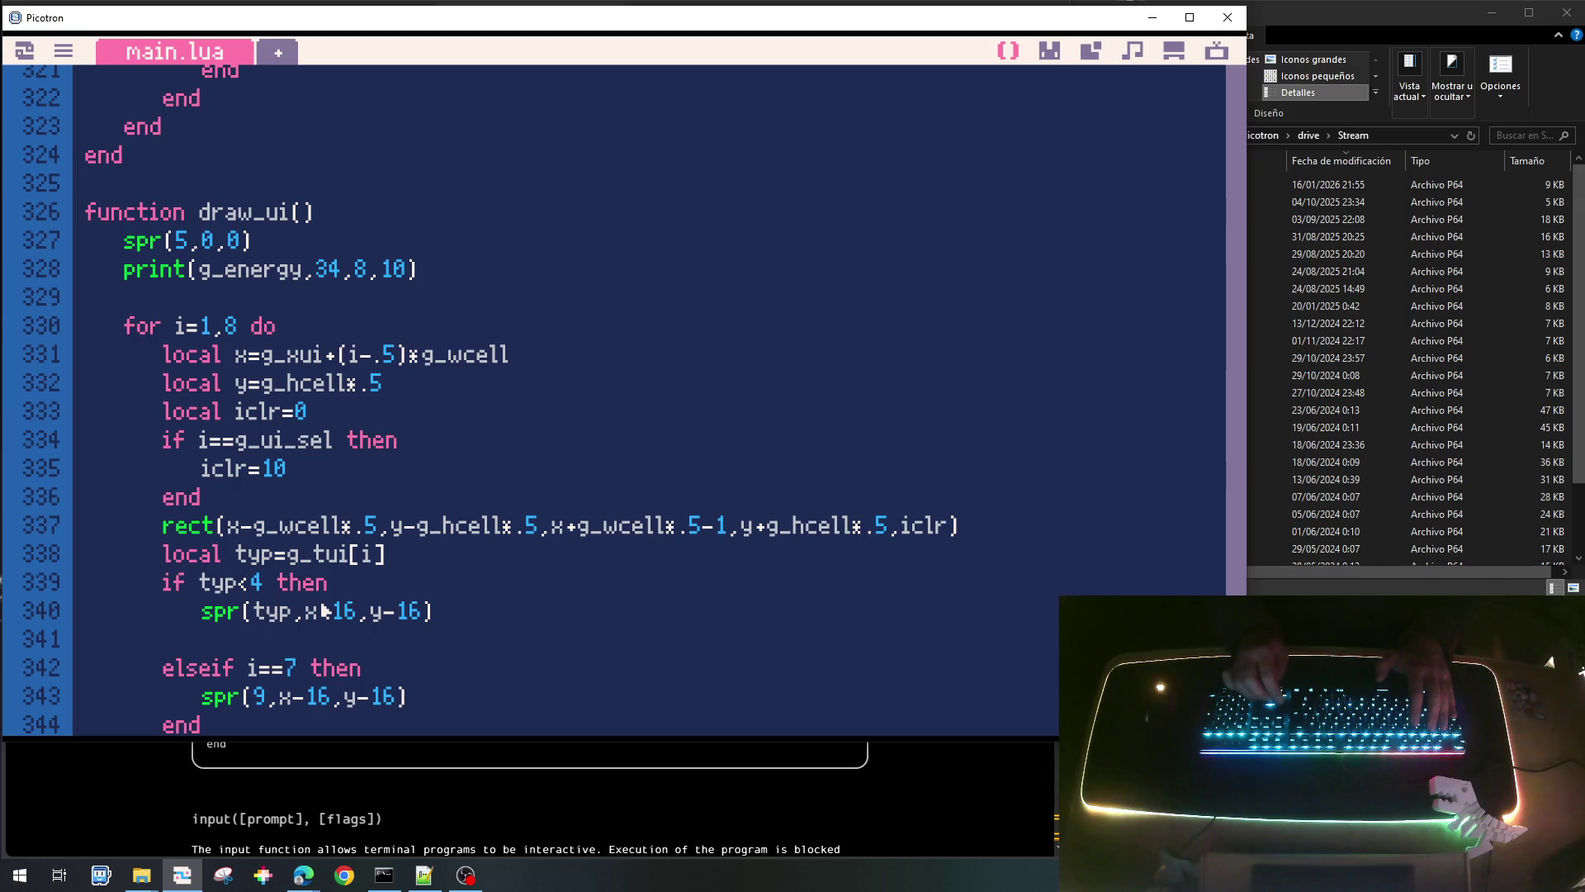
{"action": "scroll", "coordinate": [324, 611], "scroll_direction": "down", "scroll_amount": 2}
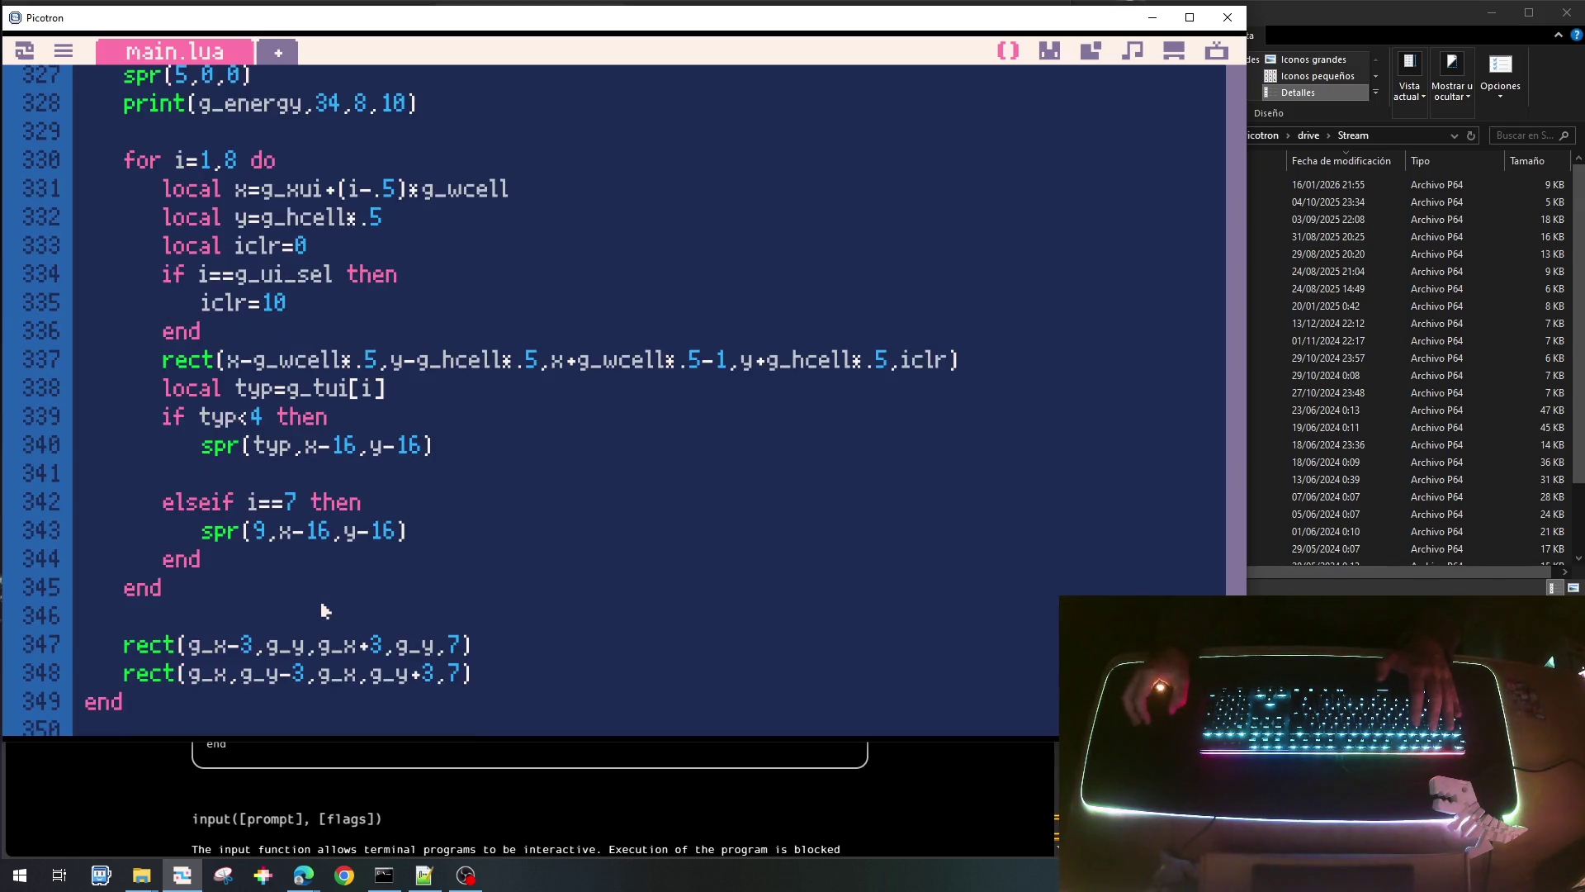
{"action": "left_click", "coordinate": [286, 503]}
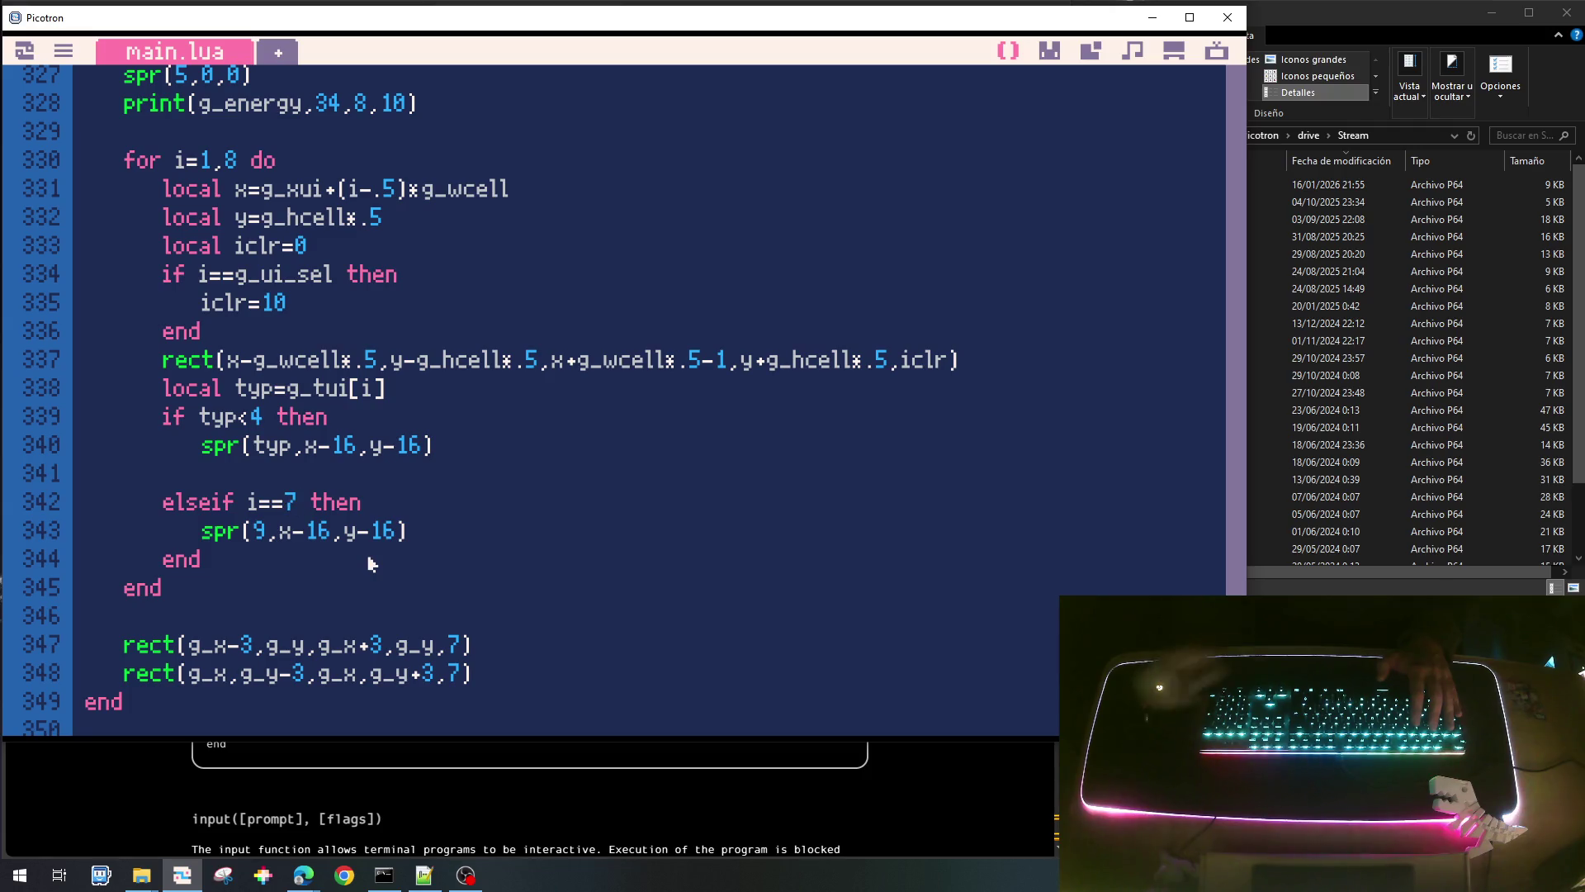
{"action": "key", "text": "BackSpace"}
{"action": "key", "text": "BackSpace"}
{"action": "key", "text": "BackSpace"}
{"action": "type", "text": "typ"}
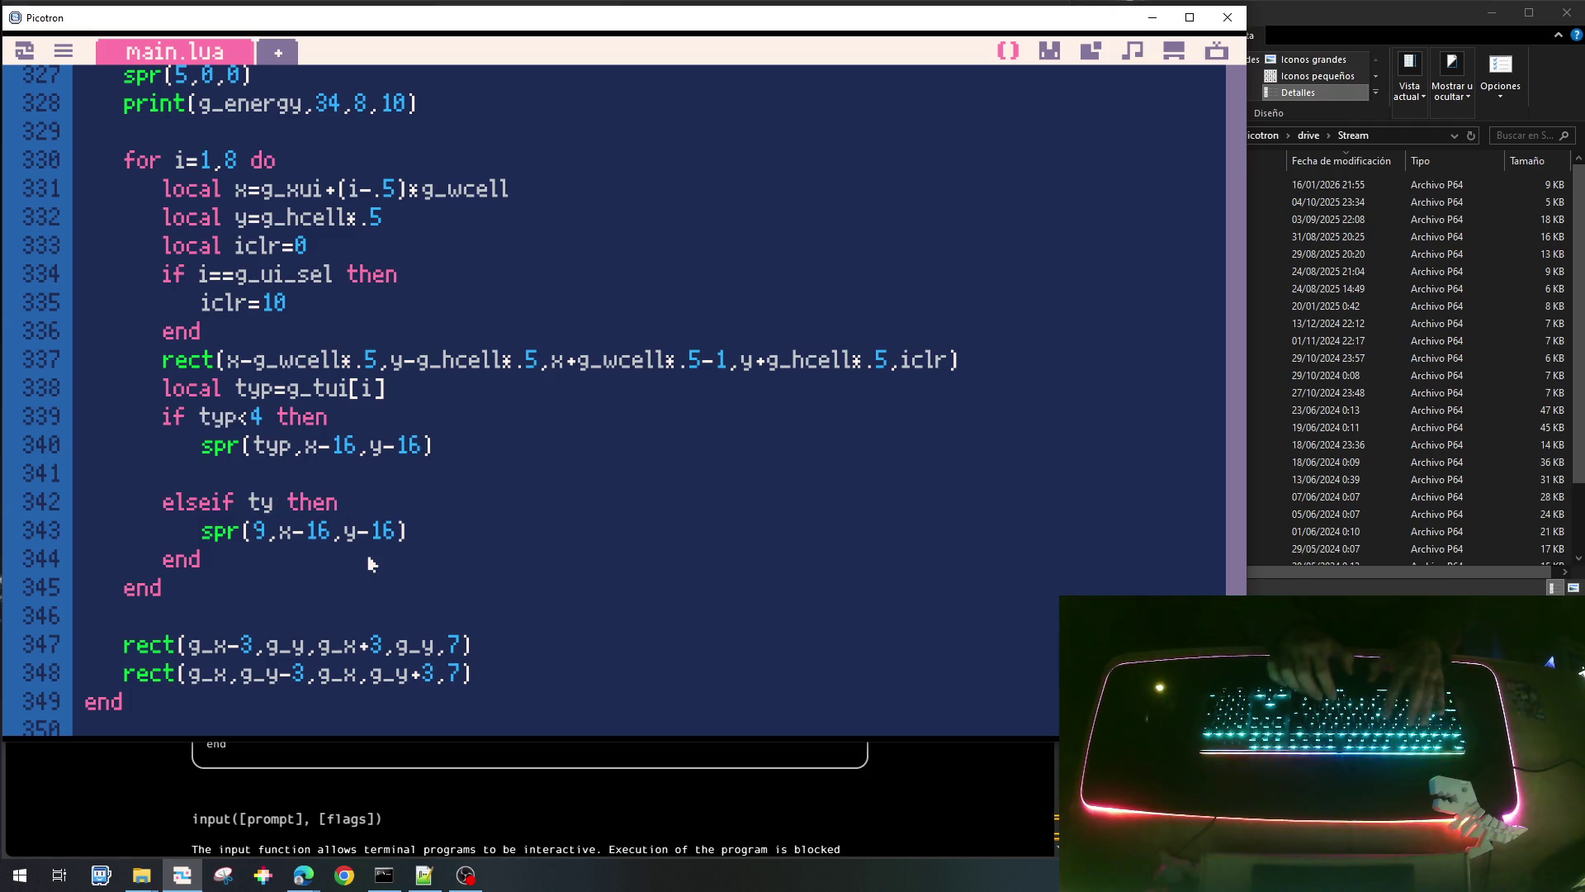
{"action": "type", "text": "=="}
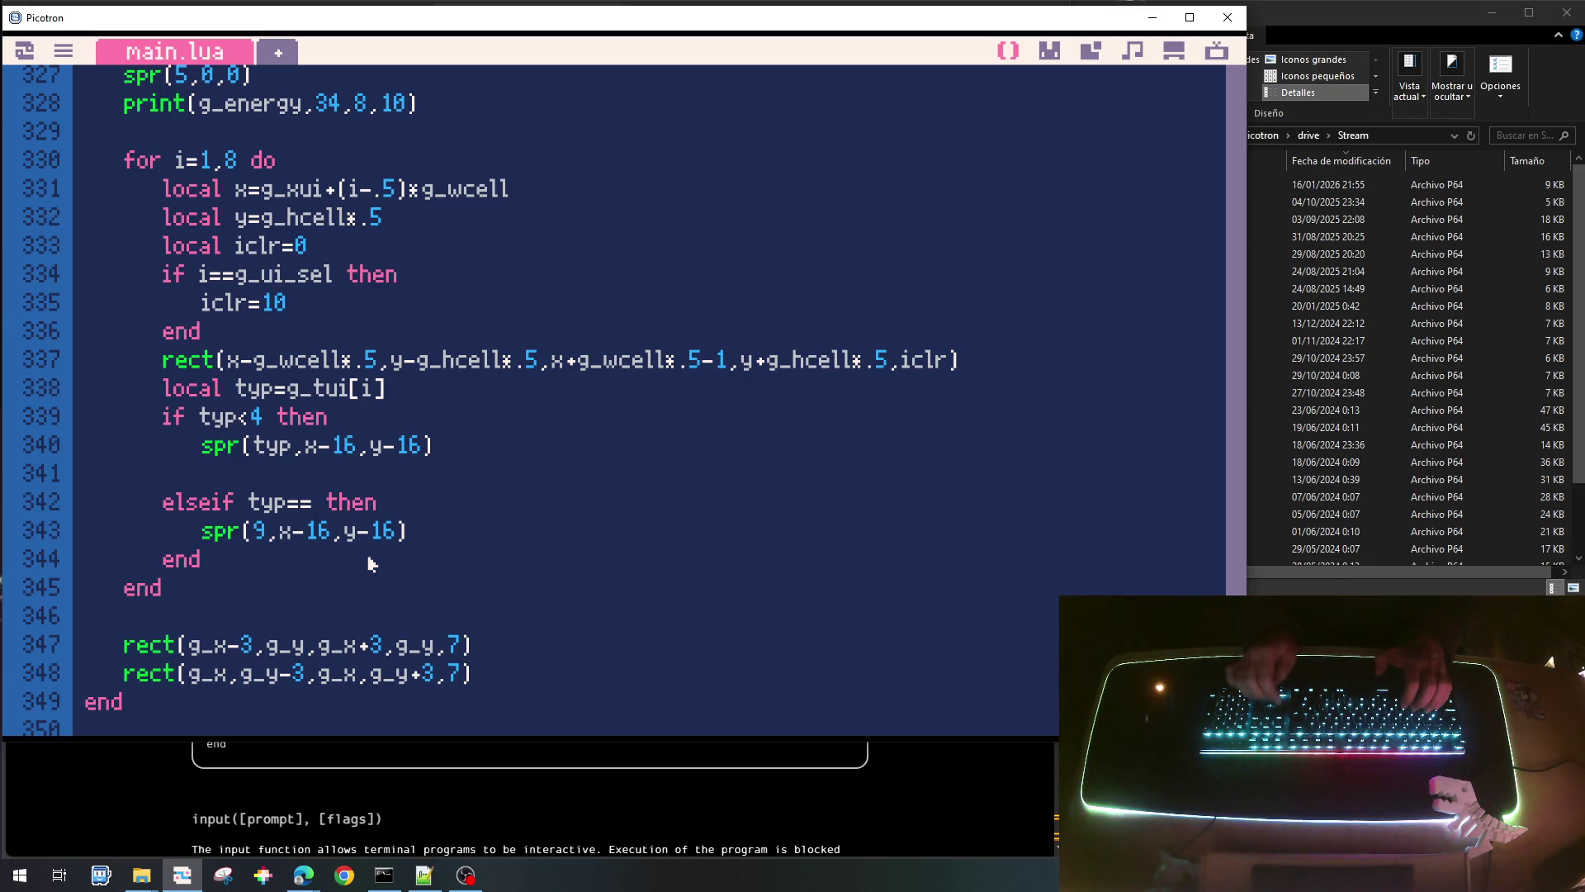
Wrap the sprite-drawing lines in an indented if typ!=CELL_TYPE_EMPTY then … end block.
{"action": "key", "text": "Return"}
{"action": "type", "text": "if typ!="}
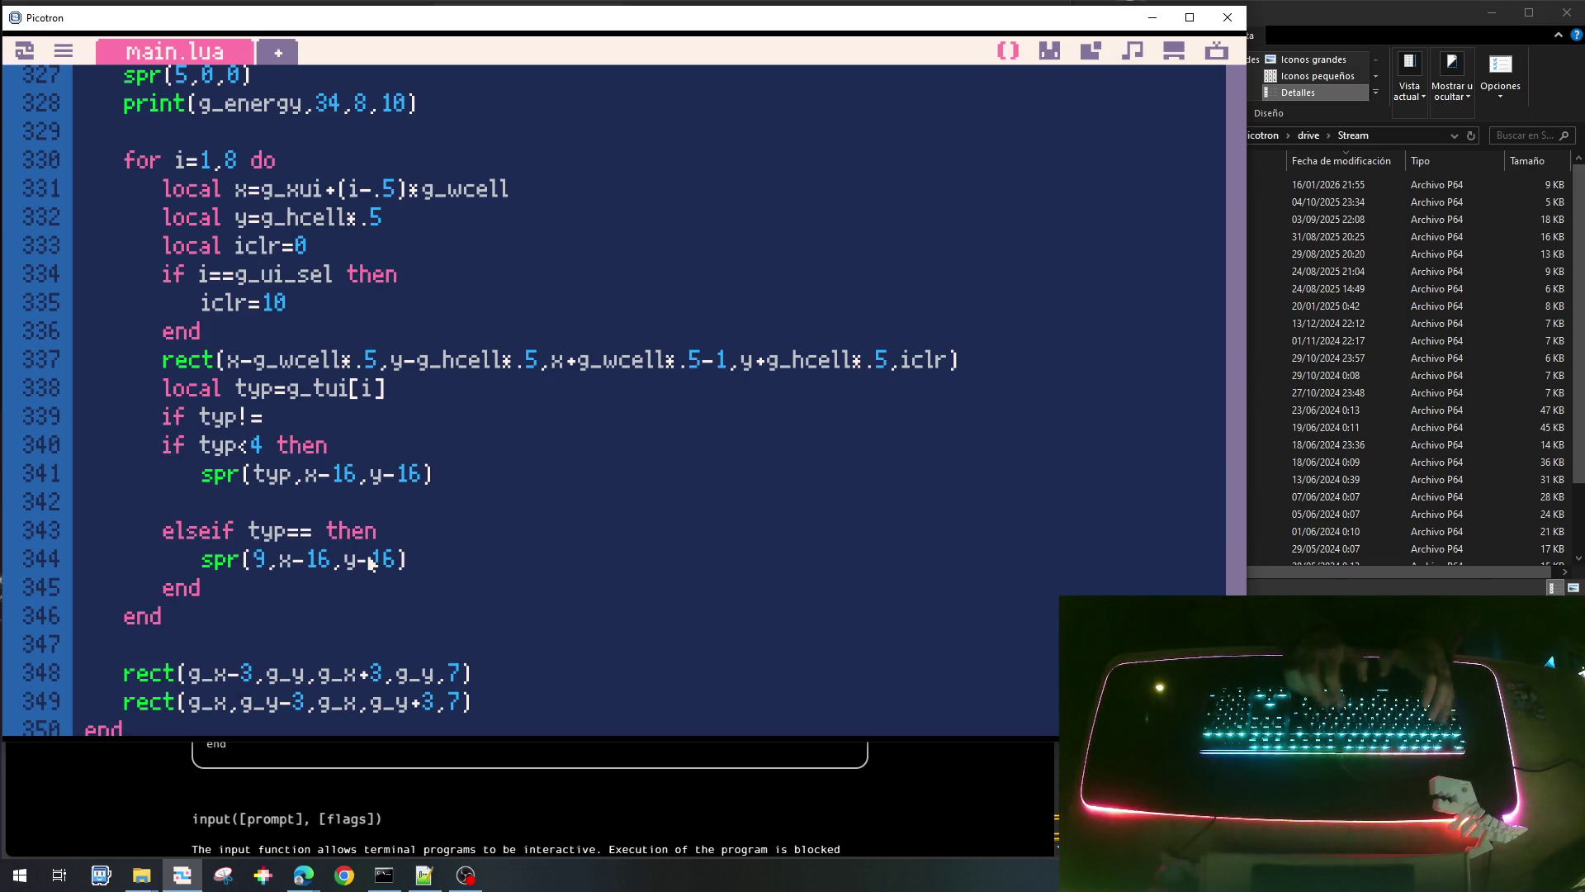
{"action": "type", "text": "CELL_"}
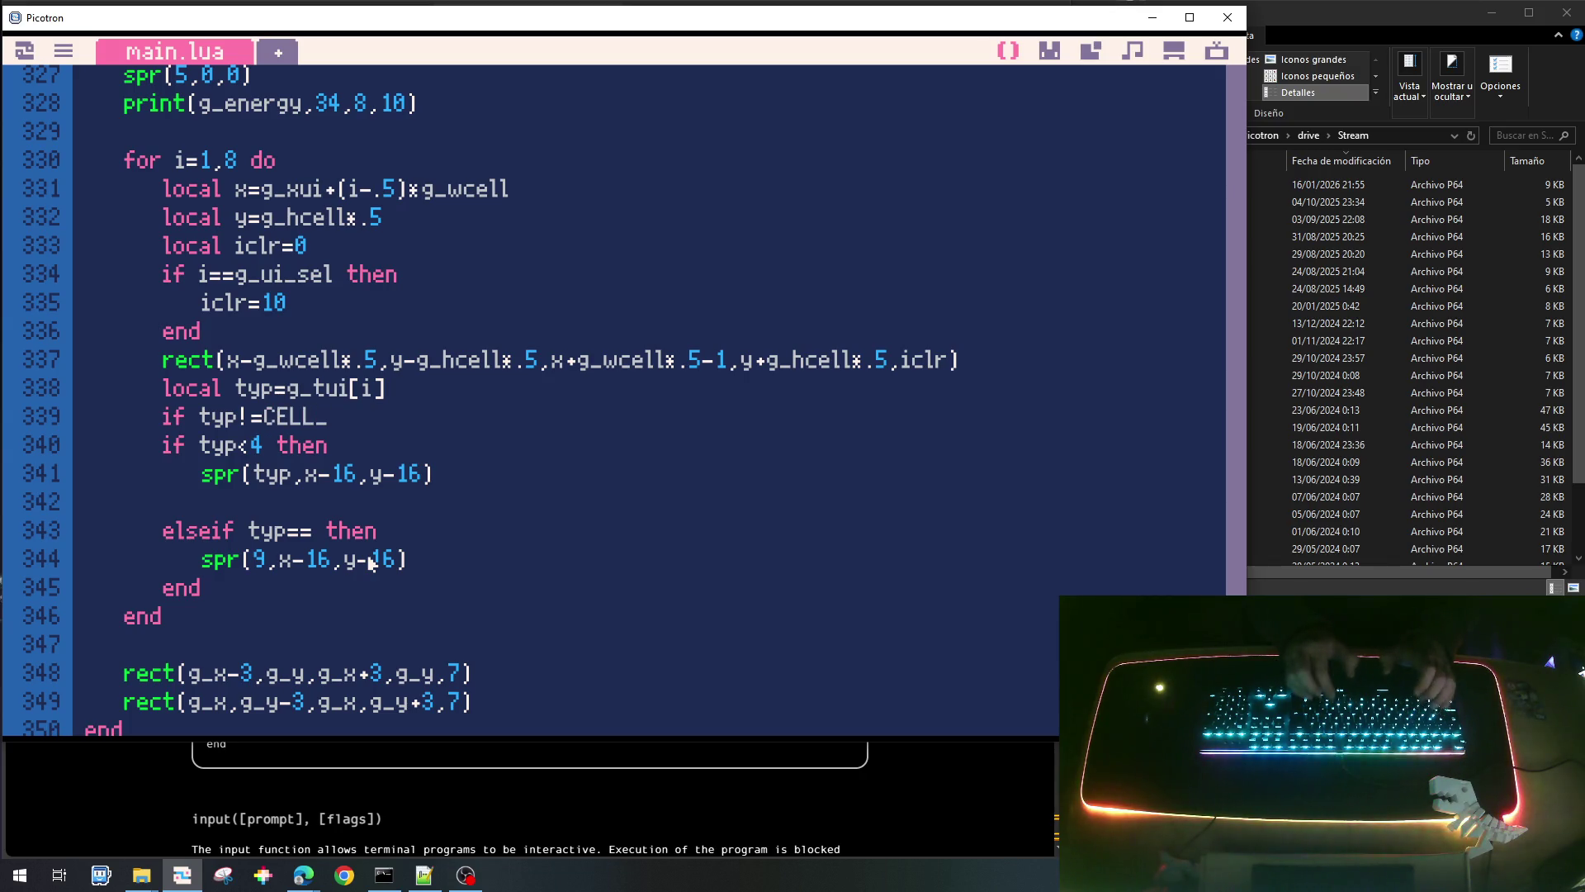
{"action": "type", "text": "TYPE_EM"}
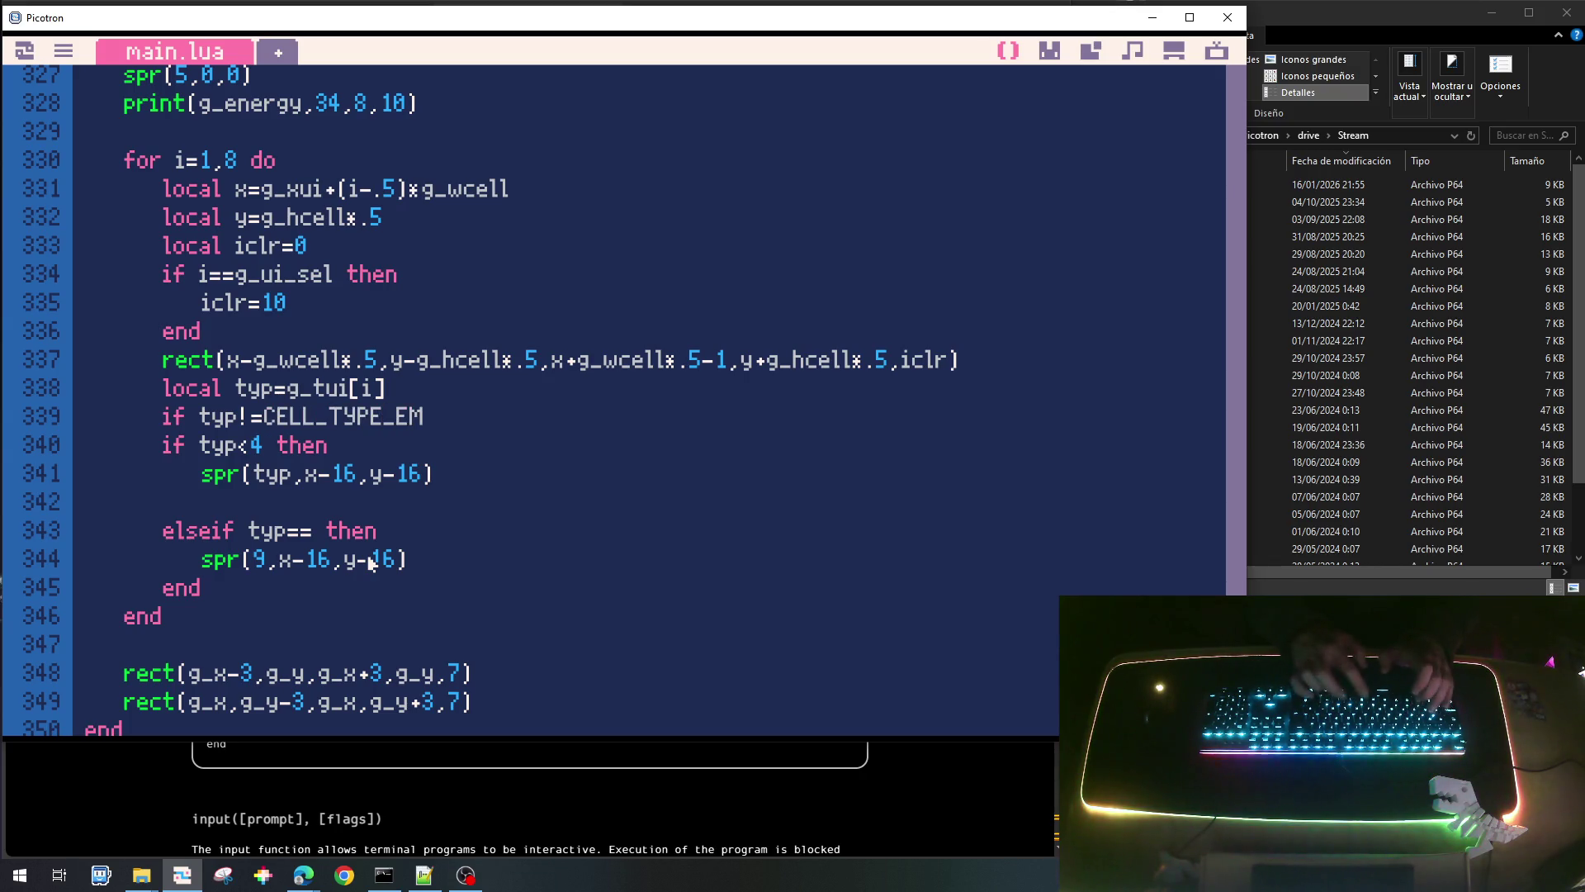
{"action": "type", "text": "PTY then"}
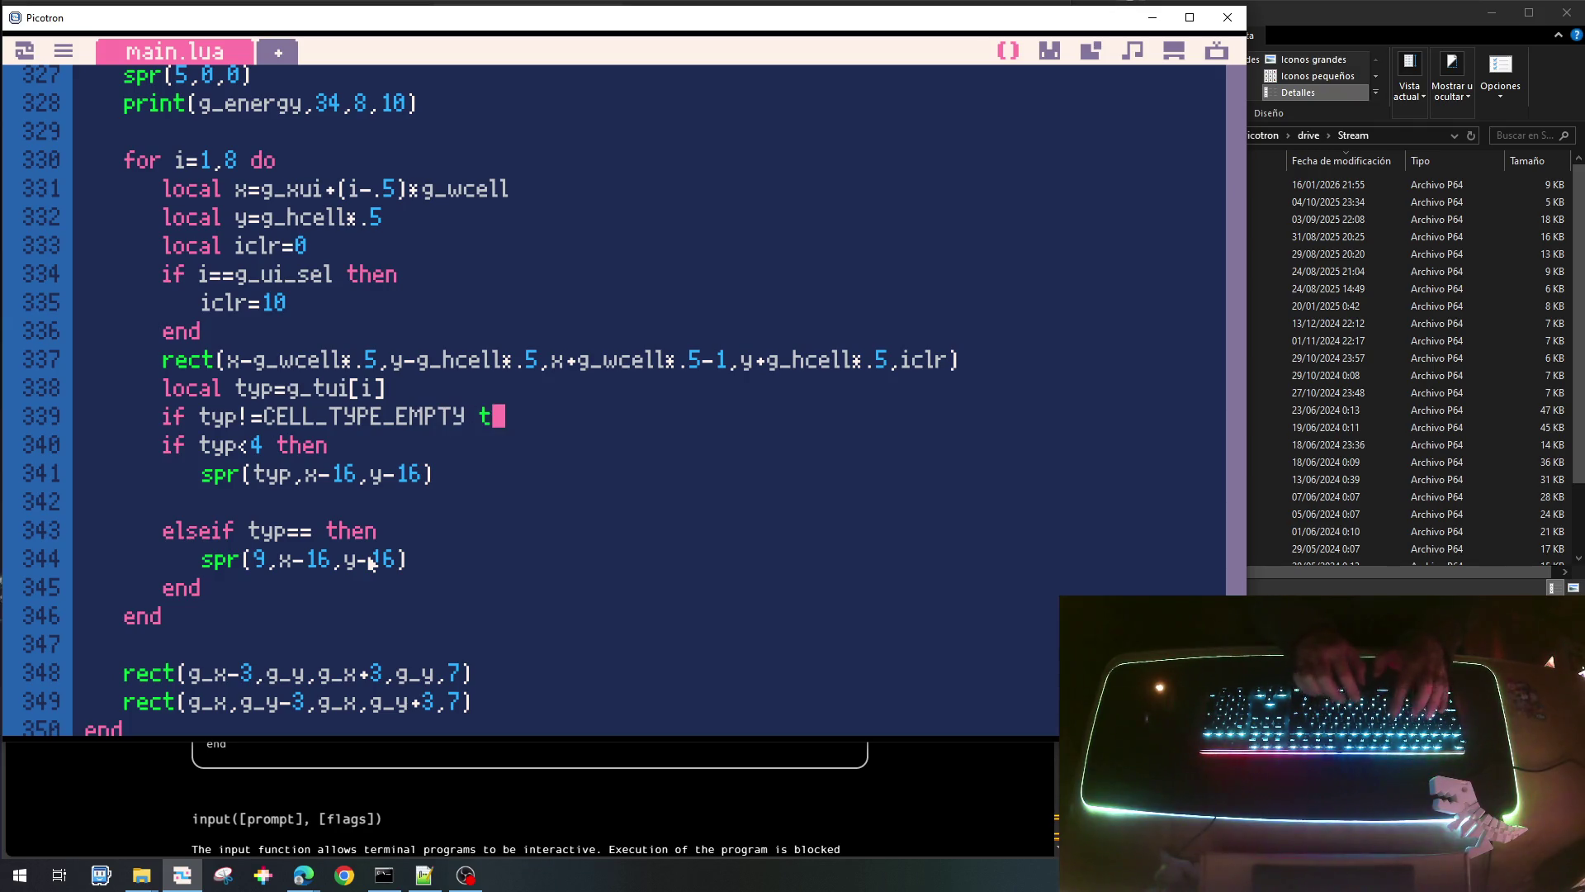
{"action": "key", "text": "Down"}
{"action": "key", "text": "Home"}
{"action": "key", "text": "shift+Down"}
{"action": "key", "text": "shift+Down"}
{"action": "key", "text": "shift+Down"}
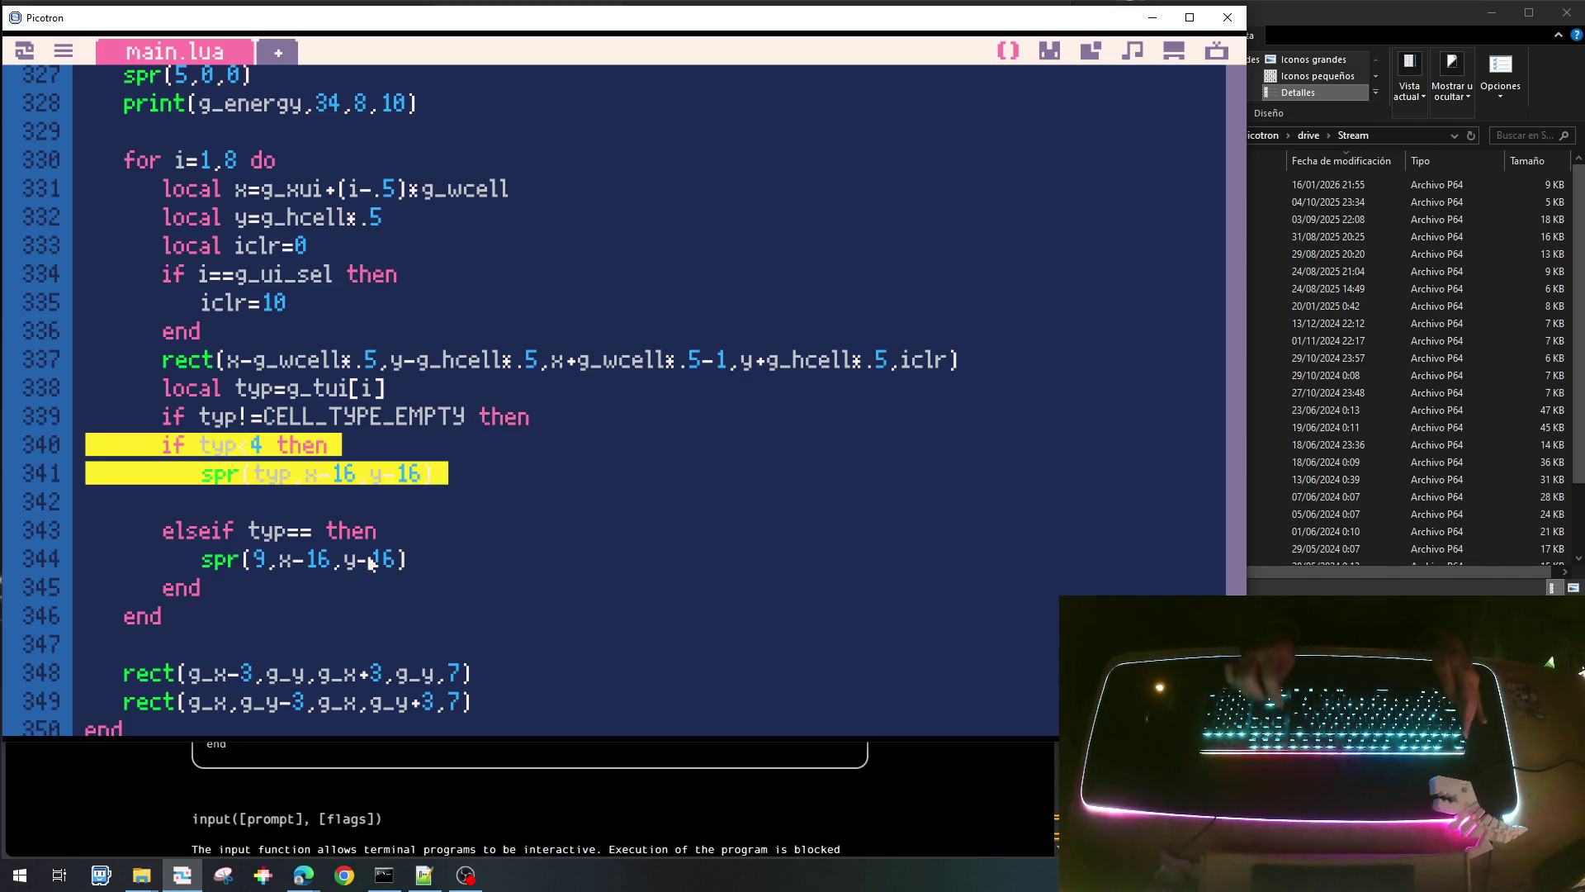
{"action": "key", "text": "Tab"}
{"action": "key", "text": "Right"}
{"action": "key", "text": "Left"}
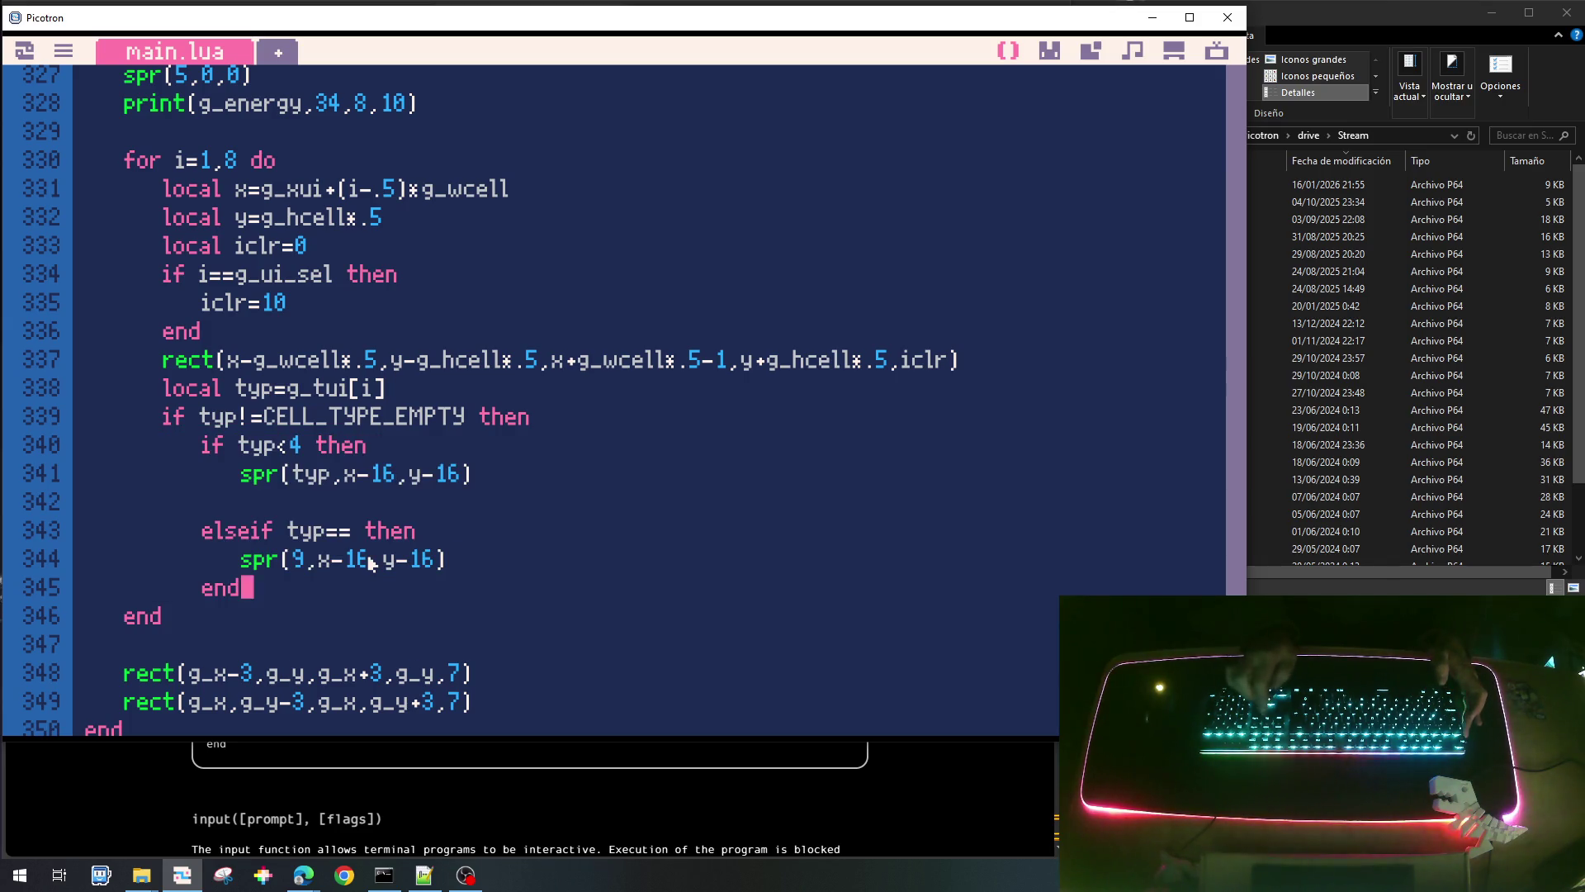
{"action": "key", "text": "Return"}
{"action": "type", "text": "end"}
{"action": "key", "text": "Up"}
{"action": "key", "text": "Up"}
{"action": "key", "text": "Up"}
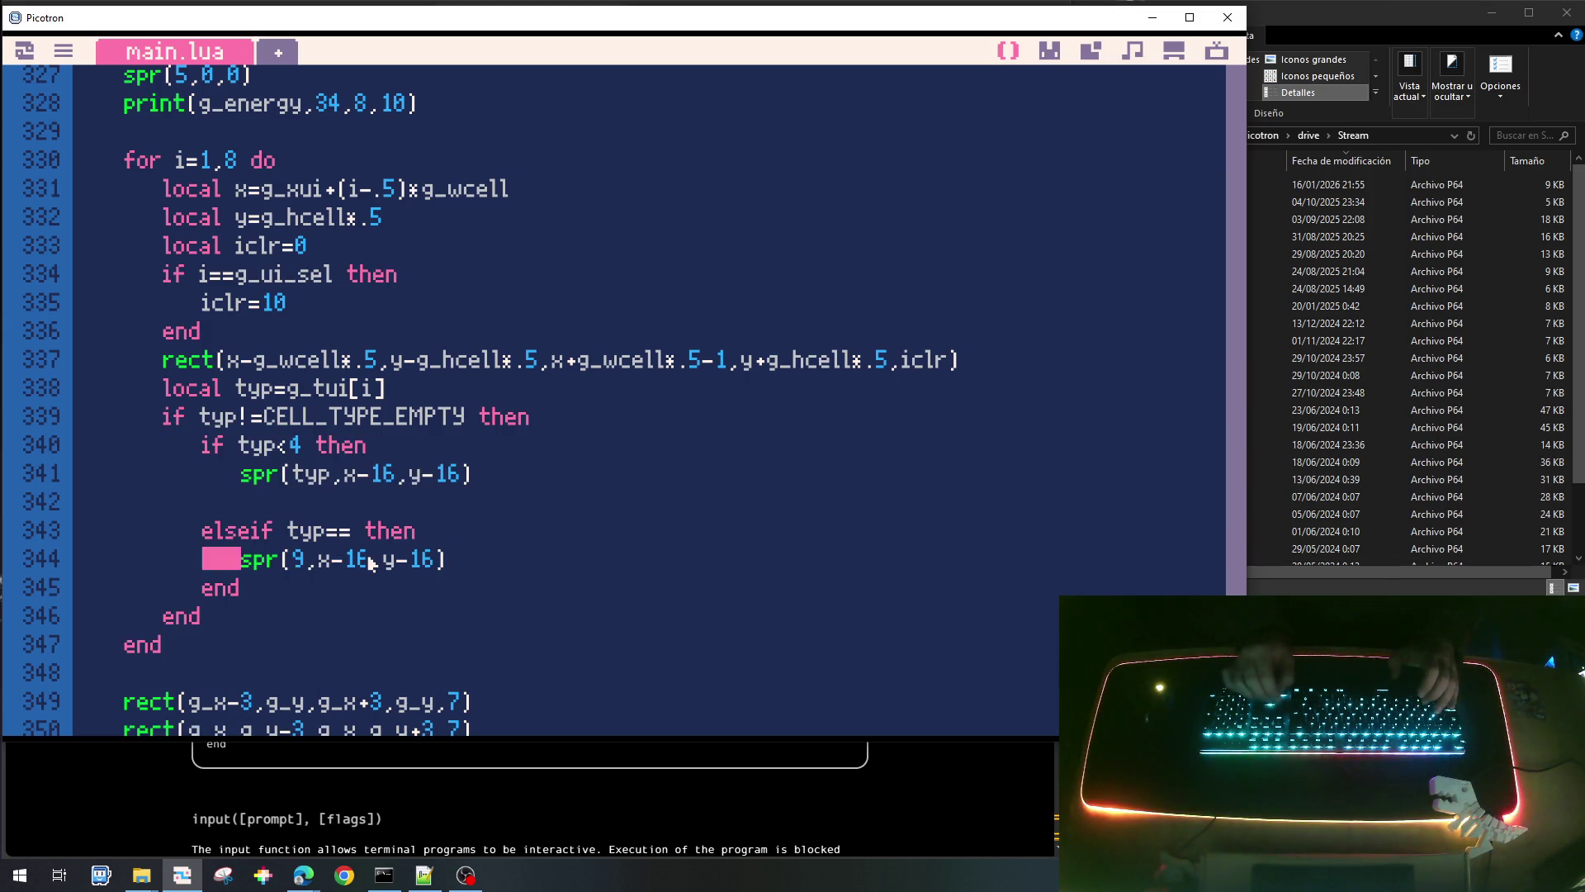
Complete the sprite-9 condition as typ==CELL_TYPE_PALA, then save and run the cart.
{"action": "key", "text": "Down"}
{"action": "key", "text": "Down"}
{"action": "key", "text": "Down"}
{"action": "key", "text": "End"}
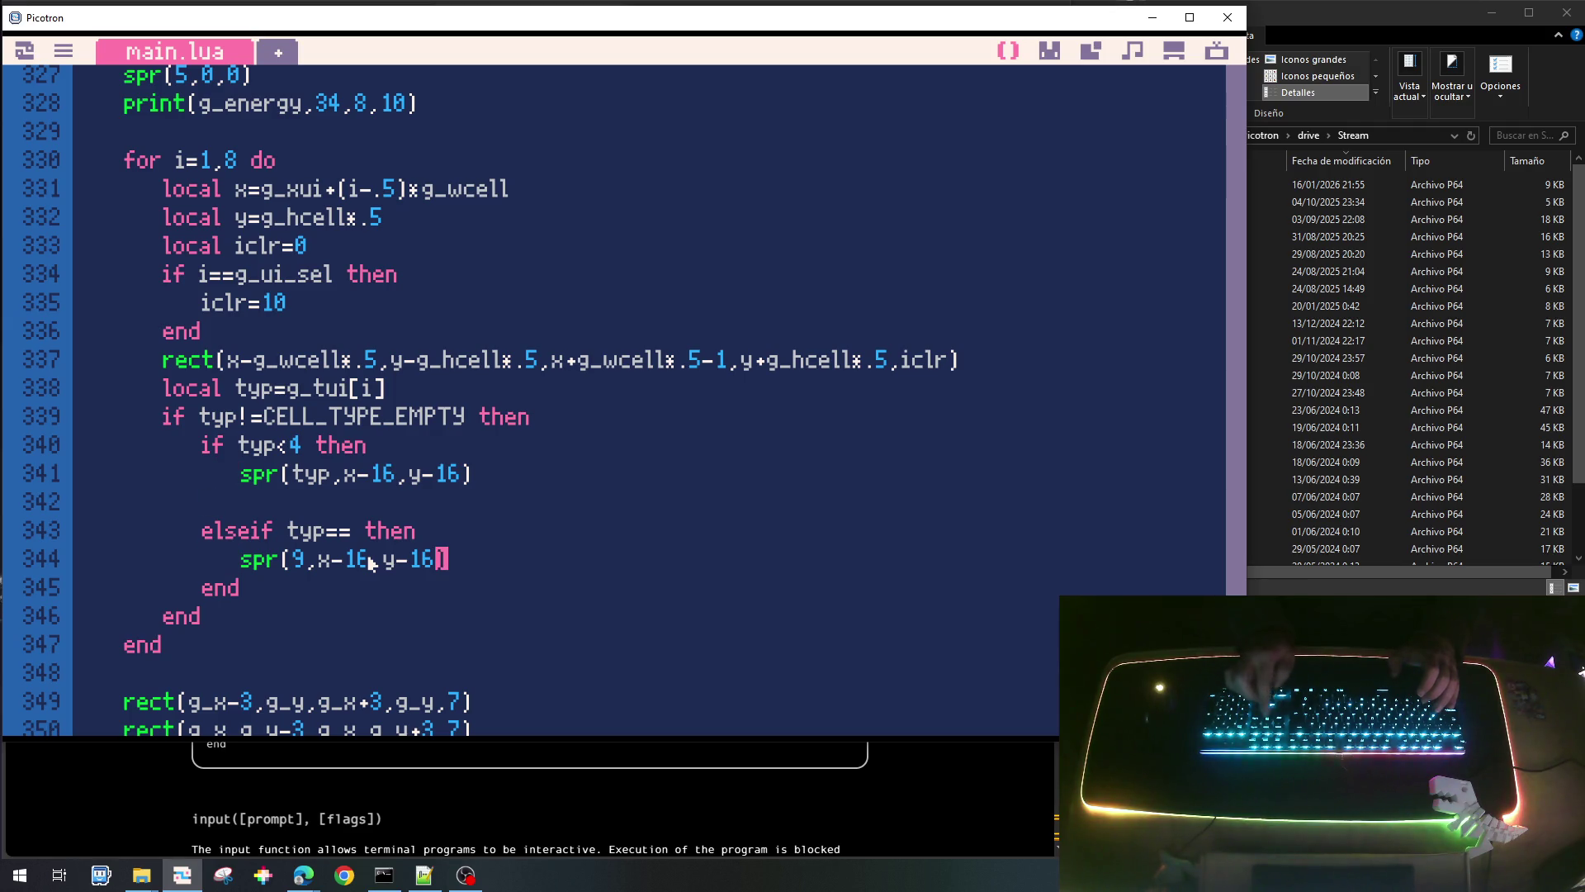
{"action": "type", "text": "CELL_TYPE_"}
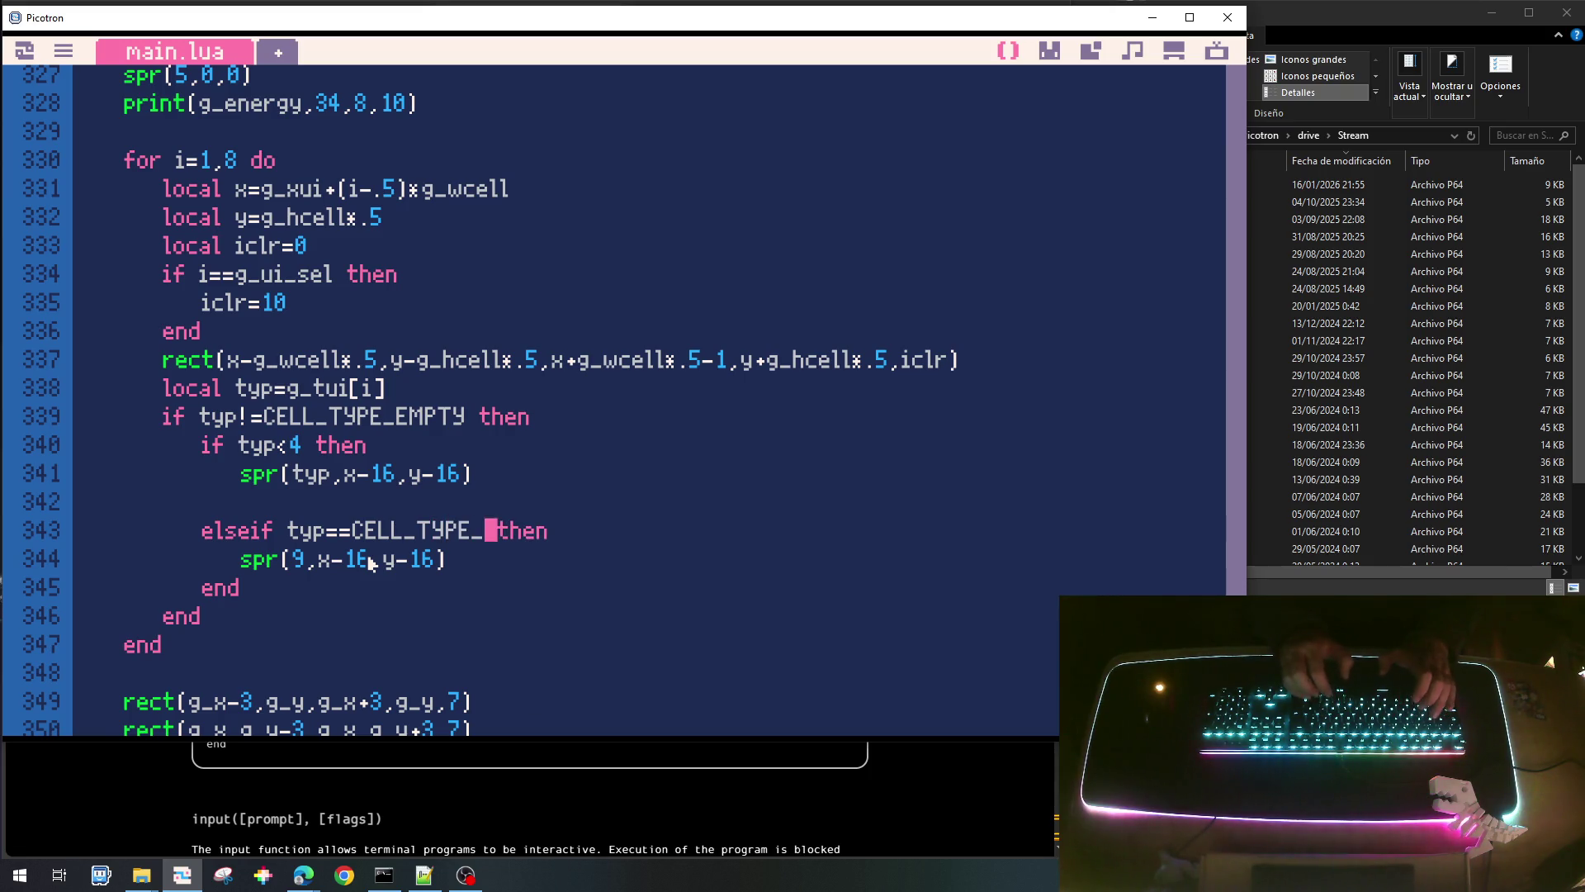
{"action": "type", "text": "PALA"}
{"action": "key", "text": "ctrl+s"}
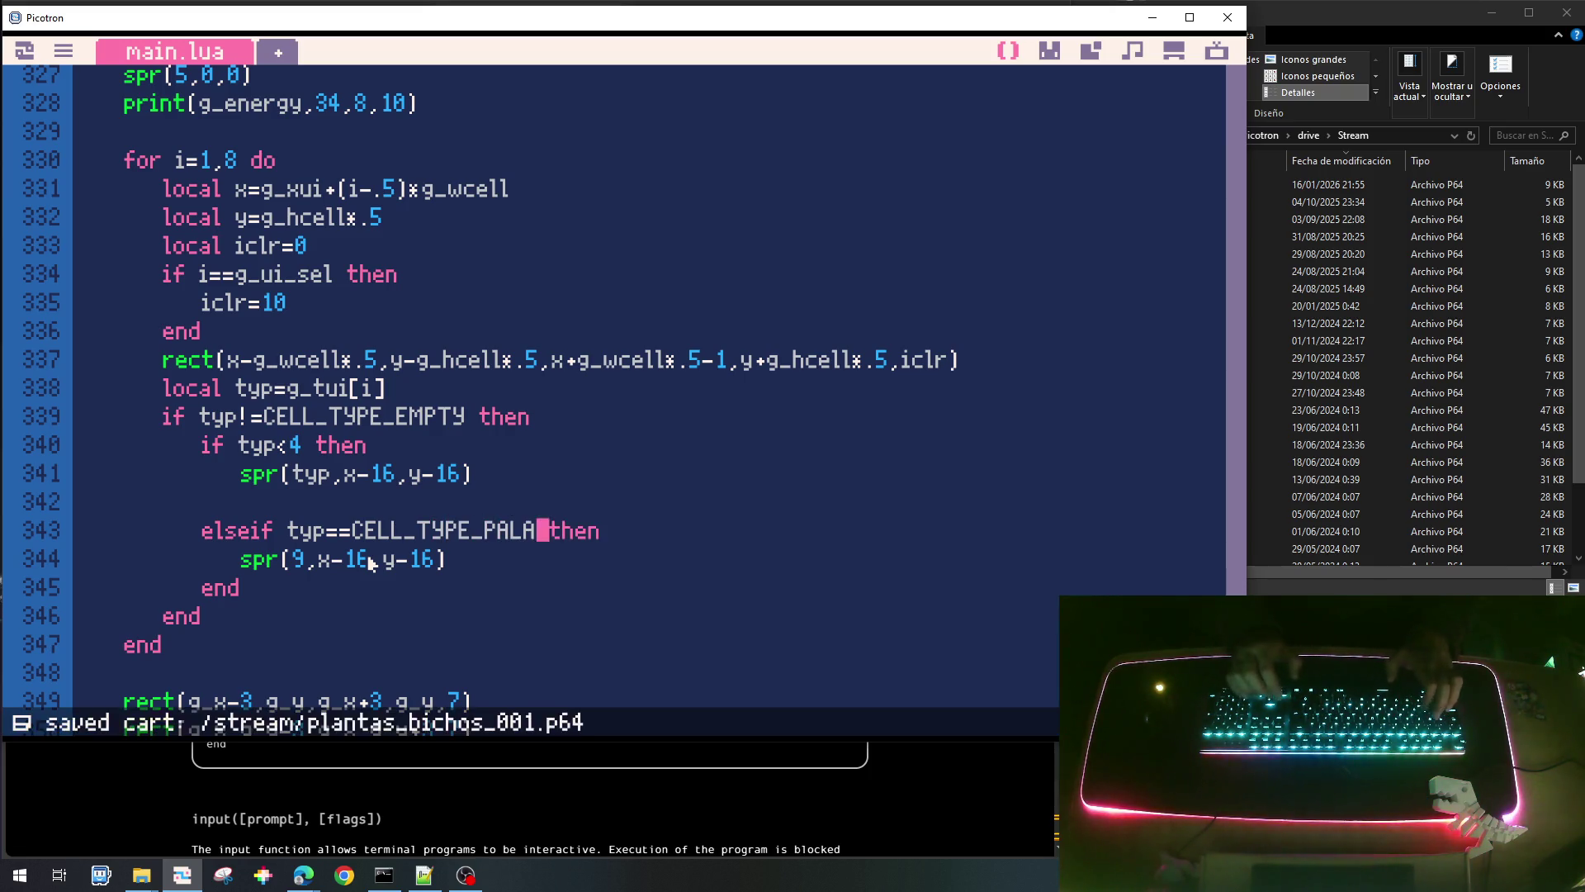
{"action": "key", "text": "ctrl+r"}
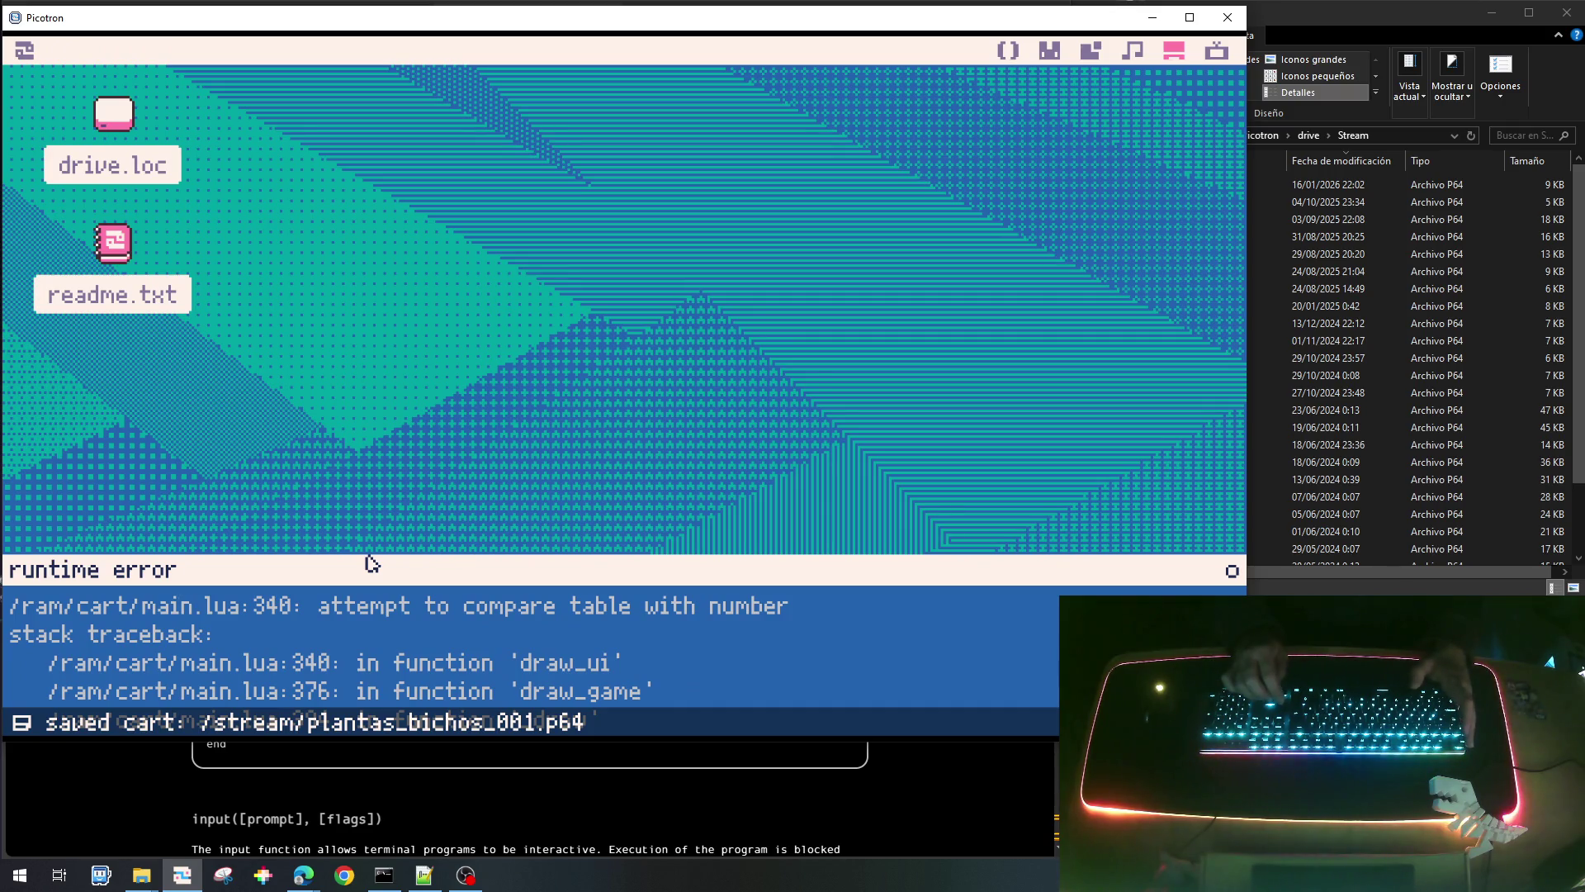
Close the table-vs-number runtime error and reopen main.lua in the code editor.
{"action": "key", "text": "Escape"}
{"action": "key", "text": "Escape"}
{"action": "key", "text": "Escape"}
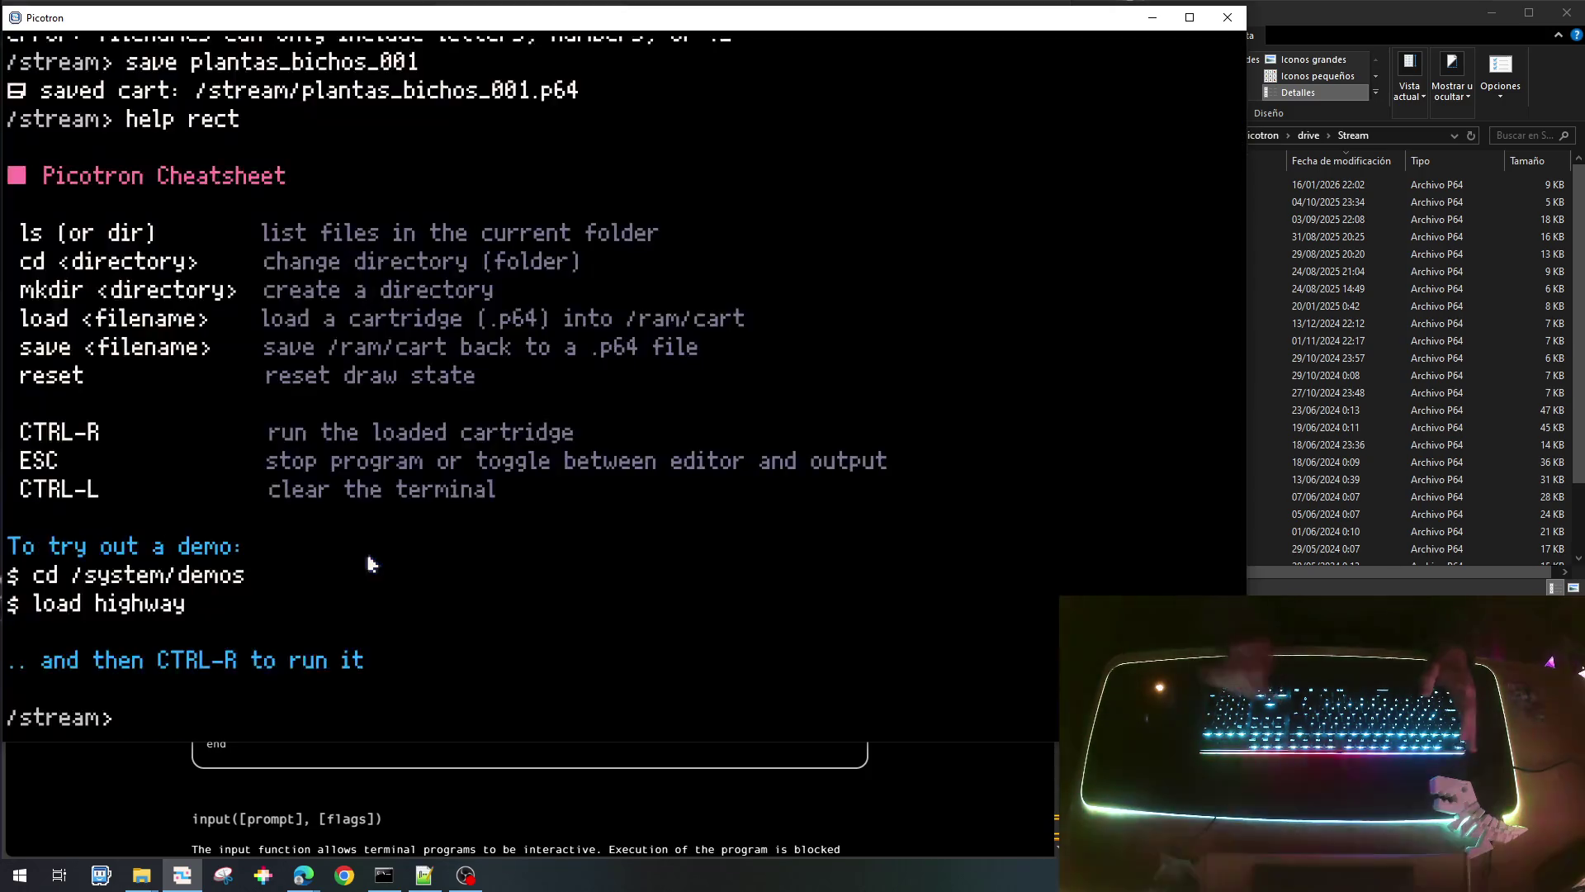
{"action": "key", "text": "Escape"}
{"action": "left_click", "coordinate": [1008, 51]}
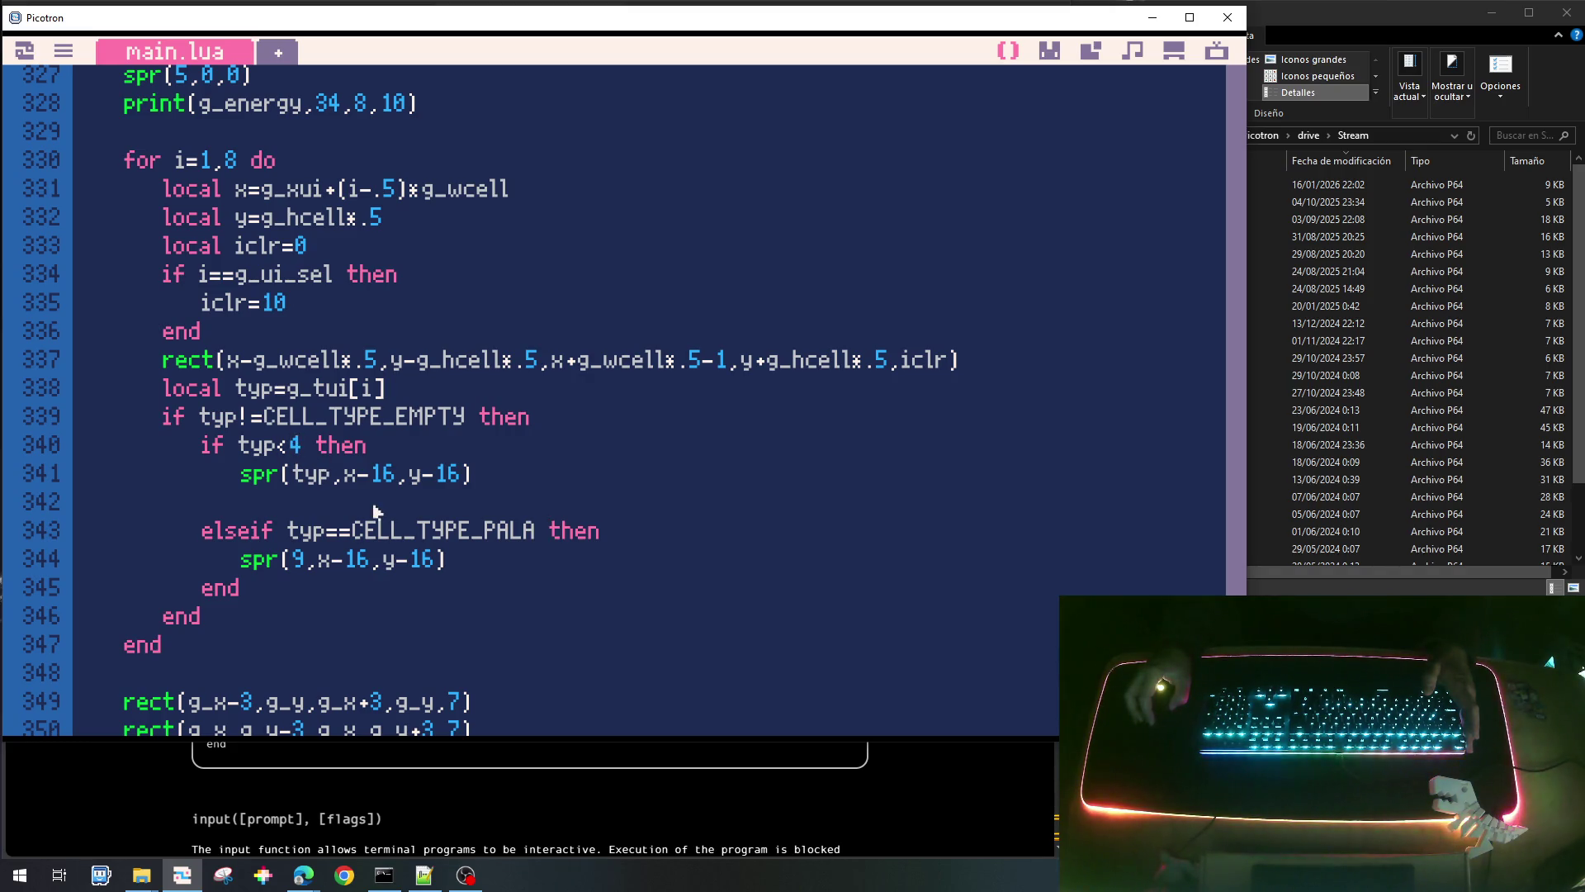
Change line 338 to read c.typ and add local c=g_tui[i] above it.
{"action": "left_click", "coordinate": [394, 388]}
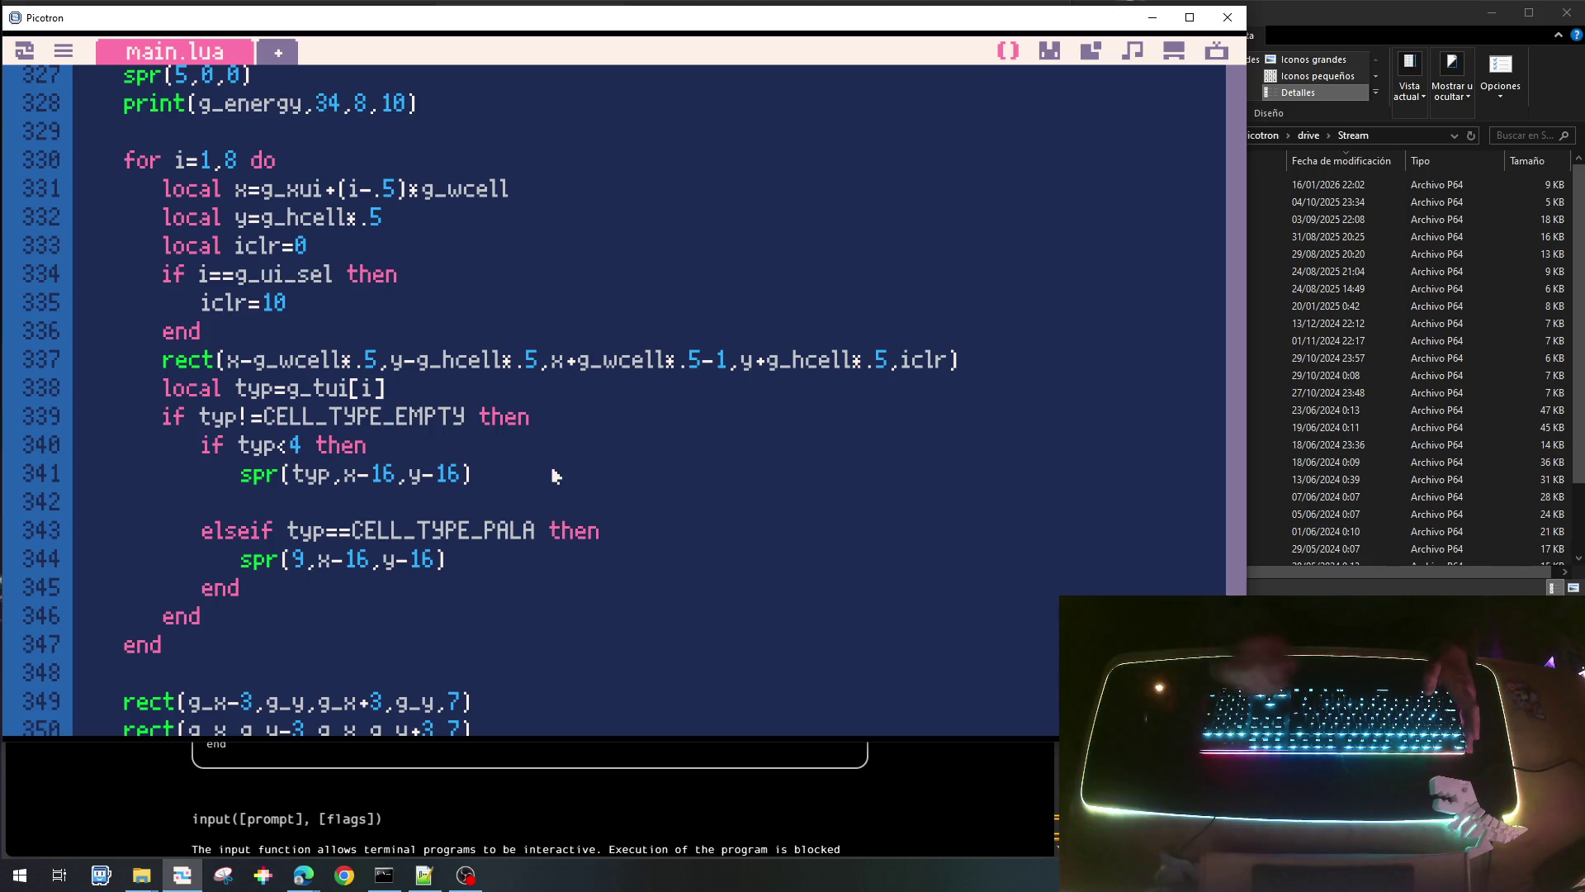
{"action": "key", "text": "shift+Left"}
{"action": "key", "text": "shift+Left"}
{"action": "key", "text": "shift+Left"}
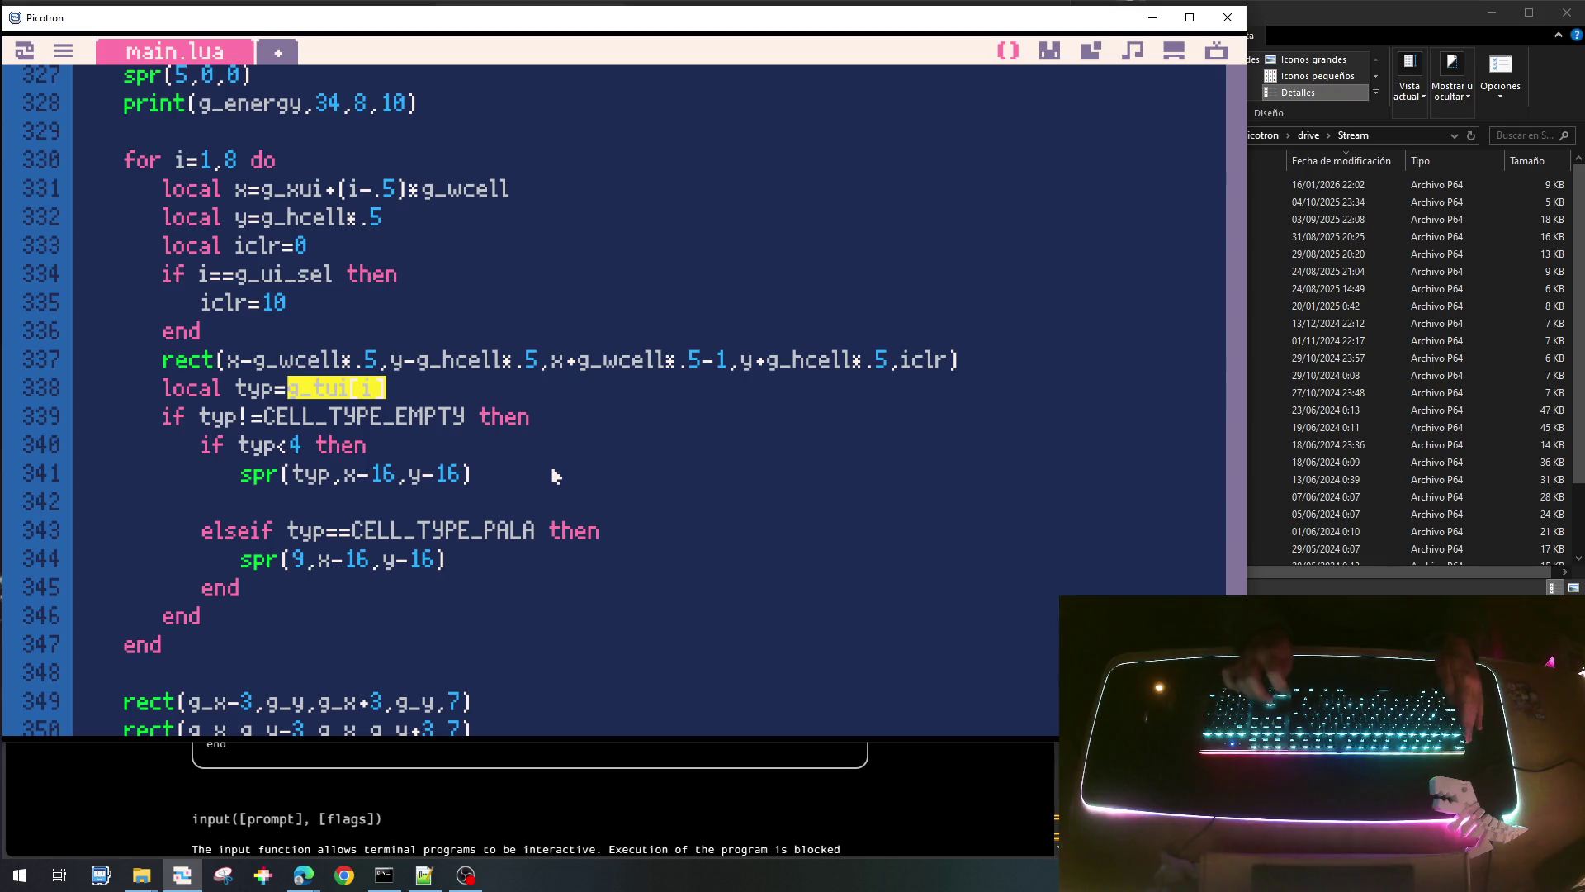
{"action": "key", "text": "BackSpace"}
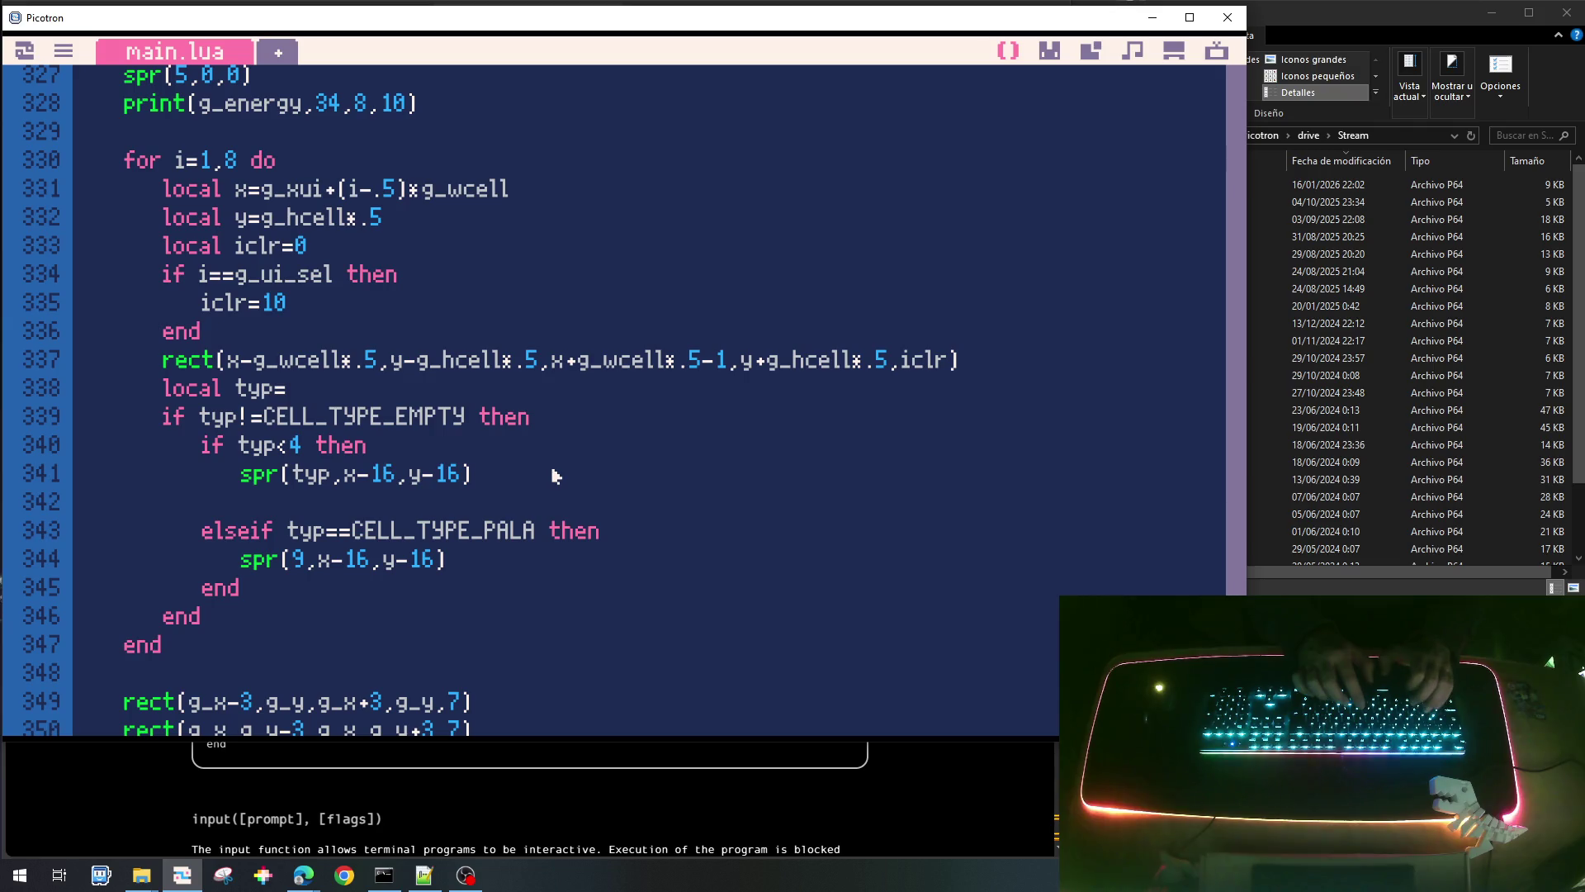
{"action": "type", "text": "c"}
{"action": "key", "text": "BackSpace"}
{"action": "type", "text": "c.typ"}
{"action": "key", "text": "Up"}
{"action": "key", "text": "End"}
{"action": "key", "text": "Return"}
{"action": "type", "text": "loc"}
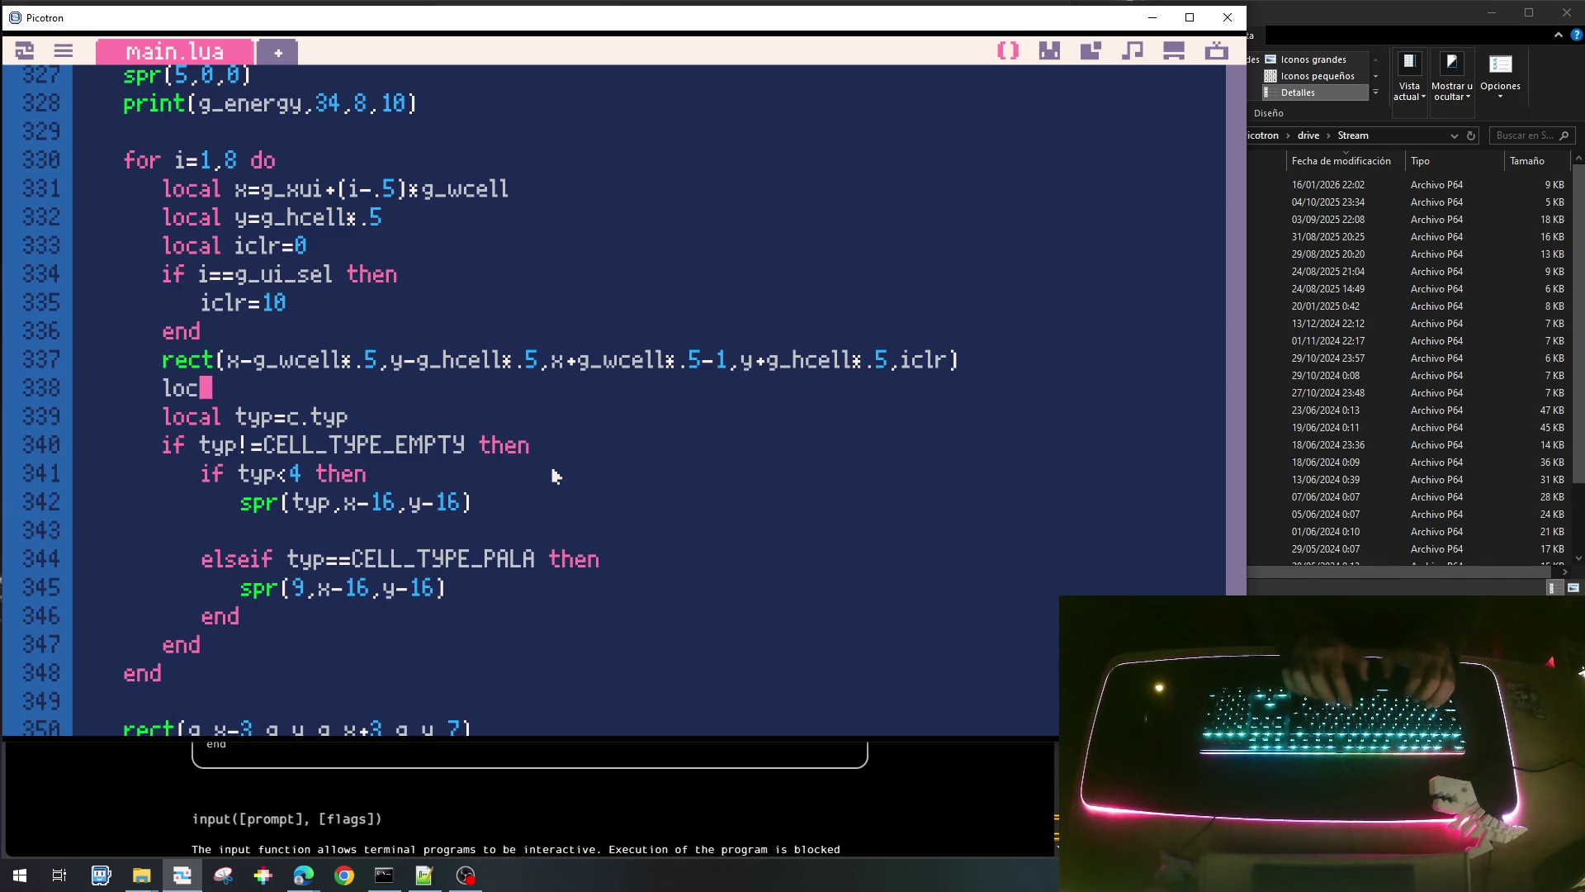
{"action": "type", "text": "al c=g_tui[i]"}
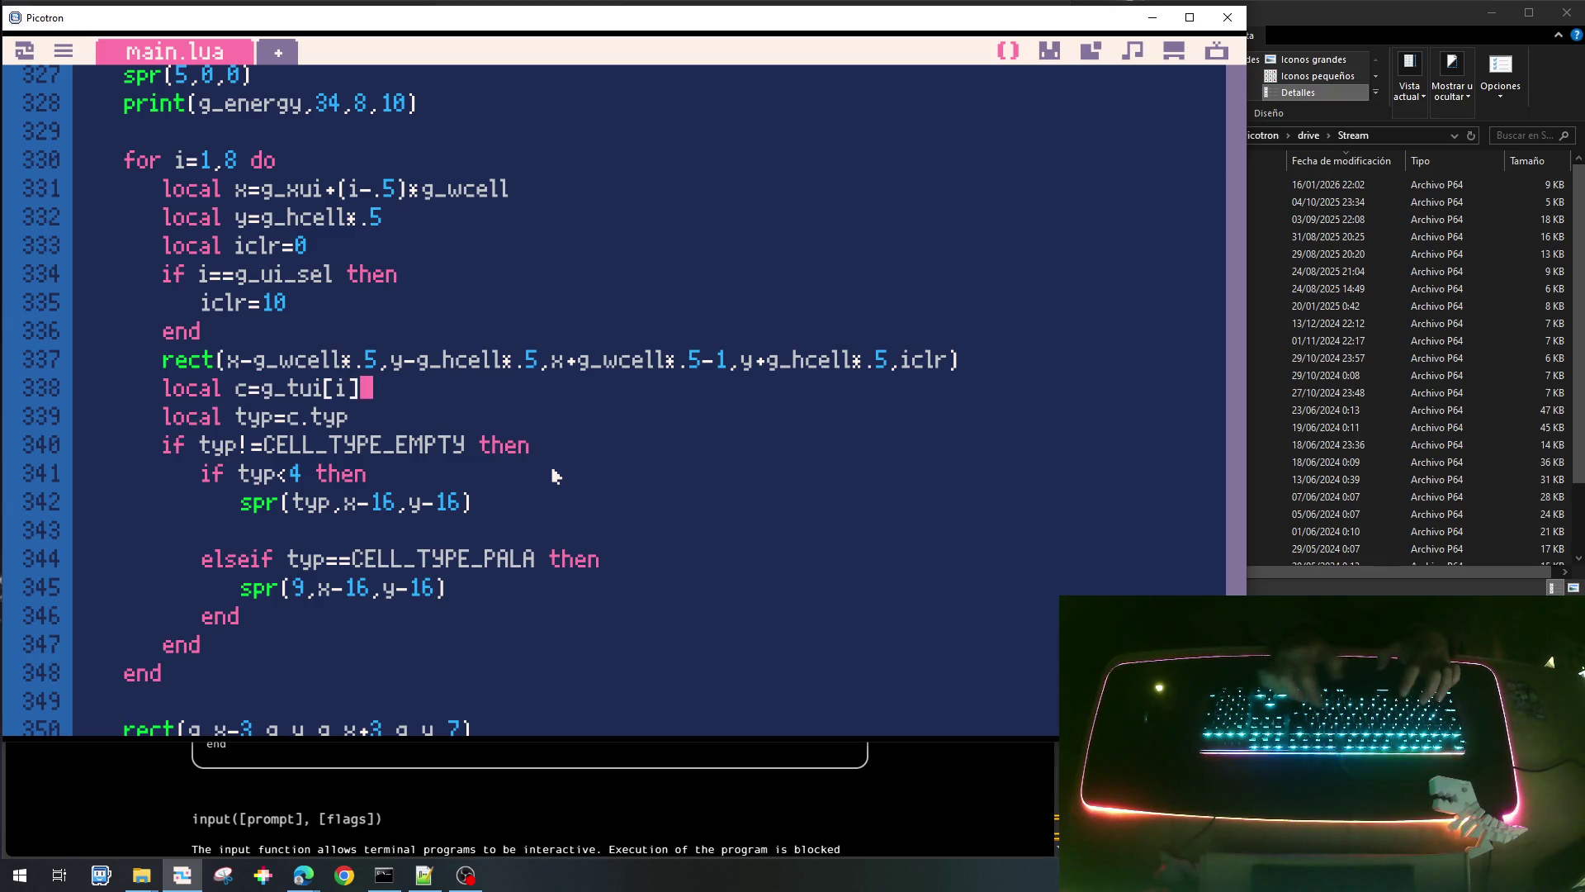
Save the cart, test-run the game, and return to the code.
{"action": "key", "text": "ctrl+s"}
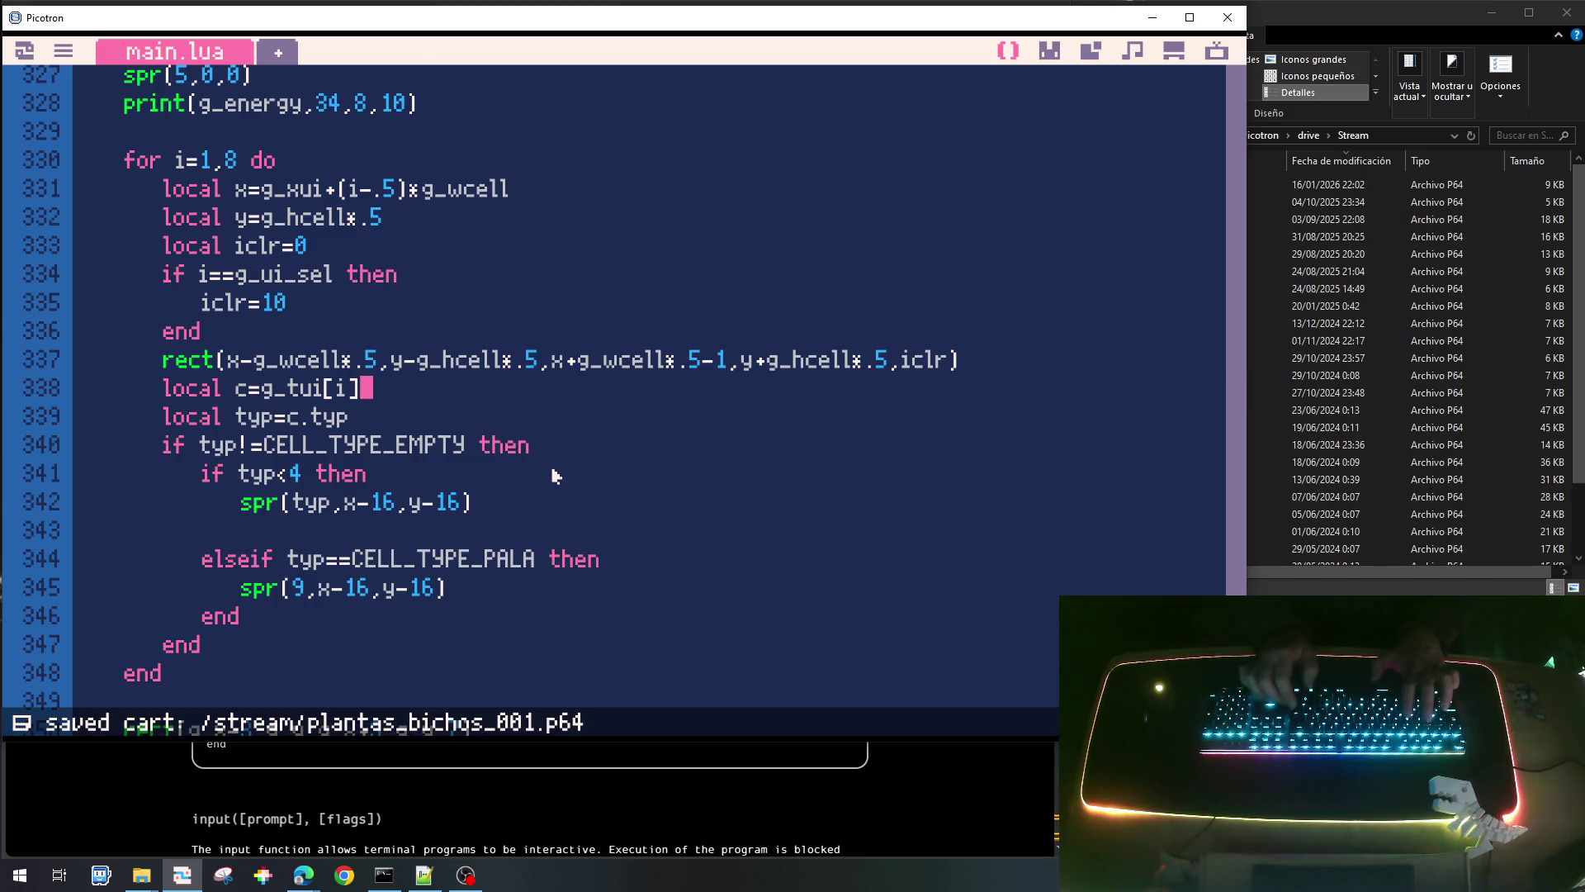
{"action": "key", "text": "ctrl+r"}
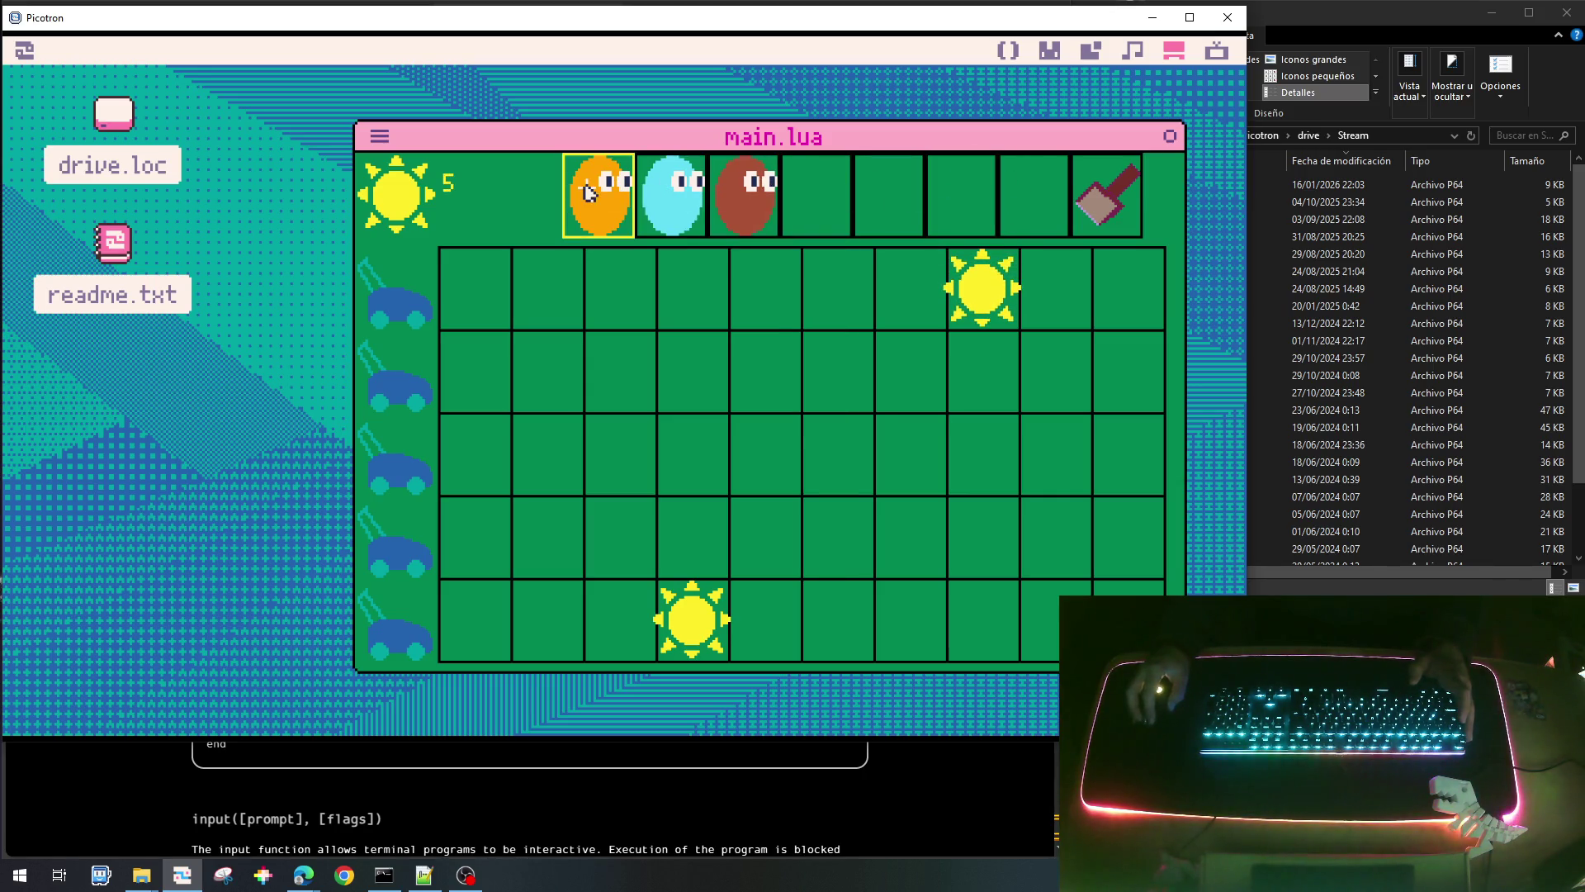
{"action": "key", "text": "Escape"}
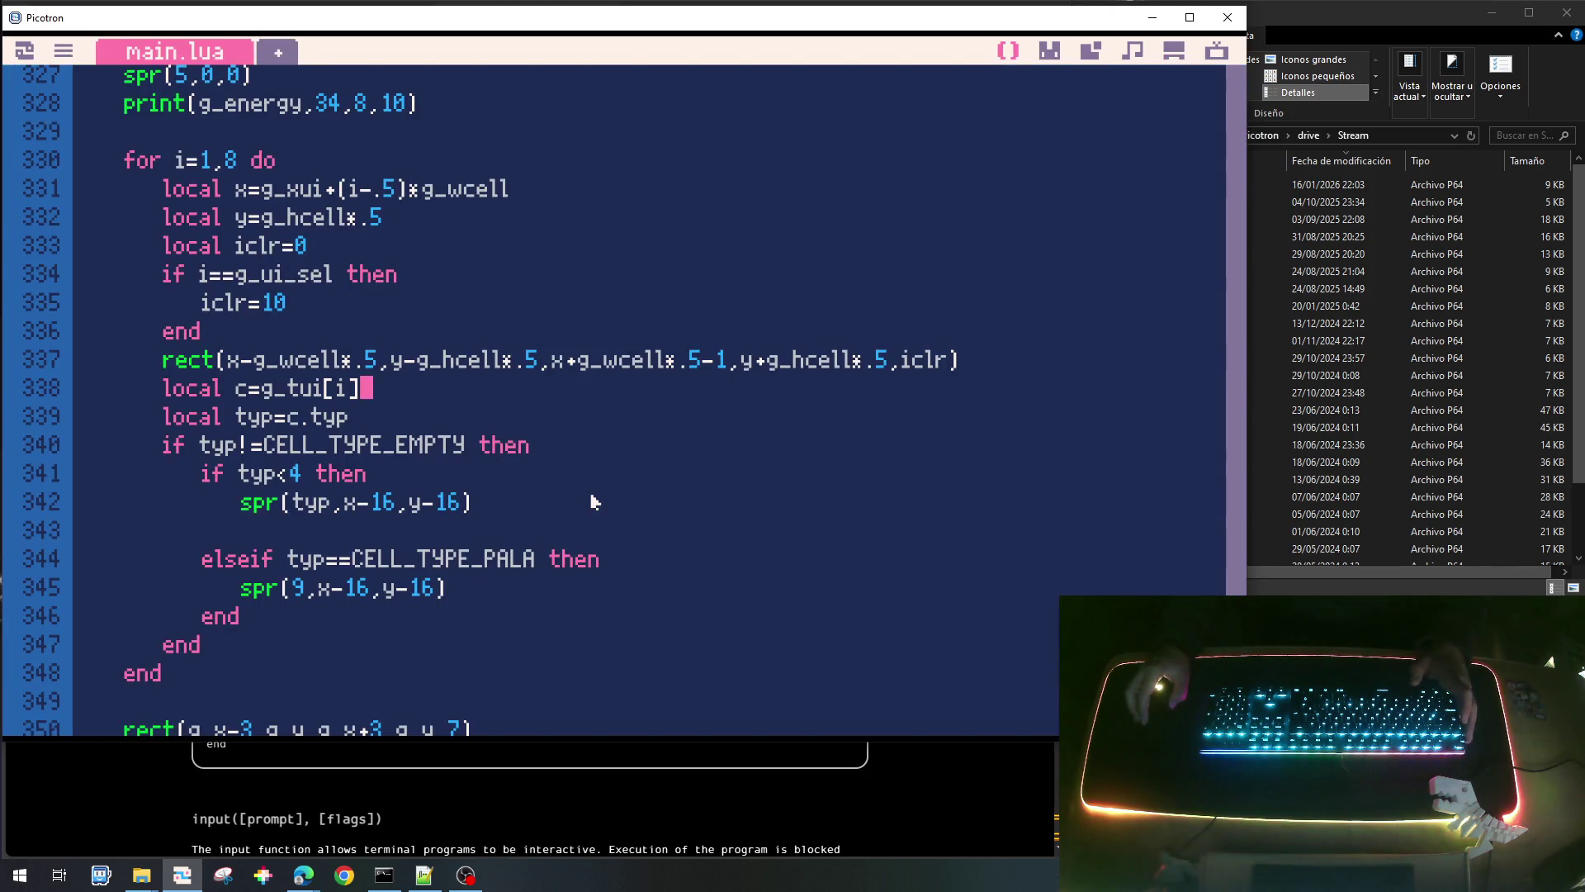
Change (i+.5) to (i-.5) on line 315, then save and launch the game.
{"action": "scroll", "coordinate": [591, 479], "scroll_direction": "up", "scroll_amount": 6}
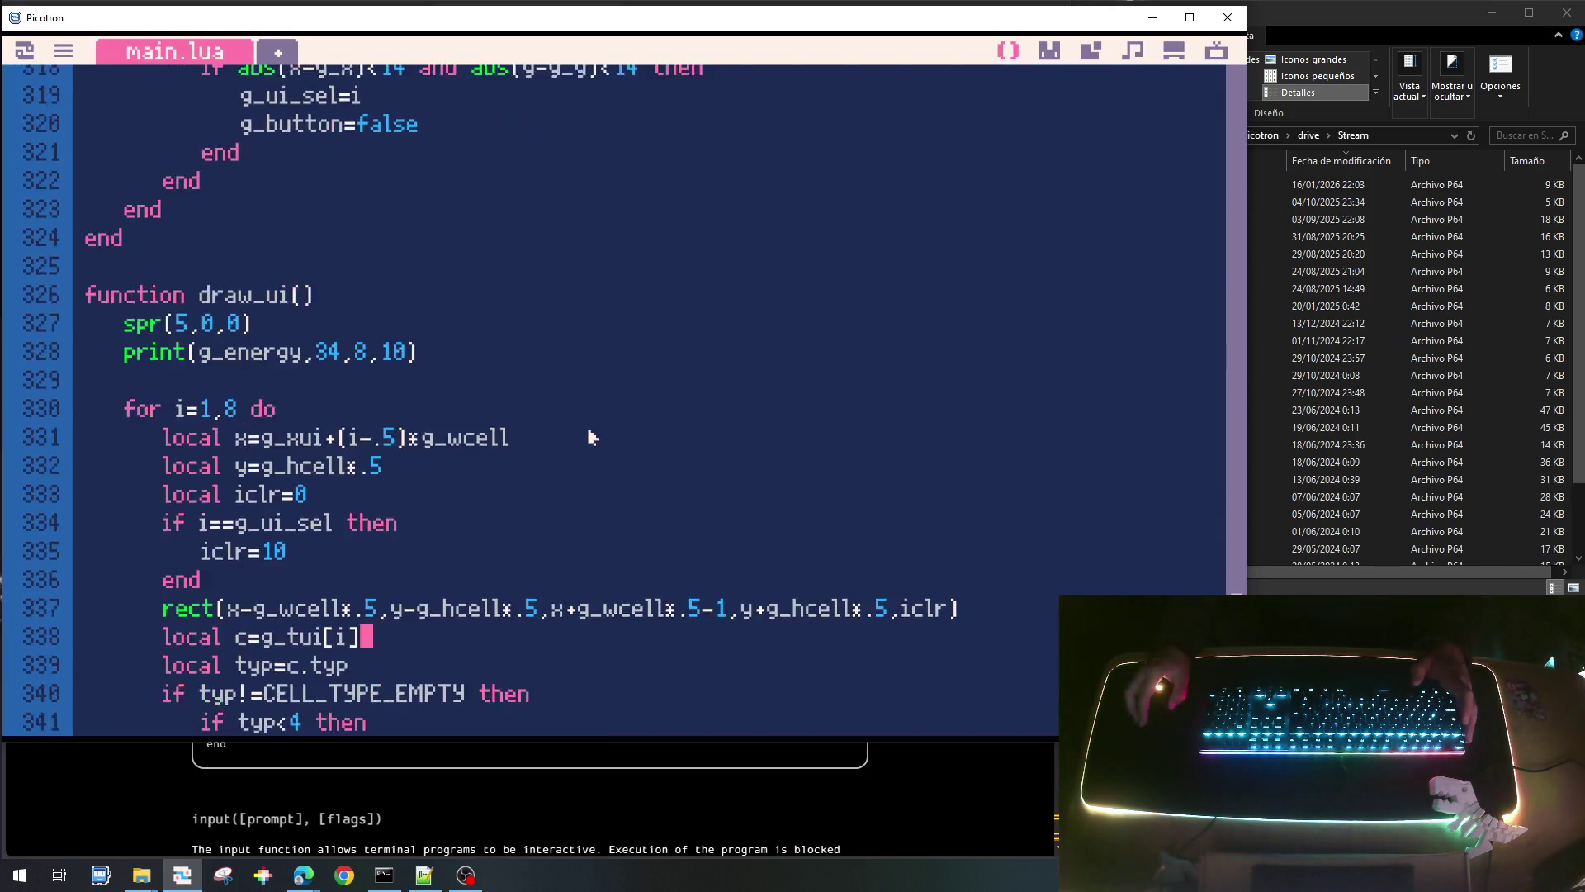
{"action": "scroll", "coordinate": [569, 446], "scroll_direction": "up", "scroll_amount": 1}
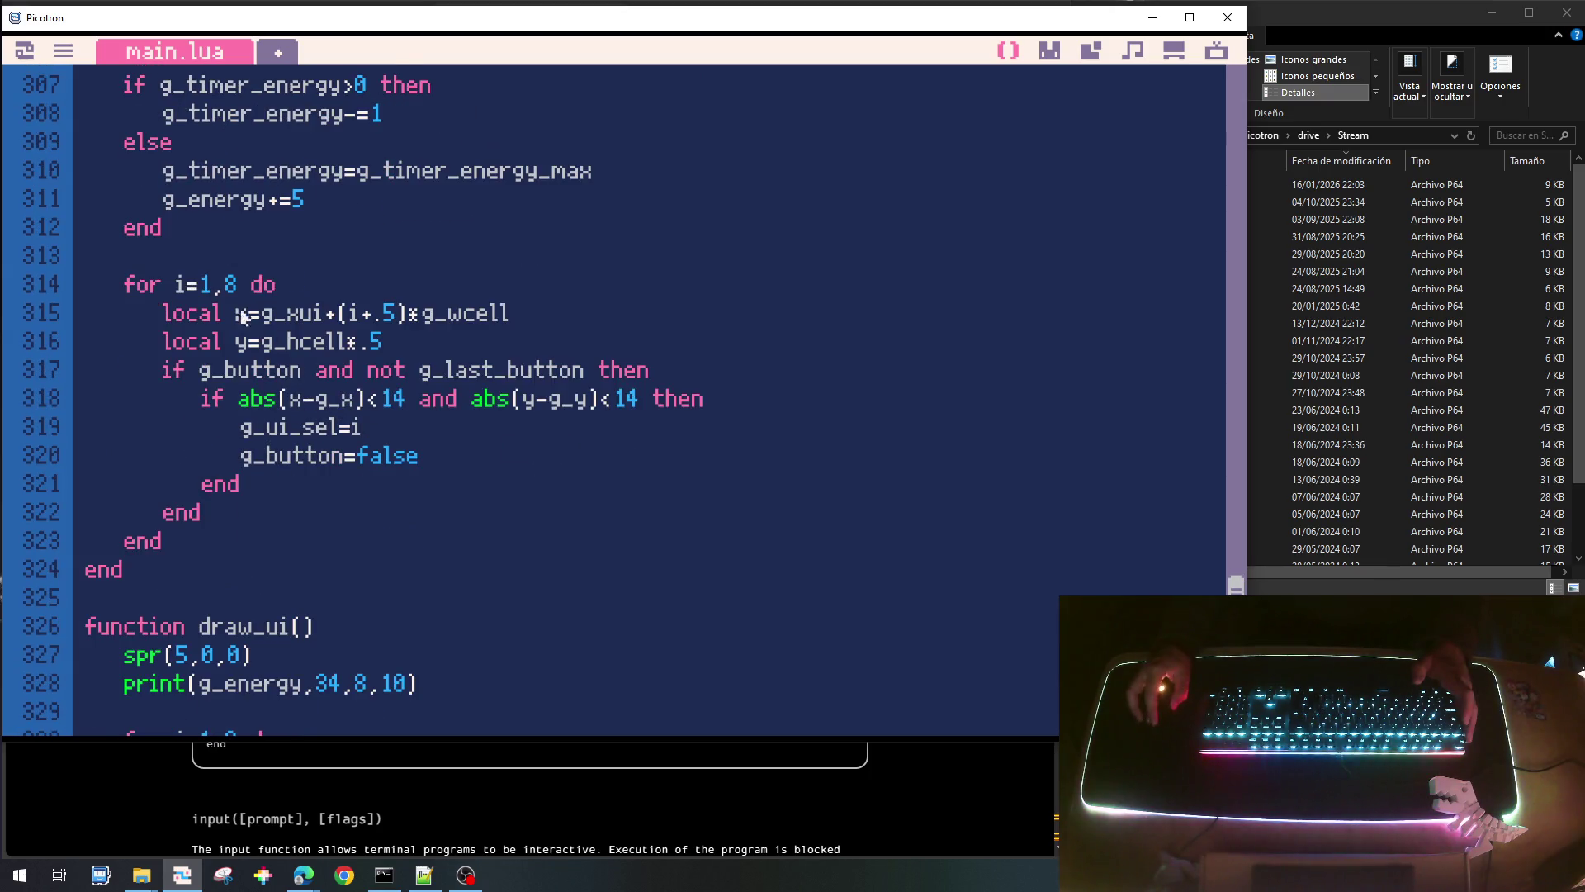
{"action": "key", "text": "BackSpace"}
{"action": "type", "text": "-"}
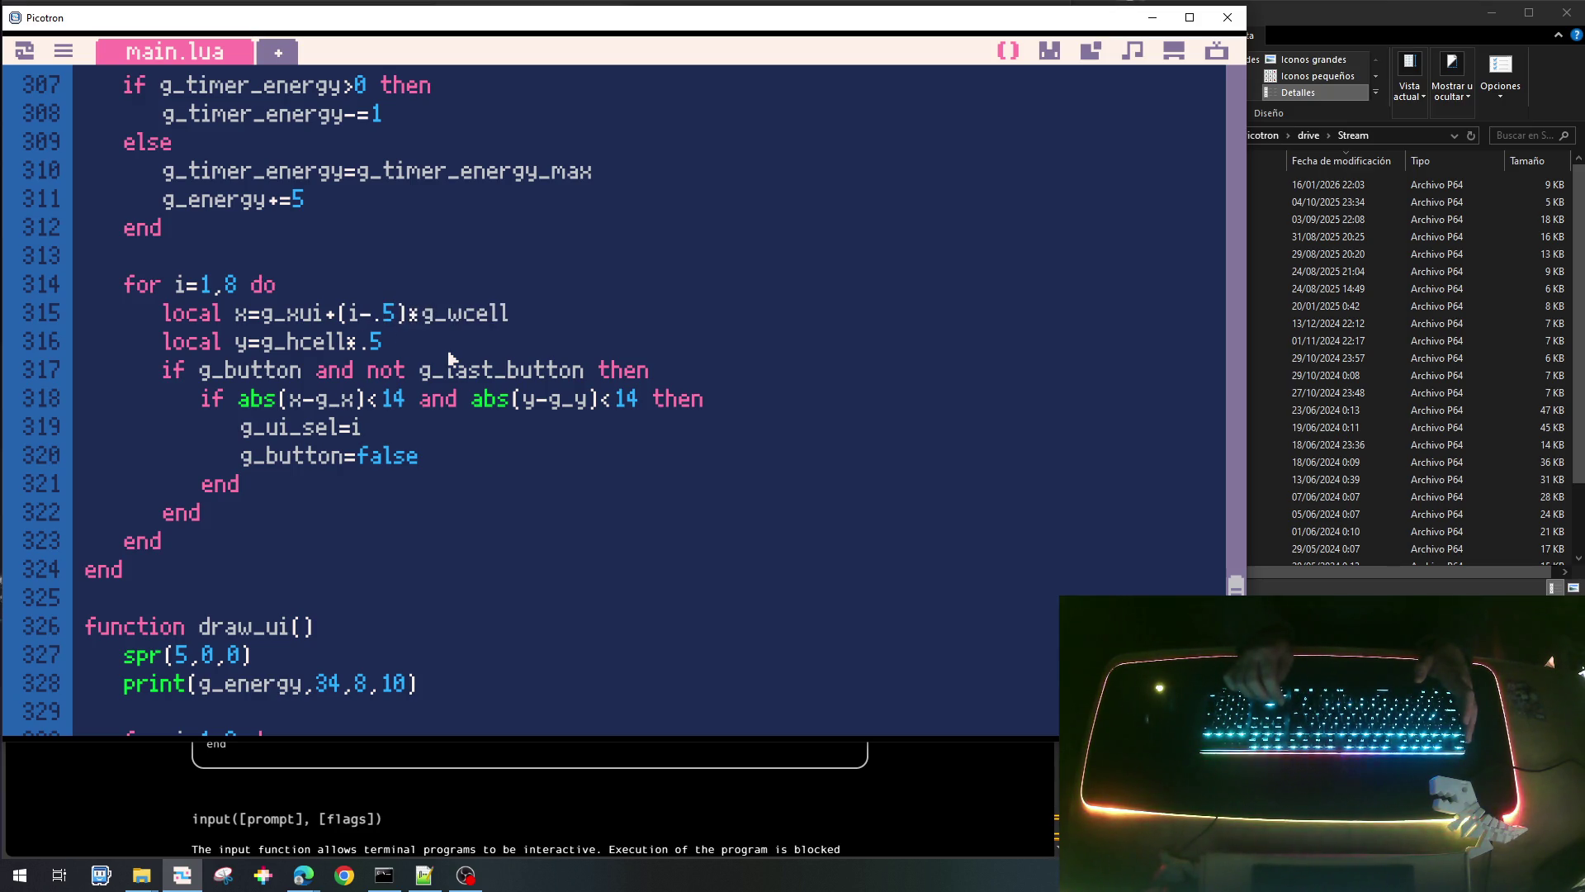
{"action": "key", "text": "ctrl+s"}
{"action": "key", "text": "ctrl+r"}
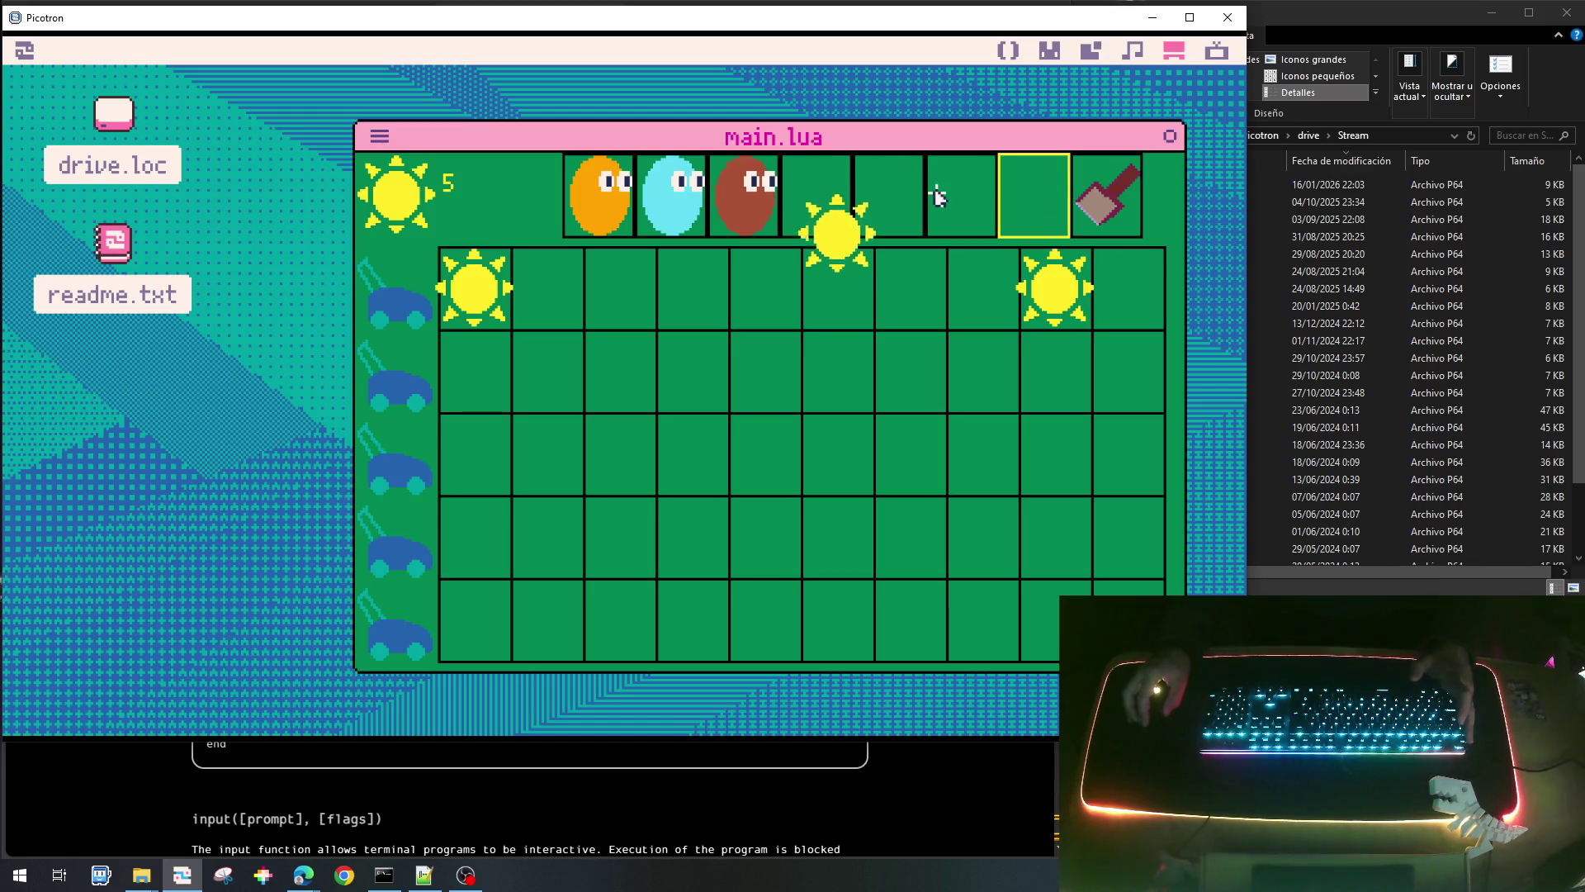
Select the orange bean plant from the top bar, then stop the game and return to update_ui.
{"action": "left_click", "coordinate": [615, 198]}
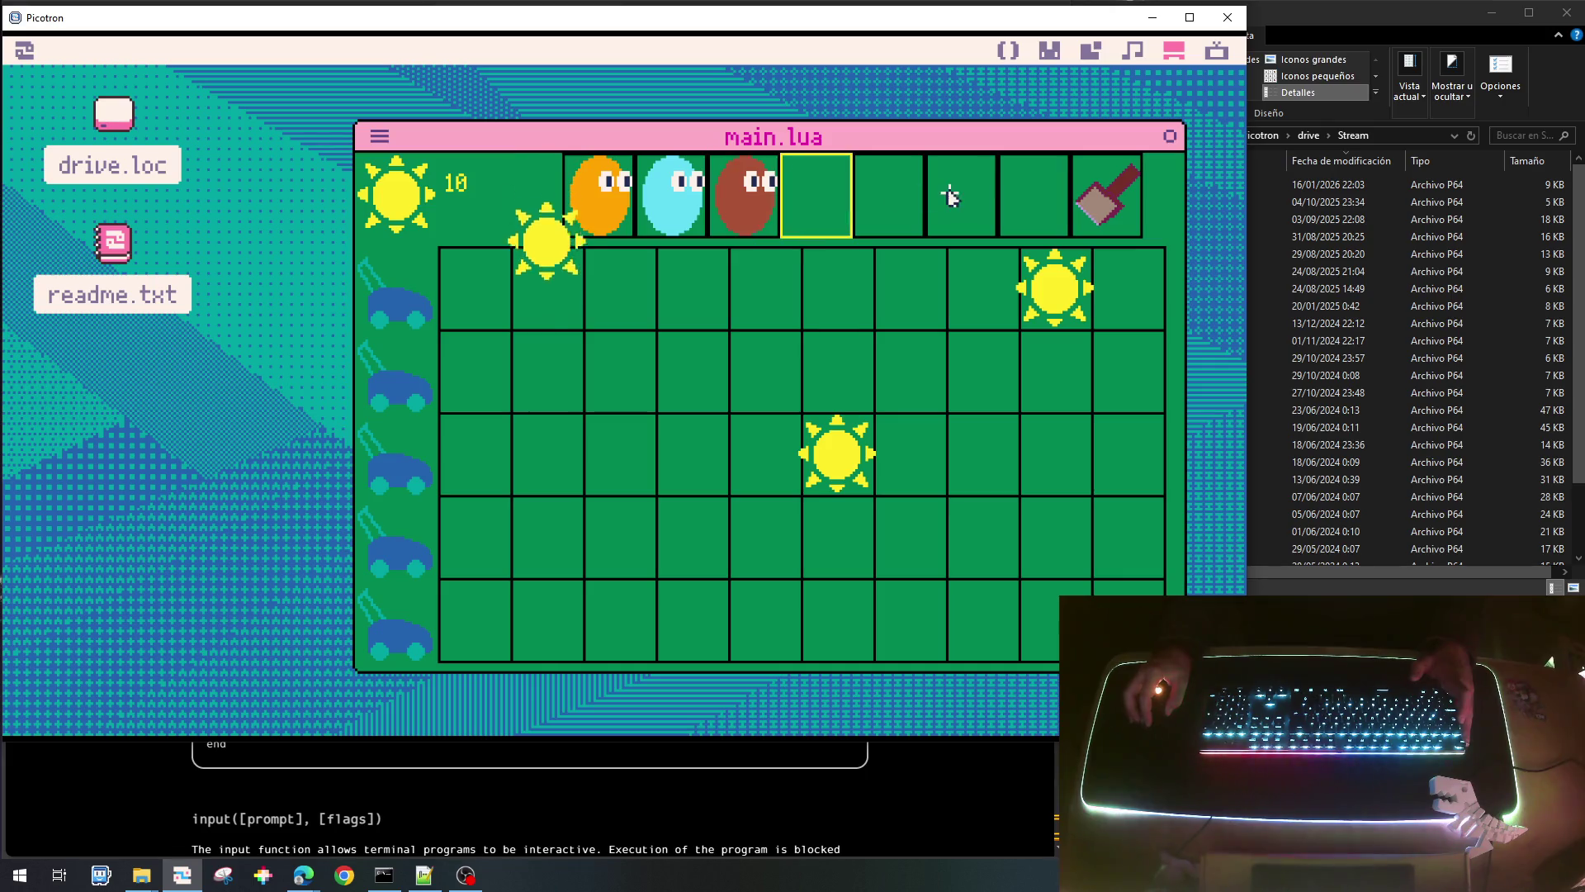
{"action": "left_click", "coordinate": [601, 188]}
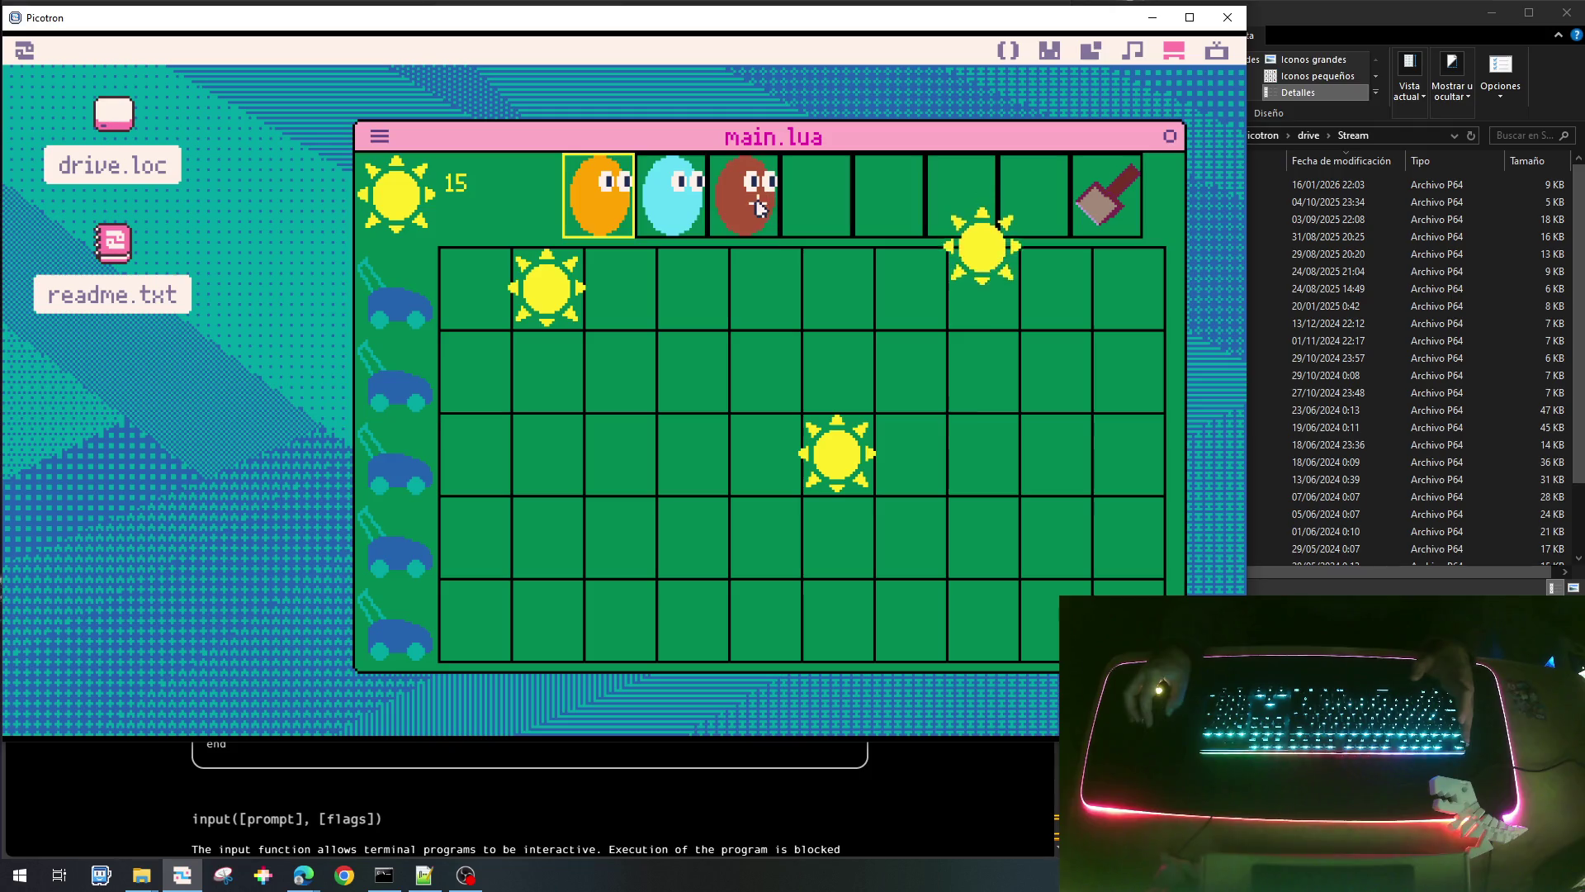
{"action": "key", "text": "Escape"}
{"action": "scroll", "coordinate": [693, 274], "scroll_direction": "up", "scroll_amount": 1}
{"action": "scroll", "coordinate": [694, 275], "scroll_direction": "down", "scroll_amount": 2}
{"action": "scroll", "coordinate": [693, 274], "scroll_direction": "up", "scroll_amount": 4}
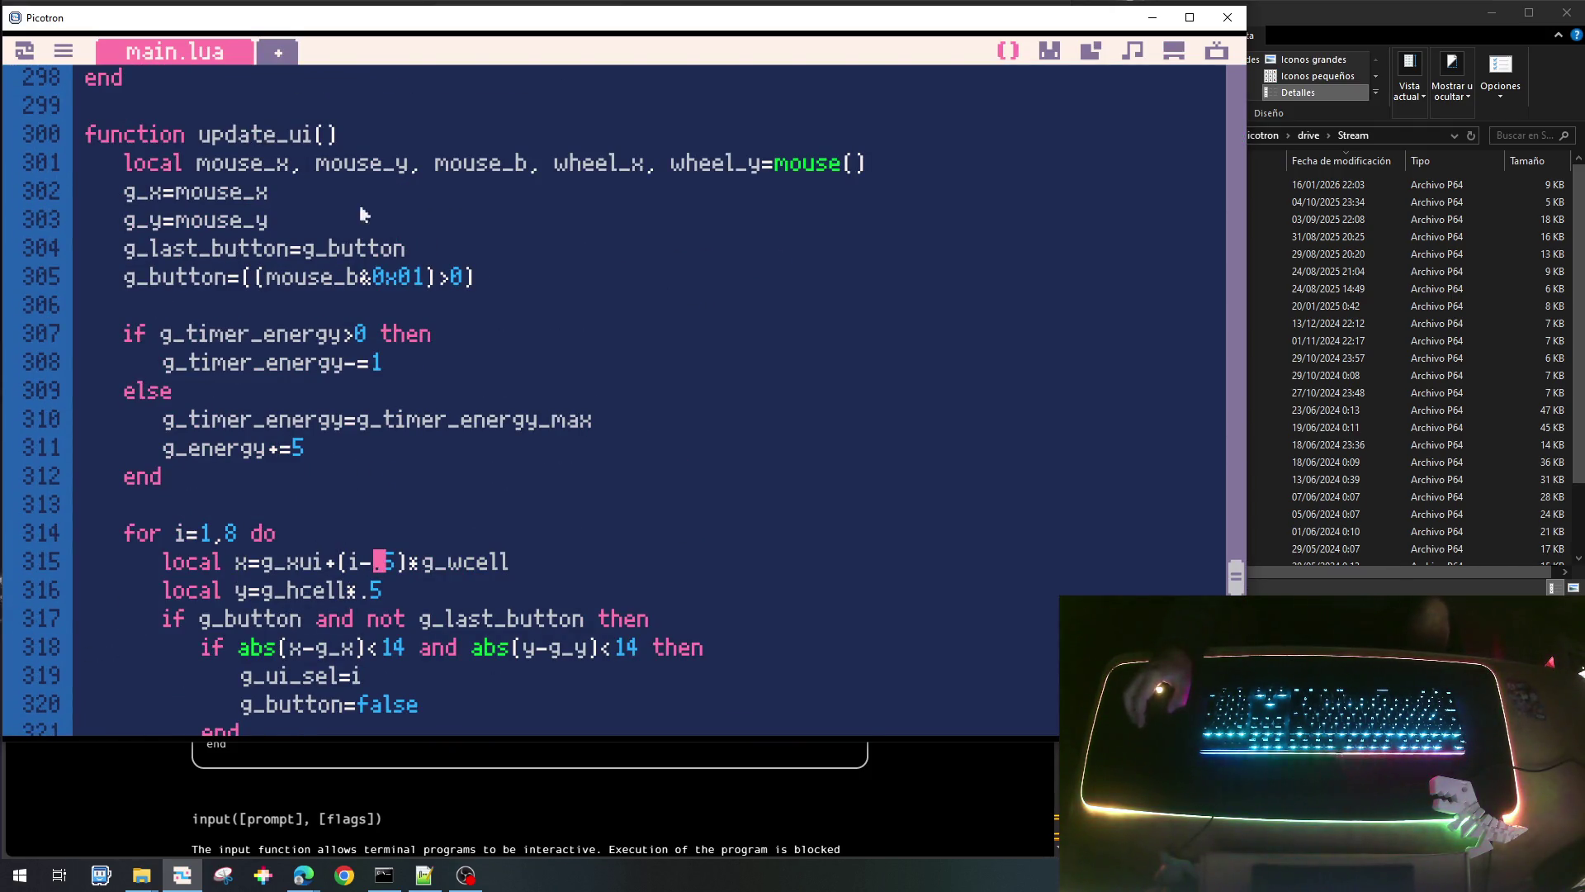
Add print(c.cost,x+8,y+10,iclr) below the sprite call on line 343, then save and run.
{"action": "scroll", "coordinate": [388, 297], "scroll_direction": "down", "scroll_amount": 10}
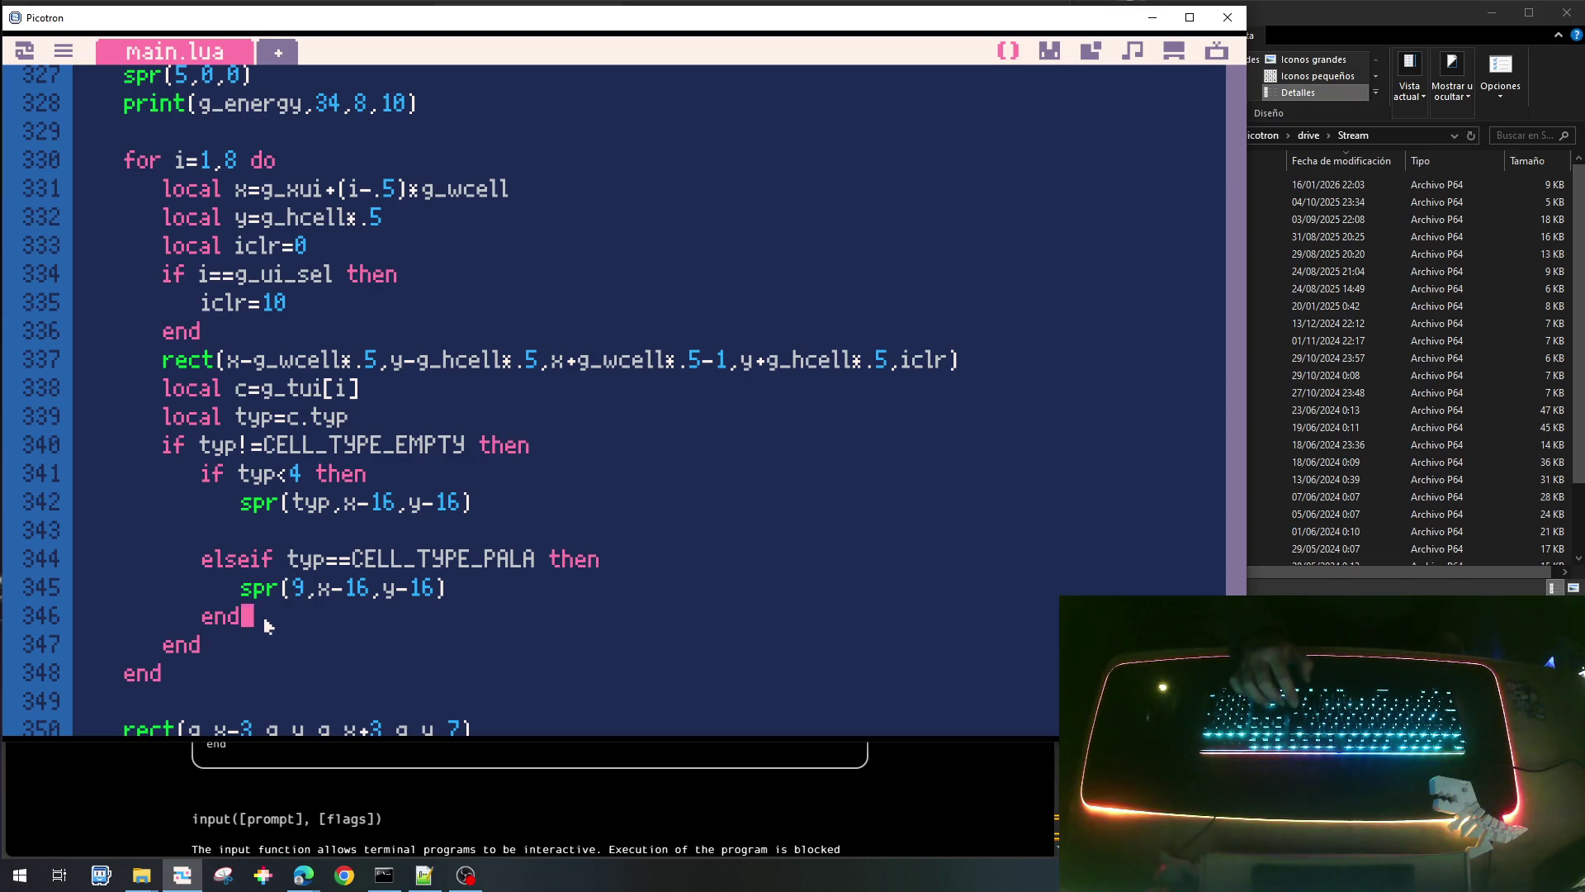
{"action": "key", "text": "Up"}
{"action": "key", "text": "Up"}
{"action": "key", "text": "Up"}
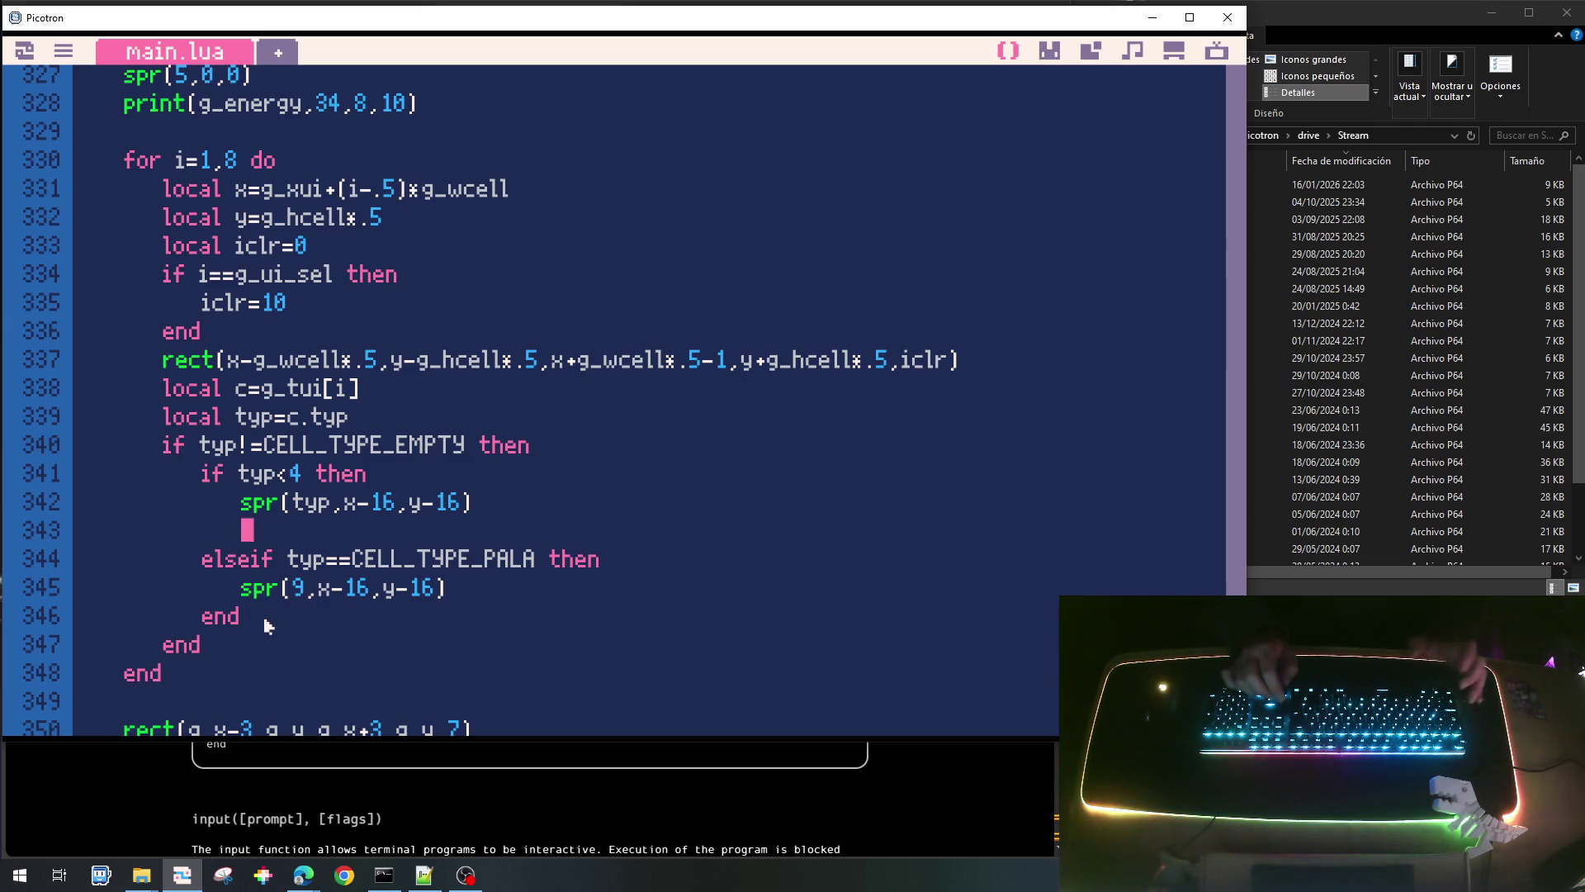
{"action": "type", "text": "print("}
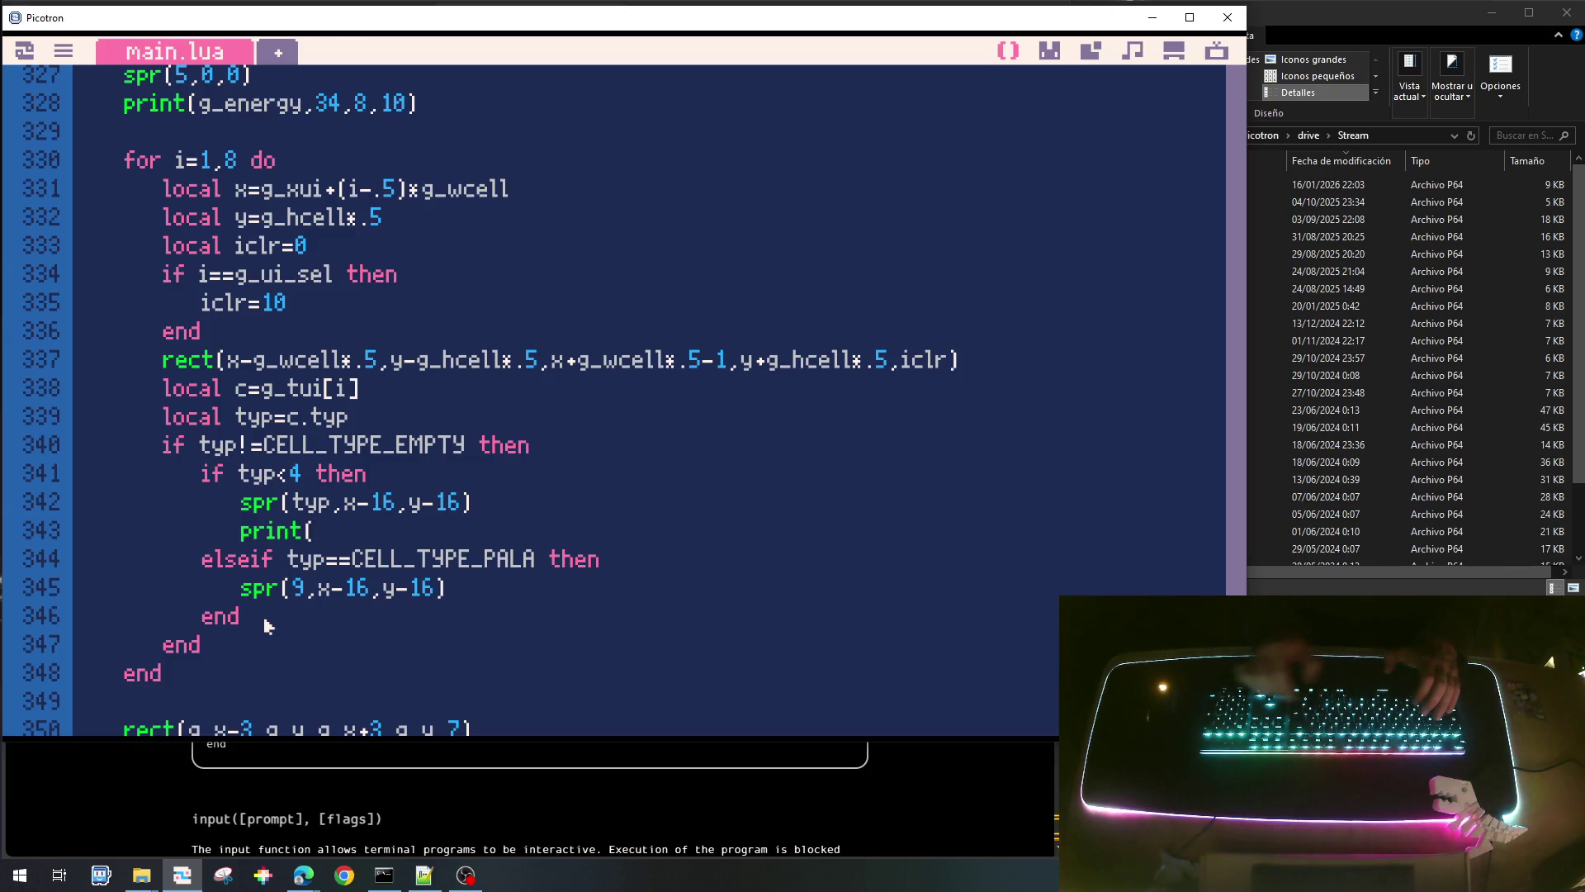
{"action": "type", "text": "c.cost,"}
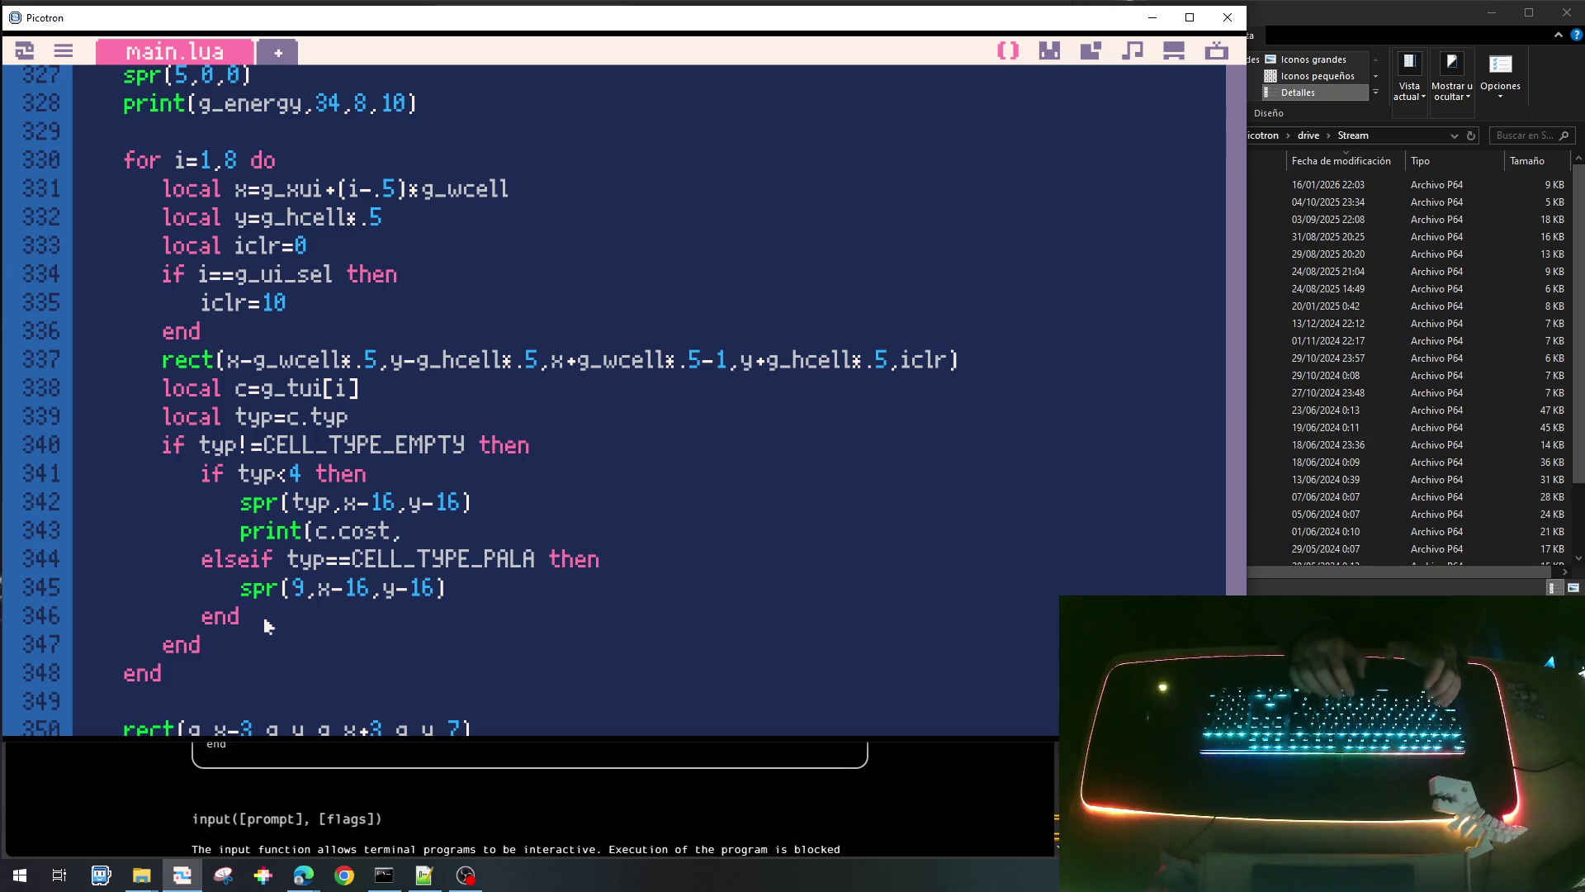
{"action": "type", "text": "x+"}
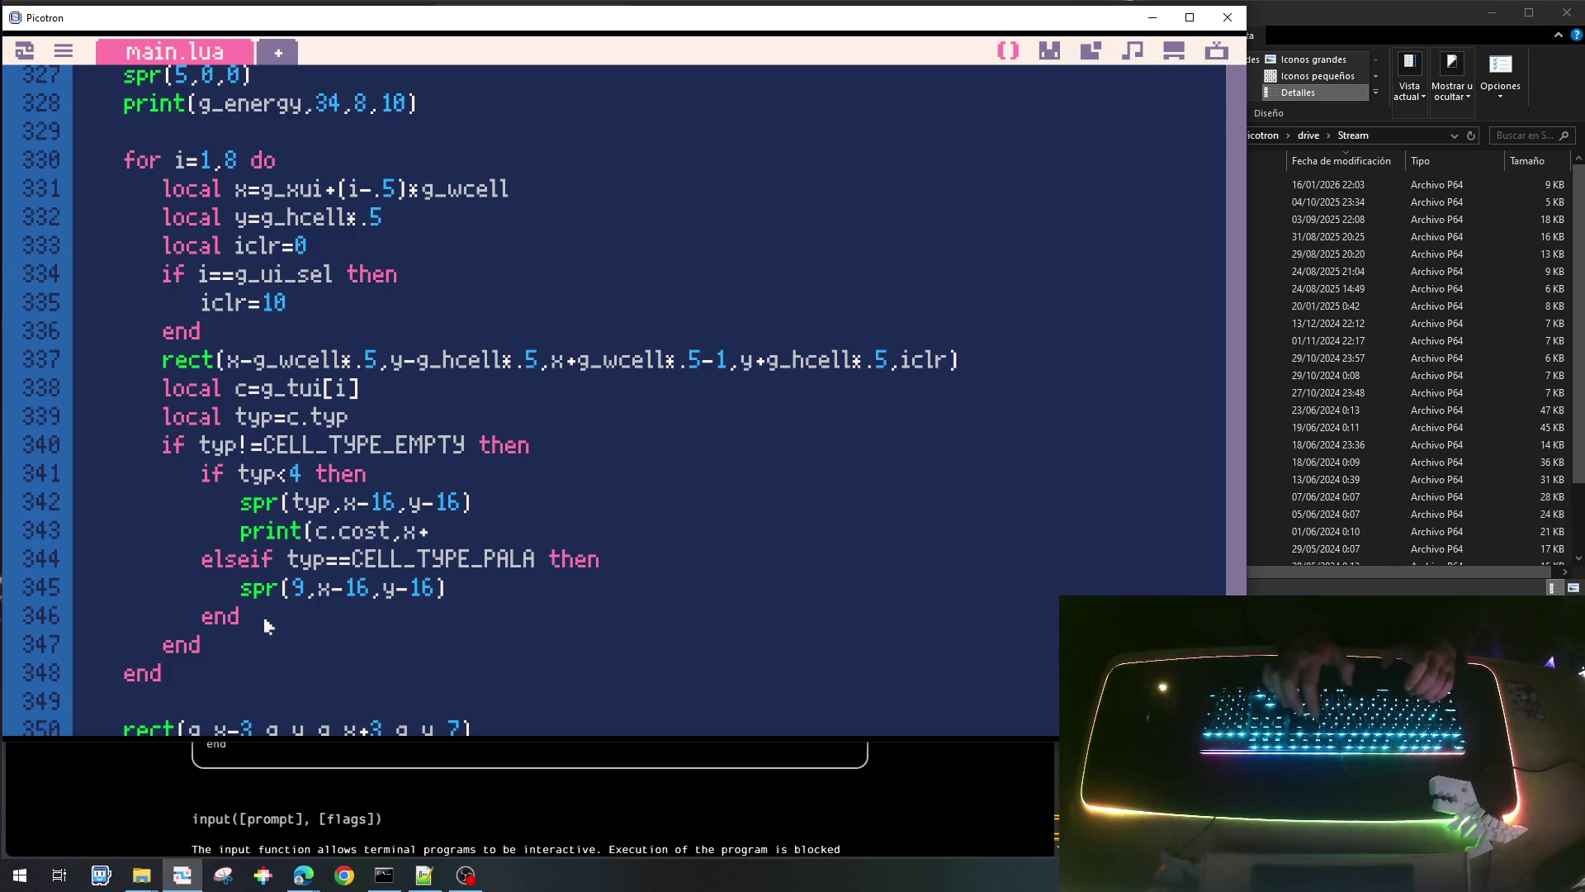
{"action": "type", "text": "8"}
{"action": "type", "text": ",y+"}
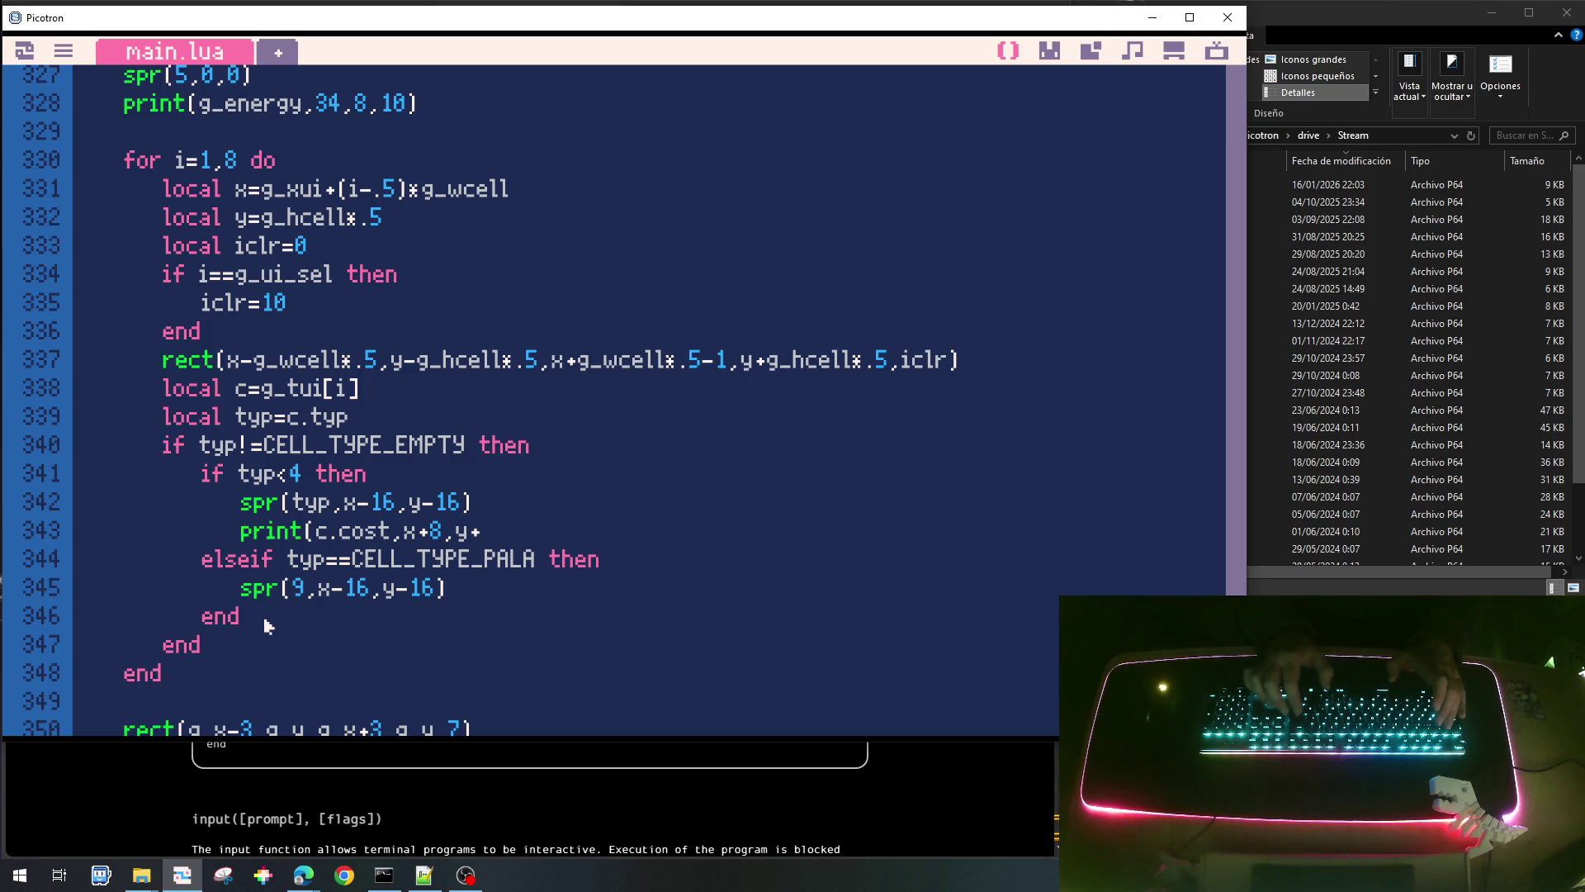
{"action": "type", "text": "10)"}
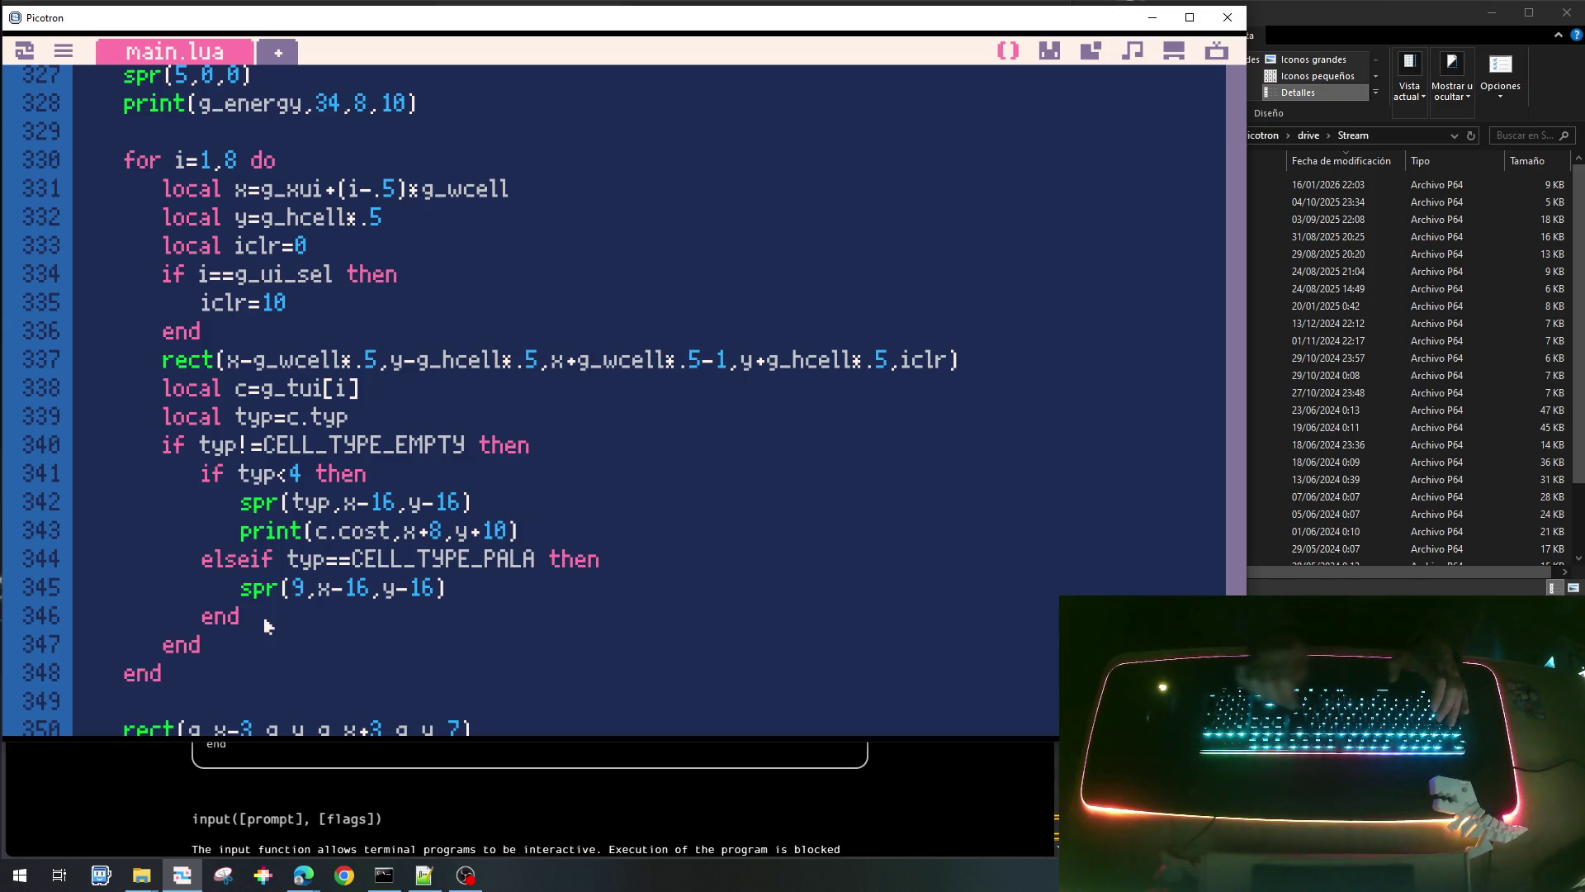
{"action": "type", "text": ","}
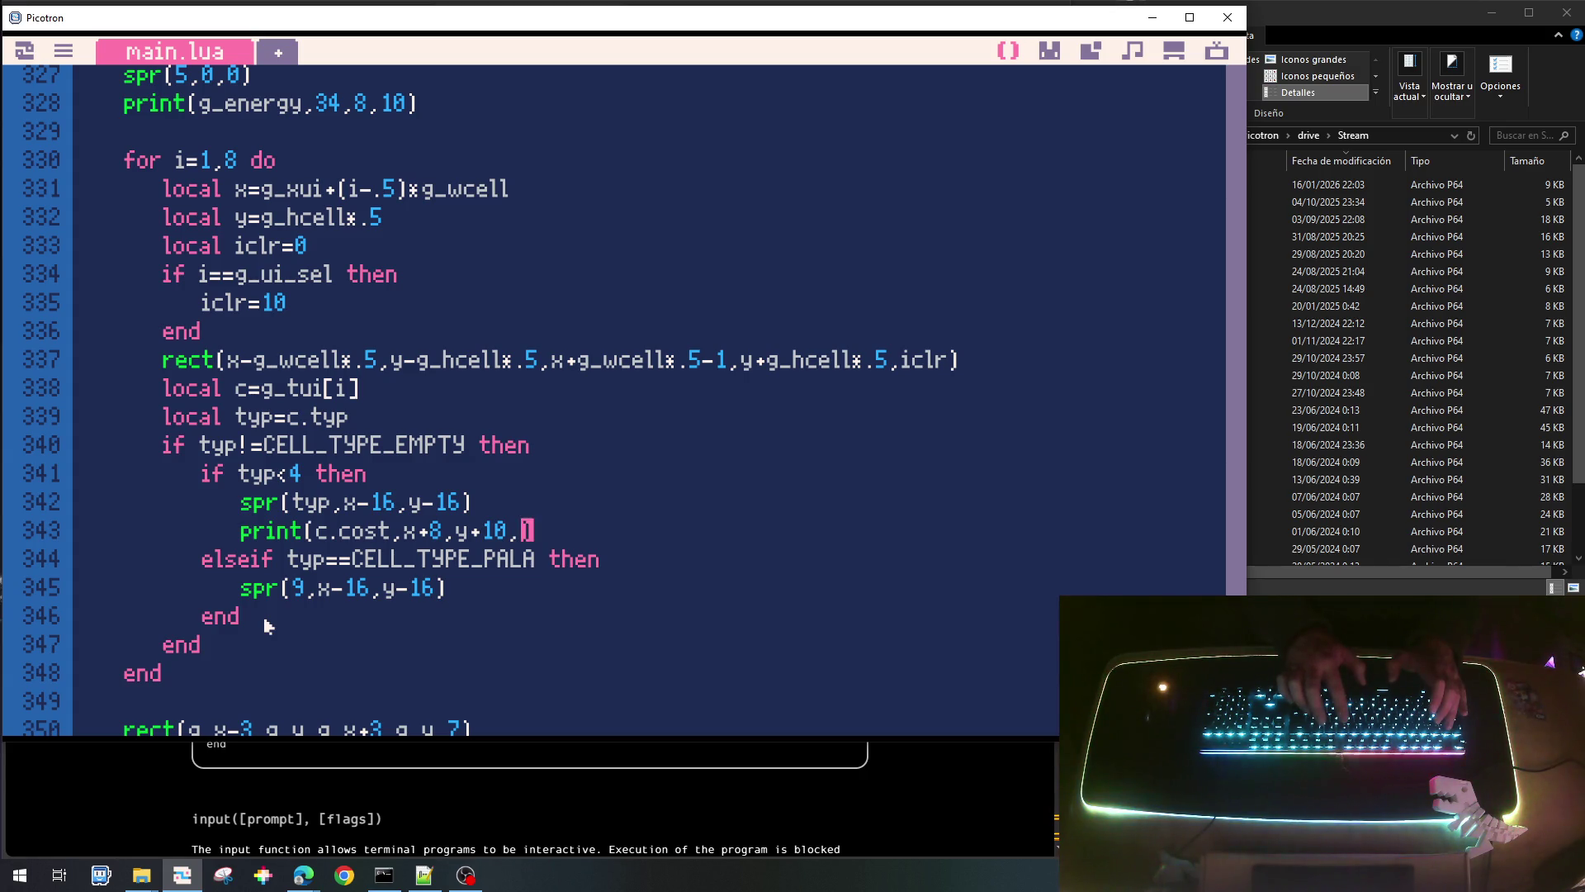
{"action": "type", "text": "icl"}
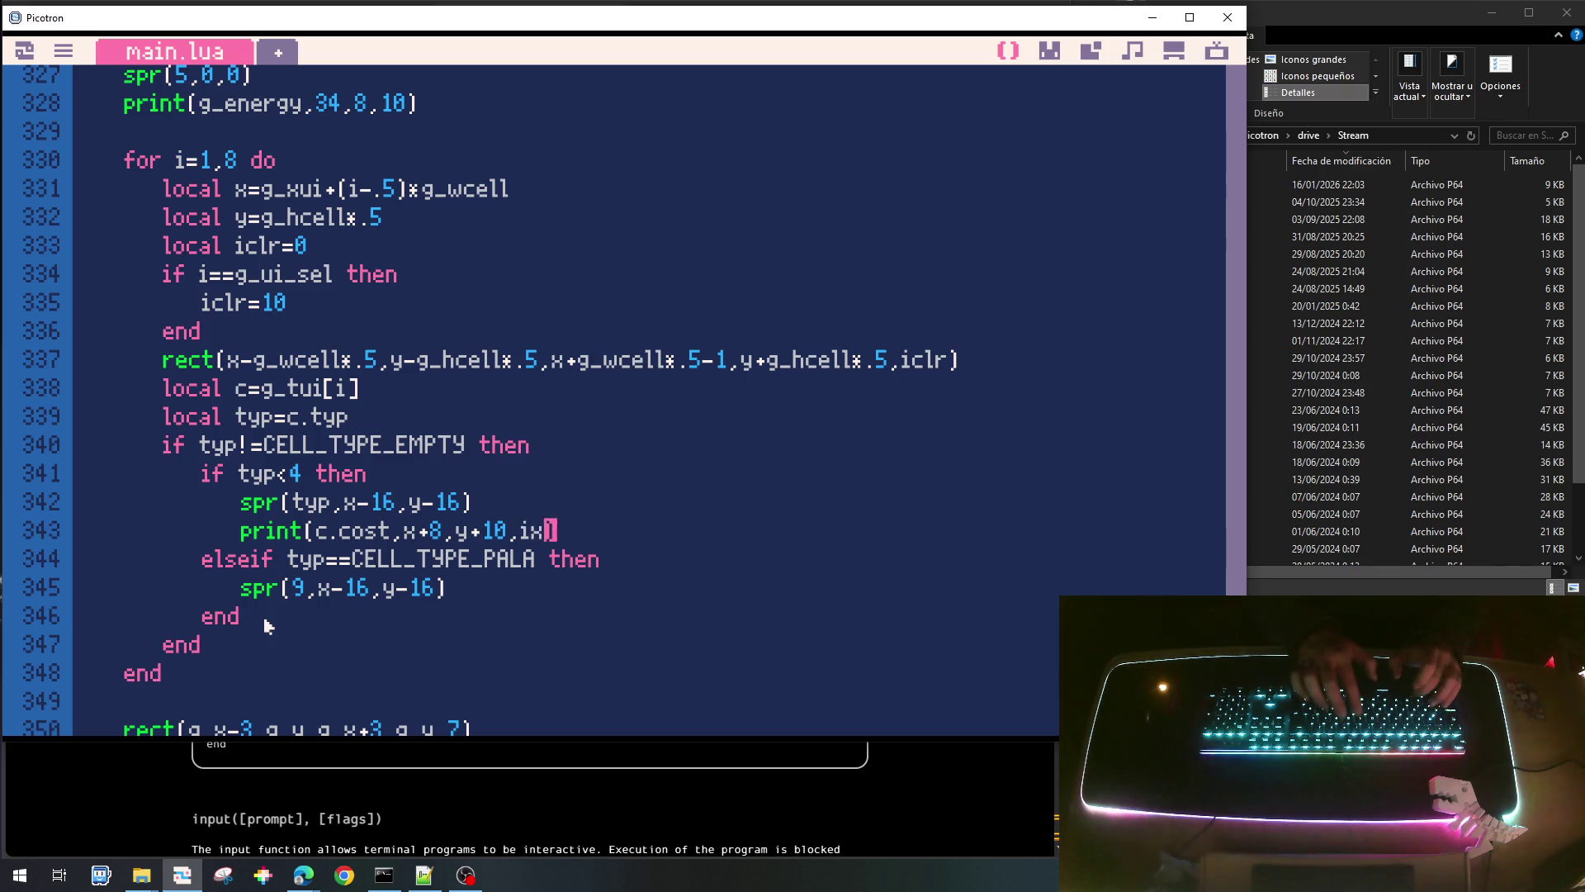
{"action": "type", "text": "r"}
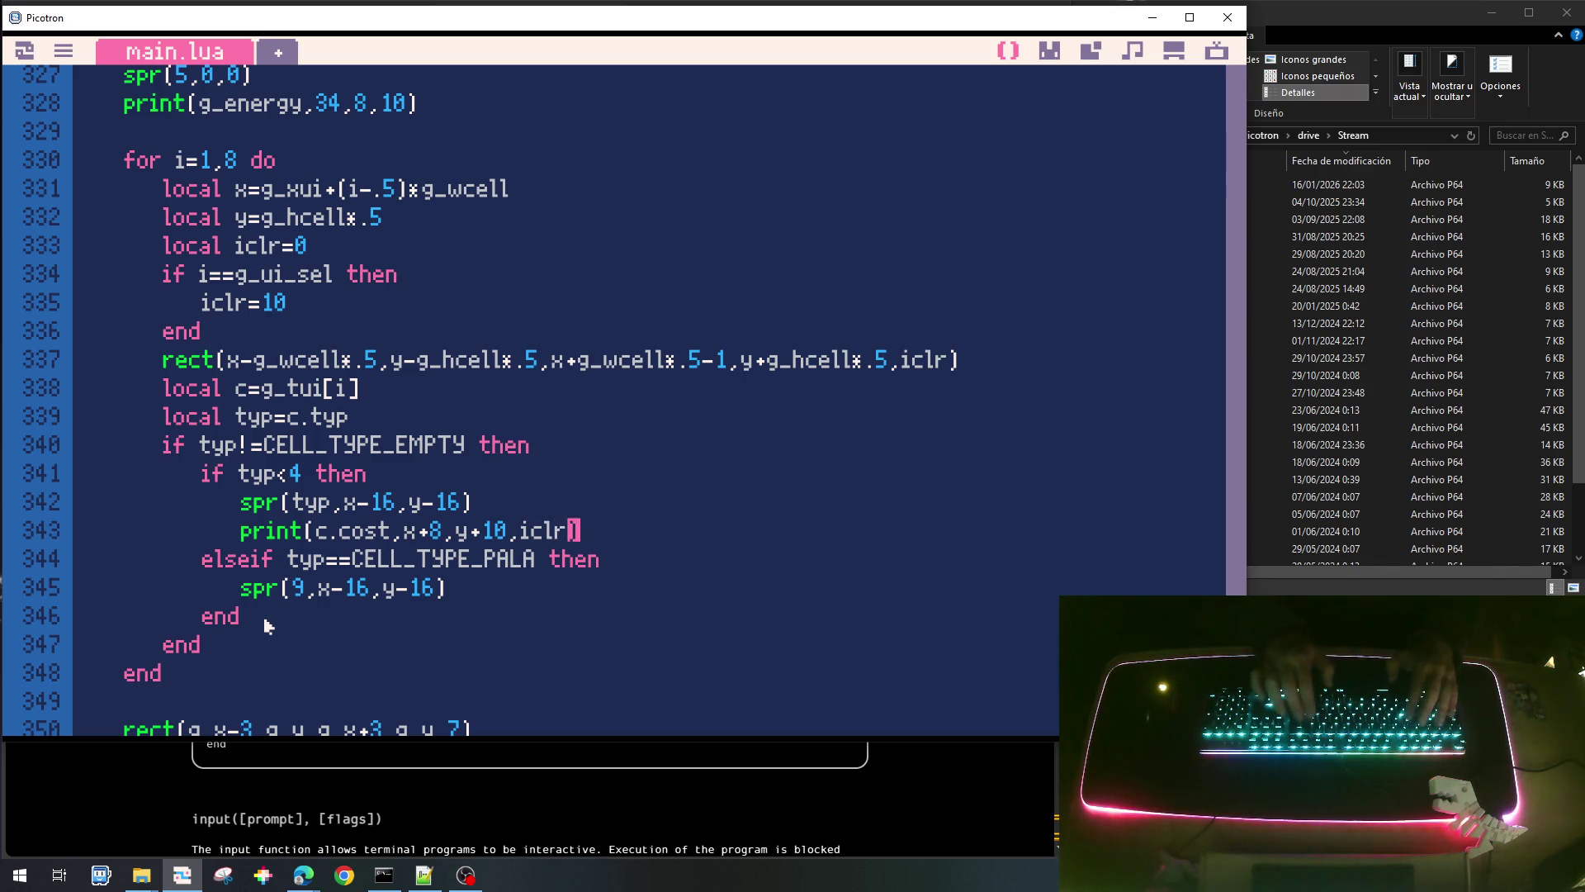
{"action": "key", "text": "ctrl+s"}
{"action": "key", "text": "ctrl+r"}
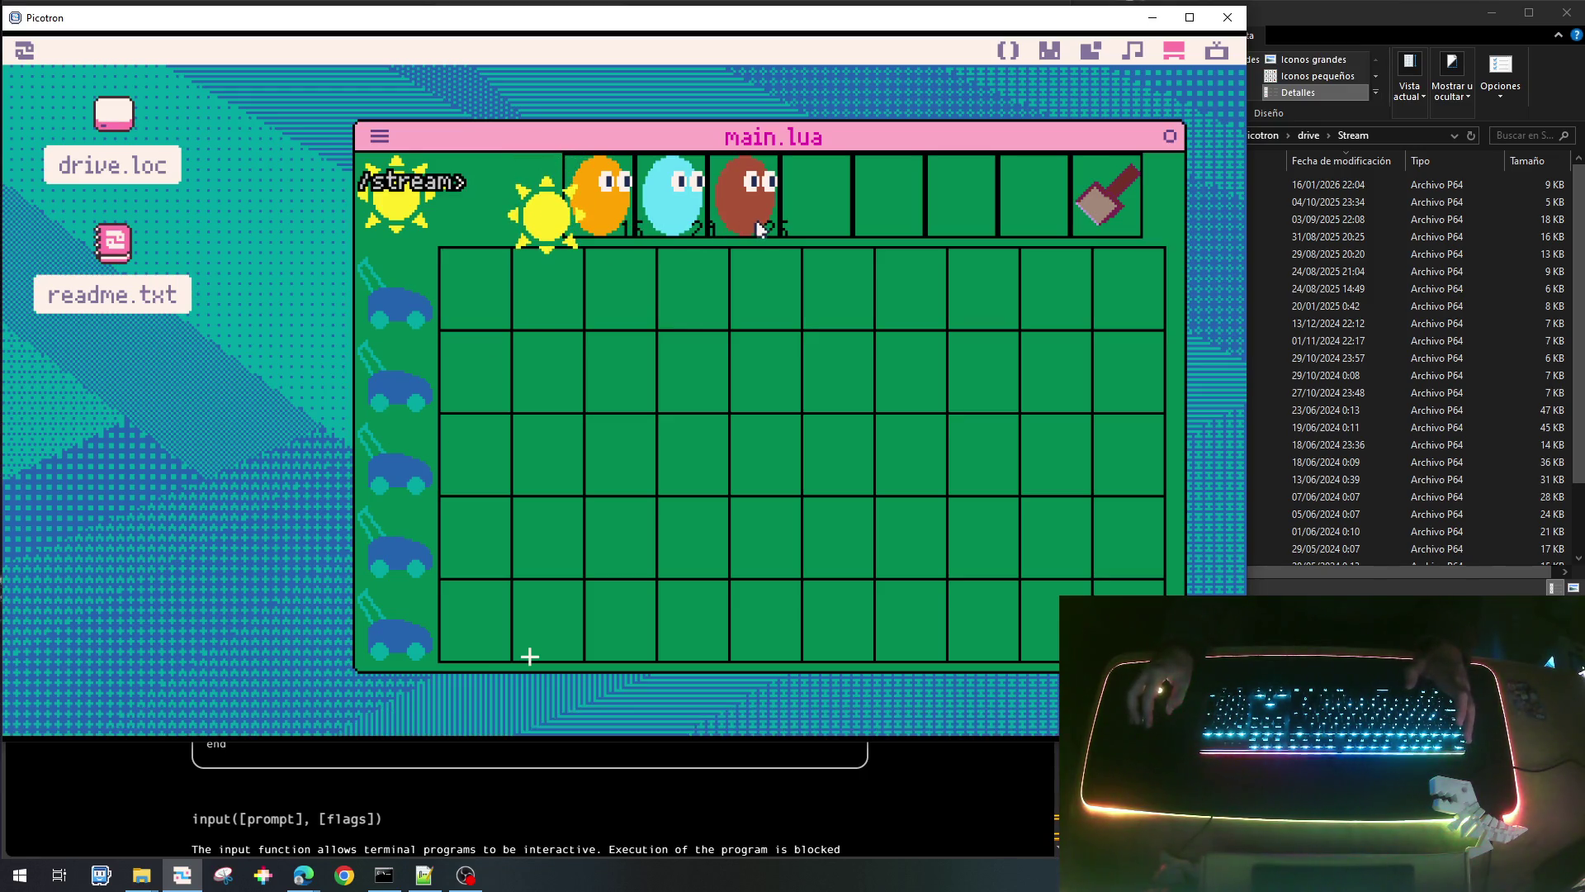
Change the cost label's print offsets to x+4, y+8.
{"action": "key", "text": "Escape"}
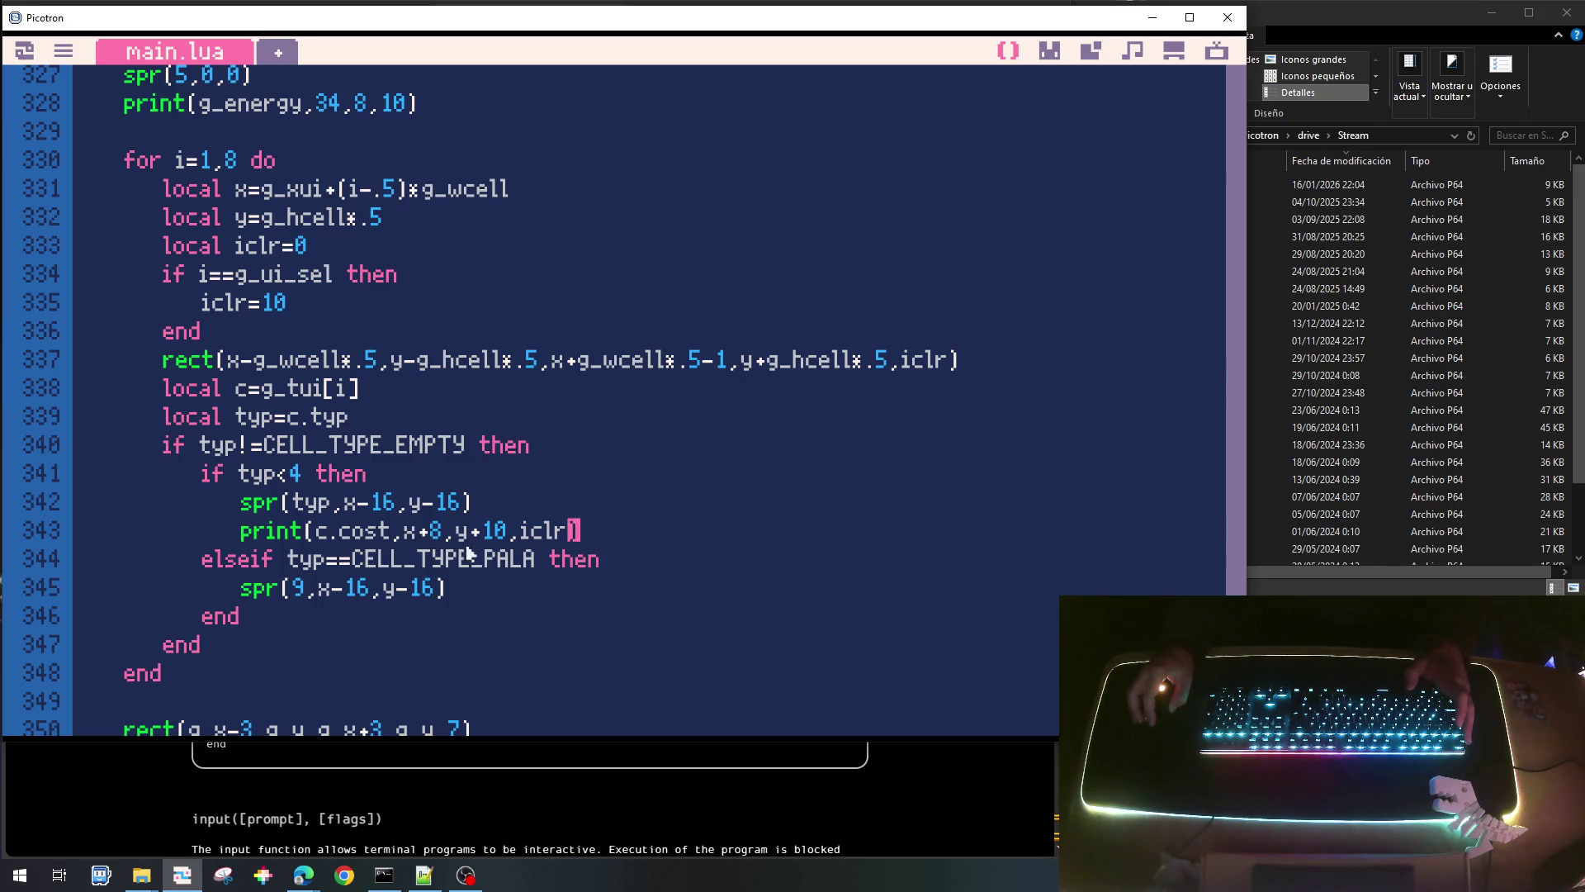
{"action": "left_click", "coordinate": [507, 535]}
{"action": "key", "text": "Right"}
{"action": "key", "text": "Delete"}
{"action": "key", "text": "BackSpace"}
{"action": "key", "text": "BackSpace"}
{"action": "type", "text": "8,"}
{"action": "key", "text": "Left"}
{"action": "key", "text": "Left"}
{"action": "key", "text": "Left"}
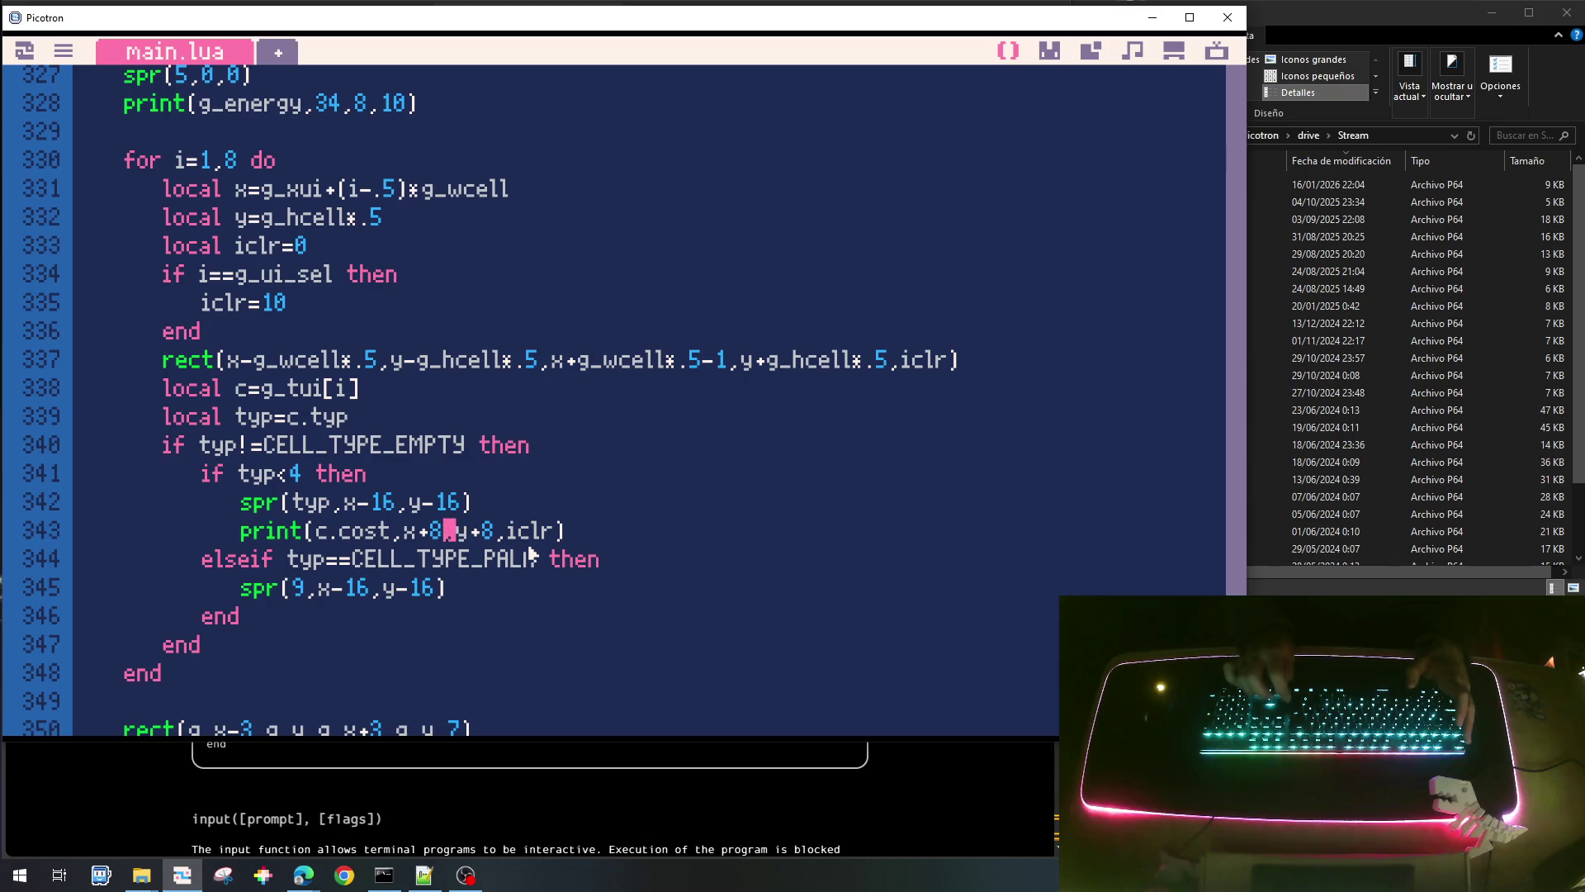
{"action": "key", "text": "BackSpace"}
{"action": "type", "text": "4"}
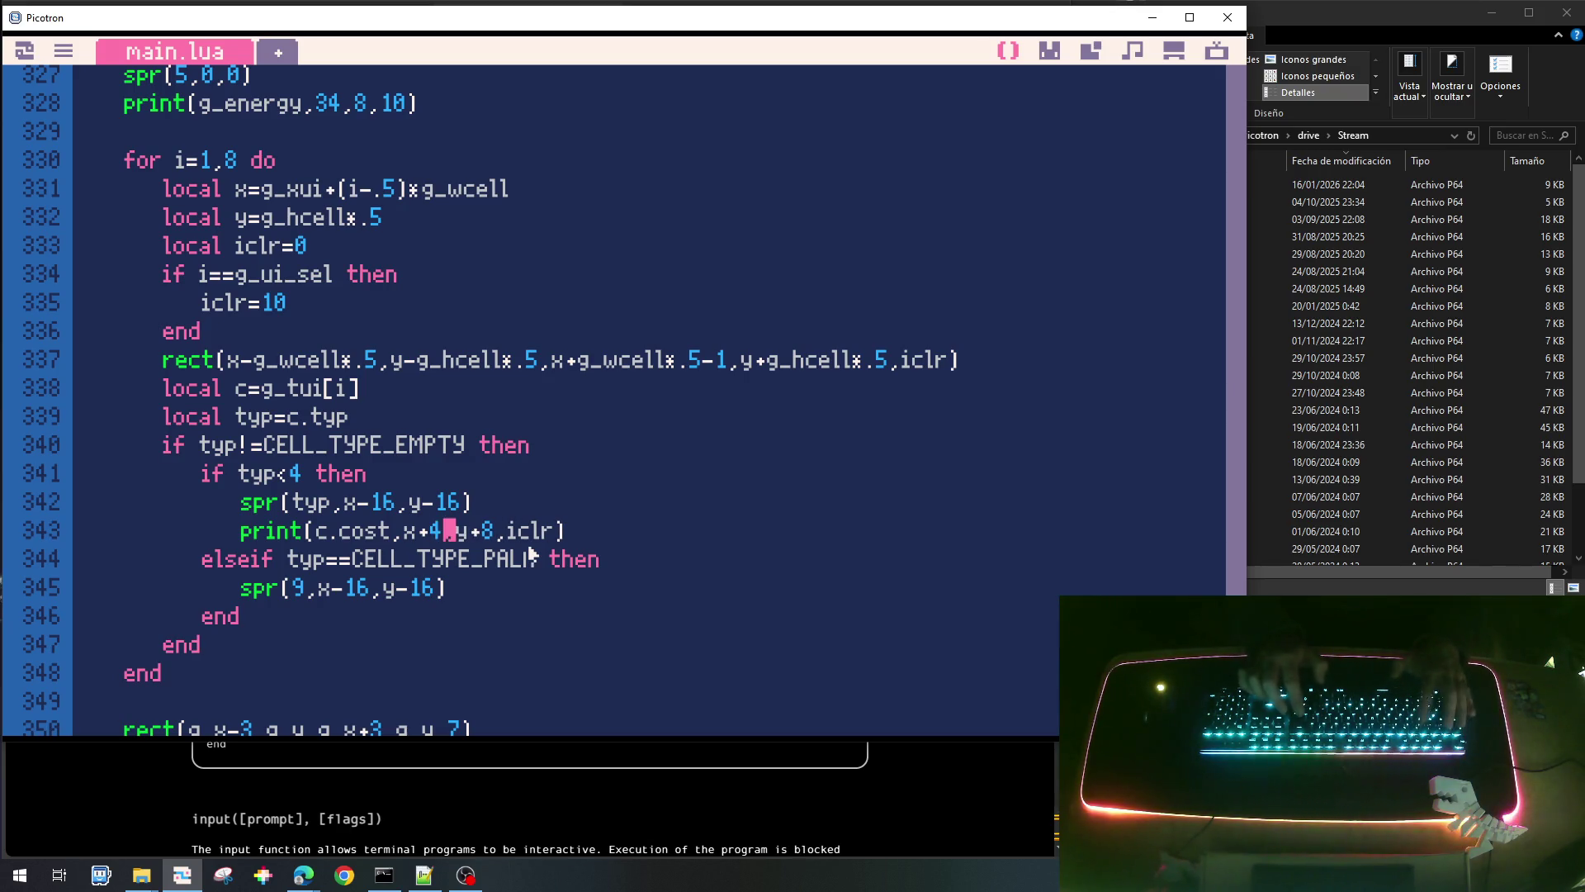
Check the label placement in the running game, then delete the x offset of 4.
{"action": "key", "text": "ctrl+r"}
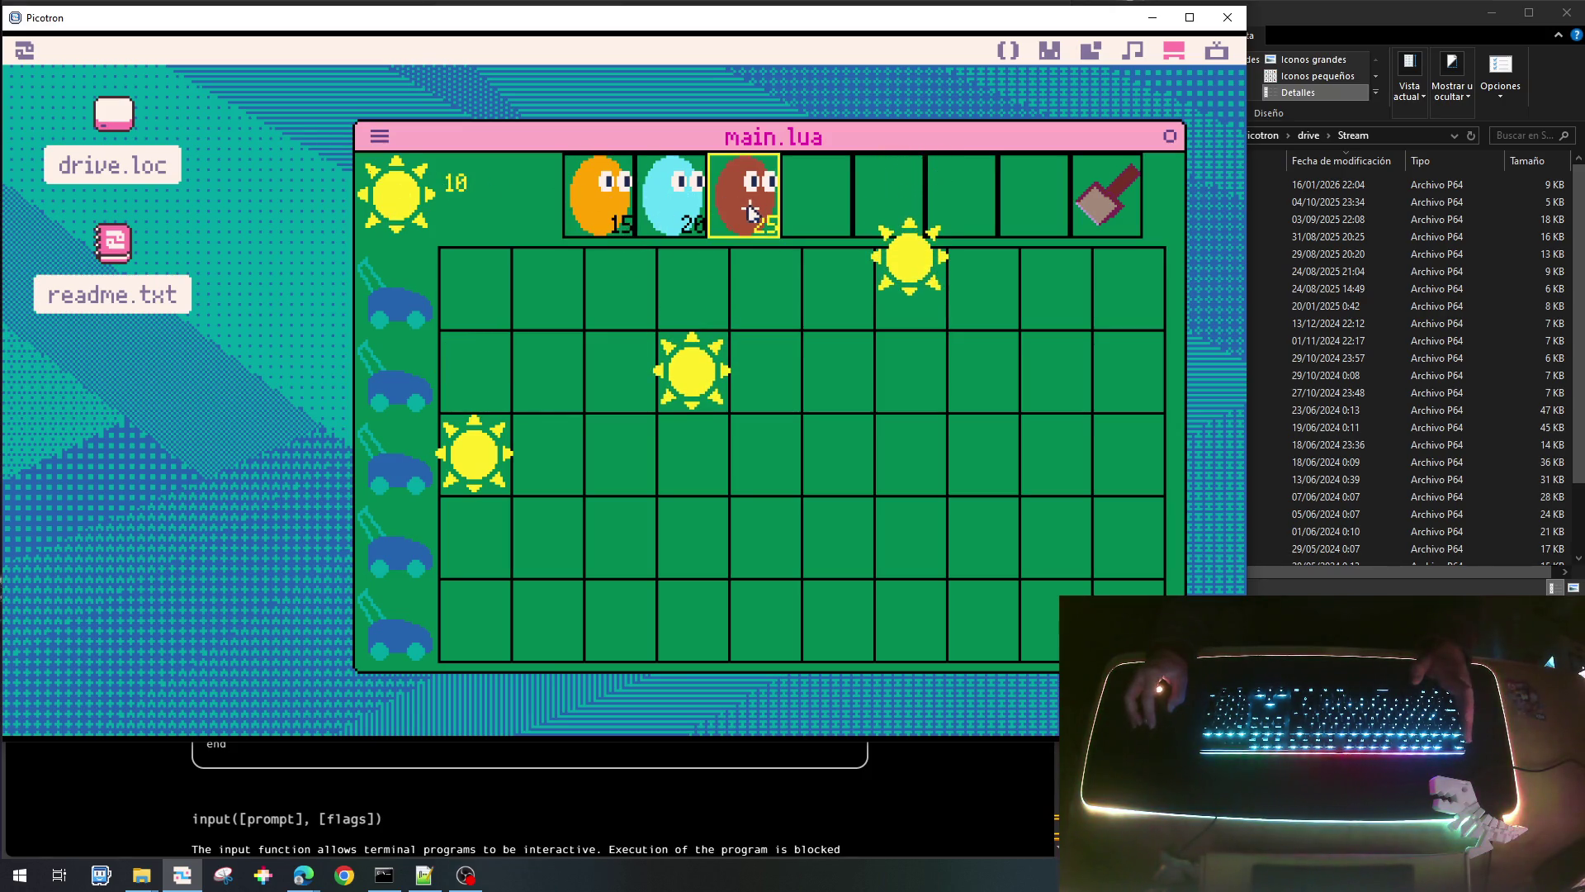
{"action": "key", "text": "Escape"}
{"action": "key", "text": "BackSpace"}
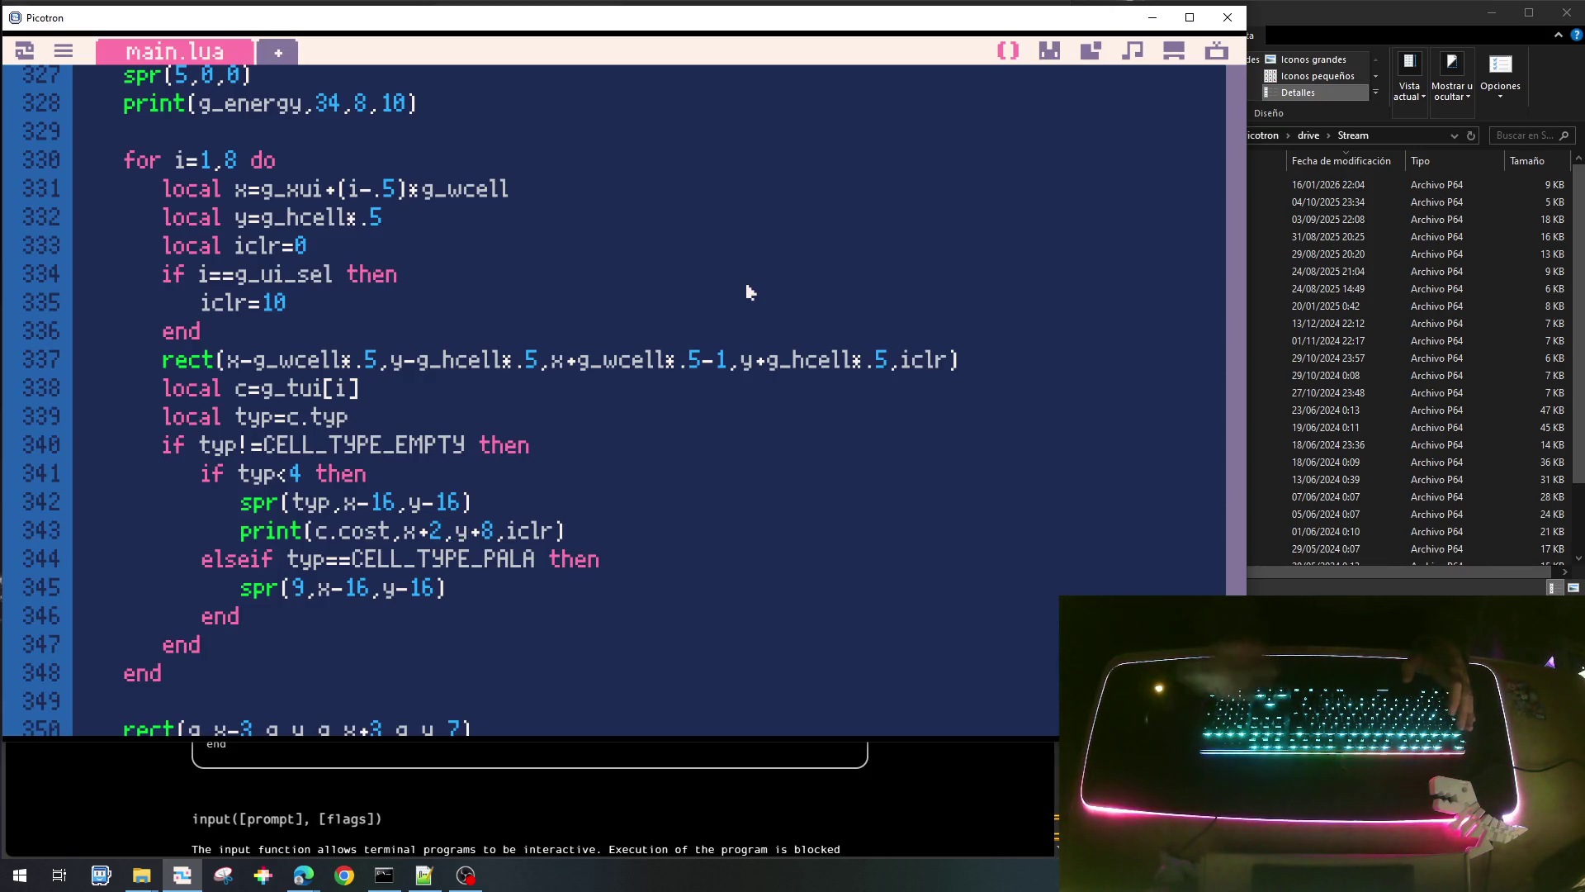
Add local c=g_tui[i] in the slot-click check, followed by an if c.typ!=CELL_TYPE_EMPTY then line.
{"action": "scroll", "coordinate": [647, 256], "scroll_direction": "up", "scroll_amount": 3}
{"action": "scroll", "coordinate": [646, 256], "scroll_direction": "up", "scroll_amount": 5}
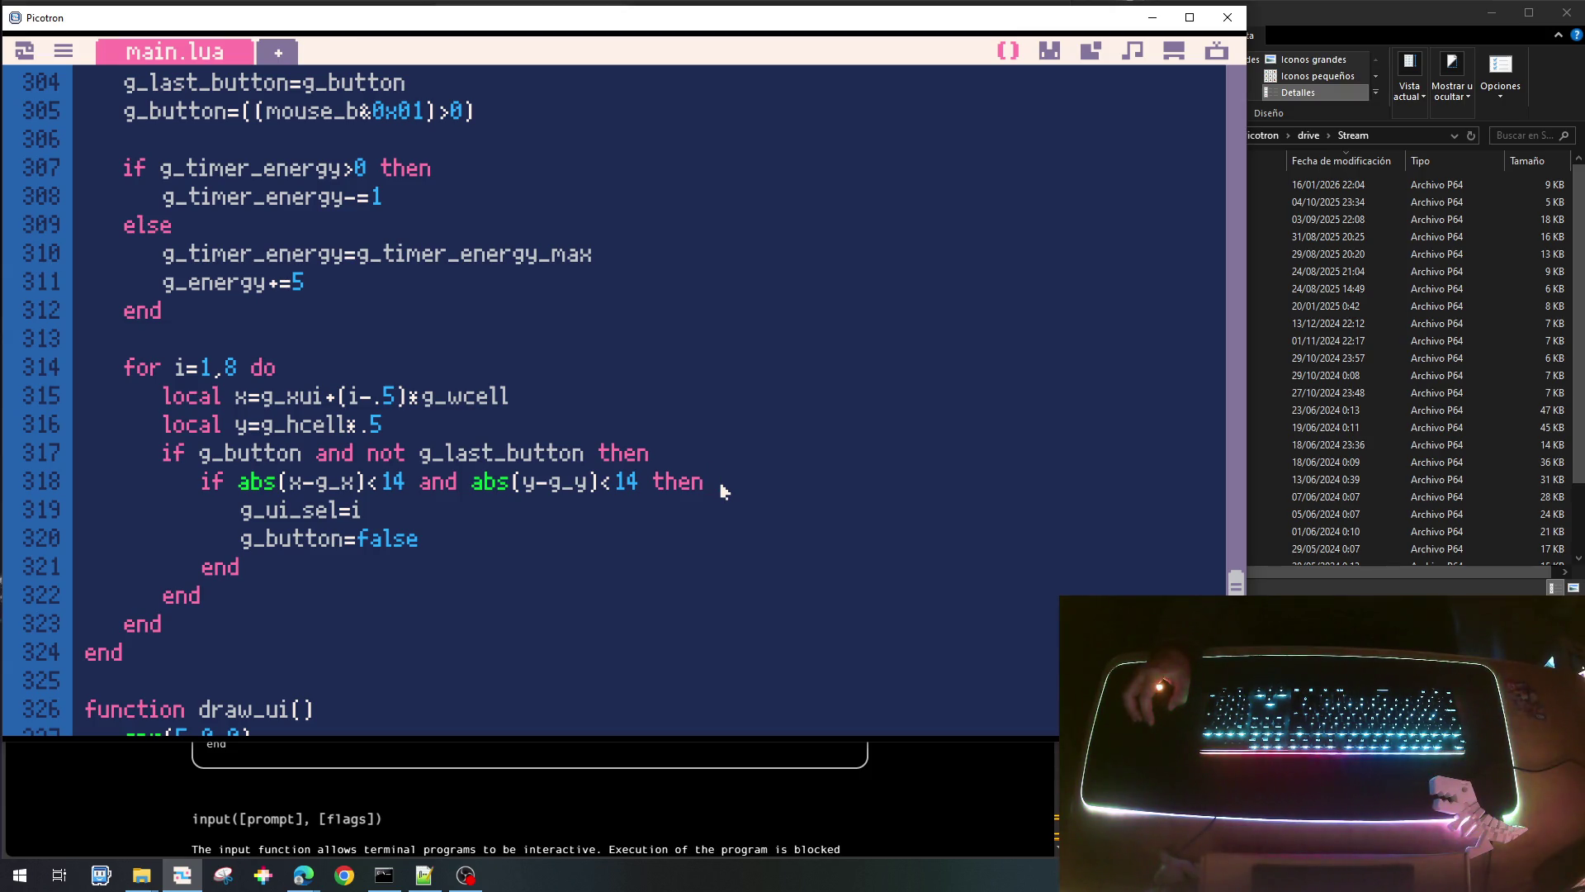
{"action": "key", "text": "Return"}
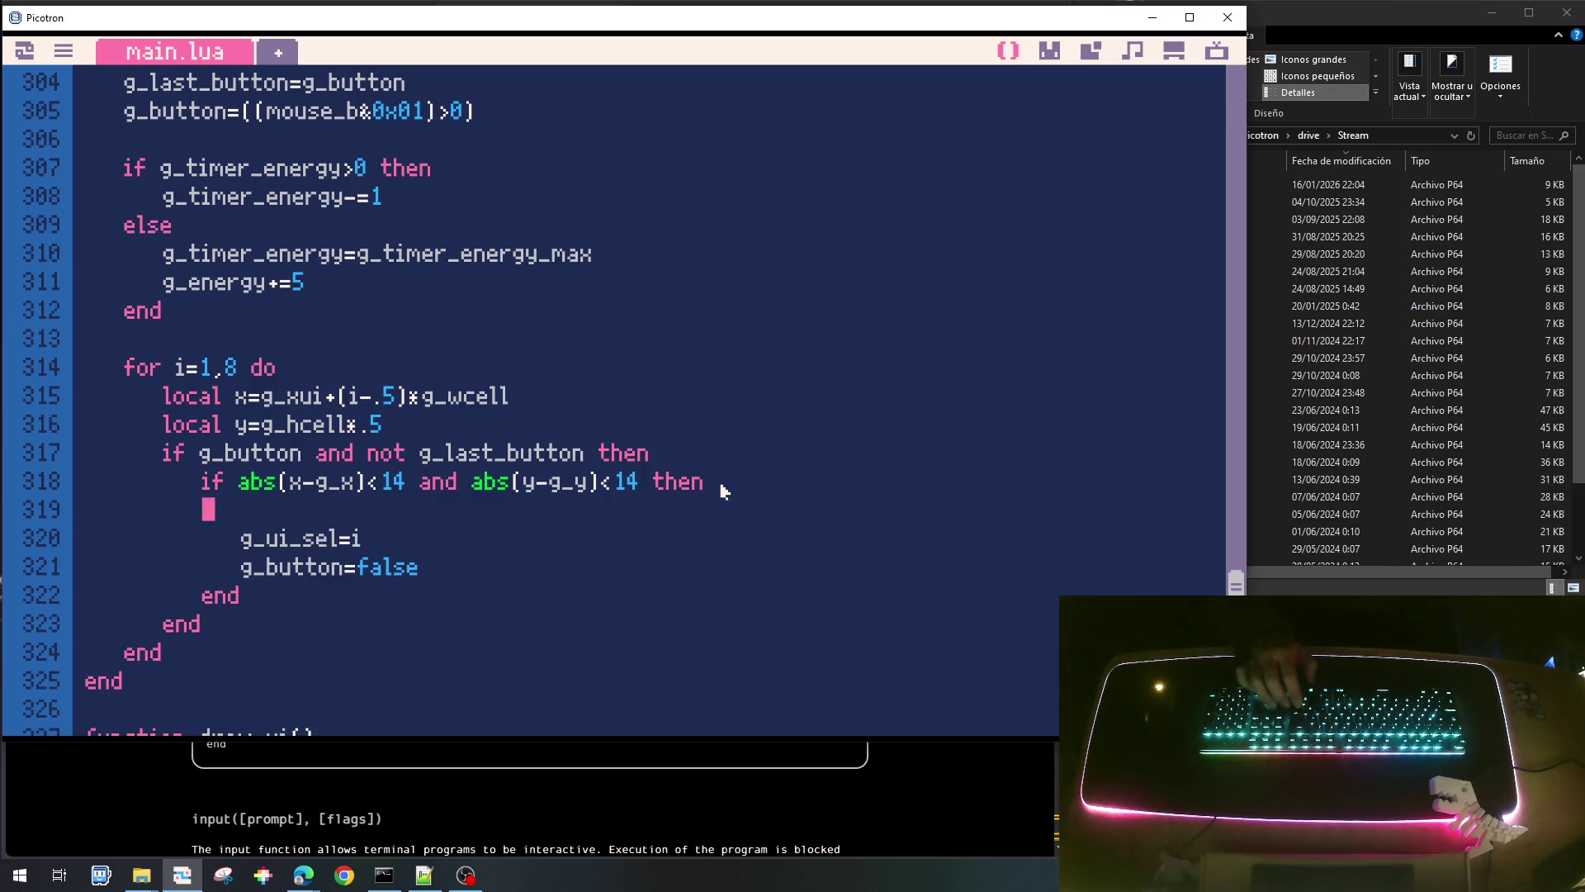
{"action": "key", "text": "Tab"}
{"action": "type", "text": "local "}
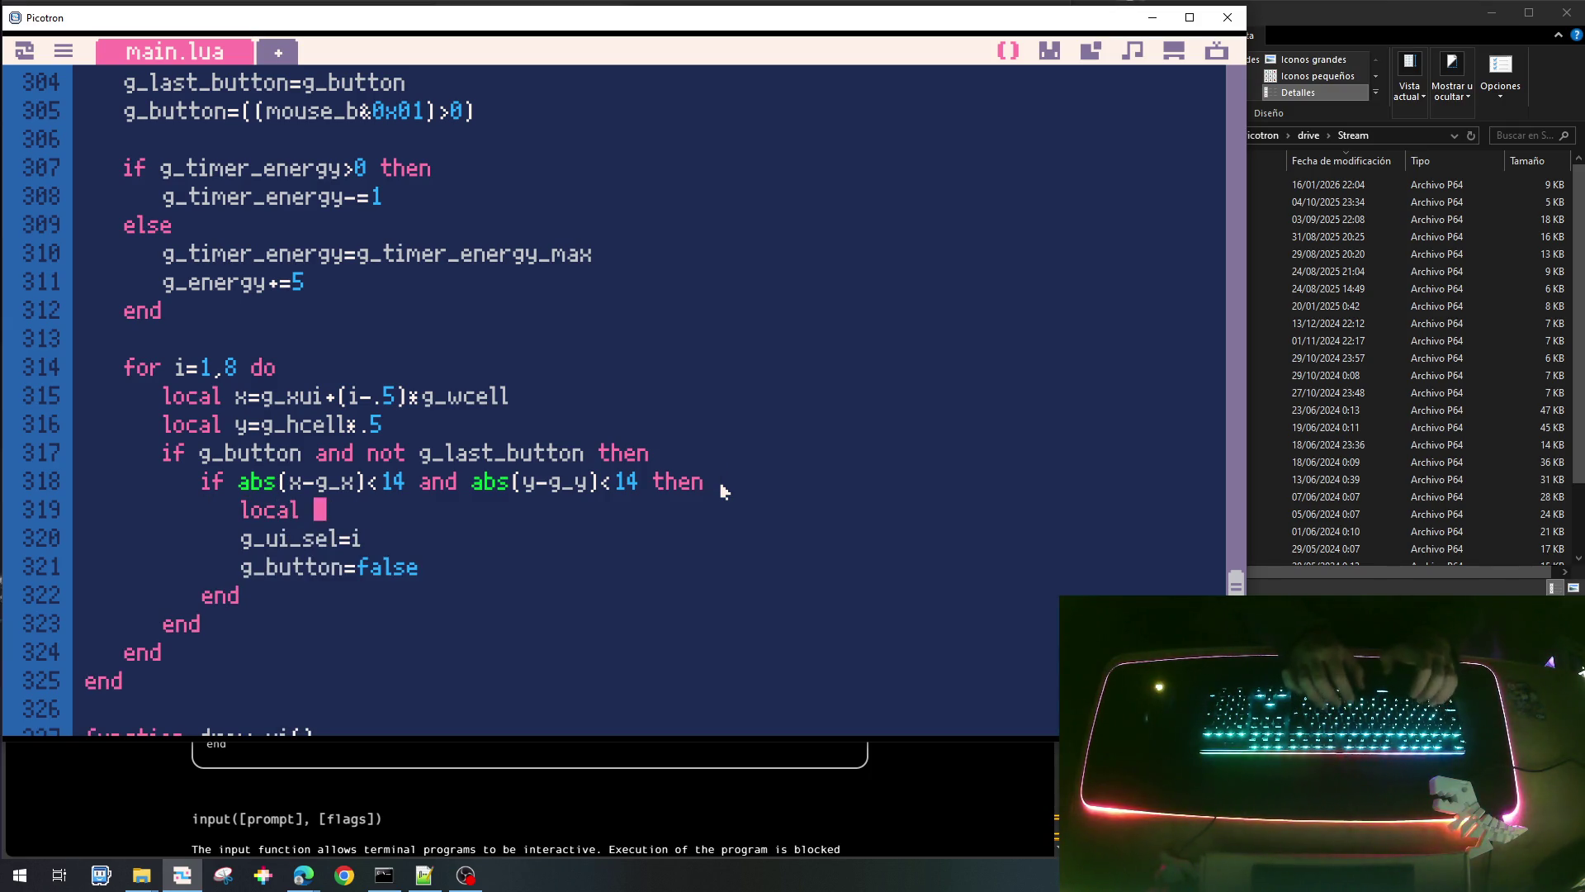
{"action": "type", "text": "c=g_tui"}
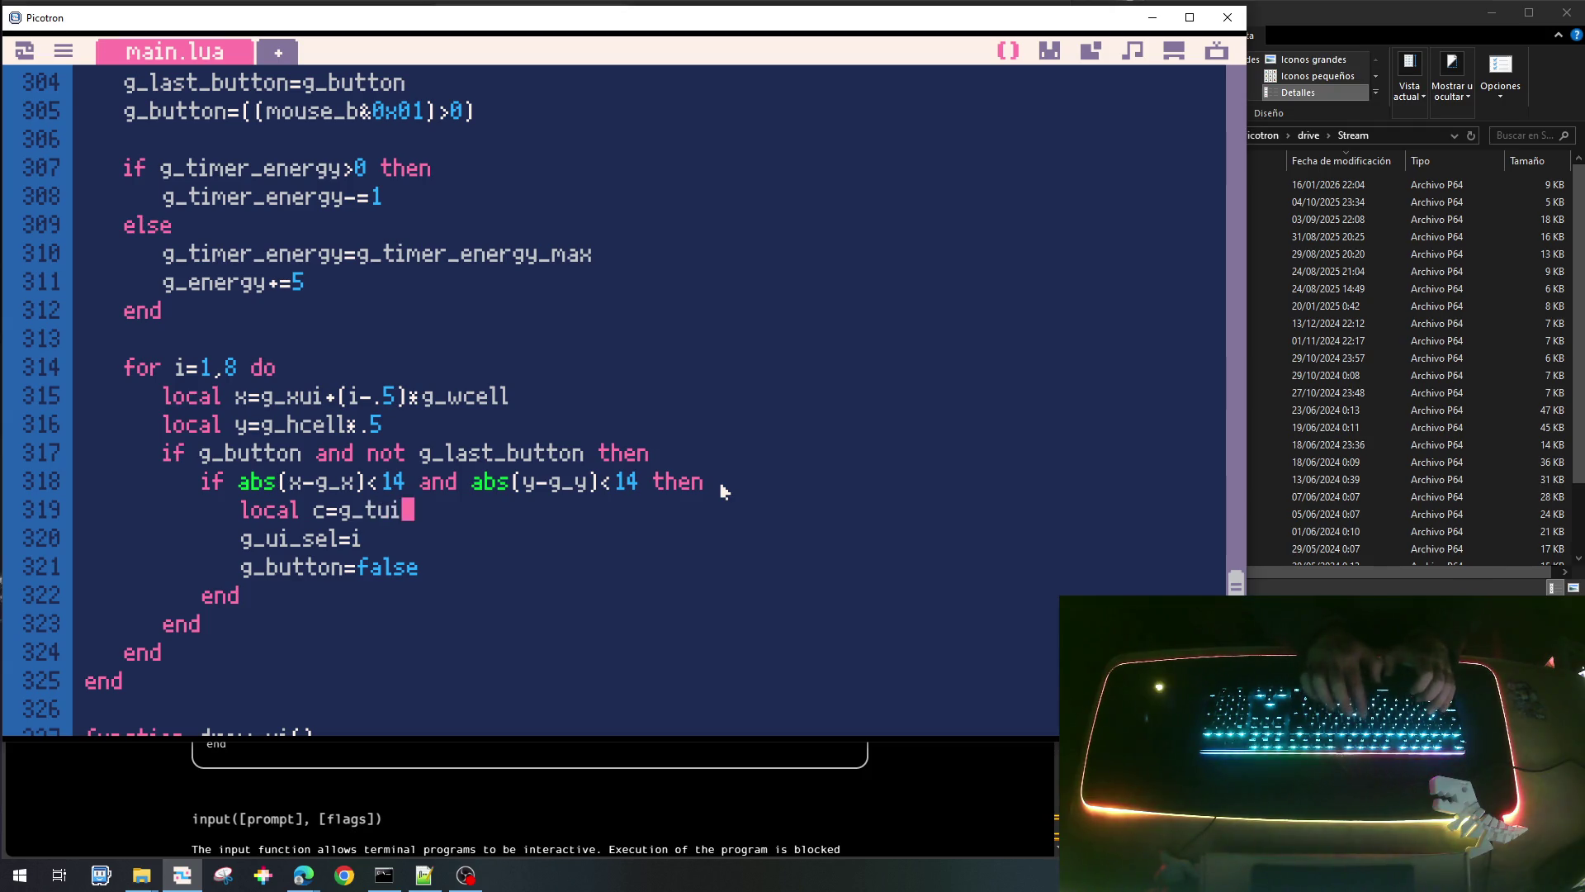
{"action": "type", "text": "["}
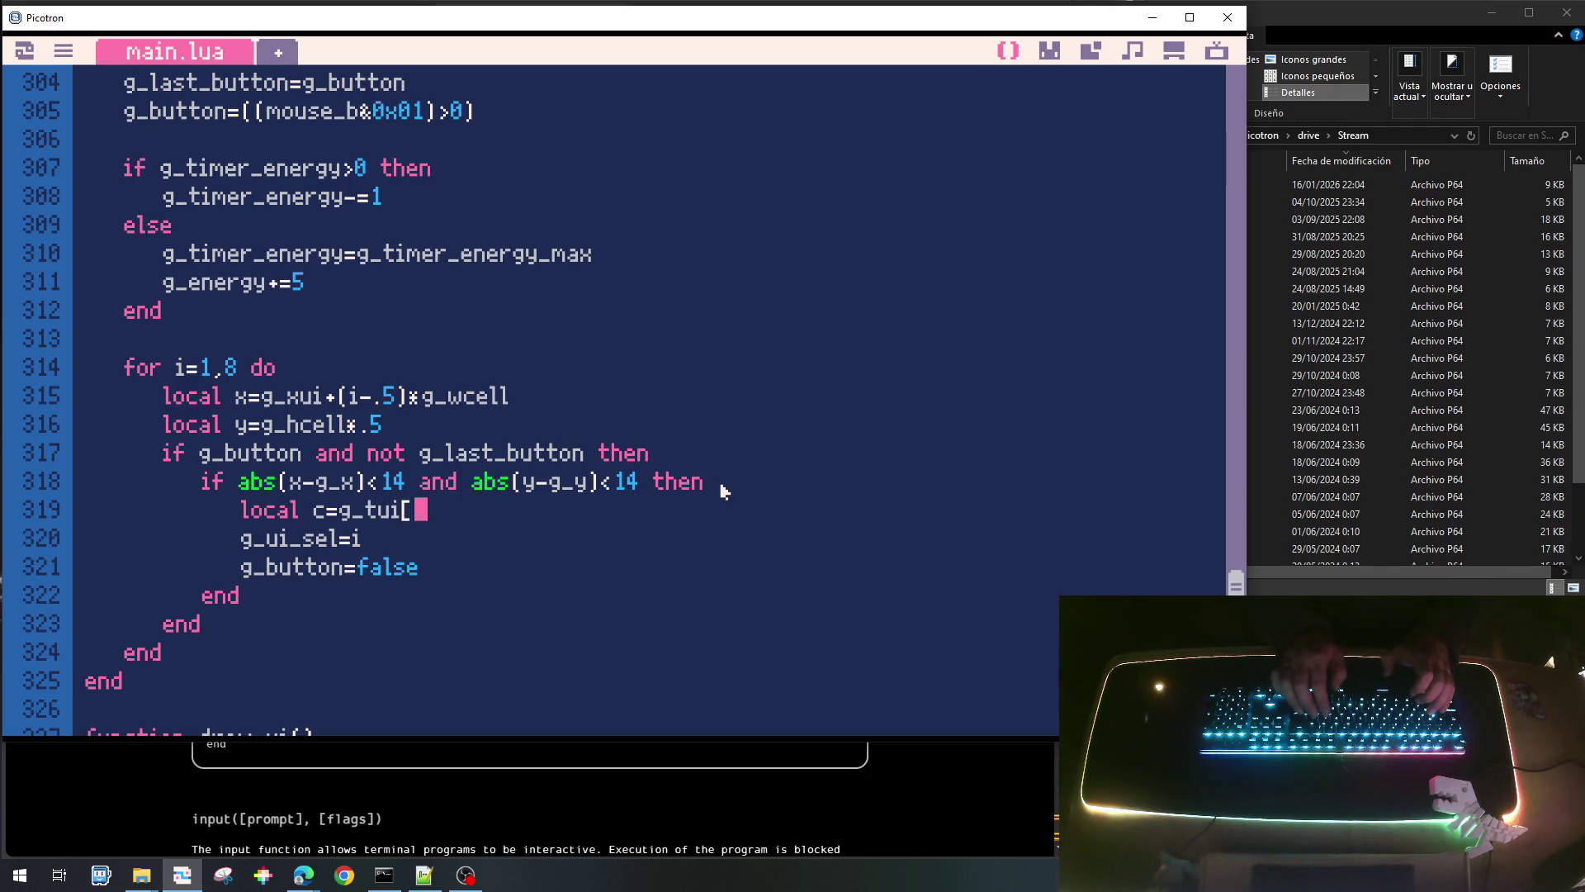
{"action": "type", "text": "i]"}
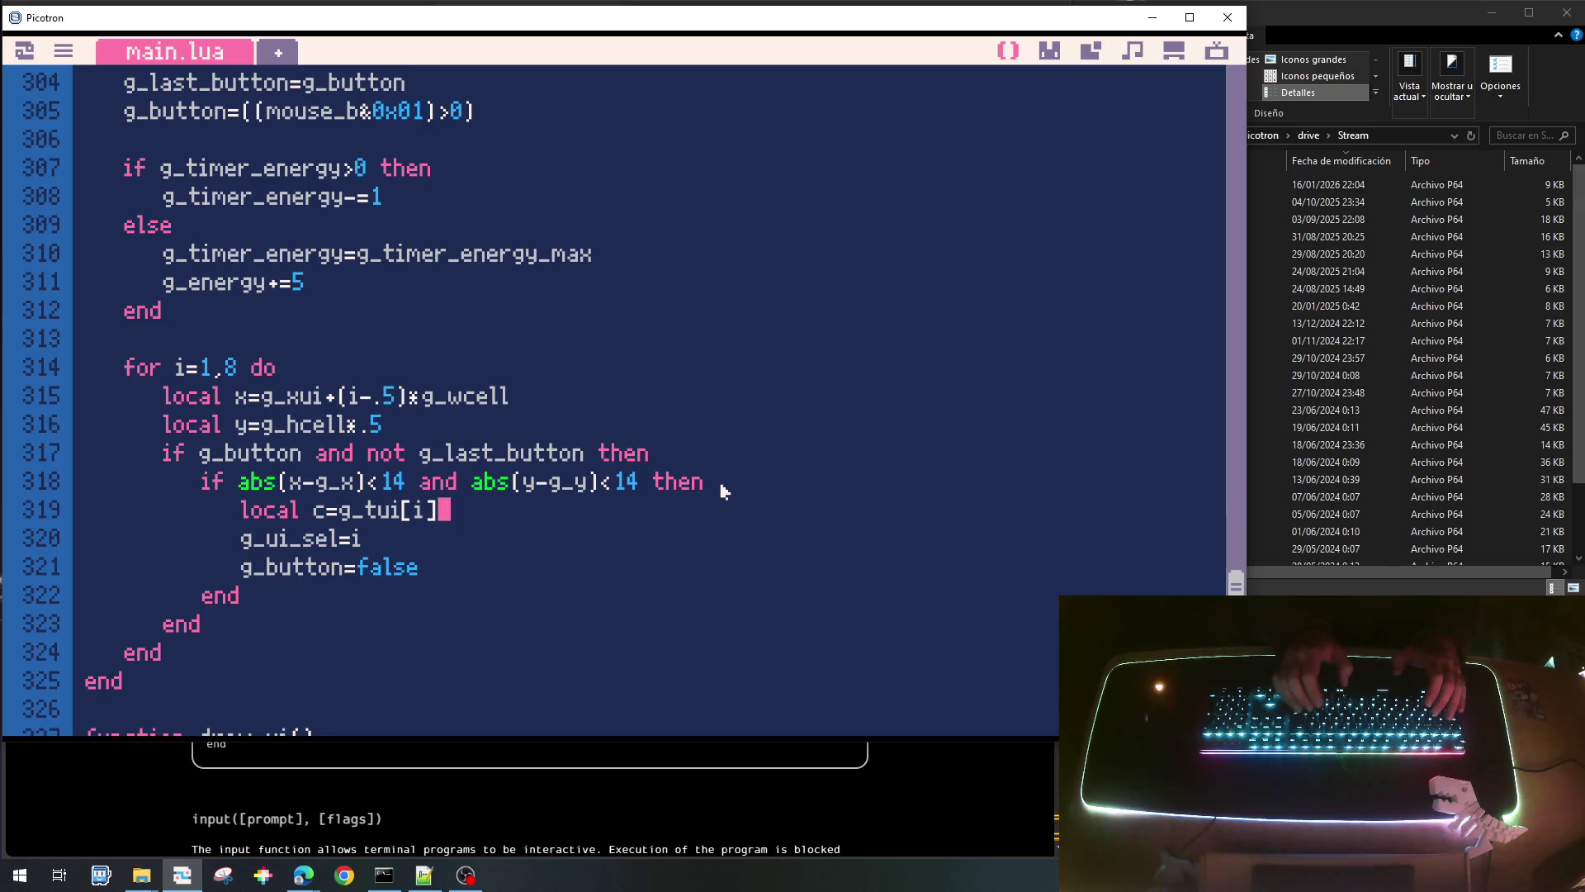
{"action": "key", "text": "Return"}
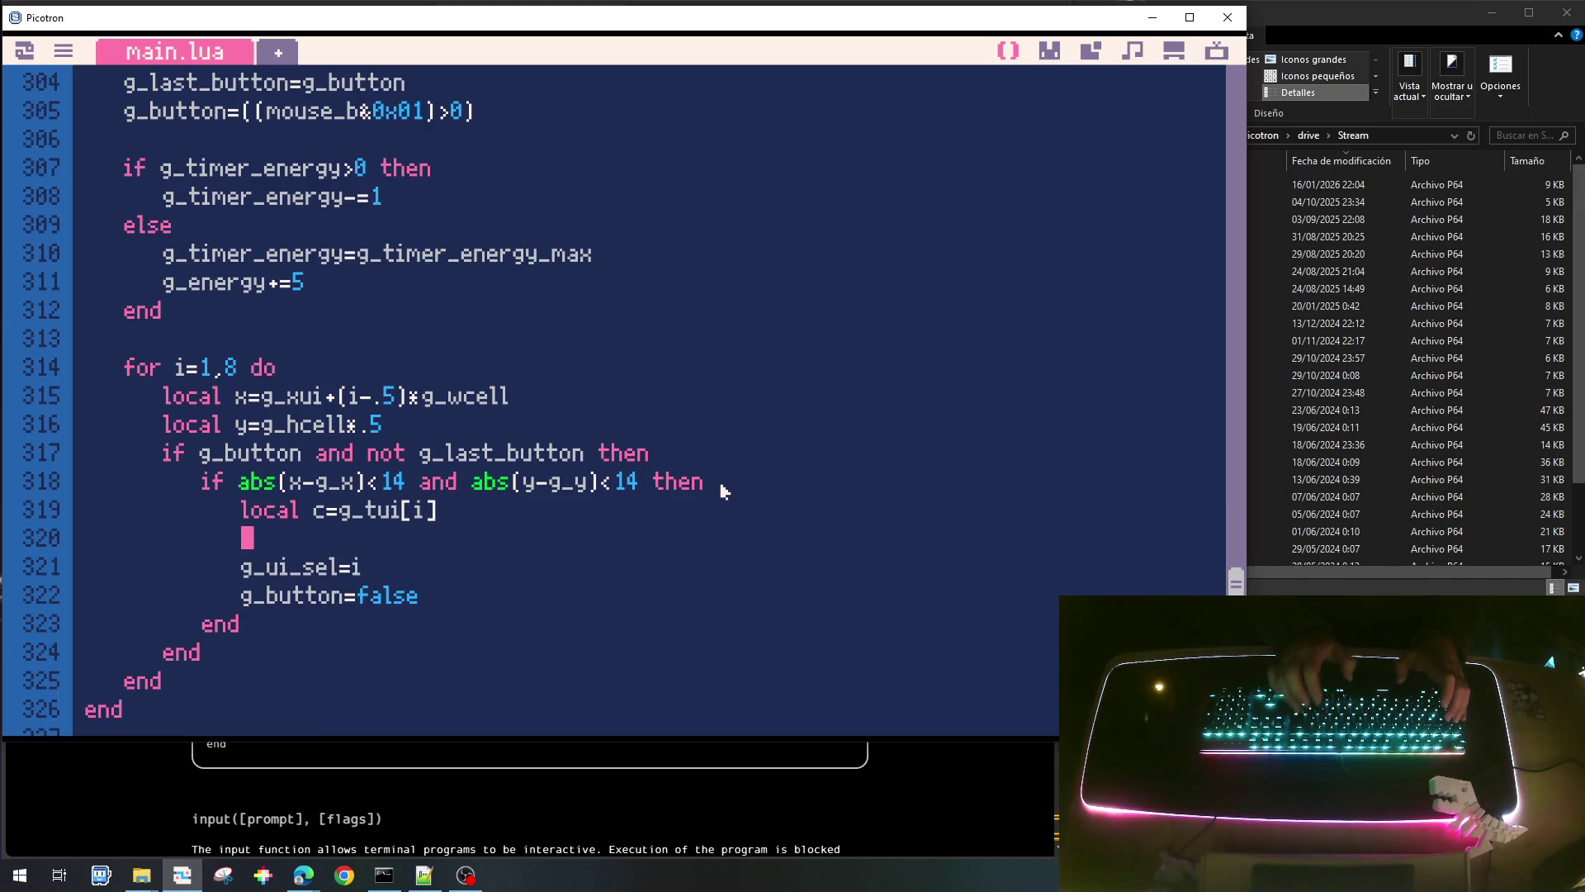
{"action": "type", "text": "if"}
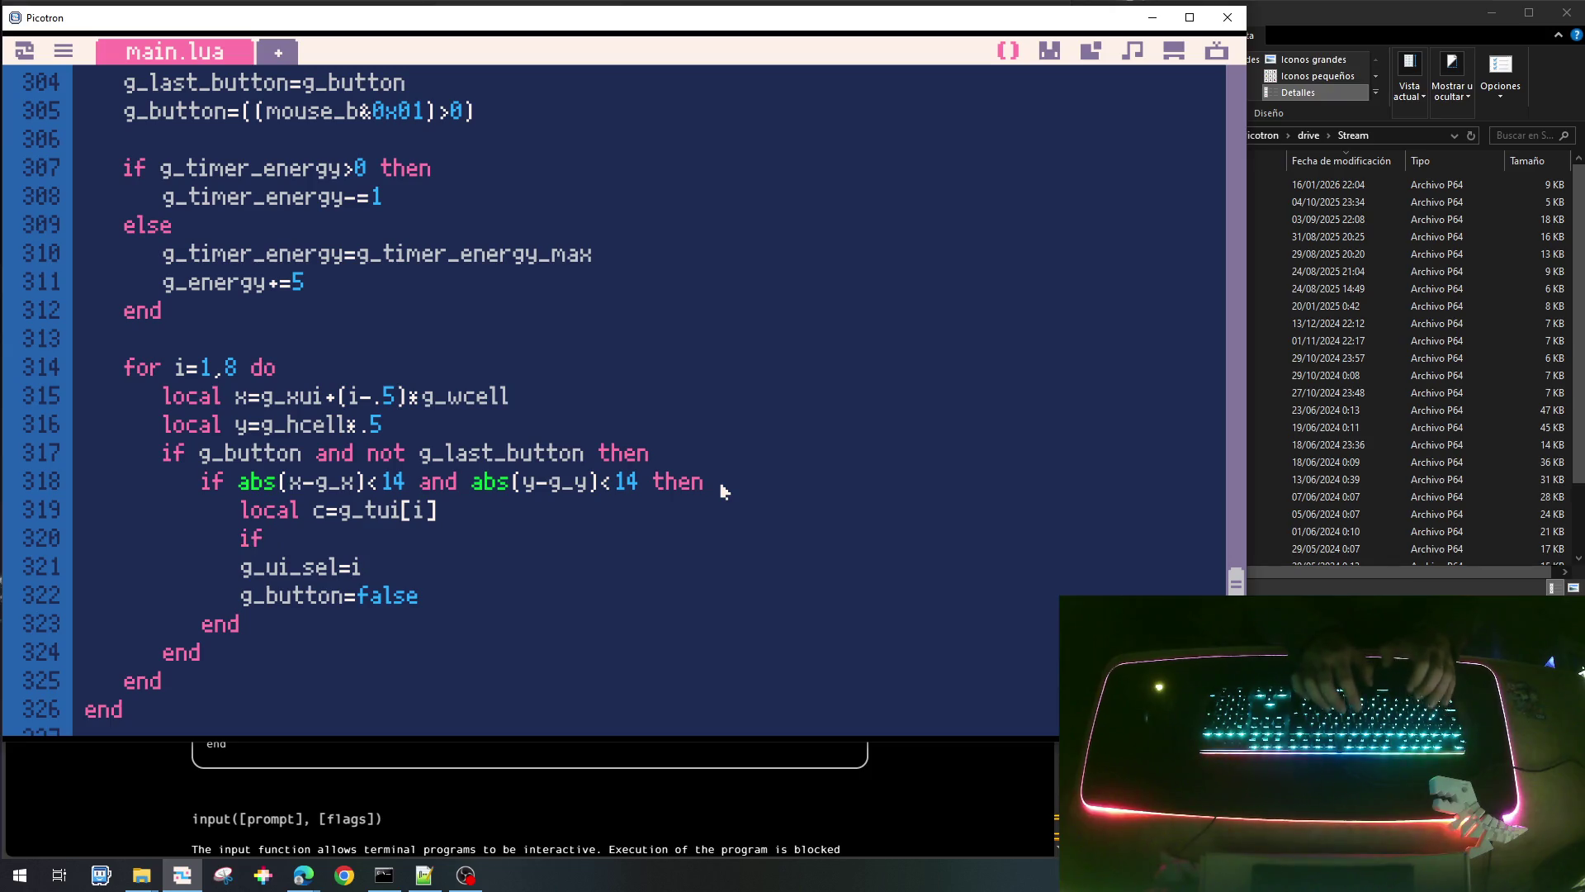
{"action": "type", "text": "yp!="}
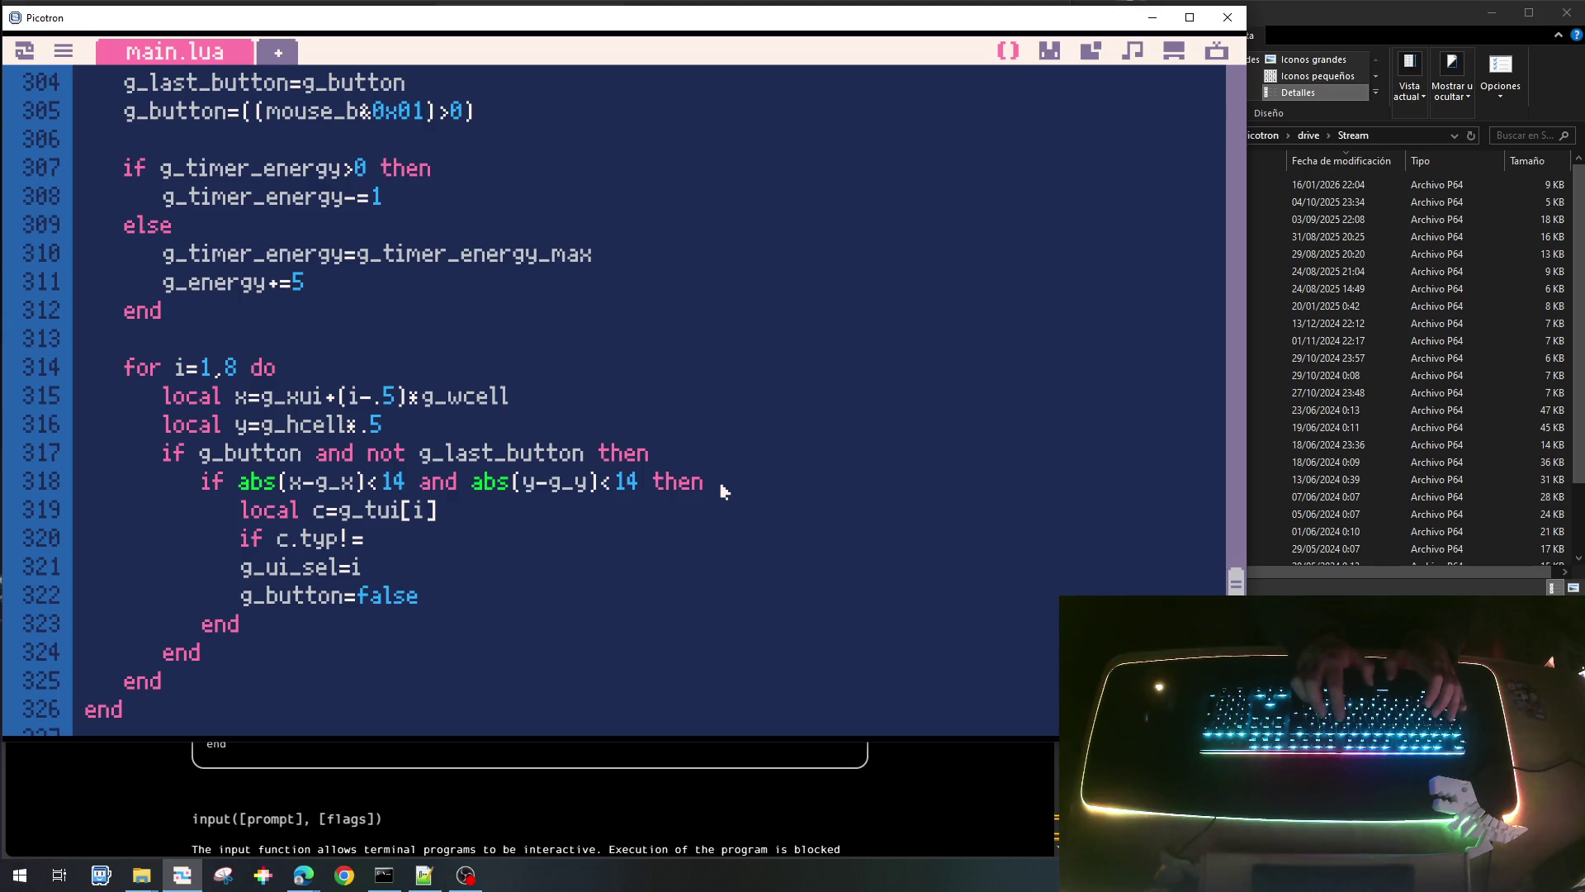
{"action": "type", "text": "CELL_"}
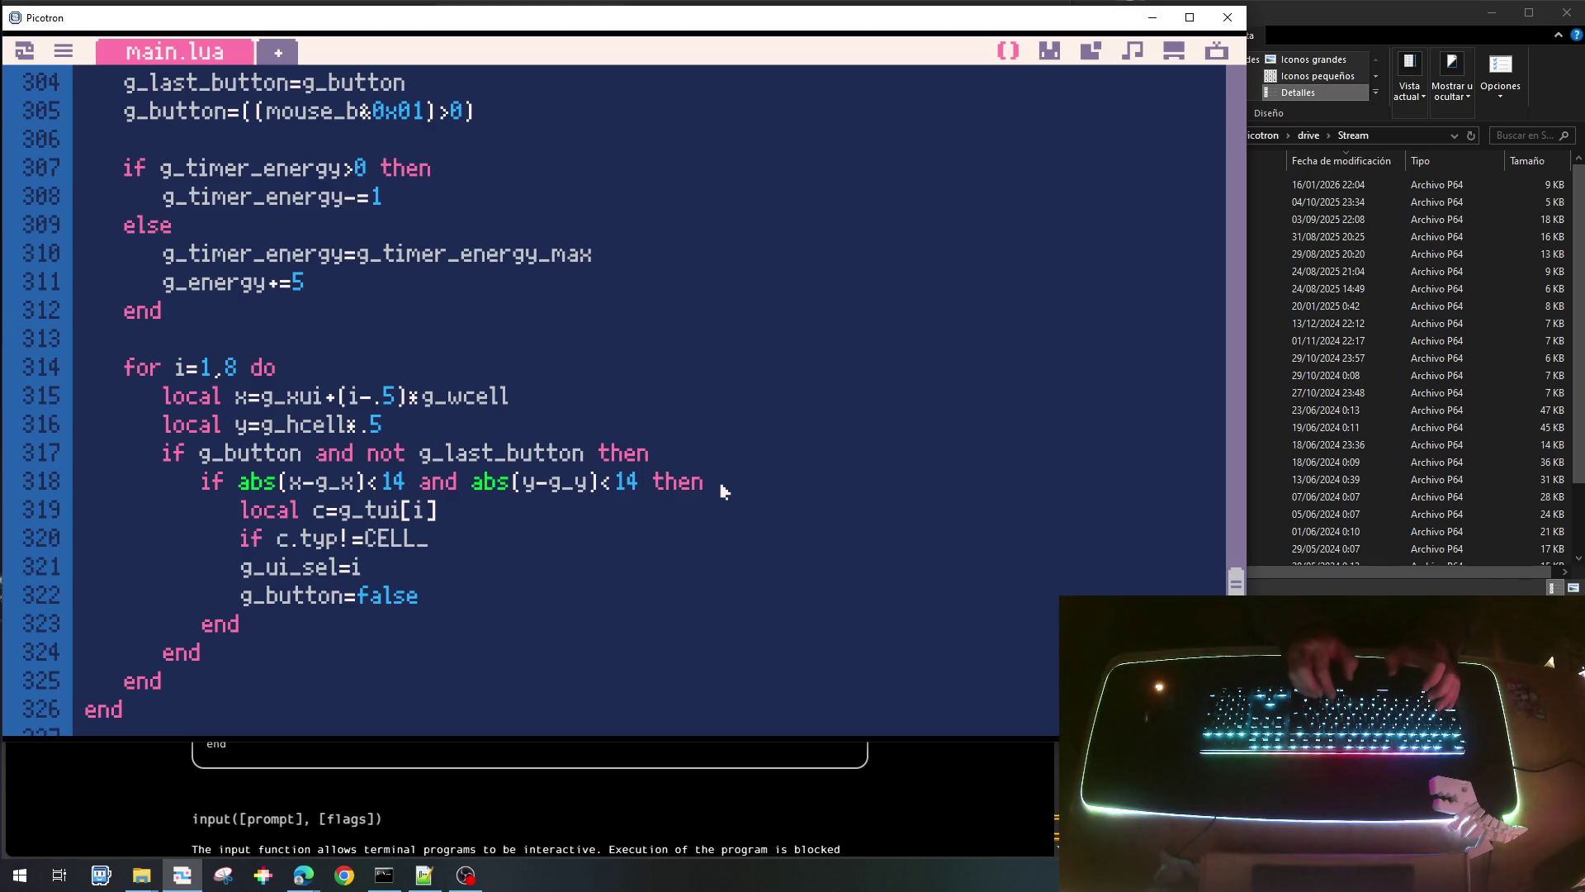
{"action": "type", "text": "EMPTY"}
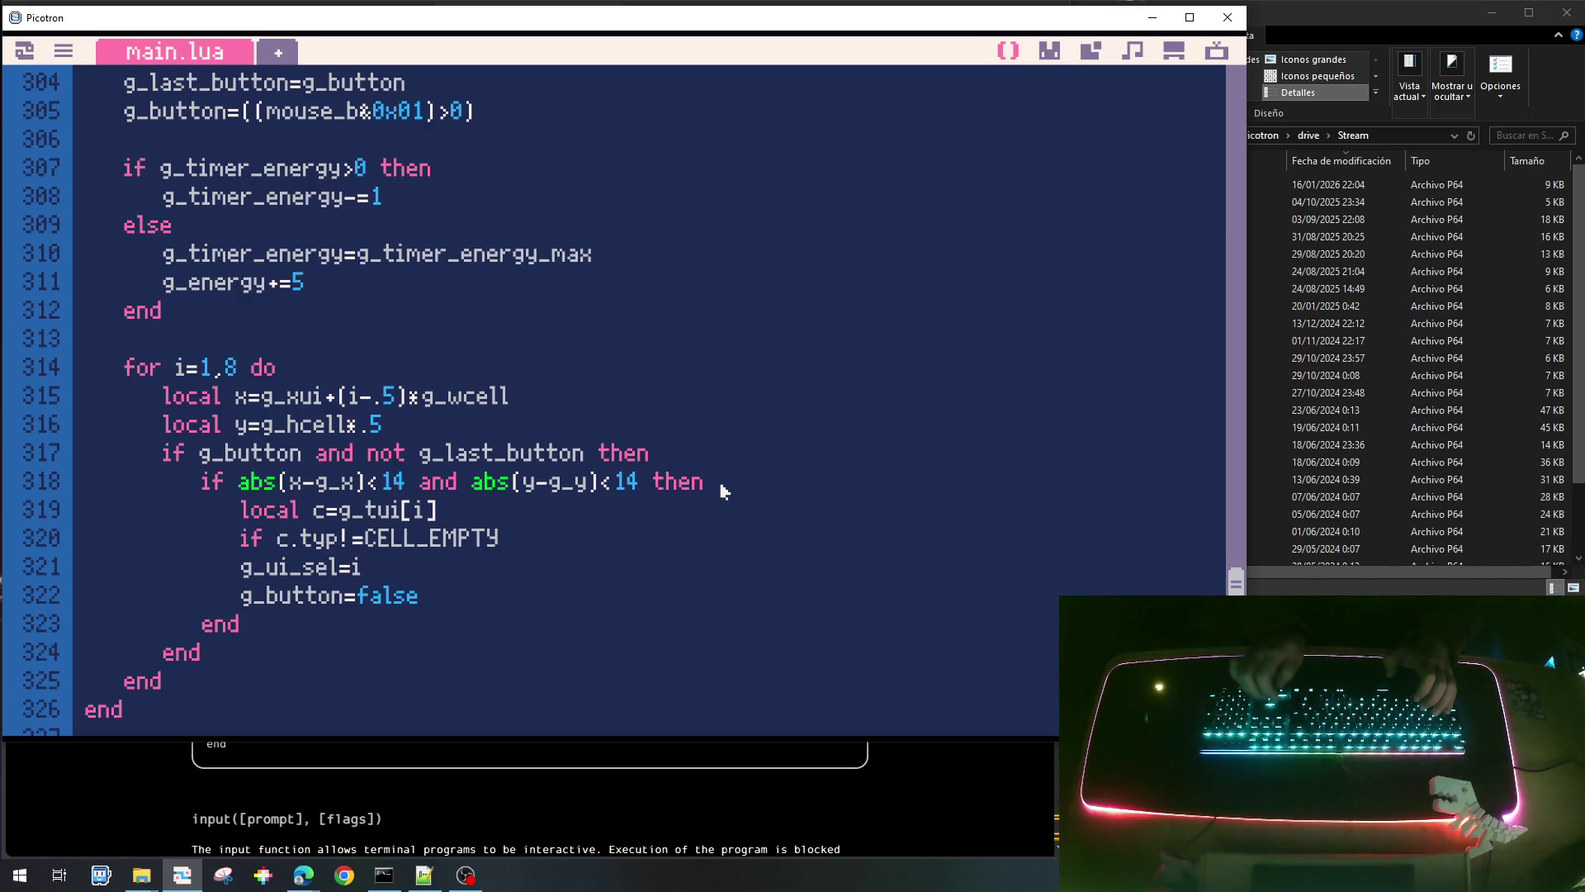
{"action": "type", "text": "TYPE_"}
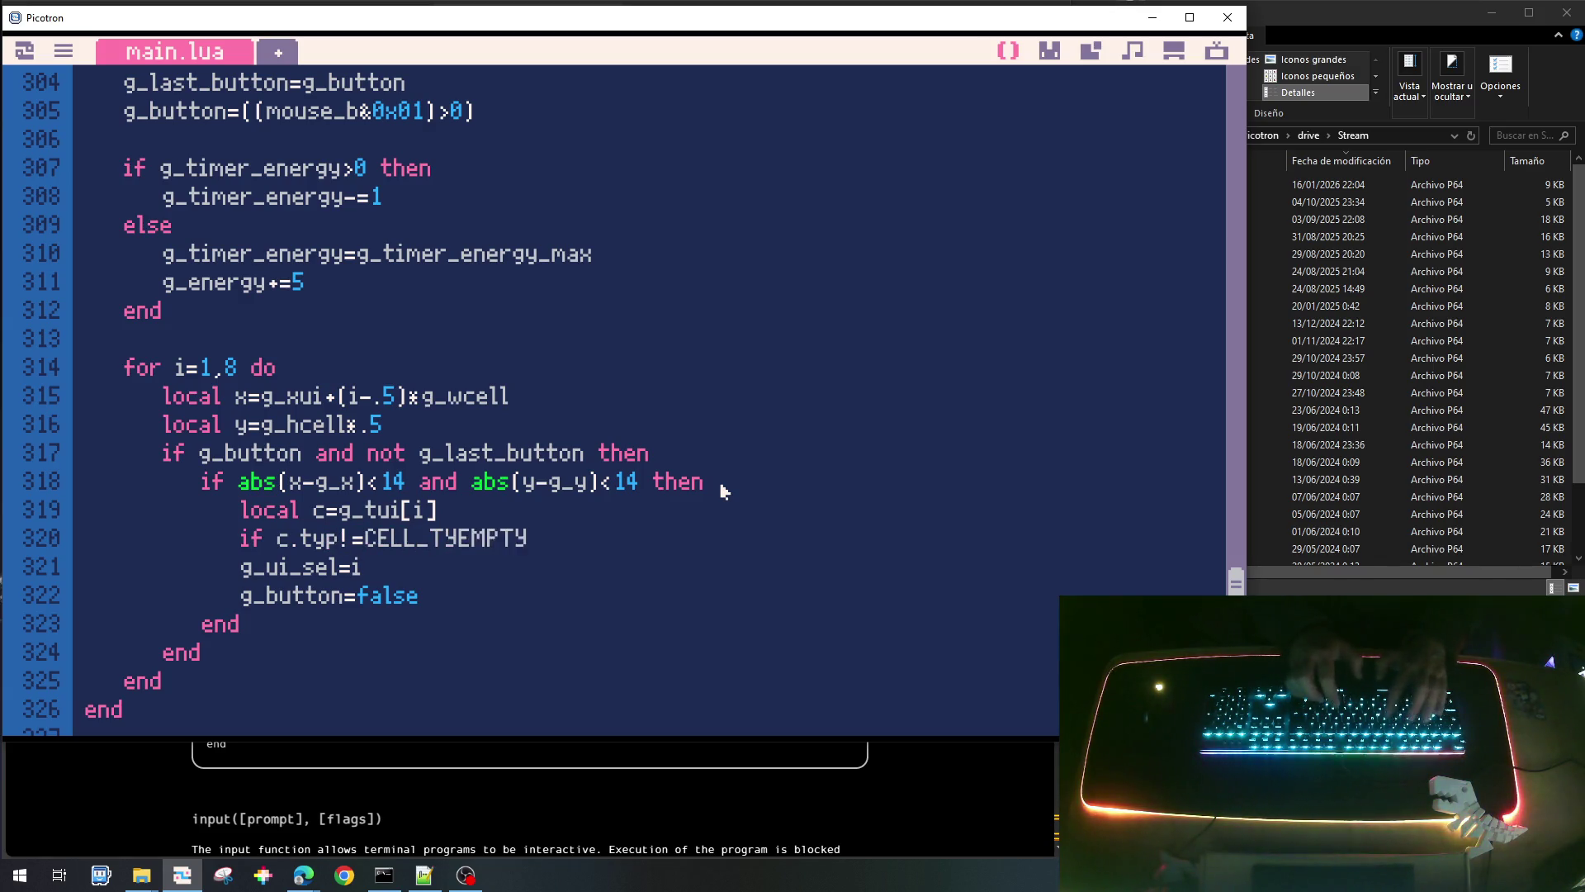
{"action": "key", "text": "End"}
{"action": "type", "text": "then"}
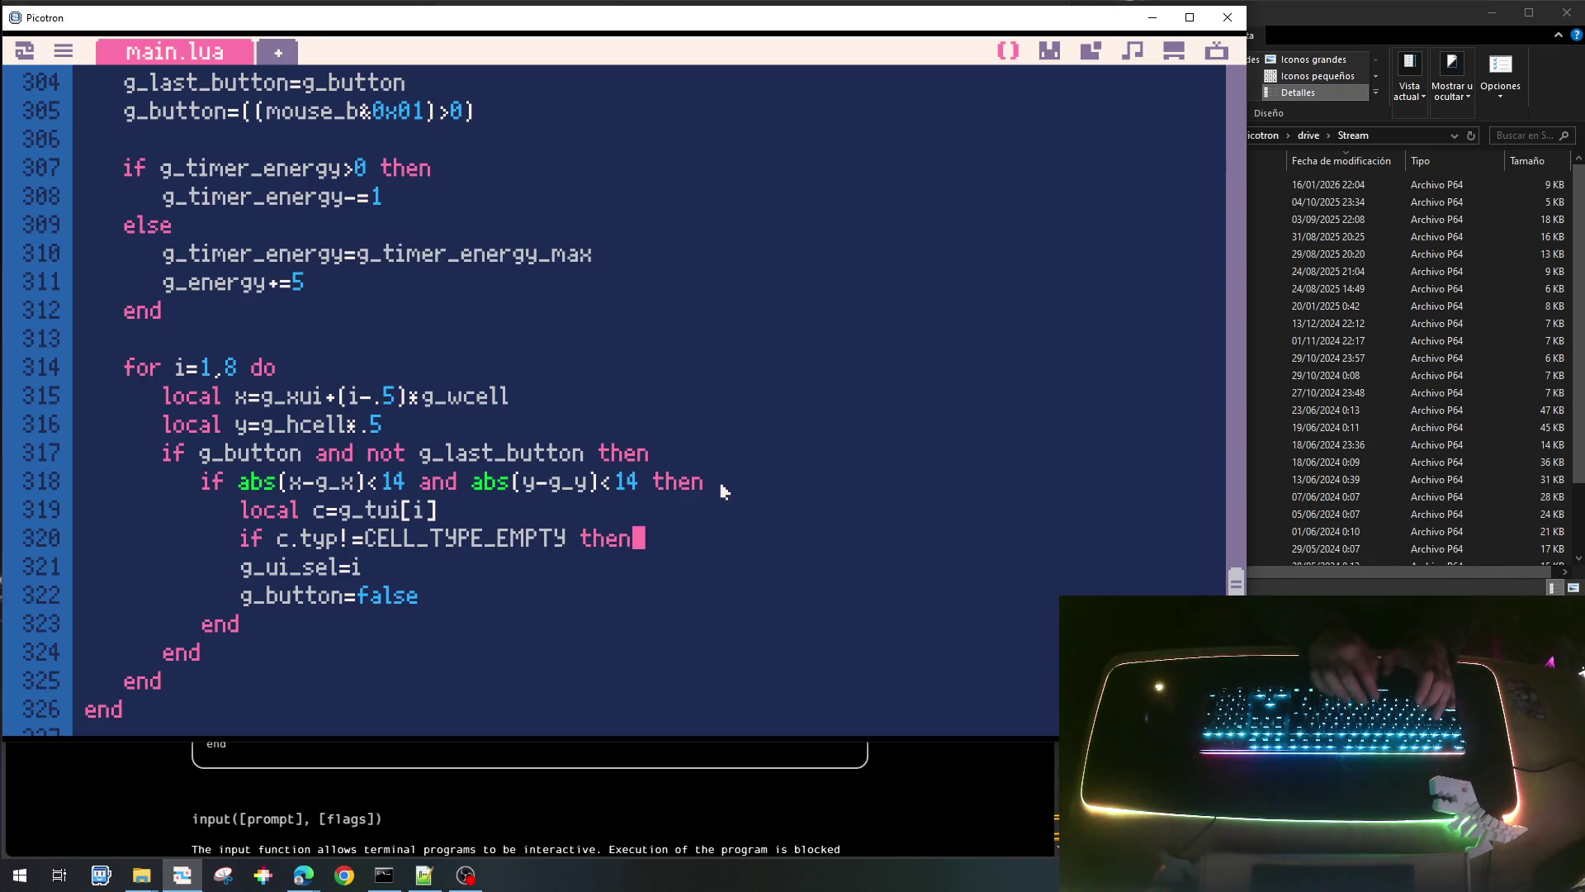
Indent the slot-selection lines into the new check and close it with end.
{"action": "key", "text": "Home"}
{"action": "key", "text": "shift+Down"}
{"action": "key", "text": "shift+Down"}
{"action": "key", "text": "Tab"}
{"action": "key", "text": "Up"}
{"action": "key", "text": "Up"}
{"action": "key", "text": "Down"}
{"action": "key", "text": "End"}
{"action": "key", "text": "Return"}
{"action": "key", "text": "BackSpace"}
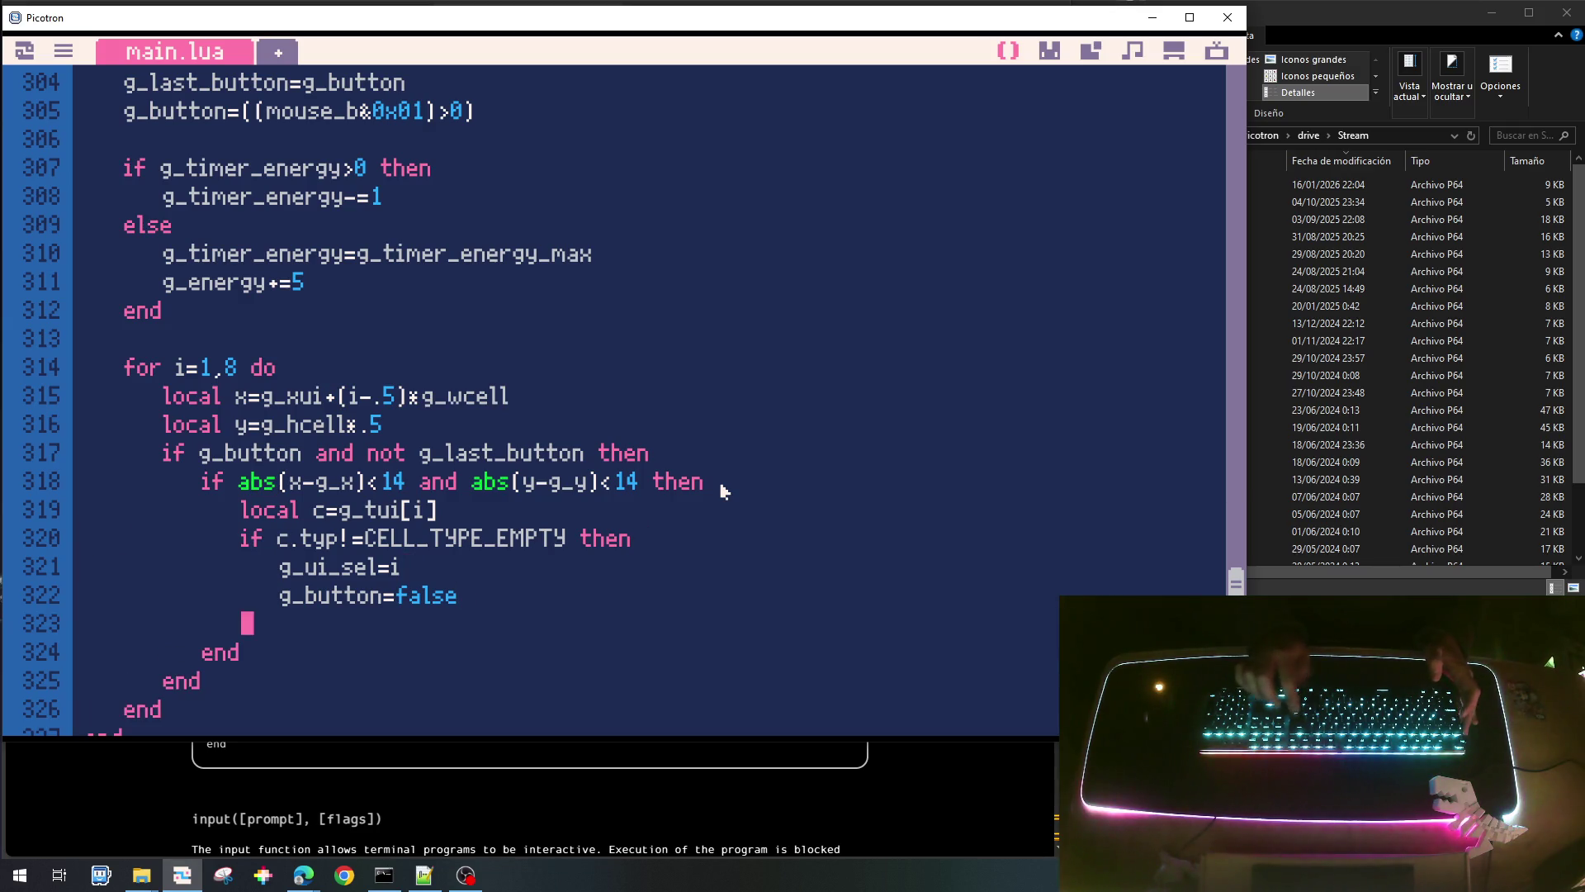
{"action": "type", "text": "end"}
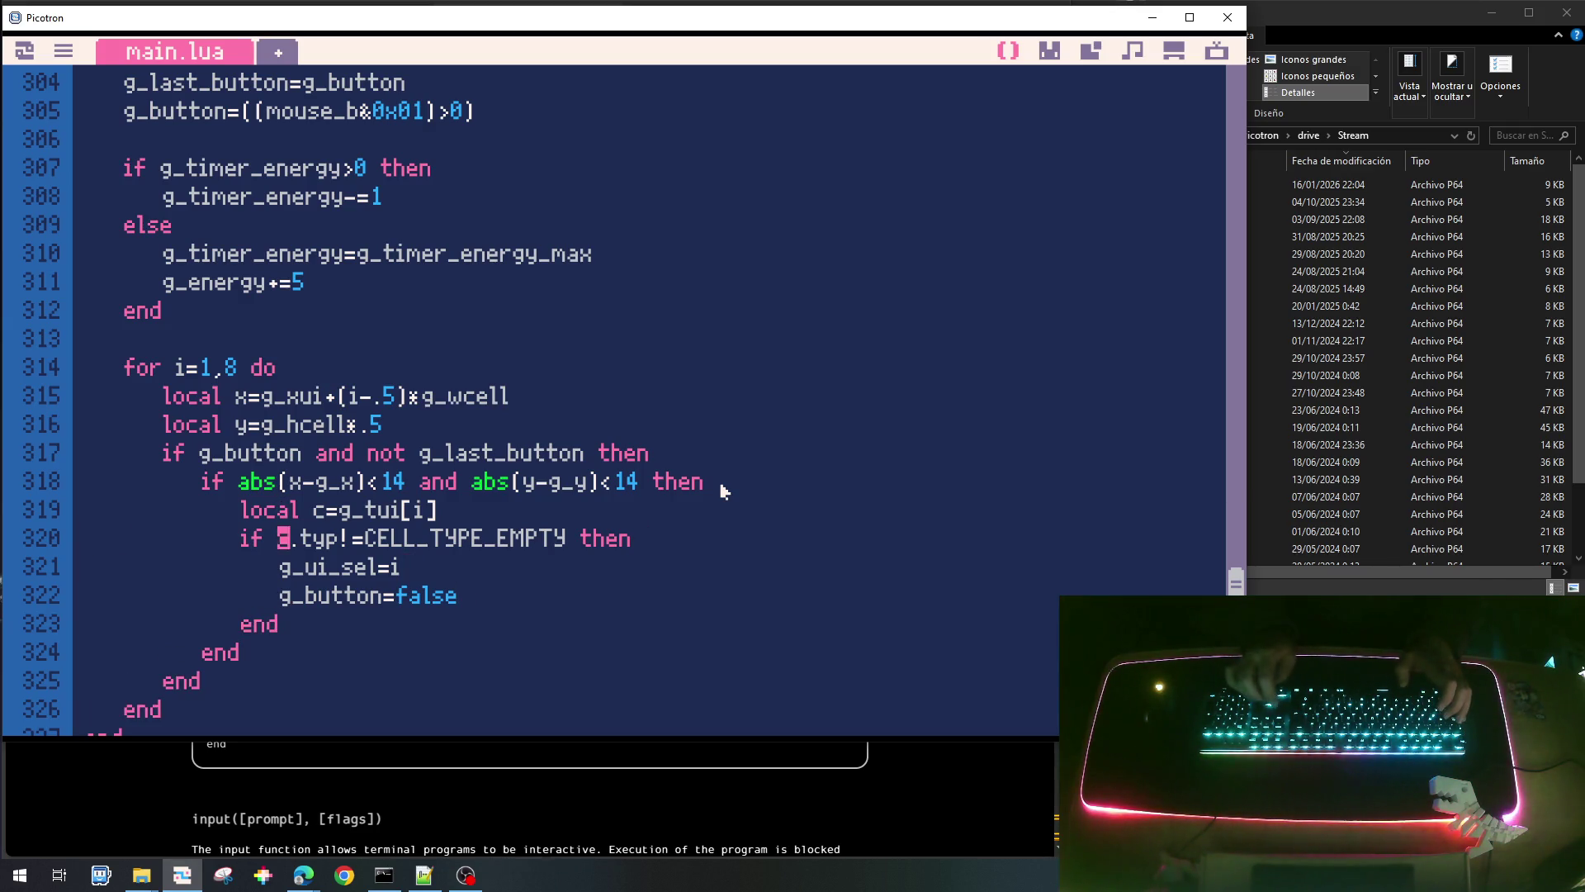
Insert a nested line beginning if c.typ==CELL_TYPE_PALA or c.cost.
{"action": "key", "text": "End"}
{"action": "key", "text": "Return"}
{"action": "key", "text": "Tab"}
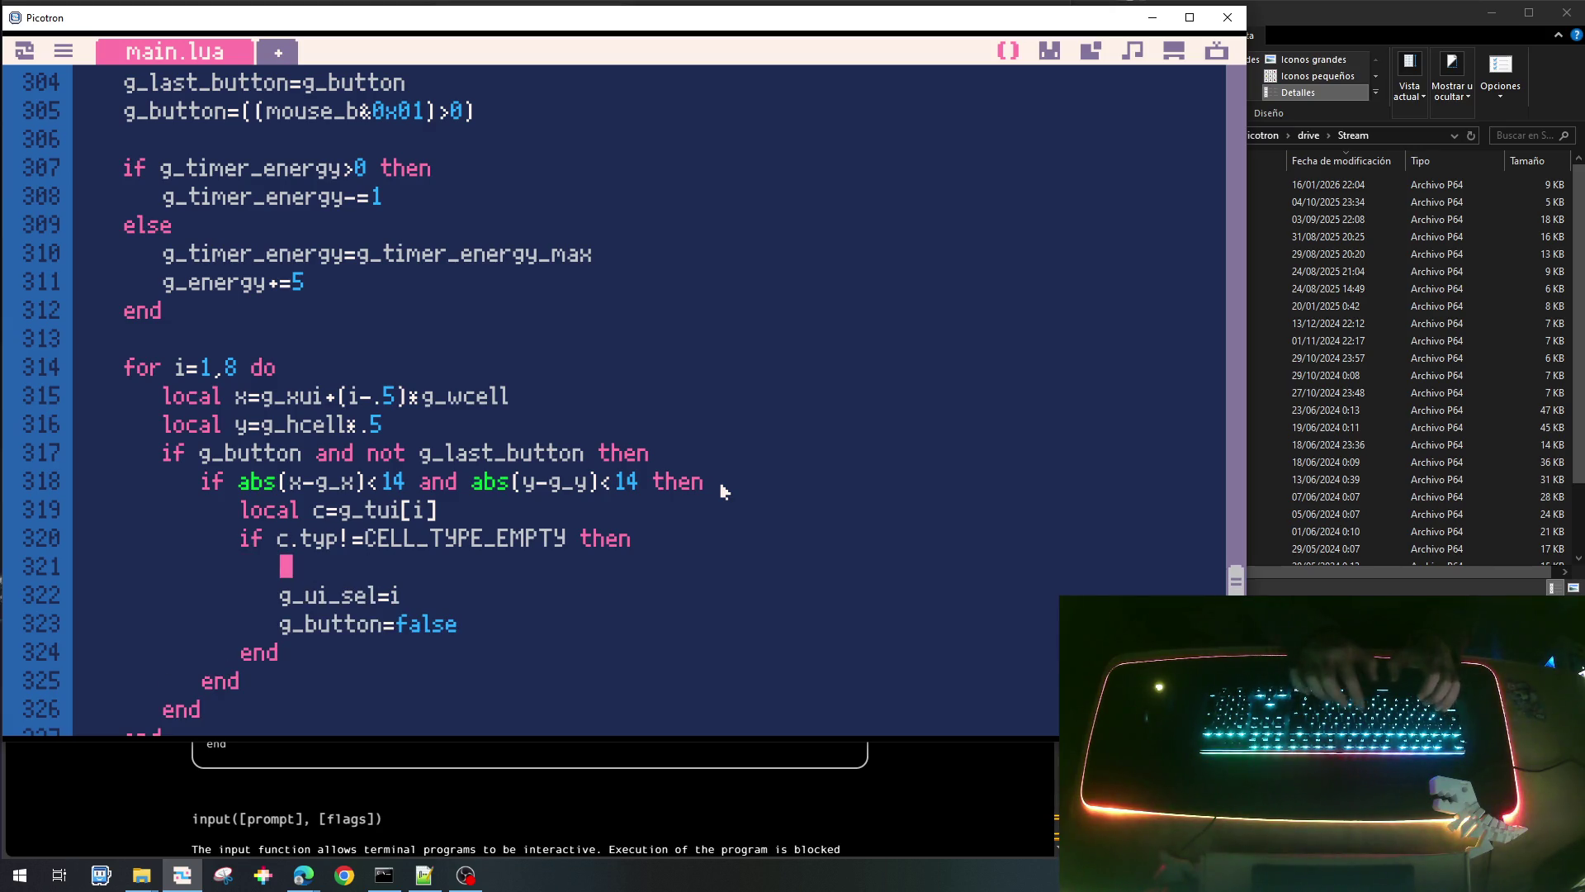
{"action": "type", "text": "if c.typ==C"}
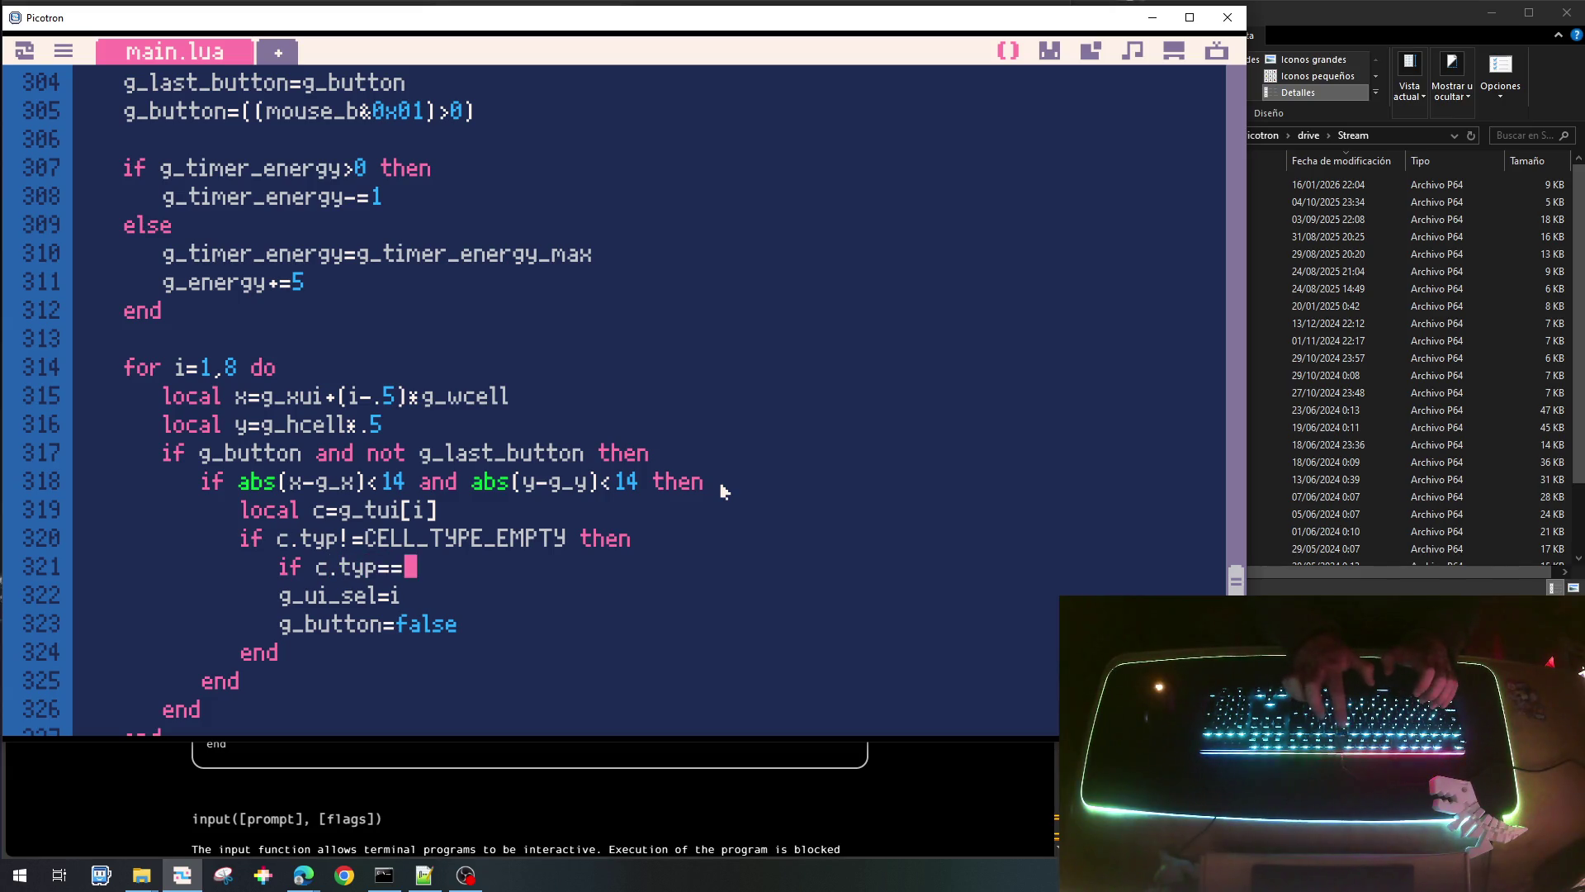
{"action": "type", "text": "ELL"}
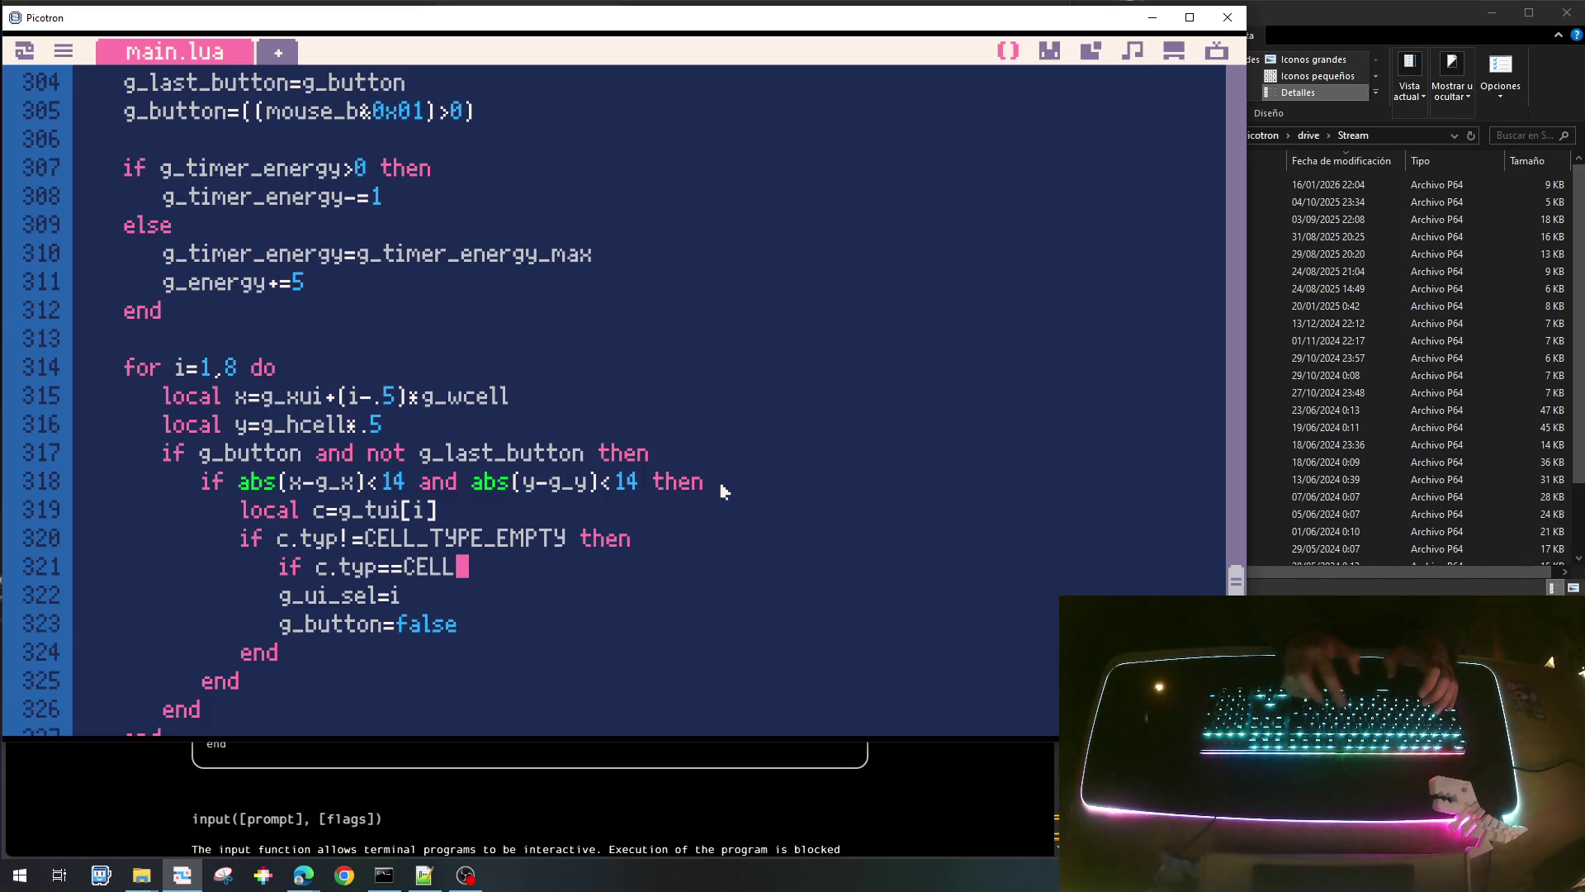
{"action": "type", "text": "_TYPE_"}
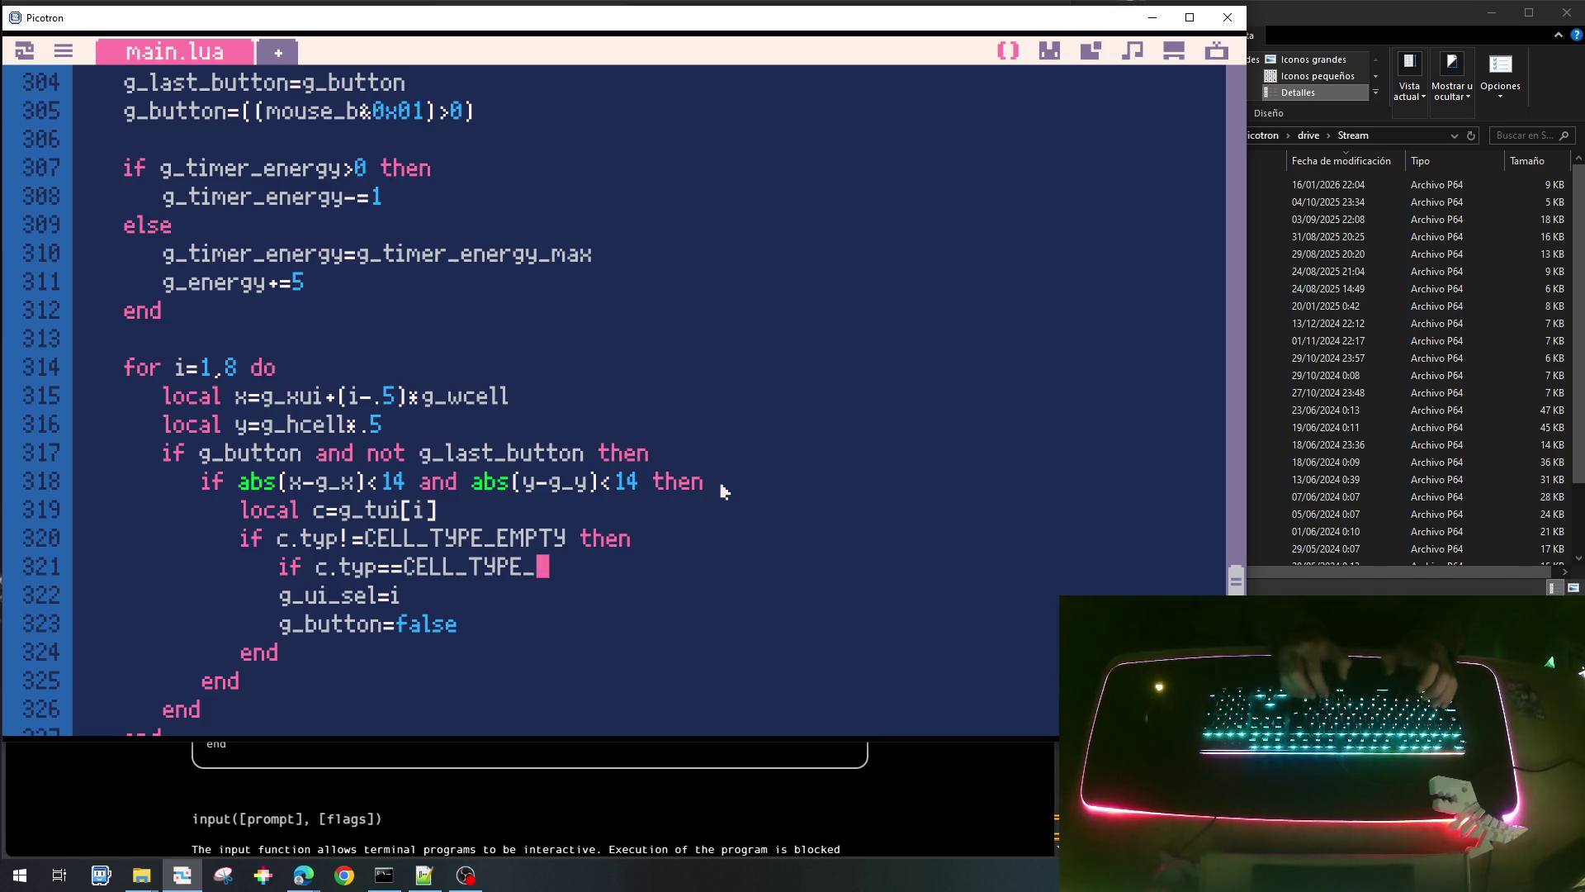
{"action": "type", "text": "PALA or "}
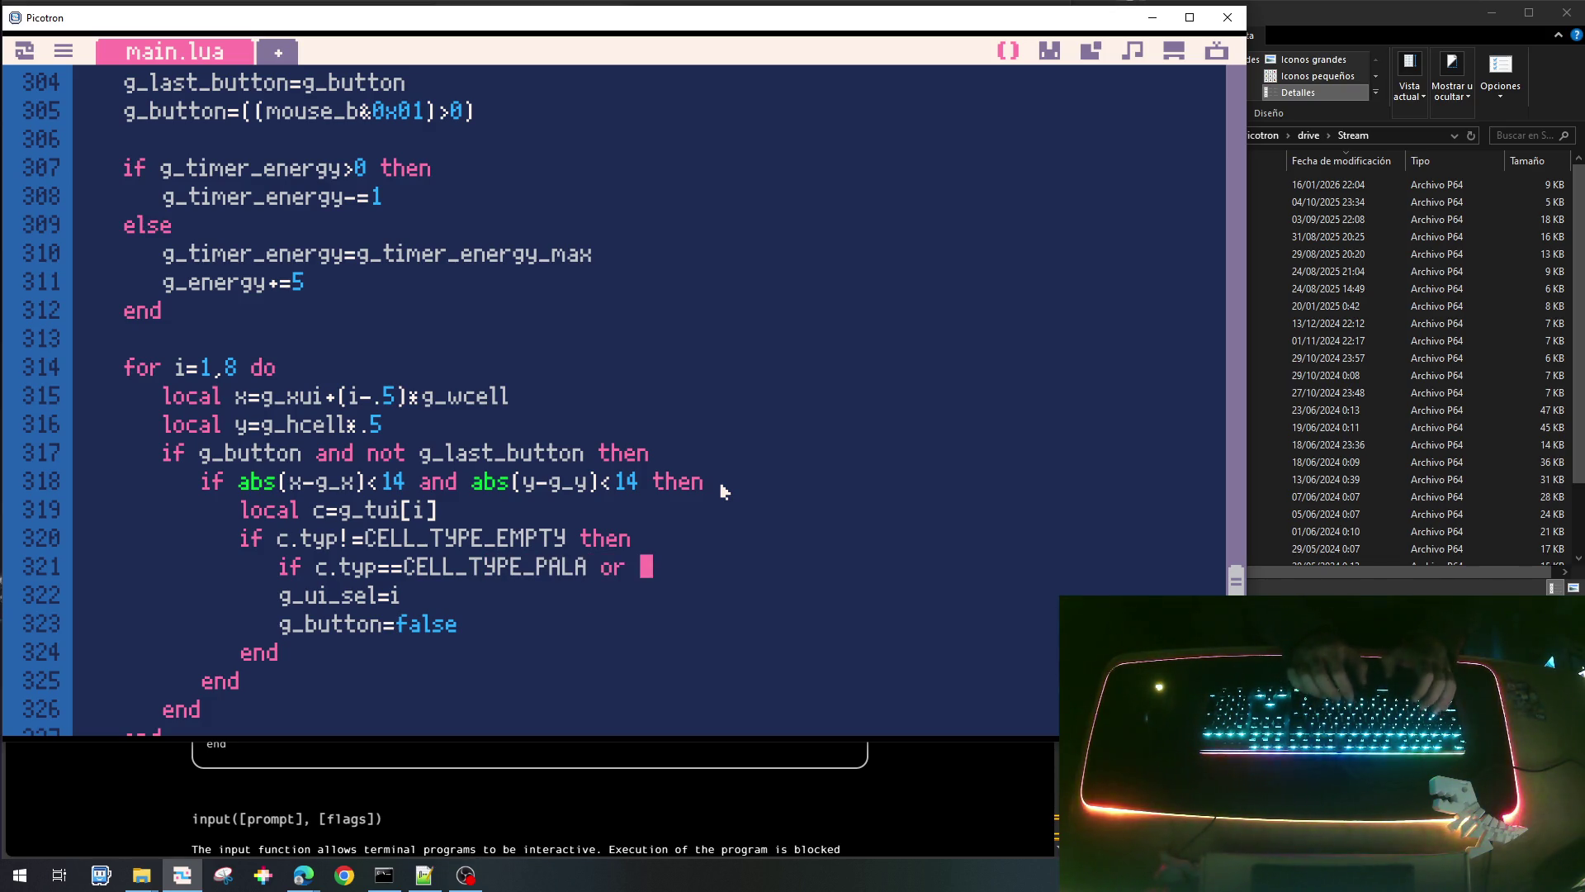
{"action": "type", "text": "c."}
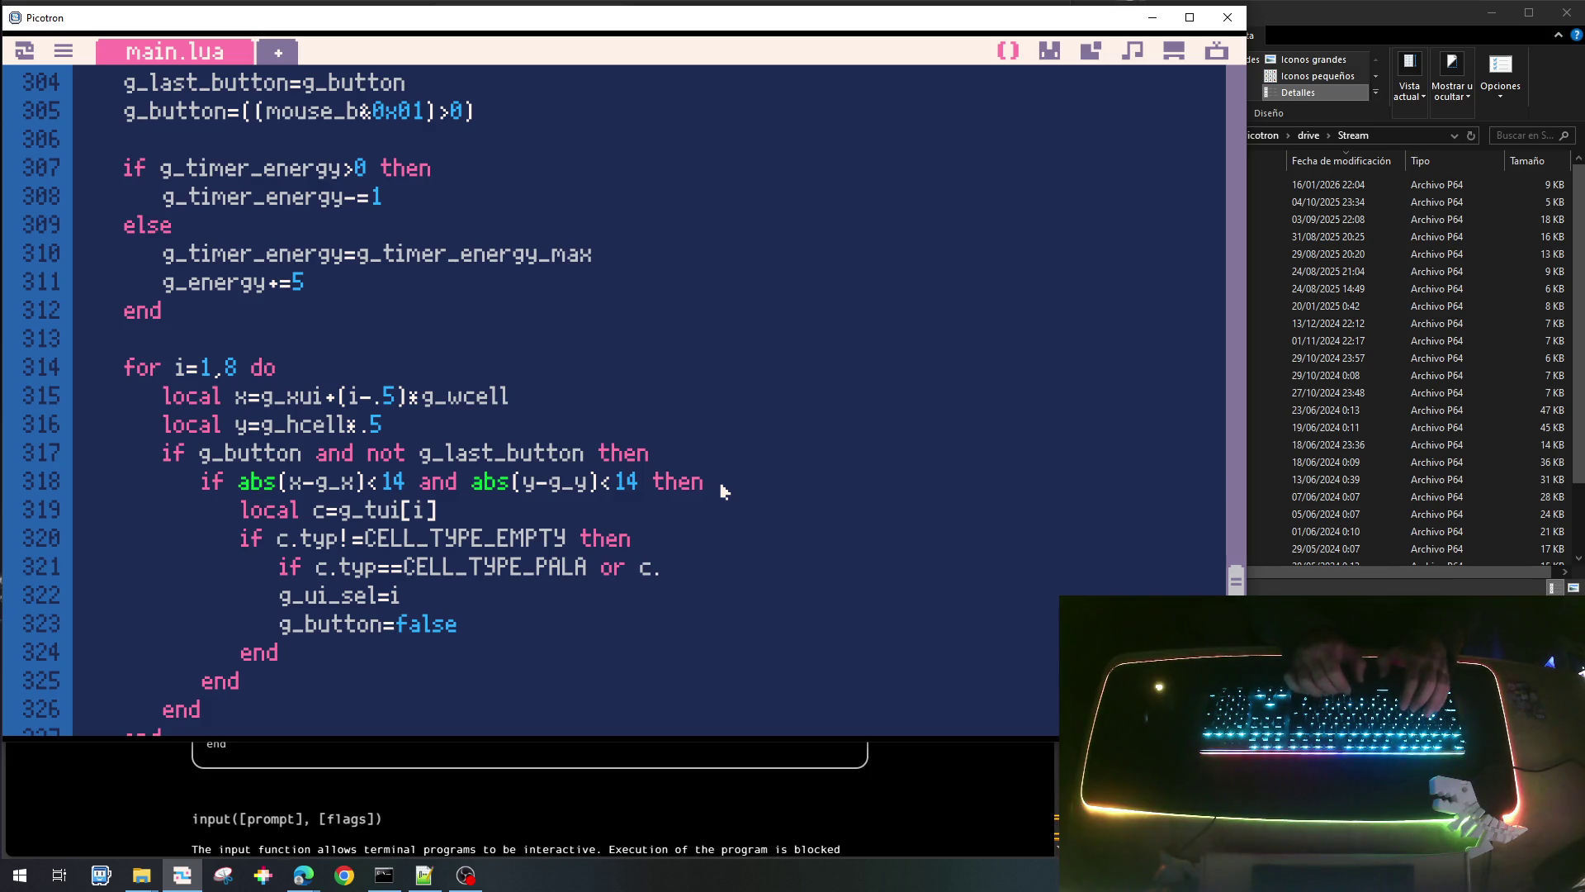
{"action": "type", "text": "cost"}
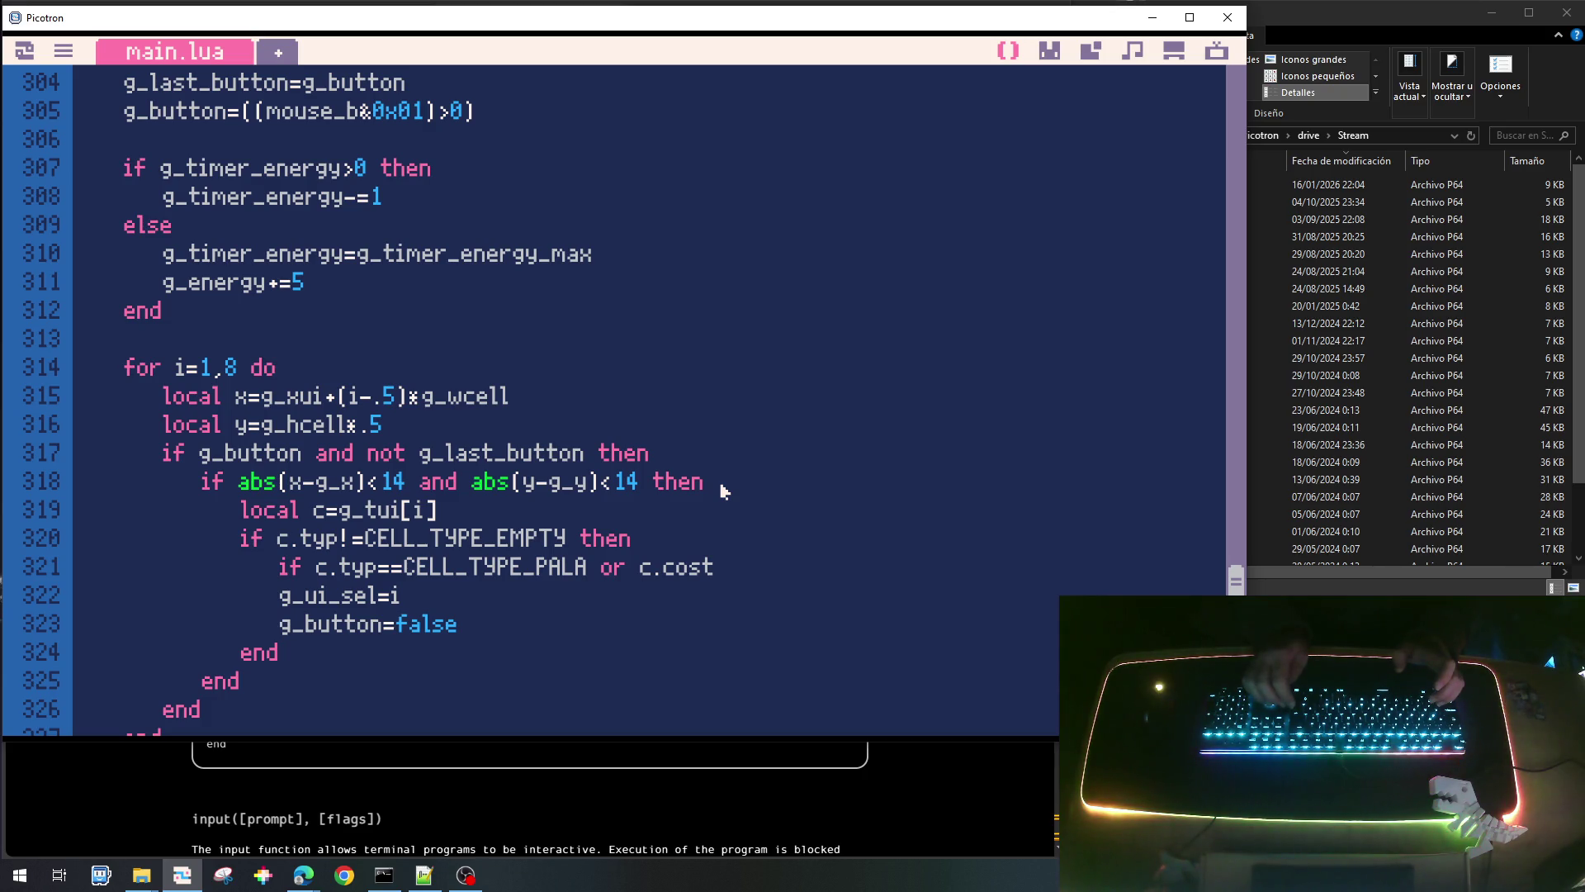
{"action": "scroll", "coordinate": [718, 487], "scroll_direction": "up", "scroll_amount": 9}
Copy ',cost=' from the PLANT3 entry and give the first two empty slots cost=0.
{"action": "scroll", "coordinate": [495, 396], "scroll_direction": "down", "scroll_amount": 2}
{"action": "left_click", "coordinate": [435, 348]}
{"action": "key", "text": "Up"}
{"action": "key", "text": "shift+Right"}
{"action": "key", "text": "shift+Right"}
{"action": "key", "text": "shift+Right"}
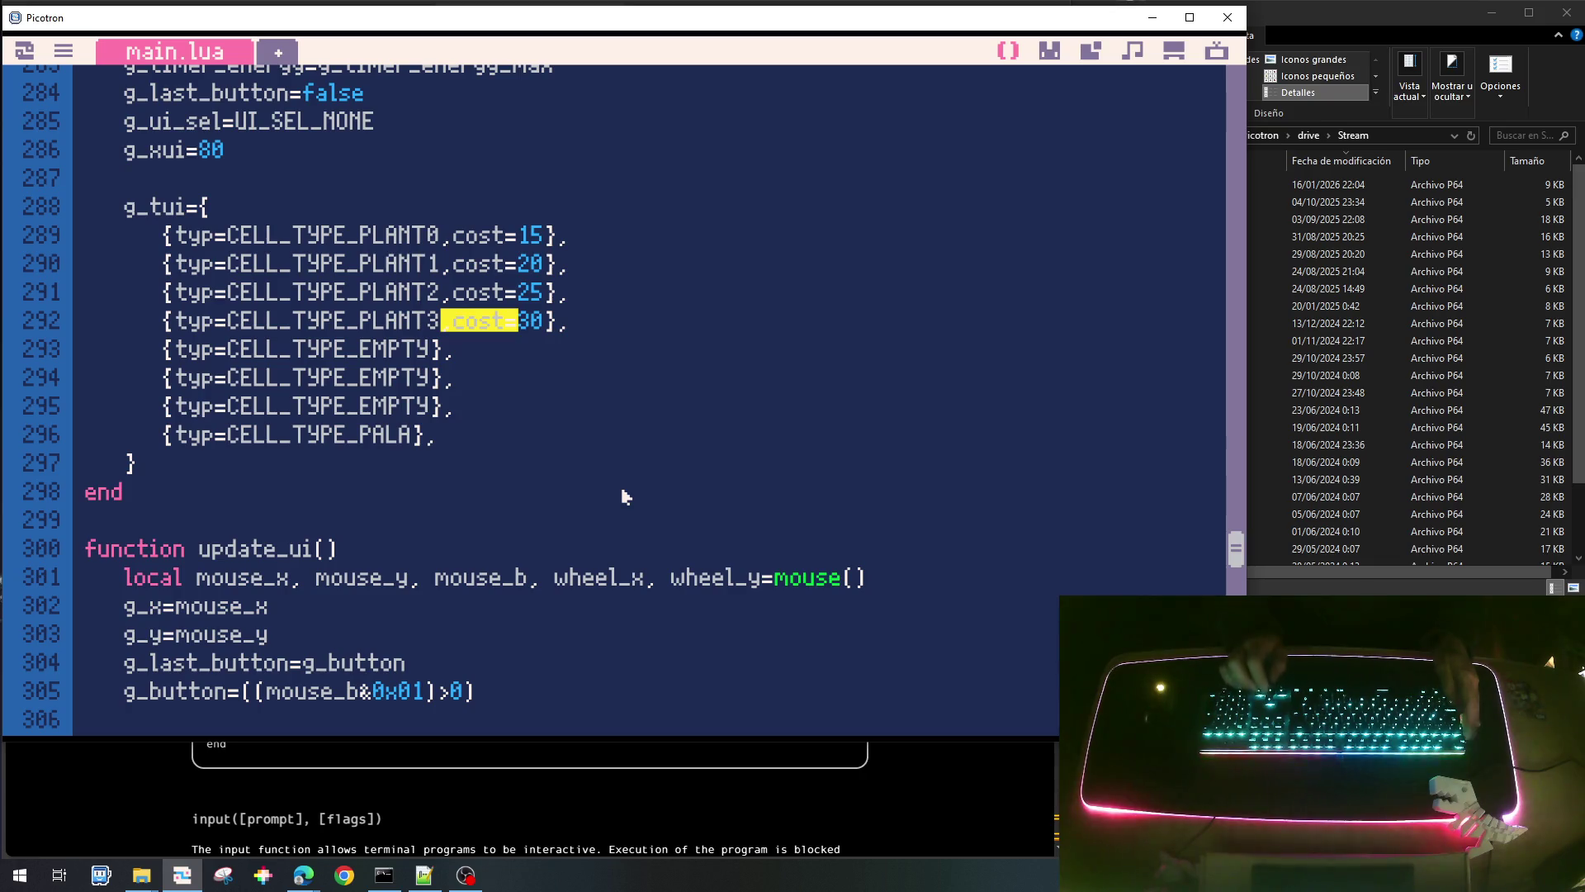
{"action": "key", "text": "Right"}
{"action": "type", "text": ",cost="}
{"action": "type", "text": "0"}
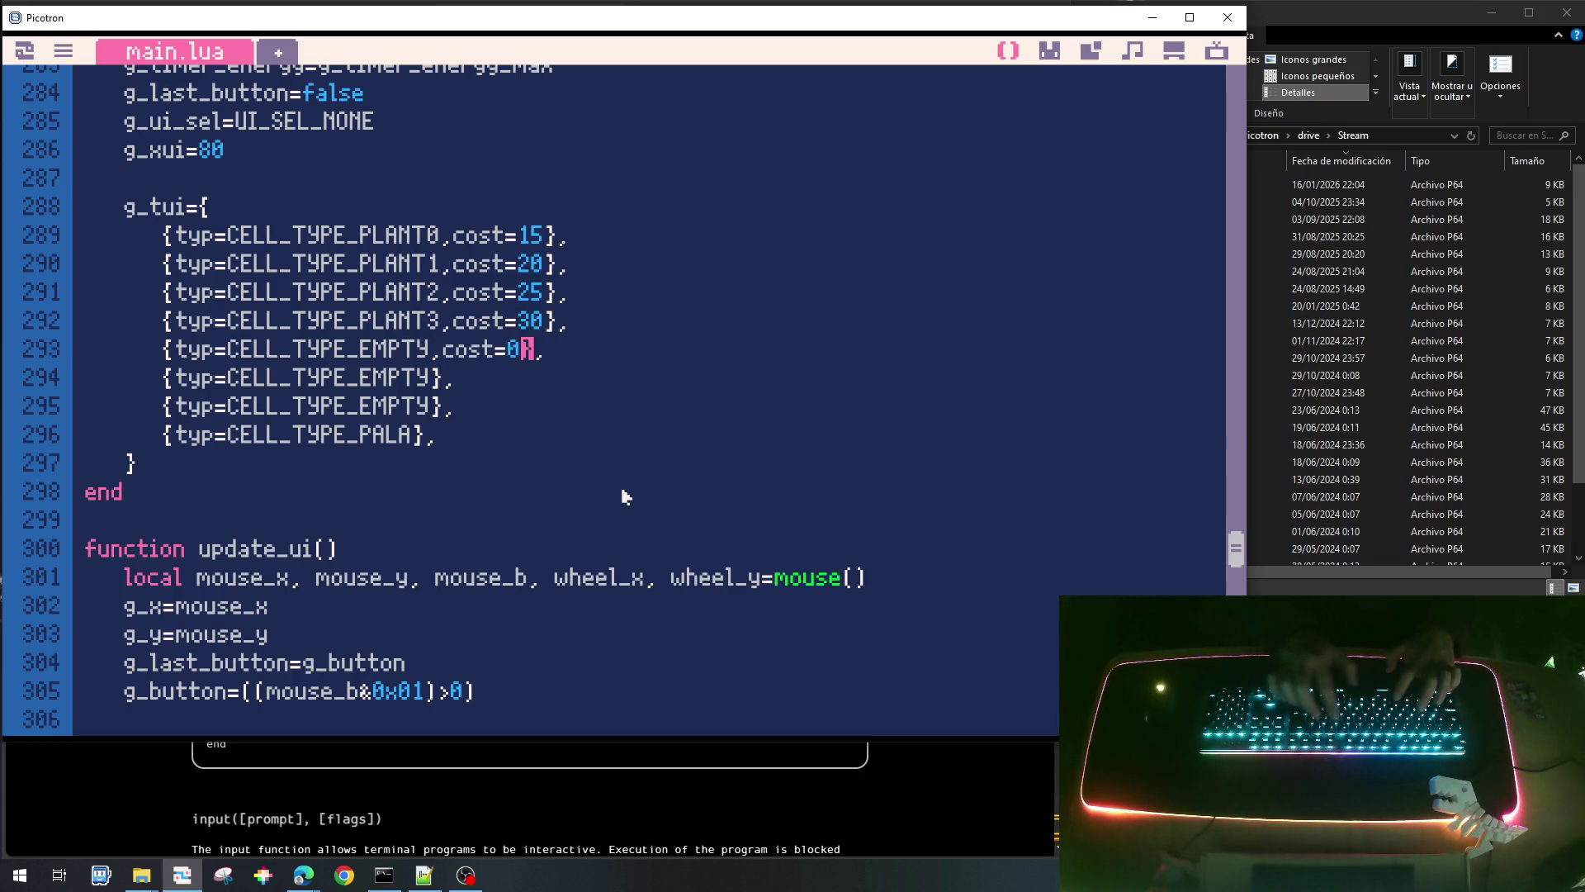
{"action": "type", "text": ",cost="}
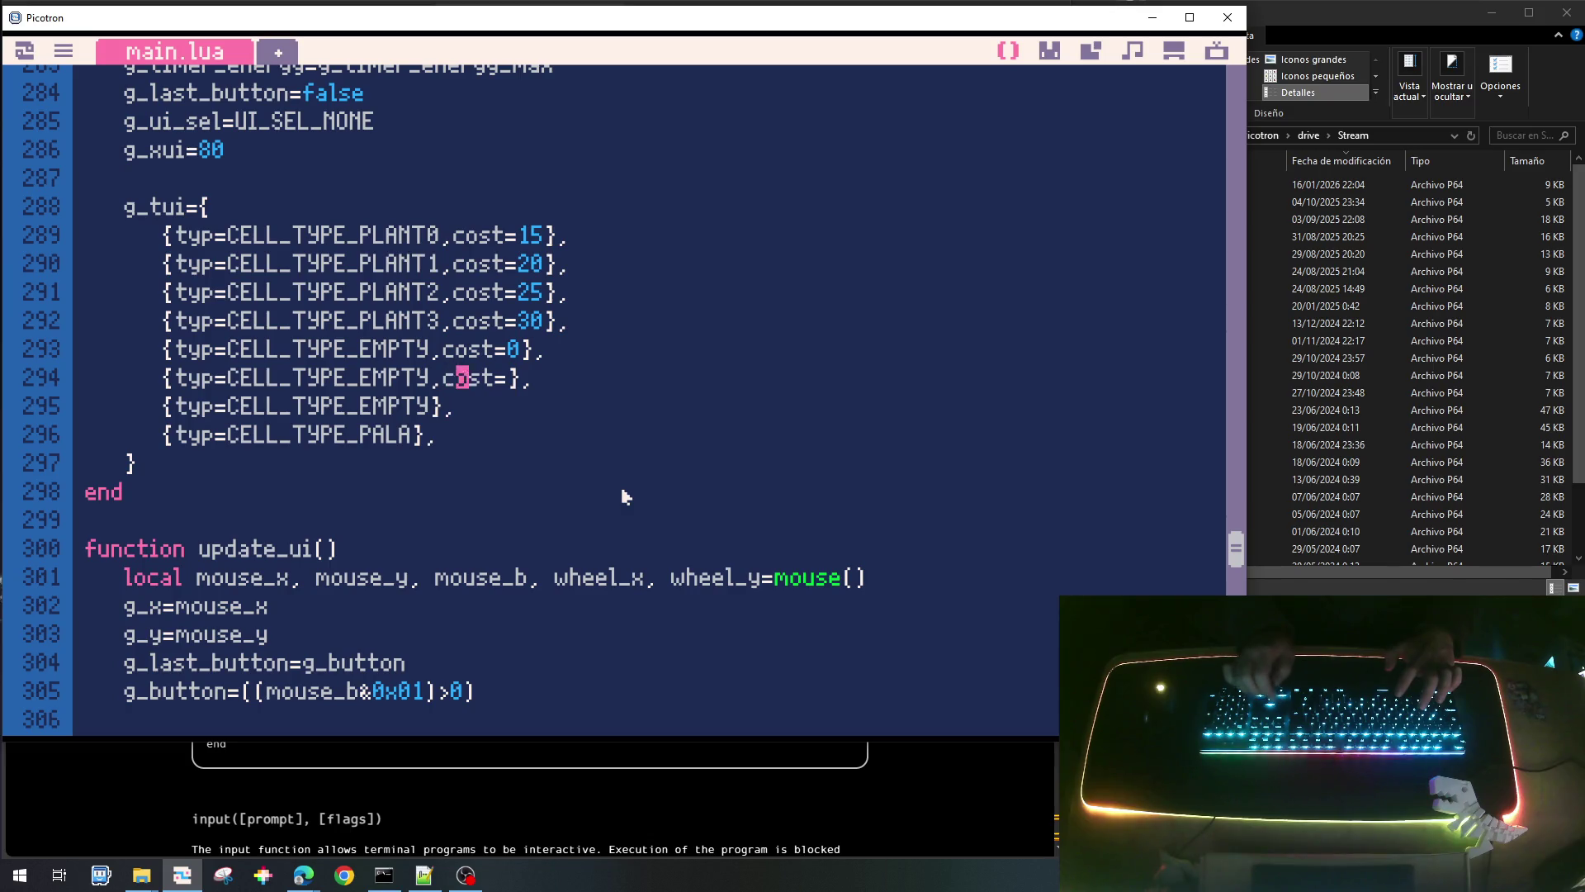
{"action": "type", "text": "0"}
Give the third empty slot and the CELL_TYPE_PALA entry cost=0.
{"action": "key", "text": "Down"}
{"action": "type", "text": ",cost="}
{"action": "key", "text": "Down"}
{"action": "key", "text": "Up"}
{"action": "type", "text": "0"}
{"action": "key", "text": "Down"}
{"action": "key", "text": "Down"}
{"action": "key", "text": "Up"}
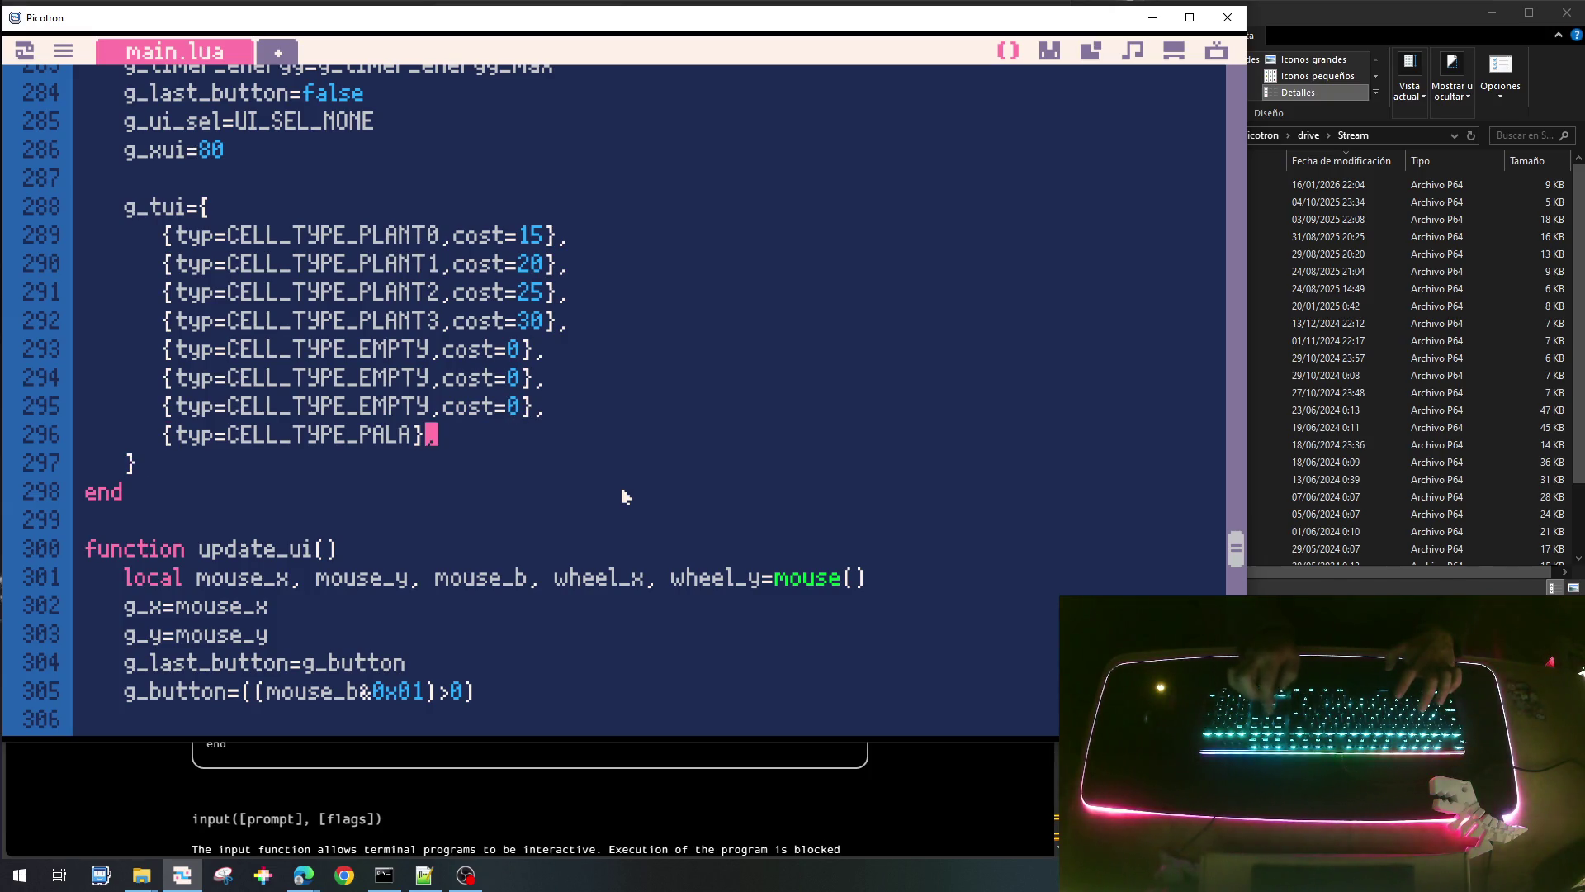
{"action": "type", "text": ",cost="}
{"action": "type", "text": "0"}
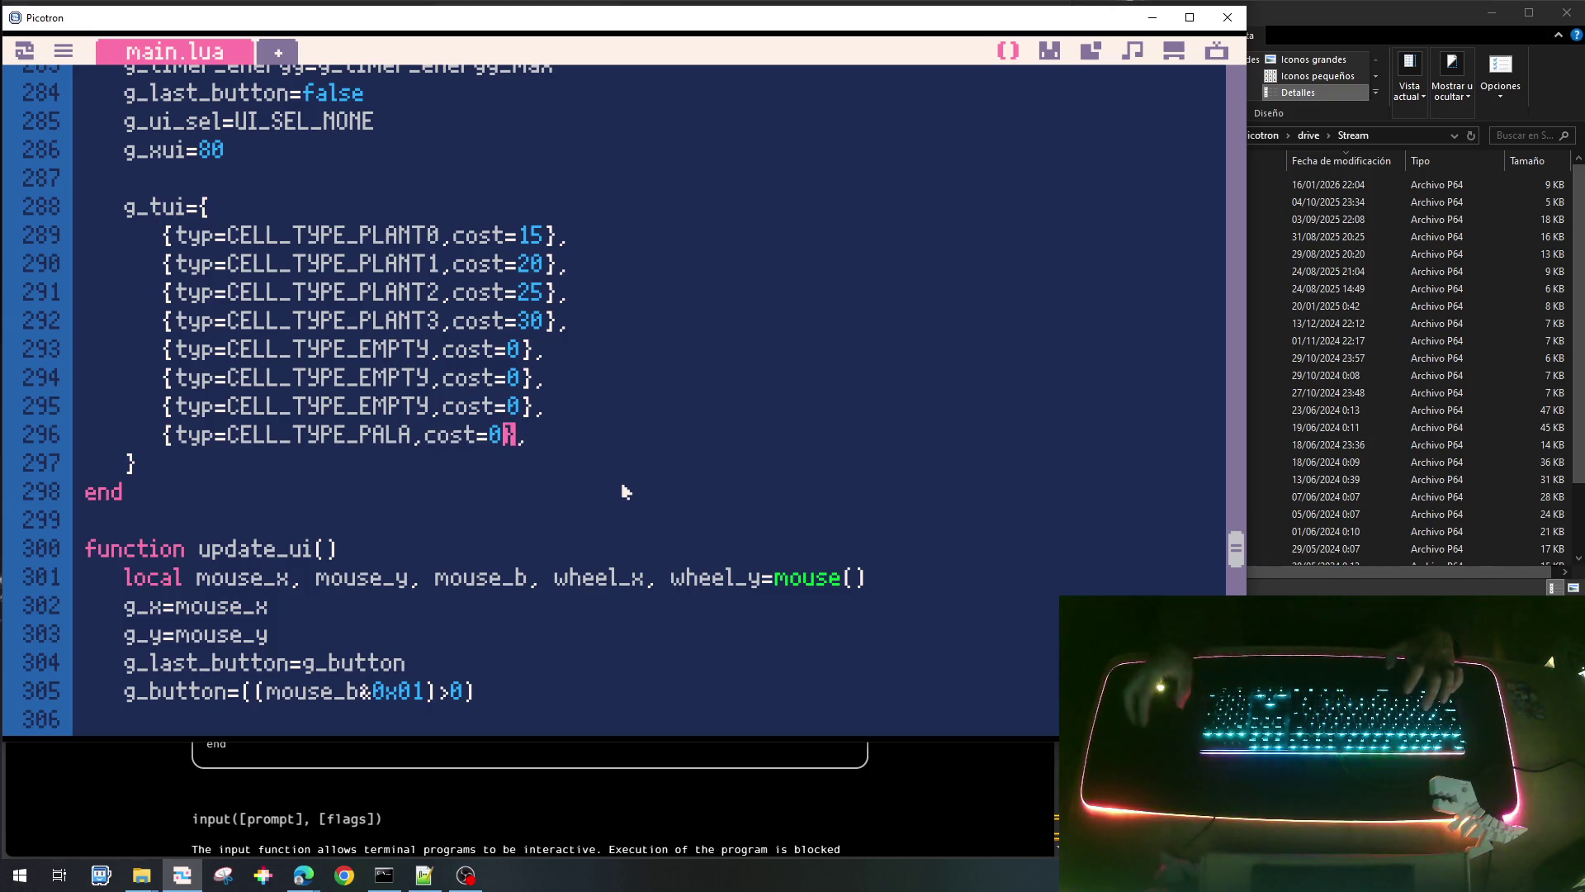
{"action": "scroll", "coordinate": [627, 495], "scroll_direction": "down", "scroll_amount": 8}
{"action": "left_click", "coordinate": [633, 490]}
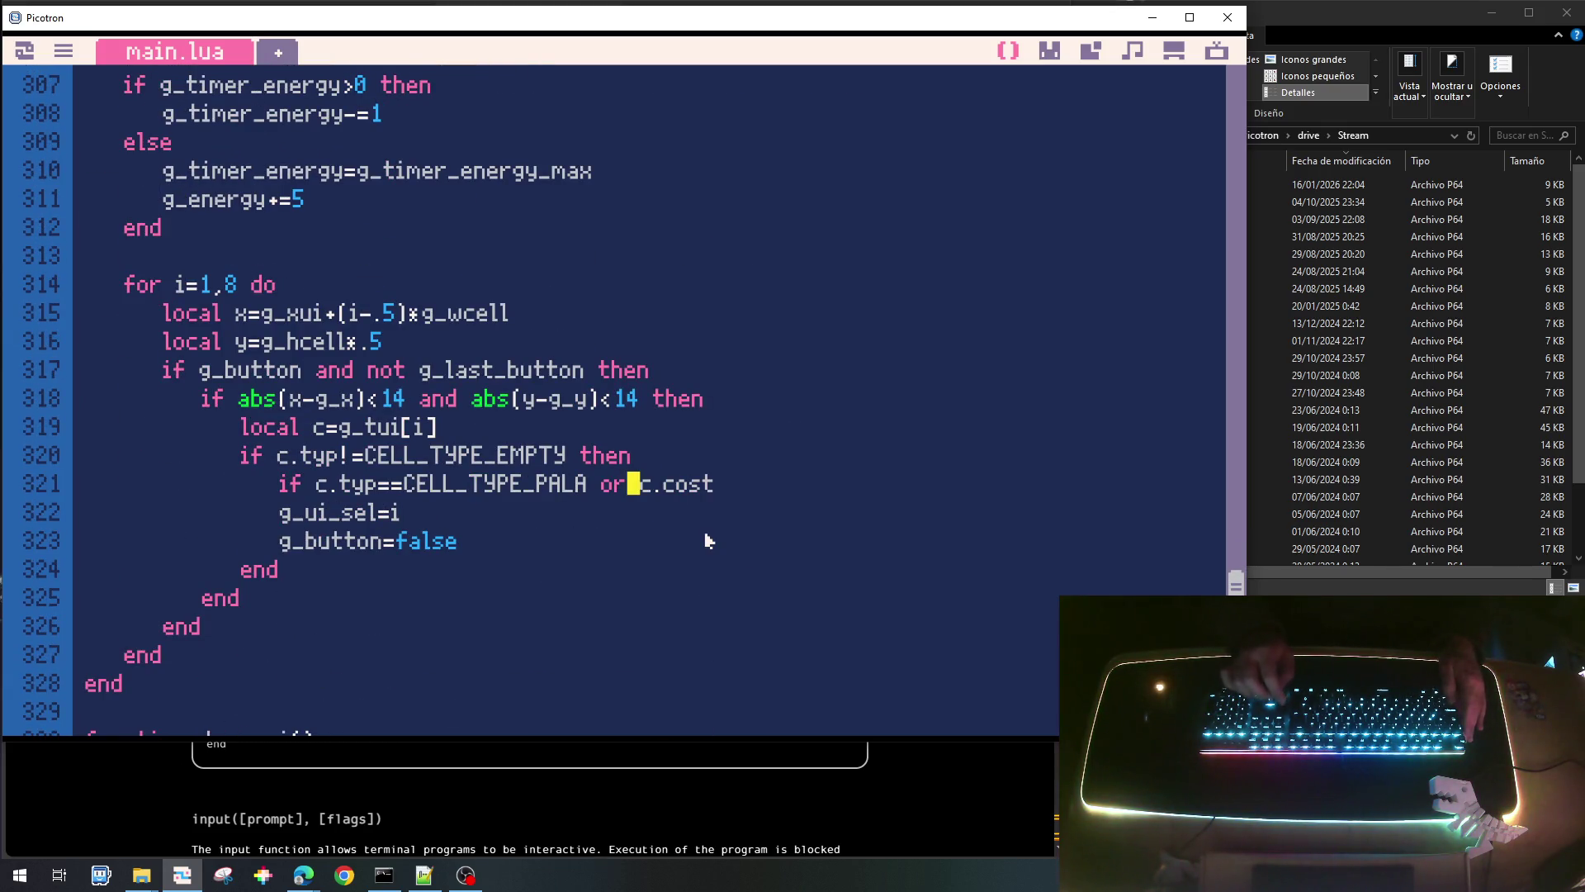
Rewrite line 321 as if c.cost<=g_energy then.
{"action": "key", "text": "shift+Left"}
{"action": "key", "text": "shift+Left"}
{"action": "key", "text": "shift+Left"}
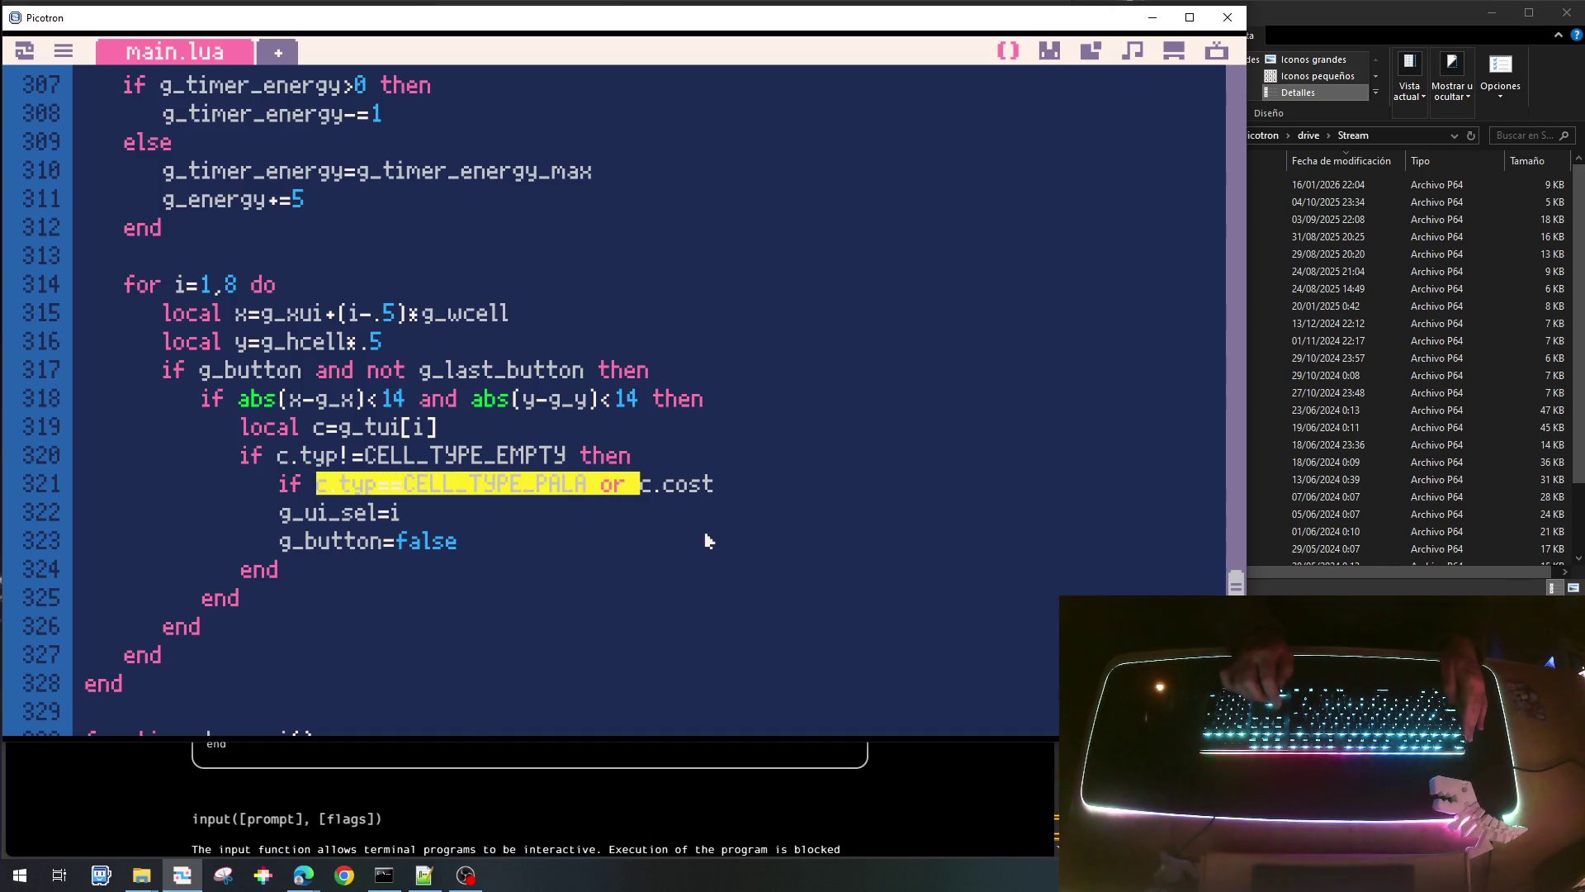
{"action": "key", "text": "BackSpace"}
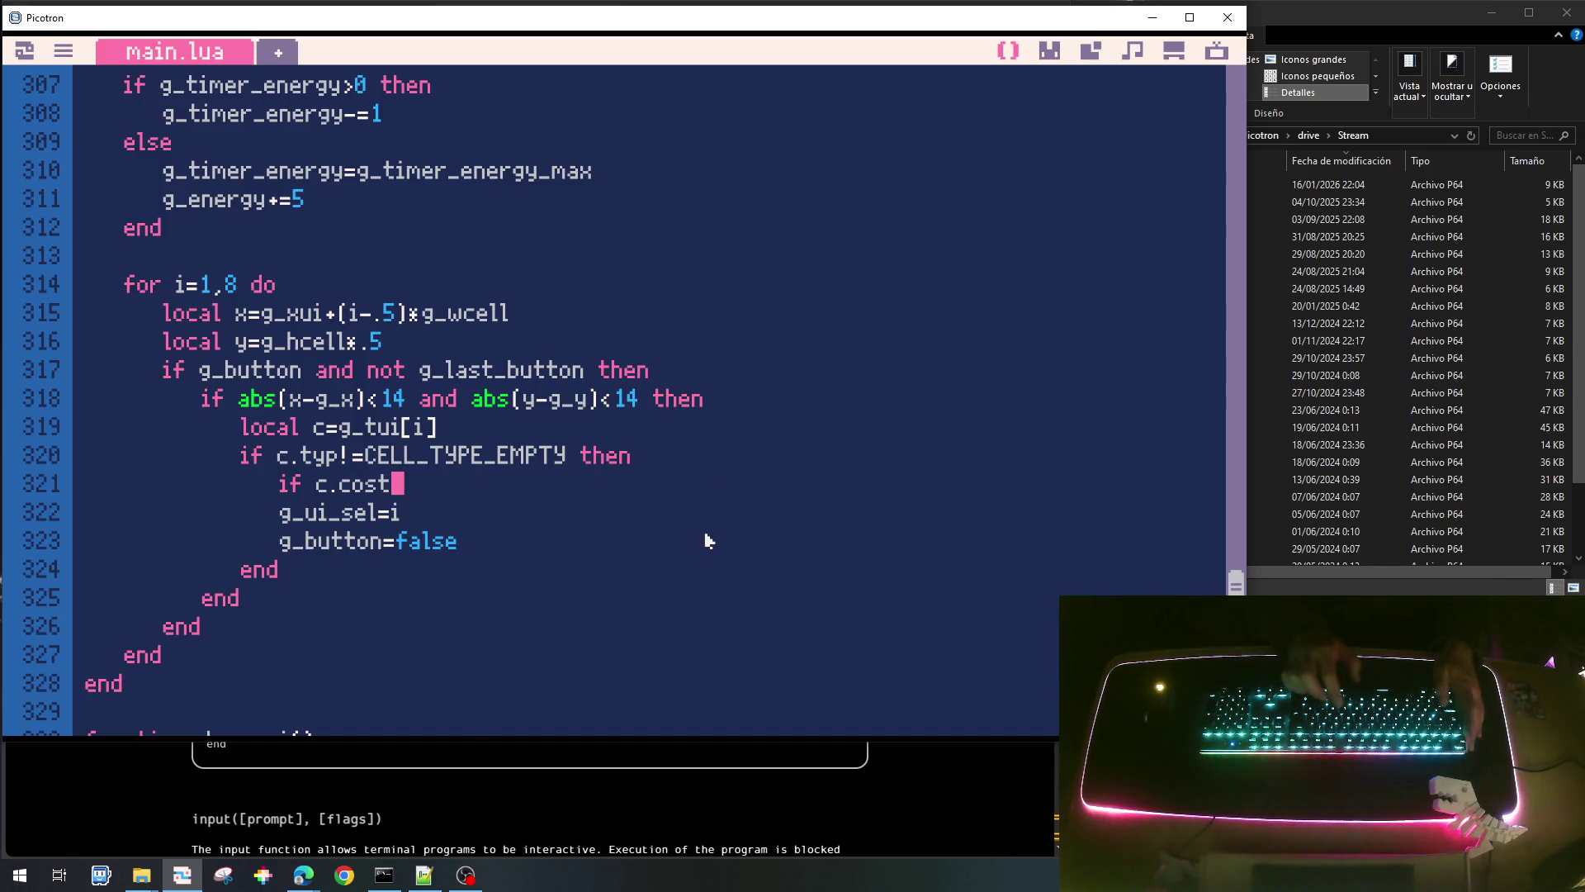
{"action": "type", "text": "<="}
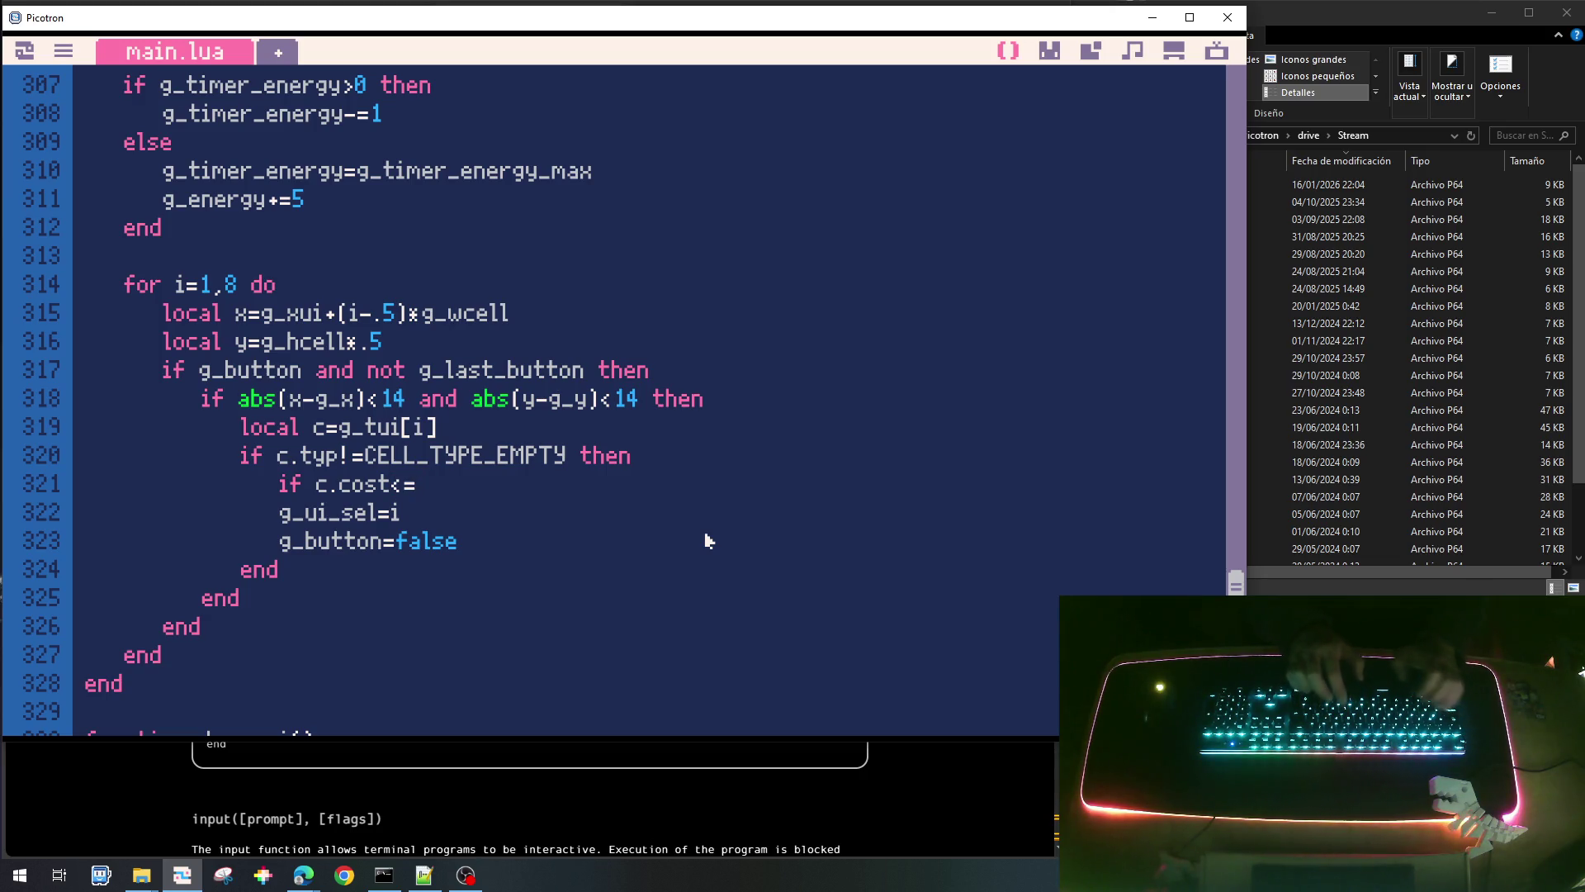
{"action": "type", "text": "G_ENERGY"}
{"action": "key", "text": "BackSpace"}
{"action": "key", "text": "BackSpace"}
{"action": "key", "text": "BackSpace"}
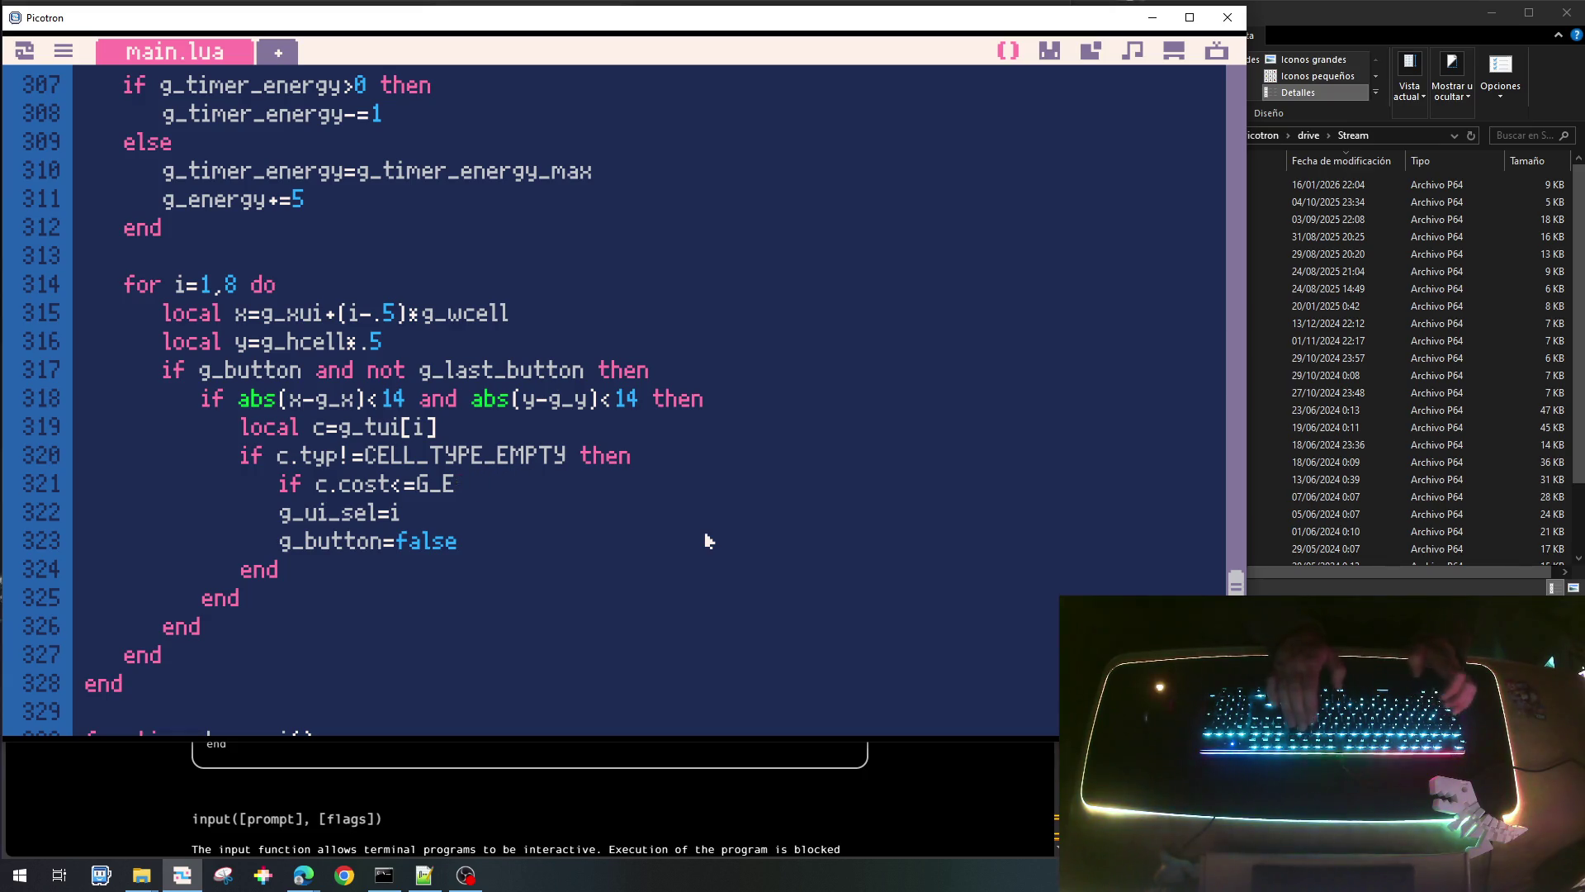
{"action": "type", "text": "g_ene"}
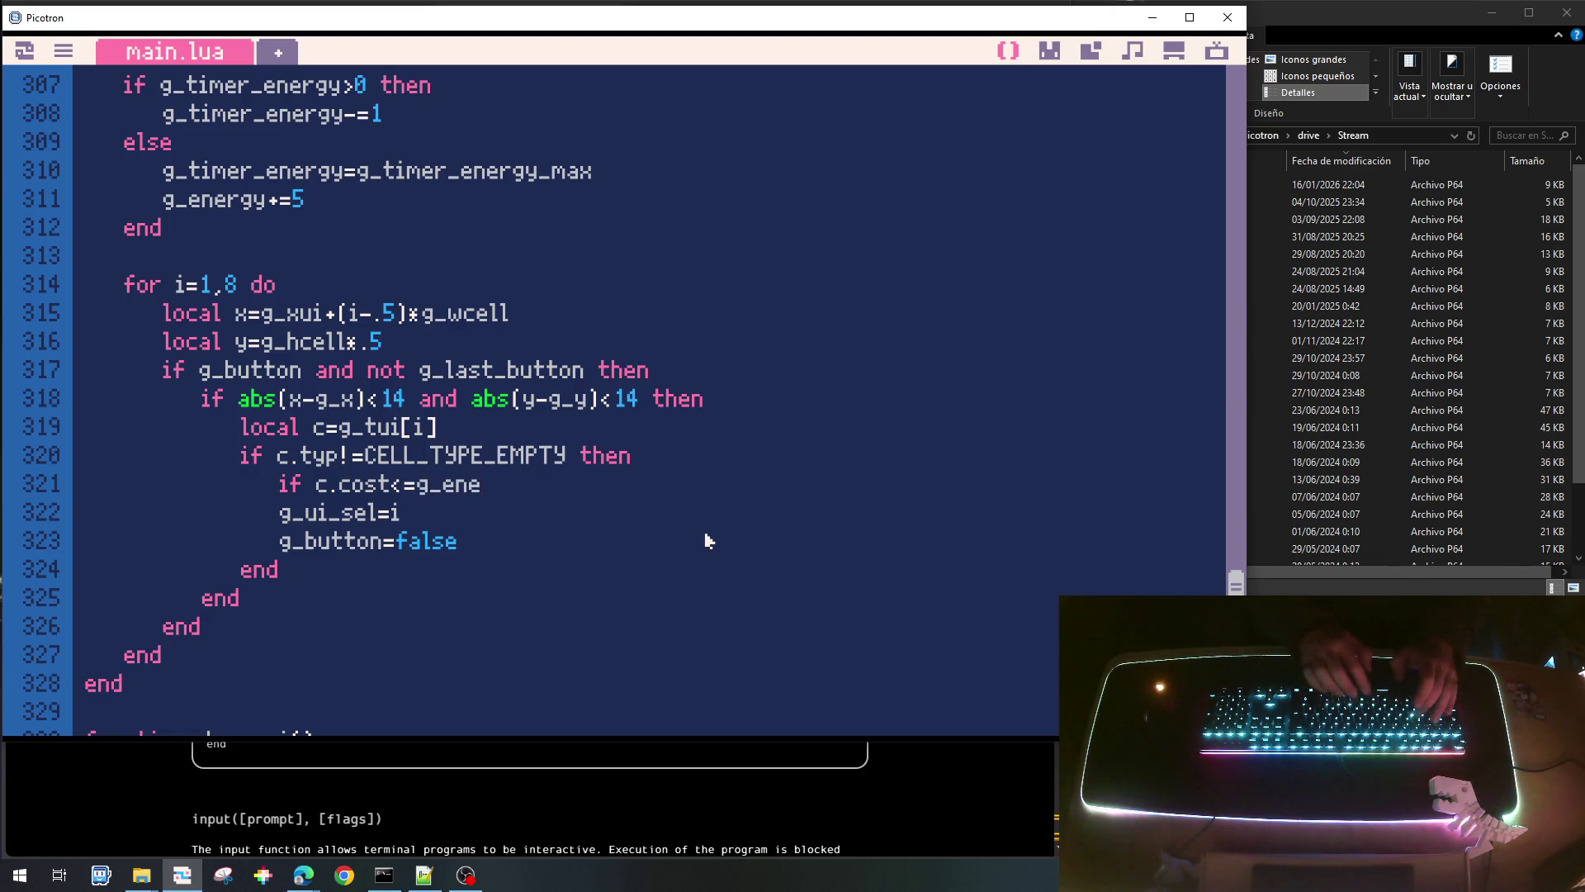
{"action": "type", "text": "rgy then"}
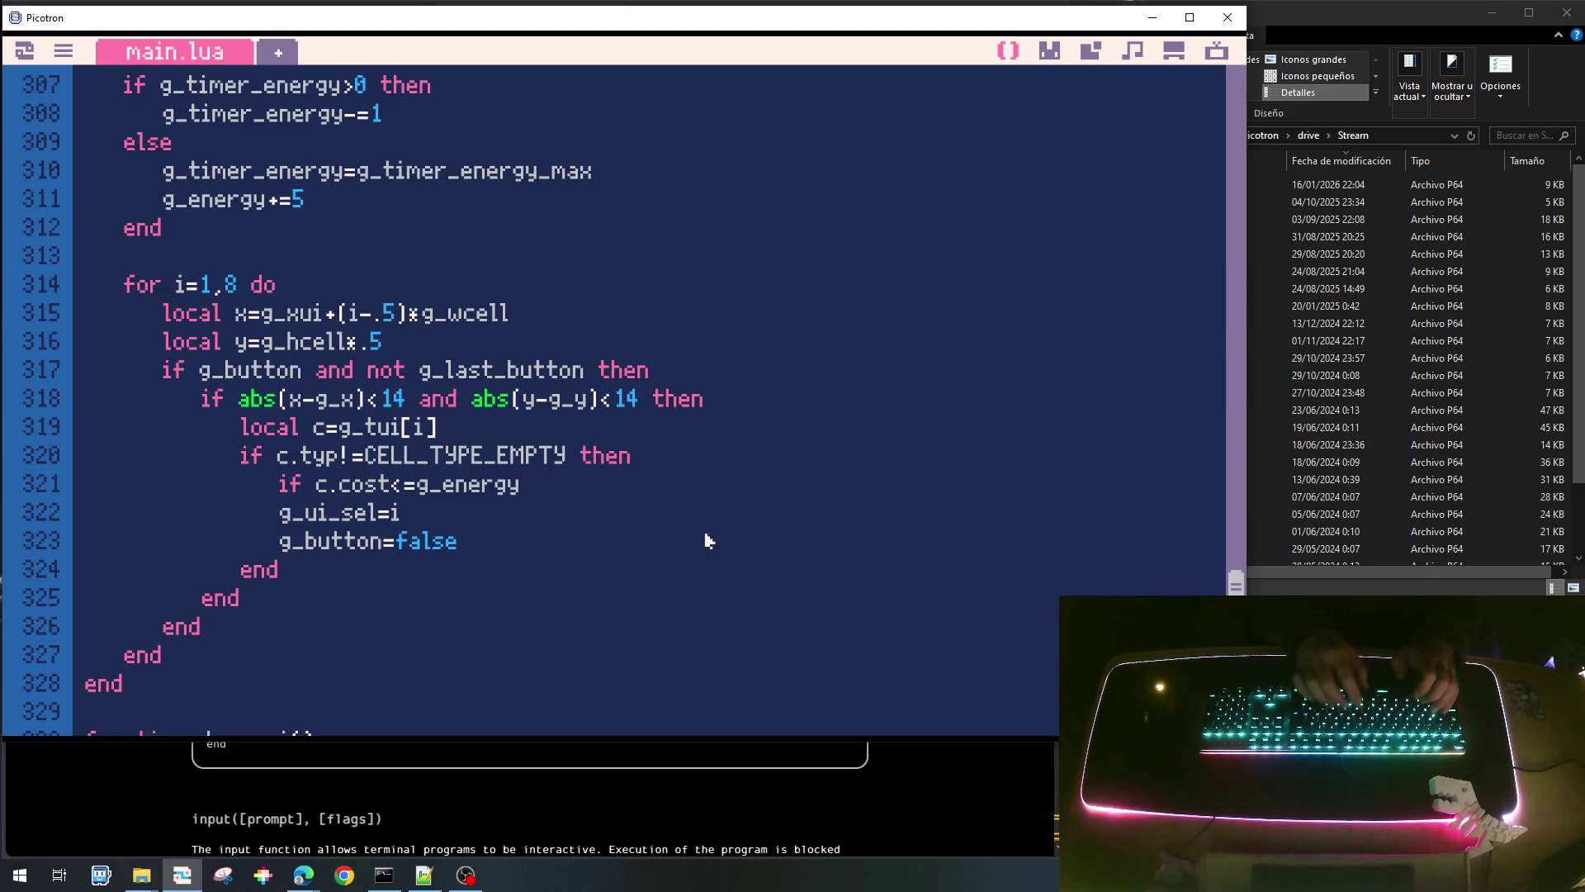
Indent the two selection lines under the energy check, close it with end, then save and run.
{"action": "key", "text": "Down"}
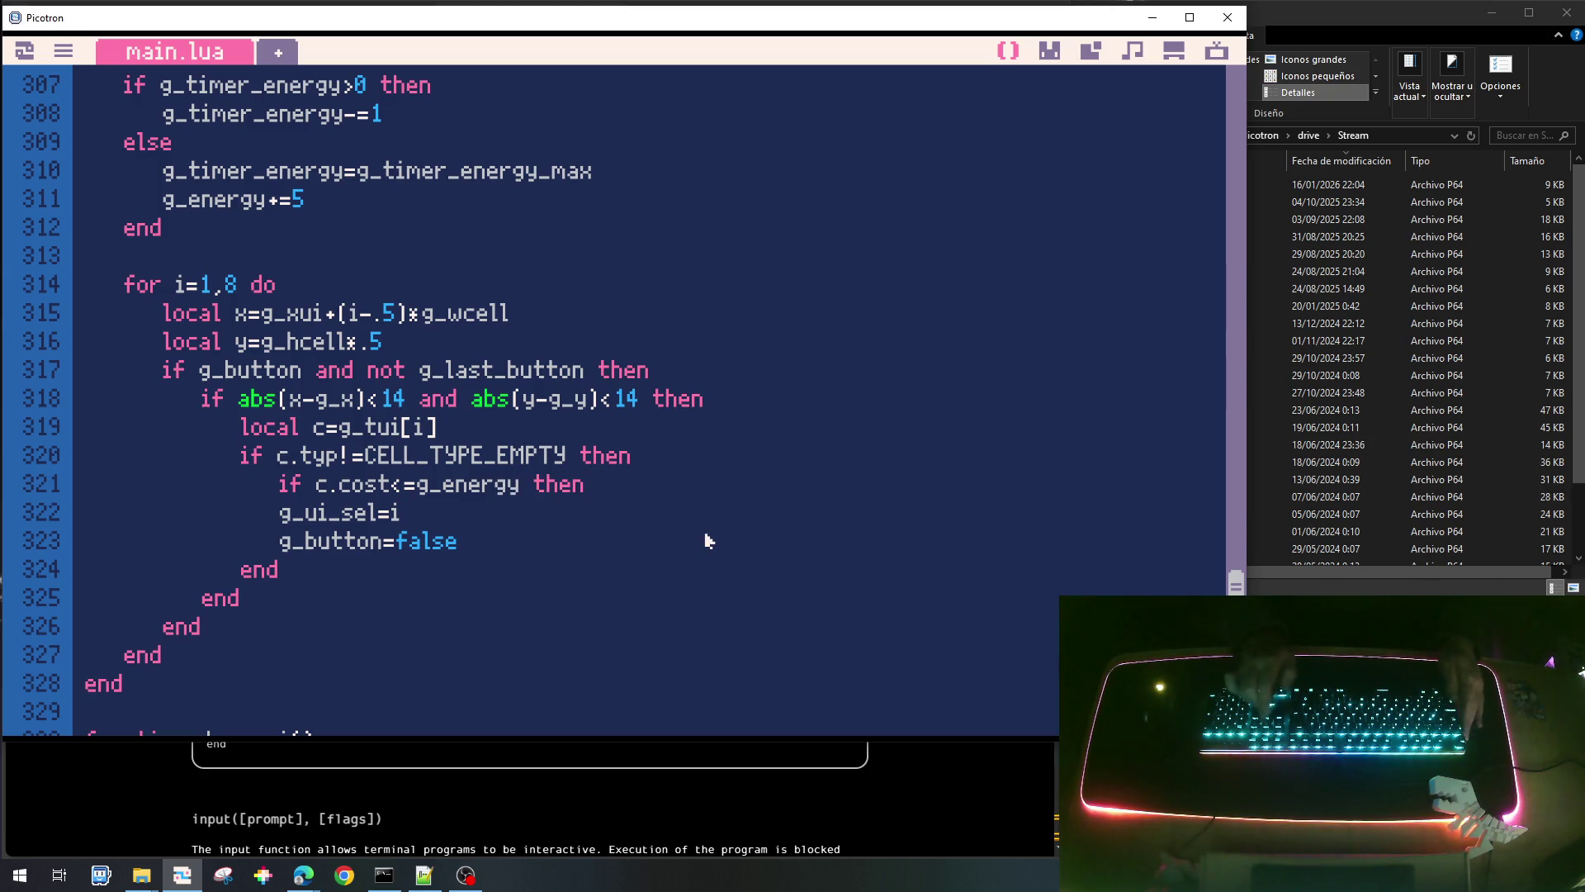
{"action": "key", "text": "Home"}
{"action": "key", "text": "shift+Down"}
{"action": "key", "text": "shift+Down"}
{"action": "key", "text": "Tab"}
{"action": "key", "text": "Up"}
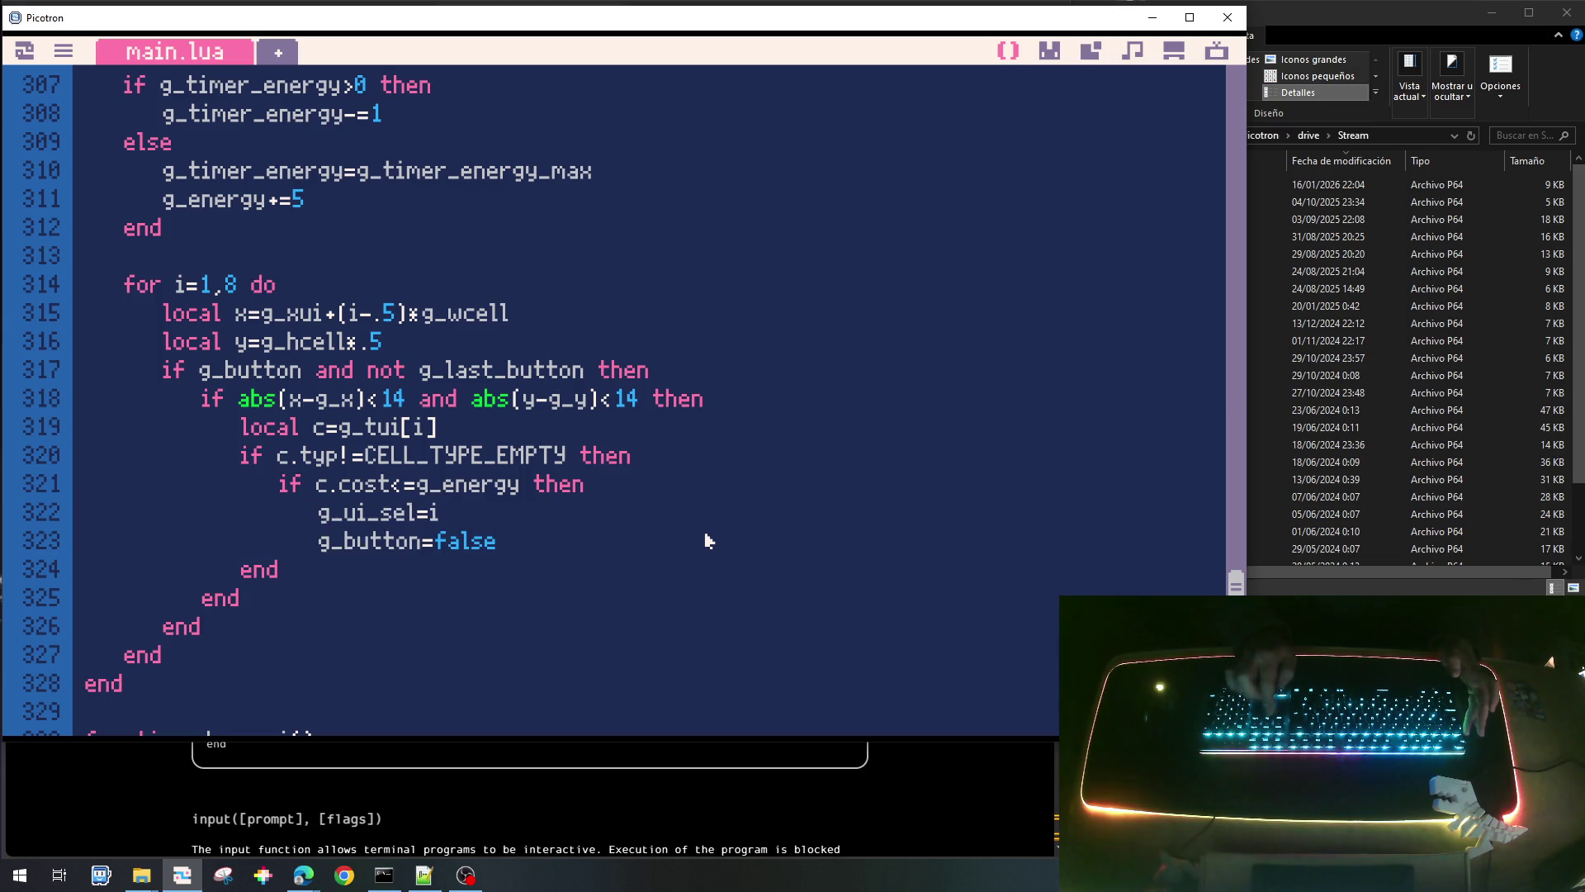
{"action": "key", "text": "End"}
{"action": "key", "text": "Return"}
{"action": "type", "text": "nd"}
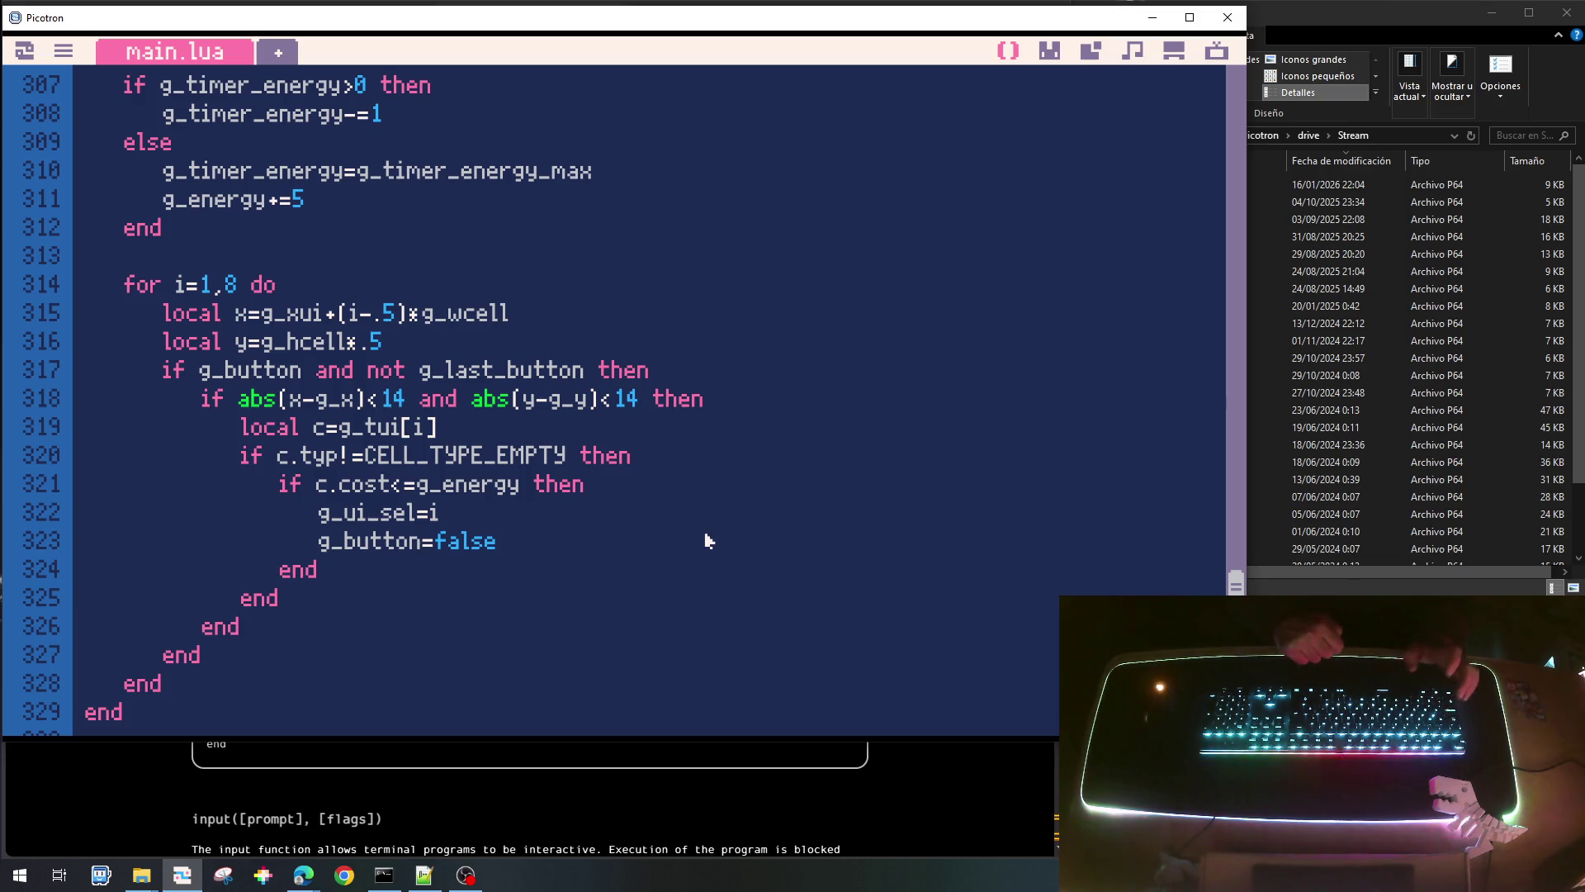
{"action": "key", "text": "ctrl+s"}
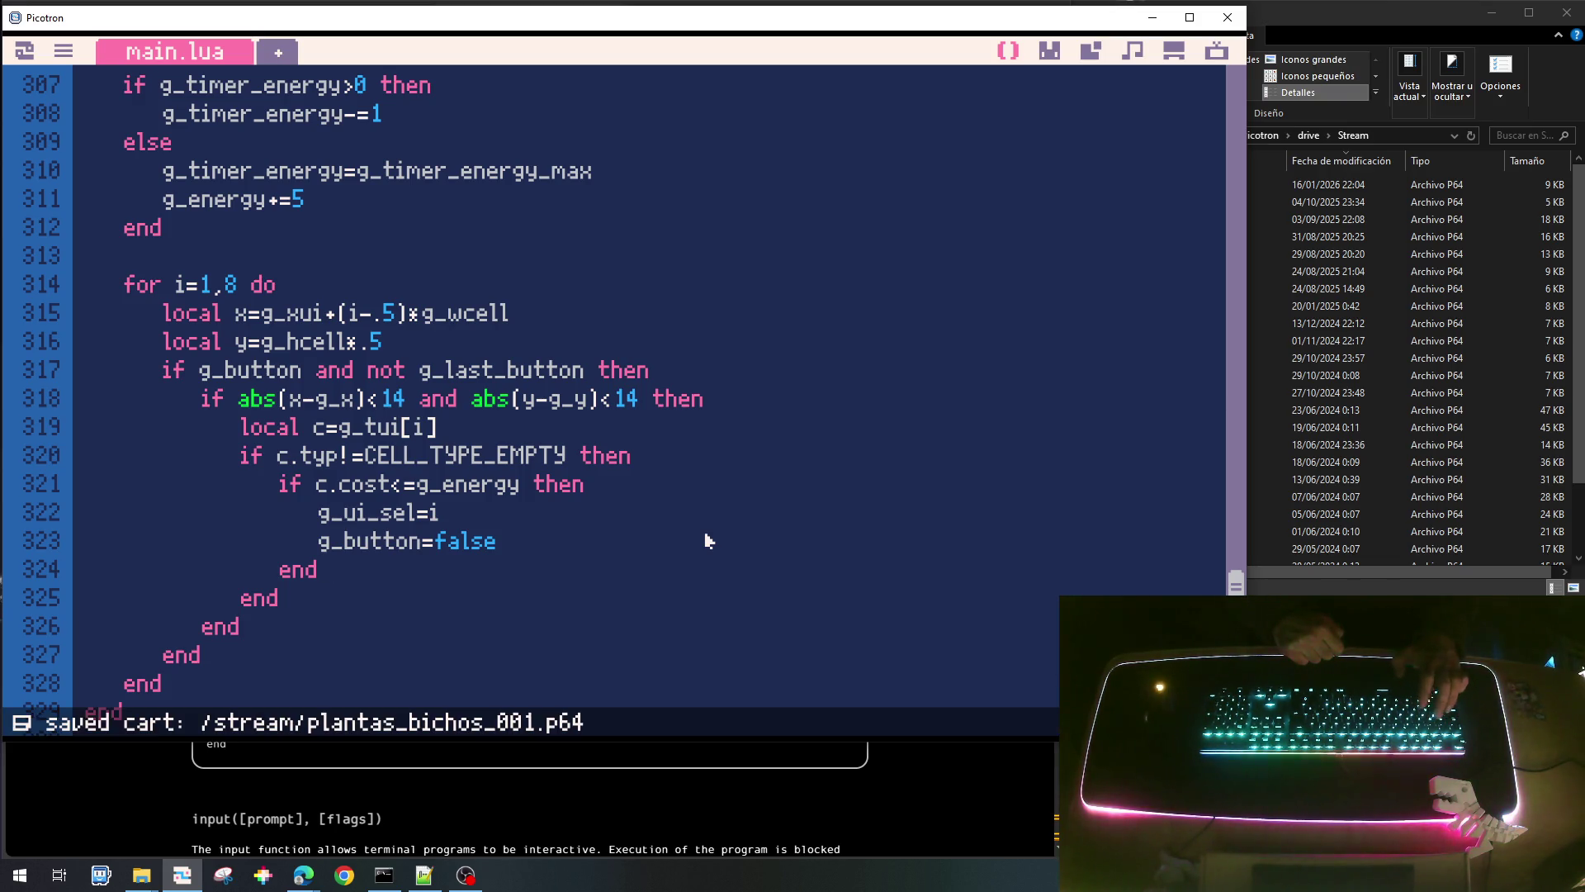
{"action": "key", "text": "ctrl+r"}
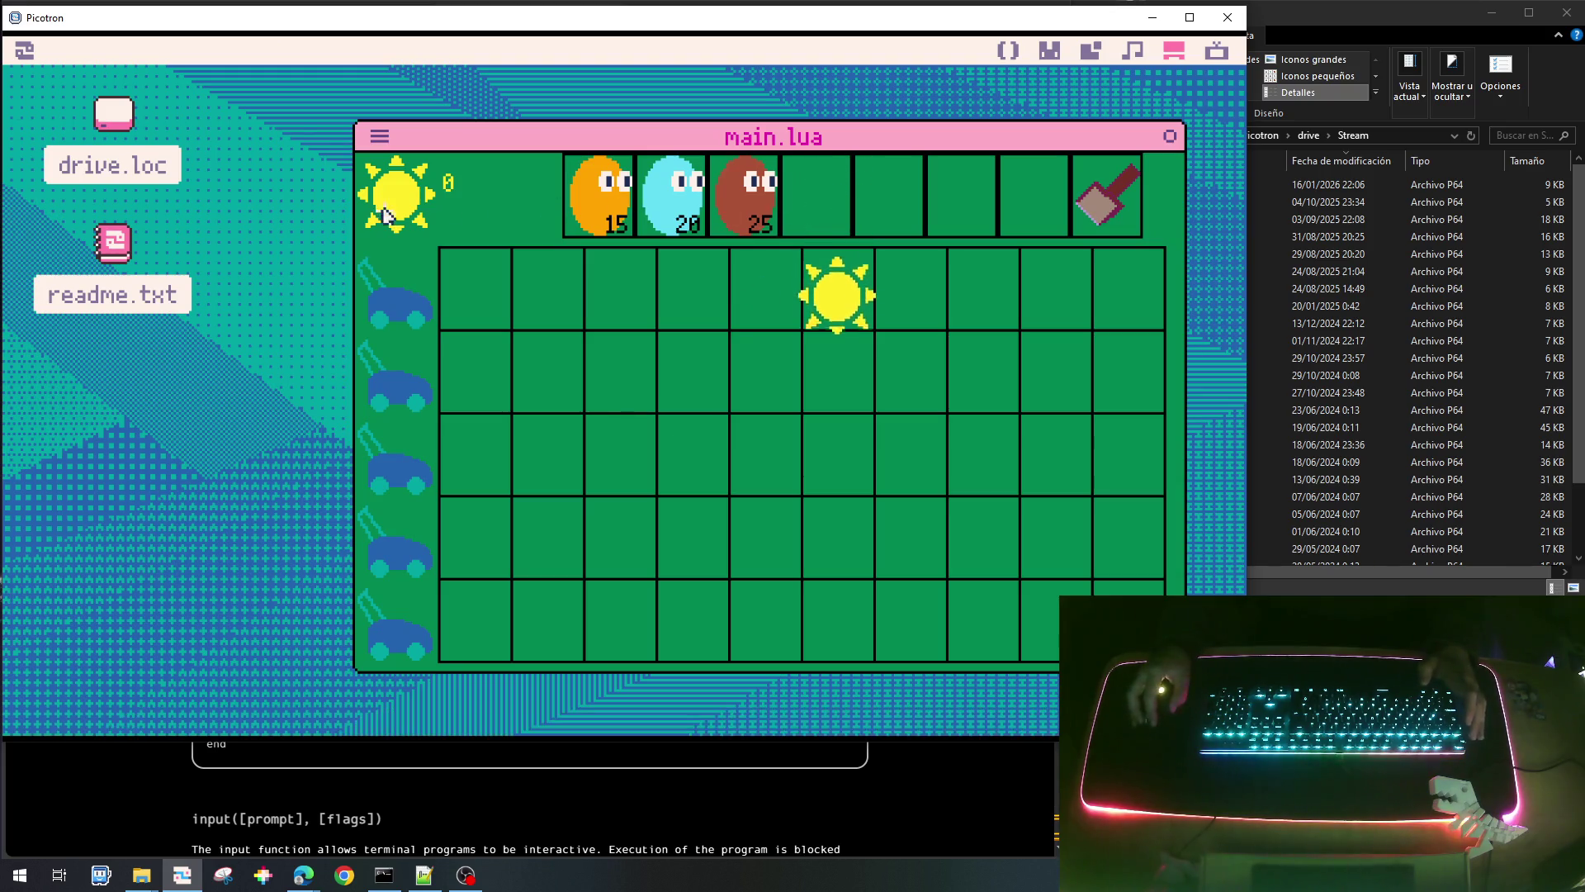
In the running game, select the shovel, collect two suns, and place a brown 25-cost plant.
{"action": "left_click", "coordinate": [1098, 206]}
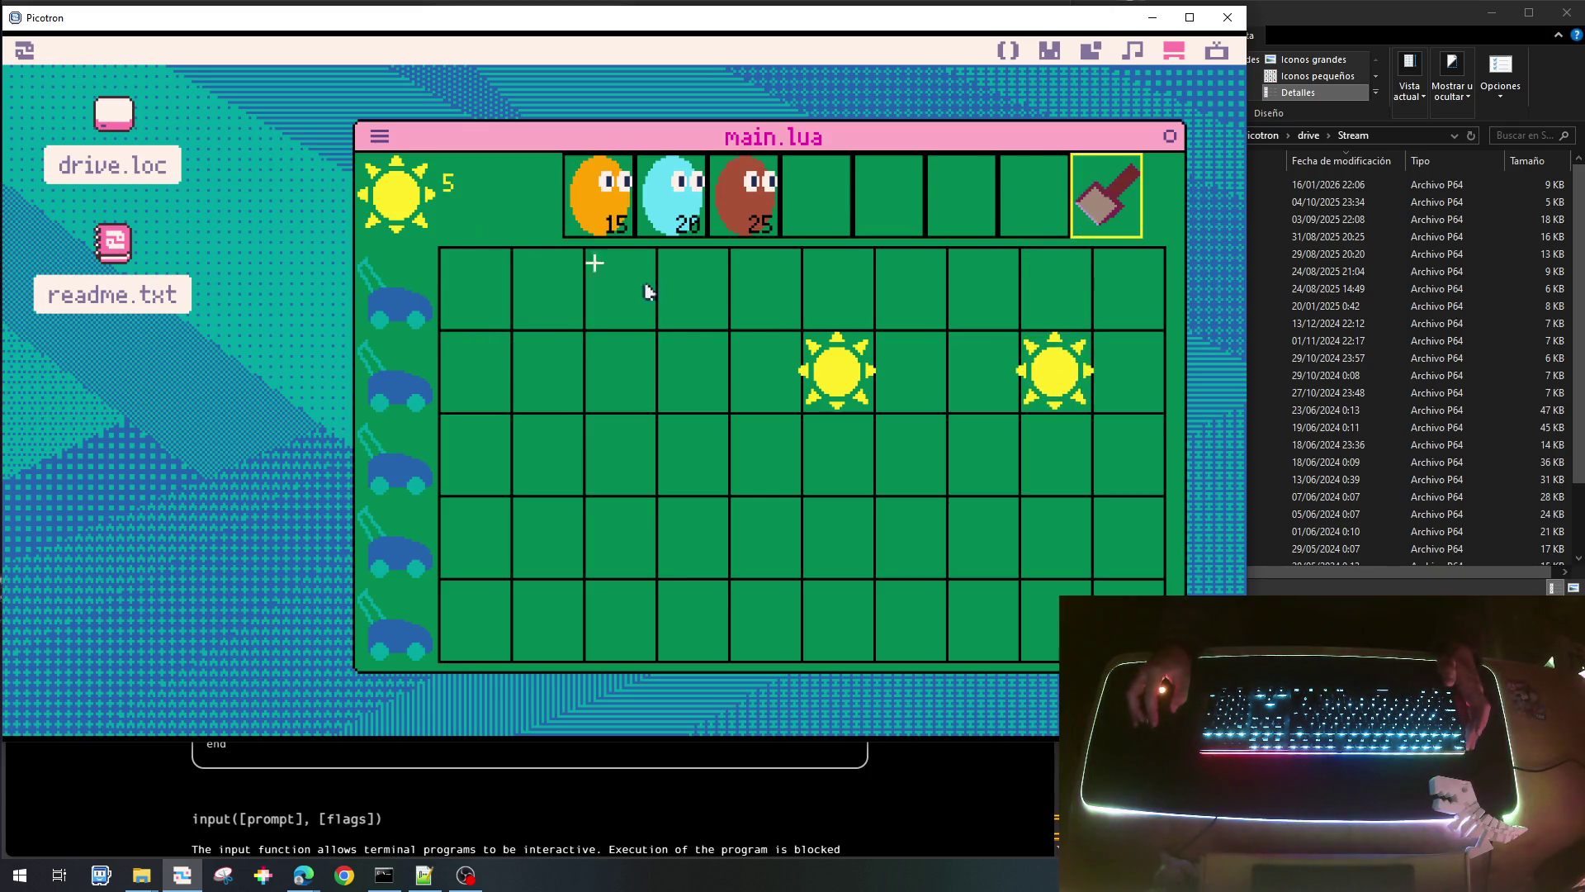
{"action": "left_click", "coordinate": [829, 371]}
{"action": "left_click", "coordinate": [1047, 372]}
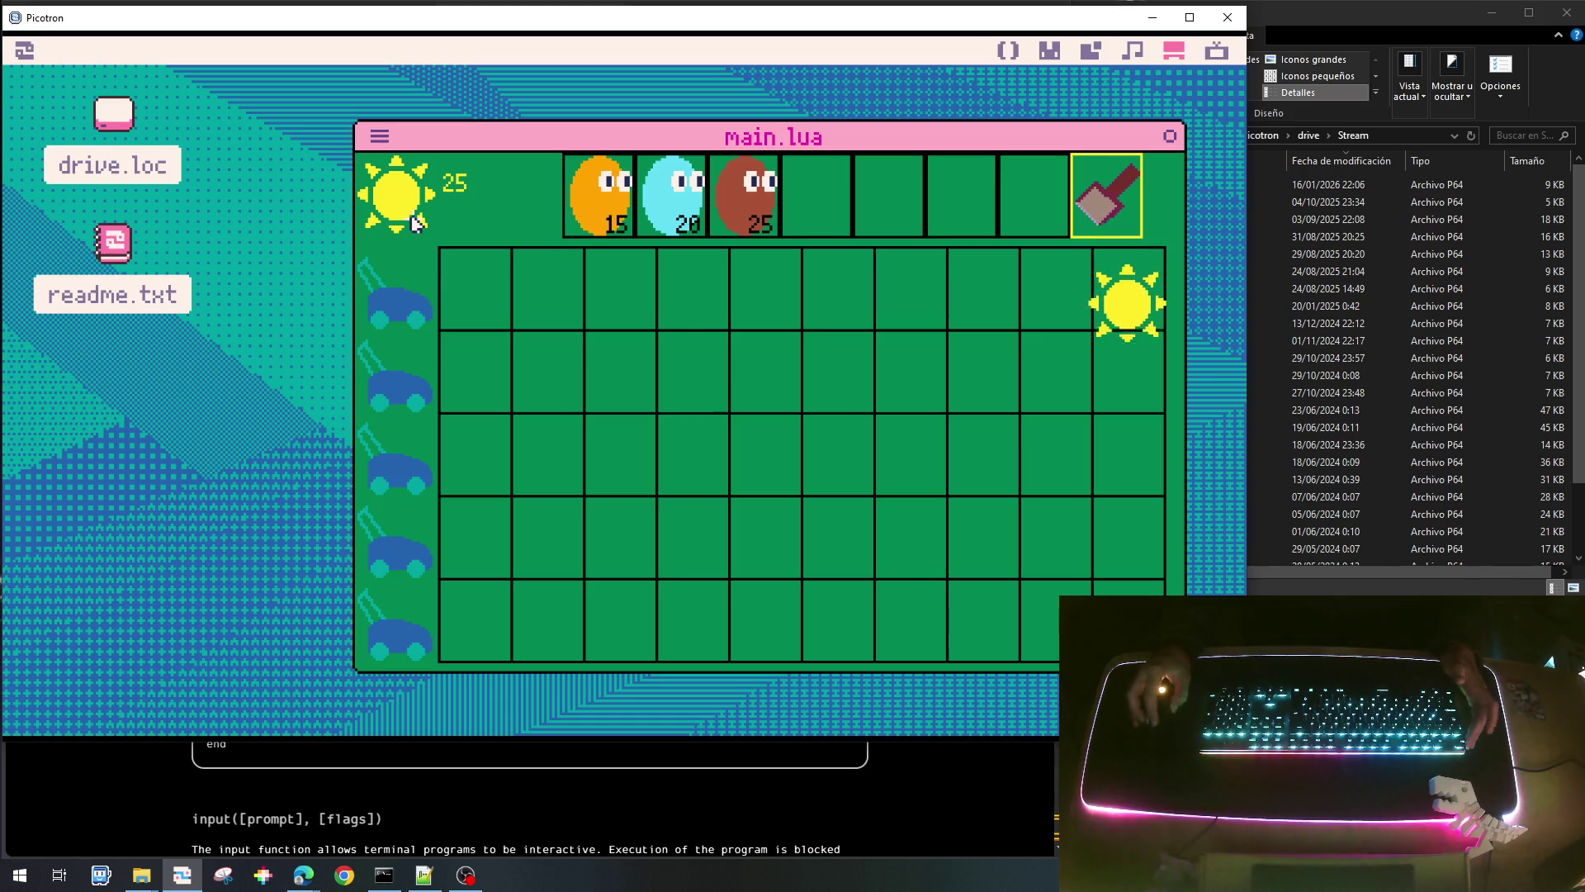
{"action": "left_click", "coordinate": [621, 202]}
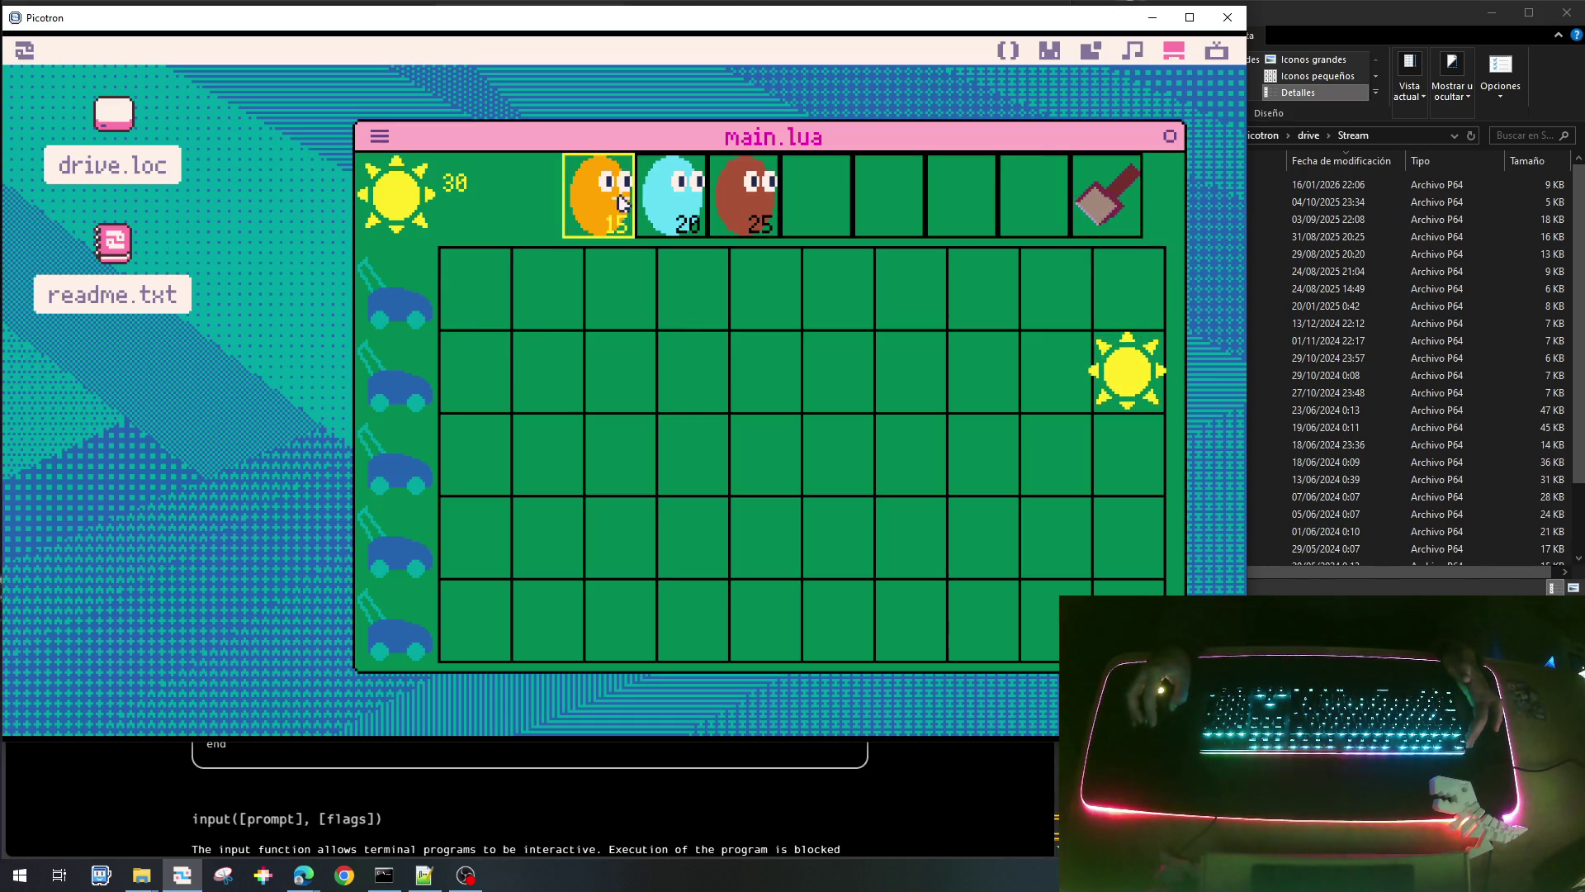
{"action": "left_click", "coordinate": [672, 207]}
{"action": "left_click", "coordinate": [741, 204]}
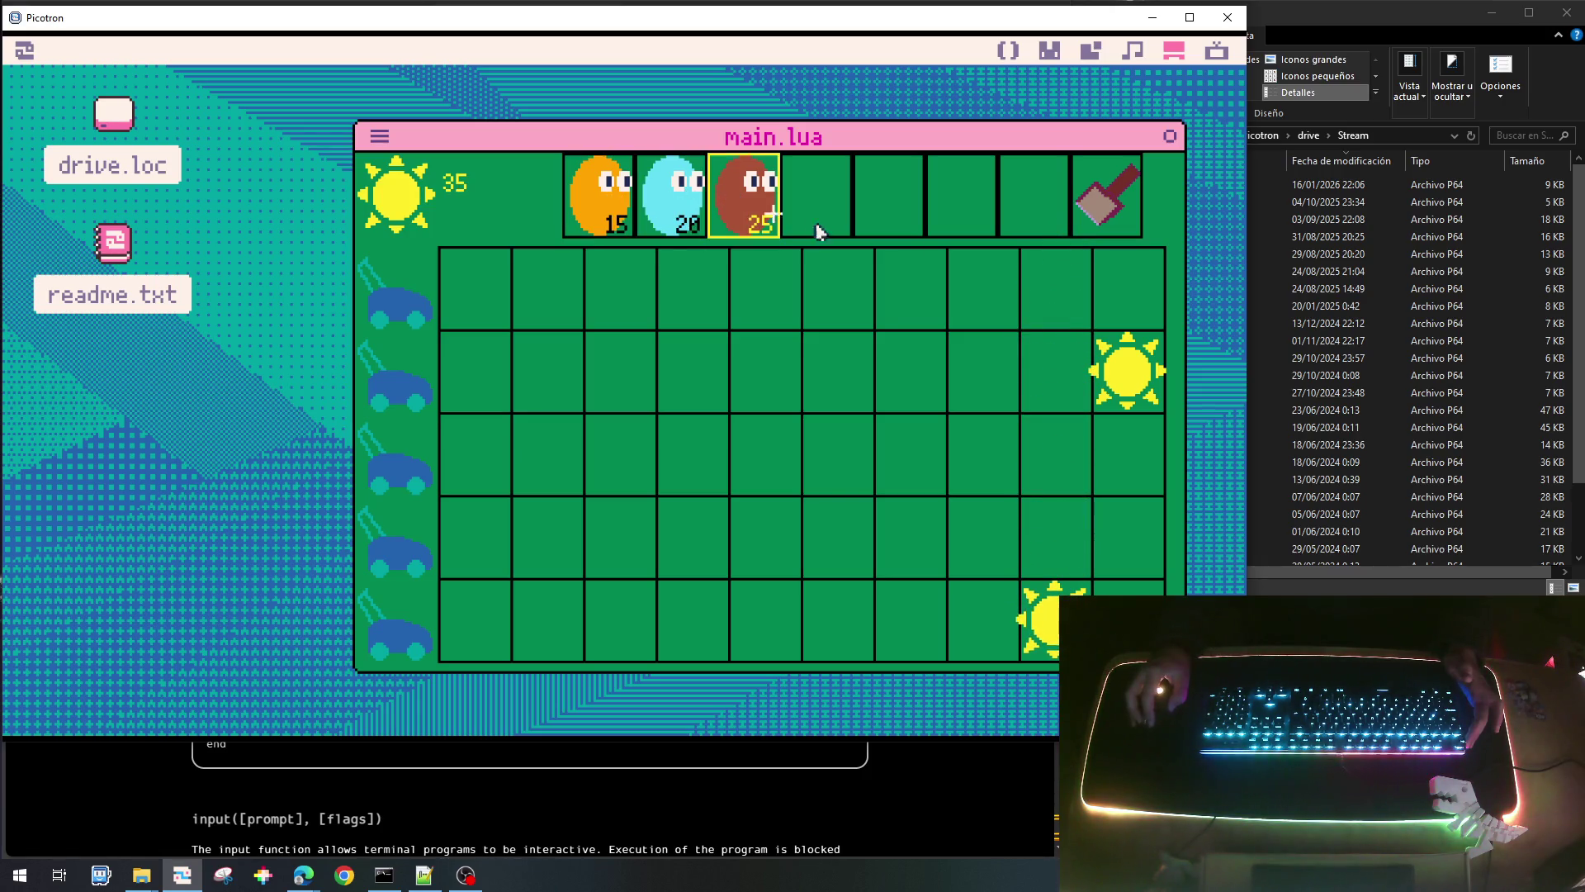
{"action": "left_click", "coordinate": [911, 310]}
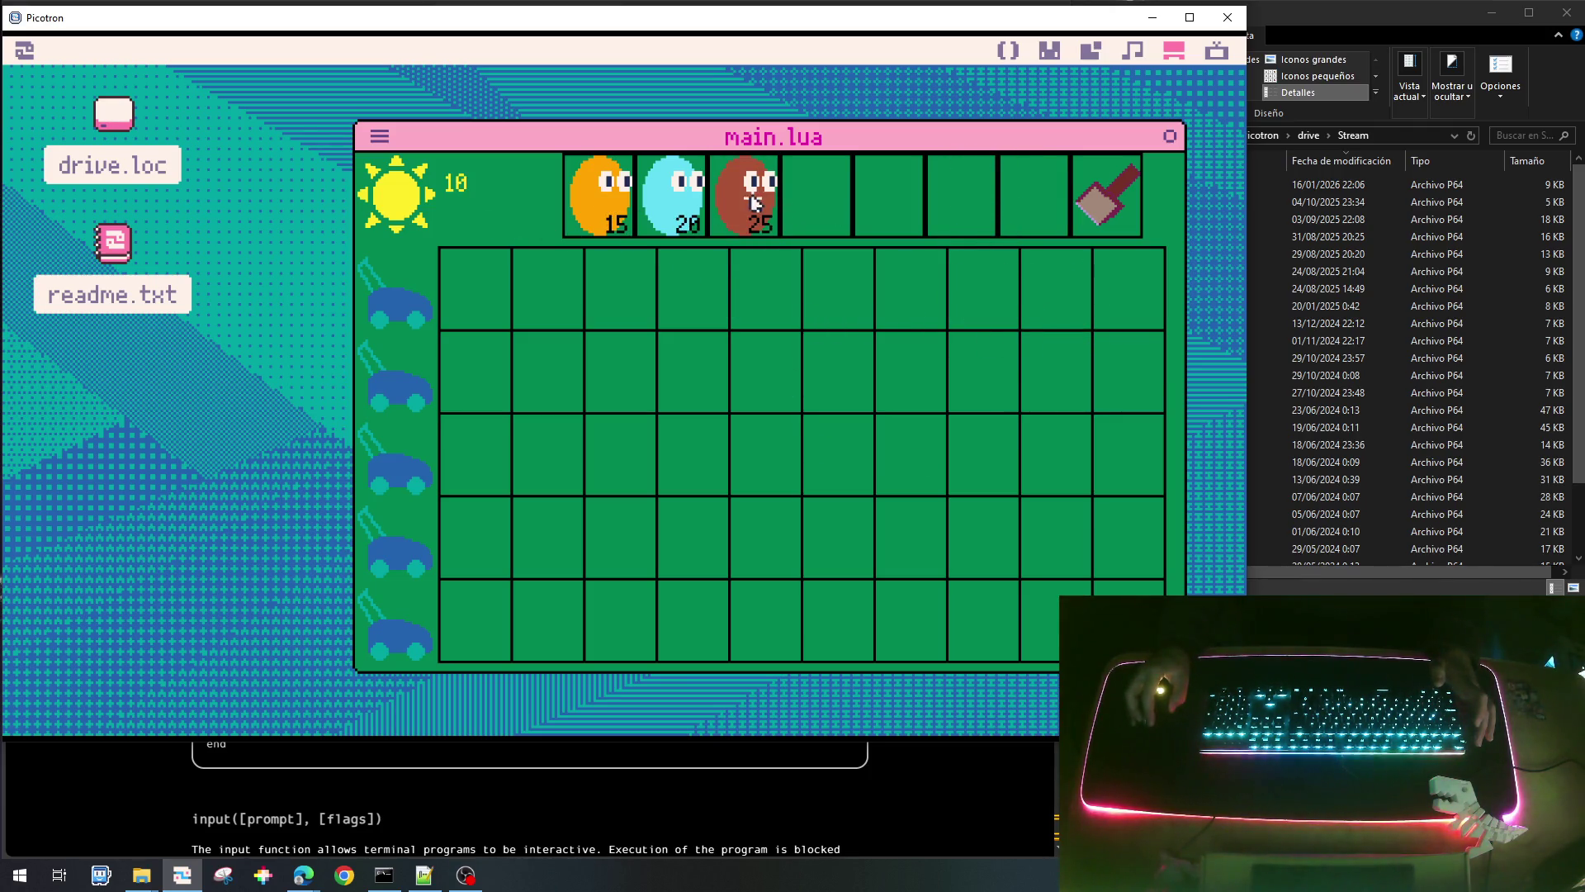
Collect another sun, place an orange 15-cost plant, then stop the game.
{"action": "left_click", "coordinate": [696, 369]}
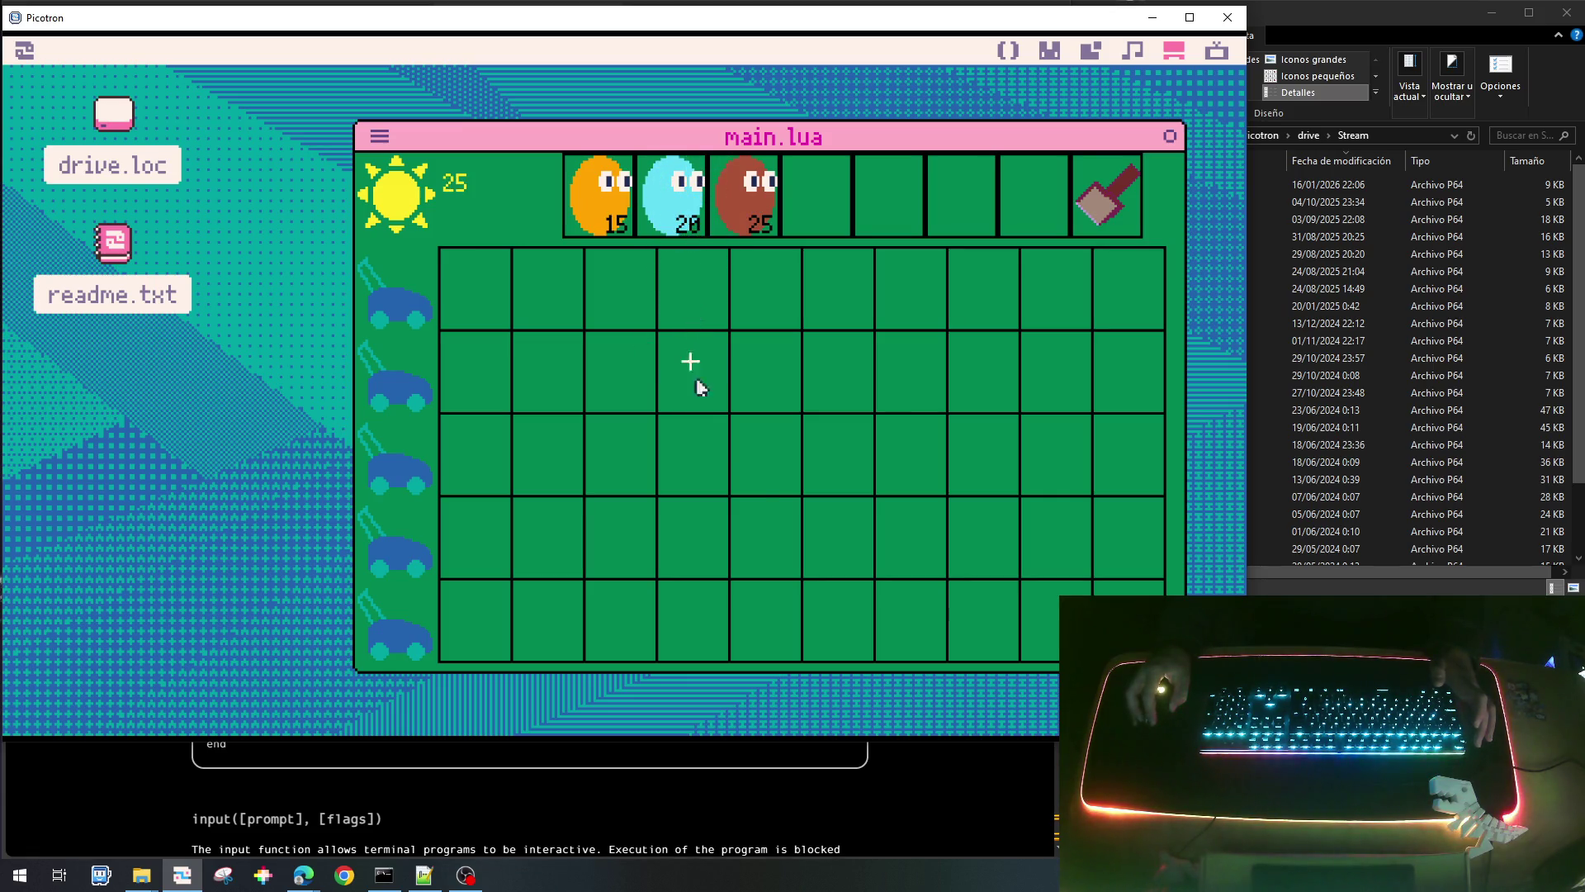
{"action": "left_click", "coordinate": [596, 208]}
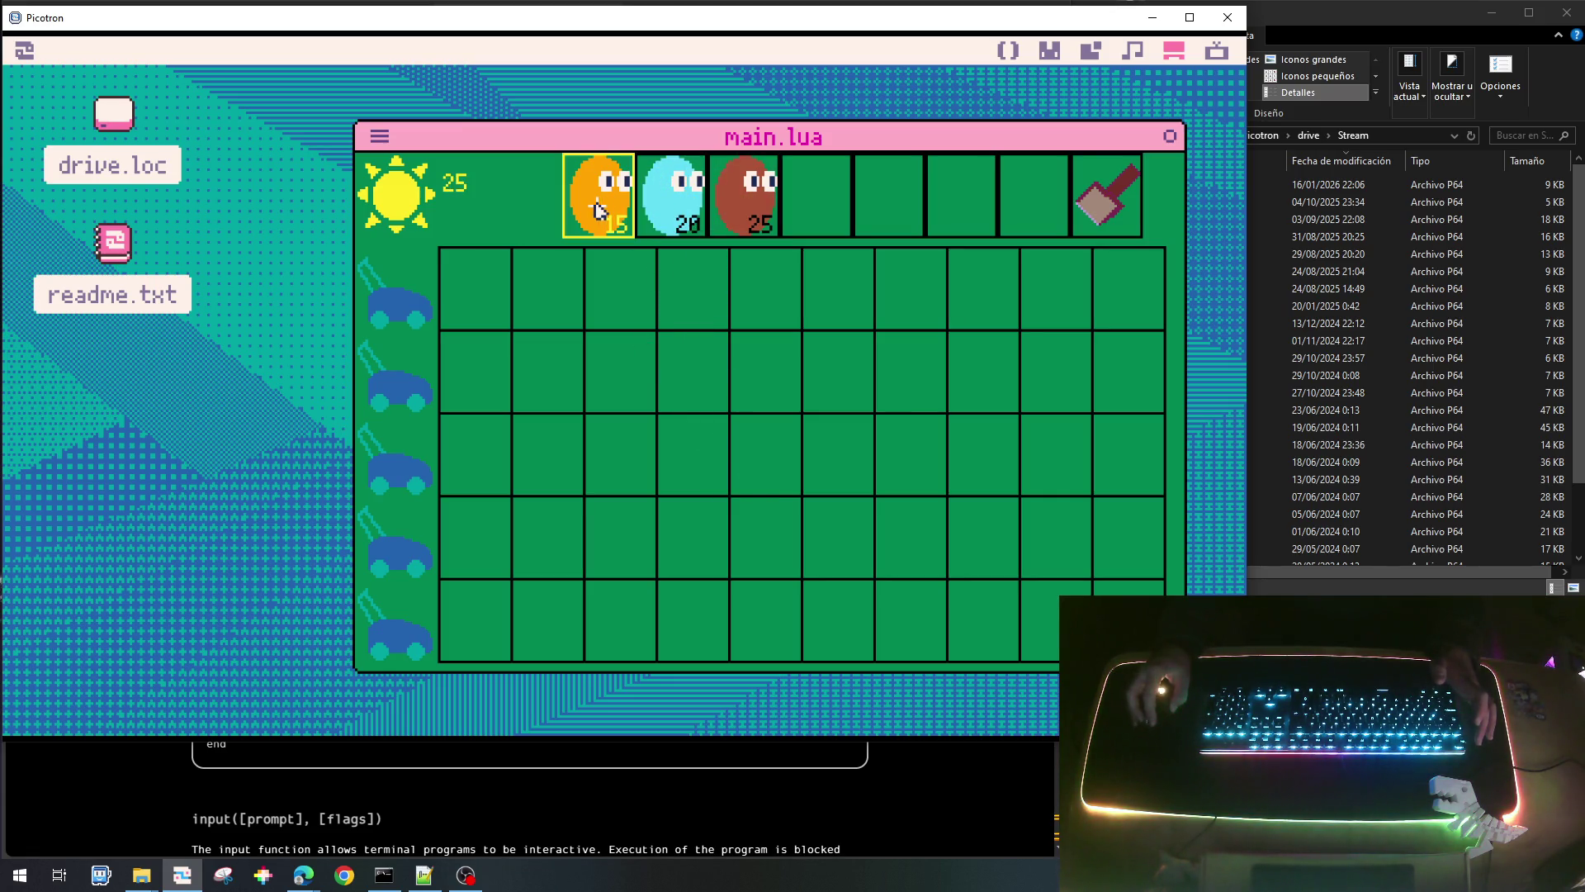
{"action": "left_click", "coordinate": [920, 328]}
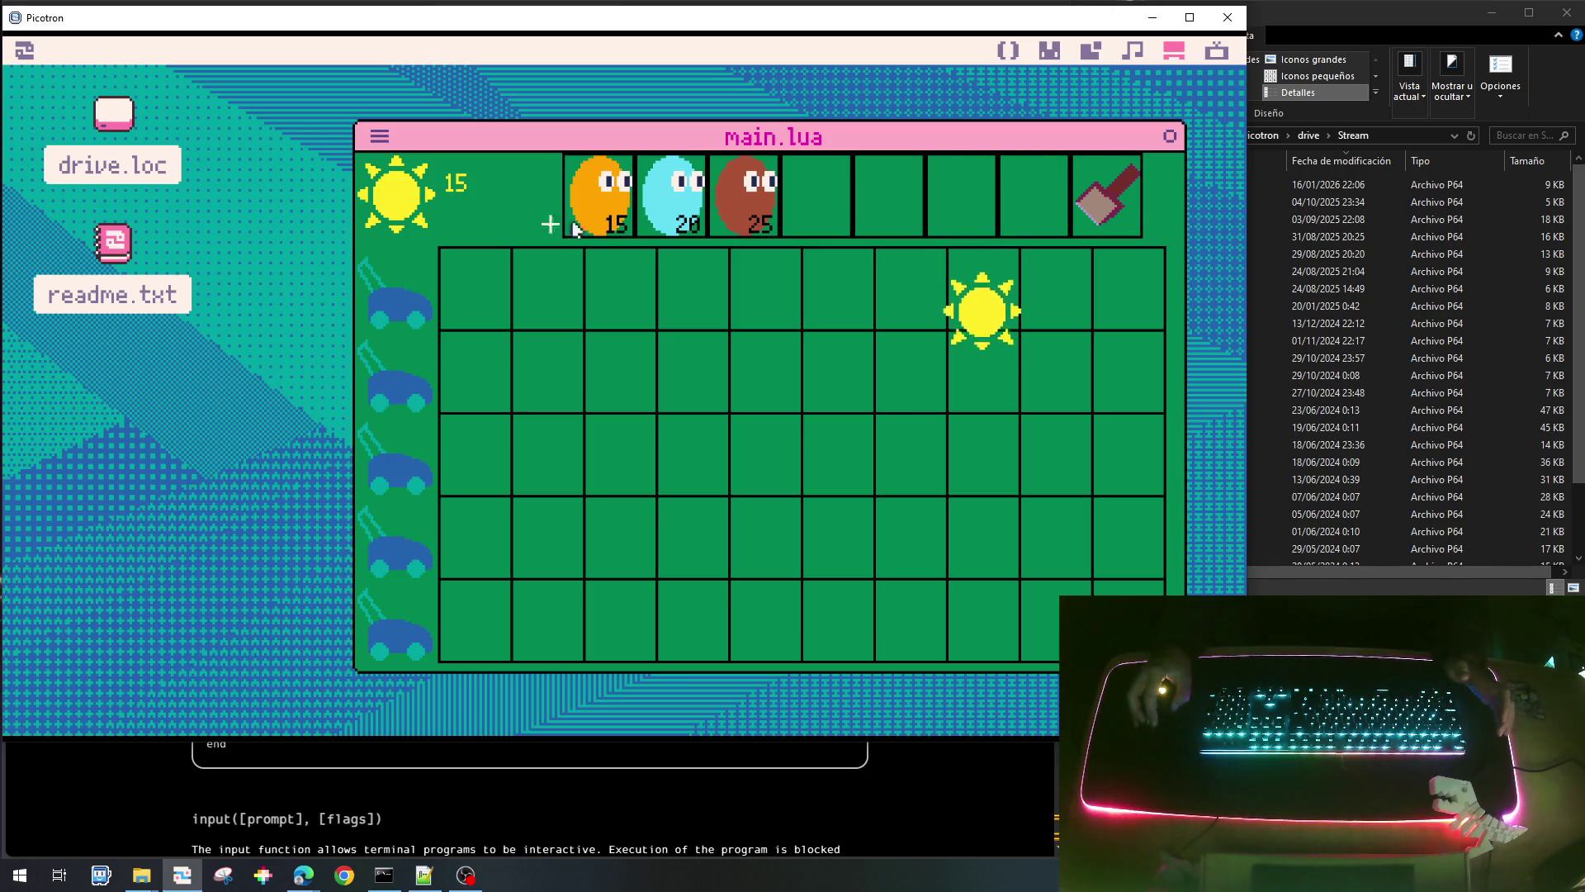
{"action": "left_click", "coordinate": [609, 210]}
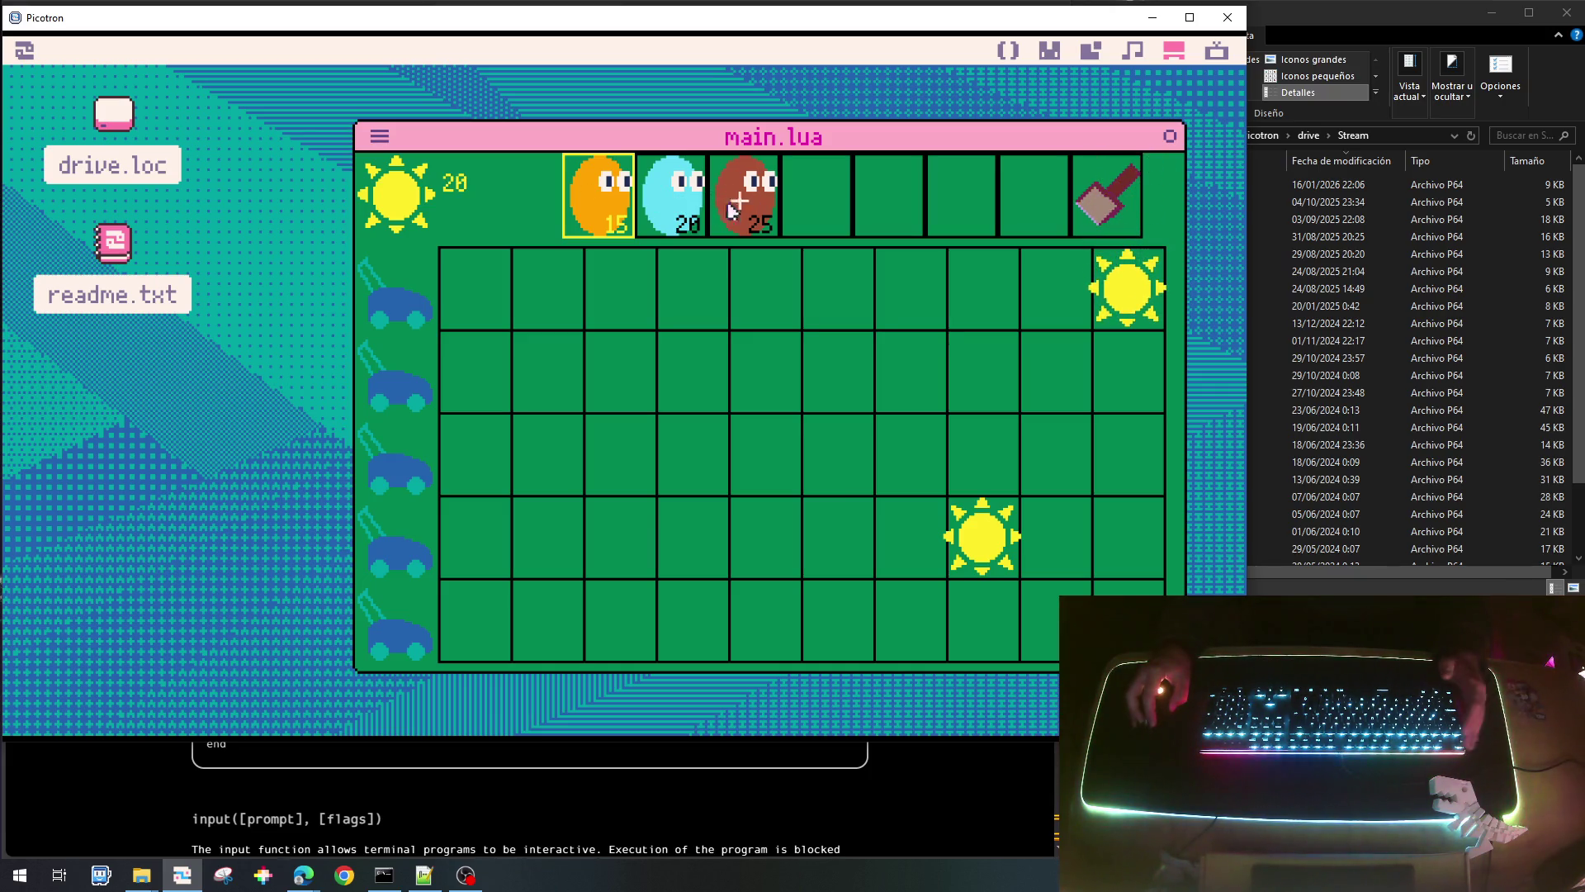
{"action": "key", "text": "Escape"}
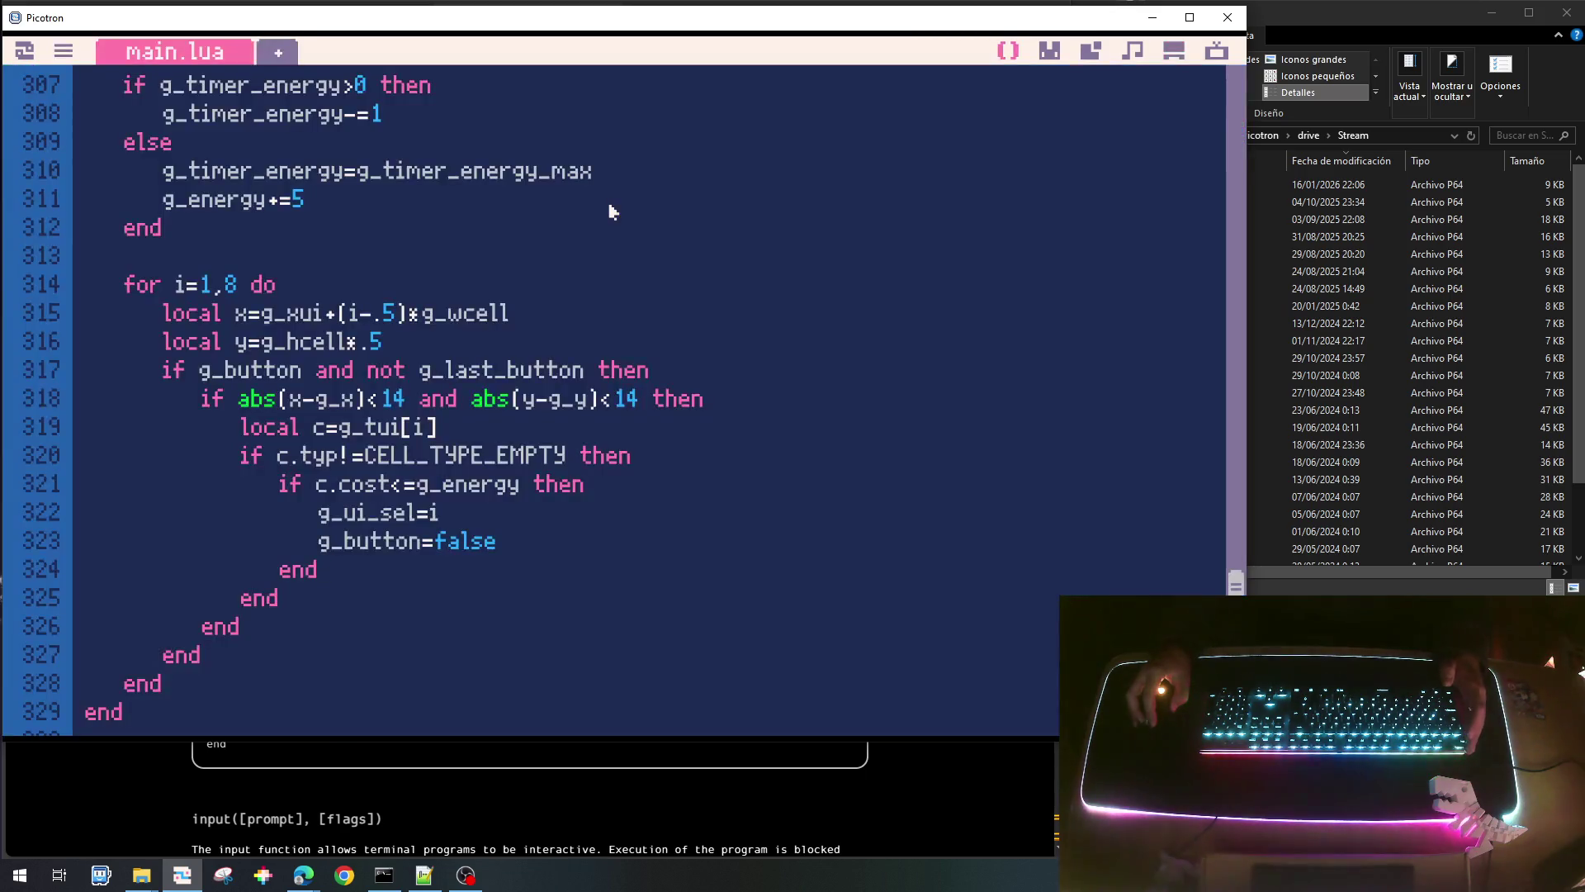
{"action": "scroll", "coordinate": [612, 257], "scroll_direction": "up", "scroll_amount": 10}
{"action": "scroll", "coordinate": [625, 339], "scroll_direction": "down", "scroll_amount": 3}
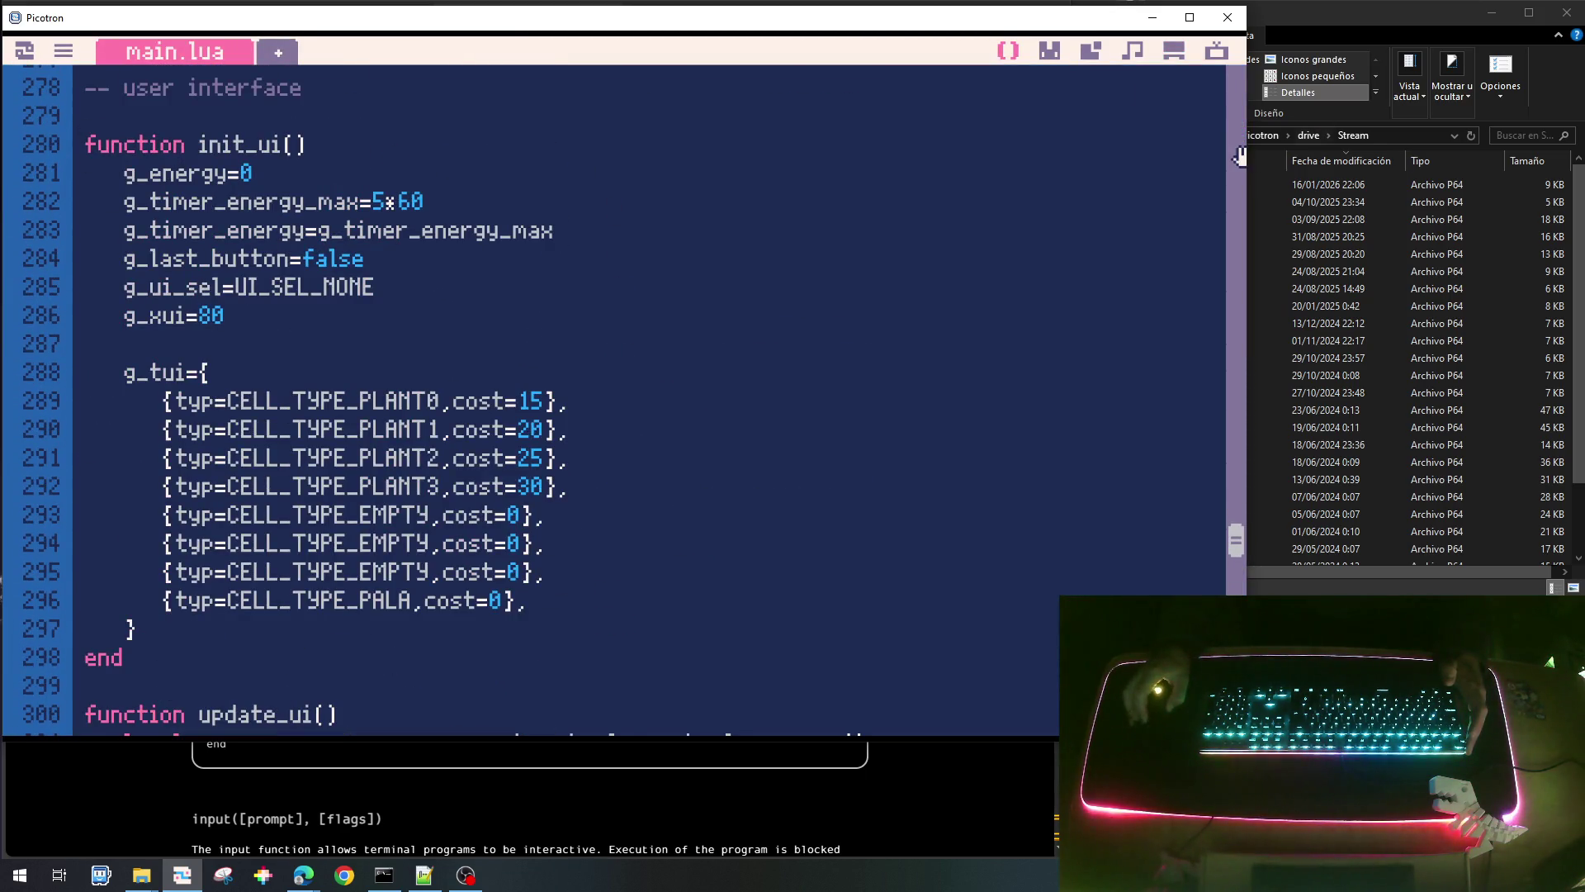
{"action": "left_click", "coordinate": [1050, 53]}
{"action": "left_click", "coordinate": [921, 398]}
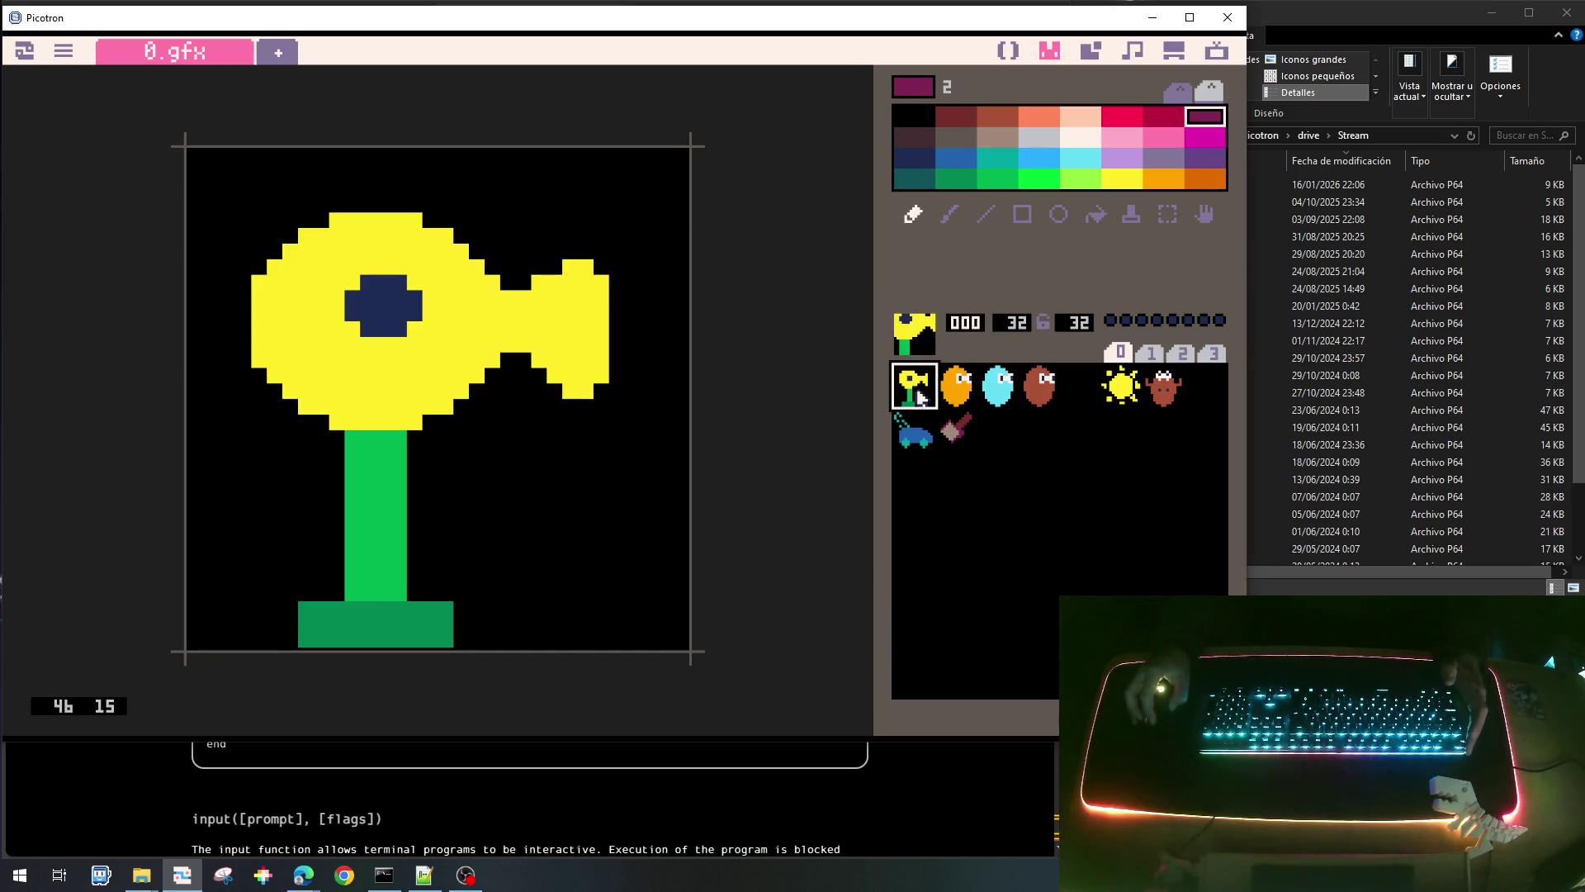
{"action": "left_click", "coordinate": [961, 398]}
{"action": "left_click", "coordinate": [1000, 387]}
{"action": "left_click", "coordinate": [1032, 384]}
{"action": "left_click", "coordinate": [1017, 56]}
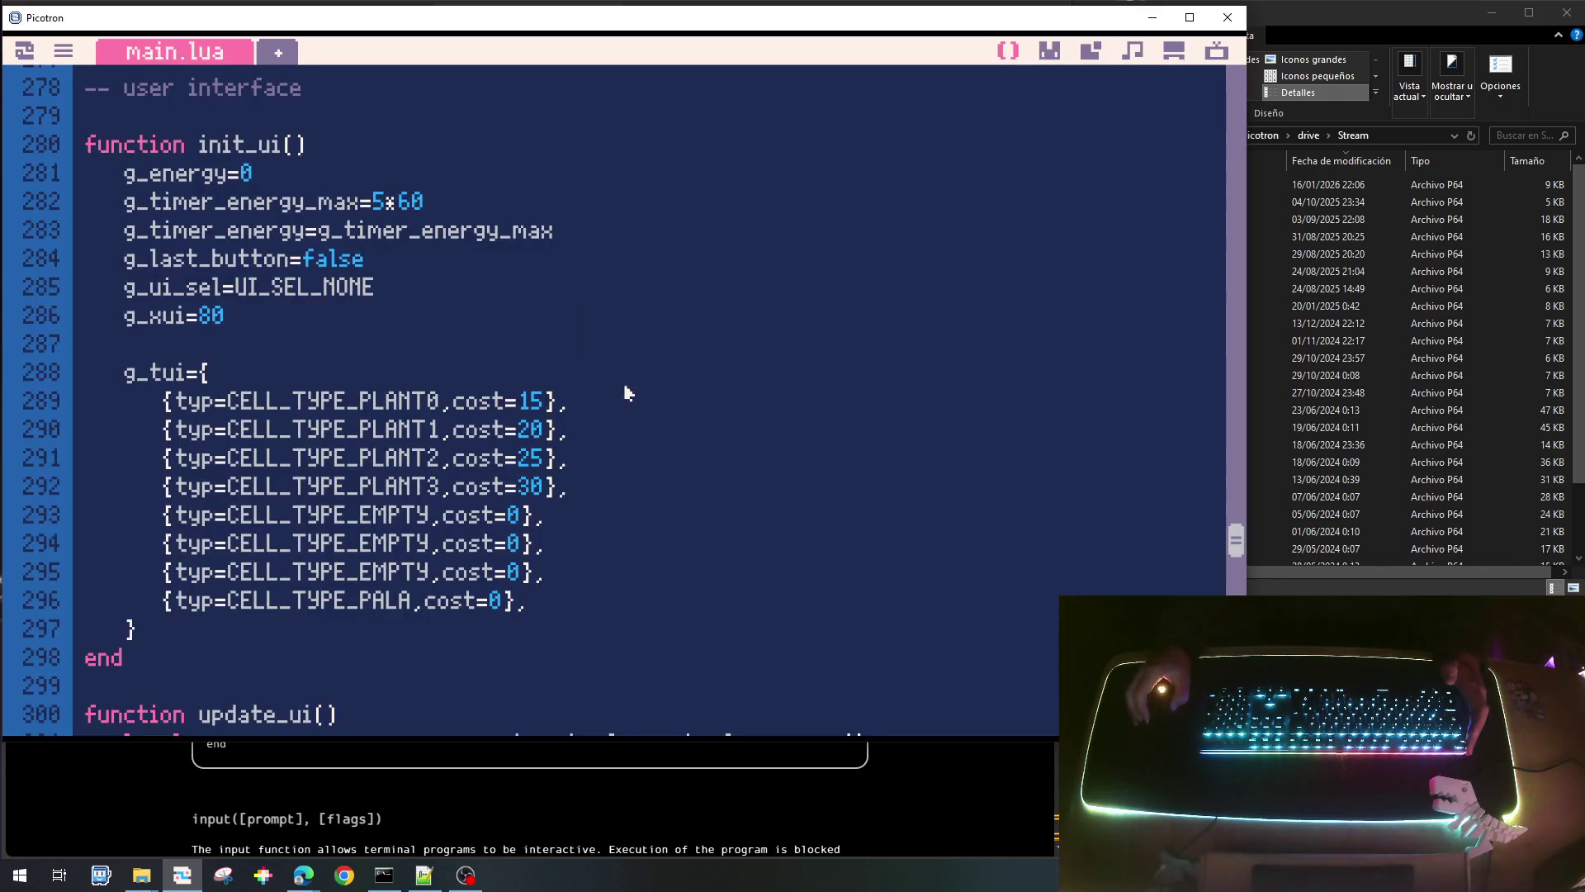
{"action": "scroll", "coordinate": [539, 430], "scroll_direction": "up", "scroll_amount": 20}
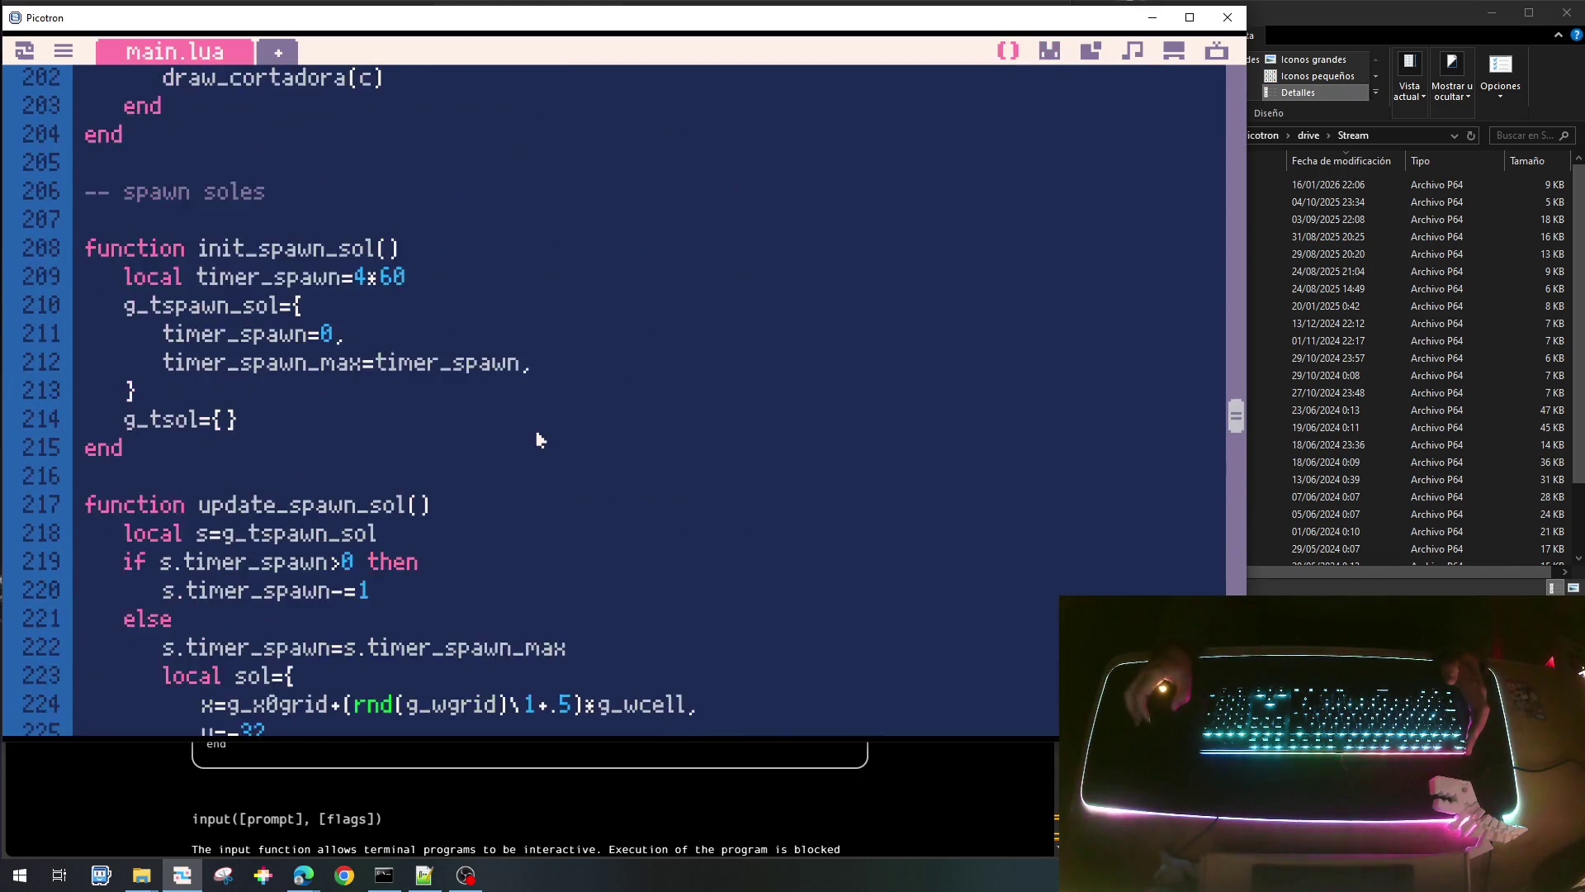
{"action": "scroll", "coordinate": [539, 439], "scroll_direction": "up", "scroll_amount": 12}
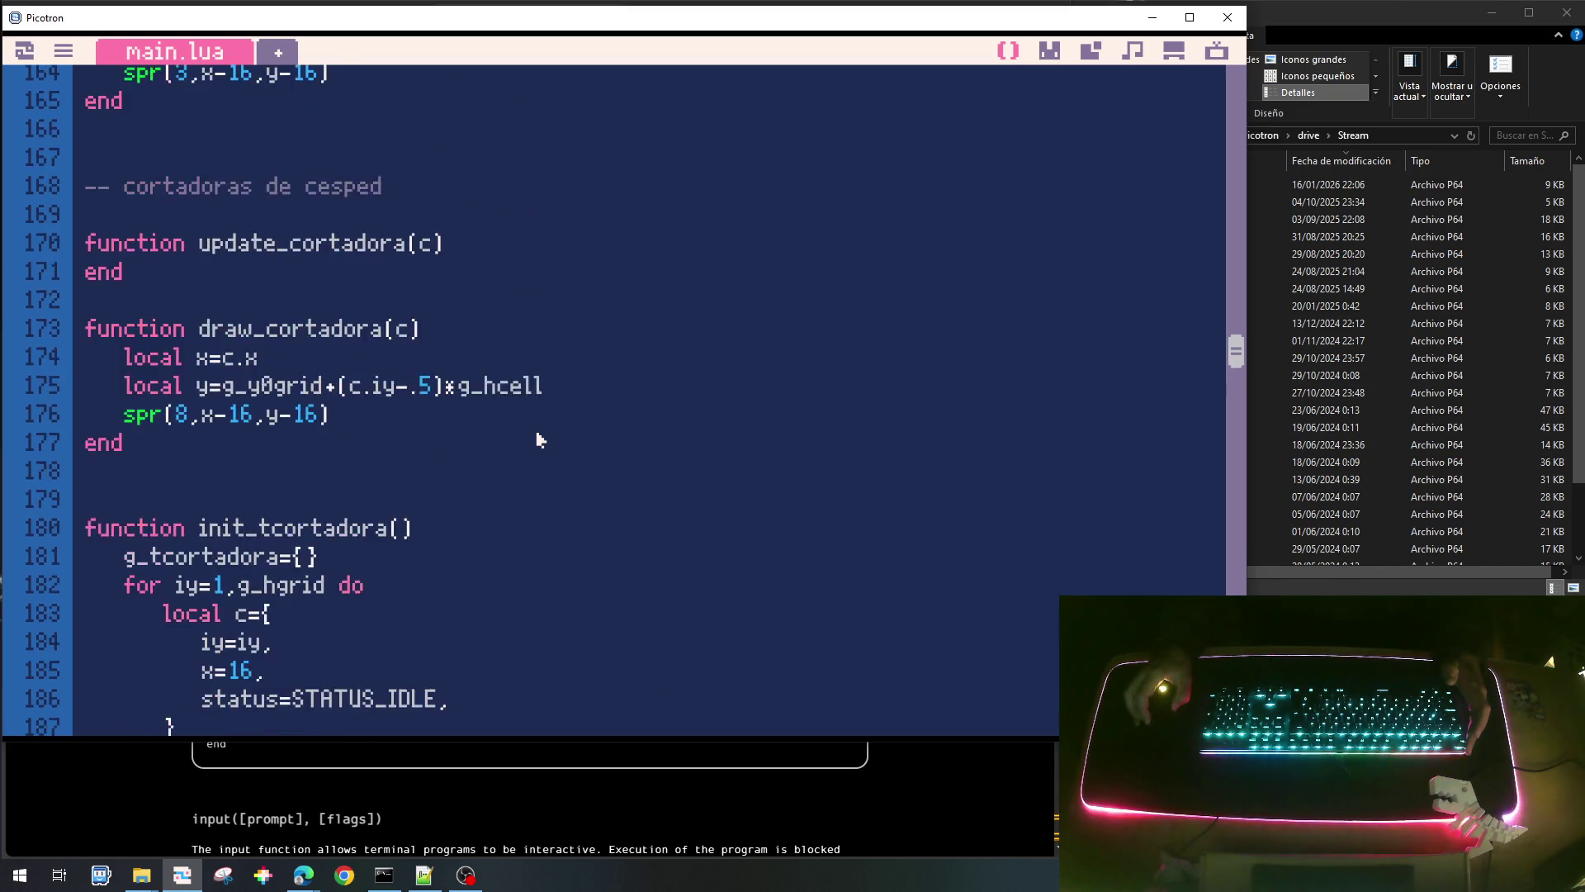
{"action": "scroll", "coordinate": [538, 439], "scroll_direction": "up", "scroll_amount": 6}
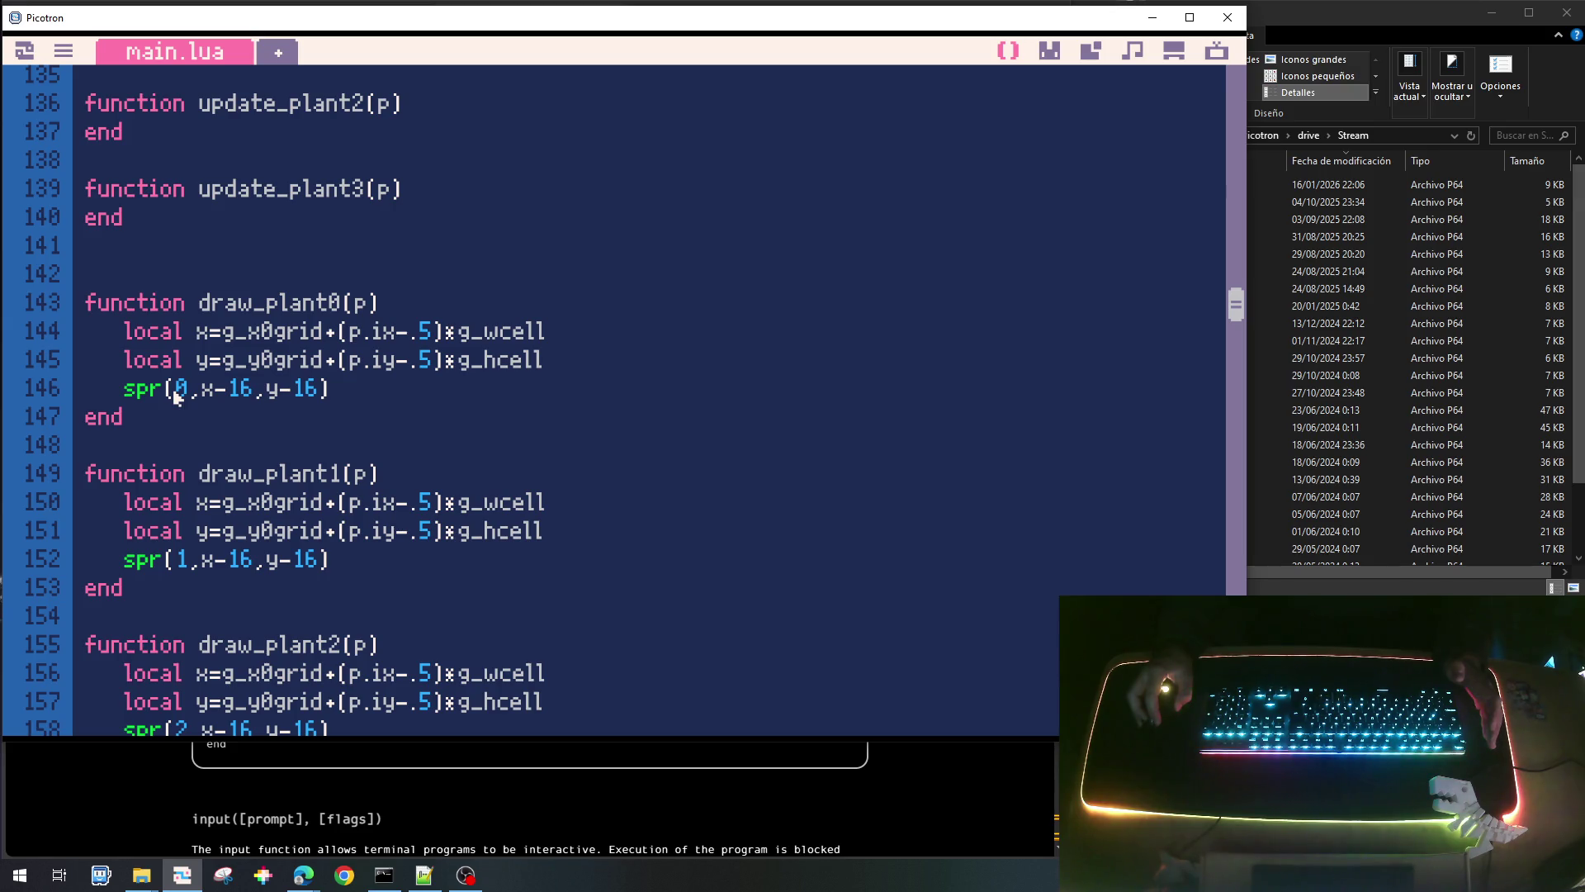
{"action": "scroll", "coordinate": [213, 687], "scroll_direction": "down", "scroll_amount": 4}
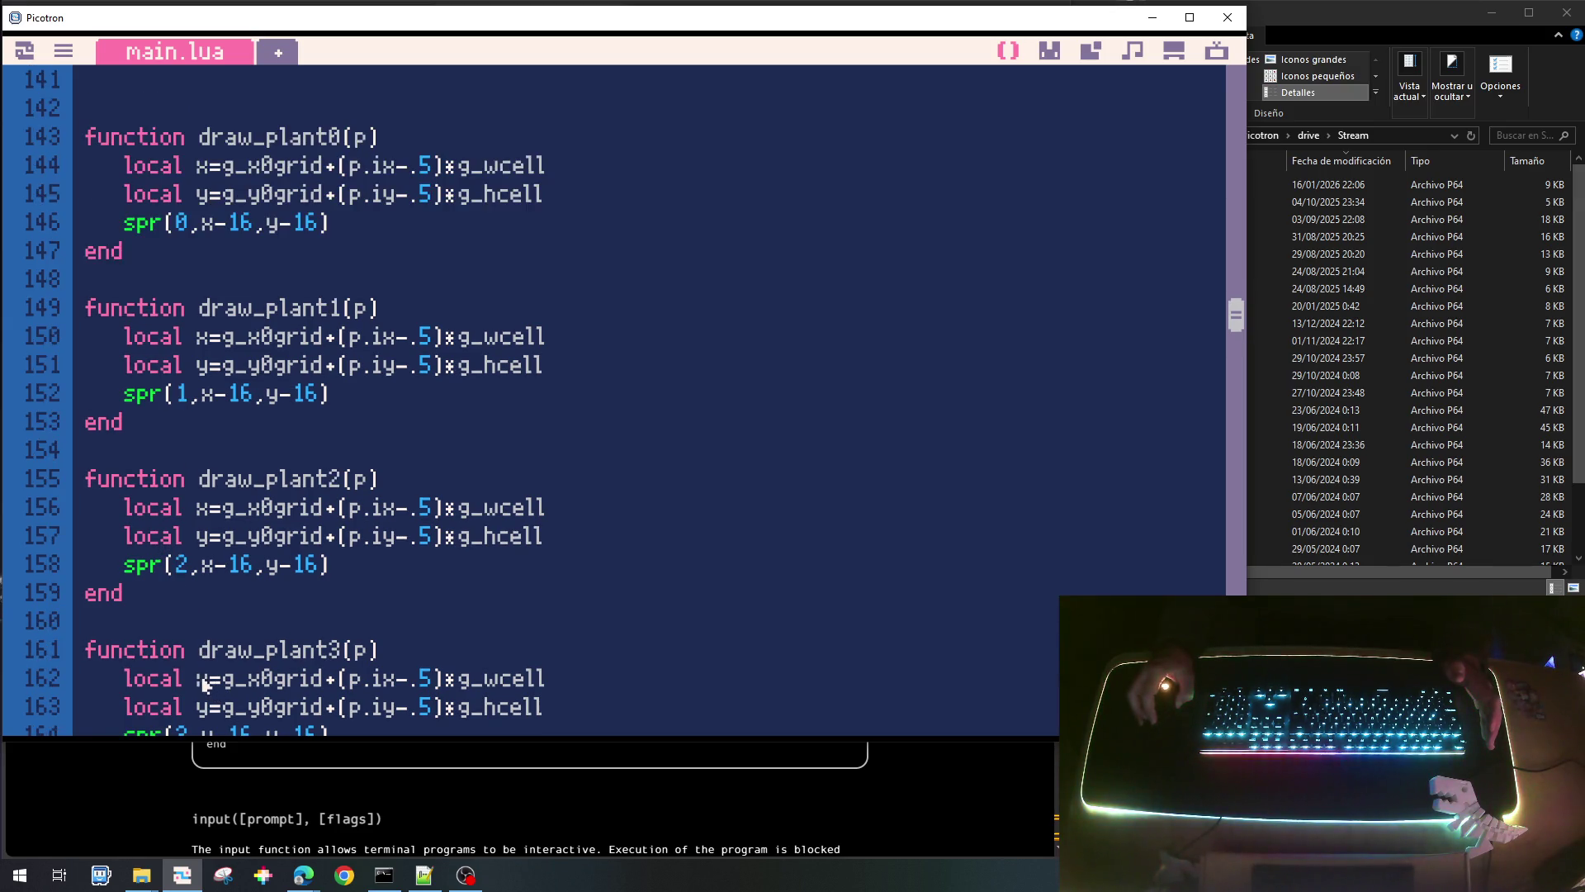
{"action": "scroll", "coordinate": [206, 684], "scroll_direction": "down", "scroll_amount": 20}
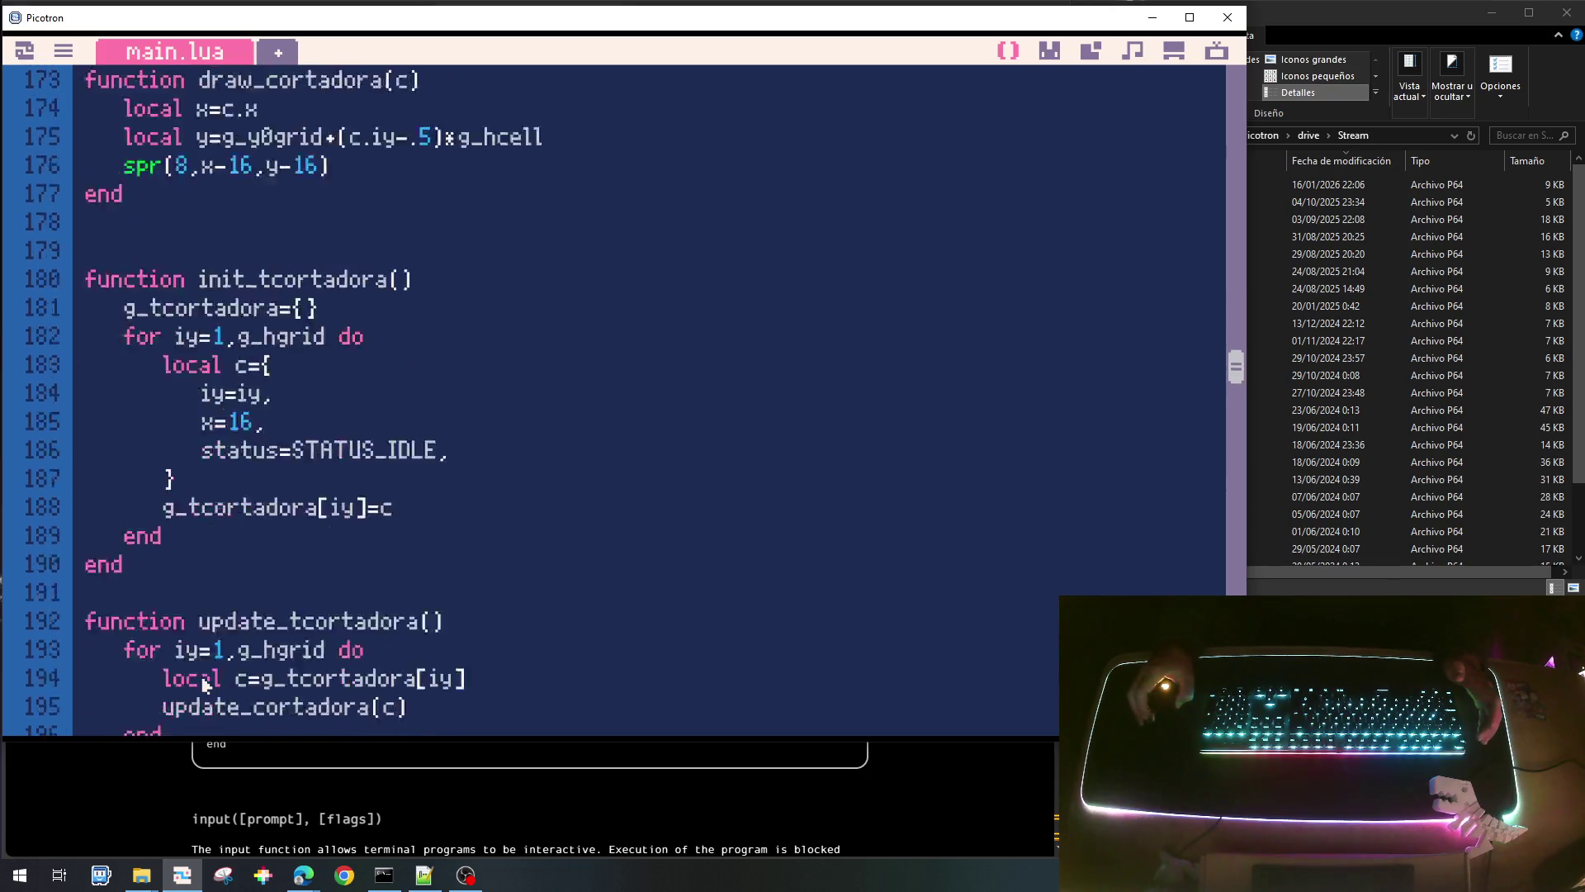
{"action": "scroll", "coordinate": [206, 684], "scroll_direction": "down", "scroll_amount": 6}
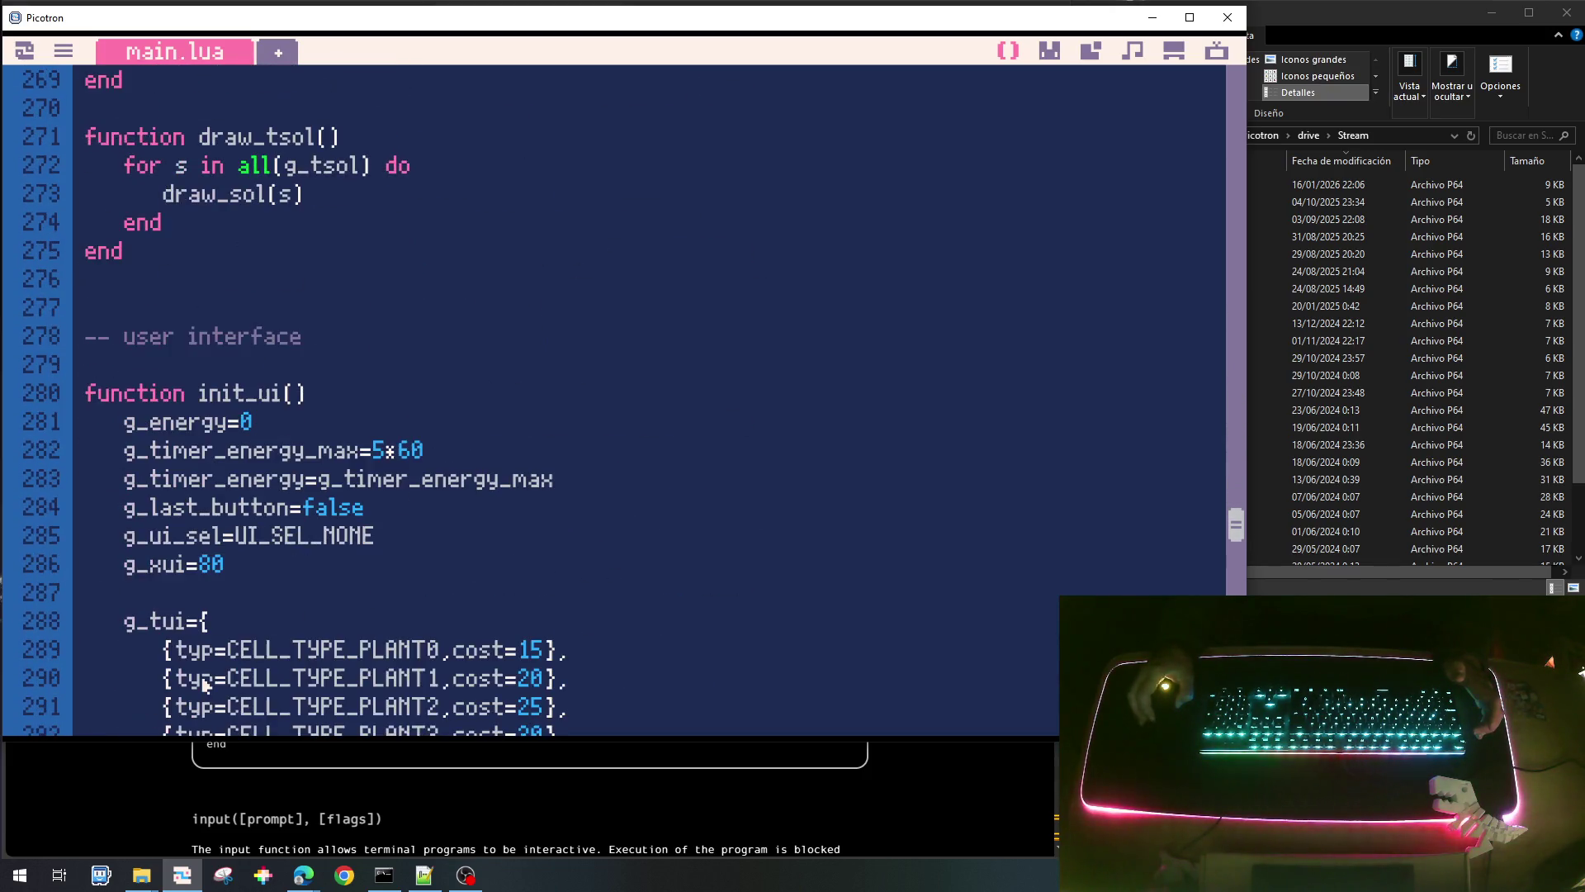
{"action": "scroll", "coordinate": [205, 685], "scroll_direction": "down", "scroll_amount": 3}
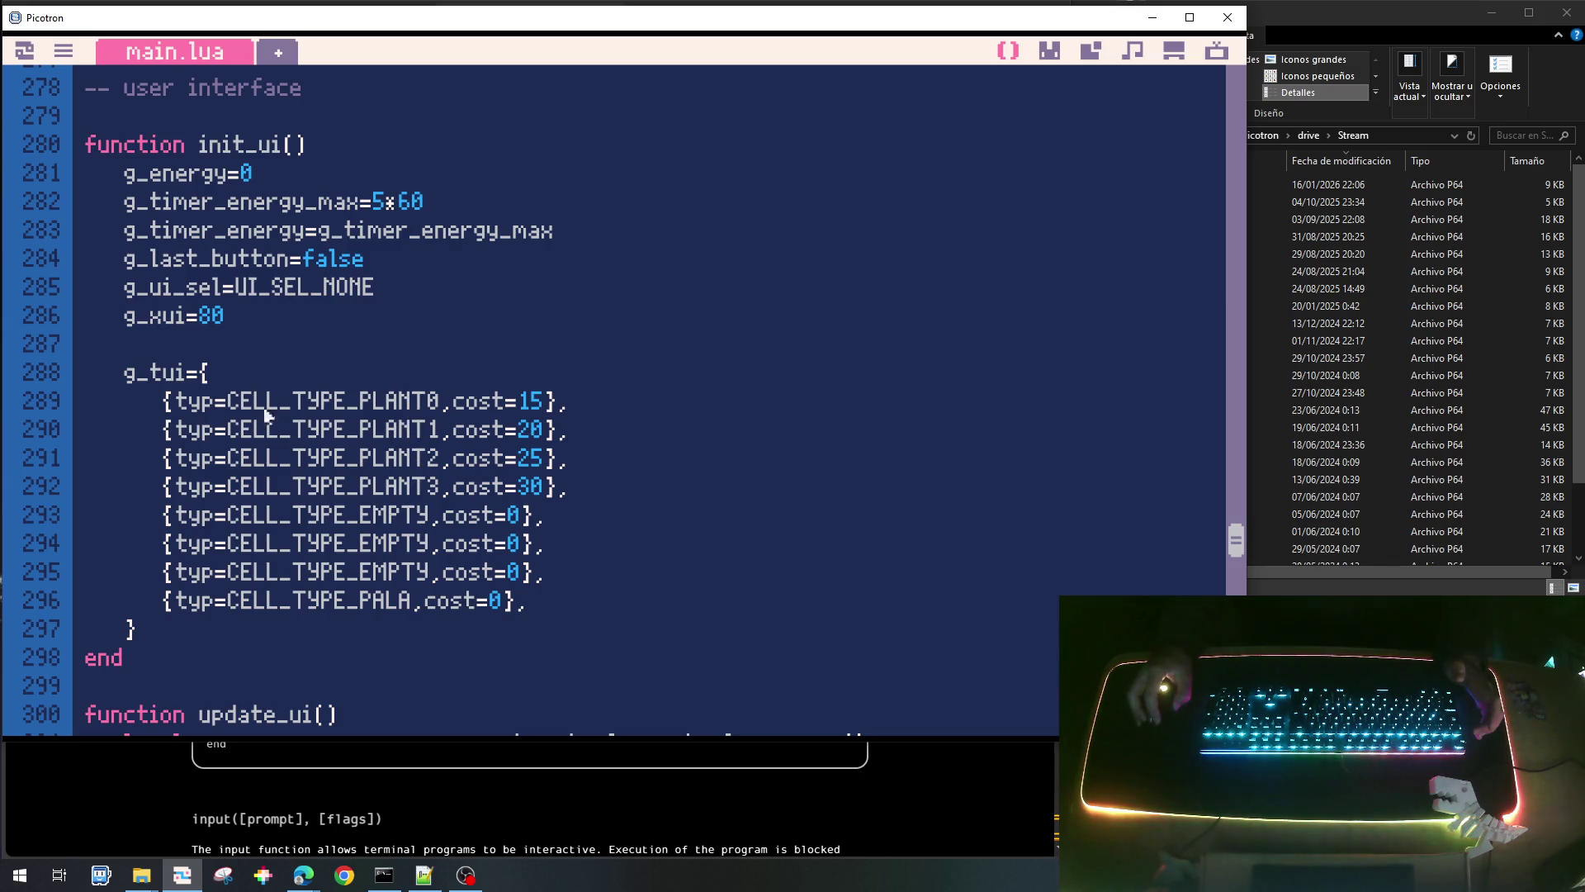
{"action": "scroll", "coordinate": [216, 485], "scroll_direction": "down", "scroll_amount": 8}
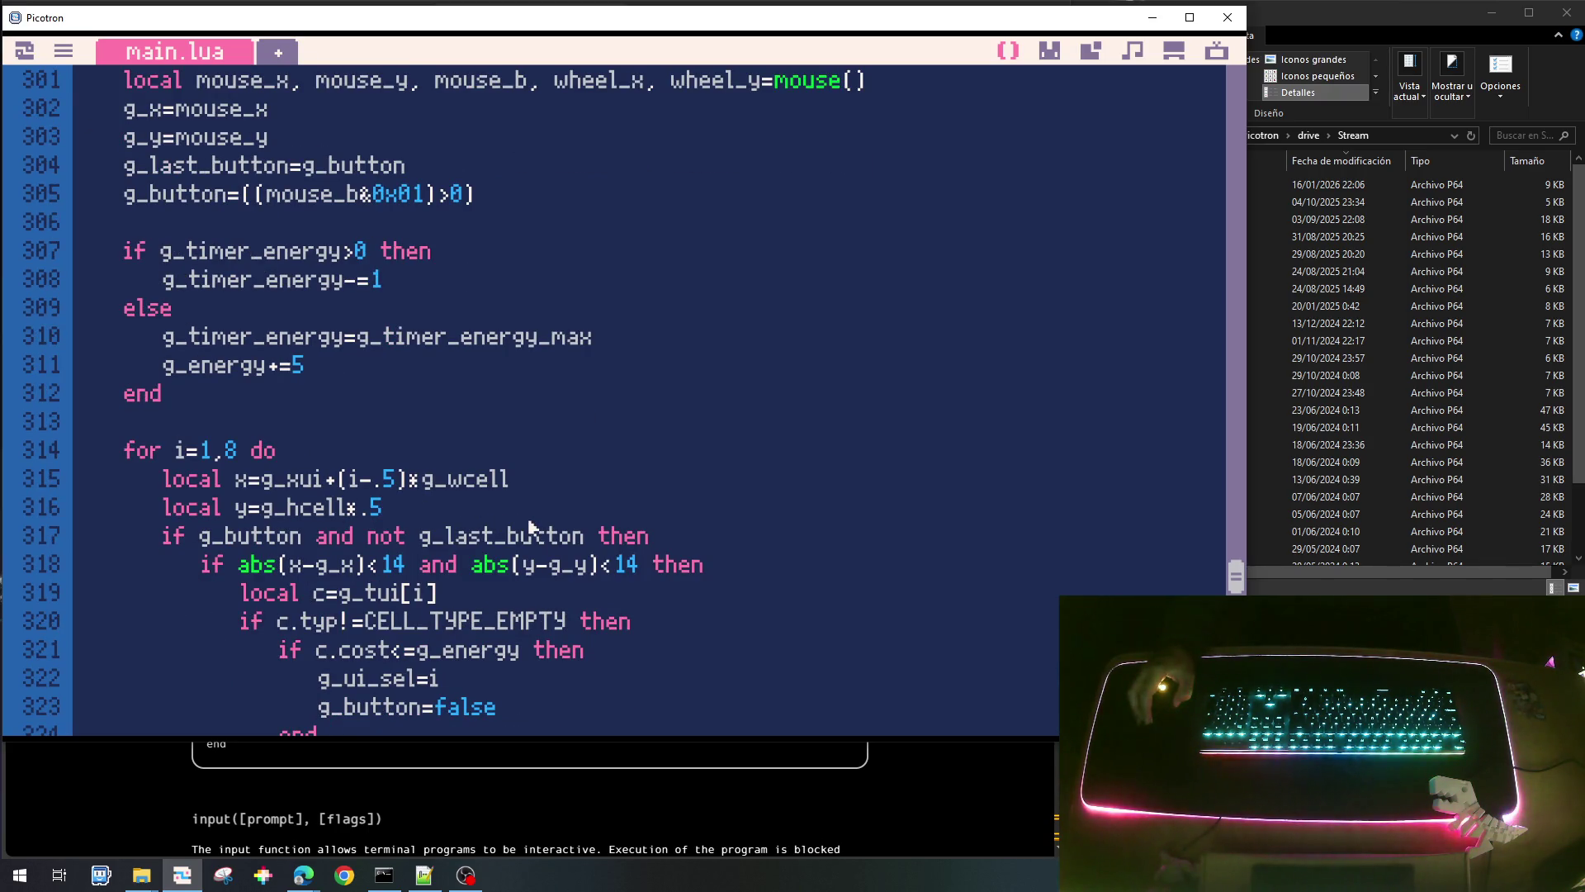
{"action": "scroll", "coordinate": [529, 526], "scroll_direction": "down", "scroll_amount": 4}
{"action": "scroll", "coordinate": [529, 526], "scroll_direction": "up", "scroll_amount": 2}
{"action": "scroll", "coordinate": [530, 527], "scroll_direction": "down", "scroll_amount": 4}
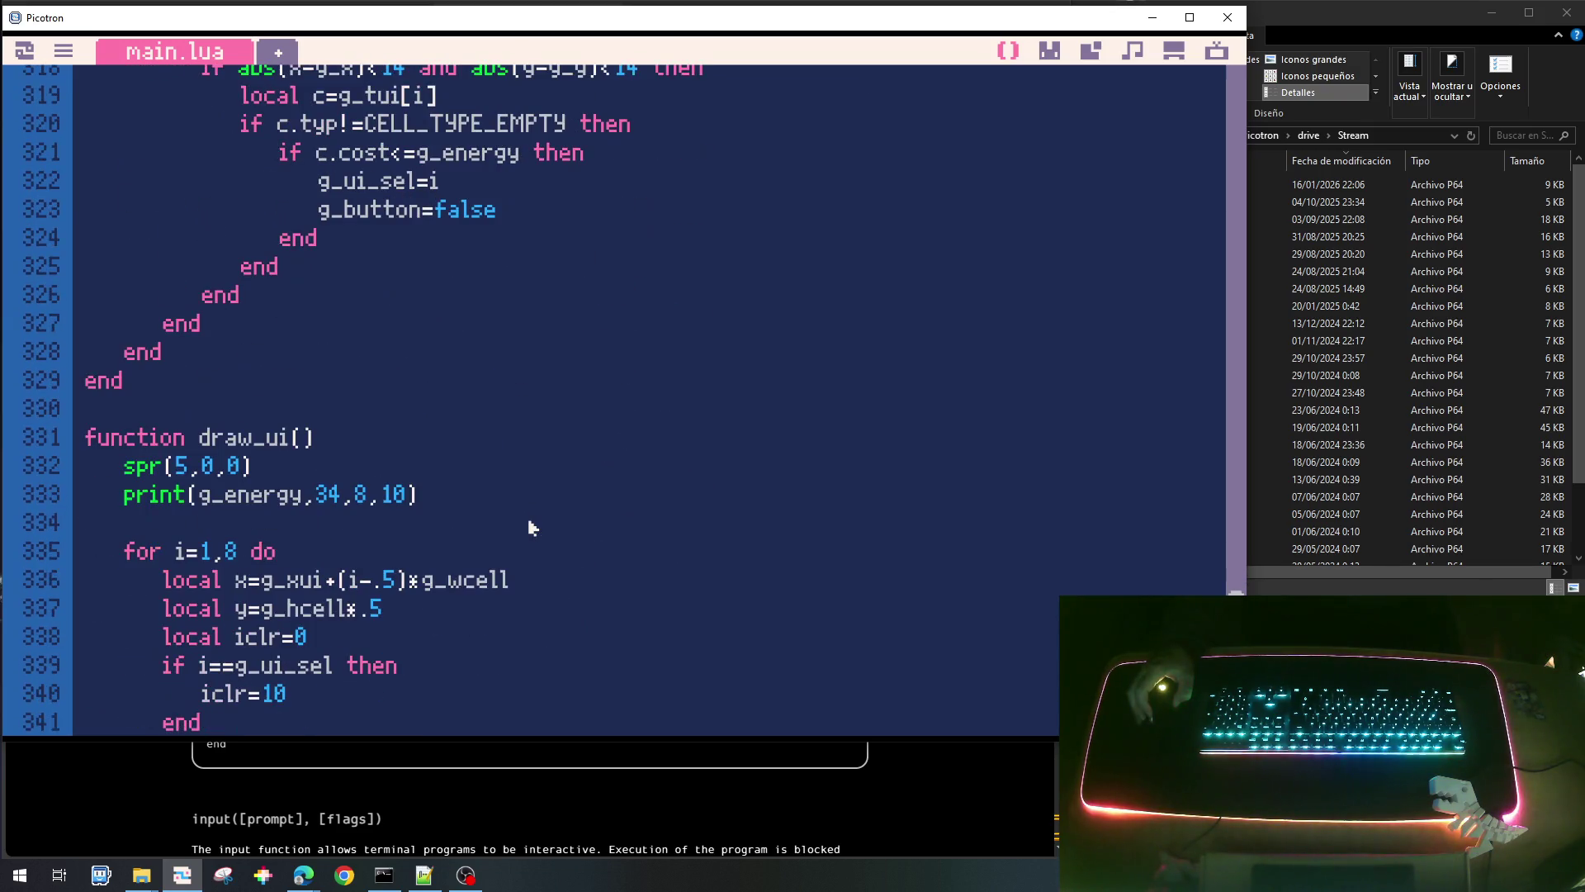
{"action": "scroll", "coordinate": [531, 527], "scroll_direction": "up", "scroll_amount": 9}
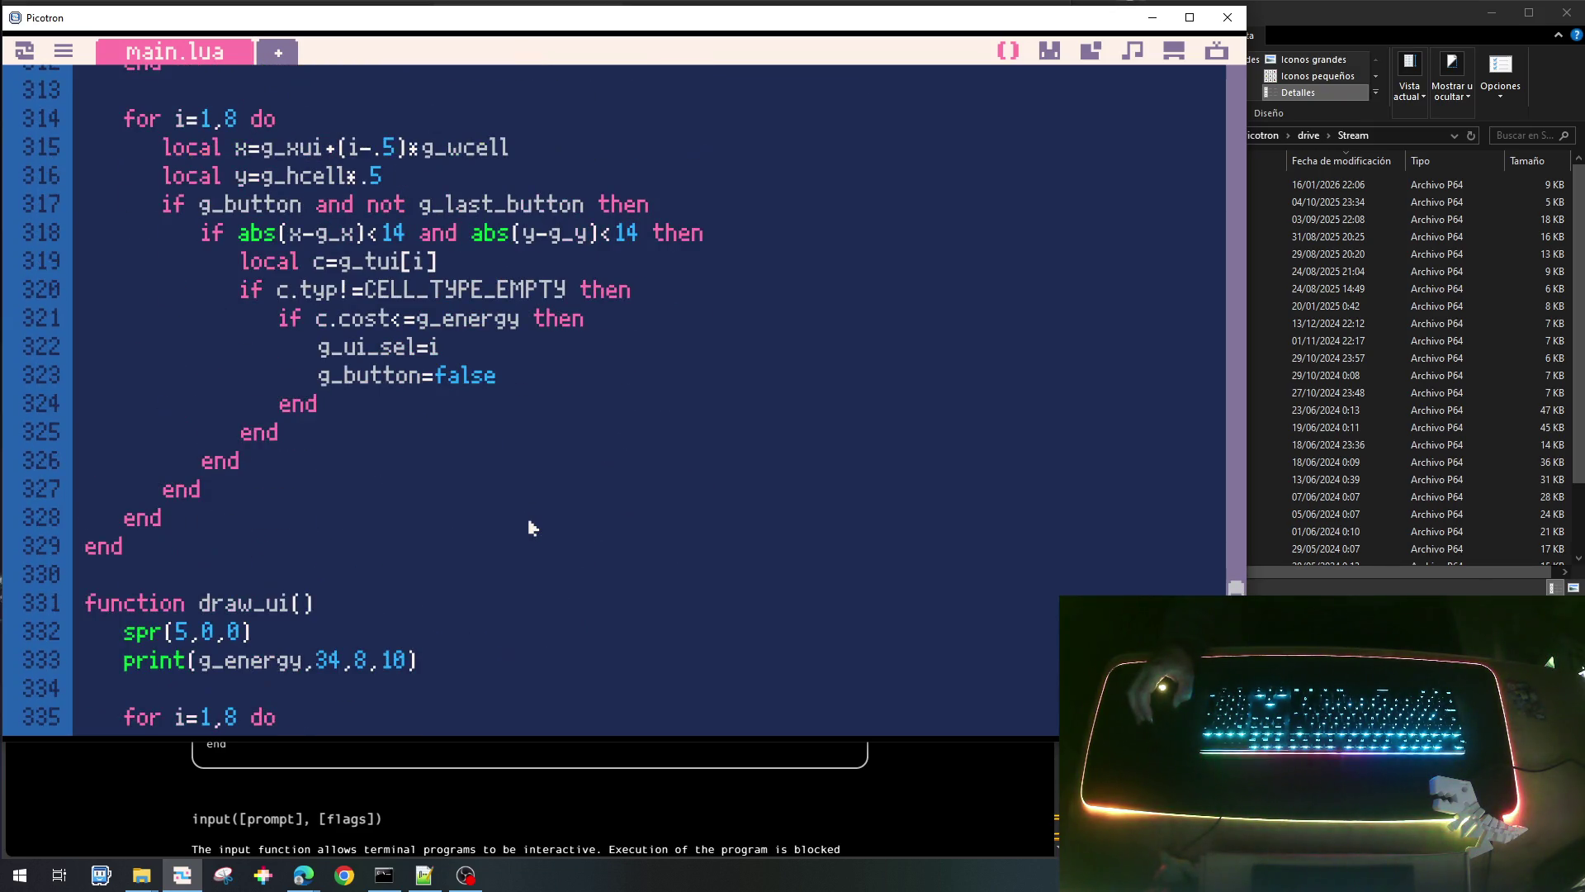
{"action": "scroll", "coordinate": [531, 526], "scroll_direction": "up", "scroll_amount": 1}
{"action": "scroll", "coordinate": [531, 527], "scroll_direction": "down", "scroll_amount": 13}
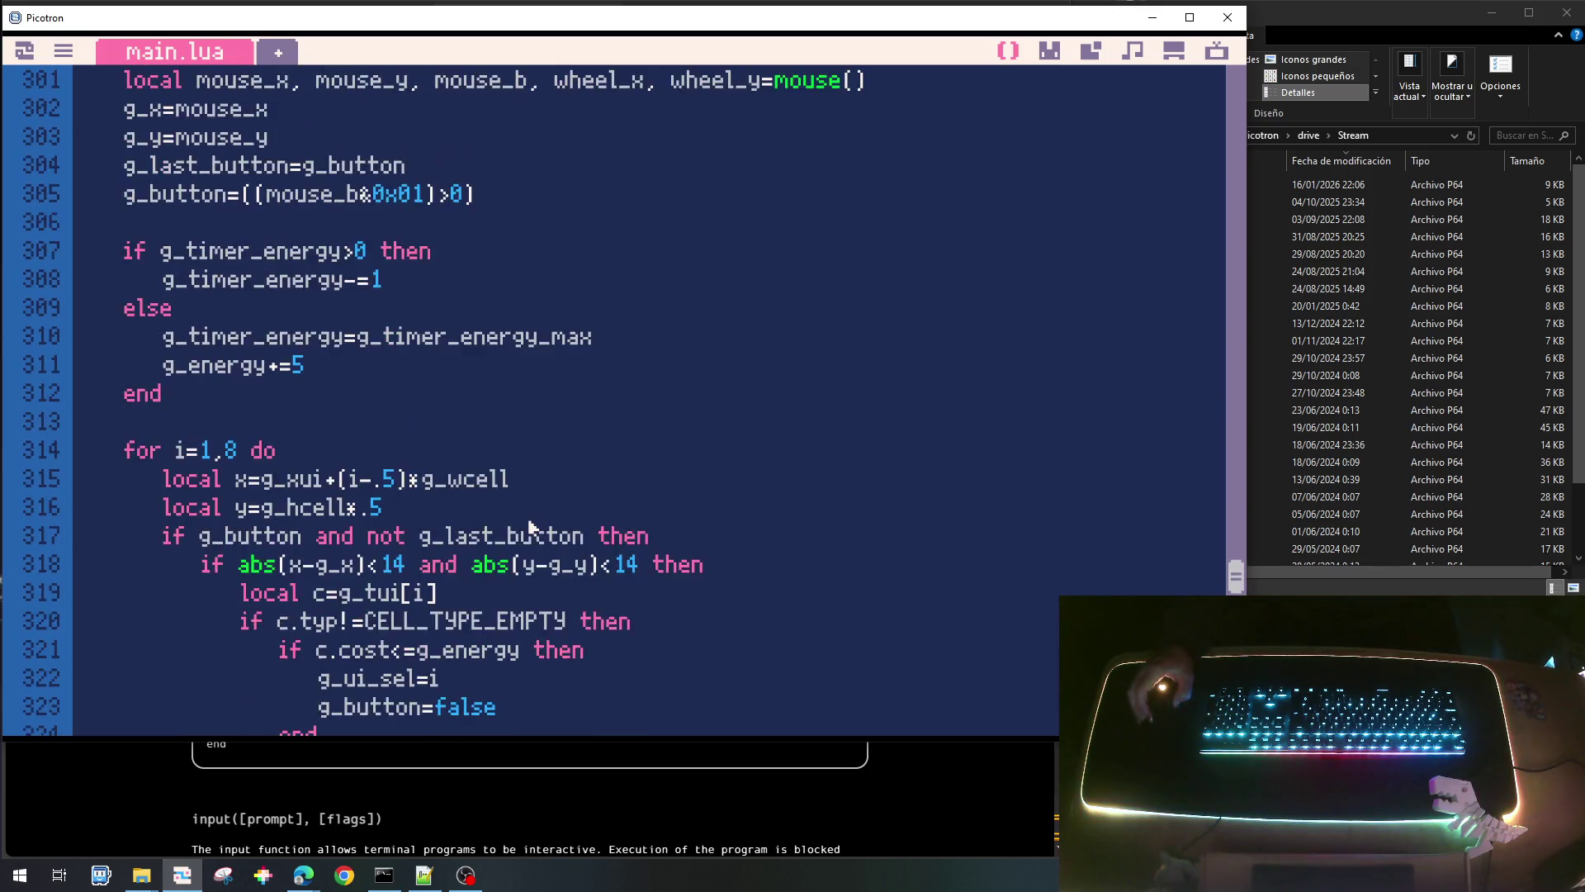
{"action": "scroll", "coordinate": [531, 526], "scroll_direction": "down", "scroll_amount": 1}
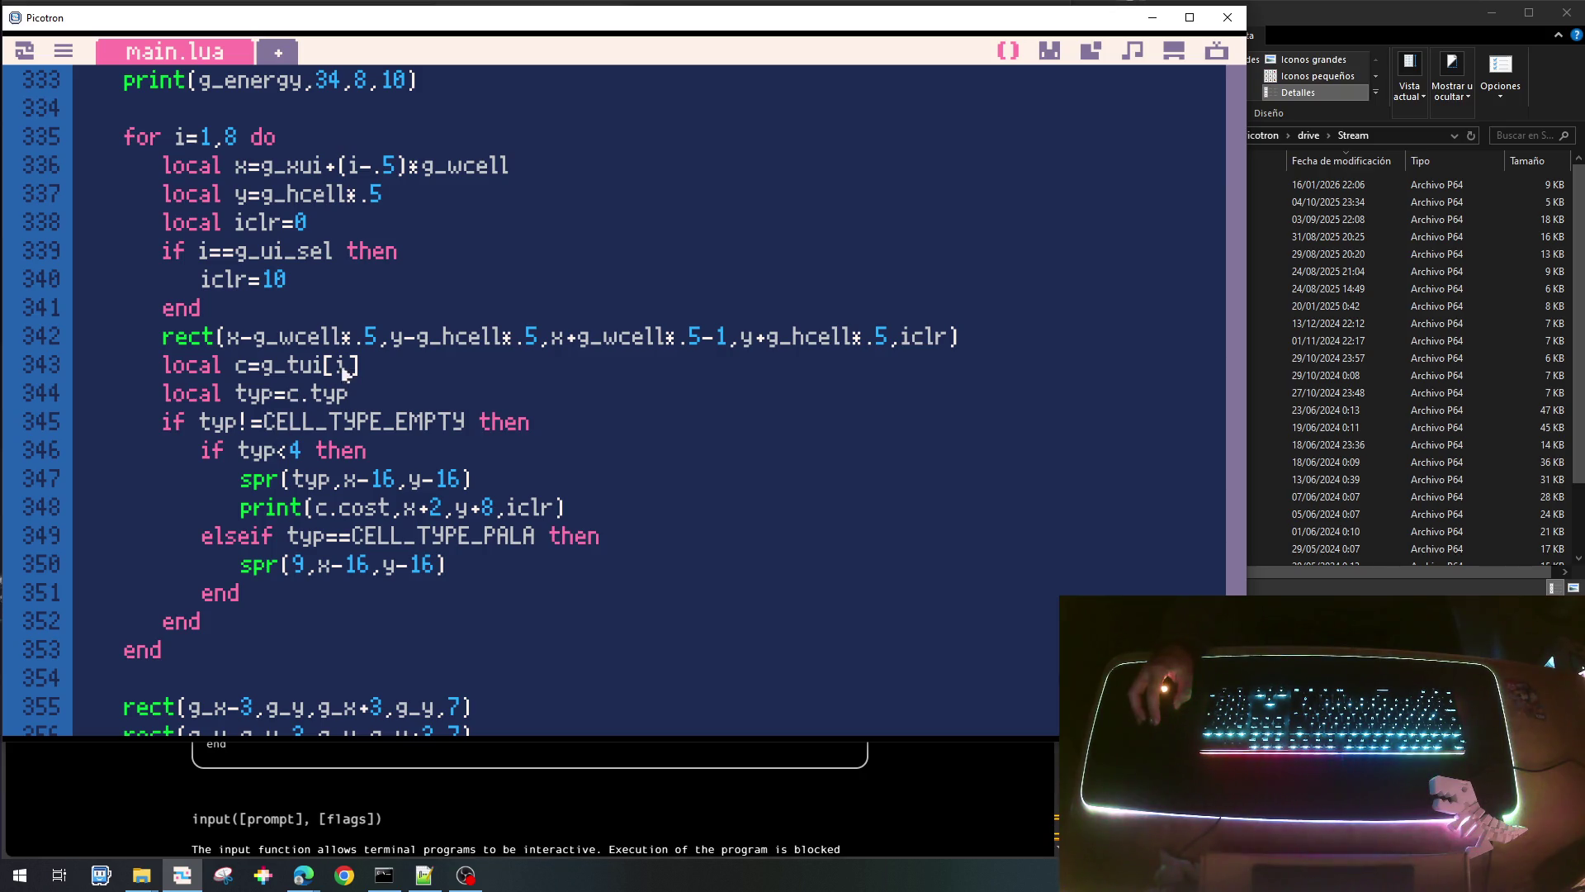
{"action": "scroll", "coordinate": [908, 380], "scroll_direction": "up", "scroll_amount": 20}
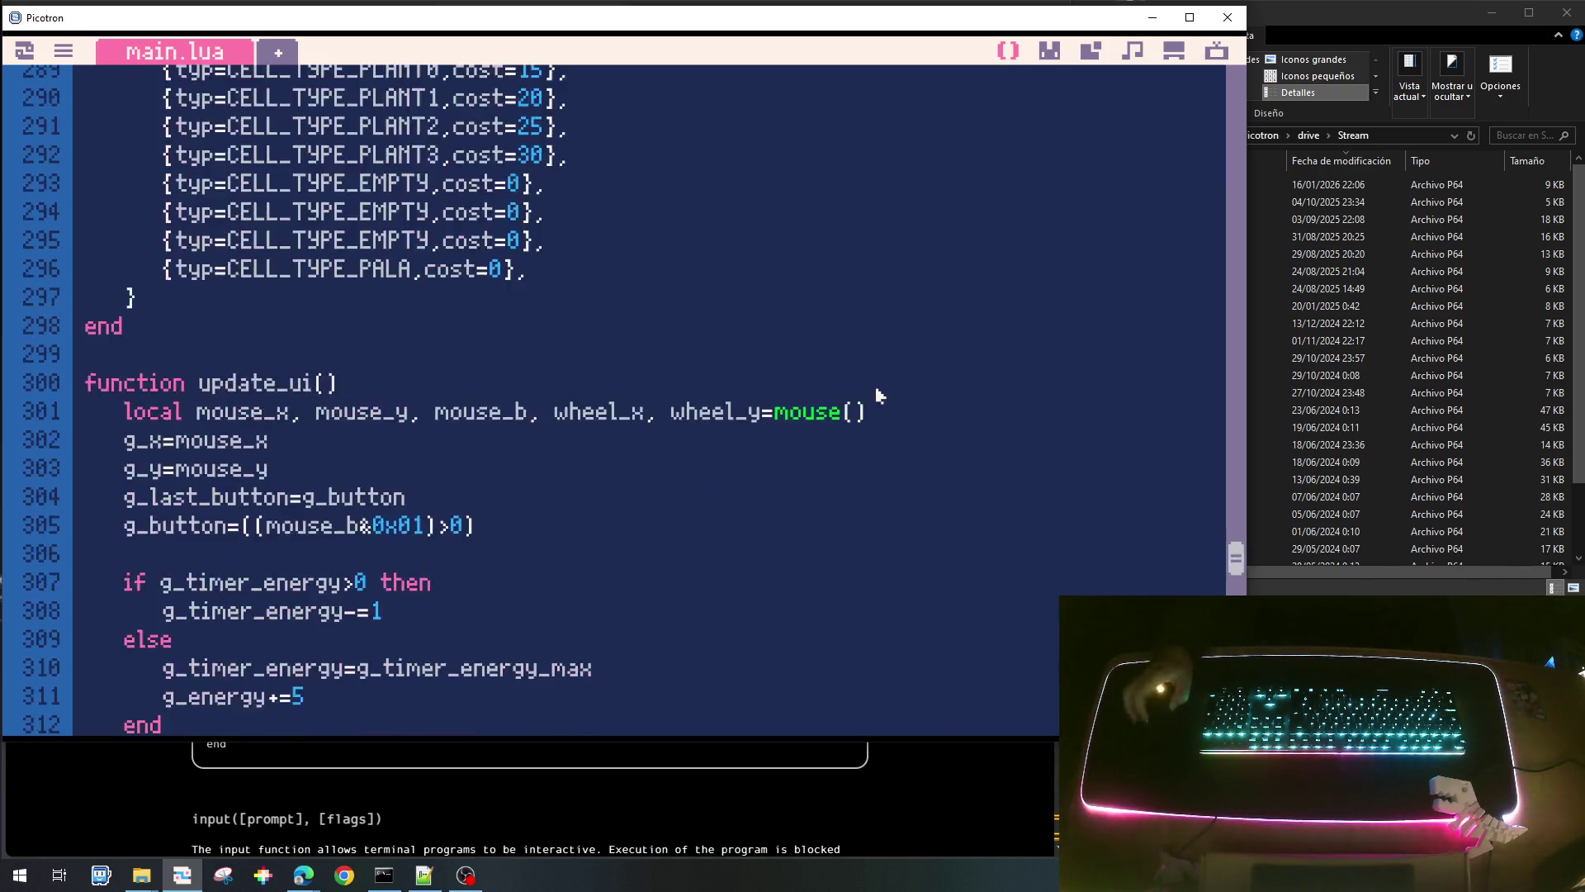
{"action": "scroll", "coordinate": [886, 411], "scroll_direction": "up", "scroll_amount": 20}
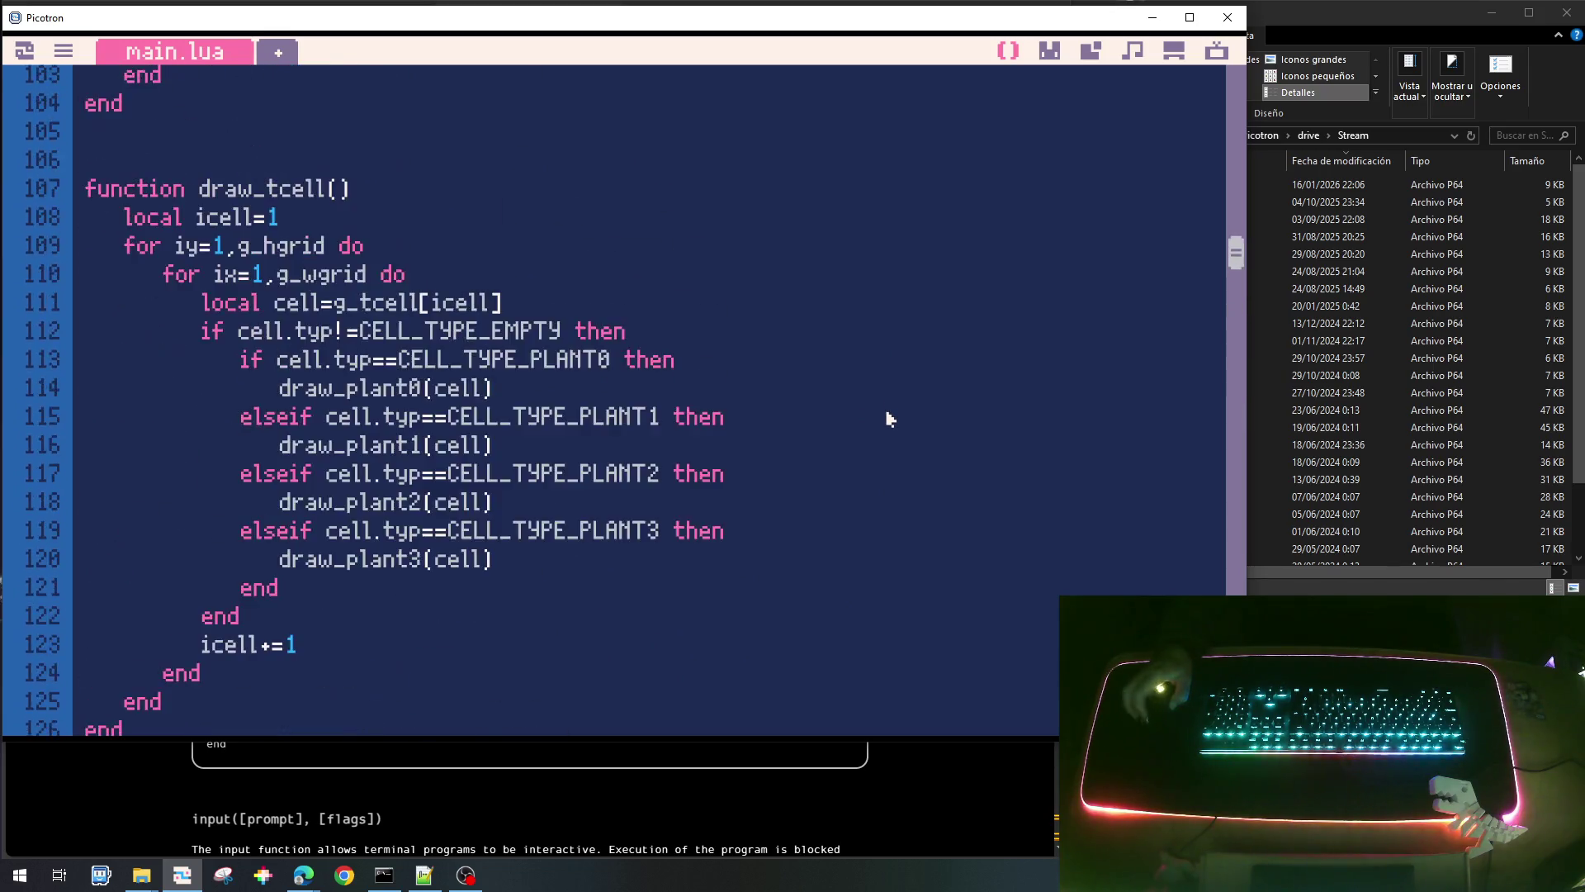
{"action": "scroll", "coordinate": [875, 442], "scroll_direction": "up", "scroll_amount": 7}
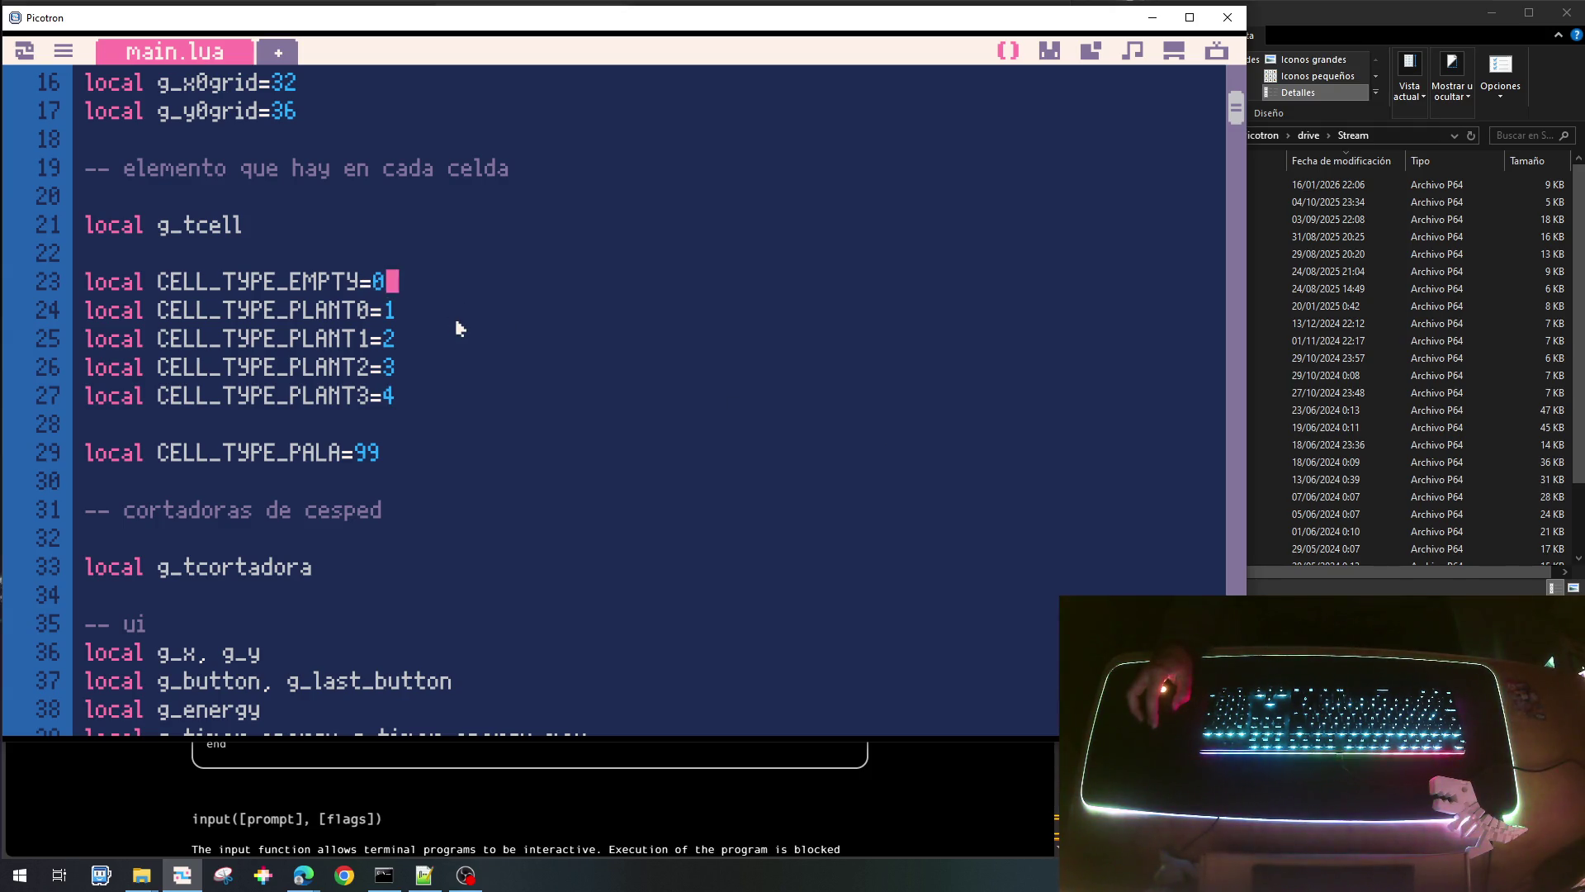
Renumber the cell-type constants: CELL_TYPE_EMPTY to 99 and CELL_TYPE_PLANT0–PLANT3 to 0–3.
{"action": "key", "text": "BackSpace"}
{"action": "type", "text": "99"}
{"action": "key", "text": "Down"}
{"action": "key", "text": "BackSpace"}
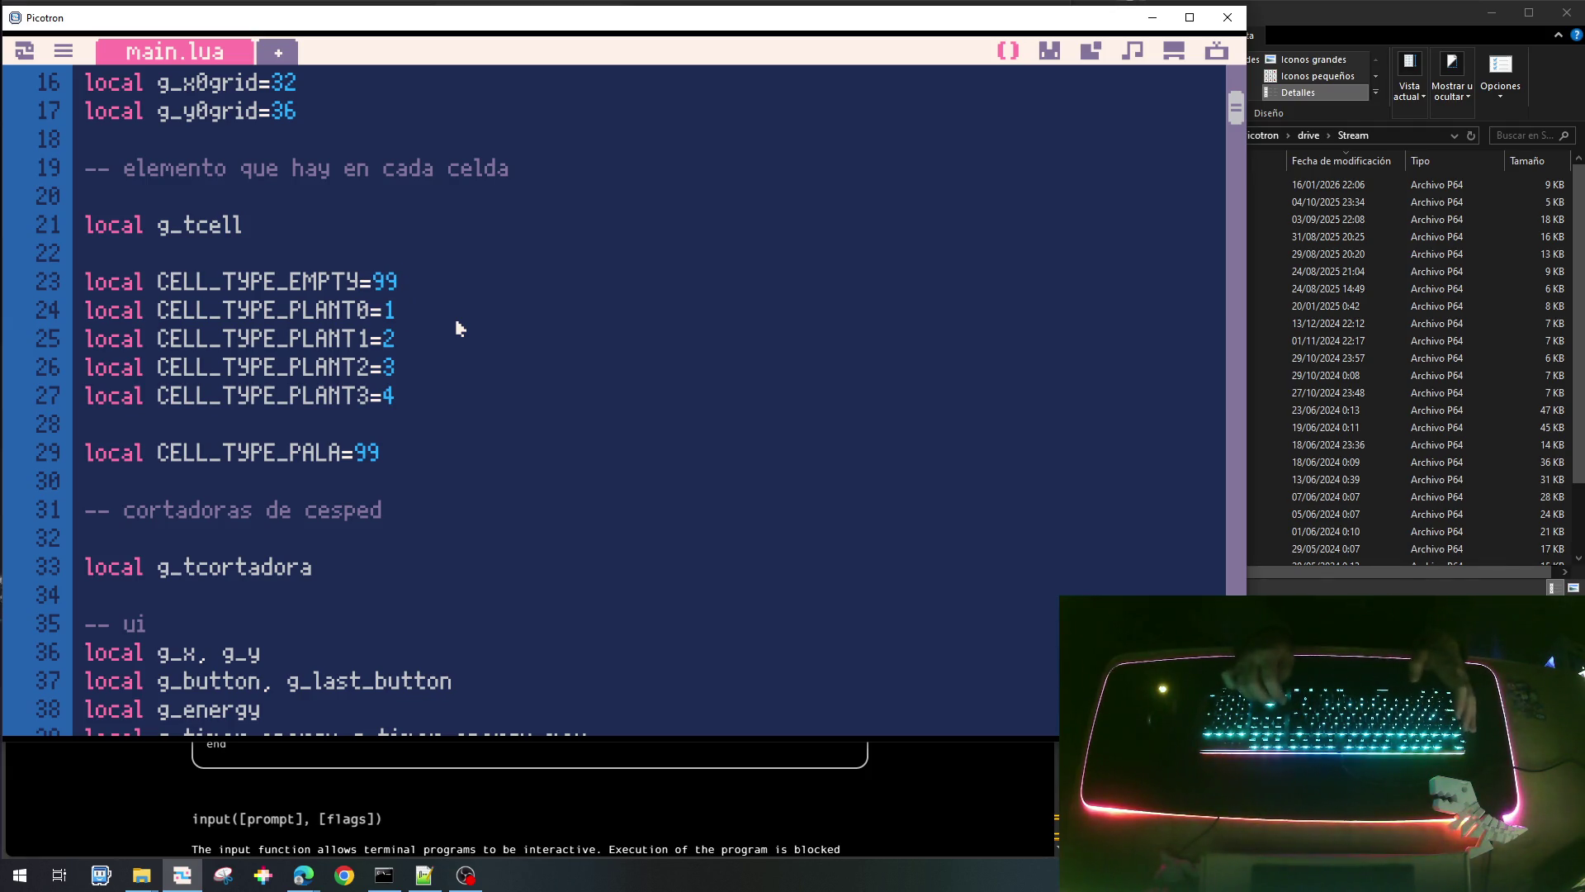
{"action": "type", "text": "0"}
{"action": "key", "text": "Down"}
{"action": "key", "text": "BackSpace"}
{"action": "type", "text": "1"}
{"action": "key", "text": "Down"}
{"action": "key", "text": "BackSpace"}
{"action": "type", "text": "2"}
{"action": "key", "text": "Down"}
{"action": "key", "text": "BackSpace"}
{"action": "type", "text": "3"}
Save the cart, run it, collect one sun, then stop and return to the code.
{"action": "key", "text": "ctrl+s"}
{"action": "key", "text": "ctrl+r"}
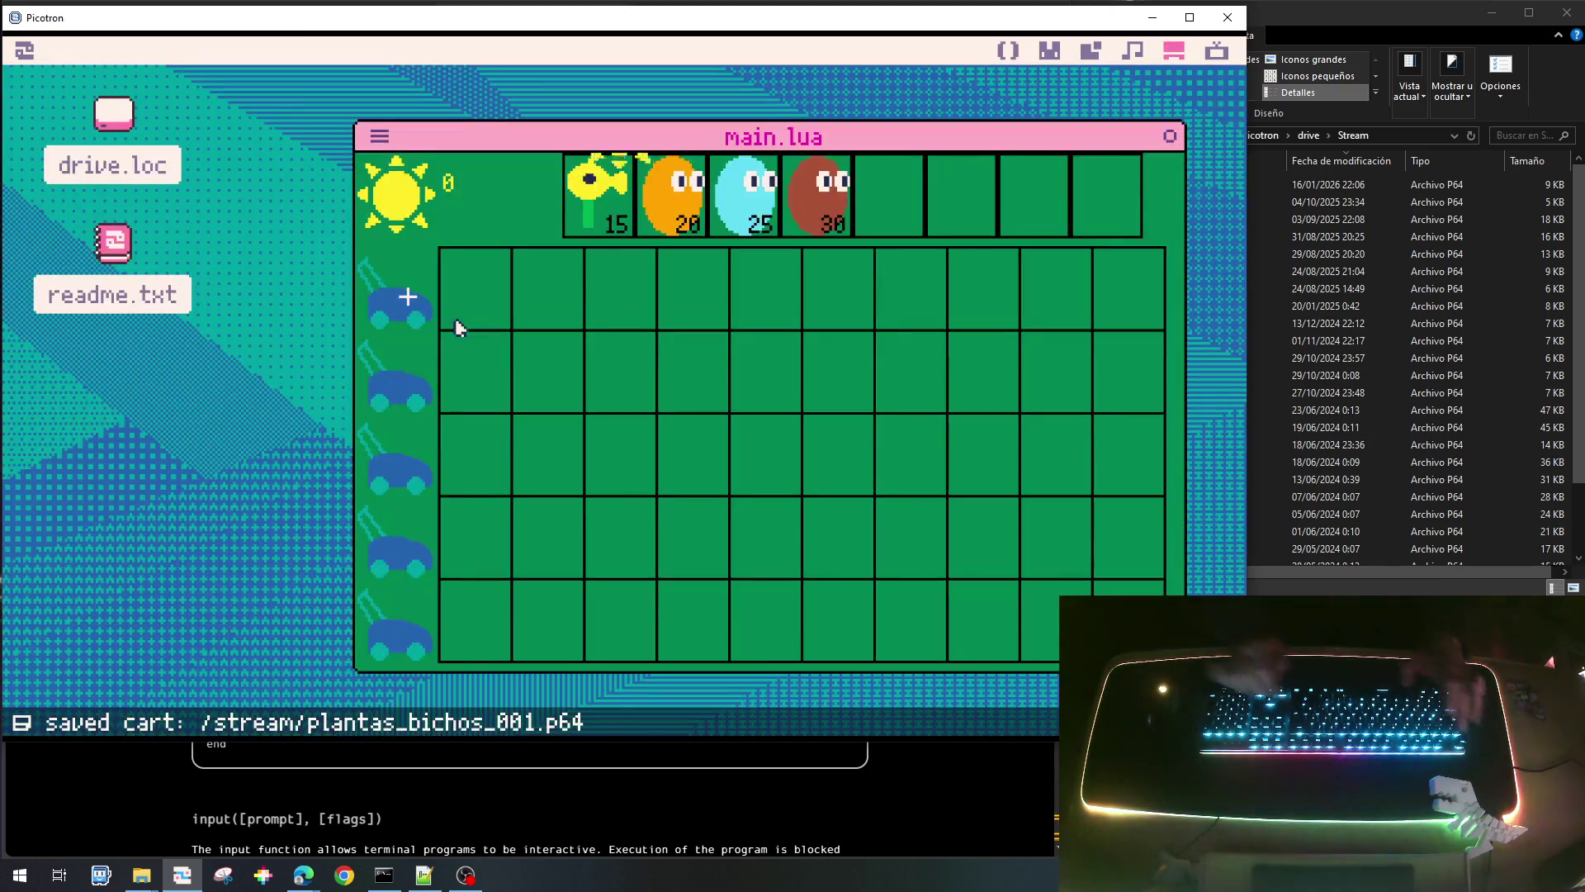
{"action": "left_click", "coordinate": [615, 322]}
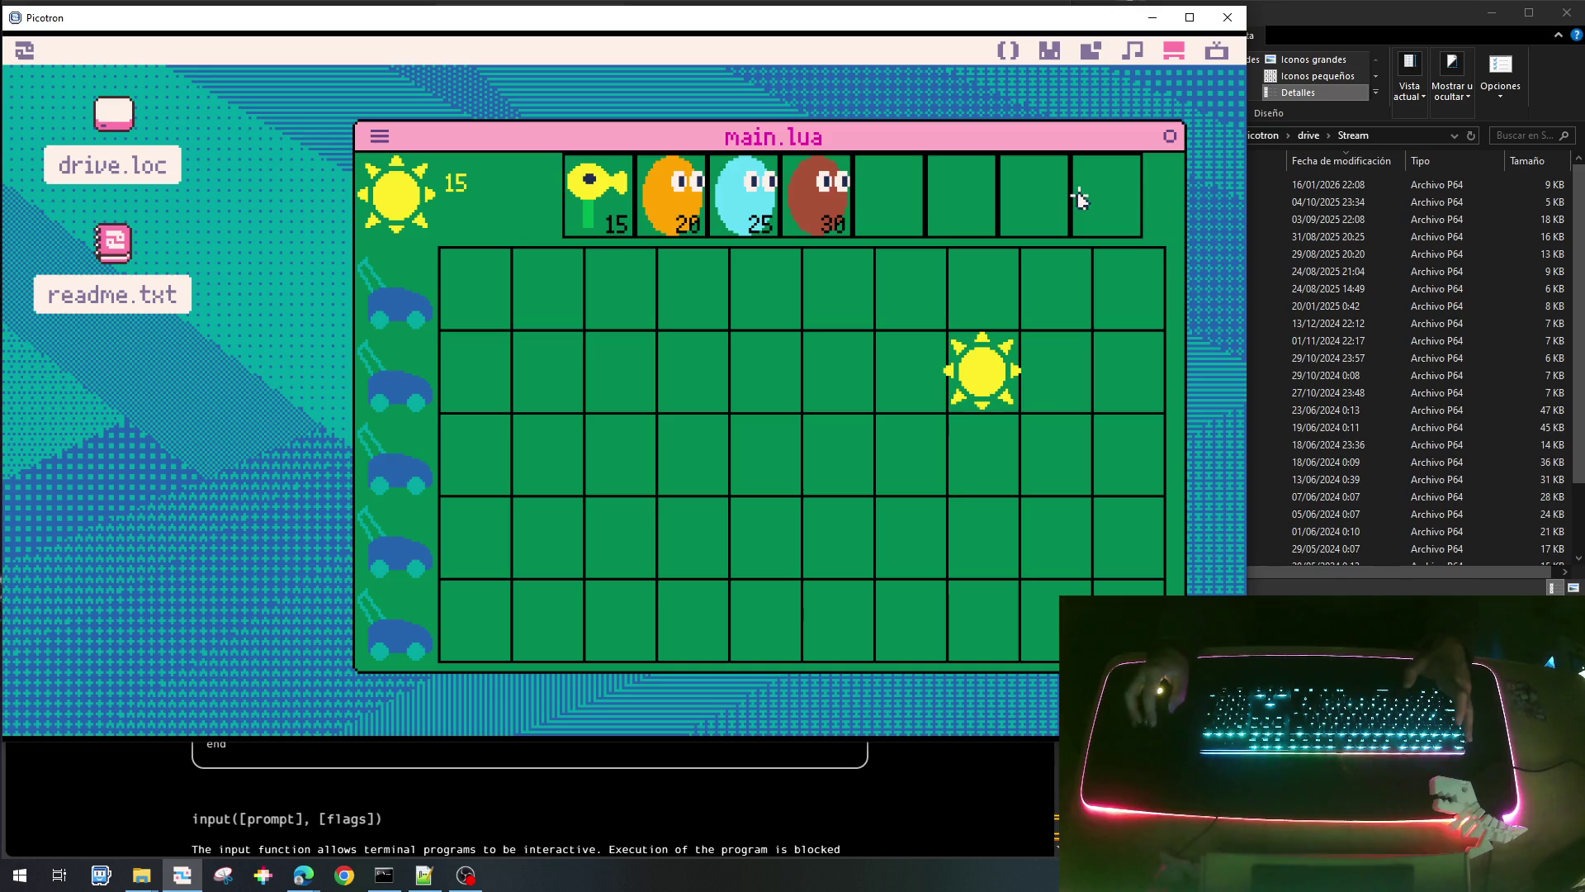
{"action": "key", "text": "Escape"}
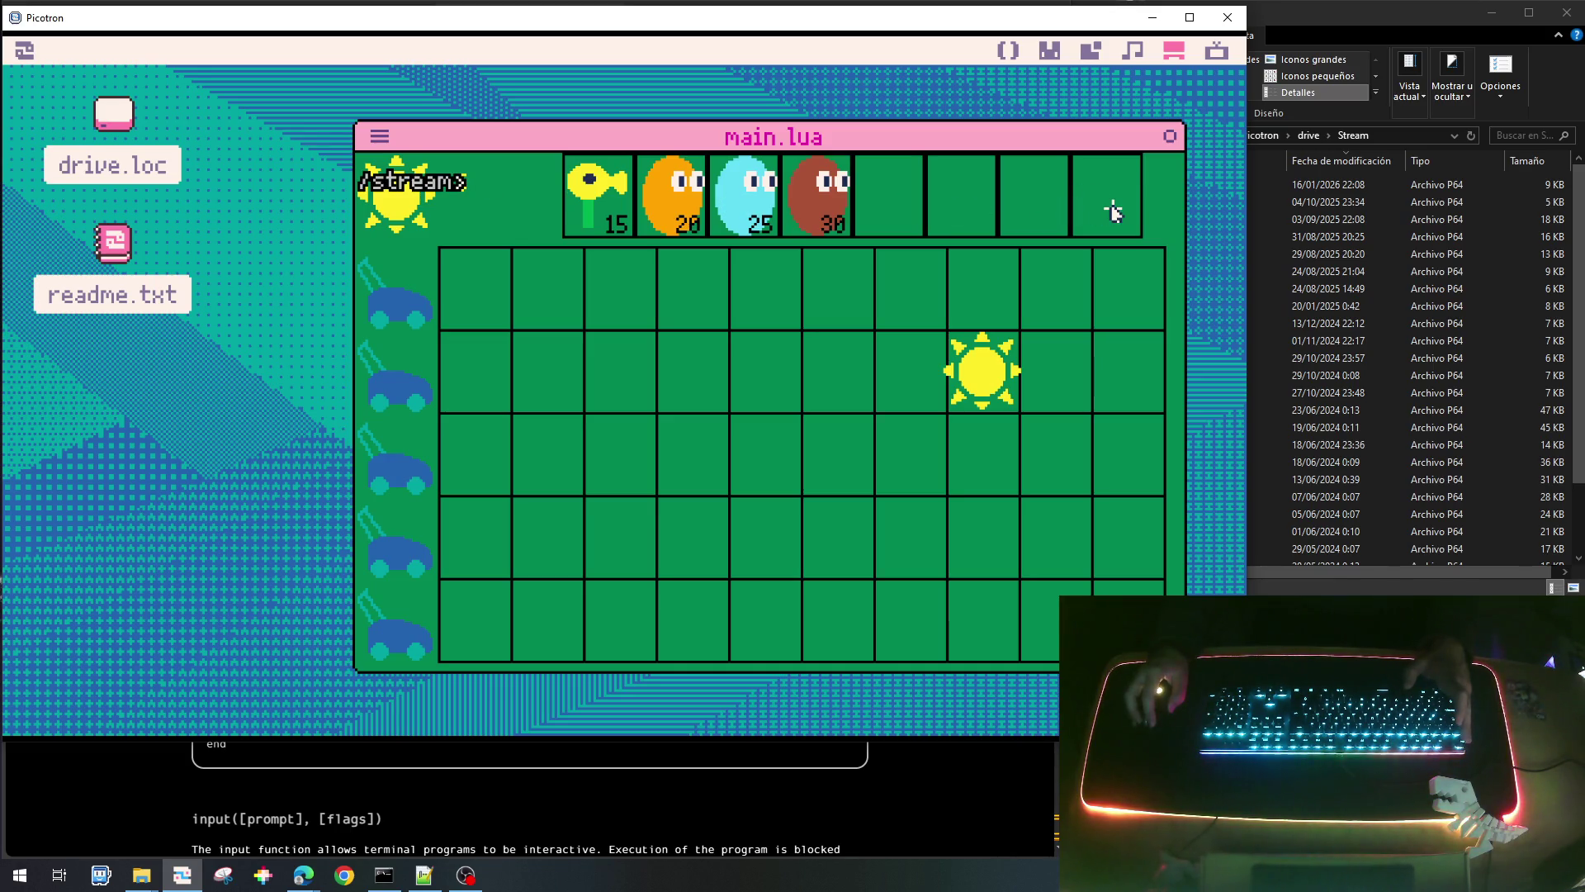
{"action": "key", "text": "Escape"}
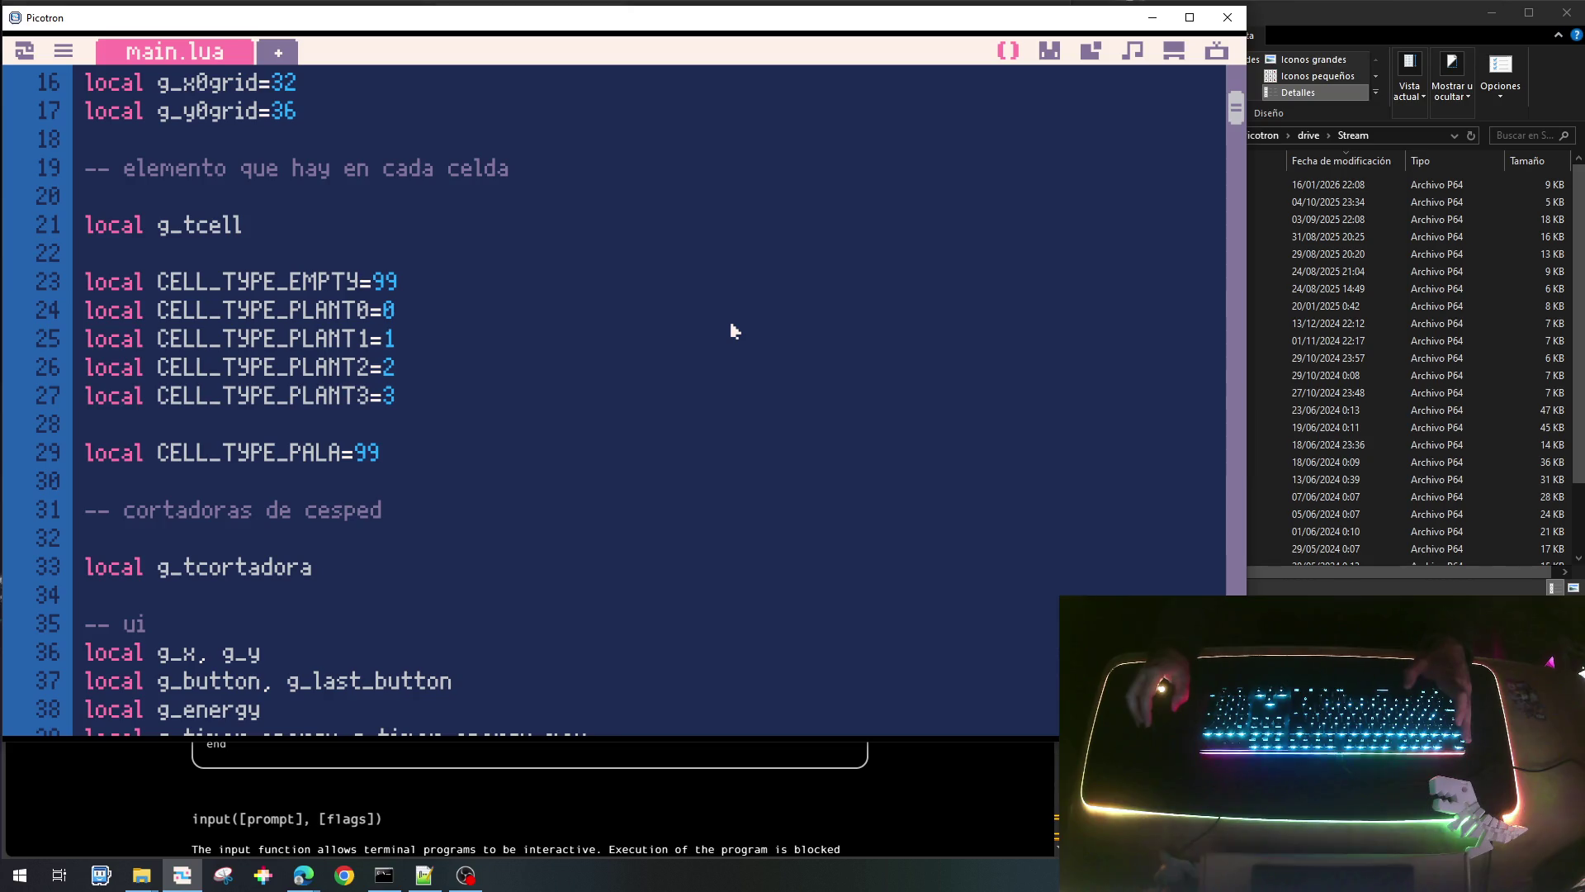
Rerun the game, collect suns until energy reaches 50, and select the cyan 25-cost plant.
{"action": "key", "text": "ctrl+r"}
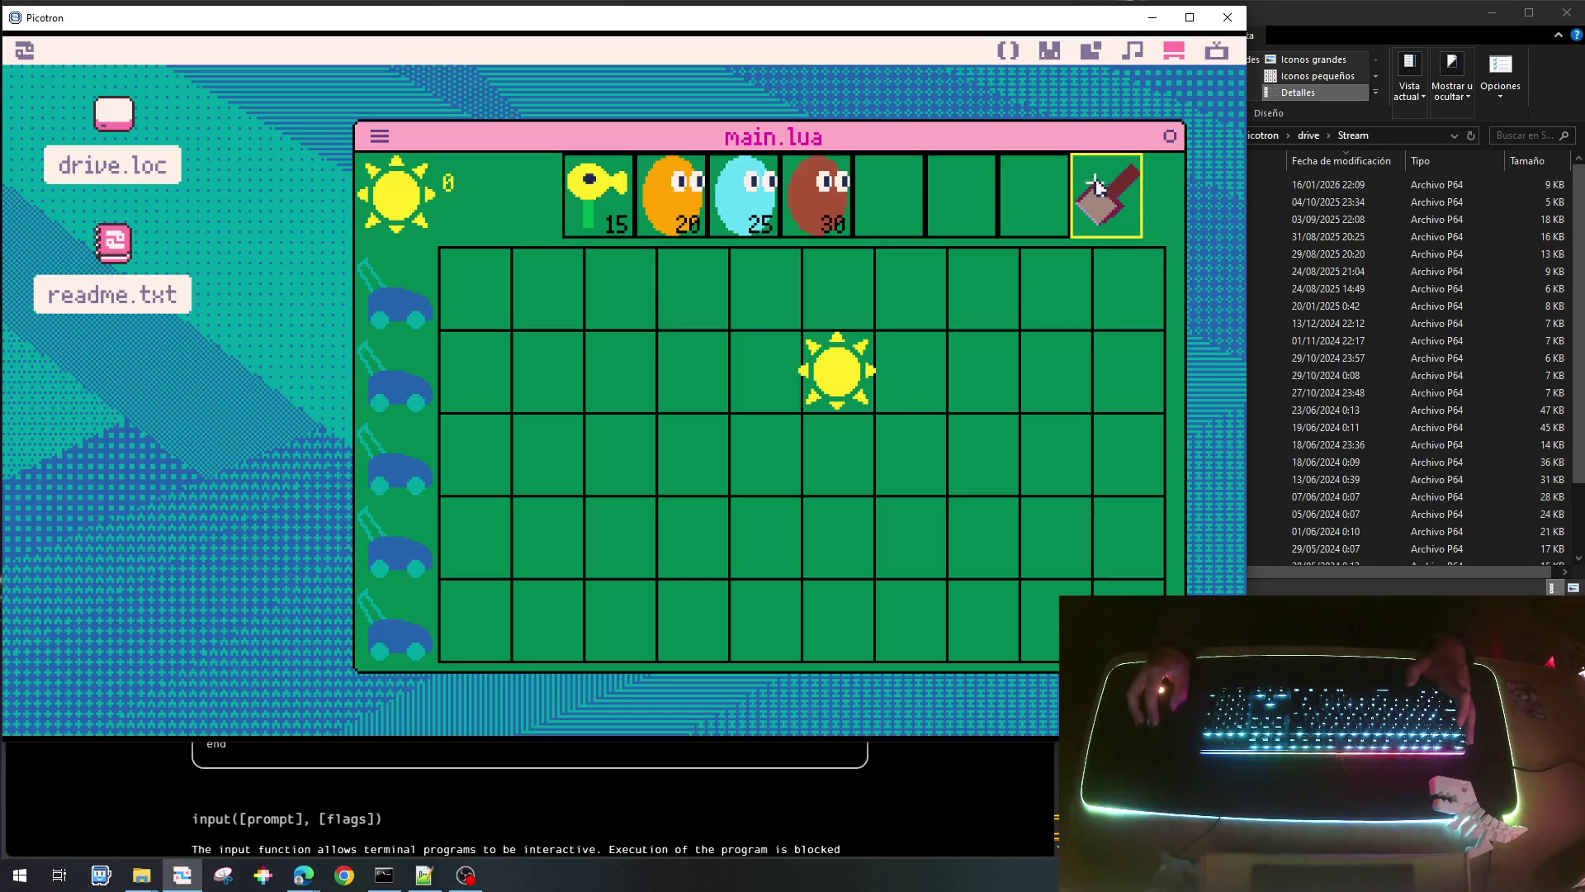
{"action": "left_click", "coordinate": [836, 370]}
{"action": "left_click", "coordinate": [677, 238]}
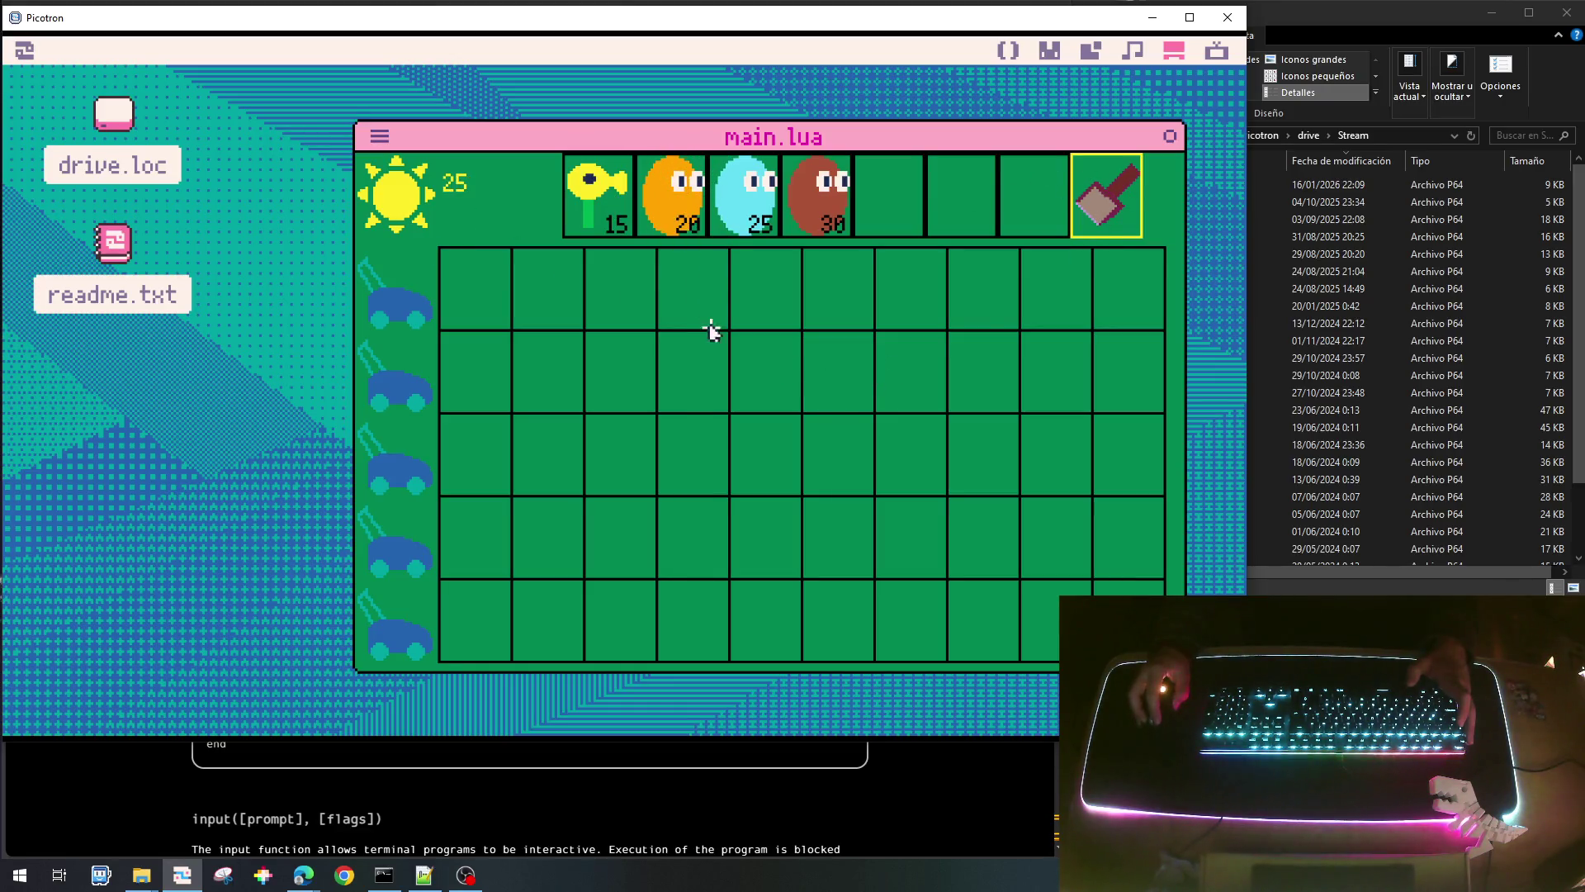
{"action": "left_click", "coordinate": [767, 210]}
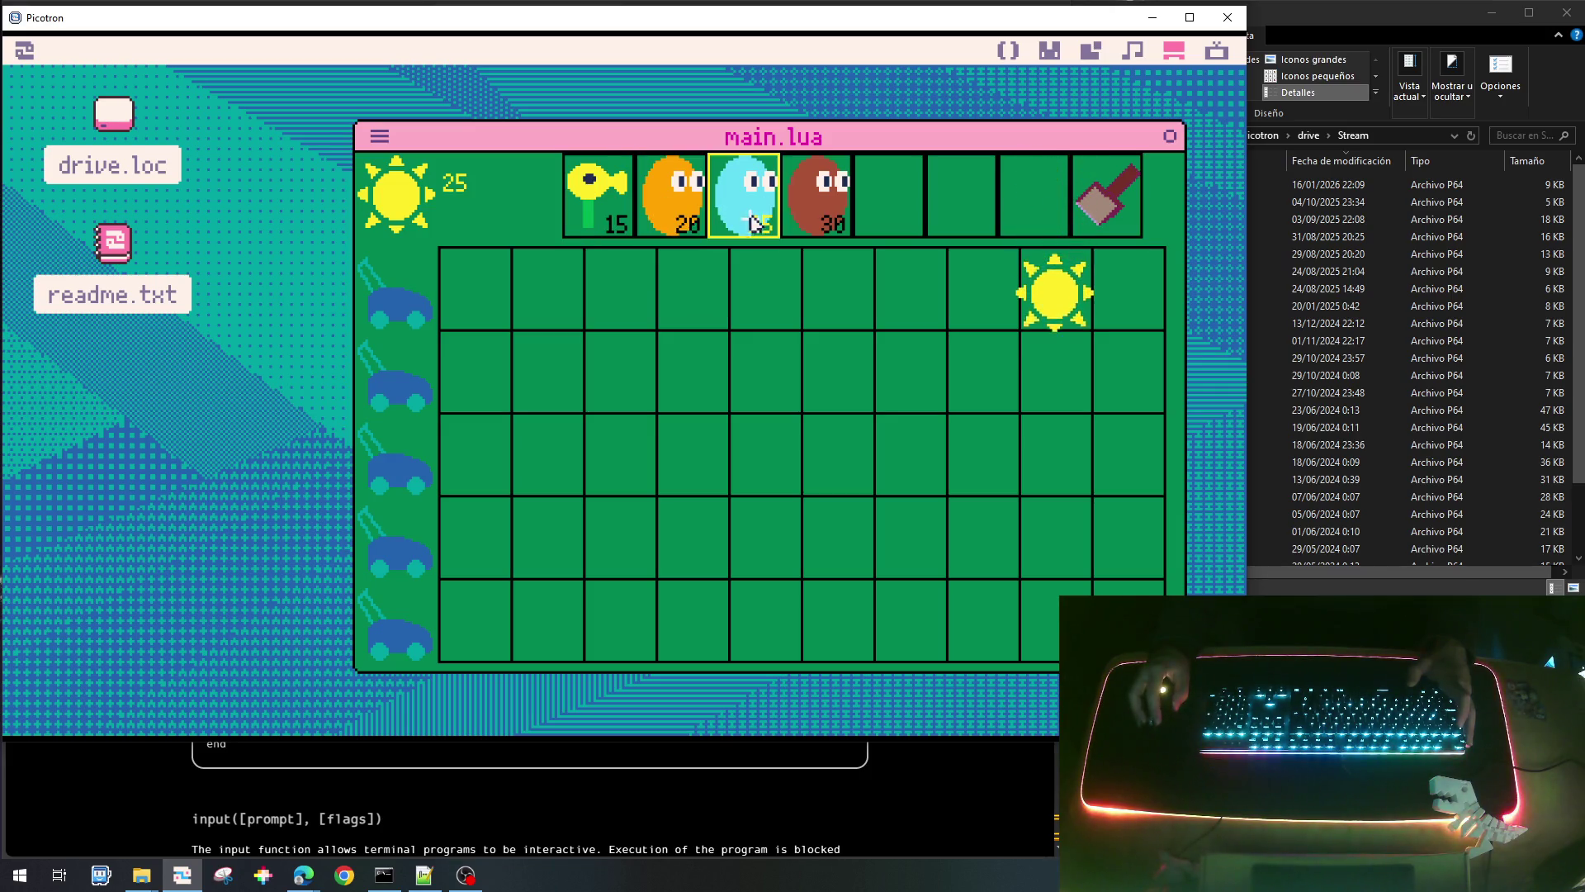
{"action": "left_click", "coordinate": [842, 216]}
{"action": "left_click", "coordinate": [1050, 545]}
{"action": "left_click", "coordinate": [755, 206]}
{"action": "left_click", "coordinate": [608, 216]}
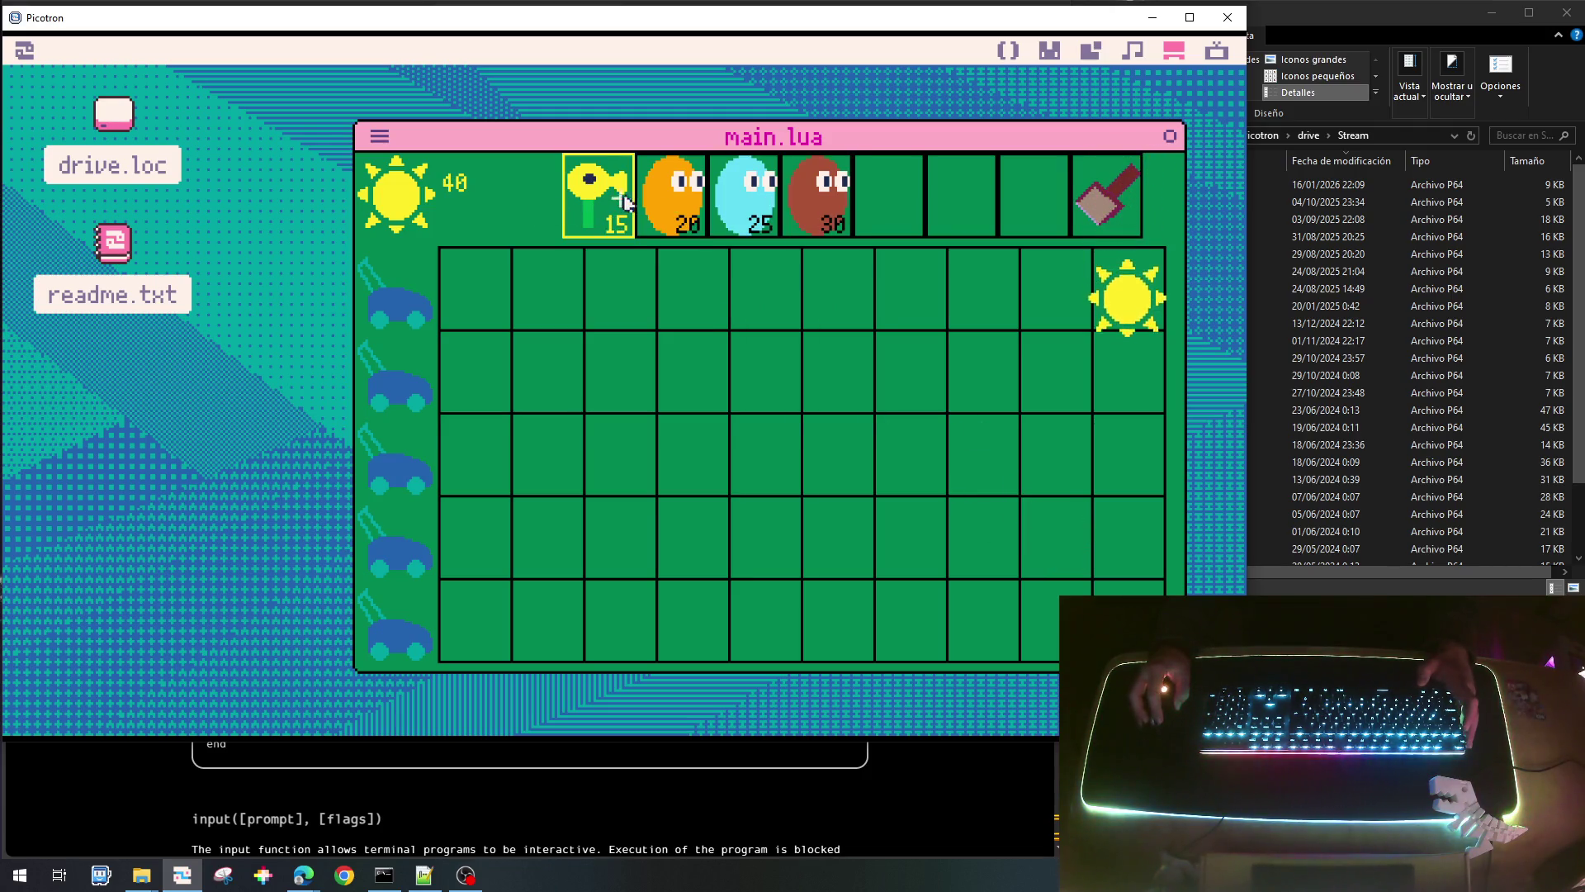
{"action": "left_click", "coordinate": [676, 210]}
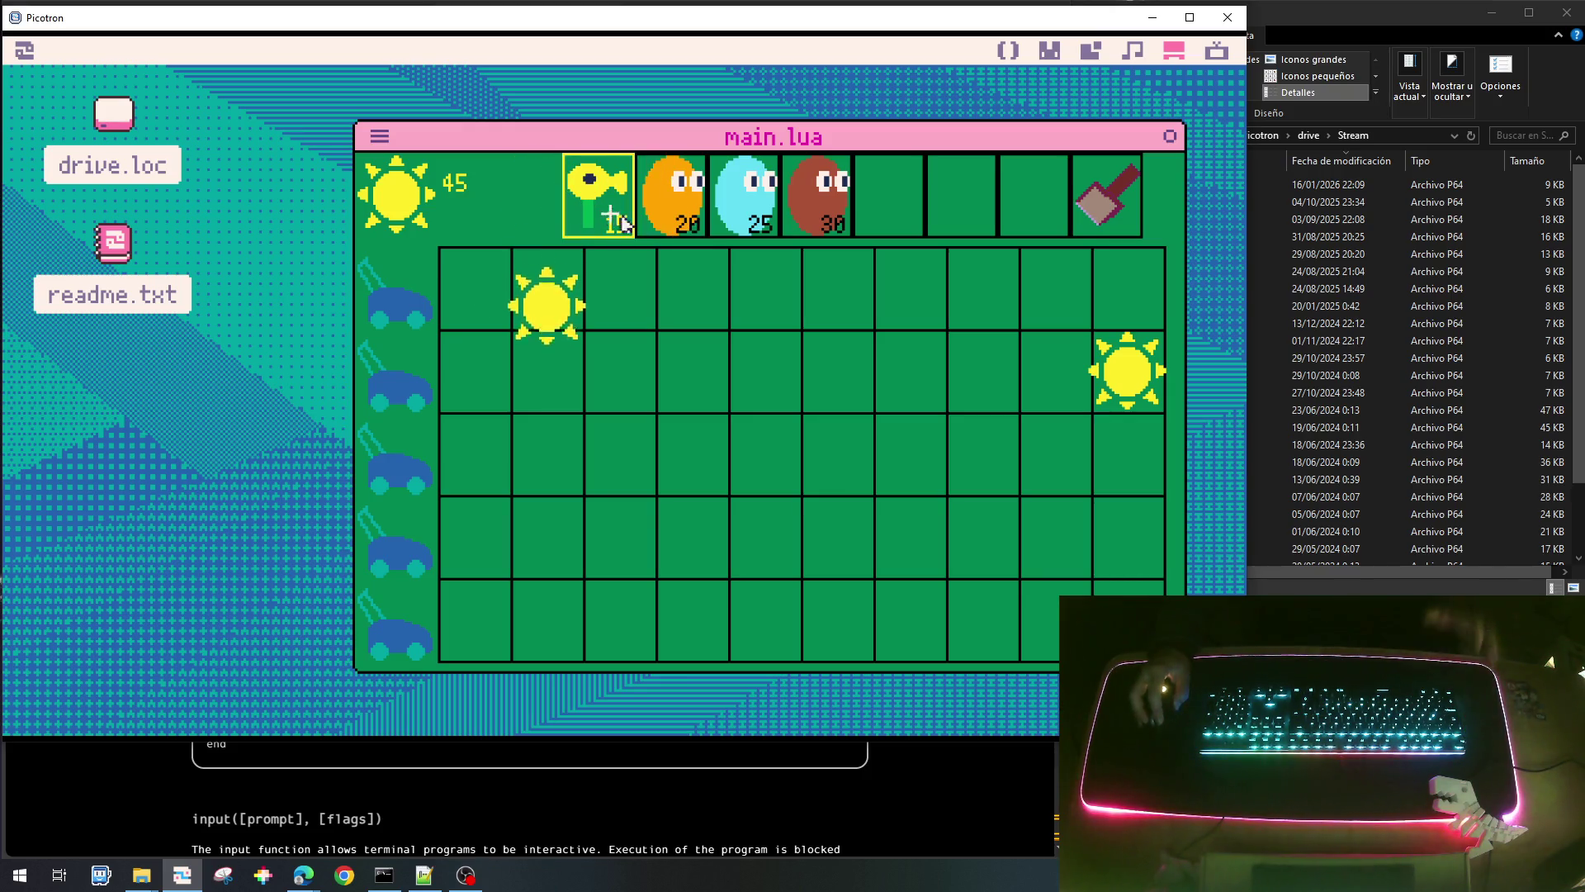
{"action": "left_click", "coordinate": [720, 219]}
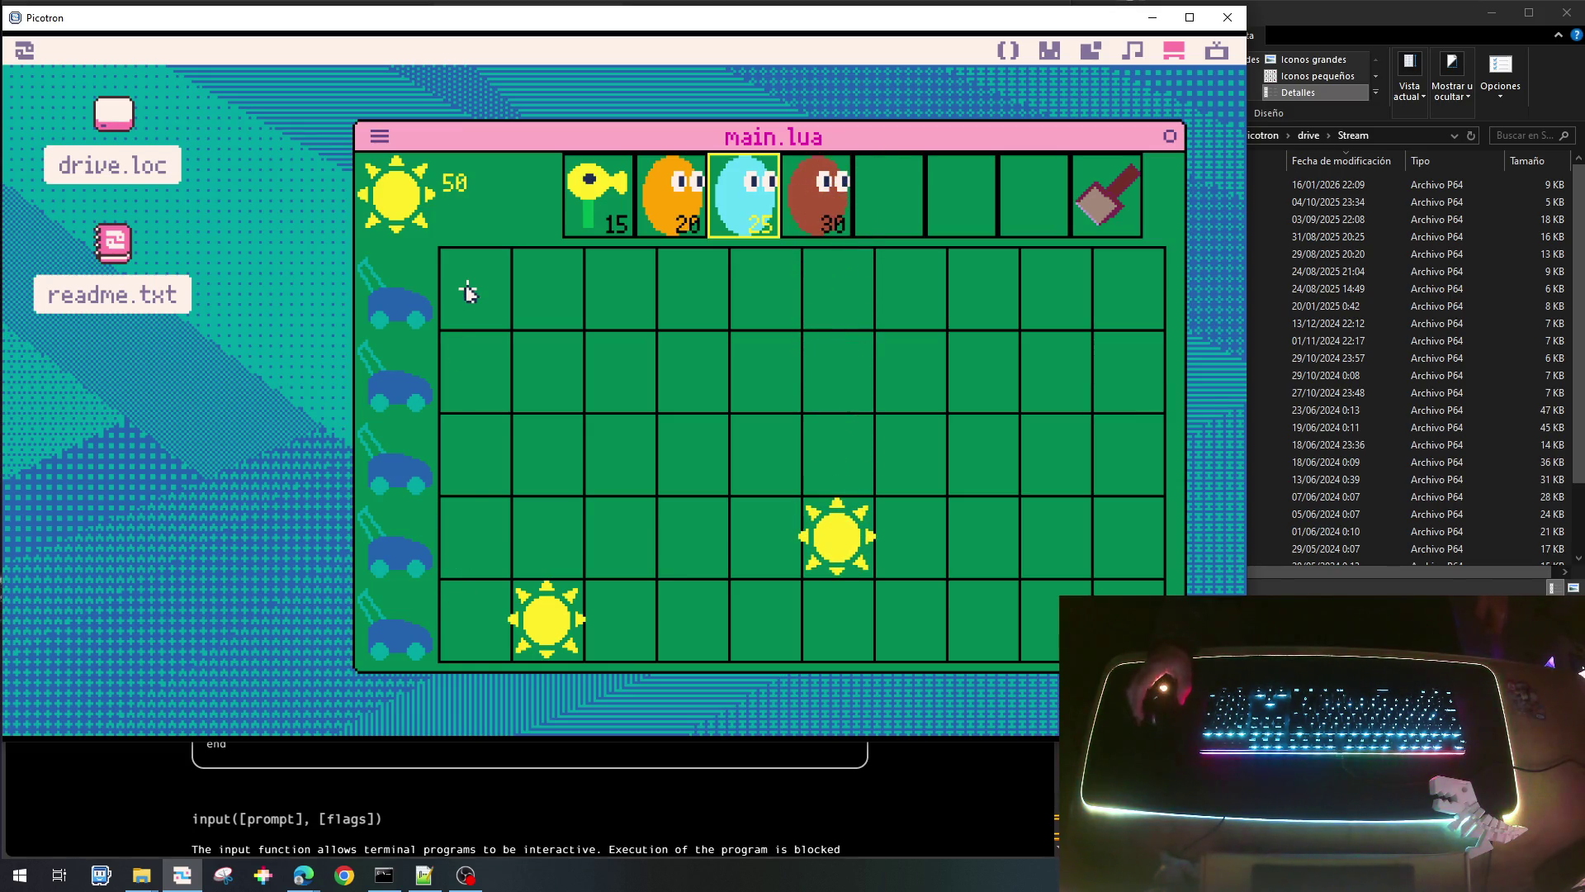
Exit the game and scroll main.lua to update_game and draw_game.
{"action": "key", "text": "Escape"}
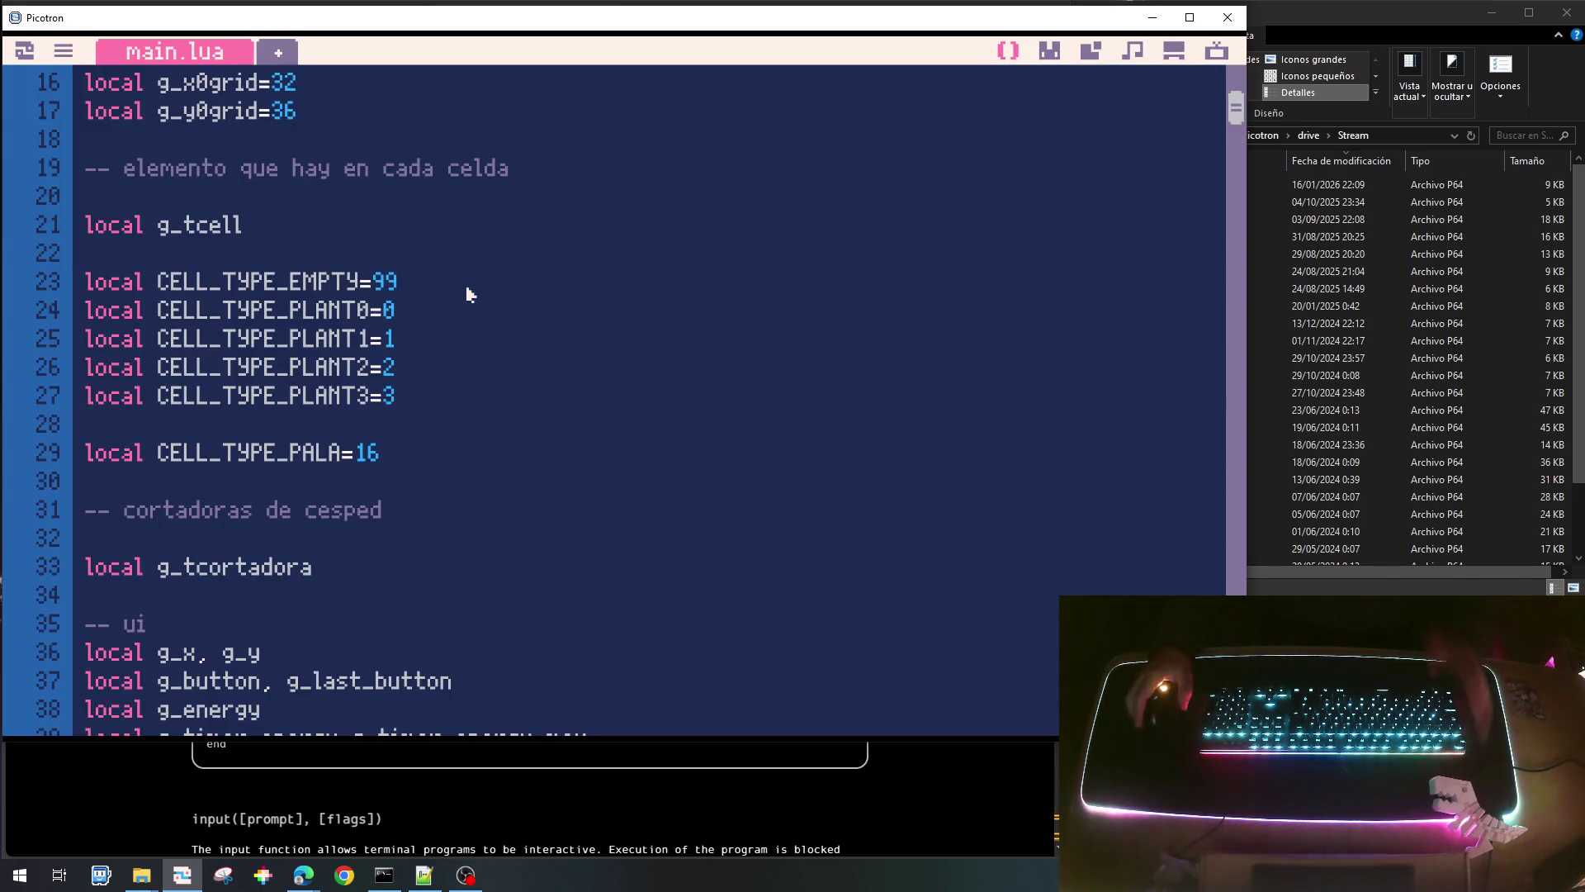
{"action": "scroll", "coordinate": [584, 407], "scroll_direction": "down", "scroll_amount": 20}
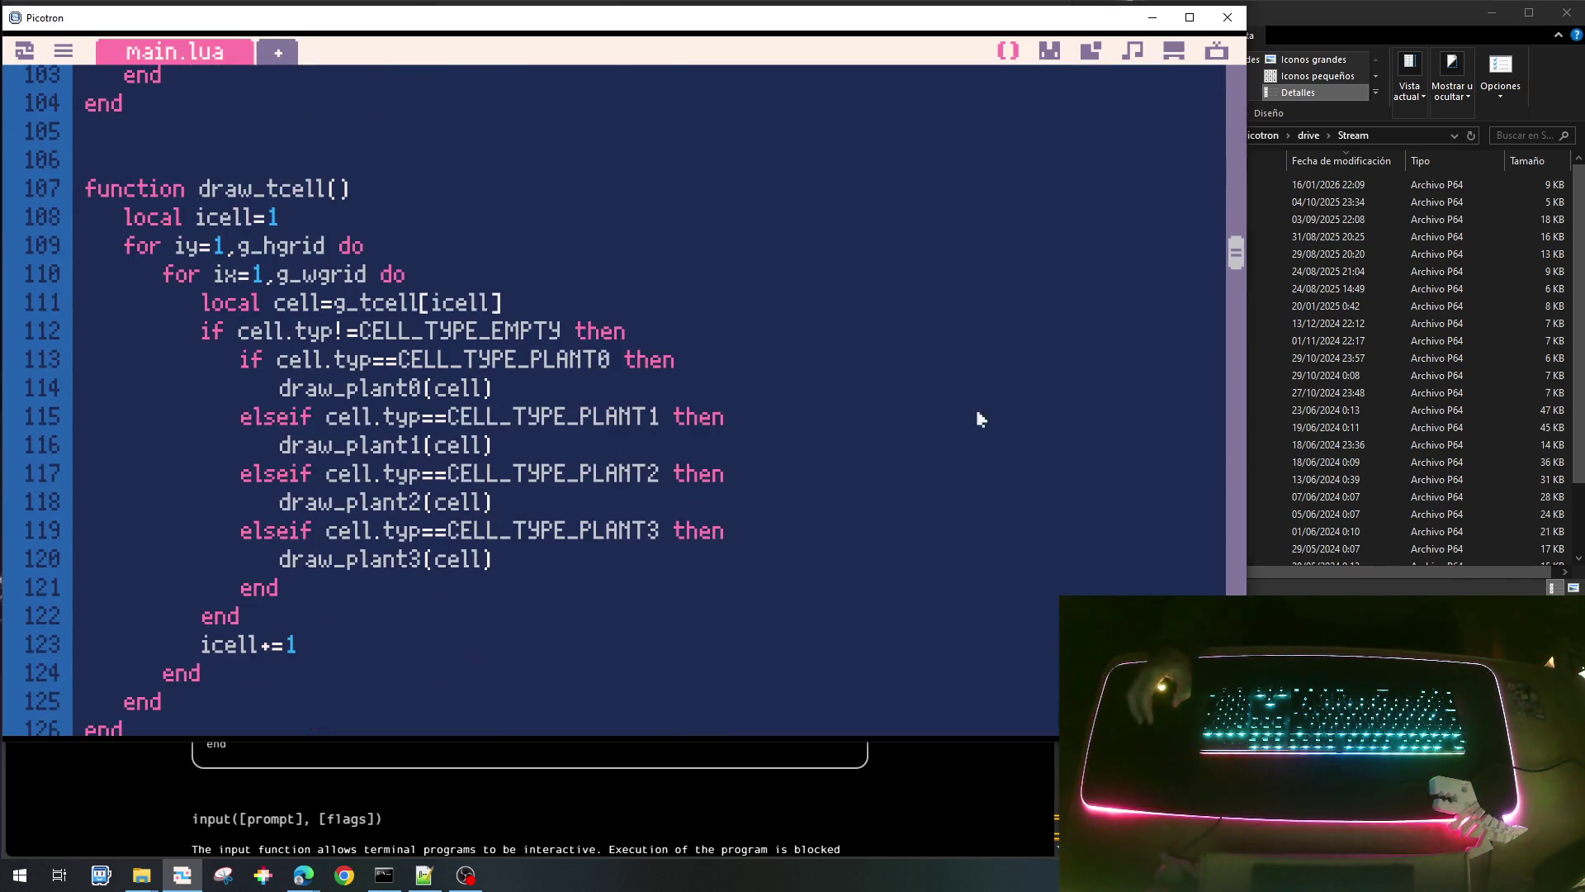
{"action": "left_click_drag", "start_coordinate": [1230, 252], "coordinate": [1232, 587]}
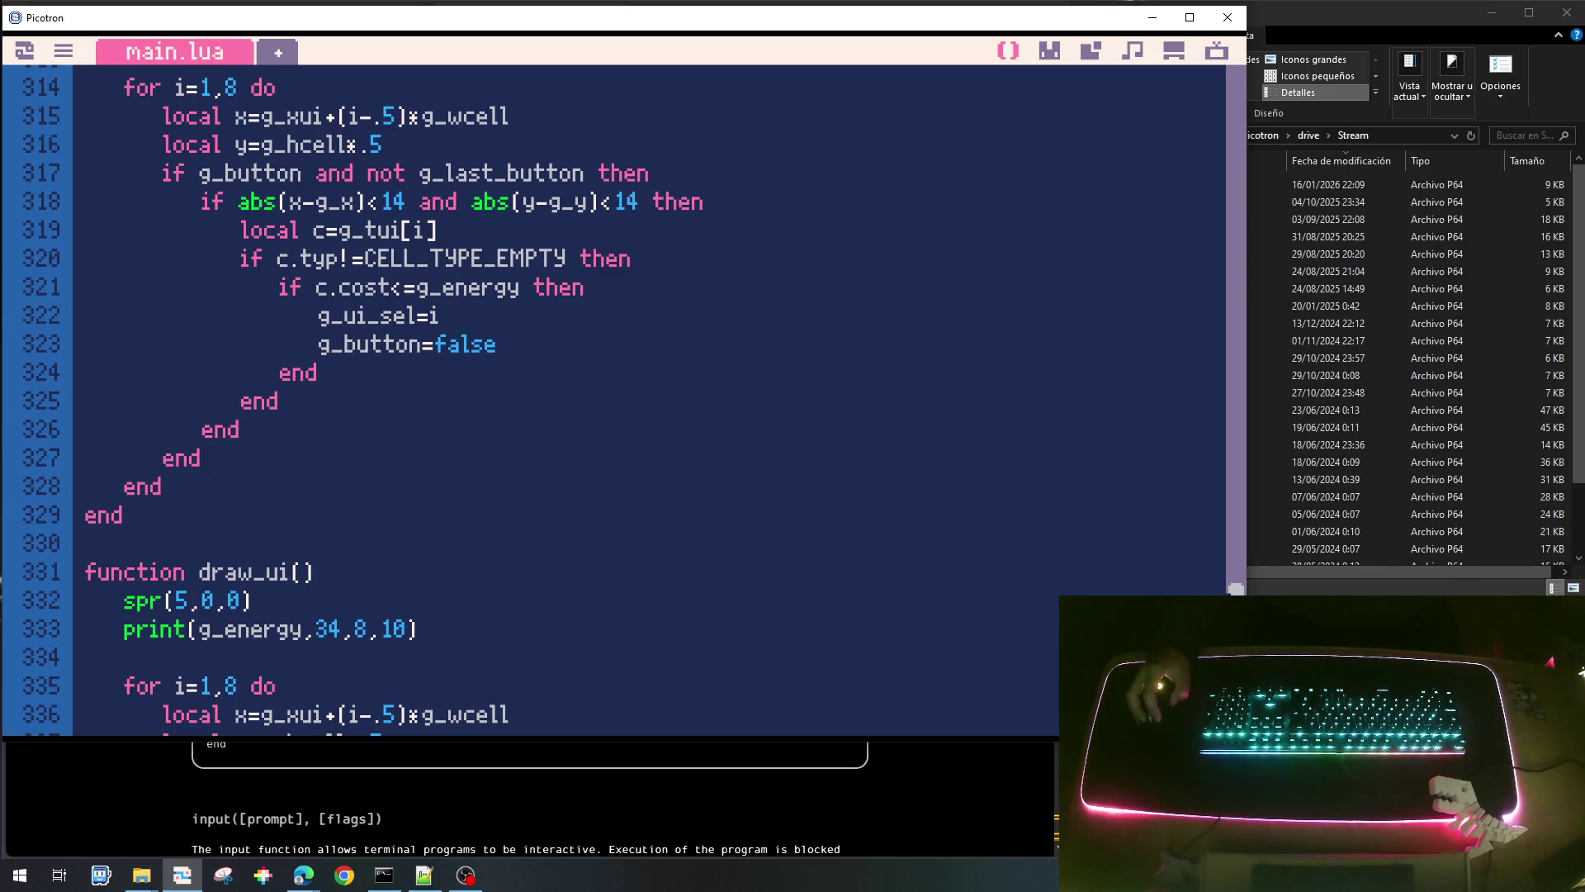
{"action": "scroll", "coordinate": [225, 258], "scroll_direction": "up", "scroll_amount": 3}
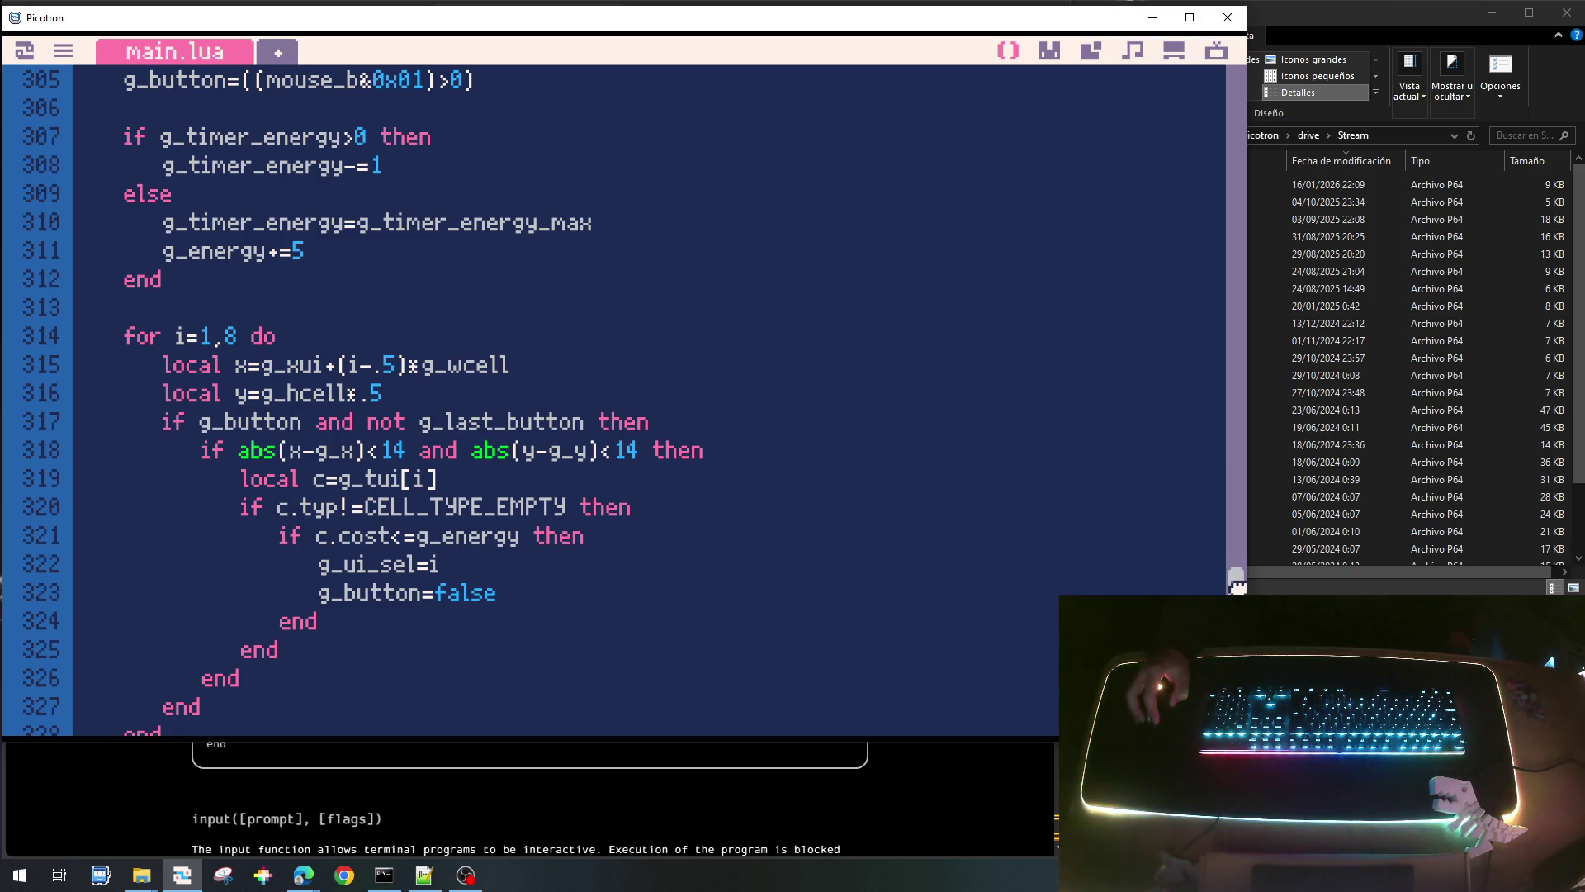
{"action": "left_click", "coordinate": [290, 345]}
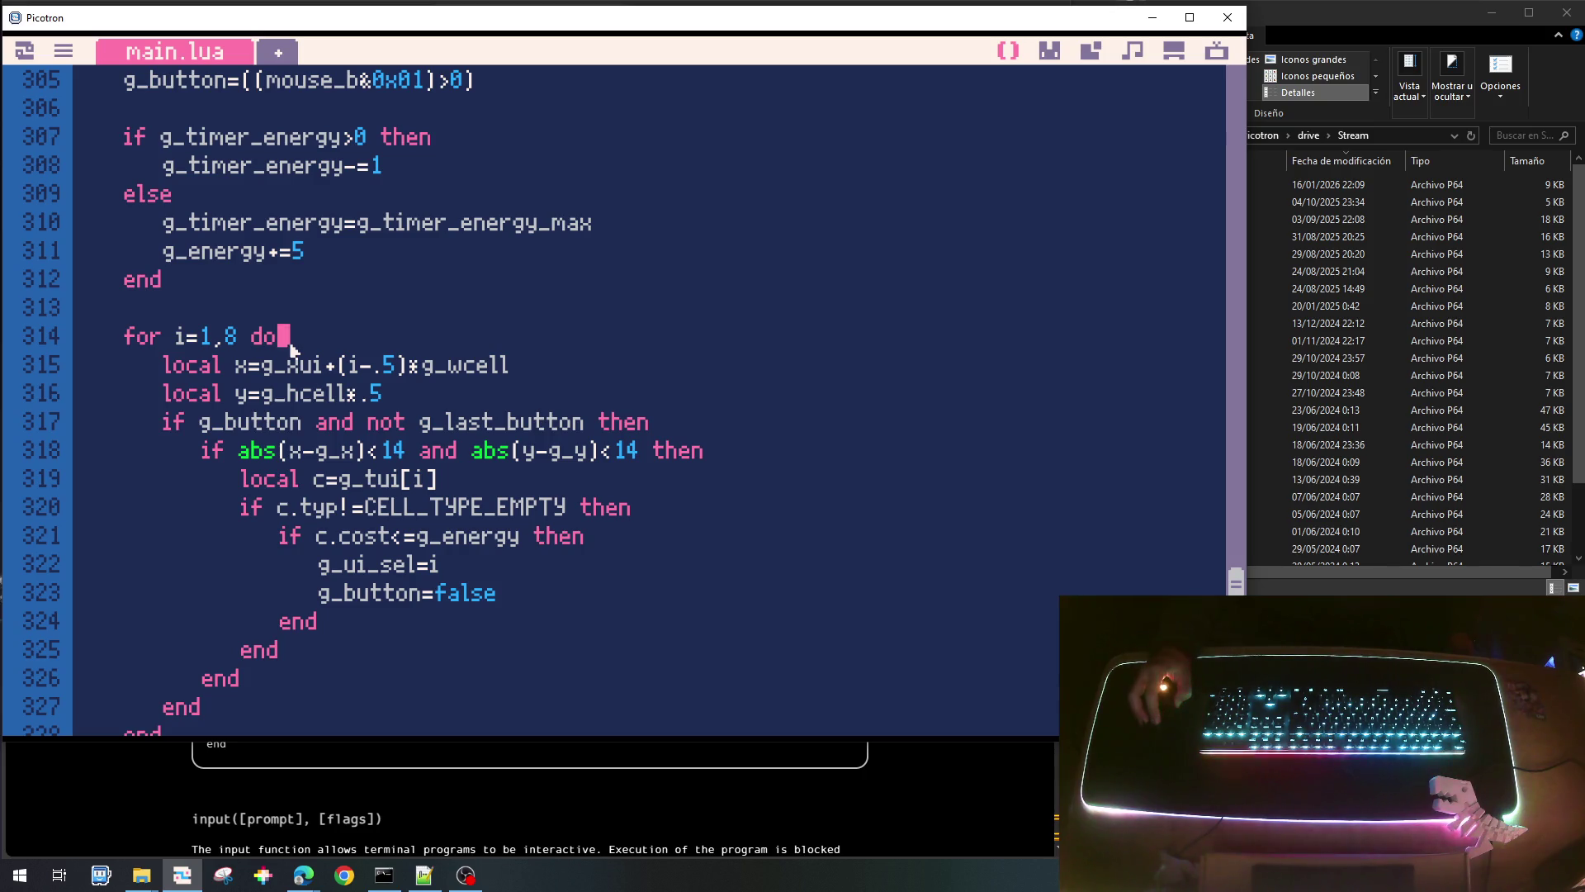
{"action": "scroll", "coordinate": [549, 307], "scroll_direction": "up", "scroll_amount": 2}
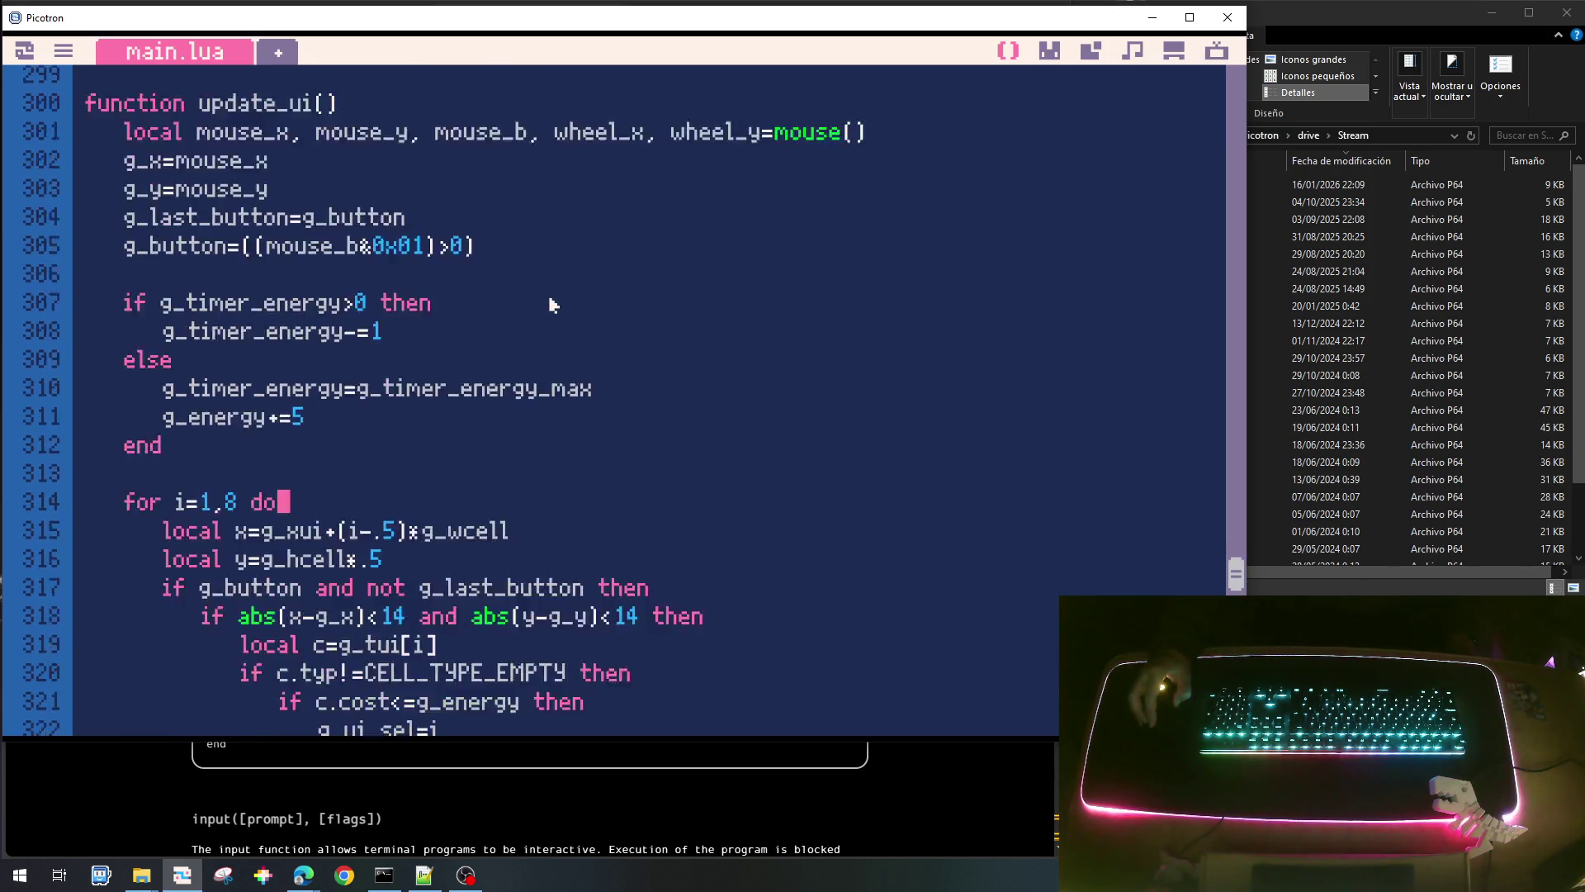
{"action": "scroll", "coordinate": [549, 322], "scroll_direction": "down", "scroll_amount": 3}
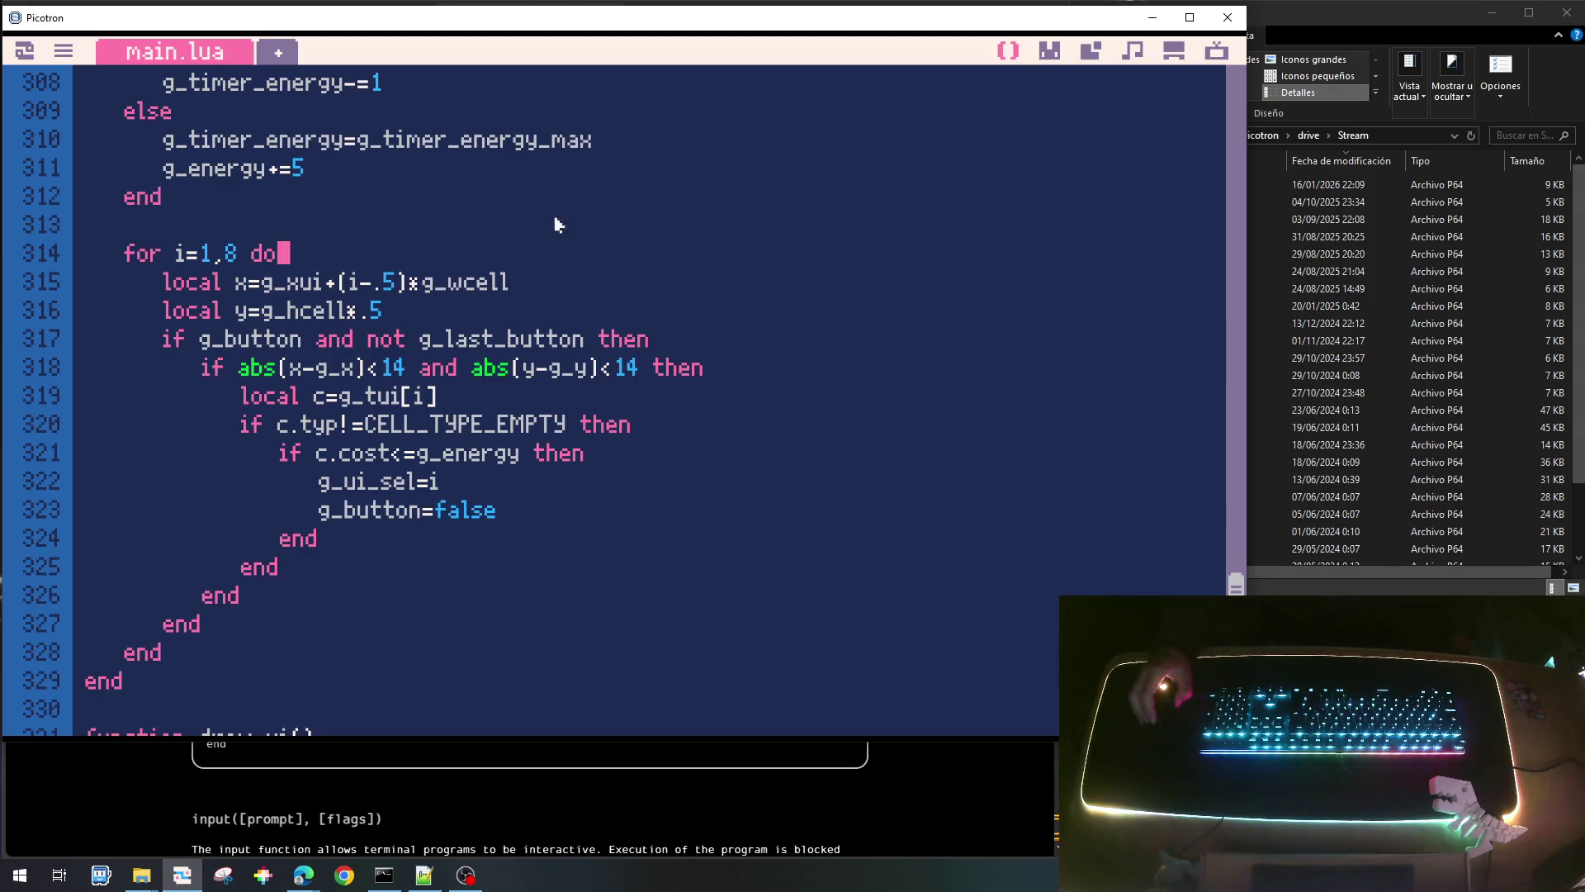
{"action": "mouse_move", "coordinate": [1235, 582]}
{"action": "left_mouse_down"}
{"action": "mouse_move", "coordinate": [1210, 164]}
{"action": "mouse_move", "coordinate": [1232, 217]}
{"action": "left_mouse_up"}
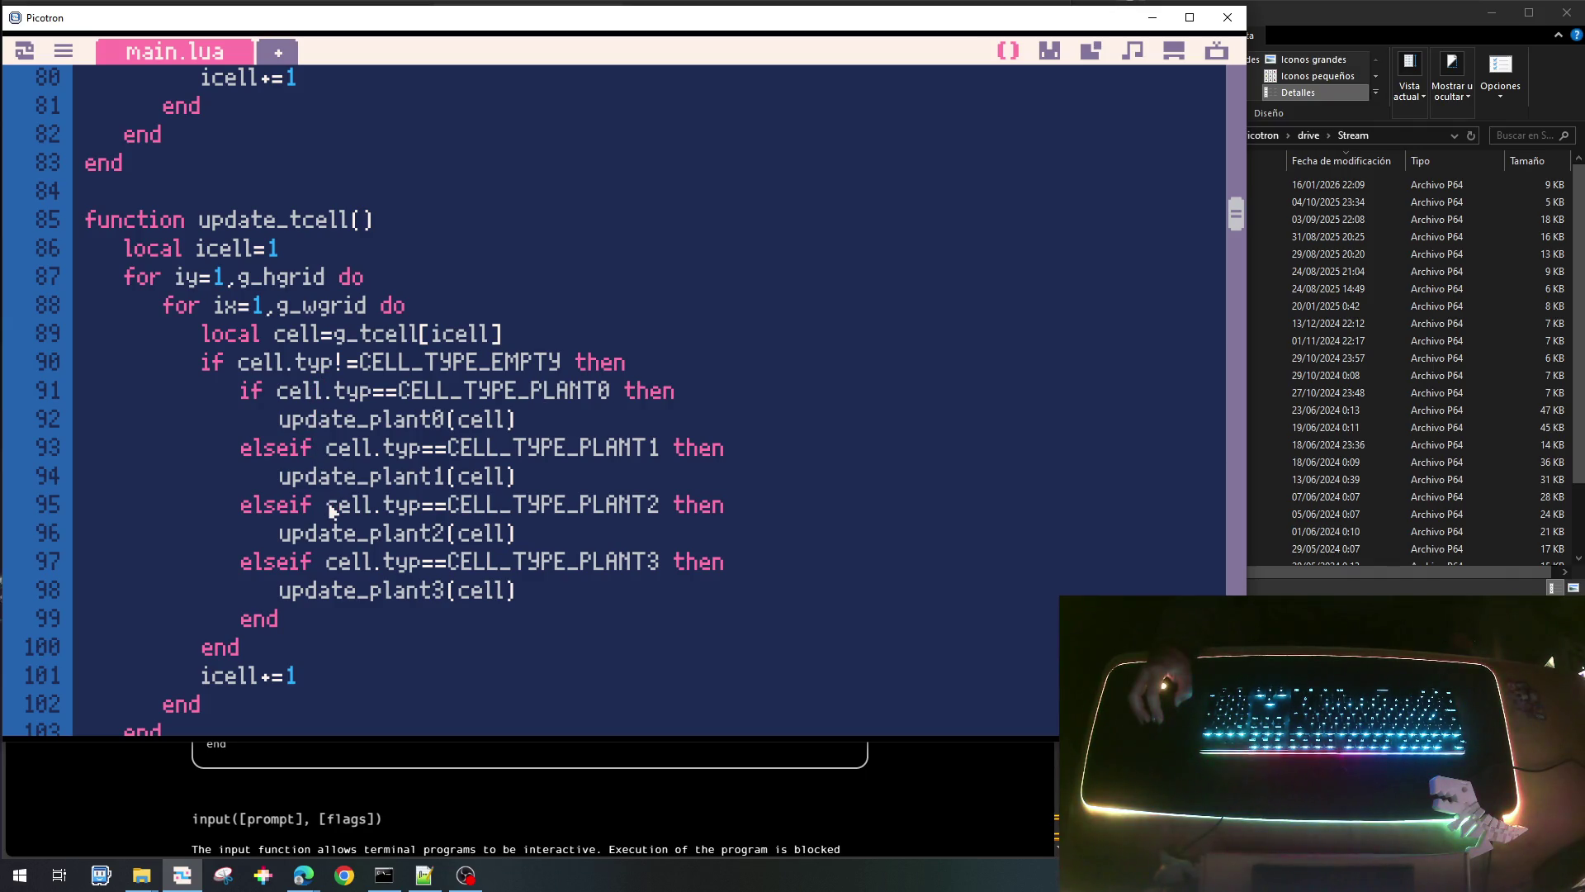
{"action": "left_click_drag", "start_coordinate": [1233, 213], "coordinate": [1236, 641]}
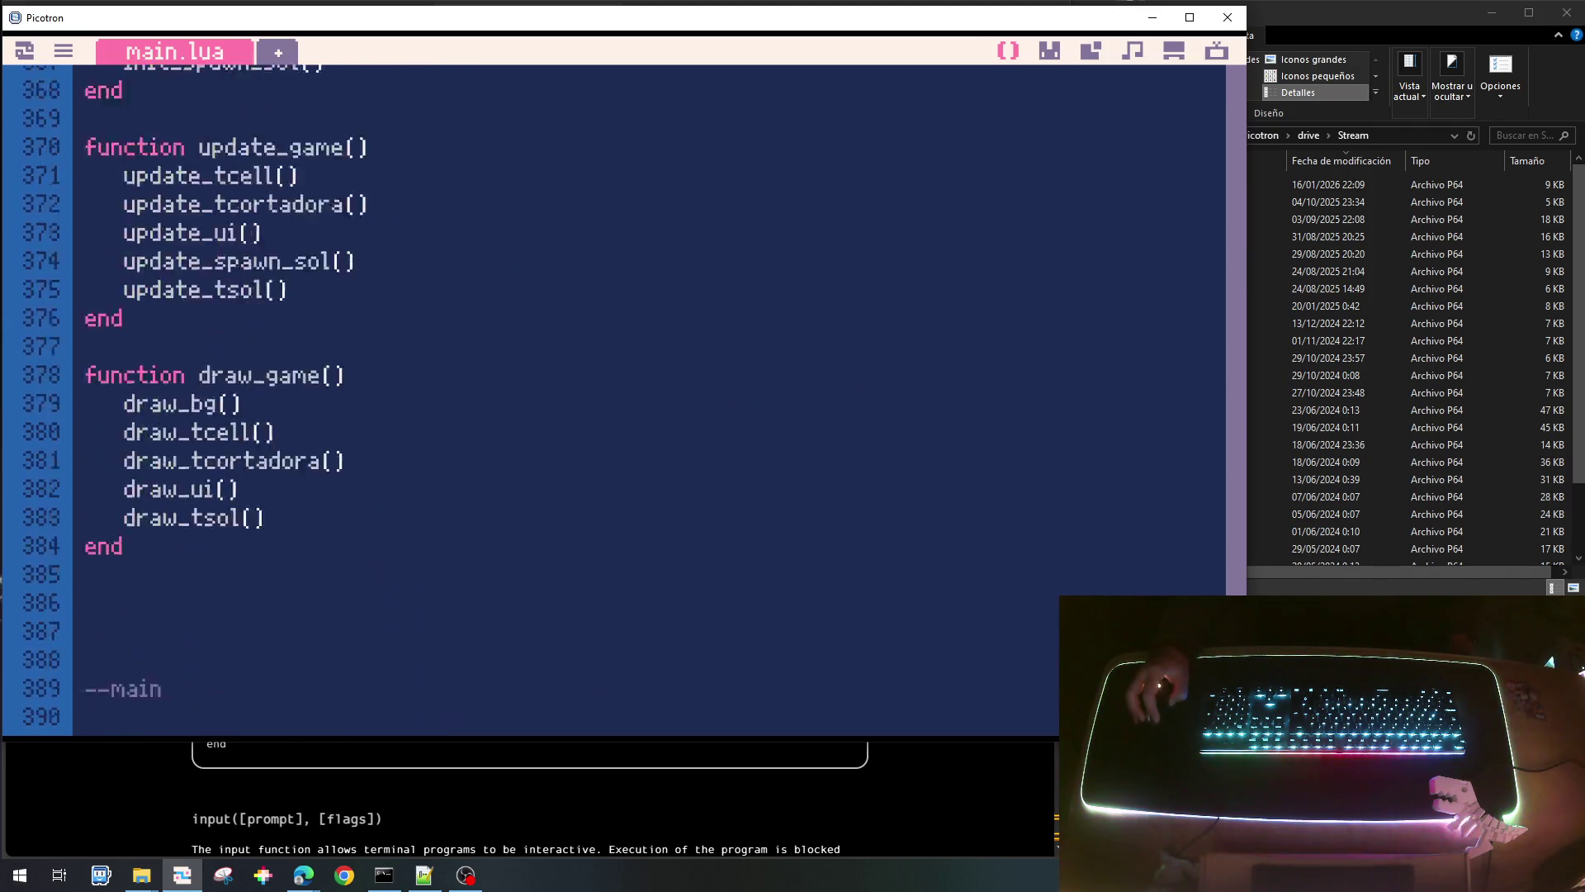
{"action": "scroll", "coordinate": [611, 396], "scroll_direction": "up", "scroll_amount": 1}
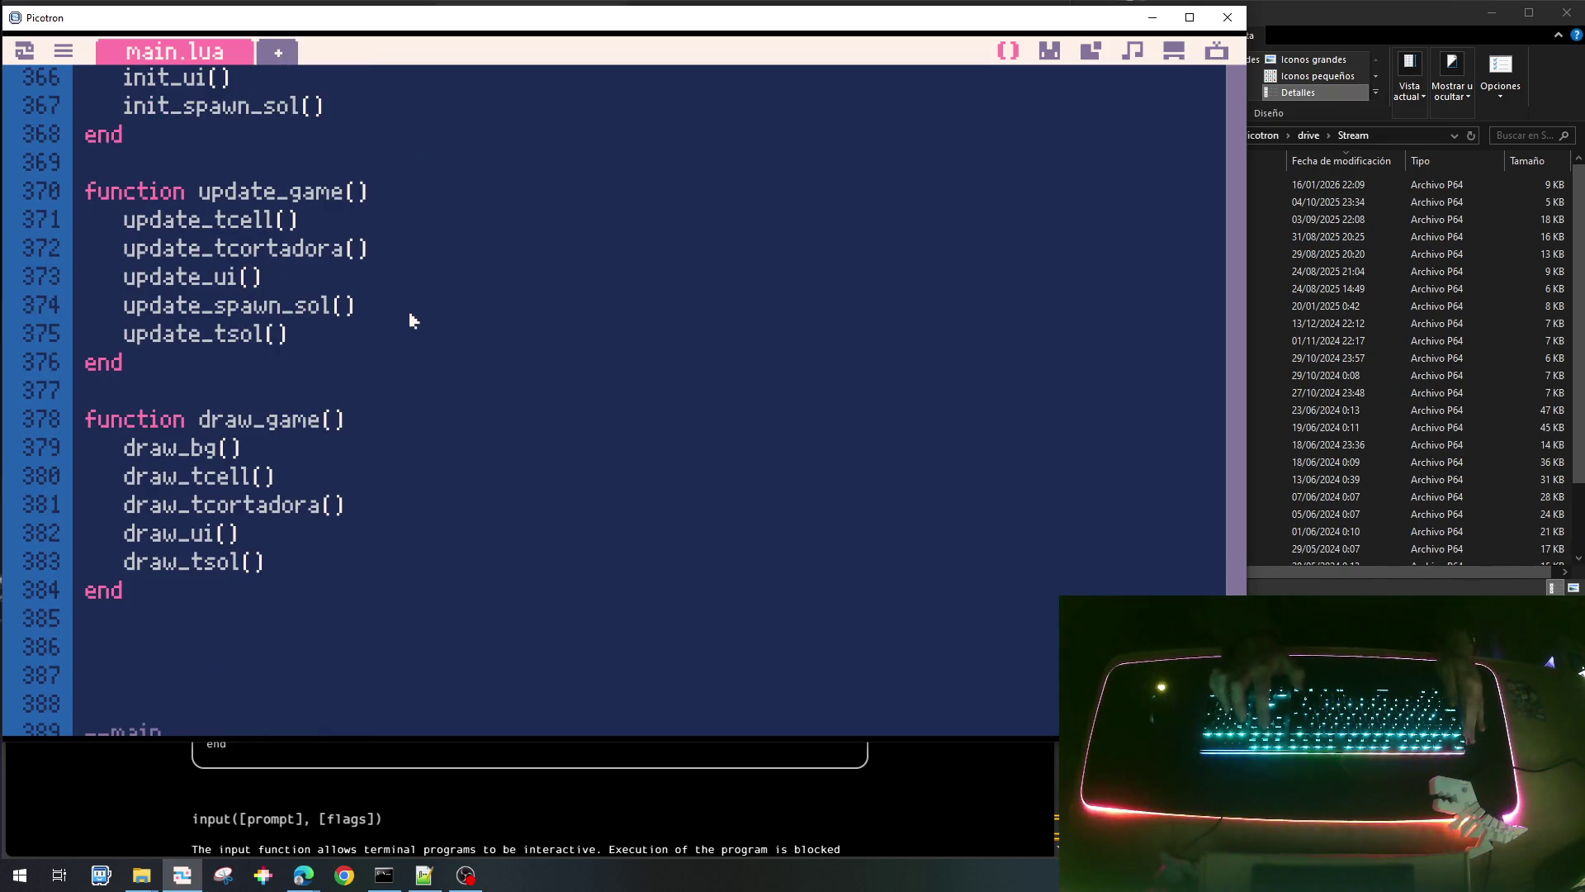
Move update_ui() to the top of update_game and draw_ui() right after draw_bg().
{"action": "key", "text": "shift+End"}
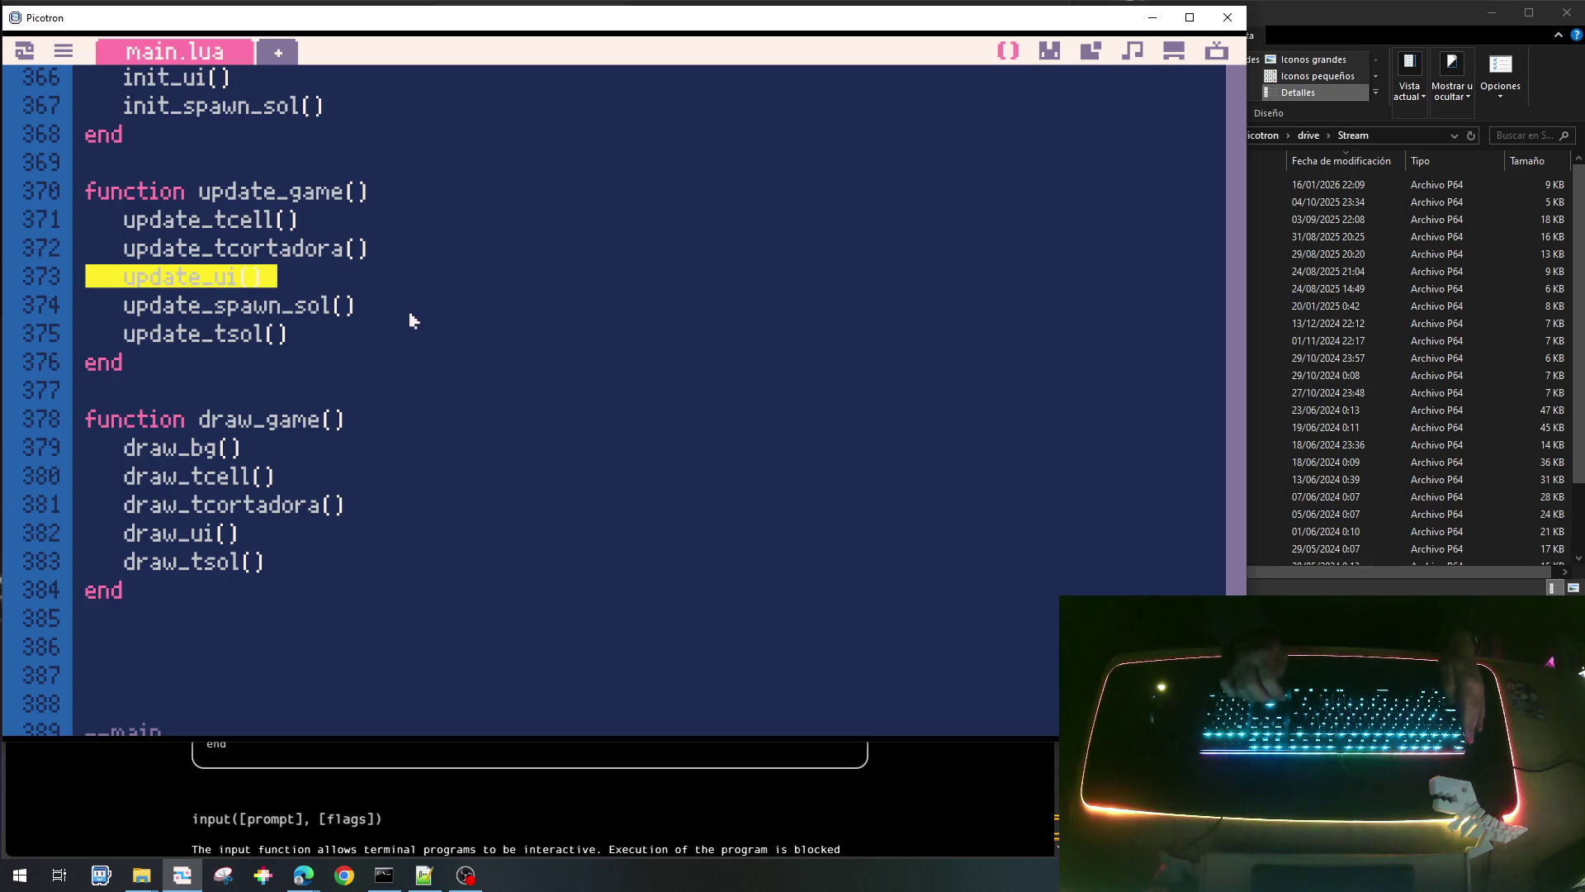
{"action": "key", "text": "ctrl+x"}
{"action": "key", "text": "Up"}
{"action": "key", "text": "Up"}
{"action": "key", "text": "ctrl+v"}
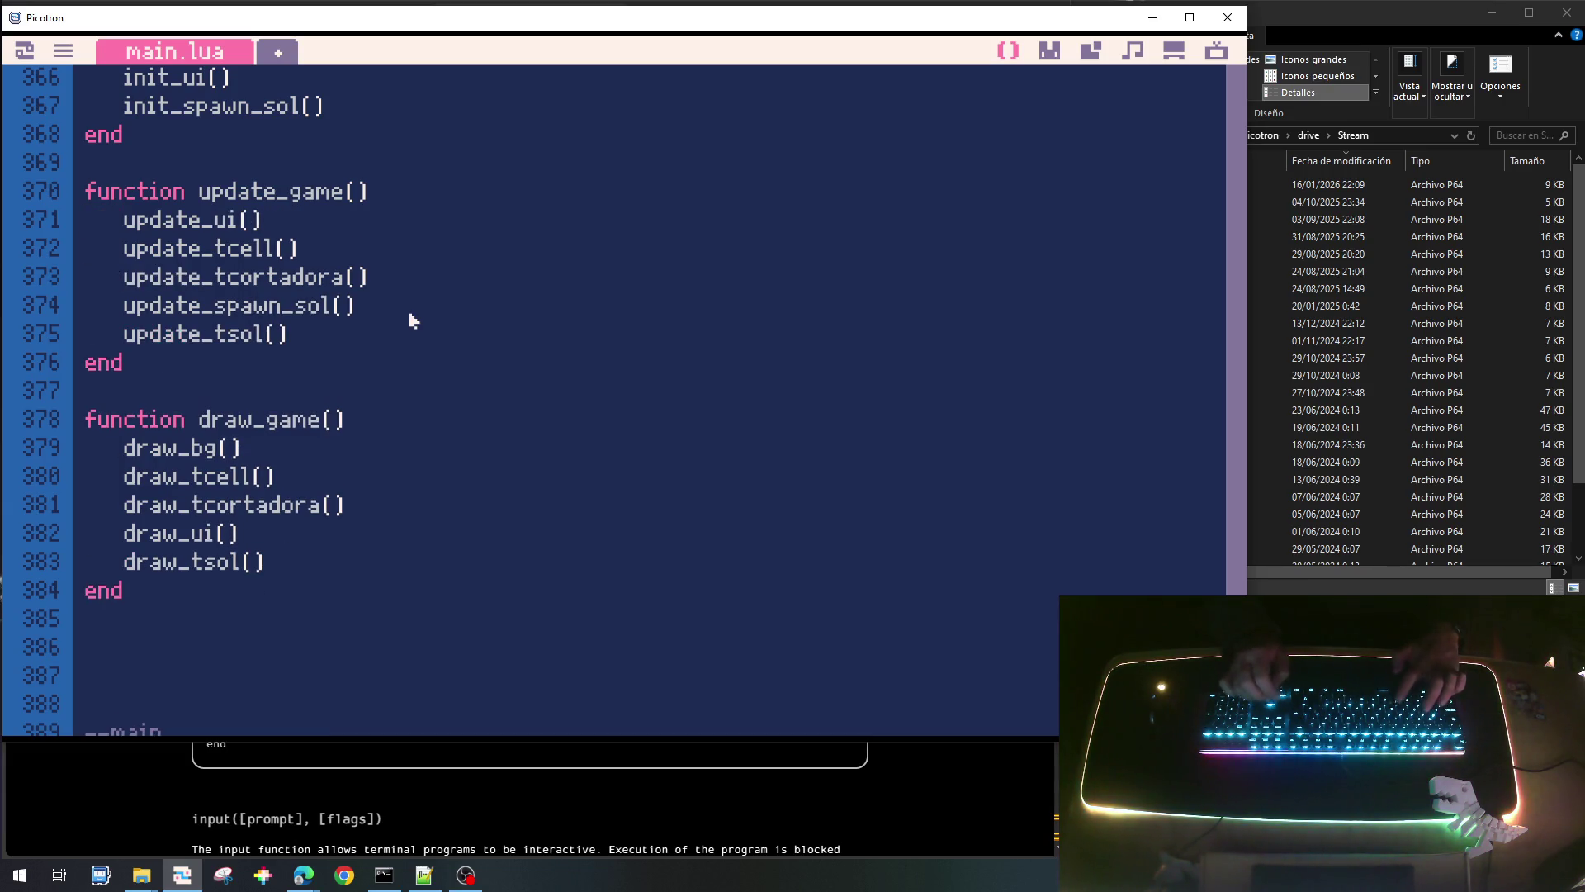
{"action": "key", "text": "Down"}
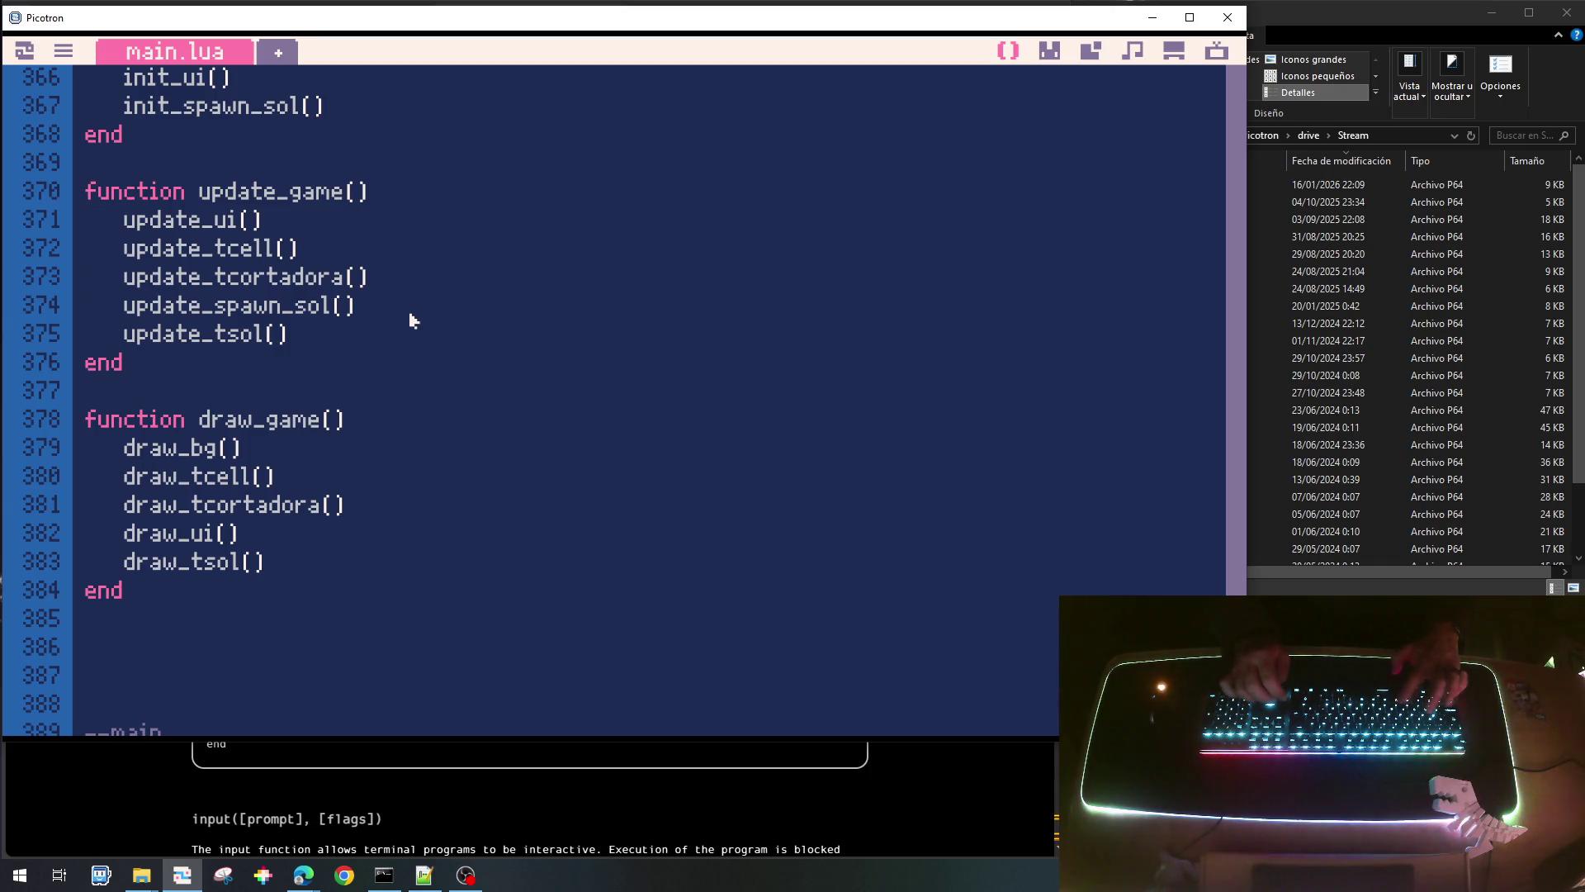
{"action": "key", "text": "shift+Up"}
{"action": "key", "text": "ctrl+x"}
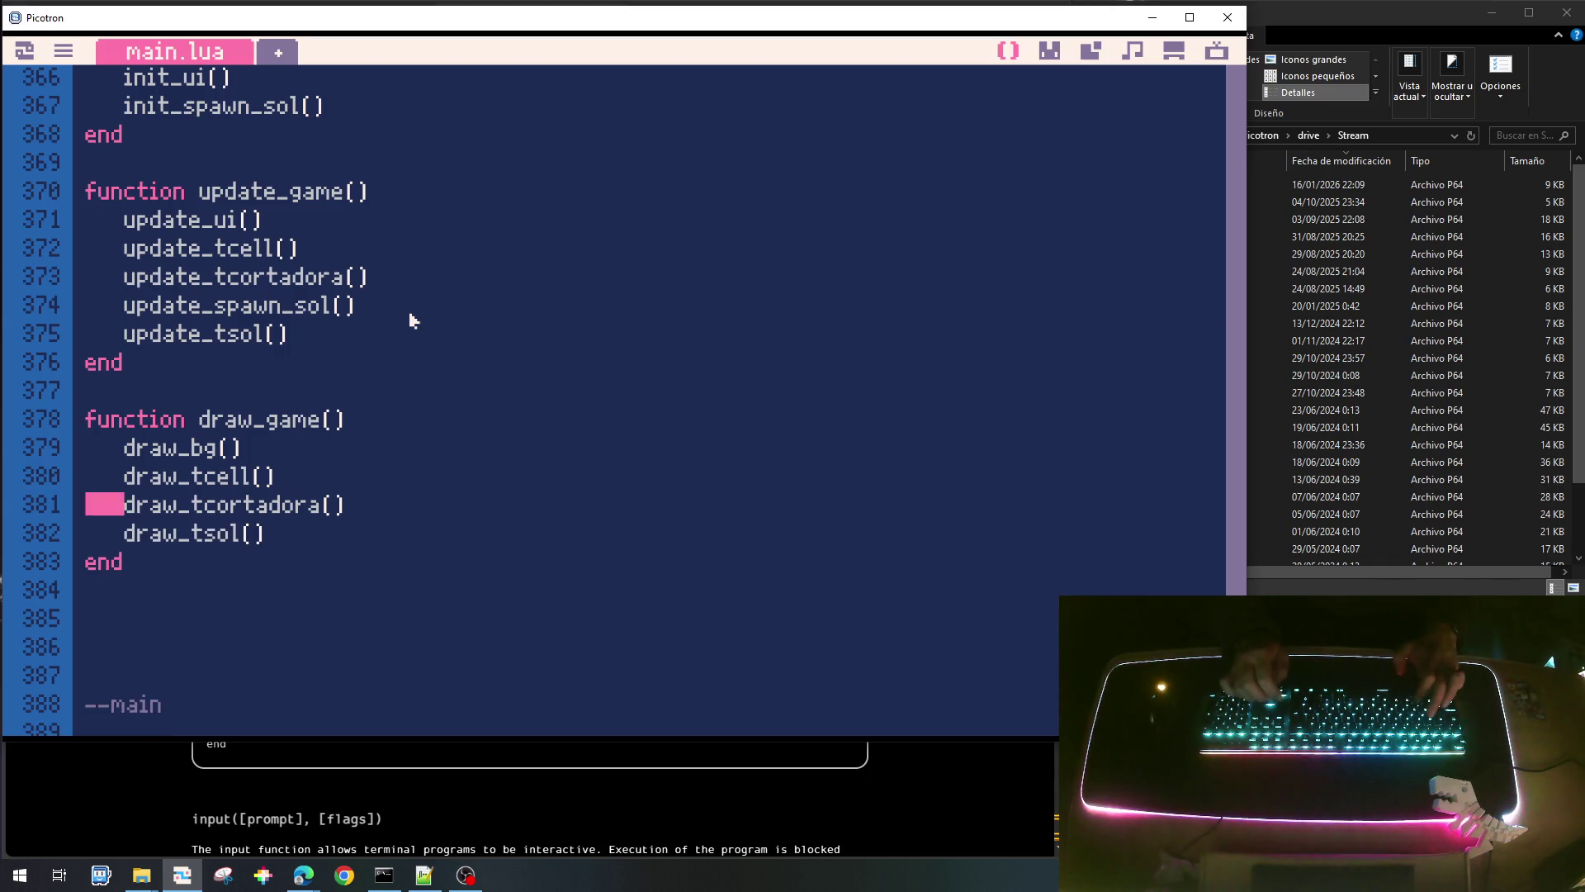
{"action": "key", "text": "Up"}
{"action": "key", "text": "ctrl+v"}
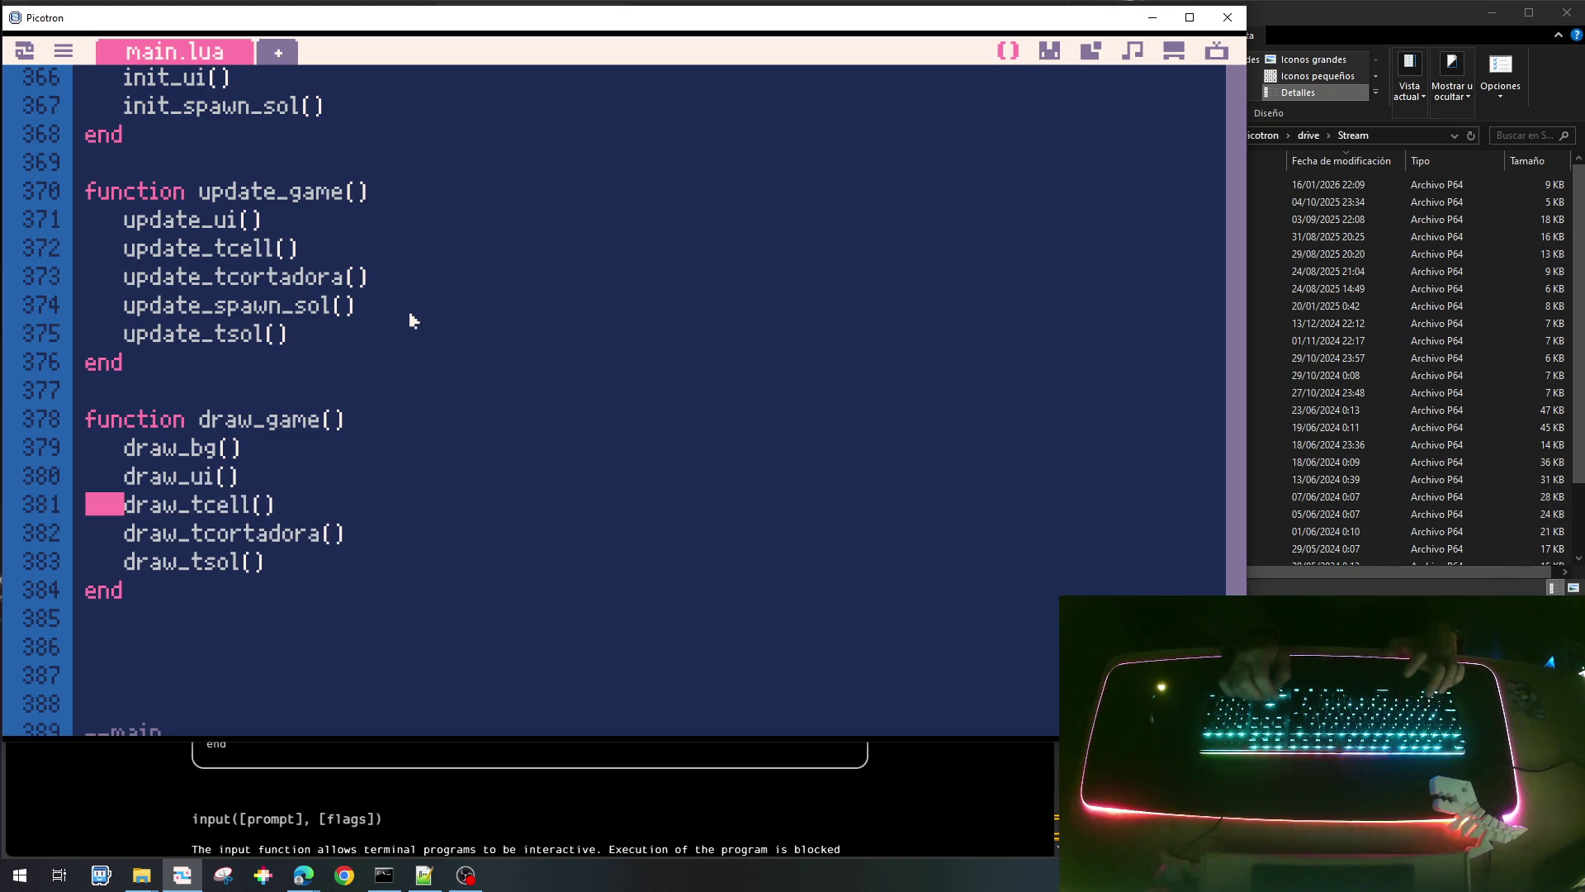
Move init_ui() above init_tcell() in init_game.
{"action": "key", "text": "Up"}
{"action": "key", "text": "Up"}
{"action": "key", "text": "Up"}
{"action": "key", "text": "Up"}
{"action": "key", "text": "Up"}
{"action": "key", "text": "Up"}
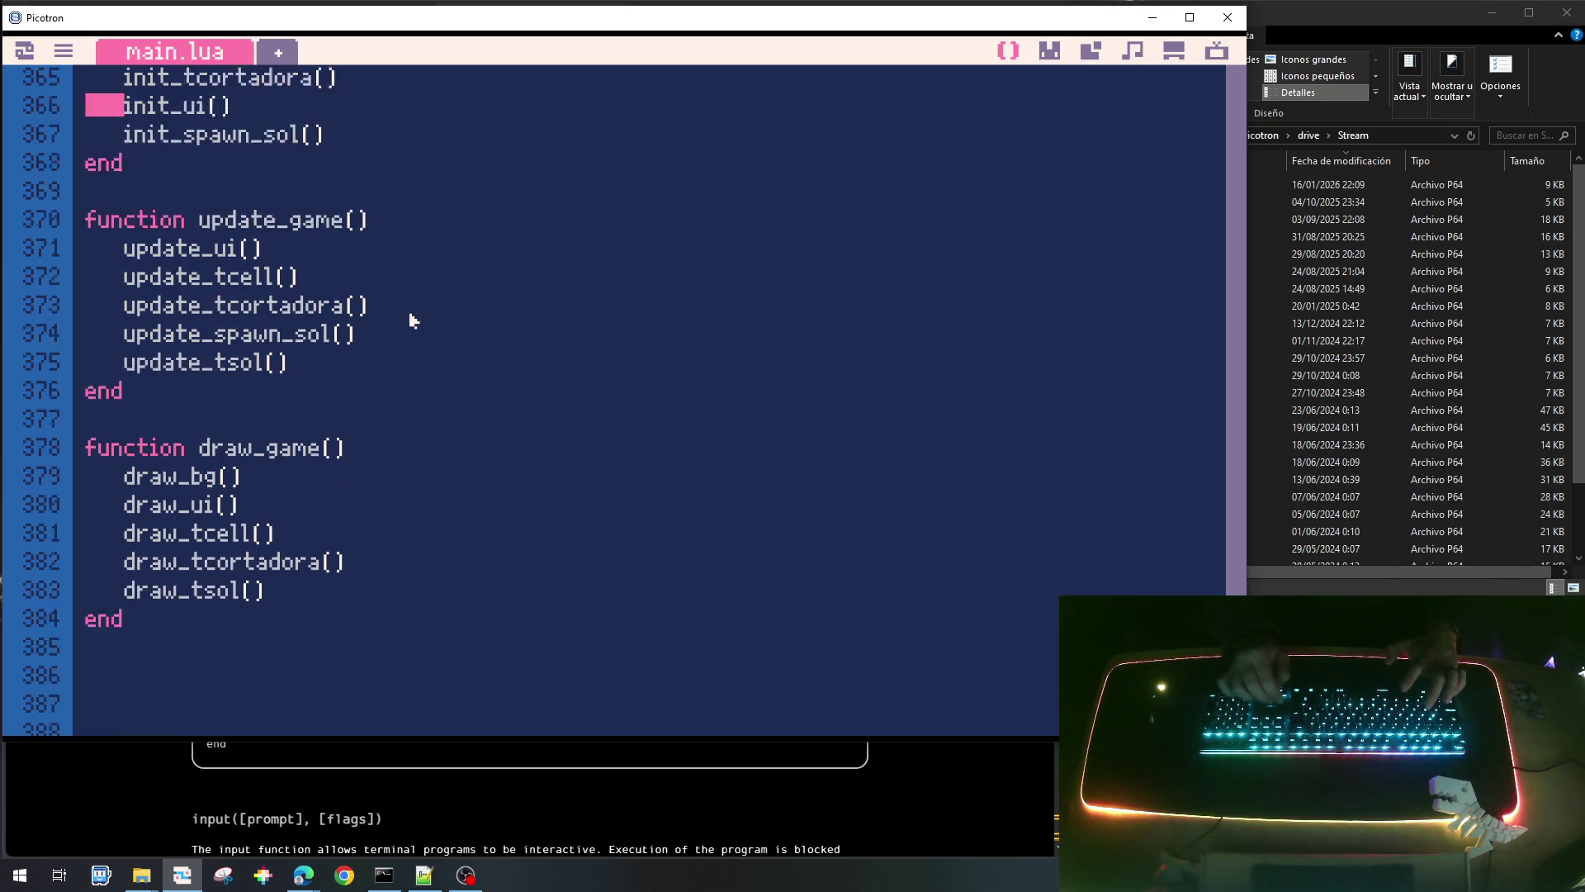
{"action": "key", "text": "Down"}
{"action": "key", "text": "Down"}
{"action": "key", "text": "Down"}
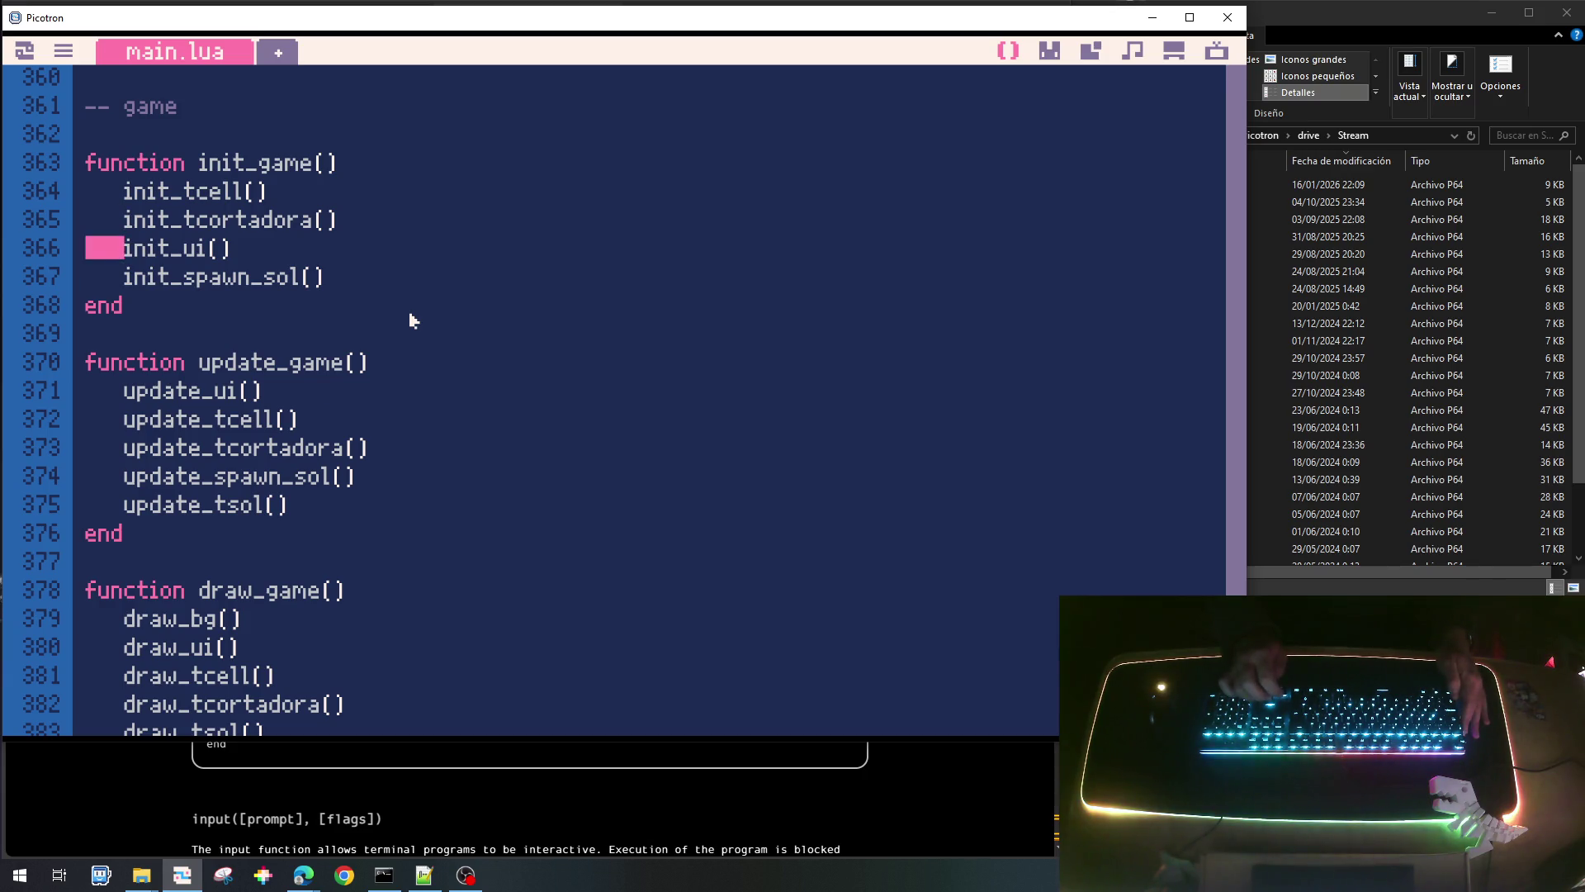
{"action": "key", "text": "shift+End"}
{"action": "key", "text": "ctrl+x"}
{"action": "key", "text": "Delete"}
{"action": "key", "text": "Up"}
{"action": "key", "text": "Up"}
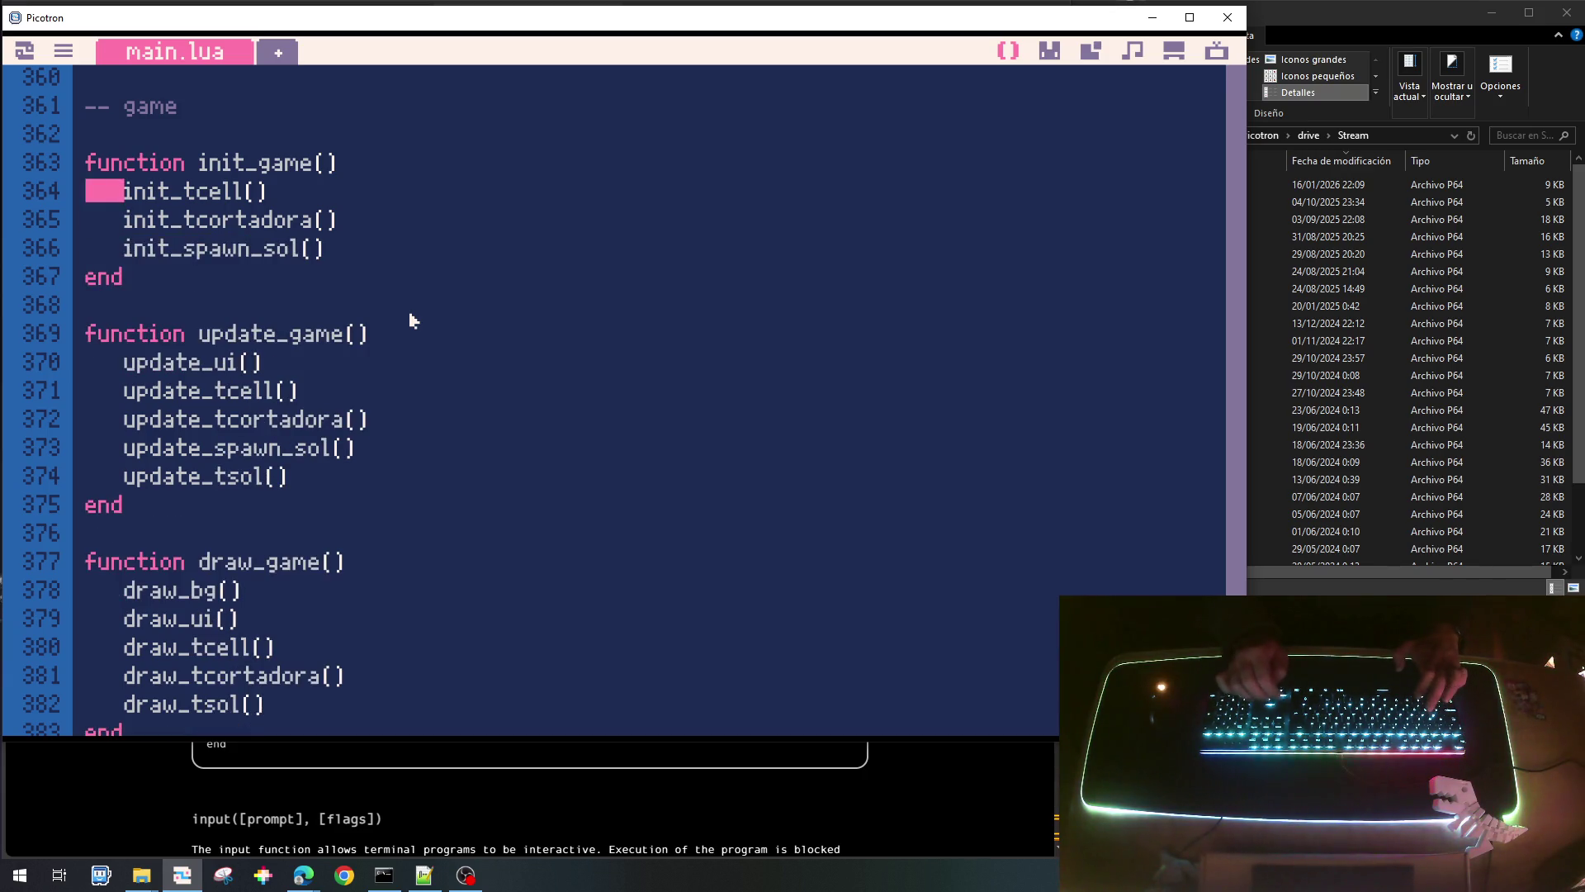
{"action": "key", "text": "ctrl+v"}
{"action": "key", "text": "Return"}
Save the cart, run it briefly, and return to the code.
{"action": "key", "text": "ctrl+s"}
{"action": "key", "text": "ctrl+r"}
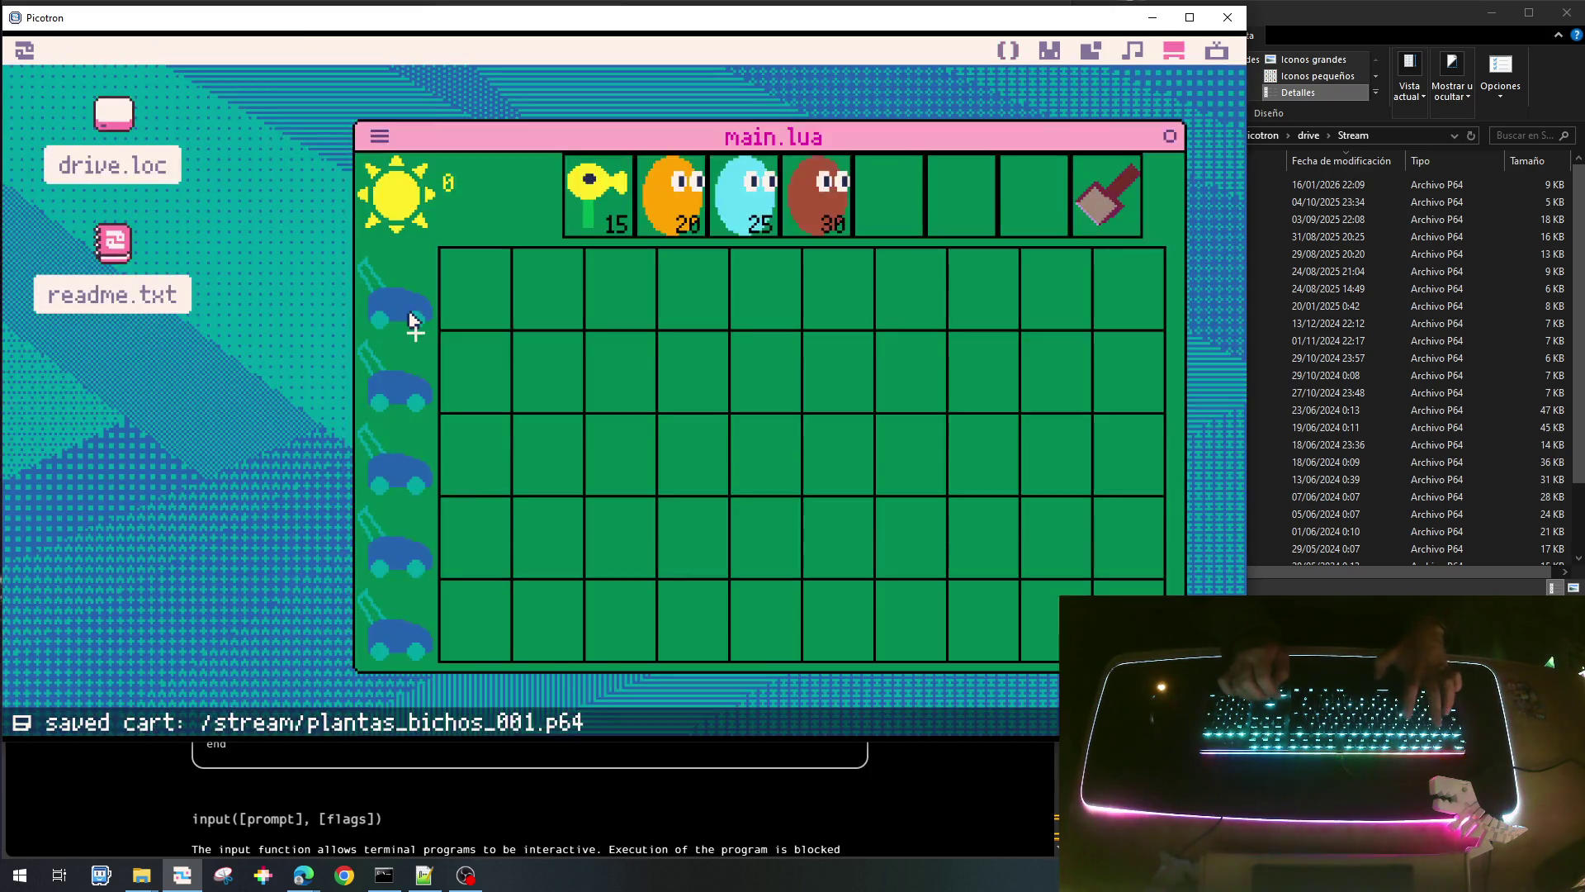
{"action": "key", "text": "Escape"}
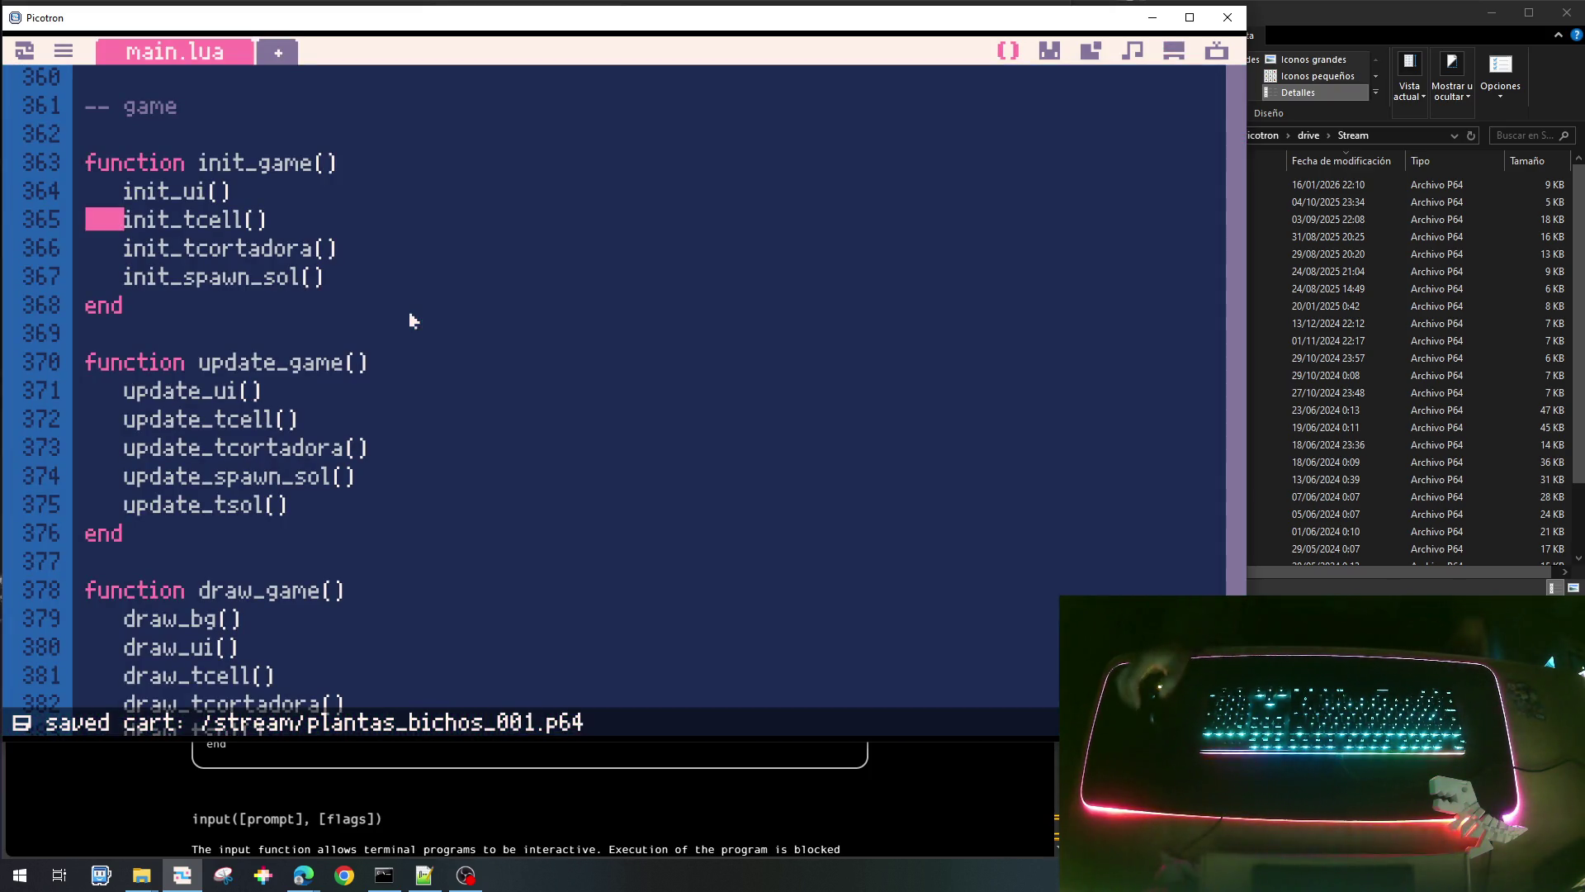
Scroll main.lua to update_tcell at line 85 and put the caret on line 90's not-equal test.
{"action": "left_click", "coordinate": [157, 193]}
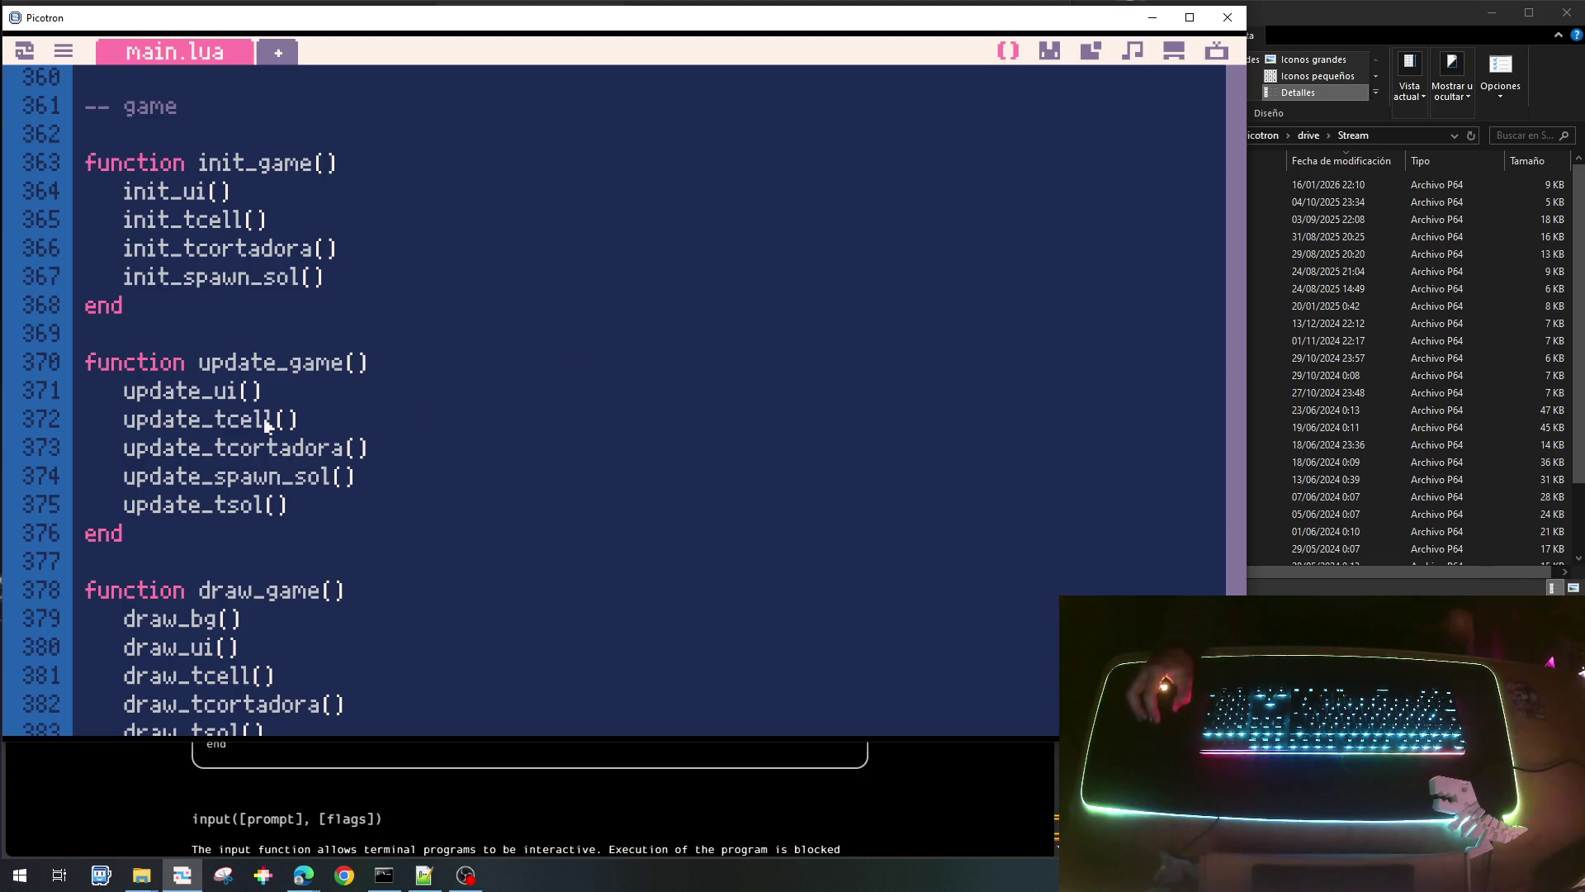
{"action": "left_click_drag", "start_coordinate": [288, 419], "coordinate": [149, 429]}
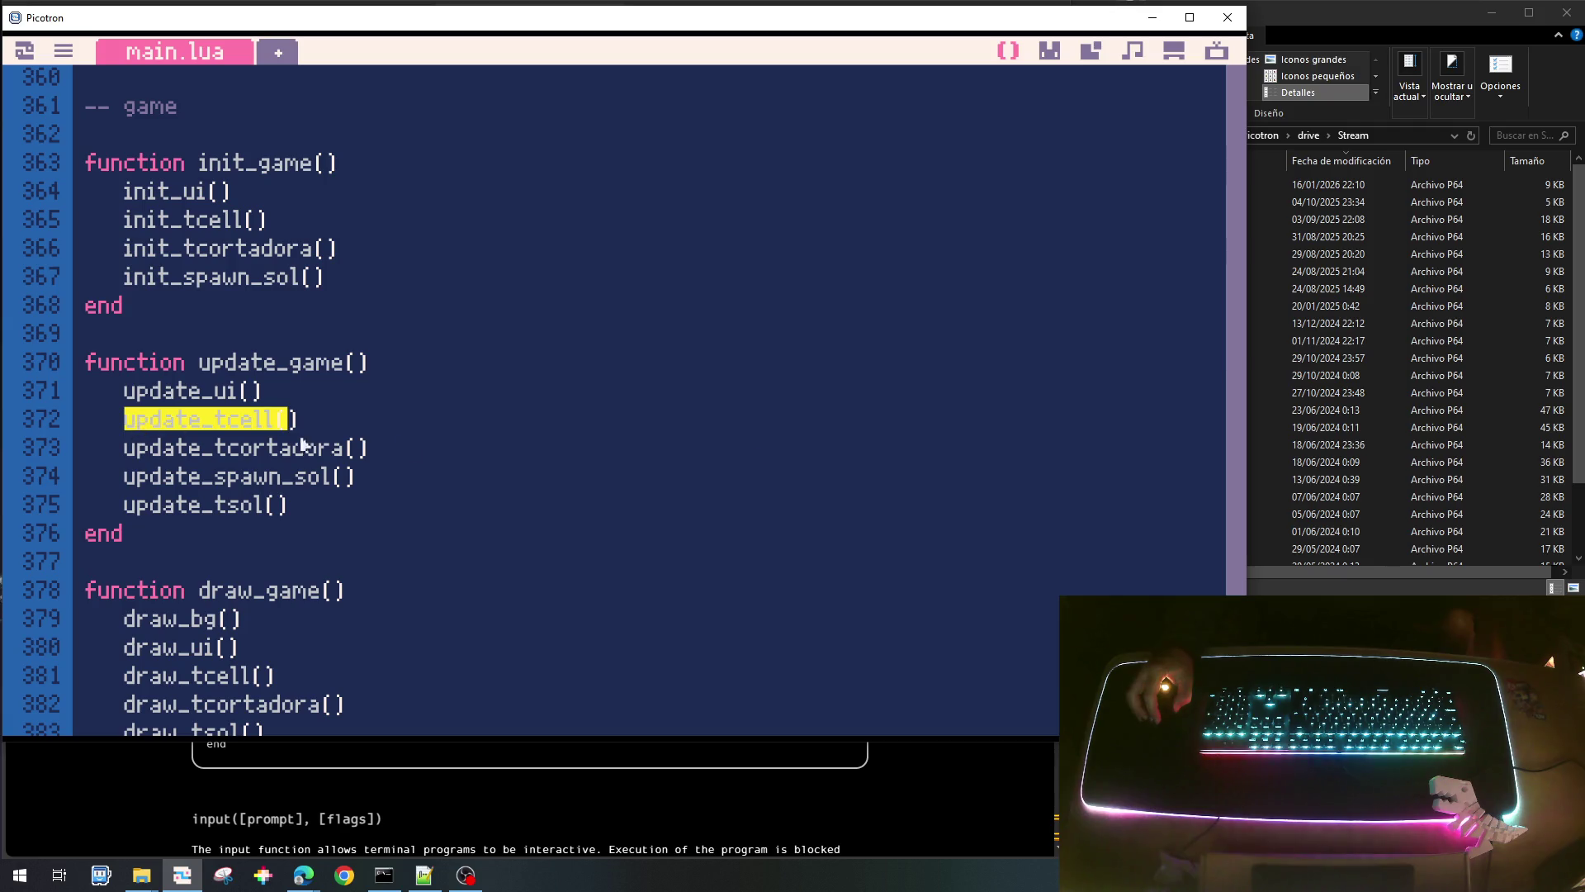
{"action": "mouse_move", "coordinate": [1235, 673]}
{"action": "left_mouse_down"}
{"action": "mouse_move", "coordinate": [1231, 105]}
{"action": "mouse_move", "coordinate": [1236, 182]}
{"action": "left_mouse_up"}
{"action": "scroll", "coordinate": [672, 357], "scroll_direction": "down", "scroll_amount": 7}
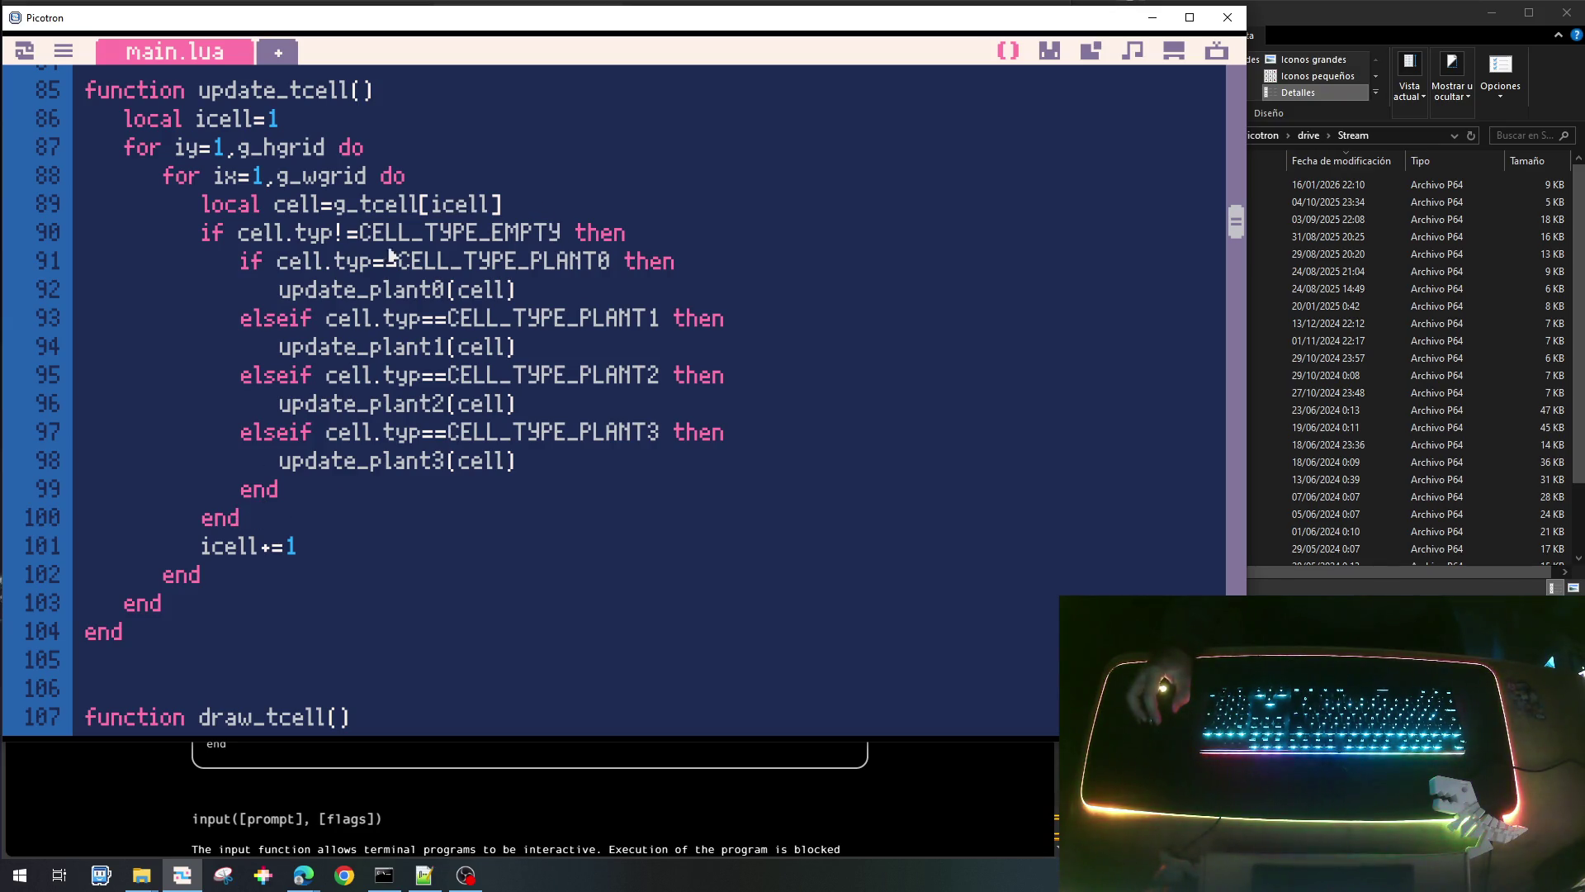
{"action": "left_click", "coordinate": [351, 235]}
Change the test to cell.typ==CELL_TYPE_EMPTY and add an else branch for the plant updates.
{"action": "key", "text": "BackSpace"}
{"action": "type", "text": "="}
{"action": "key", "text": "End"}
{"action": "key", "text": "Left"}
{"action": "key", "text": "Right"}
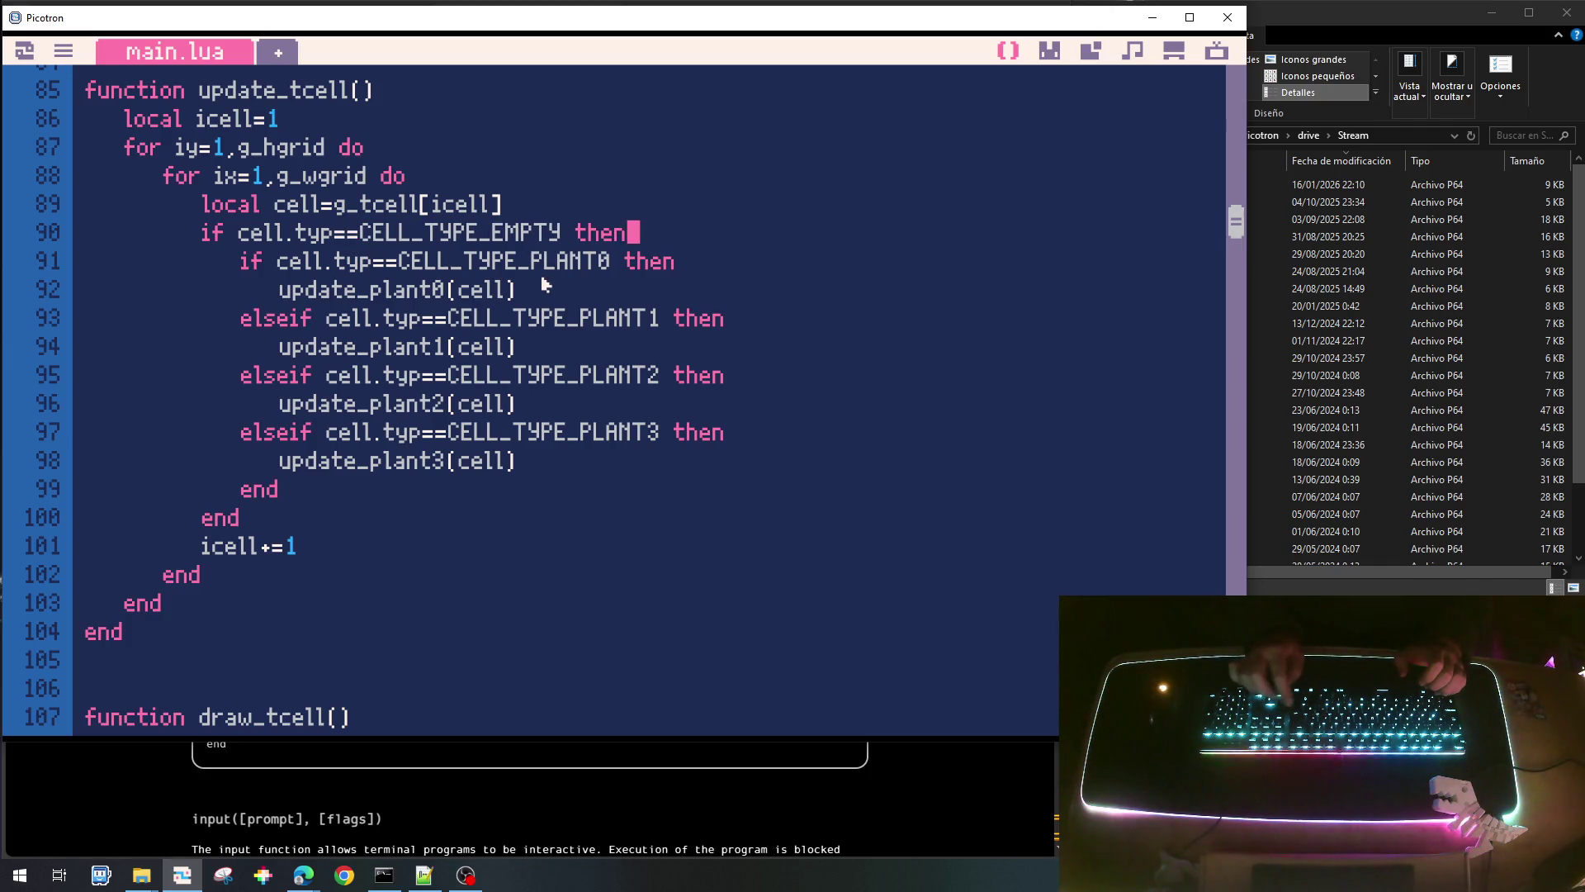
{"action": "key", "text": "Return"}
{"action": "key", "text": "Return"}
{"action": "key", "text": "Tab"}
{"action": "type", "text": "else"}
{"action": "key", "text": "Up"}
{"action": "key", "text": "Tab"}
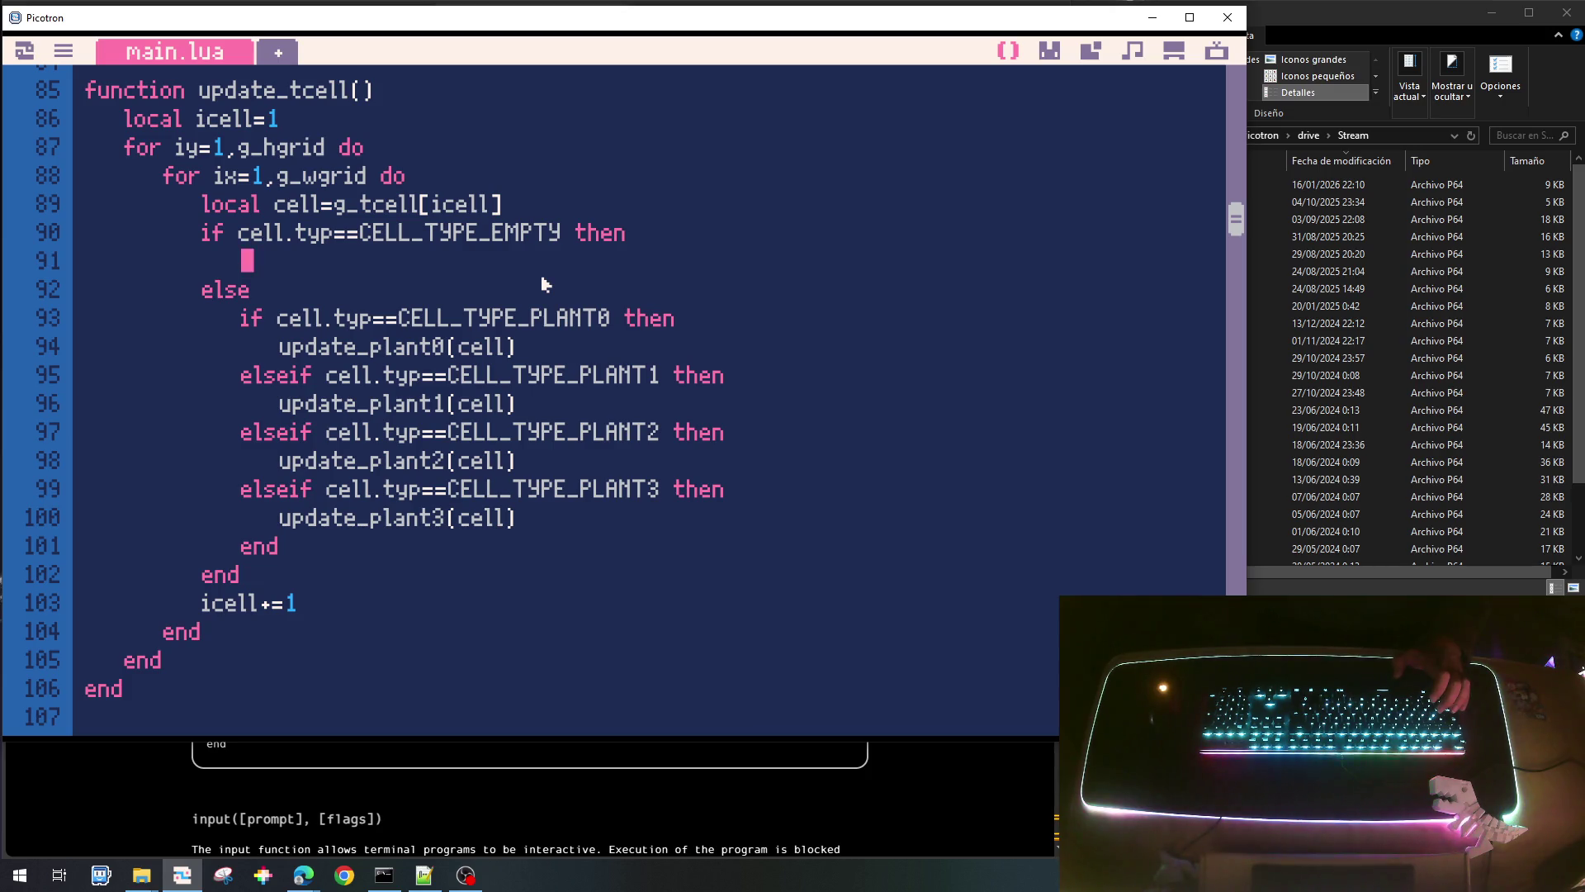
Add an 'if g_button and not g_last_button then' click check with its closing end.
{"action": "type", "text": "if "}
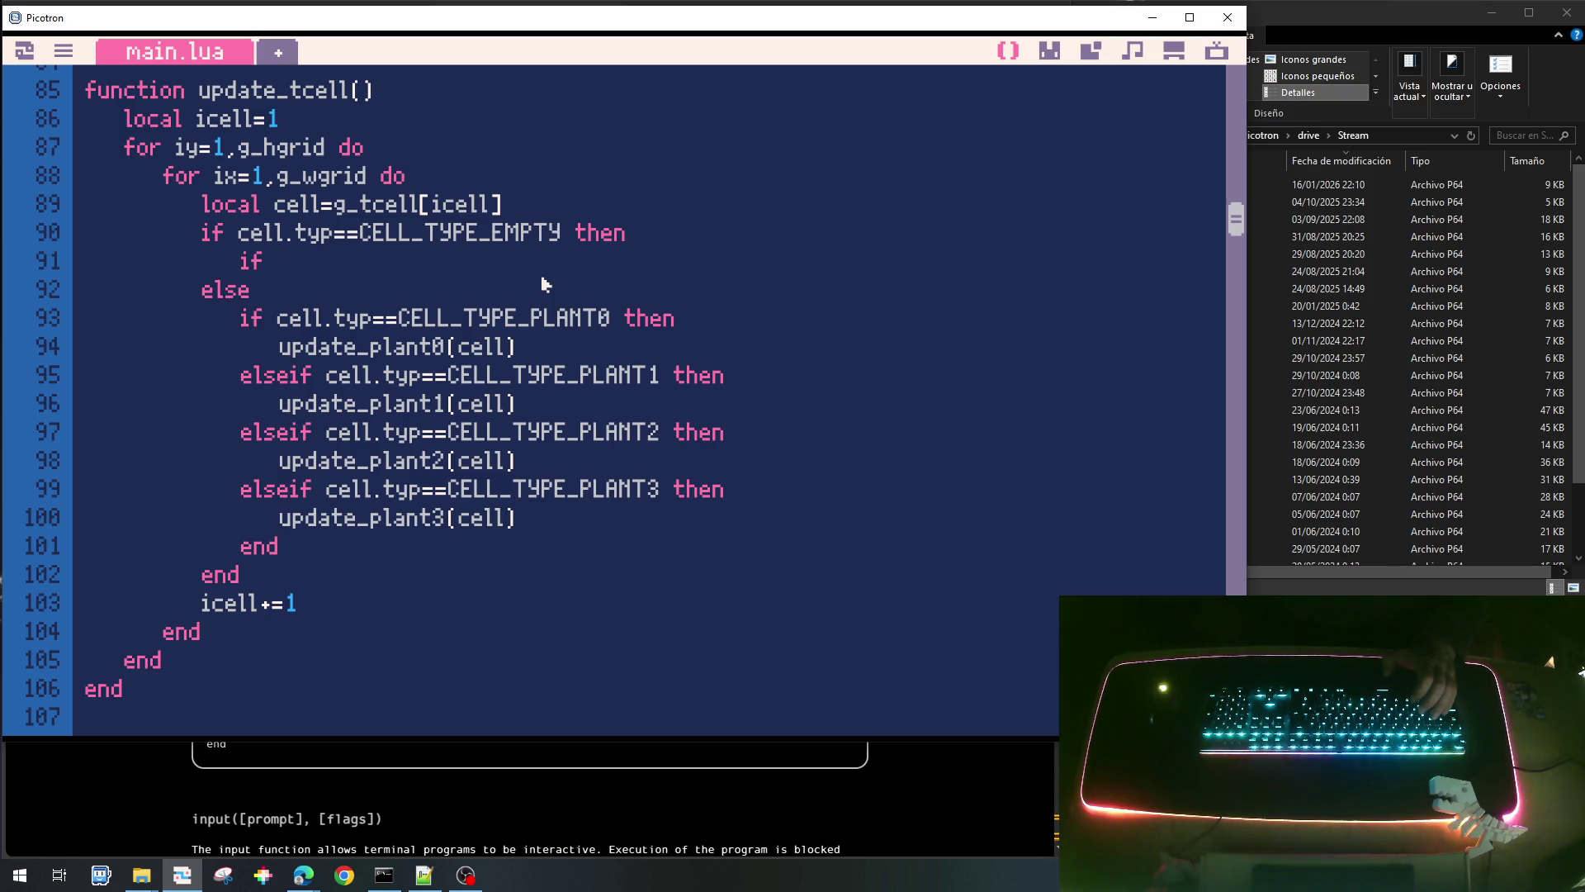
{"action": "type", "text": "g_"}
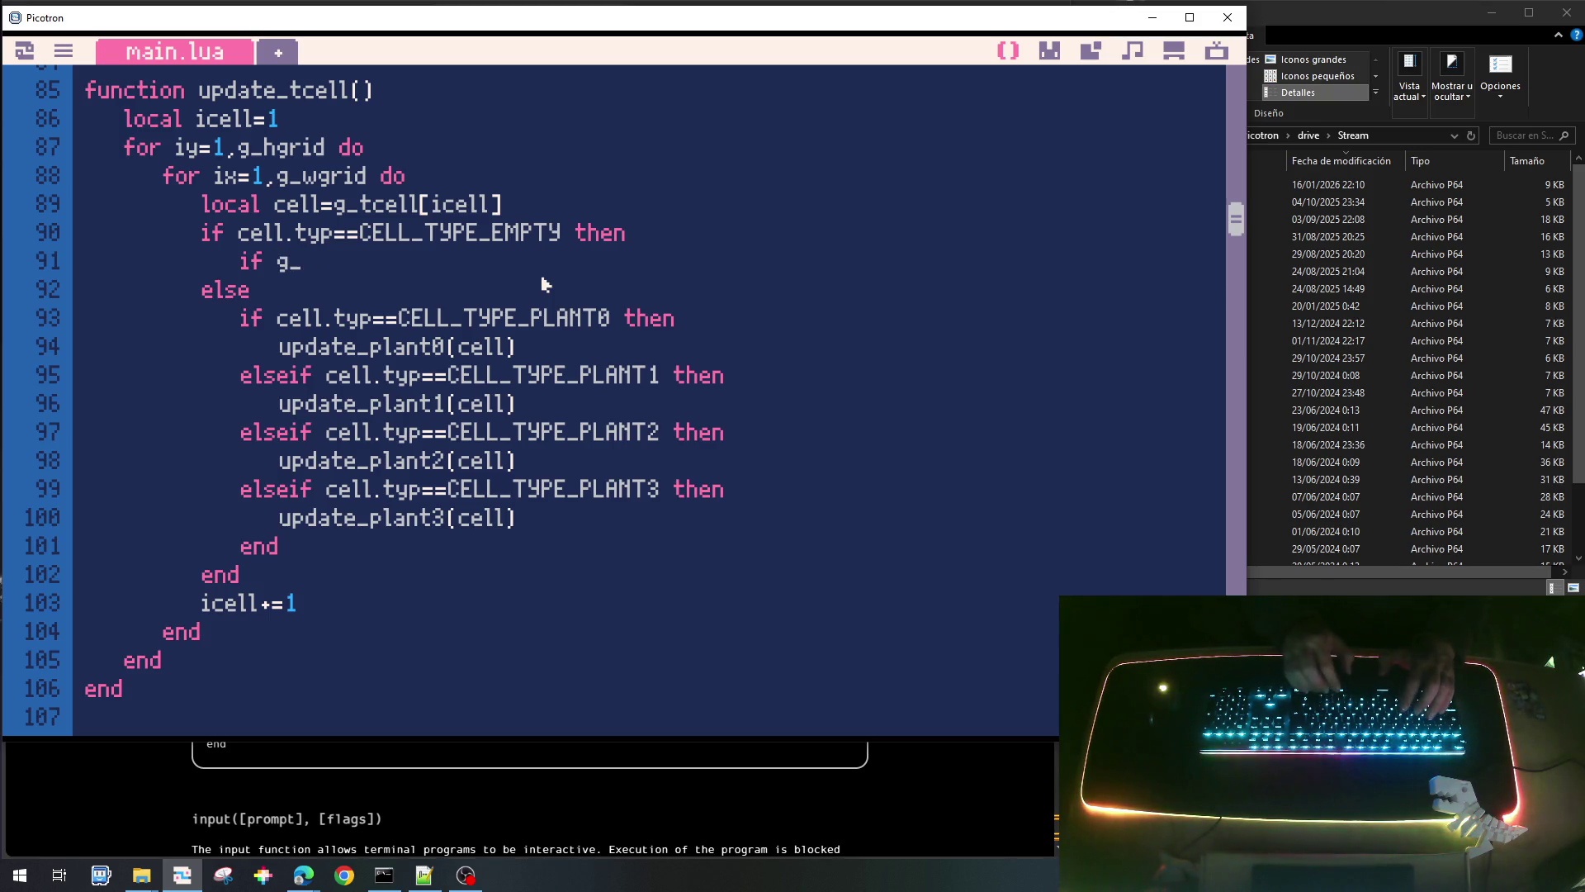
{"action": "type", "text": "button and not"}
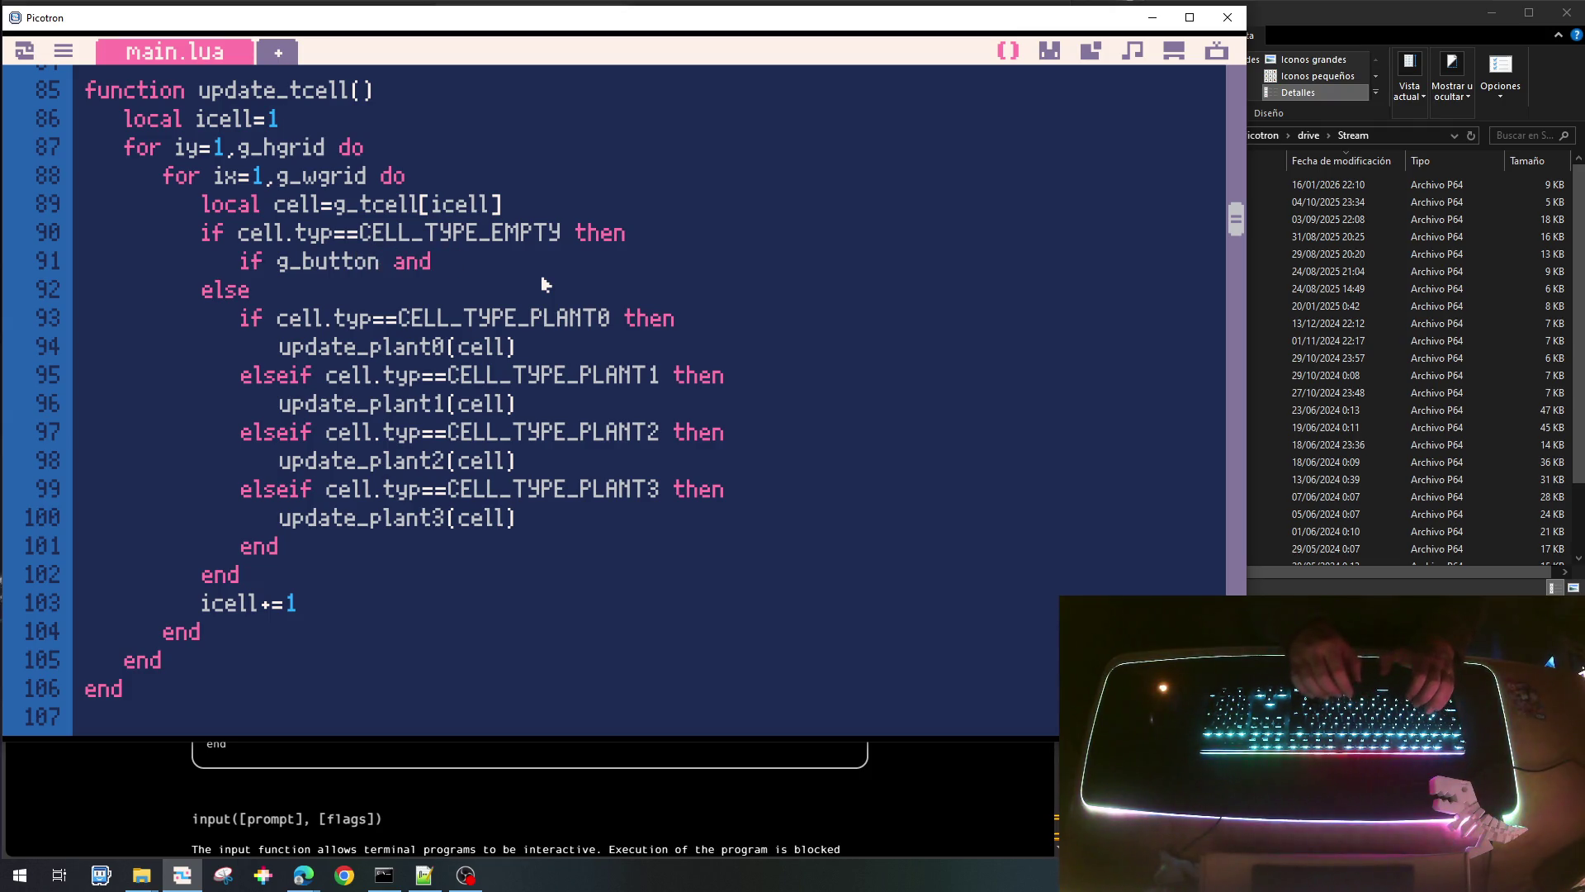
{"action": "type", "text": " b_"}
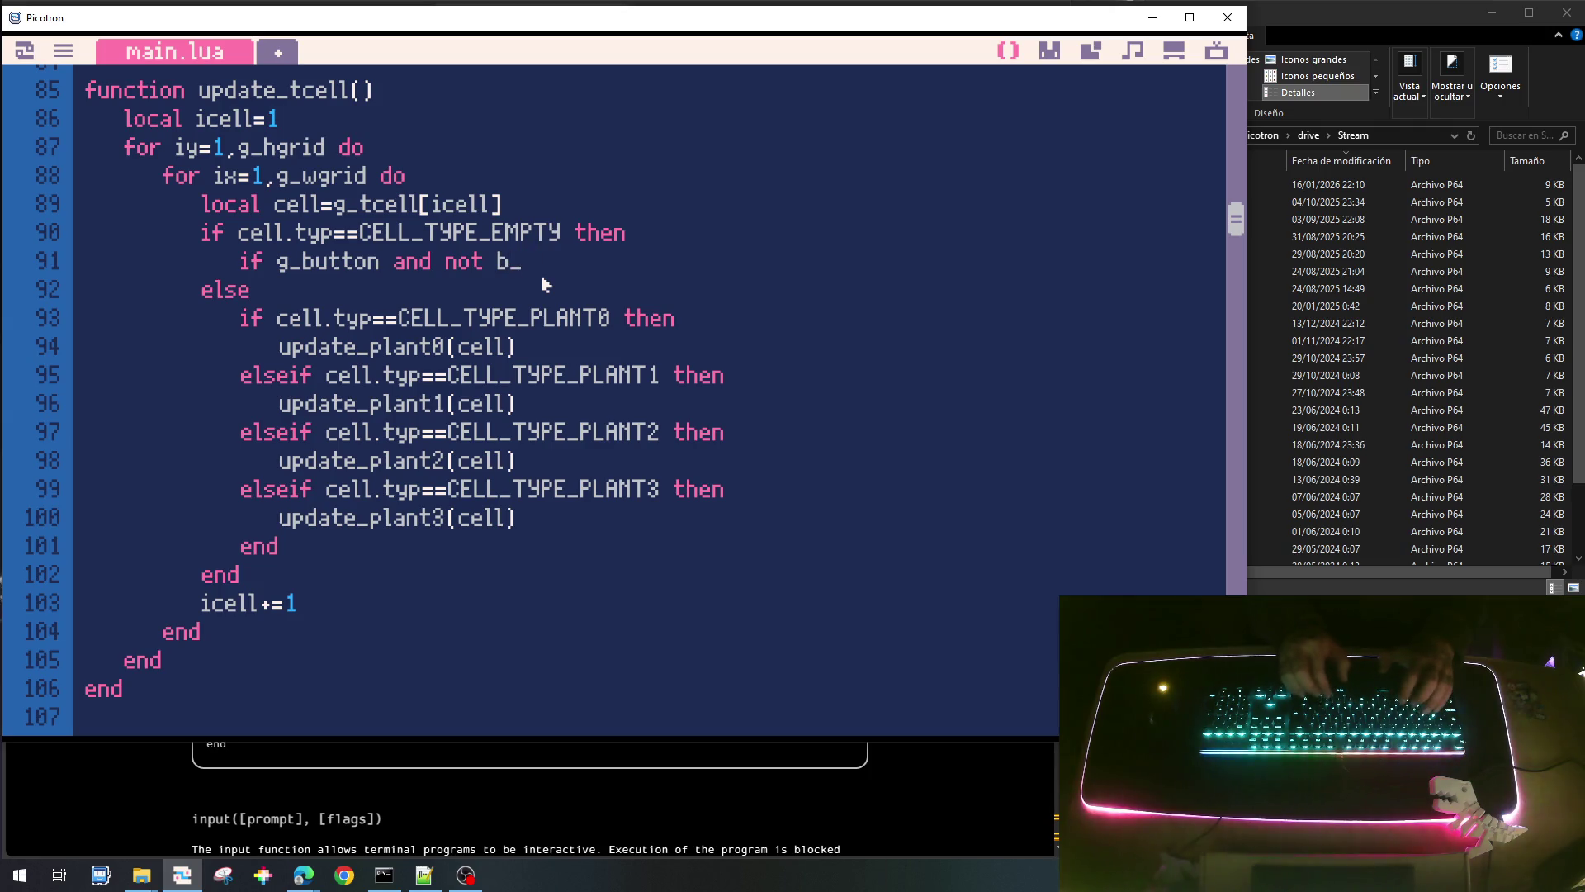
{"action": "type", "text": "button"}
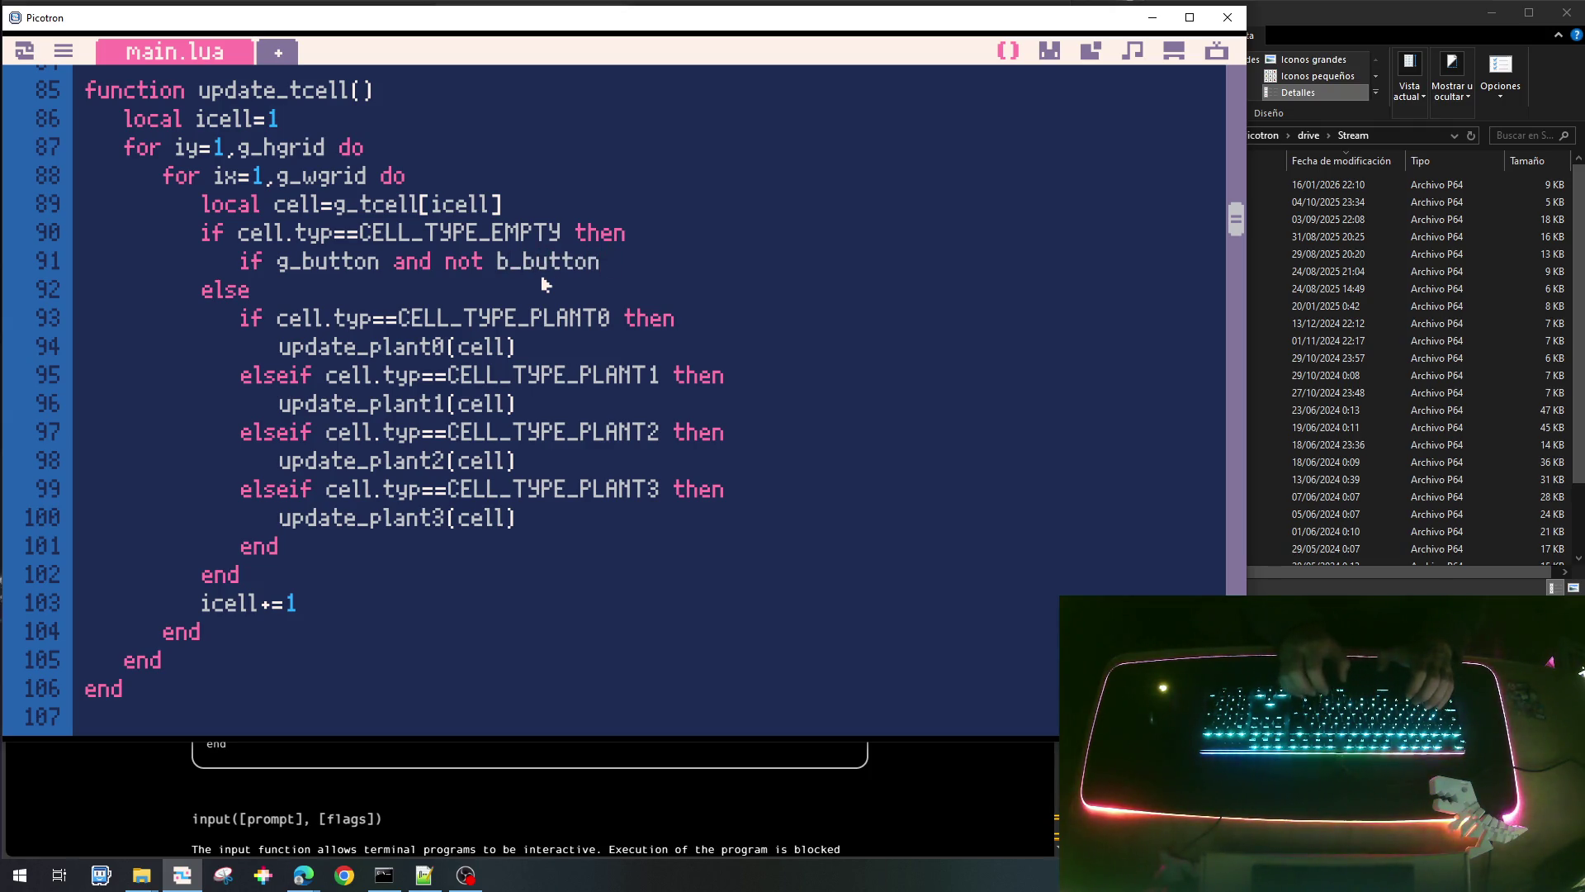
{"action": "key", "text": "BackSpace"}
{"action": "type", "text": "g_"}
{"action": "type", "text": "last_button"}
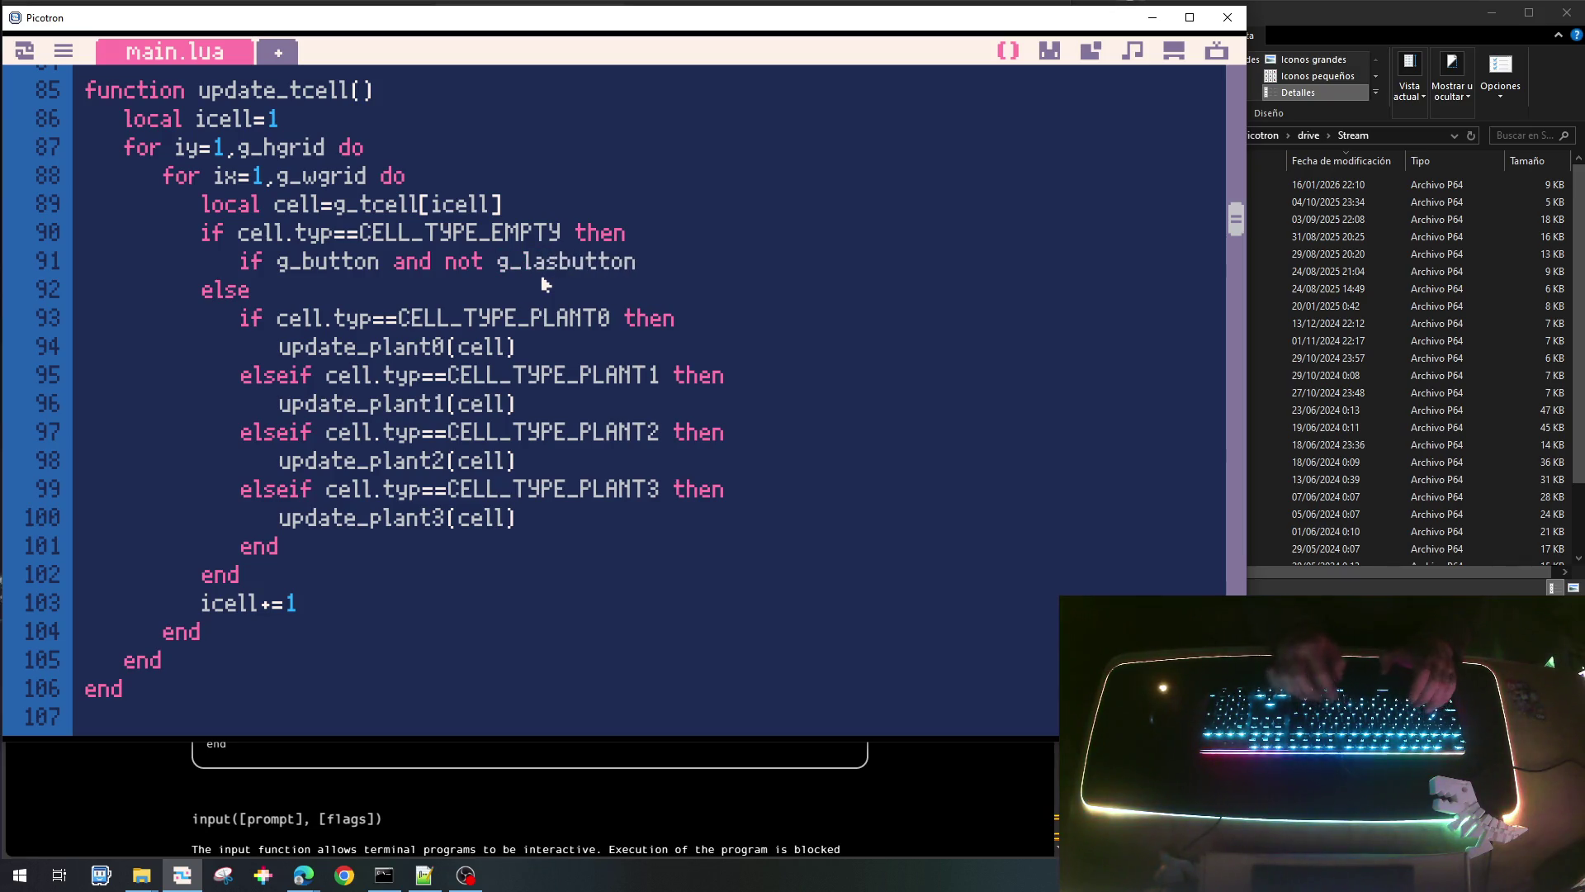
{"action": "type", "text": " then"}
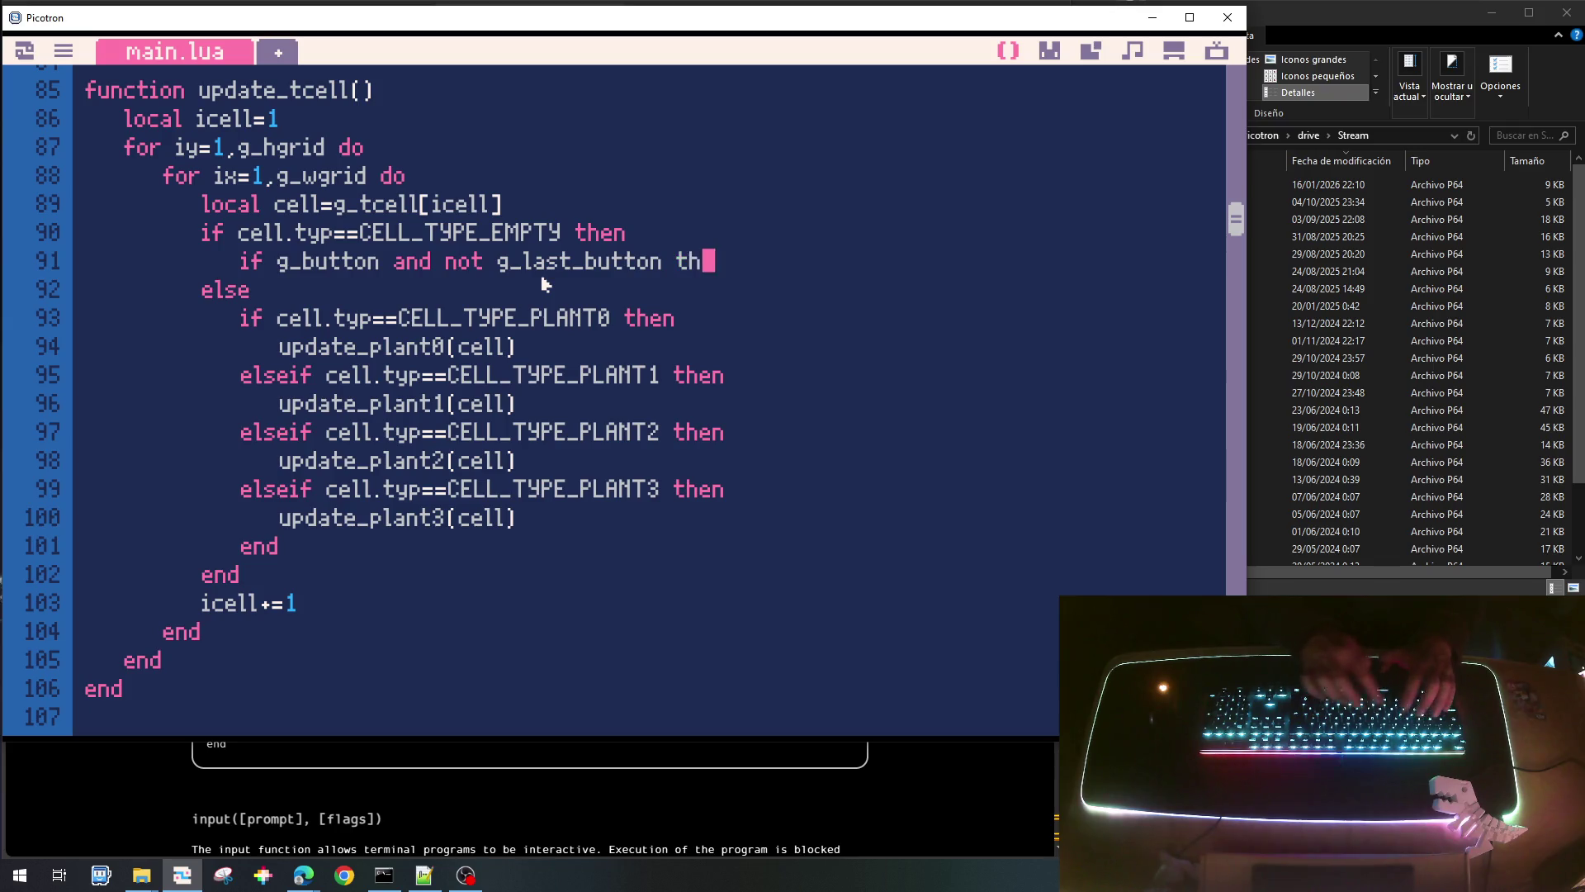
{"action": "key", "text": "Return"}
{"action": "type", "text": "end"}
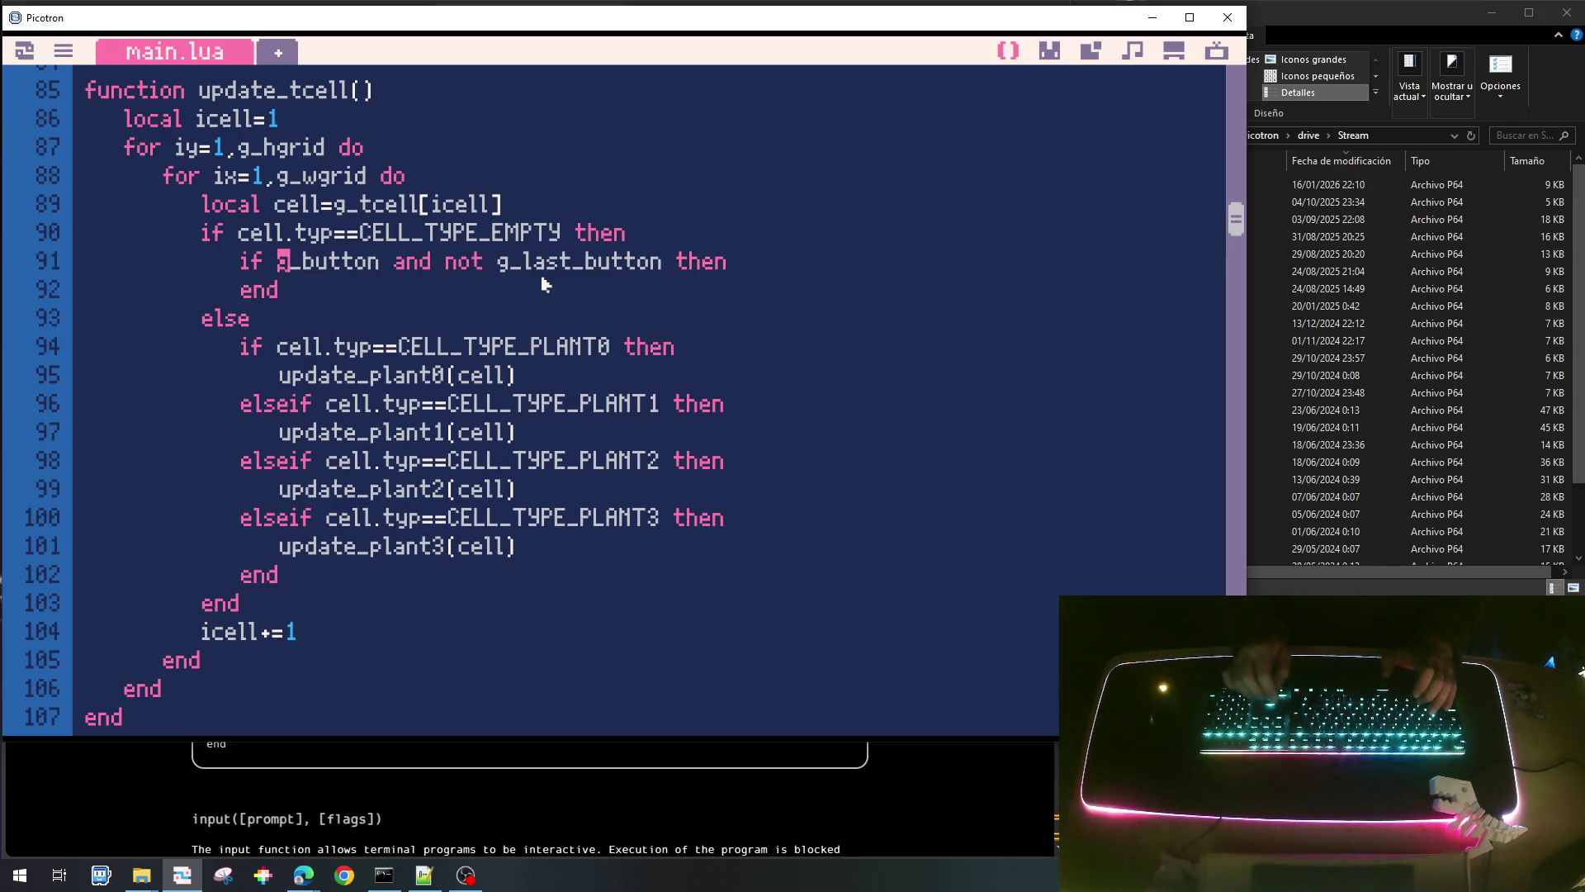
{"action": "key", "text": "Return"}
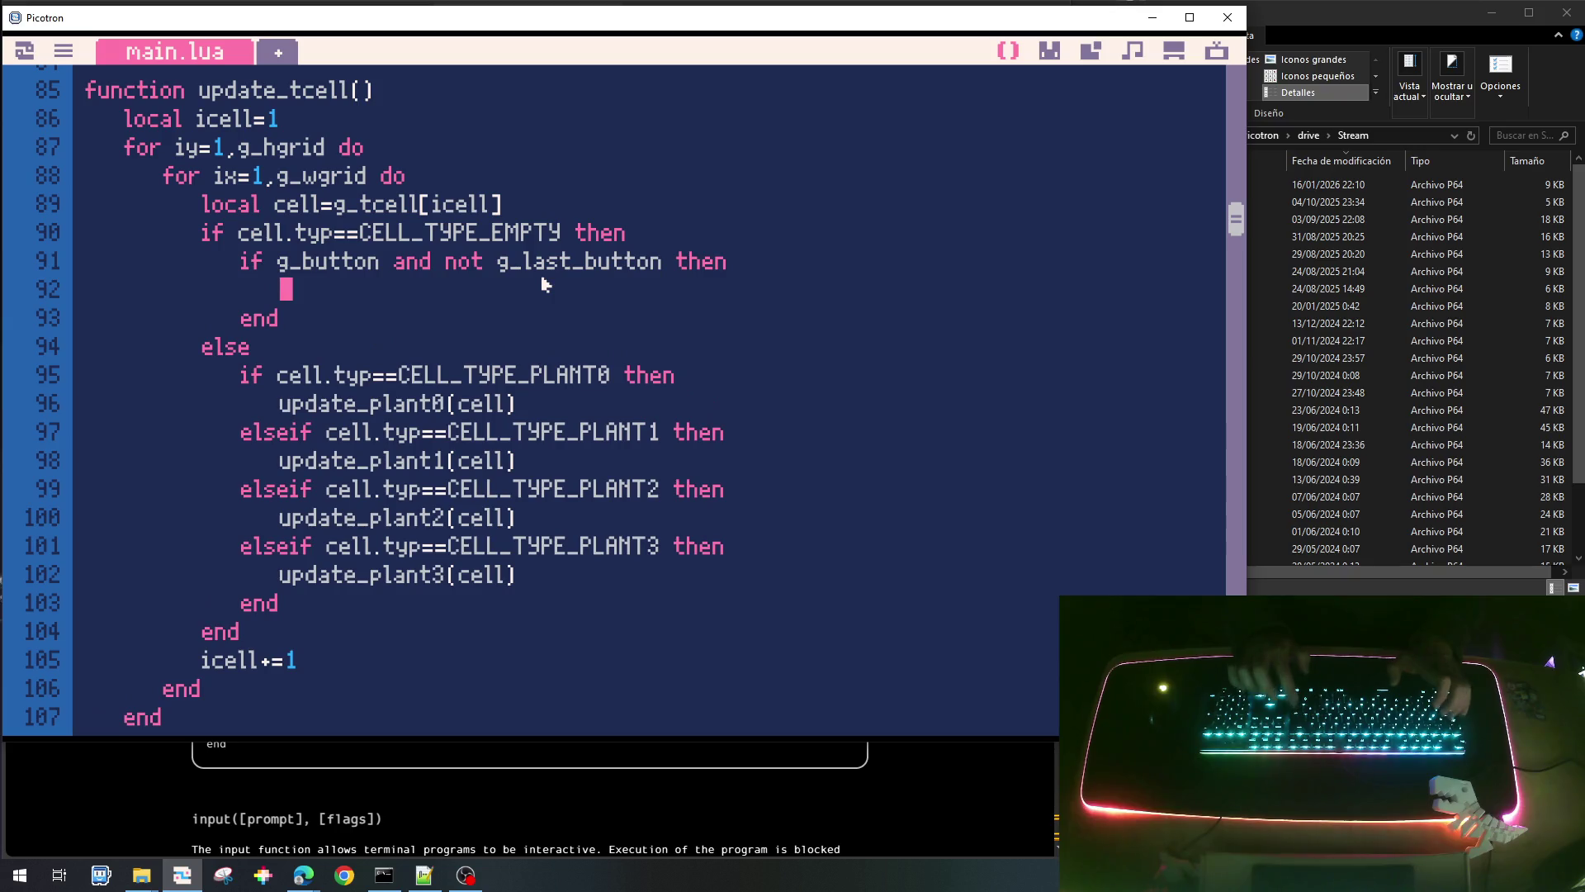
{"action": "type", "text": "if"}
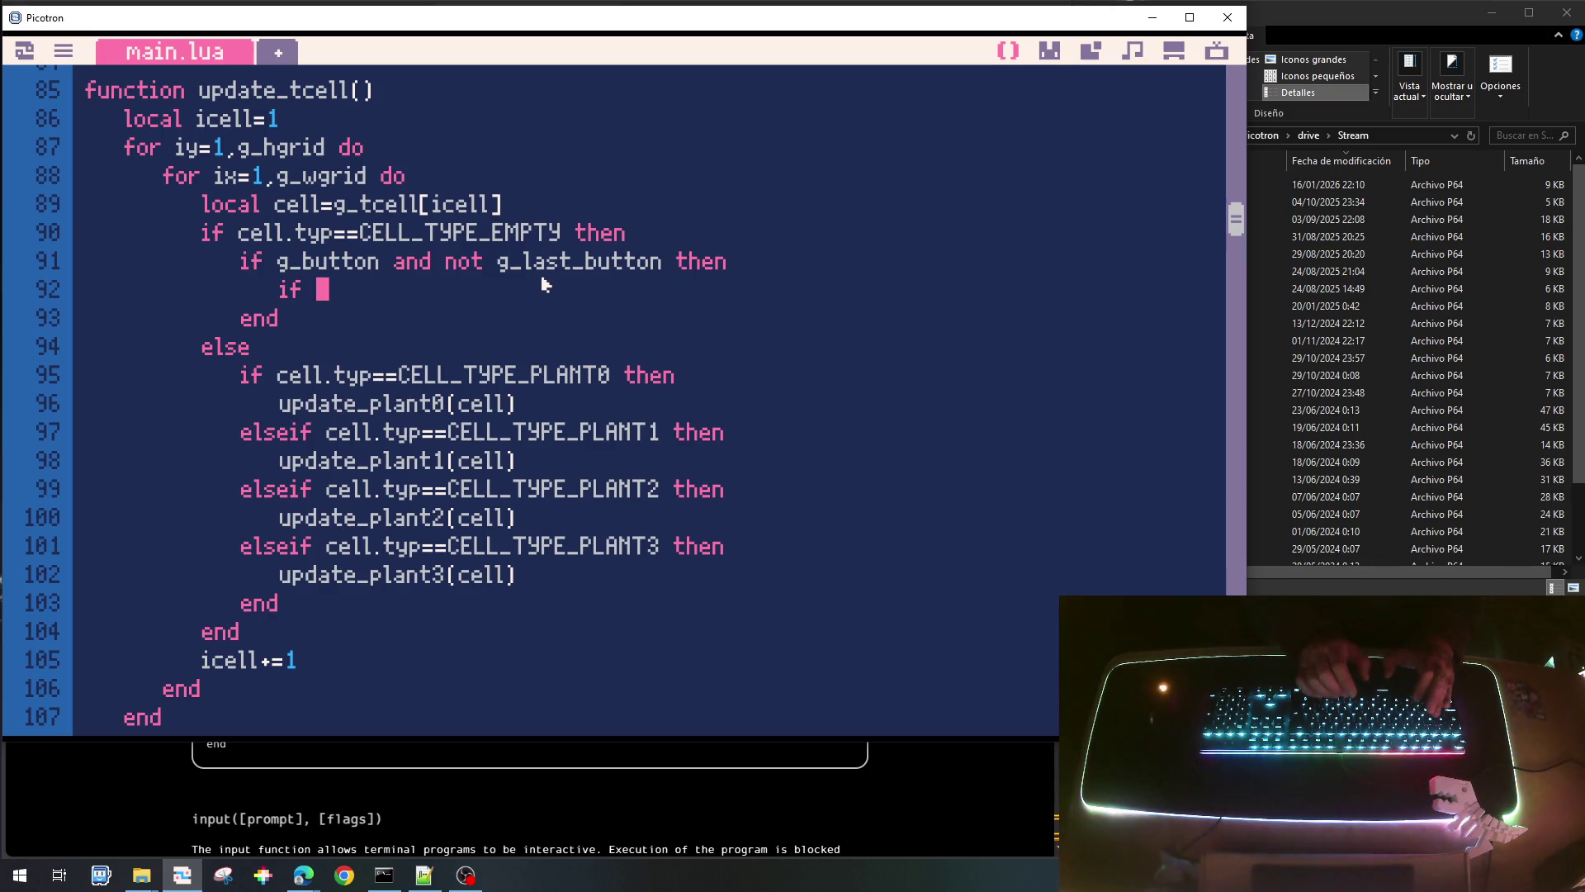
Add 'local x=g_x0grid+(ix-.5)*g_wcell' below the cell lookup line.
{"action": "key", "text": "Up"}
{"action": "key", "text": "Up"}
{"action": "key", "text": "End"}
{"action": "key", "text": "Return"}
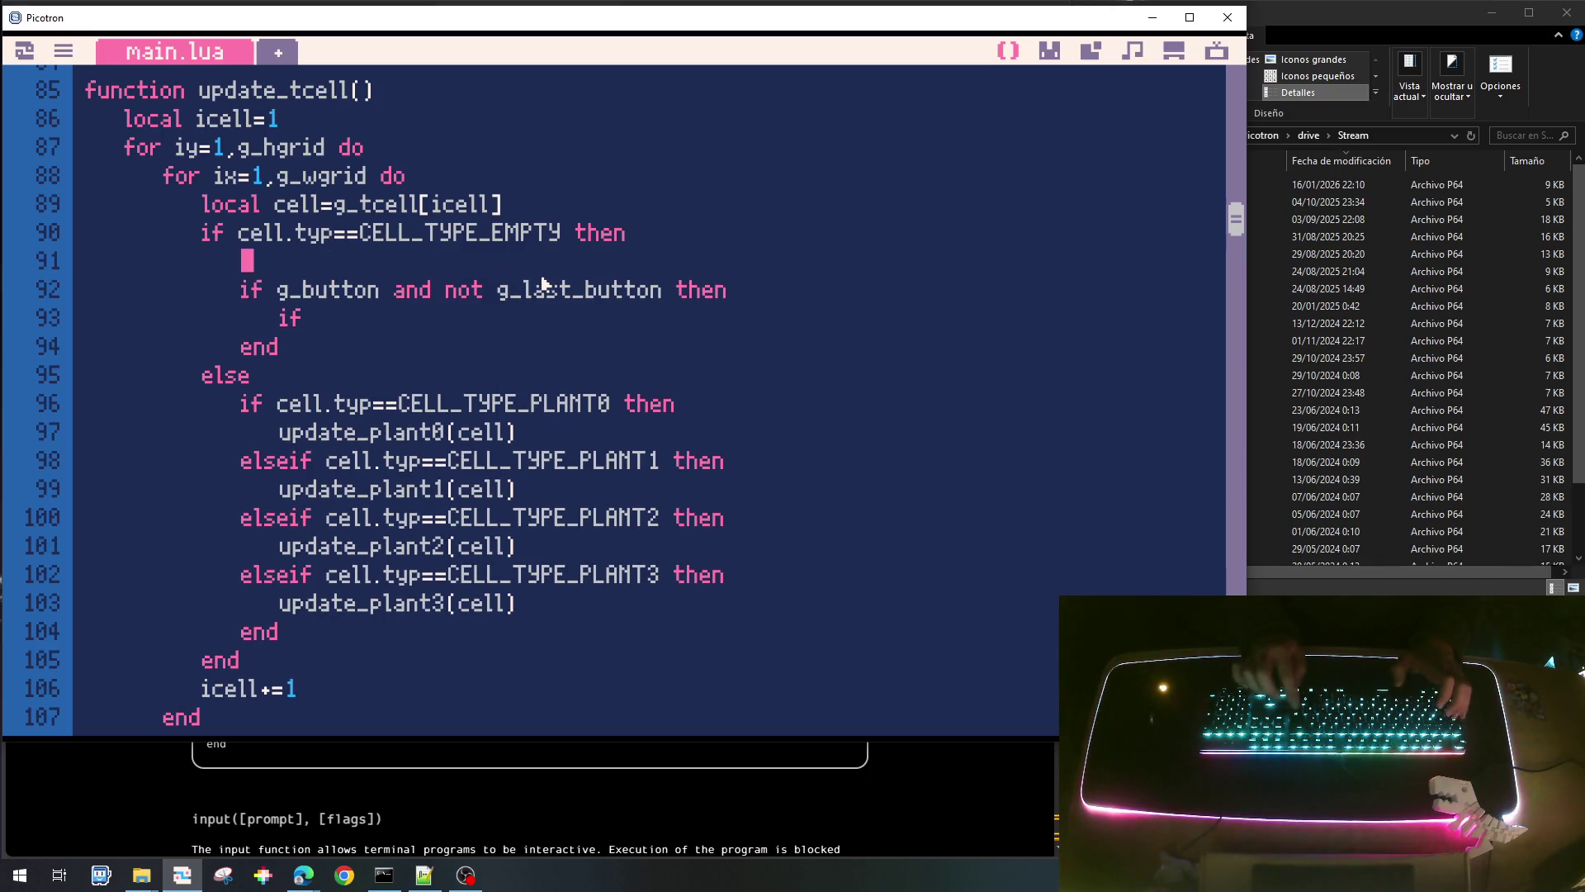
{"action": "key", "text": "BackSpace"}
{"action": "key", "text": "Up"}
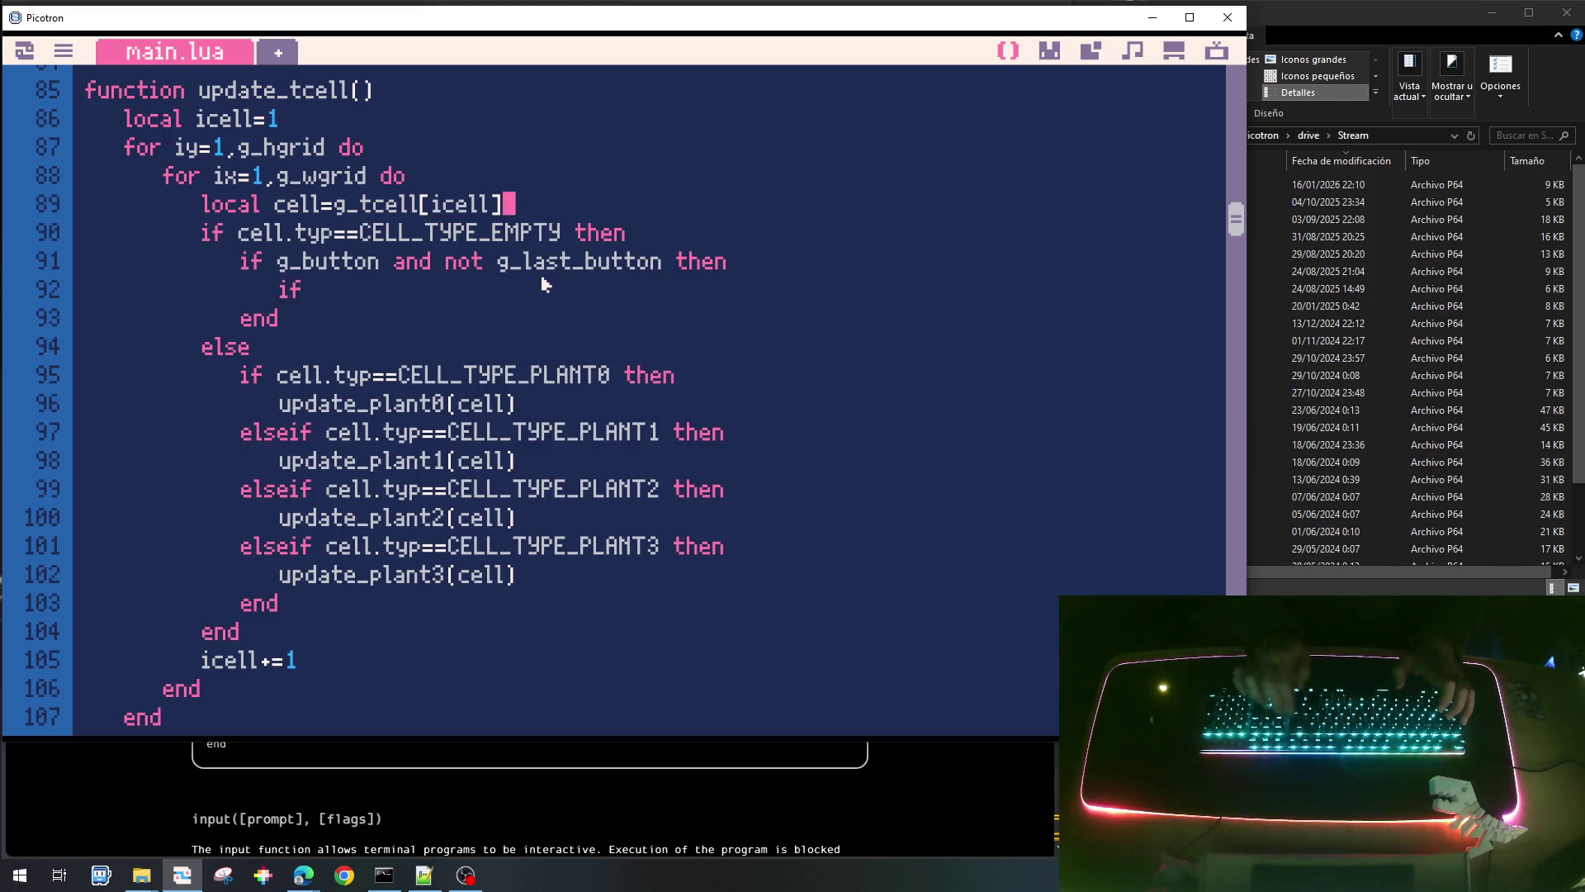
{"action": "key", "text": "Return"}
{"action": "key", "text": "BackSpace"}
{"action": "type", "text": "loc"}
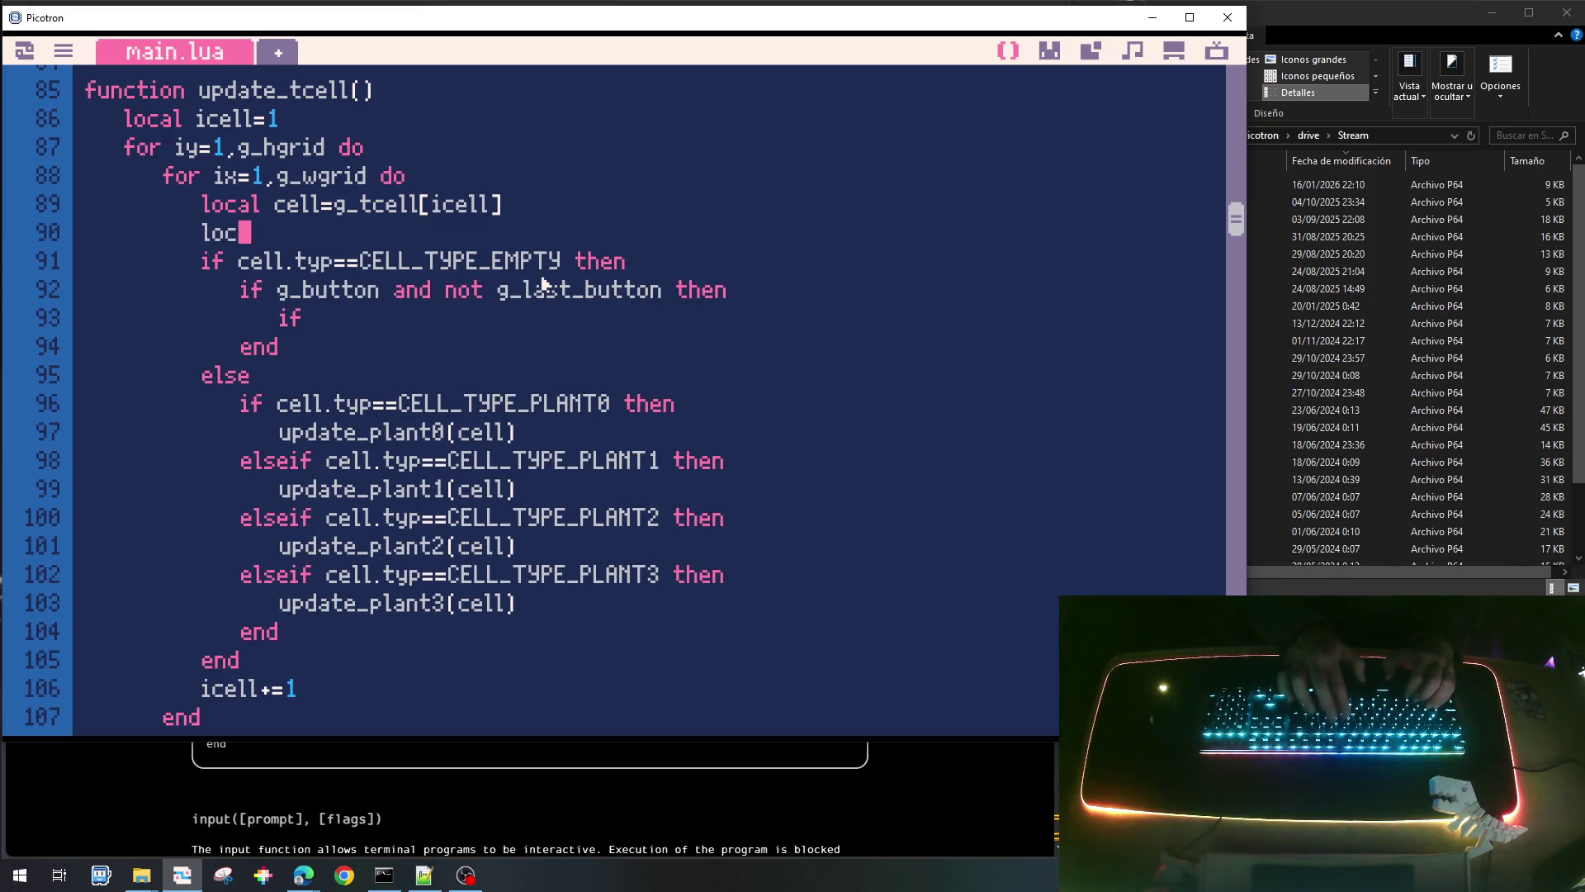
{"action": "type", "text": "al x="}
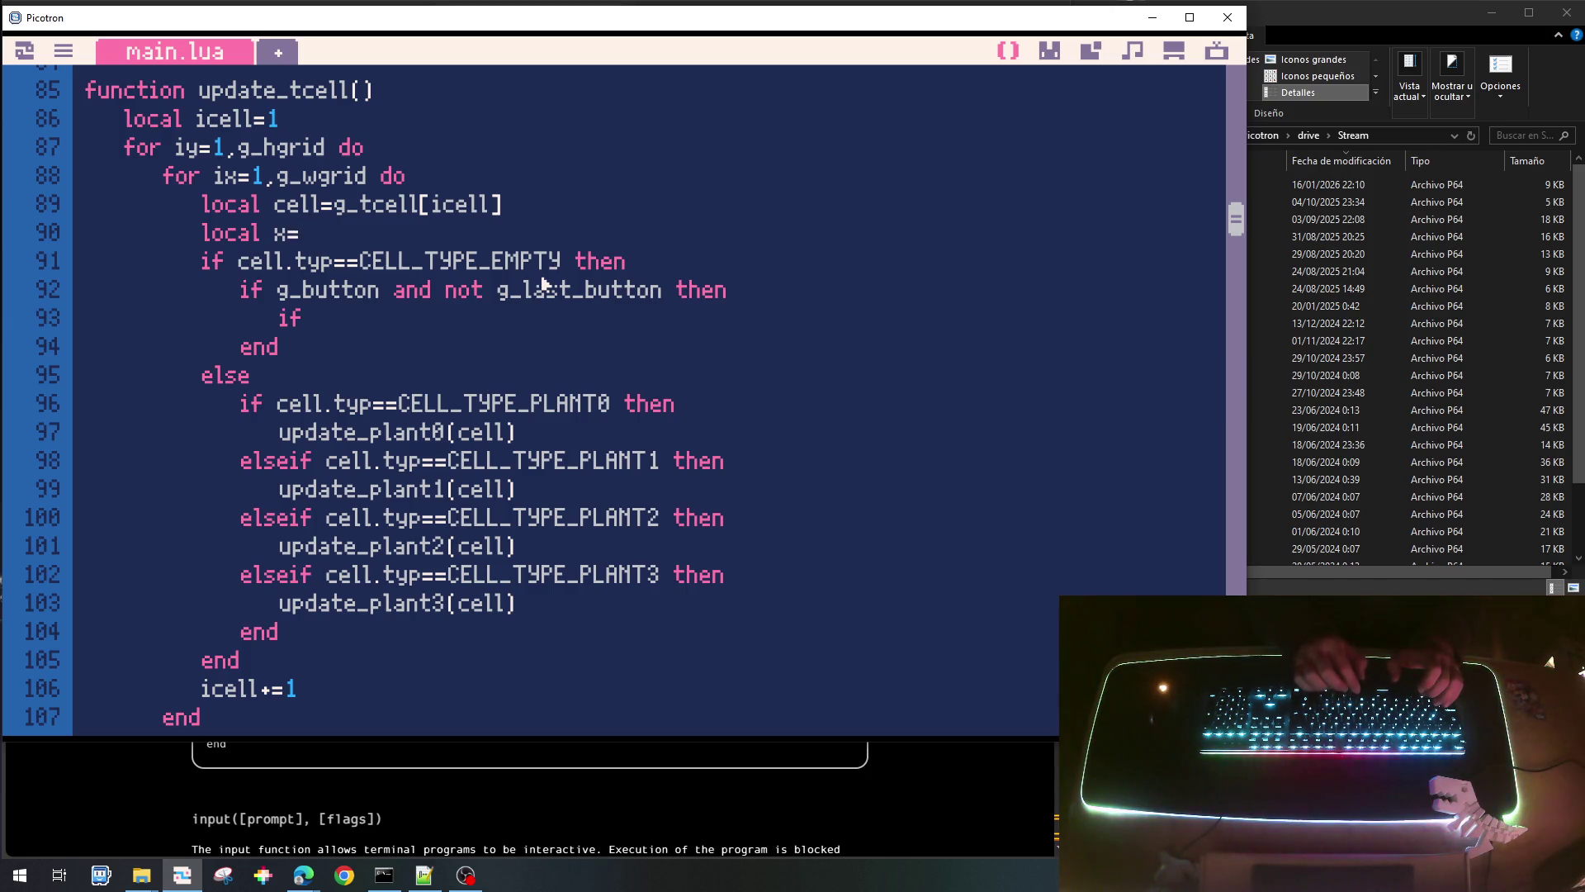
{"action": "type", "text": "g_"}
{"action": "key", "text": "BackSpace"}
{"action": "type", "text": "_x0grid+("}
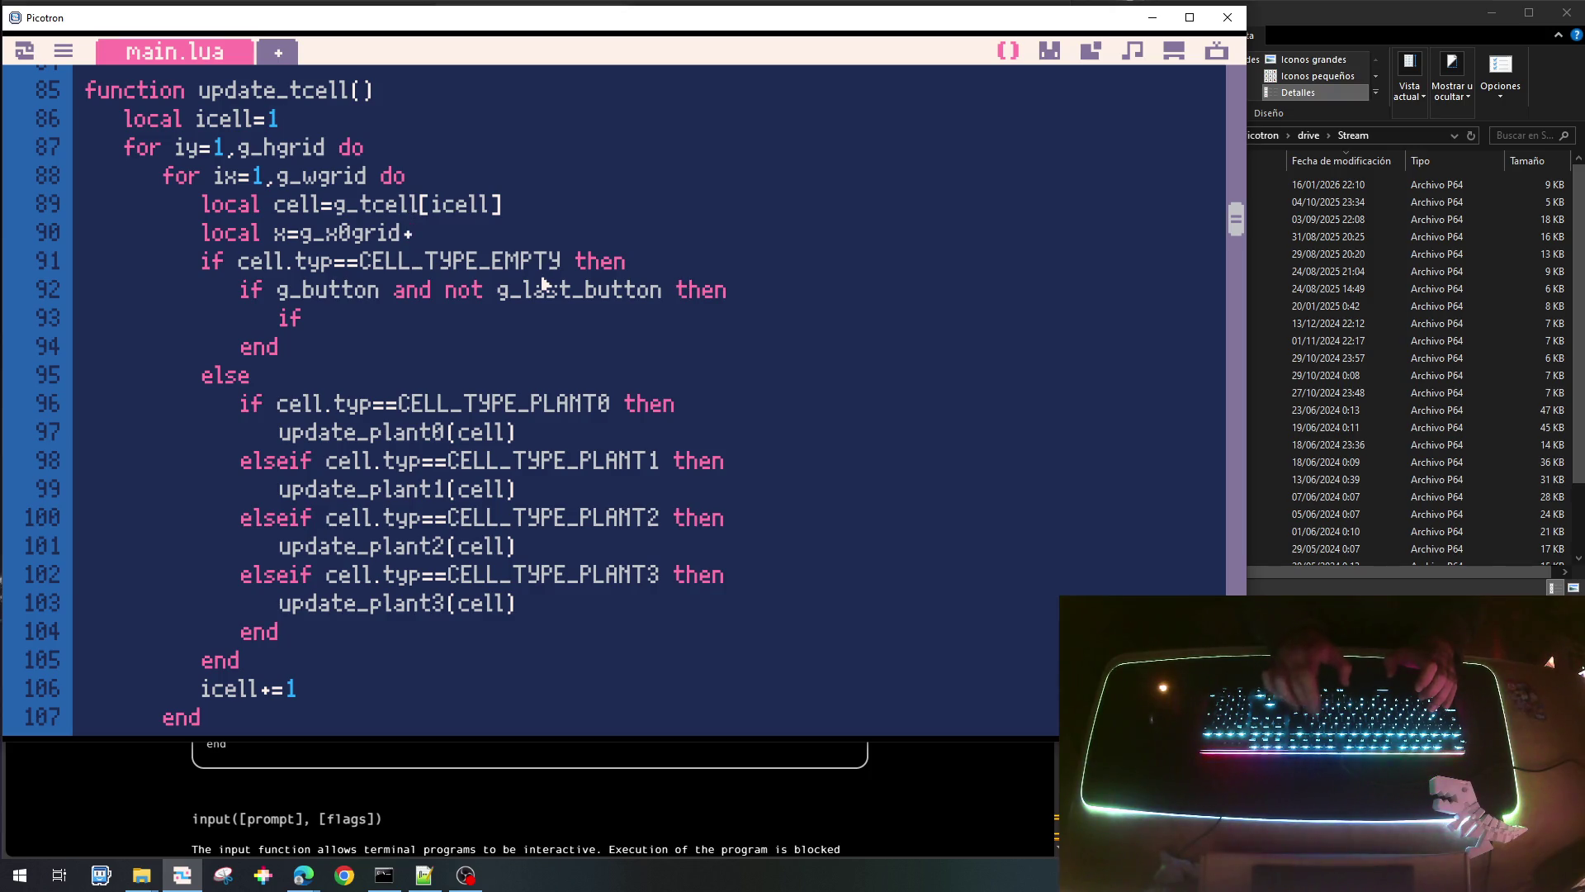
{"action": "type", "text": "ix-."}
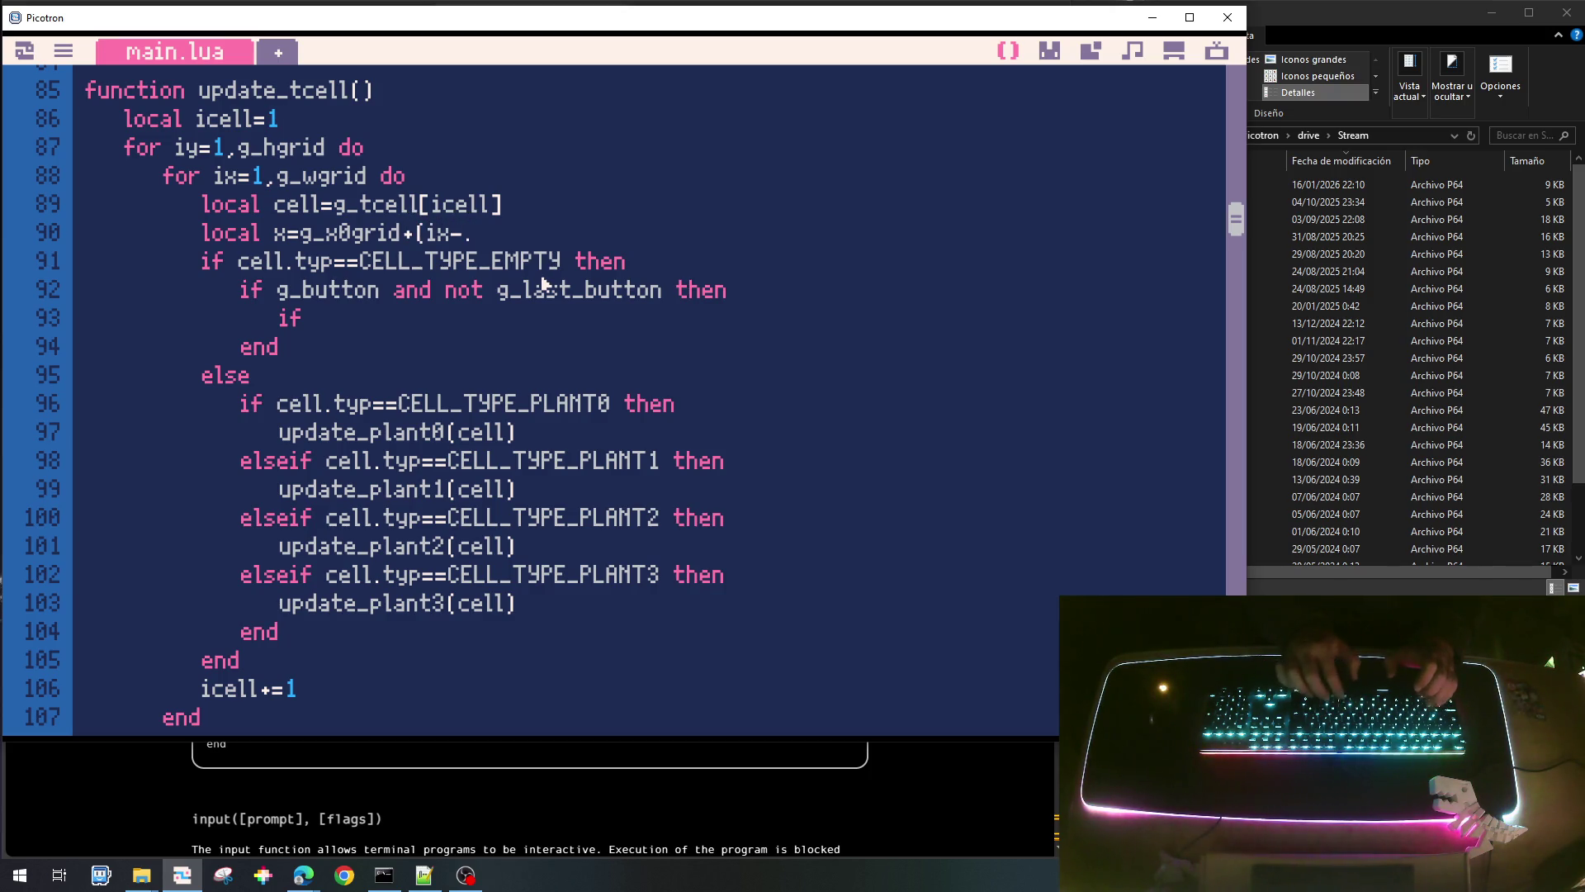
{"action": "type", "text": "5)*g_"}
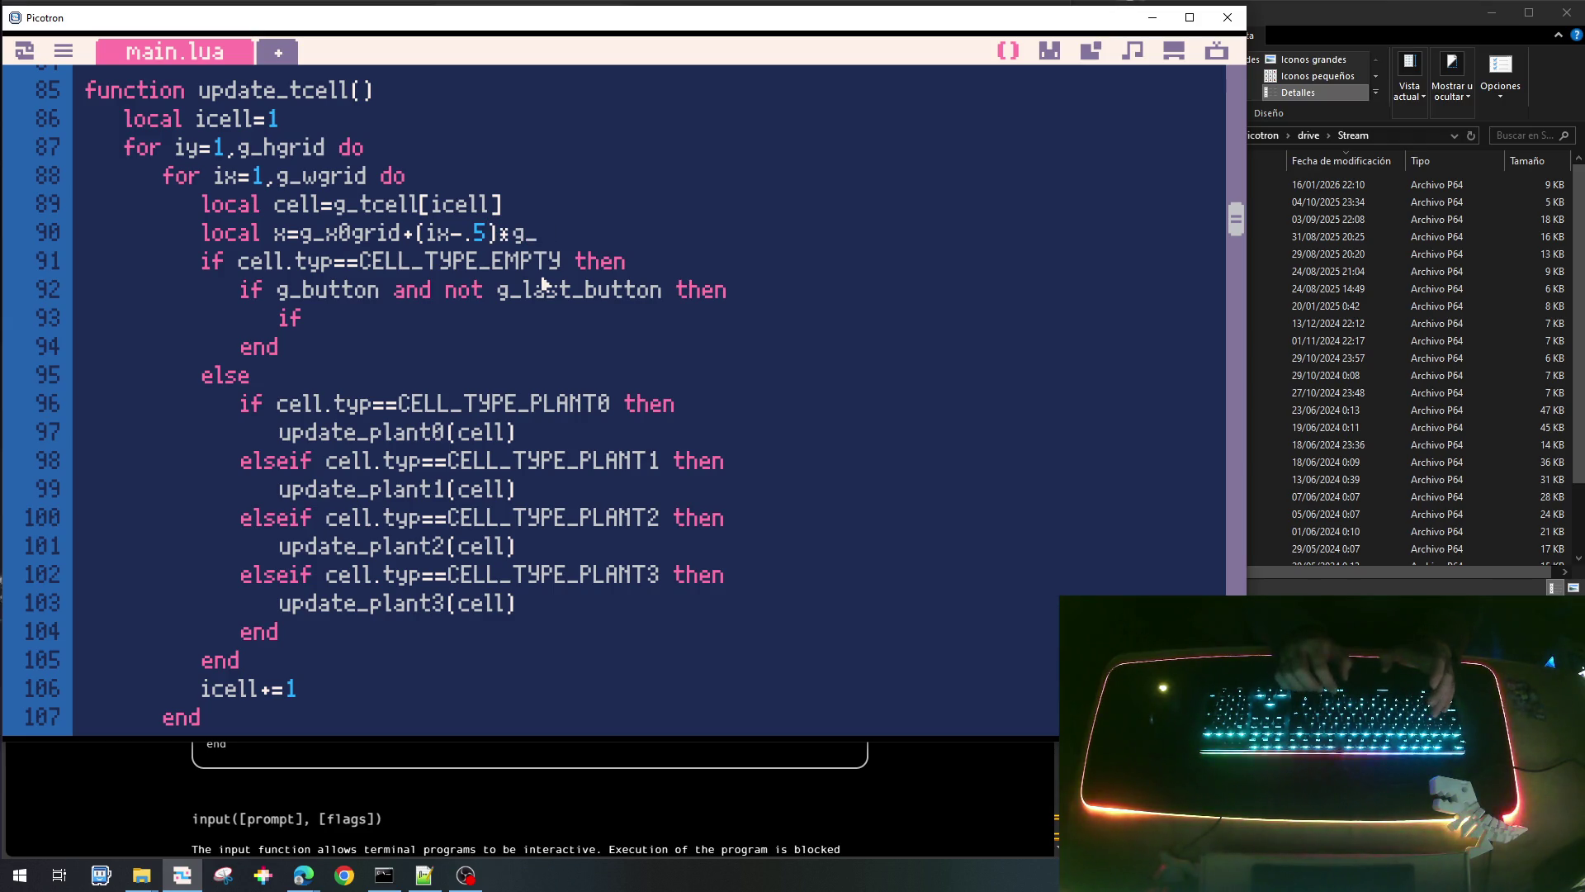
{"action": "type", "text": "wcell"}
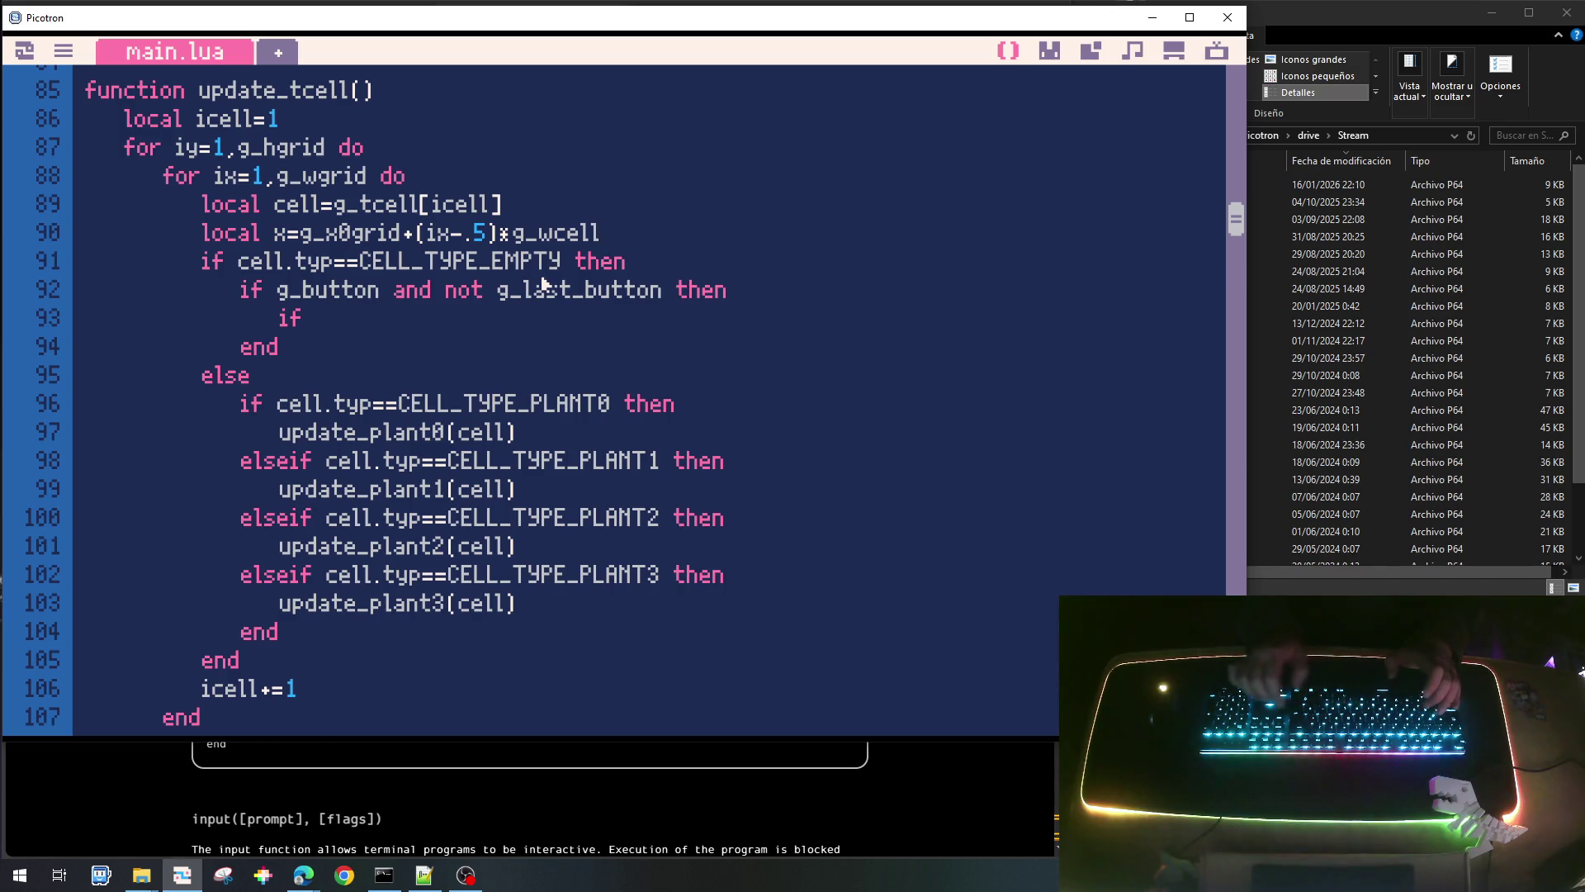
Duplicate that line as 'local y=g_y0grid+(iy-.5)*g_hcell'.
{"action": "key", "text": "shift+Home"}
{"action": "key", "text": "ctrl+c"}
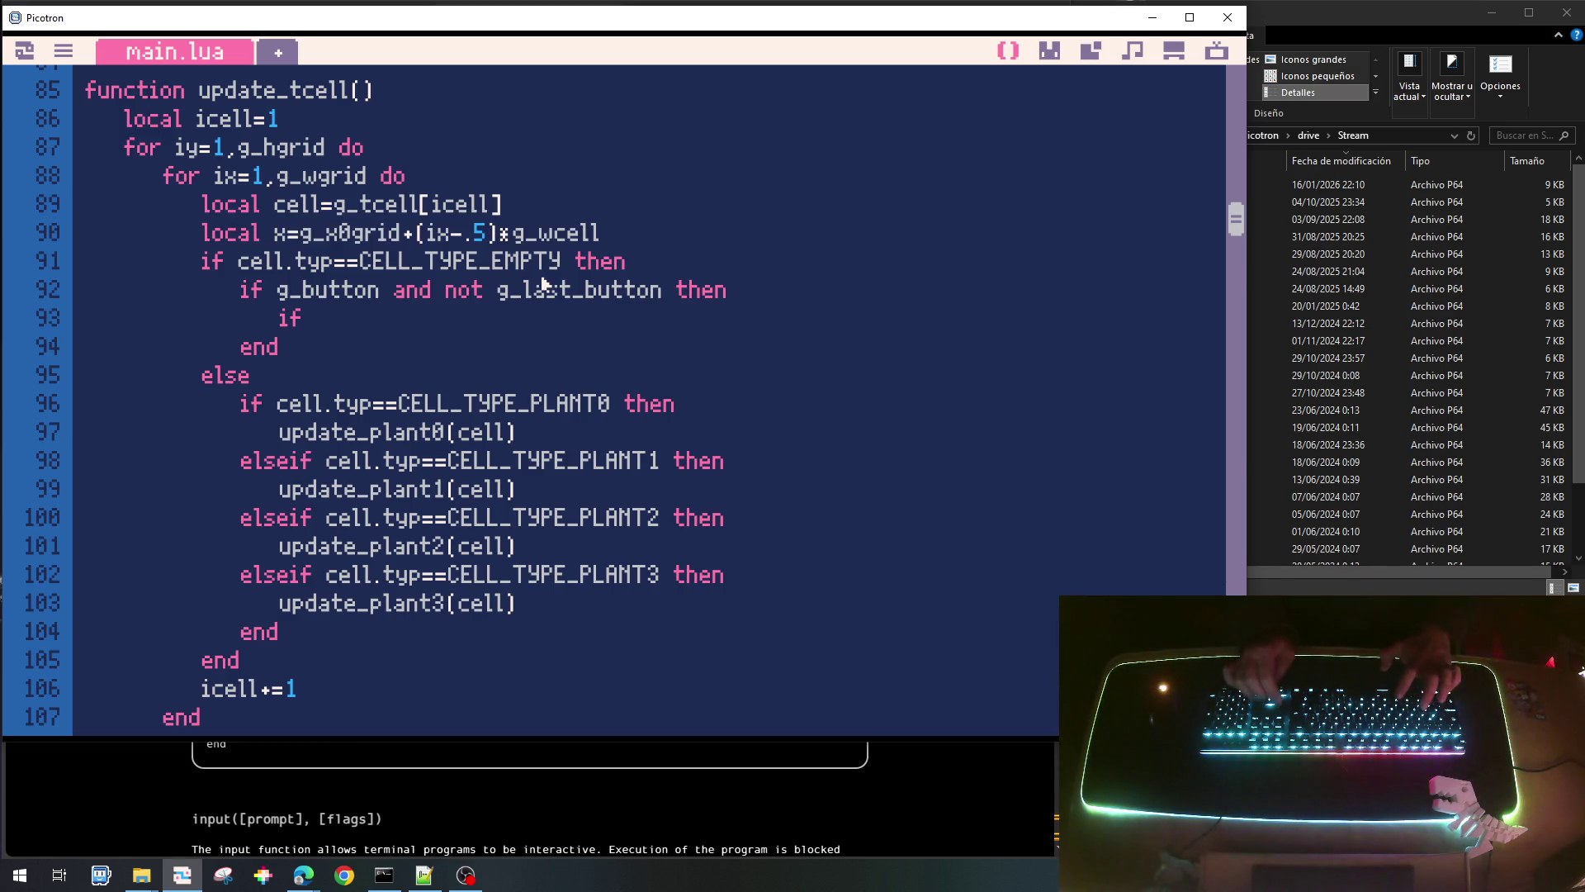
{"action": "key", "text": "ctrl+v"}
{"action": "key", "text": "Right"}
{"action": "key", "text": "Right"}
{"action": "key", "text": "Right"}
{"action": "key", "text": "BackSpace"}
{"action": "type", "text": "y"}
{"action": "key", "text": "Right"}
{"action": "key", "text": "Right"}
{"action": "key", "text": "BackSpace"}
{"action": "type", "text": "y"}
{"action": "key", "text": "Right"}
{"action": "key", "text": "Right"}
{"action": "key", "text": "Right"}
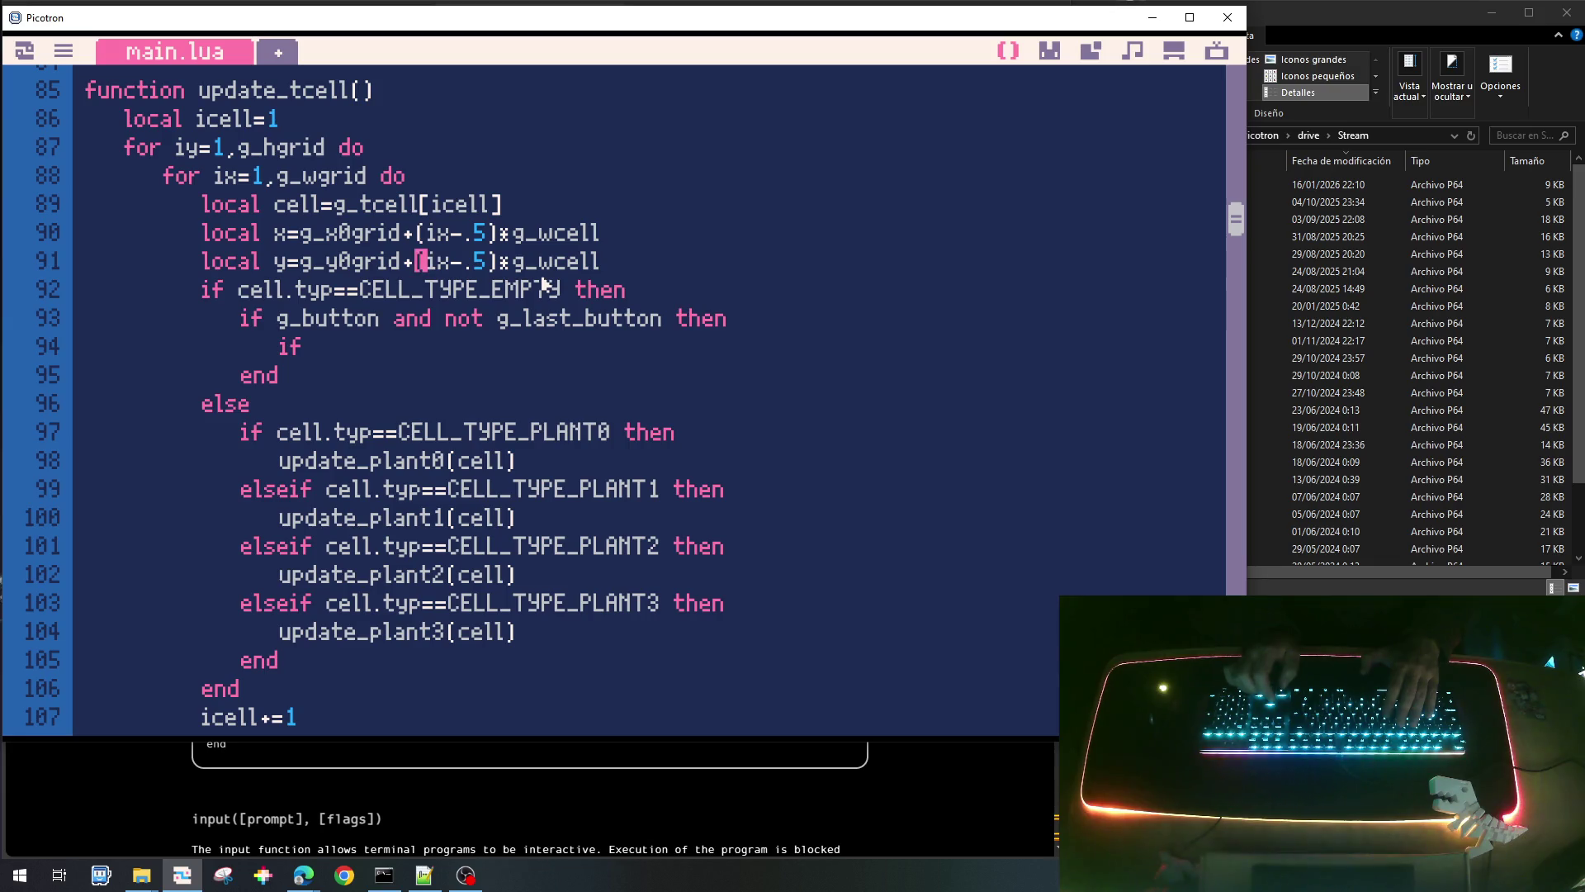
{"action": "key", "text": "BackSpace"}
{"action": "type", "text": "y"}
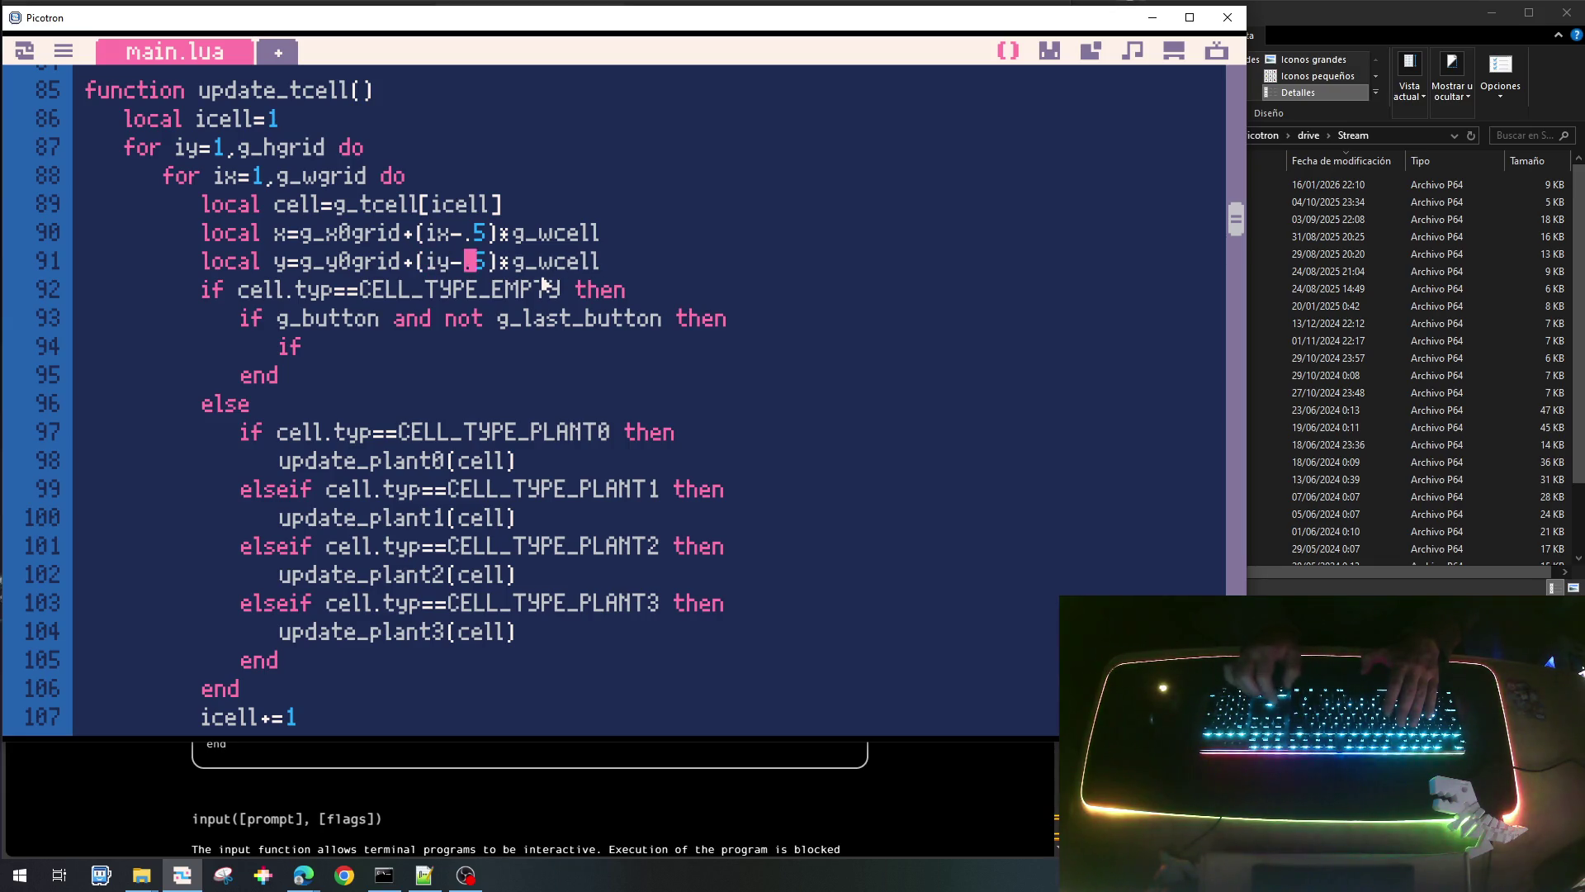
{"action": "key", "text": "Right"}
{"action": "key", "text": "Right"}
{"action": "key", "text": "Right"}
{"action": "key", "text": "Right"}
{"action": "key", "text": "BackSpace"}
{"action": "type", "text": "h"}
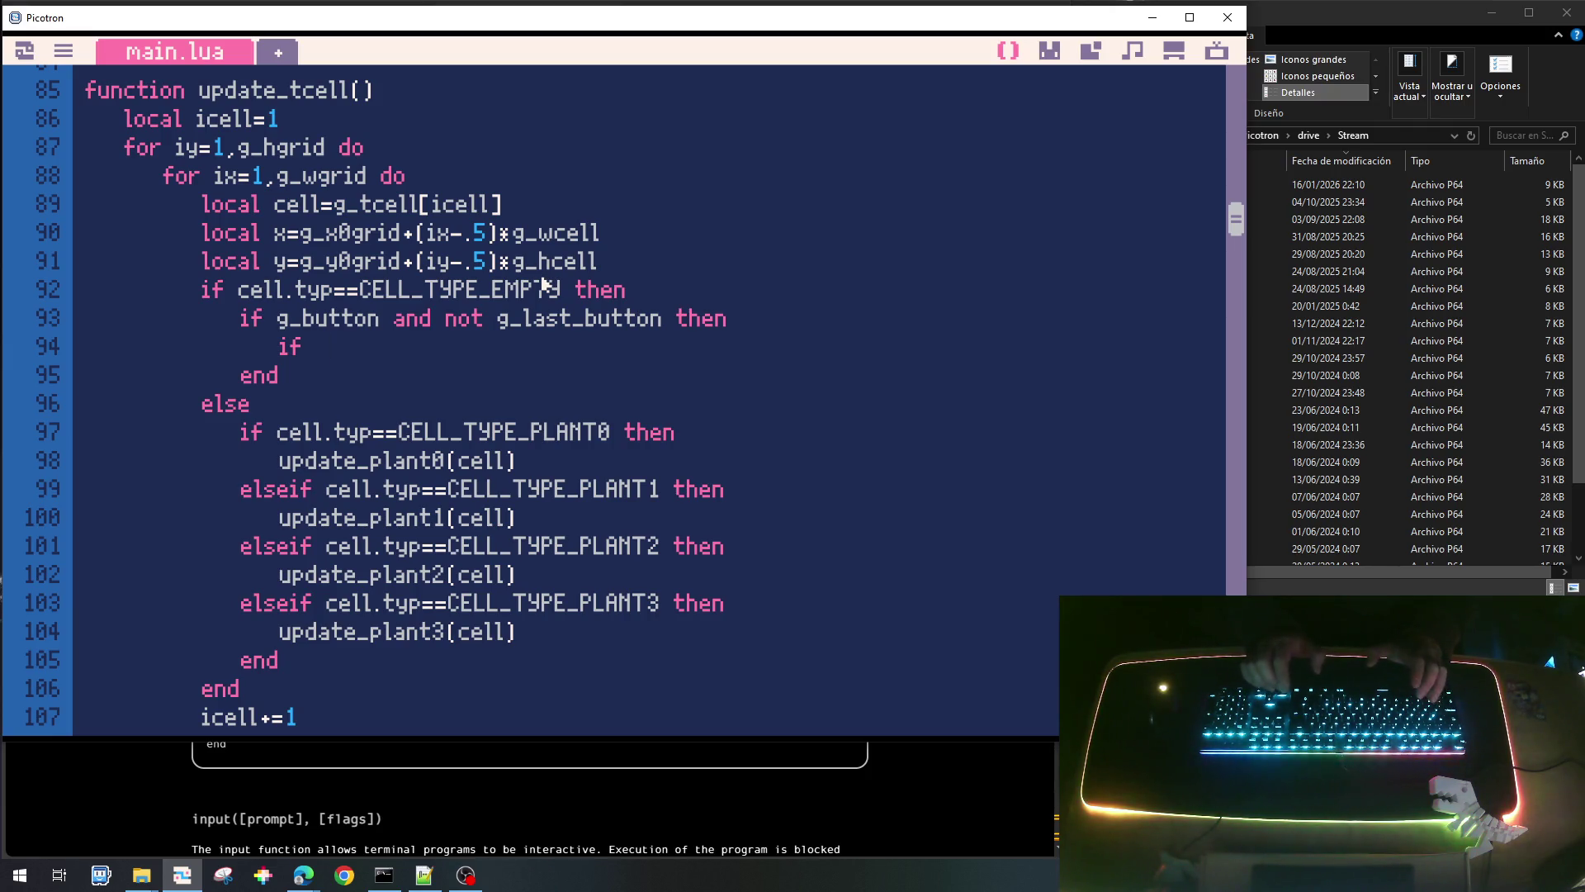
Complete the inner if with 'abs(x-g_x)<14 and abs(y-g_y)<14 then'.
{"action": "type", "text": "abs(g_"}
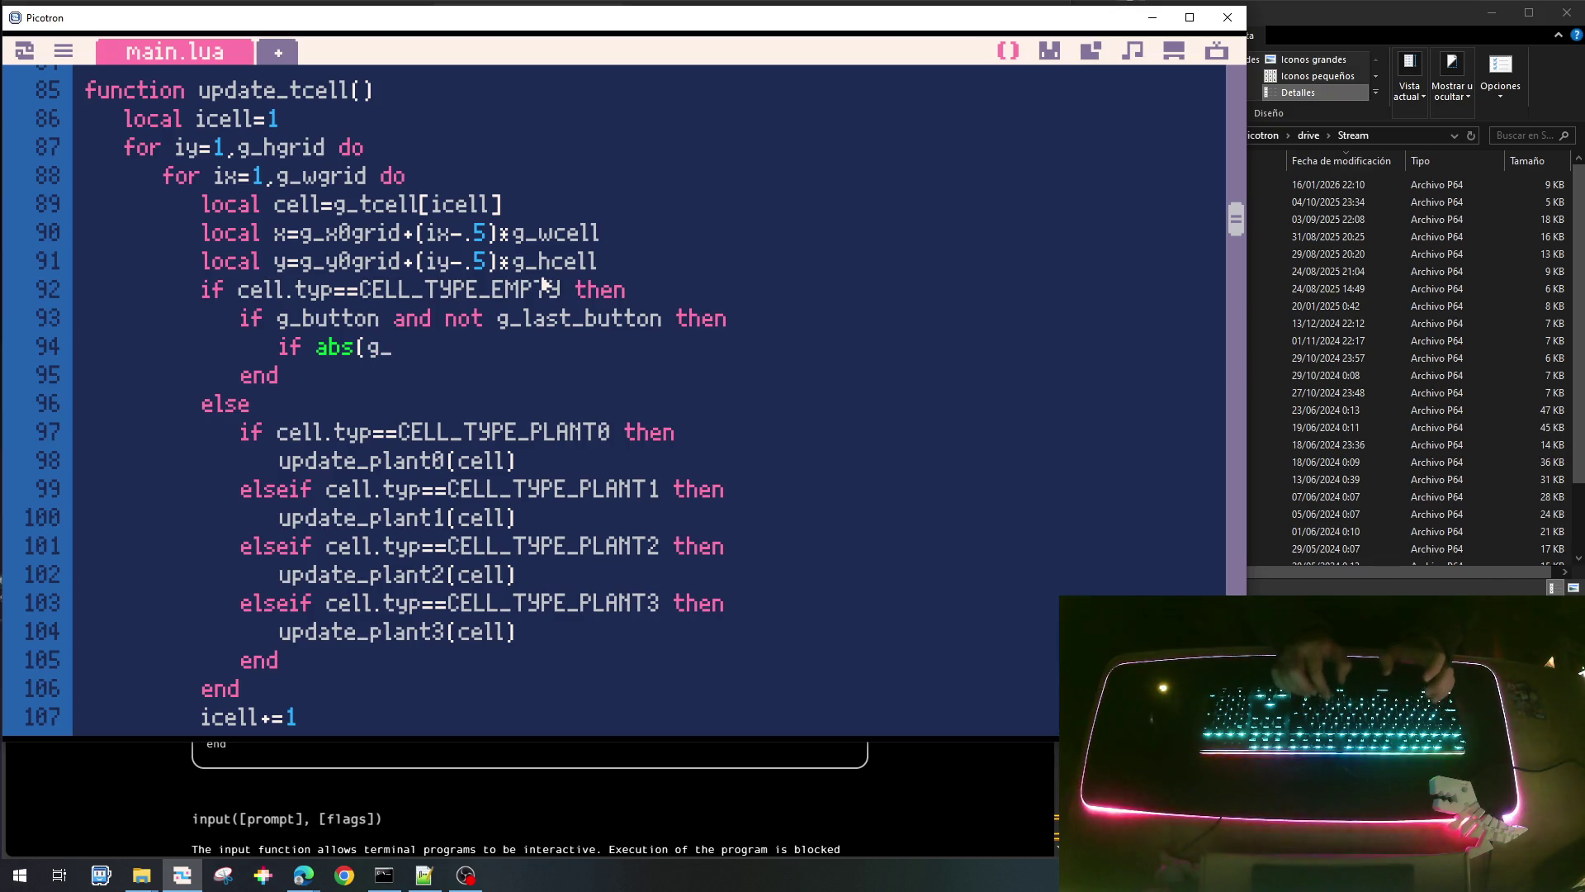
{"action": "type", "text": "x"}
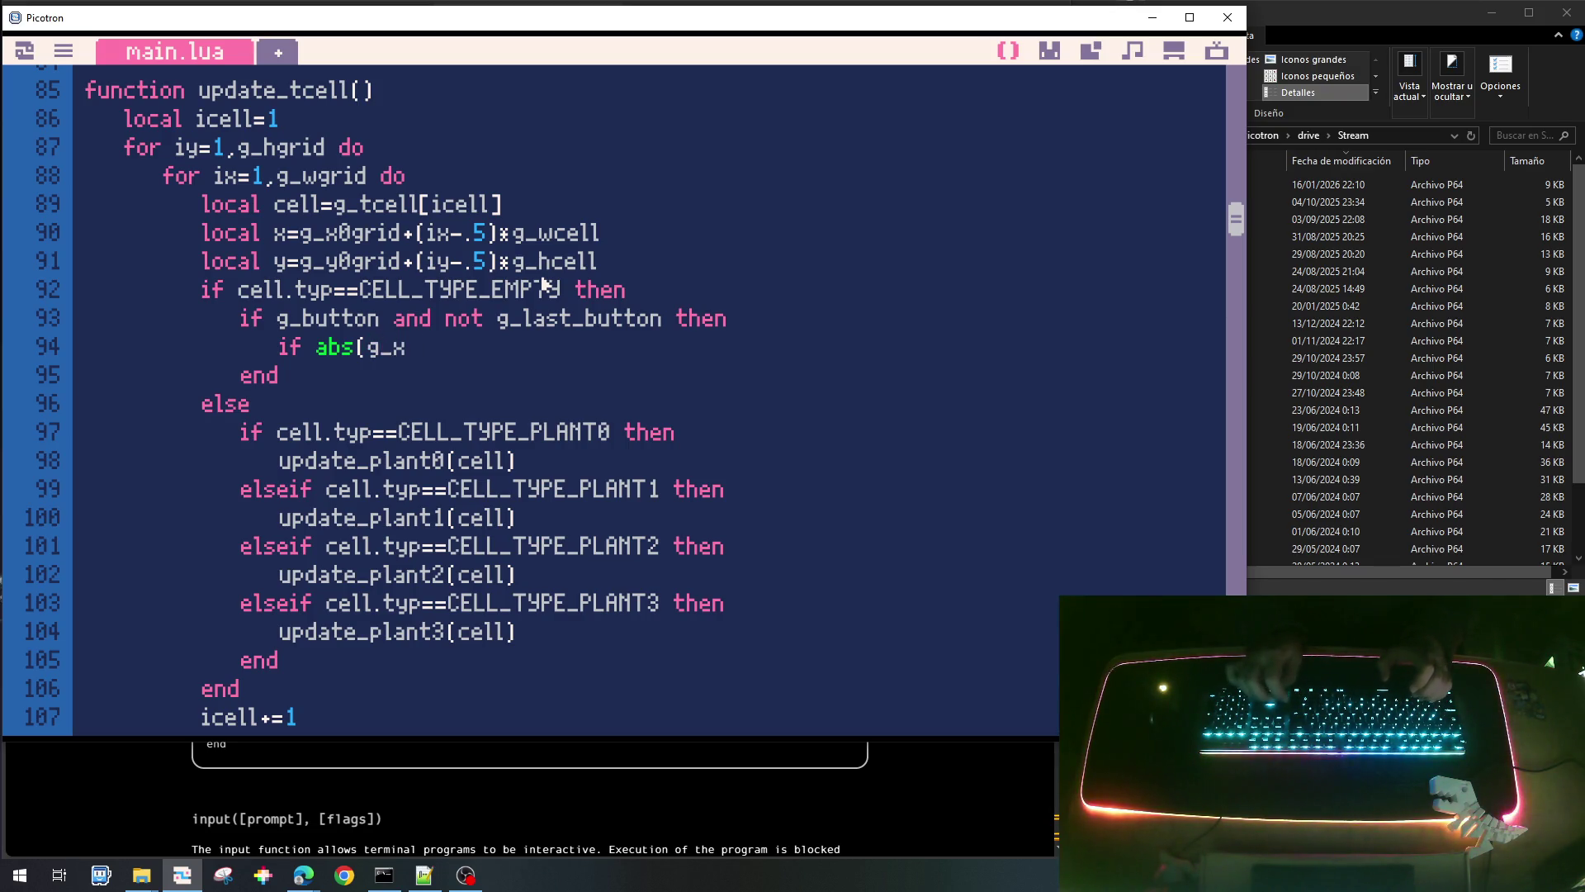
{"action": "key", "text": "Left"}
{"action": "key", "text": "Left"}
{"action": "key", "text": "Left"}
{"action": "type", "text": "x-g_x"}
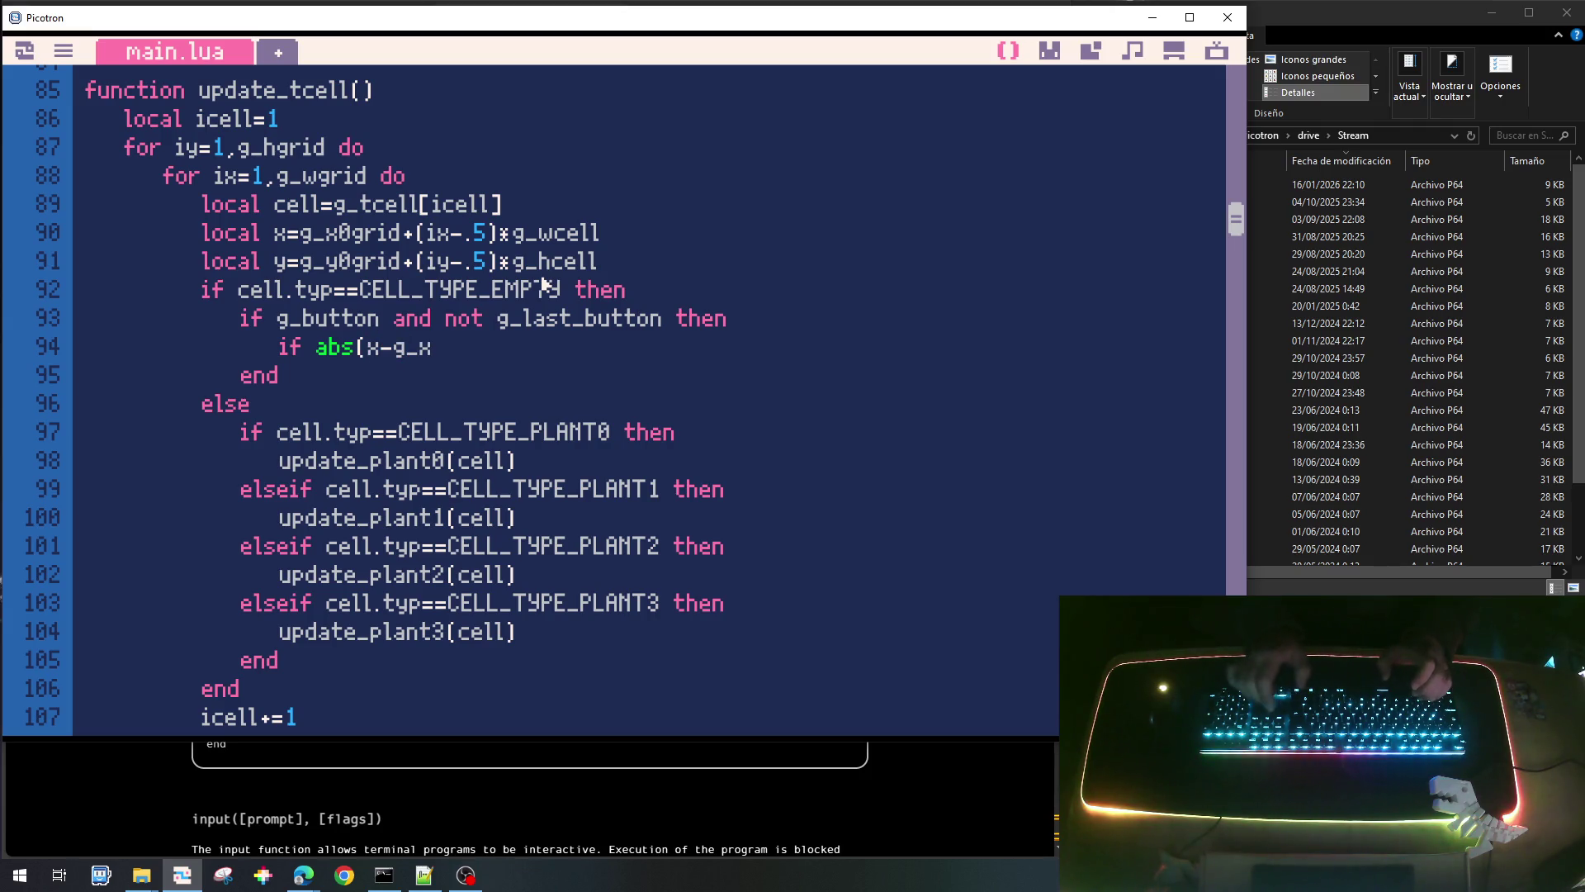
{"action": "type", "text": ")<"}
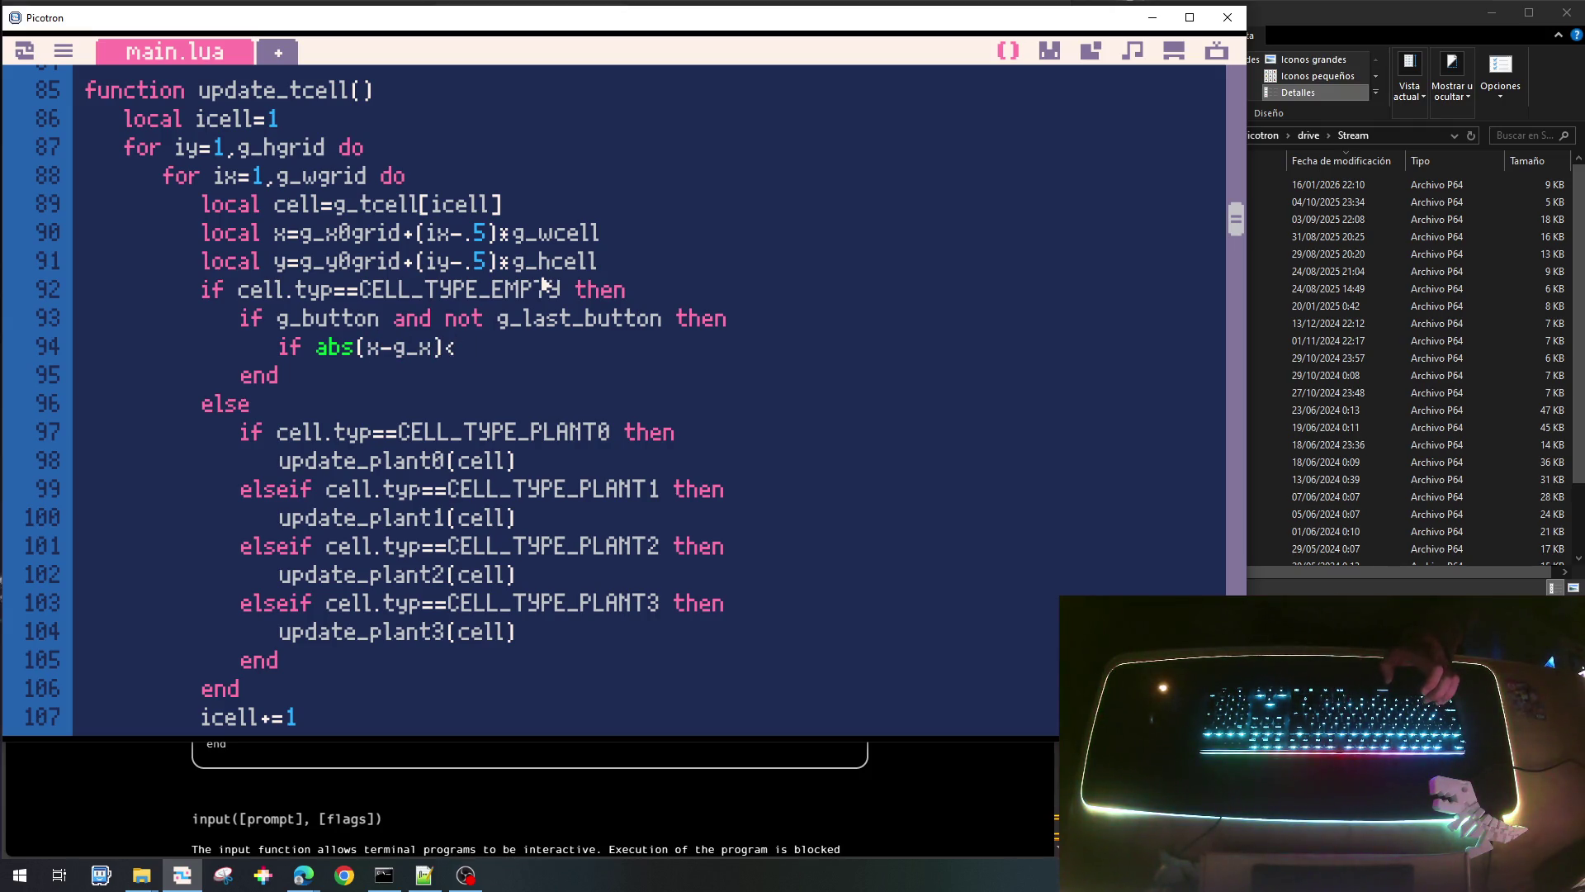
{"action": "type", "text": "14"}
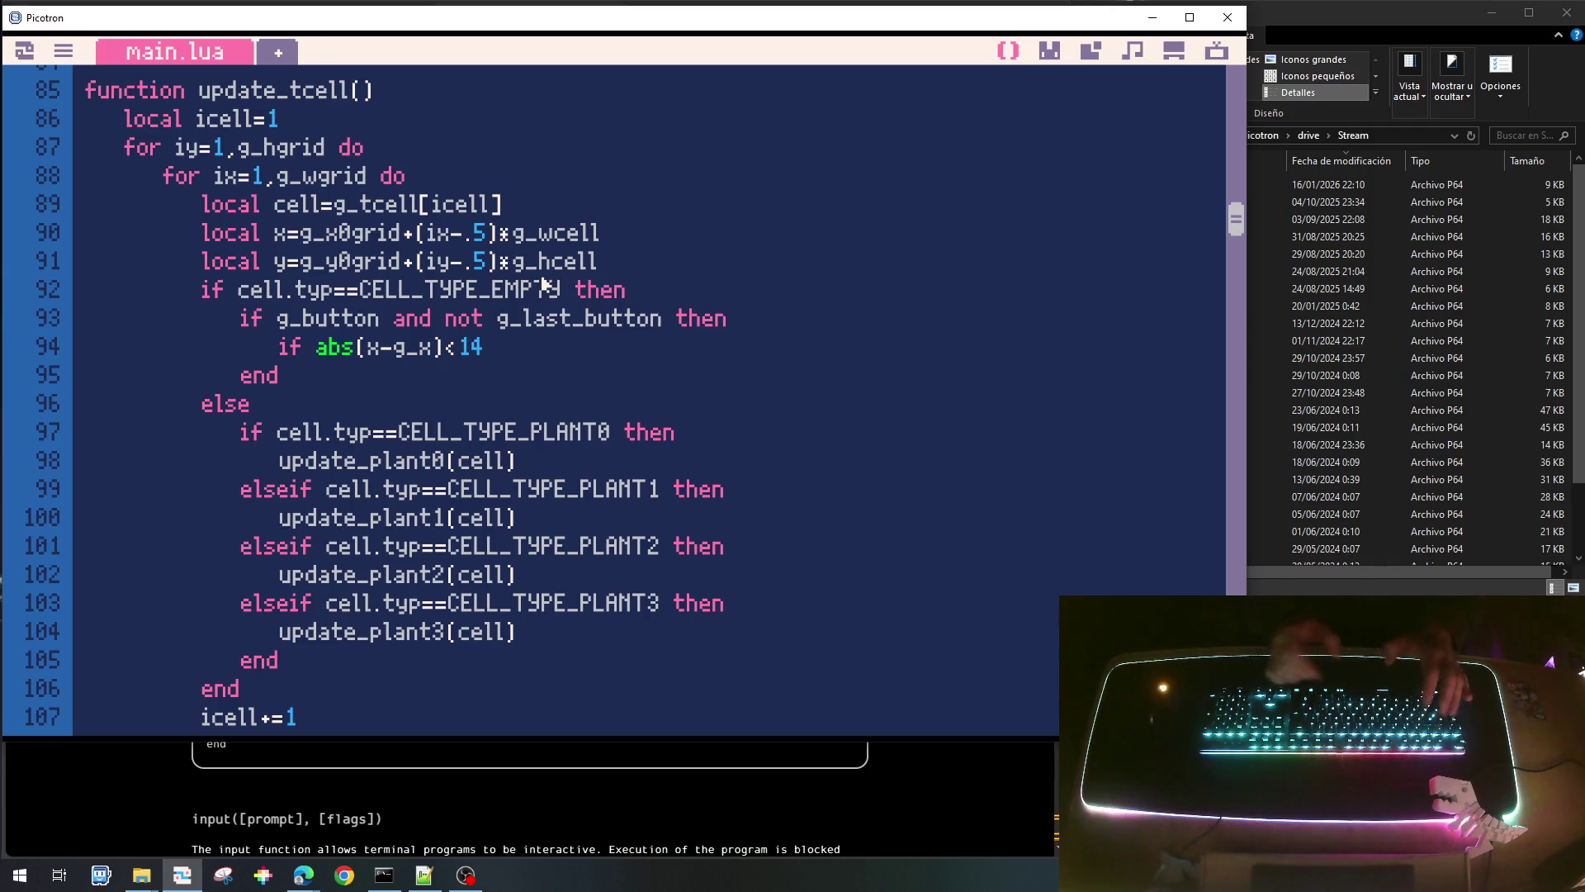
{"action": "type", "text": " and abs("}
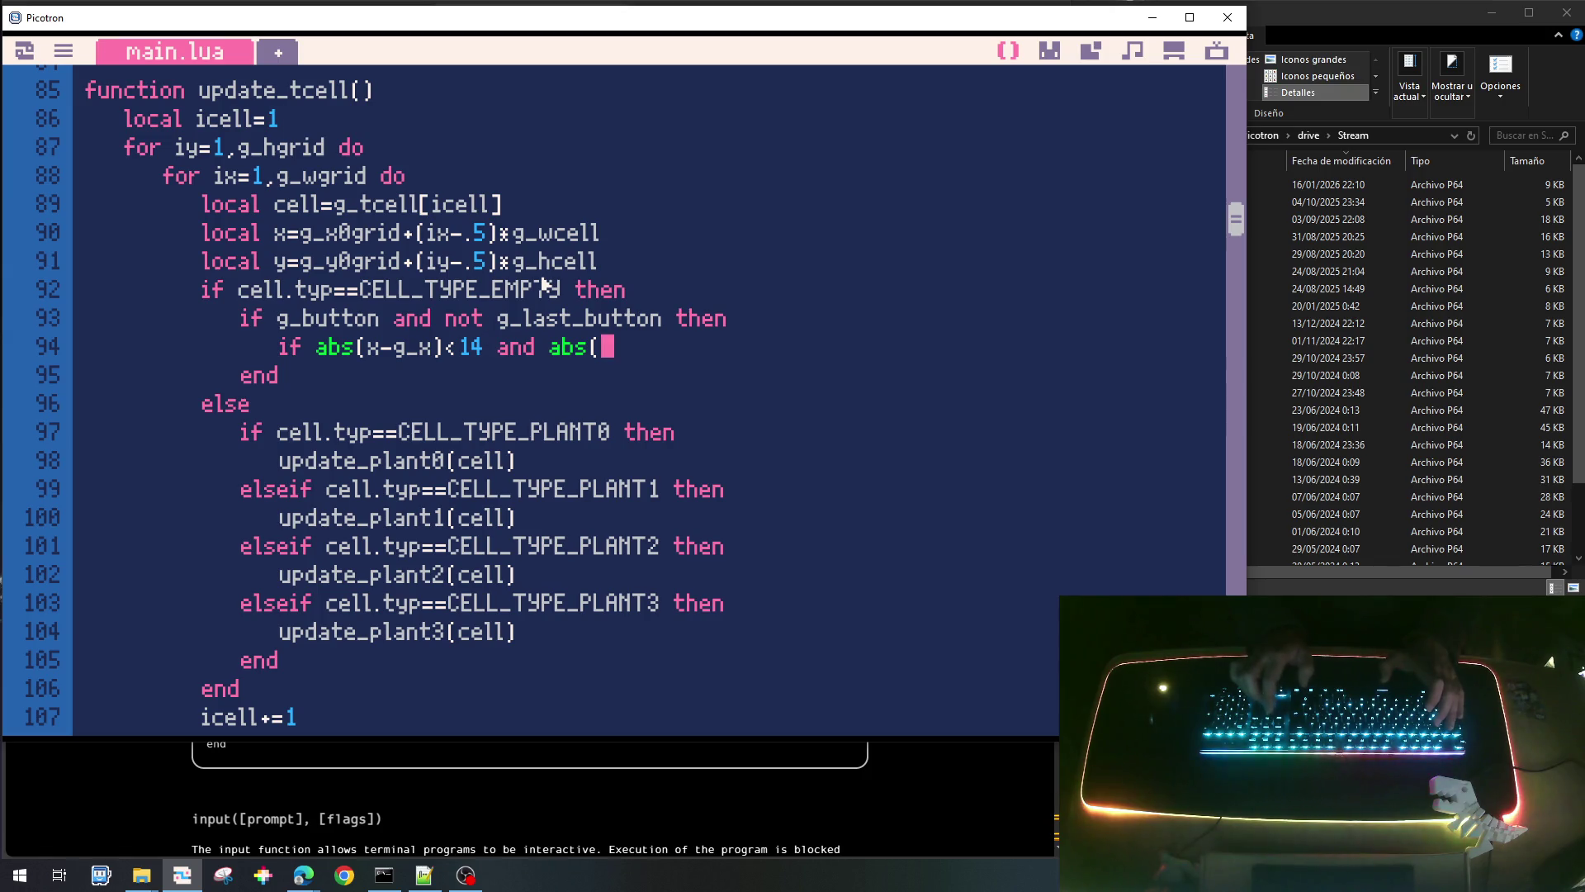
{"action": "type", "text": "y-g_y)<14 t"}
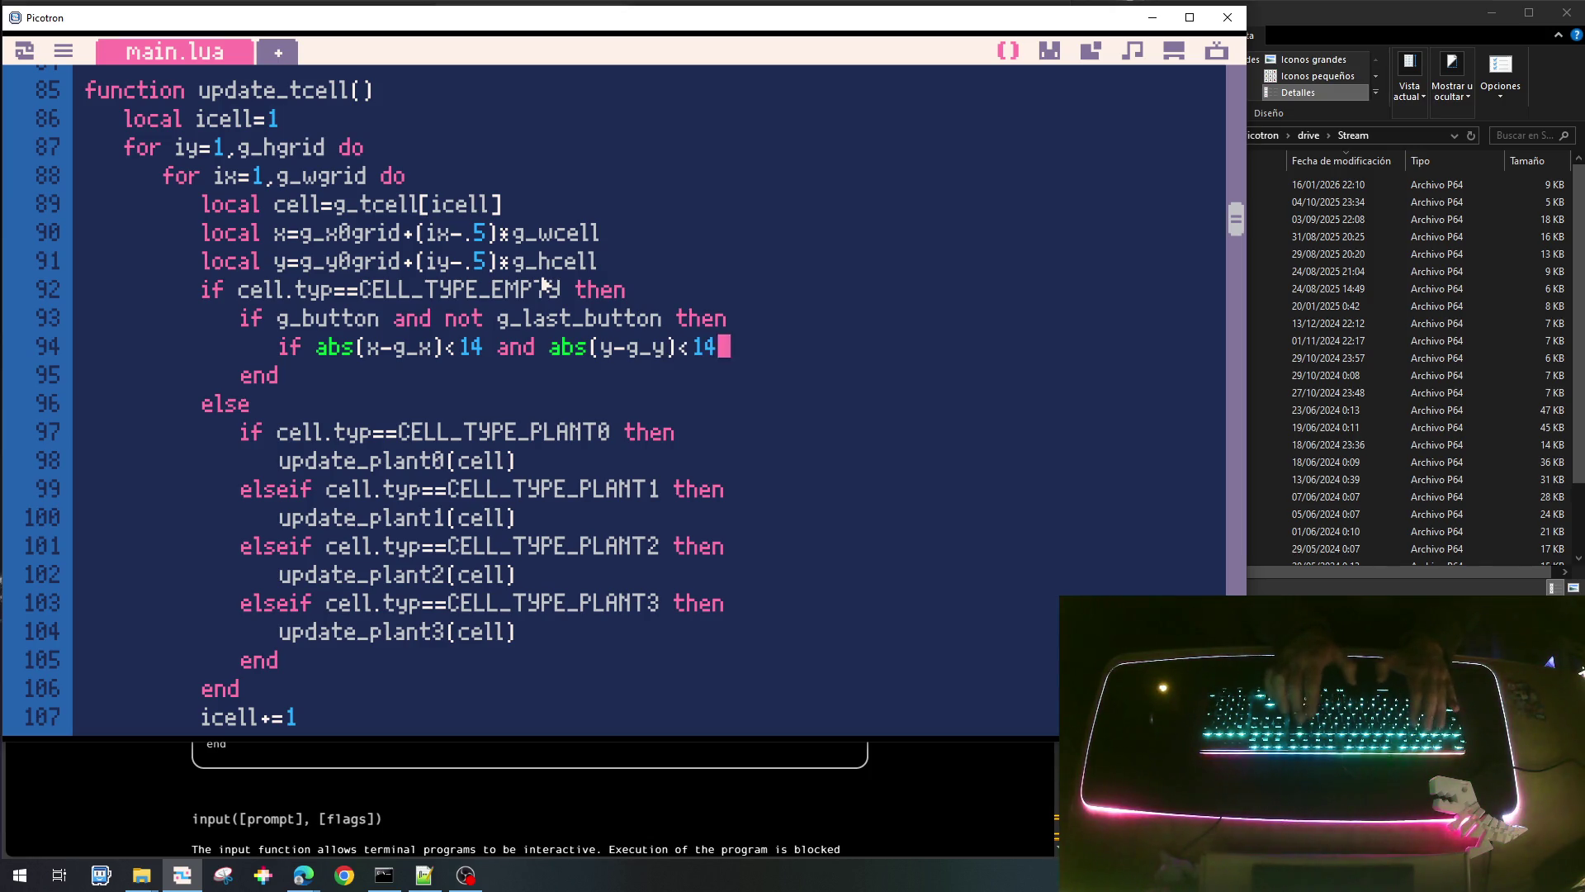
{"action": "type", "text": "hen"}
{"action": "key", "text": "Return"}
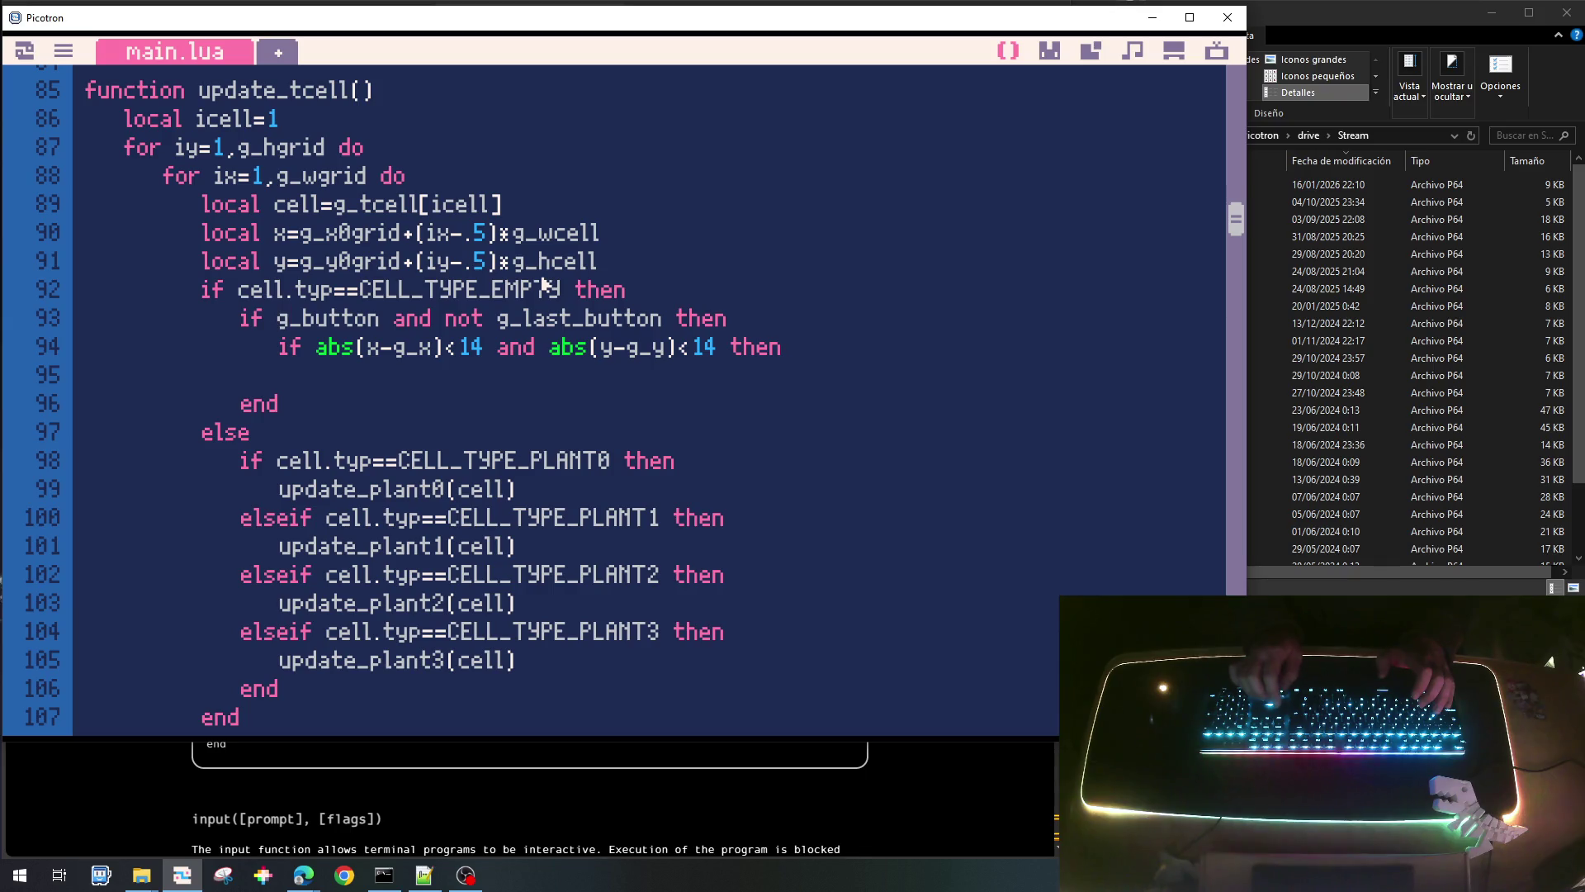
Prefix the click check with 'g_ui_sel!=UI_SEL_NONE and' and close the 14-pixel test with end.
{"action": "type", "text": "g_"}
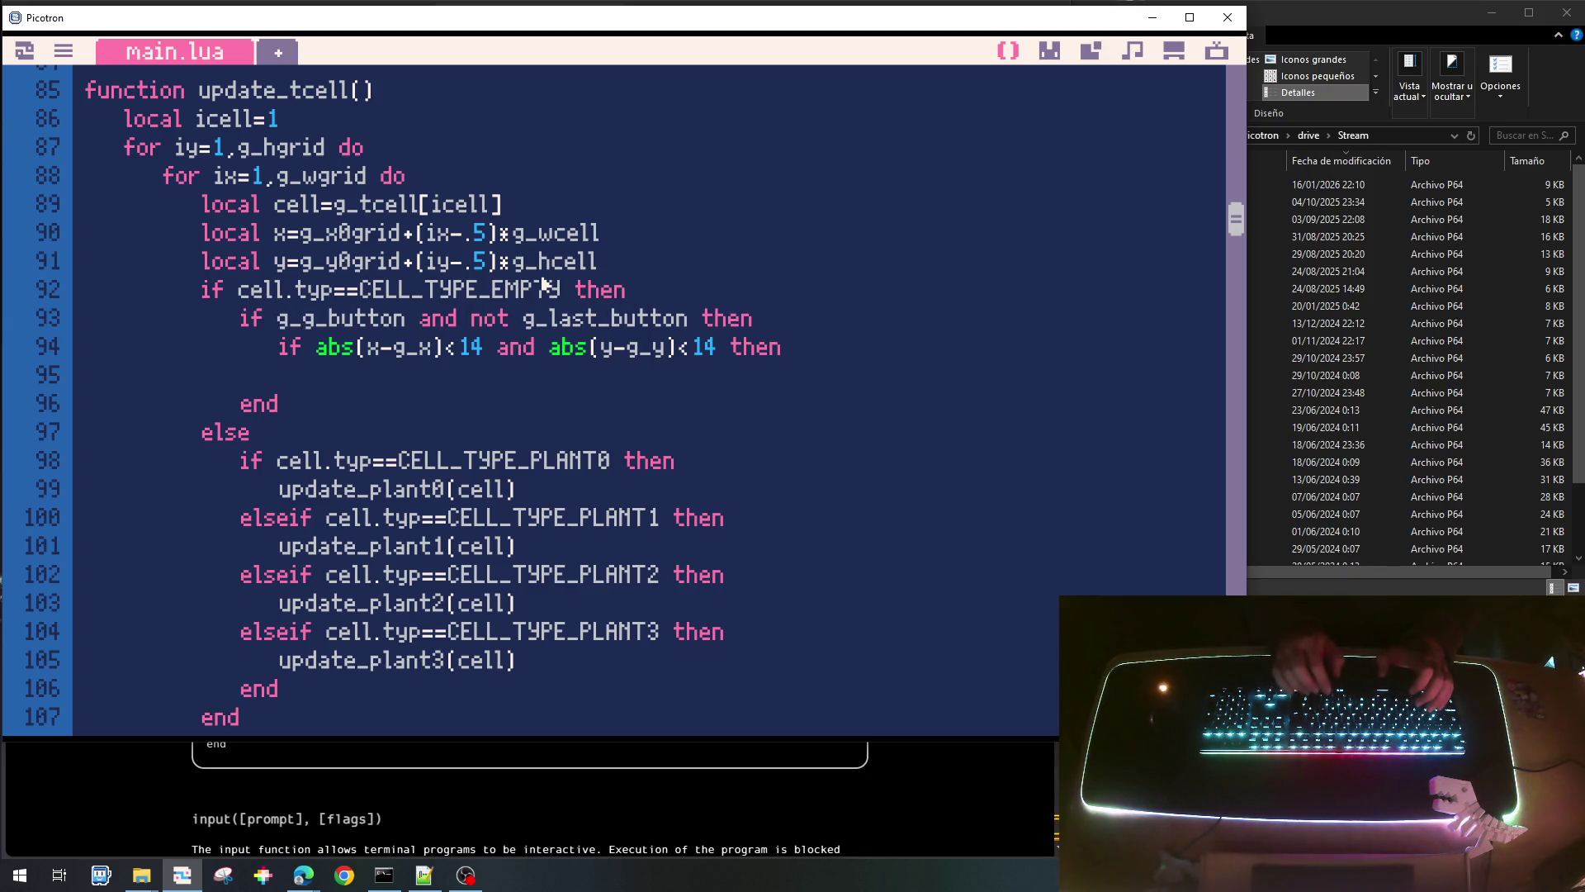
{"action": "type", "text": "ui_sel!= "}
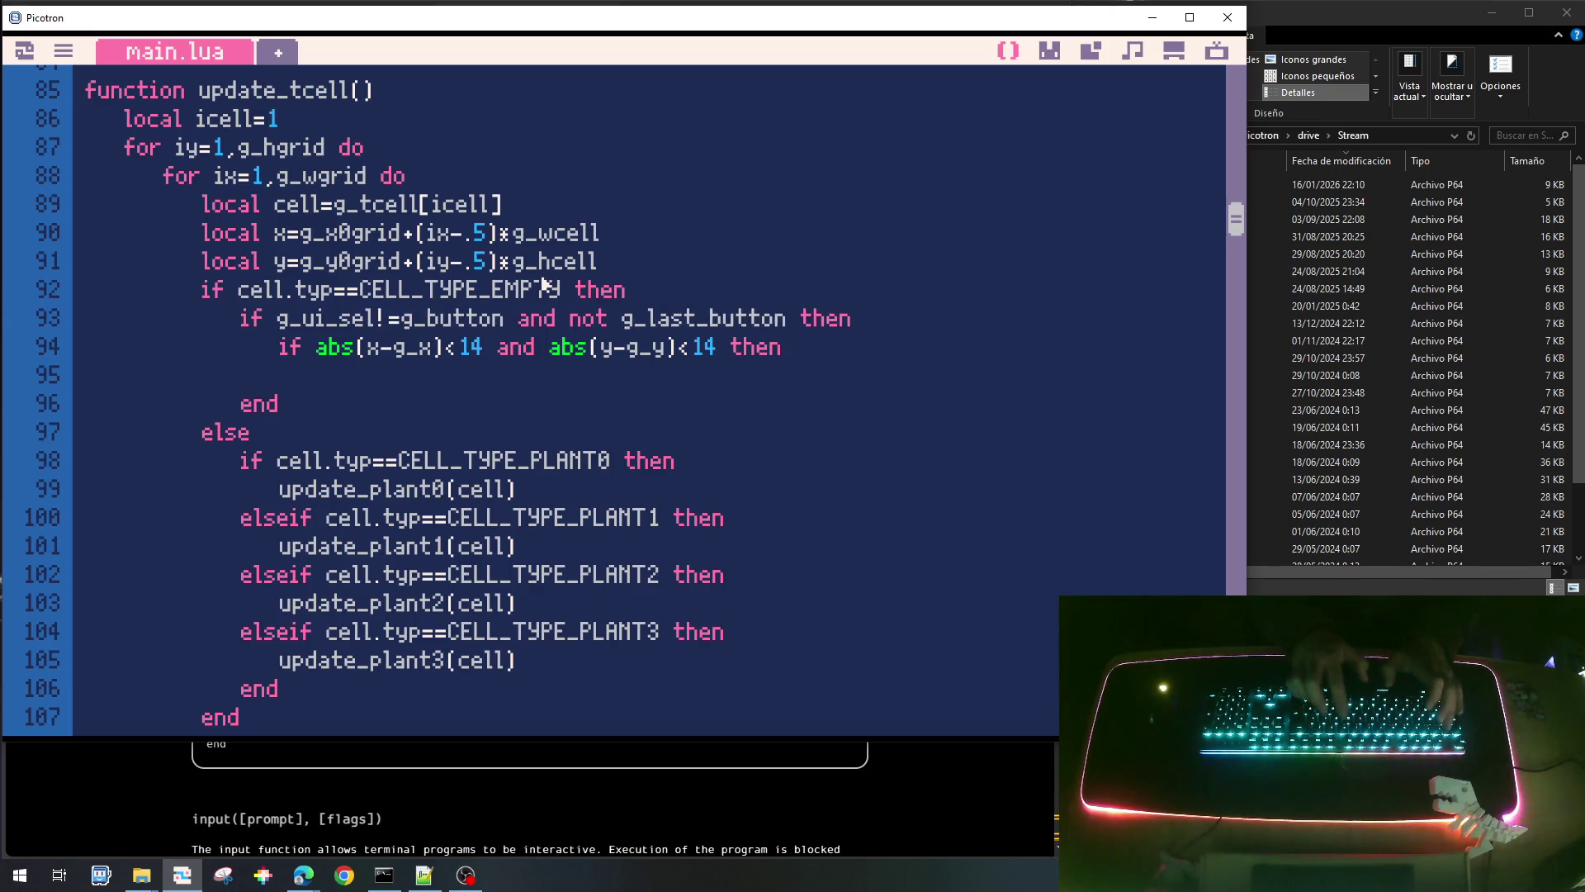
{"action": "type", "text": "UI_SEL_"}
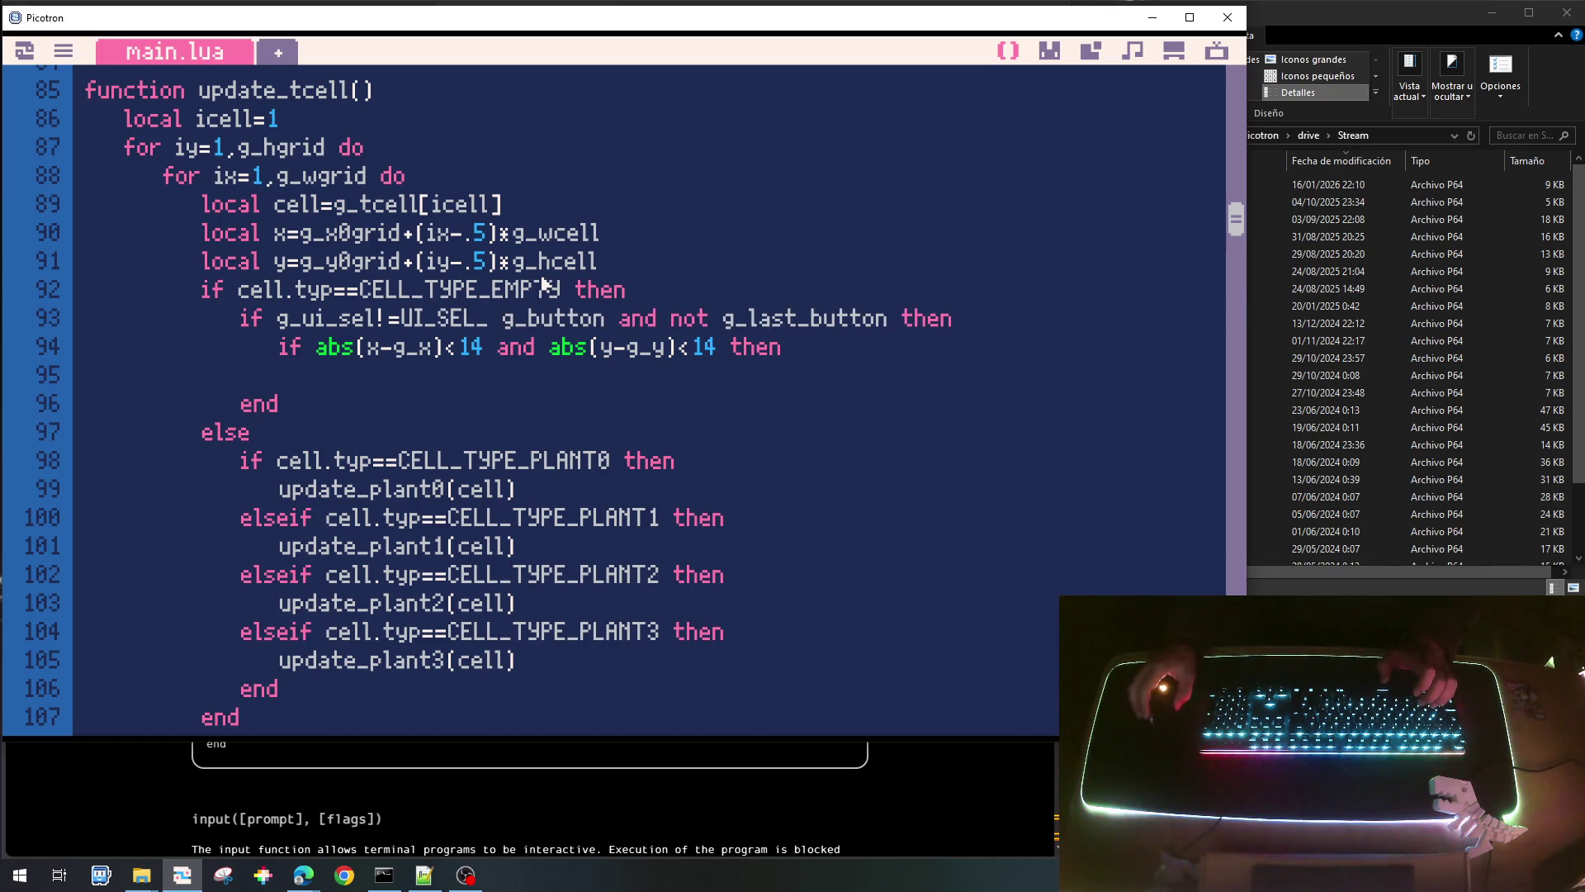
{"action": "key", "text": "BackSpace"}
{"action": "key", "text": "BackSpace"}
{"action": "key", "text": "BackSpace"}
{"action": "key", "text": "BackSpace"}
{"action": "key", "text": "BackSpace"}
{"action": "key", "text": "BackSpace"}
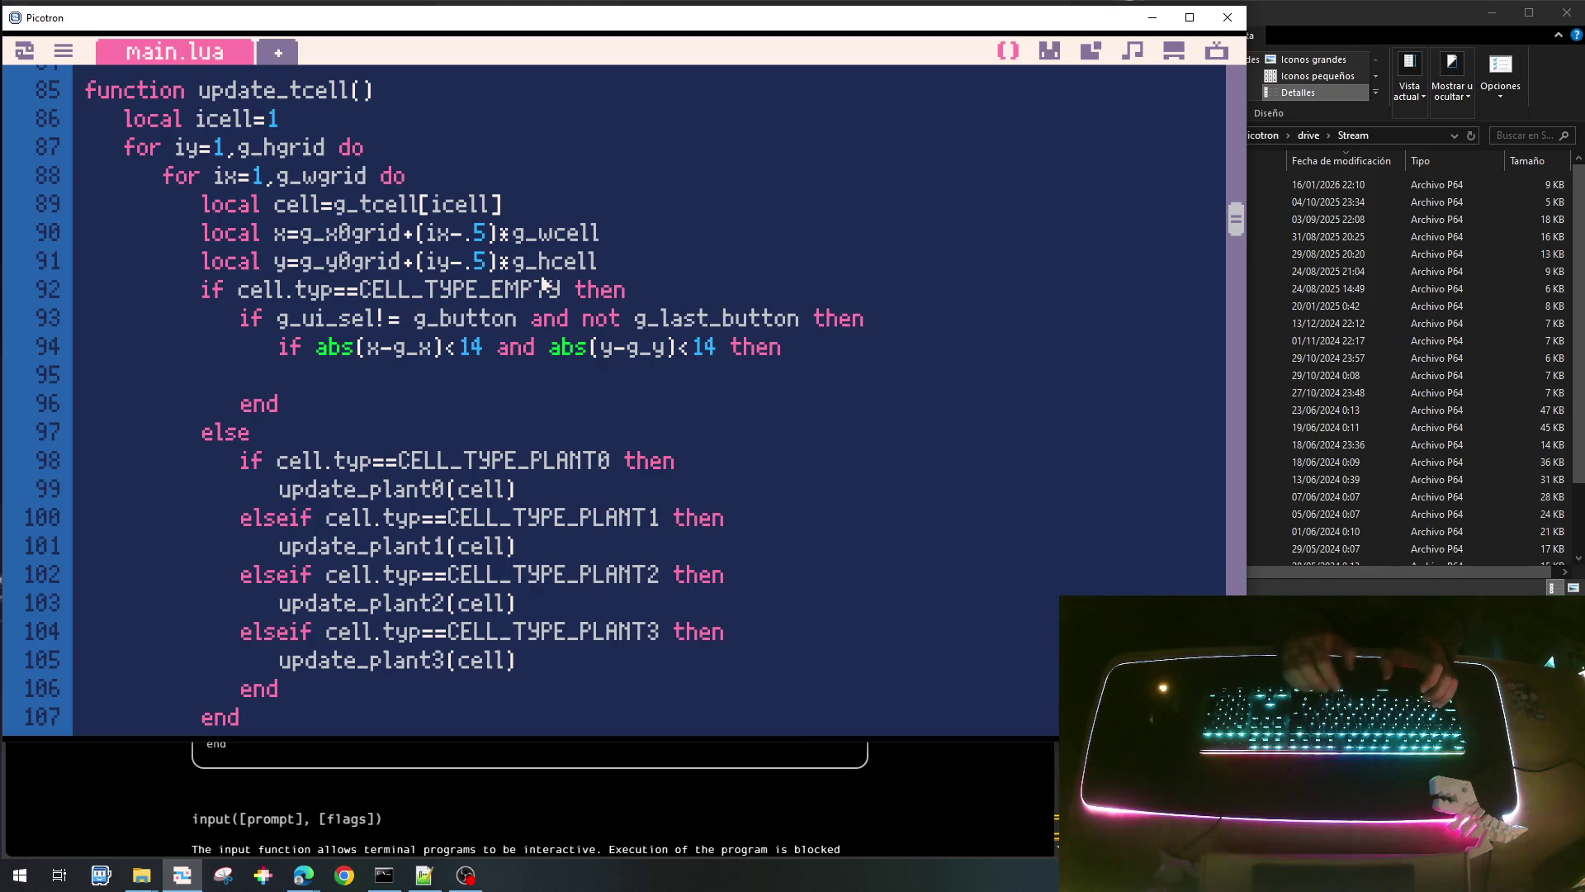
{"action": "type", "text": "UI:_"}
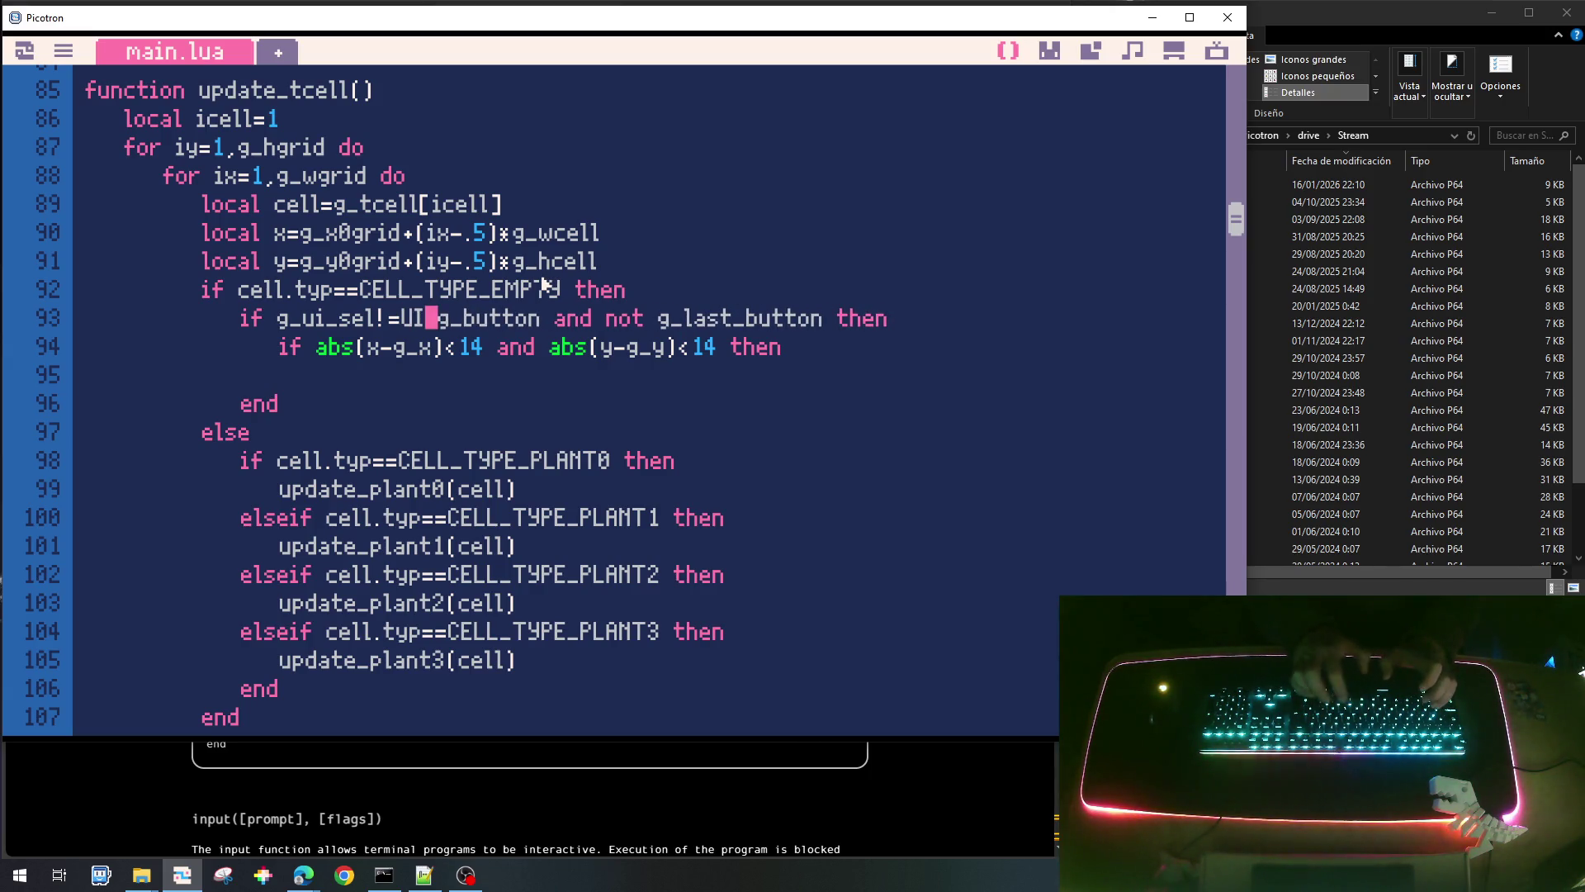
{"action": "key", "text": "BackSpace"}
{"action": "key", "text": "BackSpace"}
{"action": "type", "text": "_SEL_"}
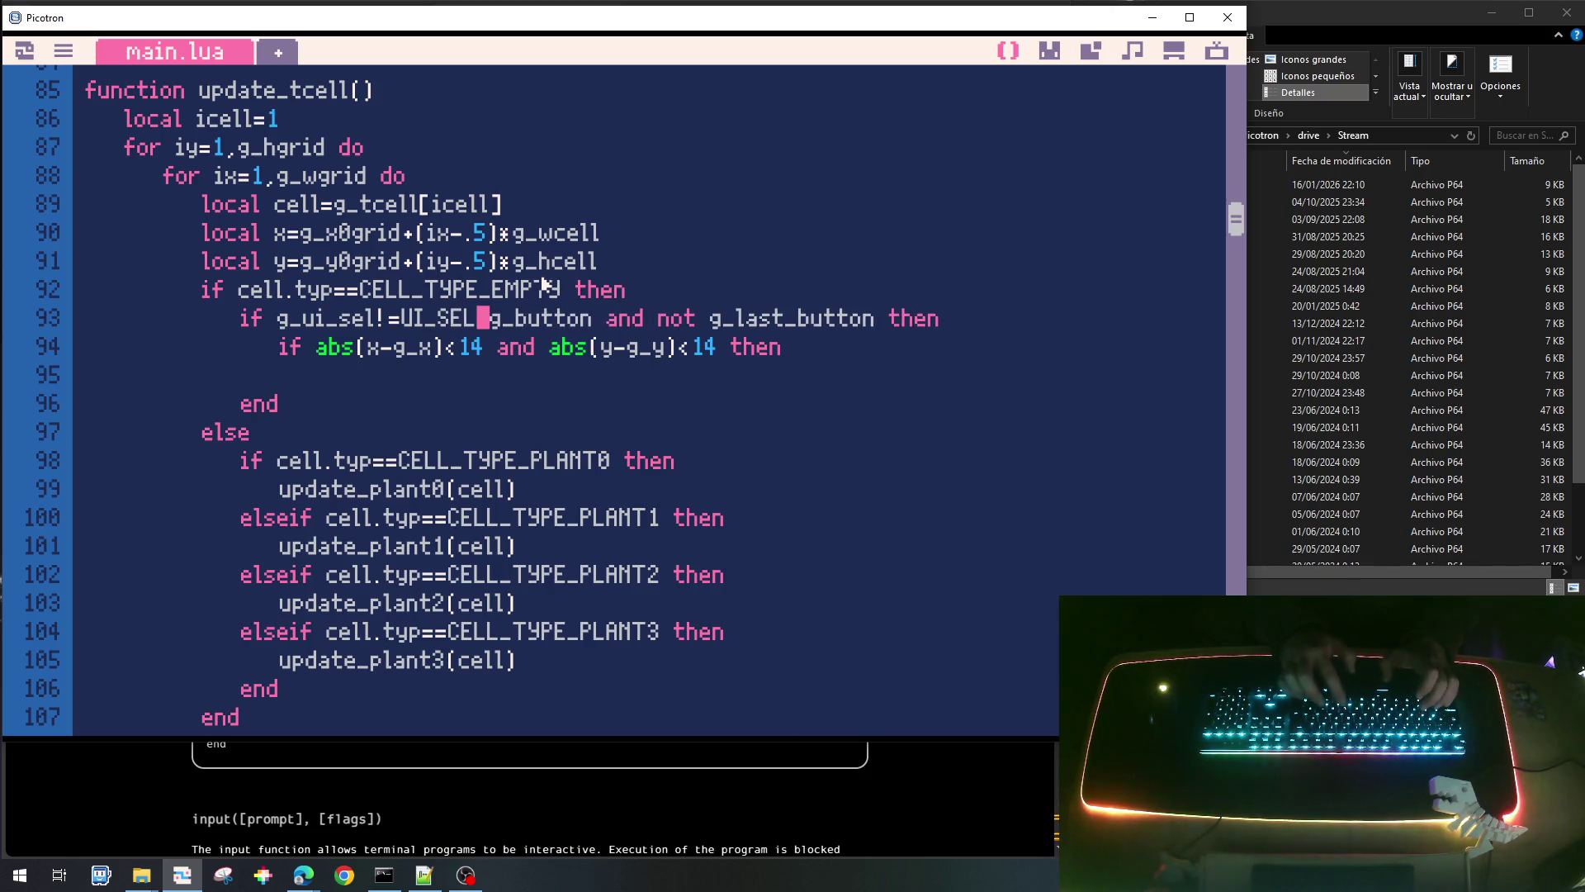
{"action": "scroll", "coordinate": [544, 284], "scroll_direction": "up", "scroll_amount": 20}
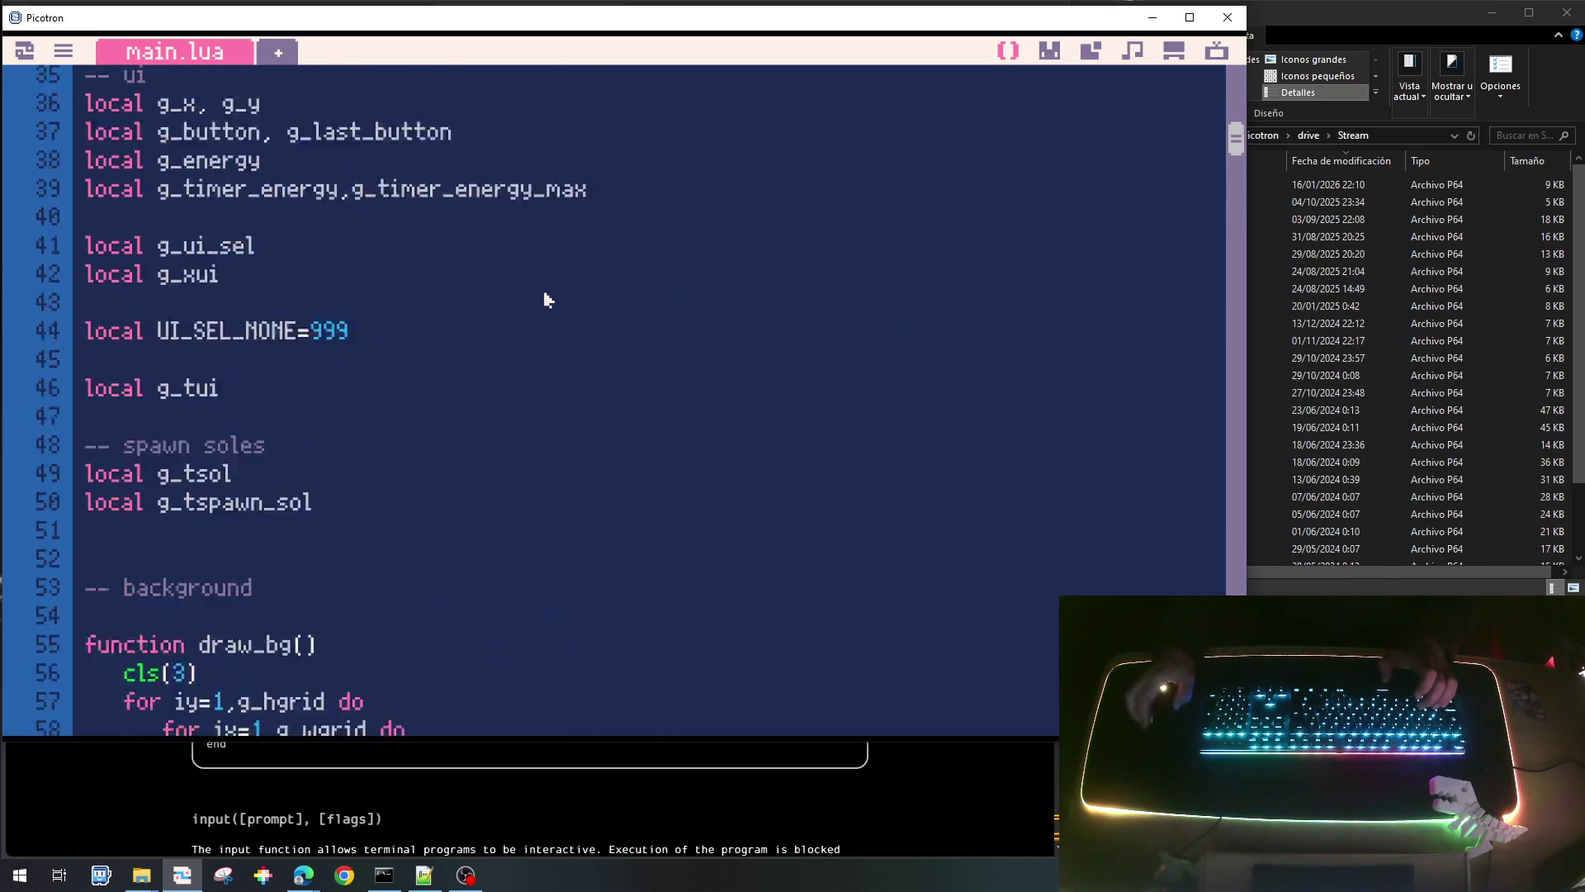
{"action": "scroll", "coordinate": [711, 518], "scroll_direction": "down", "scroll_amount": 20}
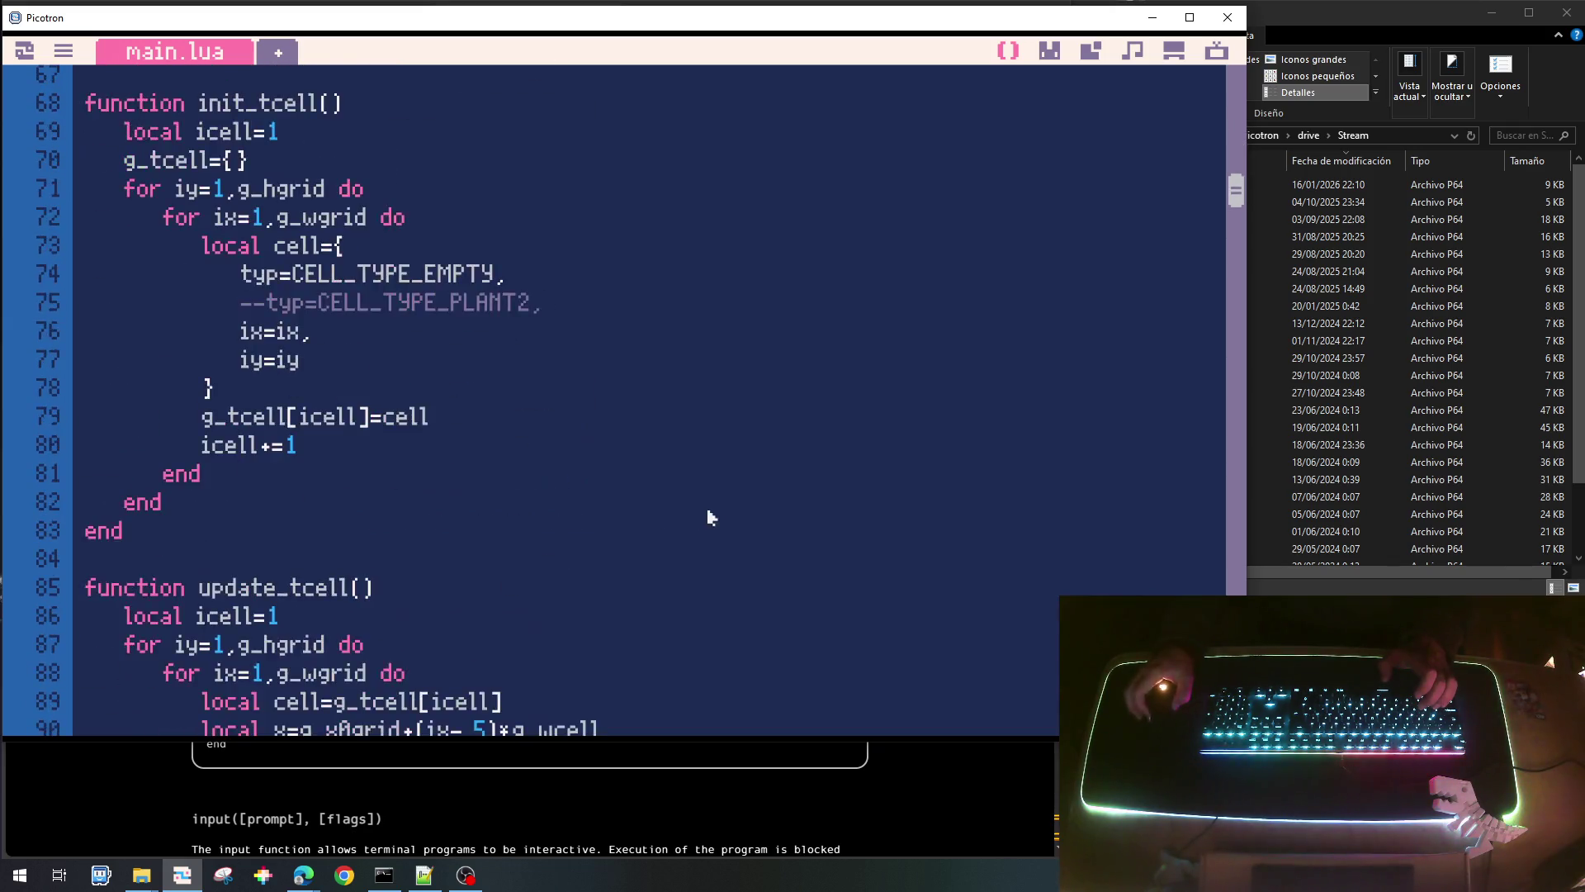
{"action": "type", "text": "_NO"}
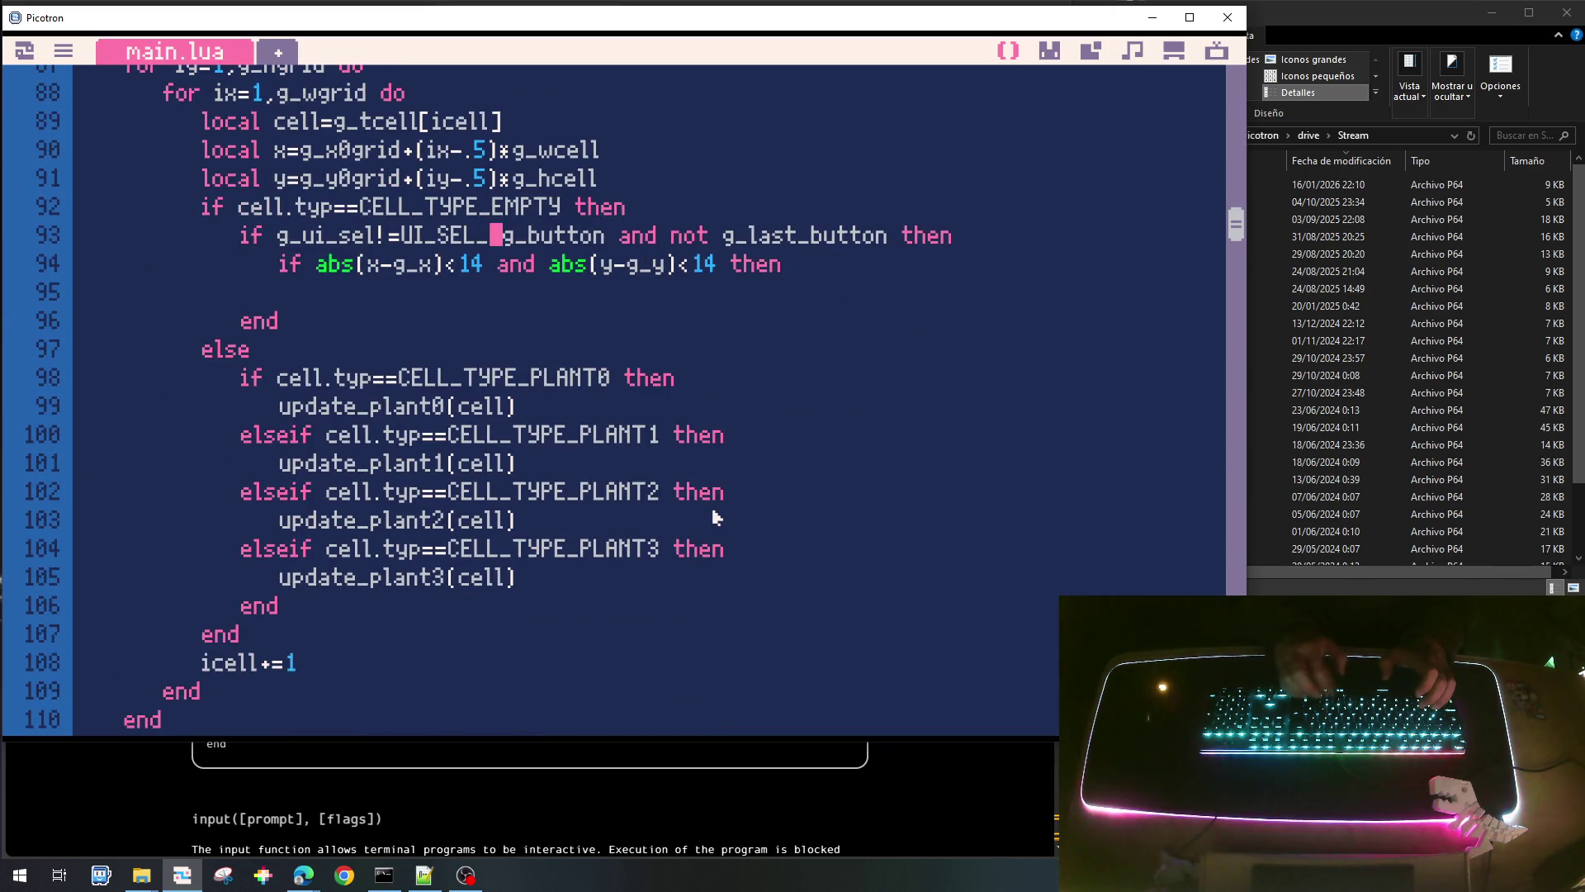
{"action": "type", "text": "NE and"}
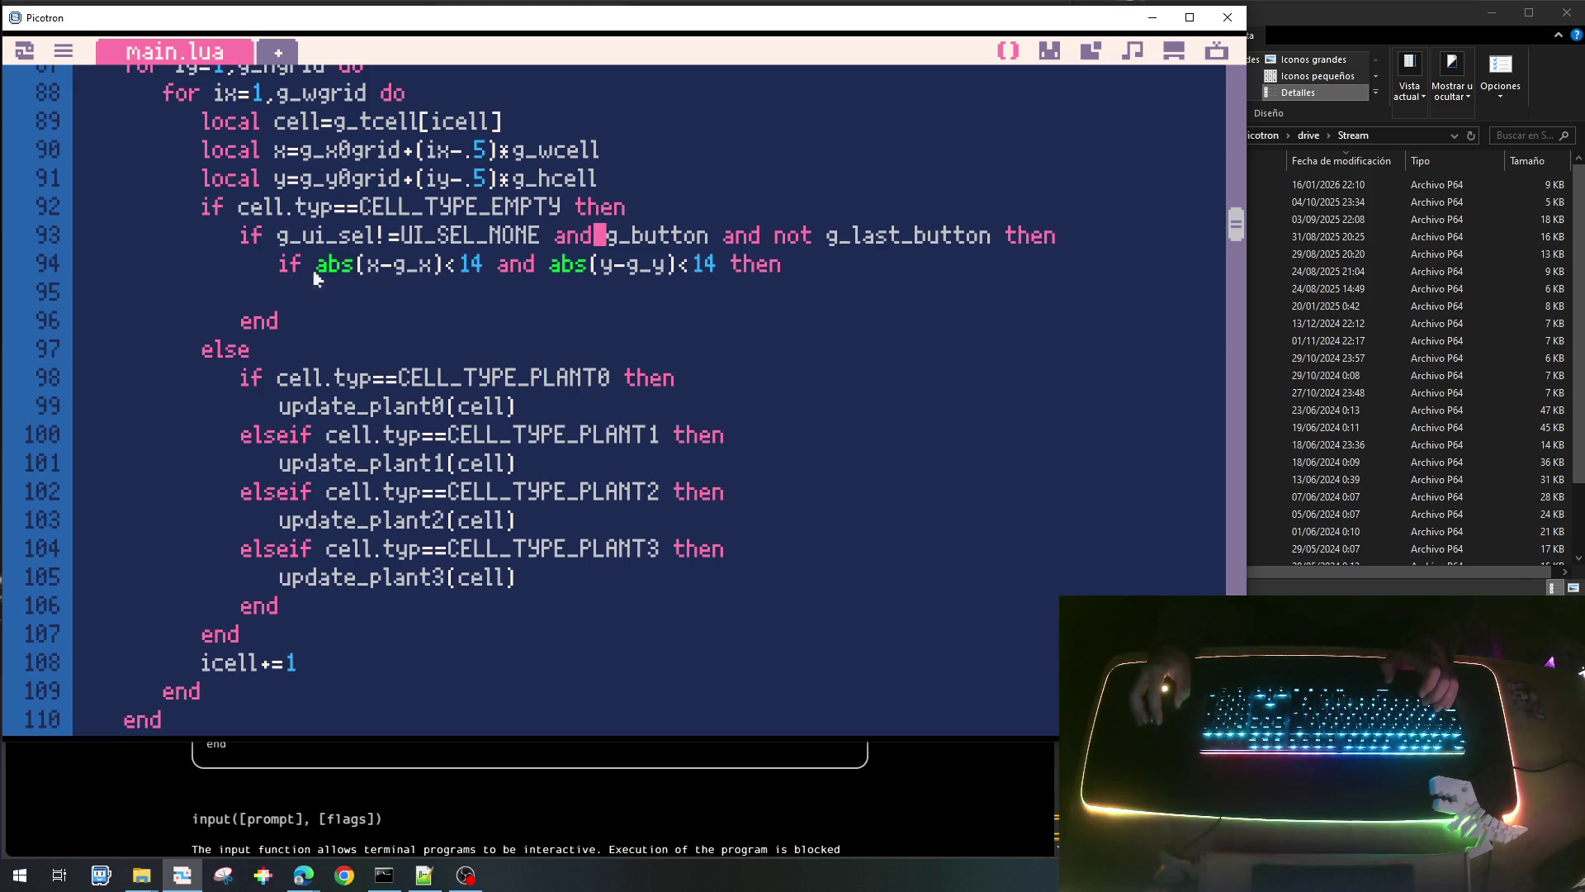
{"action": "left_click", "coordinate": [518, 297]}
{"action": "type", "text": "end"}
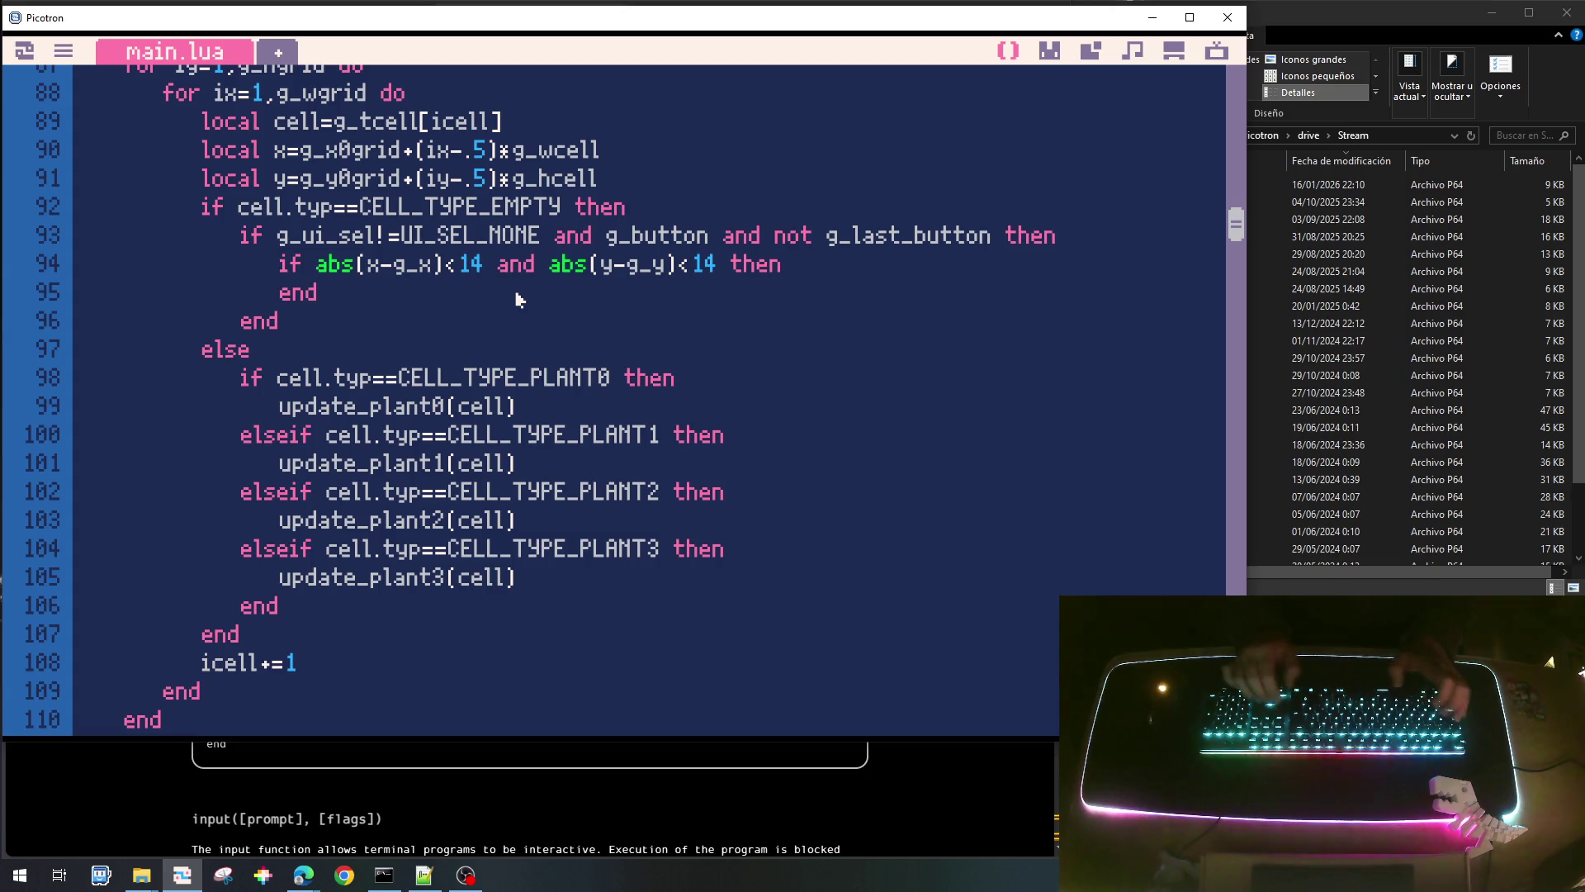
Add a line inside the inner if that looks up the selected plant: local c=g_tui[g_ui_sel].
{"action": "key", "text": "Up"}
{"action": "key", "text": "End"}
{"action": "key", "text": "Return"}
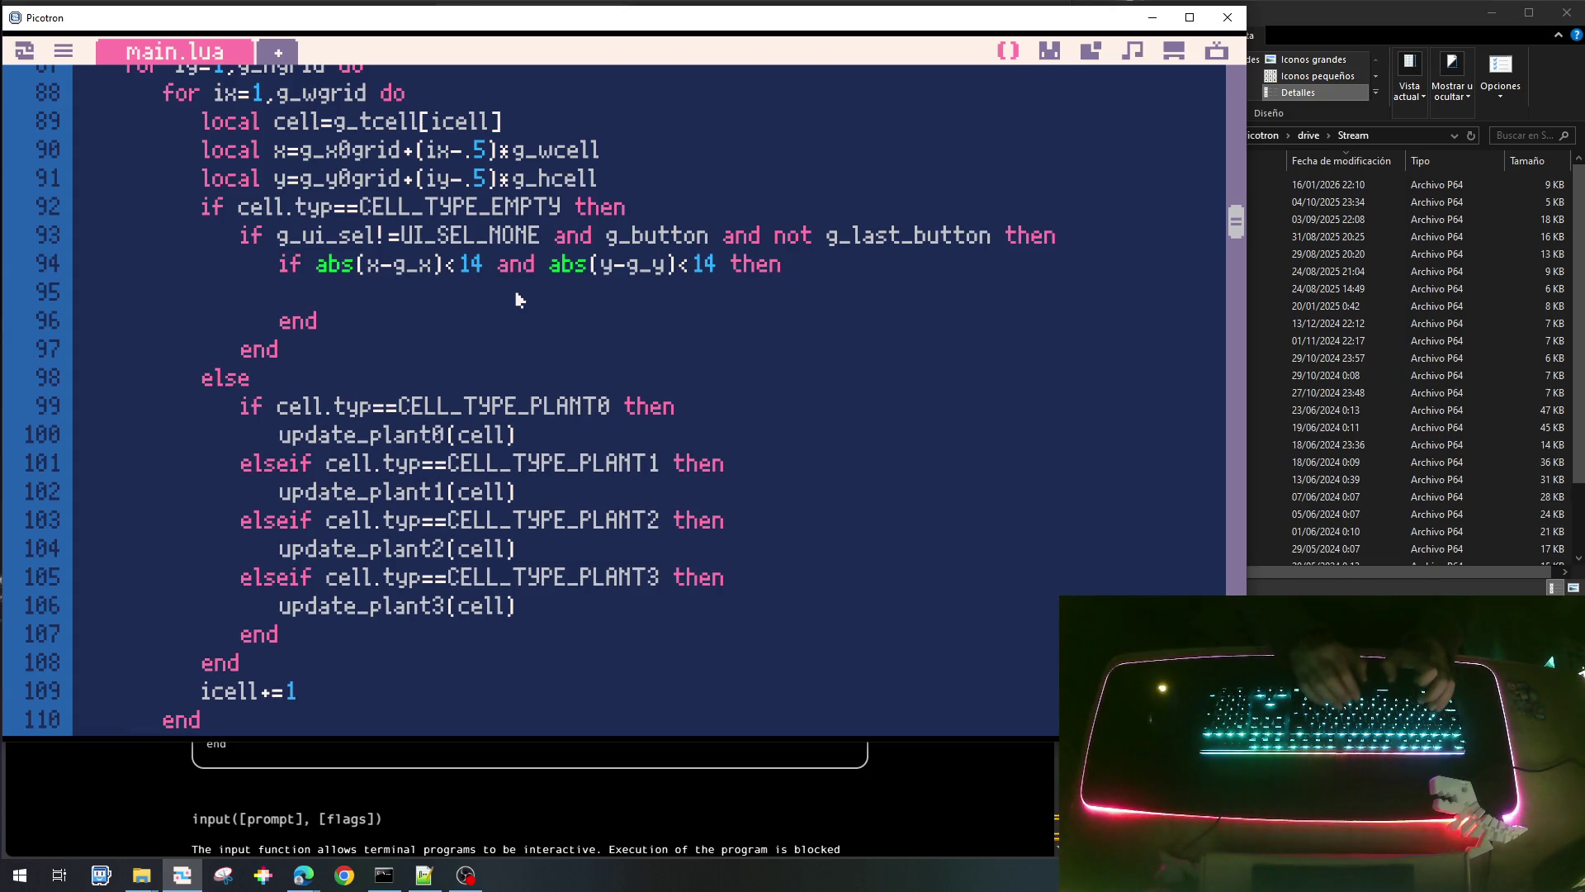
{"action": "type", "text": "local c=?"}
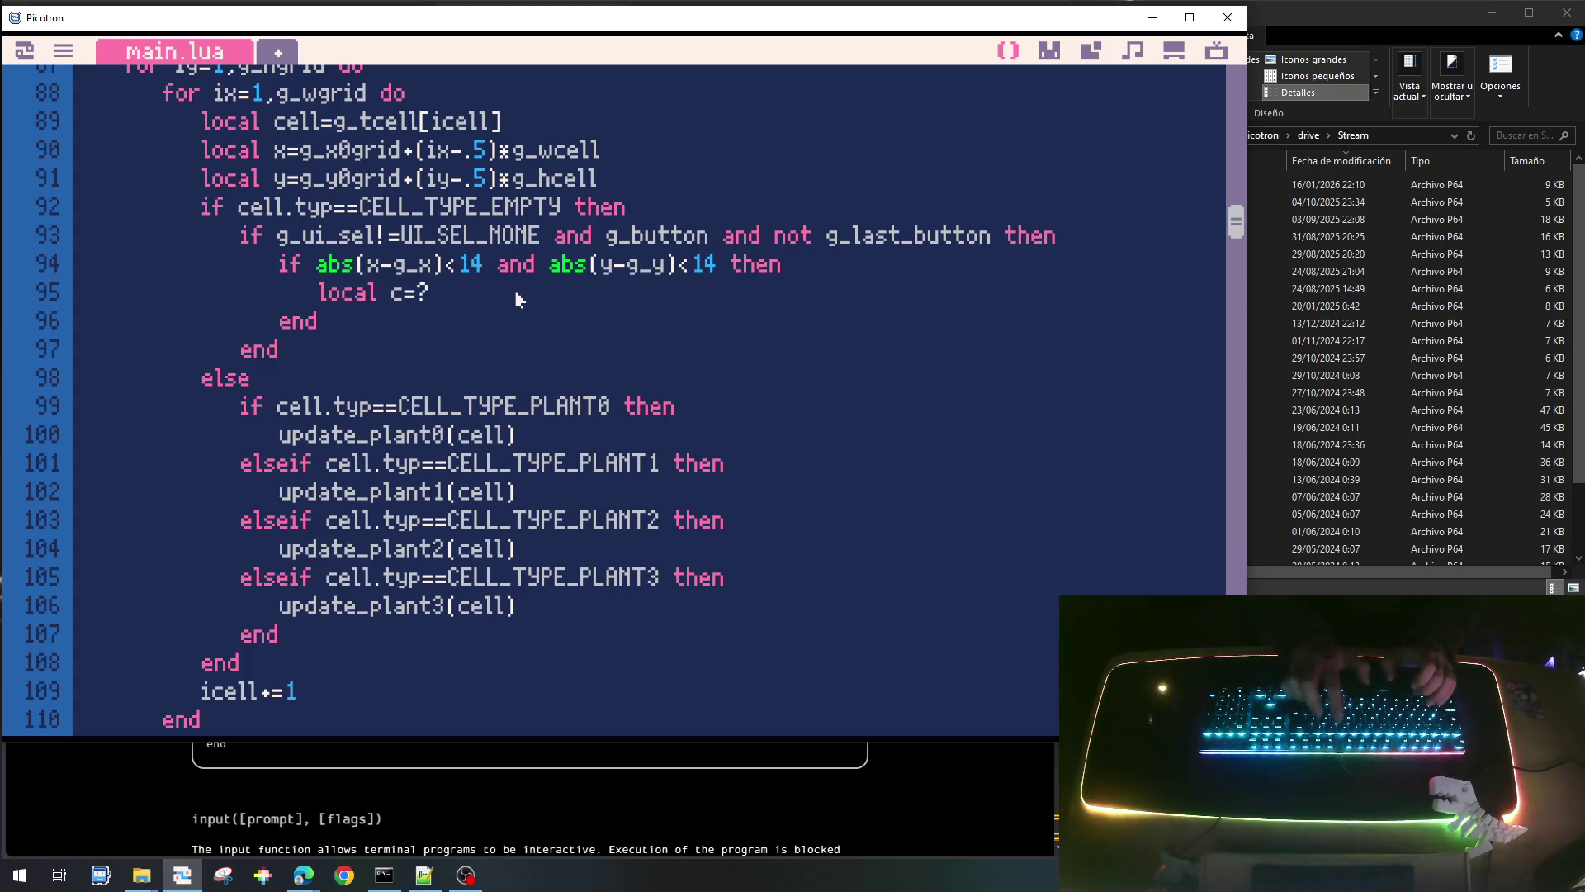
{"action": "type", "text": "g_tui["}
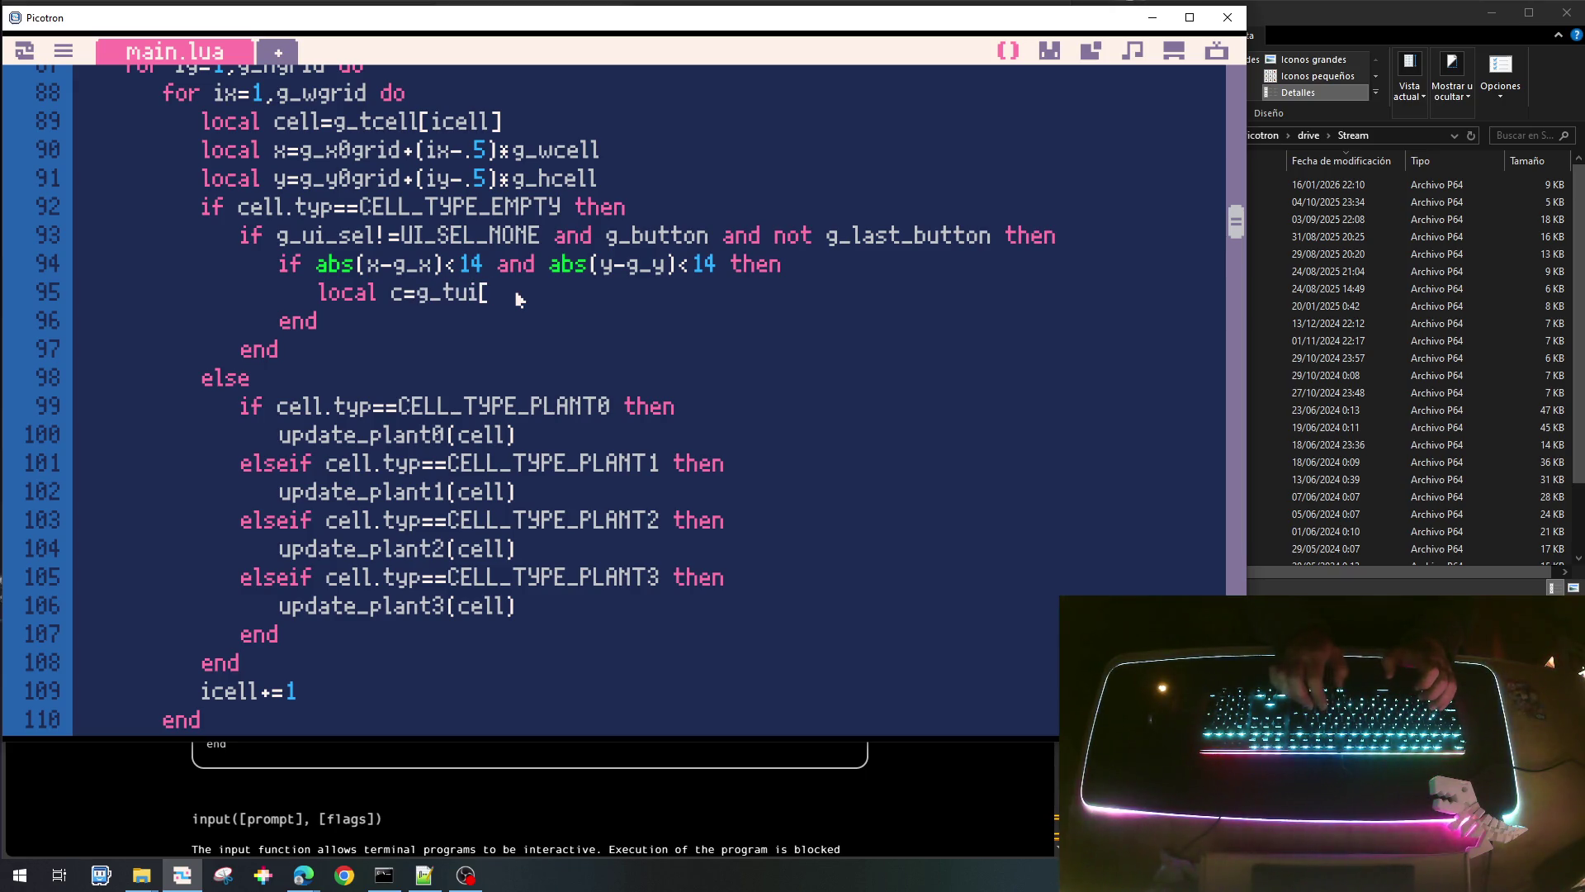
{"action": "type", "text": "g_ui_sel"}
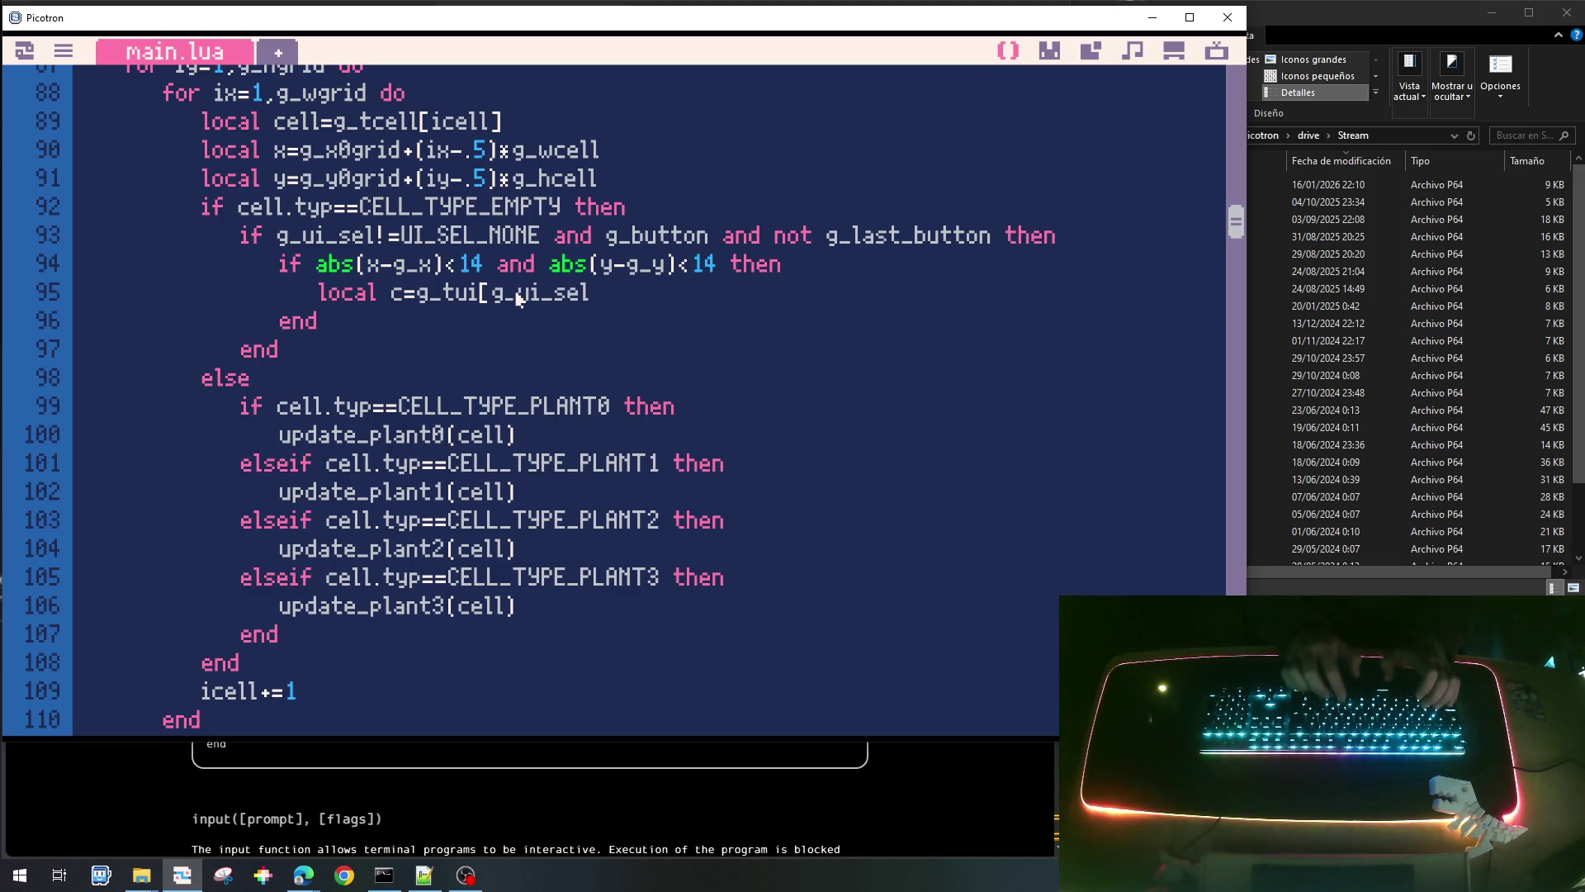
{"action": "type", "text": "]"}
{"action": "key", "text": "Return"}
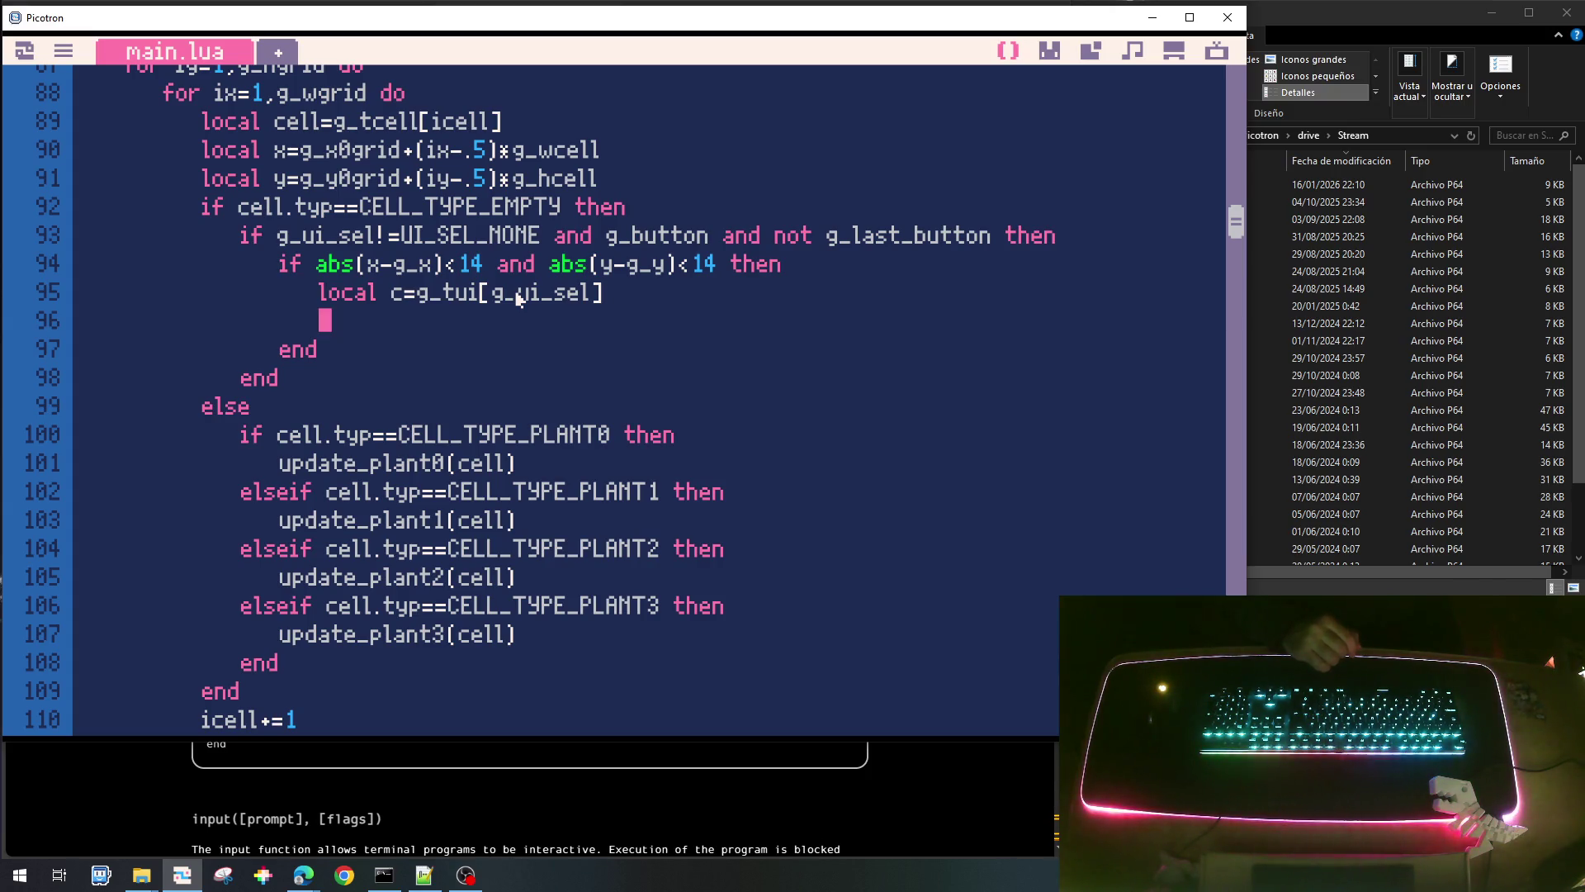
Set cell.typ=c.typ and deduct the plant's cost with g_energy-=c.cost.
{"action": "type", "text": "c"}
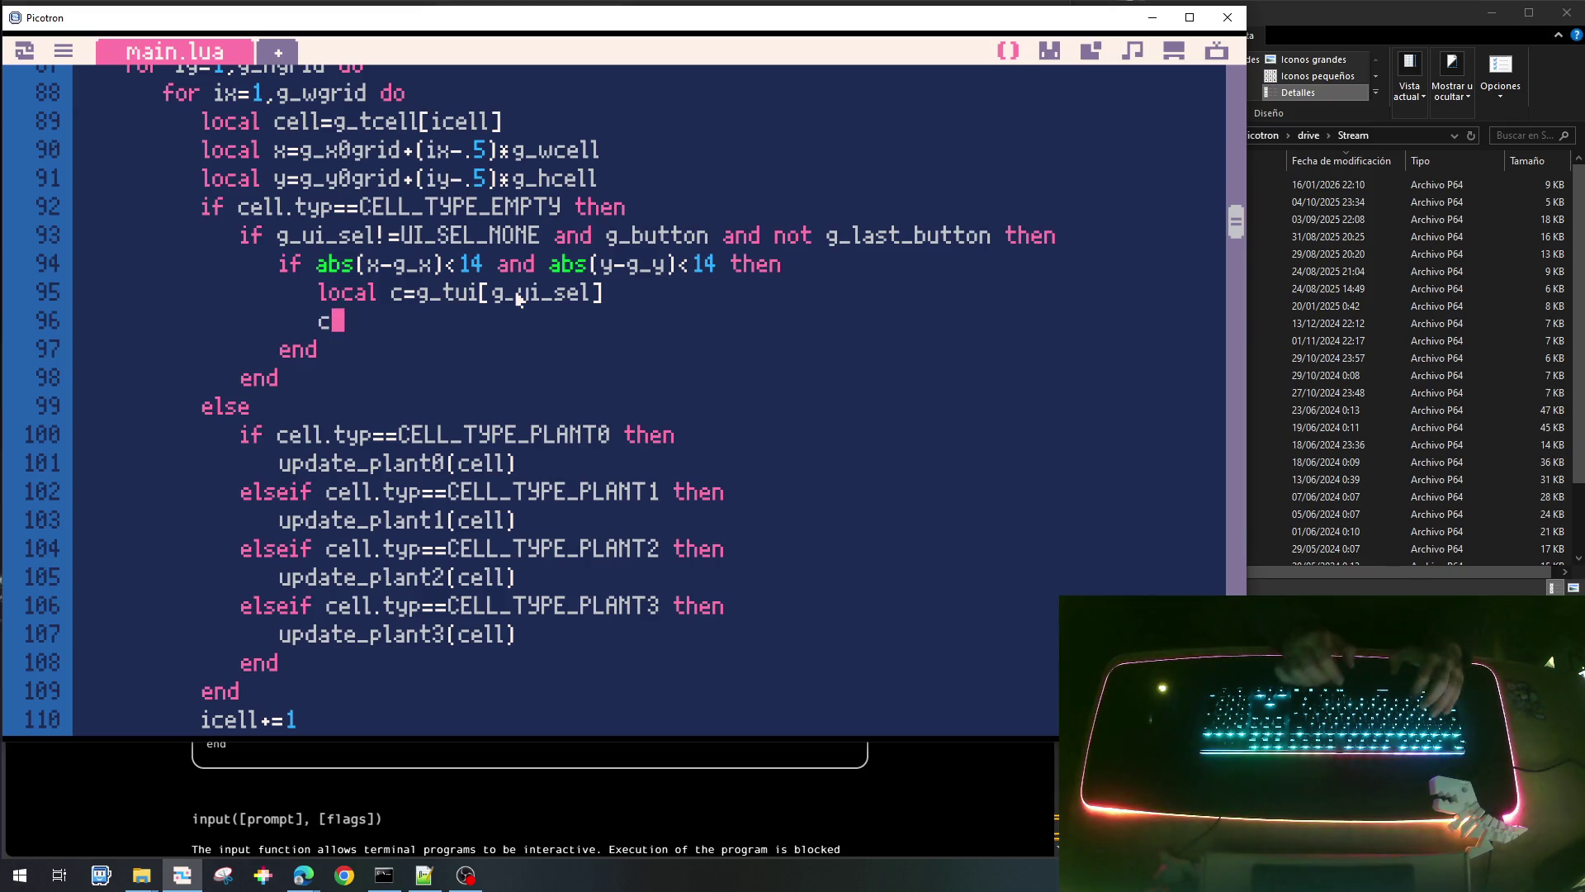
{"action": "type", "text": "ell.ty"}
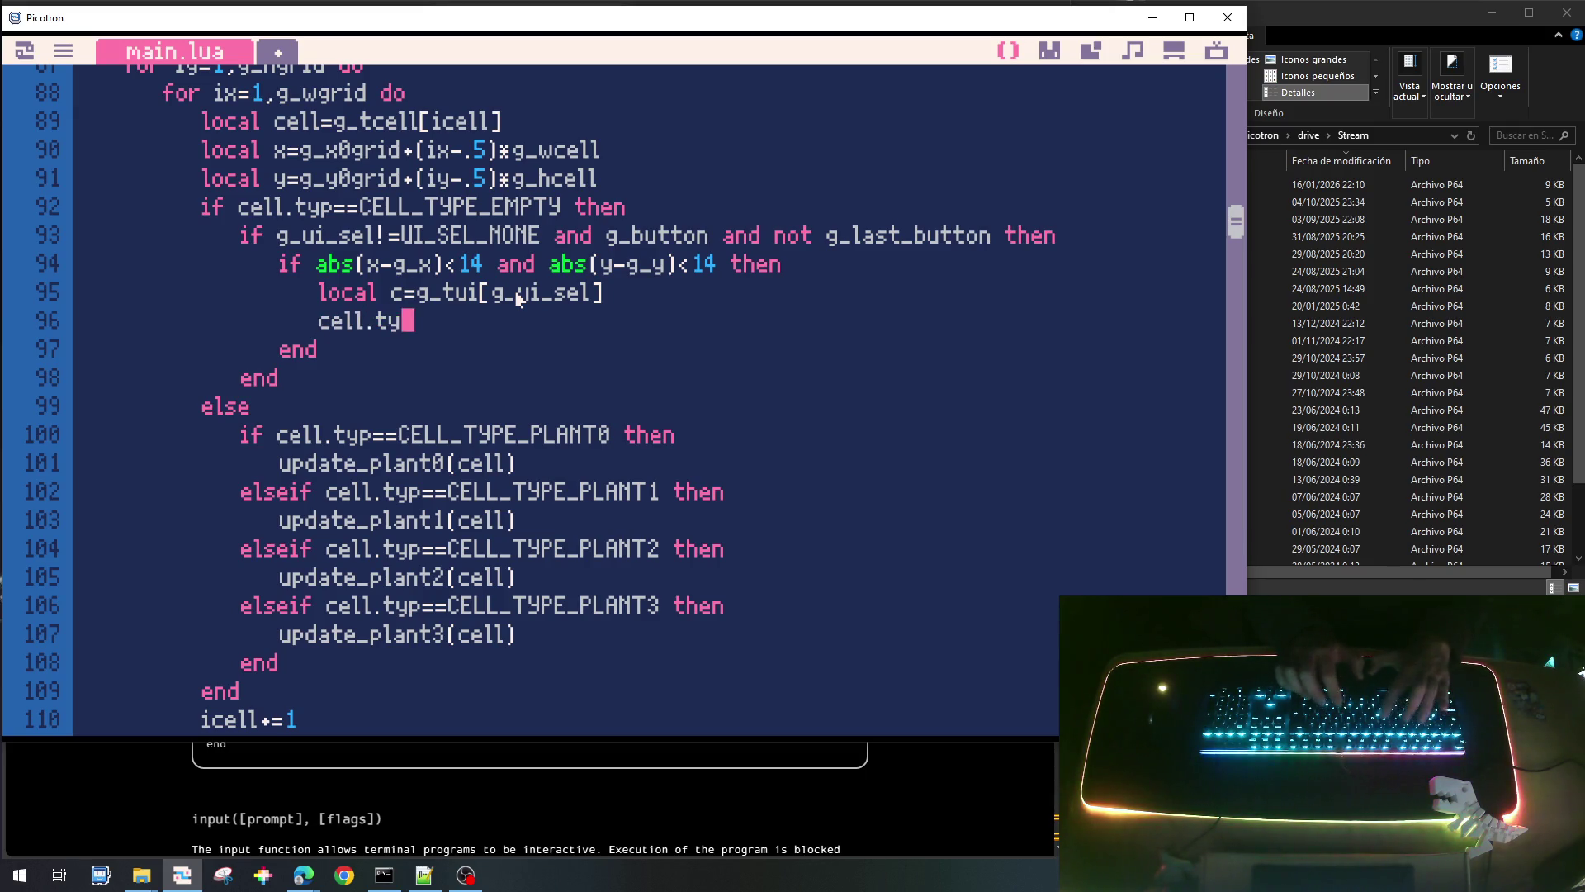
{"action": "type", "text": "p="}
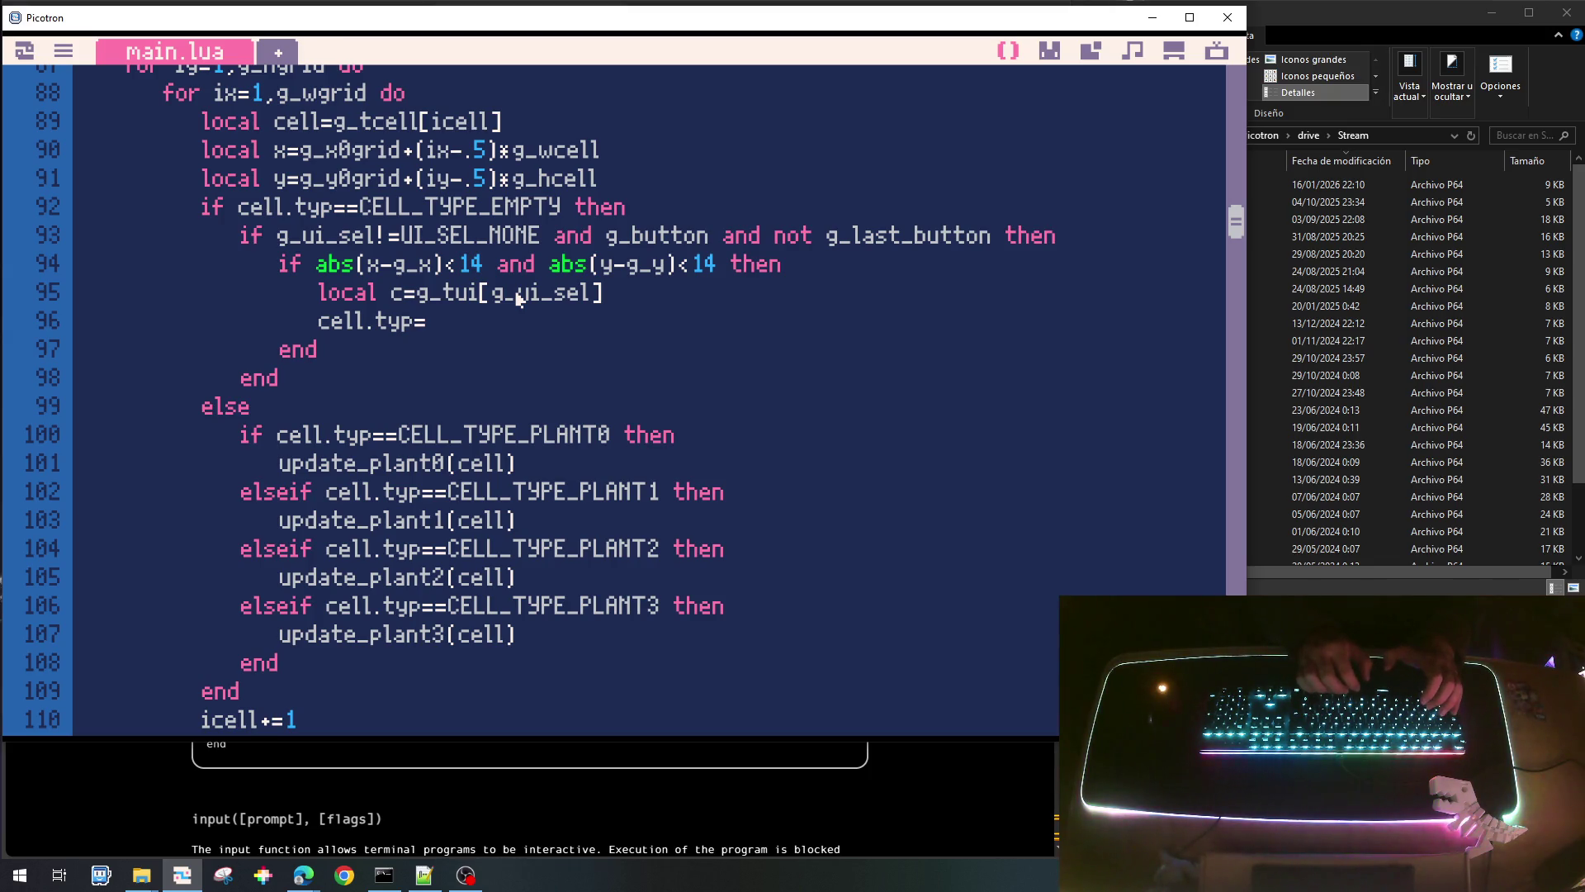
{"action": "type", "text": "c.typ"}
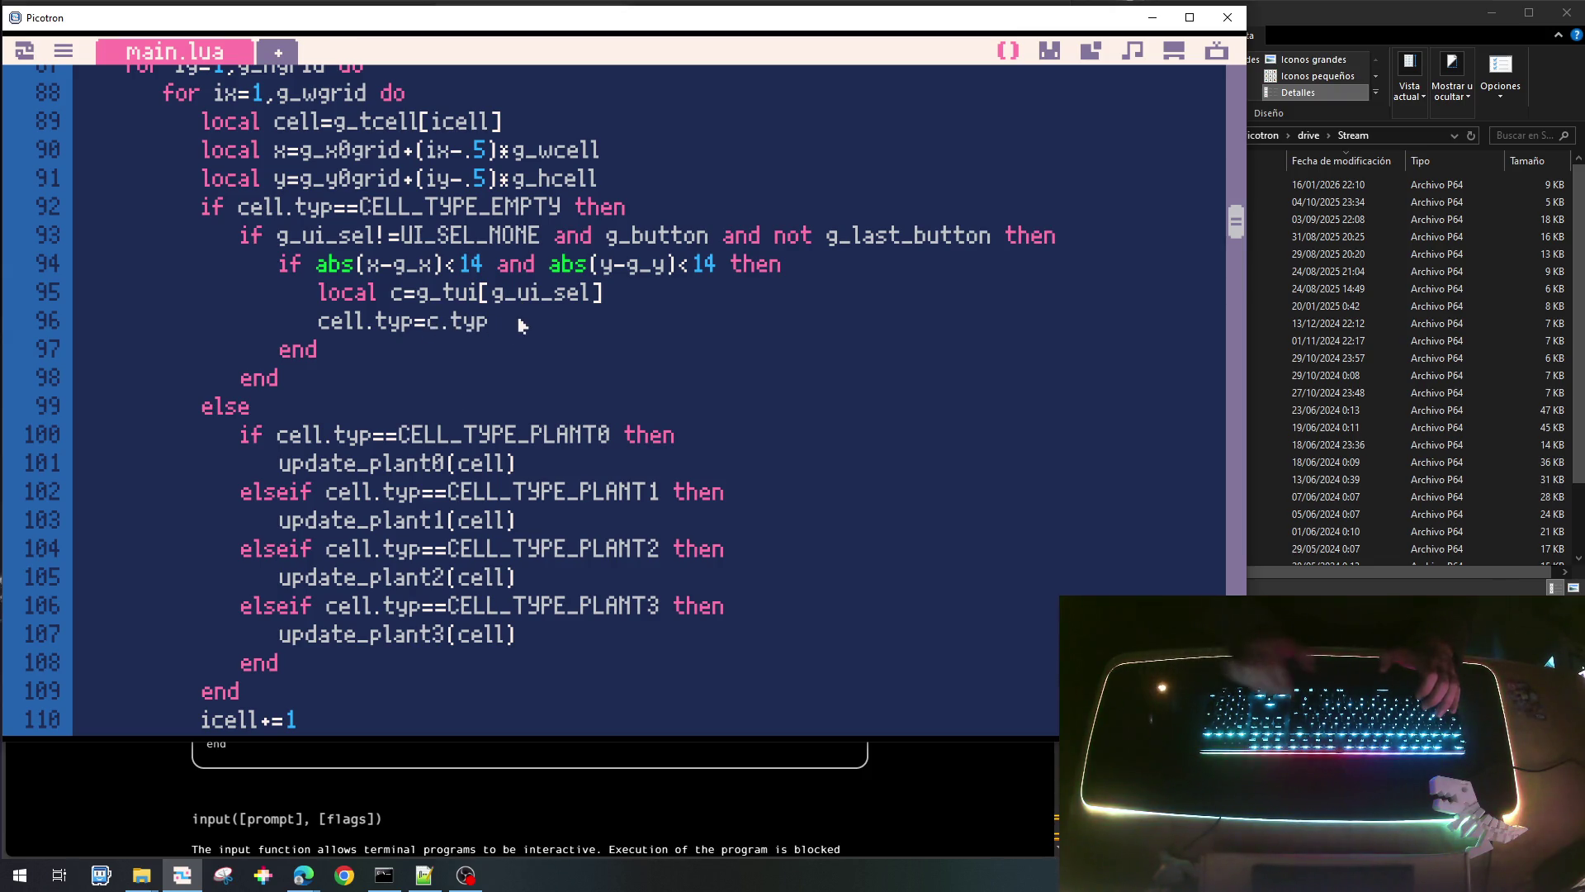
{"action": "key", "text": "Return"}
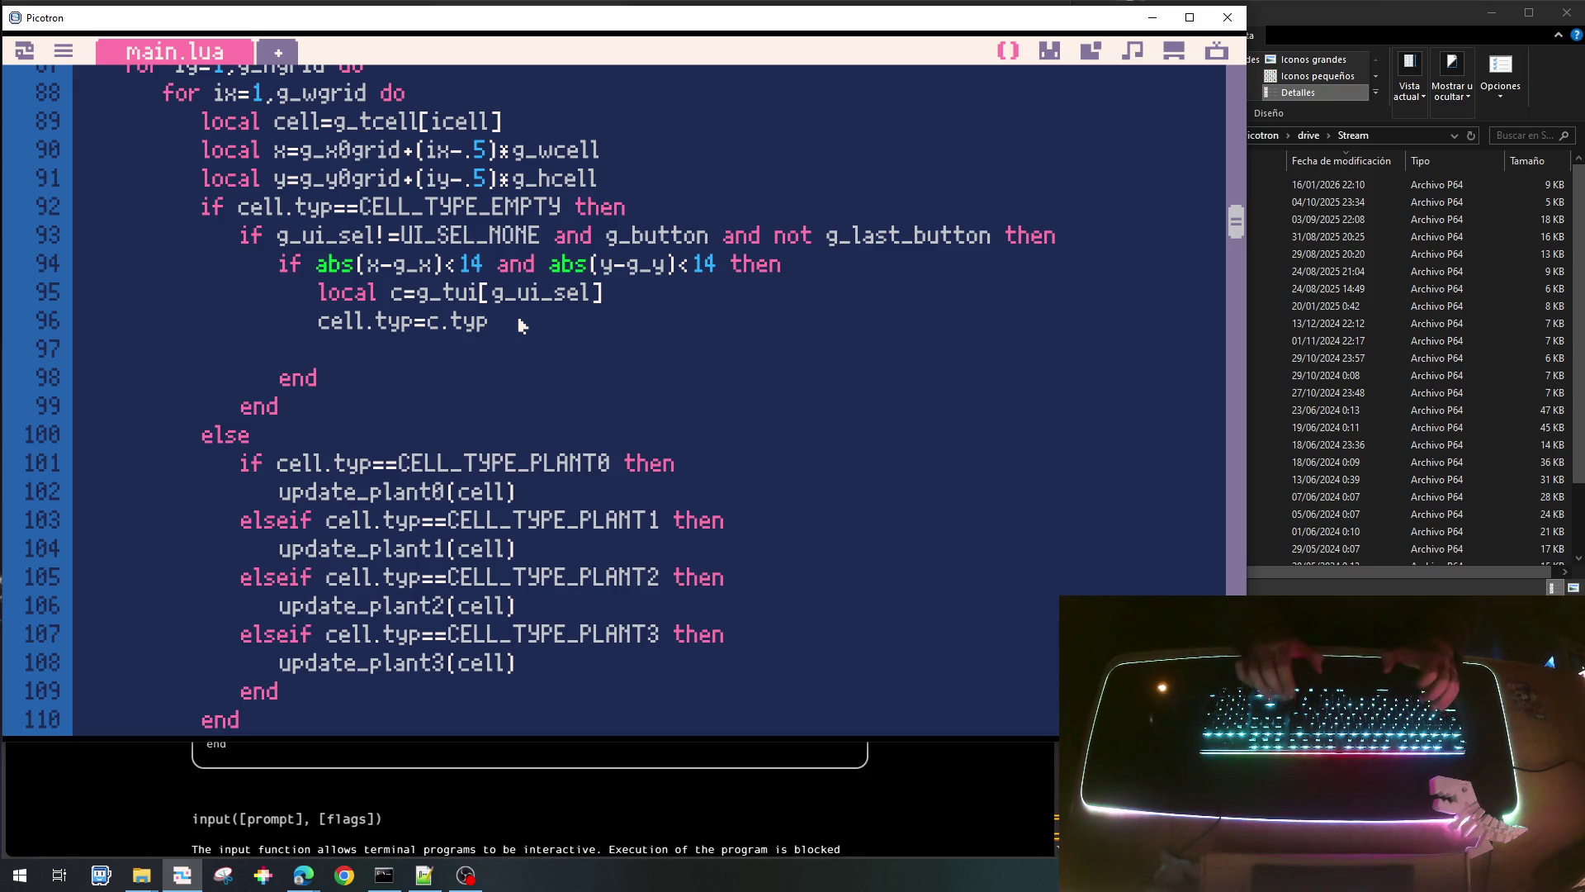
{"action": "type", "text": "g_ener"}
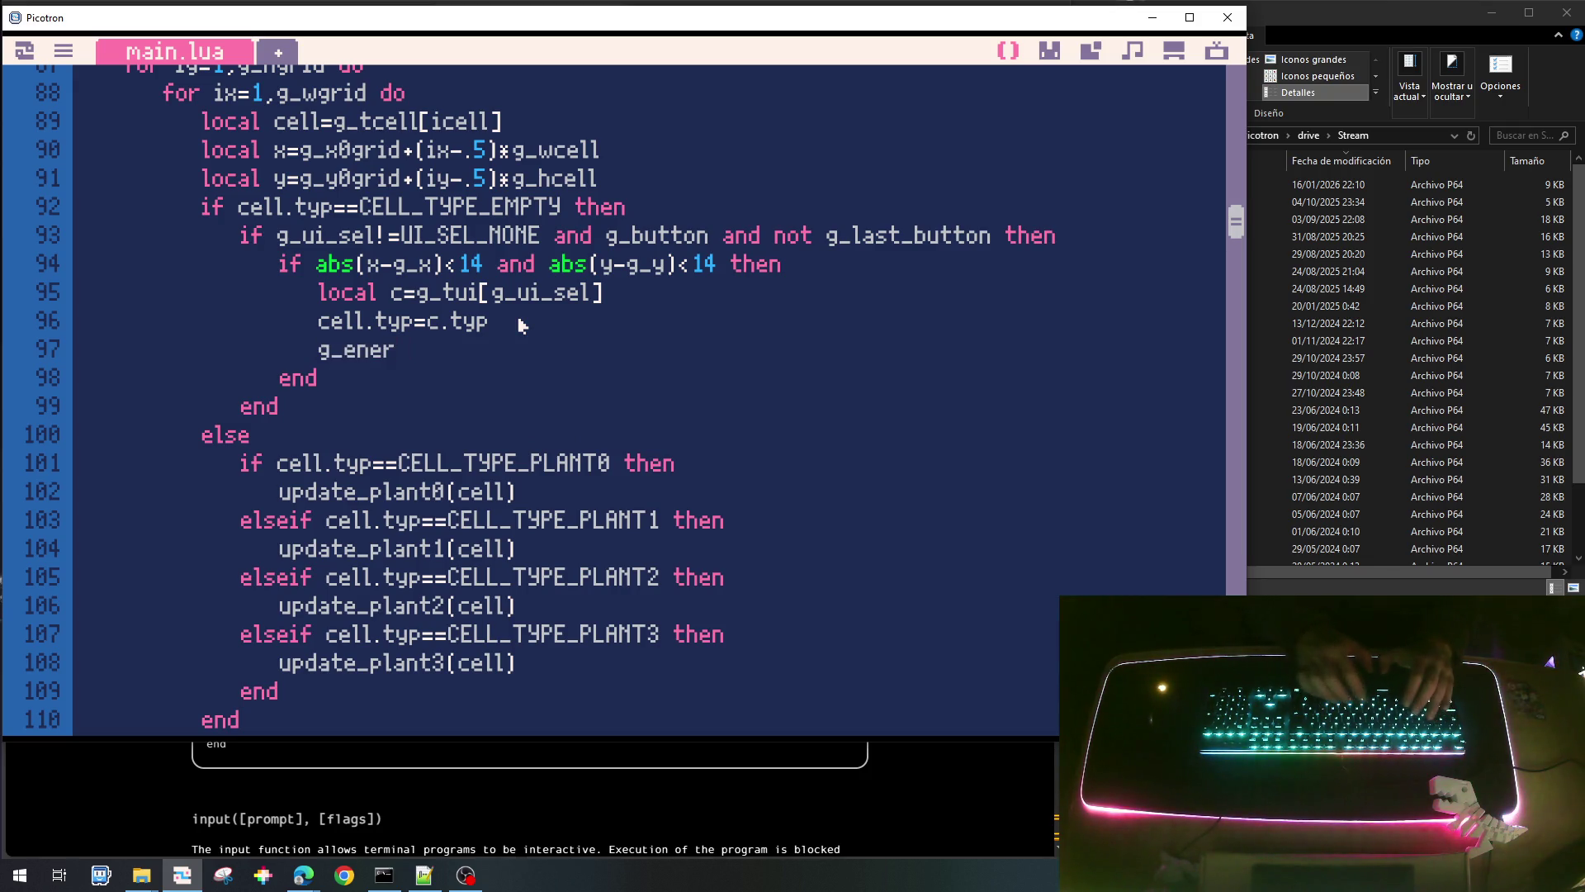
{"action": "type", "text": "gy"}
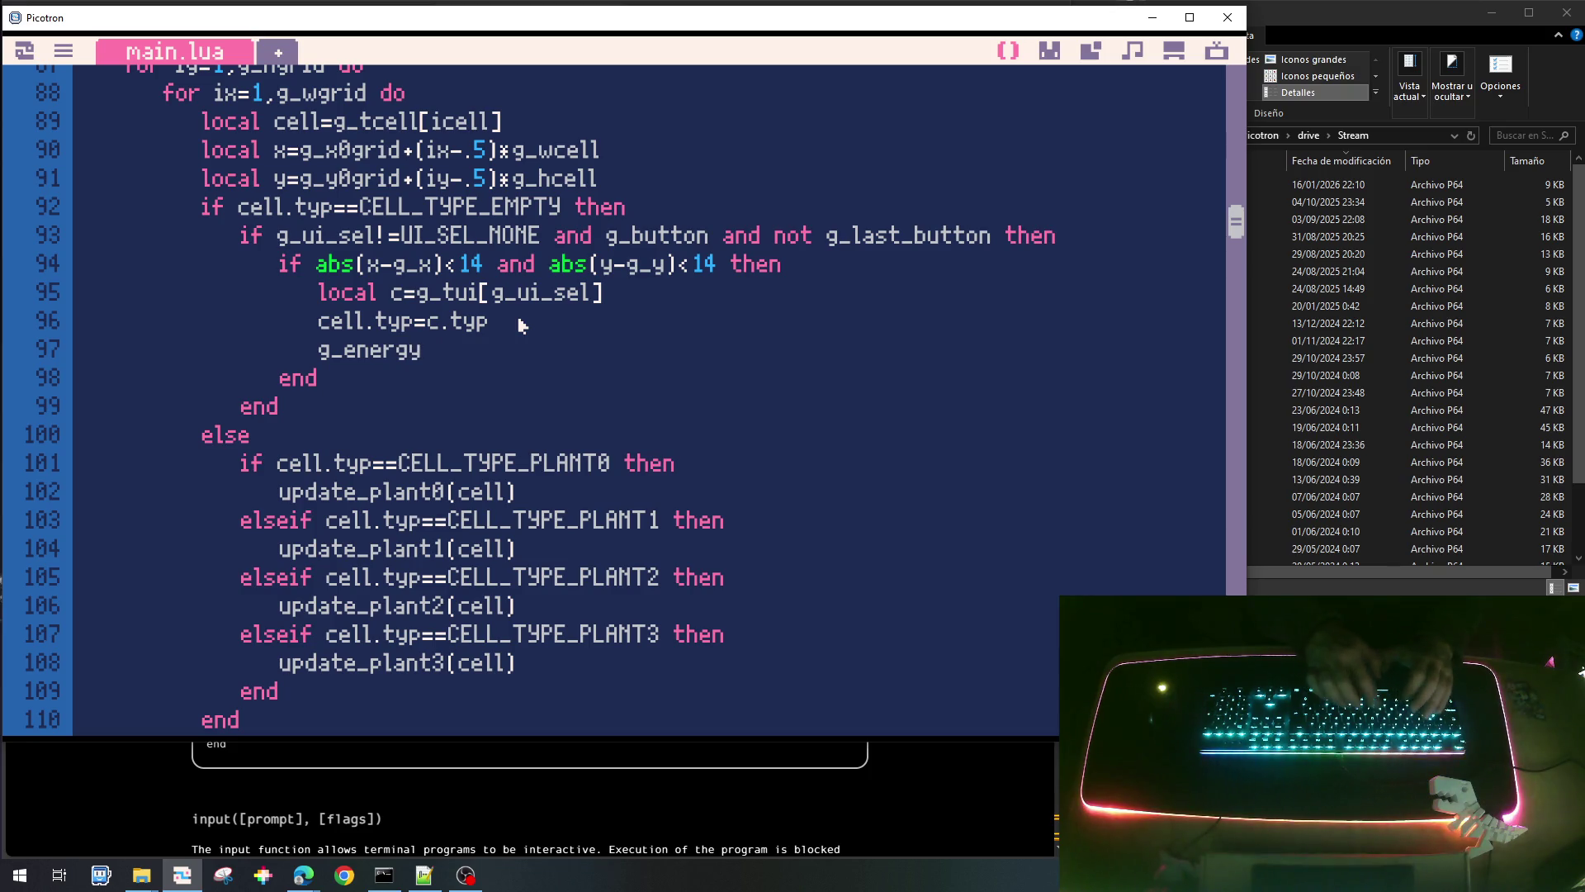
{"action": "type", "text": "-="}
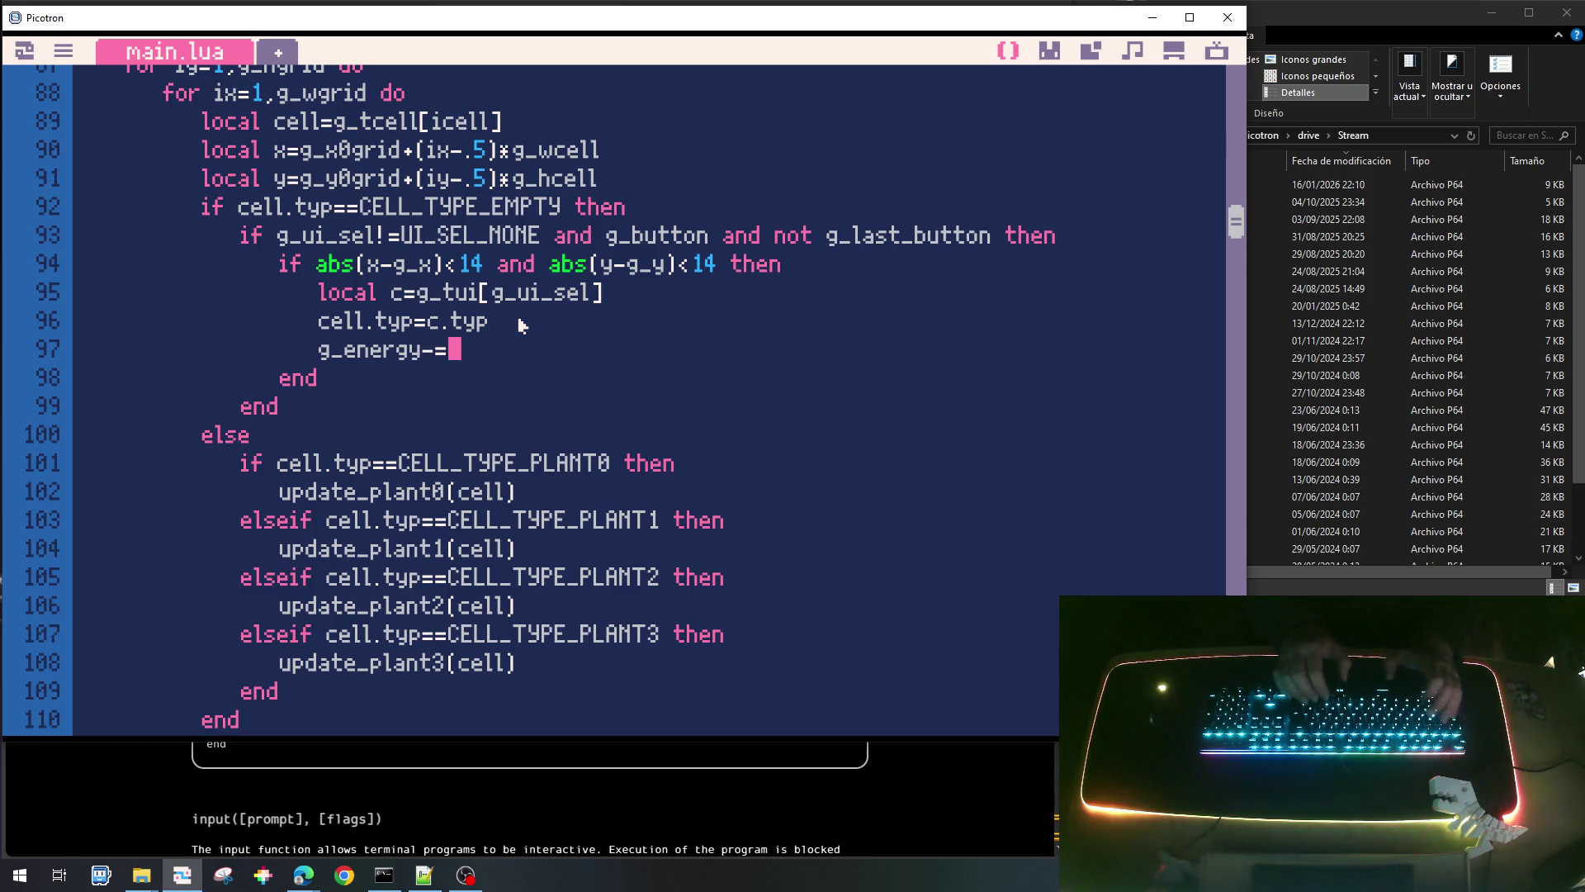
{"action": "type", "text": "c.cost"}
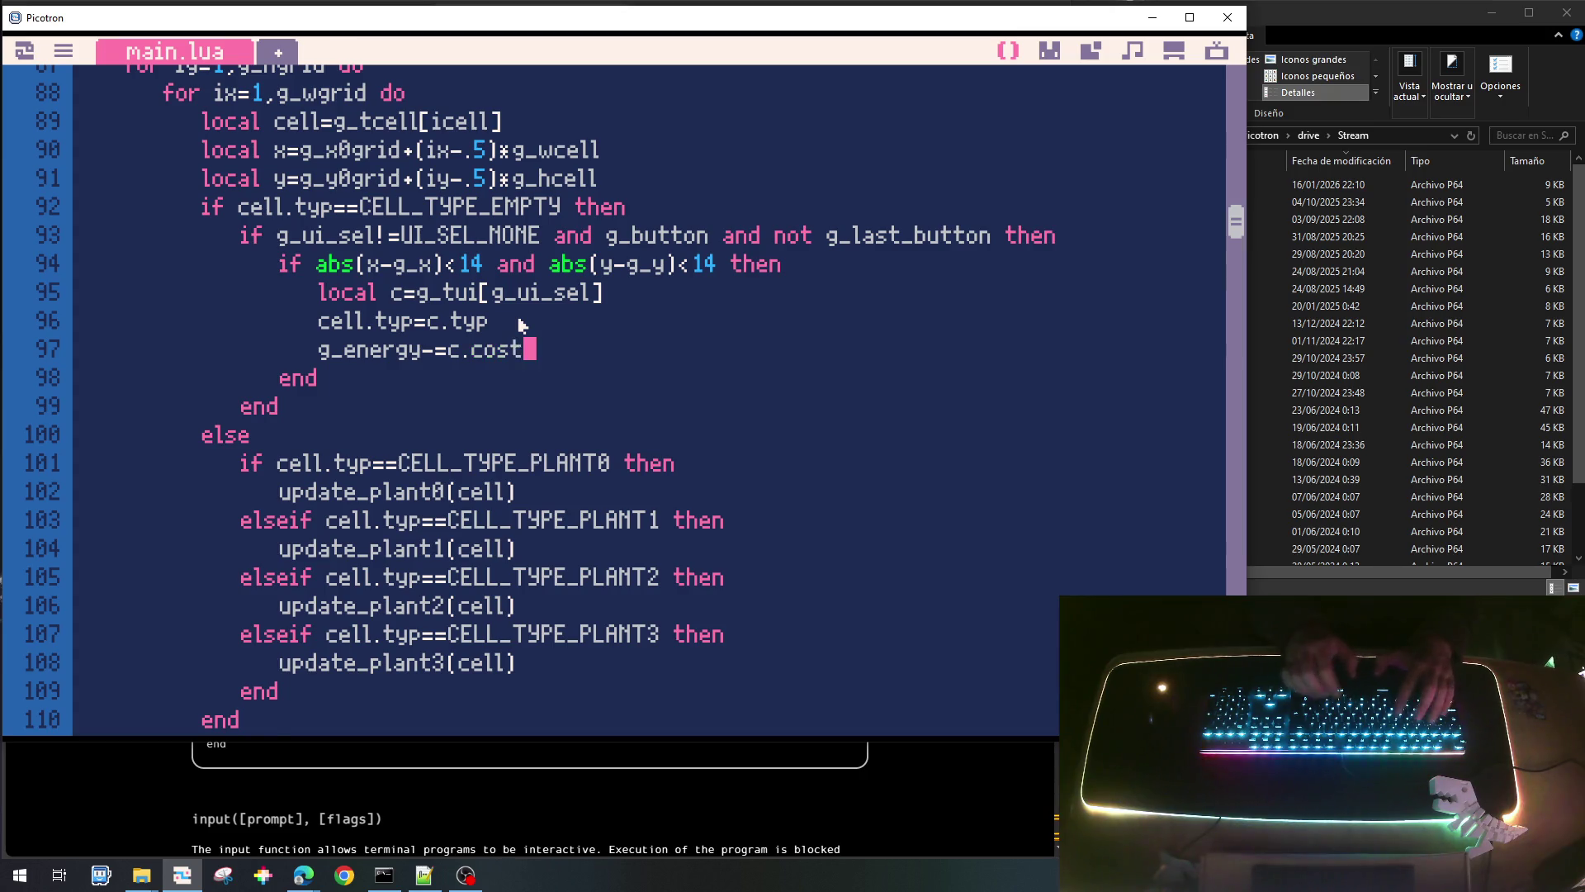
{"action": "key", "text": "Return"}
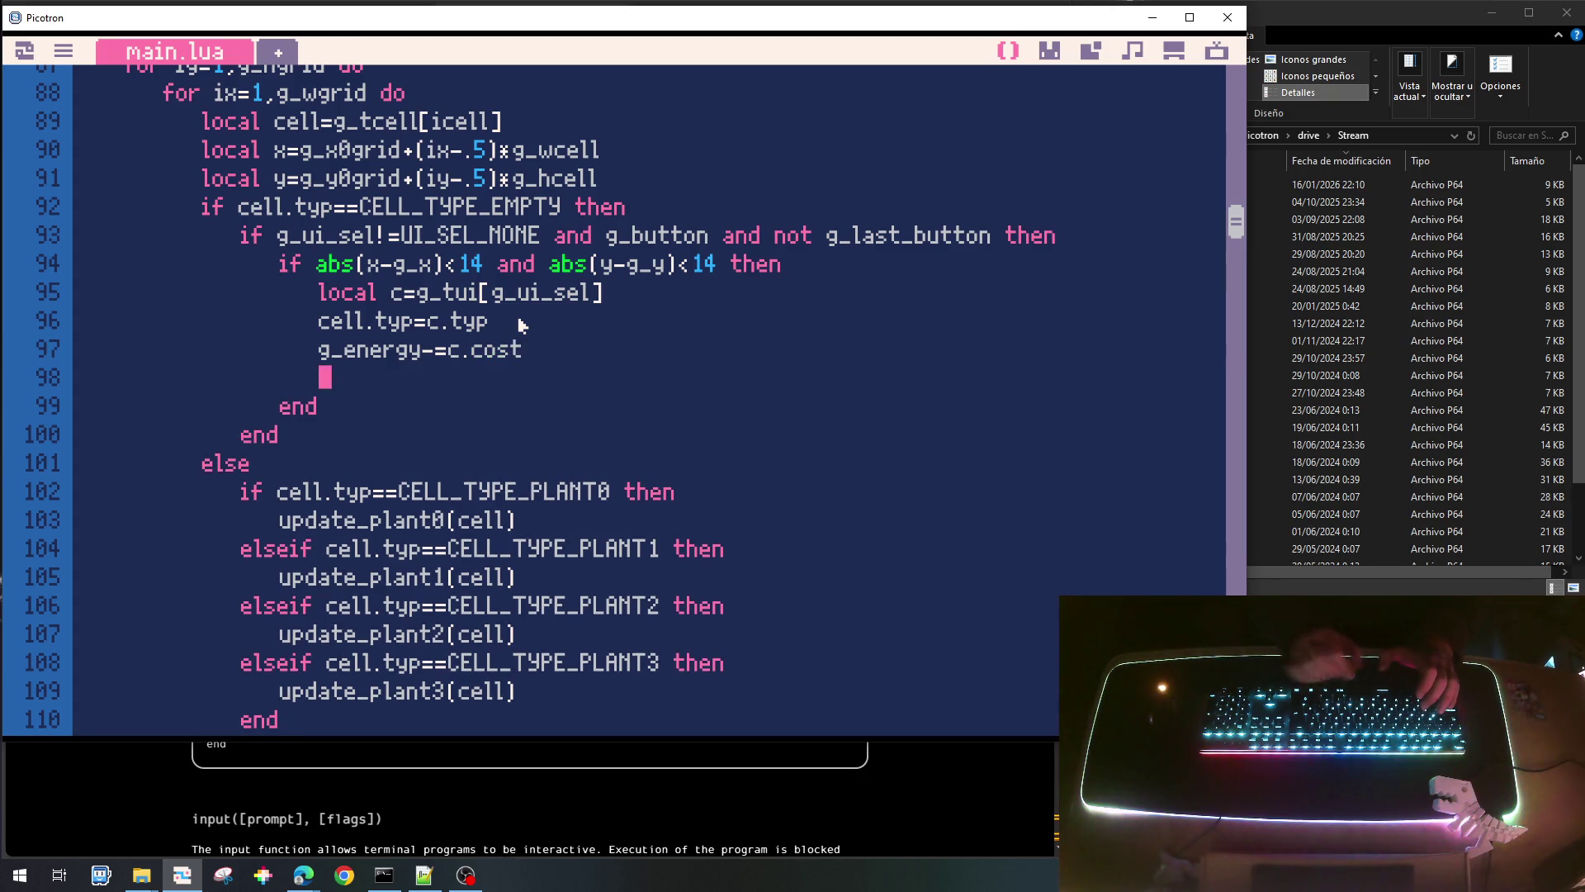
Copy line 93's selection condition onto line 98 and make it g_ui_sel=UI_SEL_NONE.
{"action": "key", "text": "Up"}
{"action": "key", "text": "Up"}
{"action": "key", "text": "Up"}
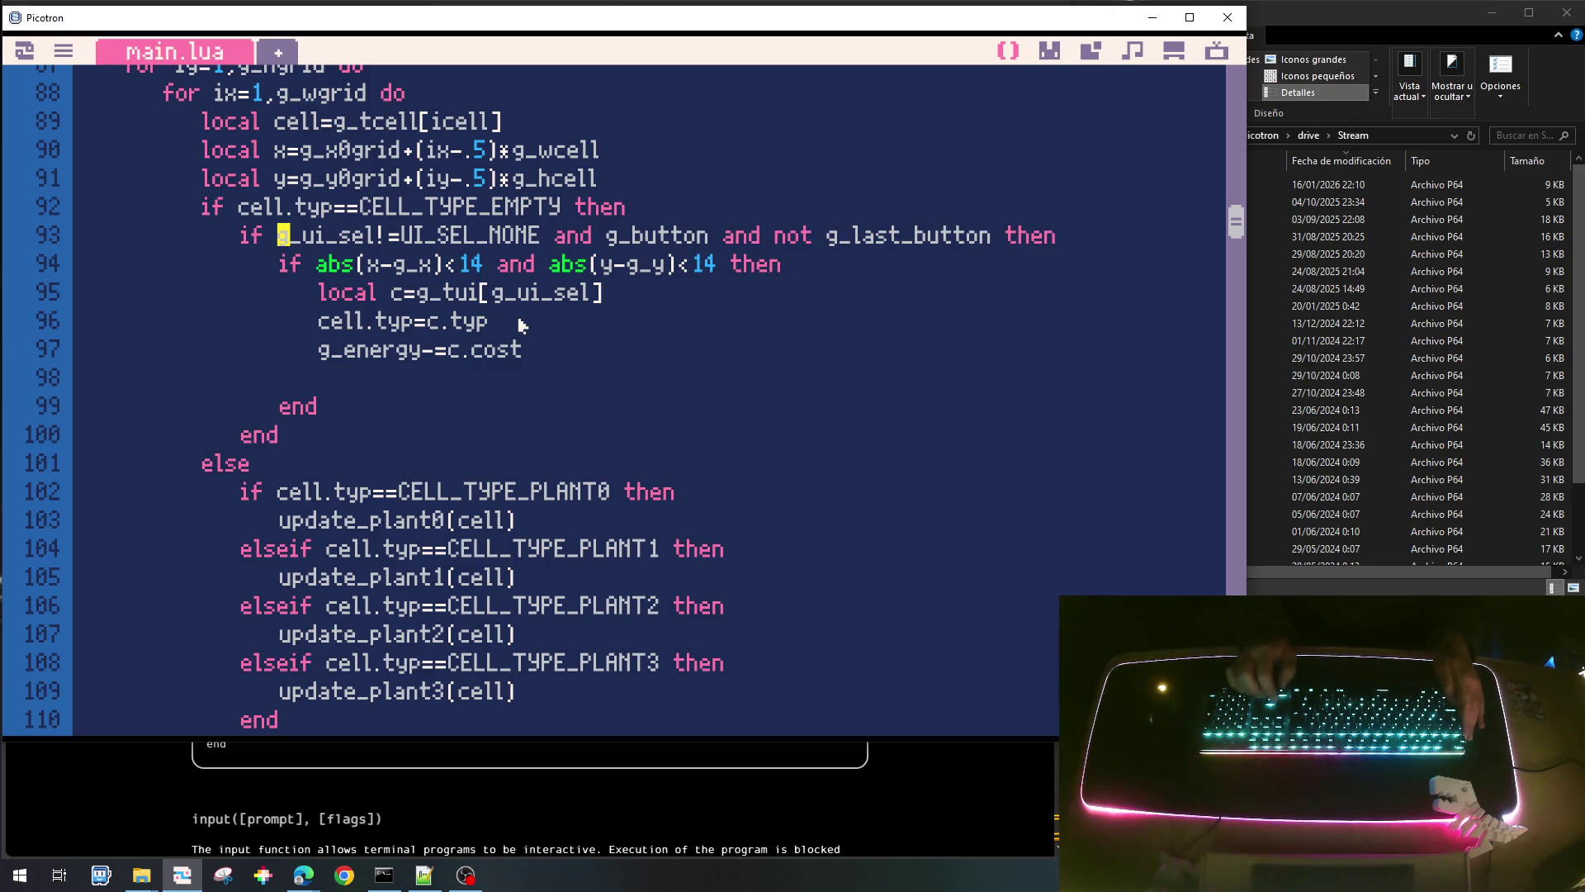
{"action": "key", "text": "shift+Right"}
{"action": "key", "text": "shift+Right"}
{"action": "key", "text": "shift+Right"}
{"action": "key", "text": "ctrl+c"}
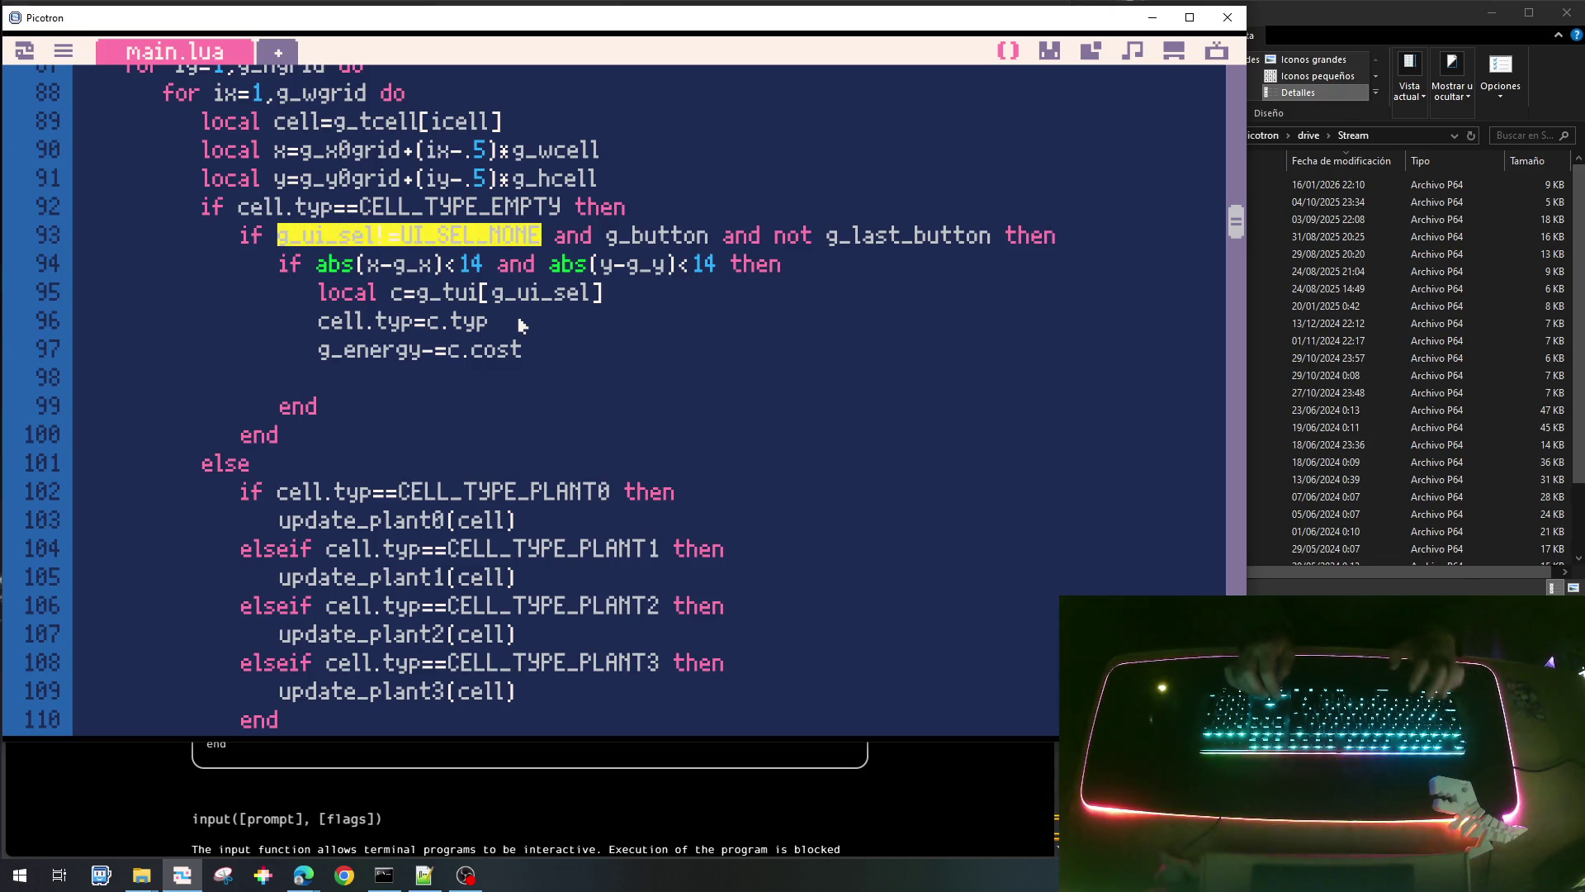
{"action": "key", "text": "Down"}
{"action": "key", "text": "Down"}
{"action": "key", "text": "ctrl+v"}
{"action": "key", "text": "Left"}
{"action": "key", "text": "Left"}
{"action": "key", "text": "Left"}
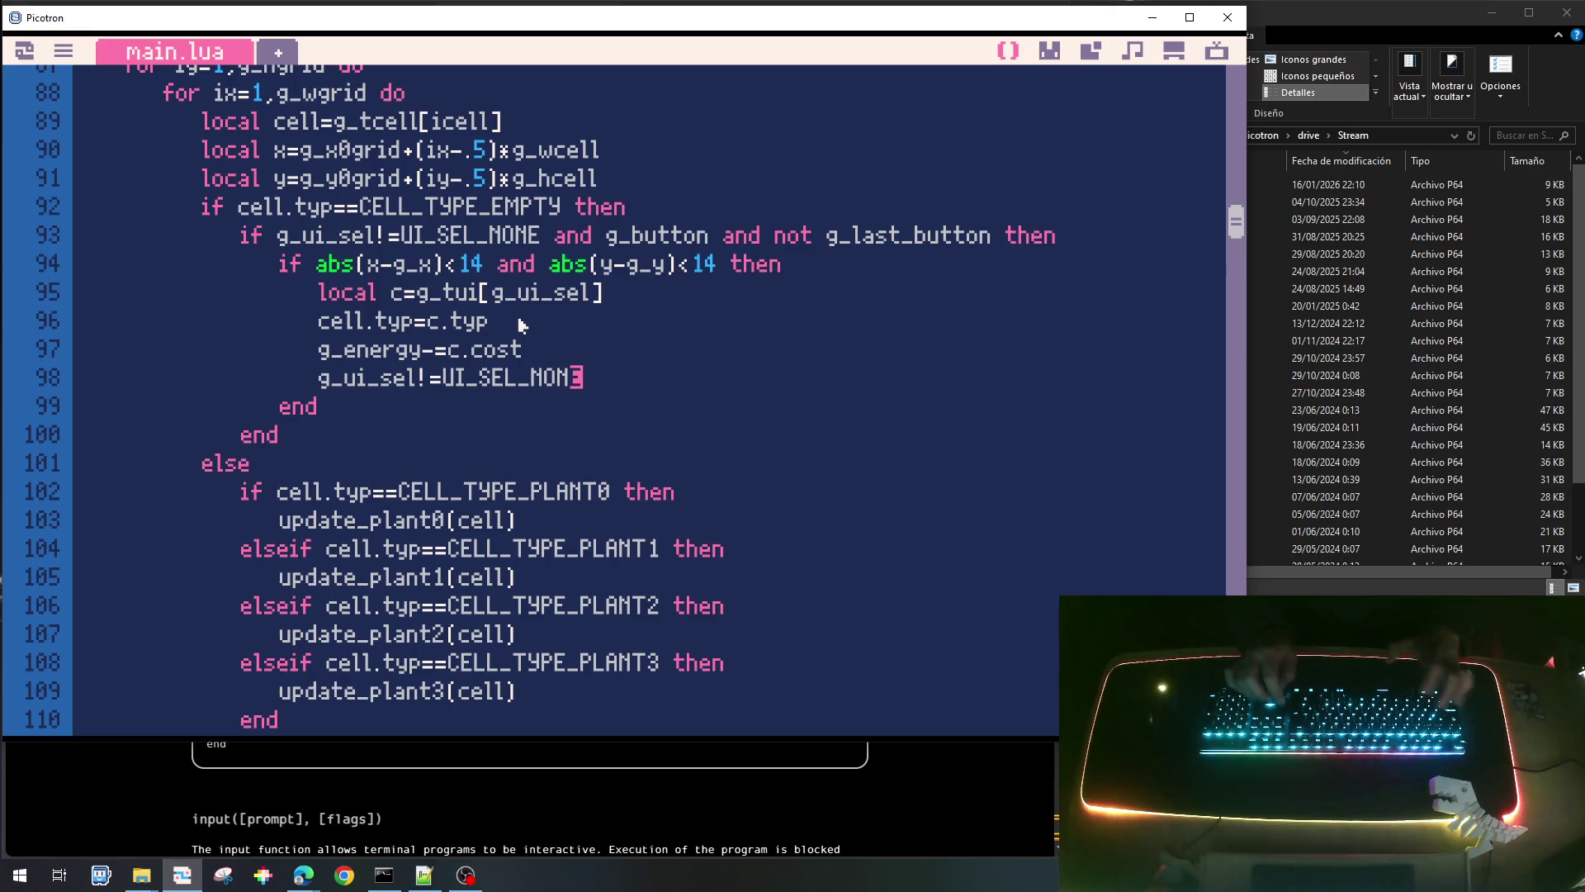
{"action": "key", "text": "BackSpace"}
{"action": "key", "text": "End"}
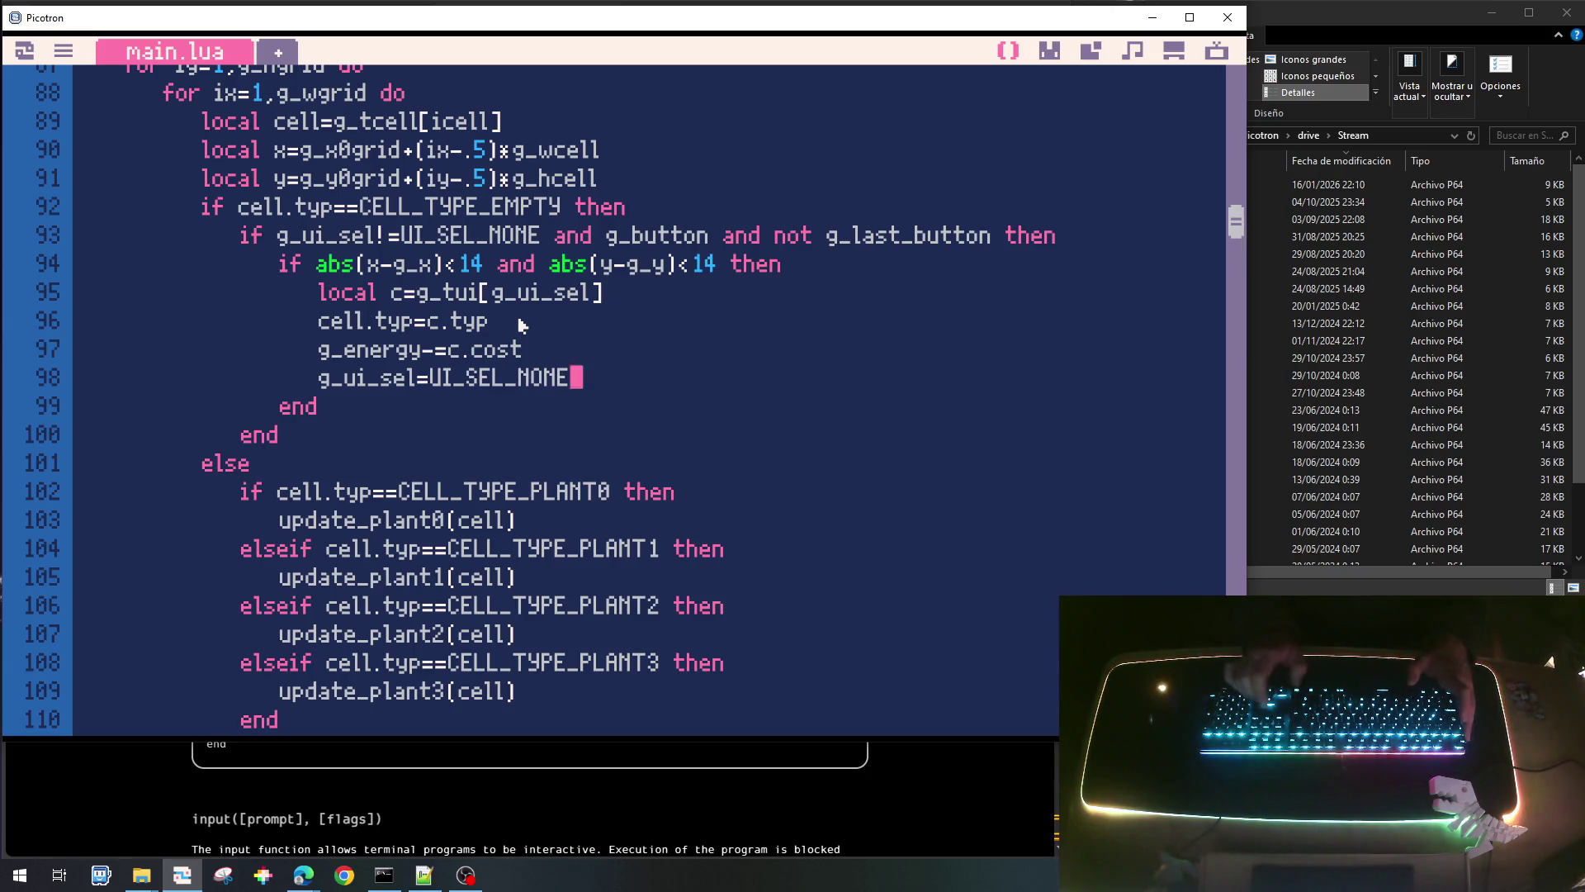
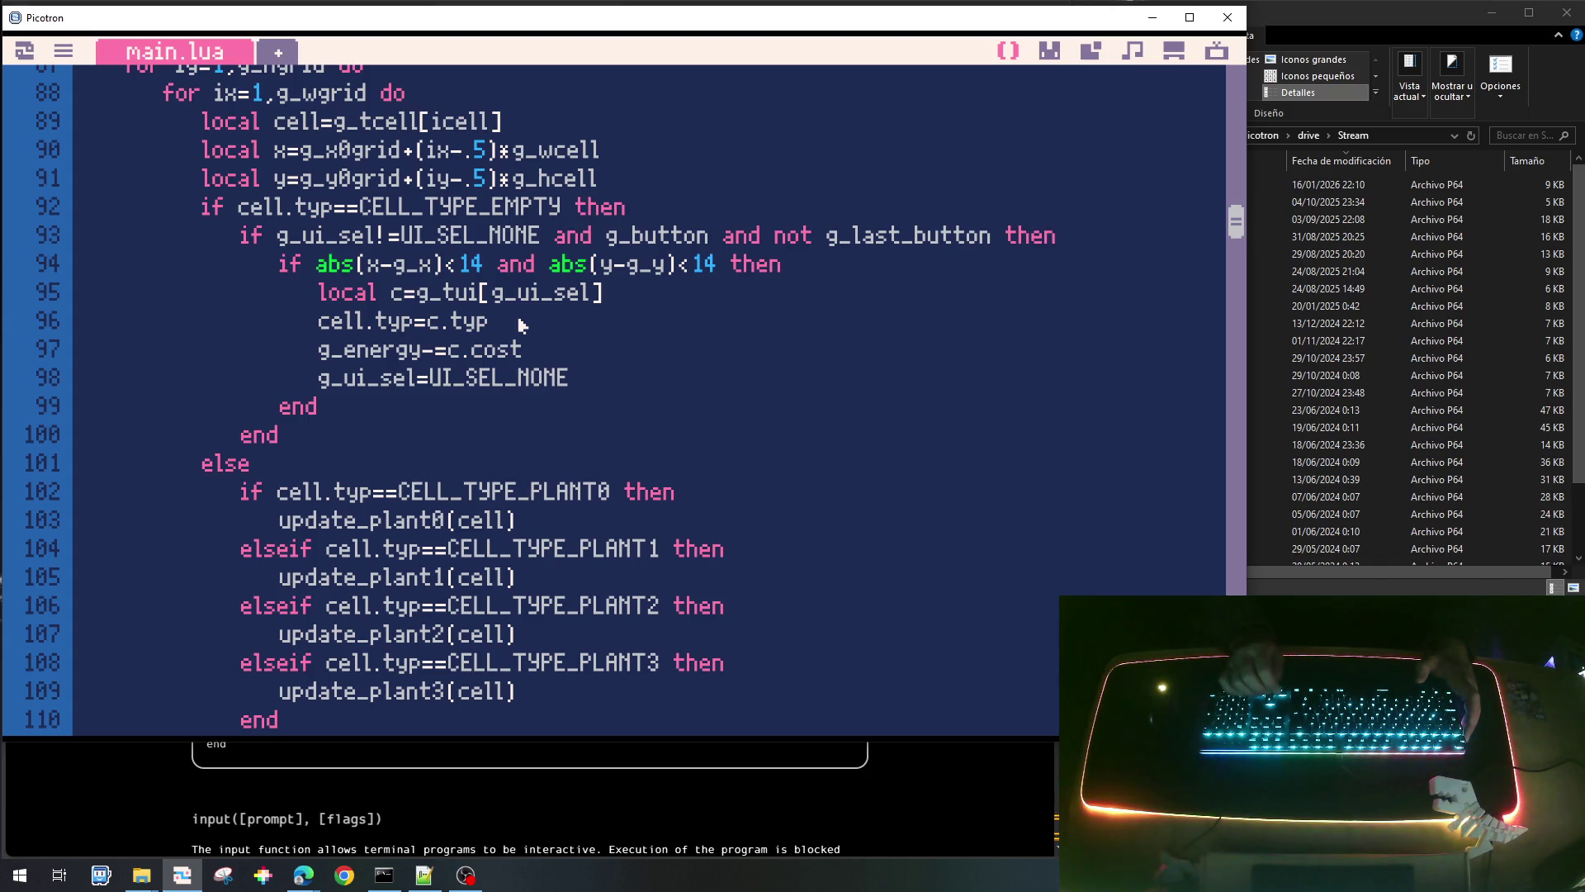
Begin an 'if cell' line below line 95, then erase it and the empty line.
{"action": "key", "text": "Return"}
{"action": "type", "text": "if cell"}
{"action": "key", "text": "BackSpace"}
{"action": "key", "text": "BackSpace"}
{"action": "key", "text": "BackSpace"}
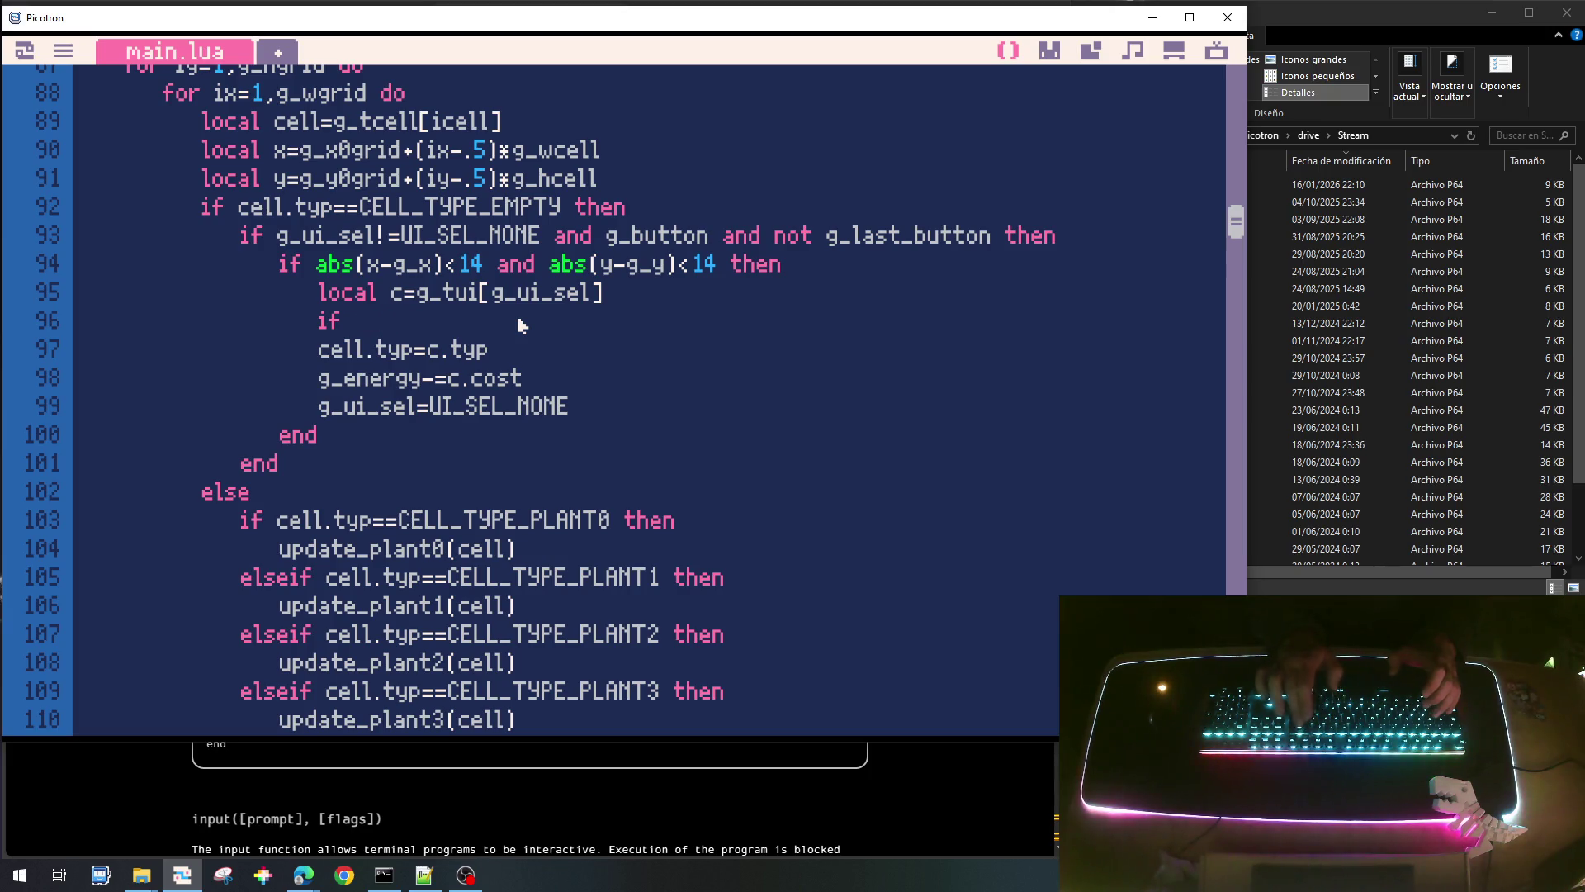
{"action": "key", "text": "BackSpace"}
{"action": "key", "text": "BackSpace"}
{"action": "key", "text": "BackSpace"}
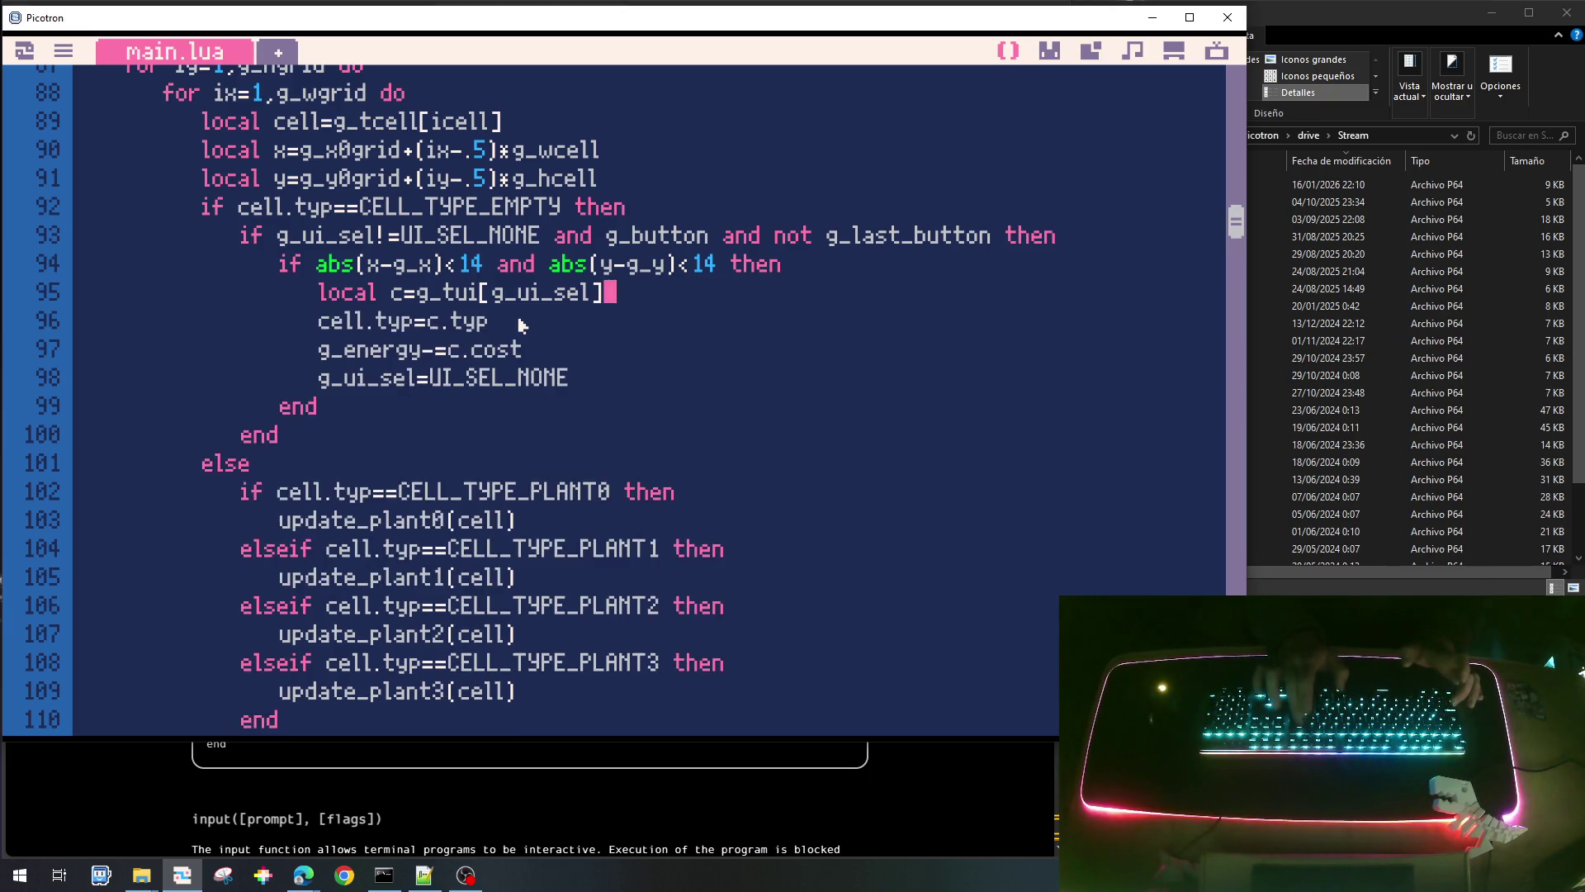
Save and run the game, test picking the shovel, then return to the code.
{"action": "key", "text": "ctrl+s"}
{"action": "key", "text": "ctrl+r"}
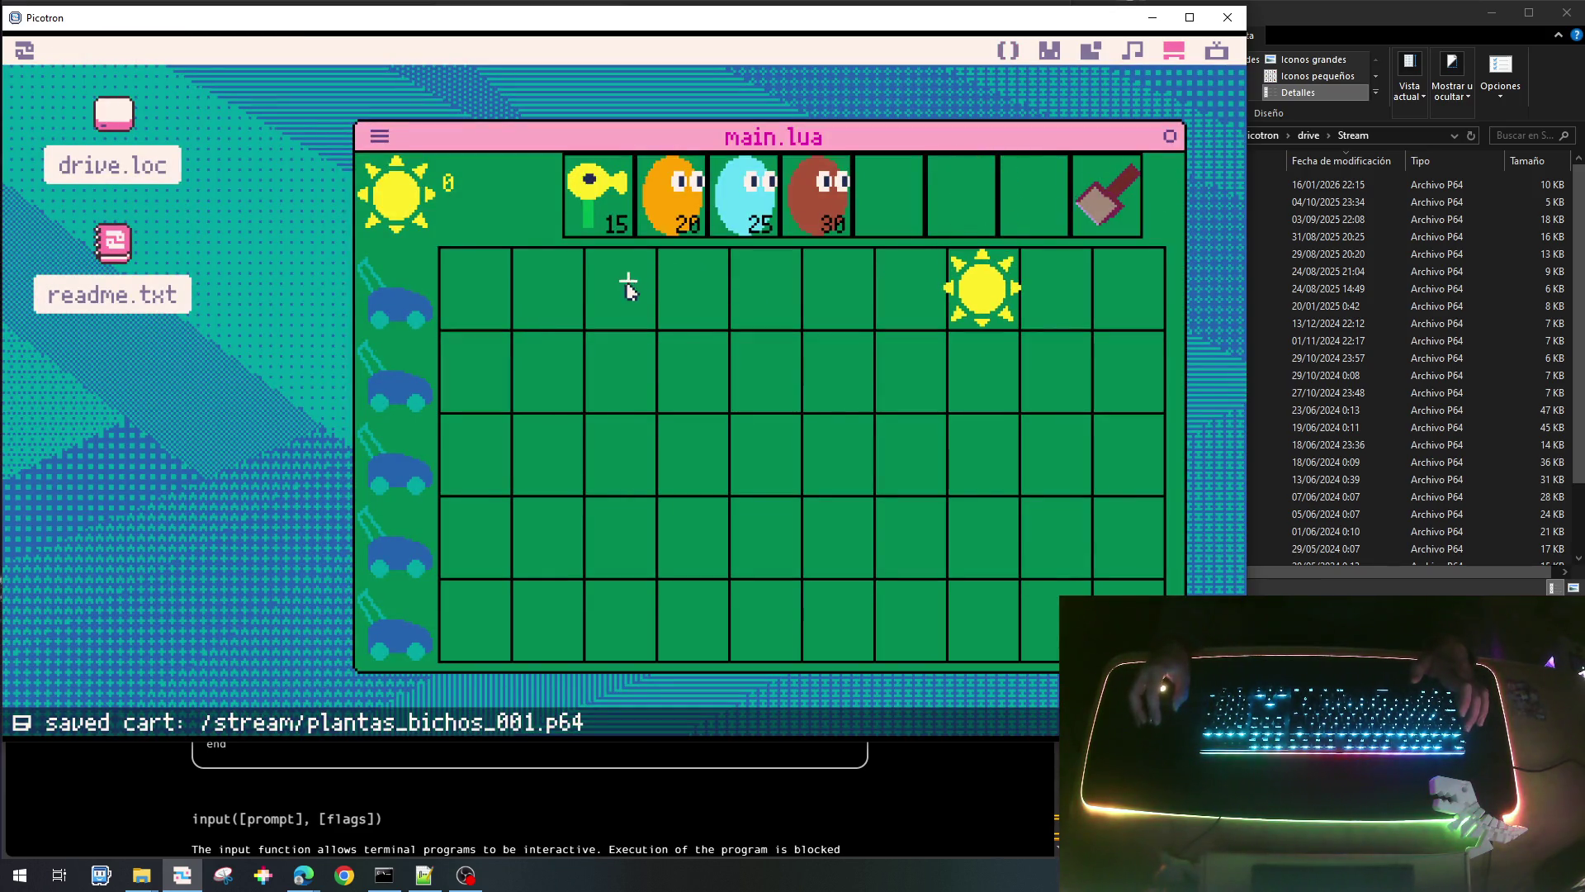
{"action": "left_click", "coordinate": [1077, 213]}
{"action": "left_click", "coordinate": [718, 374]}
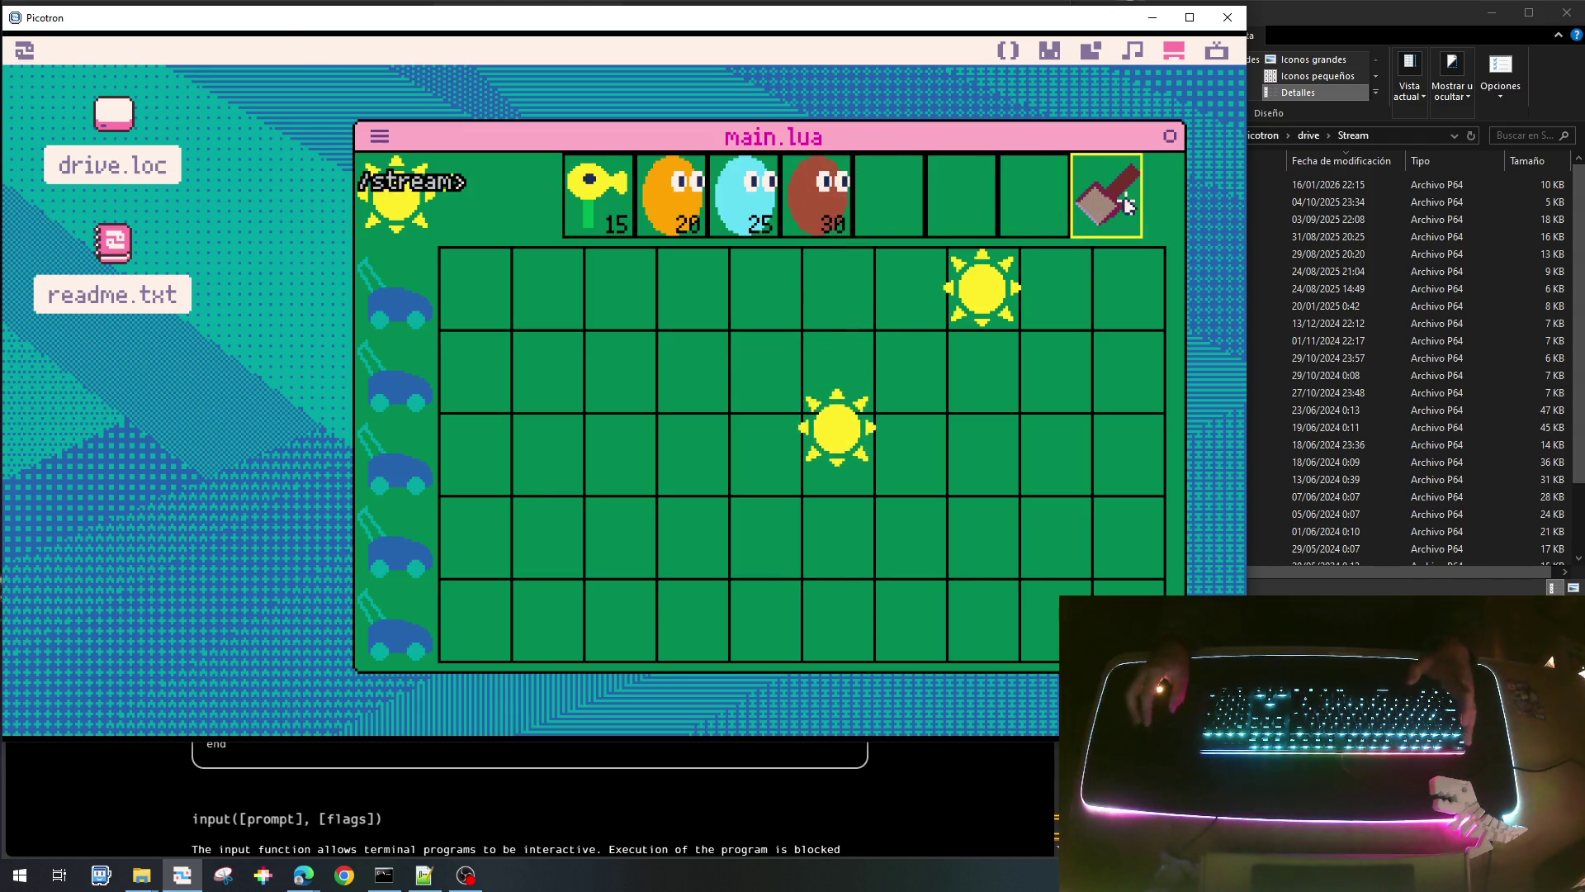
{"action": "key", "text": "Escape"}
{"action": "key", "text": "Right"}
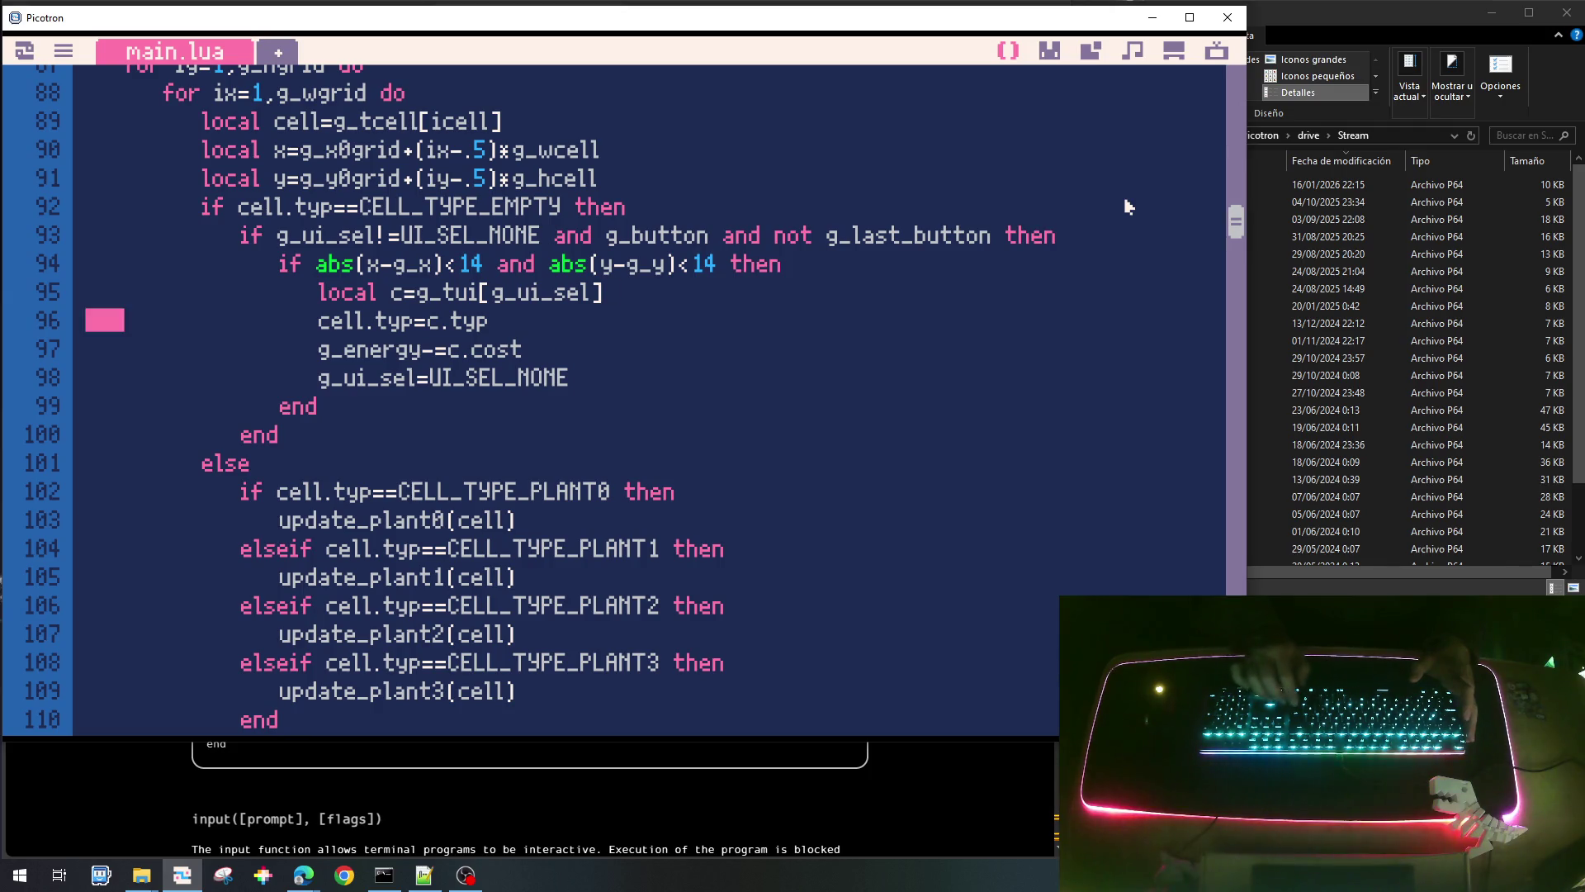
{"action": "key", "text": "Left"}
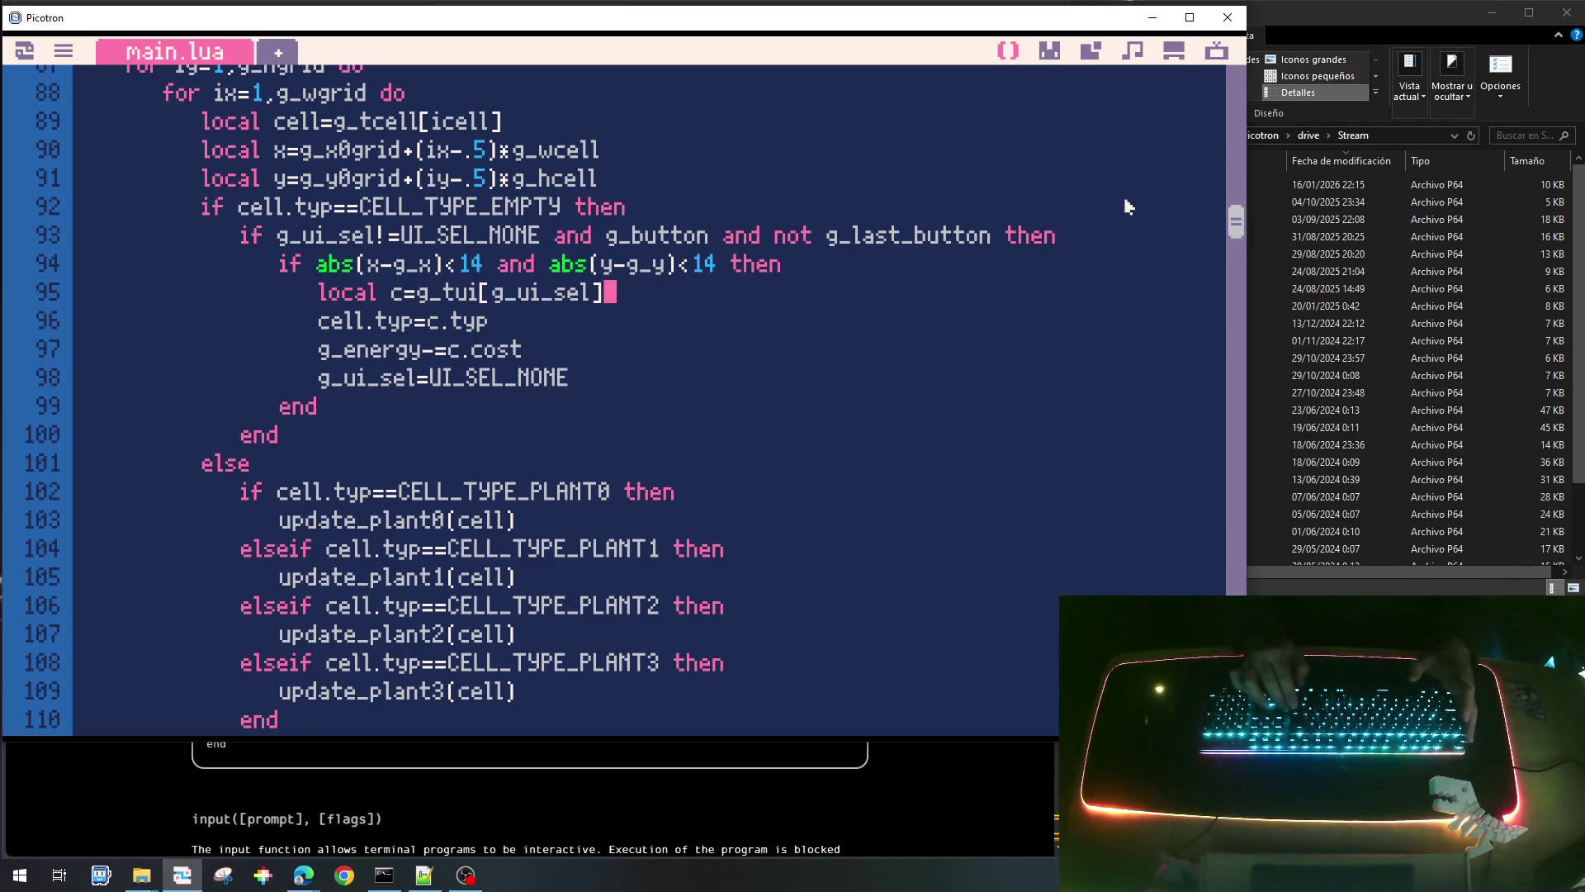
Add 'if c.typ!=CELL_TYPE_PALA then' on line 96, indent lines 97–99, and close it with 'end'.
{"action": "key", "text": "Return"}
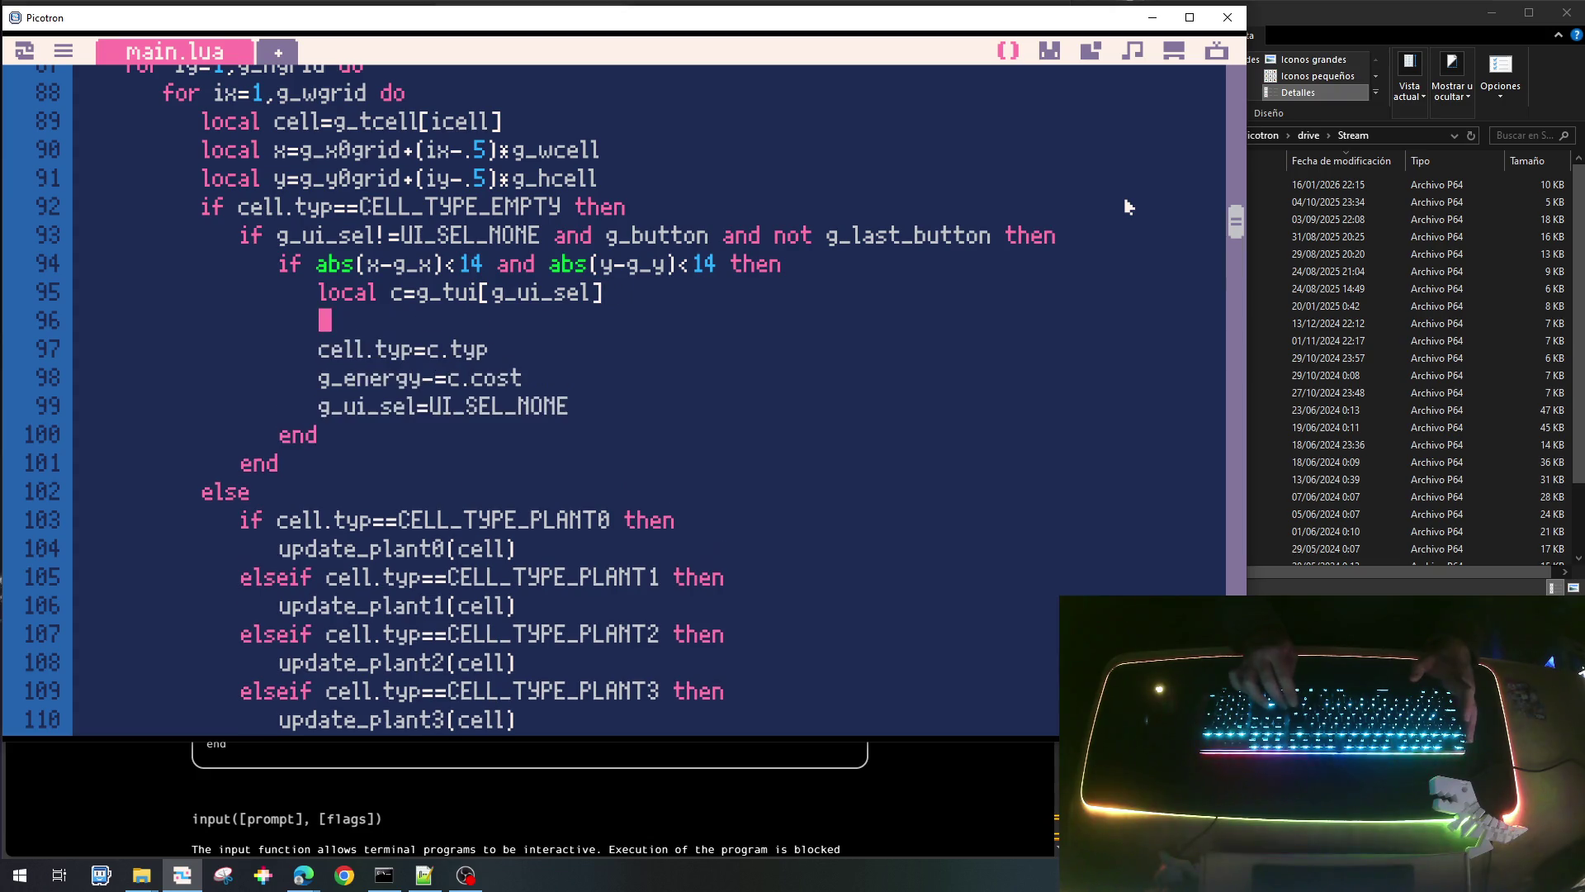
{"action": "type", "text": "if c.t"}
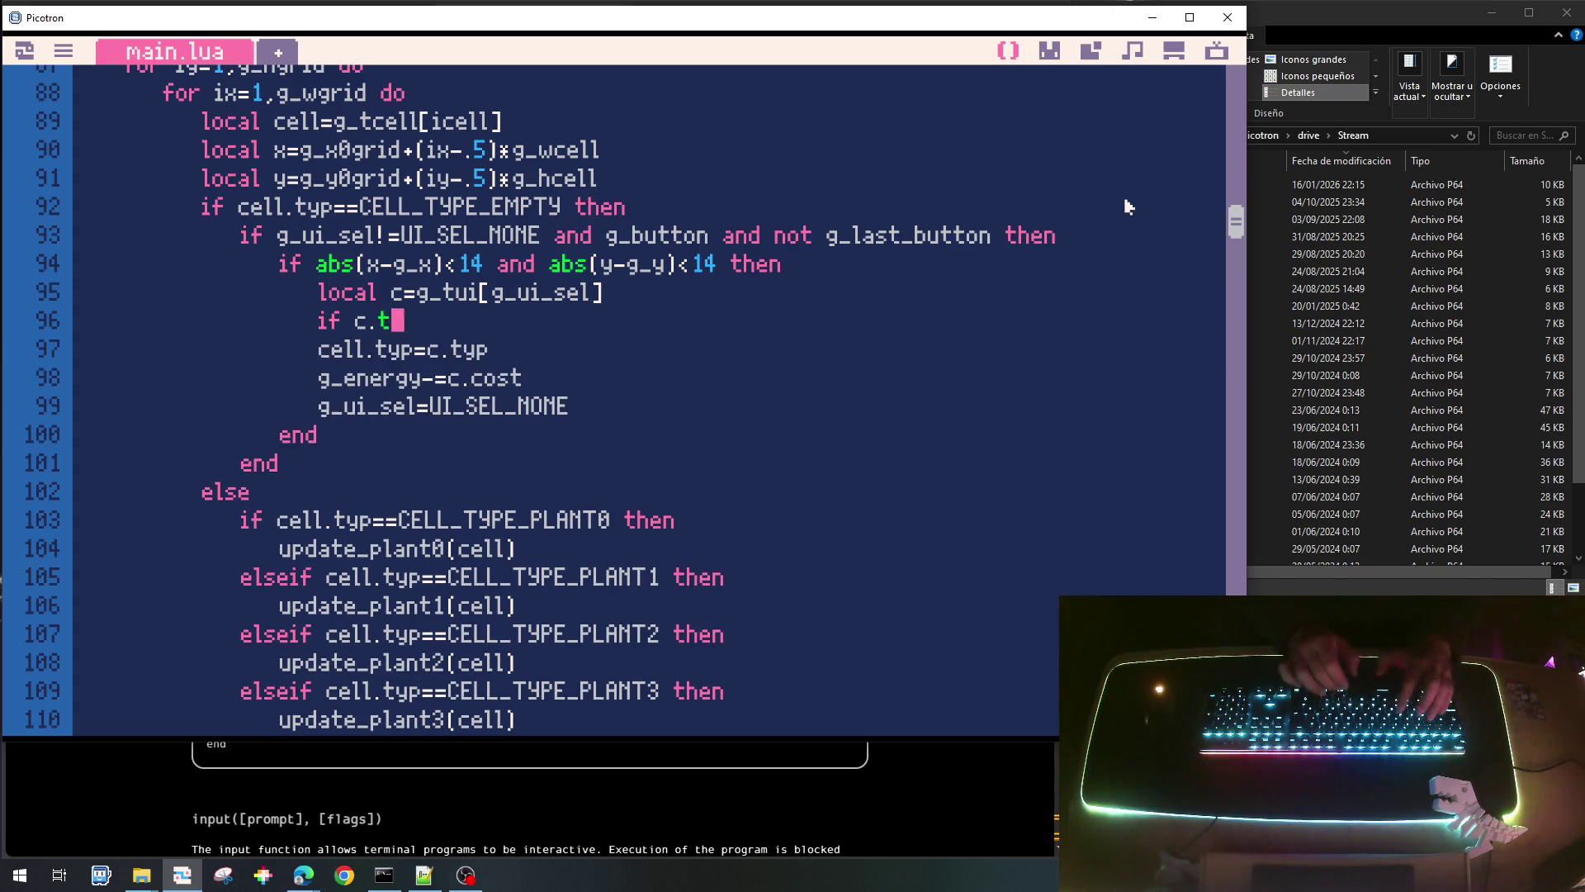
{"action": "type", "text": "yp 1="}
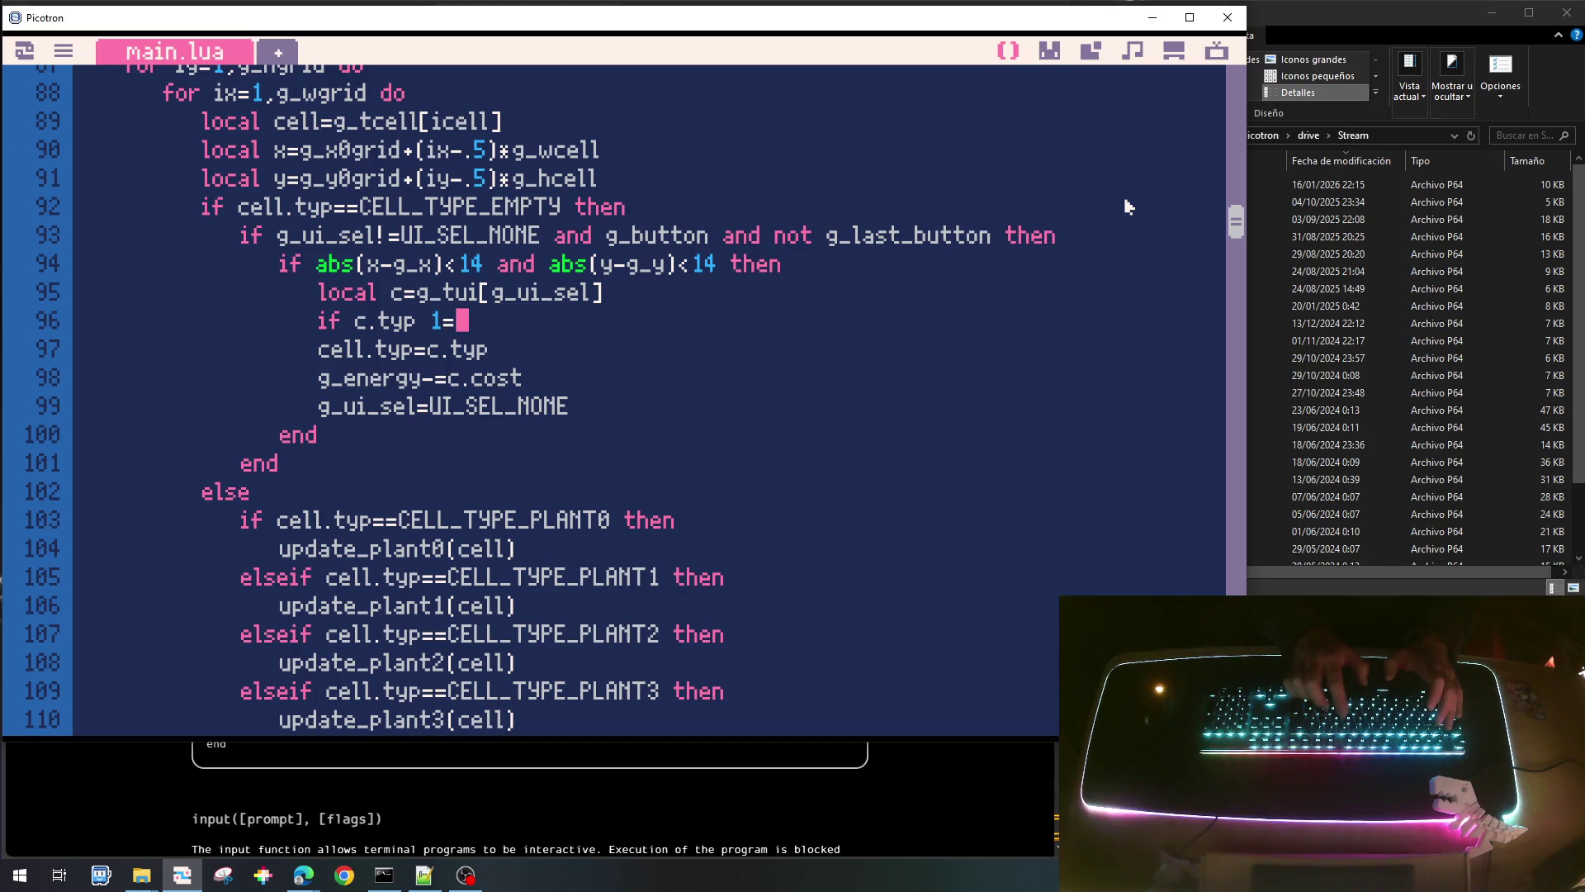
{"action": "key", "text": "BackSpace"}
{"action": "key", "text": "BackSpace"}
{"action": "key", "text": "BackSpace"}
{"action": "type", "text": "!="}
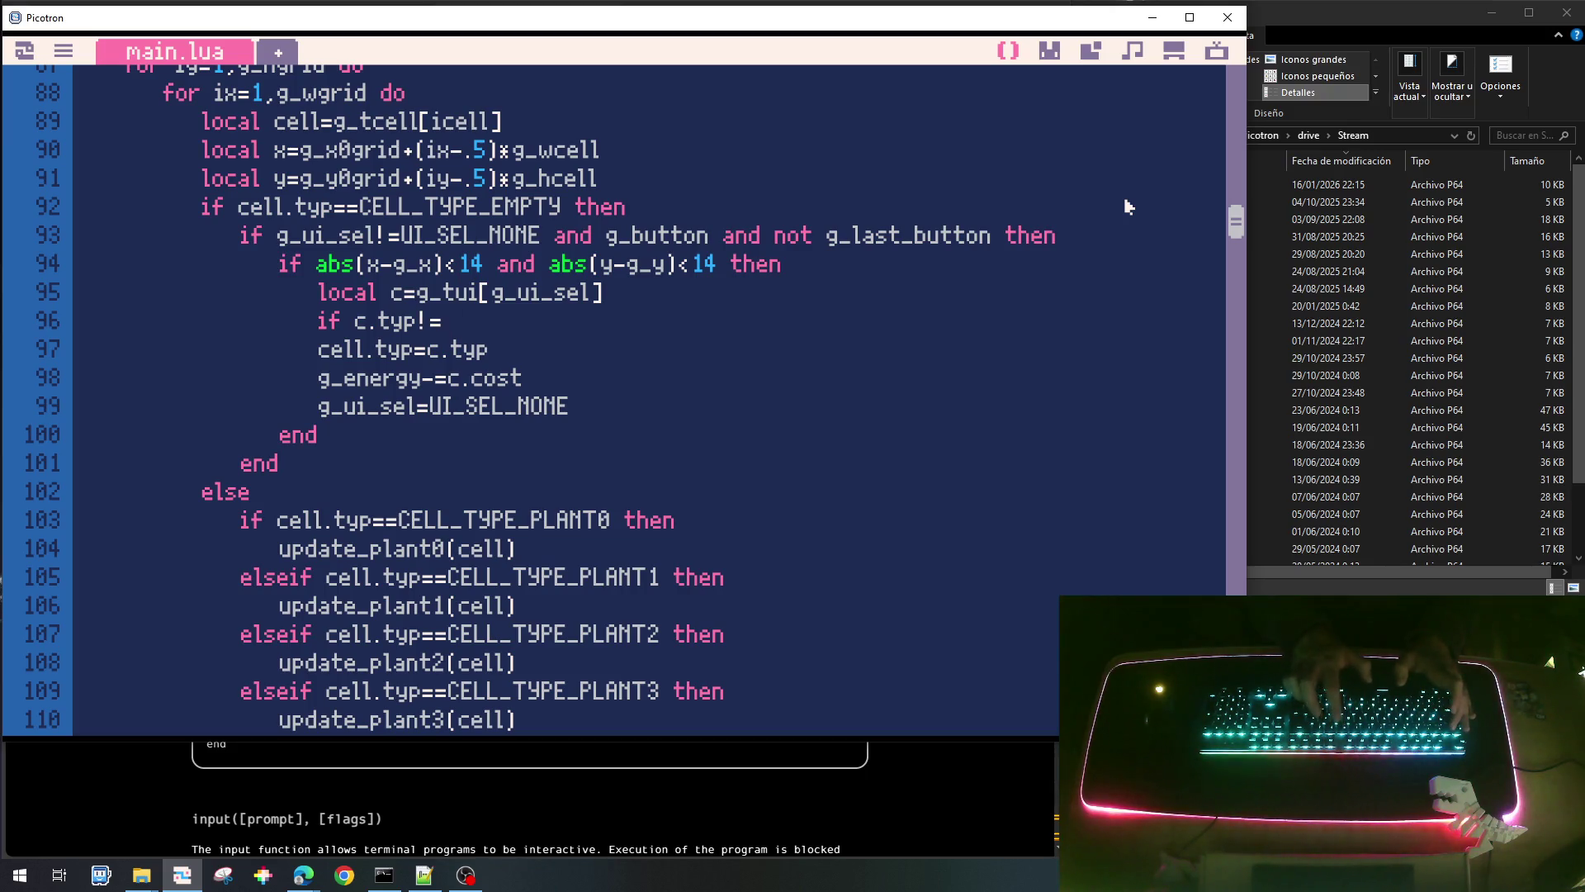
{"action": "type", "text": "CELL_"}
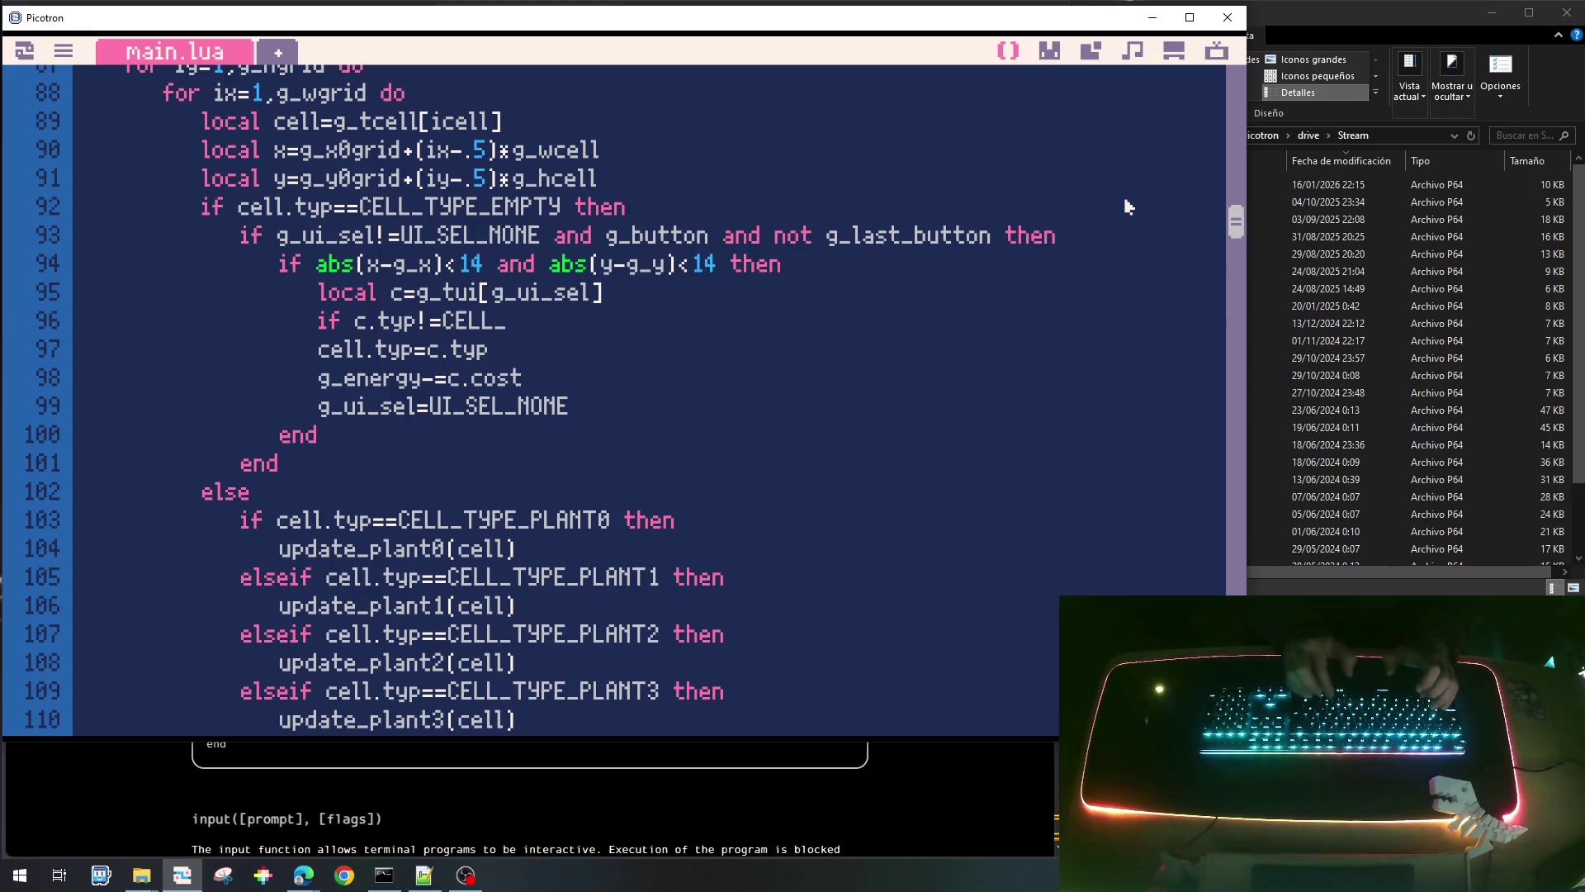
{"action": "type", "text": "TYPE_"}
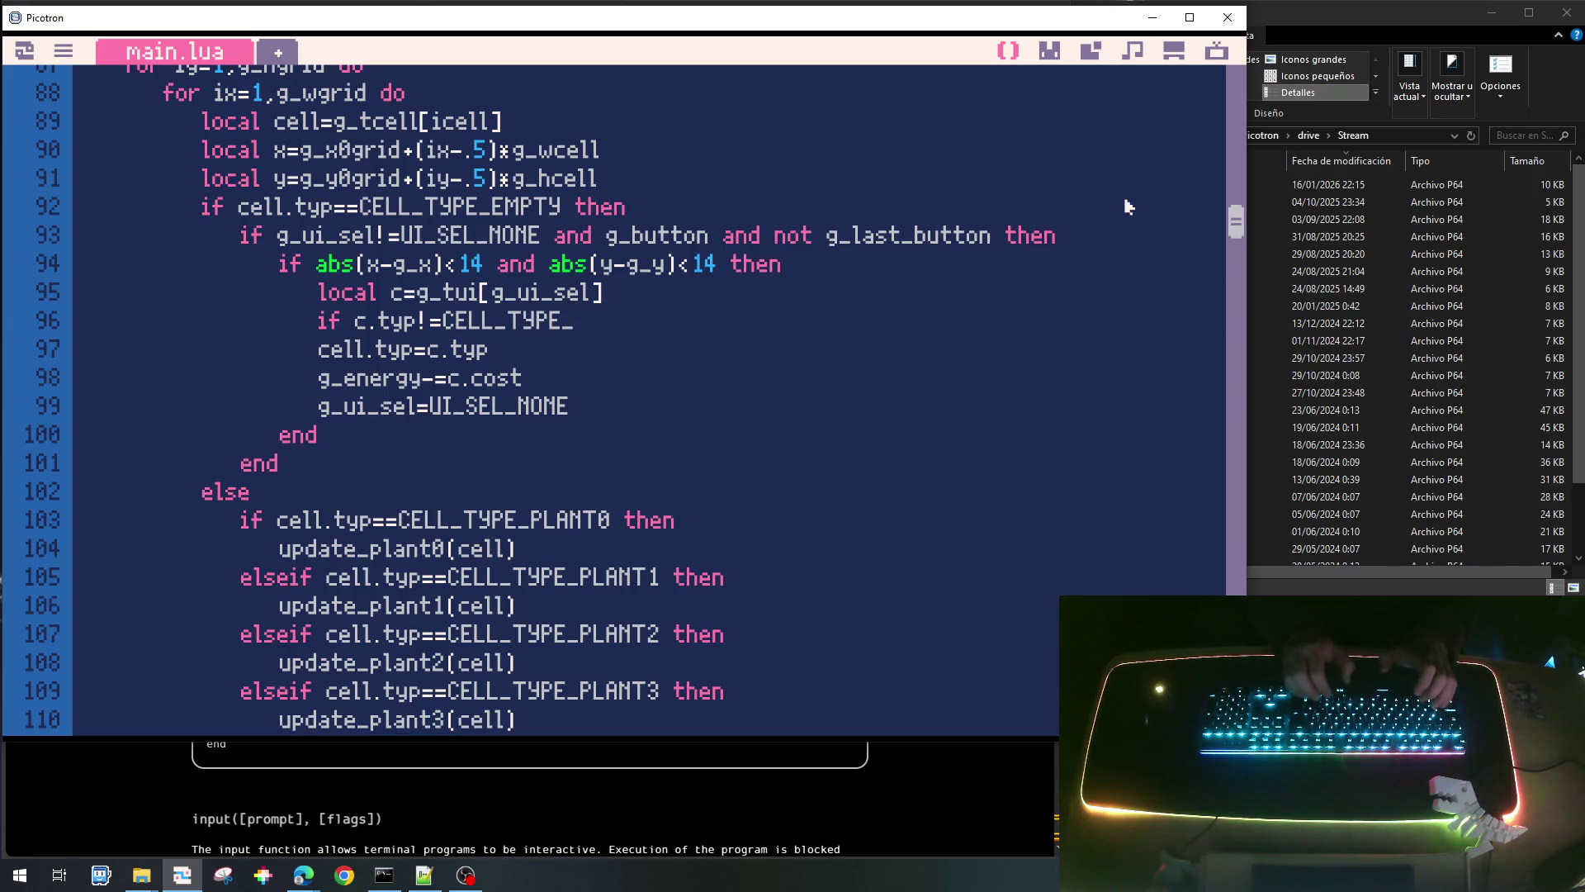
{"action": "type", "text": "PALA then"}
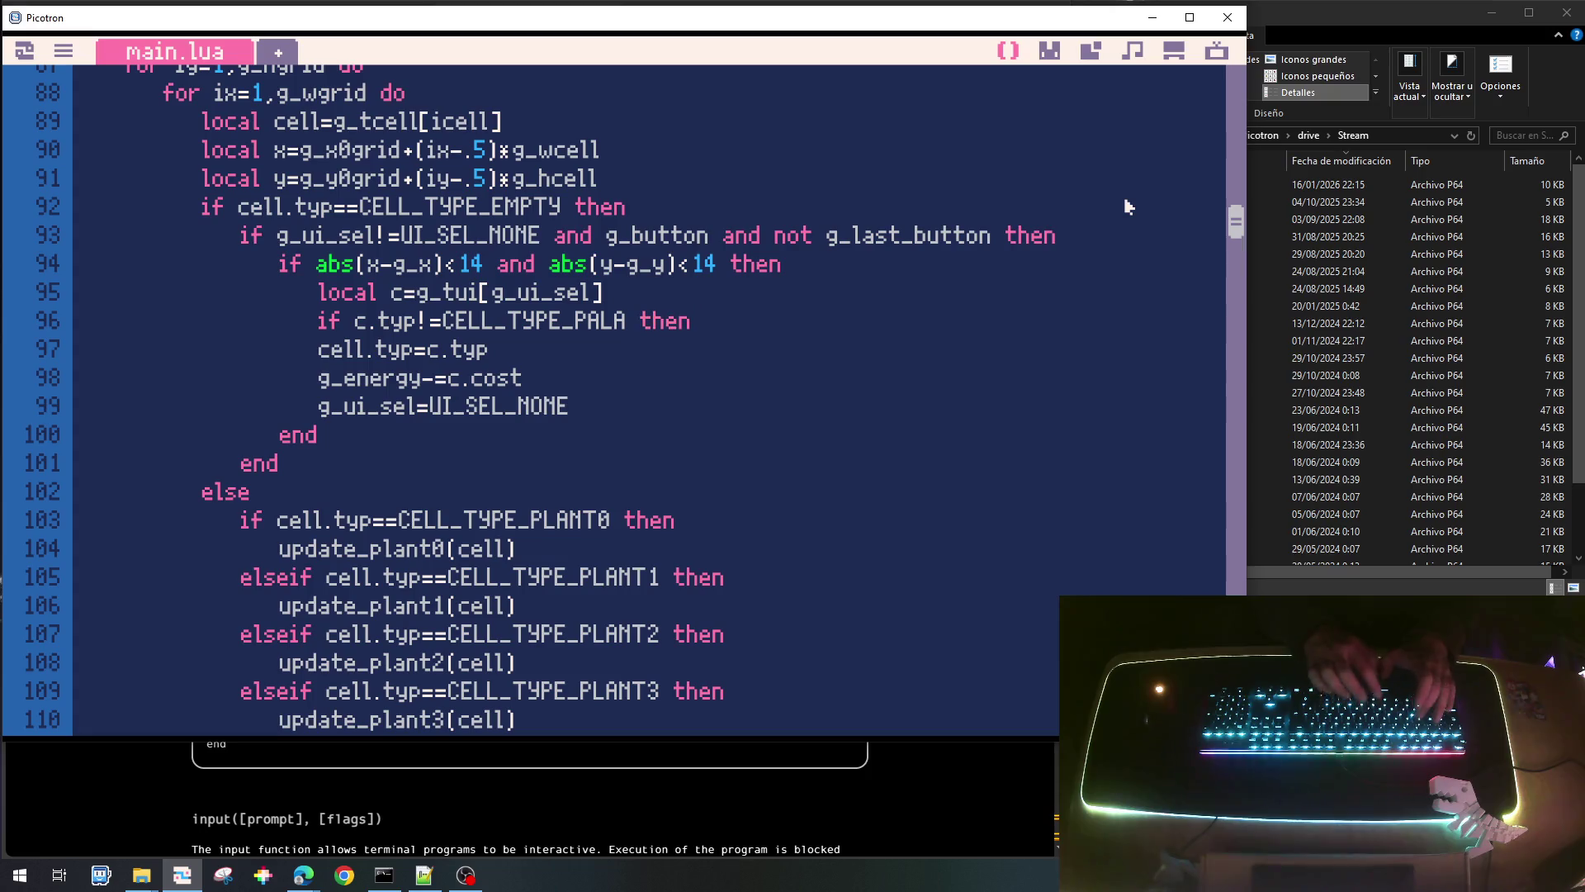
{"action": "key", "text": "shift+Down"}
{"action": "key", "text": "shift+Down"}
{"action": "key", "text": "shift+Down"}
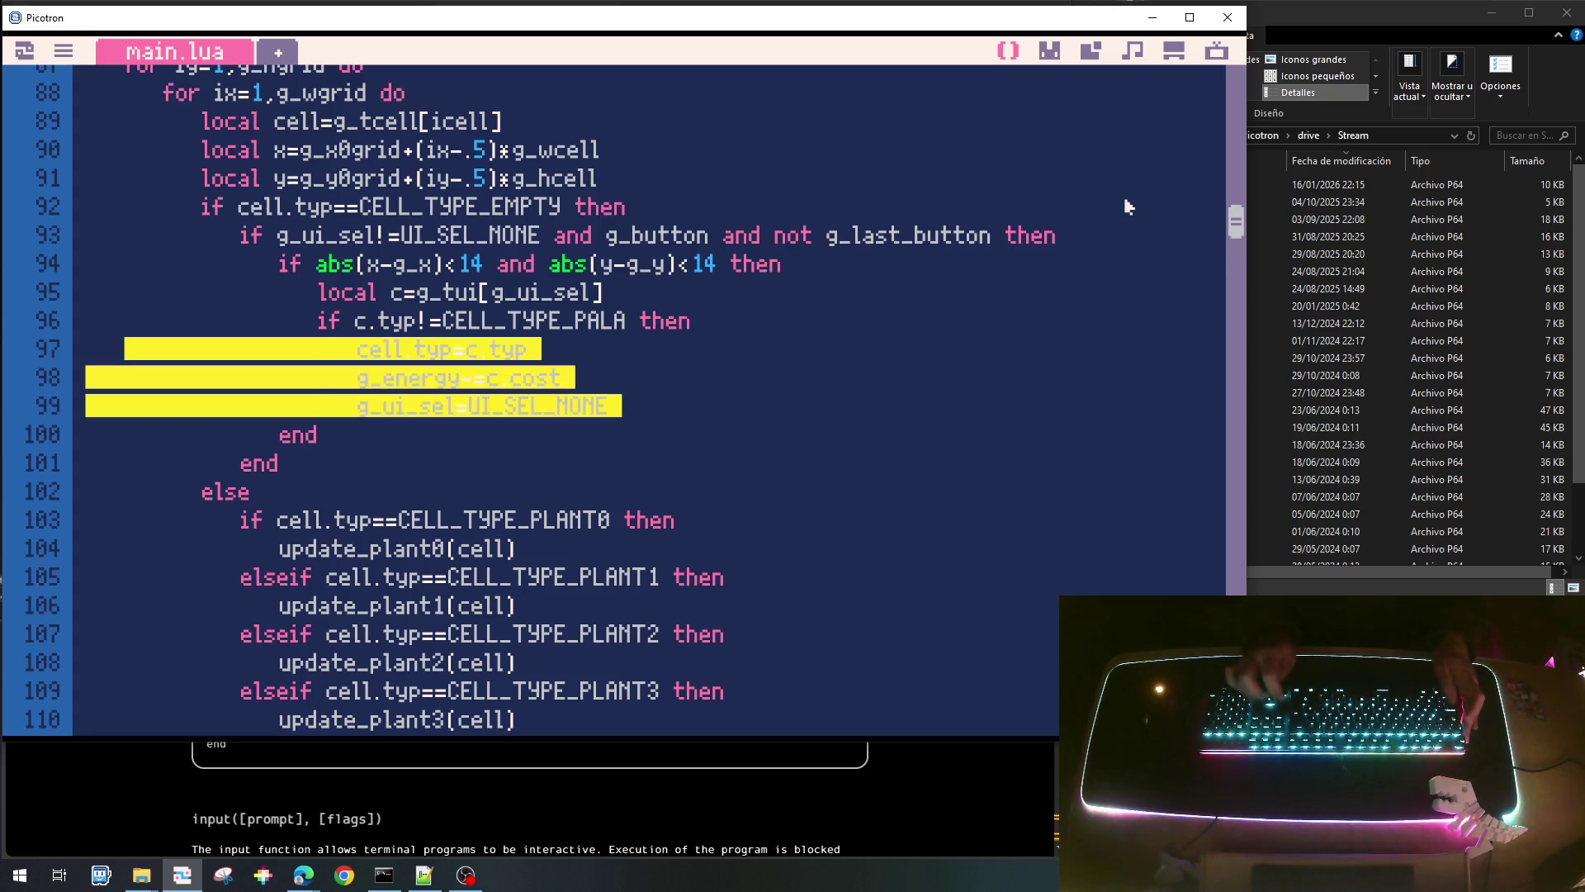
{"action": "key", "text": "Tab"}
{"action": "key", "text": "Return"}
{"action": "type", "text": "end"}
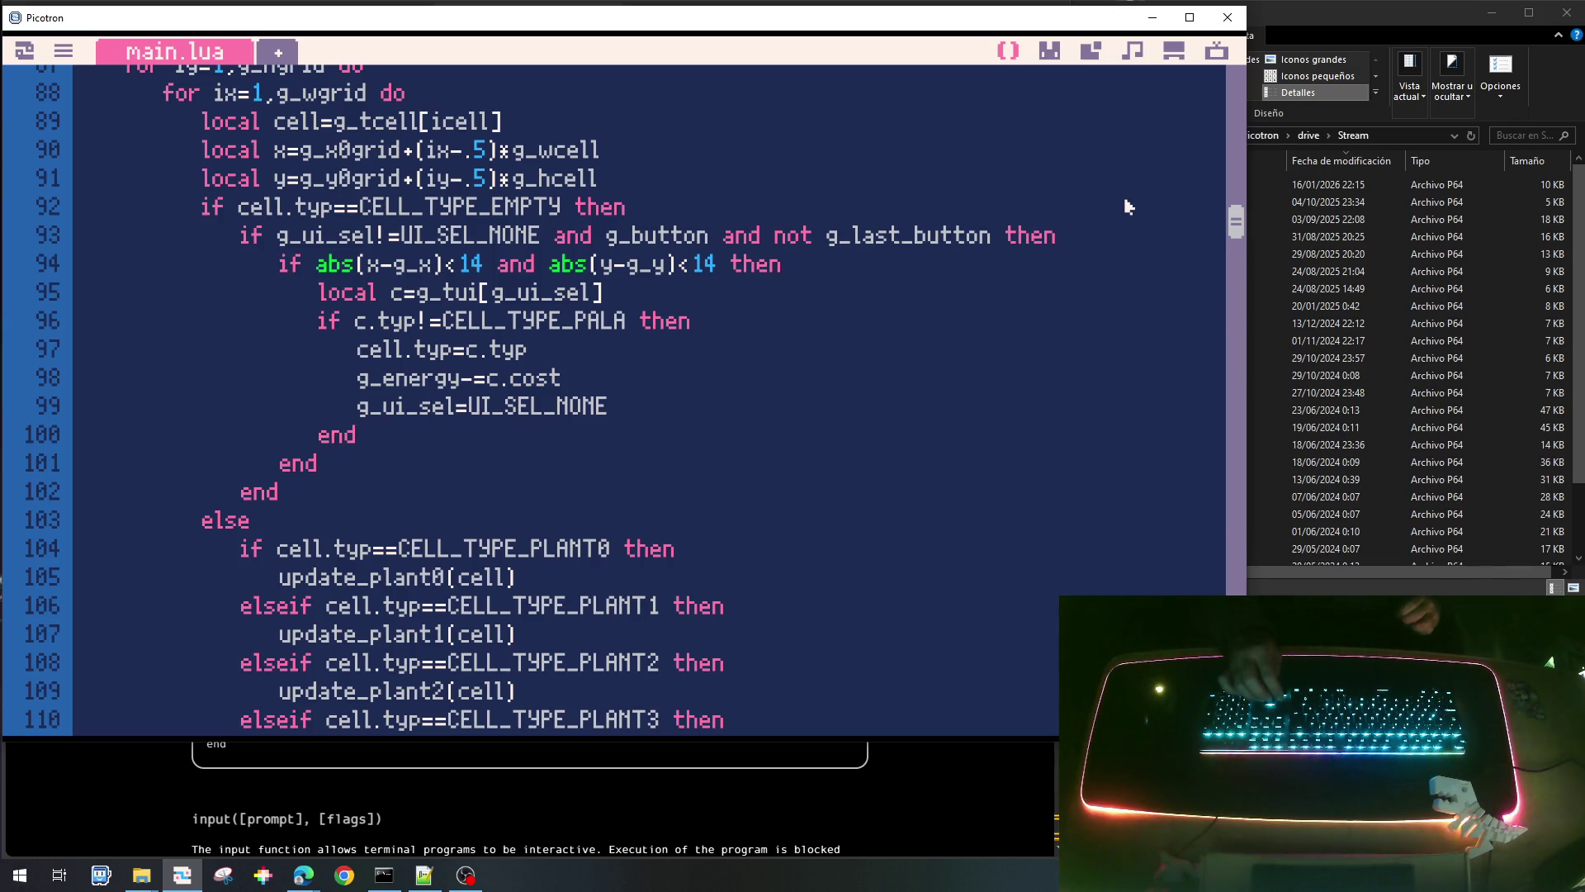
Select the placement block, lines 93–102.
{"action": "key", "text": "Down"}
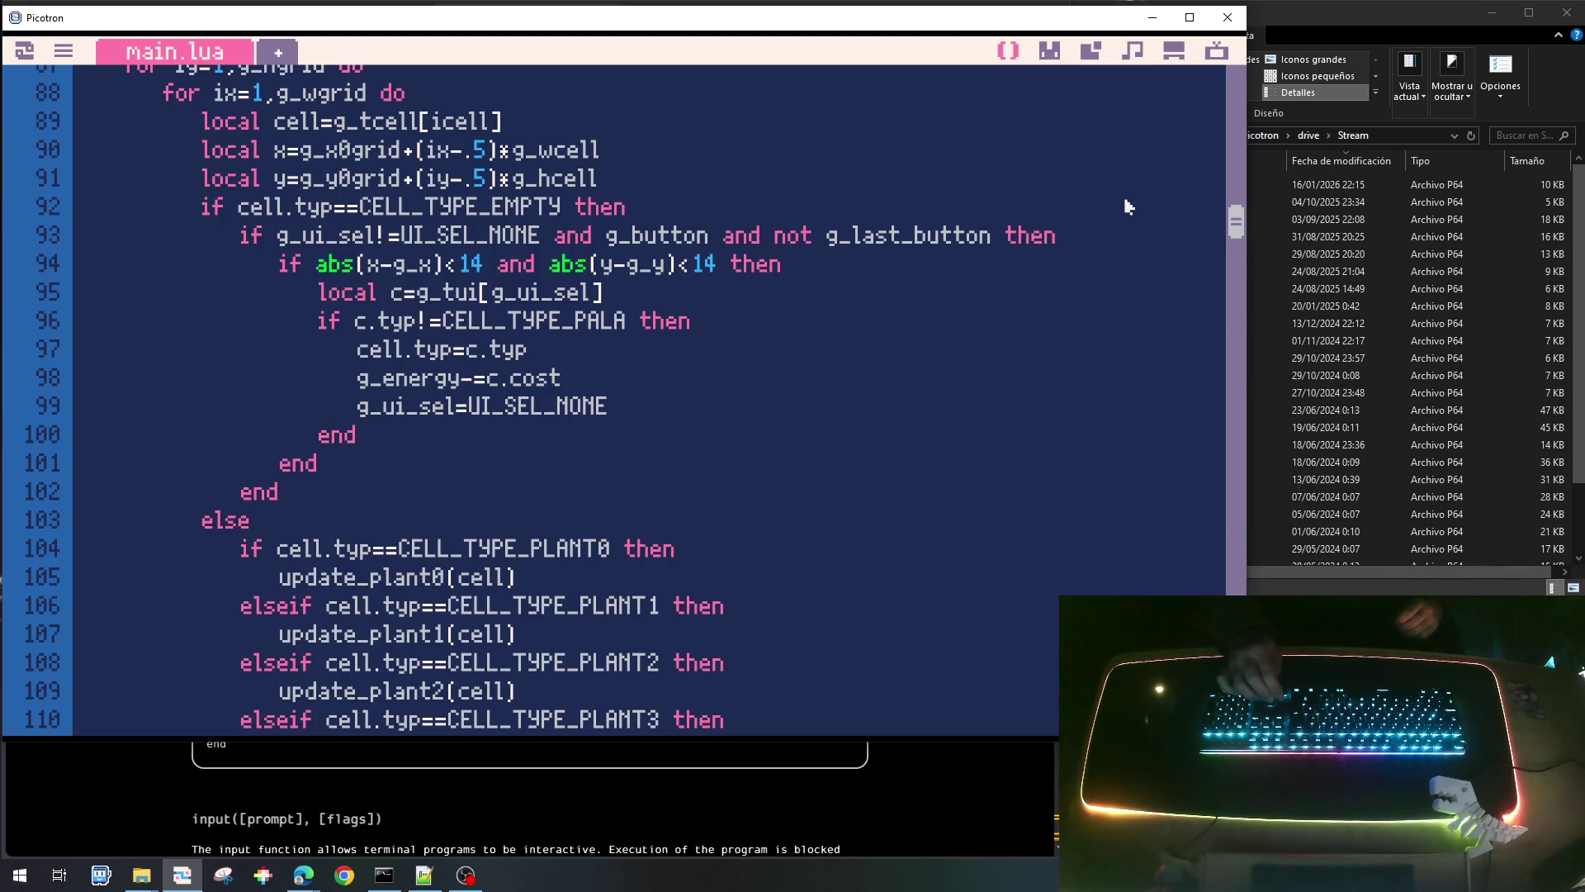
{"action": "key", "text": "Up"}
{"action": "key", "text": "Up"}
{"action": "key", "text": "Up"}
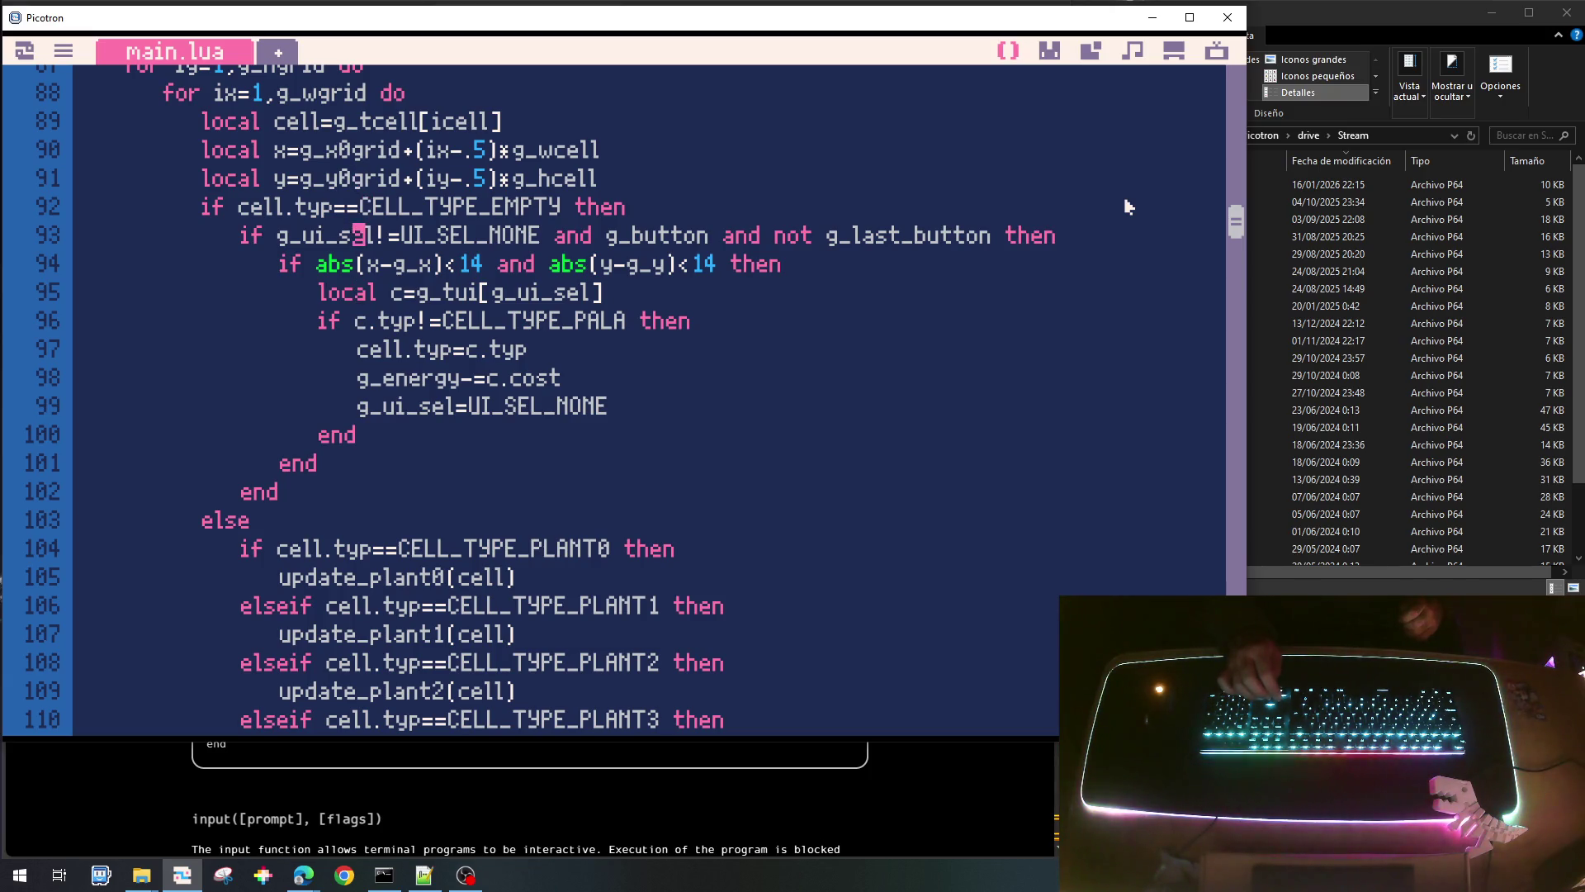
{"action": "key", "text": "Home"}
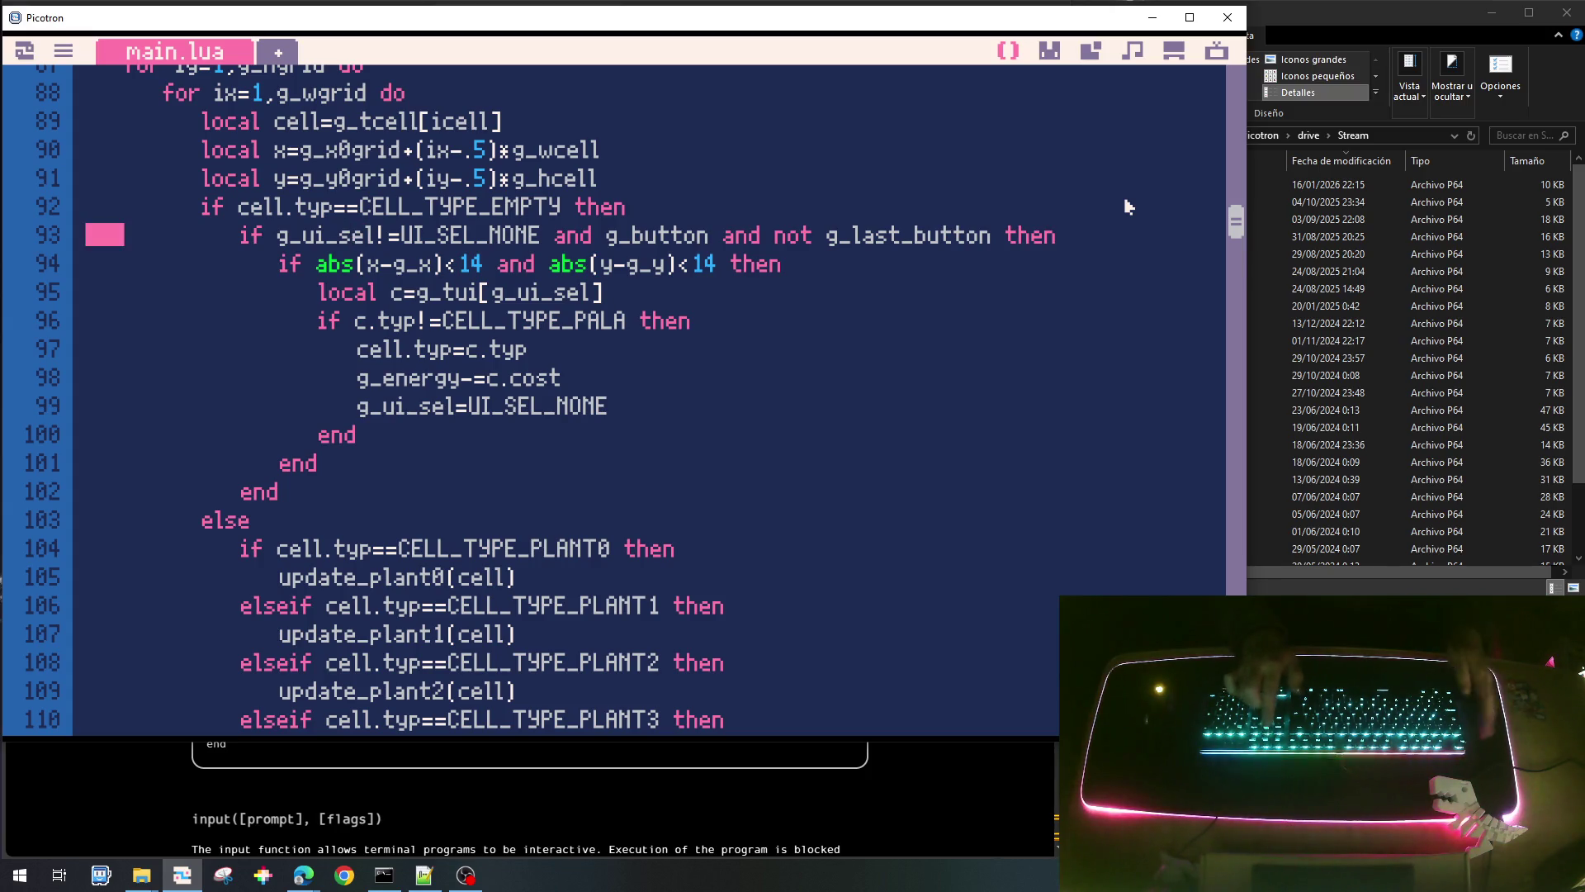
{"action": "key", "text": "shift+Down"}
{"action": "key", "text": "shift+Down"}
{"action": "key", "text": "shift+Down"}
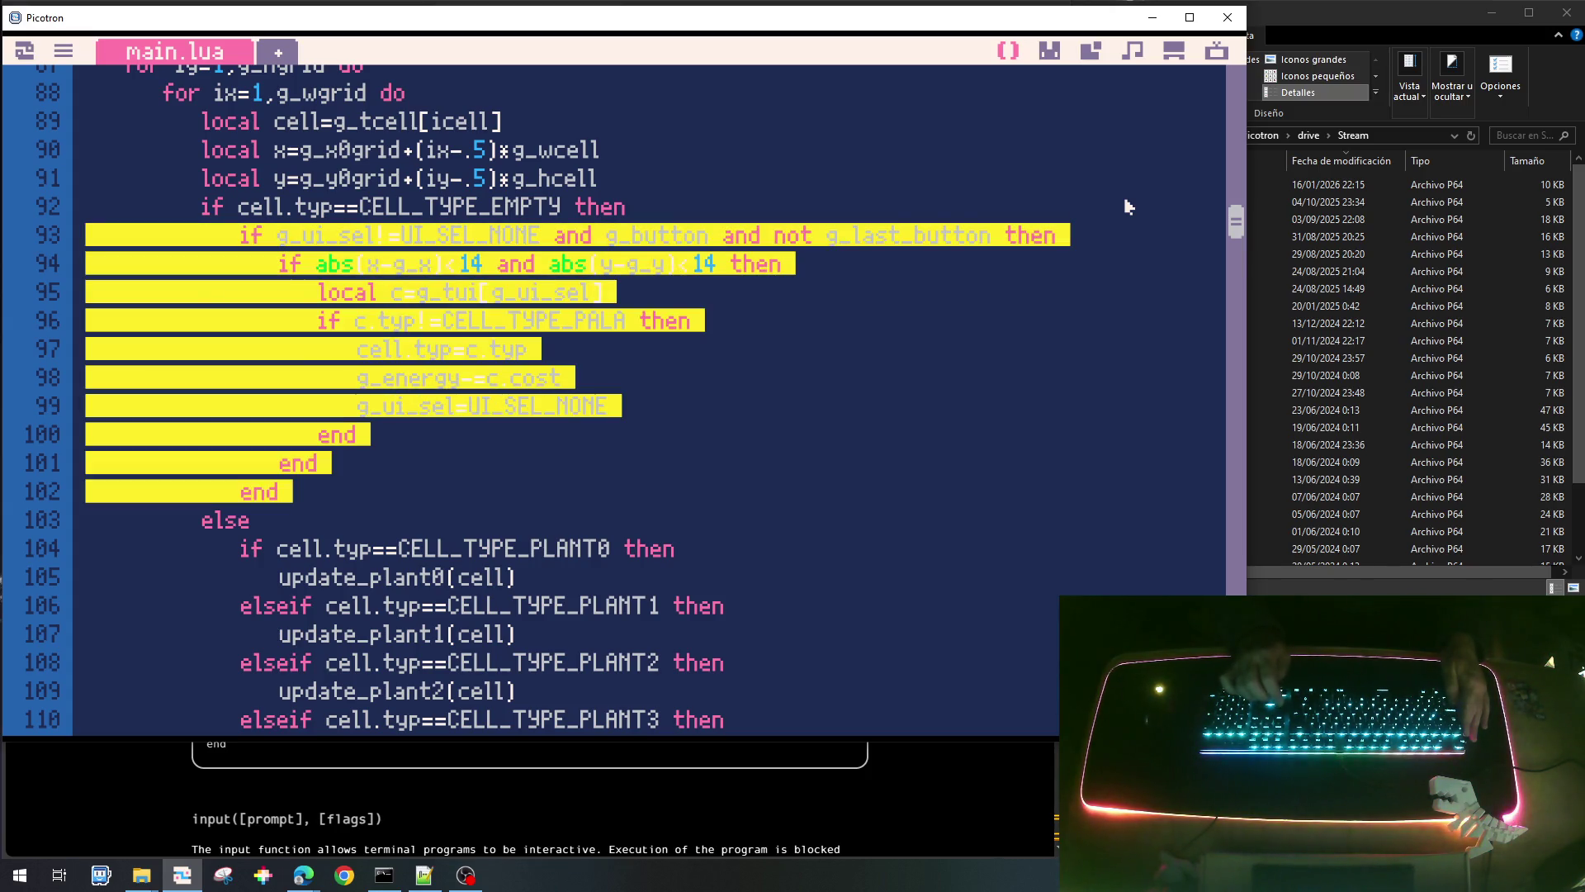
{"action": "key", "text": "ctrl+c"}
{"action": "key", "text": "Down"}
{"action": "key", "text": "Up"}
{"action": "key", "text": "ctrl+v"}
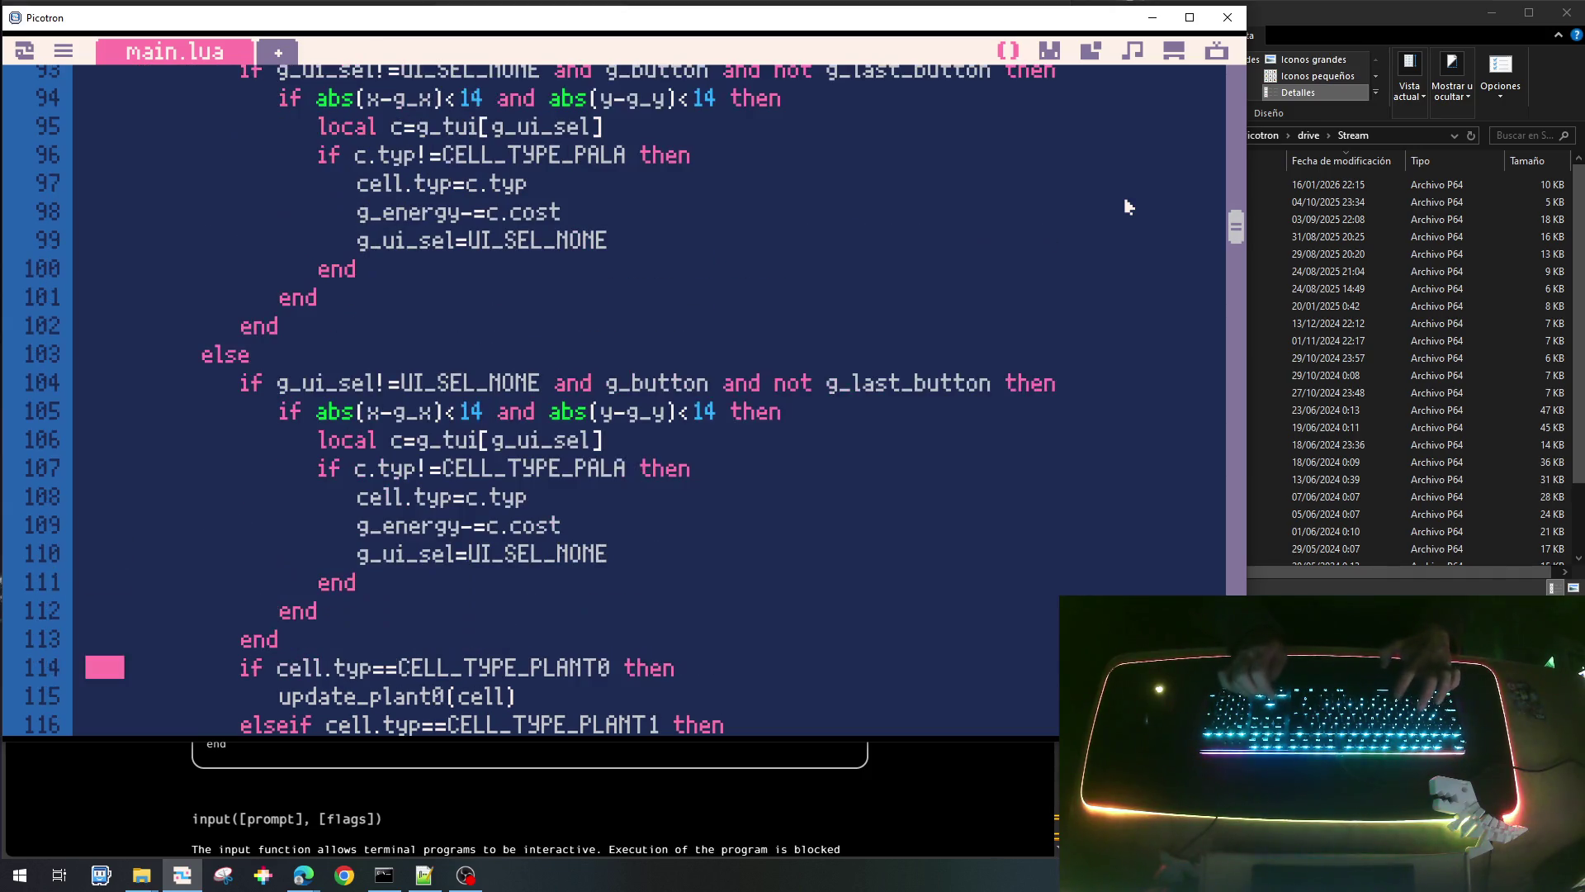
{"action": "key", "text": "Up"}
{"action": "key", "text": "Up"}
{"action": "key", "text": "Up"}
{"action": "key", "text": "Right"}
{"action": "key", "text": "Right"}
{"action": "key", "text": "Right"}
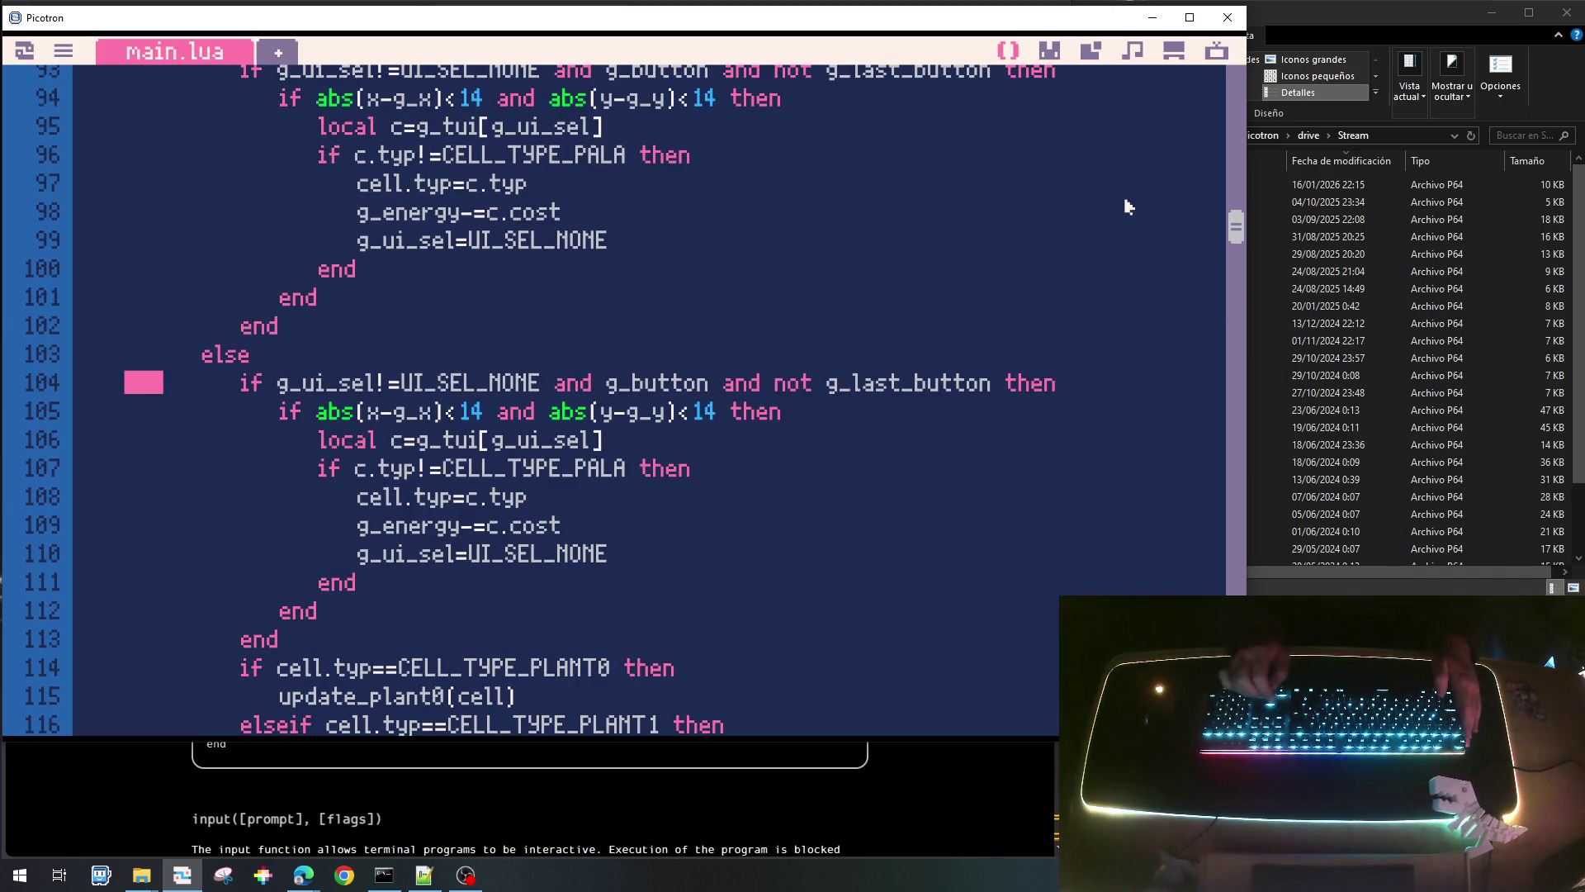
{"action": "key", "text": "Right"}
{"action": "key", "text": "Right"}
{"action": "key", "text": "Right"}
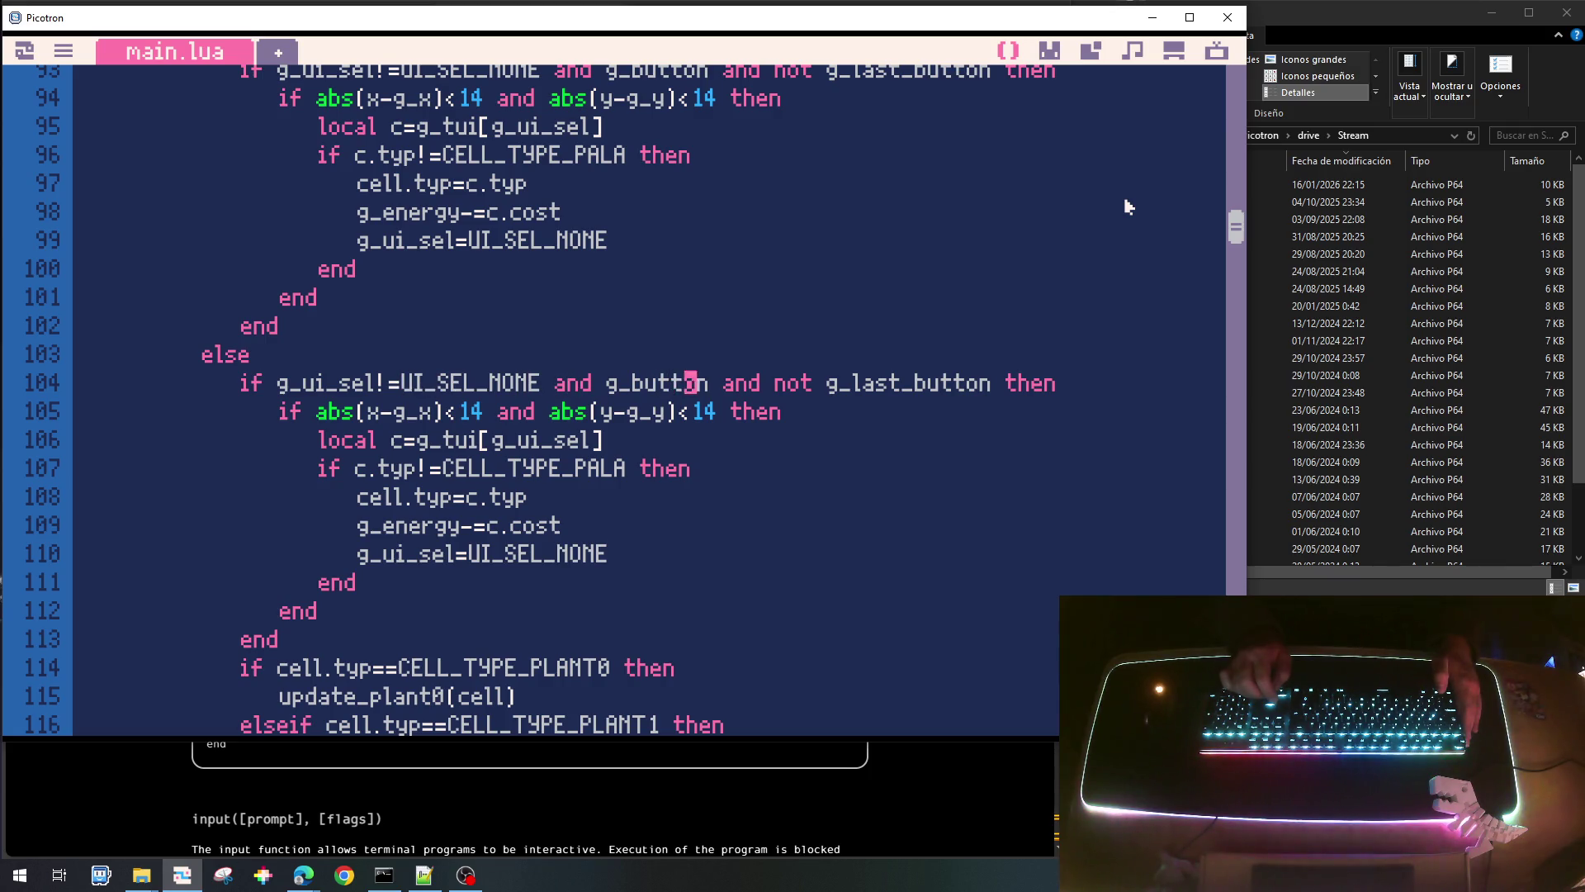
{"action": "key", "text": "Left"}
{"action": "key", "text": "Left"}
{"action": "key", "text": "Left"}
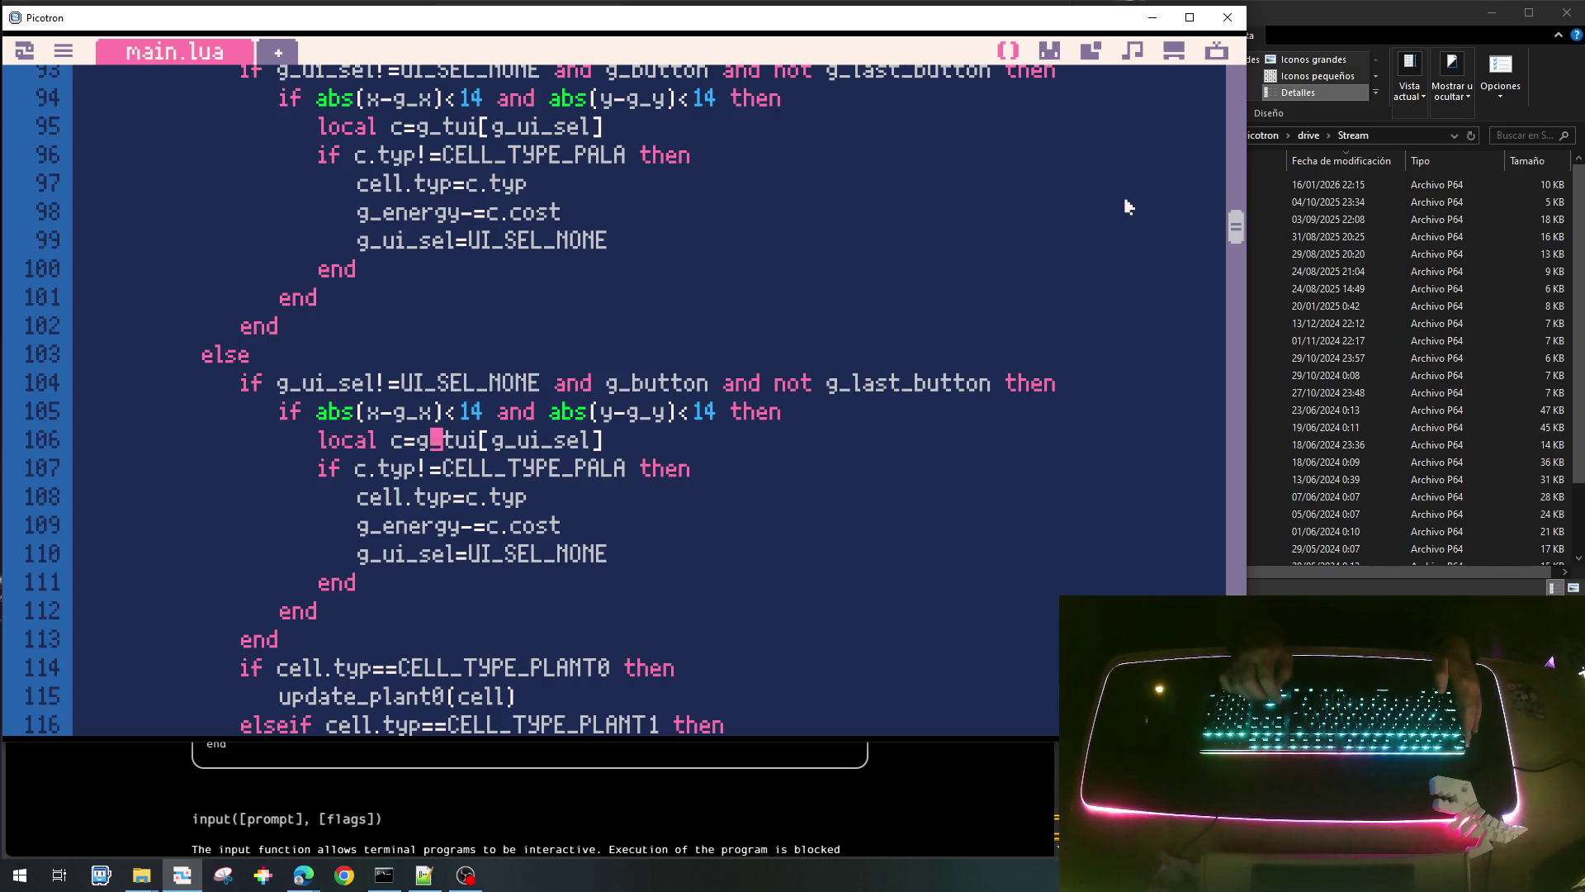
{"action": "key", "text": "BackSpace"}
{"action": "type", "text": "="}
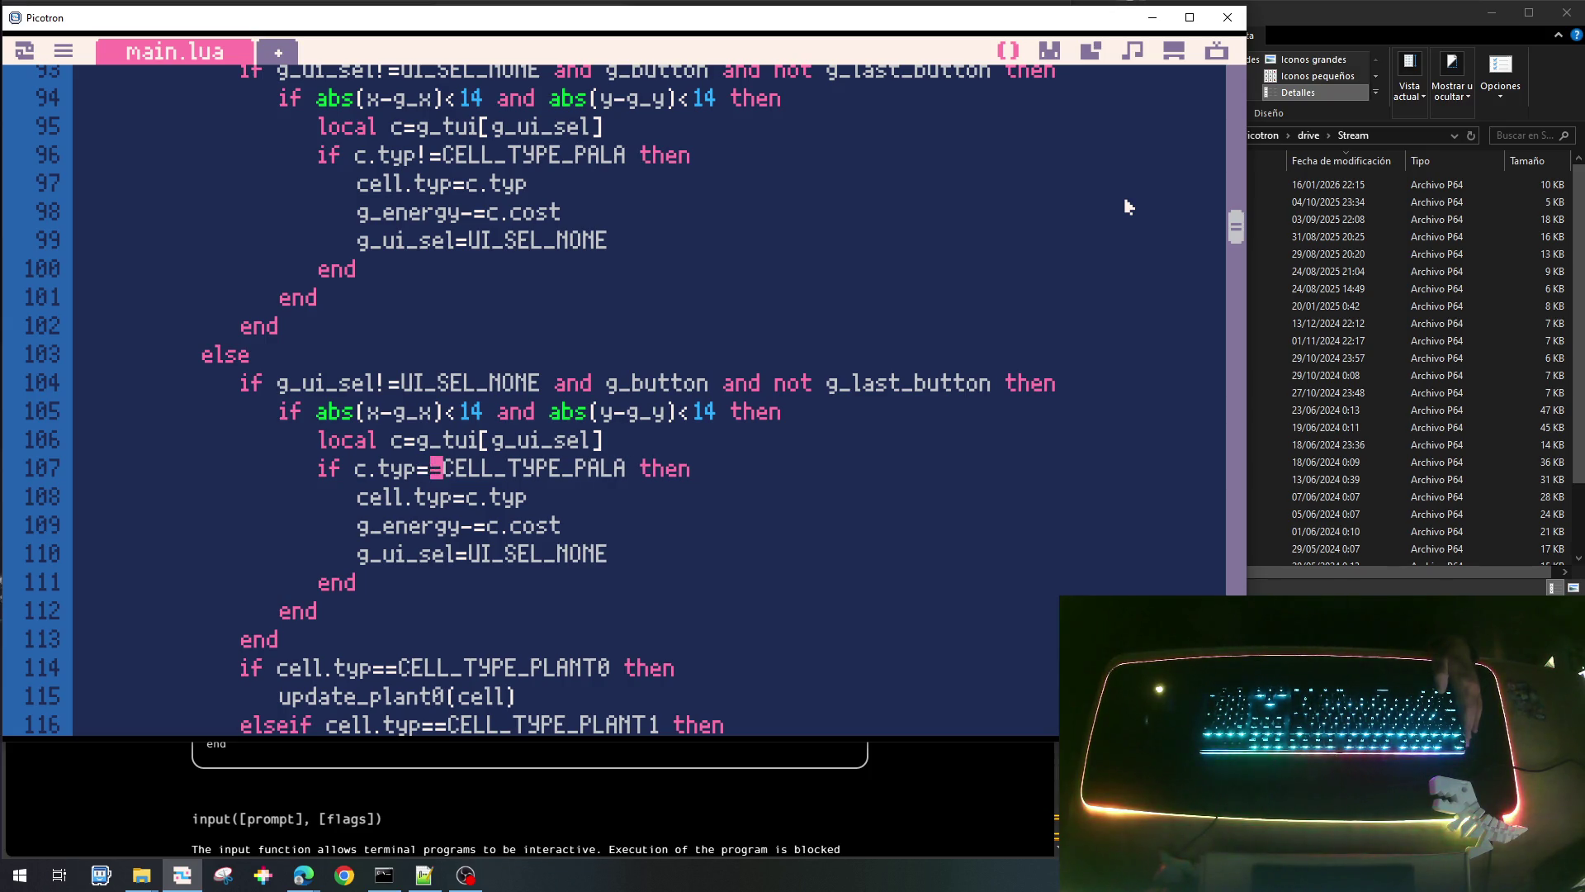
{"action": "key", "text": "Right"}
{"action": "key", "text": "Right"}
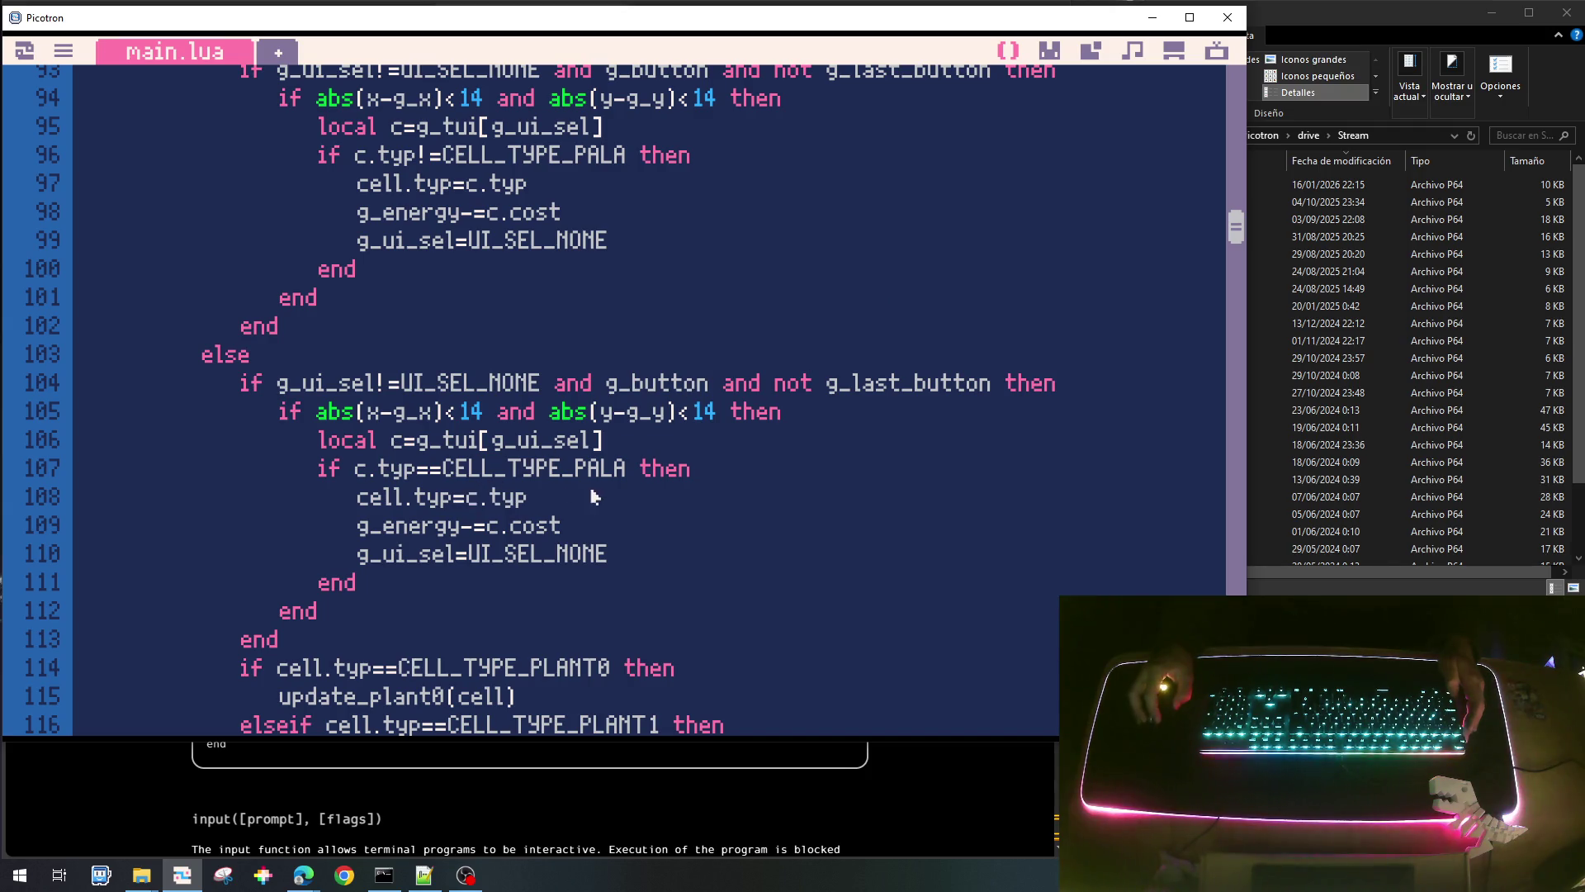
{"action": "key", "text": "shift+End"}
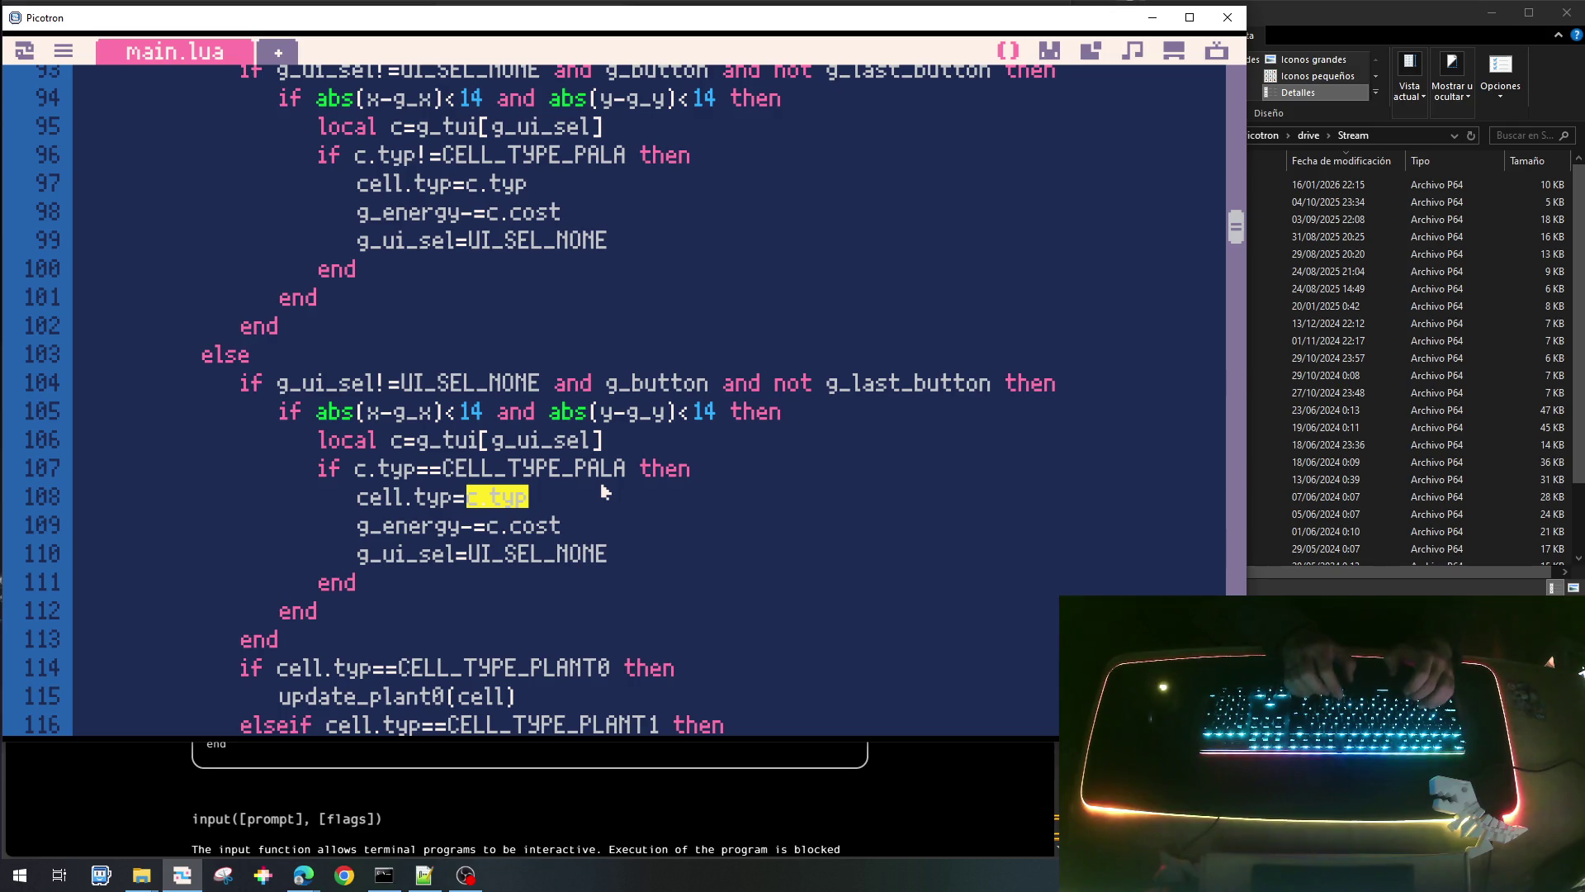
{"action": "type", "text": "C"}
{"action": "type", "text": "CE"}
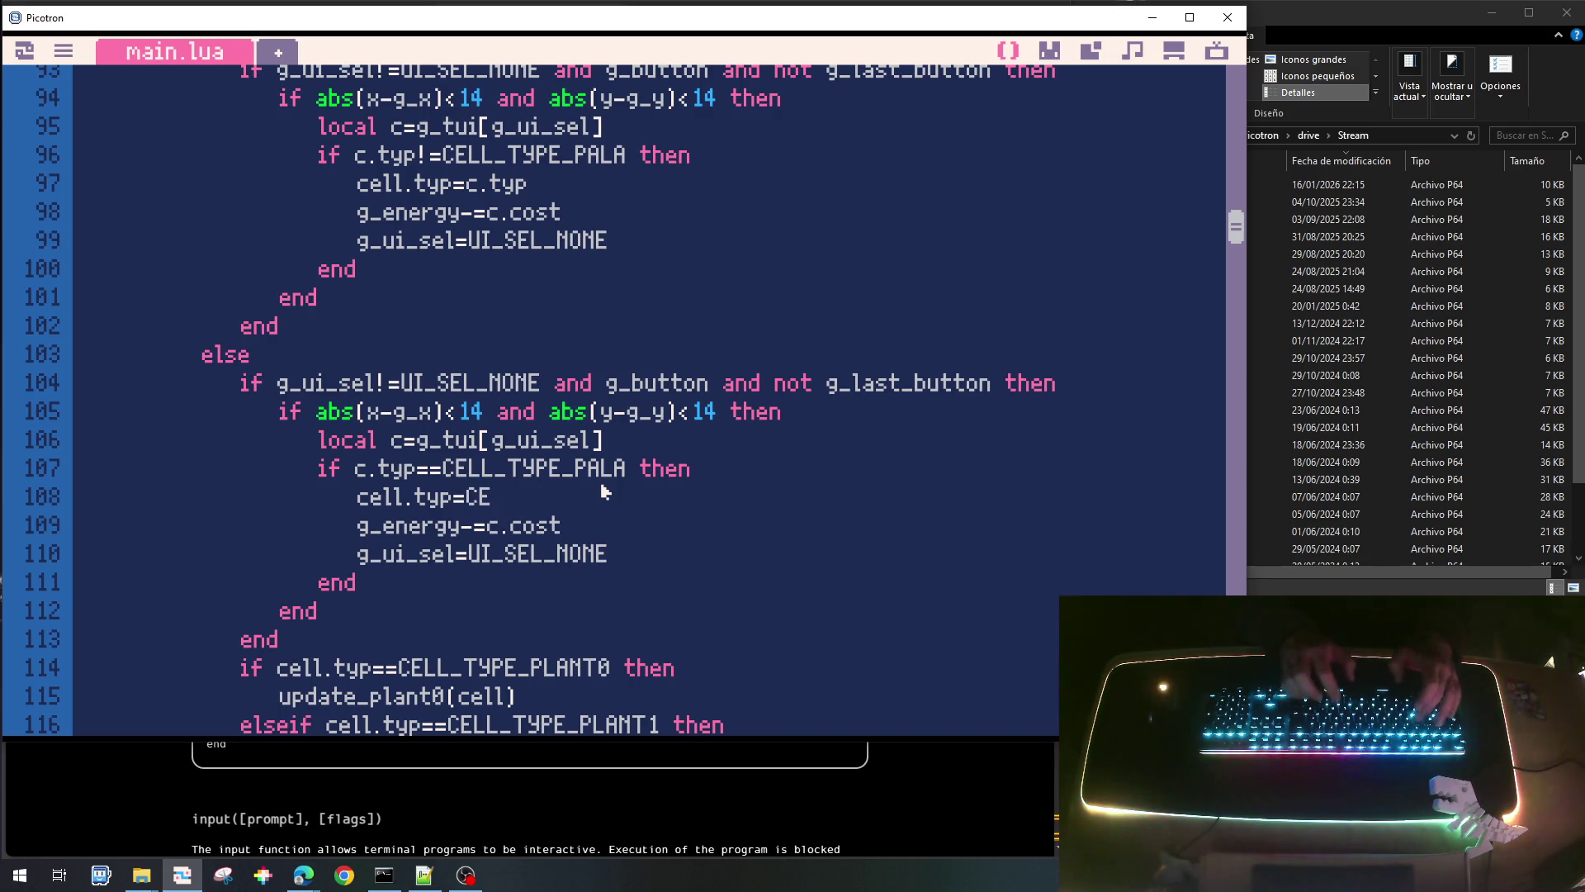
{"action": "type", "text": "L_TYP"}
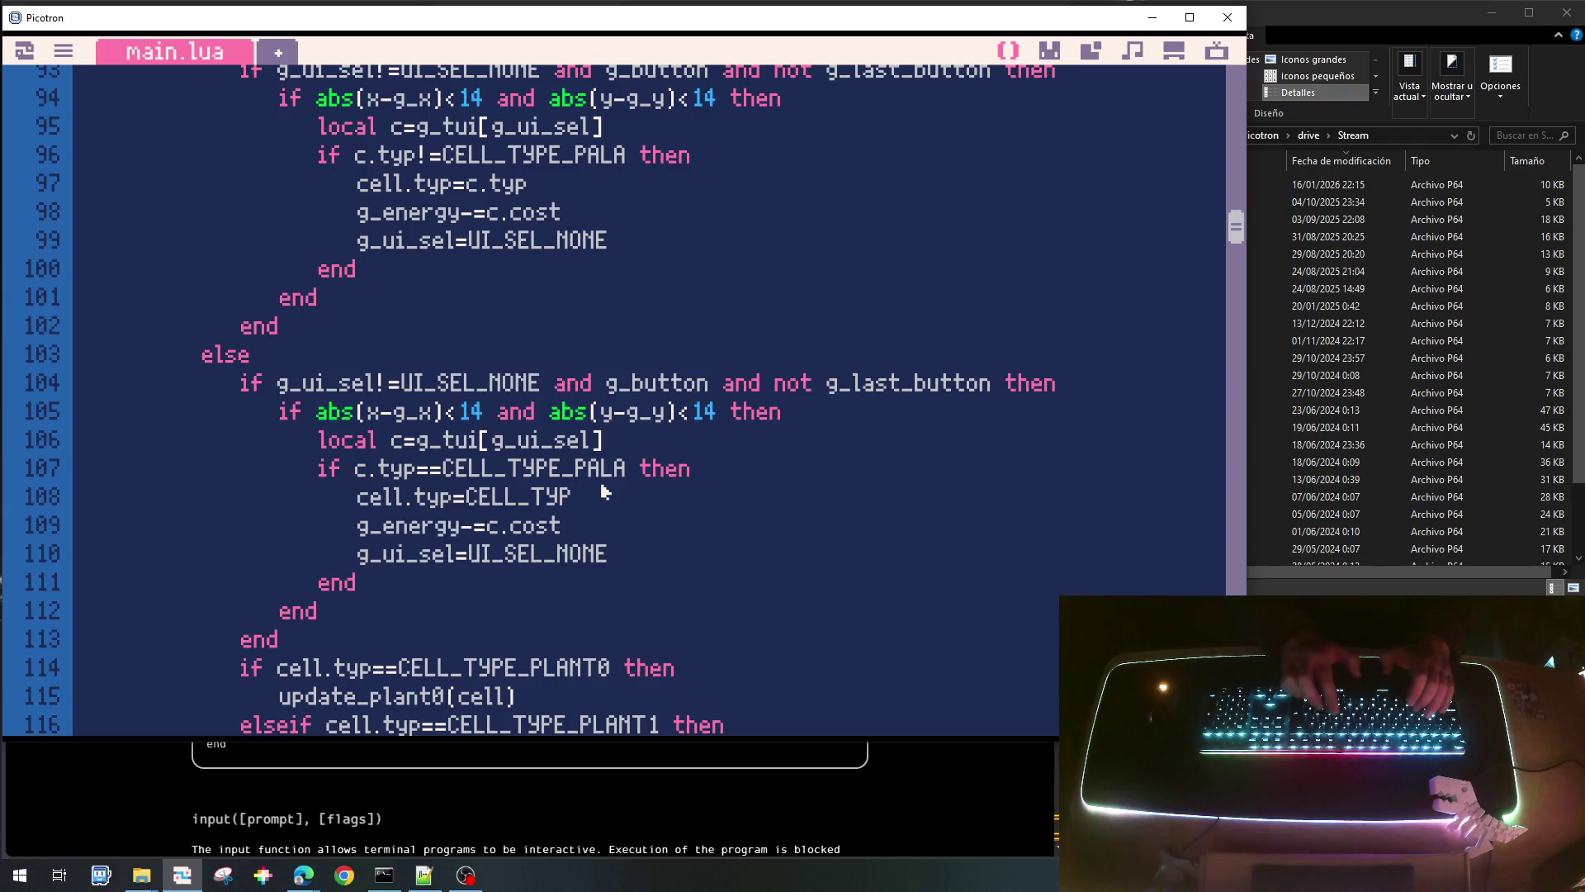
{"action": "type", "text": "_NONE"}
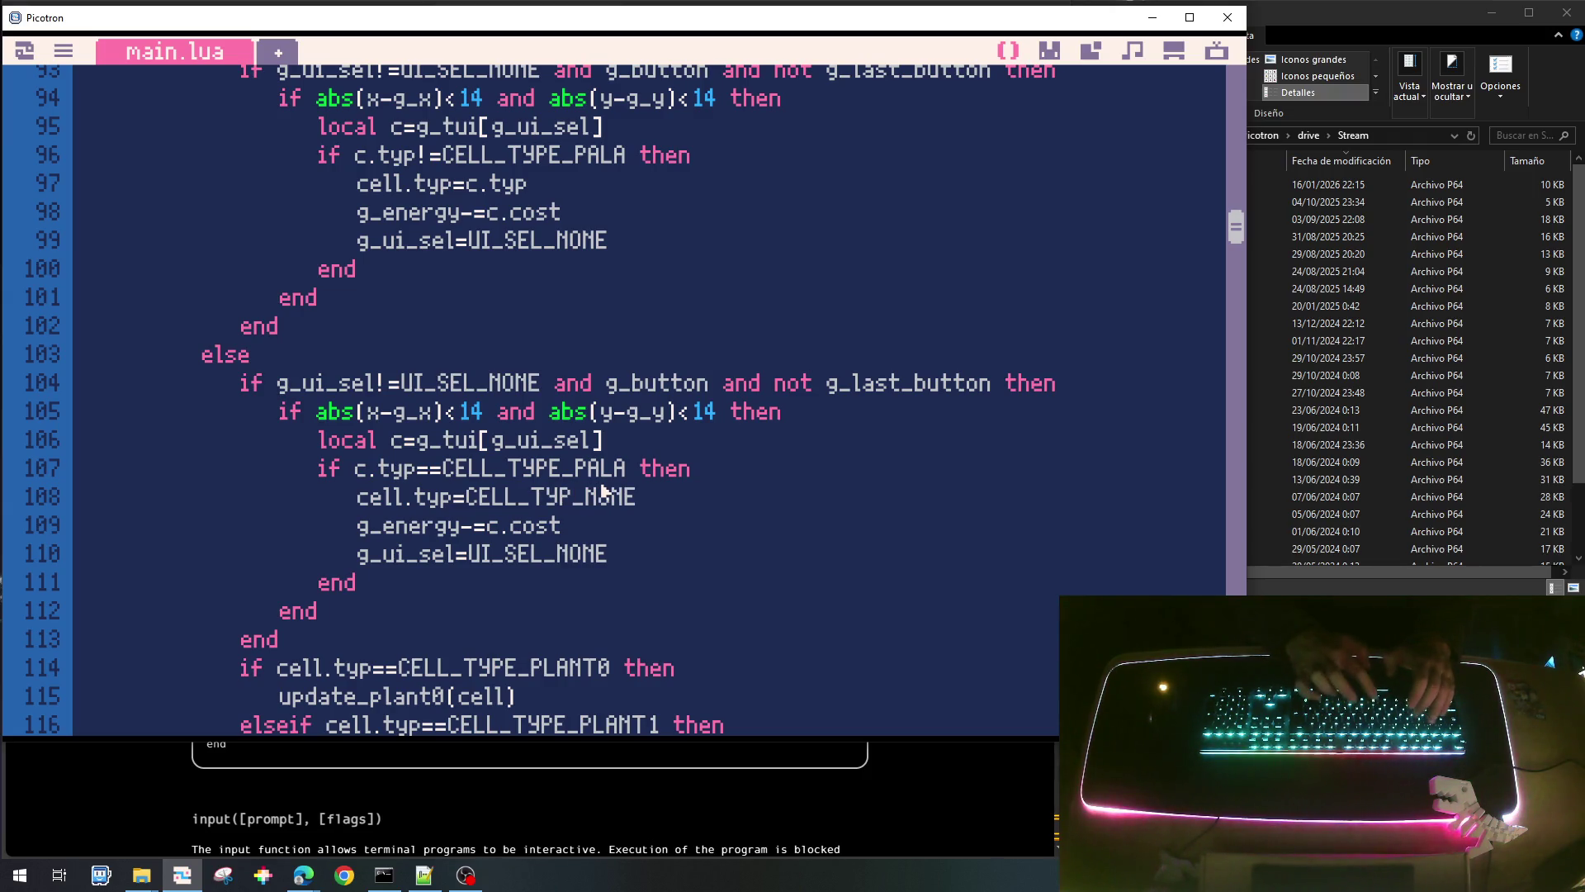
{"action": "left_click", "coordinate": [675, 533]}
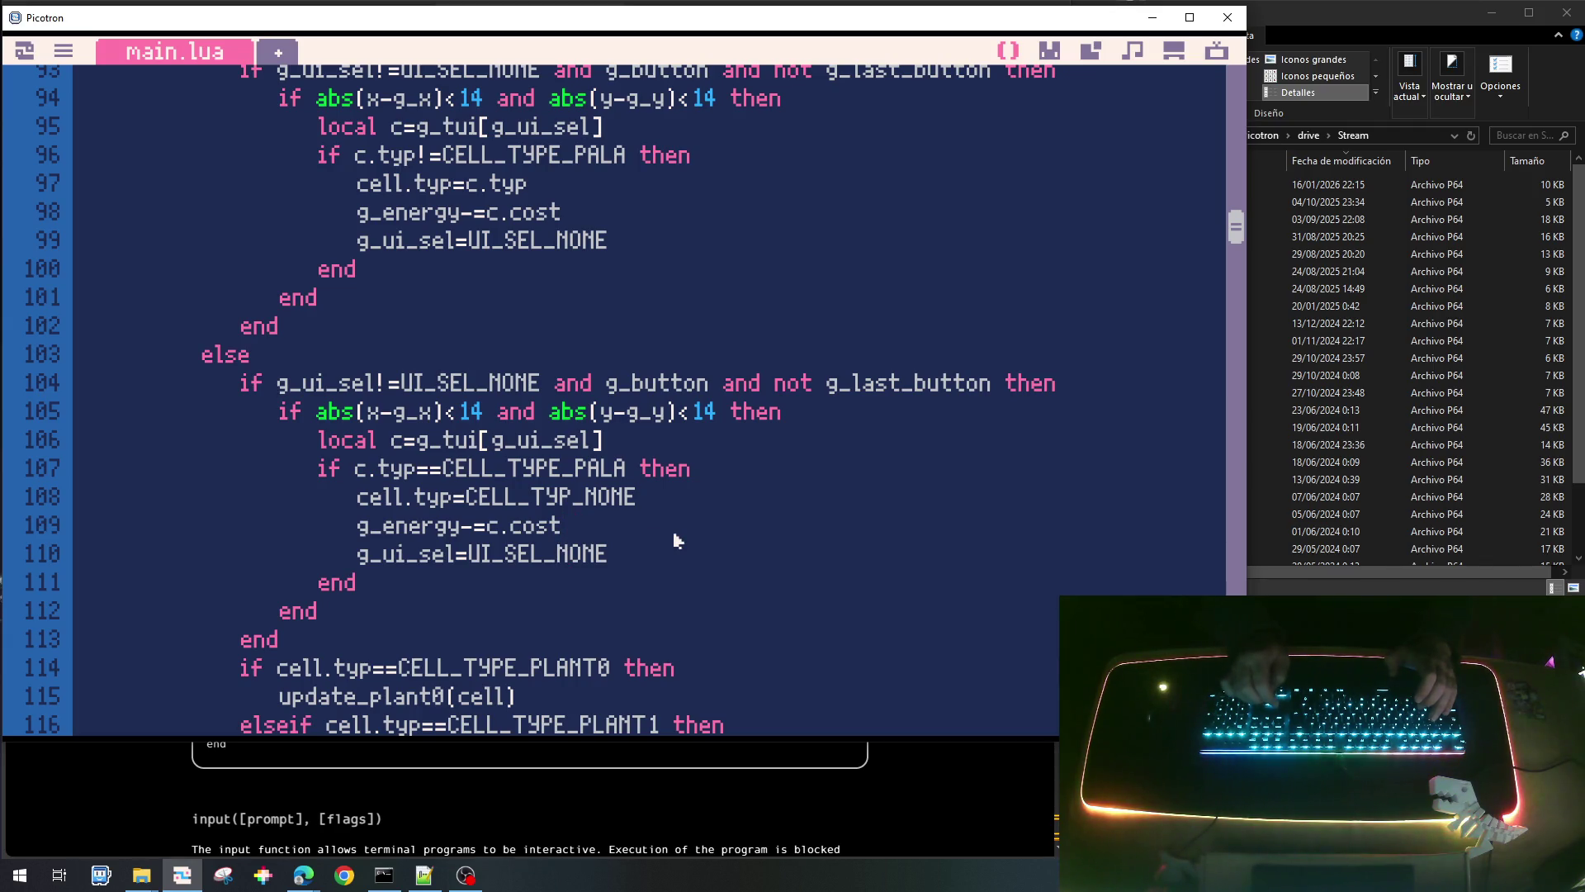
{"action": "key", "text": "Left"}
{"action": "key", "text": "Right"}
{"action": "key", "text": "Right"}
{"action": "key", "text": "Down"}
{"action": "key", "text": "Up"}
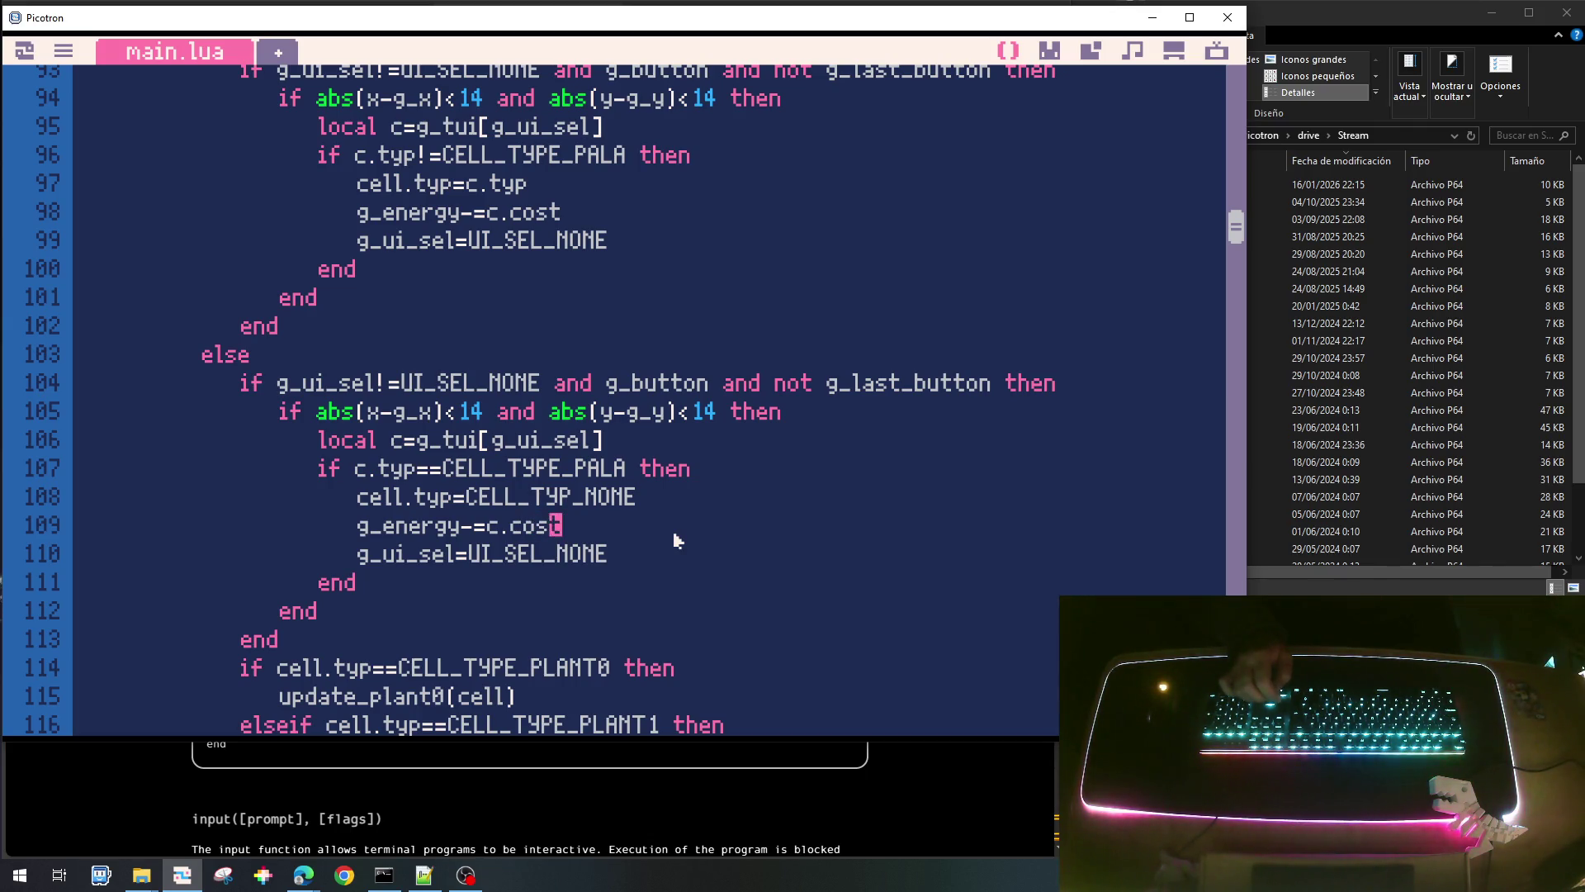
{"action": "key", "text": "Left"}
{"action": "key", "text": "Left"}
{"action": "key", "text": "Left"}
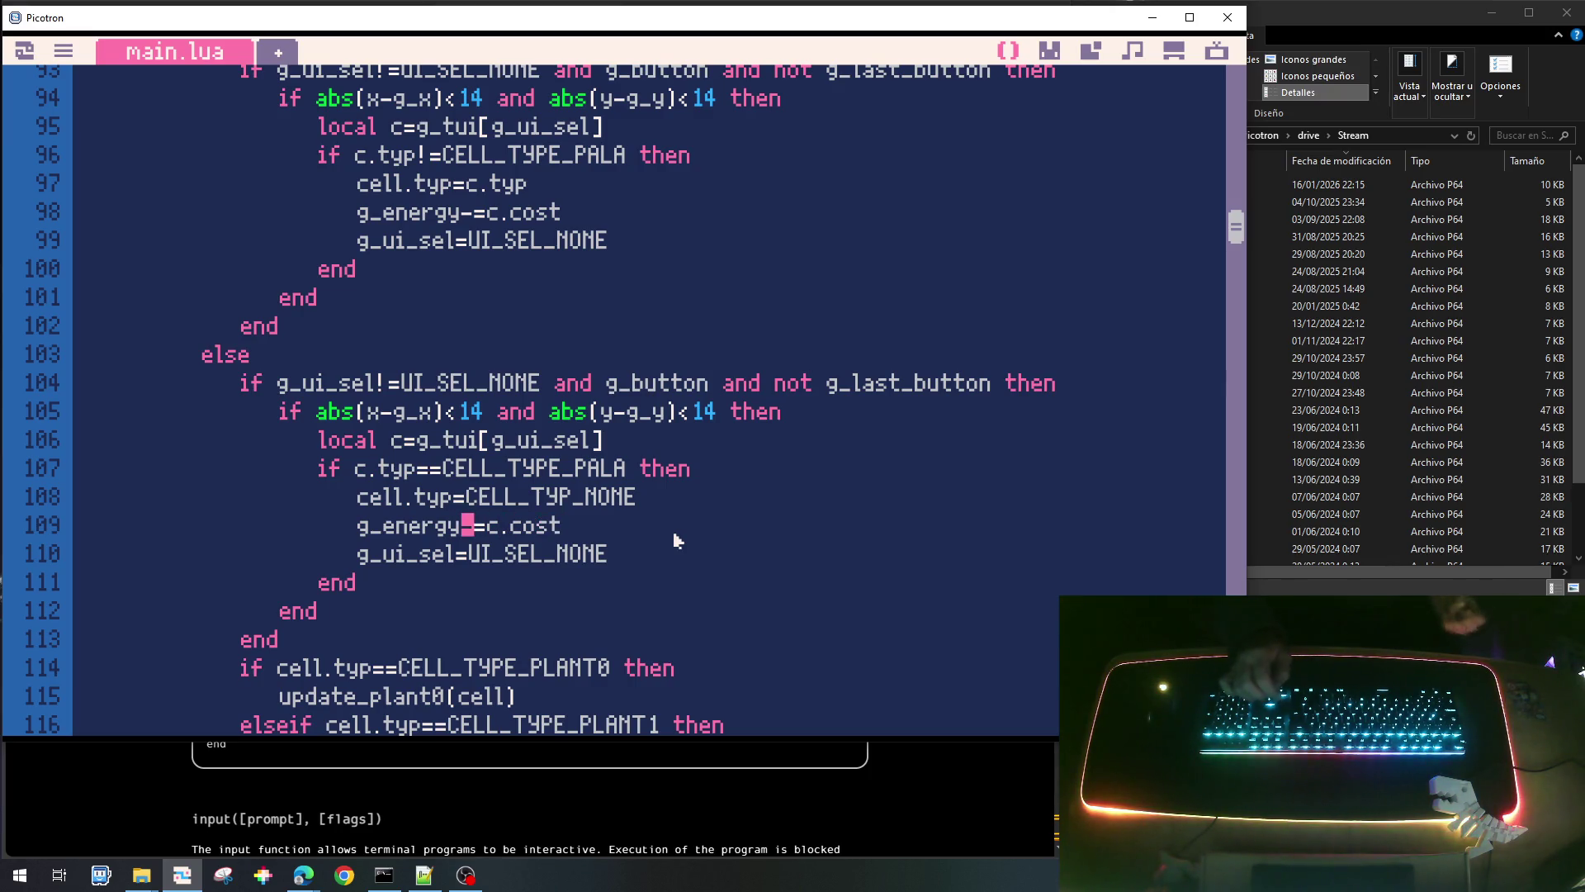
{"action": "key", "text": "Down"}
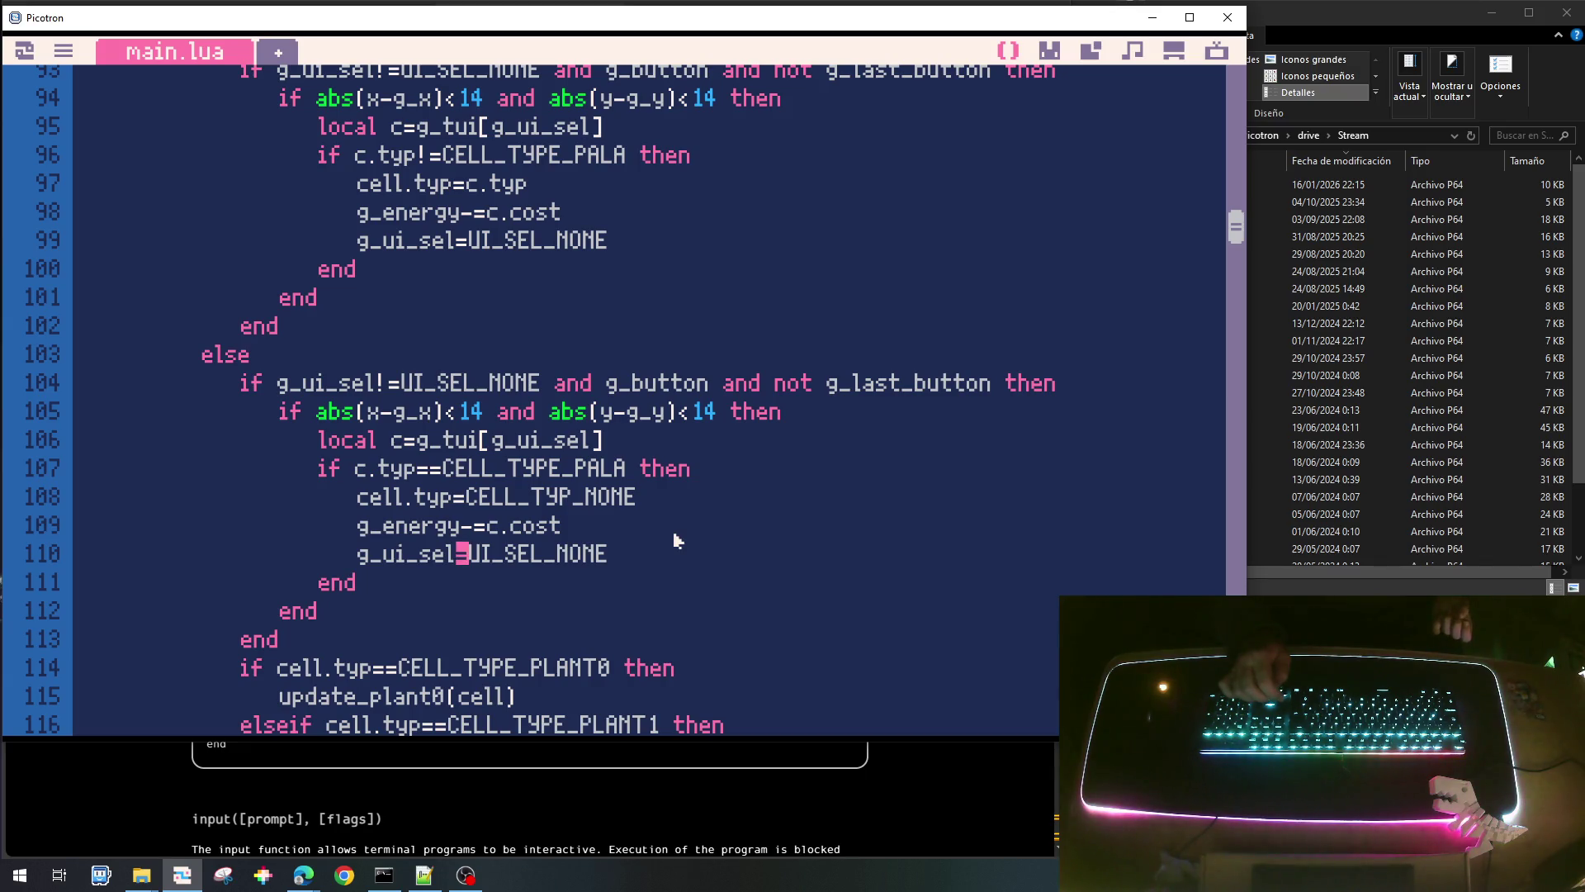
{"action": "key", "text": "Up"}
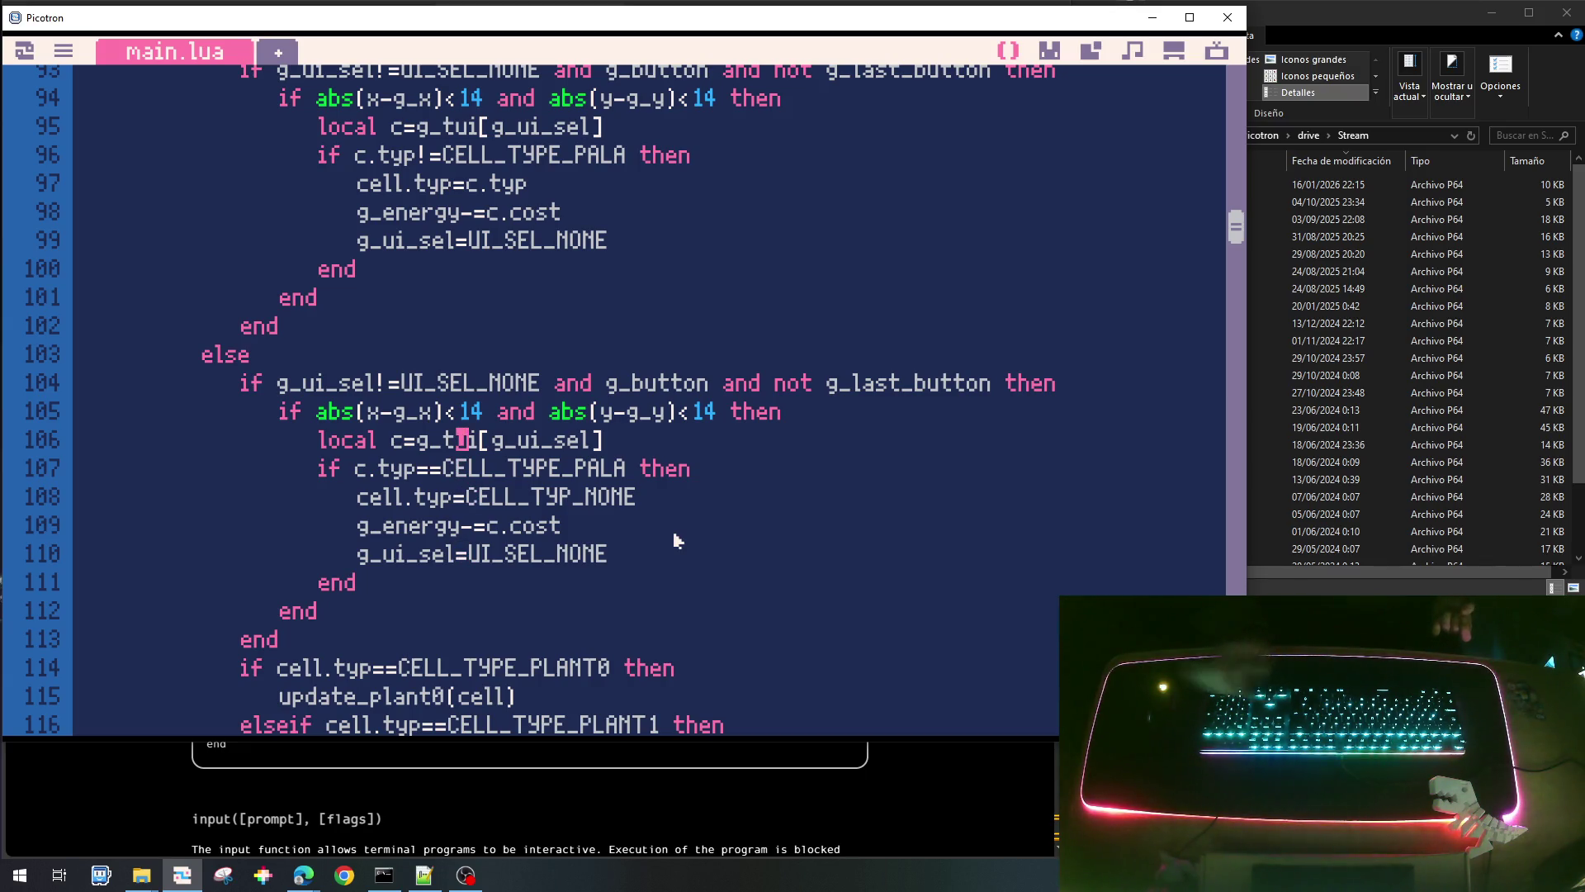
{"action": "scroll", "coordinate": [343, 322], "scroll_direction": "up", "scroll_amount": 2}
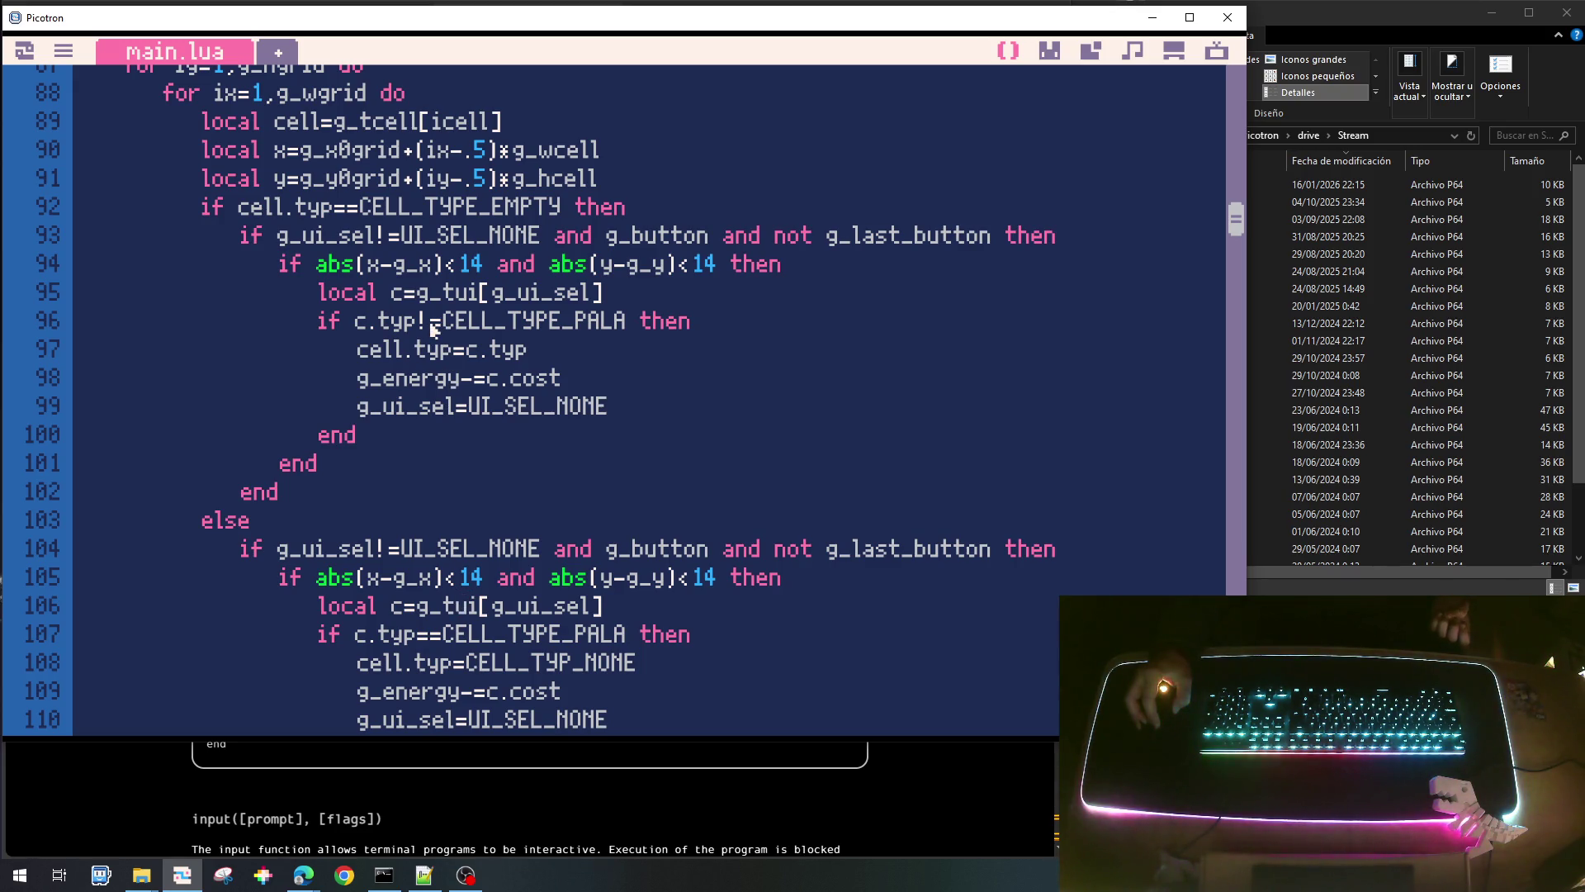
{"action": "scroll", "coordinate": [530, 400], "scroll_direction": "down", "scroll_amount": 2}
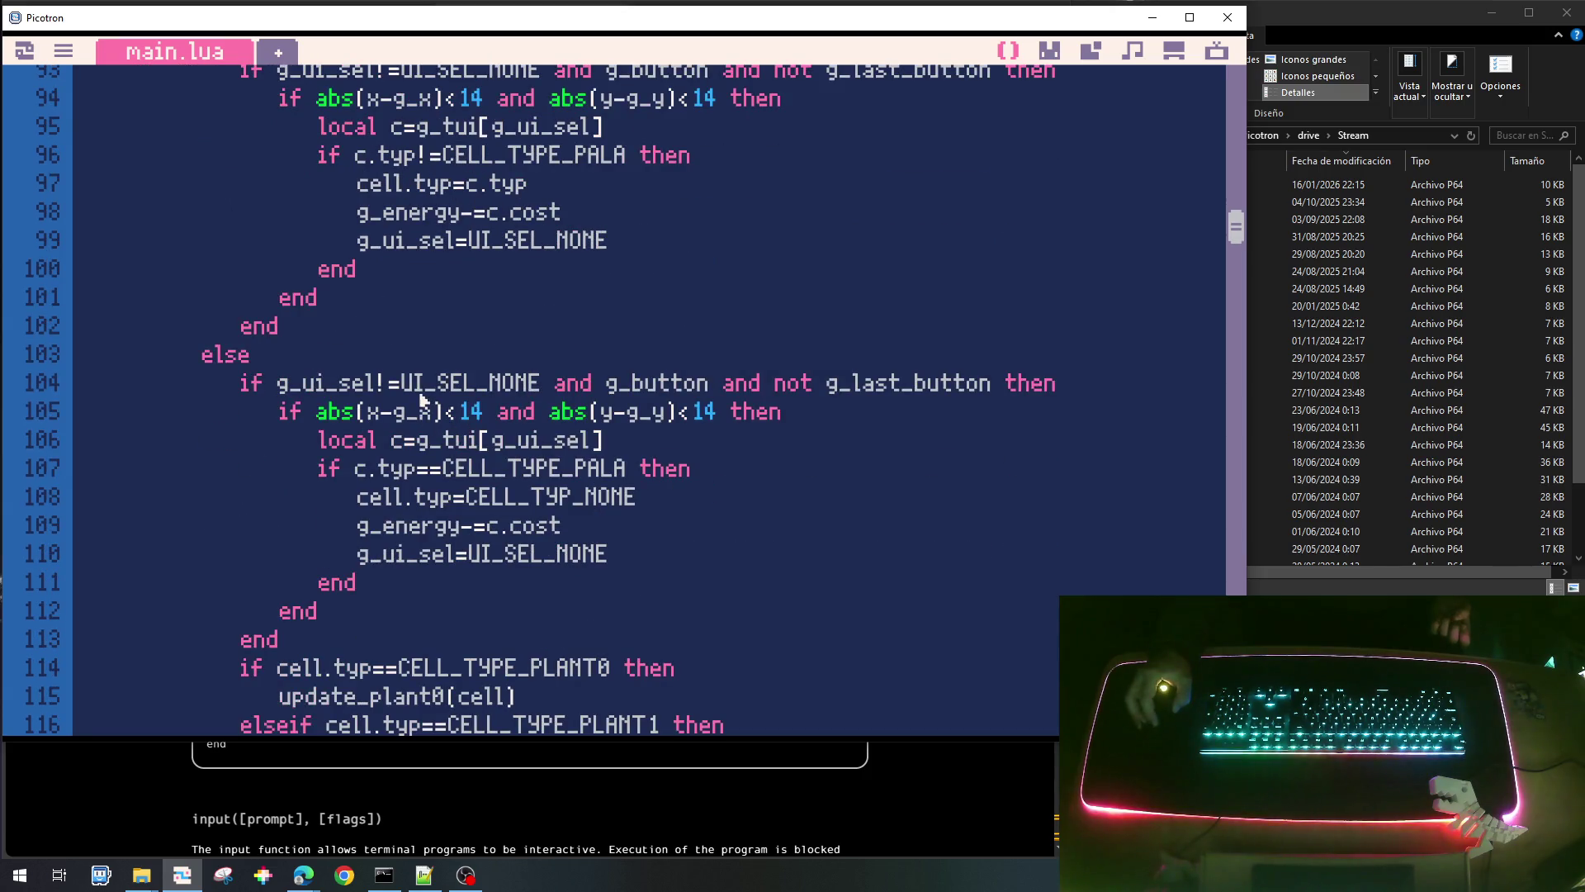
{"action": "scroll", "coordinate": [466, 347], "scroll_direction": "up", "scroll_amount": 2}
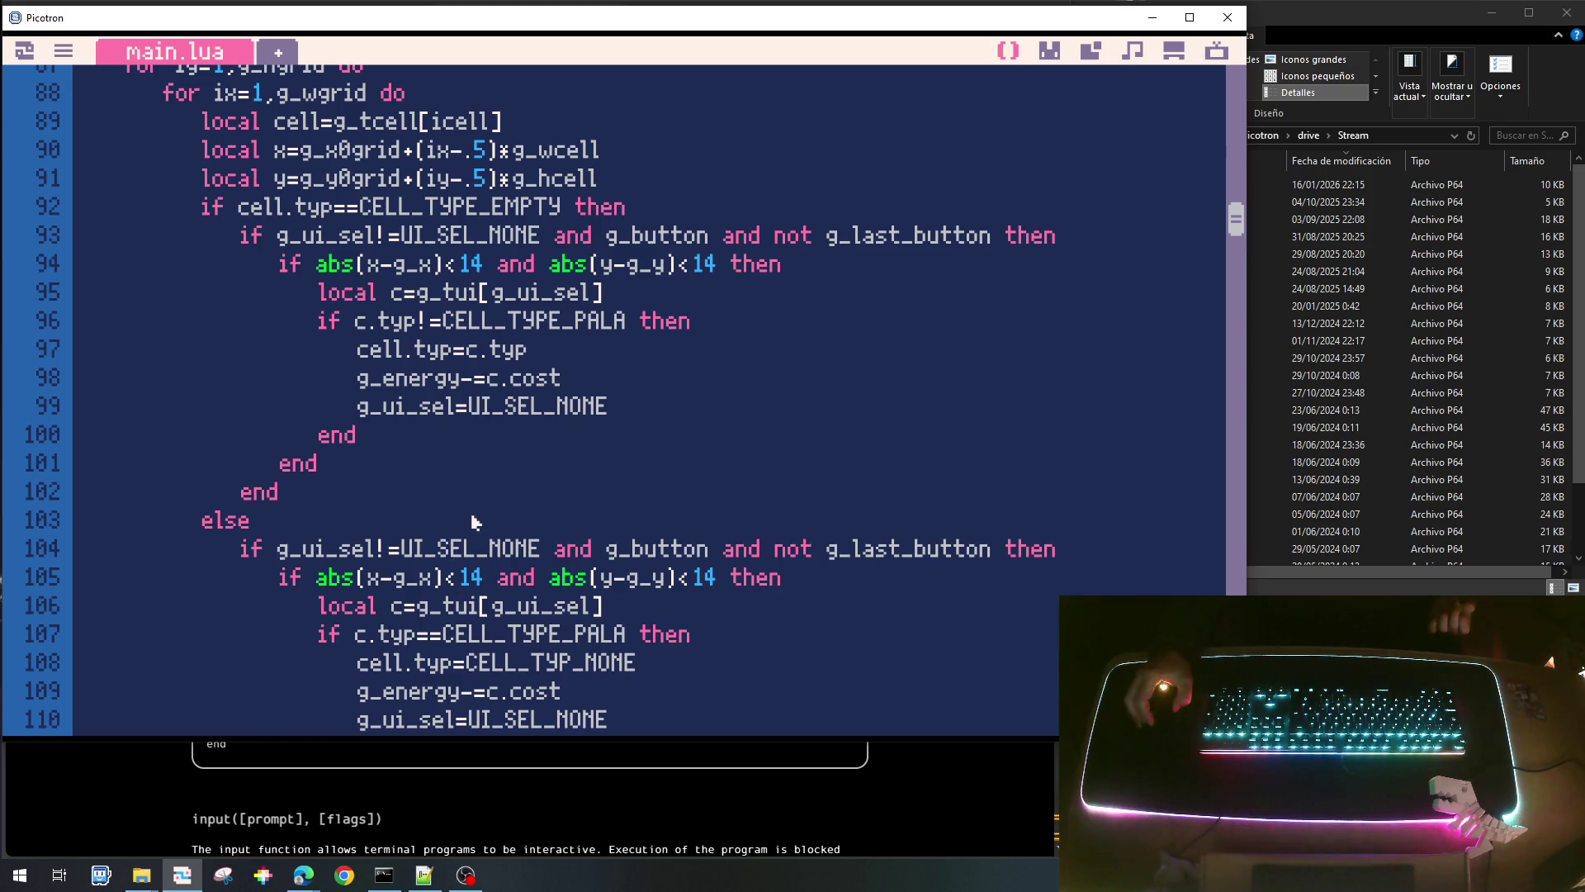
{"action": "scroll", "coordinate": [475, 522], "scroll_direction": "down", "scroll_amount": 3}
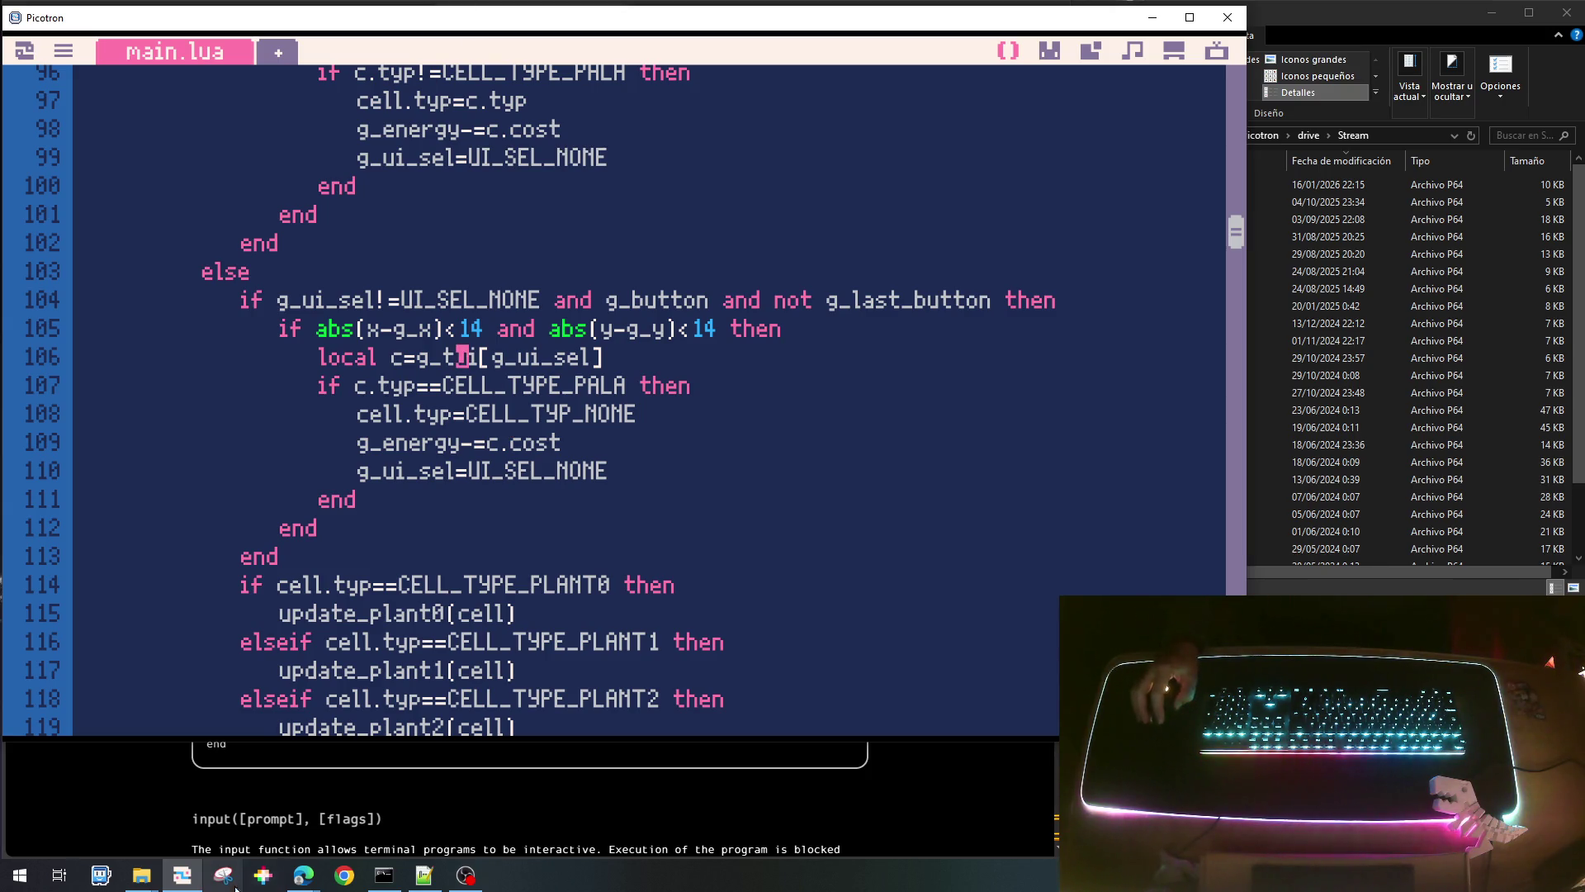
Search 'crap sinclair' in a new Edge tab and open the Sinclair Crap Games Competition 2025 page.
{"action": "mouse_move", "coordinate": [141, 877]}
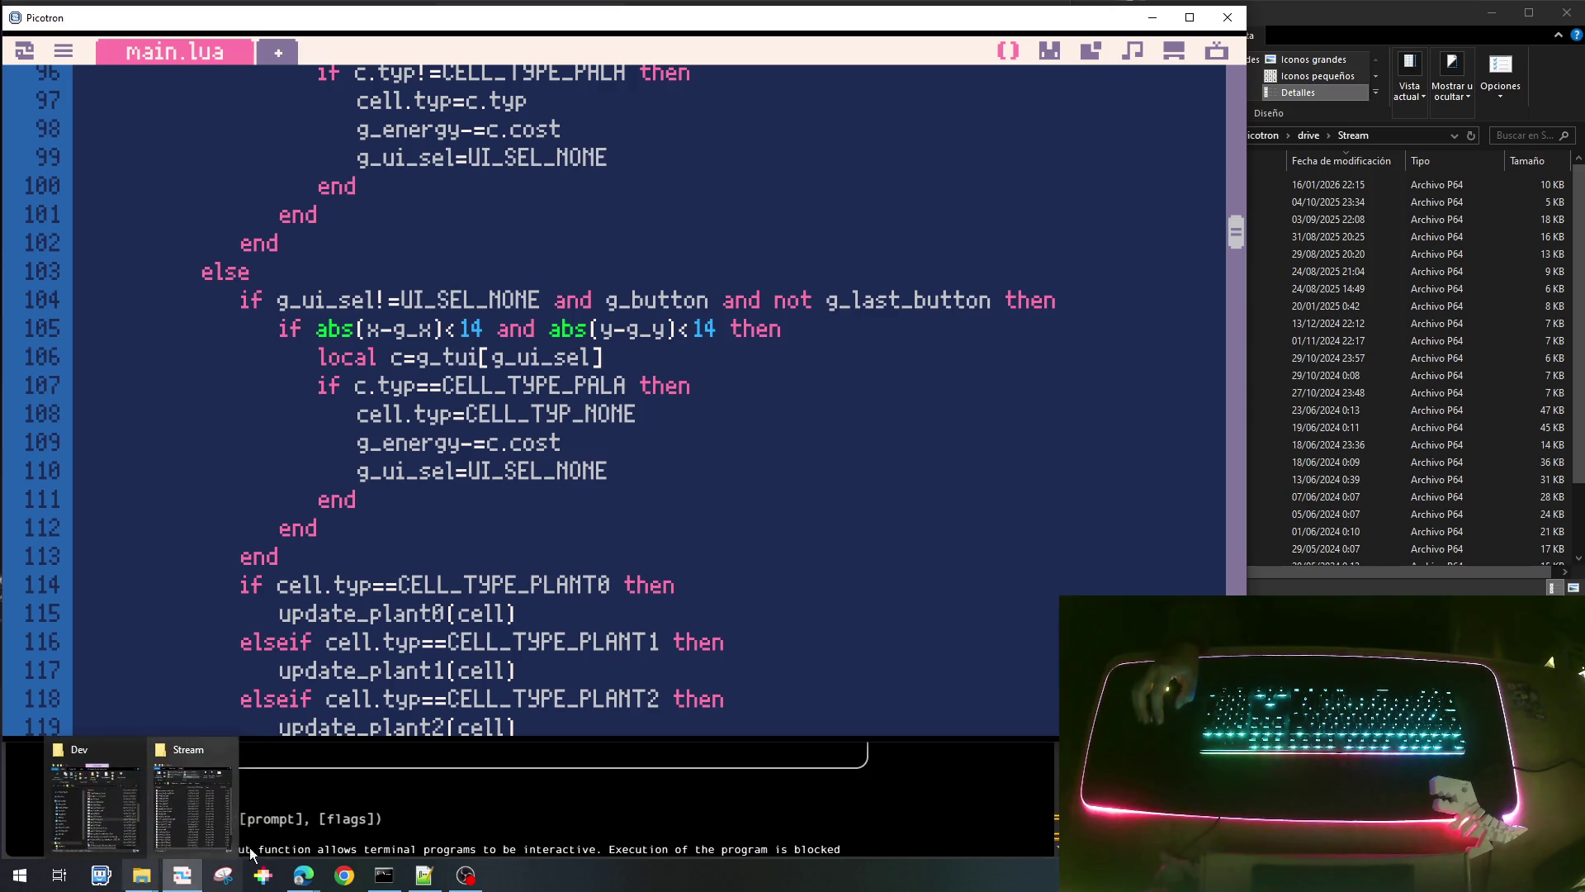
{"action": "mouse_move", "coordinate": [304, 877]}
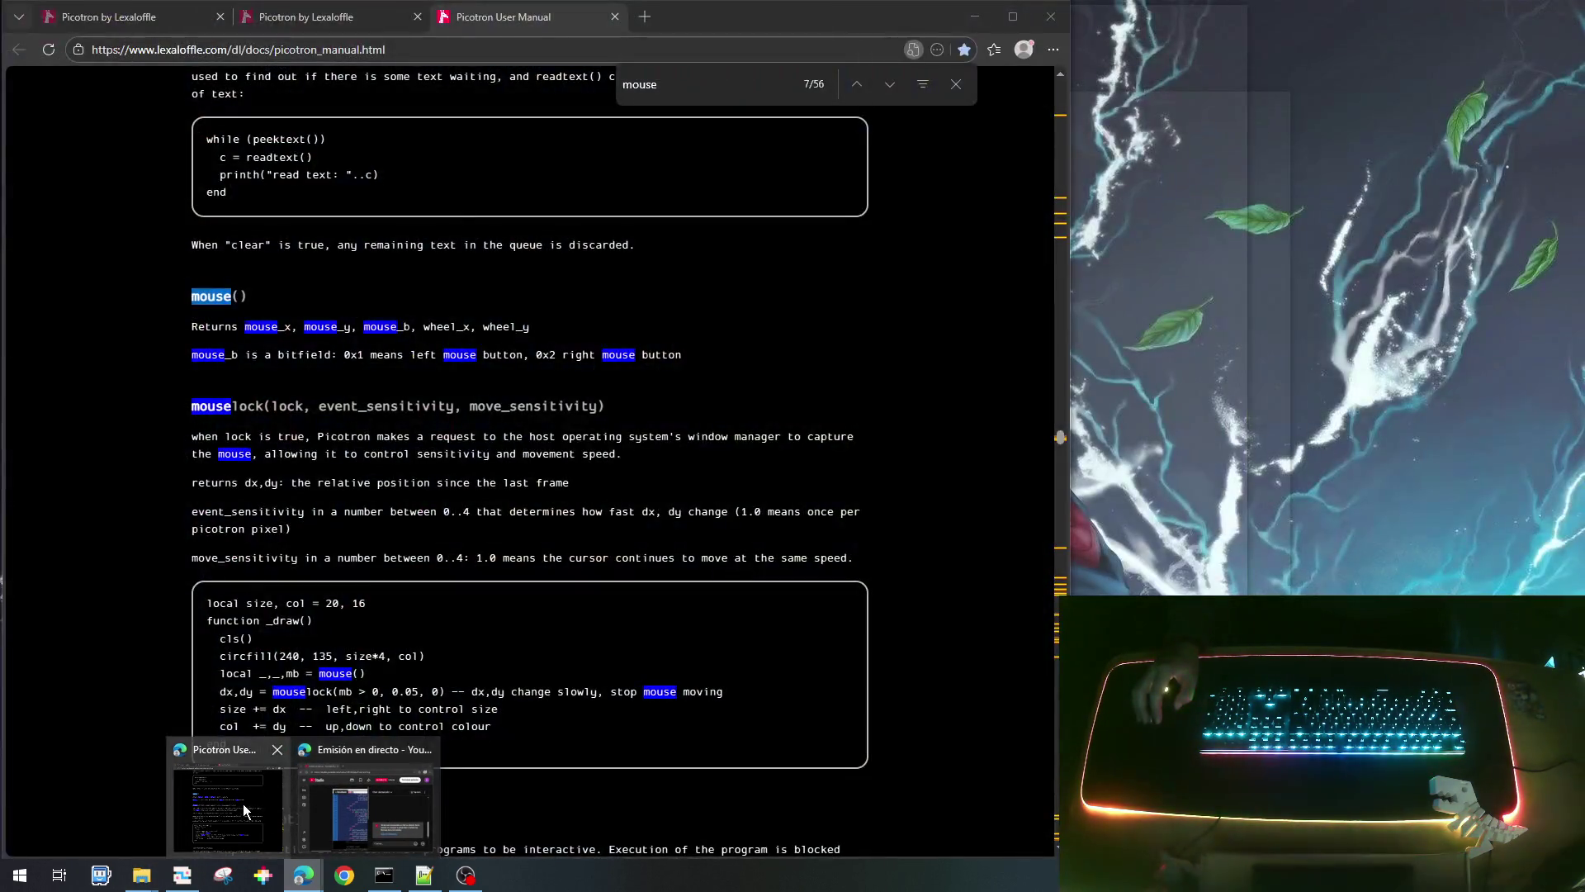
{"action": "left_click", "coordinate": [270, 805]}
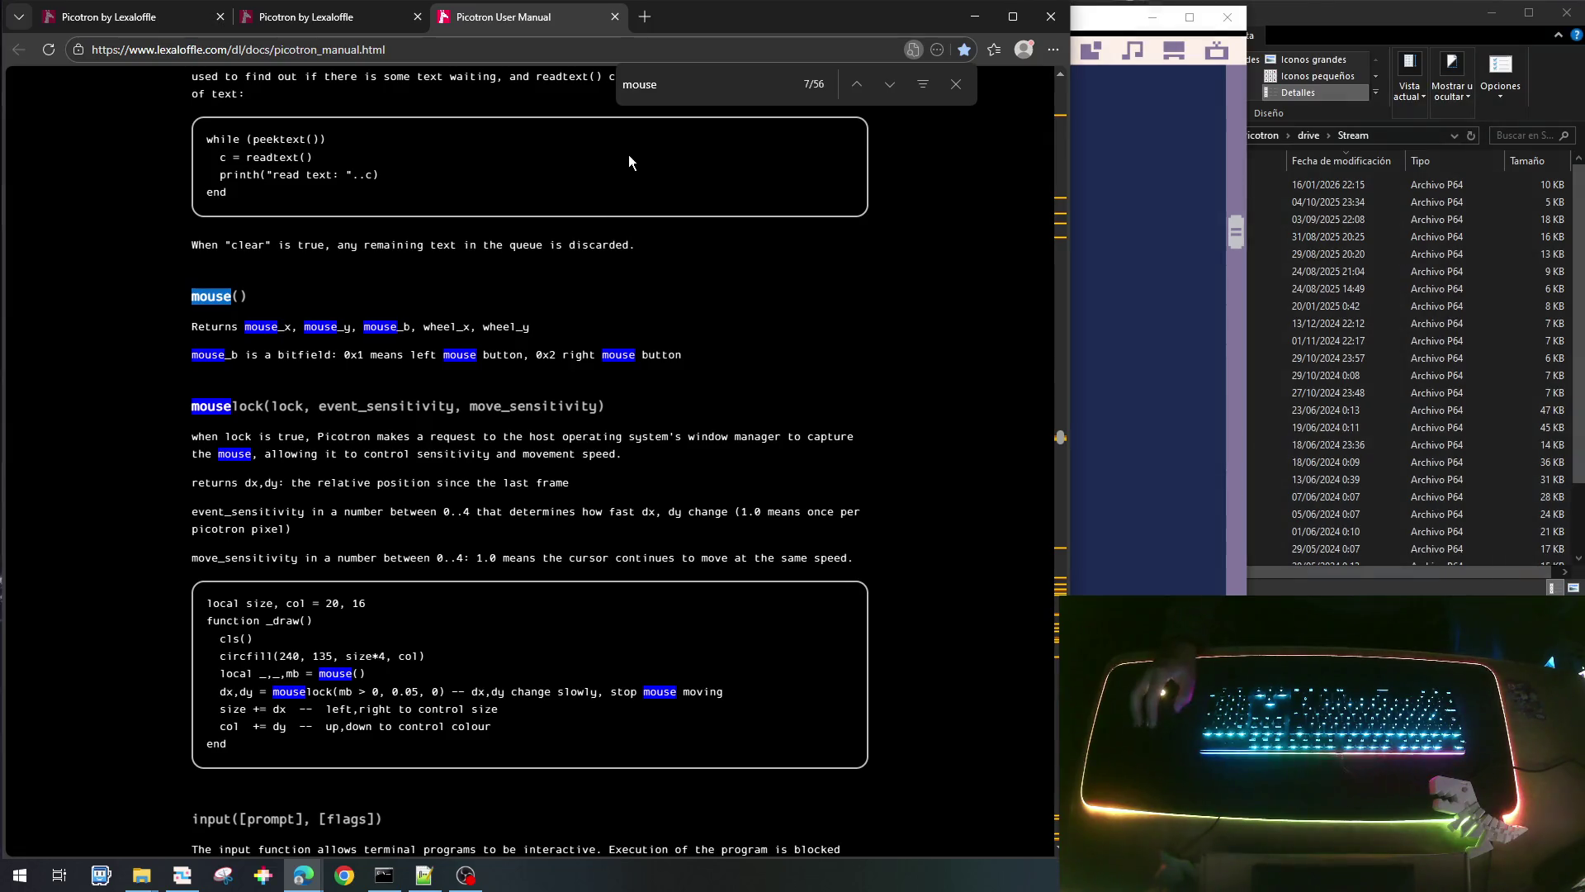
{"action": "left_click", "coordinate": [646, 25]}
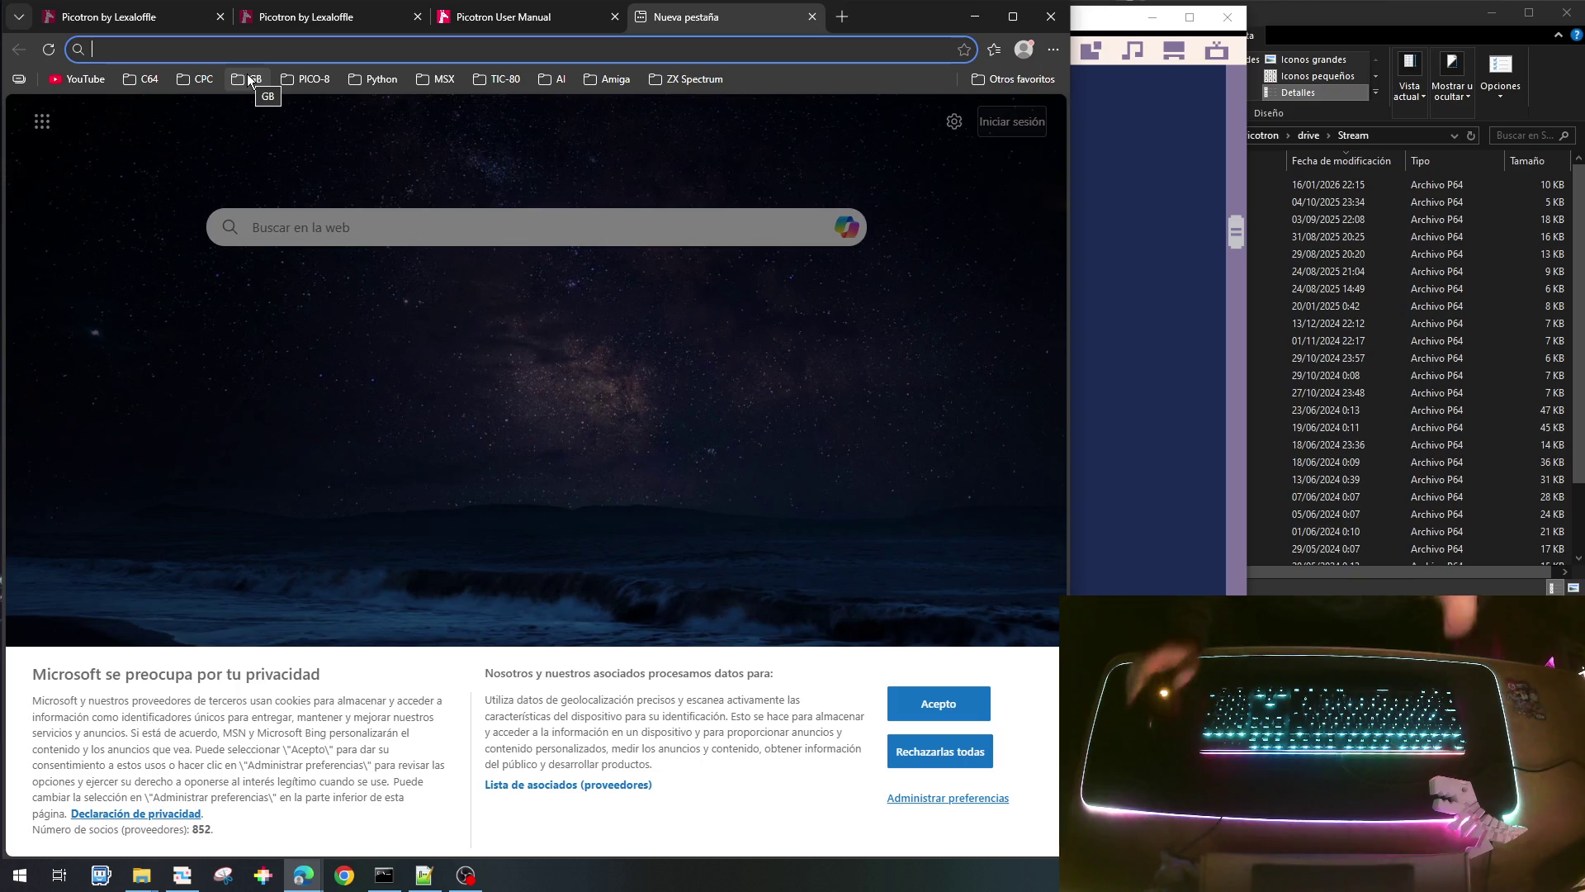
{"action": "type", "text": "c"}
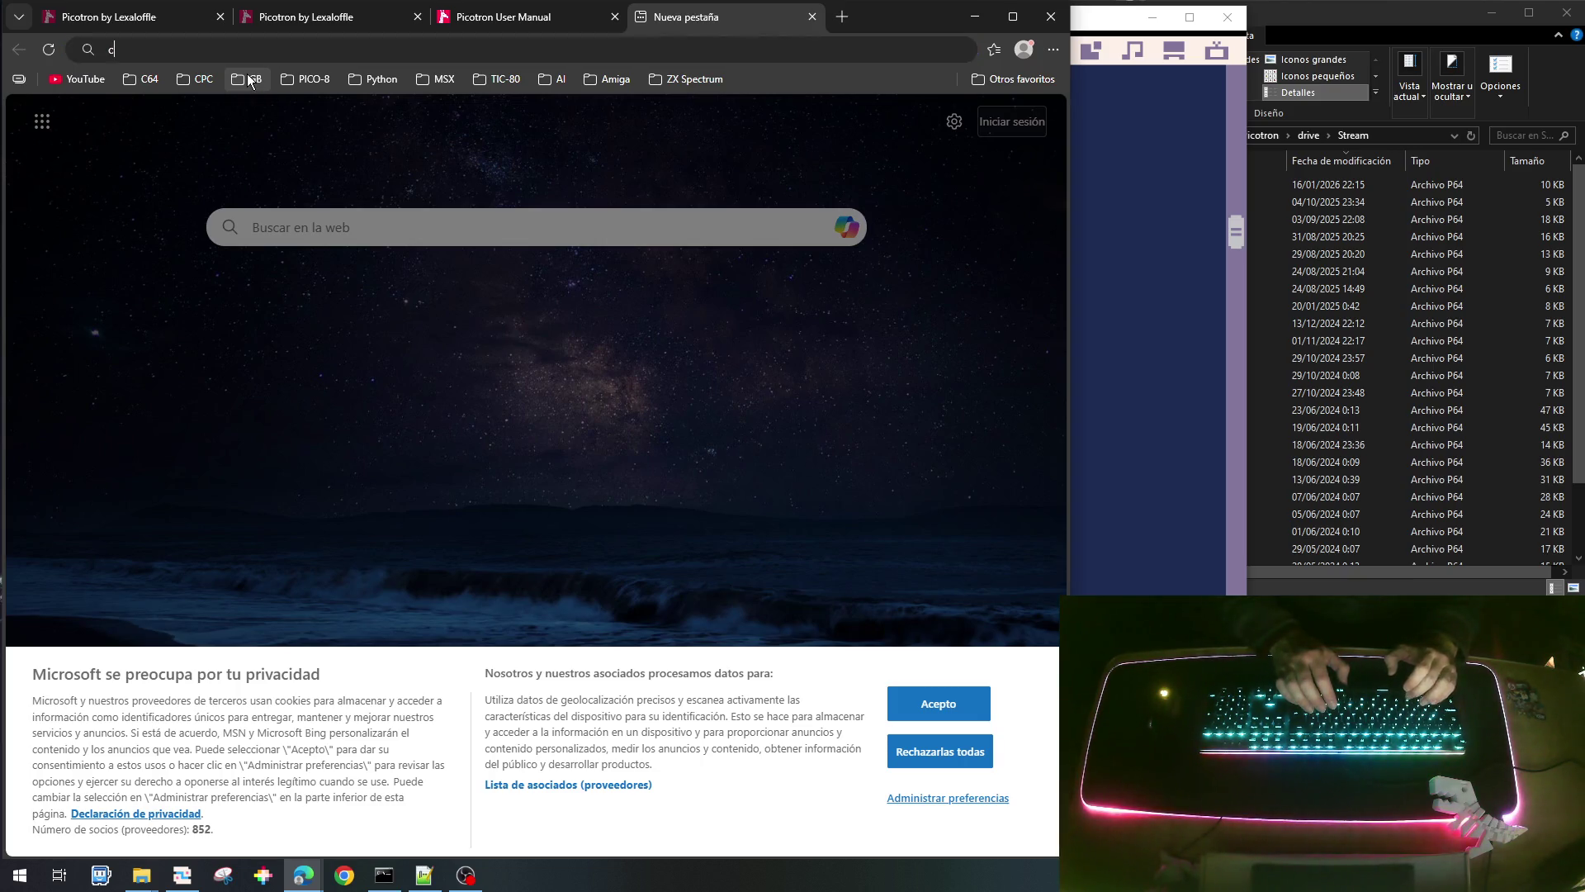
{"action": "type", "text": "rap s"}
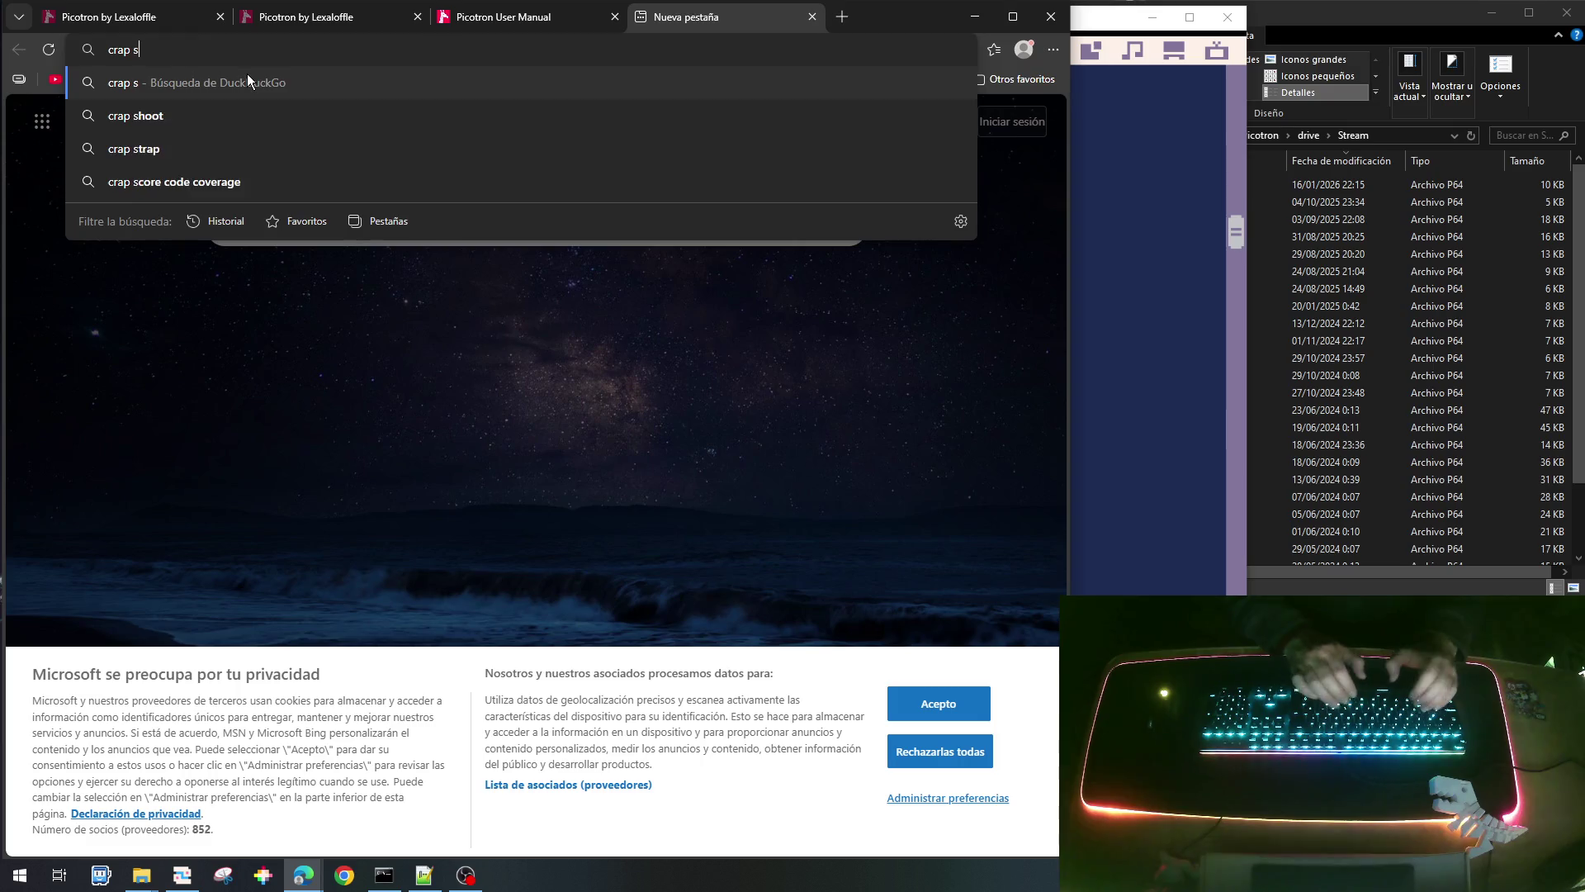
{"action": "type", "text": "inclair"}
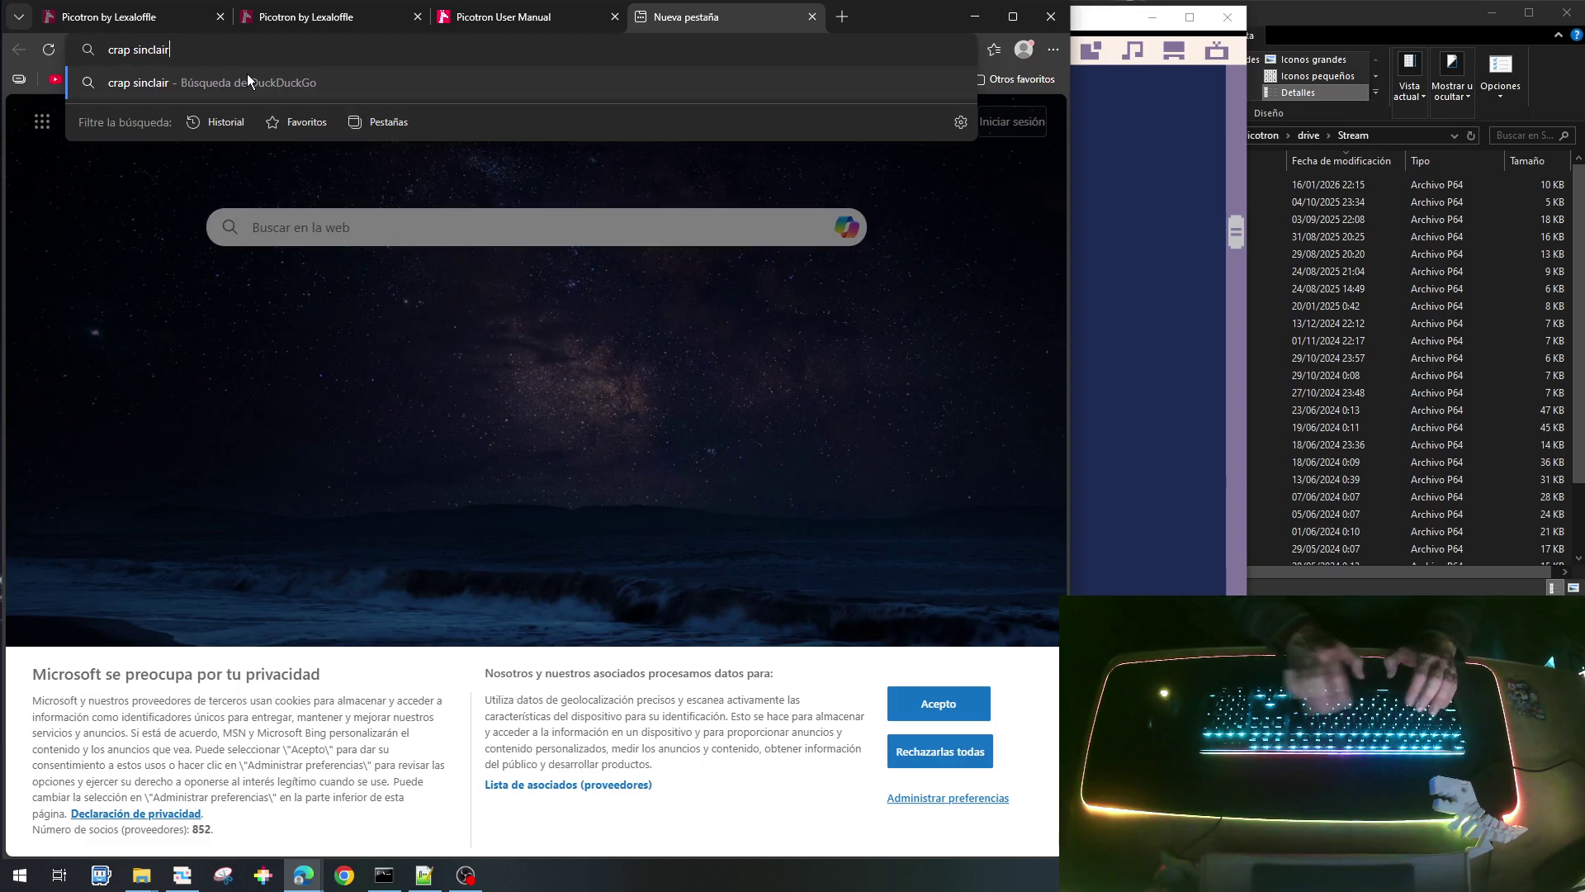
{"action": "key", "text": "Return"}
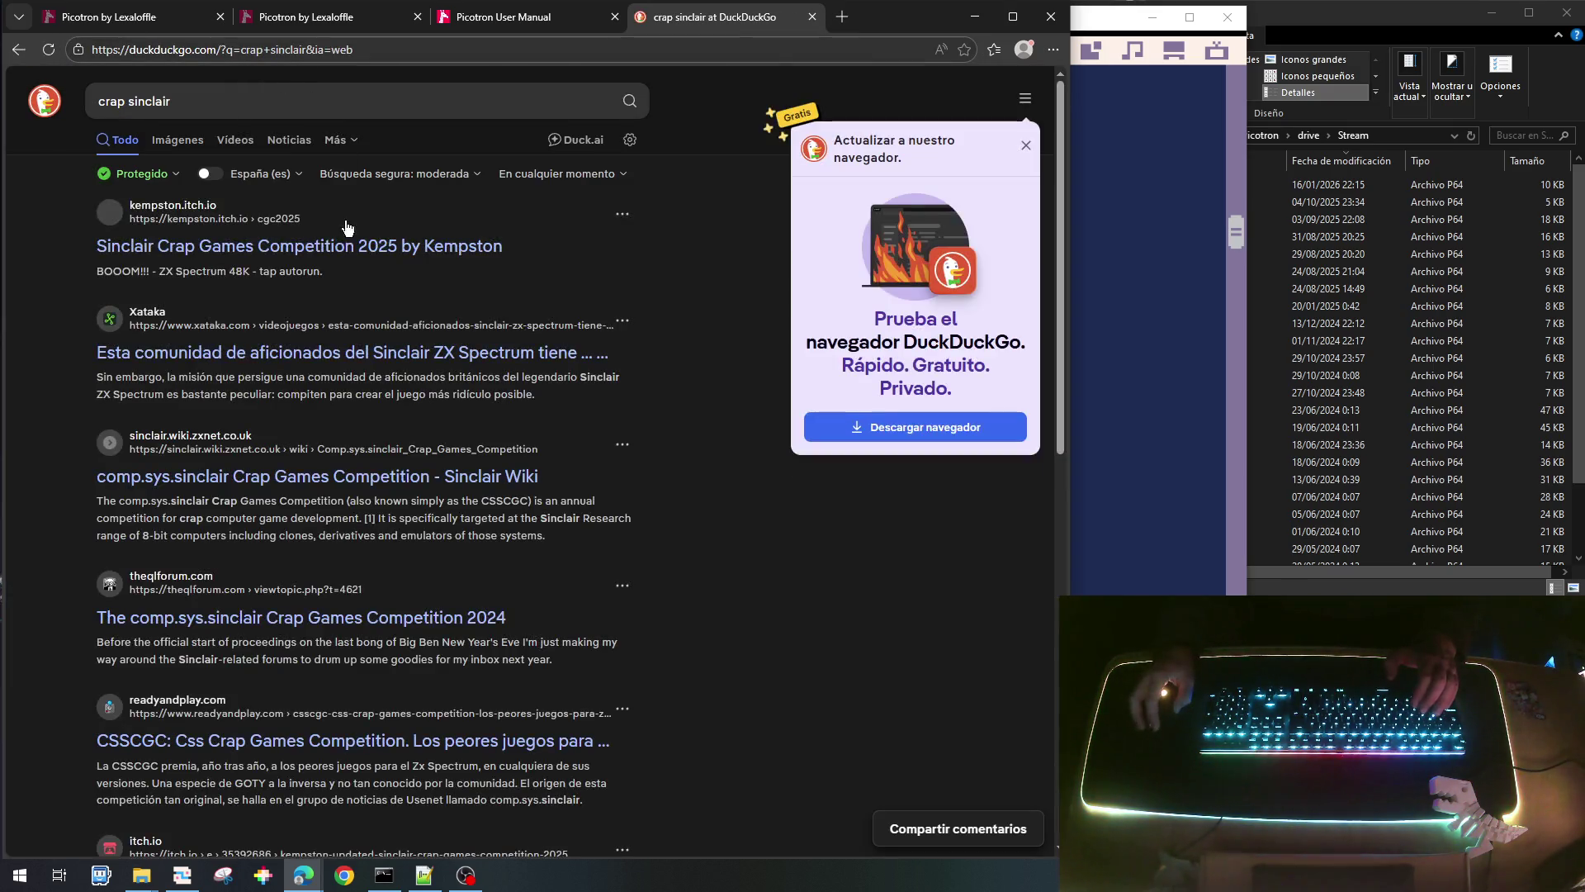
{"action": "left_click", "coordinate": [289, 249]}
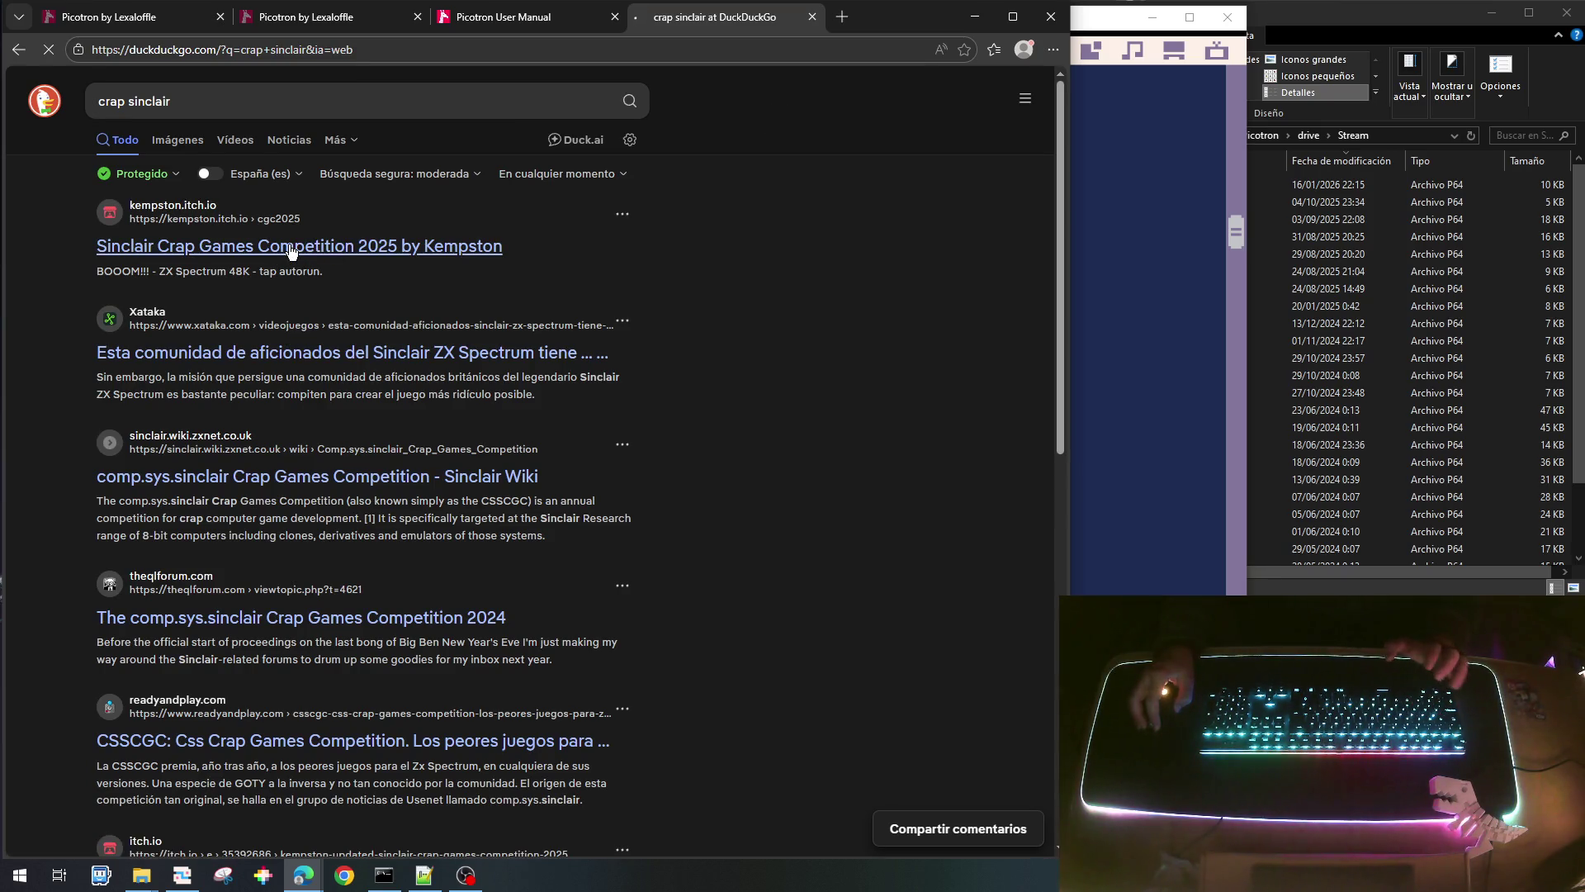
Read the competition's blog page, then close the blog and itch.io tabs.
{"action": "scroll", "coordinate": [375, 350], "scroll_direction": "down", "scroll_amount": 12}
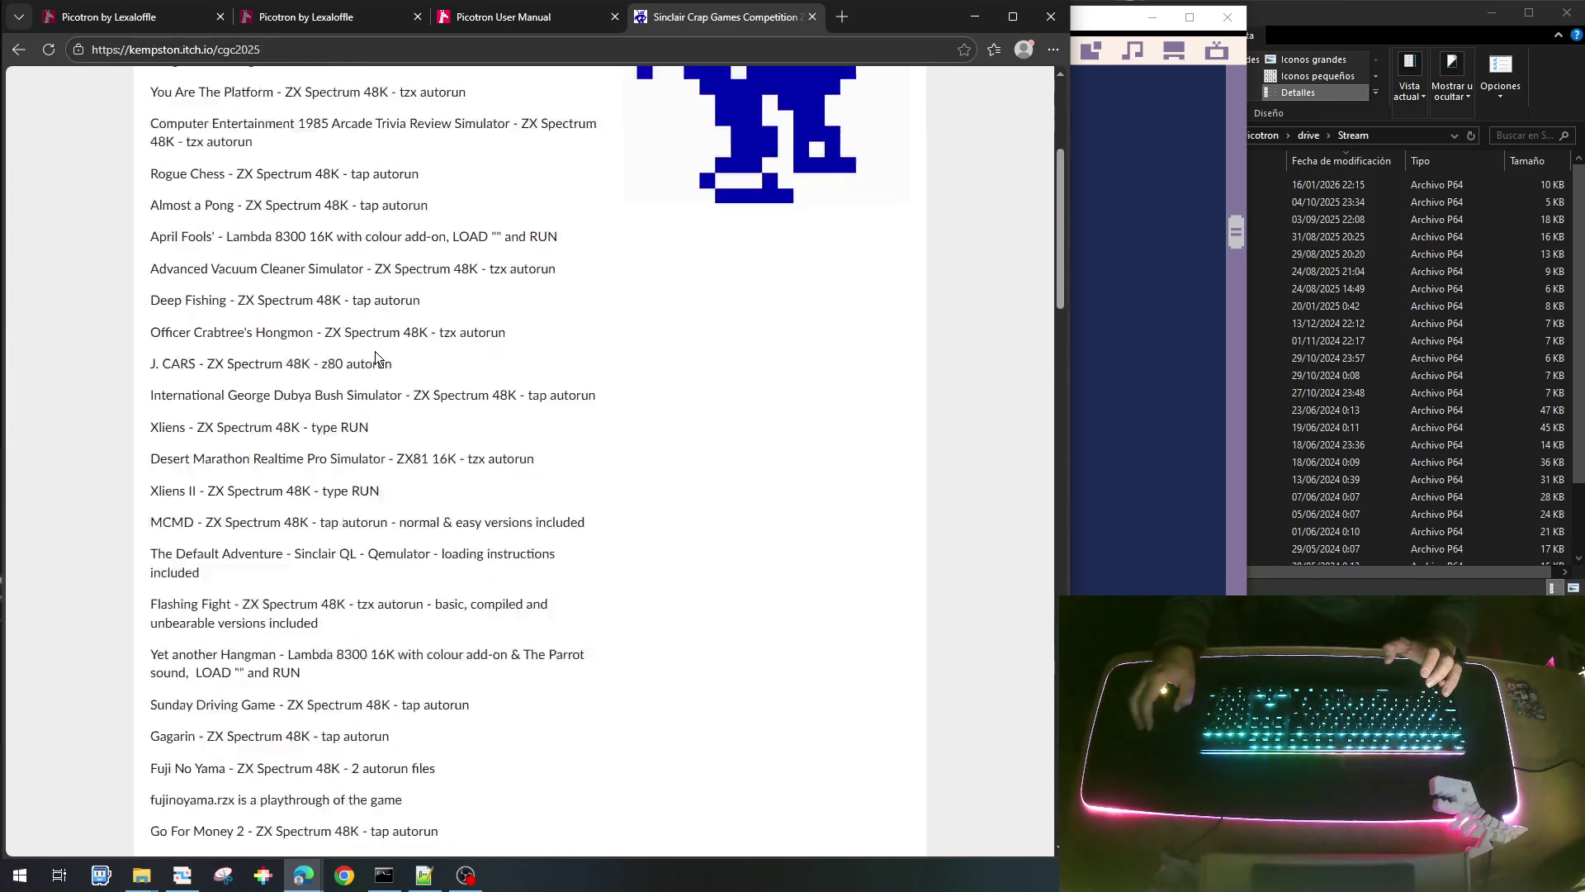
{"action": "scroll", "coordinate": [375, 350], "scroll_direction": "down", "scroll_amount": 3}
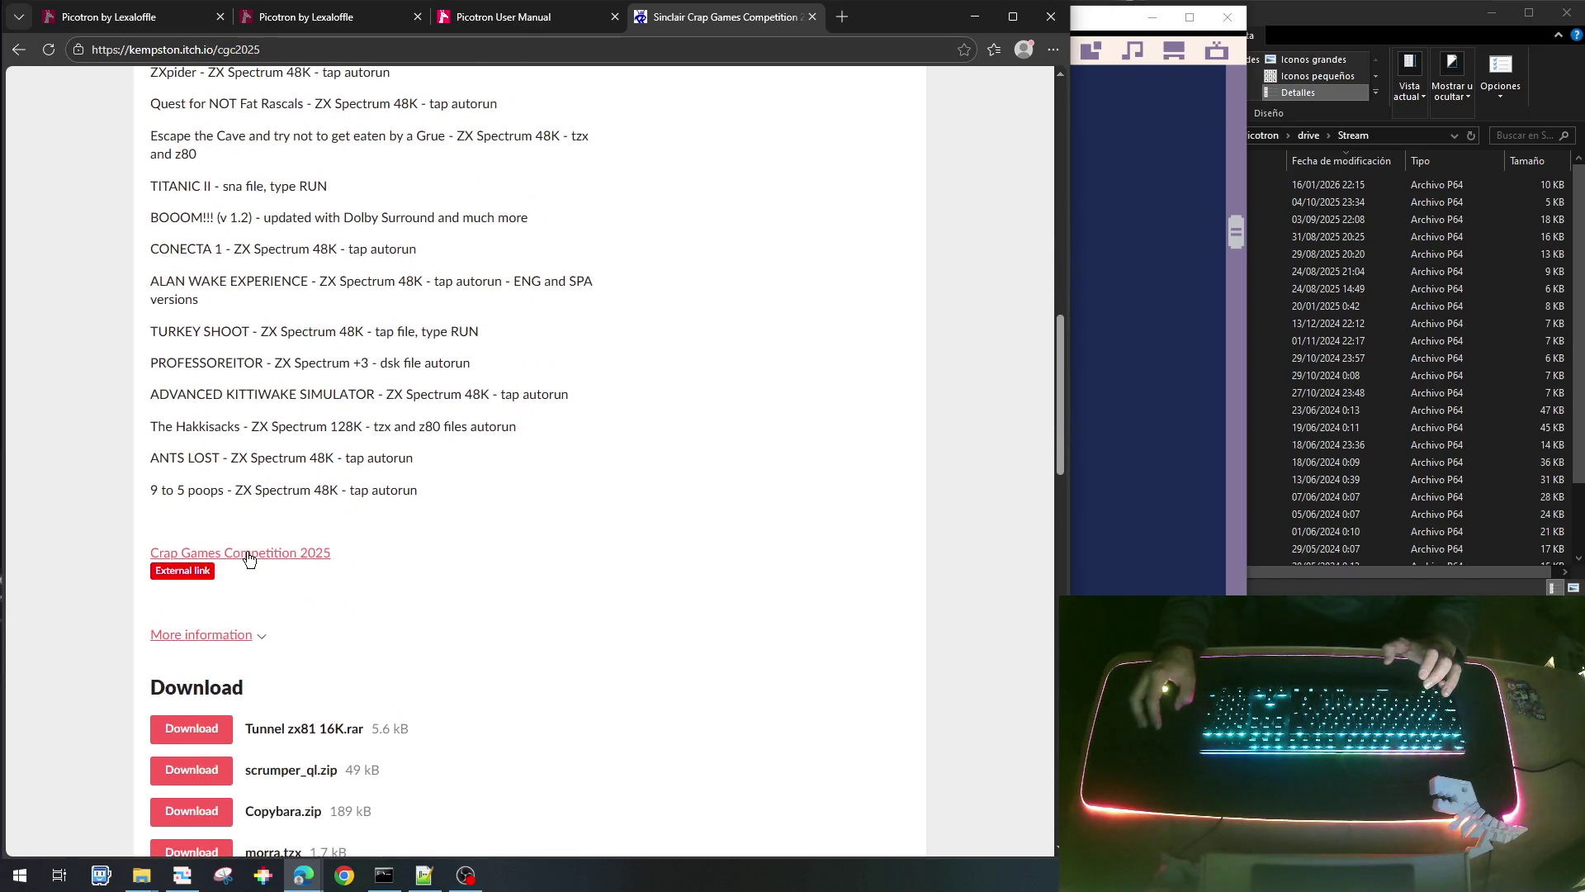
{"action": "left_click", "coordinate": [248, 549]}
{"action": "scroll", "coordinate": [414, 489], "scroll_direction": "down", "scroll_amount": 10}
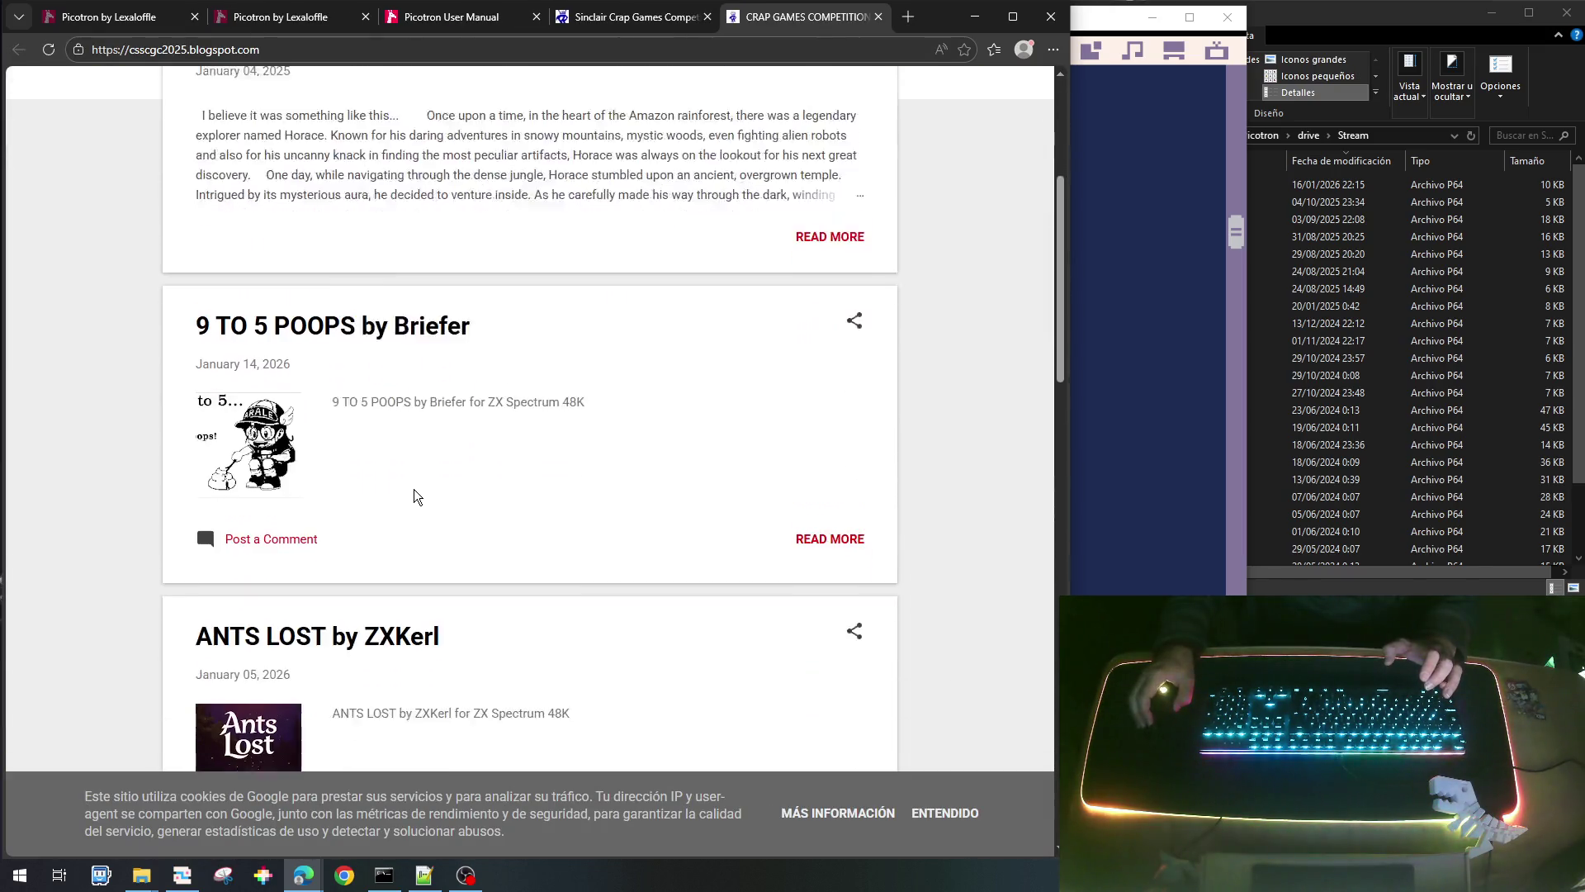
{"action": "scroll", "coordinate": [413, 496], "scroll_direction": "down", "scroll_amount": 7}
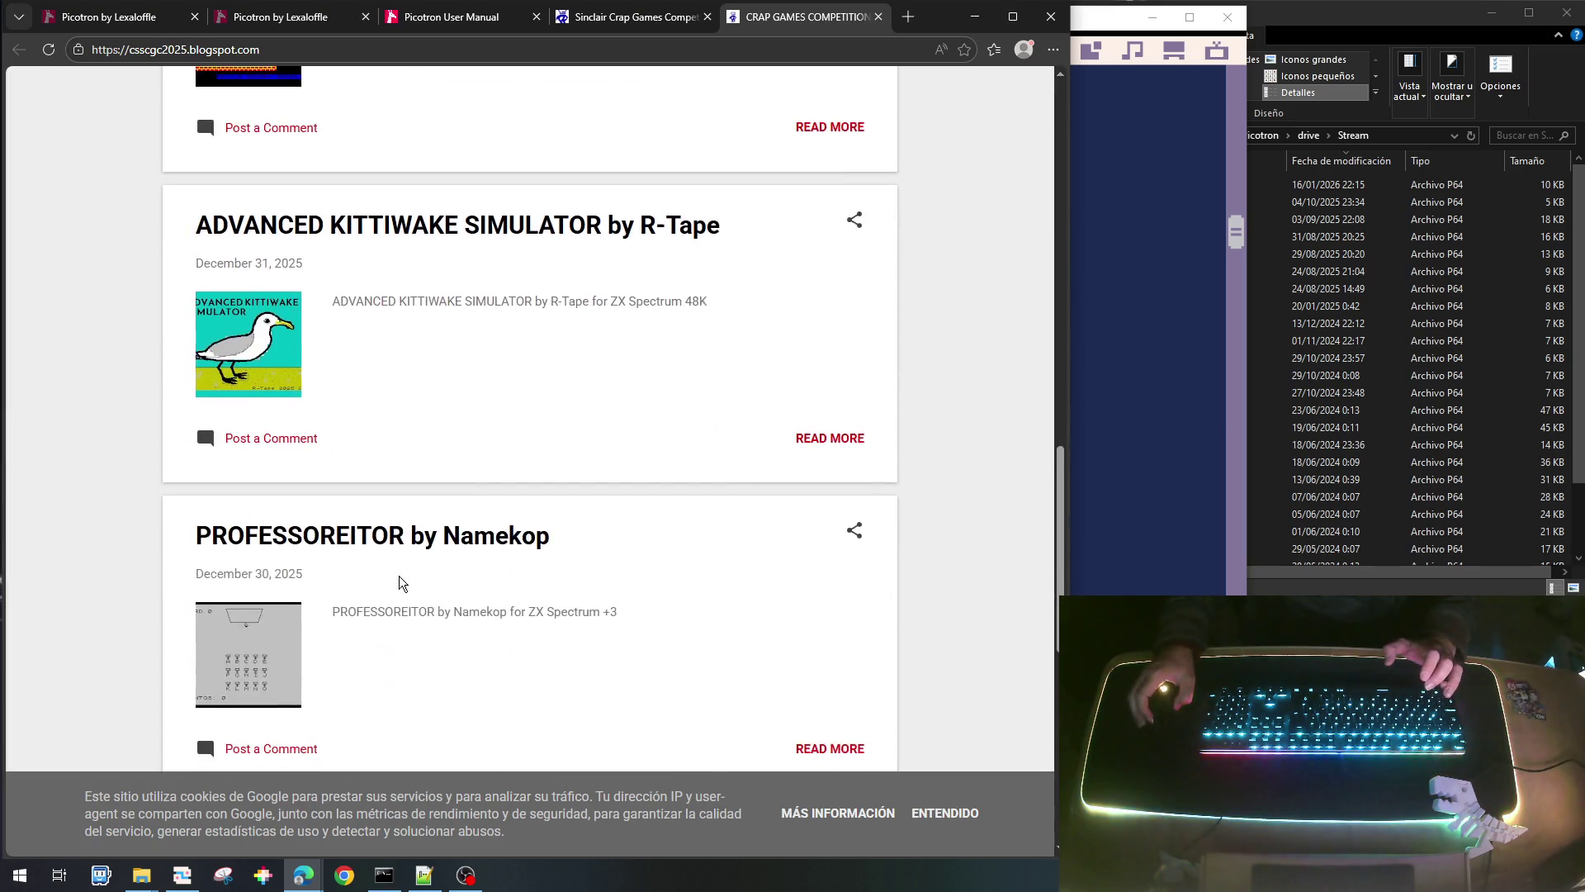
{"action": "scroll", "coordinate": [402, 584], "scroll_direction": "up", "scroll_amount": 6}
{"action": "scroll", "coordinate": [402, 584], "scroll_direction": "up", "scroll_amount": 10}
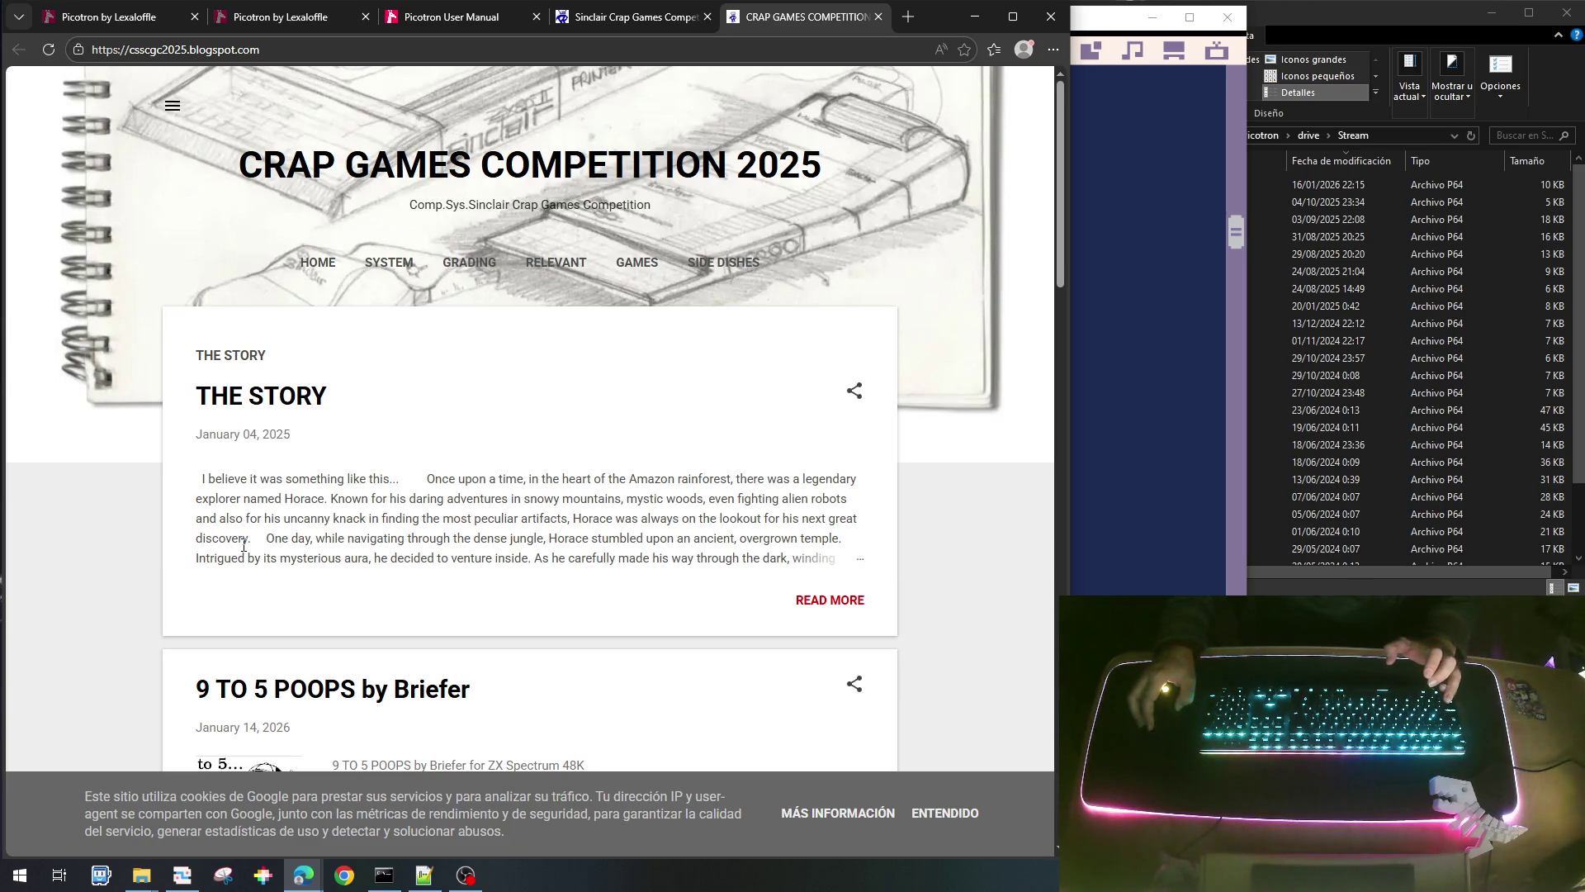
{"action": "scroll", "coordinate": [264, 562], "scroll_direction": "down", "scroll_amount": 4}
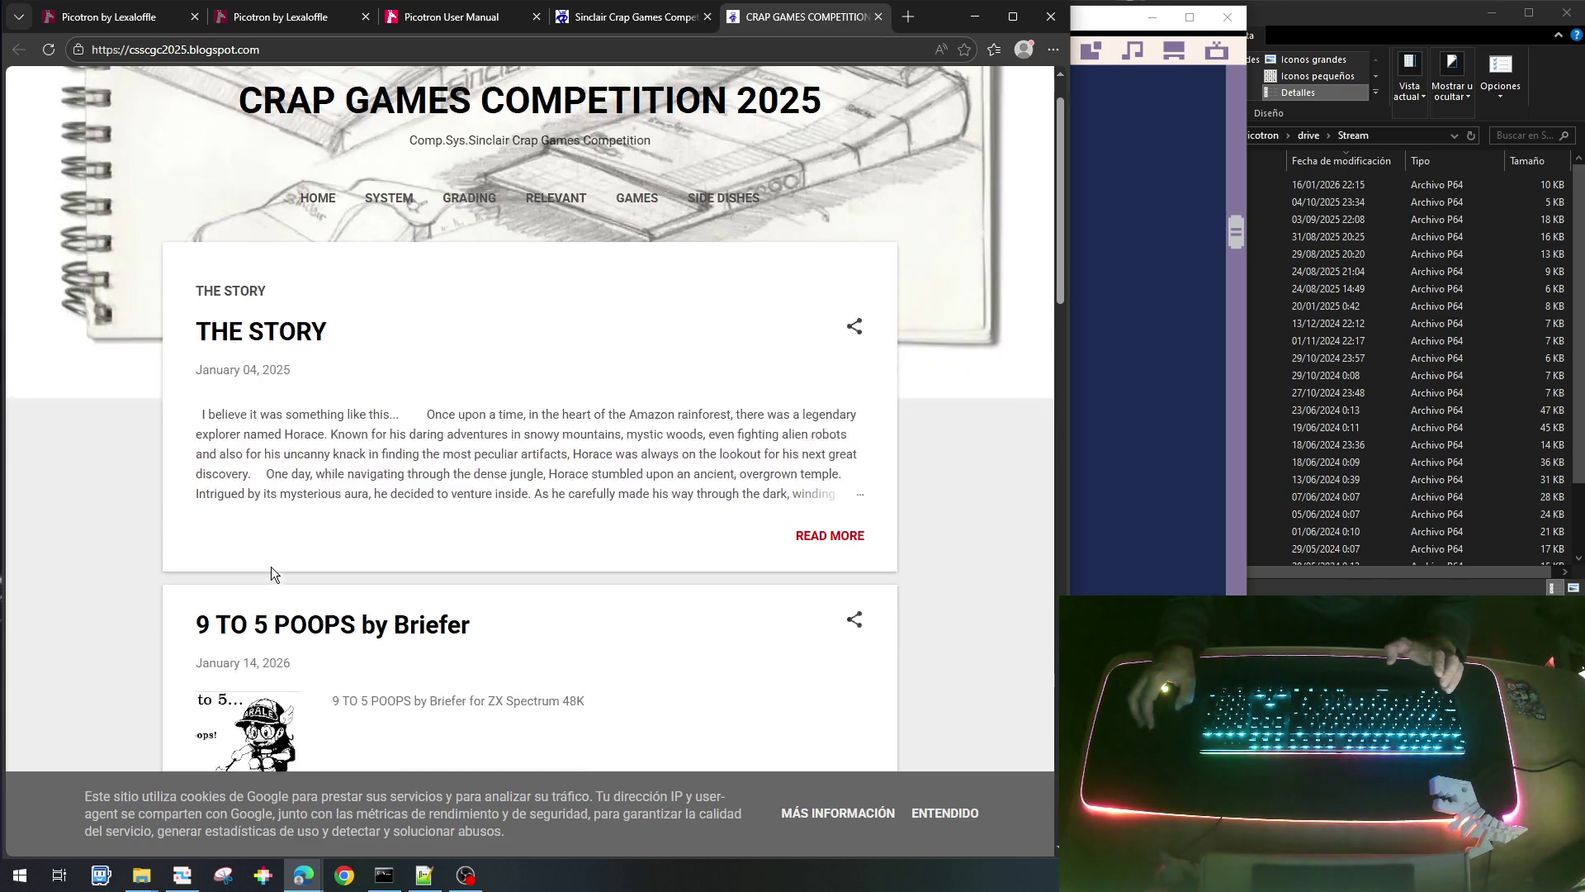
{"action": "scroll", "coordinate": [326, 446], "scroll_direction": "up", "scroll_amount": 4}
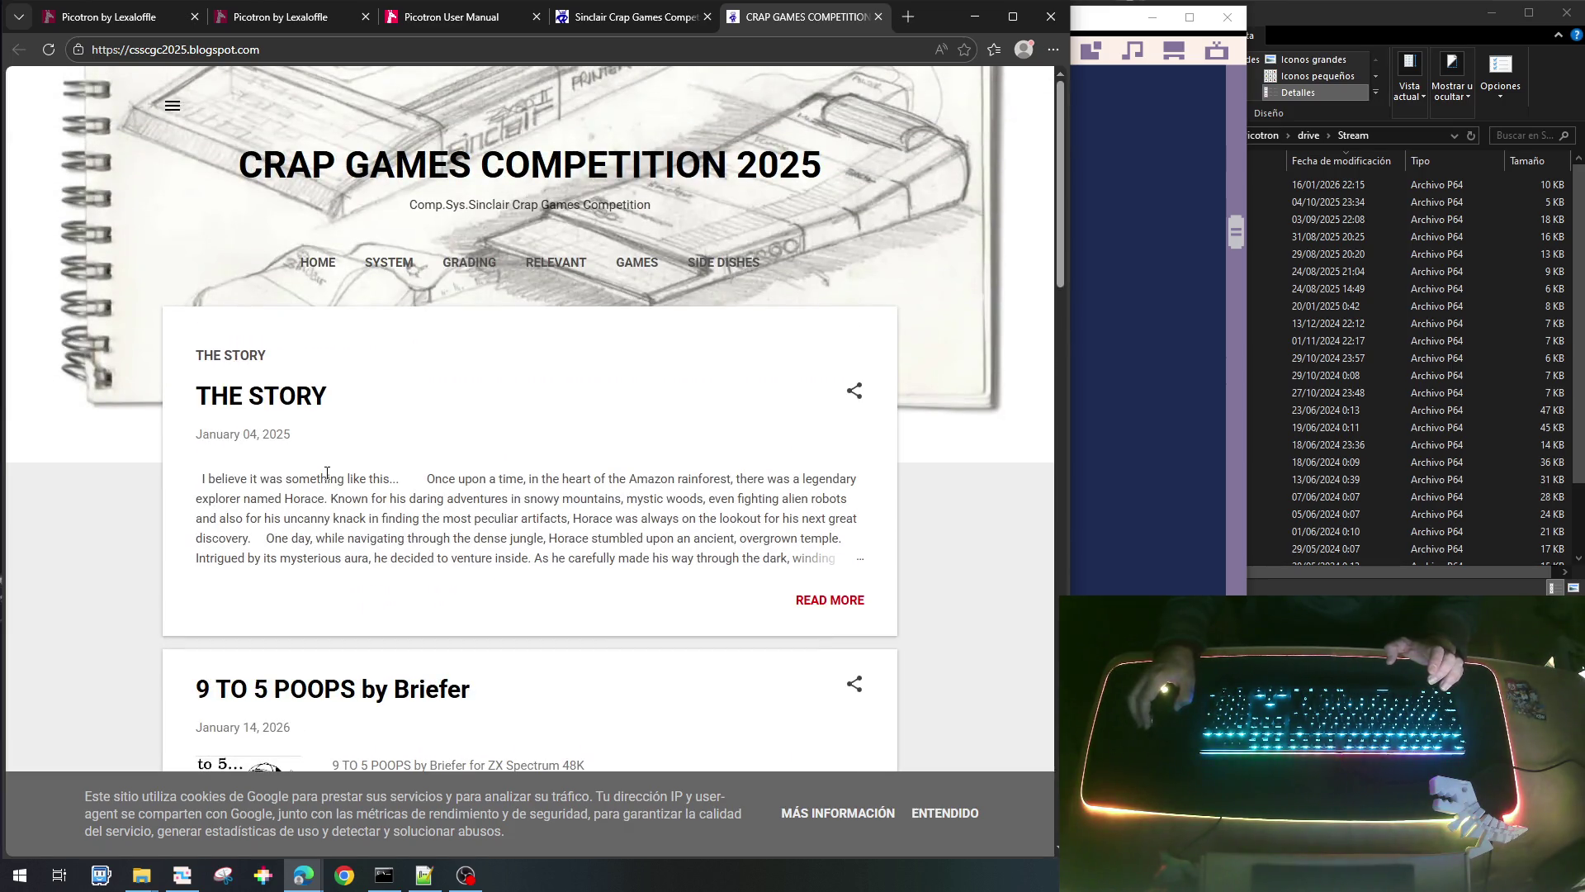
{"action": "left_click", "coordinate": [876, 17]}
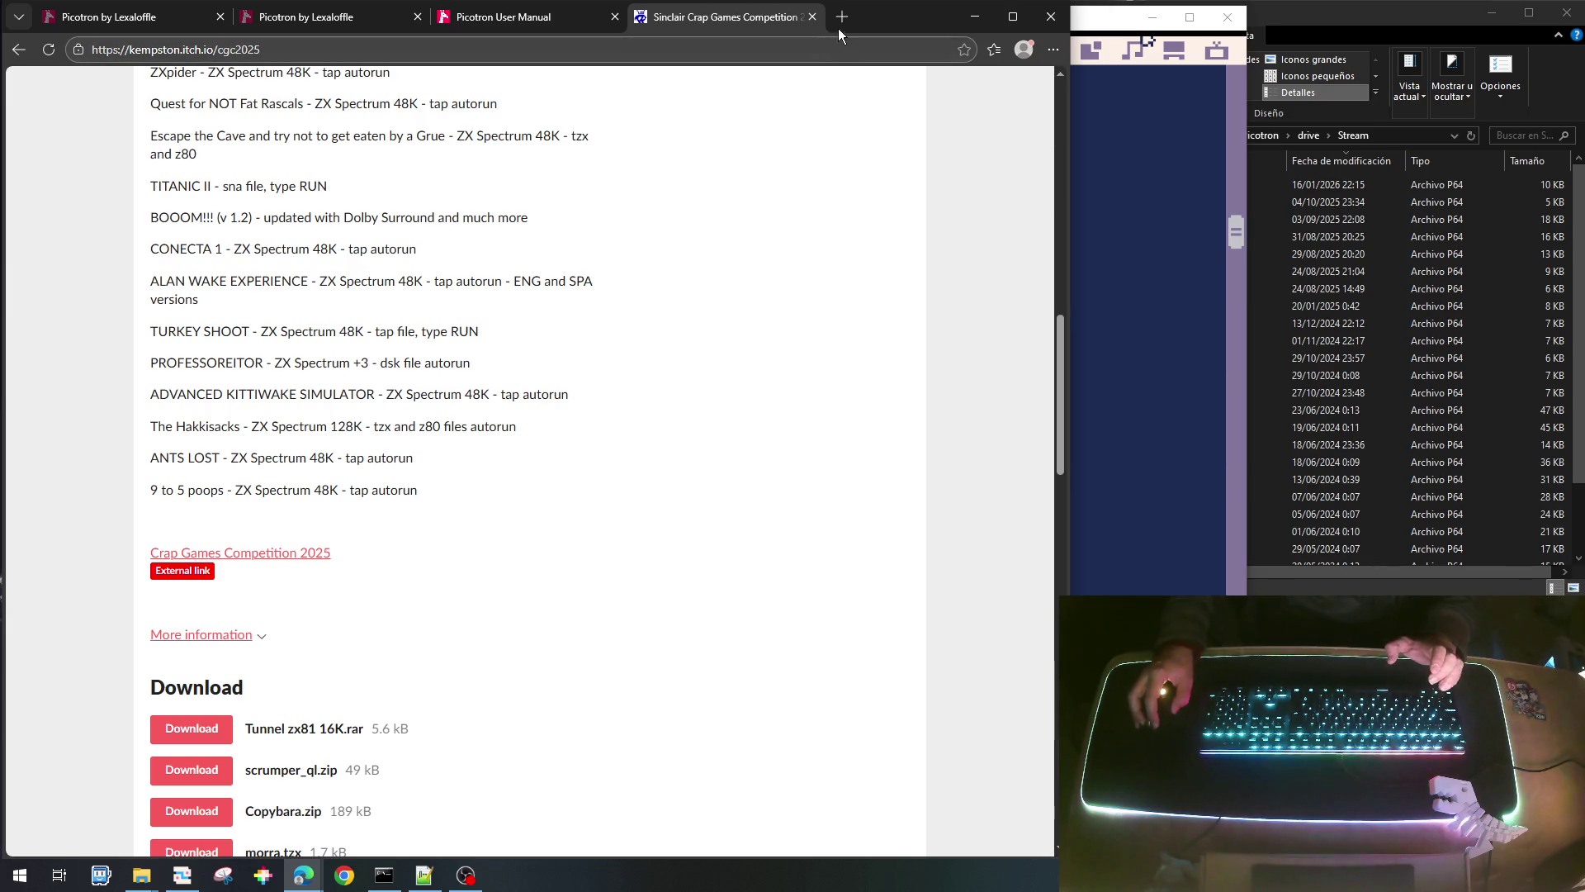
{"action": "left_click", "coordinate": [811, 17]}
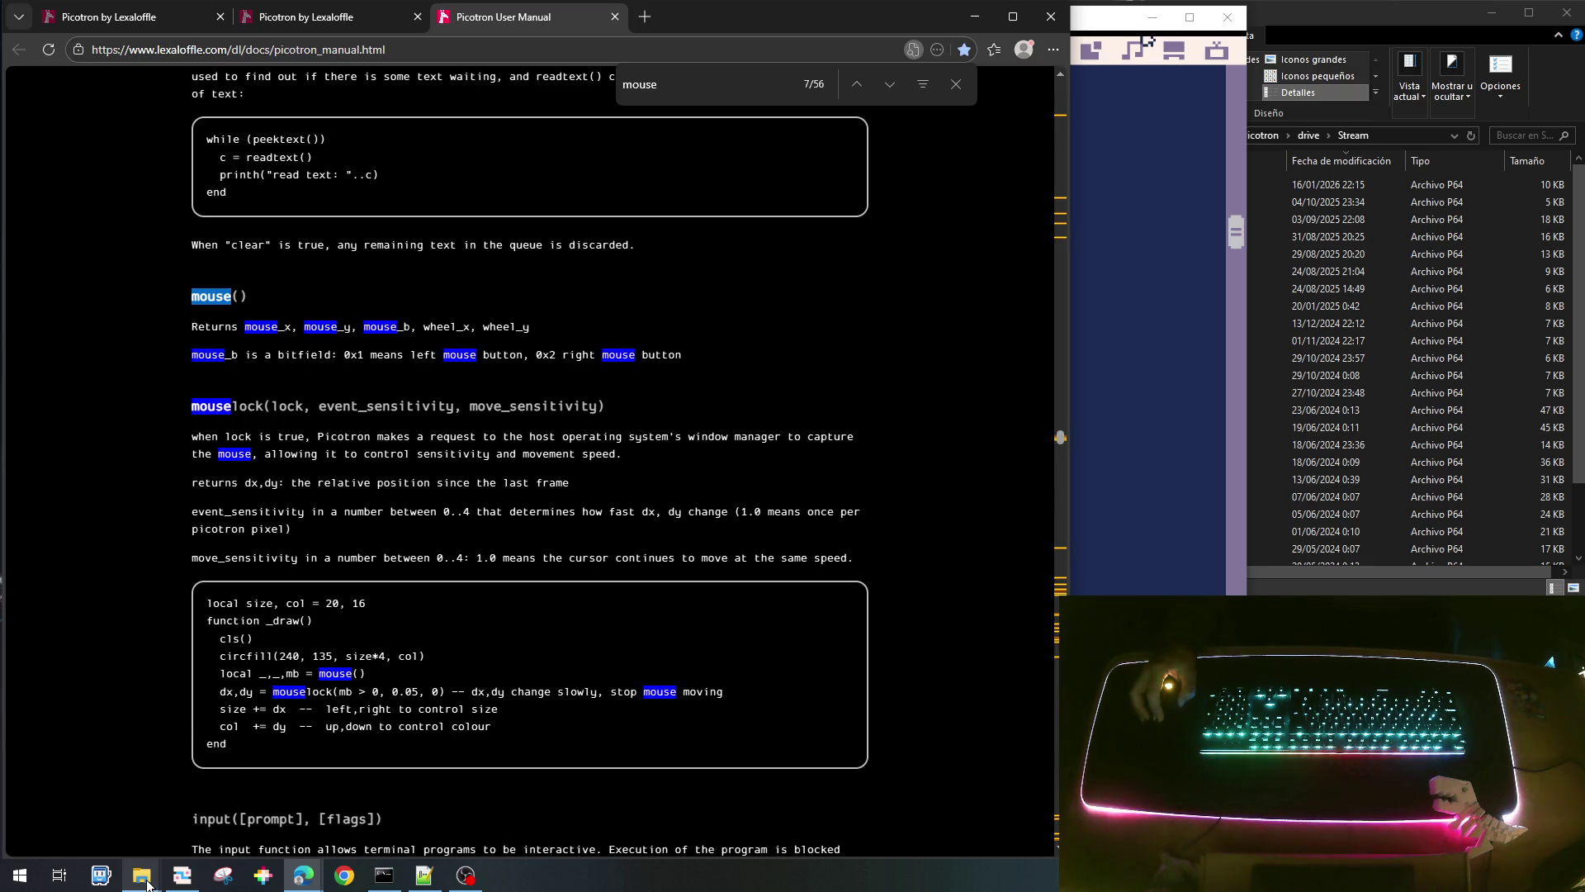
Minimize the Dev folder window and enlarge the Fuse emulator window to triple size.
{"action": "mouse_move", "coordinate": [147, 884]}
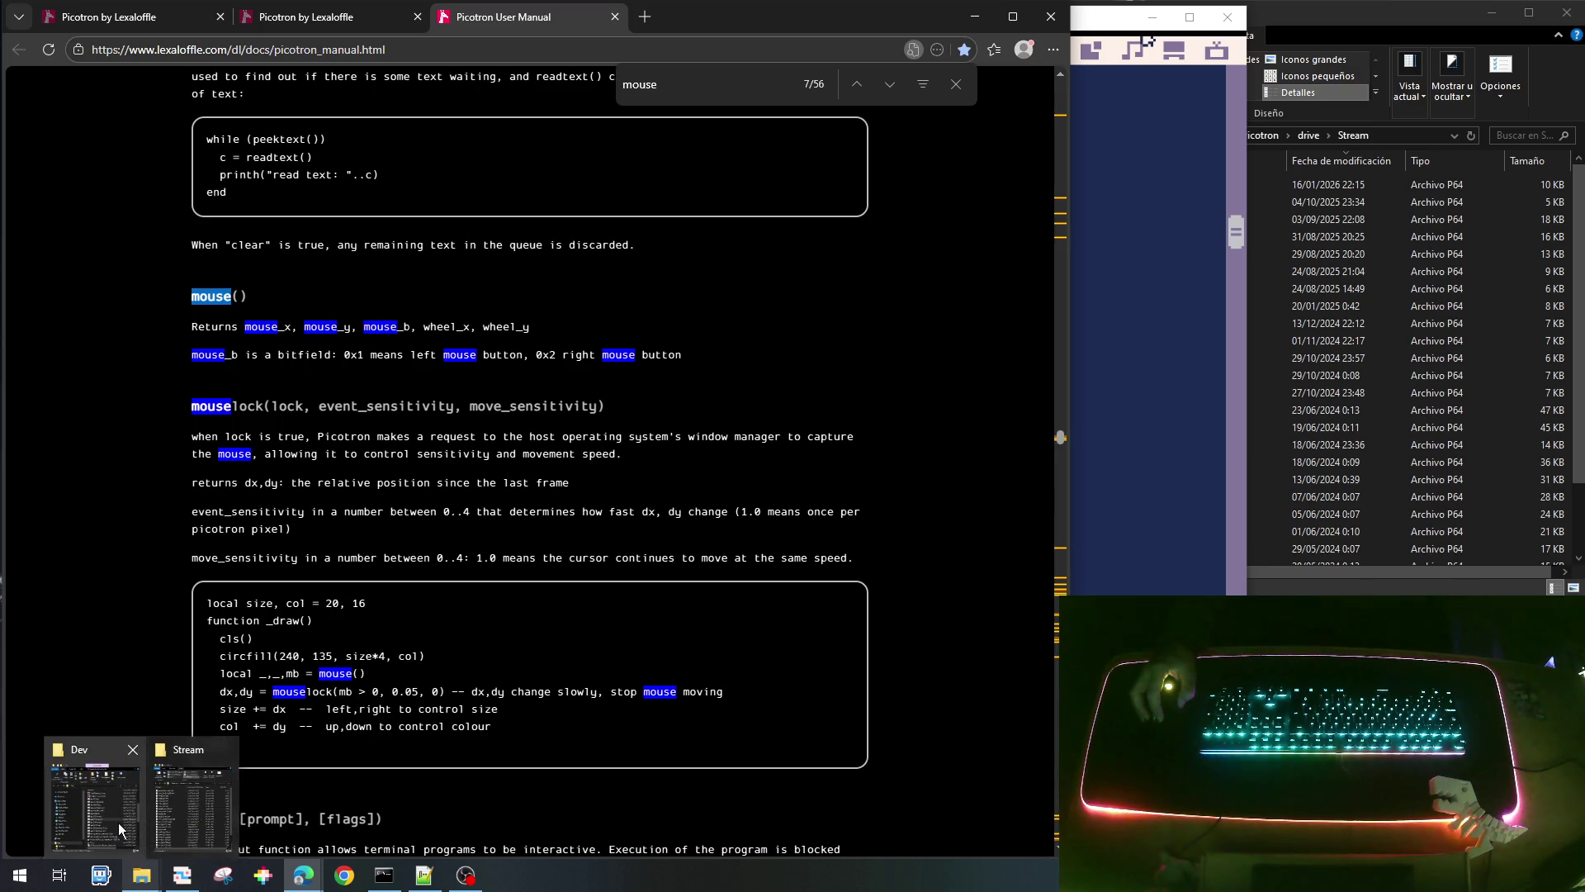
{"action": "left_click", "coordinate": [117, 822]}
{"action": "left_click", "coordinate": [1195, 104]}
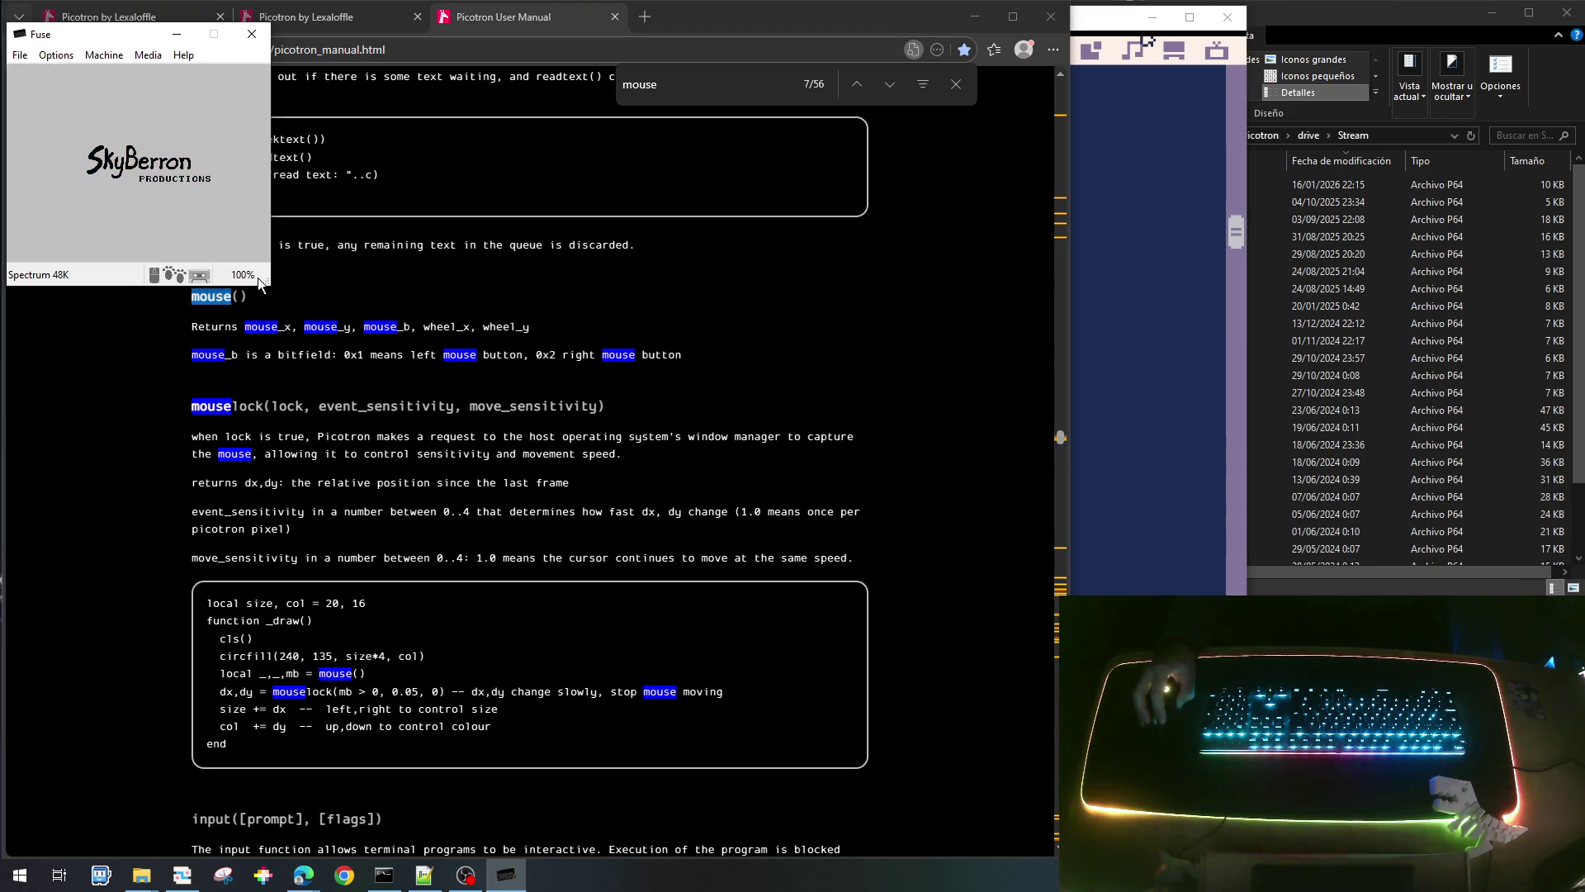
{"action": "left_click_drag", "start_coordinate": [269, 284], "coordinate": [792, 628]}
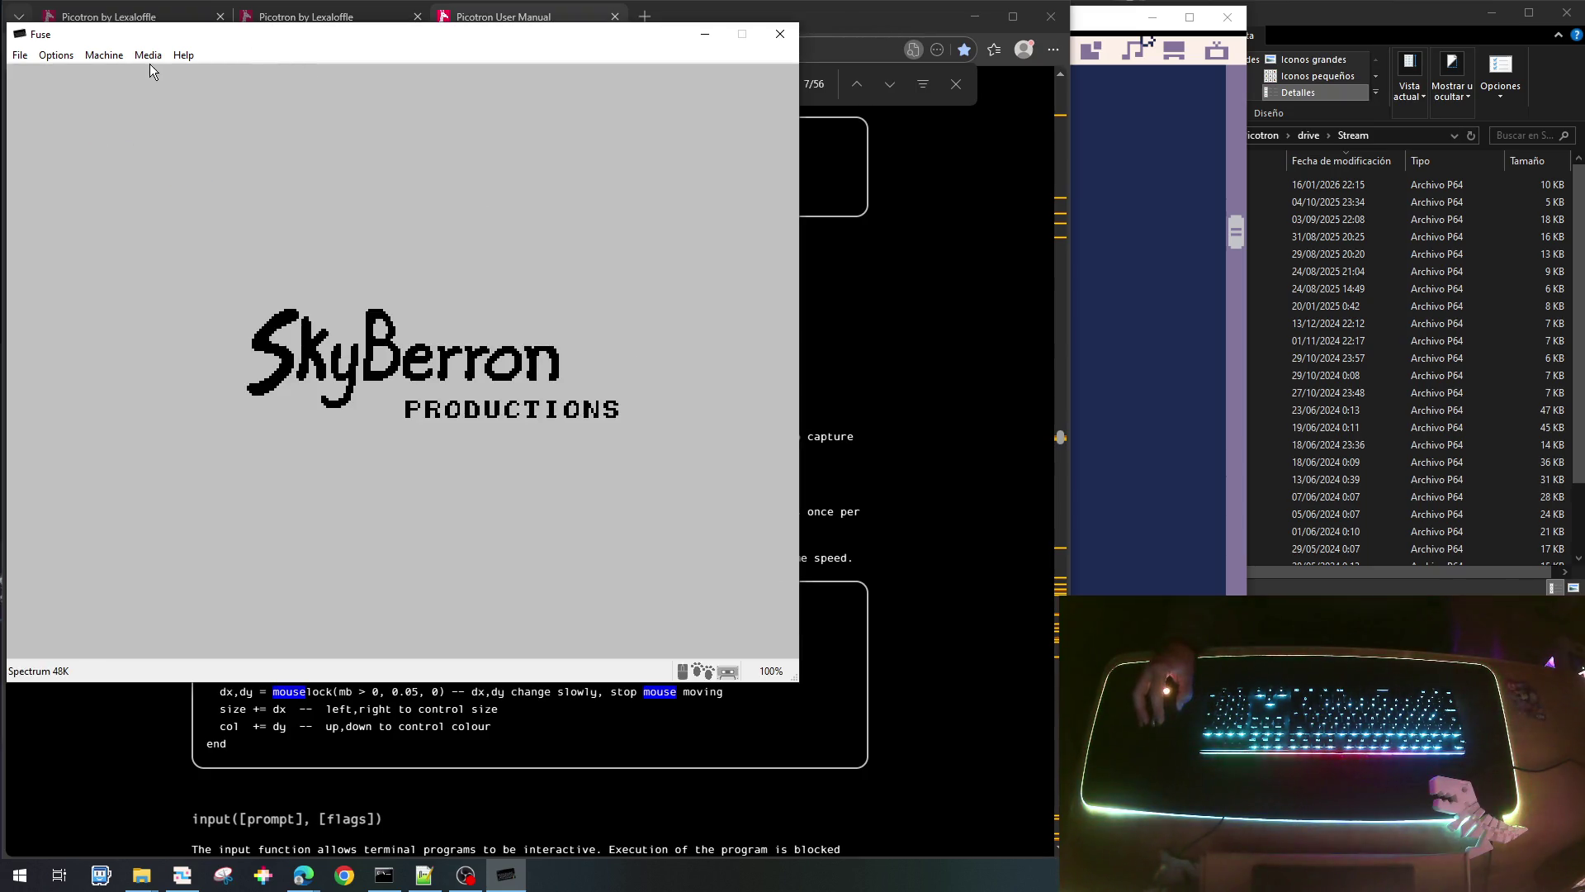
Reset the emulator as a Spectrum 48K from the Machine Select dialog.
{"action": "left_click", "coordinate": [64, 58]}
{"action": "mouse_move", "coordinate": [89, 68]}
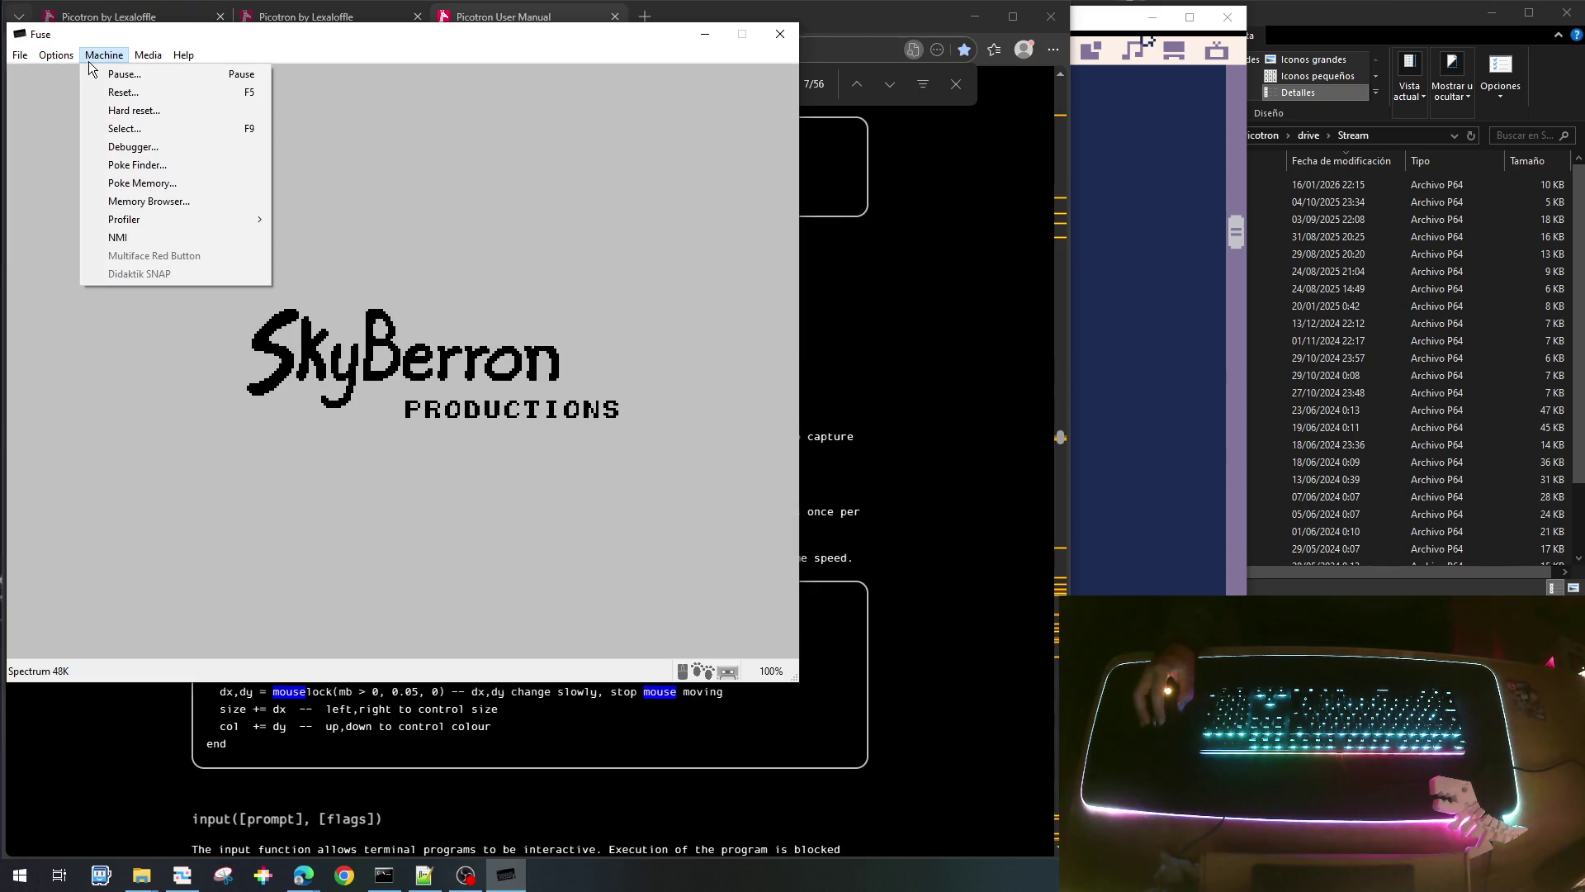
{"action": "left_click", "coordinate": [135, 129]}
{"action": "left_click_drag", "start_coordinate": [723, 264], "coordinate": [373, 181]}
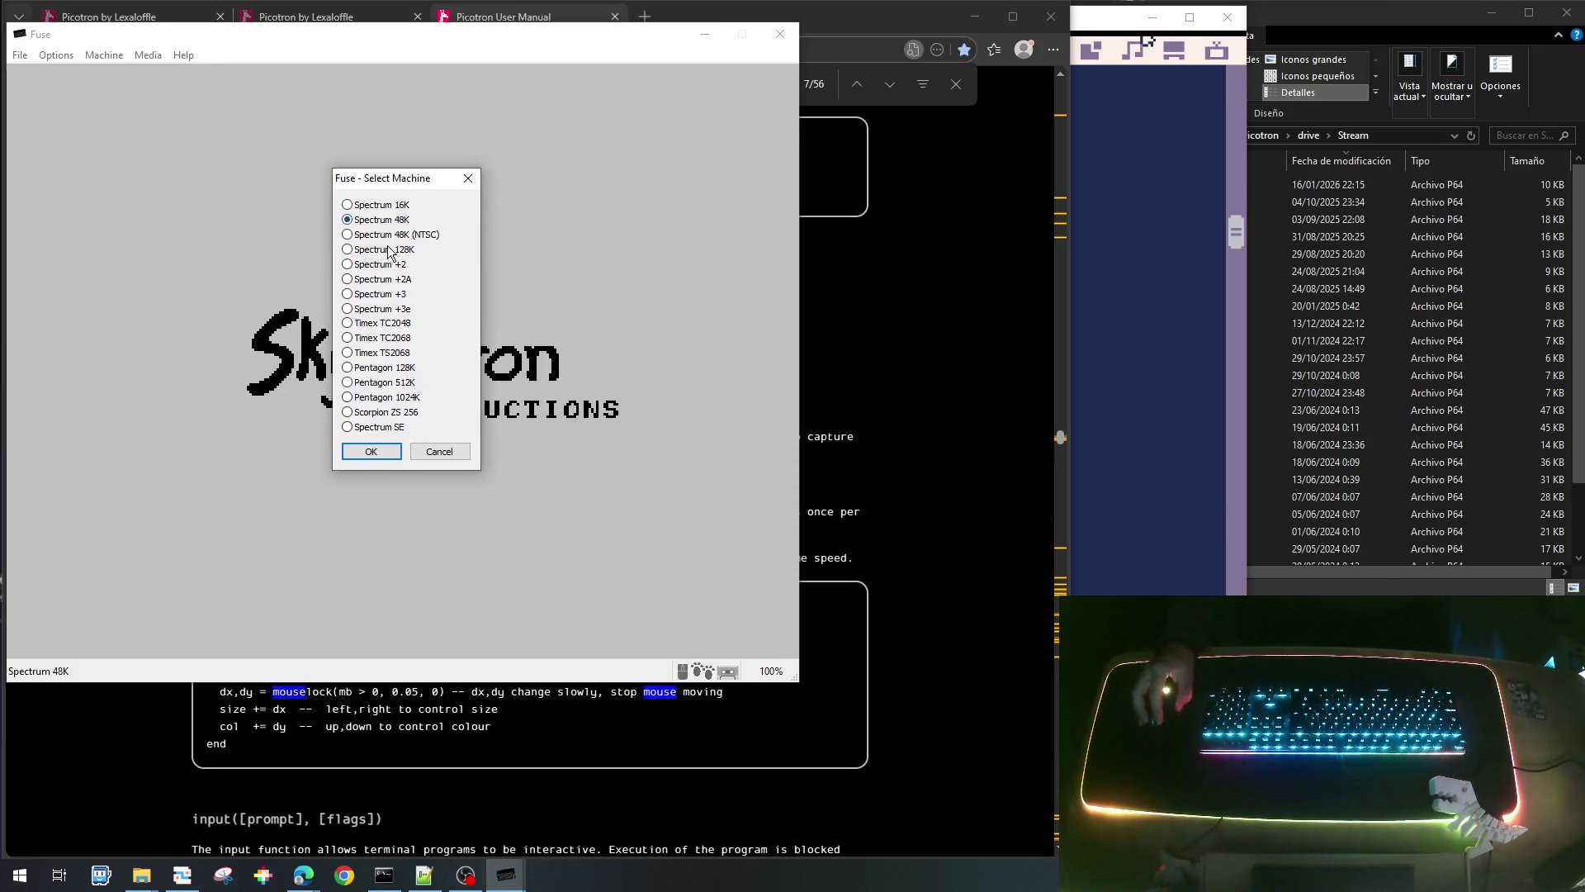
{"action": "left_click", "coordinate": [372, 453]}
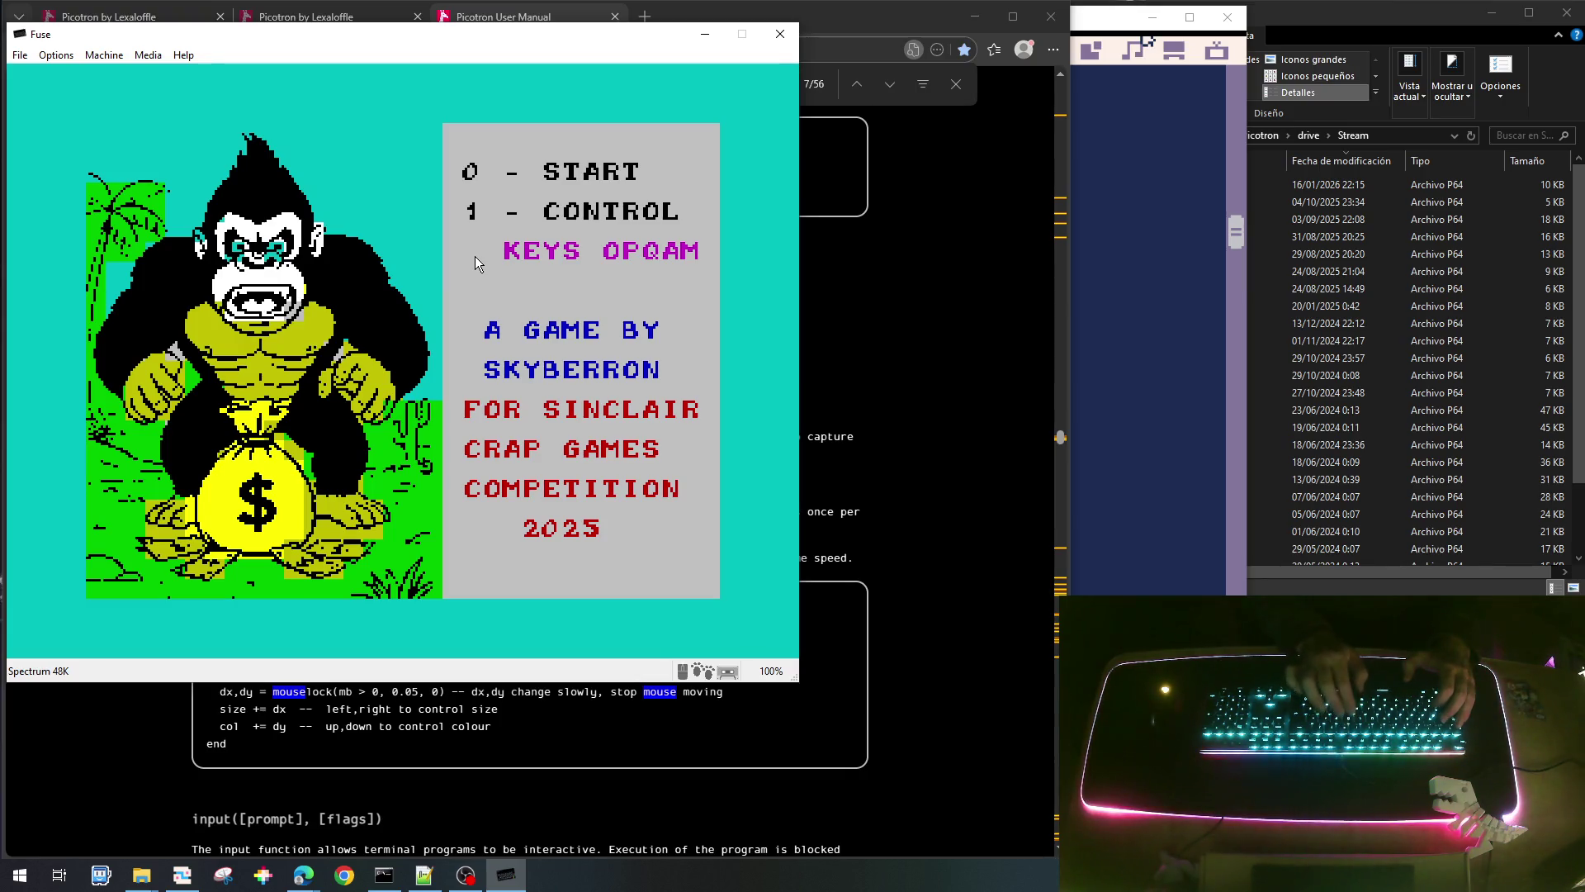
Start the game with 0 and steer the player to the first money bags.
{"action": "key", "text": "0"}
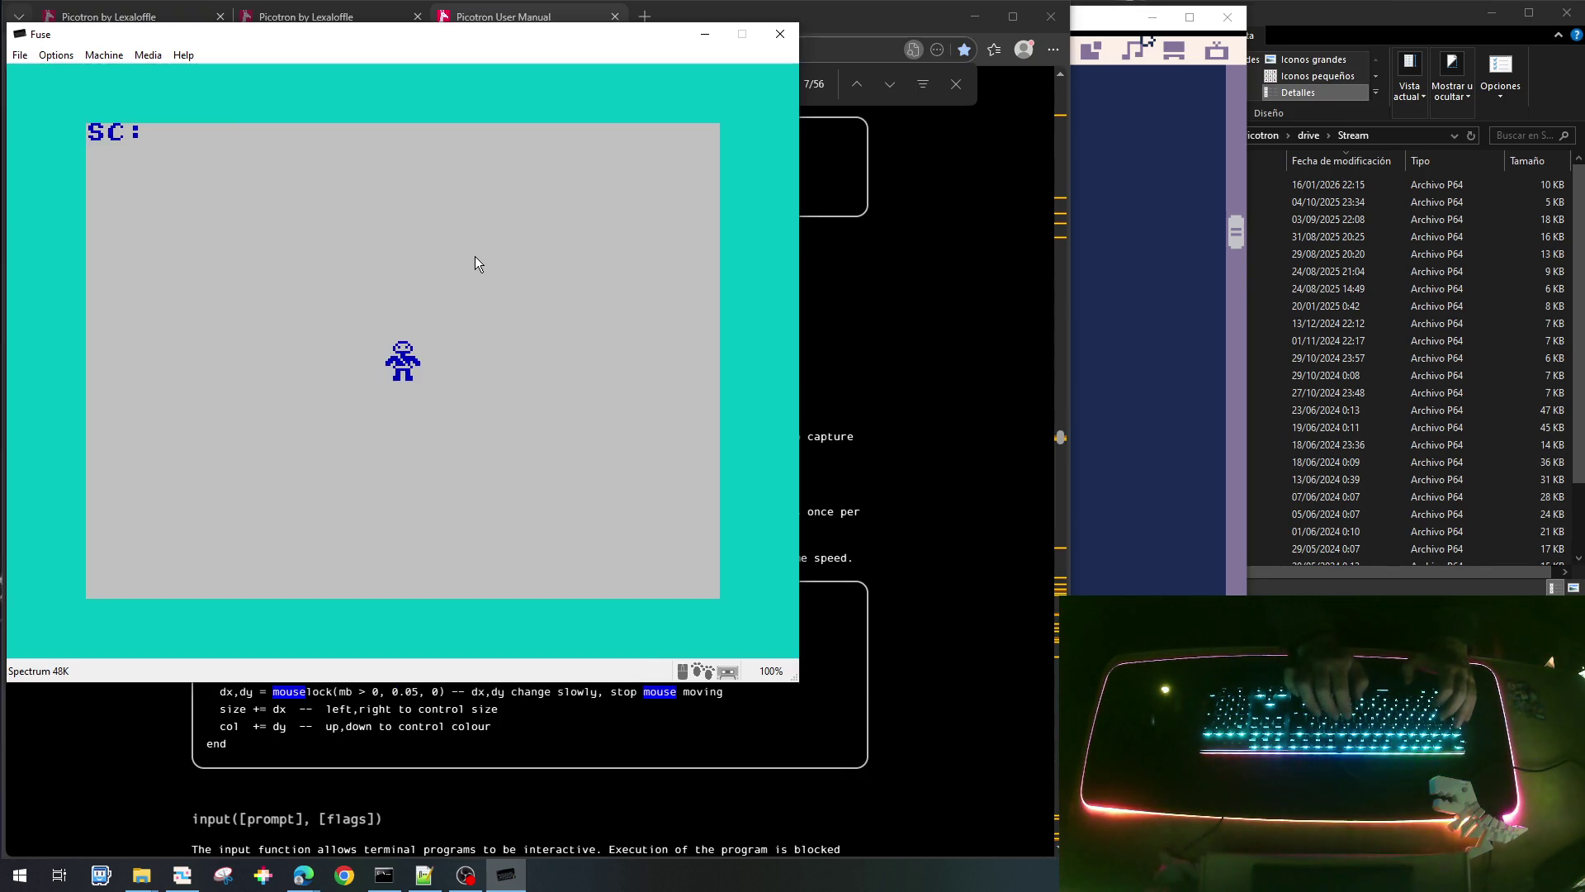
{"action": "key", "text": "6"}
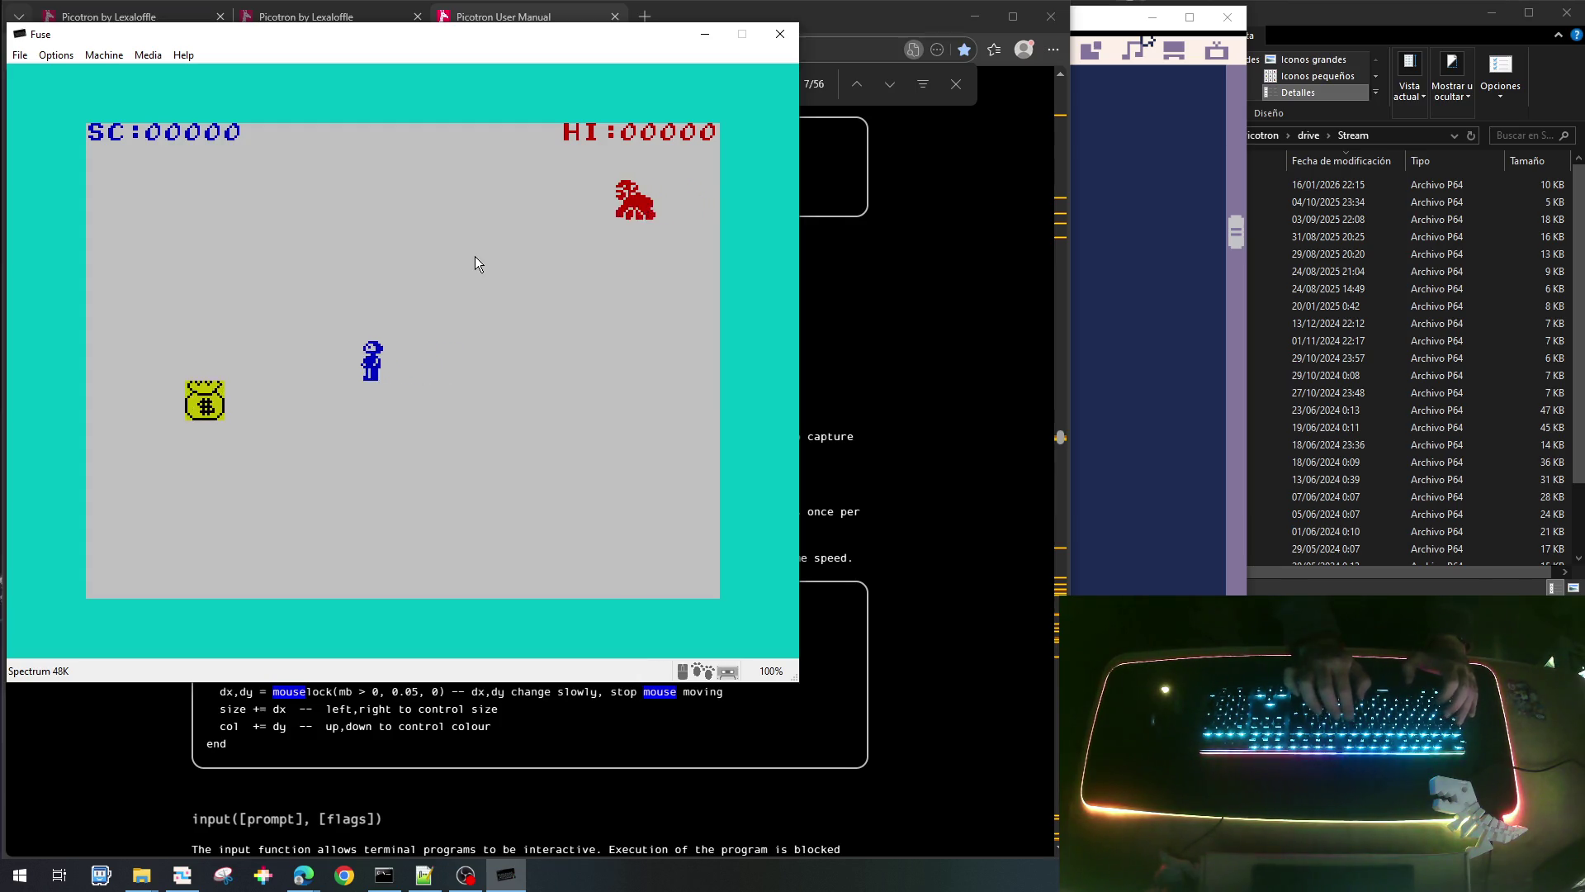
{"action": "key", "text": "7"}
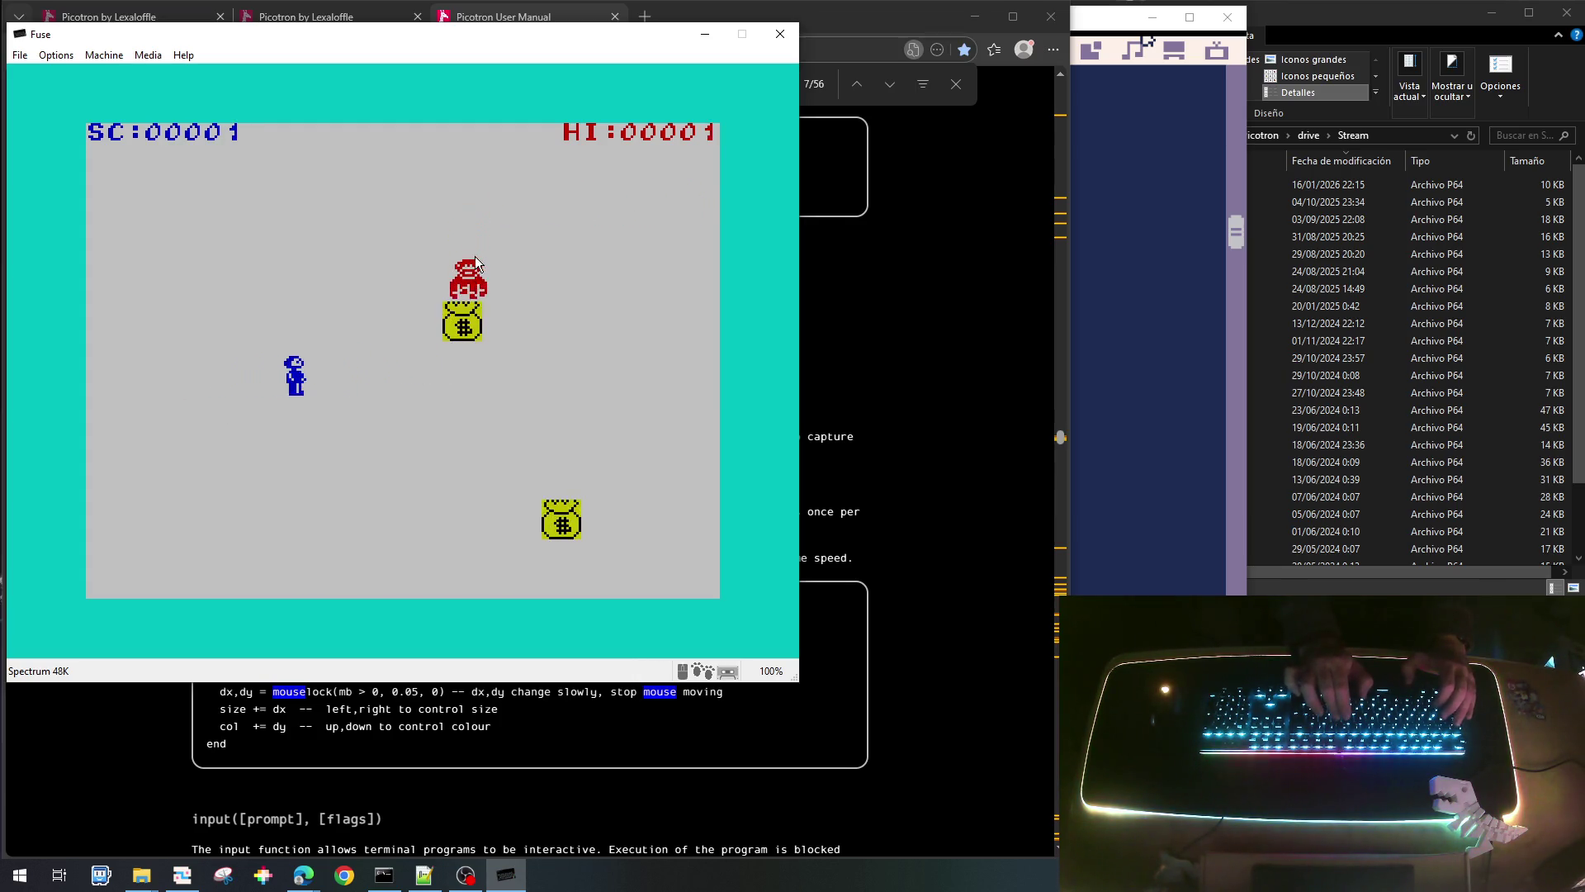
{"action": "key", "text": "9"}
{"action": "key", "text": "7"}
{"action": "key", "text": "7"}
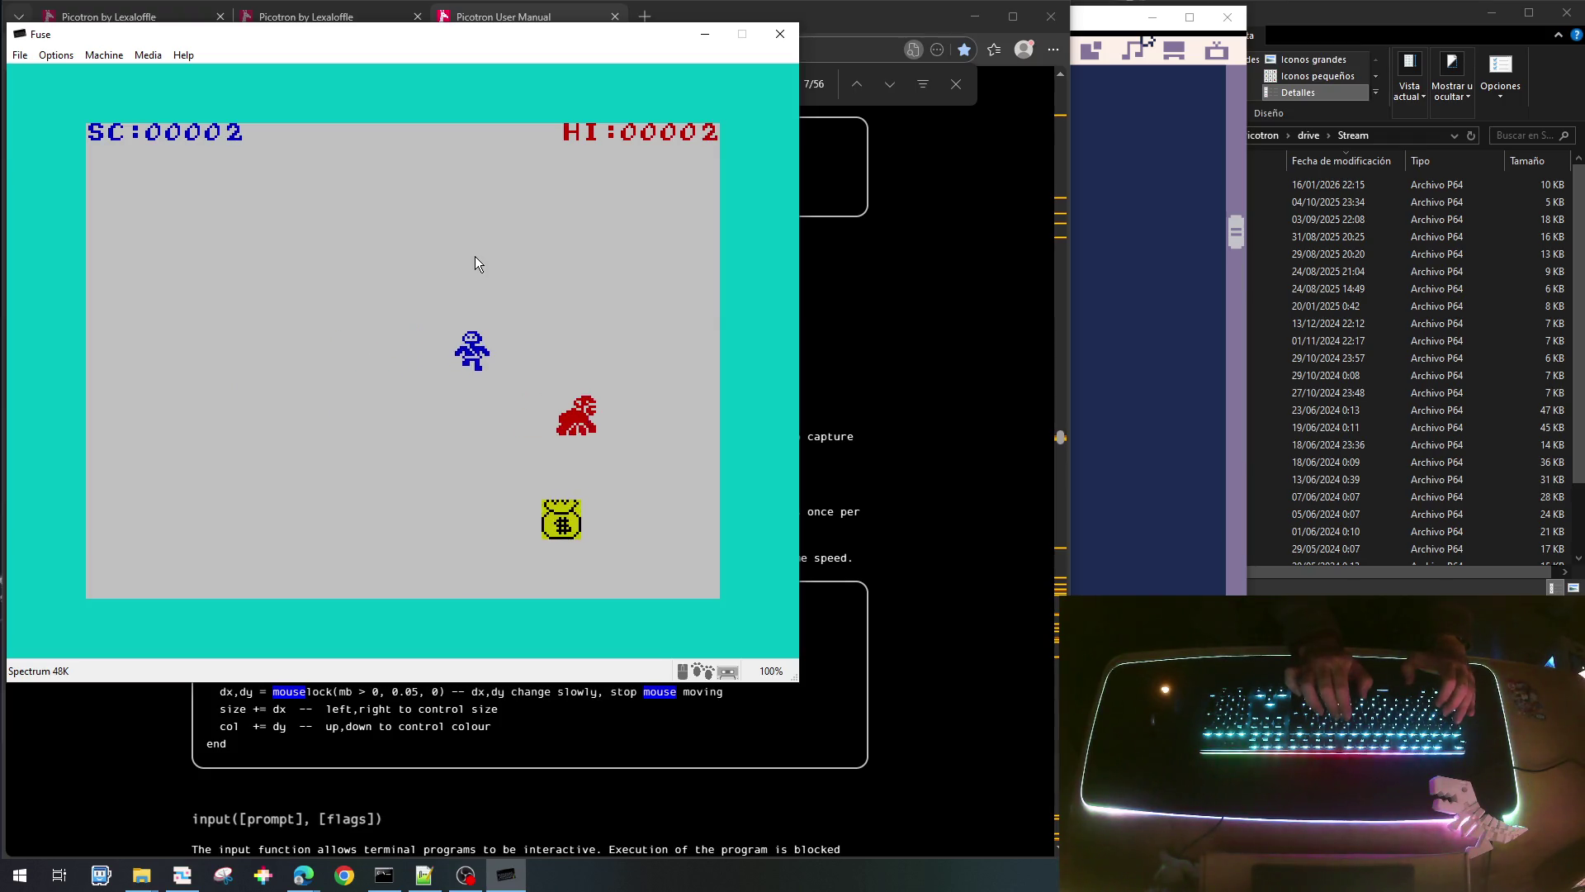
{"action": "key", "text": "8"}
{"action": "key", "text": "7"}
{"action": "key", "text": "8"}
{"action": "key", "text": "8"}
{"action": "key", "text": "6"}
{"action": "key", "text": "9"}
Keep collecting bags while dodging the monster until the score reaches 00010.
{"action": "key", "text": "7"}
{"action": "key", "text": "9"}
{"action": "key", "text": "7"}
{"action": "key", "text": "5"}
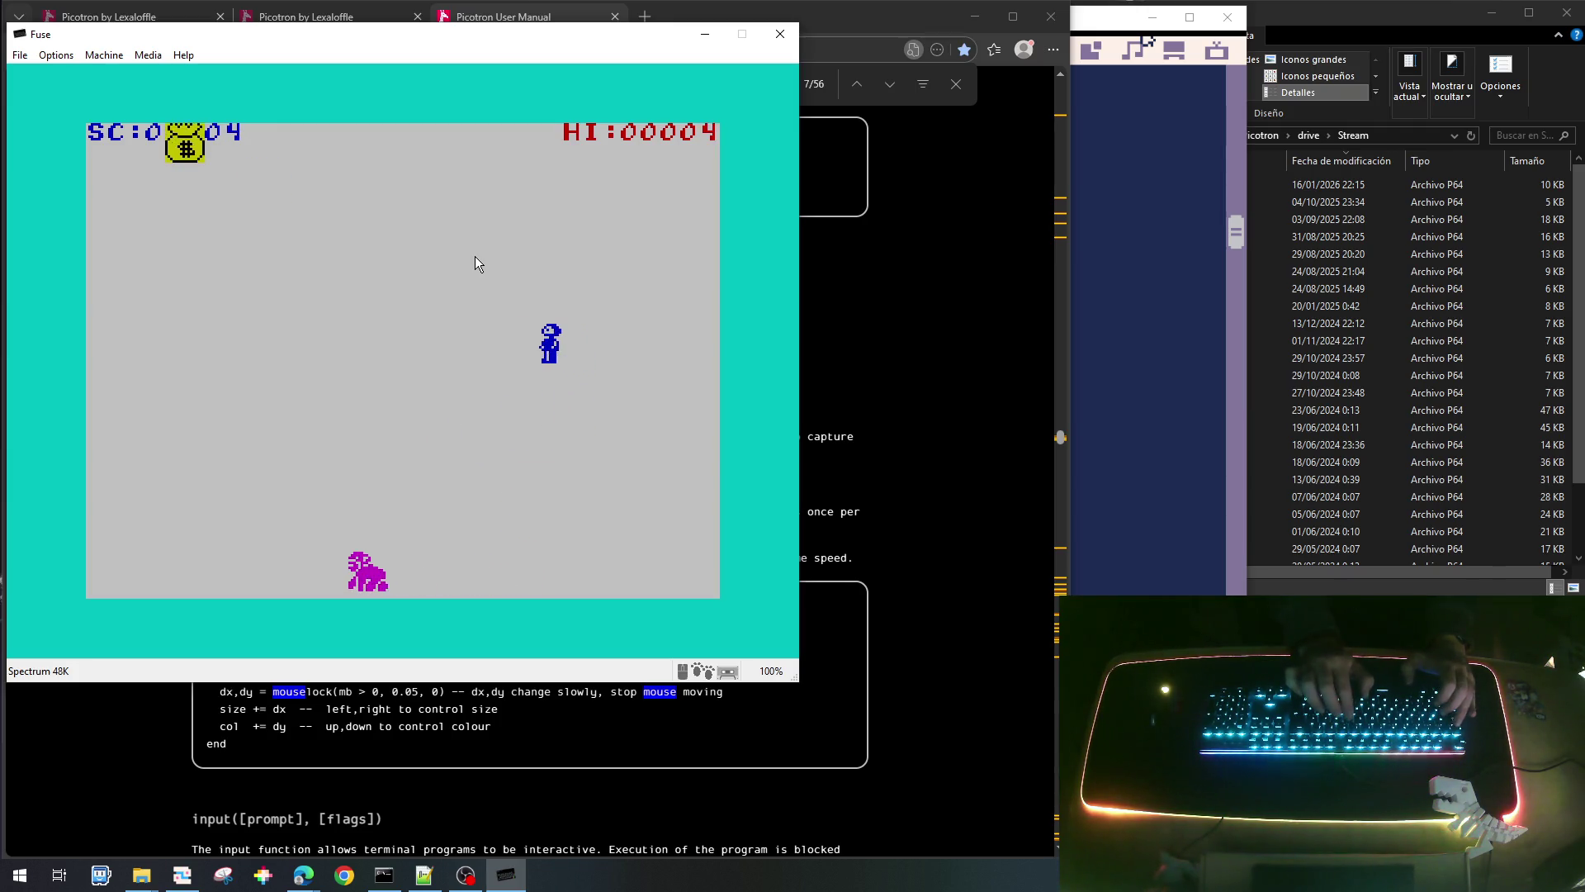
{"action": "key", "text": "8"}
{"action": "key", "text": "6"}
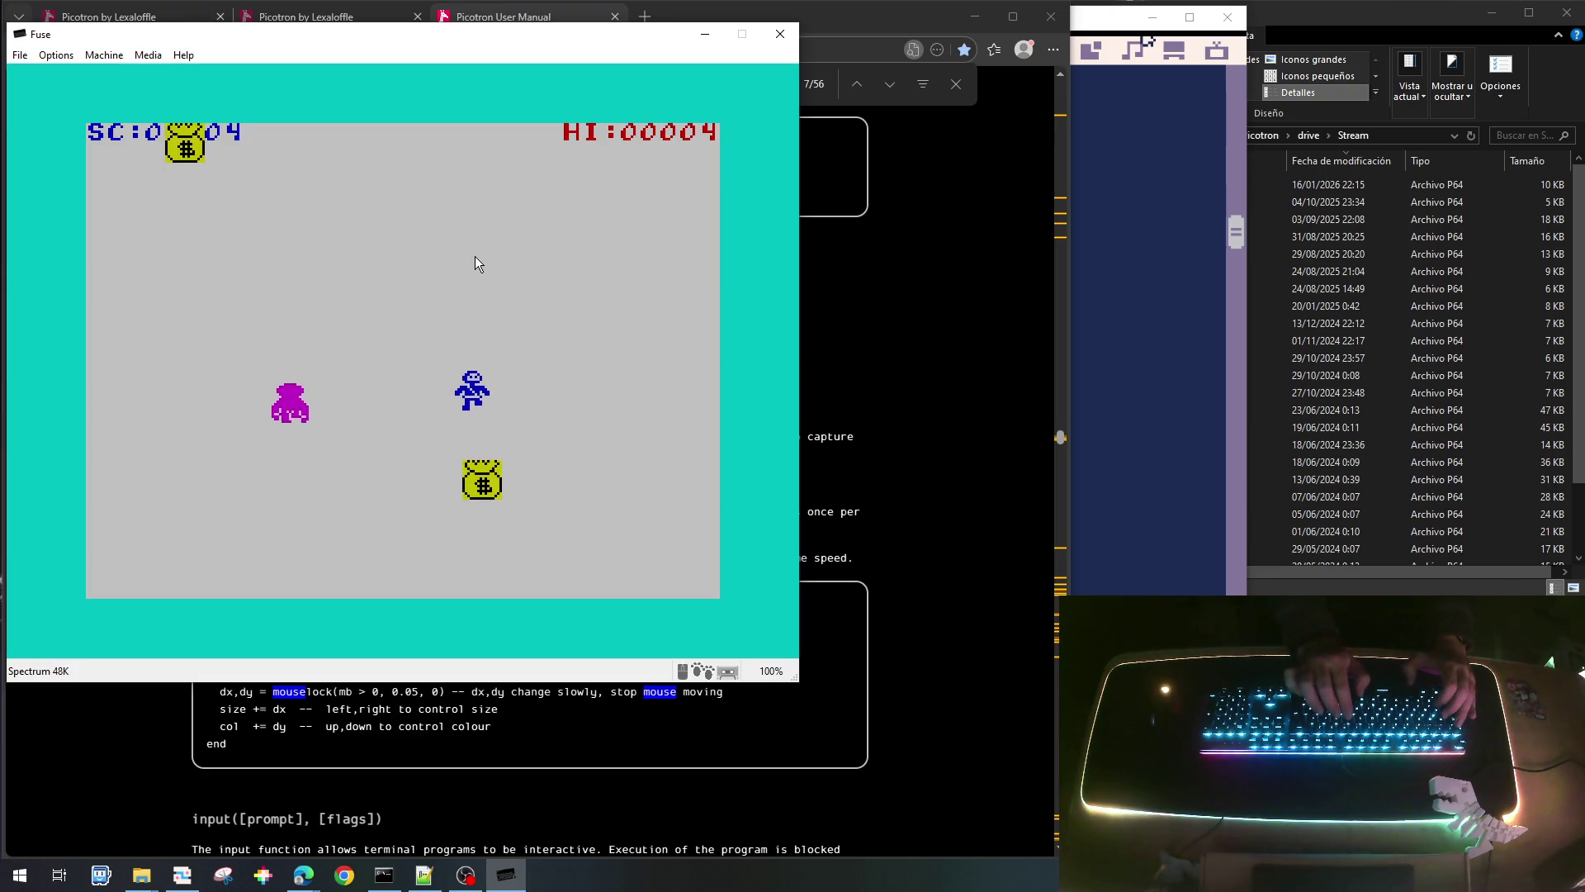
{"action": "key", "text": "5"}
{"action": "key", "text": "7"}
{"action": "key", "text": "8"}
{"action": "key", "text": "8"}
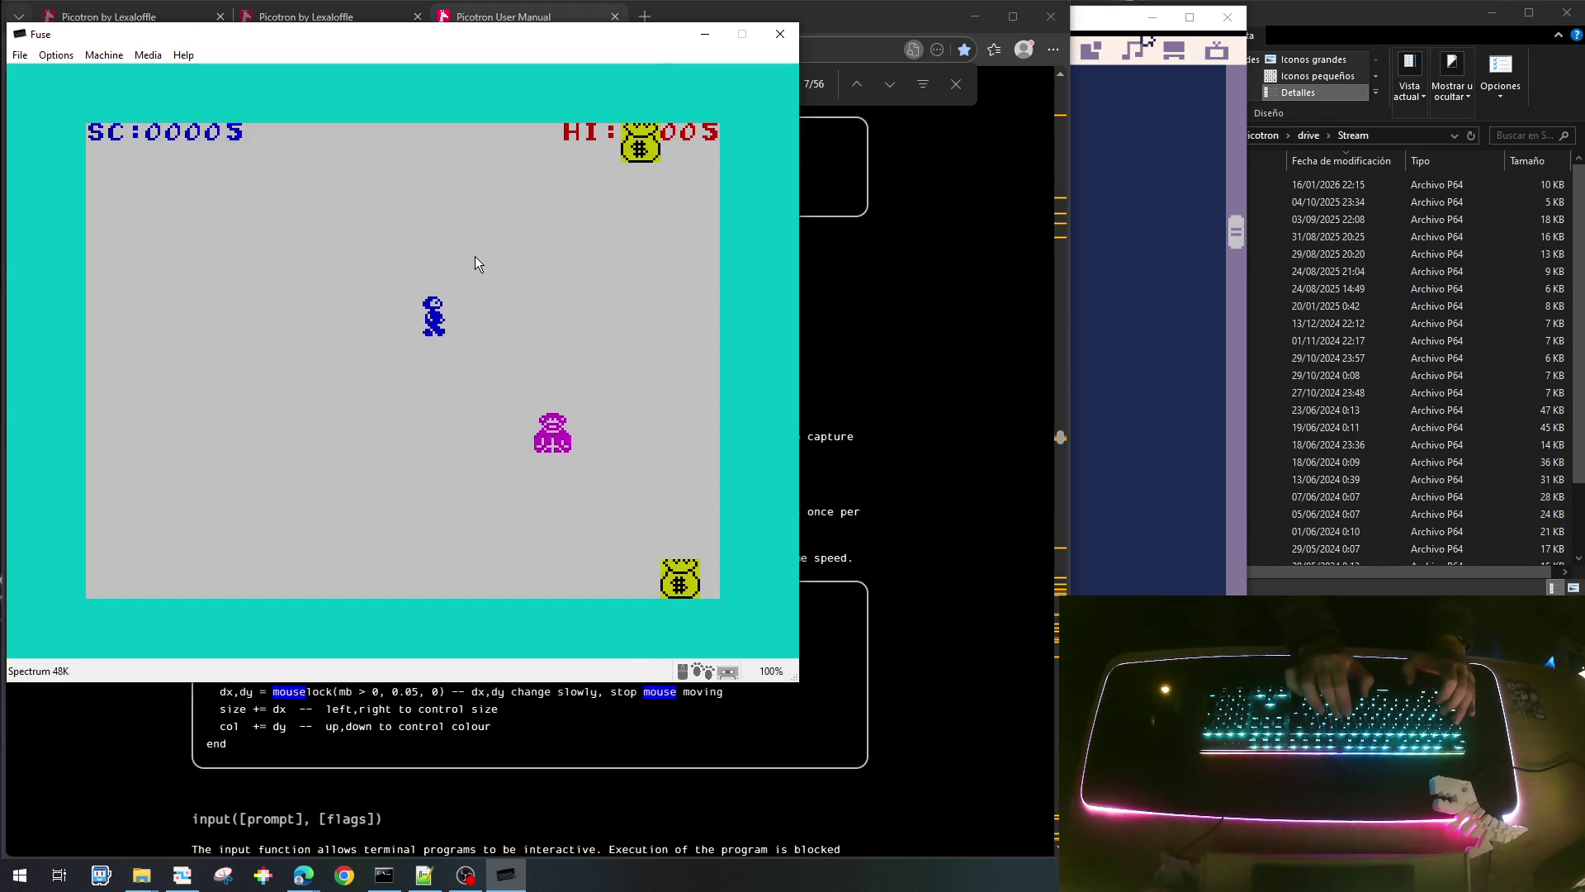
{"action": "key", "text": "6"}
{"action": "key", "text": "7"}
{"action": "key", "text": "8"}
Steer the blue player around the monster in Fuse, grabbing the nearby money bags.
{"action": "key", "text": "5"}
{"action": "key", "text": "6"}
{"action": "key", "text": "5"}
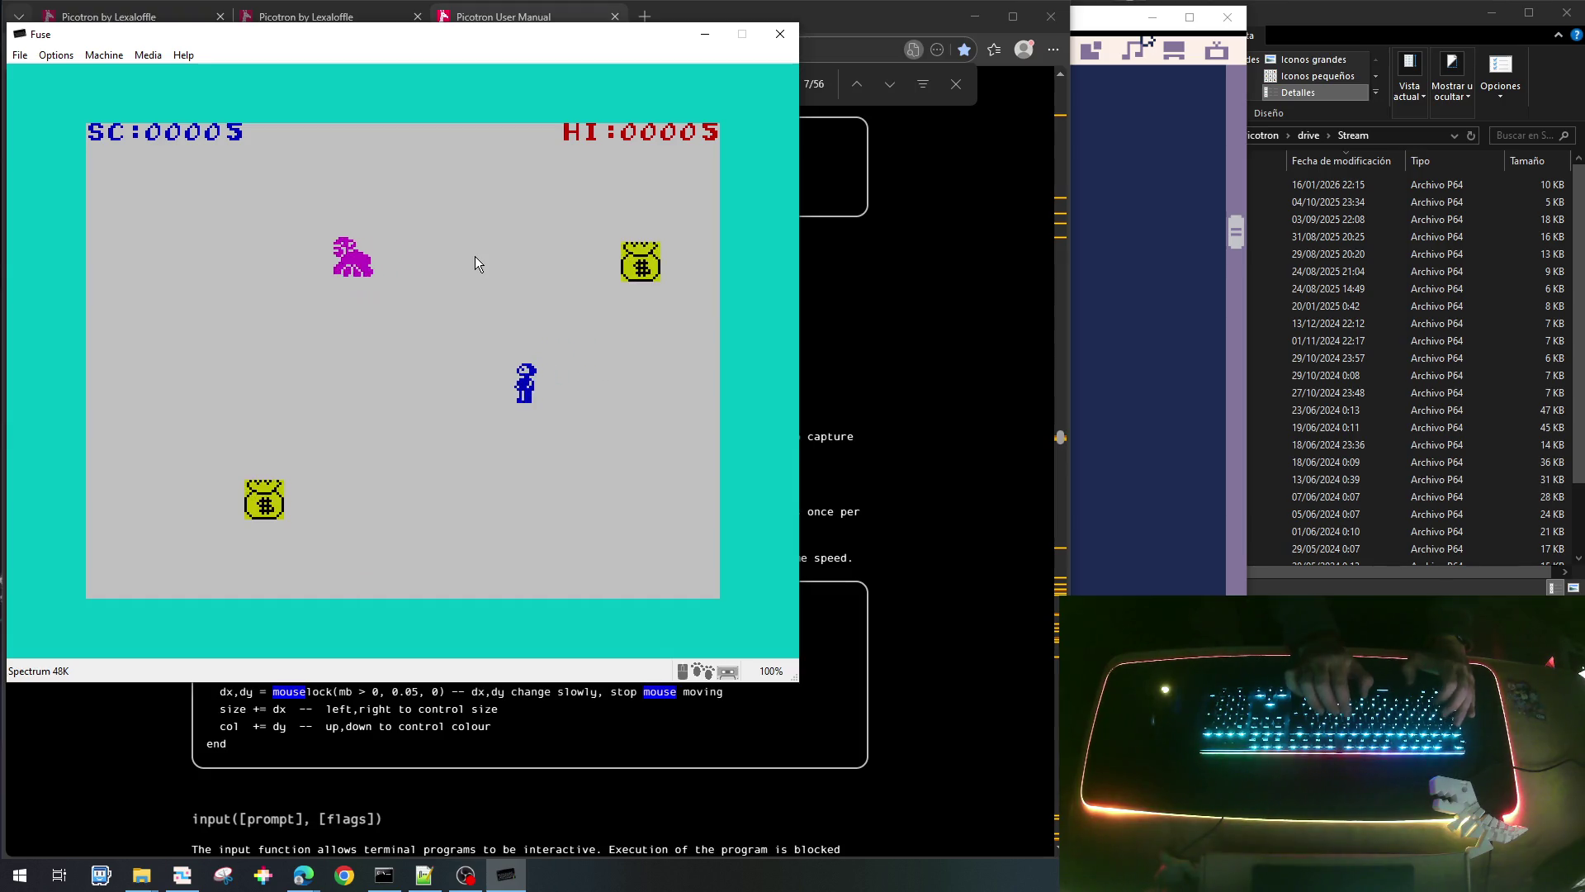
{"action": "key", "text": "8"}
{"action": "key", "text": "7"}
{"action": "key", "text": "8"}
{"action": "key", "text": "7"}
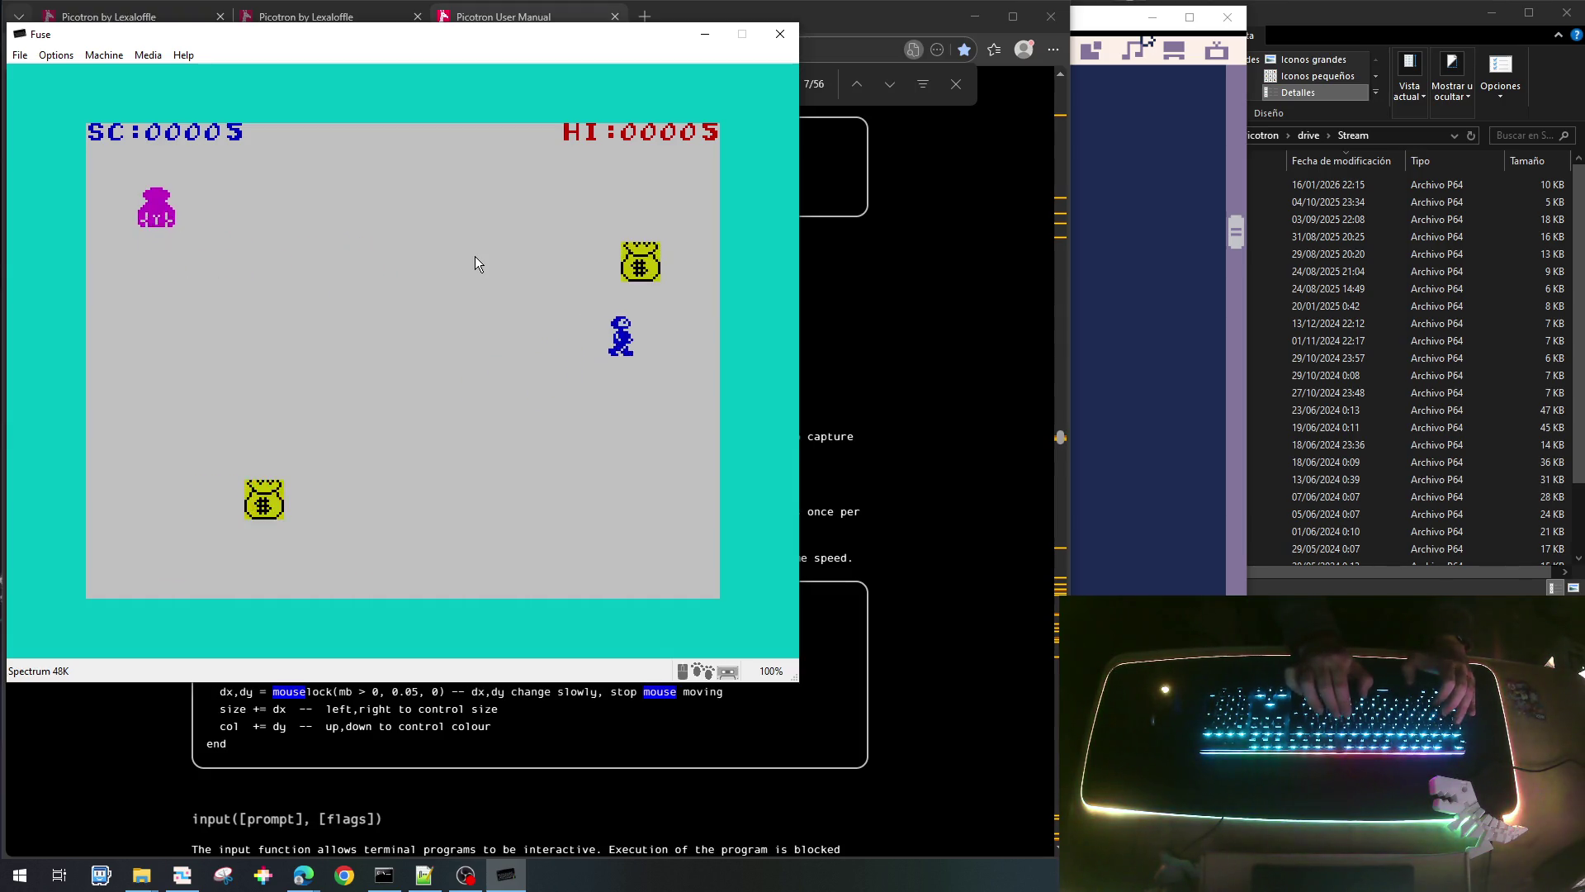
{"action": "key", "text": "5"}
{"action": "key", "text": "6"}
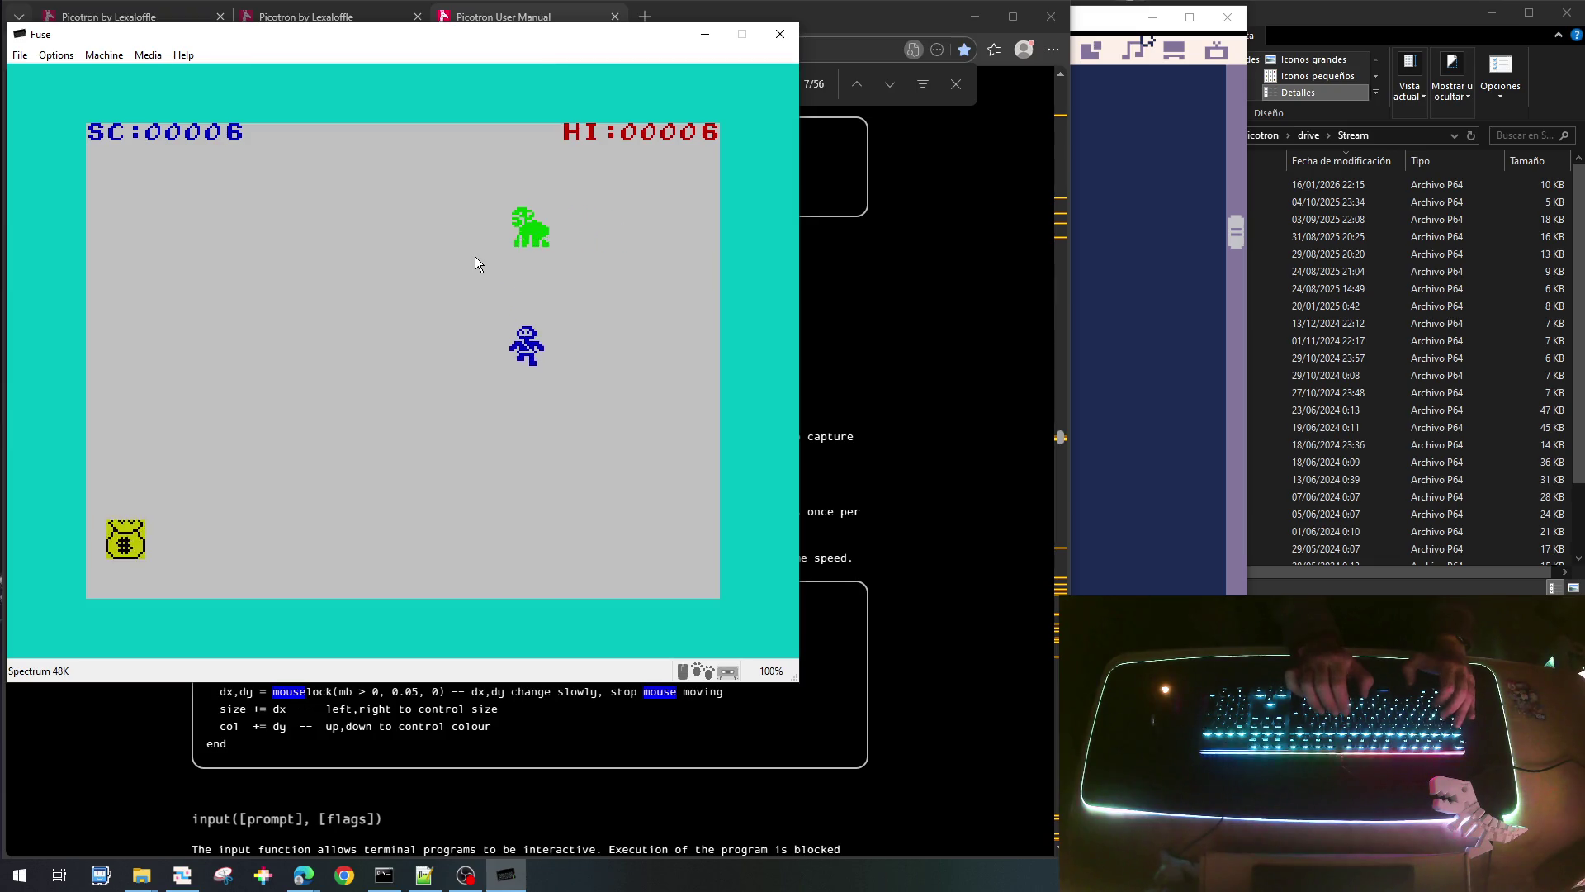
{"action": "key", "text": "5"}
{"action": "key", "text": "7"}
{"action": "key", "text": "5"}
{"action": "key", "text": "7"}
{"action": "key", "text": "8"}
{"action": "key", "text": "7"}
{"action": "key", "text": "6"}
{"action": "key", "text": "5"}
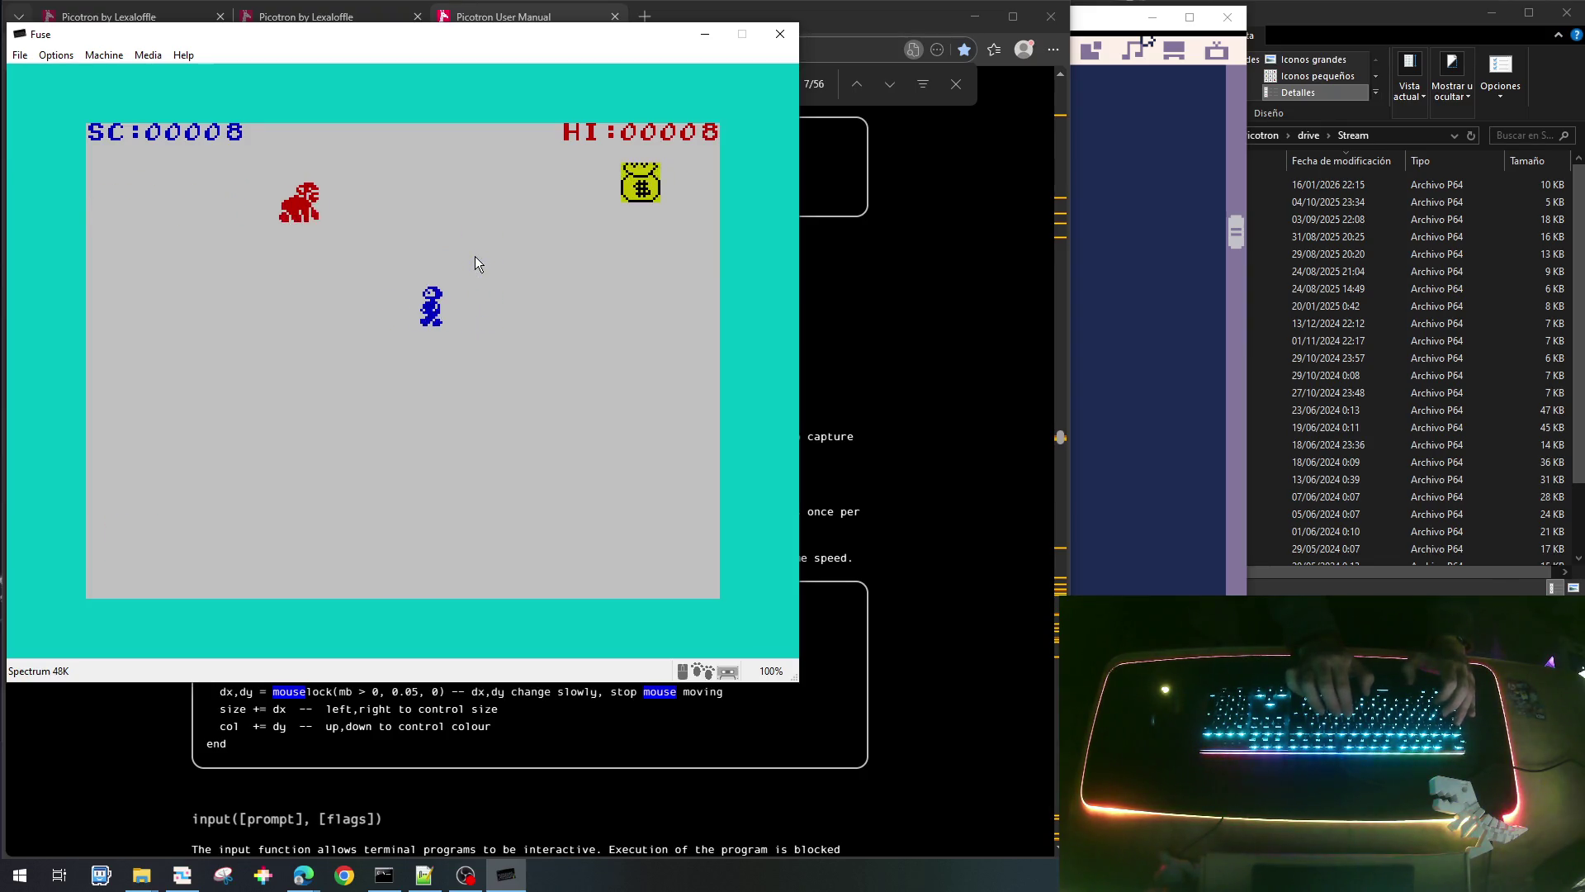
{"action": "key", "text": "7"}
{"action": "key", "text": "5"}
{"action": "key", "text": "6"}
{"action": "key", "text": "5"}
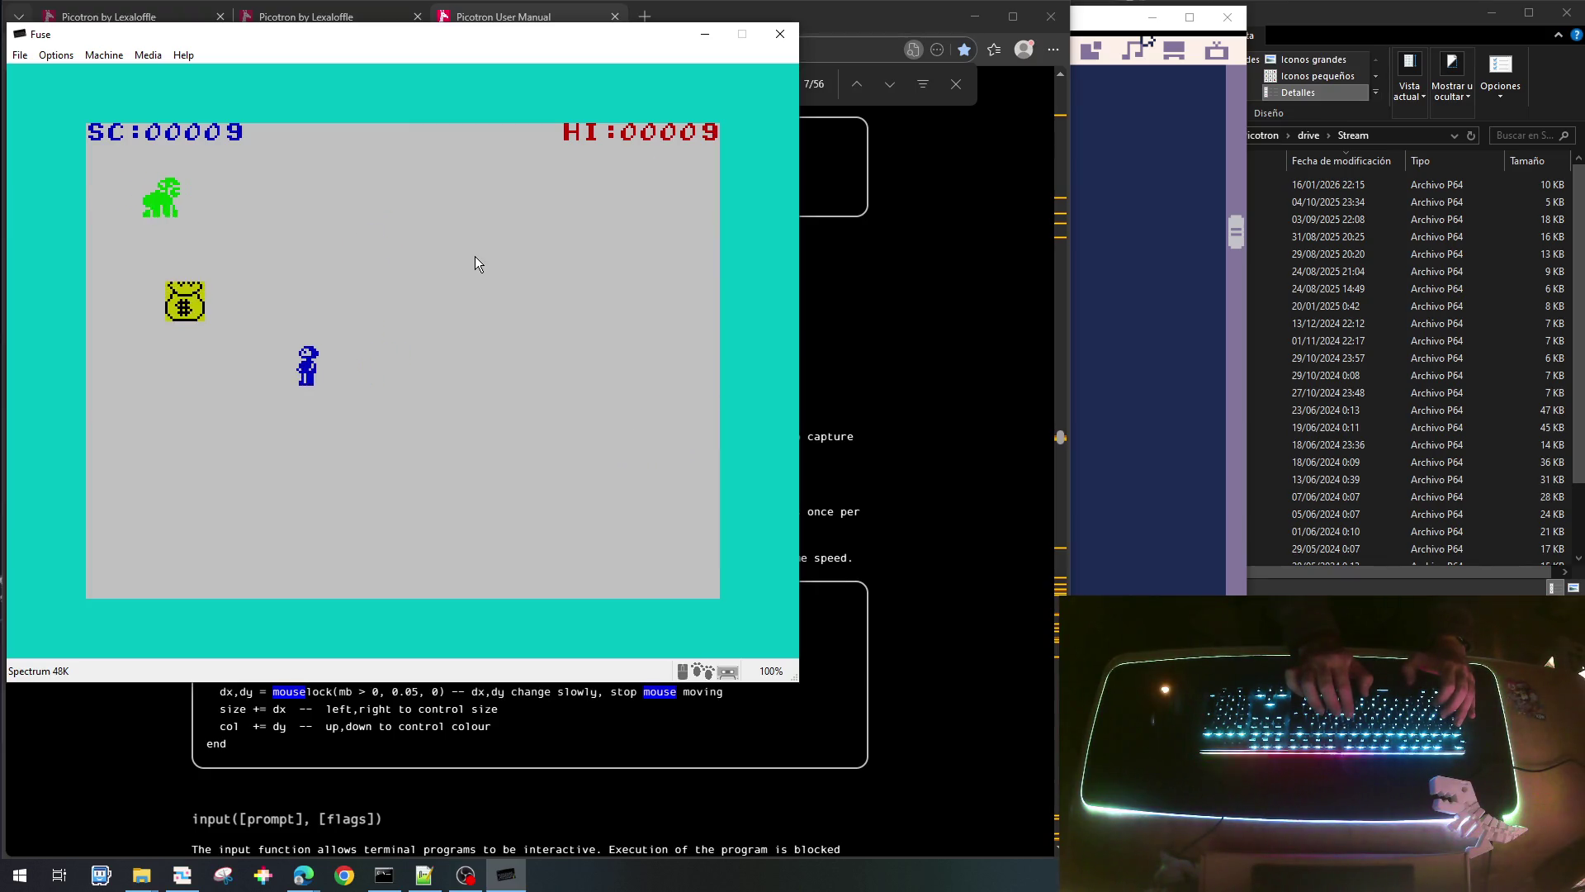
{"action": "key", "text": "7"}
{"action": "key", "text": "8"}
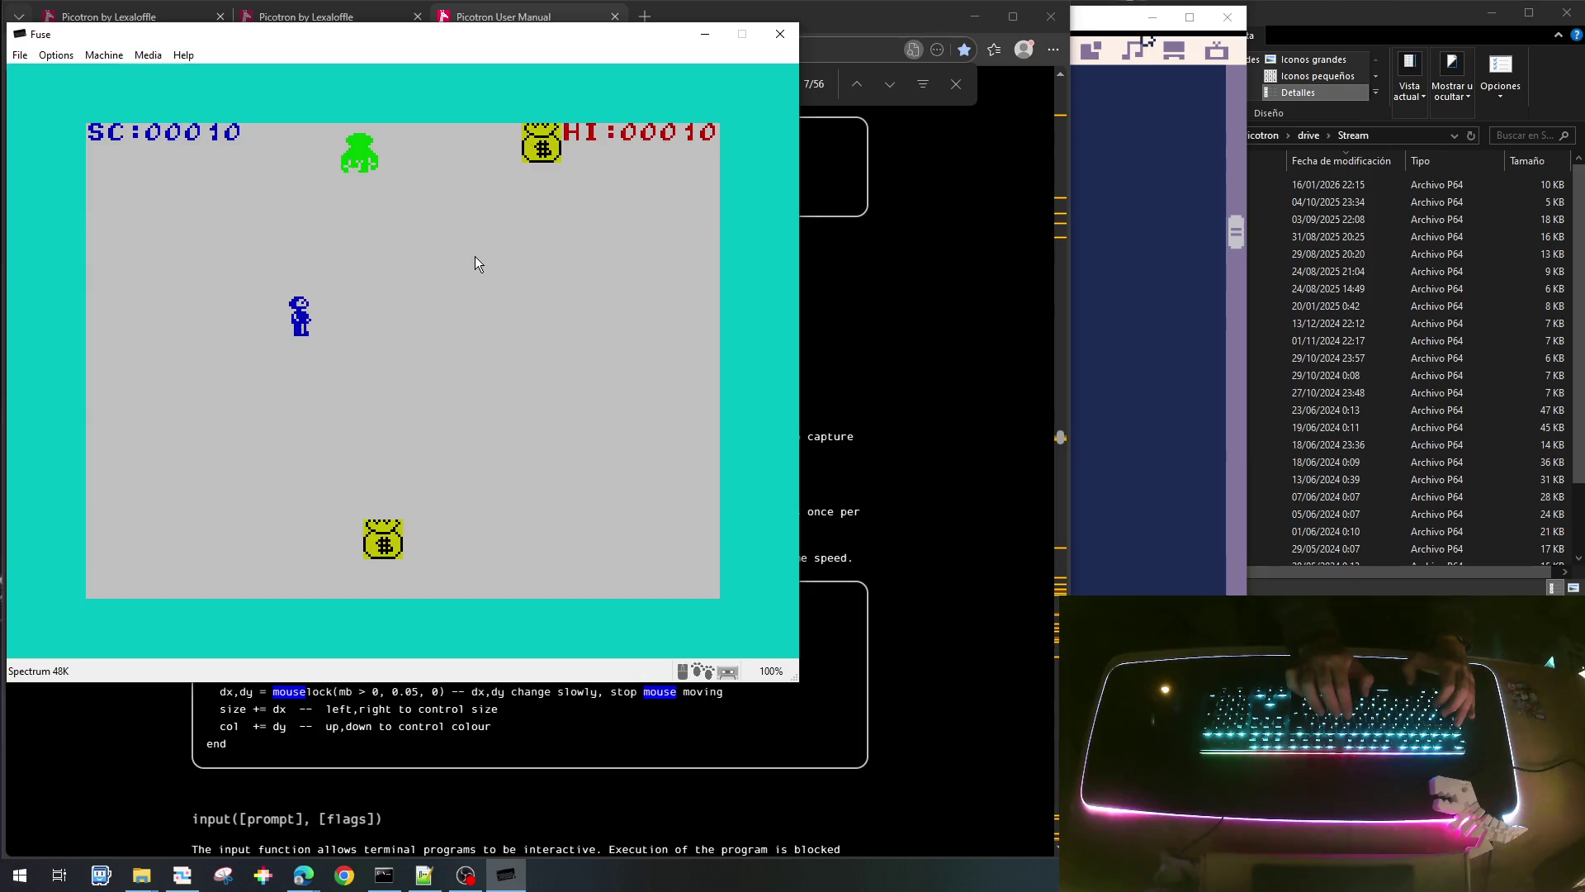
{"action": "key", "text": "6"}
{"action": "key", "text": "6"}
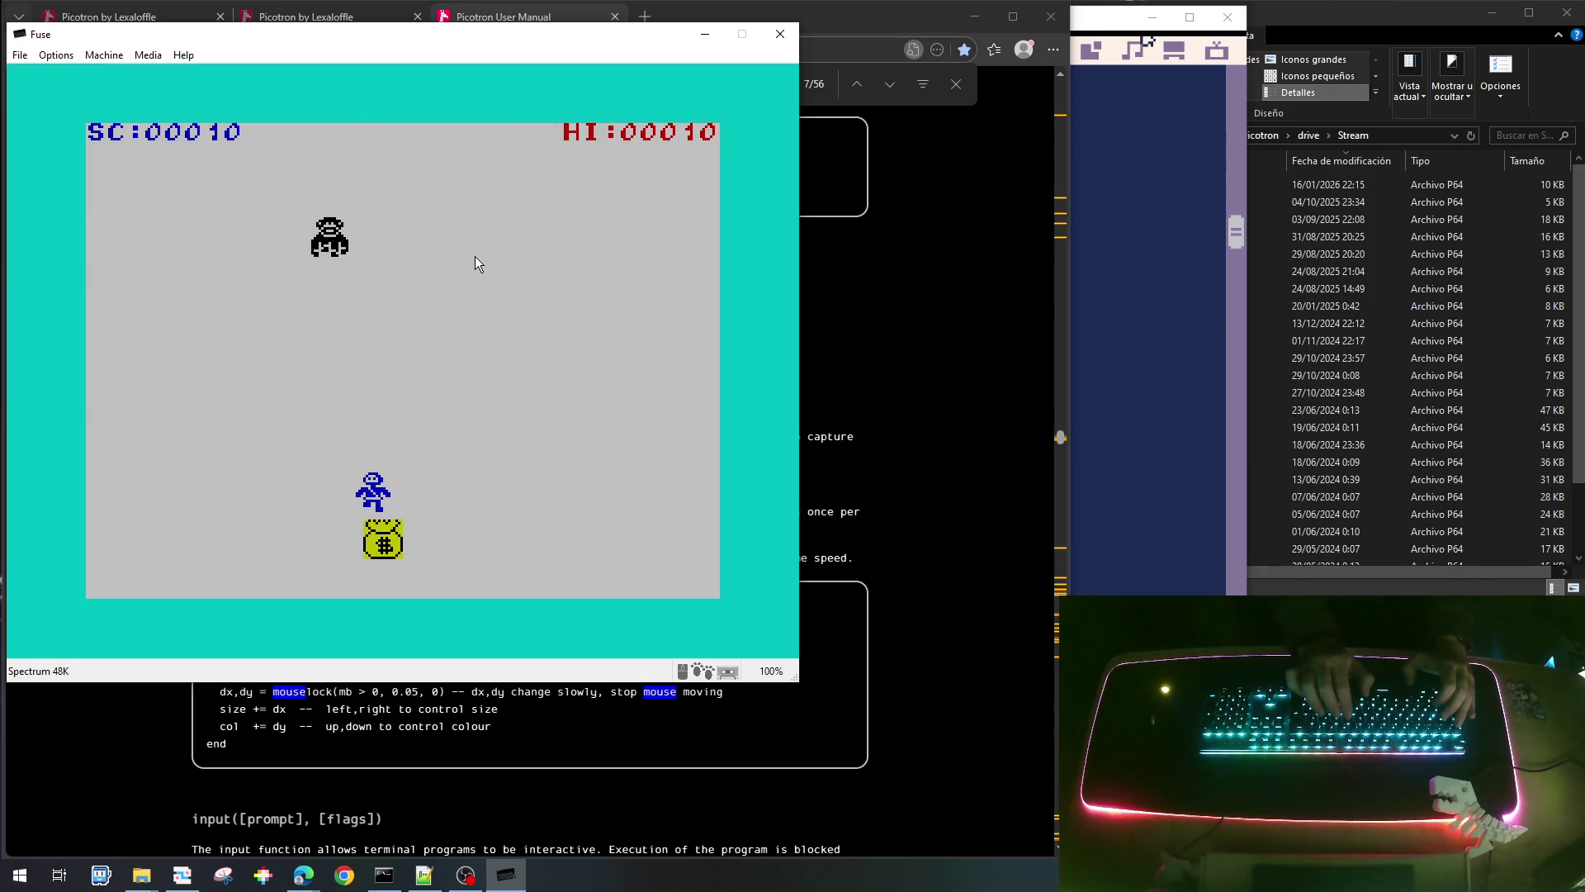
{"action": "key", "text": "5"}
Weave past the monsters to collect the bottom, middle and upper money bags.
{"action": "key", "text": "8"}
{"action": "key", "text": "7"}
{"action": "key", "text": "5"}
{"action": "key", "text": "5"}
{"action": "key", "text": "7"}
{"action": "key", "text": "8"}
{"action": "key", "text": "7"}
{"action": "key", "text": "8"}
{"action": "key", "text": "6"}
{"action": "key", "text": "8"}
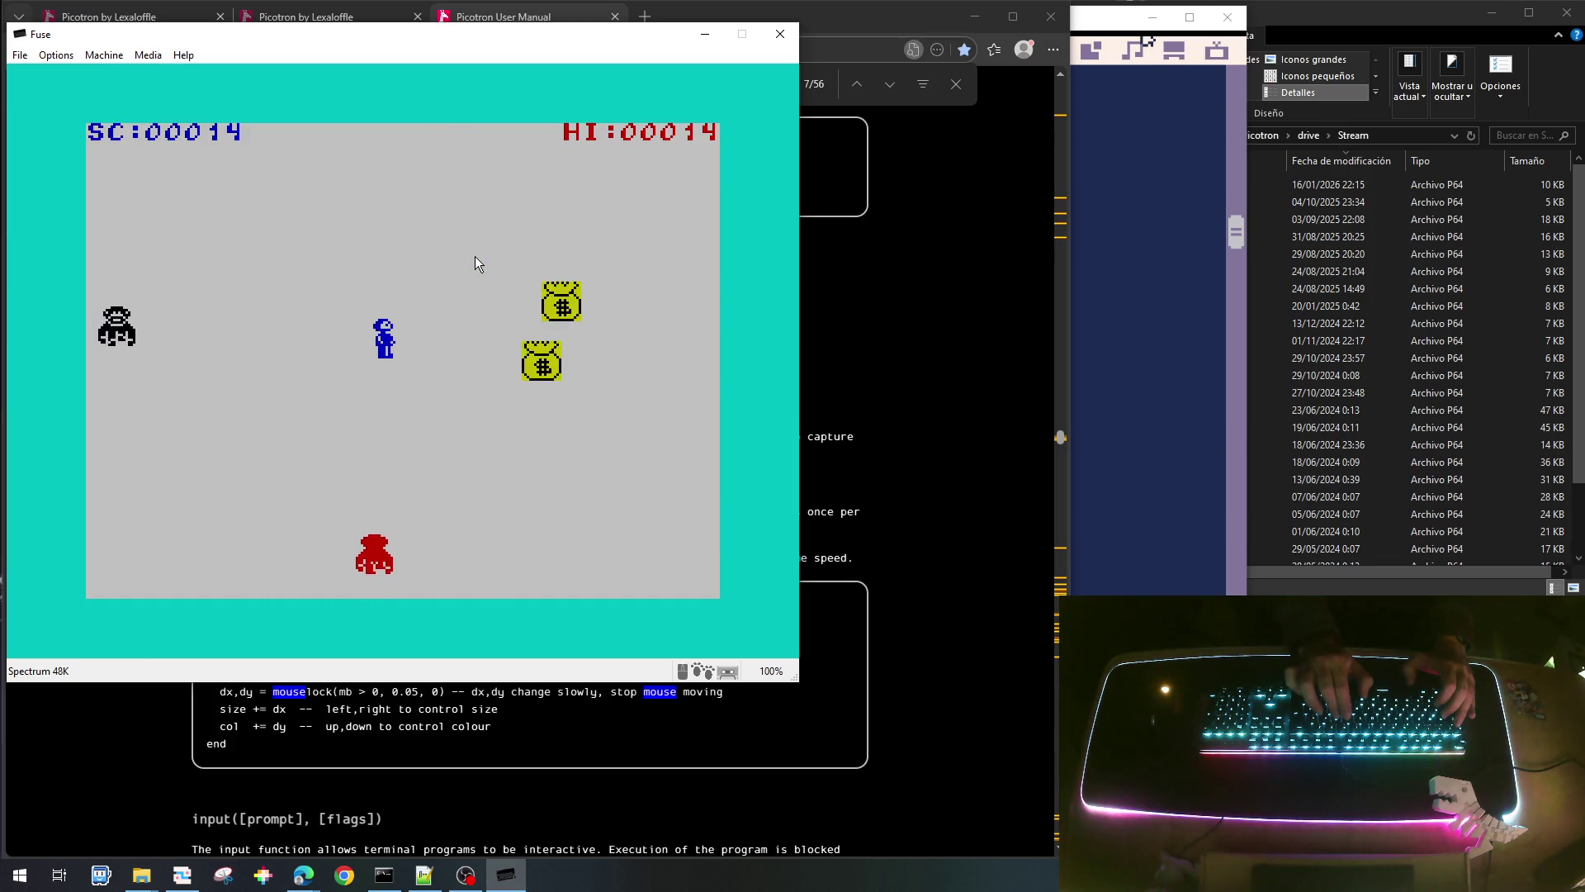
{"action": "key", "text": "7"}
{"action": "key", "text": "7"}
{"action": "key", "text": "5"}
{"action": "key", "text": "6"}
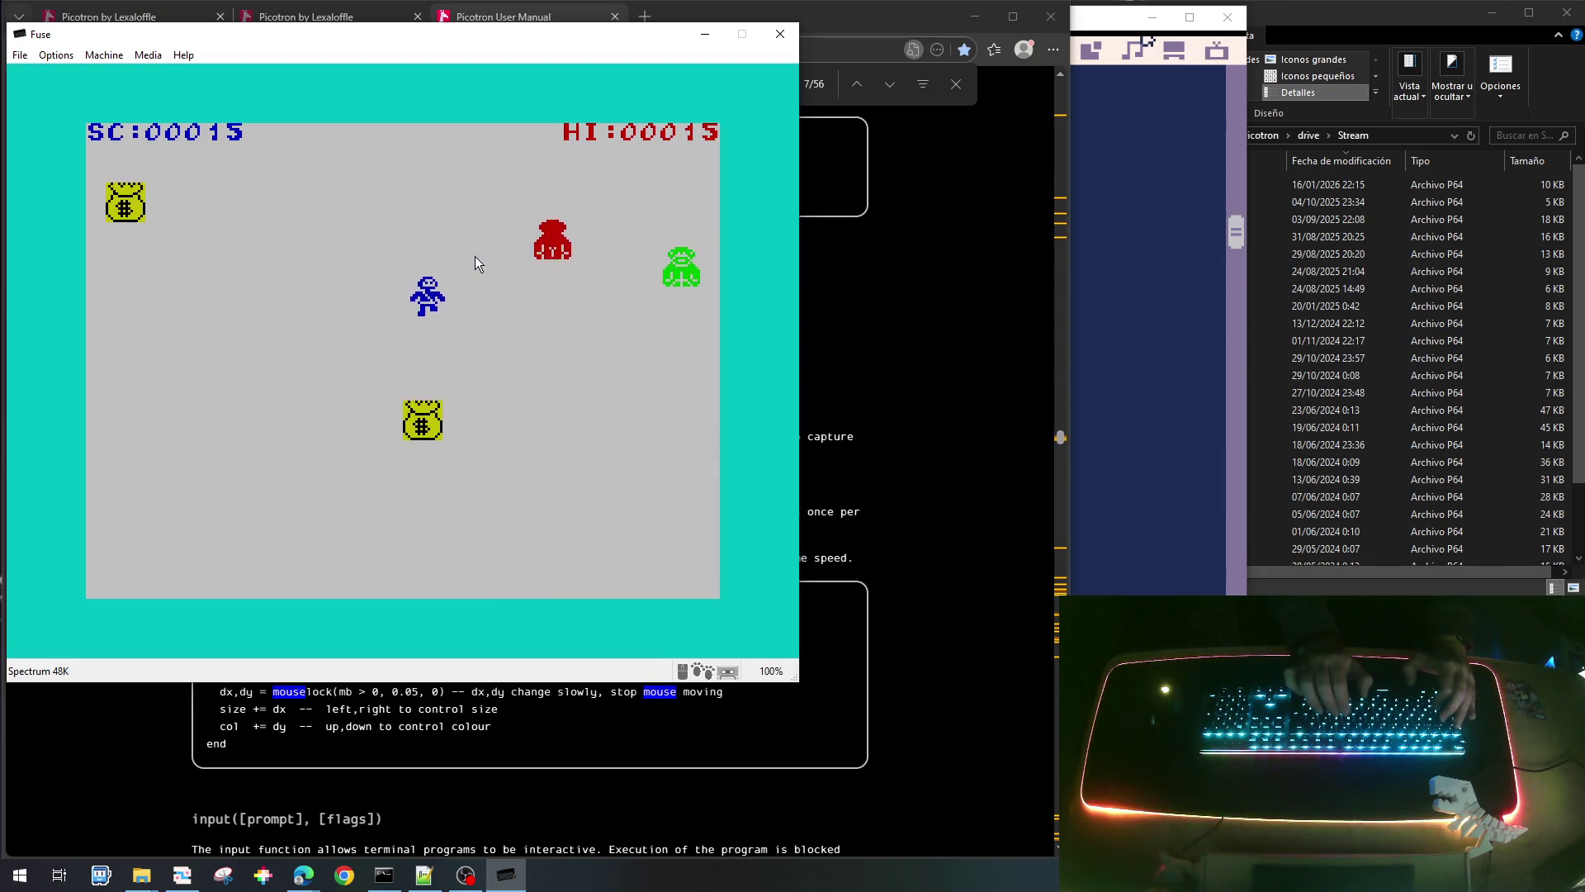
{"action": "key", "text": "5"}
{"action": "key", "text": "6"}
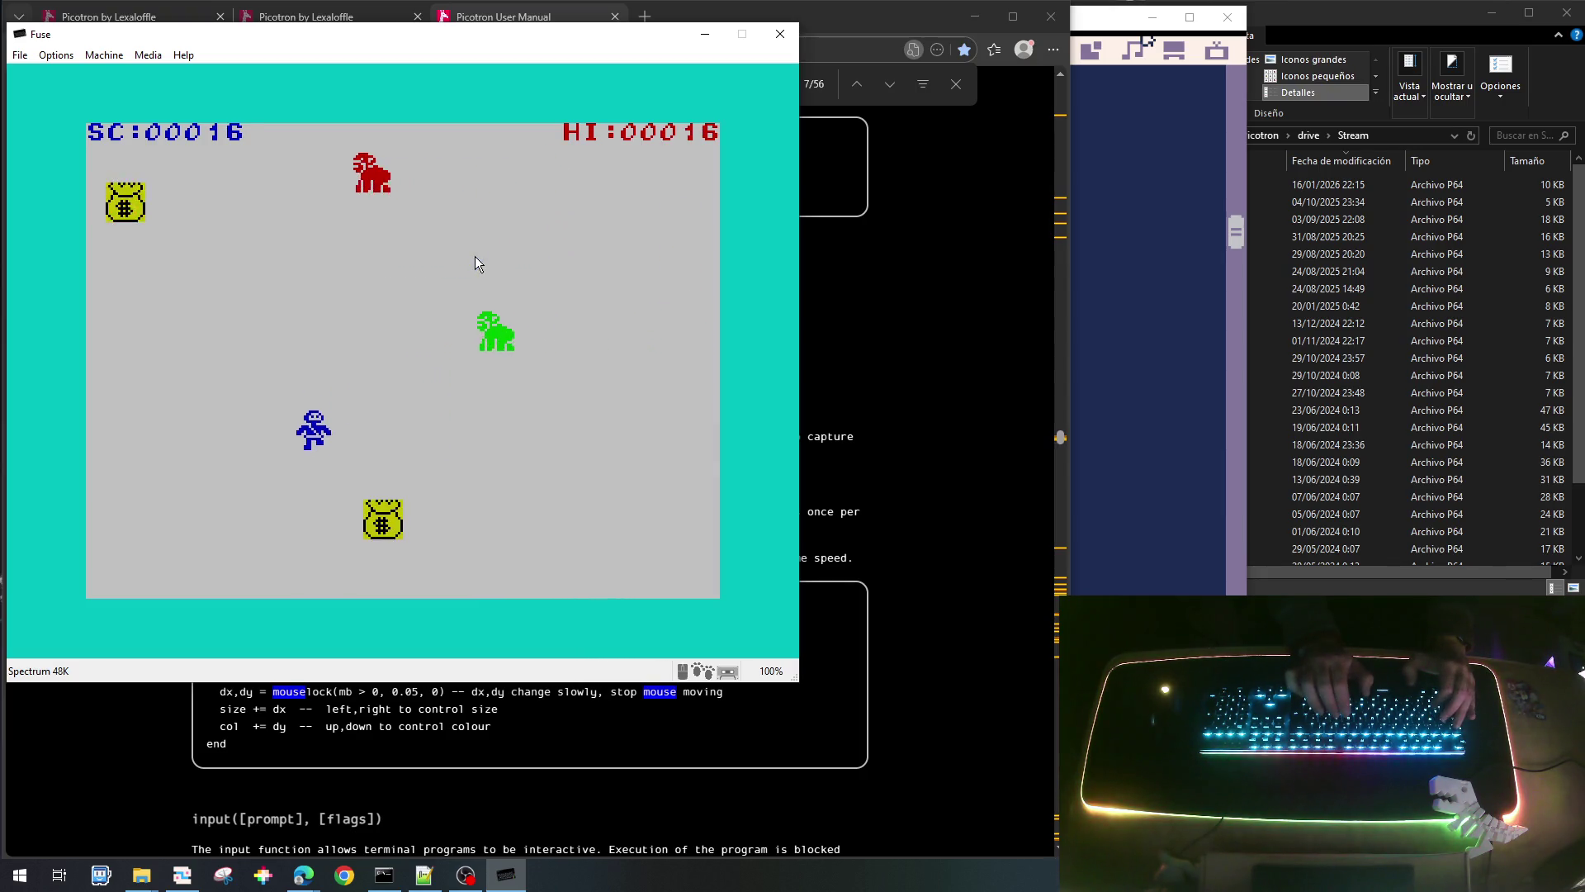
{"action": "key", "text": "8"}
{"action": "key", "text": "8"}
{"action": "key", "text": "7"}
{"action": "key", "text": "5"}
{"action": "key", "text": "8"}
{"action": "key", "text": "5"}
{"action": "key", "text": "7"}
{"action": "key", "text": "5"}
{"action": "key", "text": "5"}
{"action": "key", "text": "6"}
{"action": "key", "text": "8"}
{"action": "key", "text": "6"}
{"action": "key", "text": "8"}
{"action": "key", "text": "5"}
{"action": "key", "text": "8"}
{"action": "key", "text": "7"}
{"action": "key", "text": "5"}
{"action": "key", "text": "6"}
{"action": "key", "text": "7"}
{"action": "key", "text": "8"}
{"action": "key", "text": "8"}
{"action": "key", "text": "7"}
{"action": "key", "text": "5"}
{"action": "key", "text": "6"}
{"action": "key", "text": "5"}
{"action": "key", "text": "6"}
{"action": "key", "text": "6"}
{"action": "key", "text": "7"}
{"action": "key", "text": "8"}
{"action": "key", "text": "6"}
{"action": "key", "text": "5"}
{"action": "key", "text": "7"}
{"action": "key", "text": "5"}
{"action": "key", "text": "7"}
Keep collecting the remaining money bags until the score reaches 00029.
{"action": "key", "text": "8"}
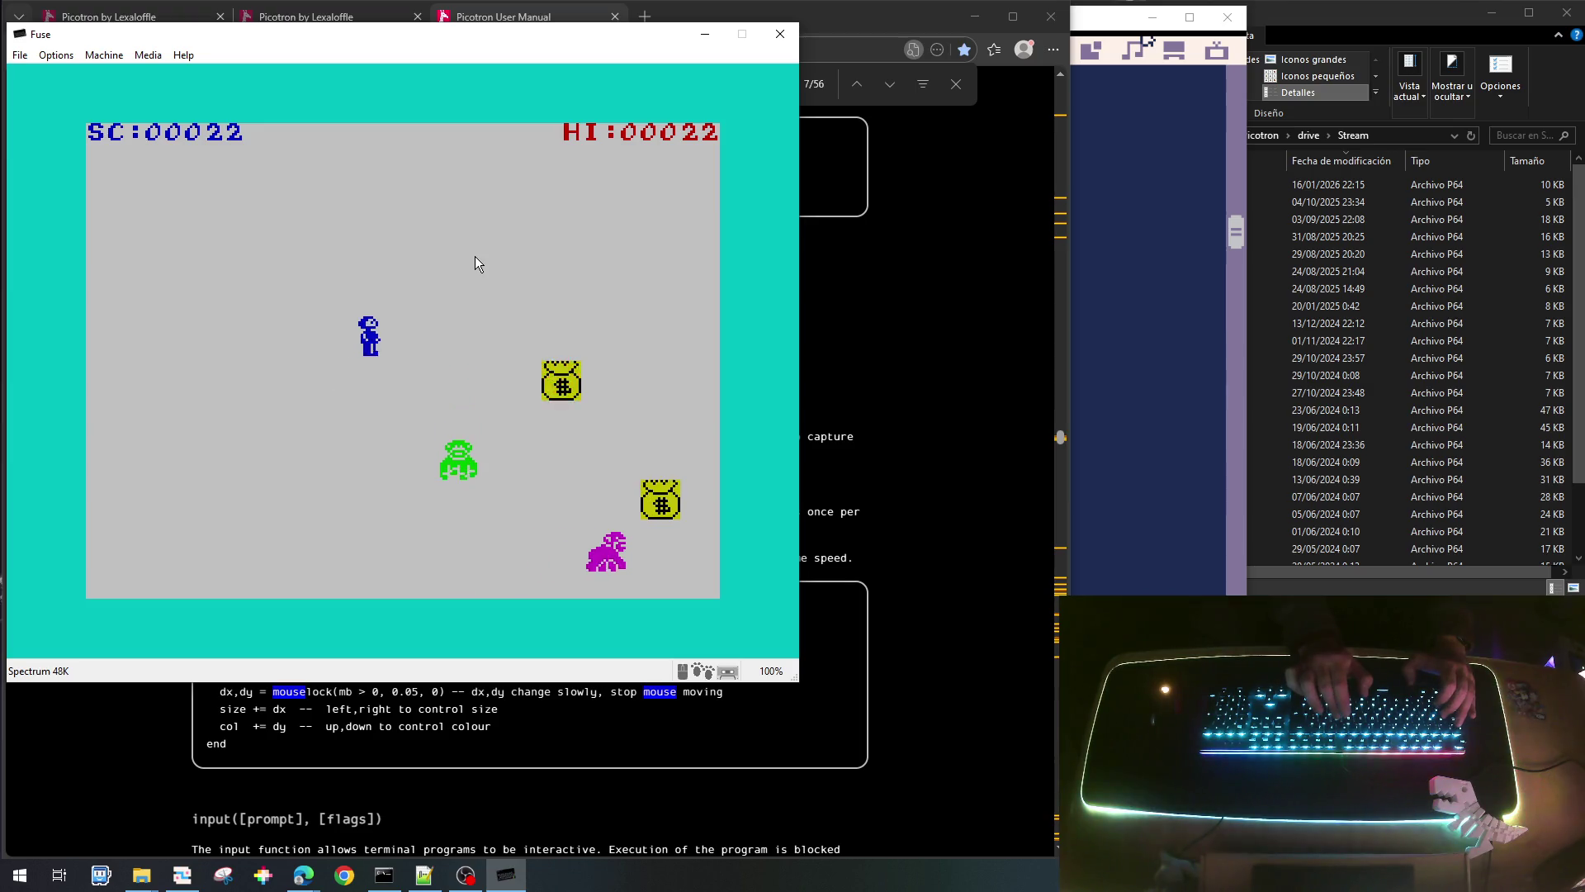
{"action": "key", "text": "5"}
{"action": "key", "text": "6"}
{"action": "key", "text": "7"}
{"action": "key", "text": "6"}
{"action": "key", "text": "6"}
{"action": "key", "text": "8"}
{"action": "key", "text": "7"}
{"action": "key", "text": "5"}
{"action": "key", "text": "5"}
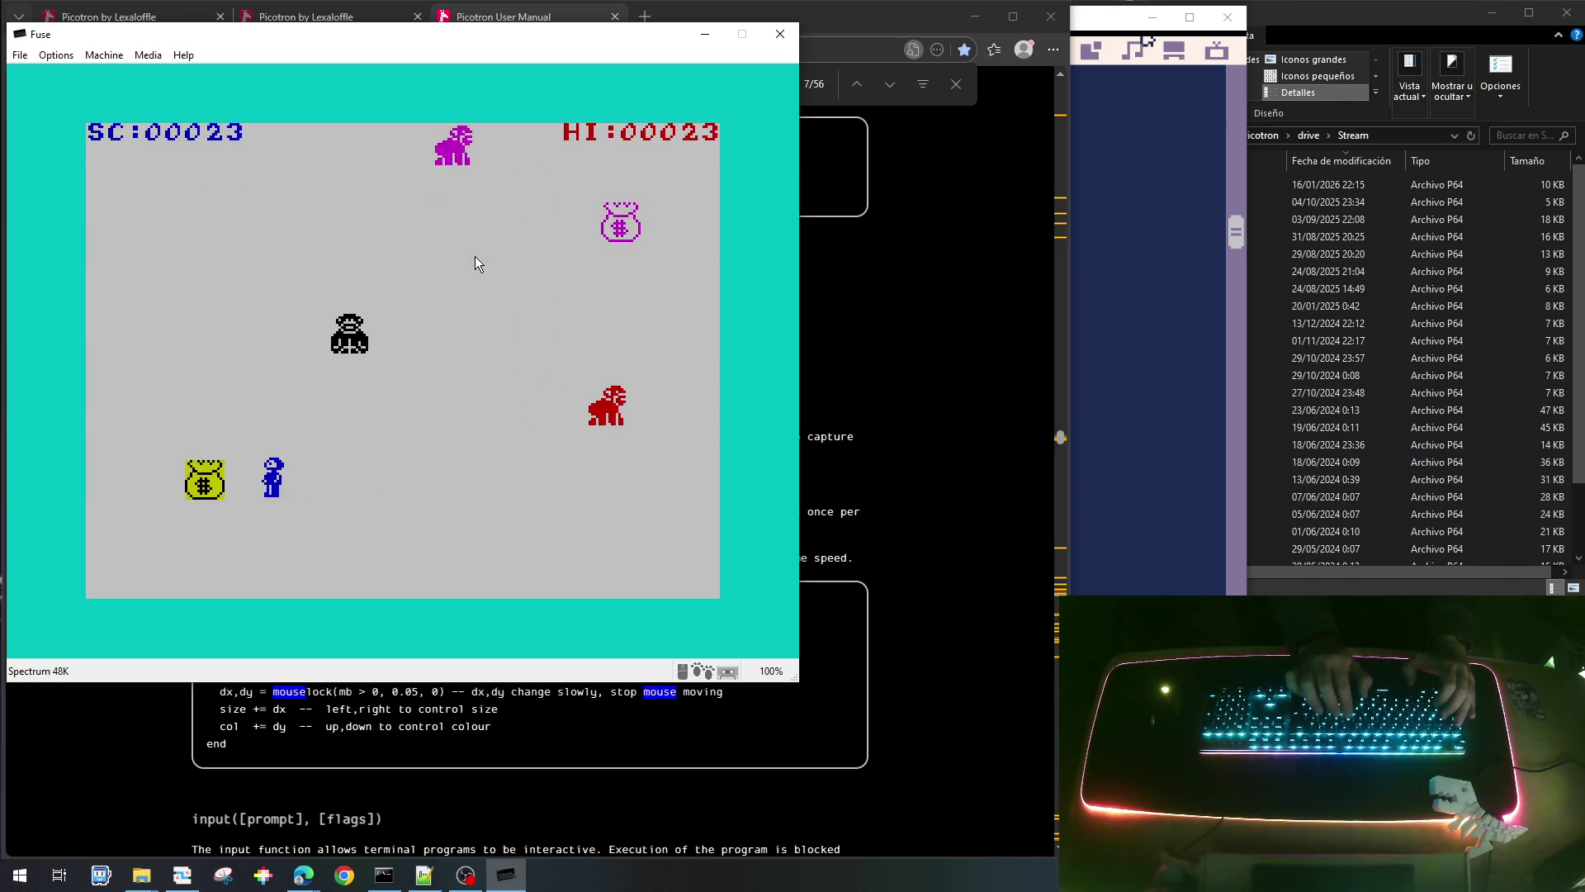
{"action": "key", "text": "7"}
{"action": "key", "text": "8"}
{"action": "key", "text": "8"}
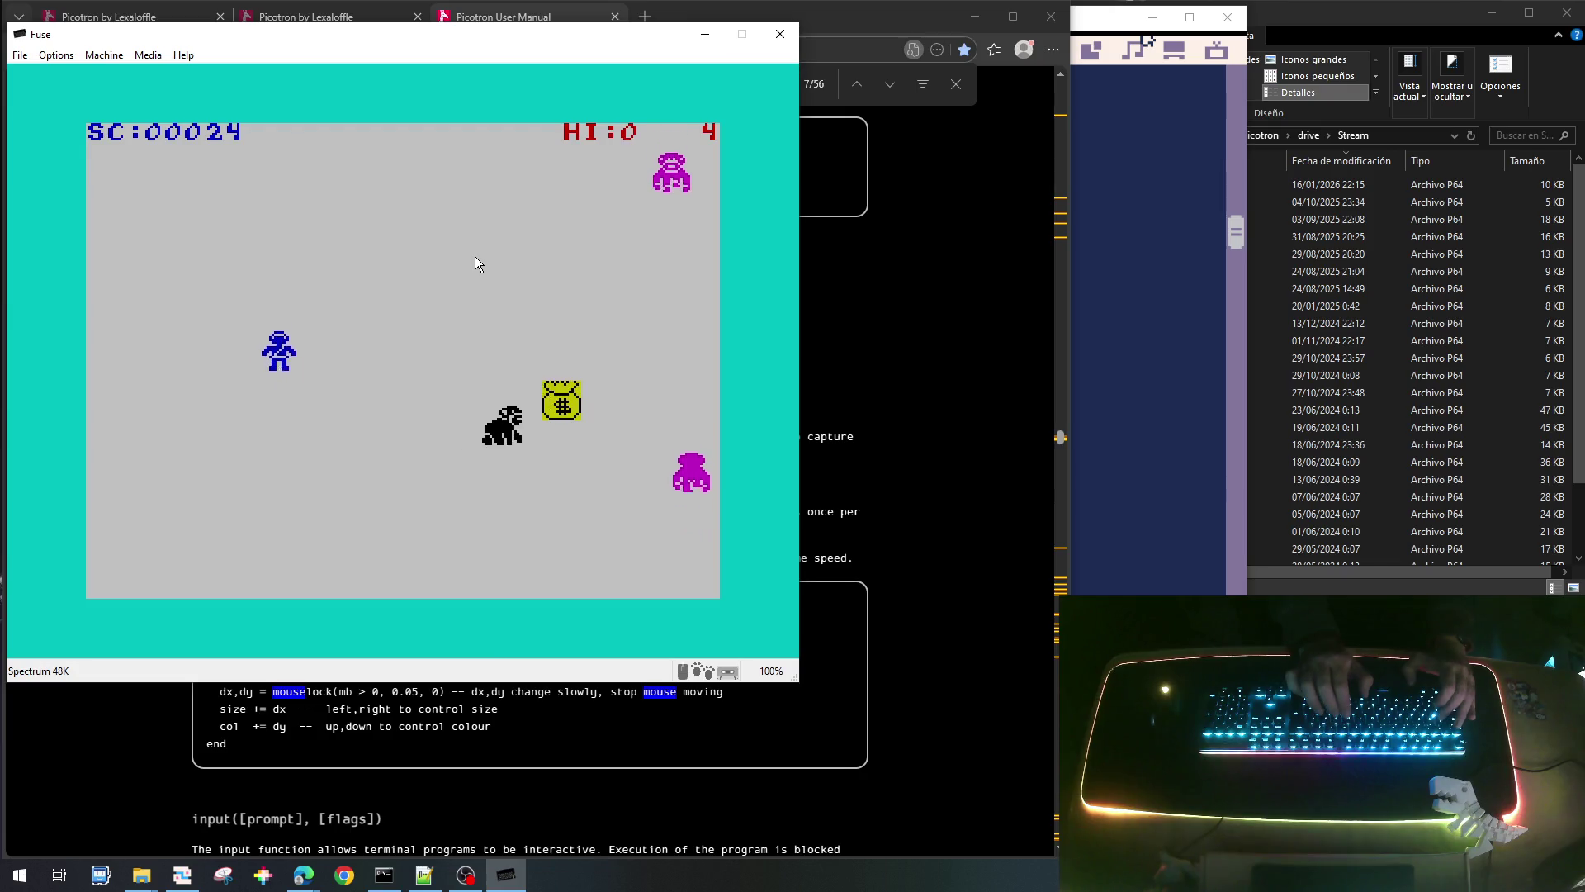
{"action": "key", "text": "6"}
{"action": "key", "text": "5"}
{"action": "key", "text": "7"}
{"action": "key", "text": "5"}
{"action": "key", "text": "6"}
{"action": "key", "text": "7"}
{"action": "key", "text": "6"}
{"action": "key", "text": "8"}
{"action": "key", "text": "5"}
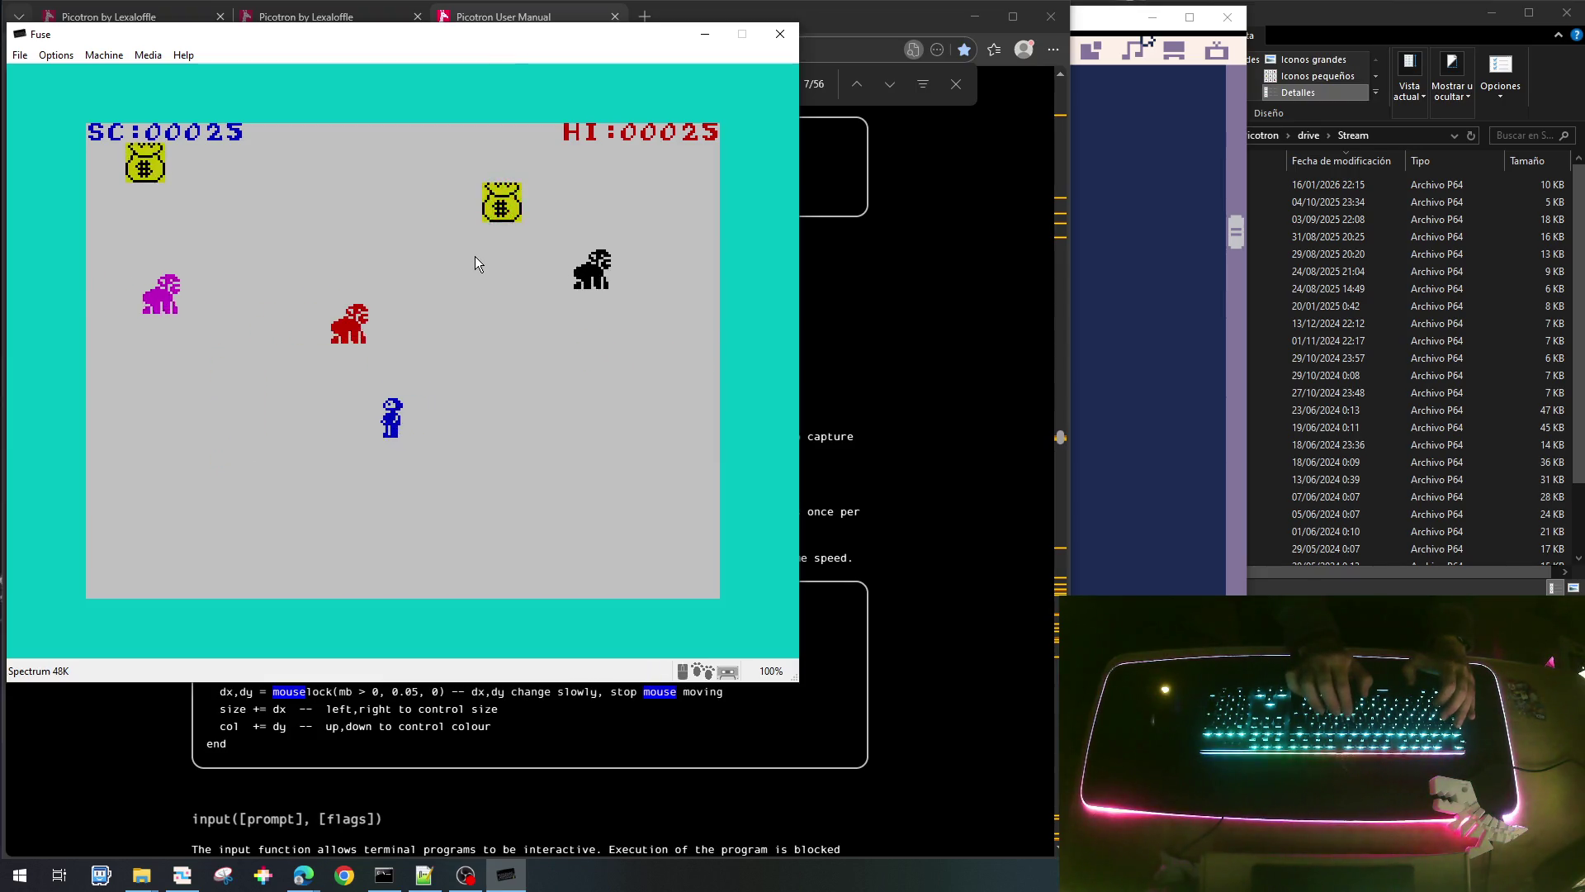
{"action": "key", "text": "7"}
{"action": "key", "text": "8"}
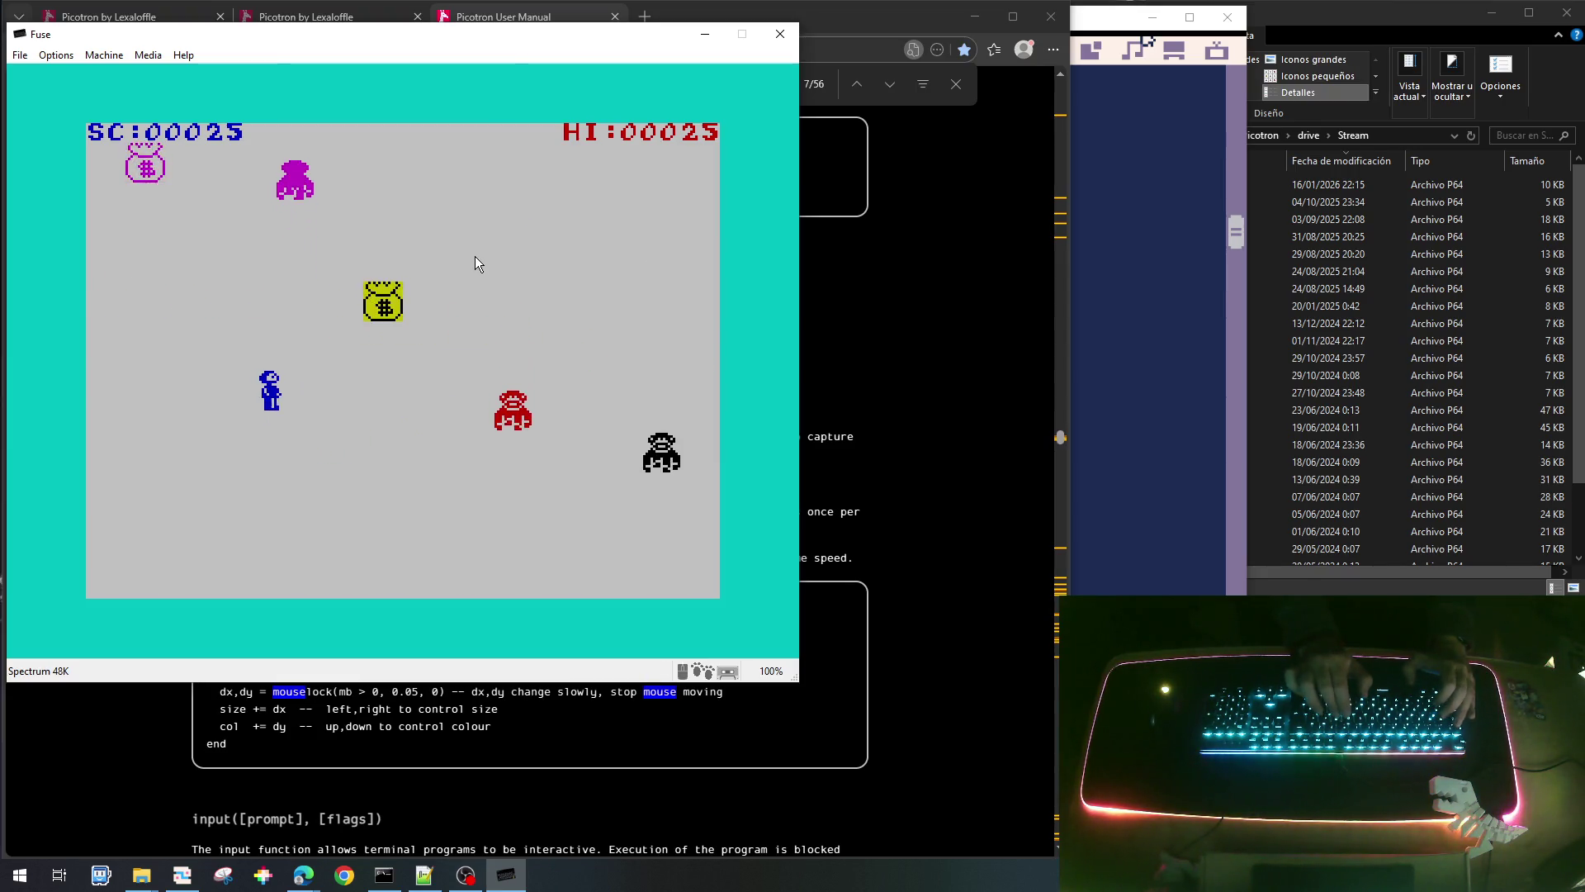
{"action": "key", "text": "7"}
{"action": "key", "text": "8"}
{"action": "key", "text": "7"}
{"action": "key", "text": "5"}
{"action": "key", "text": "8"}
{"action": "key", "text": "8"}
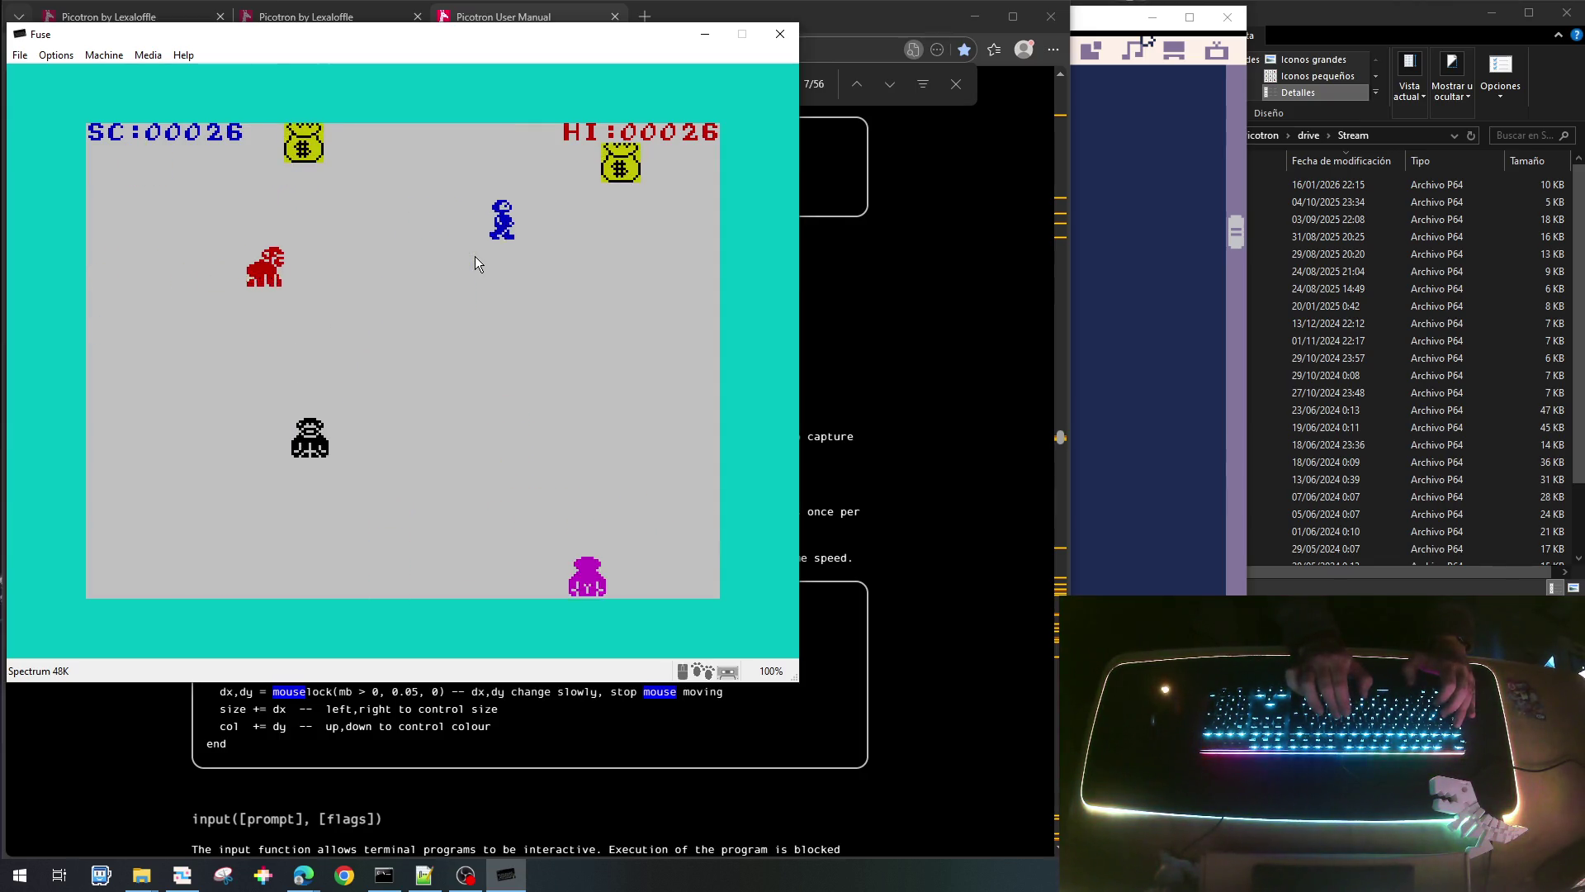
{"action": "key", "text": "7"}
{"action": "key", "text": "5"}
{"action": "key", "text": "6"}
{"action": "key", "text": "5"}
{"action": "key", "text": "6"}
{"action": "key", "text": "5"}
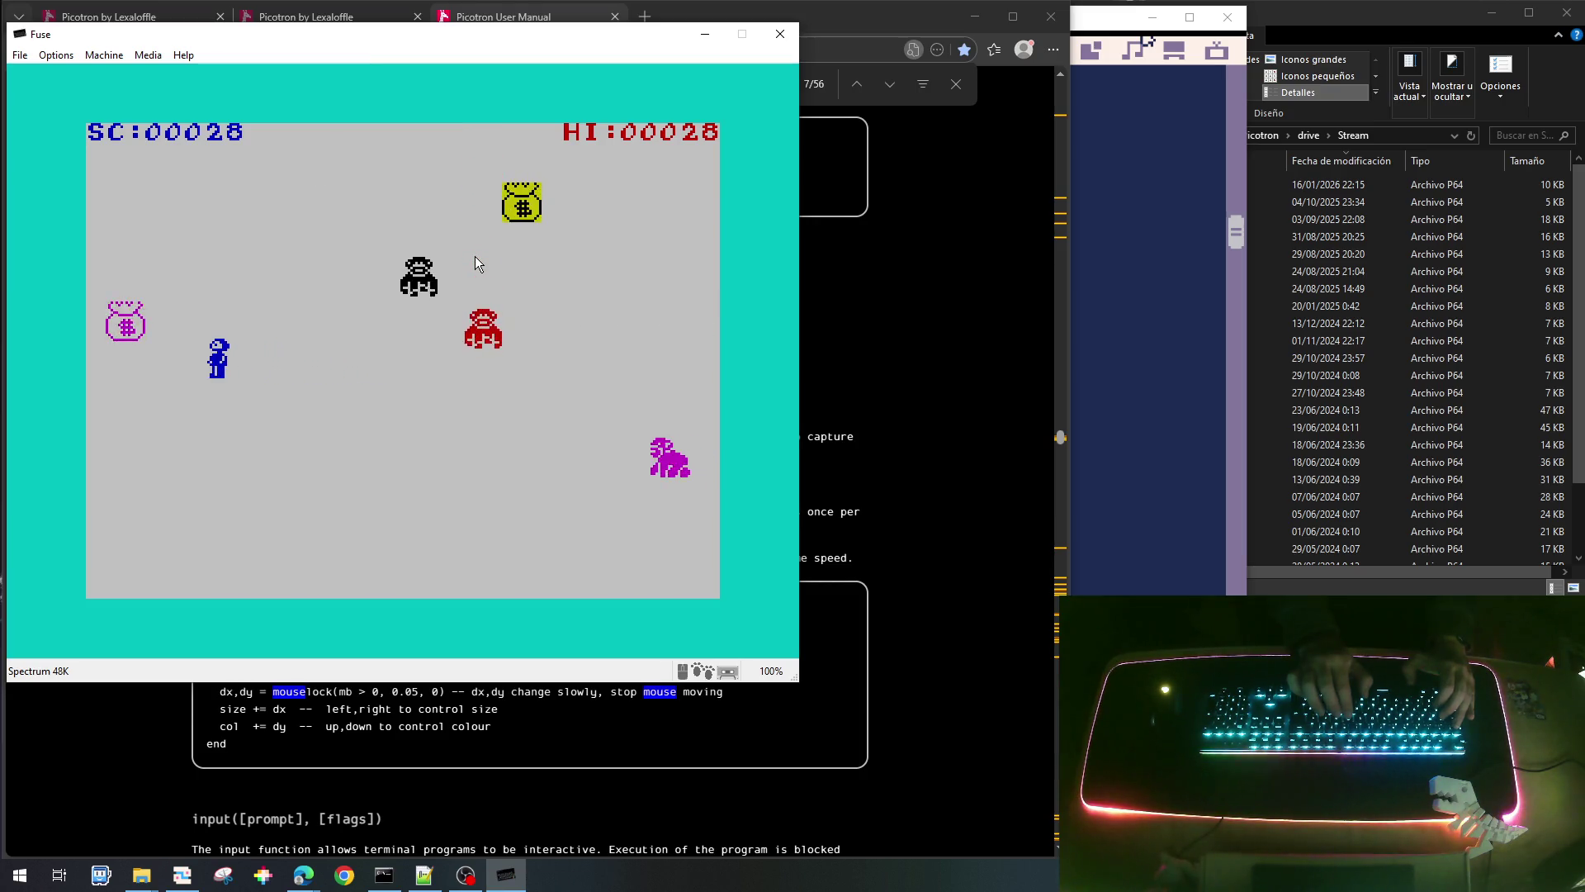
{"action": "key", "text": "7"}
{"action": "key", "text": "8"}
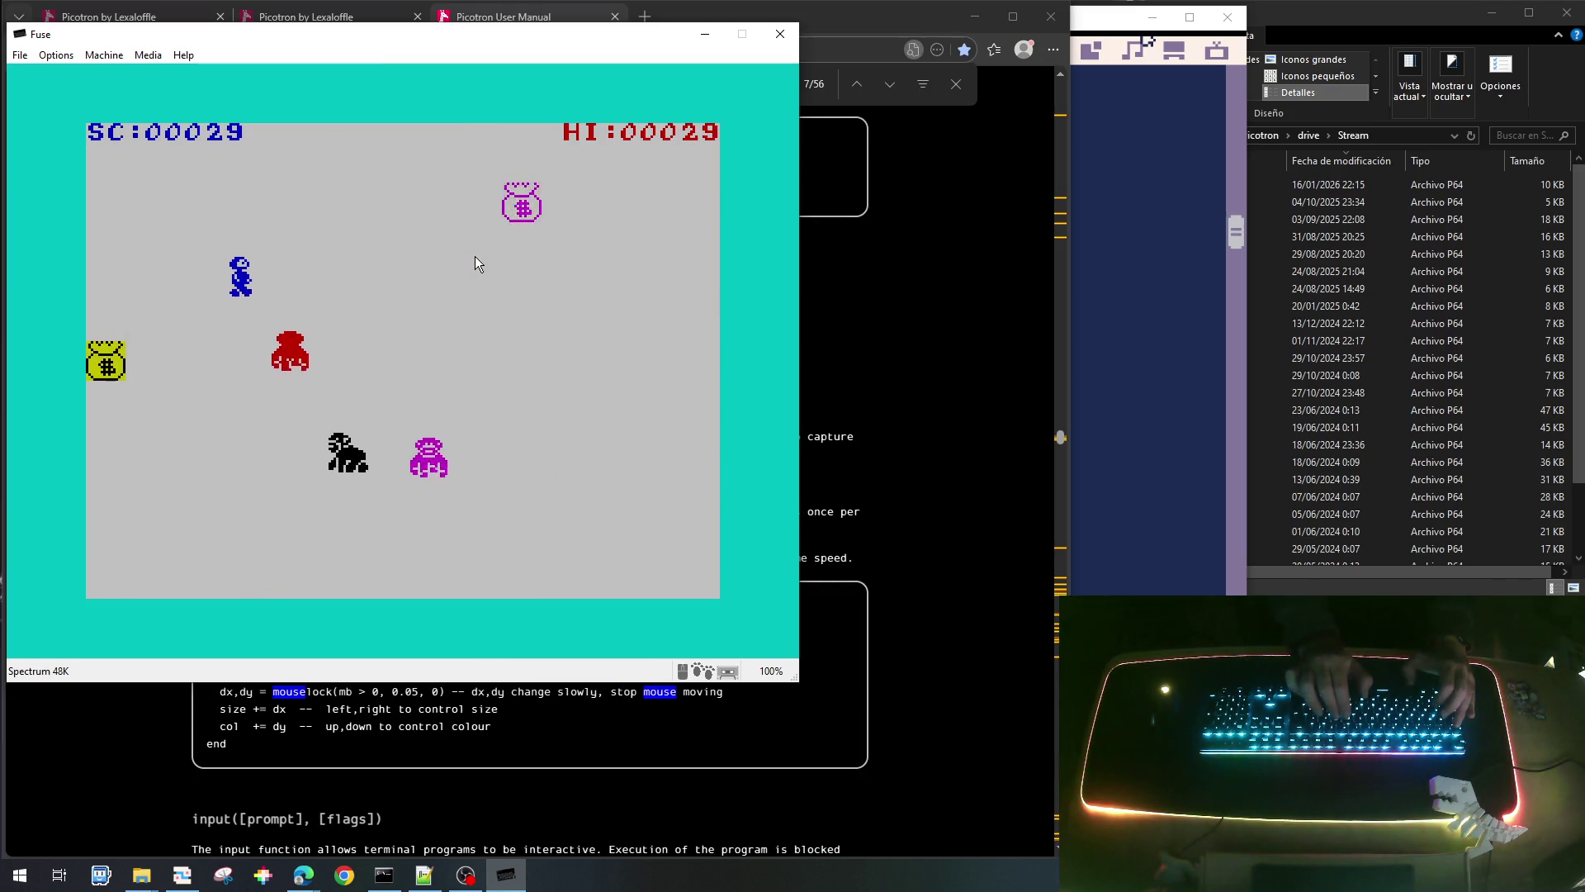
{"action": "key", "text": "7"}
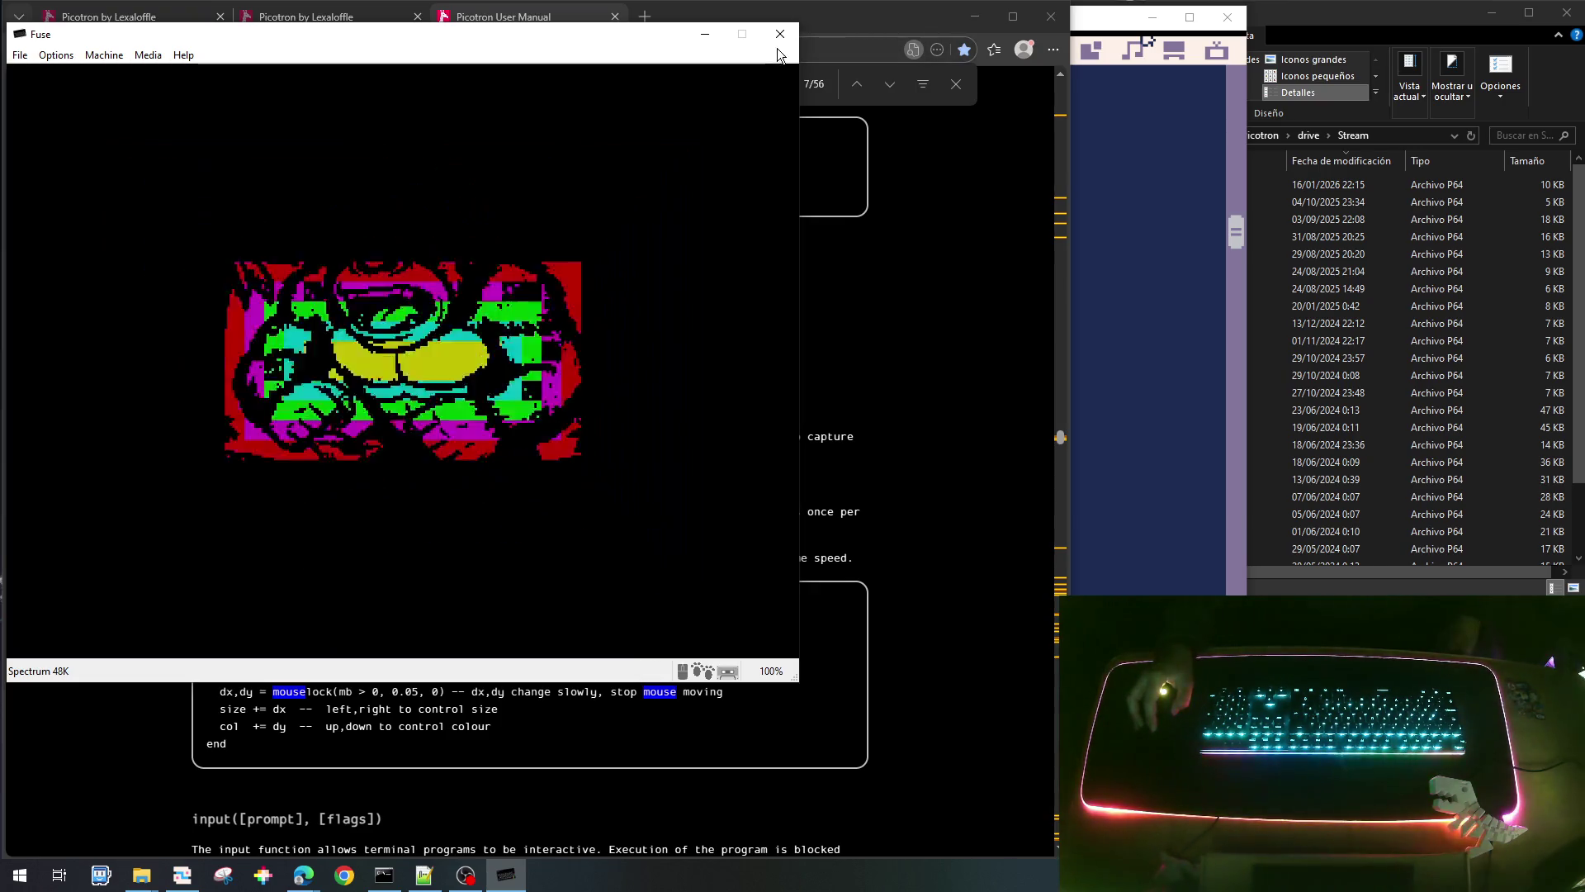
Close Fuse, confirm Exit Fuse?, and bring the Picotron window back to the front.
{"action": "left_click", "coordinate": [783, 34]}
{"action": "left_click", "coordinate": [757, 493]}
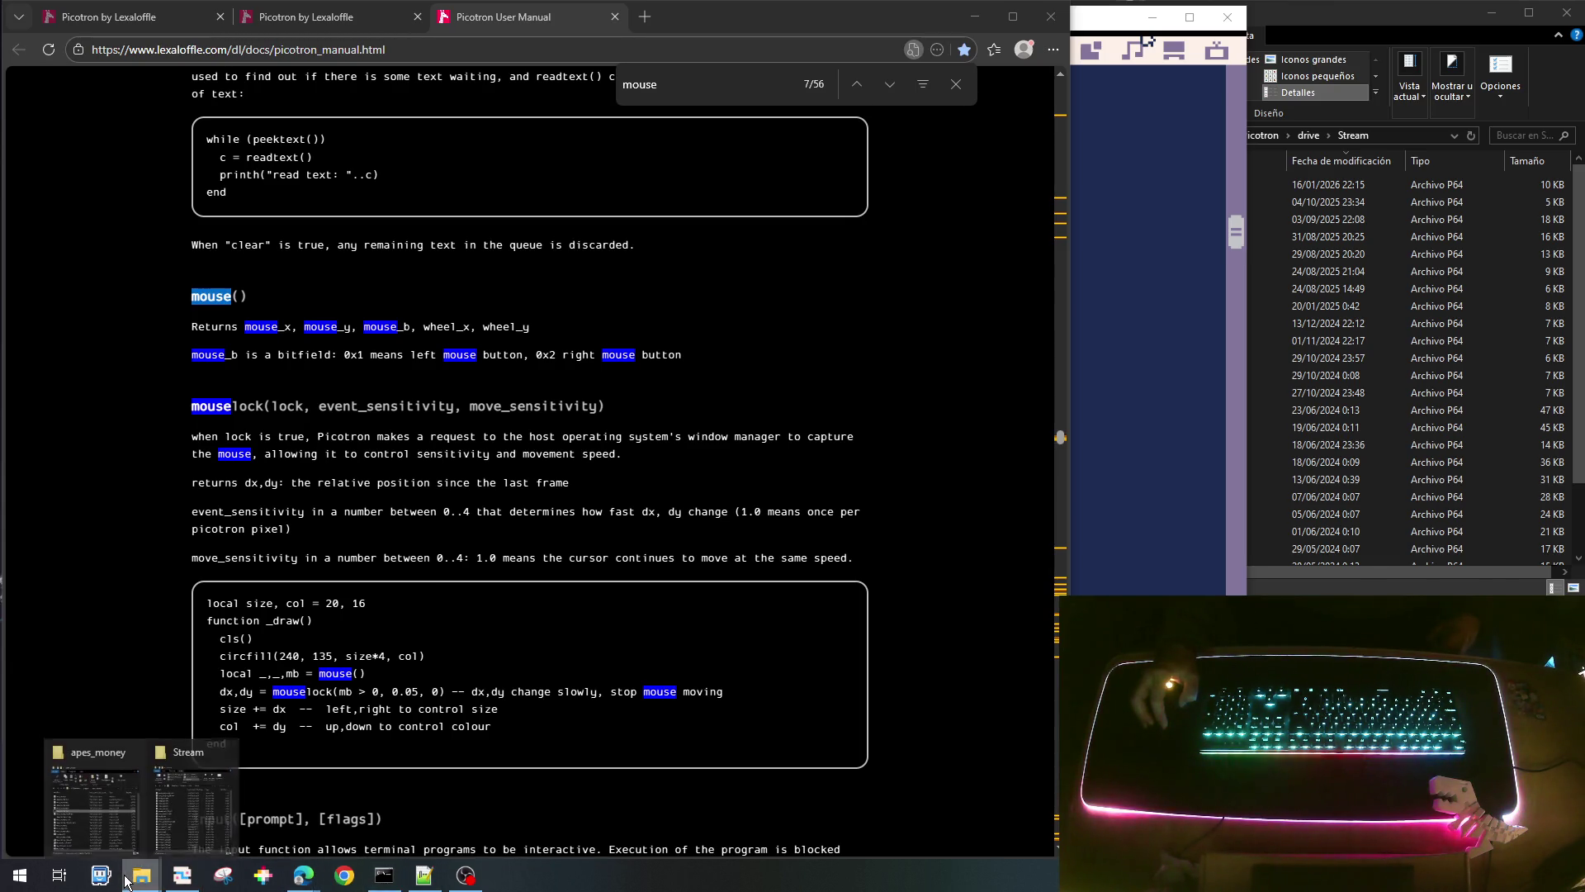
{"action": "left_click", "coordinate": [180, 884]}
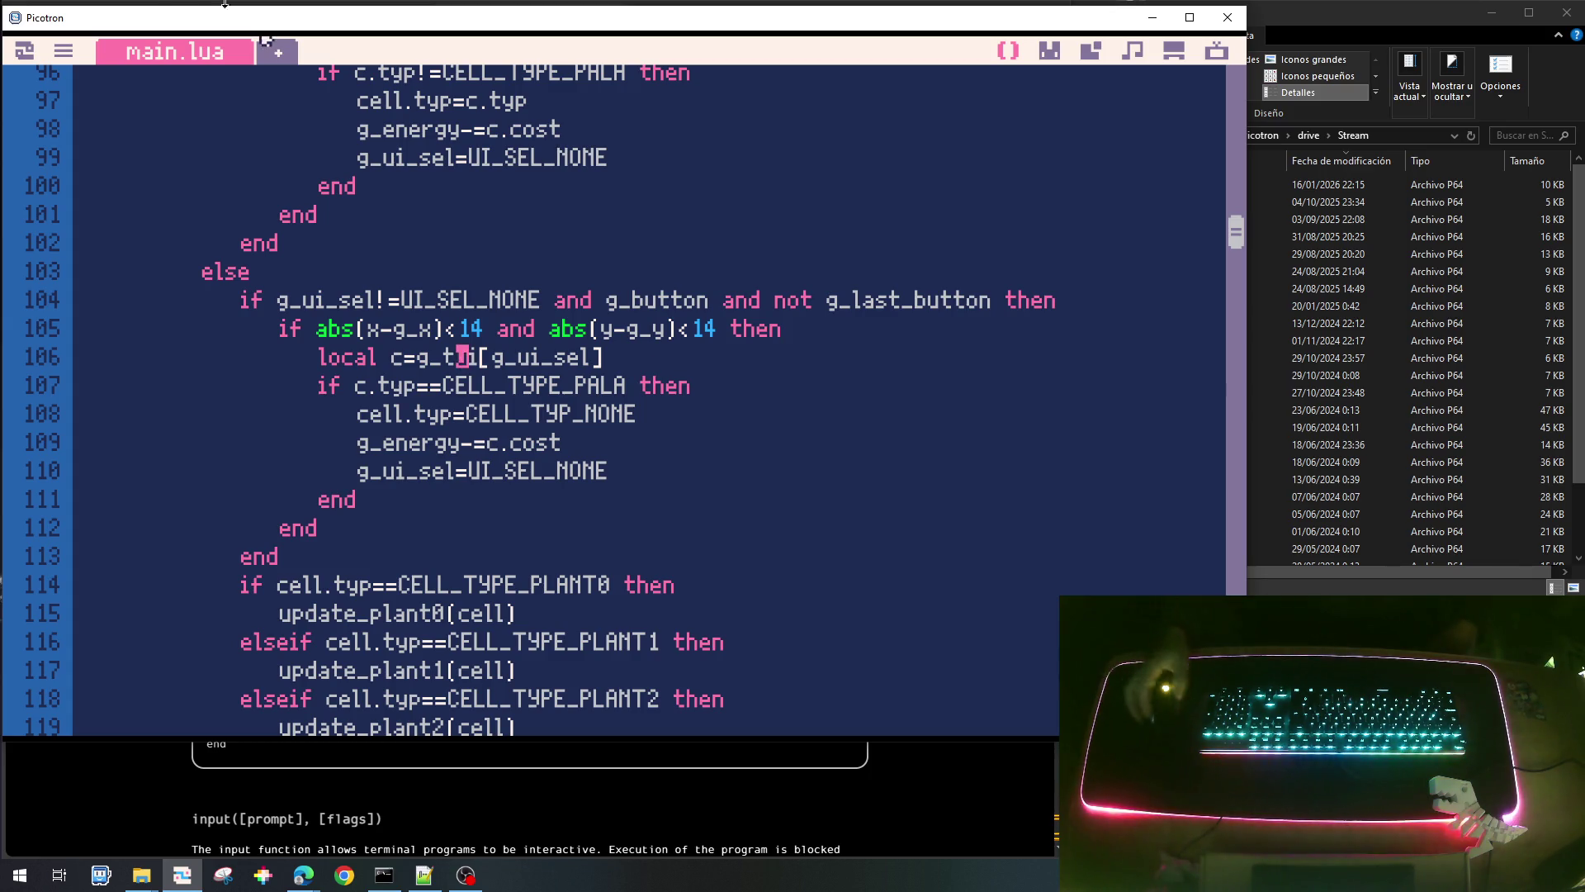
Scroll through main.lua lines 96–124 and place the cursor at the end of line 110.
{"action": "left_click", "coordinate": [7, 161]}
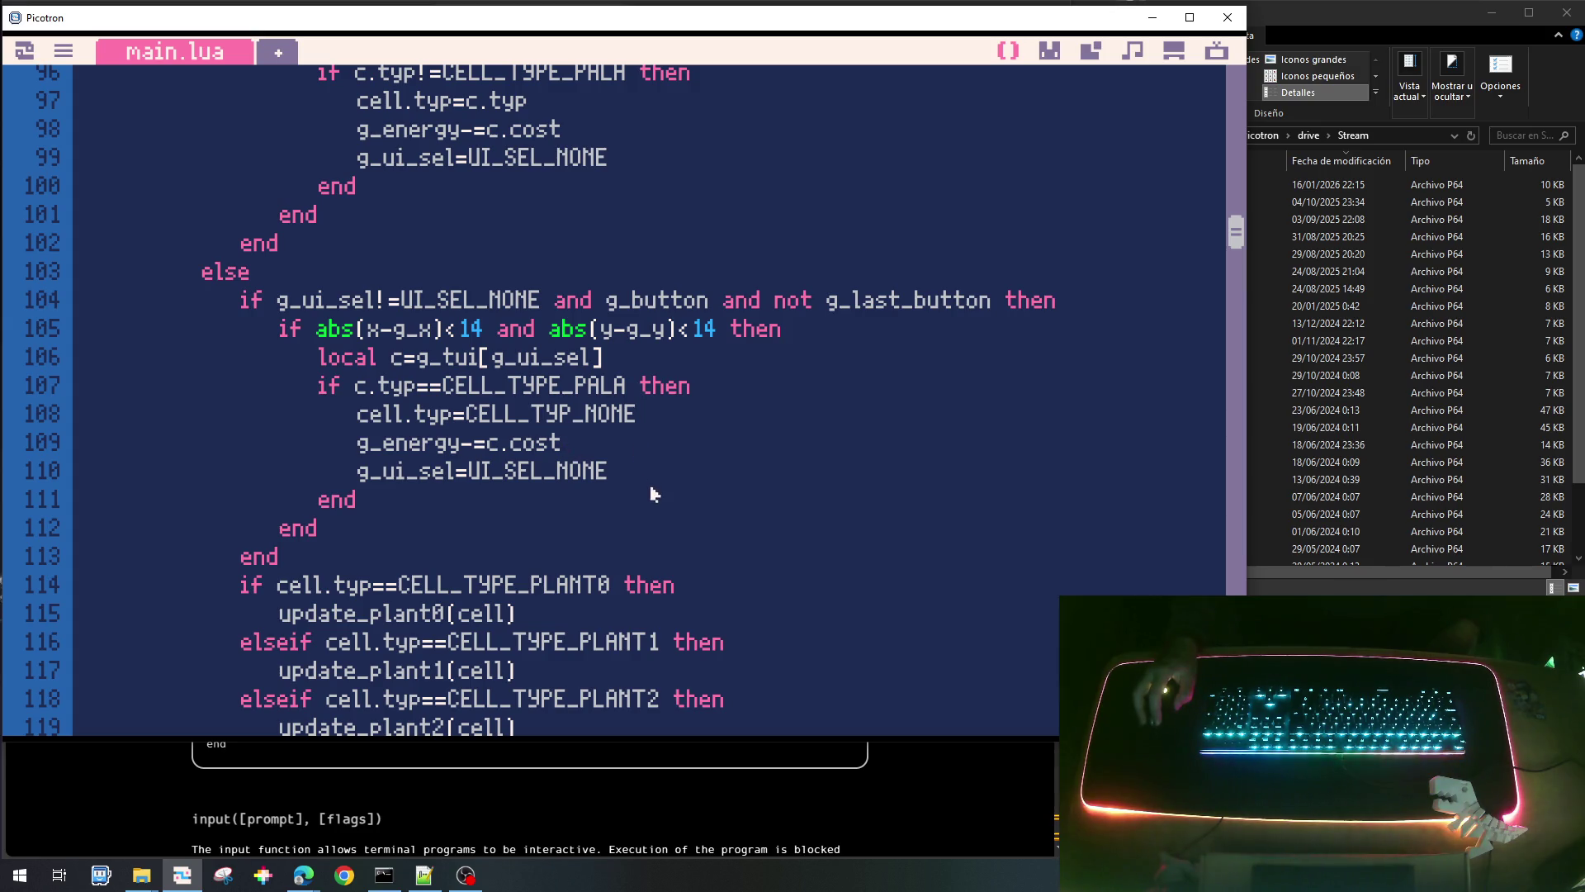
{"action": "scroll", "coordinate": [649, 483], "scroll_direction": "down", "scroll_amount": 2}
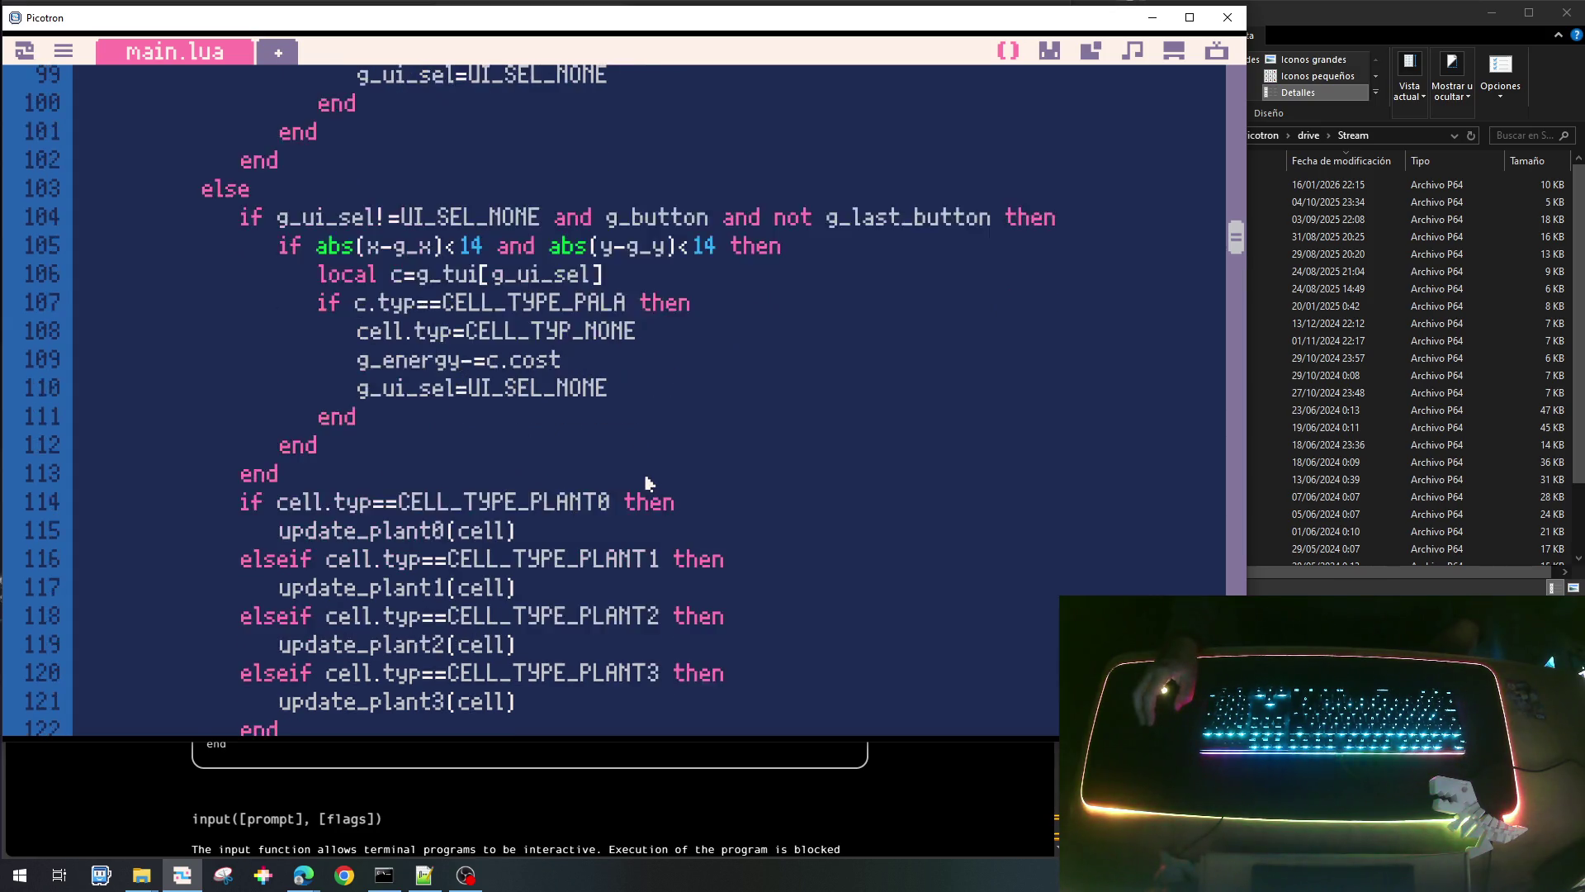
{"action": "scroll", "coordinate": [649, 483], "scroll_direction": "up", "scroll_amount": 2}
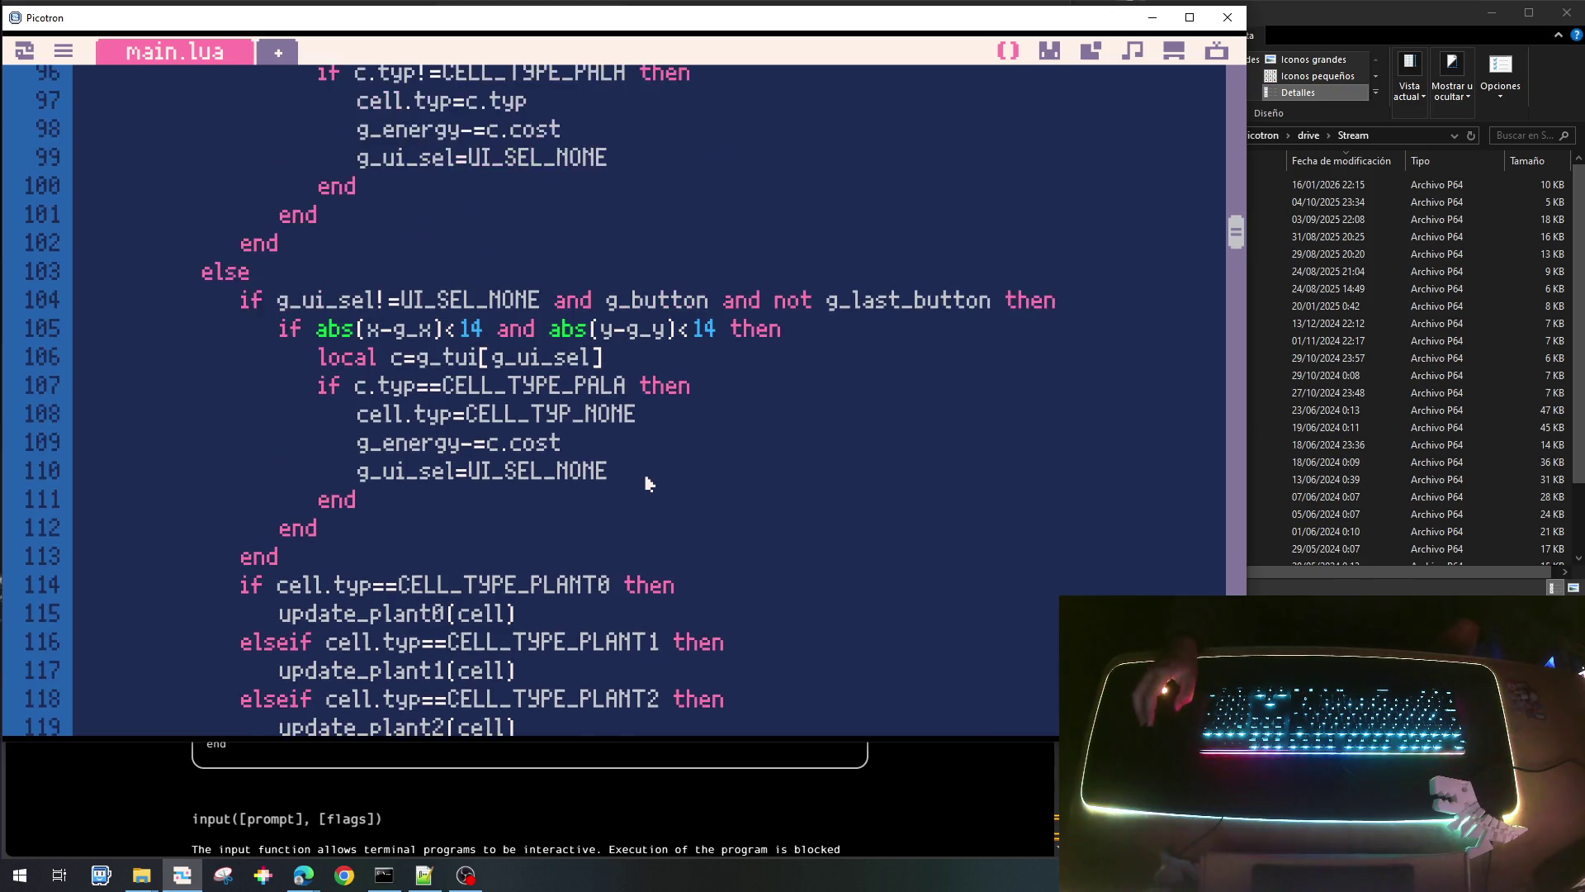
{"action": "scroll", "coordinate": [649, 483], "scroll_direction": "down", "scroll_amount": 1}
{"action": "scroll", "coordinate": [649, 482], "scroll_direction": "down", "scroll_amount": 1}
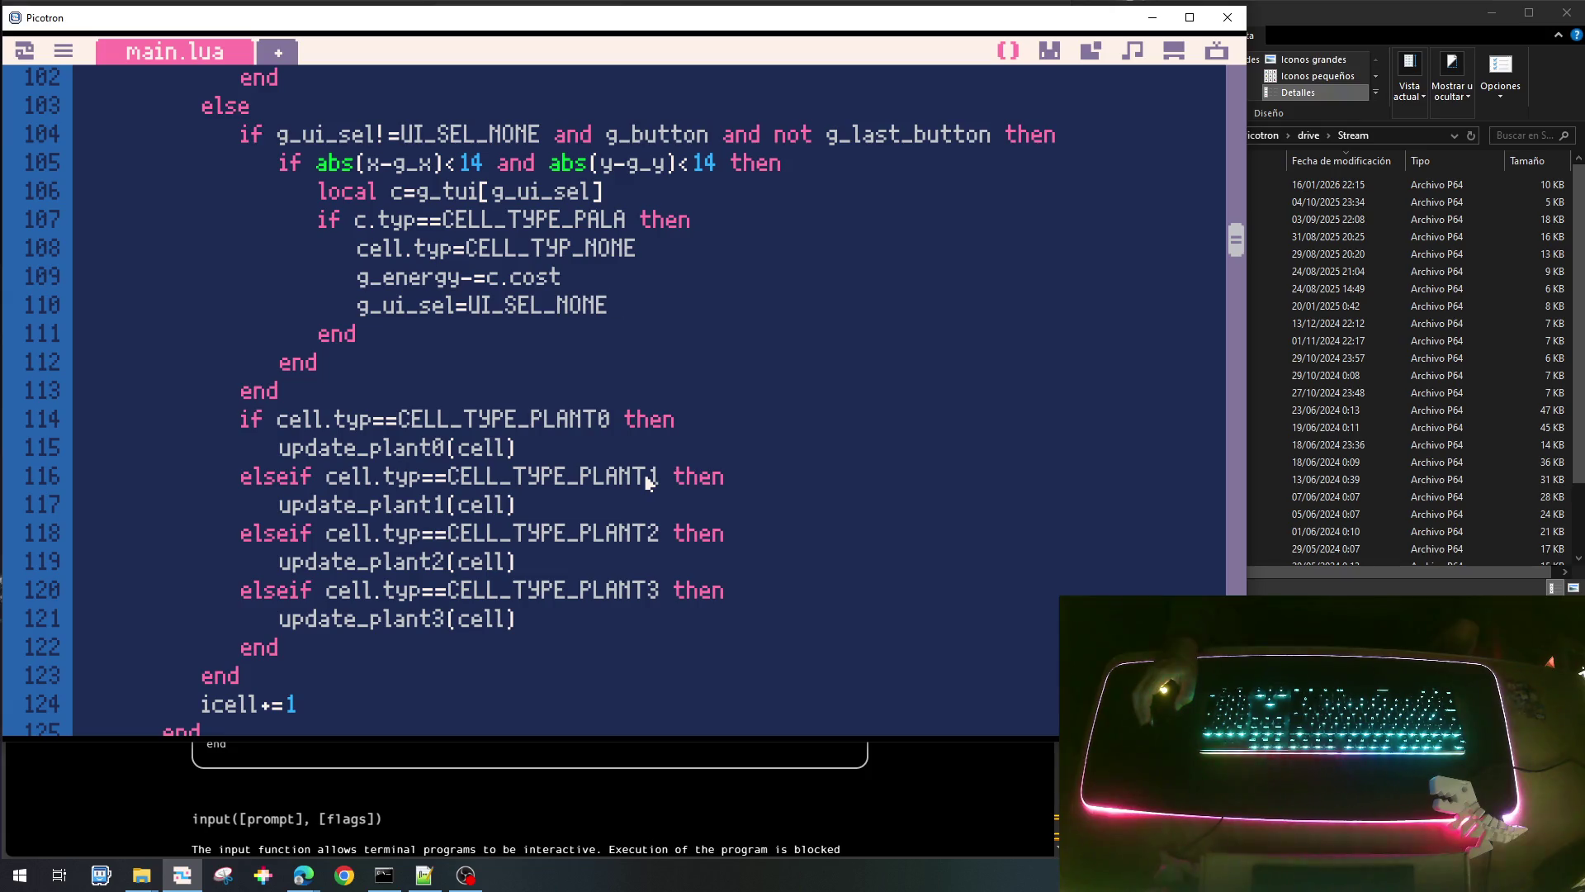
{"action": "scroll", "coordinate": [649, 481], "scroll_direction": "down", "scroll_amount": 3}
{"action": "scroll", "coordinate": [647, 478], "scroll_direction": "up", "scroll_amount": 4}
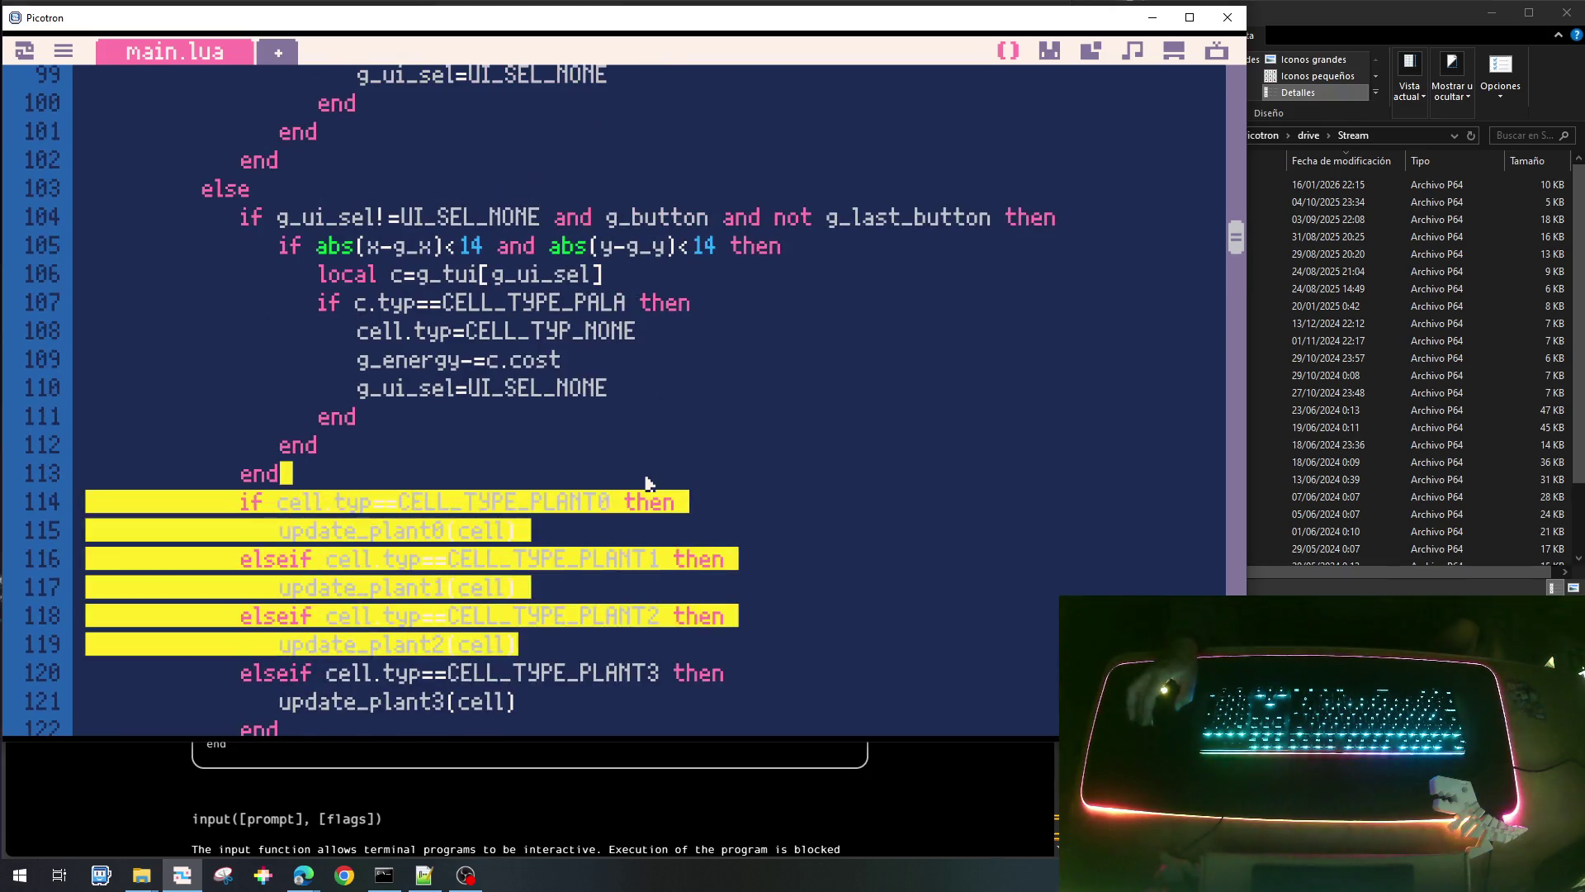
{"action": "left_click", "coordinate": [670, 392]}
{"action": "scroll", "coordinate": [671, 398], "scroll_direction": "down", "scroll_amount": 3}
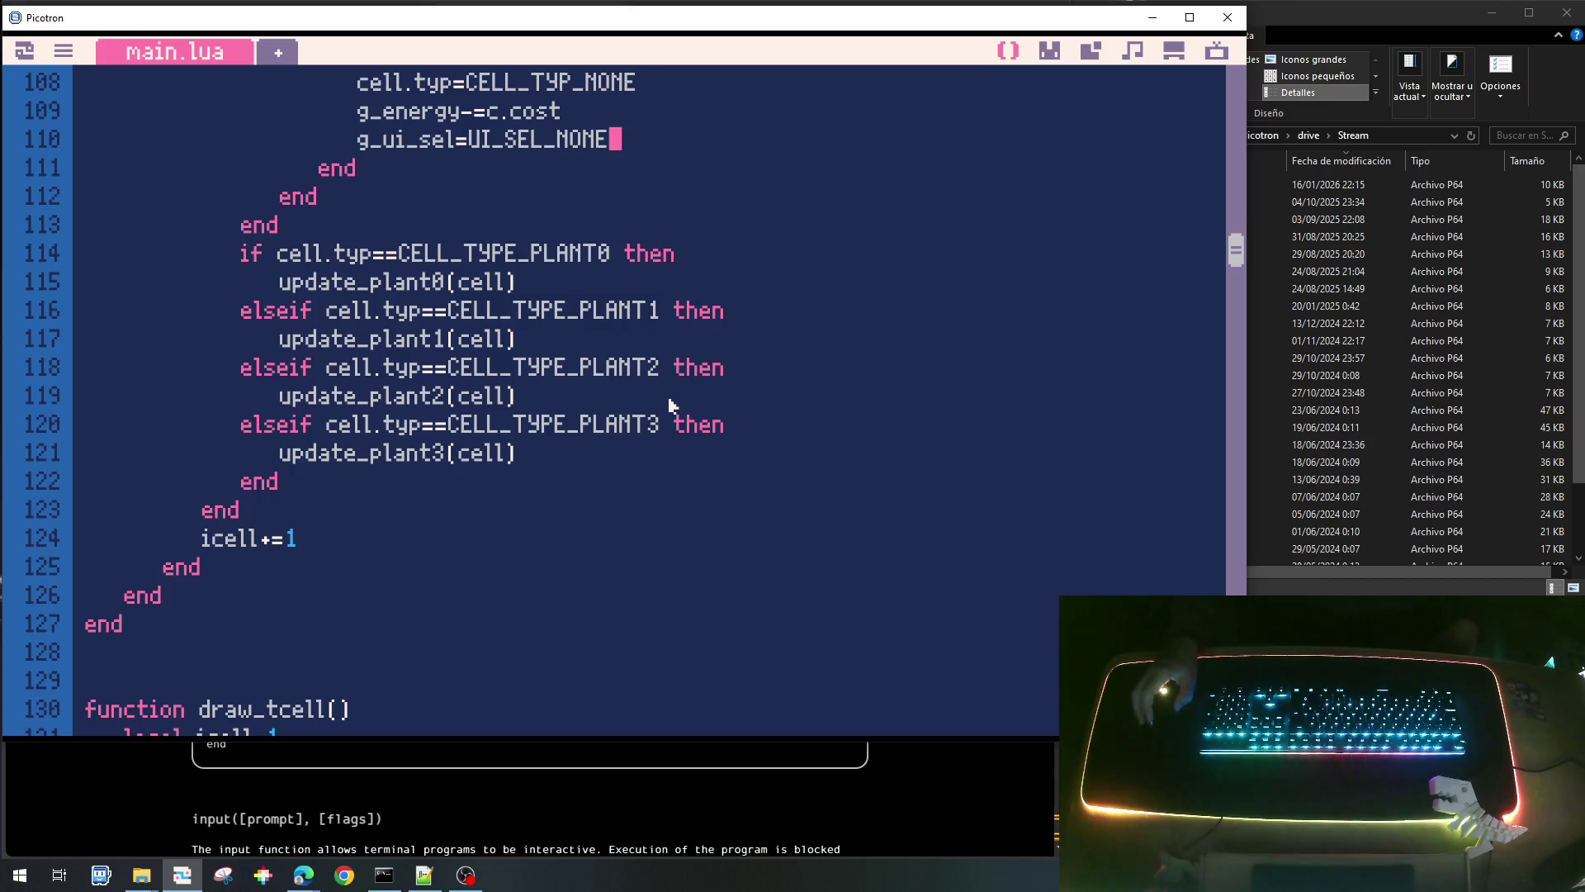
{"action": "scroll", "coordinate": [670, 405], "scroll_direction": "up", "scroll_amount": 3}
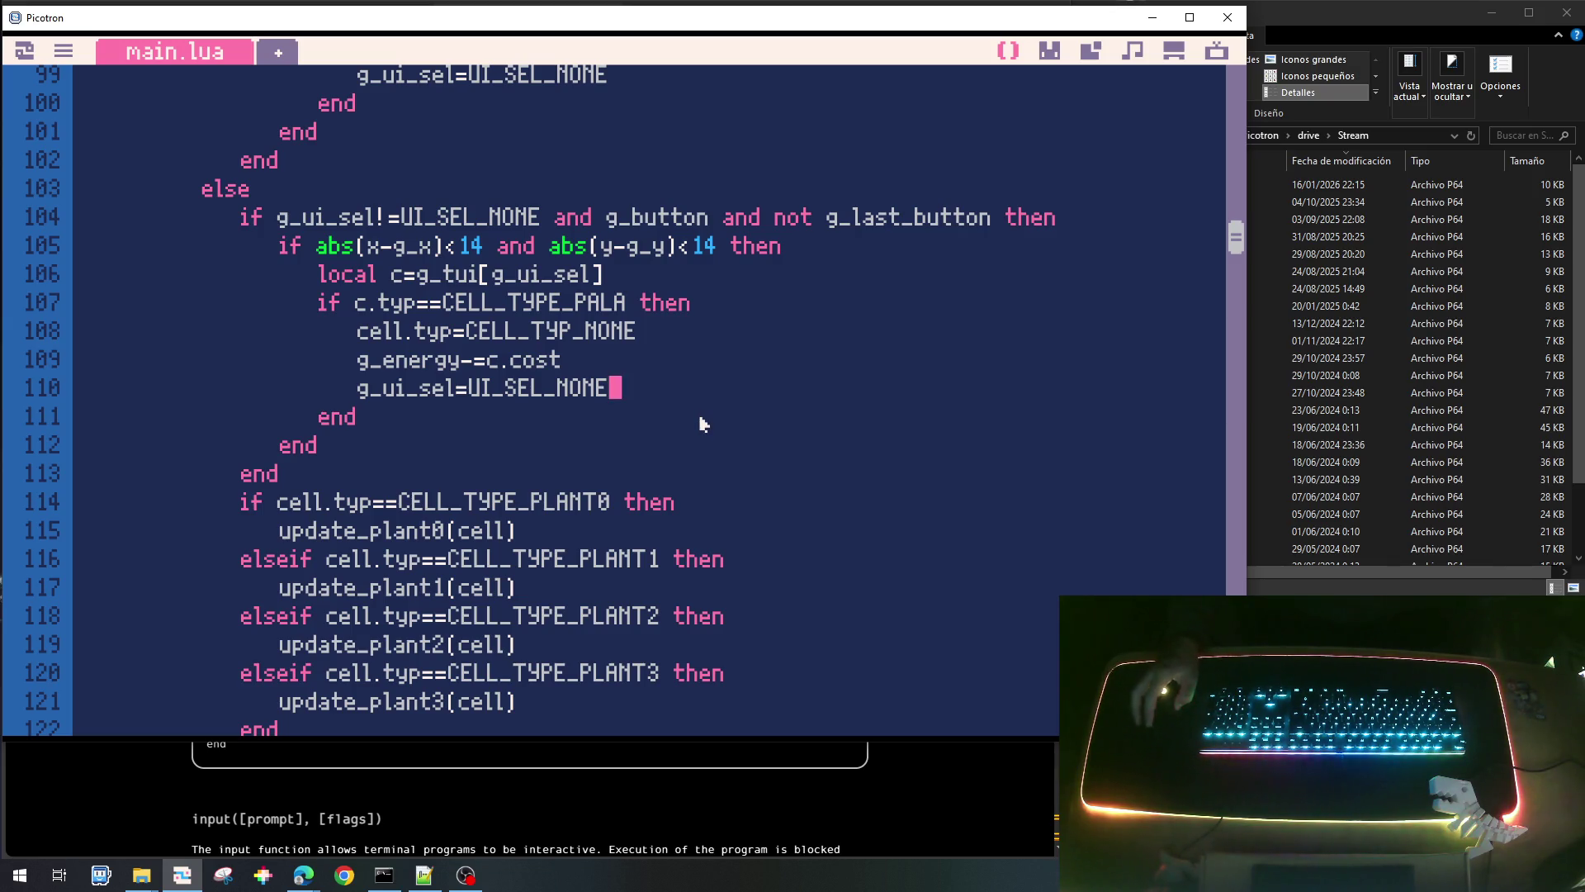
Review the update_plant0–update_plant3 loop and save the plantas_bichos_001.p64 cart.
{"action": "scroll", "coordinate": [702, 424], "scroll_direction": "down", "scroll_amount": 2}
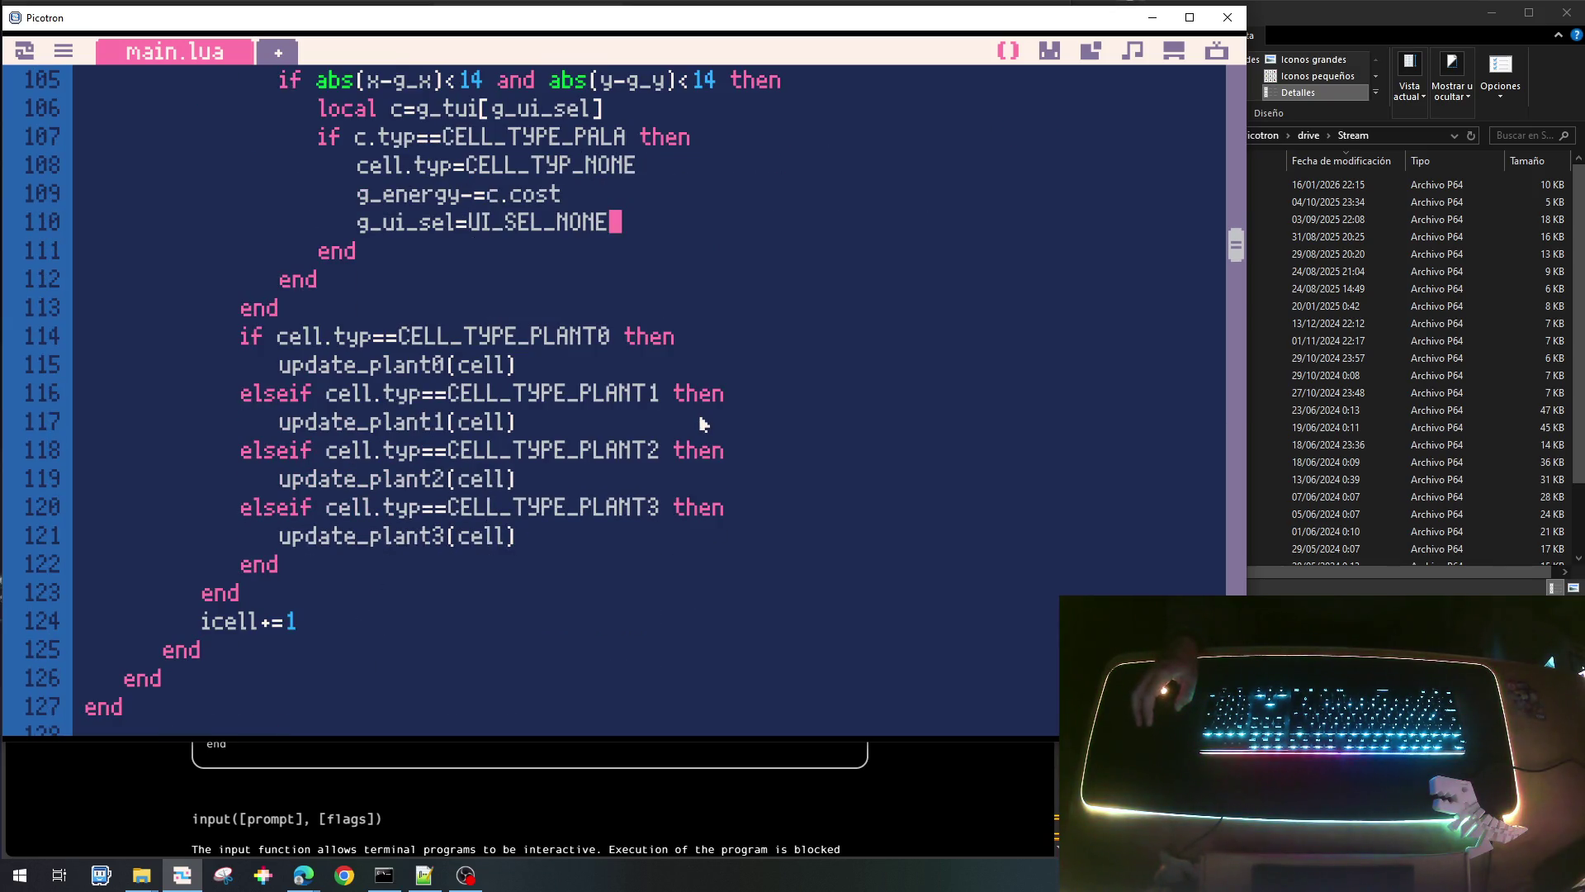
{"action": "scroll", "coordinate": [702, 425], "scroll_direction": "up", "scroll_amount": 2}
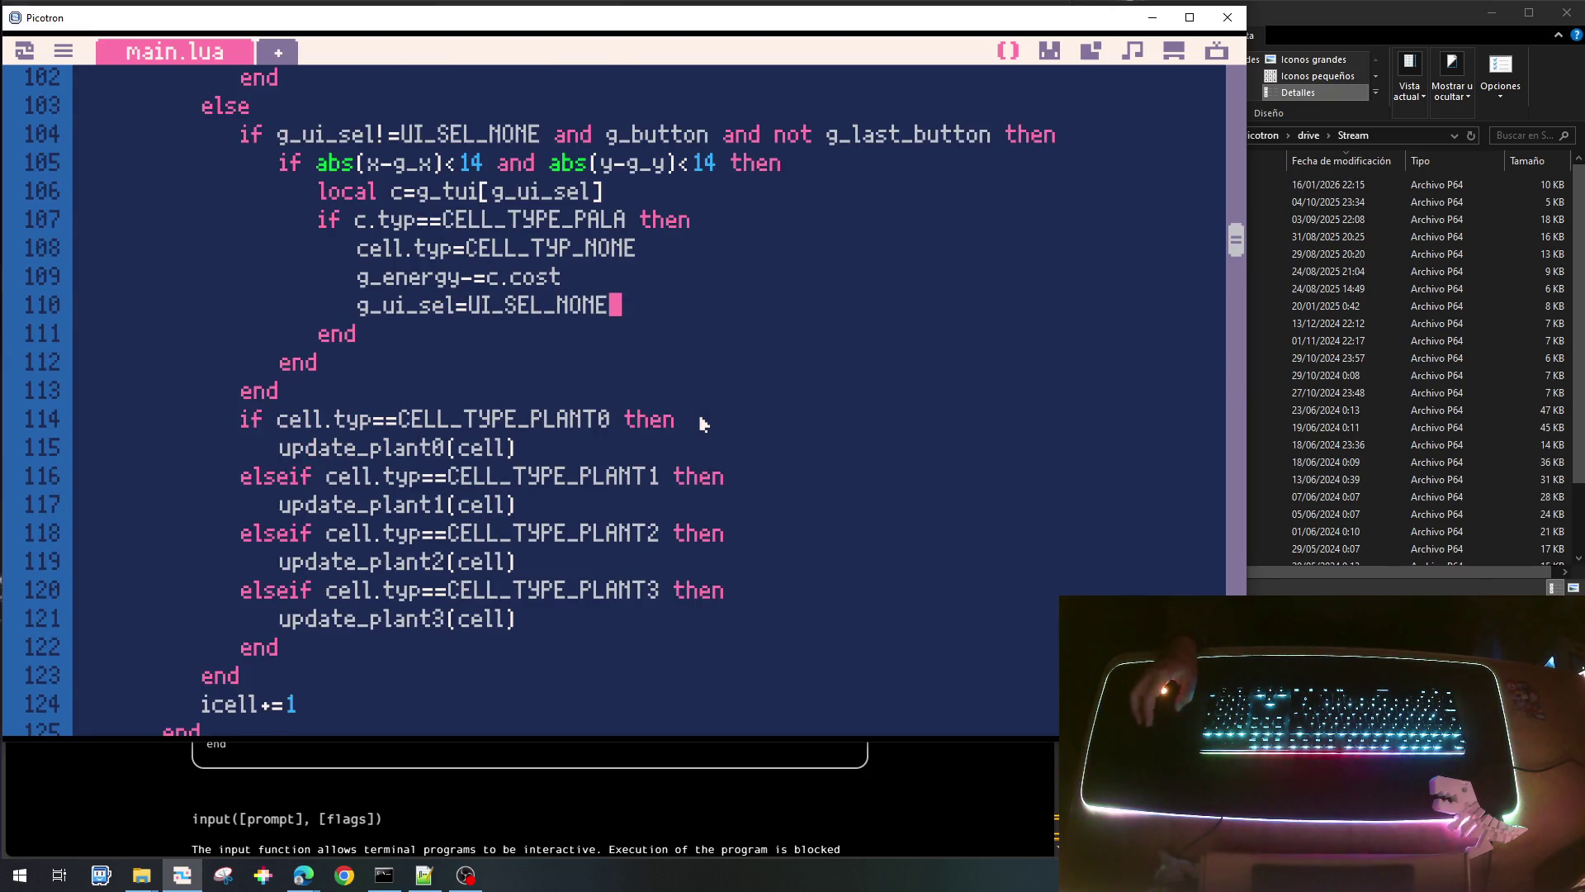
{"action": "scroll", "coordinate": [703, 423], "scroll_direction": "up", "scroll_amount": 1}
{"action": "scroll", "coordinate": [703, 424], "scroll_direction": "down", "scroll_amount": 2}
{"action": "scroll", "coordinate": [703, 423], "scroll_direction": "up", "scroll_amount": 2}
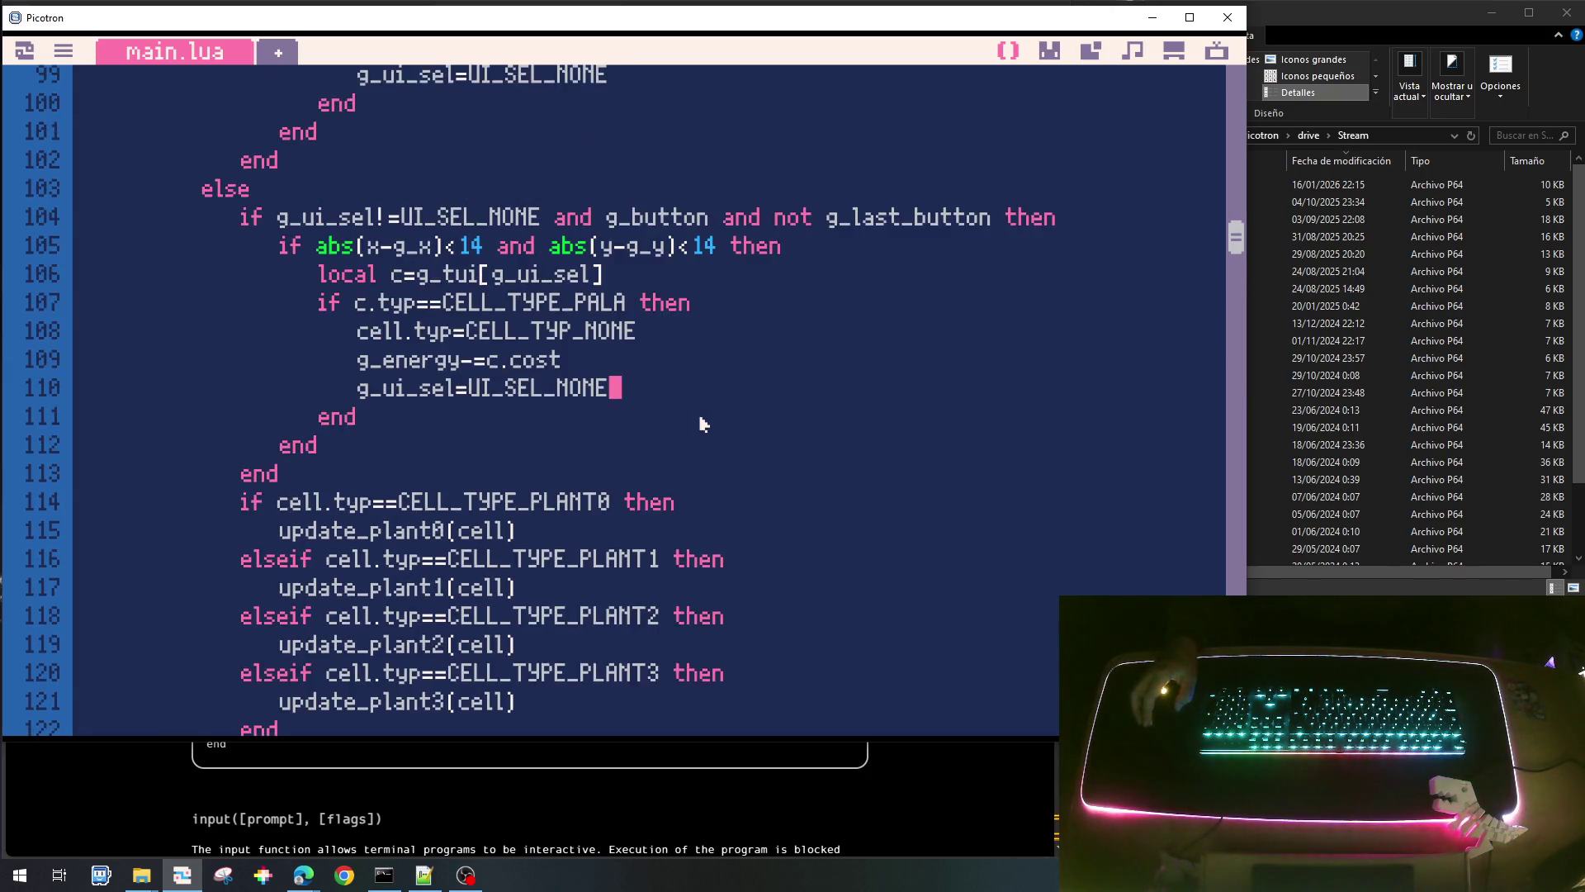
{"action": "scroll", "coordinate": [702, 424], "scroll_direction": "down", "scroll_amount": 1}
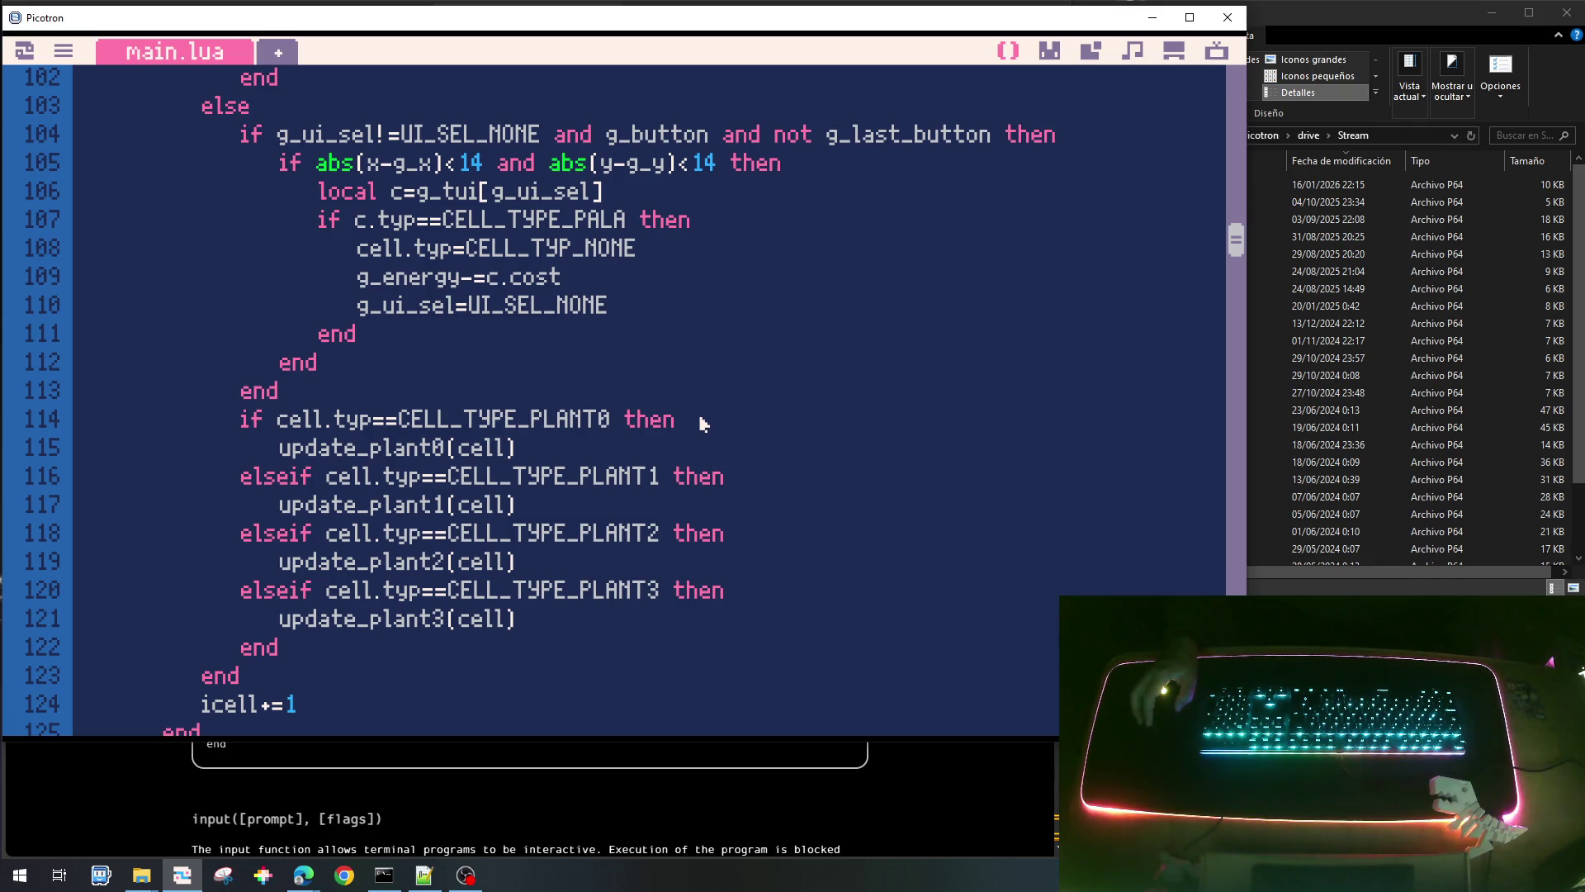
{"action": "scroll", "coordinate": [702, 423], "scroll_direction": "up", "scroll_amount": 5}
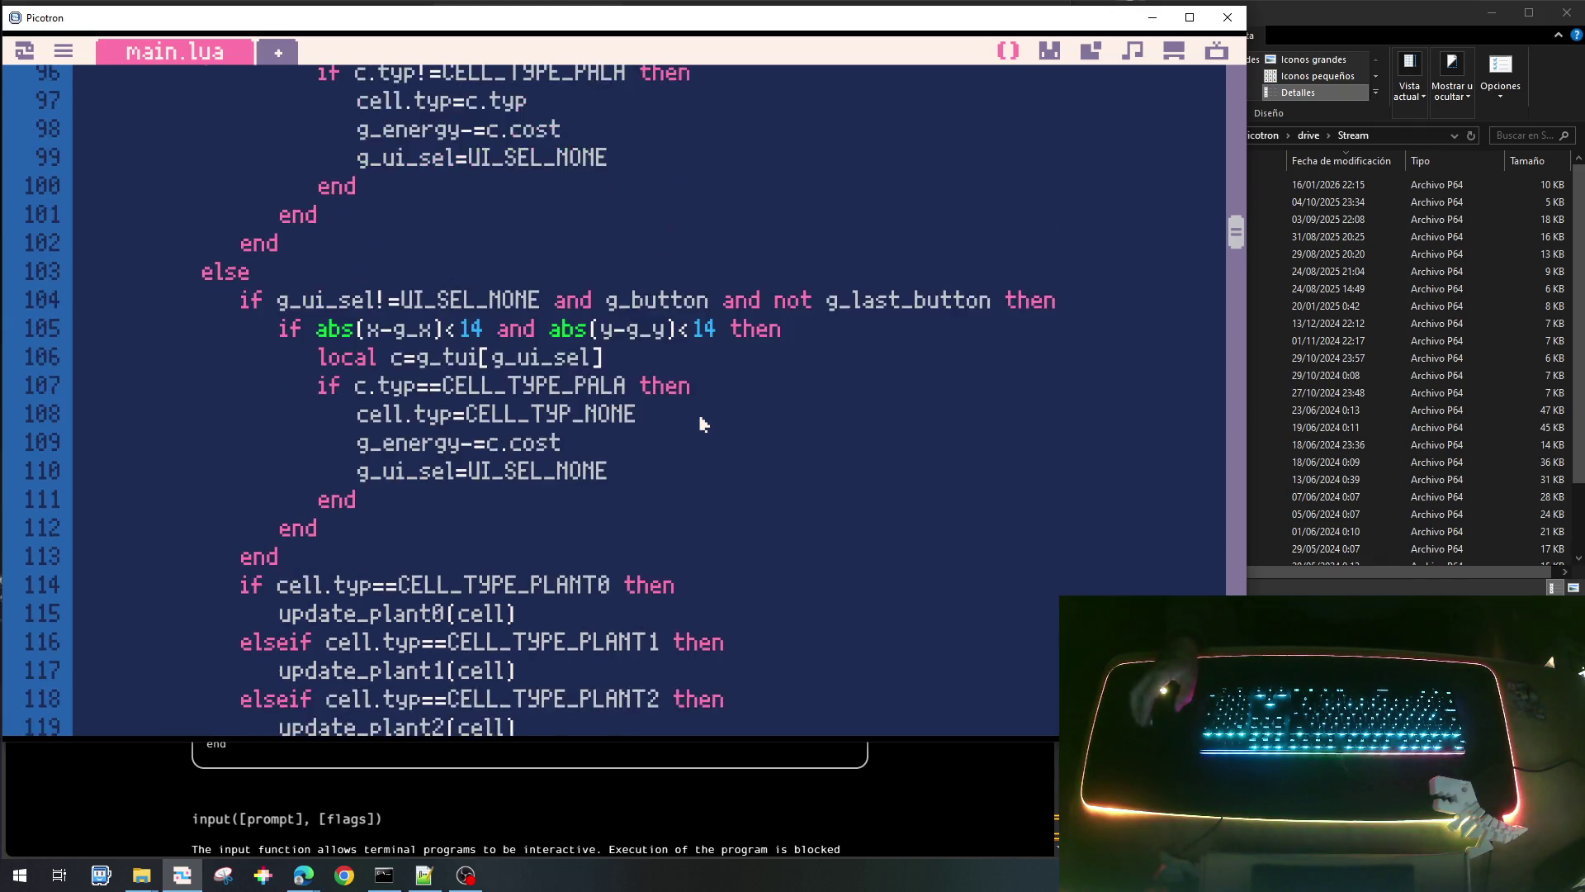
{"action": "scroll", "coordinate": [703, 424], "scroll_direction": "down", "scroll_amount": 2}
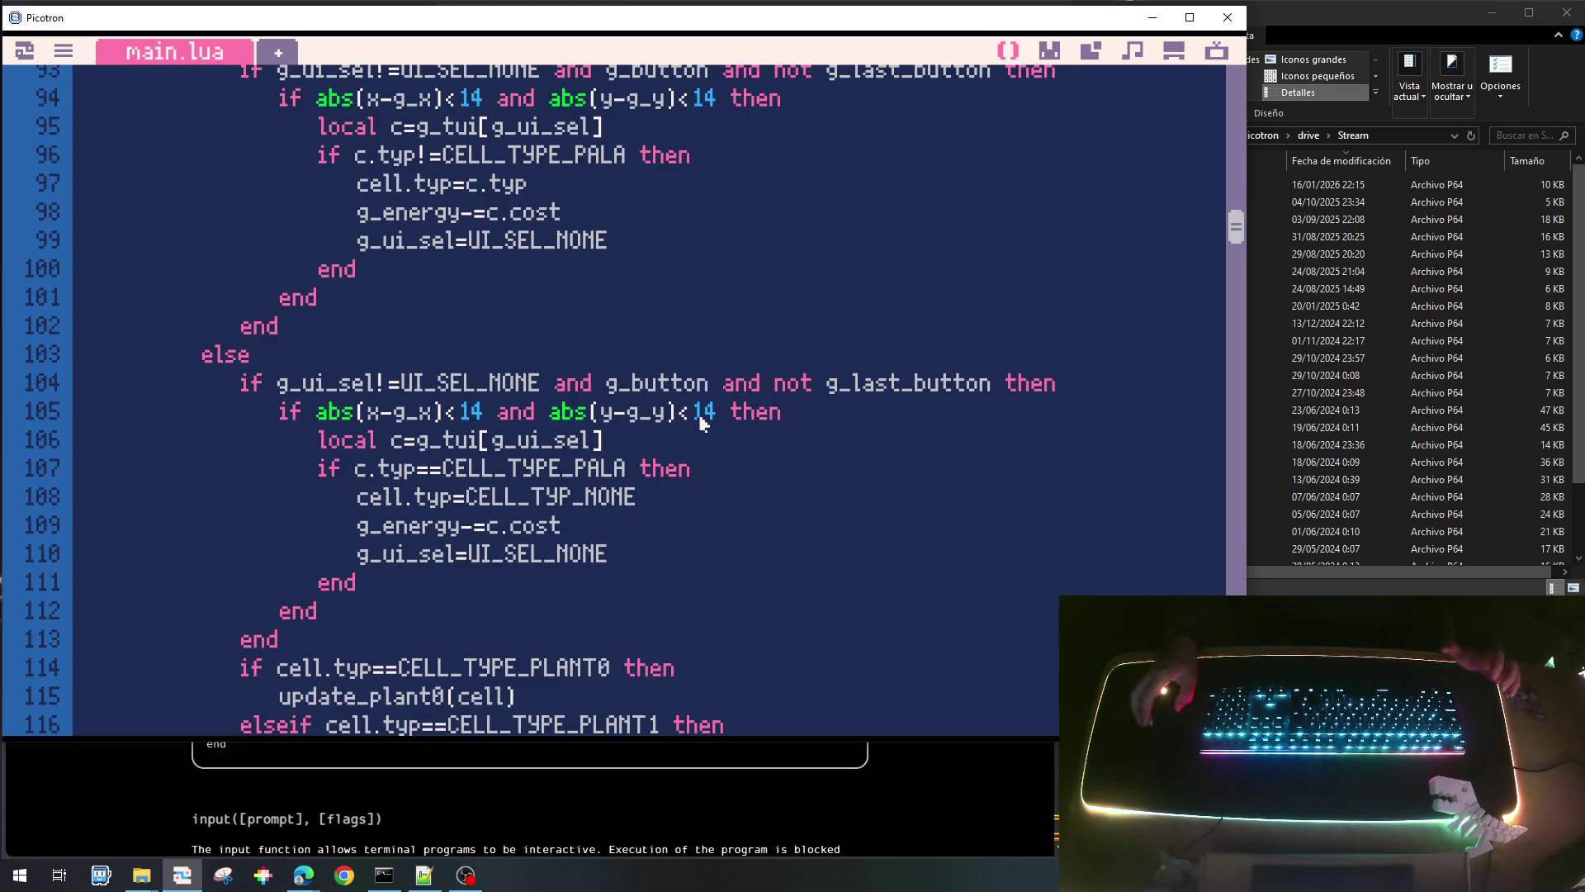
{"action": "key", "text": "ctrl+s"}
Run the game, collect a sun, and plant yellow shooters in rows 2 and 3 of column 1.
{"action": "key", "text": "ctrl+r"}
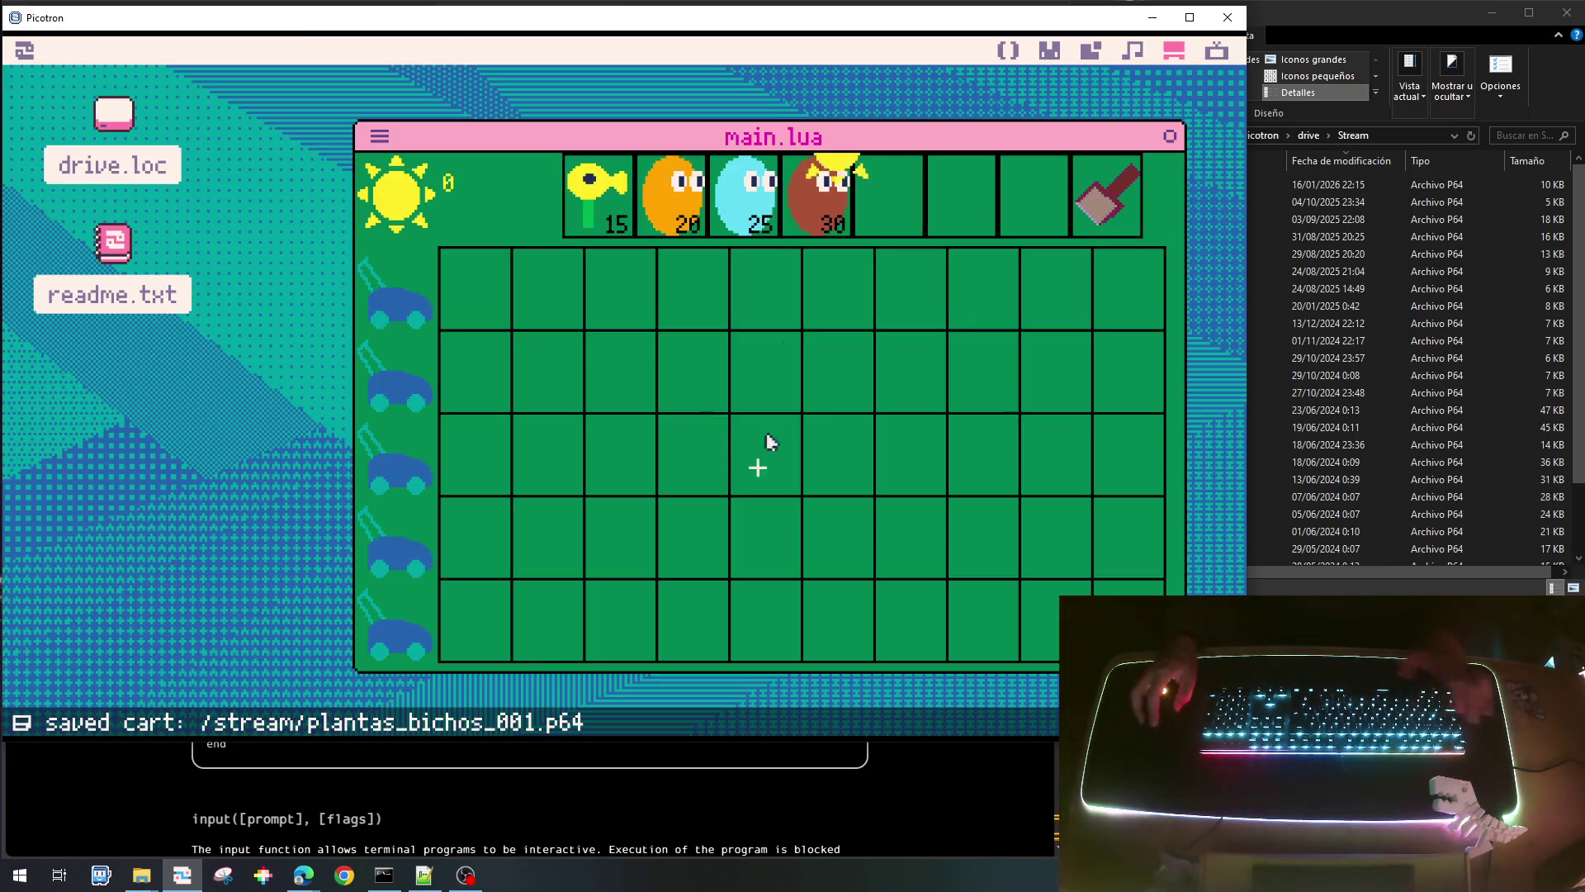
{"action": "left_click", "coordinate": [838, 403]}
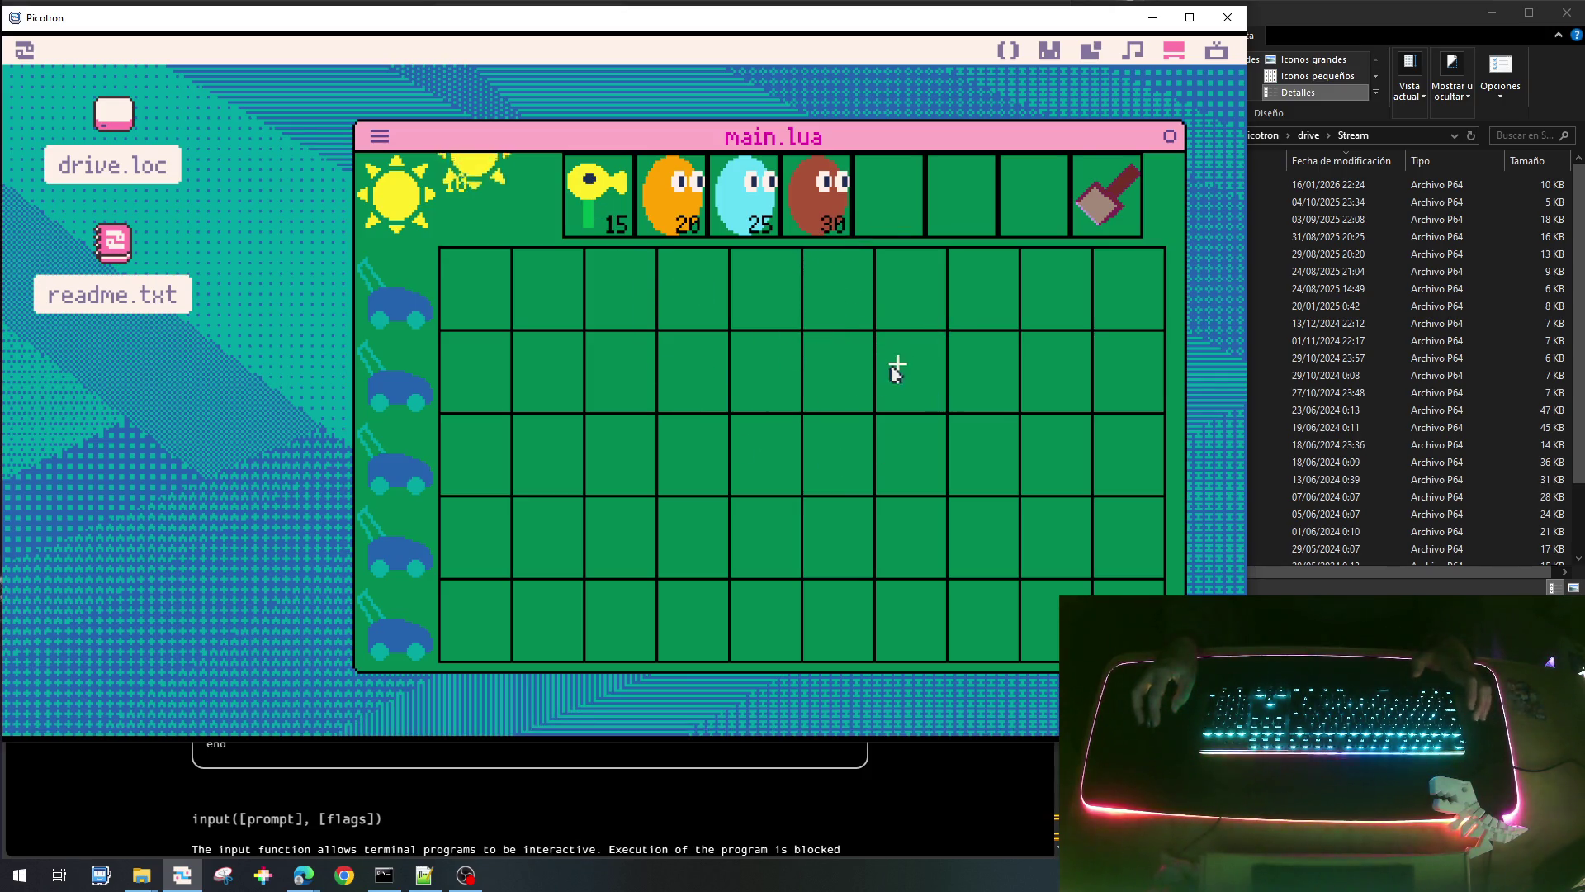
{"action": "left_click", "coordinate": [615, 196]}
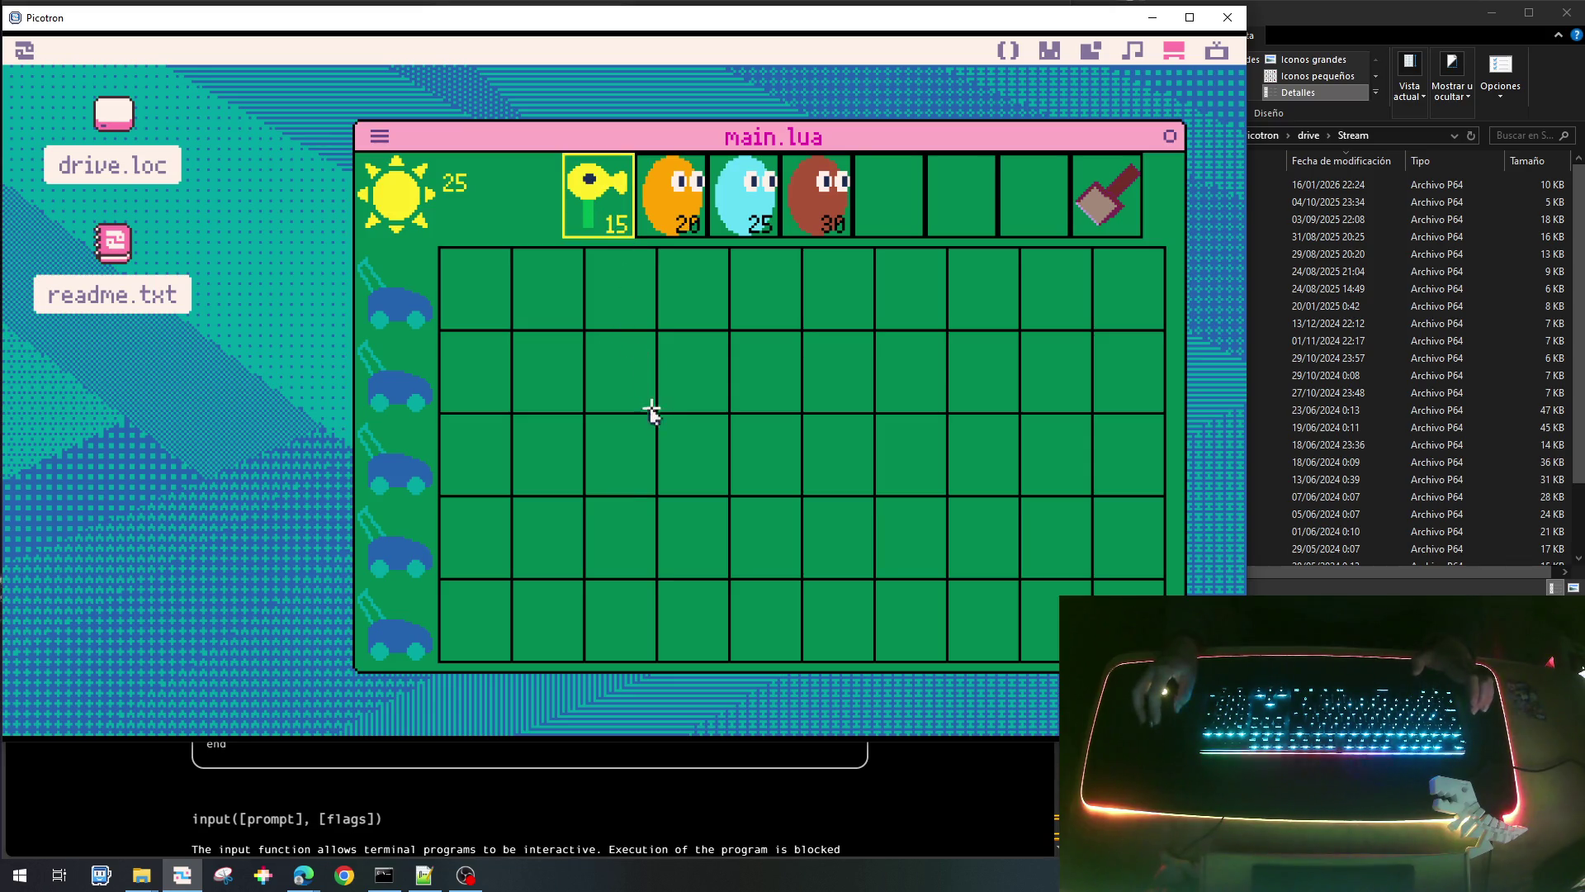
{"action": "left_click", "coordinate": [477, 387]}
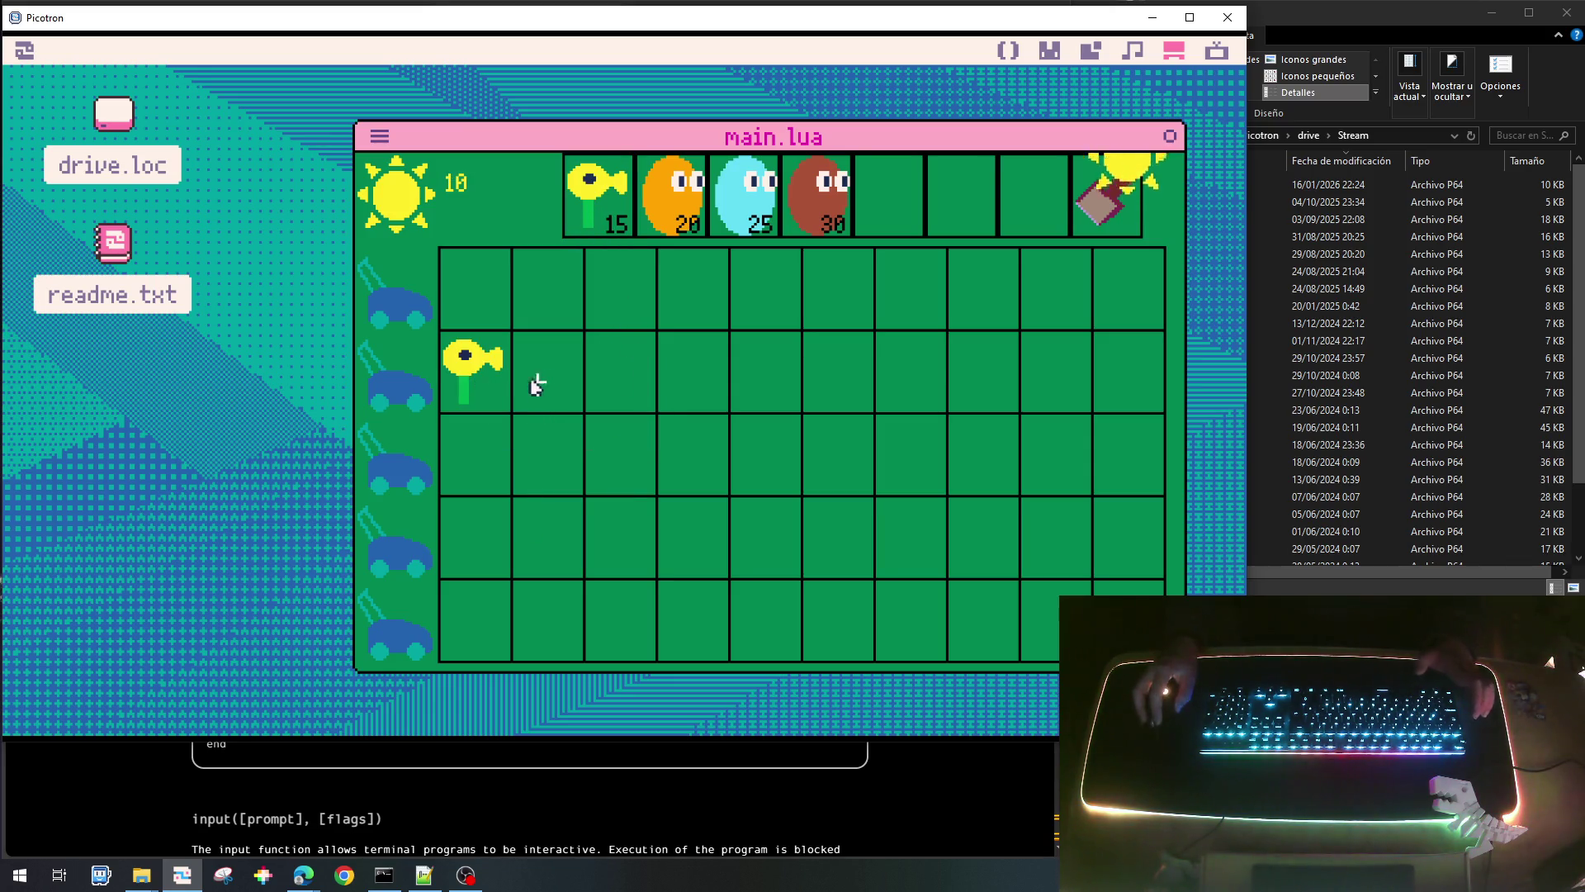
{"action": "left_click", "coordinate": [609, 199]}
{"action": "left_click", "coordinate": [472, 460]}
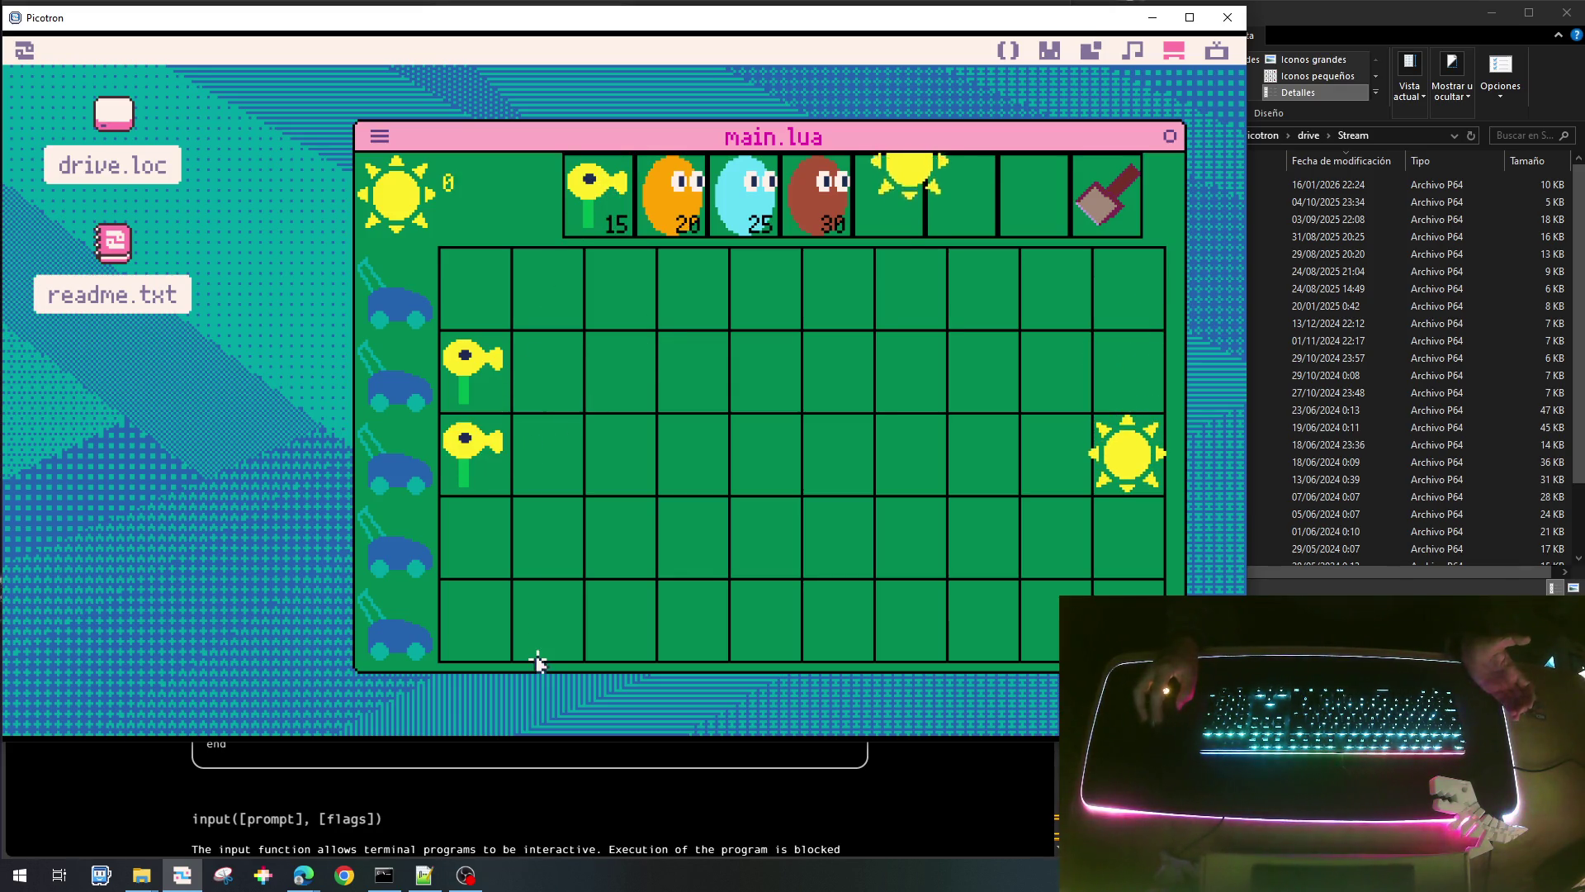
Collect three falling suns and plant orange nuts in rows 2 and 3 of column 2.
{"action": "left_click", "coordinate": [1107, 460]}
{"action": "left_click", "coordinate": [651, 492]}
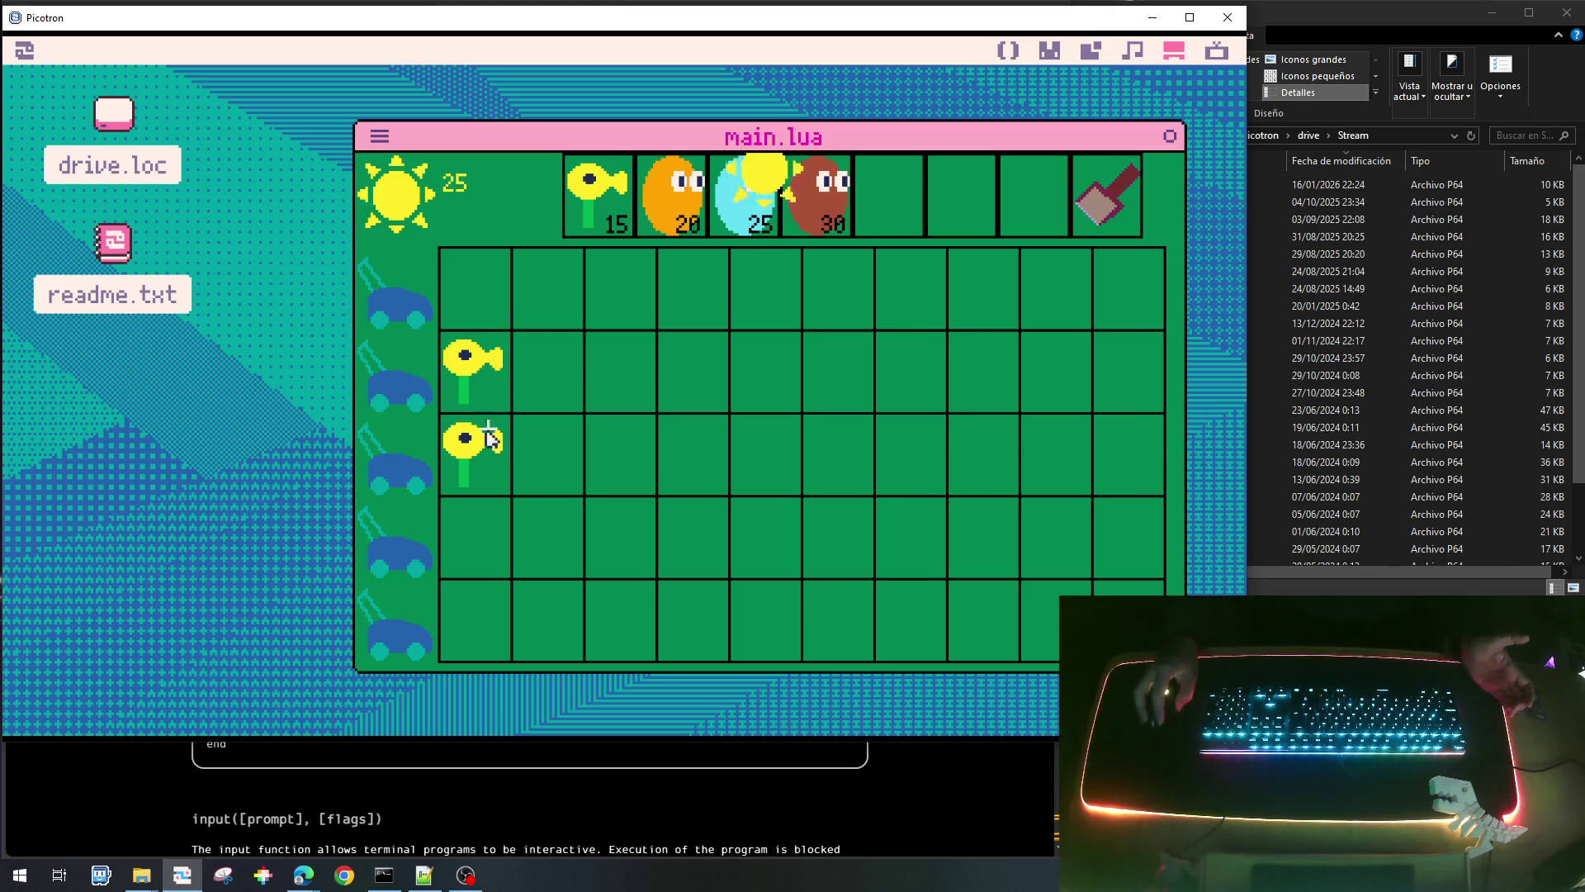
{"action": "left_click", "coordinate": [758, 347]}
{"action": "left_click", "coordinate": [677, 202]}
{"action": "left_click", "coordinate": [562, 384]}
{"action": "left_click", "coordinate": [677, 202]}
{"action": "left_click", "coordinate": [555, 490]}
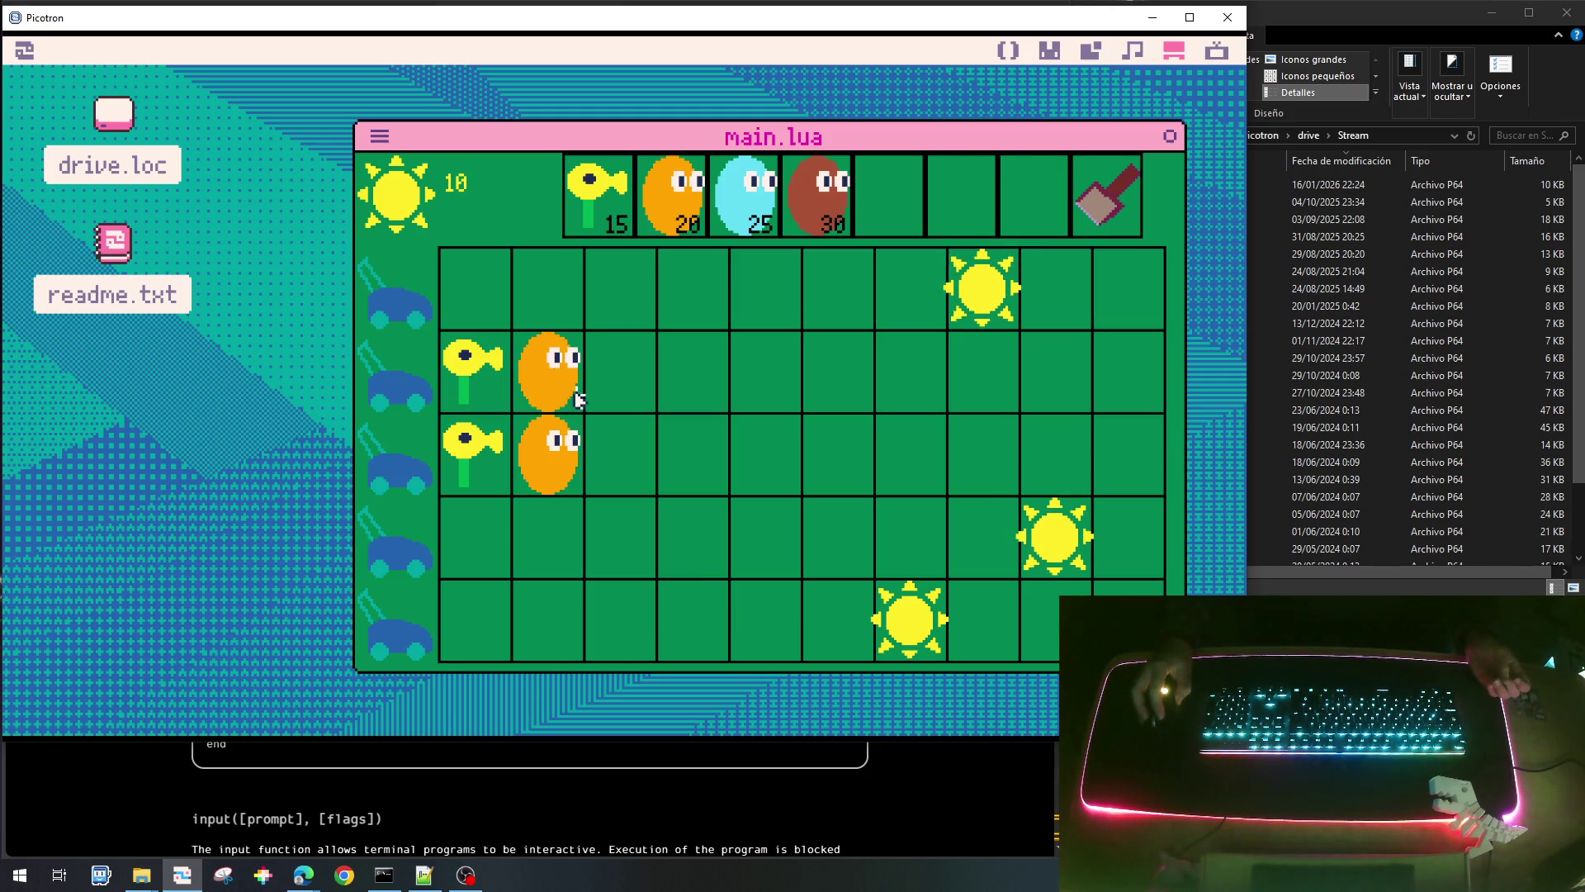
Collect four more suns scattered across the lawn.
{"action": "left_click", "coordinate": [982, 284]}
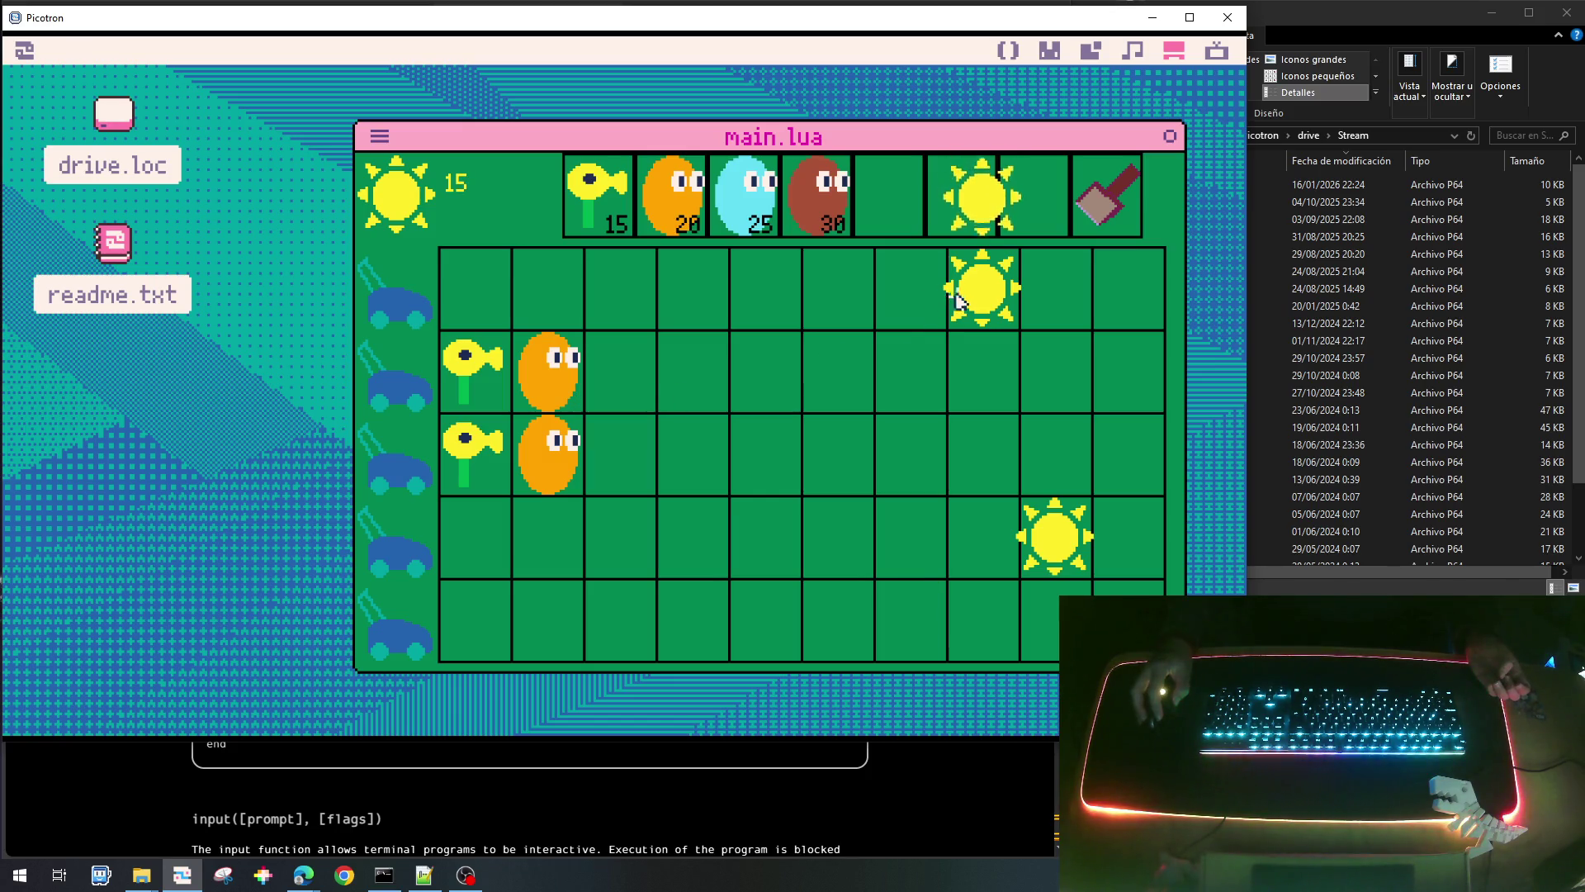
{"action": "left_click", "coordinate": [1061, 546]}
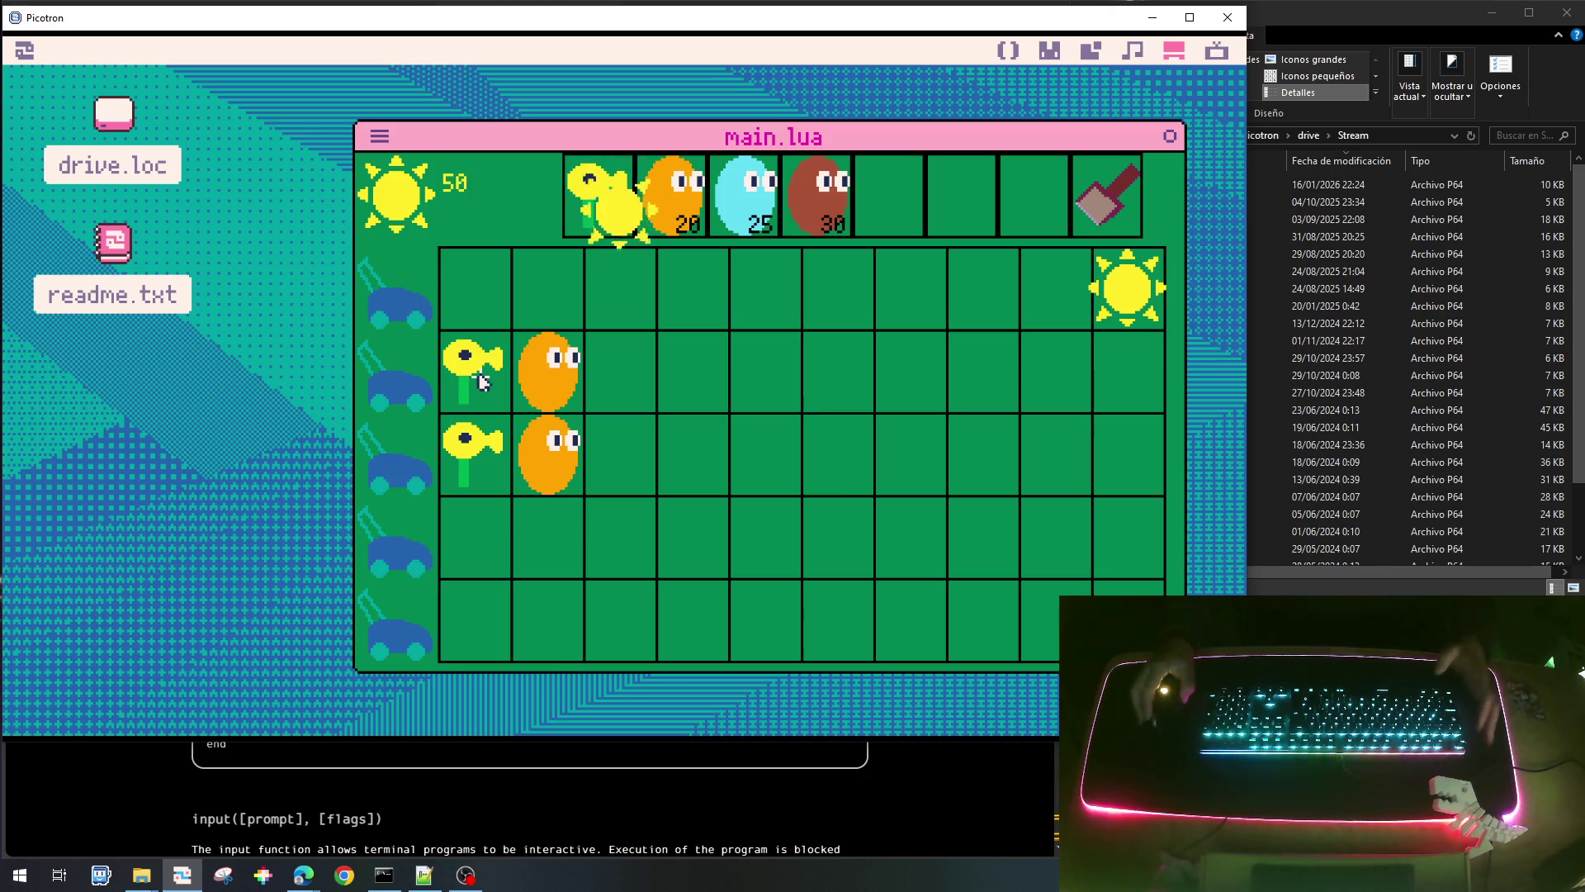
{"action": "left_click", "coordinate": [598, 342]}
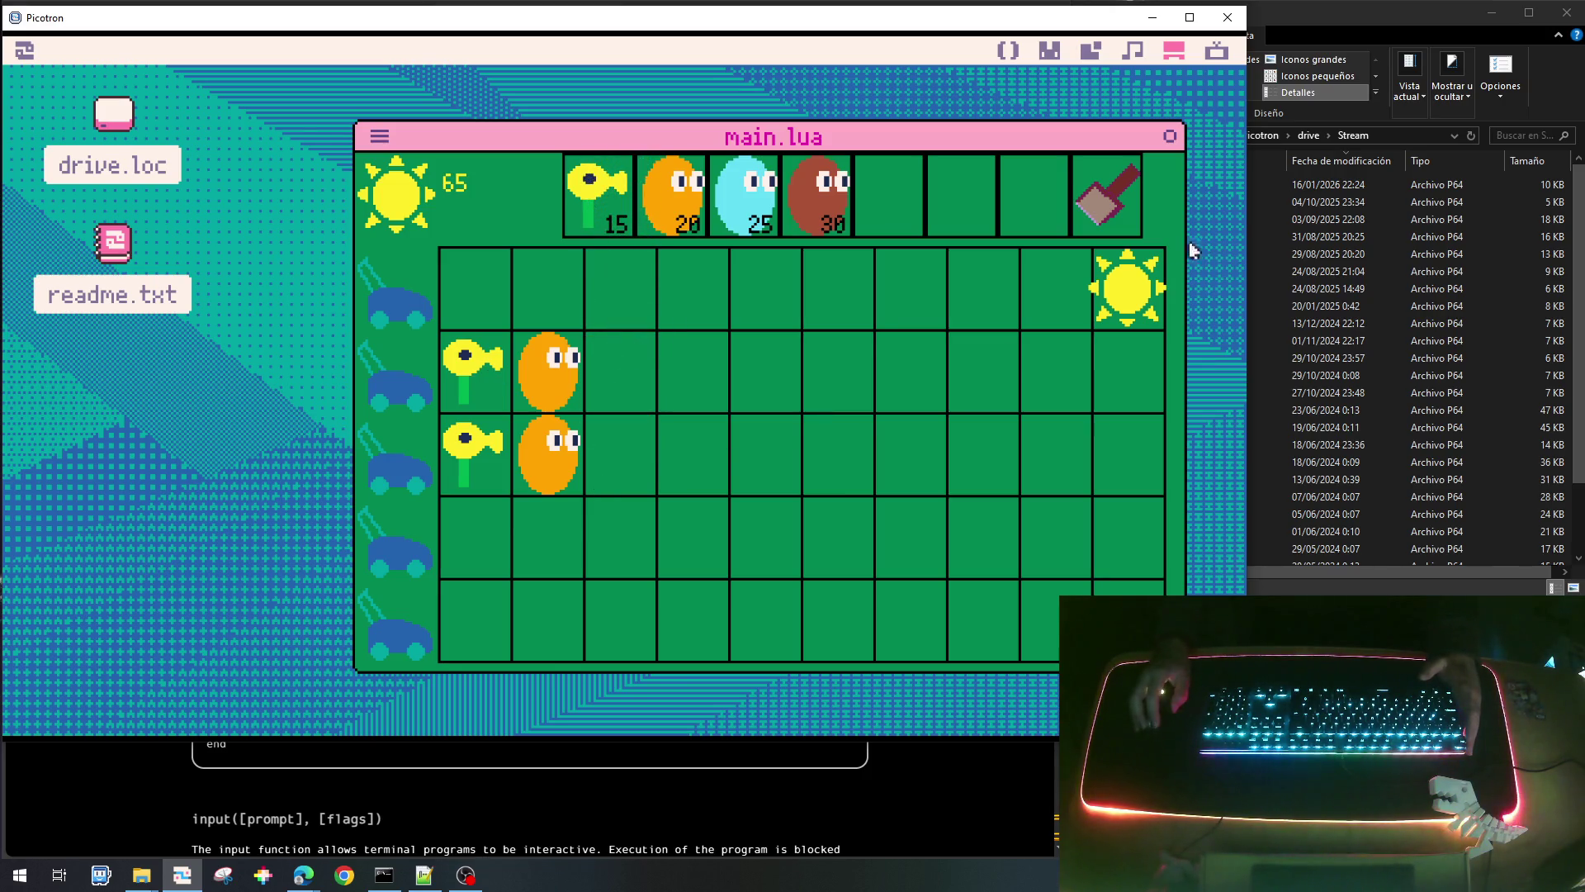
{"action": "left_click", "coordinate": [1139, 268]}
Dig up the shooters and orange nuts with the shovel, collecting suns until energy reaches 120.
{"action": "left_click", "coordinate": [1110, 198]}
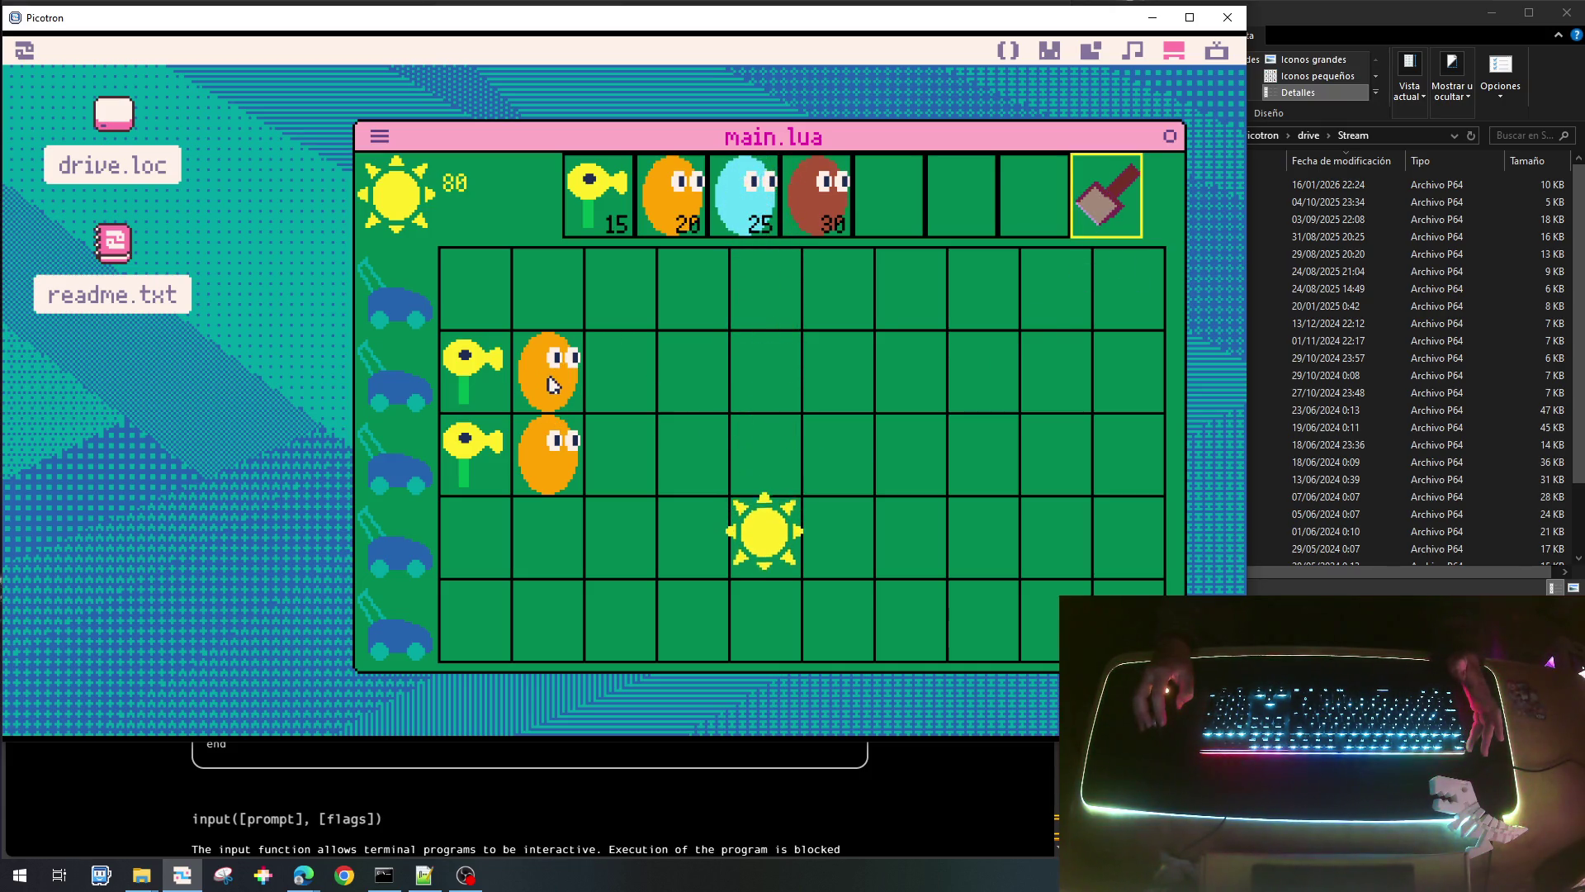
{"action": "left_click", "coordinate": [545, 384]}
{"action": "left_click", "coordinate": [1103, 194]}
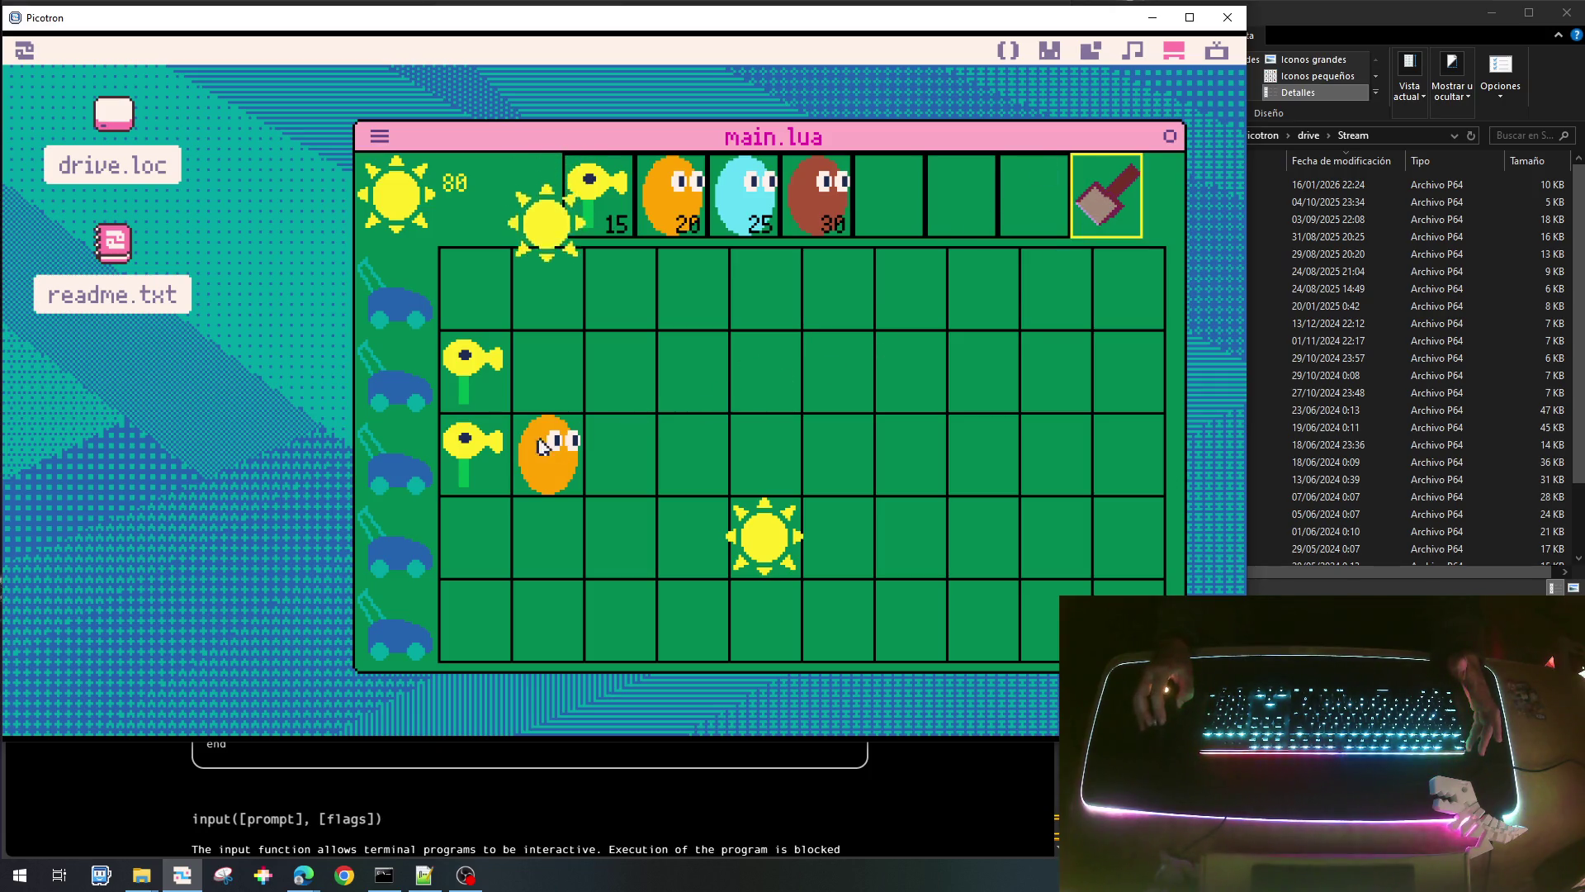
{"action": "left_click", "coordinate": [471, 452]}
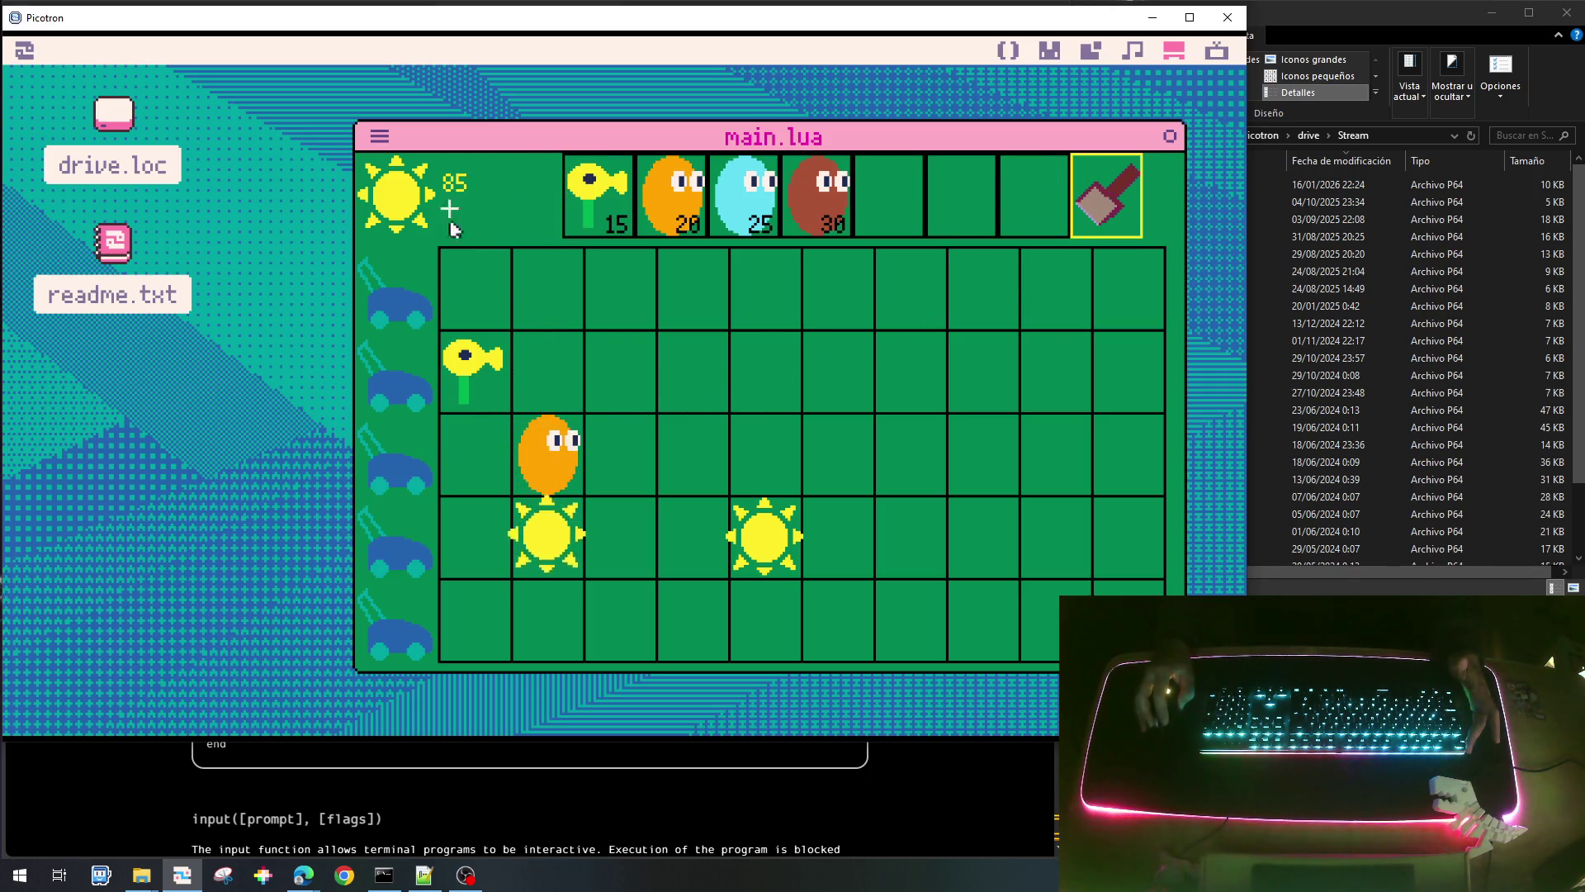
{"action": "left_click", "coordinate": [472, 368]}
{"action": "left_click", "coordinate": [1137, 205]}
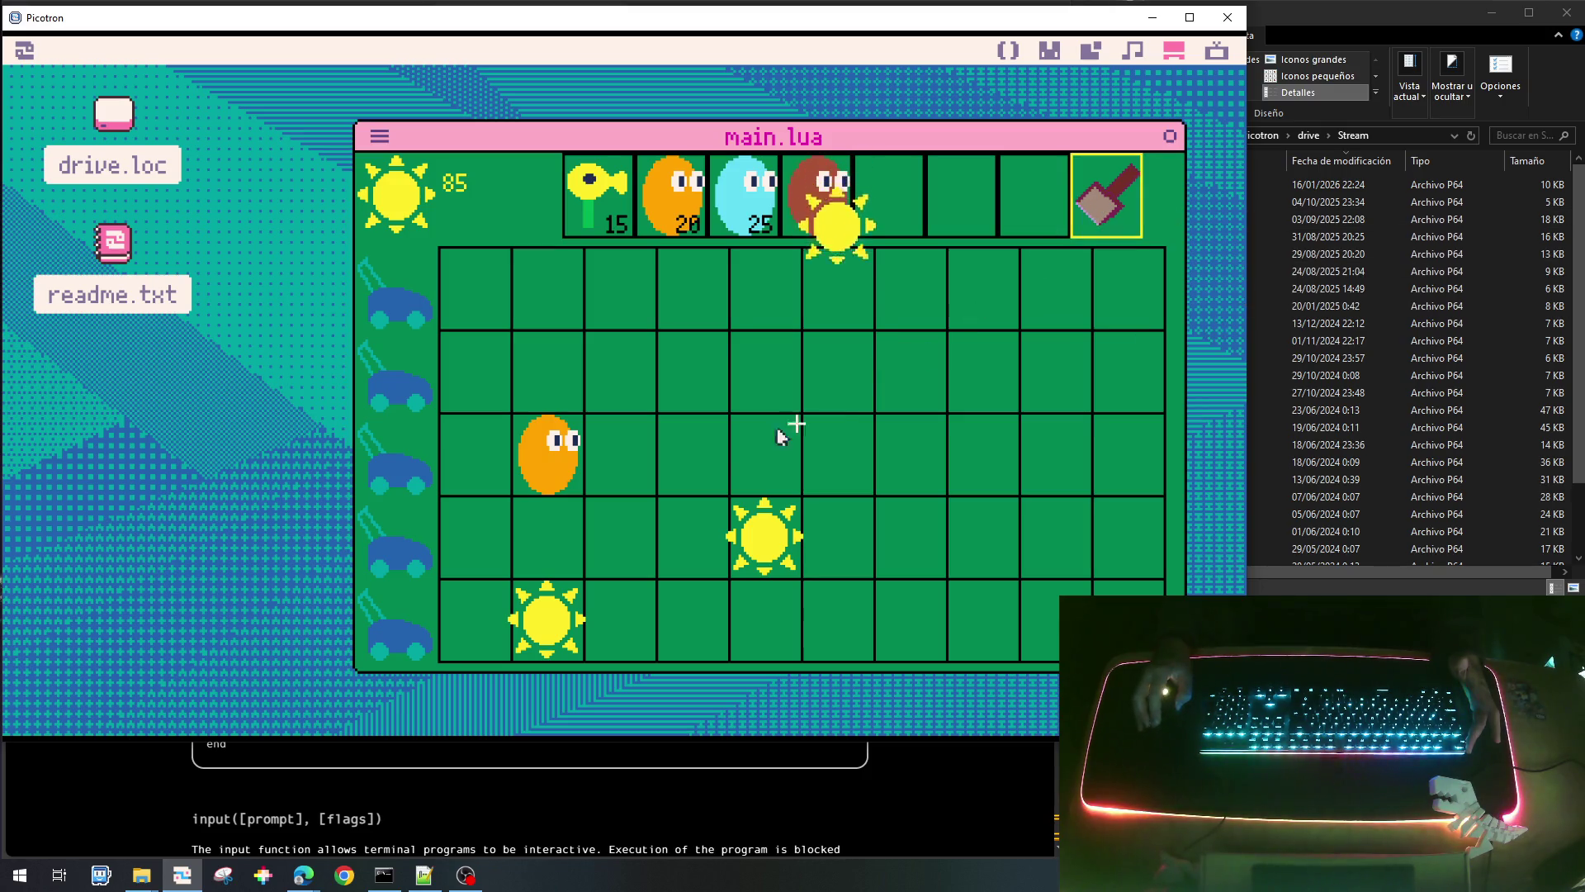
{"action": "left_click", "coordinate": [755, 537]}
{"action": "left_click", "coordinate": [829, 429]}
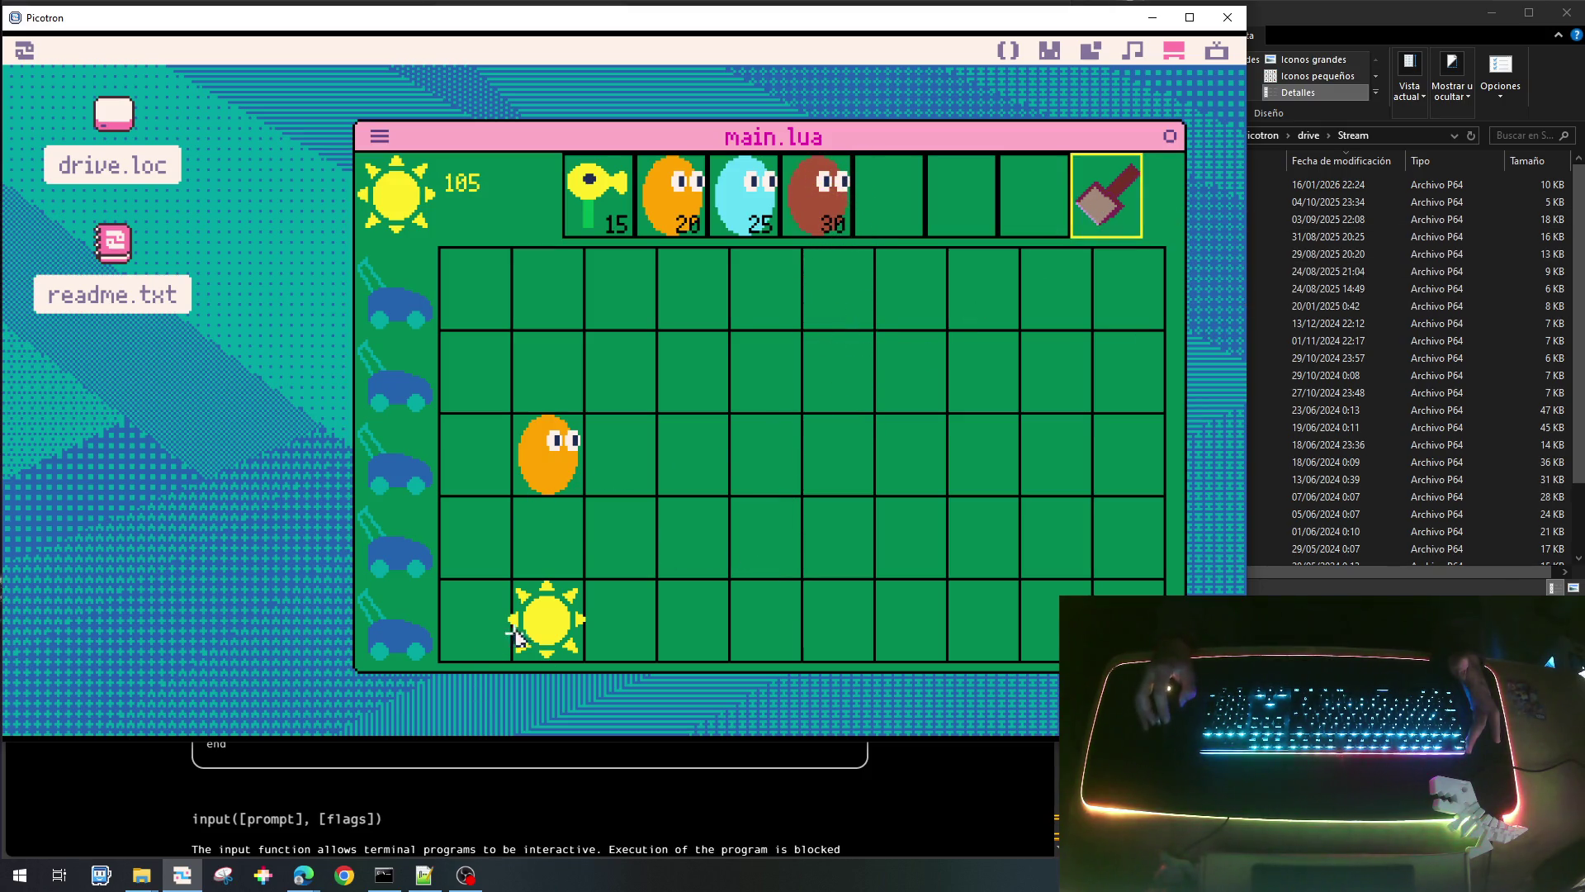
{"action": "left_click", "coordinate": [542, 625]}
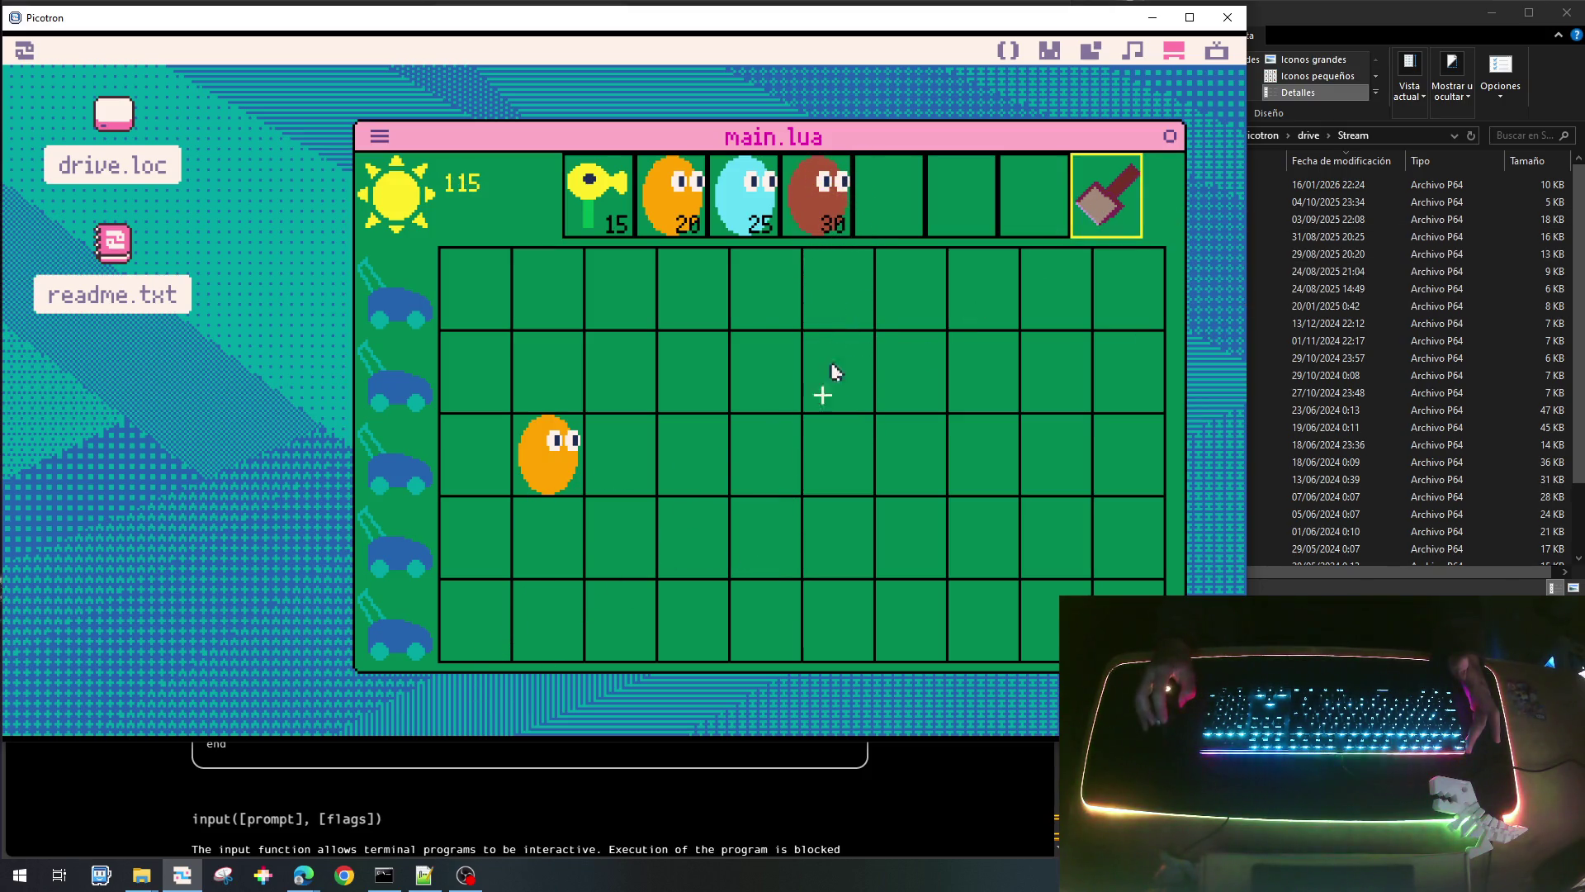
{"action": "left_click", "coordinate": [541, 429]}
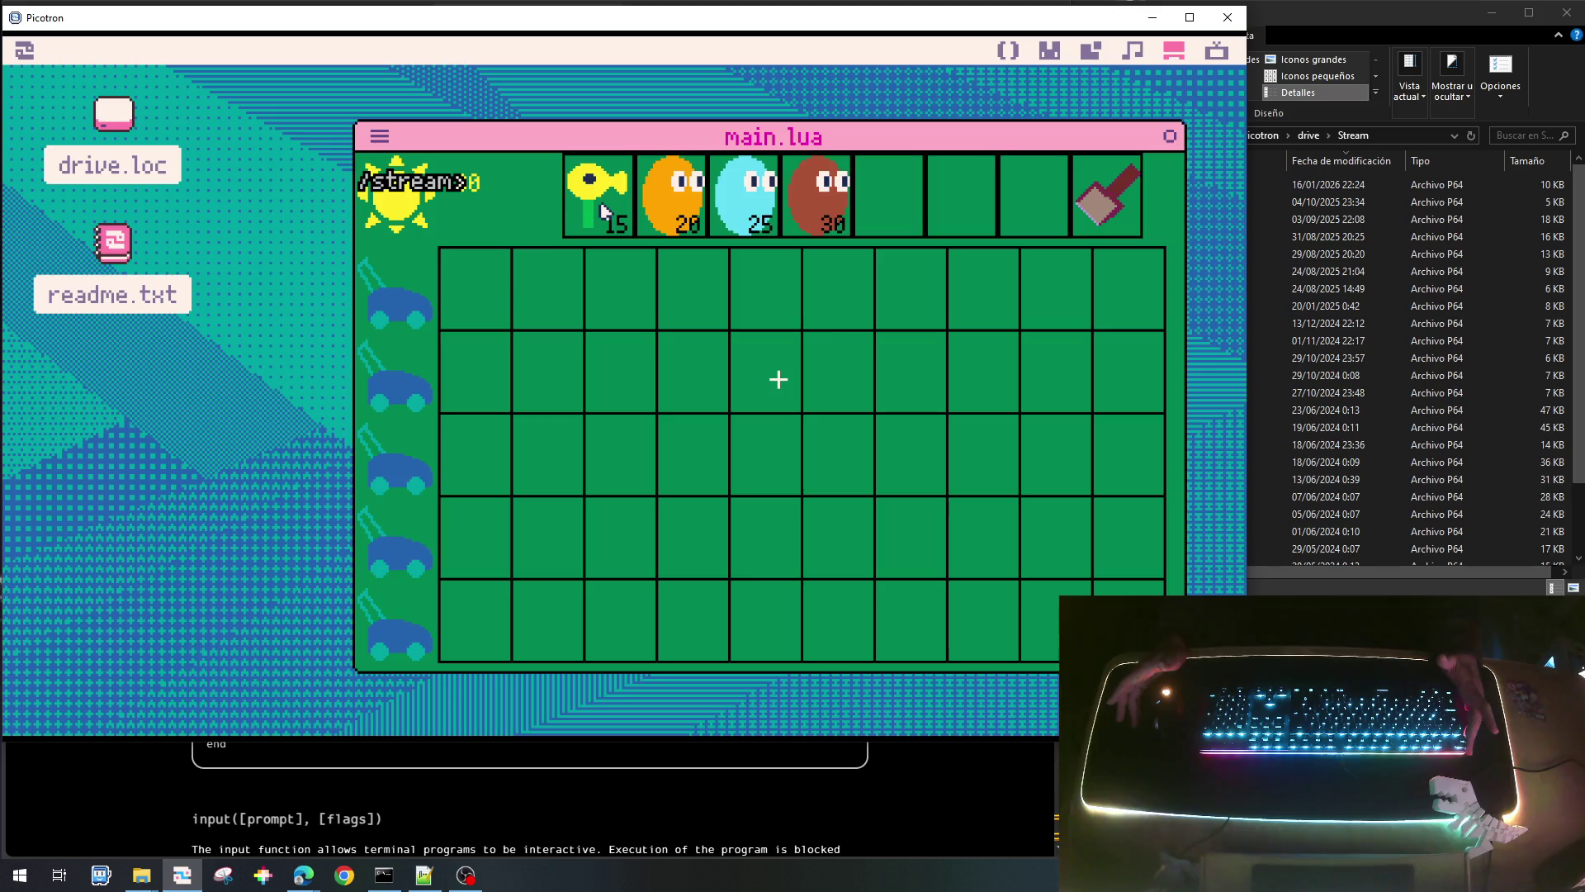
Stop the game and open blank lines below the g_tspawn_sol variables in main.lua.
{"action": "key", "text": "Escape"}
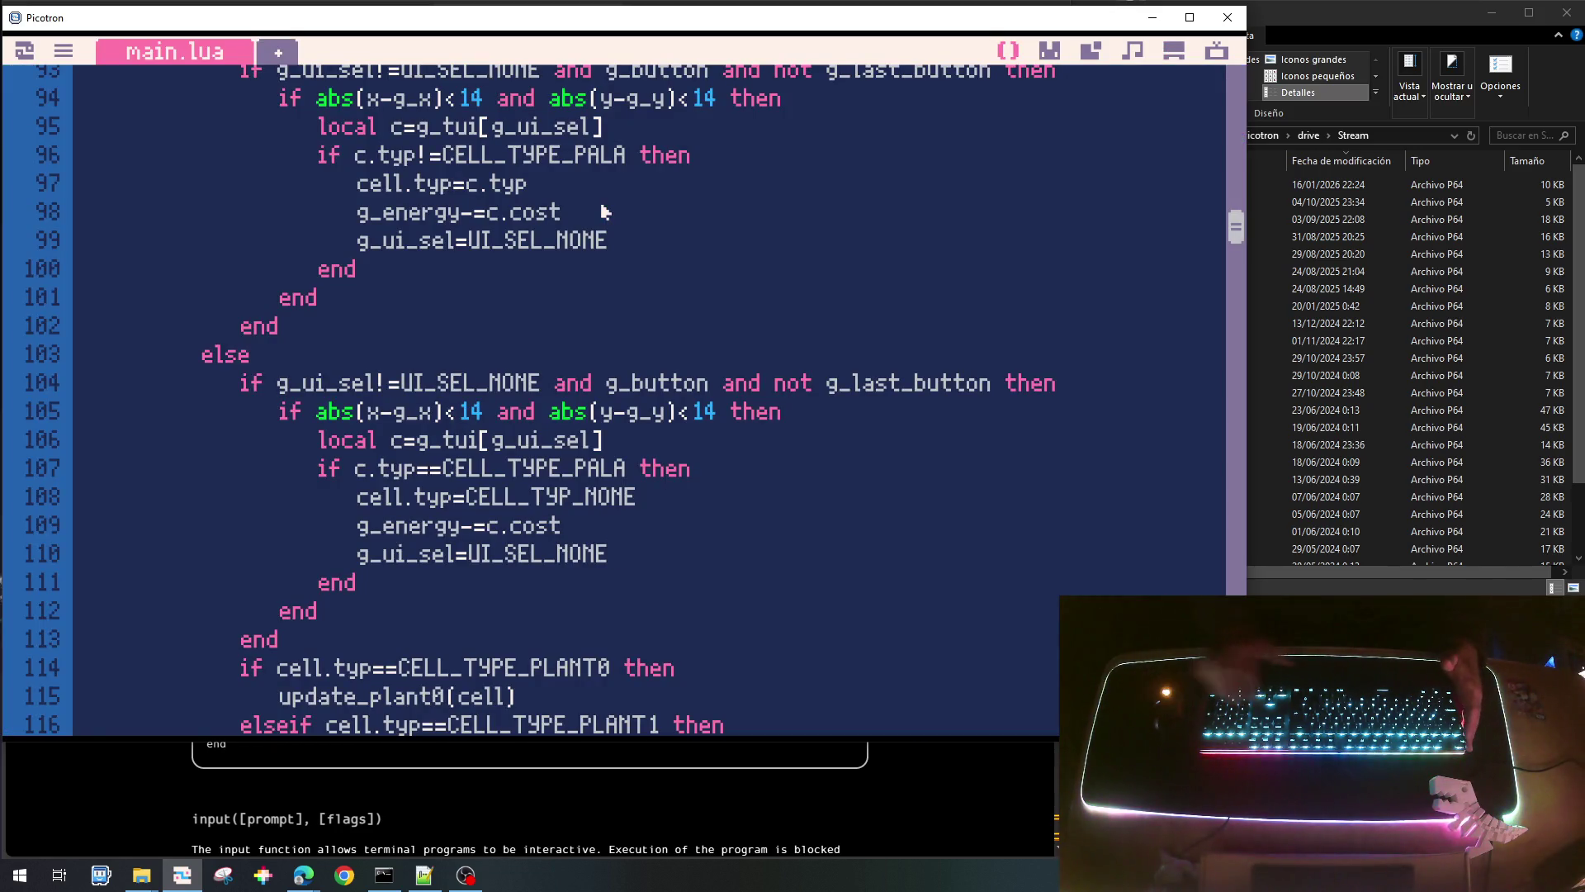
{"action": "key", "text": "ctrl+Home"}
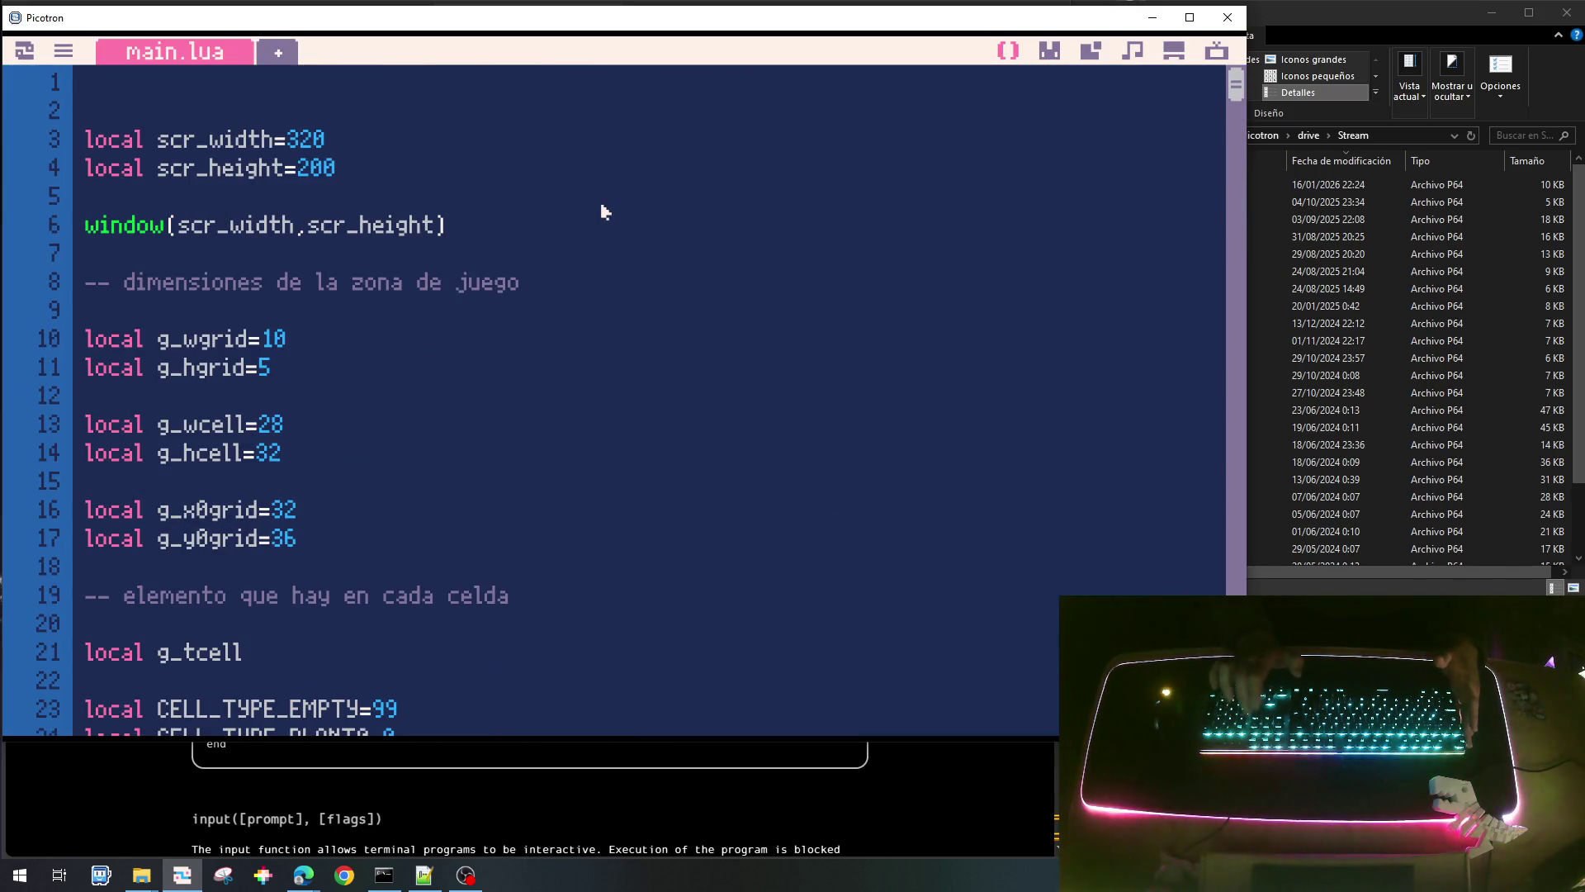
{"action": "key", "text": "Page_Down"}
{"action": "key", "text": "Page_Down"}
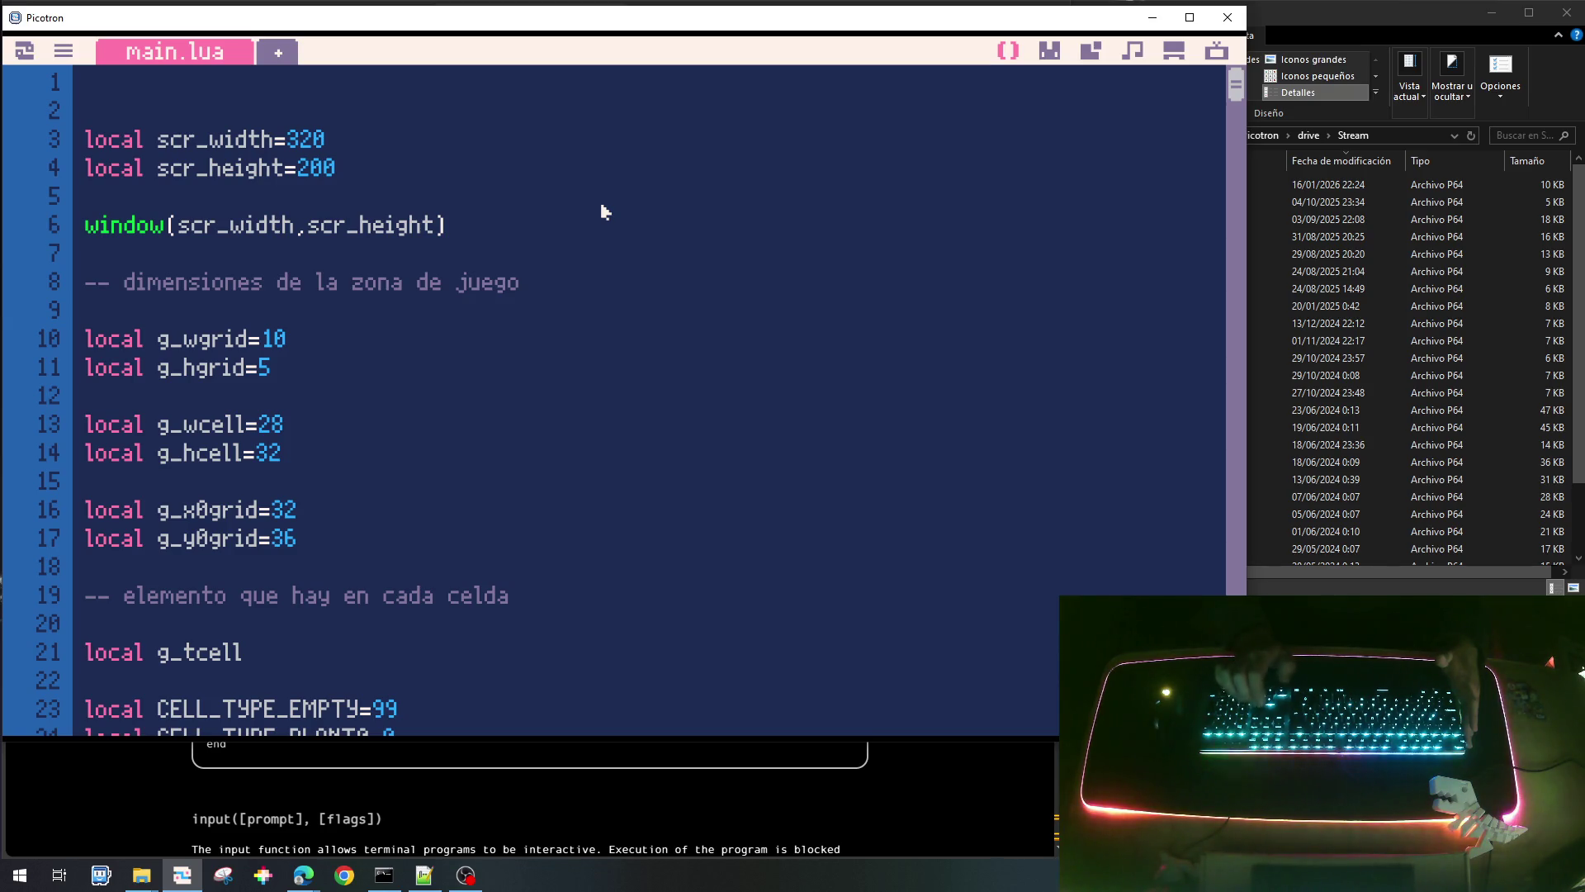
{"action": "key", "text": "Down"}
{"action": "key", "text": "Down"}
{"action": "key", "text": "Down"}
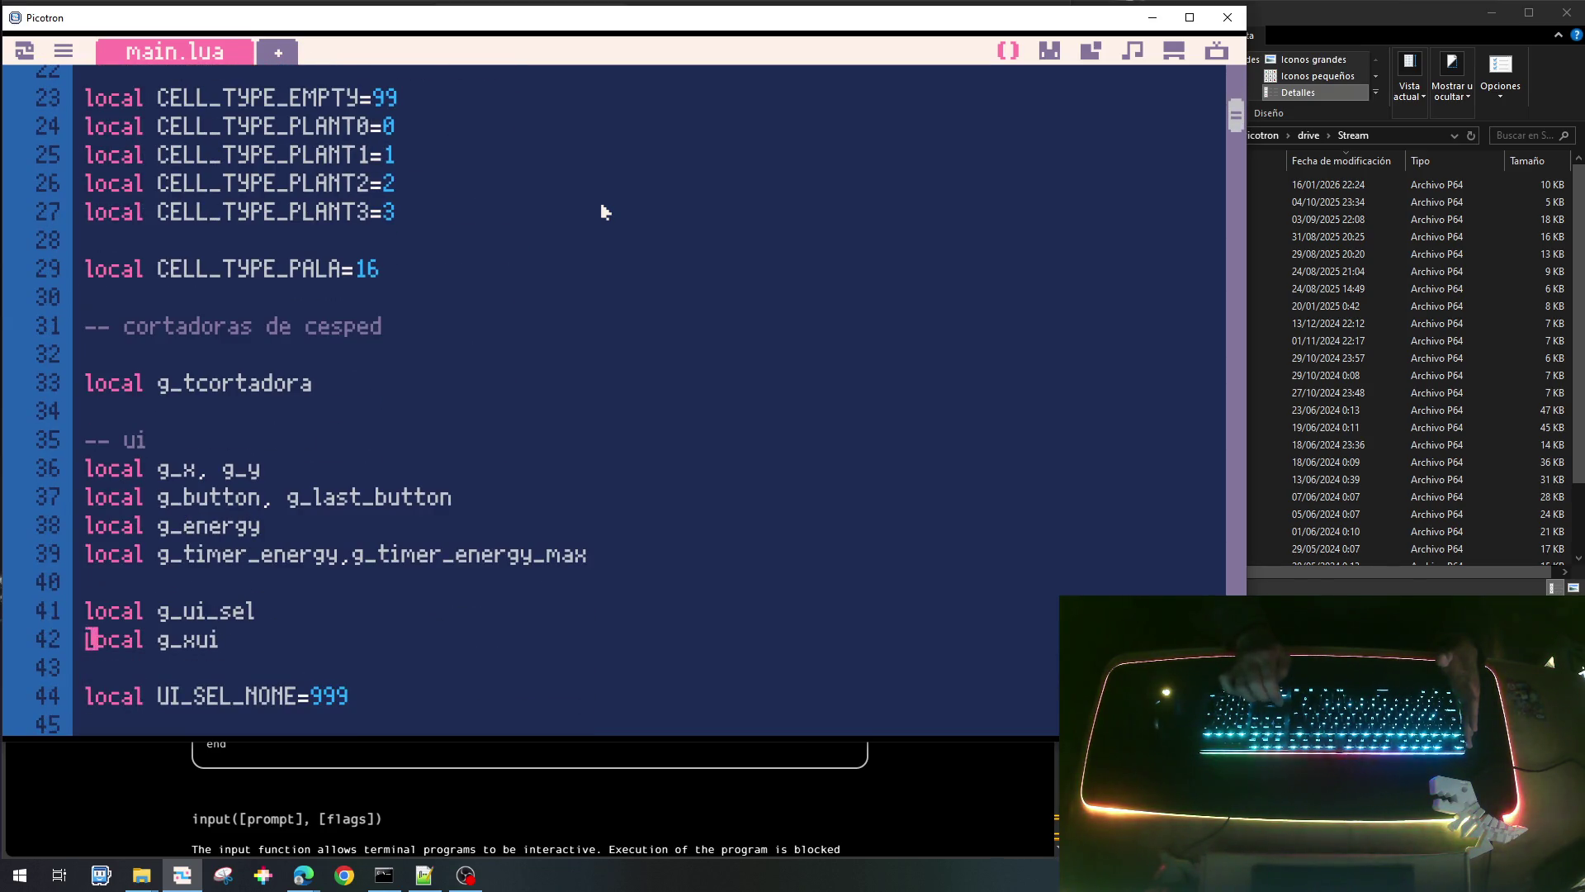
{"action": "key", "text": "Down"}
{"action": "key", "text": "Down"}
{"action": "key", "text": "Down"}
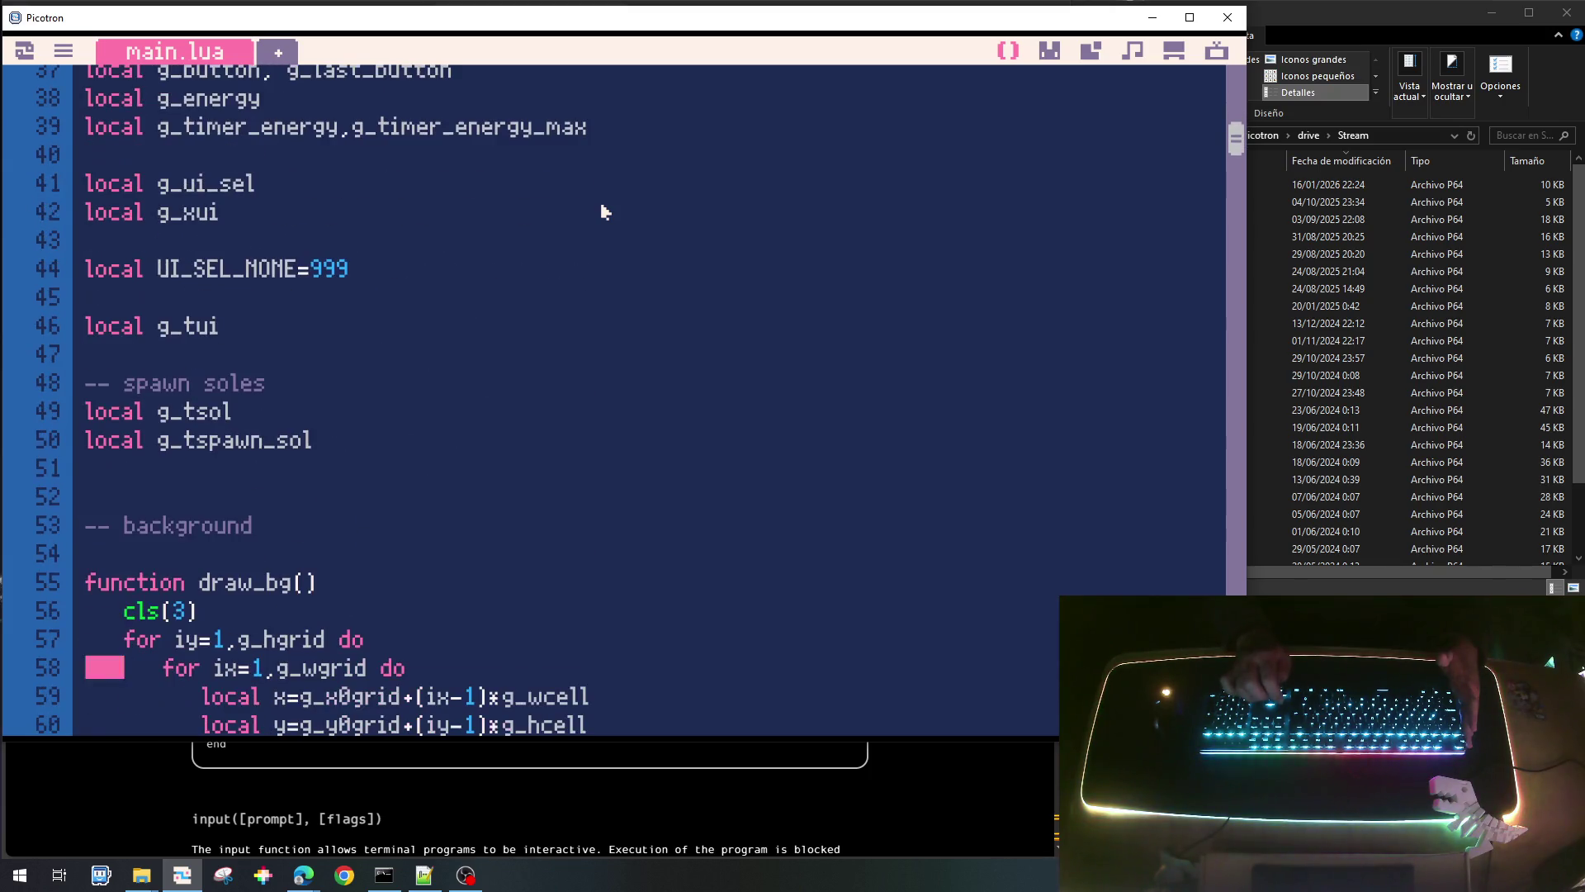
{"action": "key", "text": "Up"}
{"action": "key", "text": "Up"}
{"action": "key", "text": "Up"}
{"action": "key", "text": "Up"}
{"action": "key", "text": "Return"}
{"action": "key", "text": "Return"}
{"action": "key", "text": "Up"}
{"action": "key", "text": "Up"}
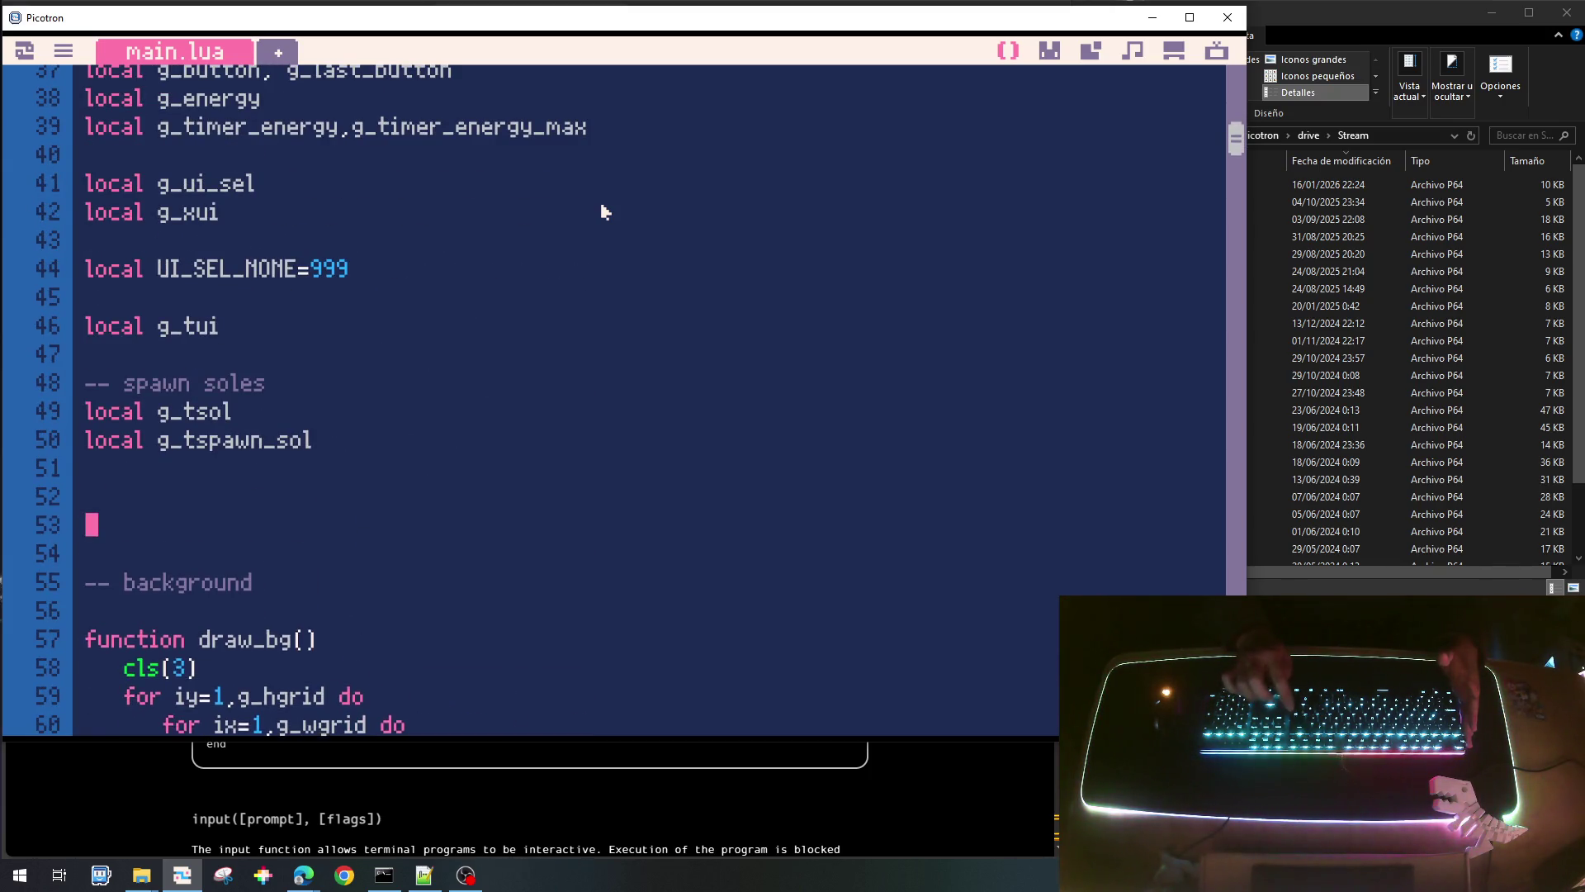
{"action": "key", "text": "Return"}
{"action": "key", "text": "Return"}
{"action": "key", "text": "Up"}
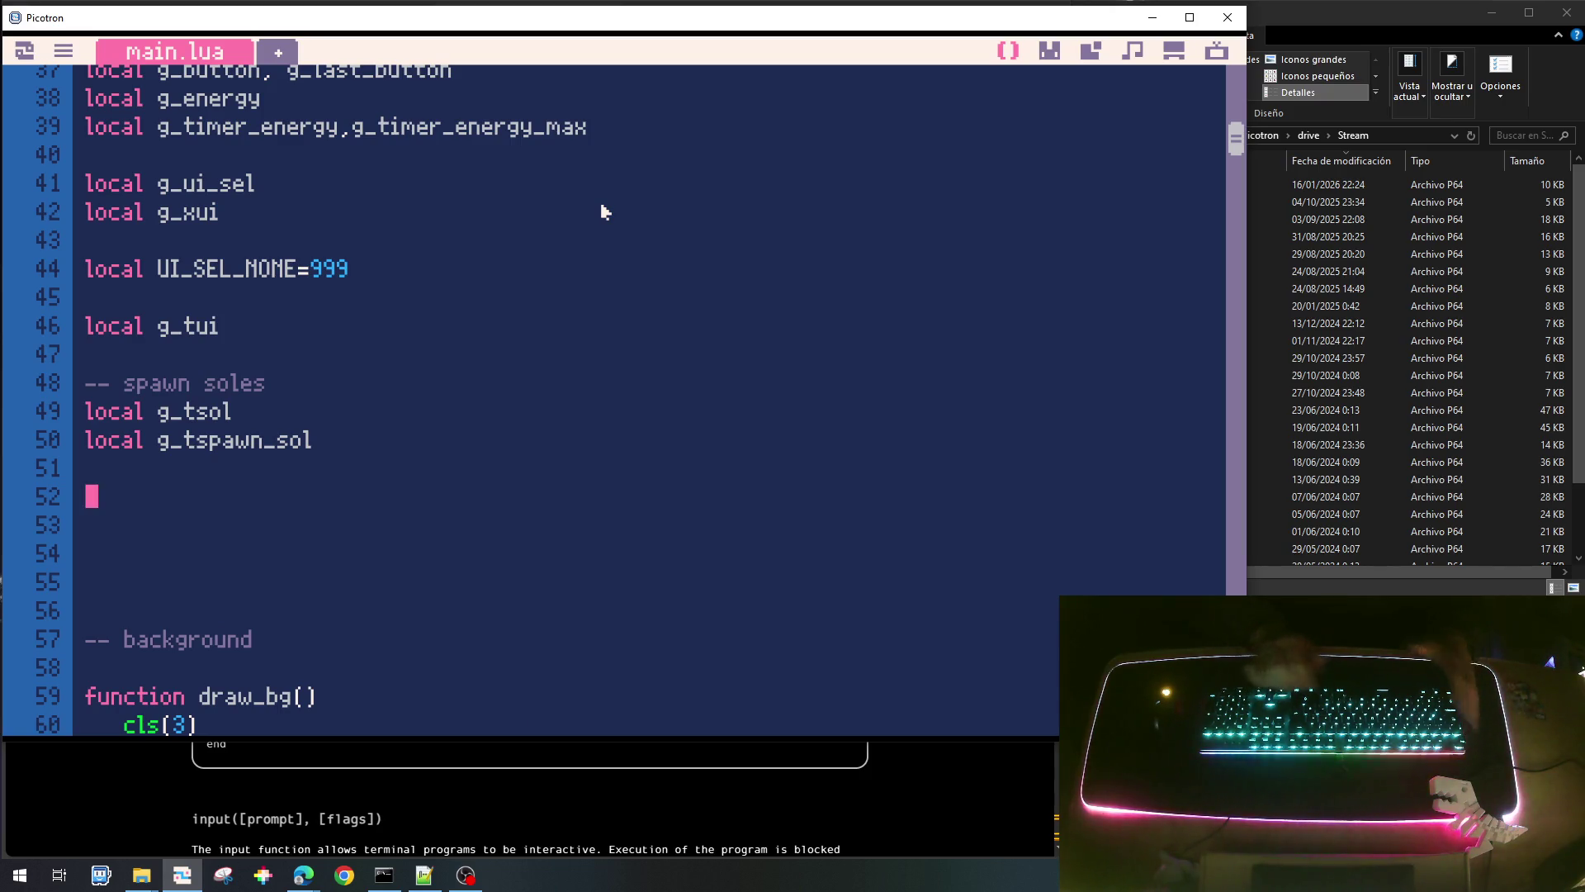
Add a '-- disparo' comment with a 'local g_tdisparo' declaration beneath it.
{"action": "type", "text": "-- disparo"}
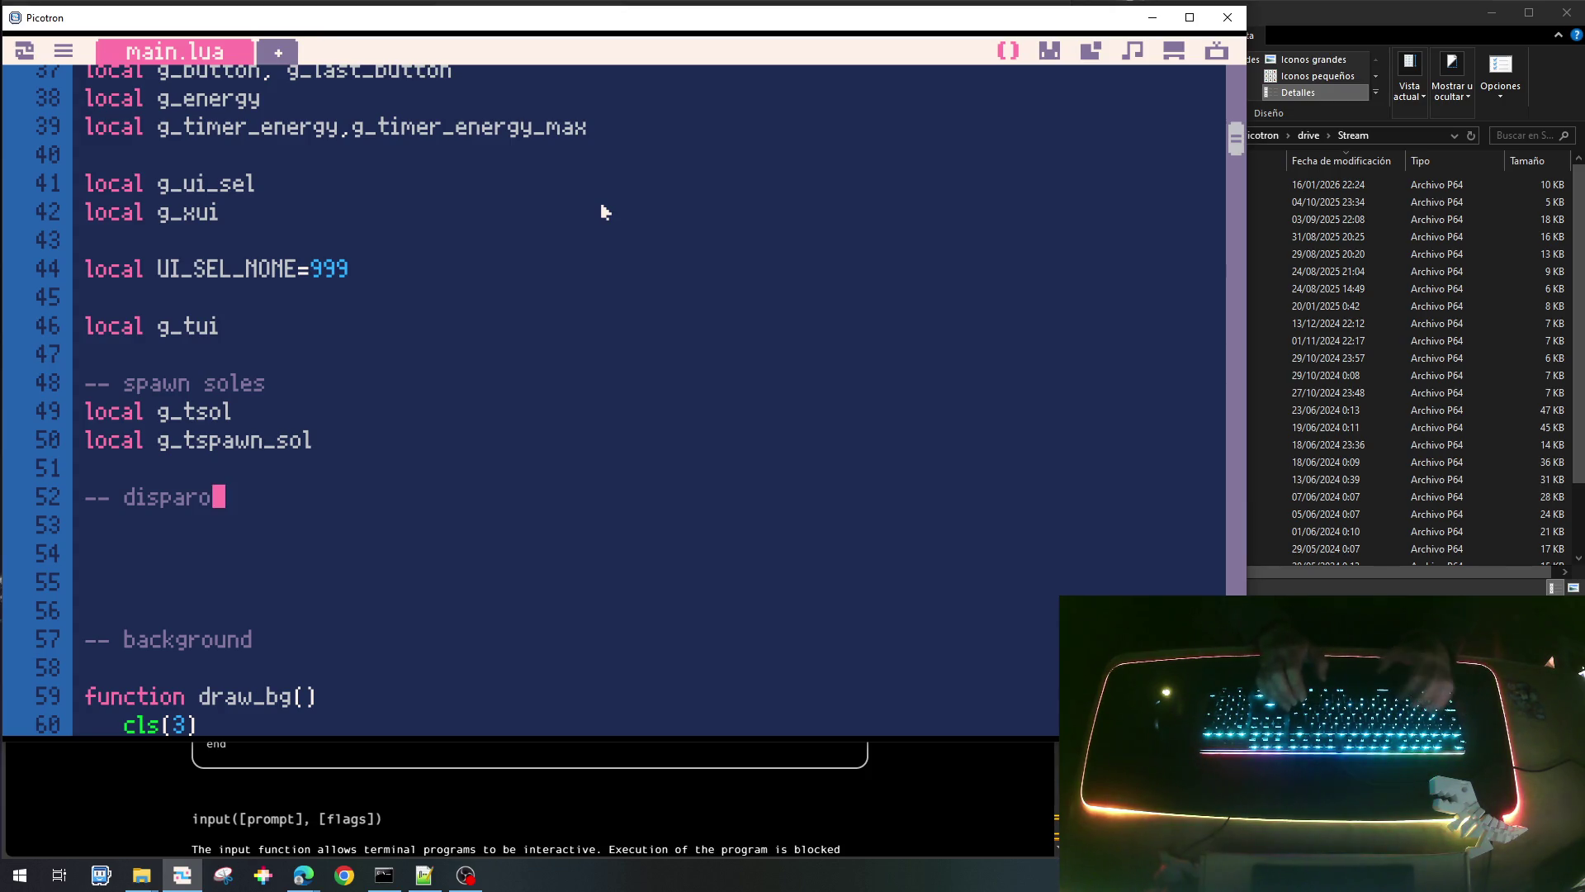
{"action": "key", "text": "Return"}
{"action": "type", "text": "local "}
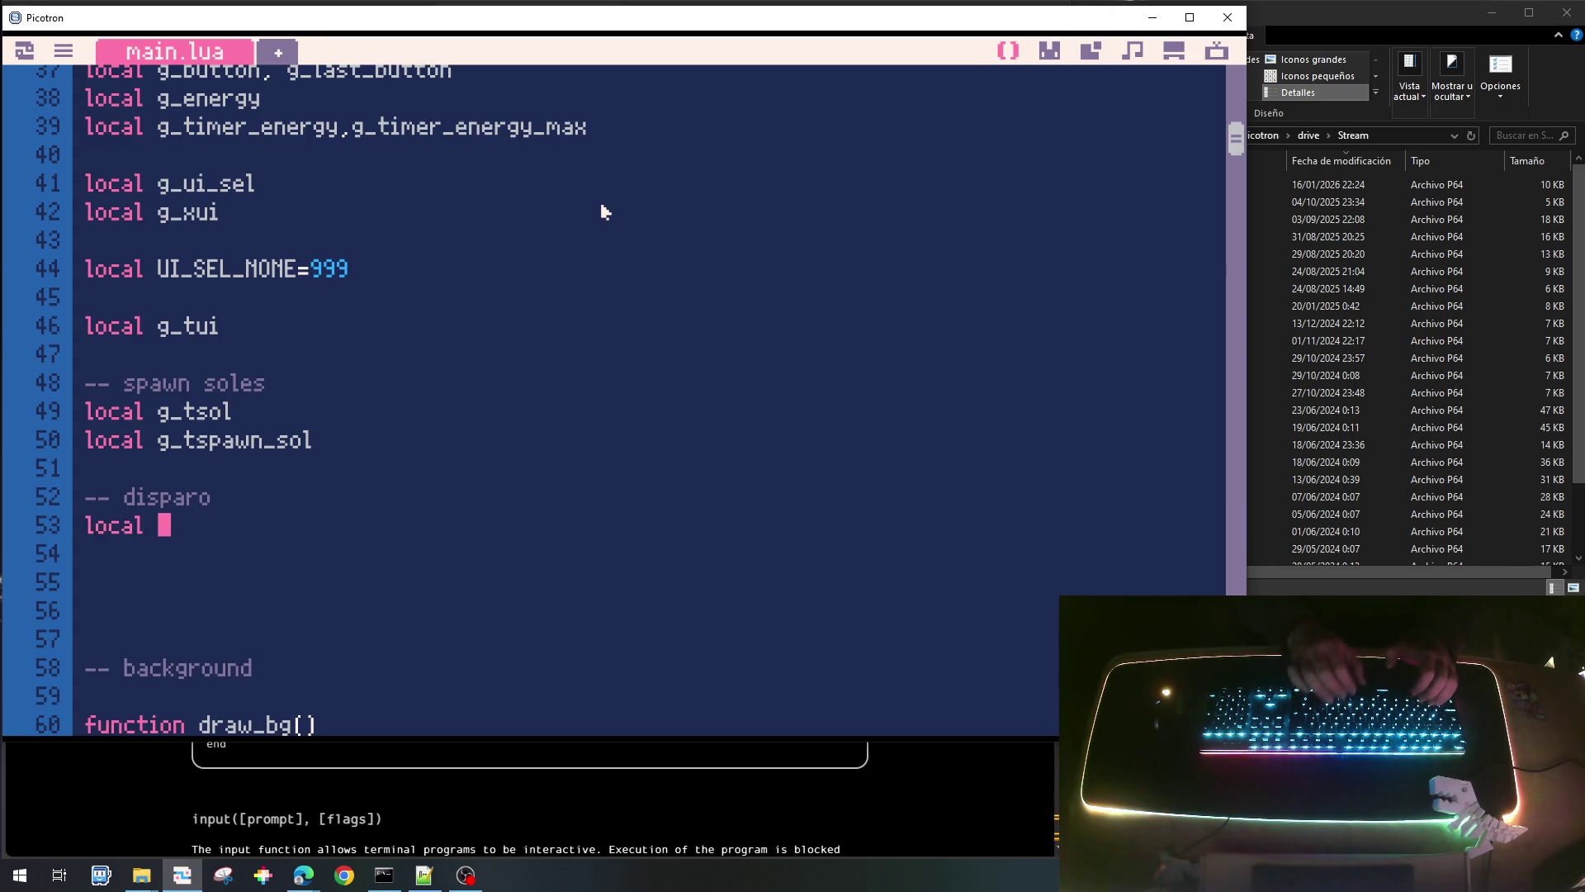
{"action": "type", "text": "g_tdisparo"}
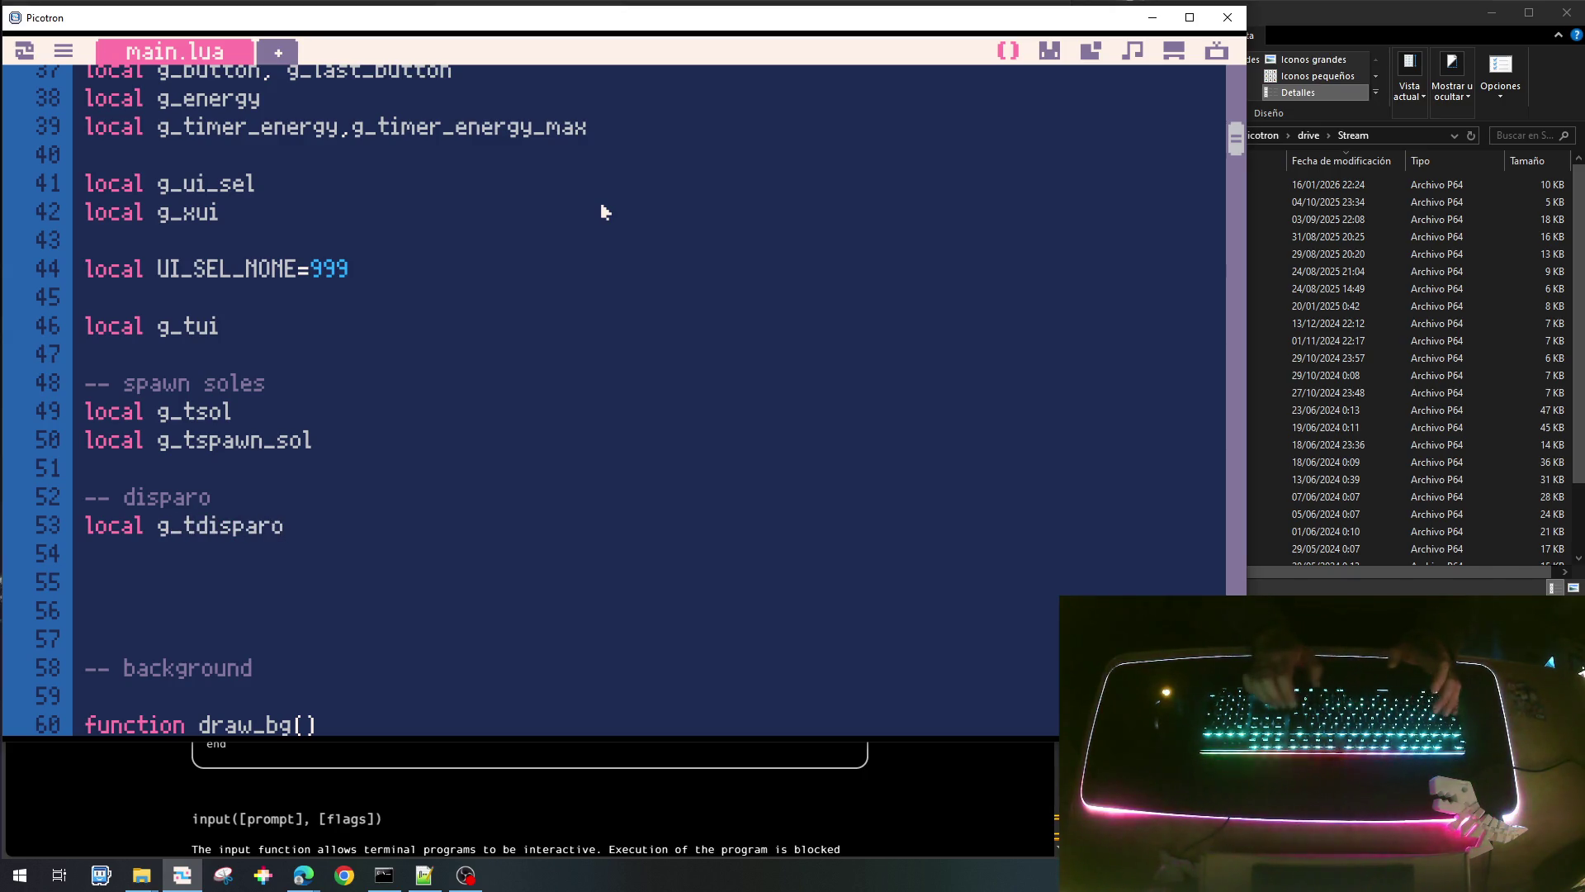
{"action": "key", "text": "Return"}
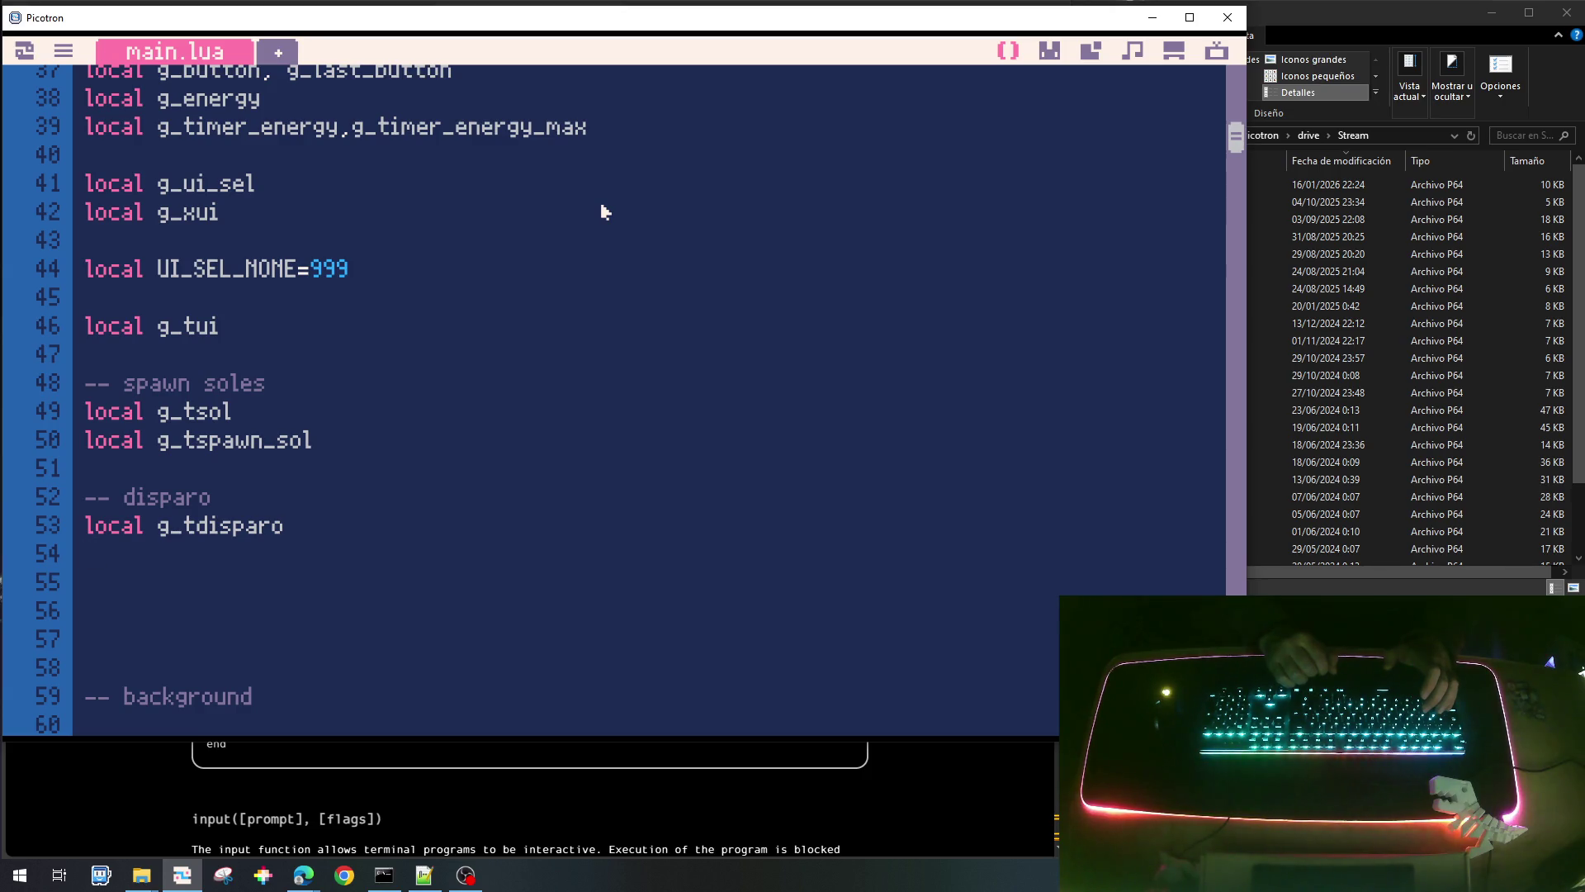
{"action": "key", "text": "BackSpace"}
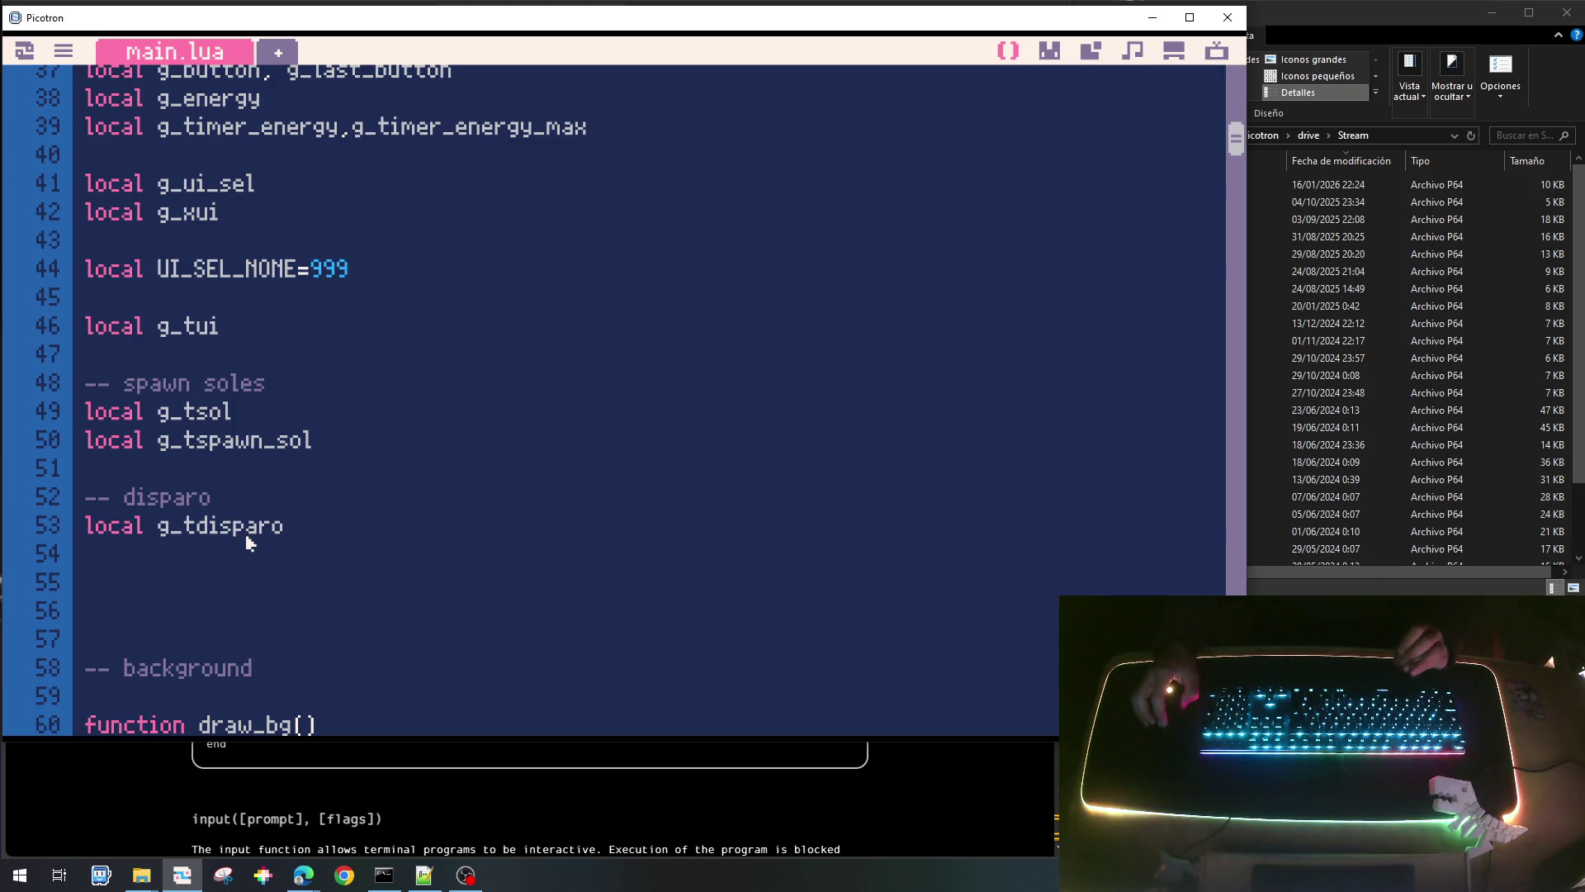
Scroll down and open a blank line above the lawnmower section.
{"action": "scroll", "coordinate": [249, 542], "scroll_direction": "down", "scroll_amount": 10}
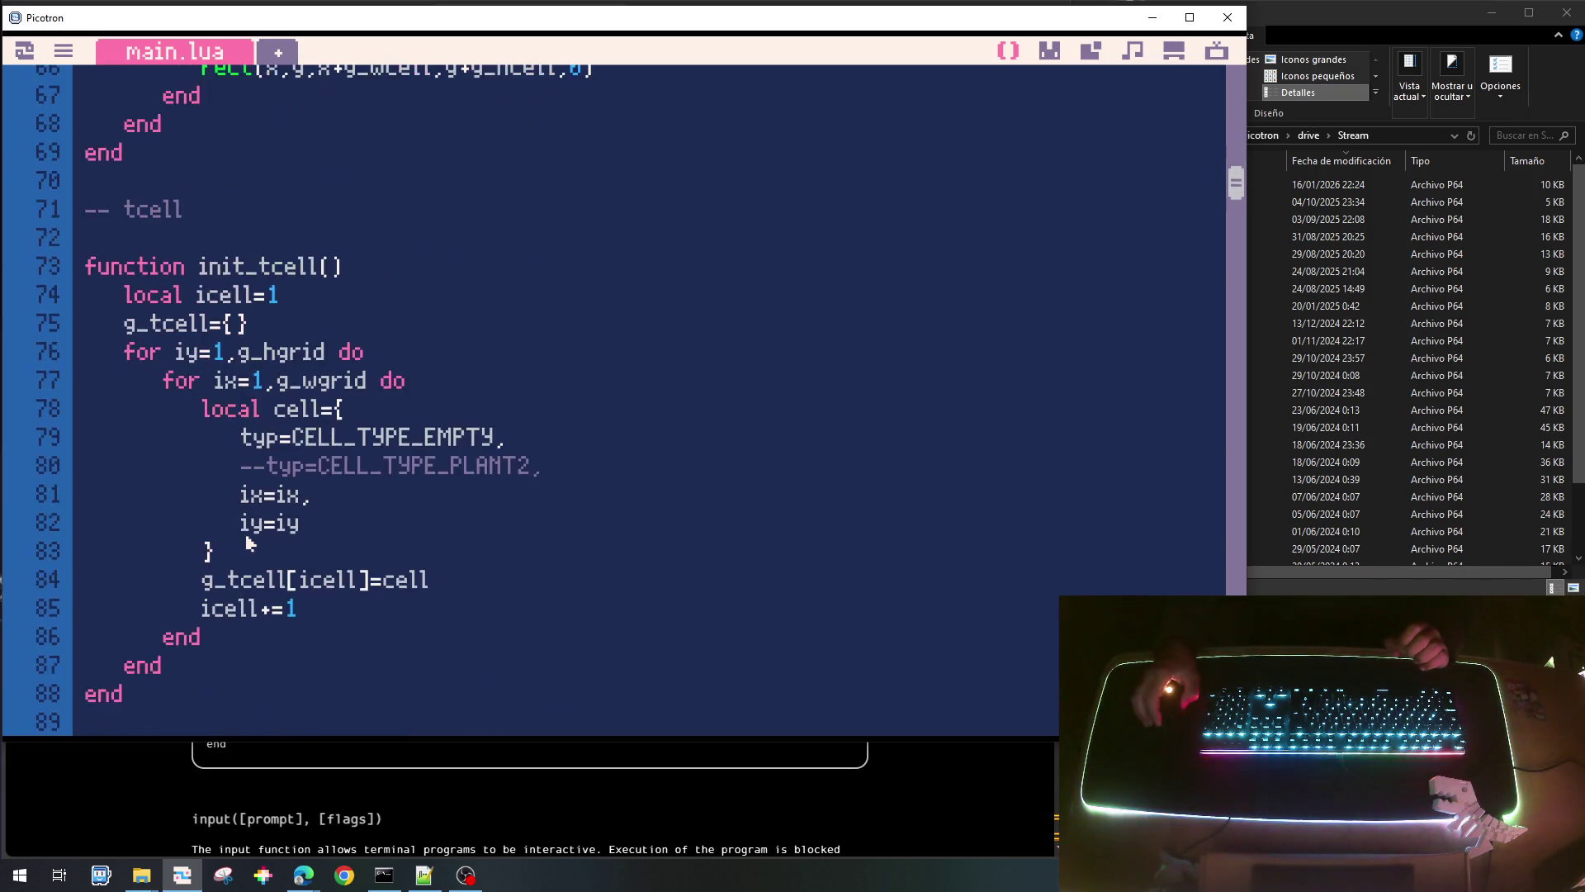
{"action": "scroll", "coordinate": [249, 543], "scroll_direction": "down", "scroll_amount": 20}
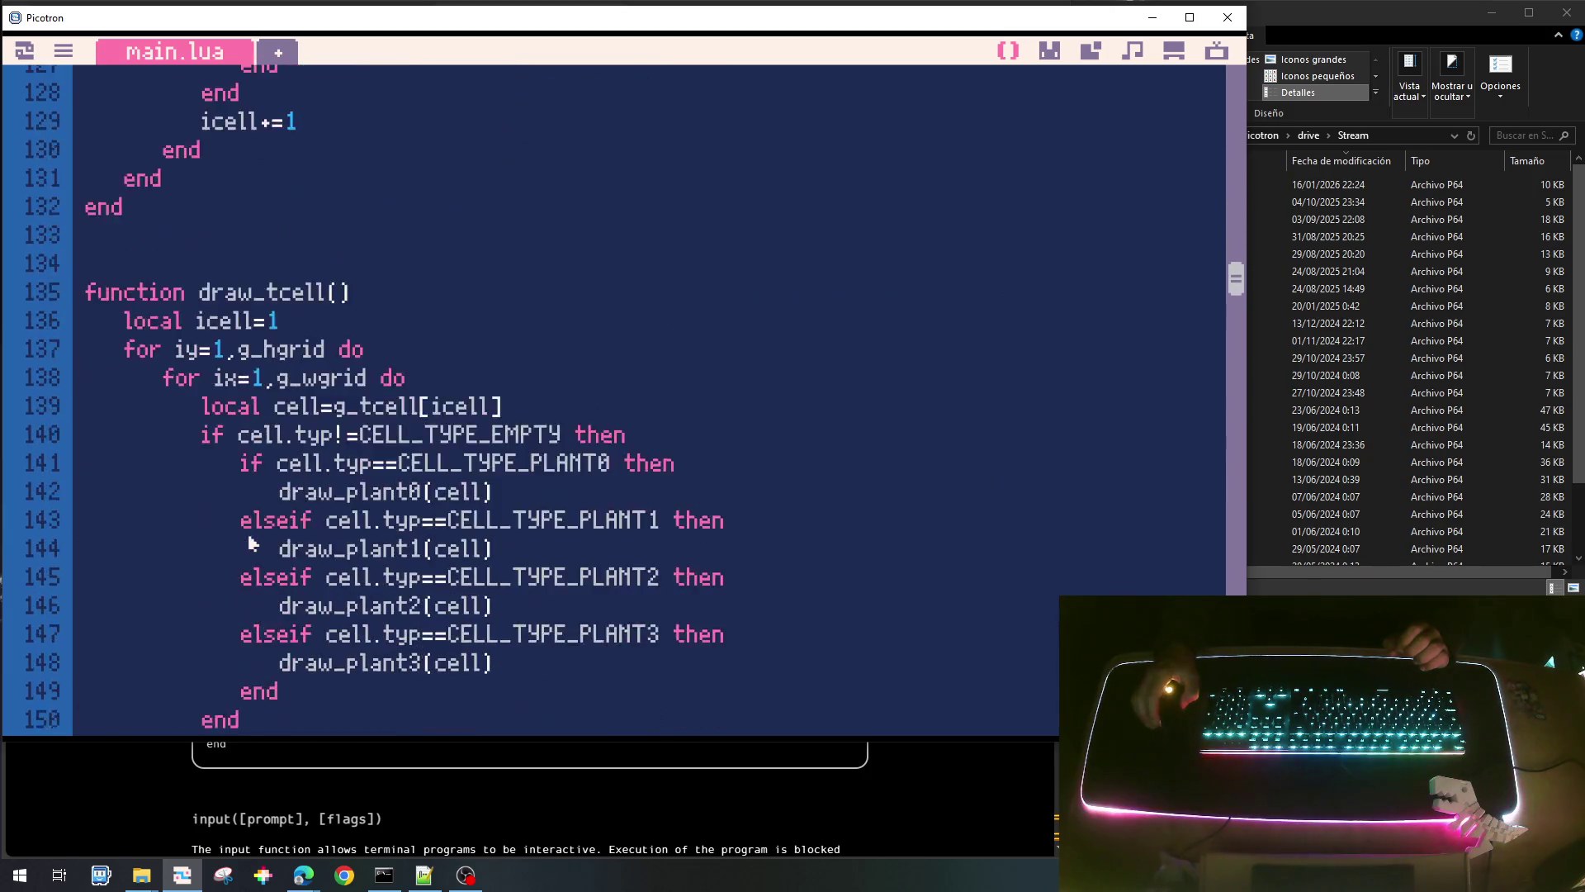
{"action": "scroll", "coordinate": [252, 540], "scroll_direction": "down", "scroll_amount": 4}
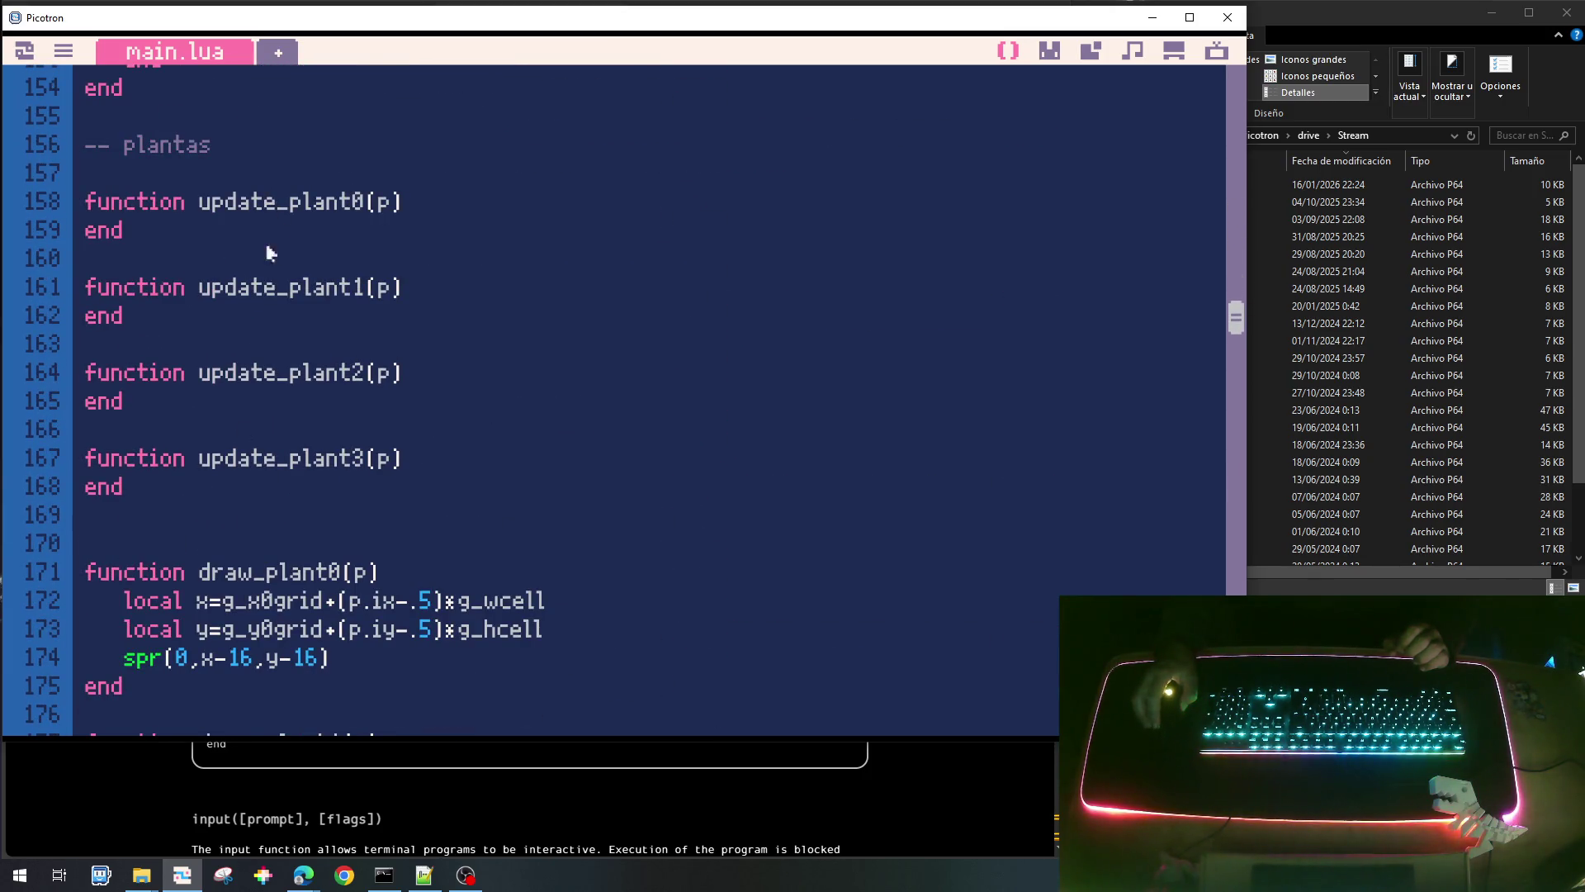
{"action": "scroll", "coordinate": [248, 547], "scroll_direction": "down", "scroll_amount": 4}
{"action": "scroll", "coordinate": [247, 548], "scroll_direction": "down", "scroll_amount": 6}
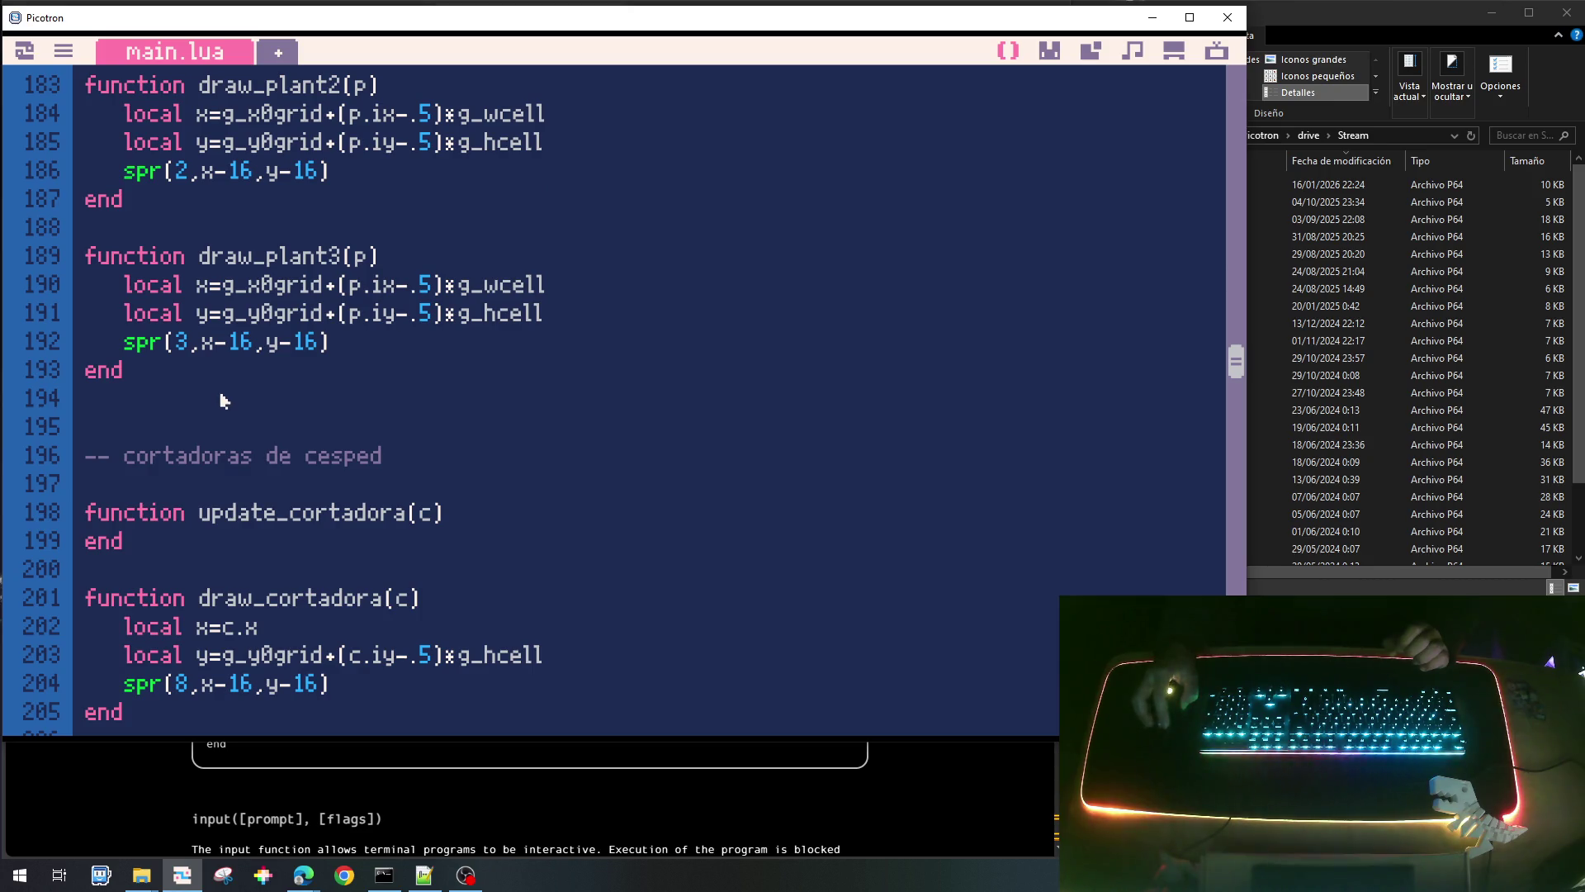
{"action": "key", "text": "Return"}
{"action": "key", "text": "Return"}
{"action": "key", "text": "Up"}
{"action": "key", "text": "Up"}
Write the '-- disparo' comment and an empty update_disparo0() function.
{"action": "type", "text": "--"}
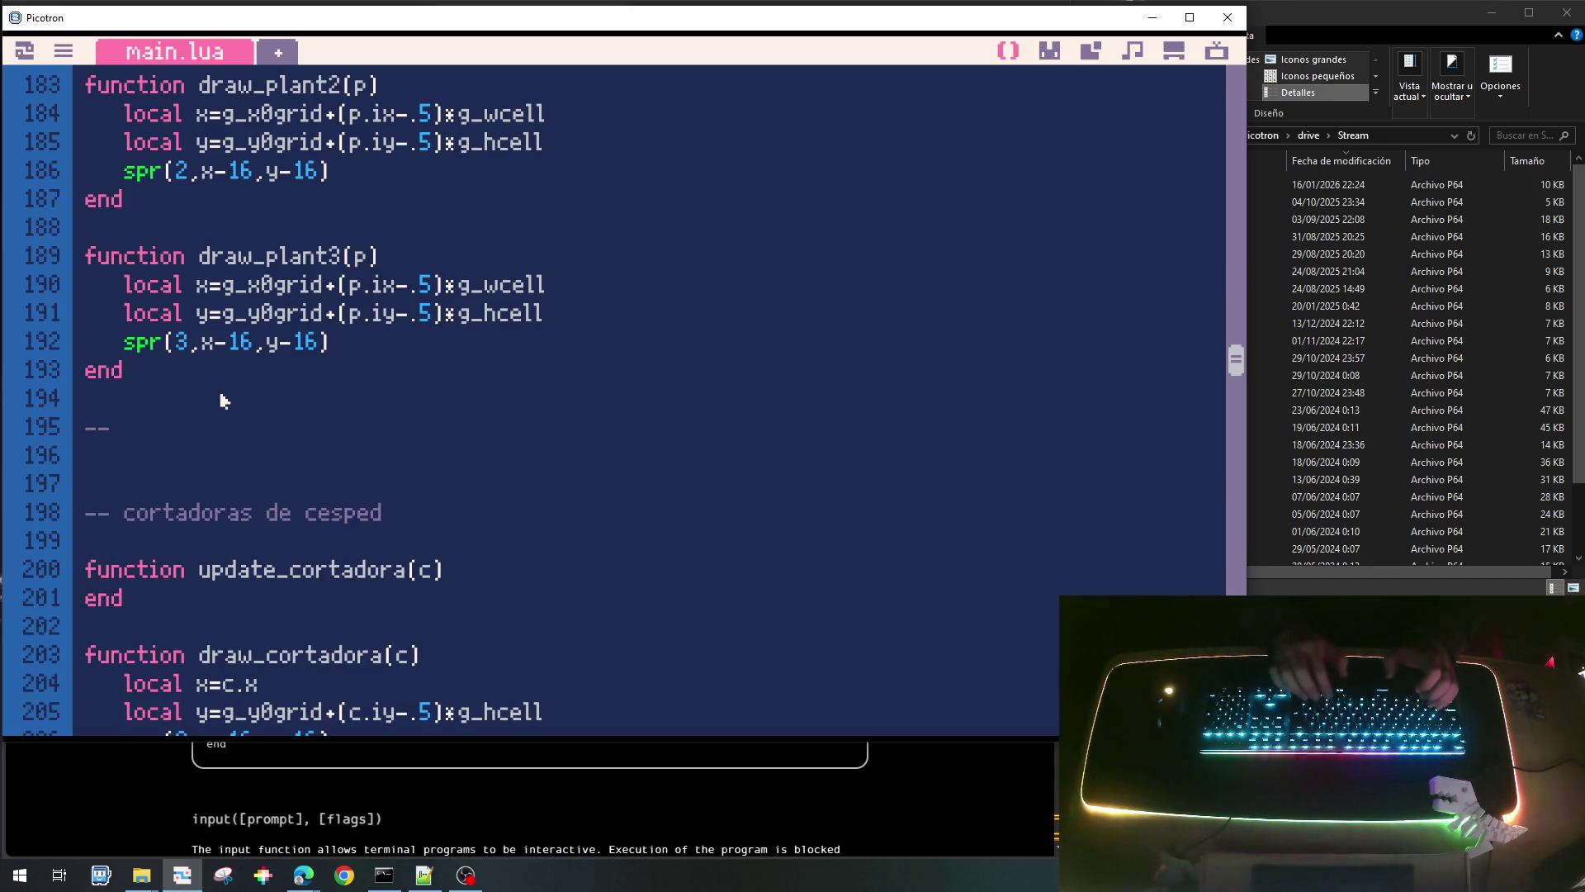
{"action": "type", "text": " disparo"}
{"action": "key", "text": "Return"}
{"action": "key", "text": "Return"}
{"action": "type", "text": "function uopd"}
{"action": "key", "text": "BackSpace"}
{"action": "key", "text": "BackSpace"}
{"action": "key", "text": "BackSpace"}
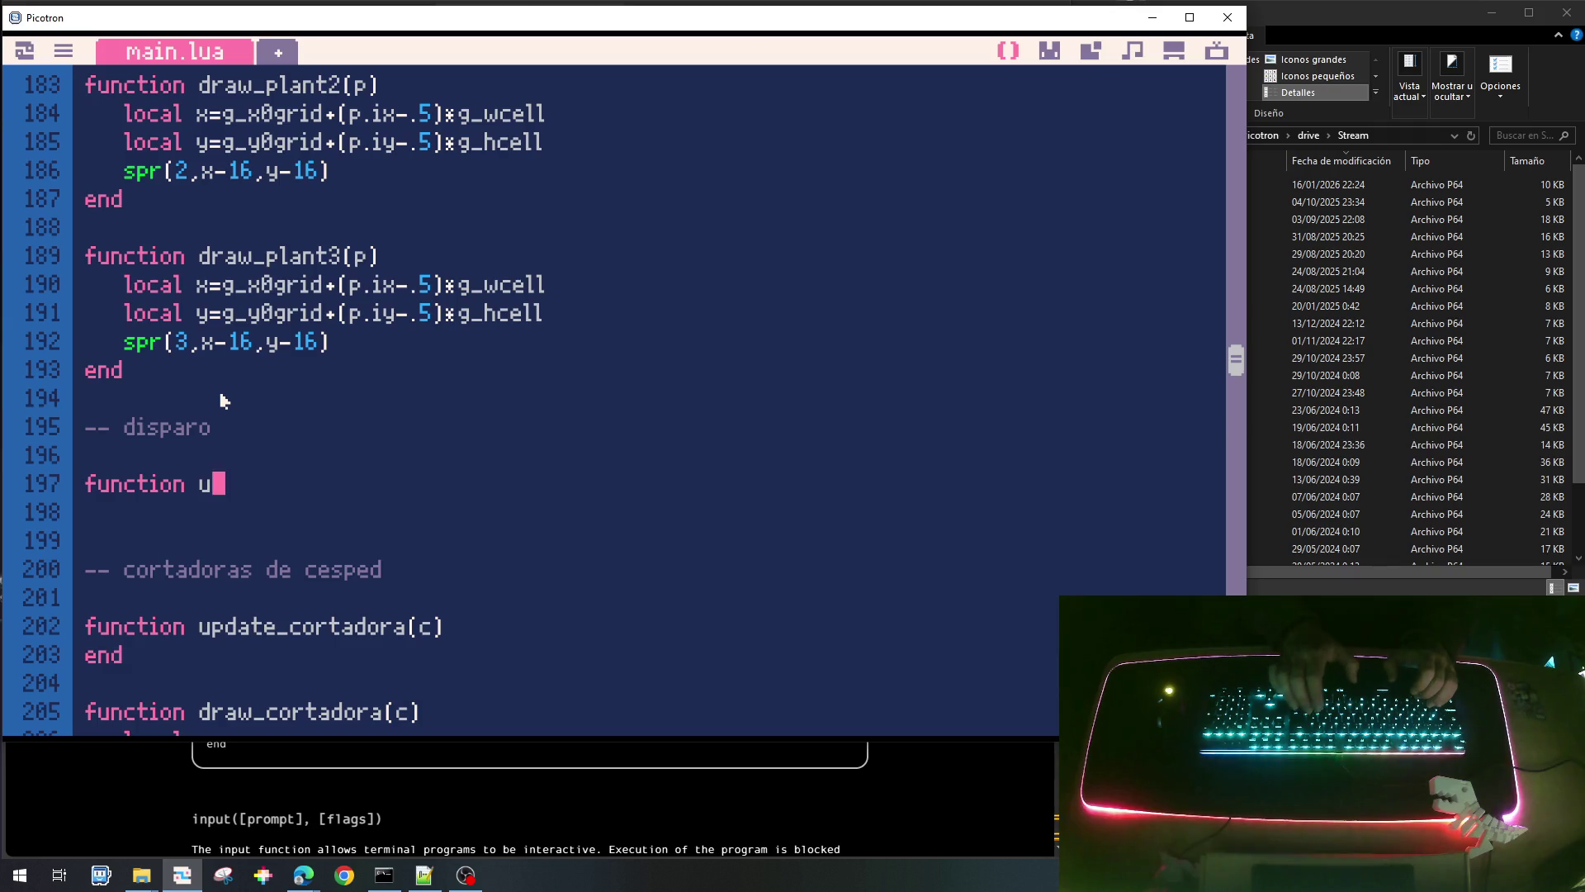
{"action": "type", "text": "pdate"}
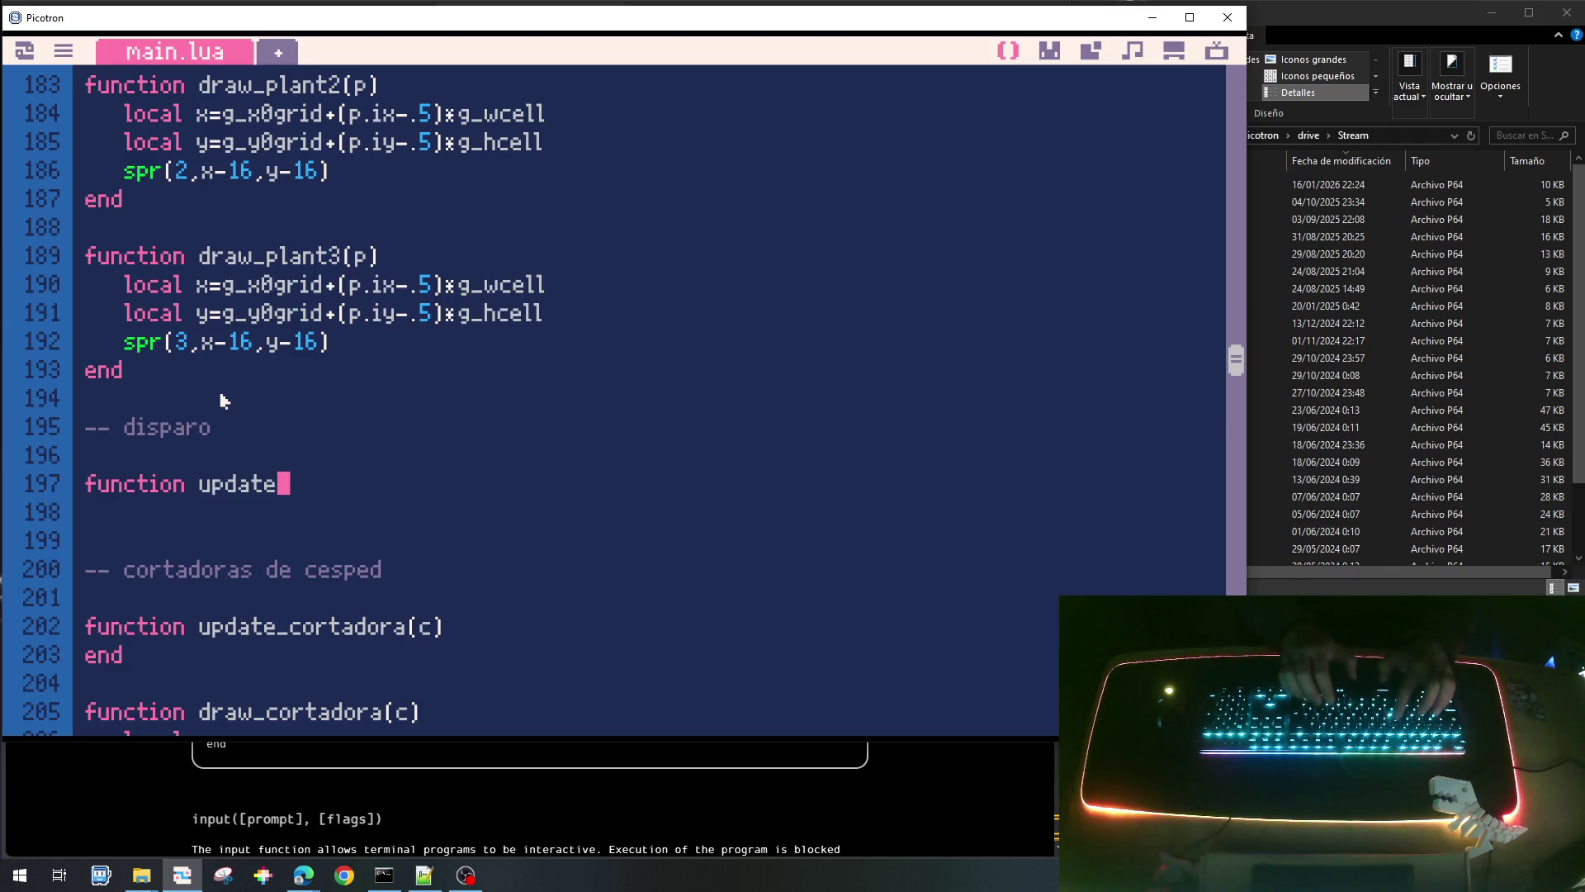
{"action": "type", "text": "disaapro"}
{"action": "key", "text": "BackSpace"}
{"action": "key", "text": "BackSpace"}
{"action": "type", "text": "paro"}
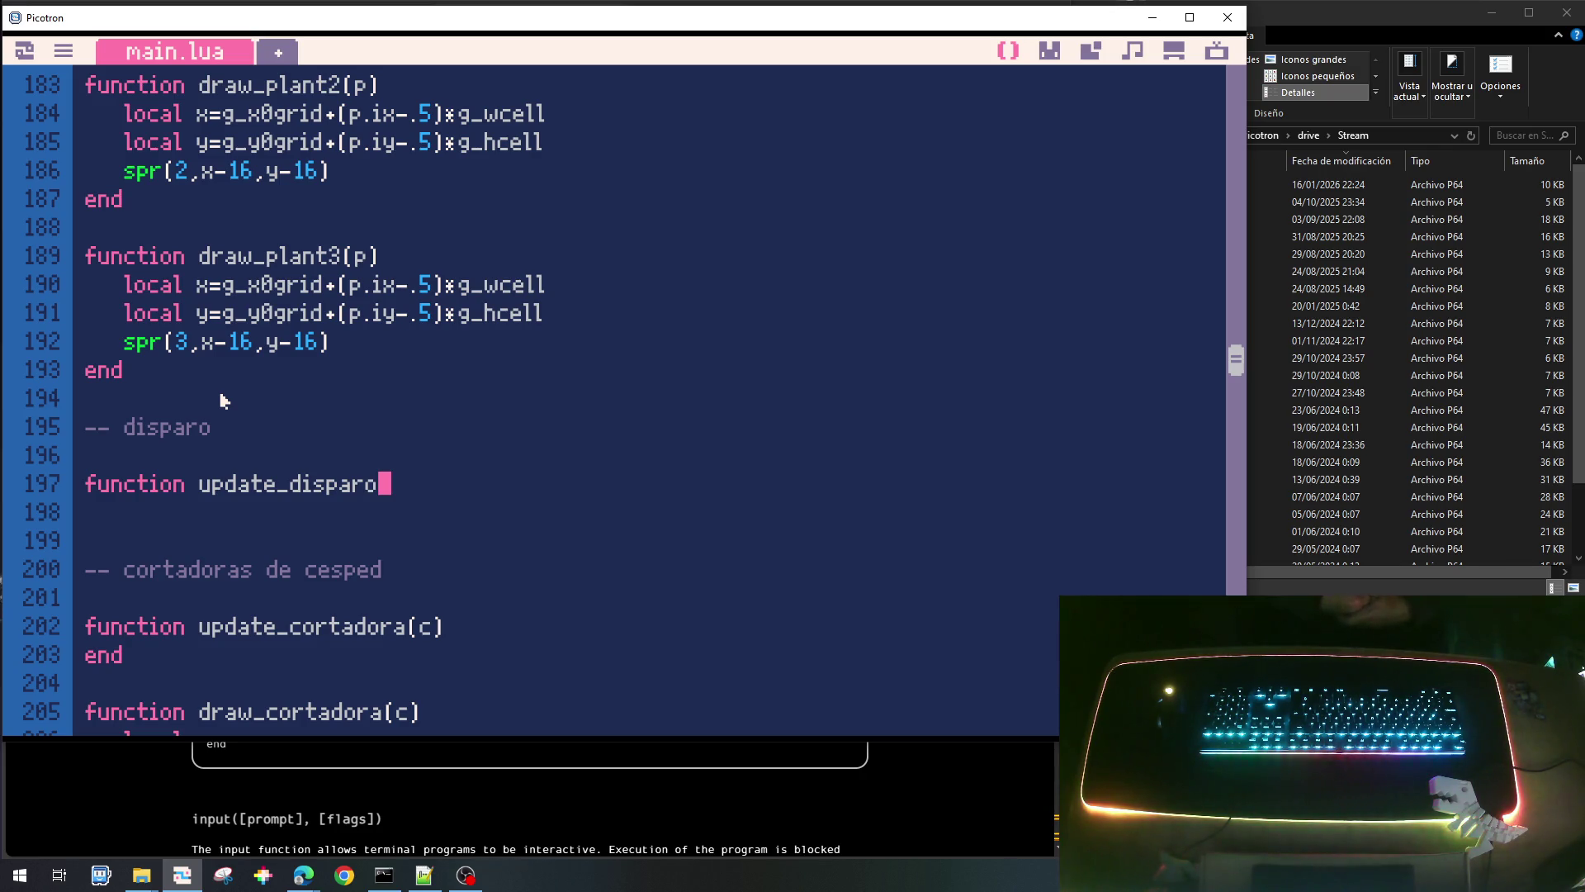
{"action": "type", "text": "0()"}
{"action": "key", "text": "Return"}
{"action": "type", "text": "end"}
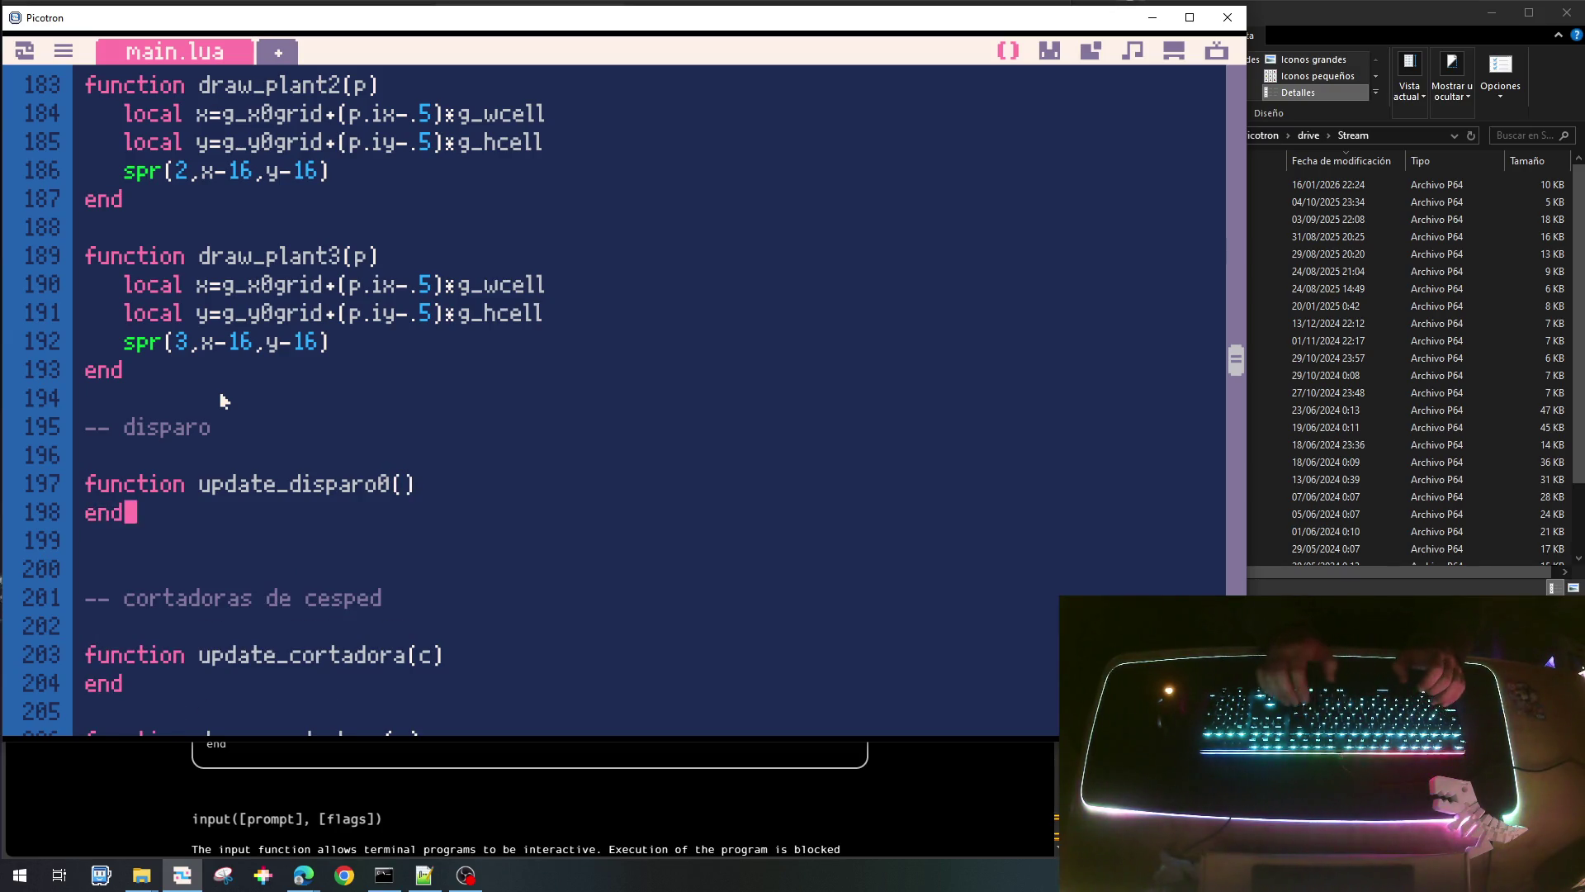
{"action": "key", "text": "Return"}
{"action": "key", "text": "Return"}
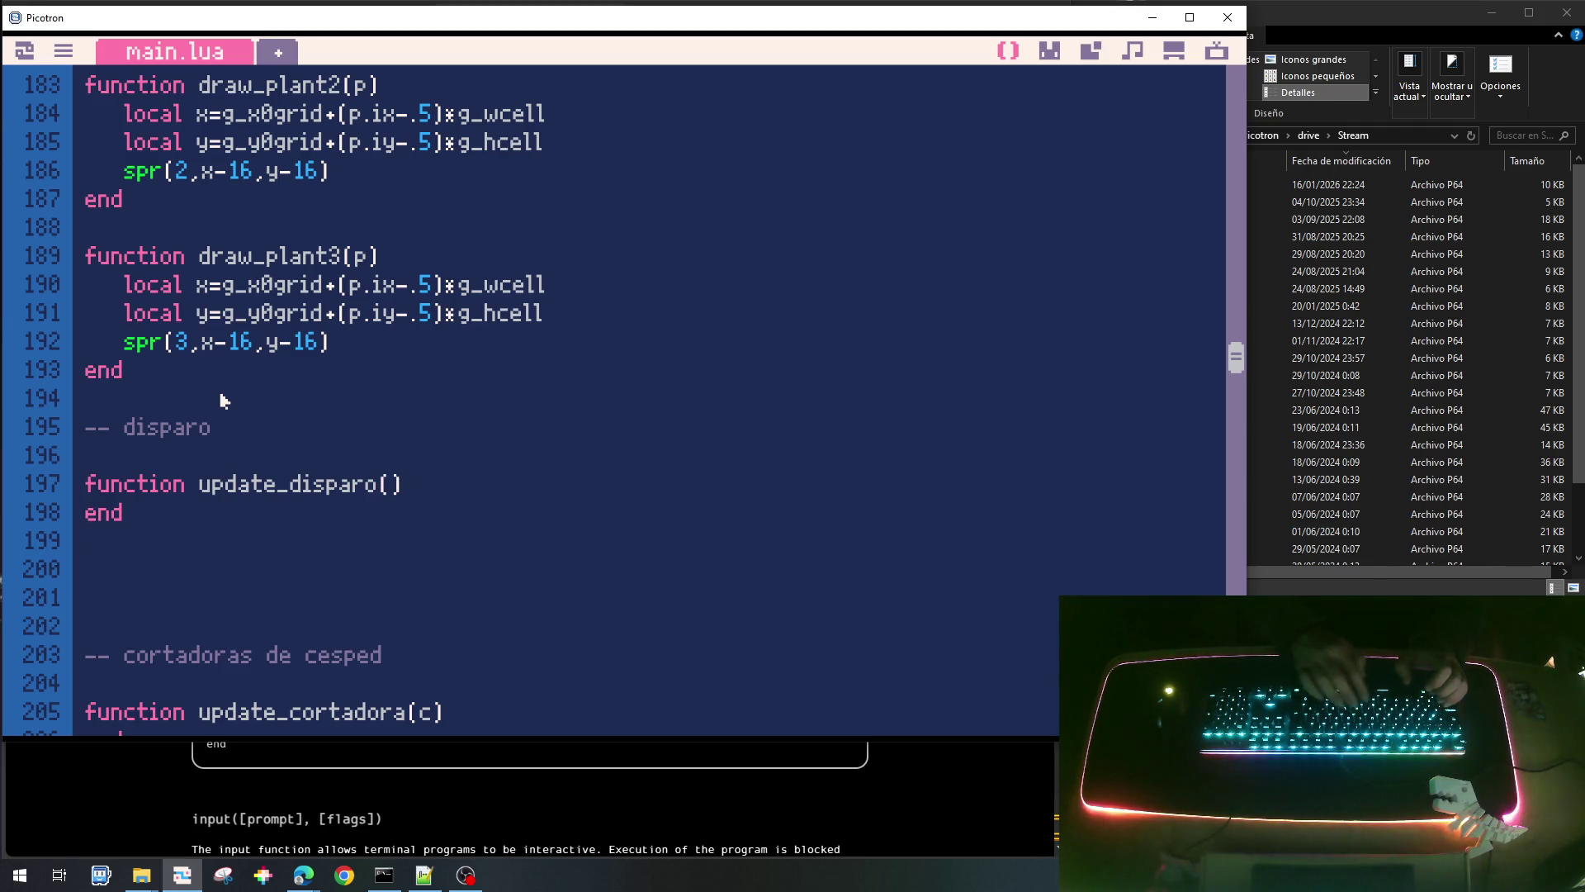
Add an empty draw_disparo0() function and begin the update_tdisparo() header below it.
{"action": "type", "text": "_noir"}
{"action": "key", "text": "BackSpace"}
{"action": "key", "text": "BackSpace"}
{"action": "key", "text": "BackSpace"}
{"action": "key", "text": "BackSpace"}
{"action": "type", "text": "0"}
{"action": "key", "text": "Down"}
{"action": "key", "text": "Return"}
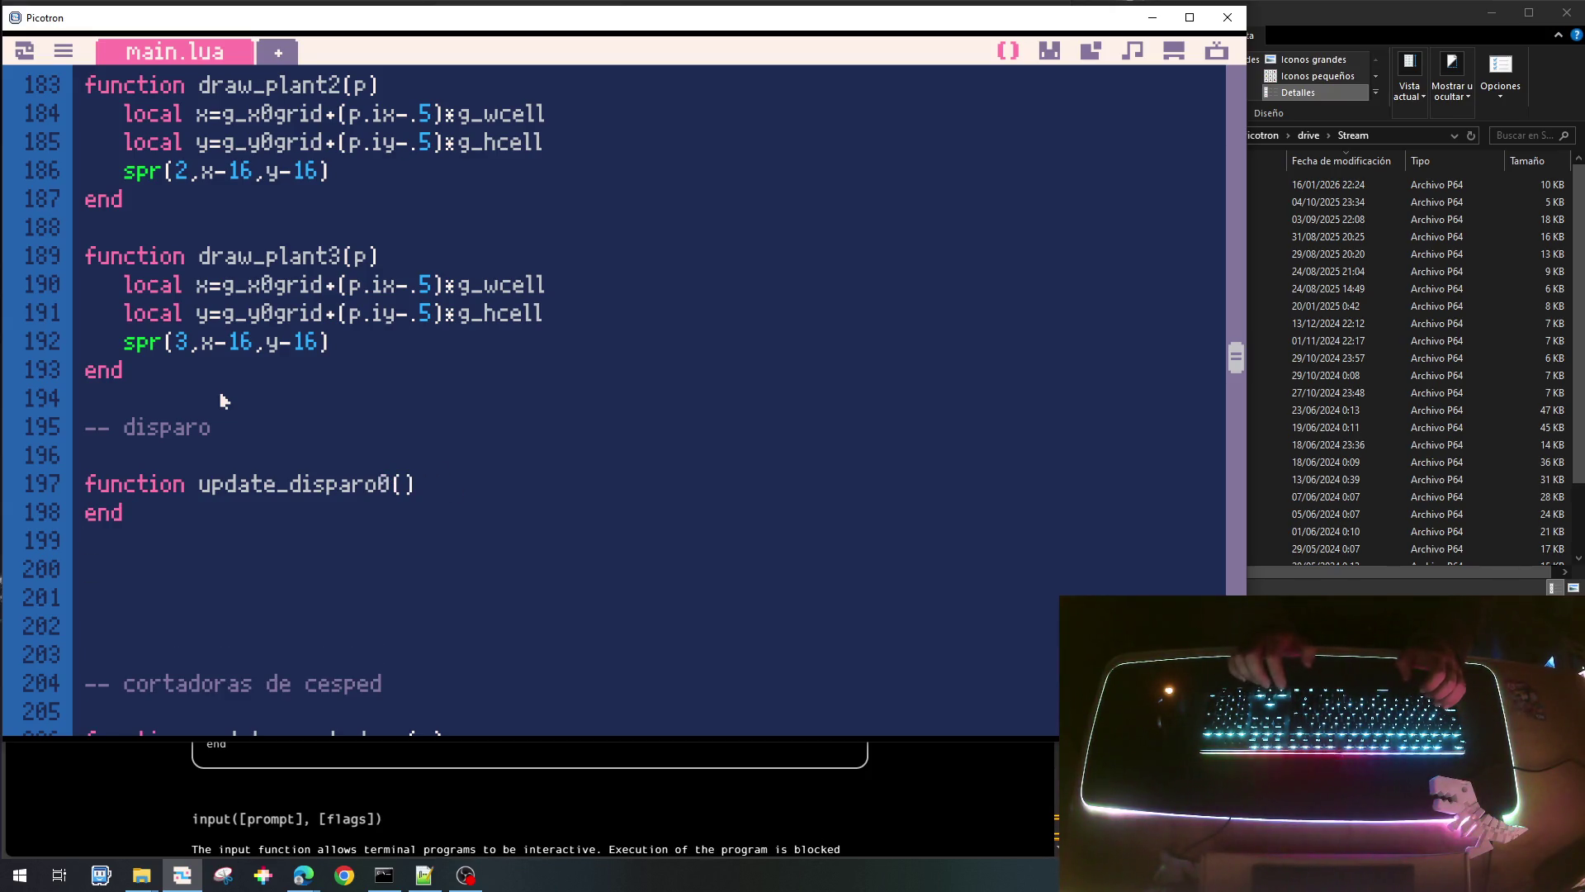
{"action": "type", "text": "fuu"}
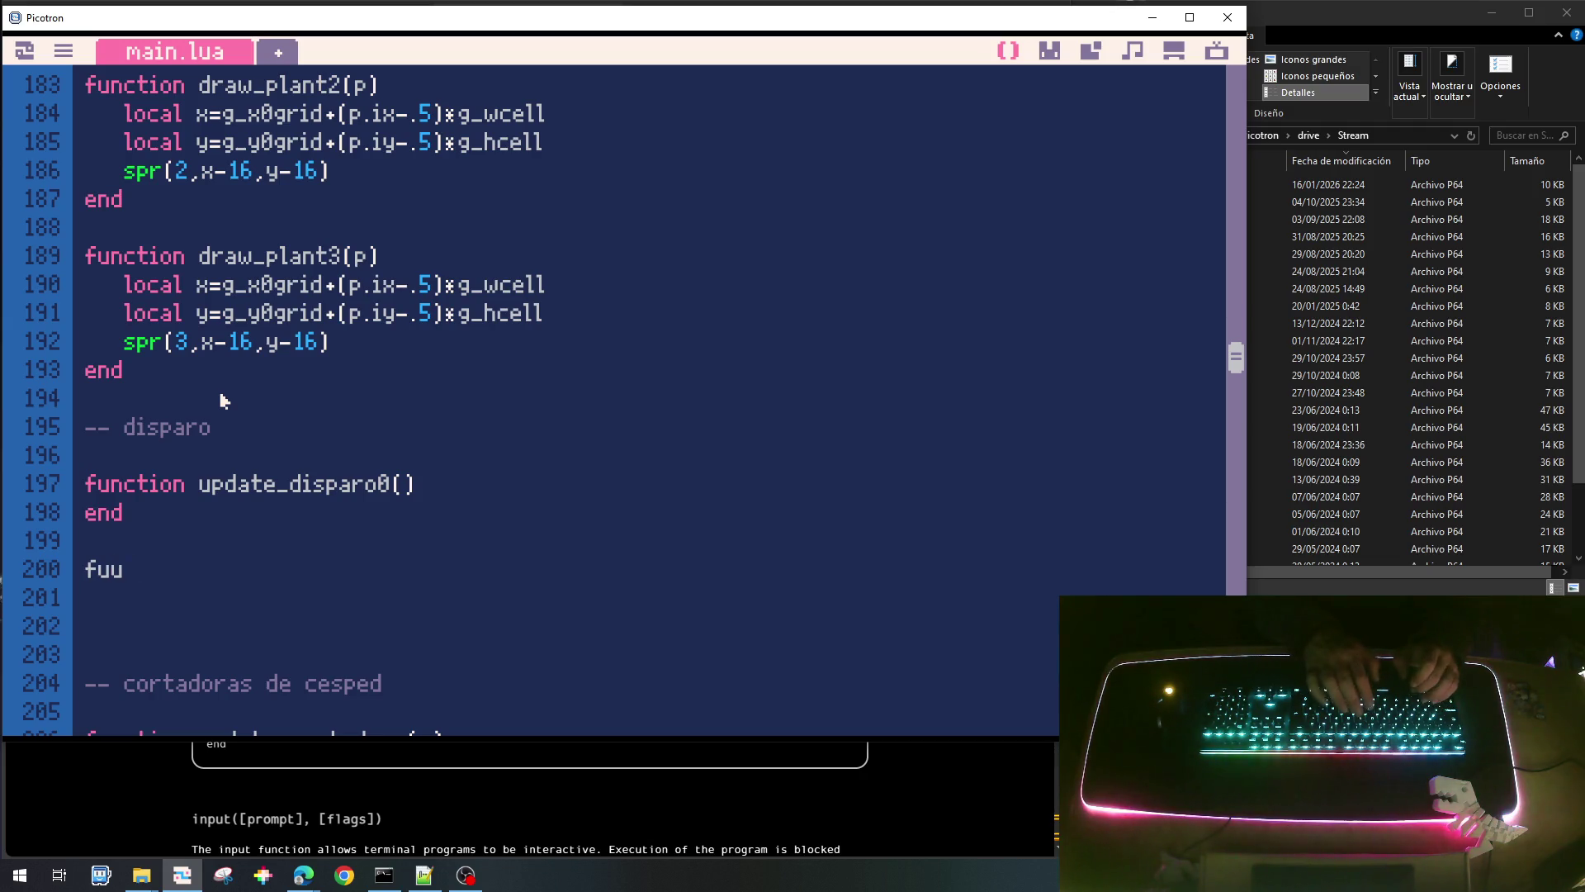
{"action": "type", "text": "nction"}
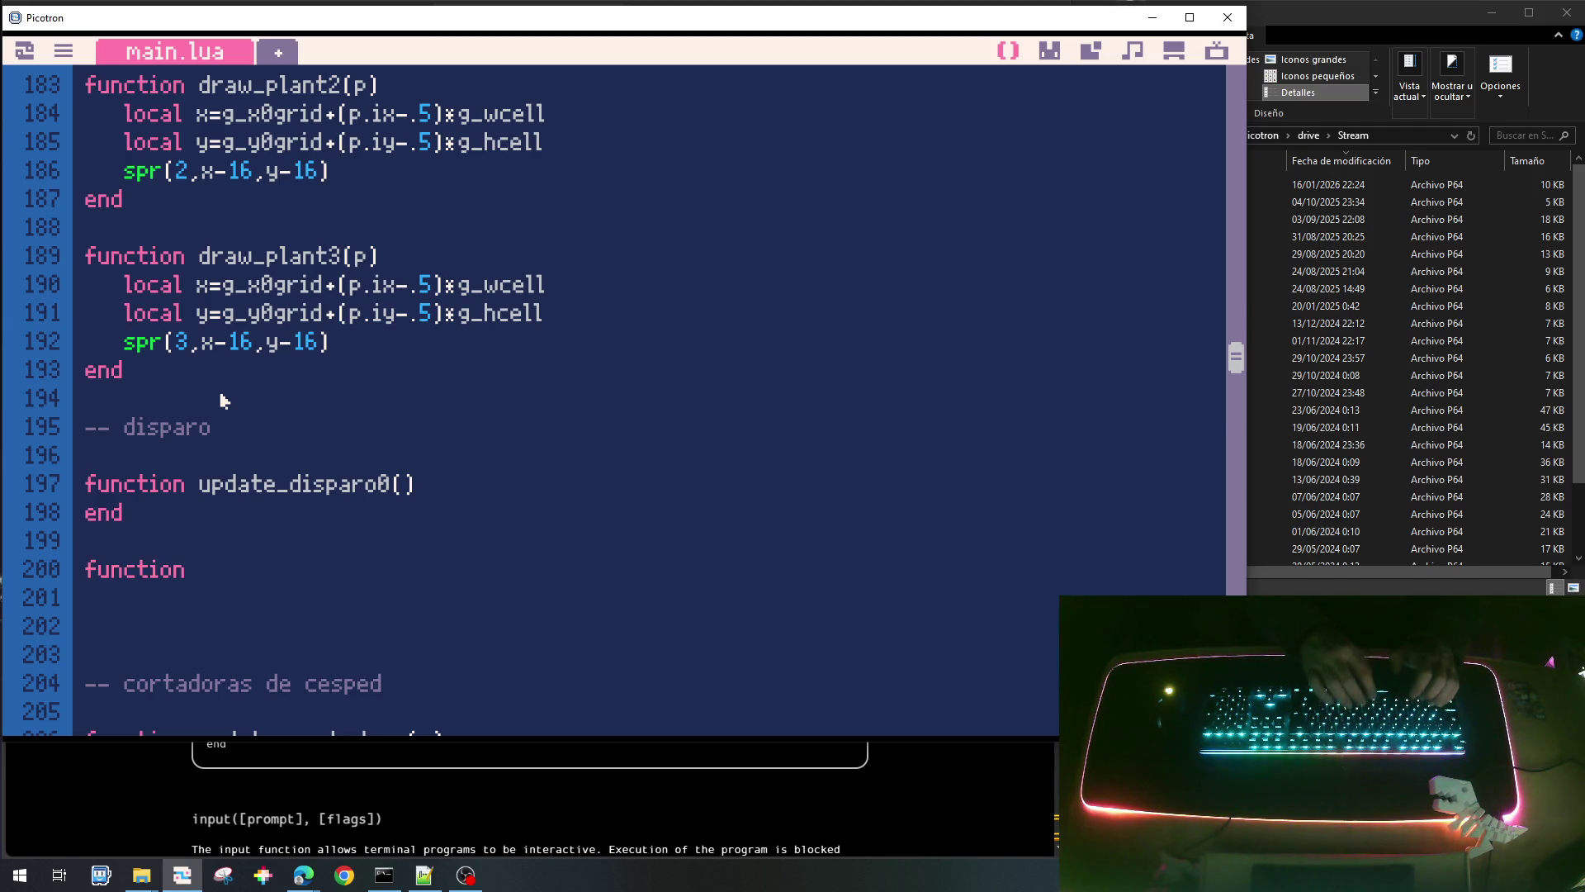
{"action": "type", "text": " da"}
{"action": "type", "text": "w_d"}
{"action": "type", "text": "ispa"}
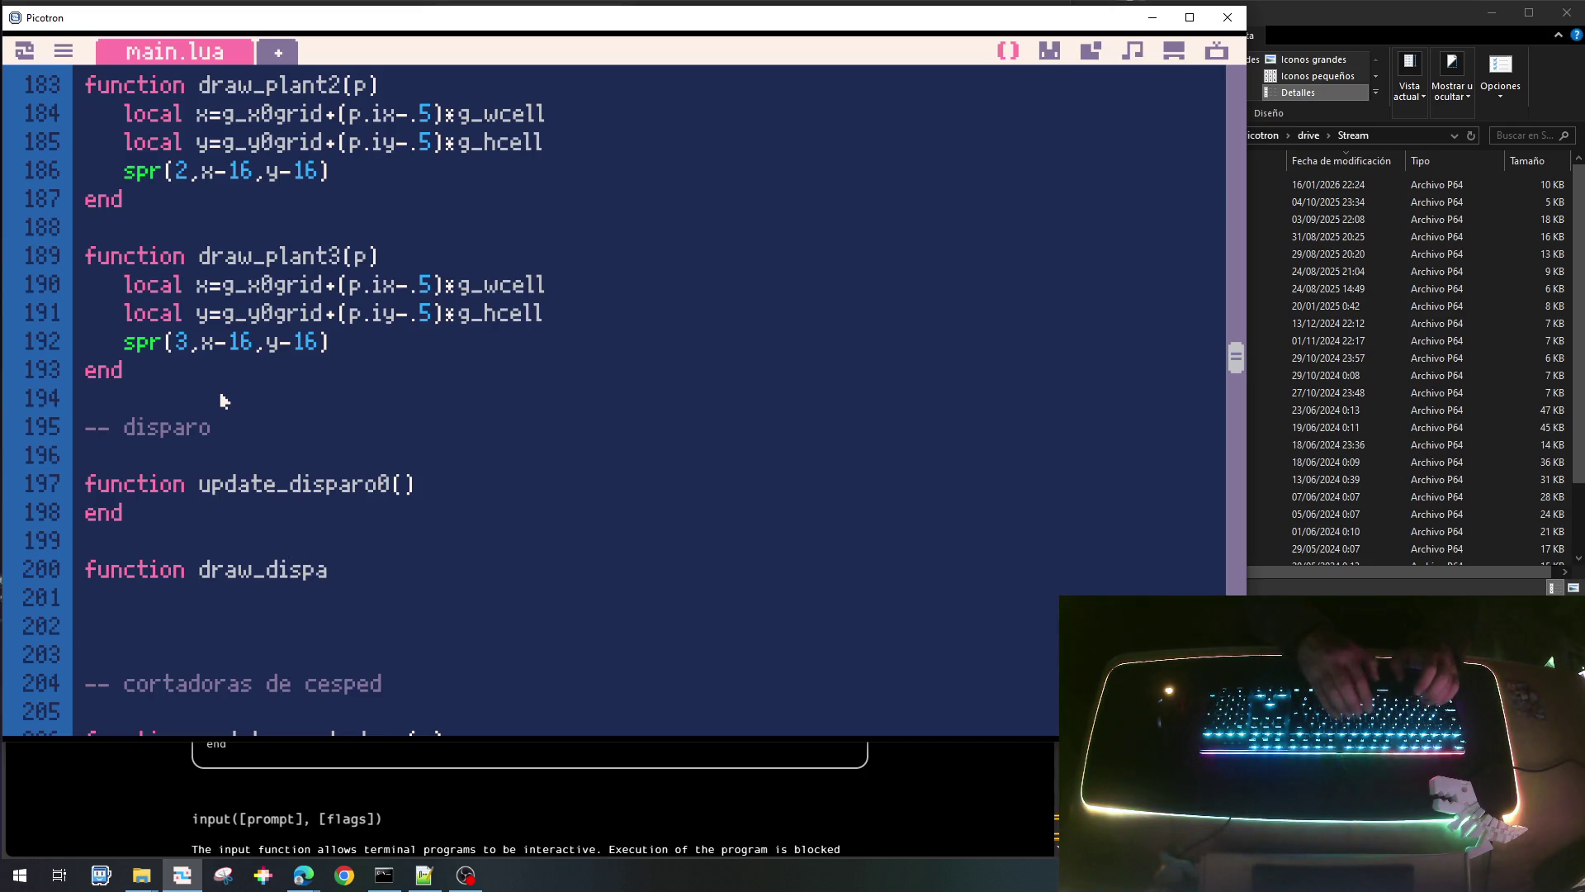
{"action": "type", "text": "ro0()"}
{"action": "key", "text": "Return"}
{"action": "type", "text": "end"}
{"action": "key", "text": "Return"}
{"action": "key", "text": "Return"}
{"action": "type", "text": "function "}
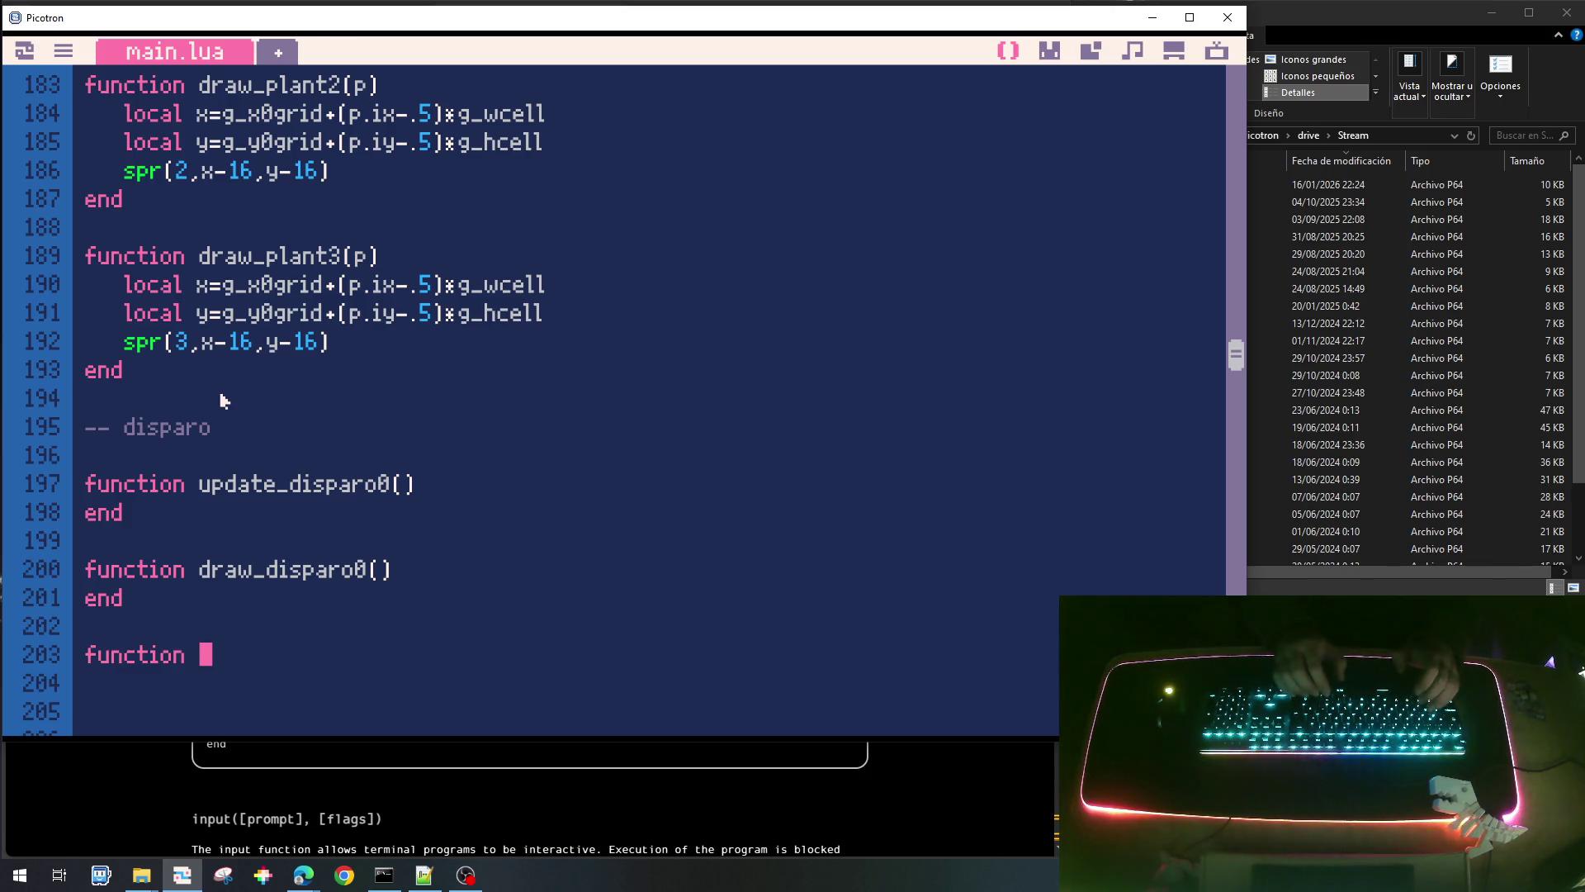
{"action": "type", "text": "update"}
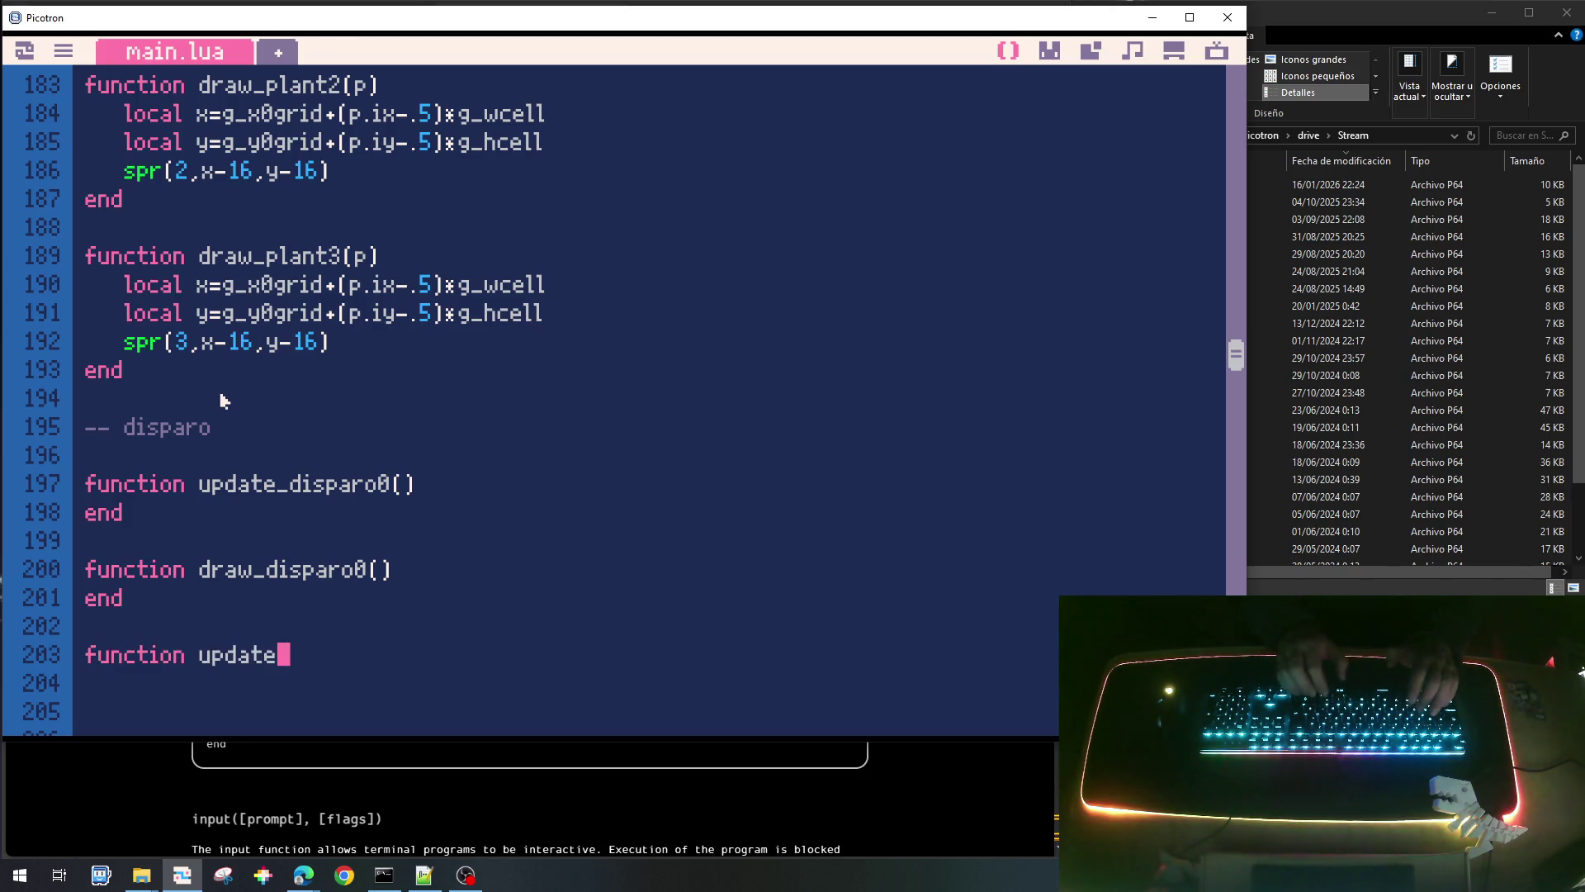
{"action": "type", "text": "_tdispa"}
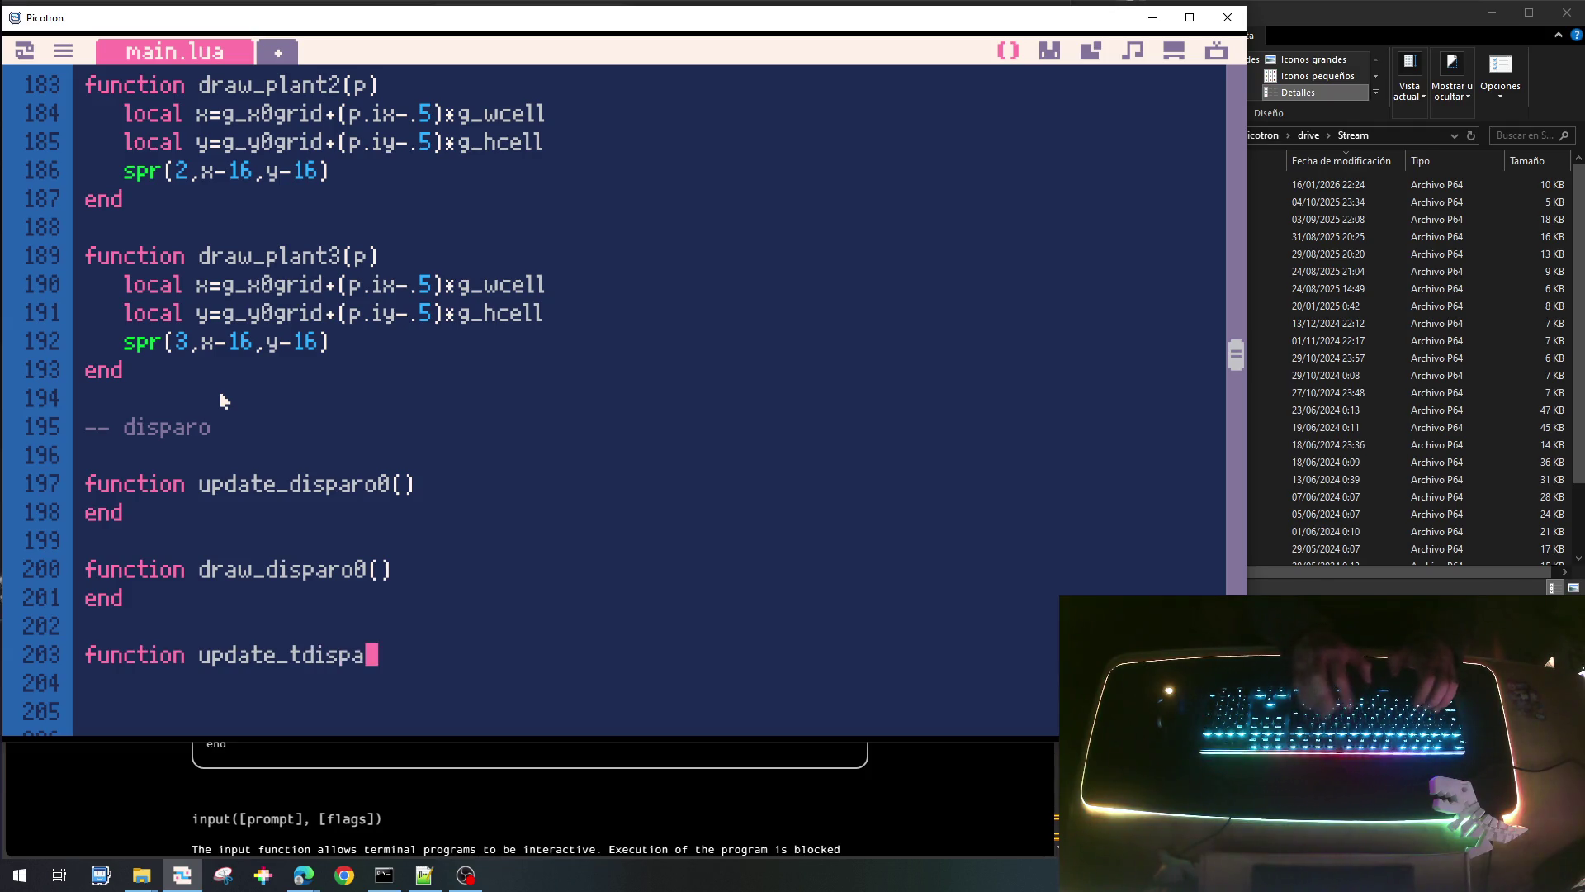
{"action": "type", "text": "ro()"}
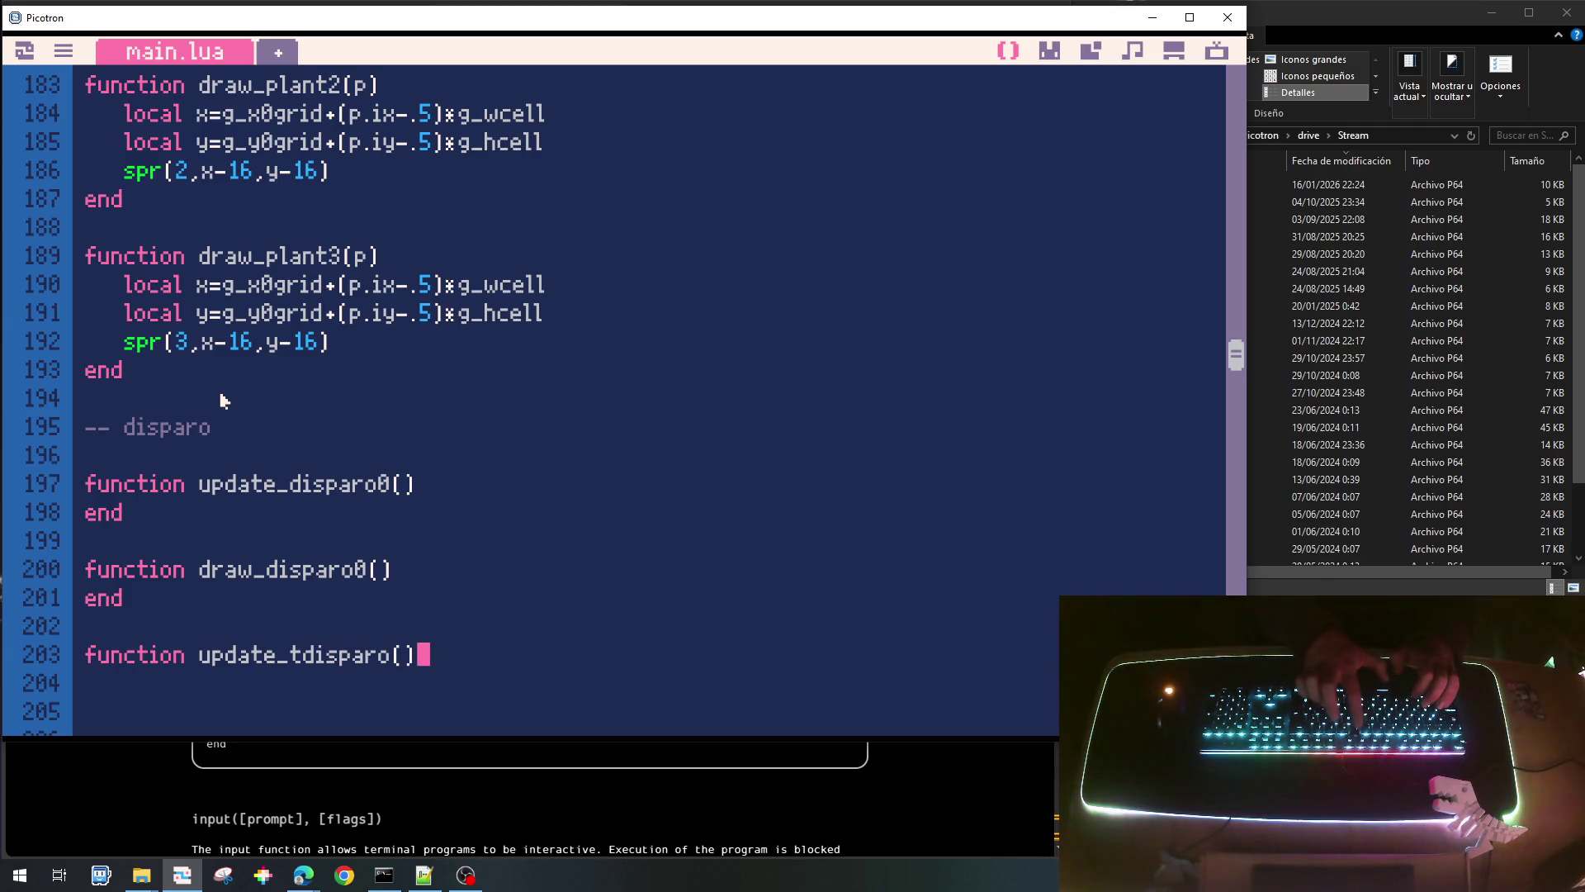
Close update_tdisparo() with 'end' and add an empty draw_tdisparo() function.
{"action": "key", "text": "Return"}
{"action": "type", "text": "end"}
{"action": "key", "text": "Return"}
{"action": "key", "text": "Return"}
{"action": "type", "text": "function d"}
{"action": "type", "text": "raw_trdipa"}
{"action": "key", "text": "BackSpace"}
{"action": "key", "text": "BackSpace"}
{"action": "key", "text": "BackSpace"}
{"action": "key", "text": "BackSpace"}
{"action": "key", "text": "BackSpace"}
{"action": "type", "text": "i"}
{"action": "key", "text": "BackSpace"}
{"action": "type", "text": "s"}
{"action": "key", "text": "BackSpace"}
{"action": "type", "text": "di"}
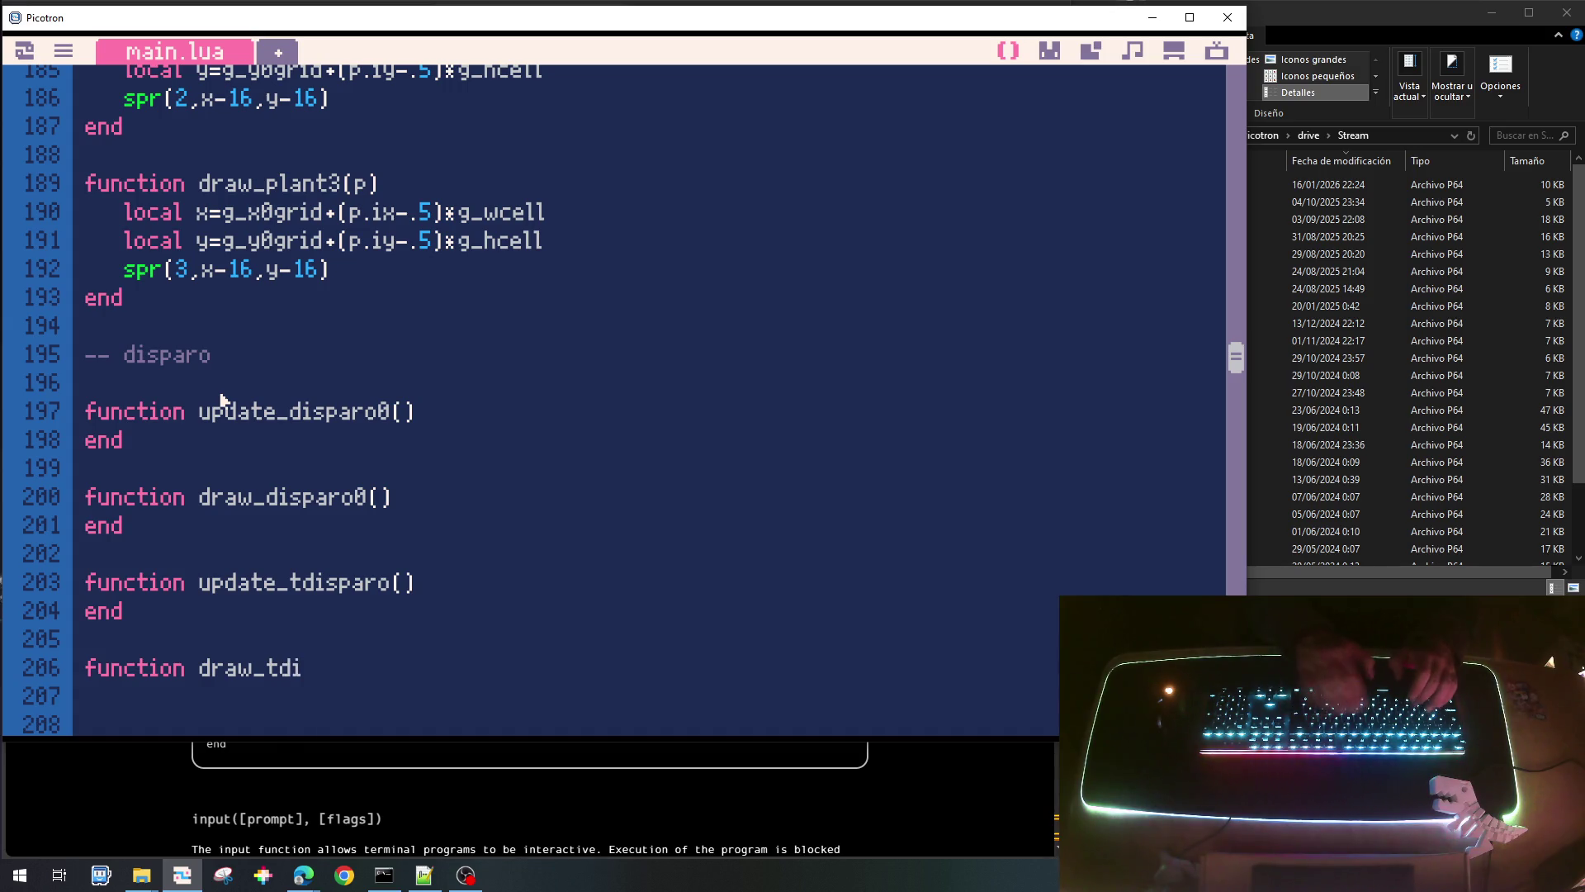
{"action": "type", "text": "sparo()"}
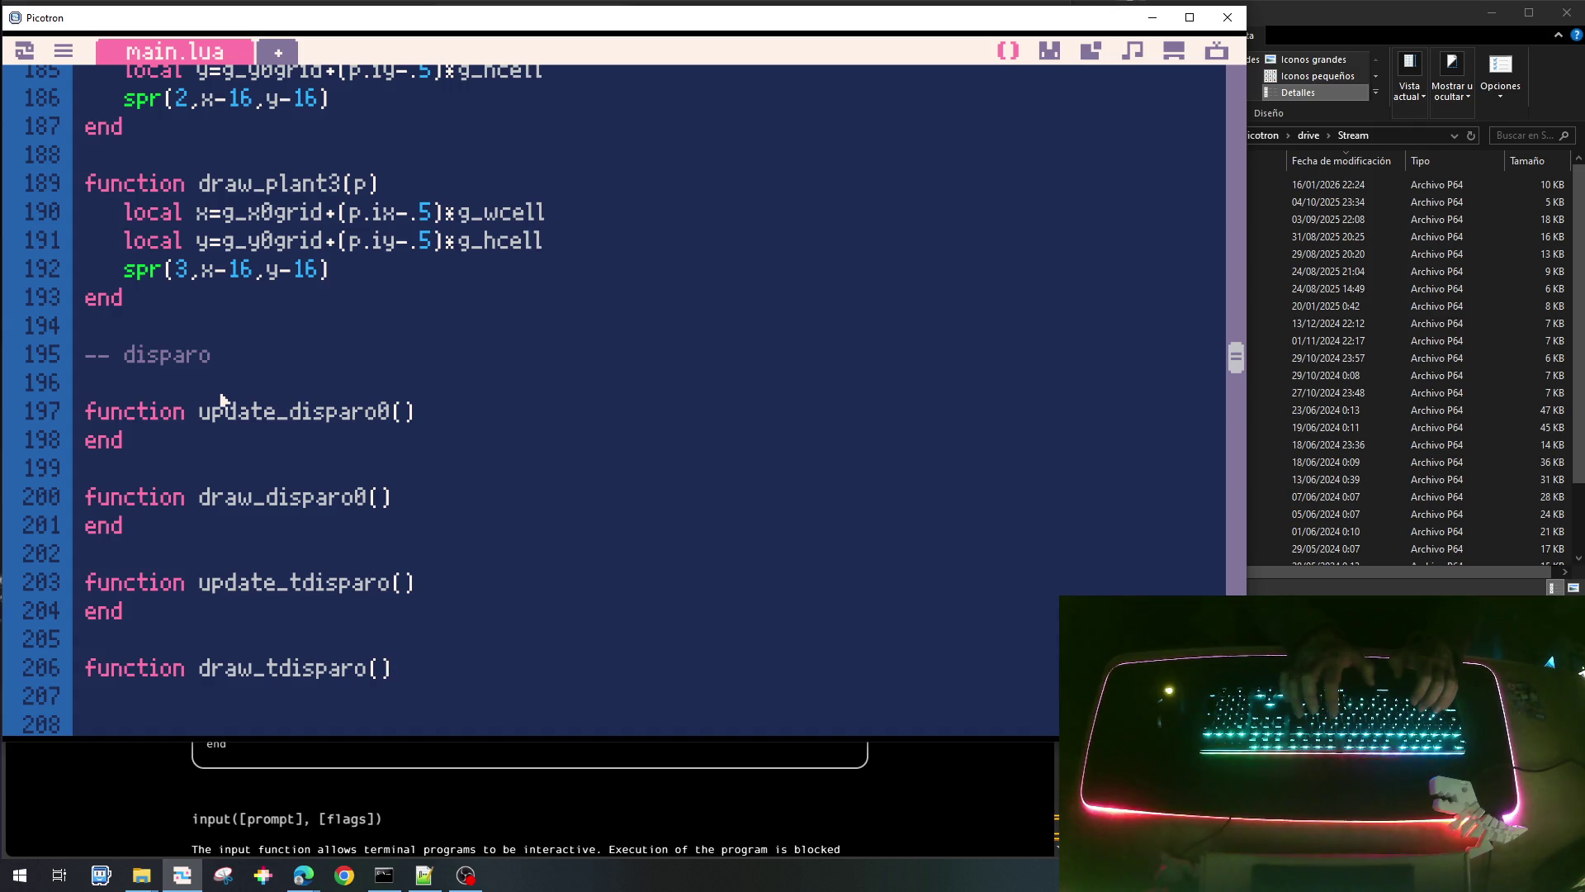
{"action": "key", "text": "Return"}
{"action": "type", "text": "end"}
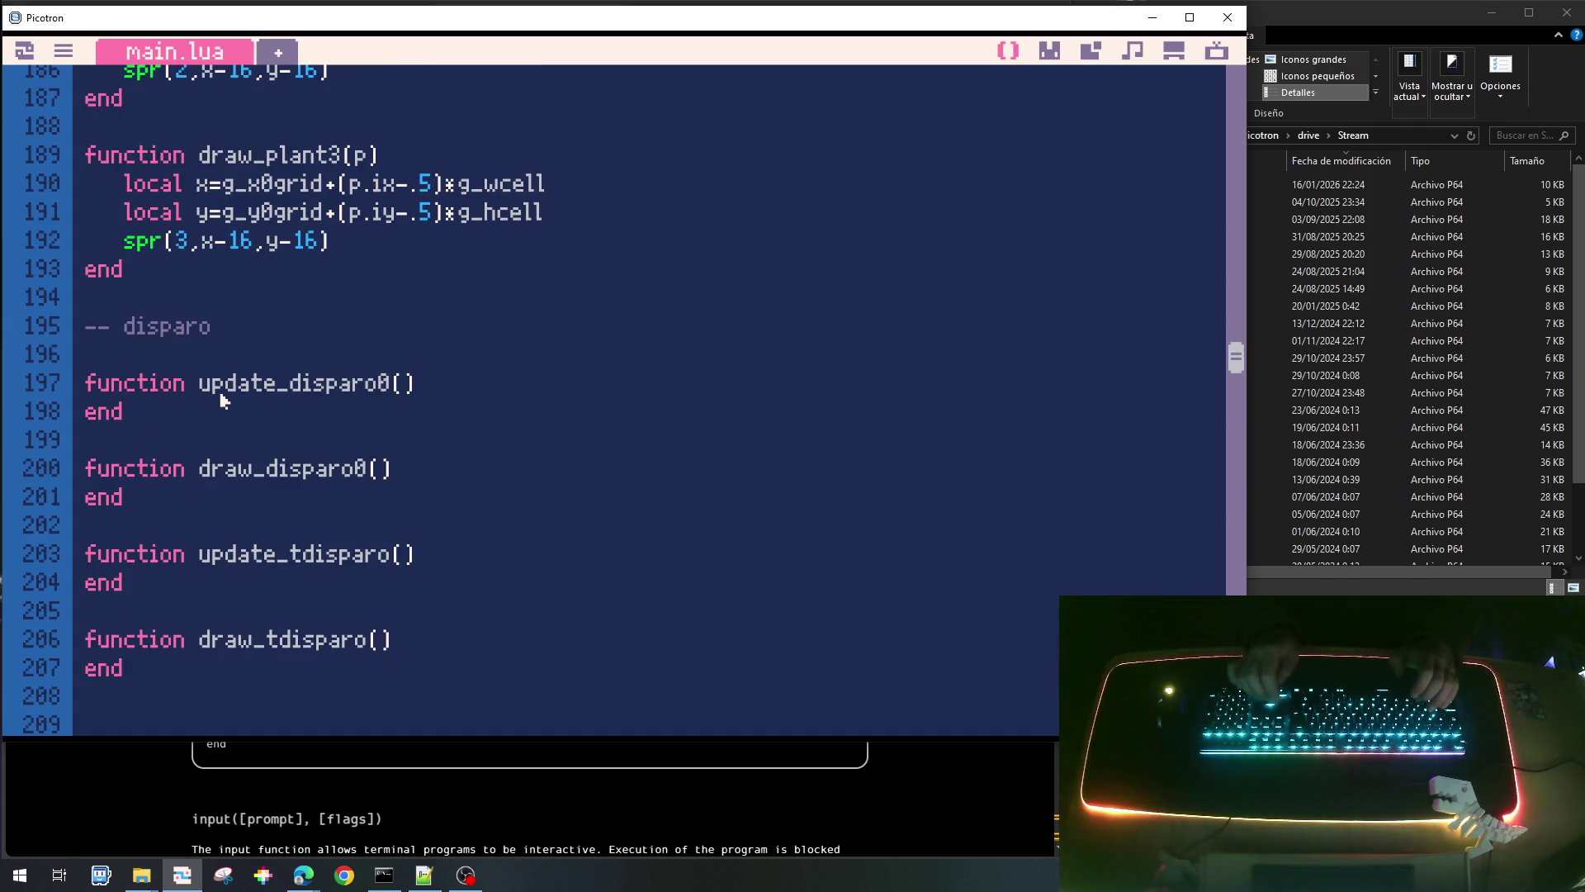
Add an init_tdisparo() function that sets g_tdisparo={}.
{"action": "key", "text": "Return"}
{"action": "key", "text": "Return"}
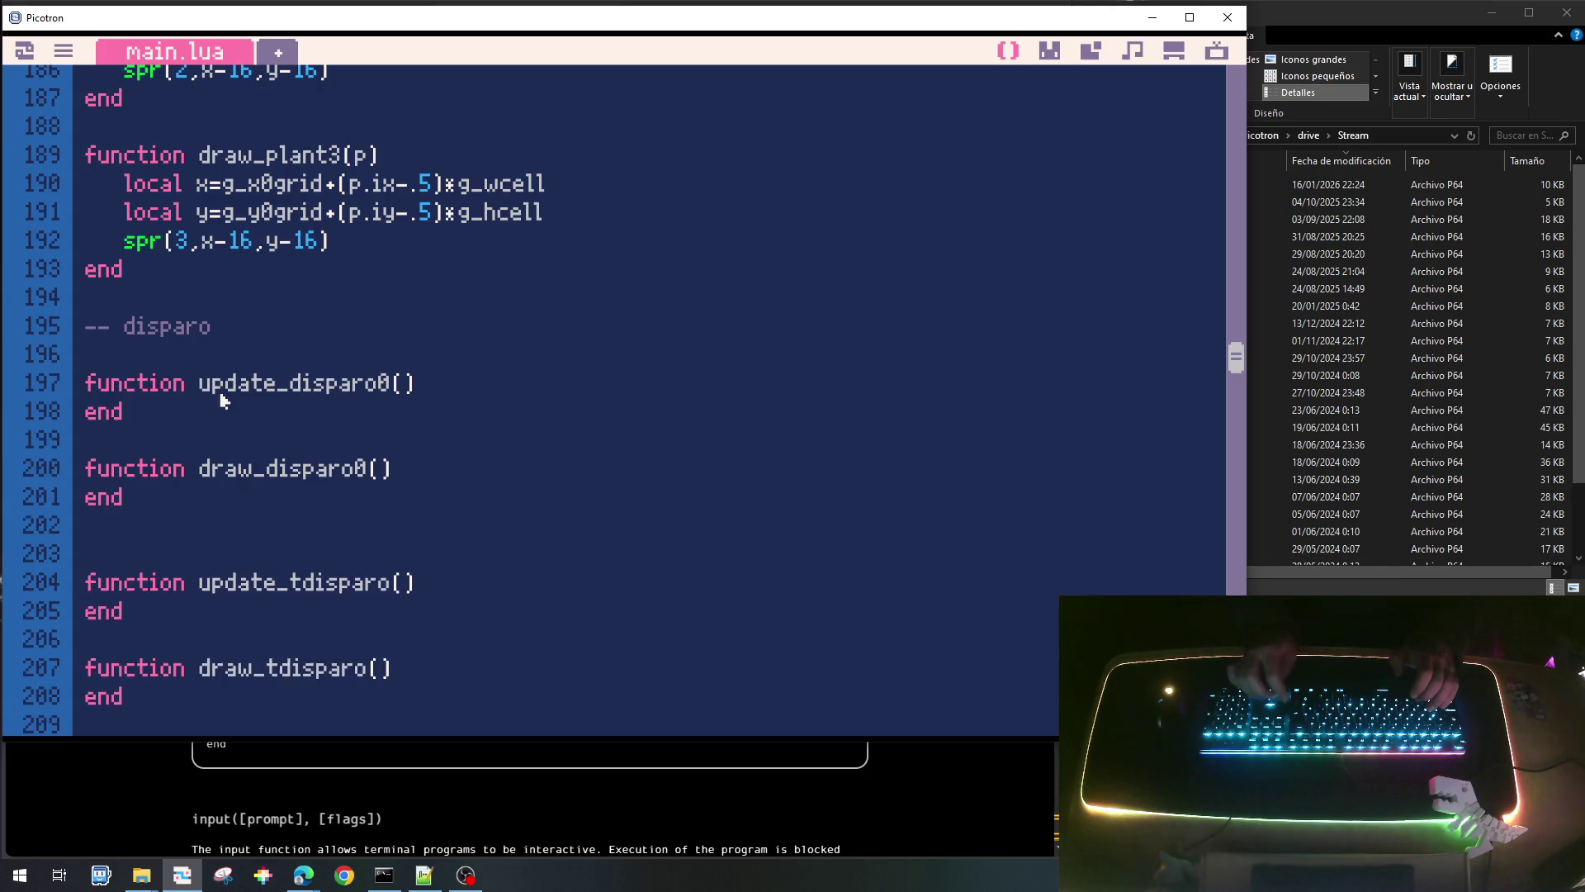
{"action": "type", "text": "function i"}
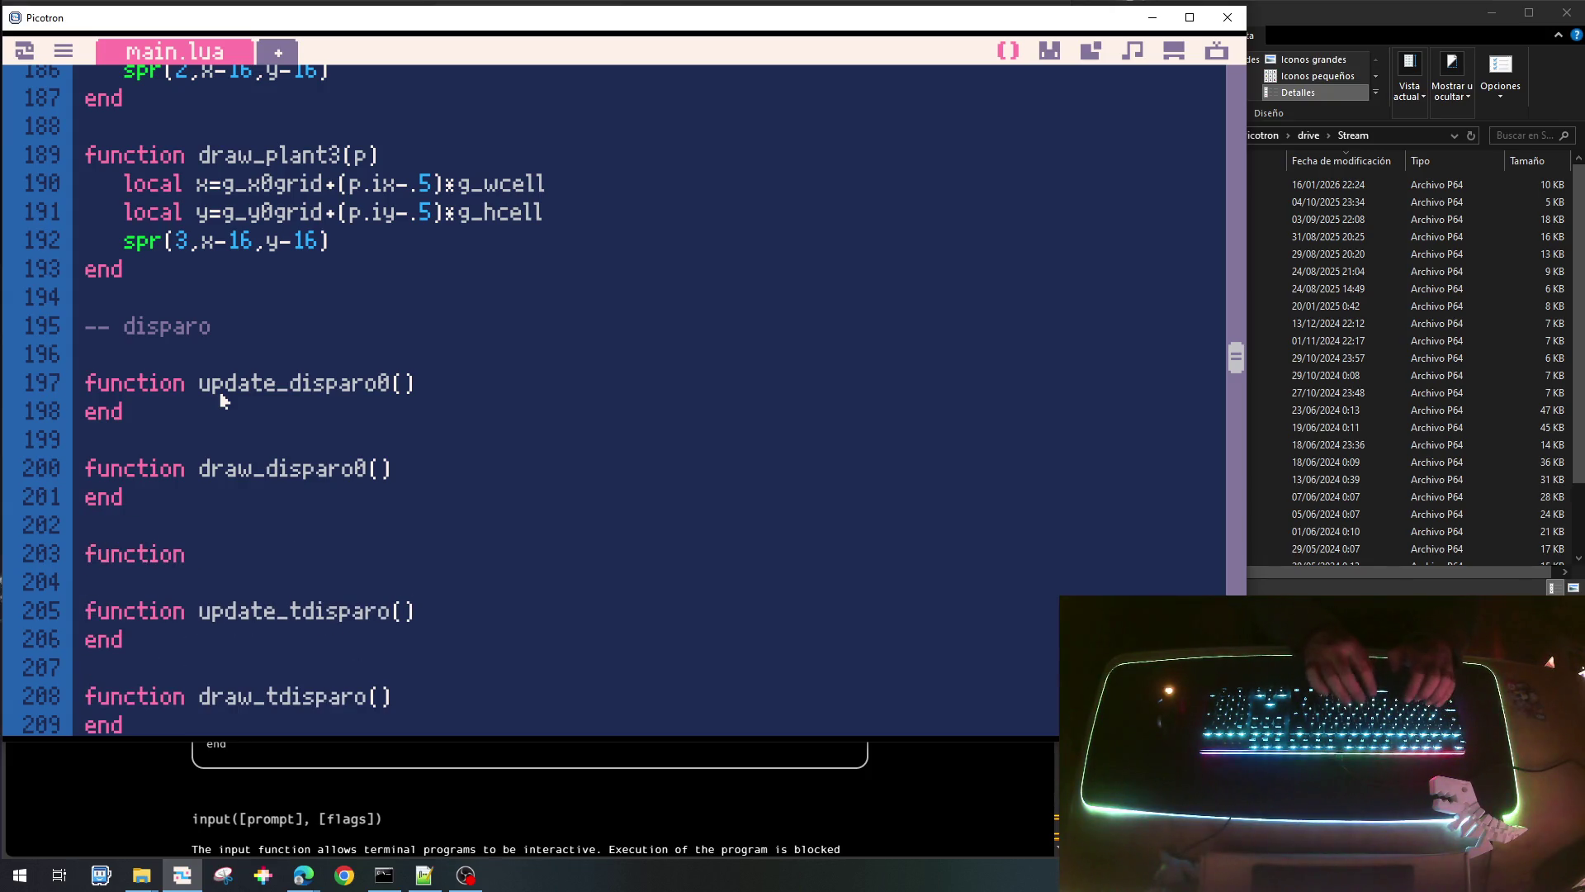
{"action": "type", "text": "nit_t"}
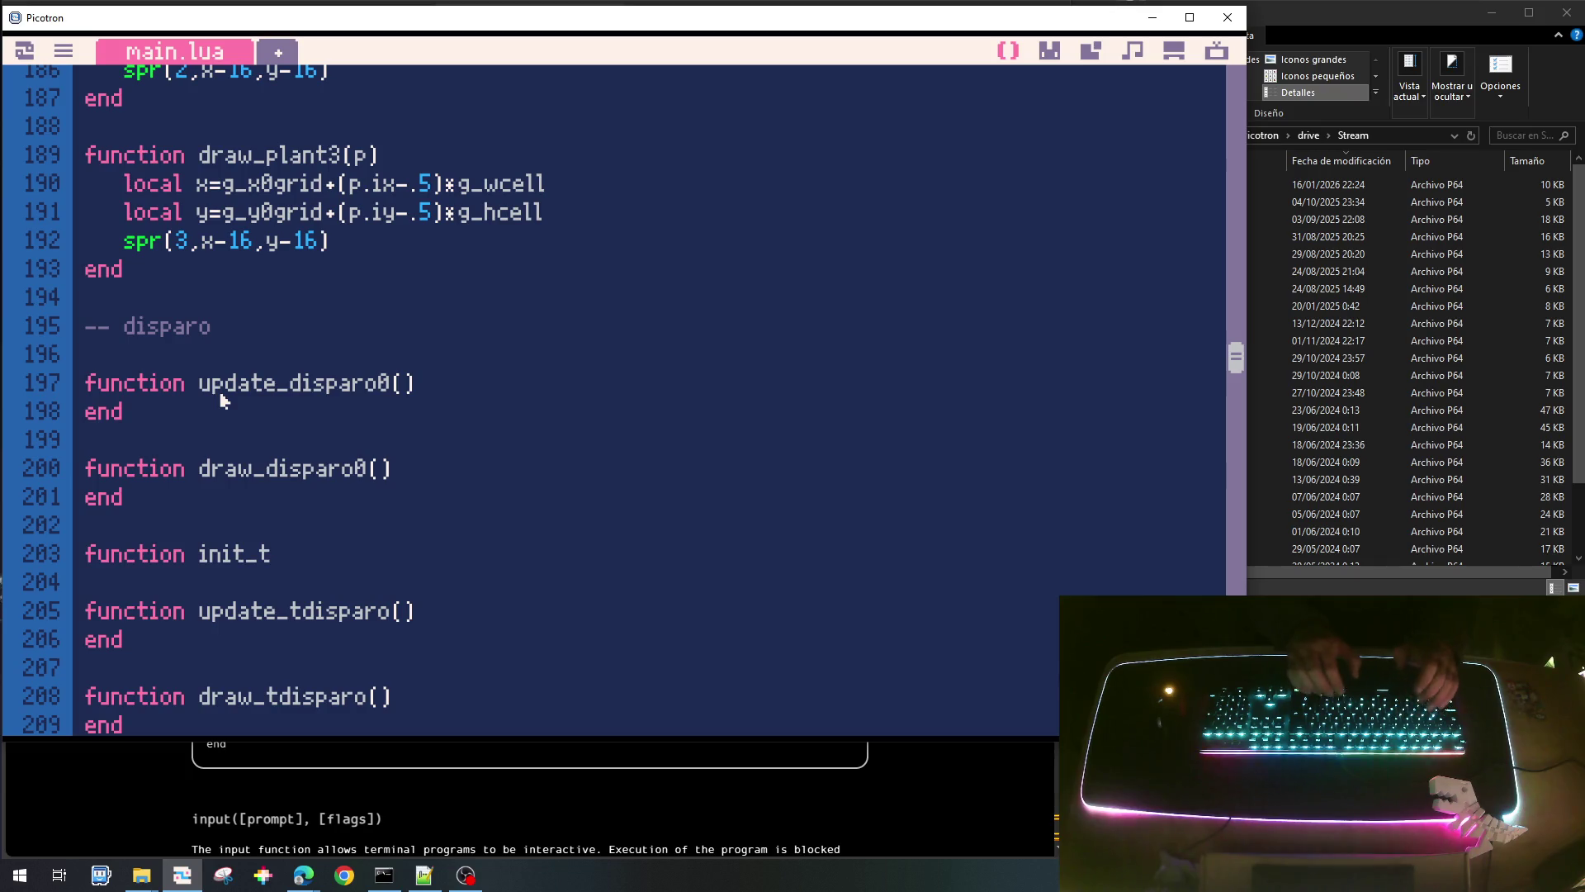
{"action": "type", "text": "disparo()"}
{"action": "key", "text": "Return"}
{"action": "type", "text": "end"}
{"action": "key", "text": "Up"}
{"action": "key", "text": "End"}
{"action": "key", "text": "Return"}
{"action": "type", "text": "tdisparo="}
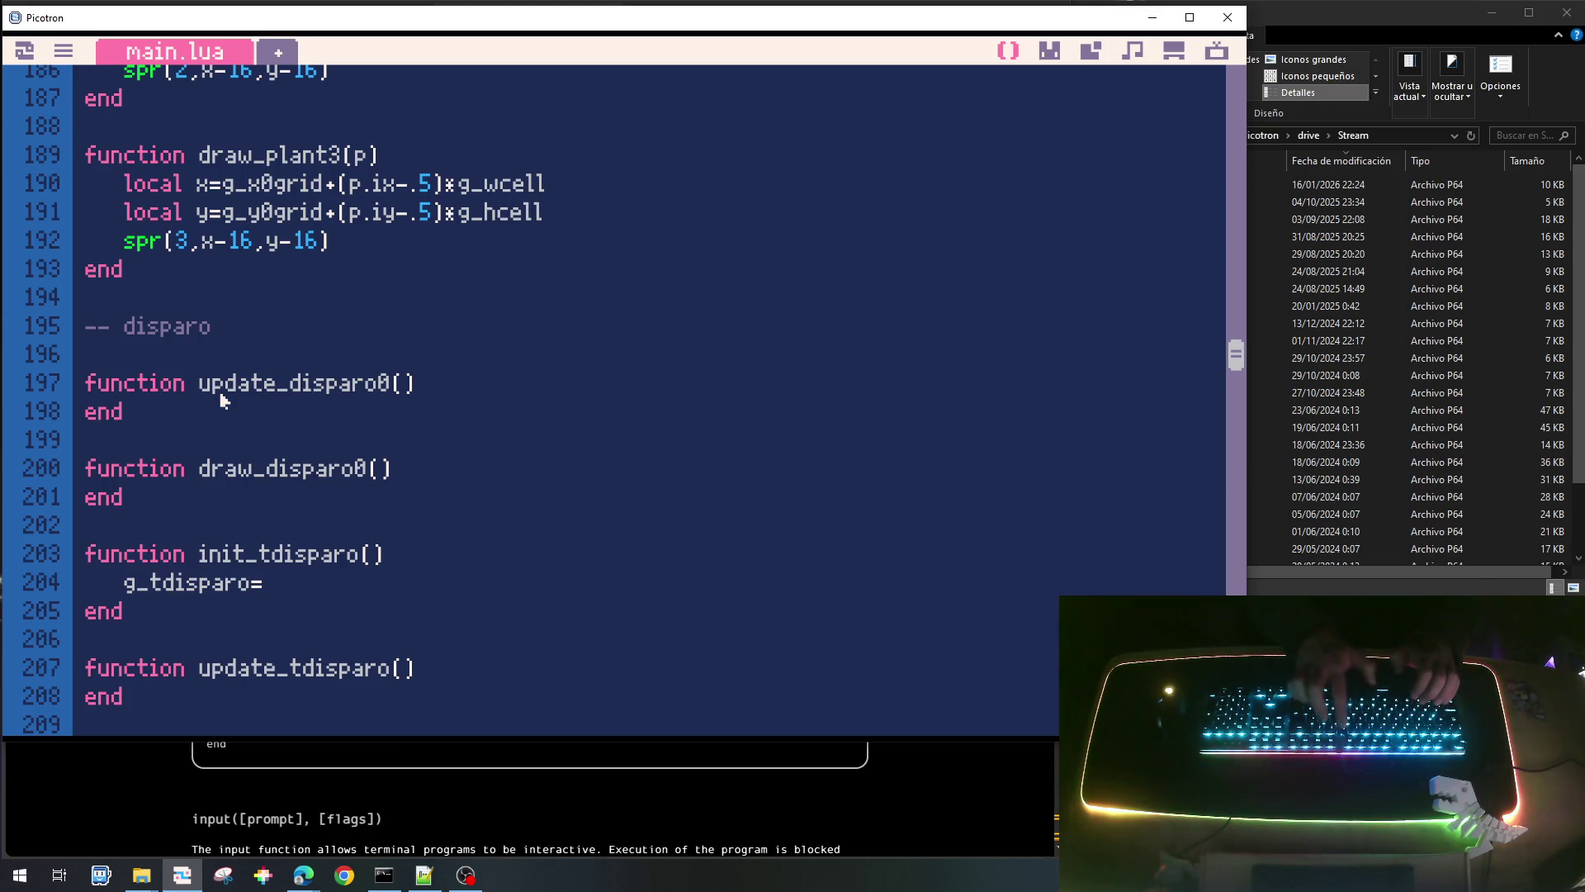
{"action": "type", "text": "{}"}
Begin a 'for d in all(...)' loop inside update_tdisparo().
{"action": "key", "text": "Down"}
{"action": "key", "text": "End"}
{"action": "key", "text": "Return"}
{"action": "type", "text": "for d "}
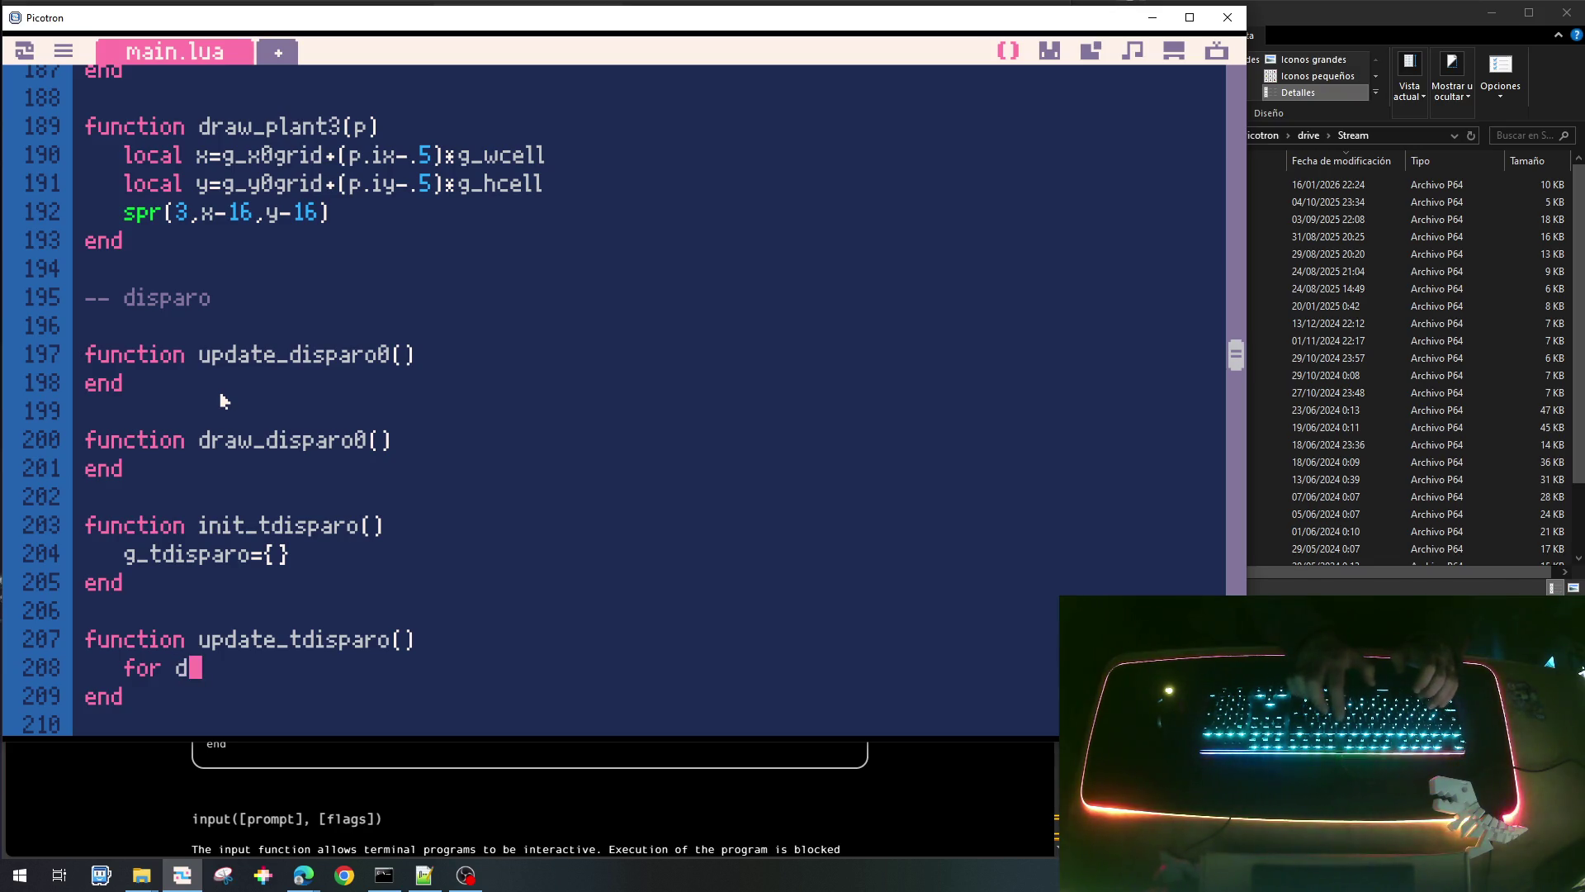
{"action": "type", "text": "in al"}
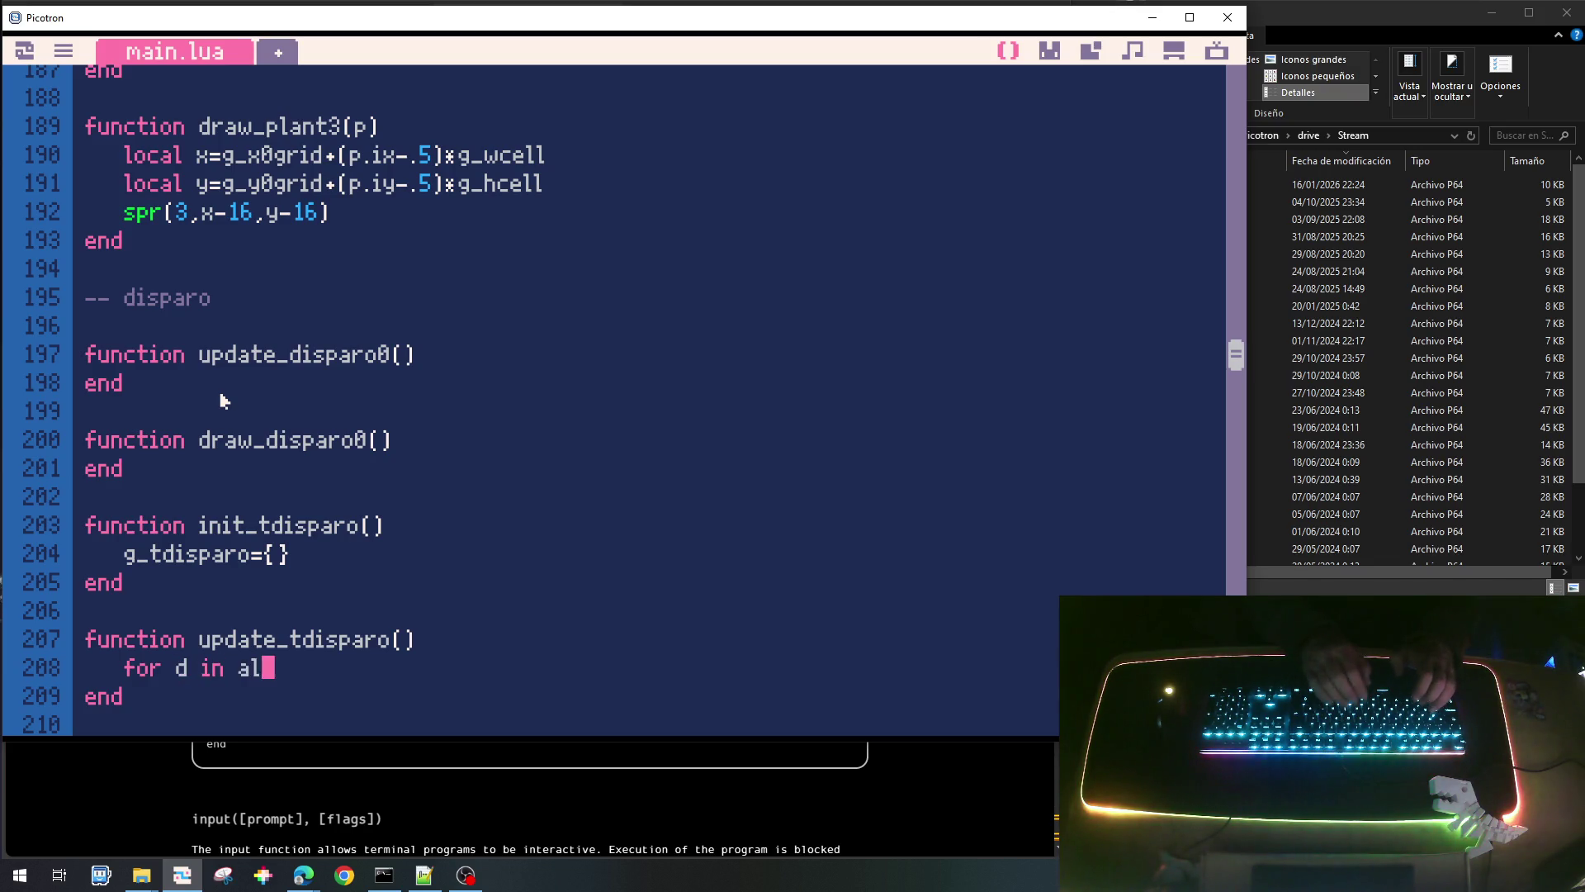
{"action": "type", "text": "l(g_t"}
Finish update_tdisparo's loop over g_tdisparo, calling update_disparo0(d) for DISPARO_TYP_0 shots.
{"action": "key", "text": "BackSpace"}
{"action": "key", "text": "BackSpace"}
{"action": "type", "text": "_tdiap"}
{"action": "key", "text": "BackSpace"}
{"action": "type", "text": "sparo) do"}
{"action": "key", "text": "Return"}
{"action": "type", "text": "end"}
{"action": "key", "text": "Up"}
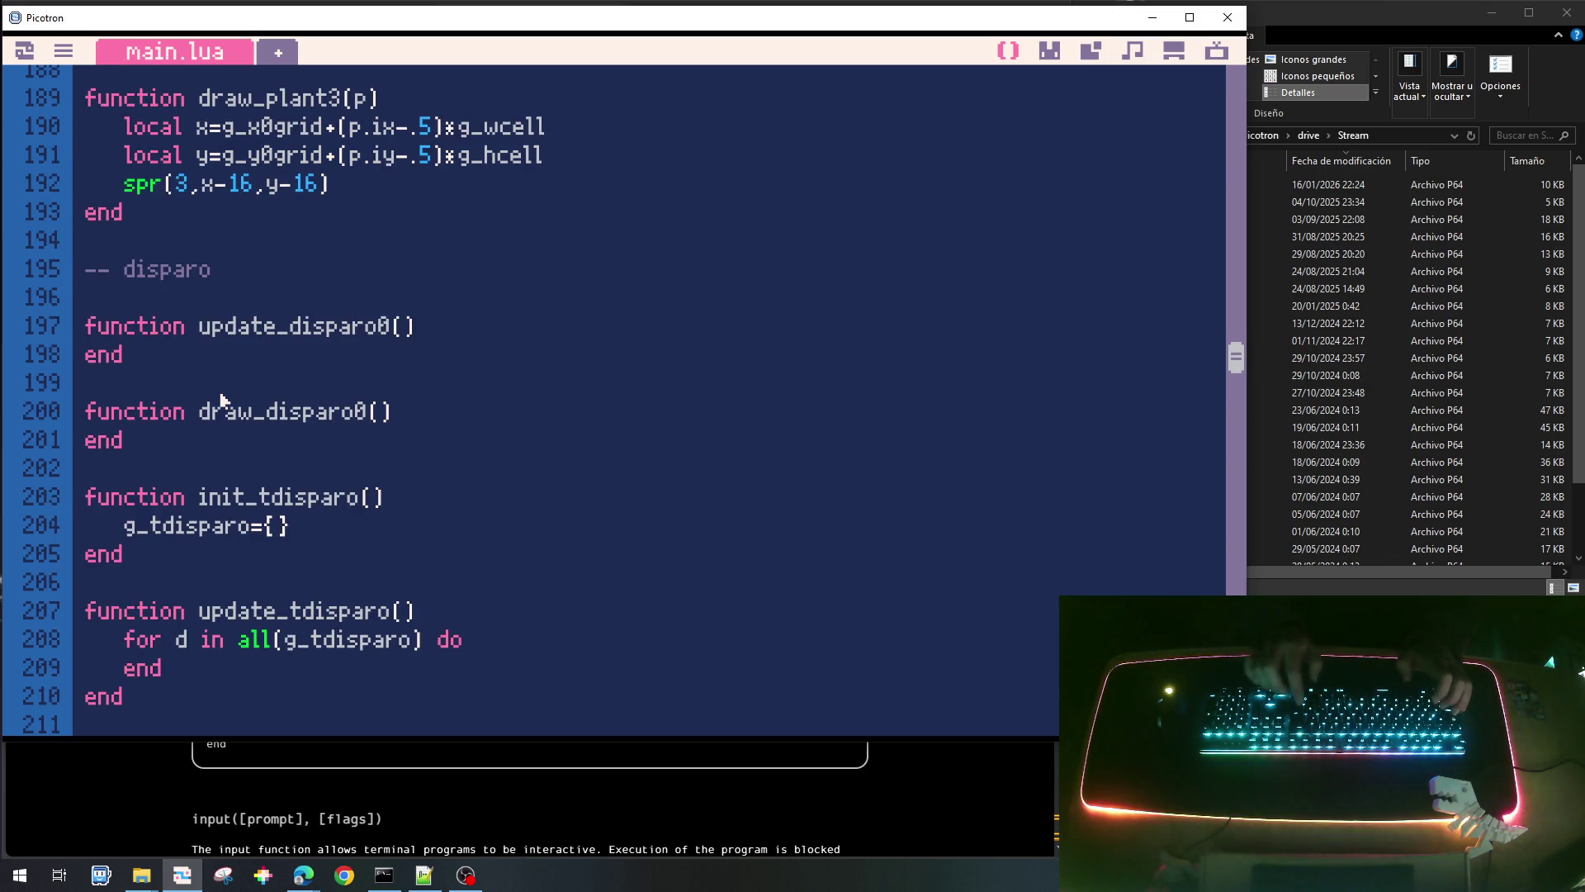
{"action": "key", "text": "Return"}
{"action": "type", "text": "if"}
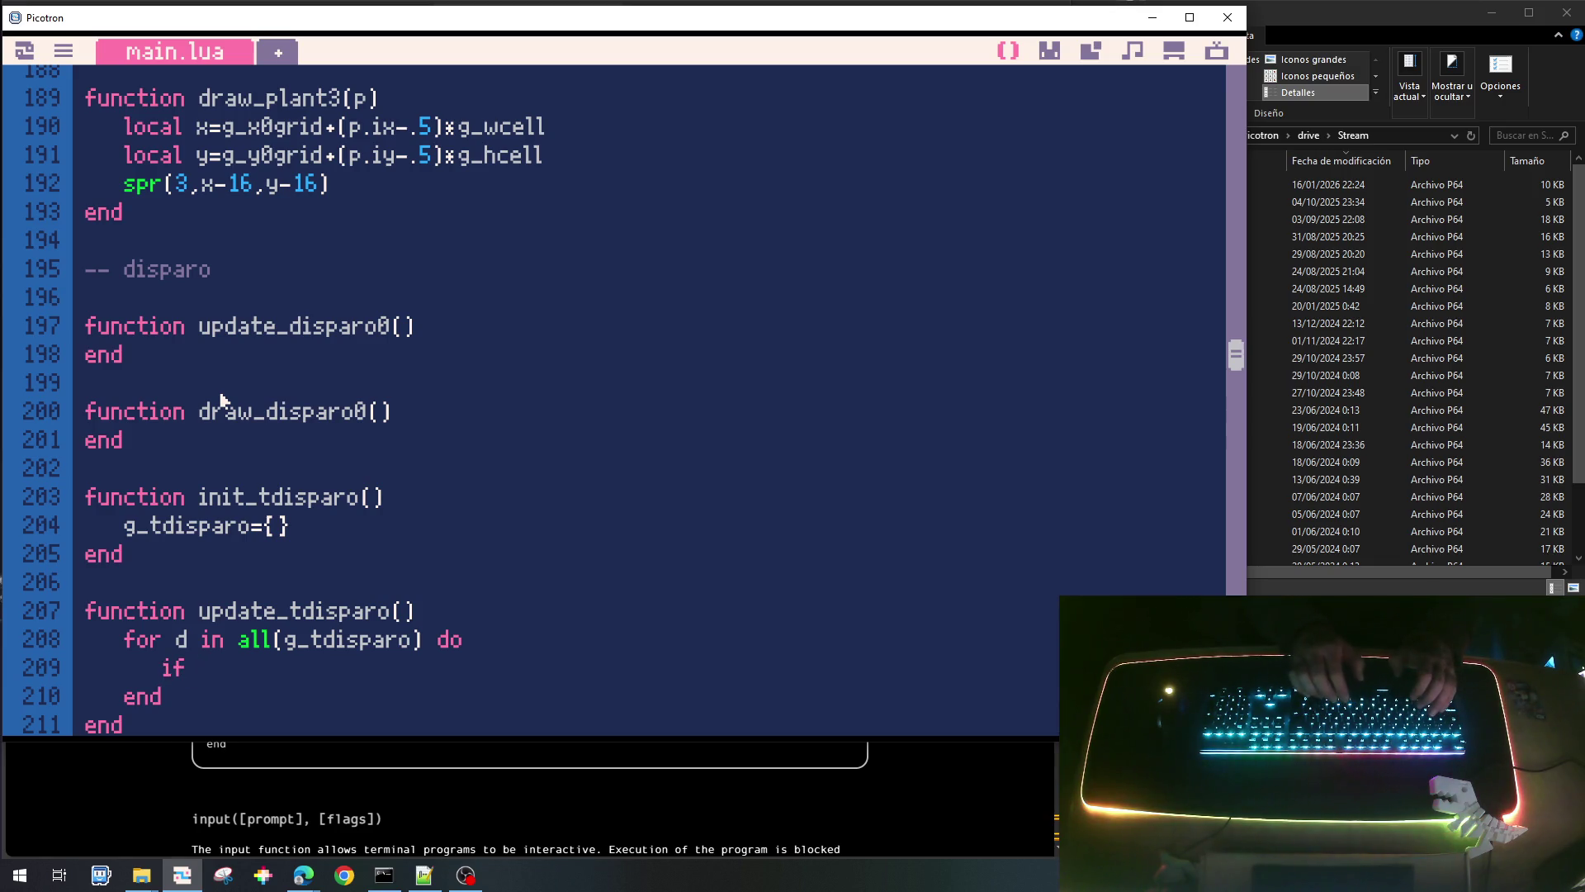
{"action": "type", "text": " d."}
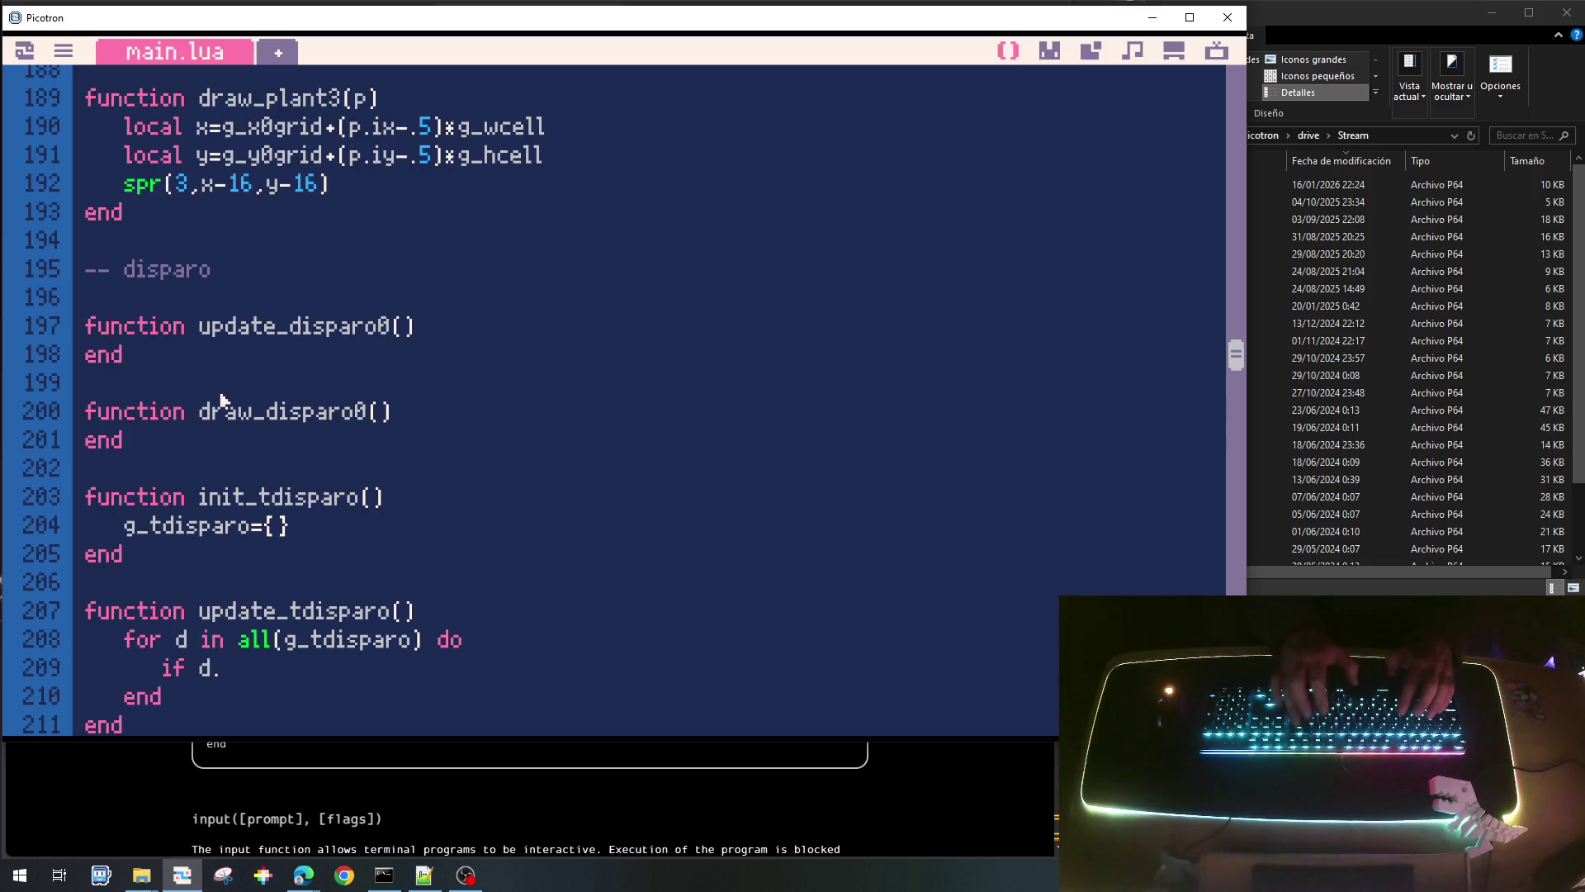
{"action": "type", "text": "typ"}
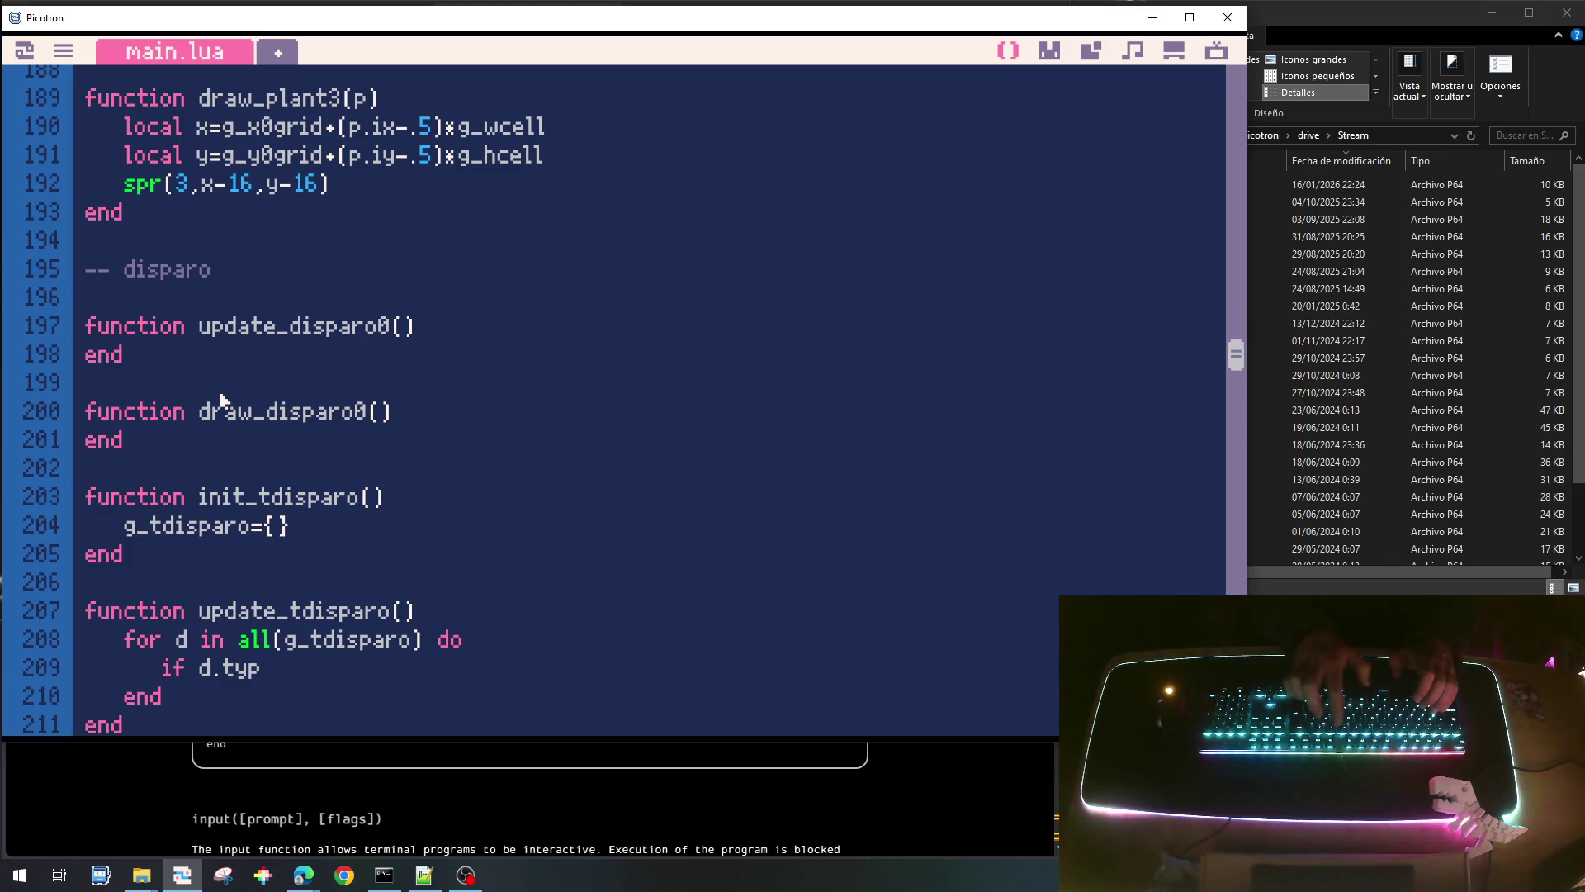
{"action": "type", "text": "=="}
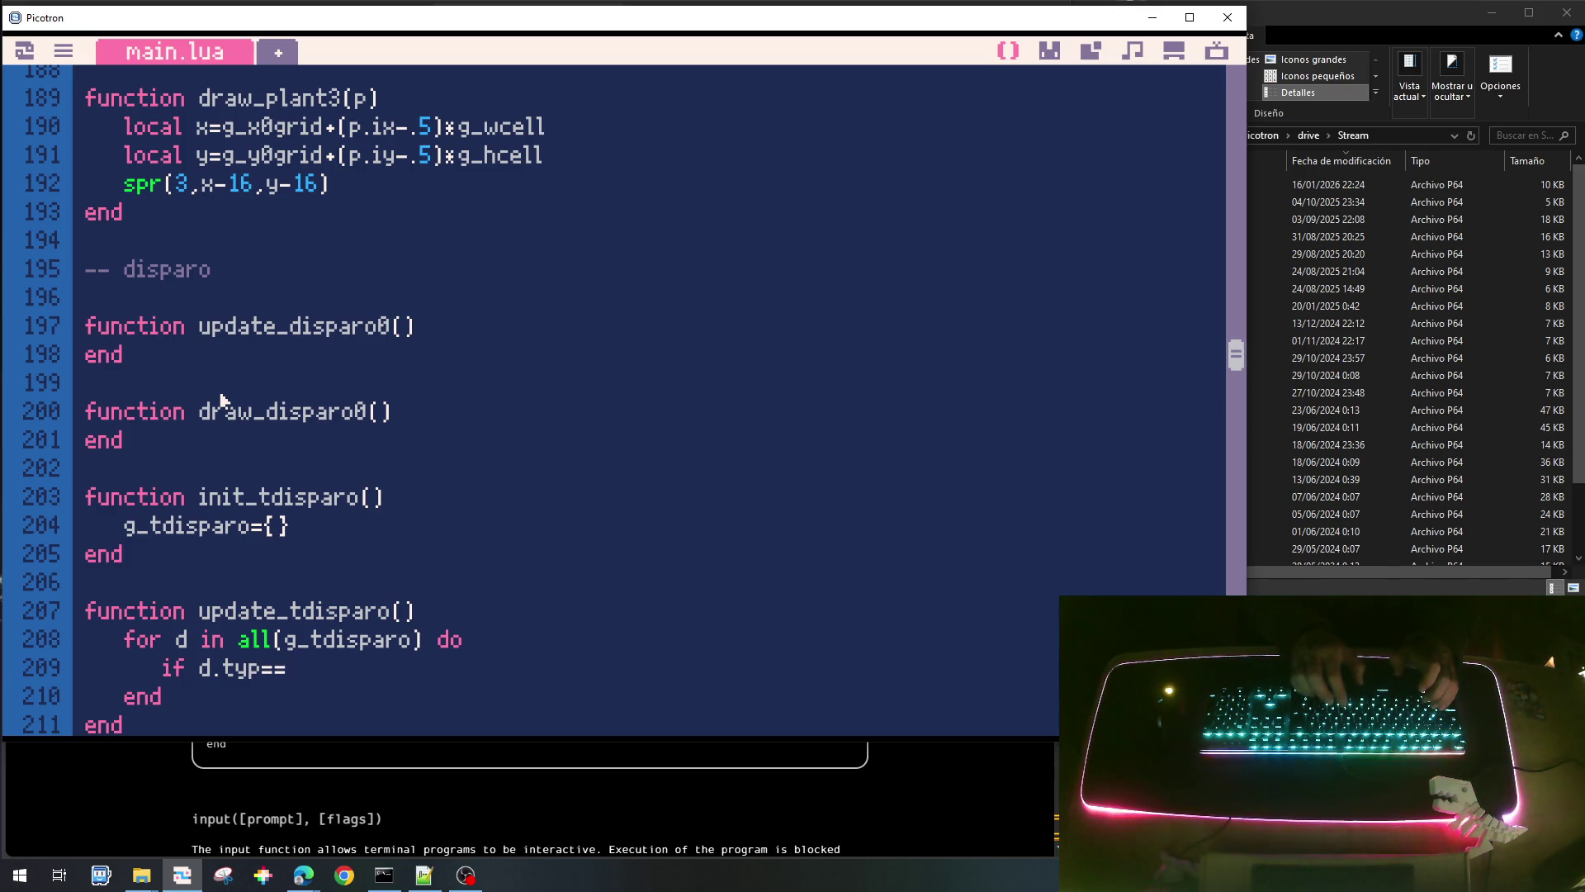
{"action": "type", "text": "DI"}
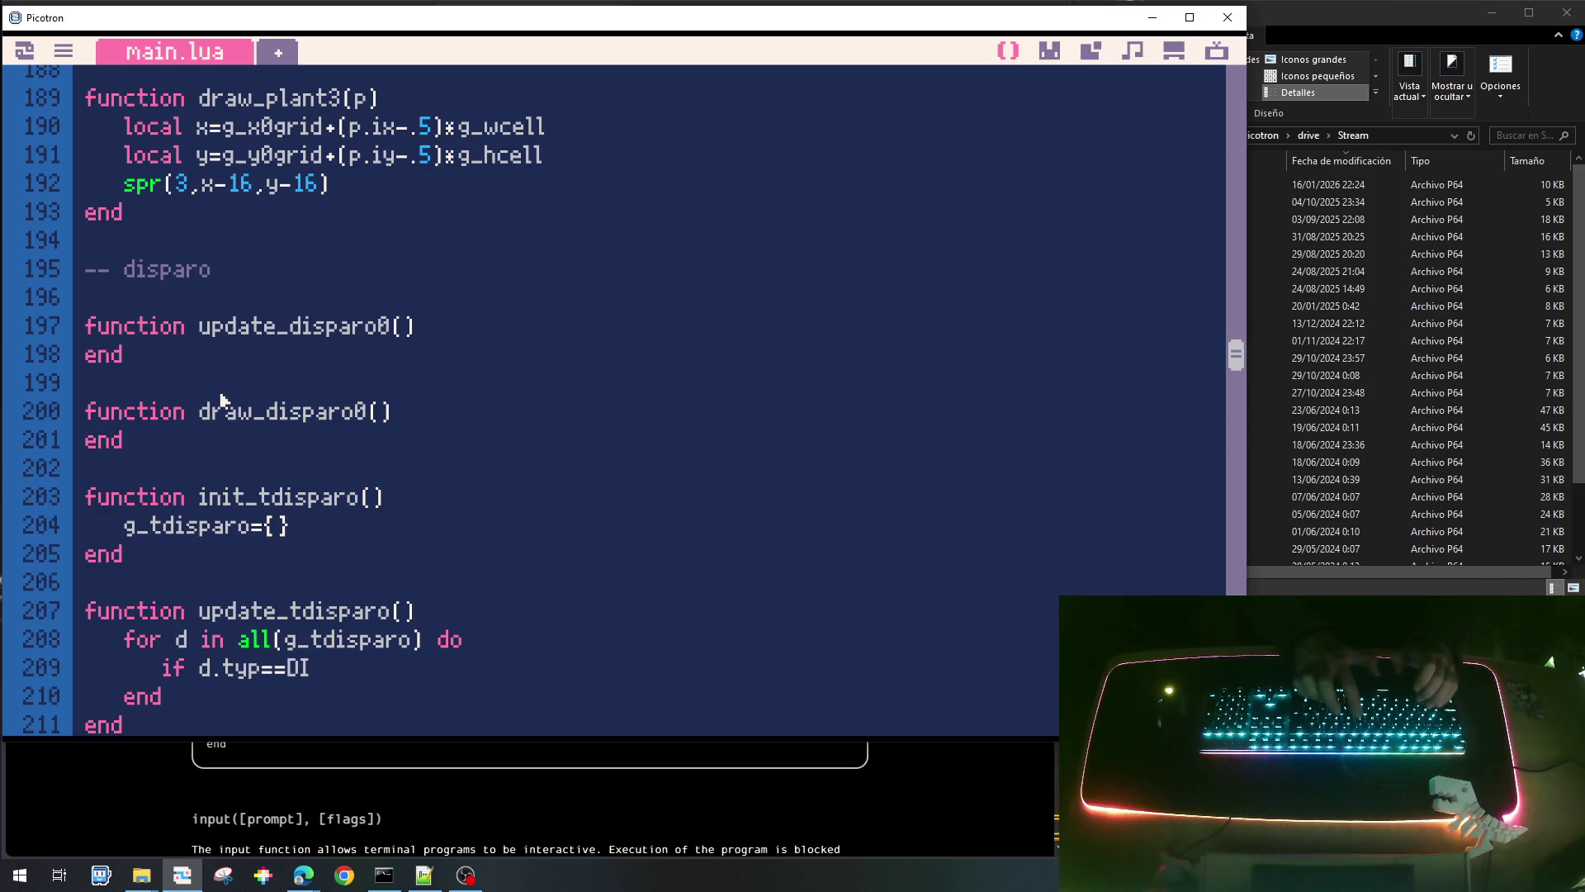
{"action": "type", "text": "SPARO"}
{"action": "type", "text": "_TYP_"}
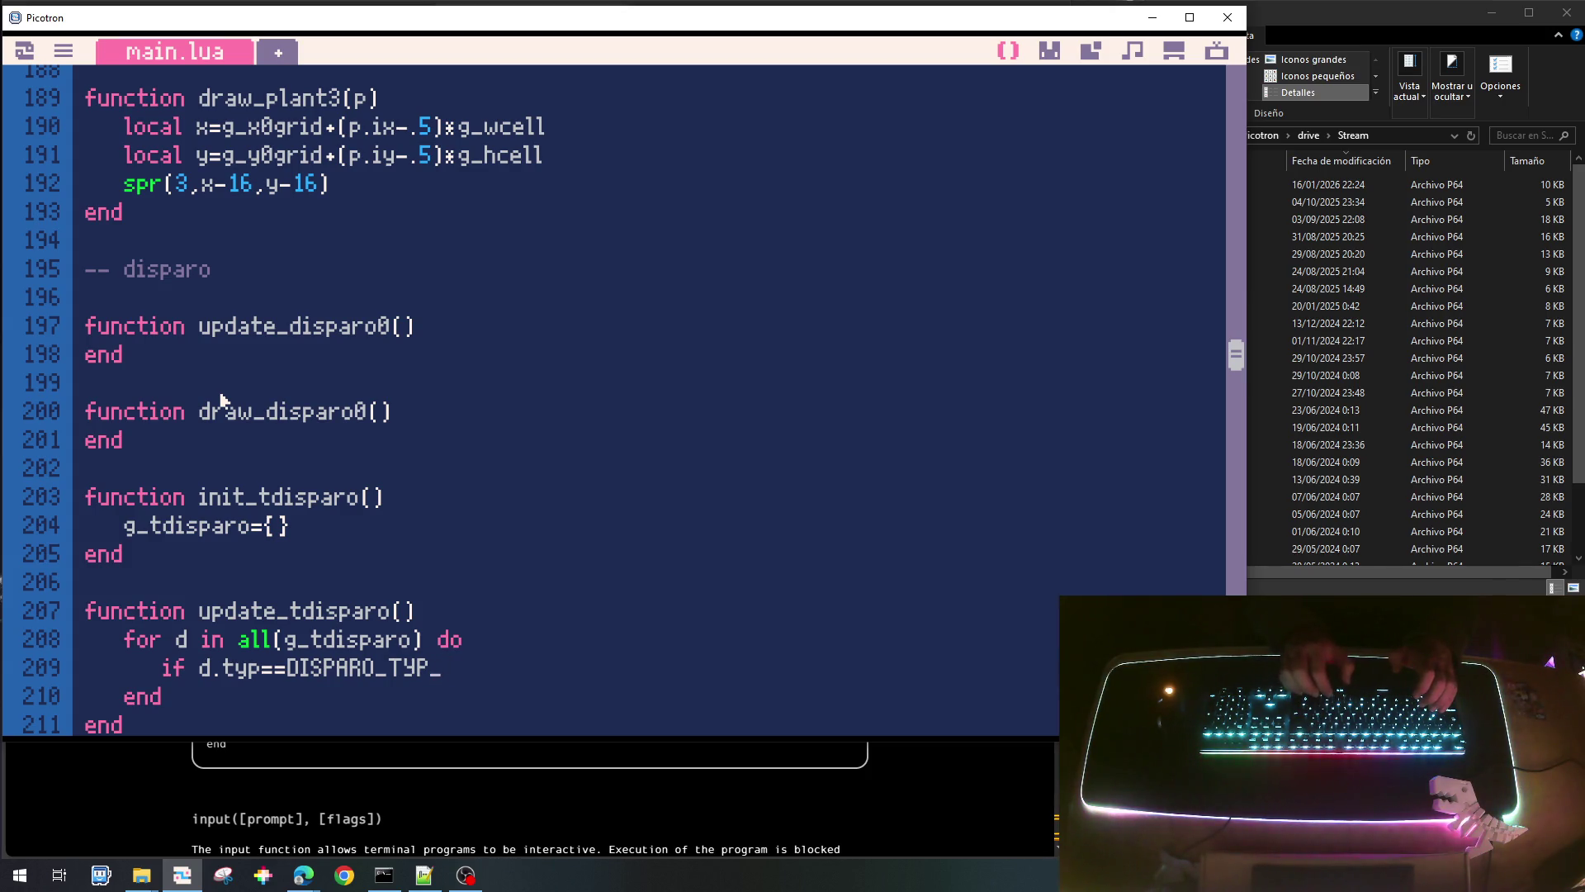
{"action": "type", "text": "0"}
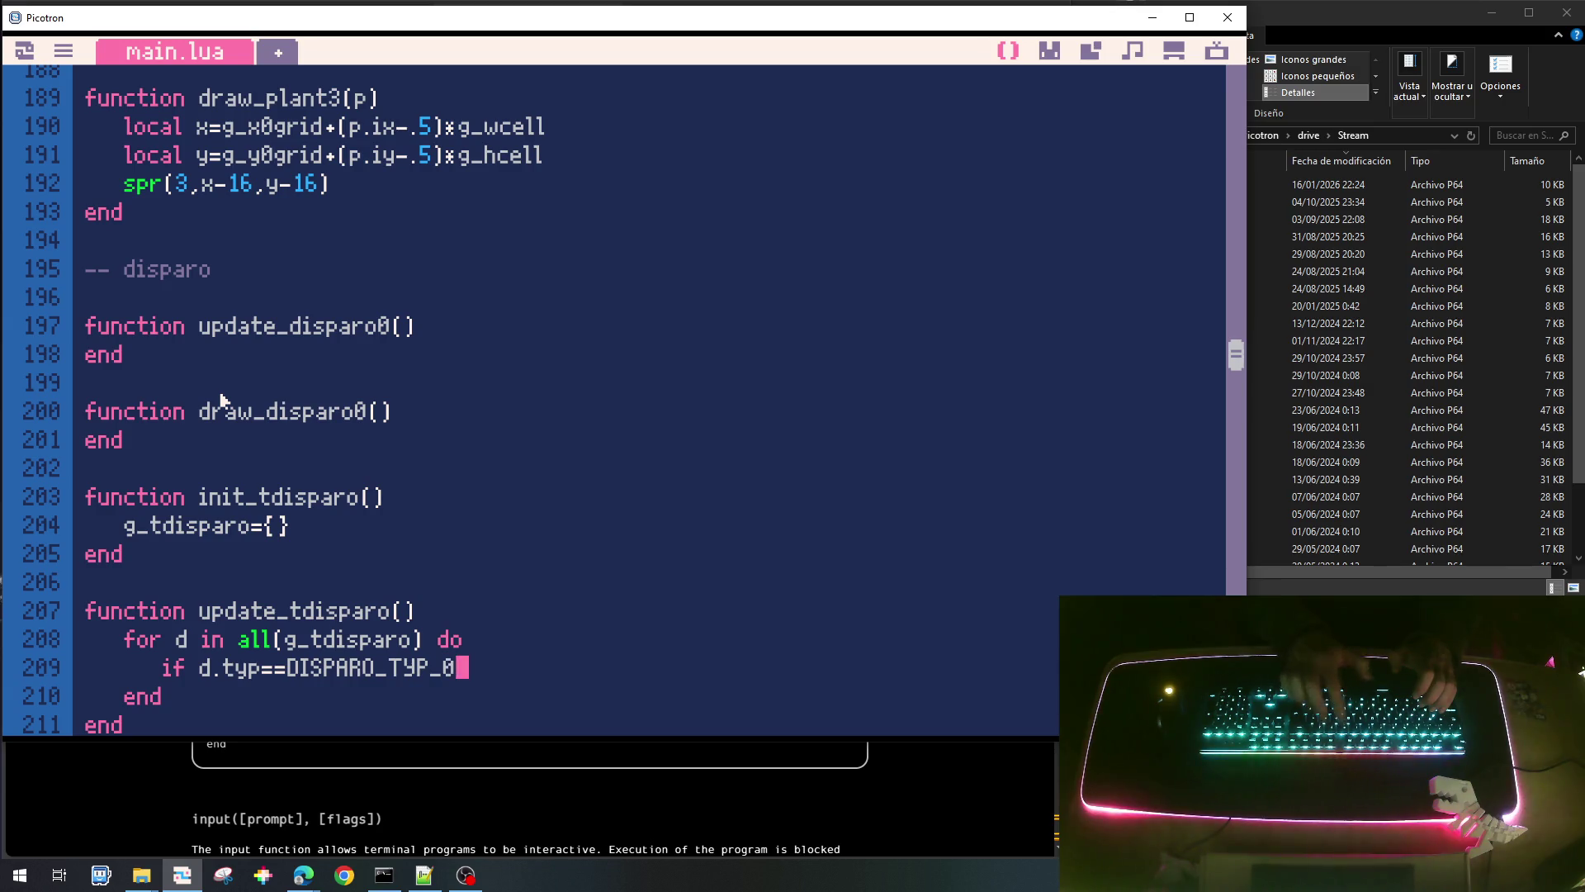
{"action": "type", "text": " thjen"}
{"action": "key", "text": "BackSpace"}
{"action": "key", "text": "BackSpace"}
{"action": "key", "text": "BackSpace"}
{"action": "type", "text": "en"}
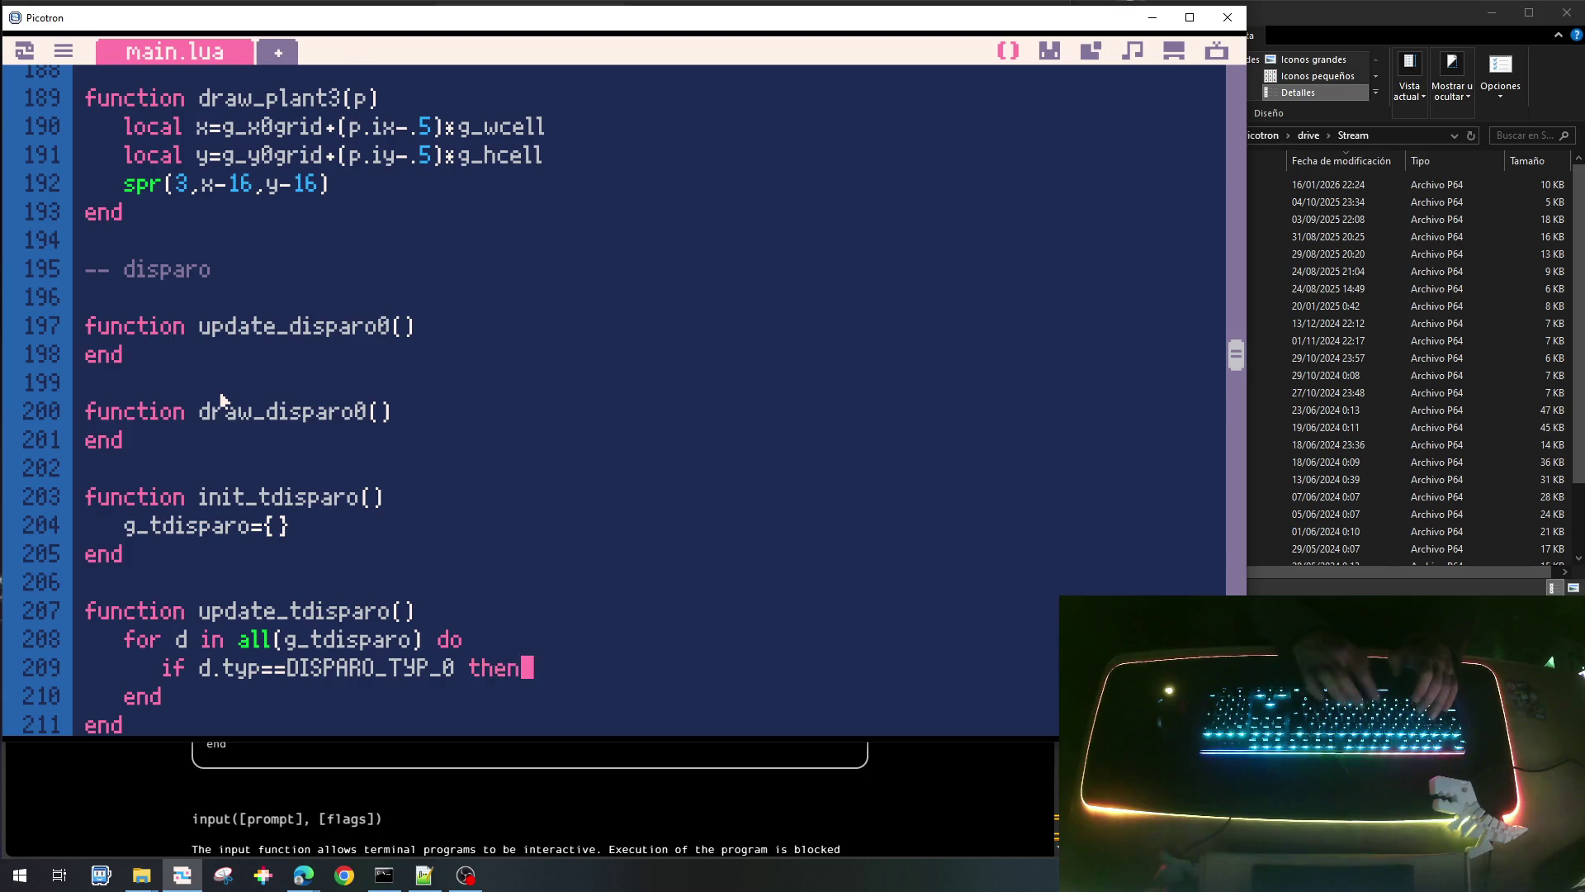
{"action": "key", "text": "Return"}
{"action": "type", "text": "update"}
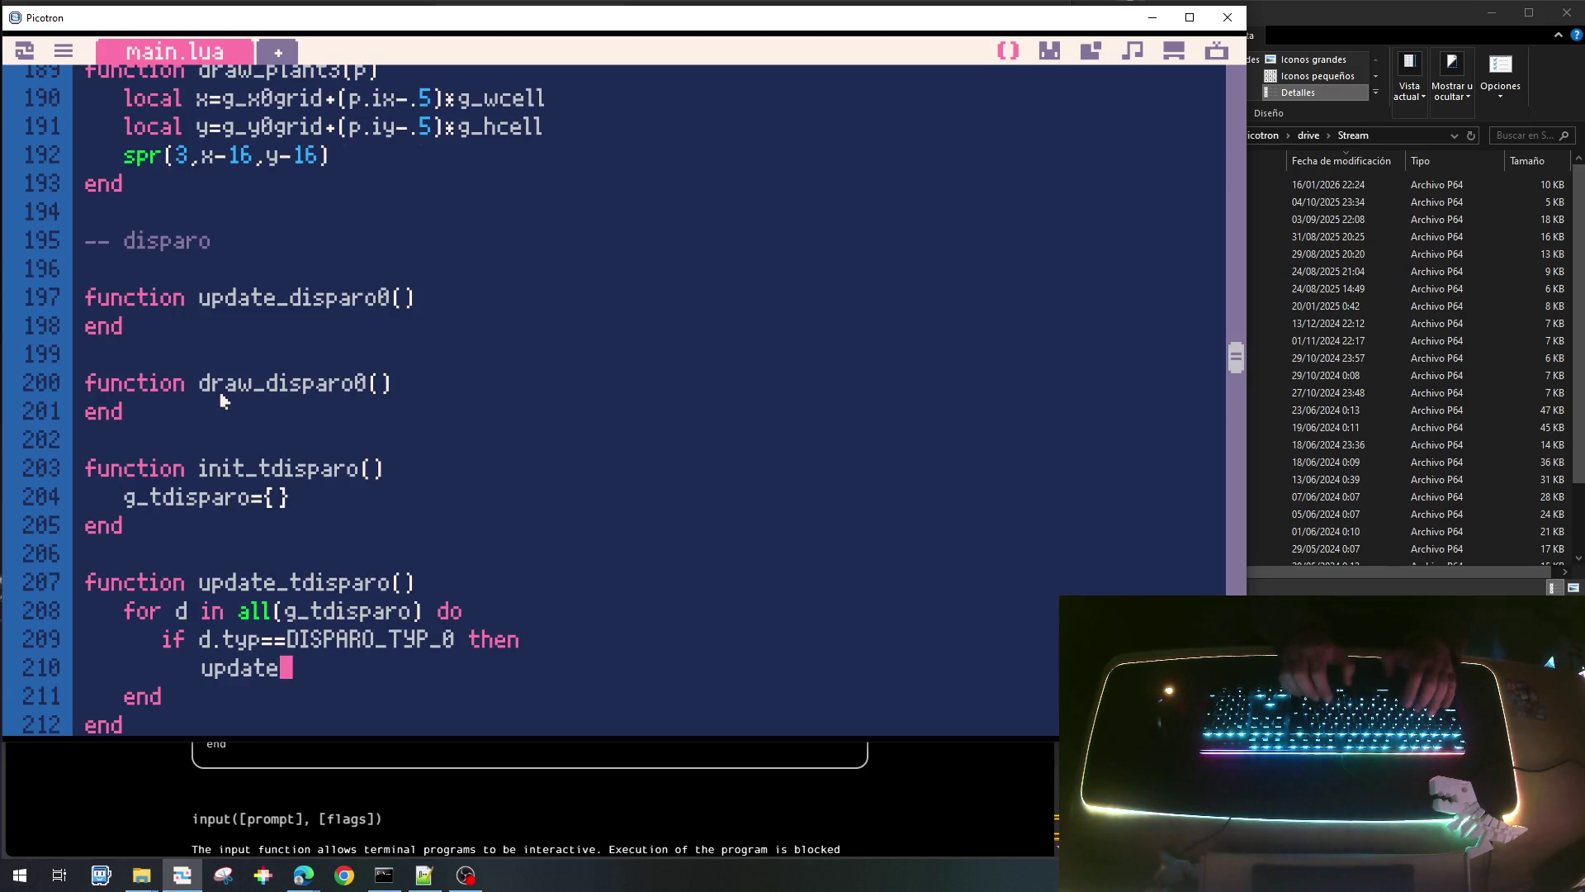
{"action": "type", "text": "_disparo"}
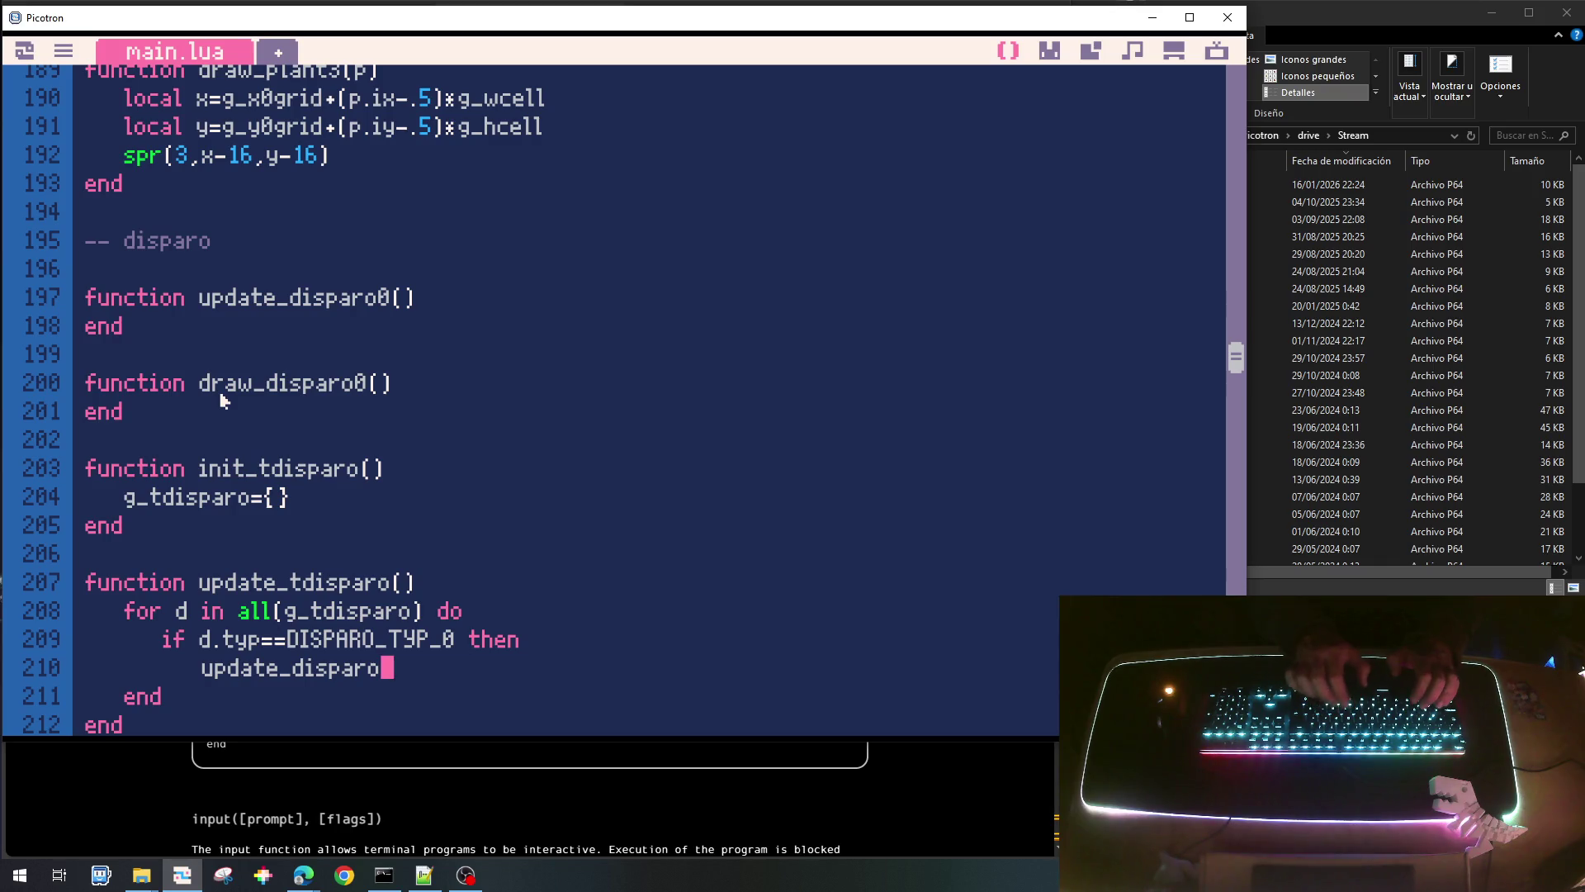
{"action": "type", "text": "0("}
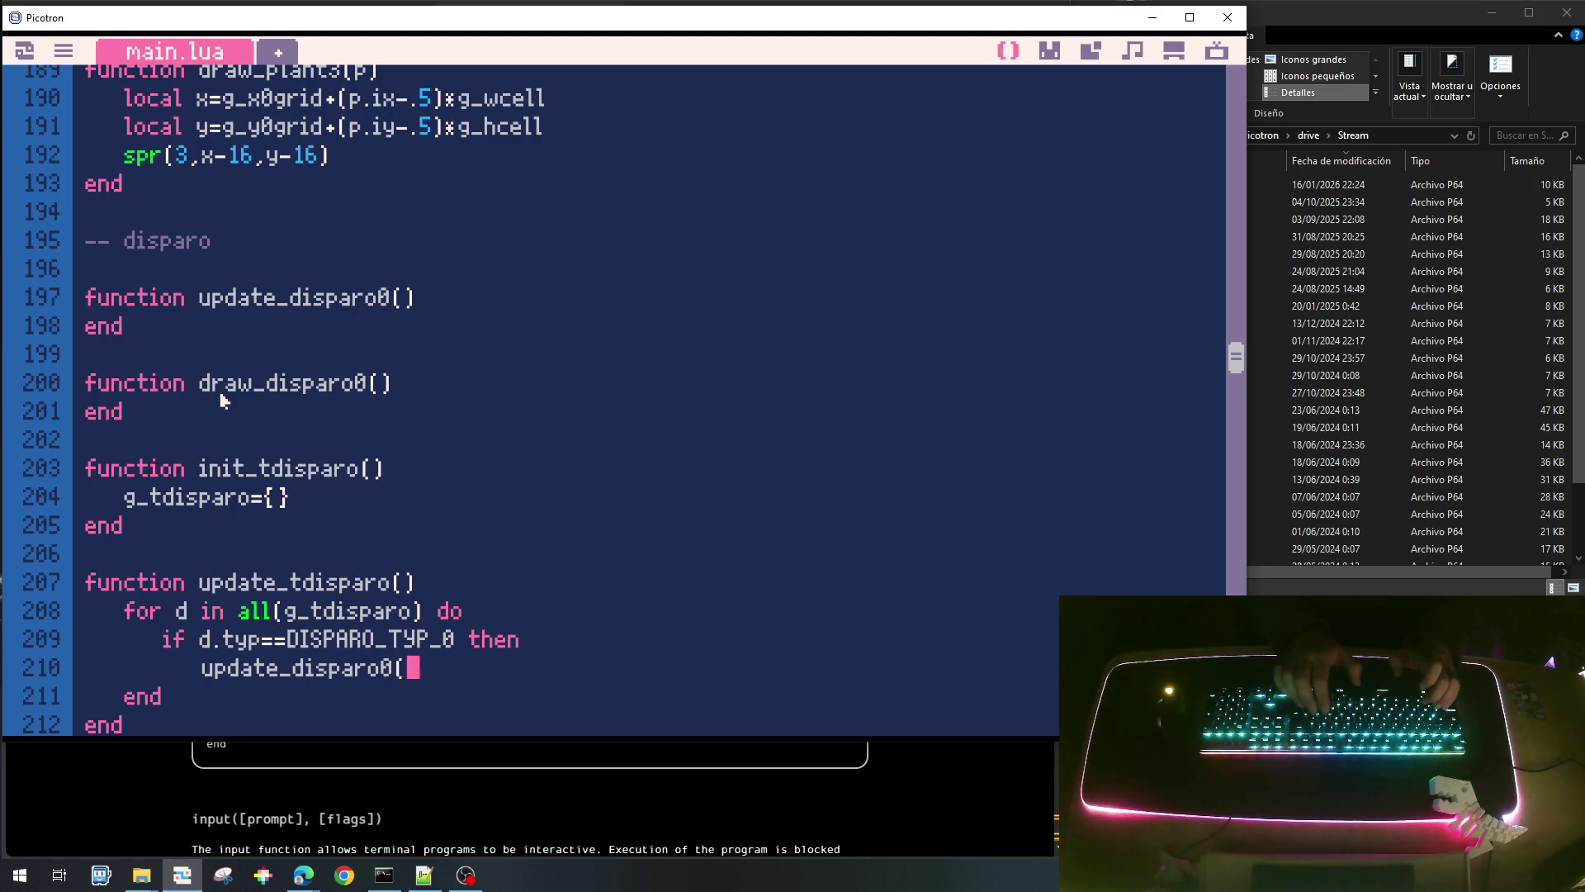
{"action": "type", "text": ")d"}
{"action": "key", "text": "Return"}
{"action": "key", "text": "BackSpace"}
{"action": "type", "text": "end"}
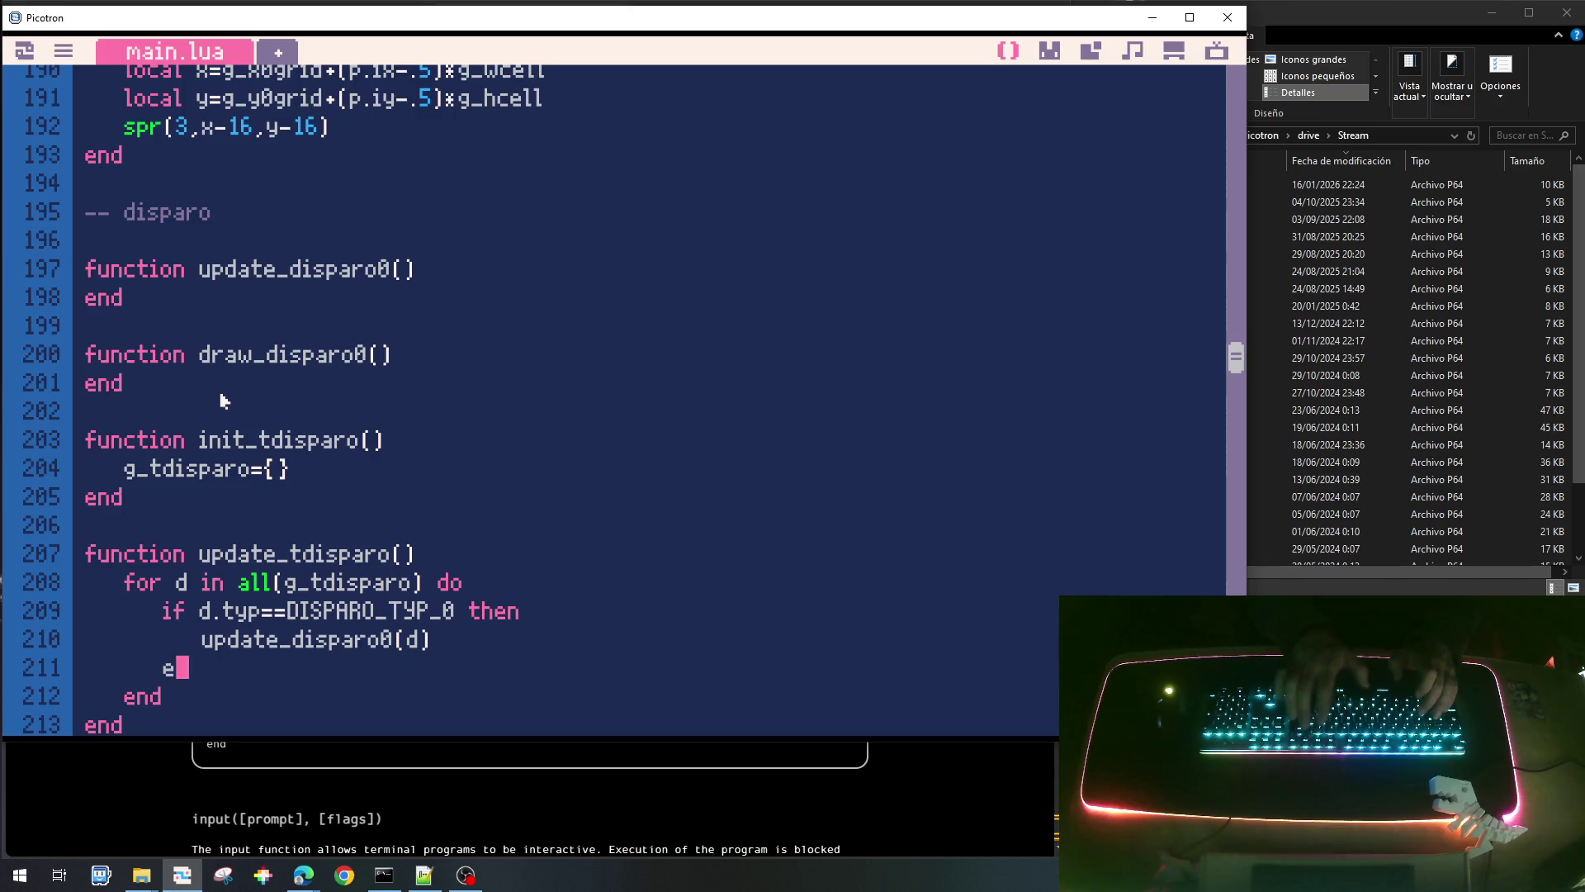
Copy the loop into draw_tdisparo and change the call to draw_disparo0(d).
{"action": "key", "text": "Up"}
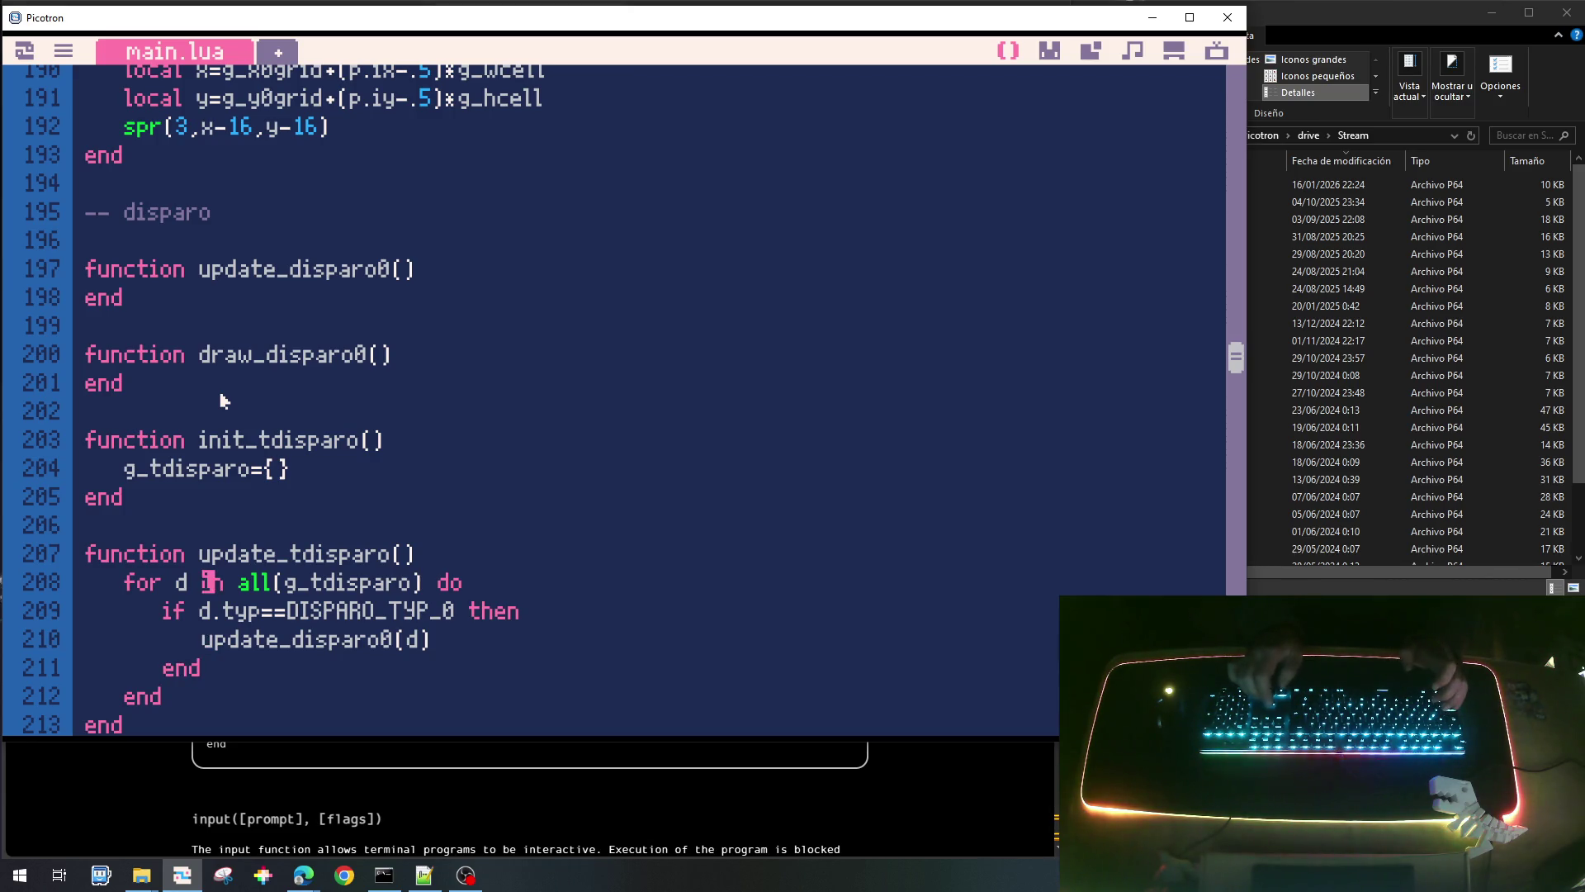
{"action": "key", "text": "Home"}
{"action": "key", "text": "shift+Down"}
{"action": "key", "text": "shift+Down"}
{"action": "key", "text": "shift+Down"}
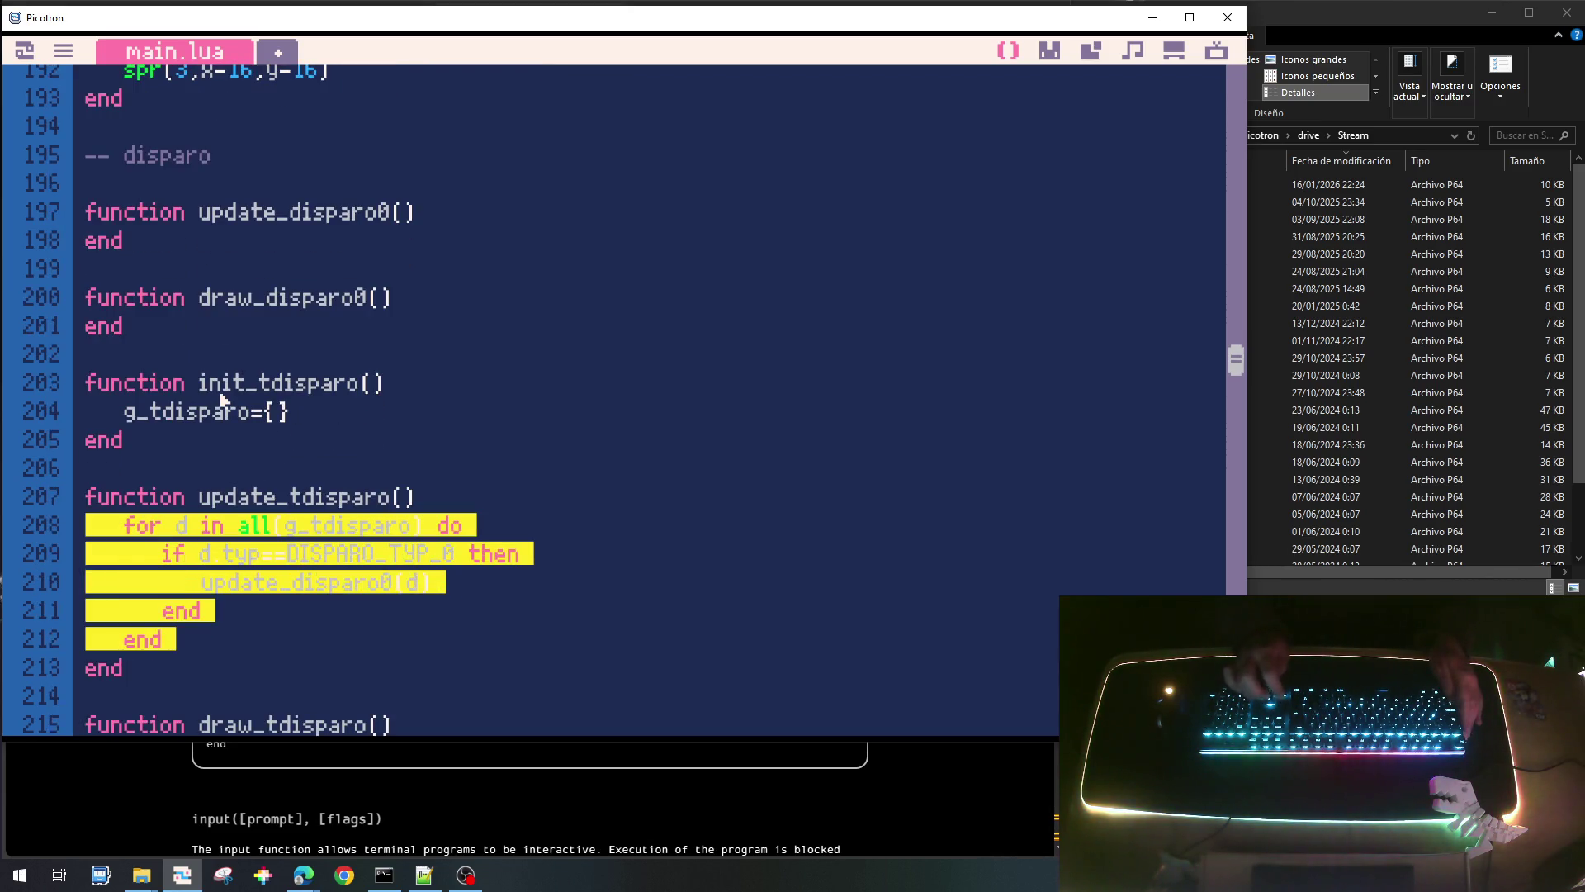
{"action": "key", "text": "ctrl+c"}
{"action": "key", "text": "Down"}
{"action": "key", "text": "Down"}
{"action": "key", "text": "Down"}
{"action": "key", "text": "ctrl+v"}
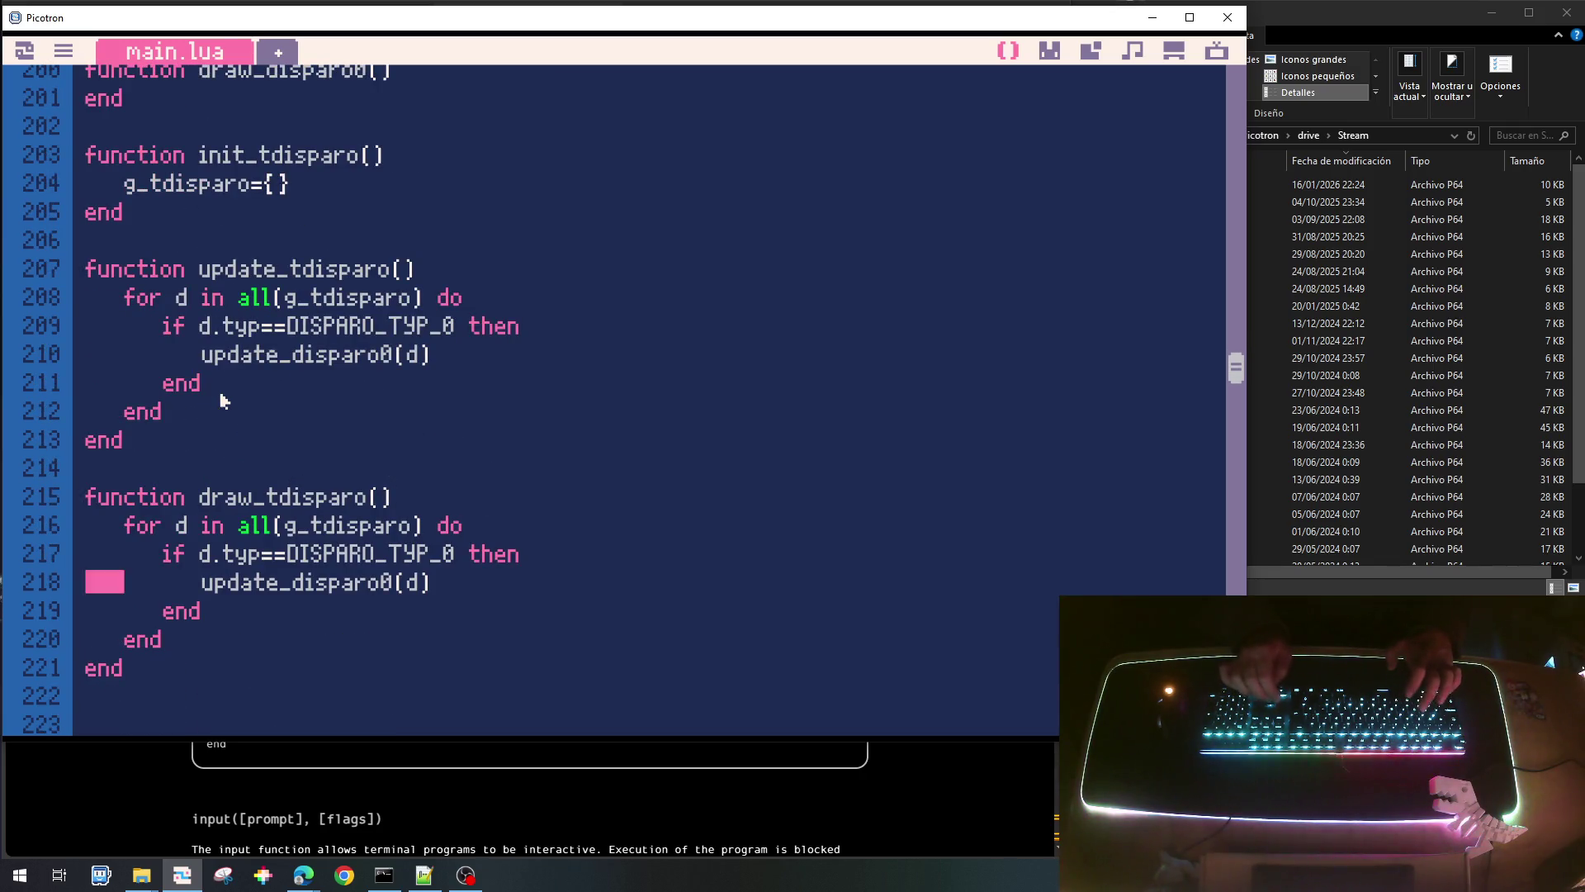
{"action": "key", "text": "BackSpace"}
{"action": "key", "text": "BackSpace"}
{"action": "key", "text": "BackSpace"}
{"action": "type", "text": "draw"}
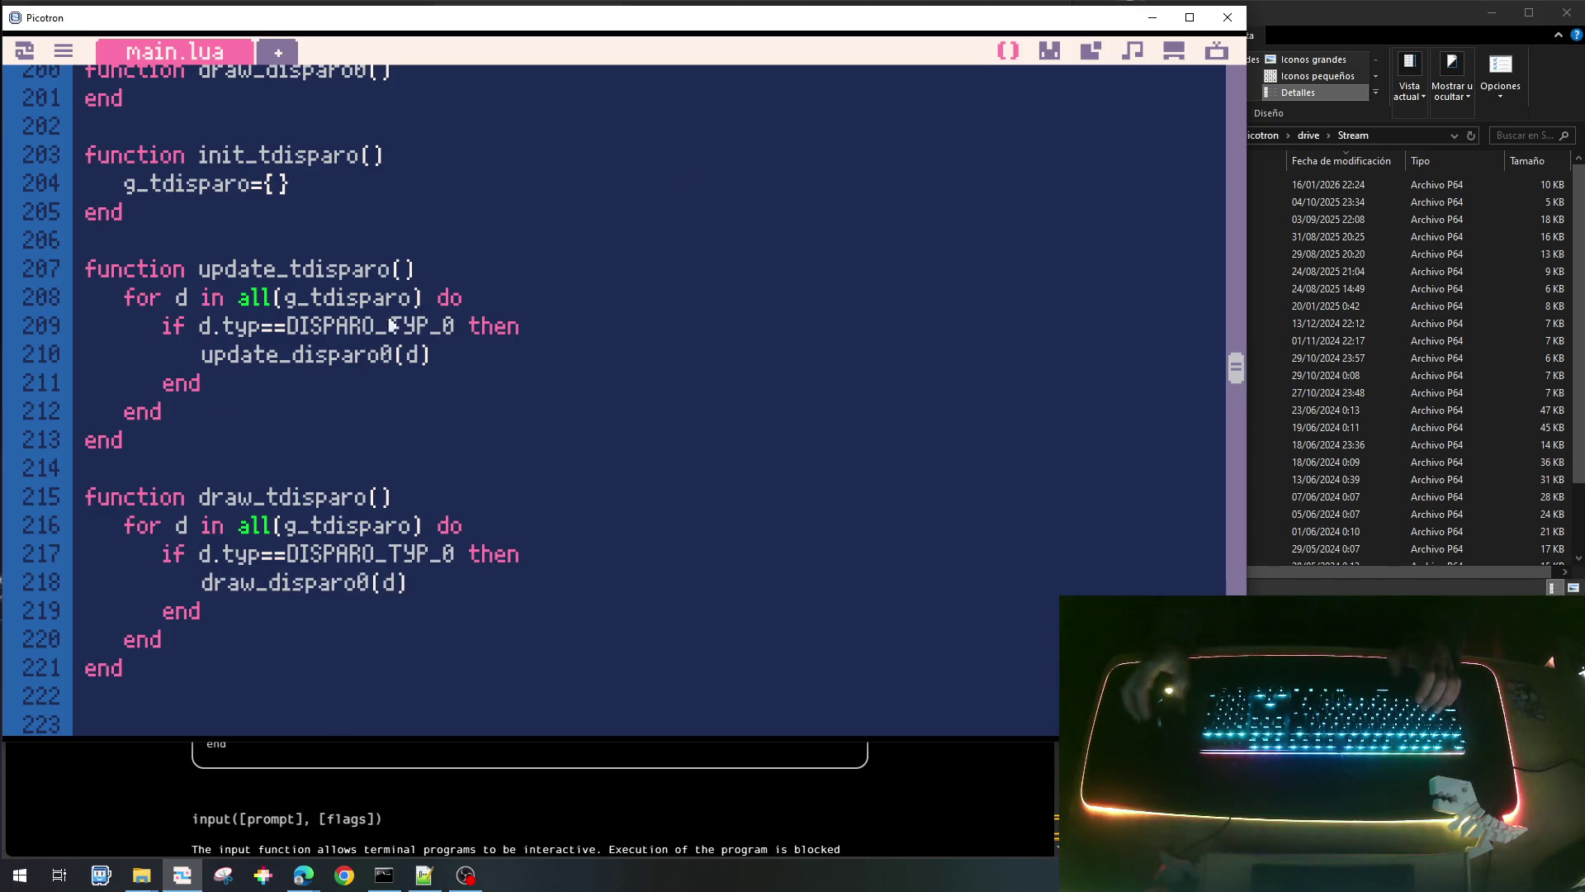
Draw a filled yellow circle in sprite 10 with the circle tool, then return to main.lua.
{"action": "left_click", "coordinate": [1064, 58]}
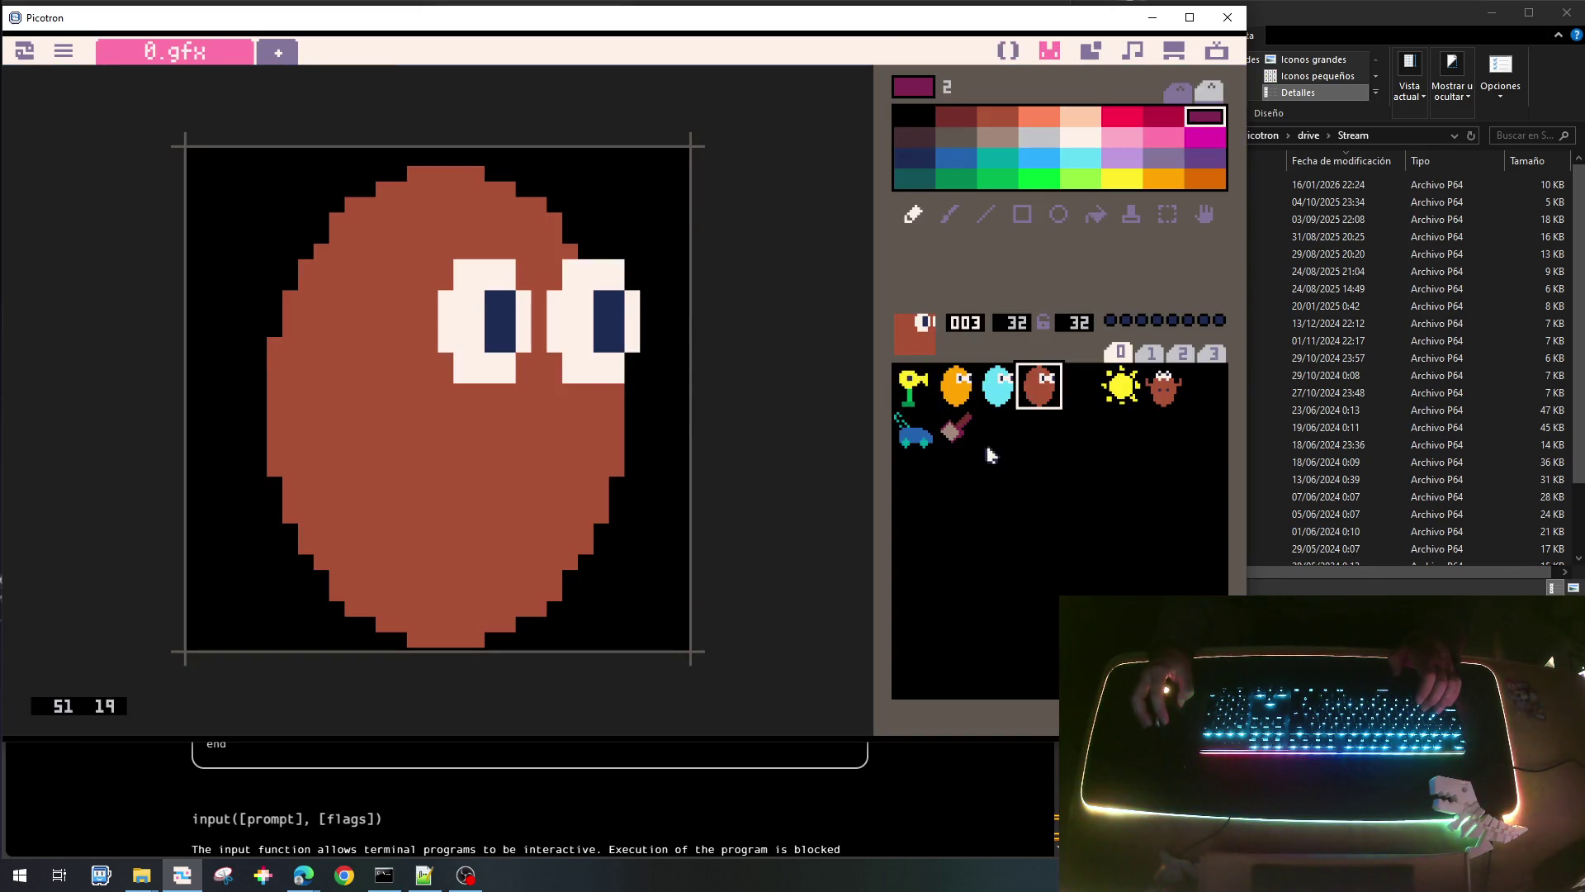
{"action": "left_click", "coordinate": [998, 427]}
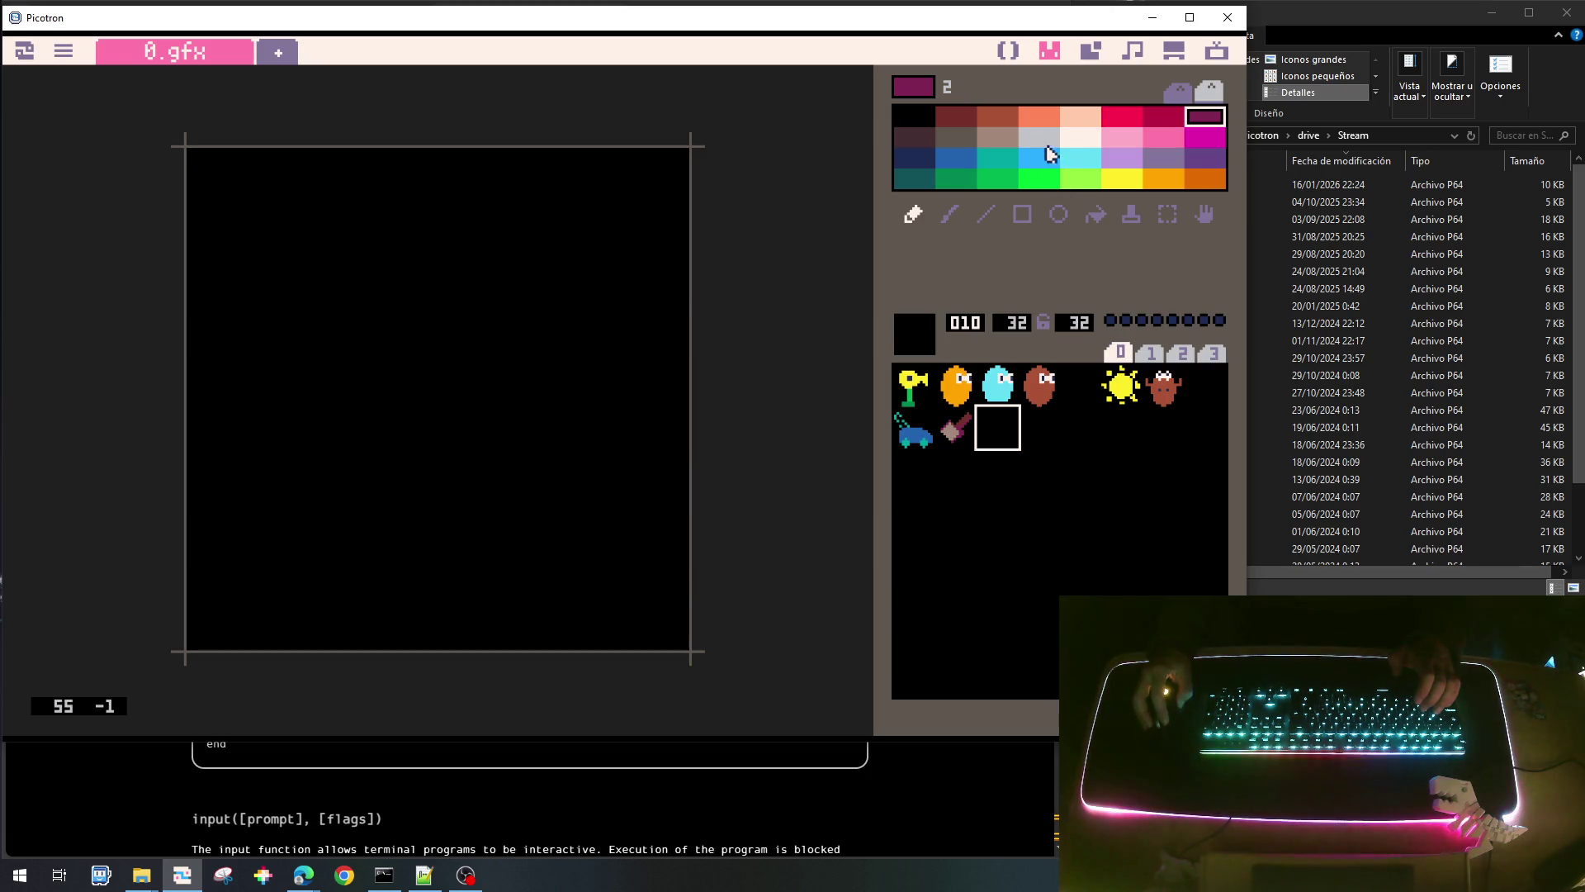
{"action": "left_click", "coordinate": [1128, 187]}
{"action": "left_click_drag", "start_coordinate": [400, 344], "coordinate": [477, 427]}
{"action": "key", "text": "ctrl+z"}
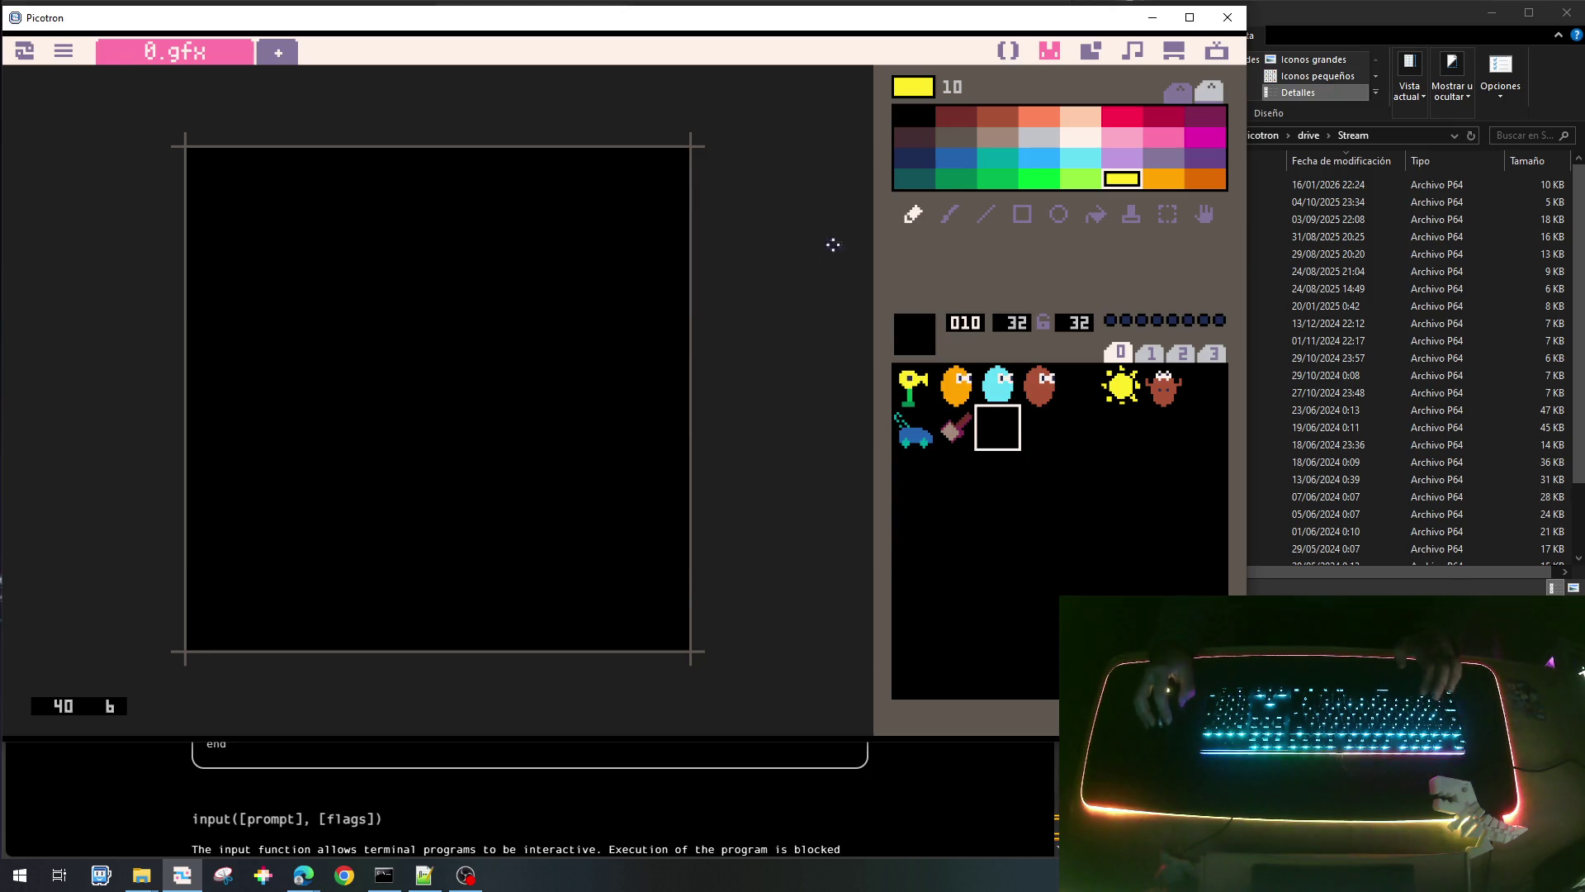
{"action": "left_click", "coordinate": [1058, 214]}
{"action": "mouse_move", "coordinate": [367, 327]}
{"action": "left_mouse_down"}
{"action": "mouse_move", "coordinate": [438, 400]}
{"action": "mouse_move", "coordinate": [478, 397]}
{"action": "mouse_move", "coordinate": [498, 447]}
{"action": "left_mouse_up"}
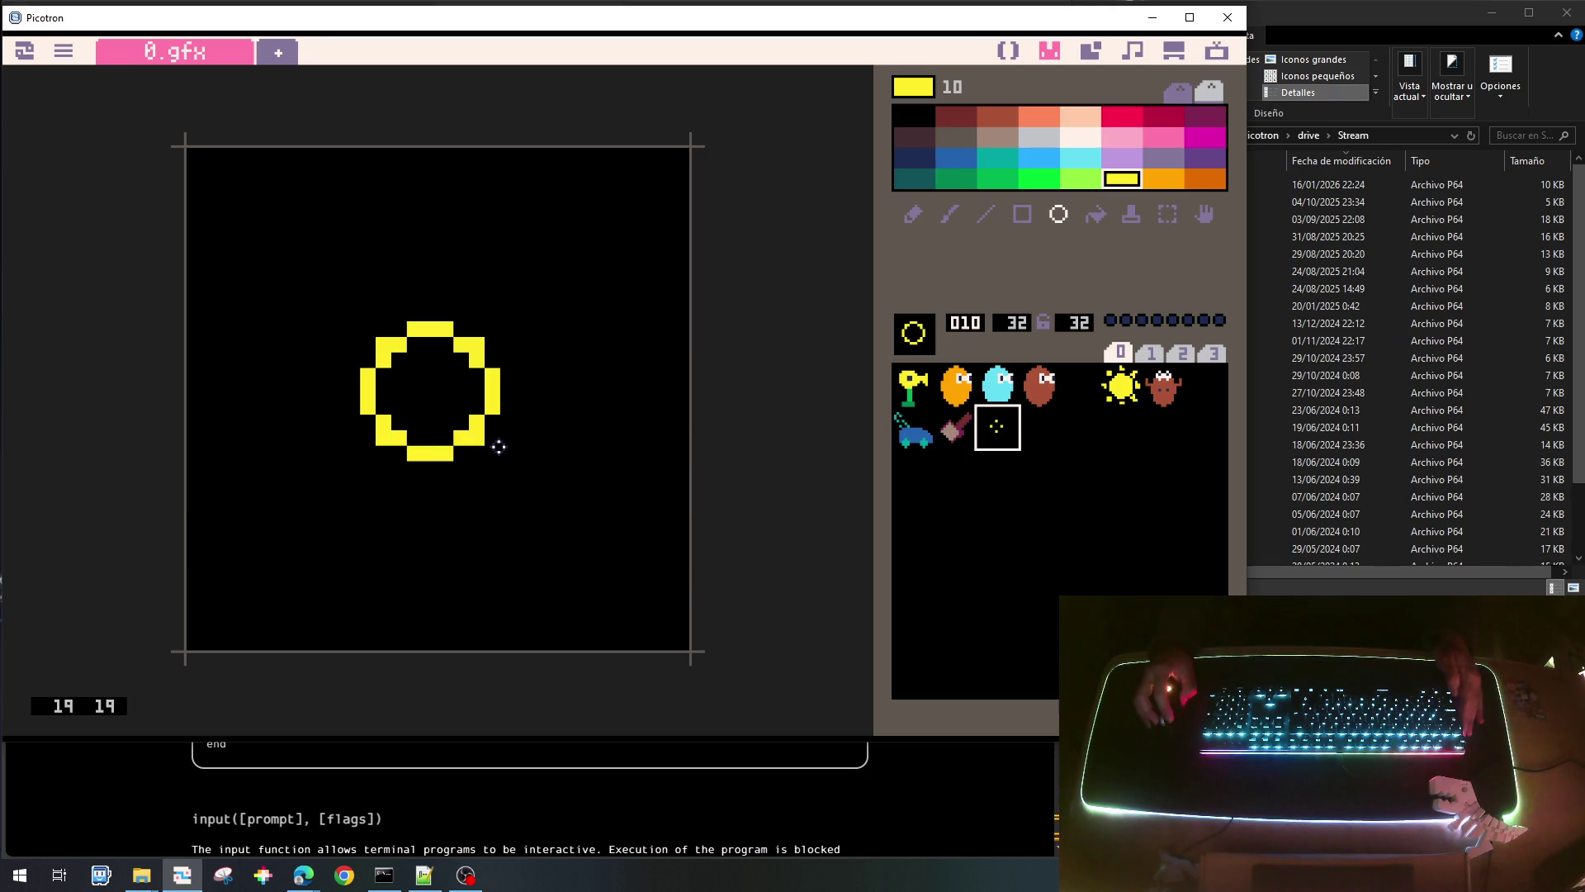
{"action": "key", "text": "ctrl"}
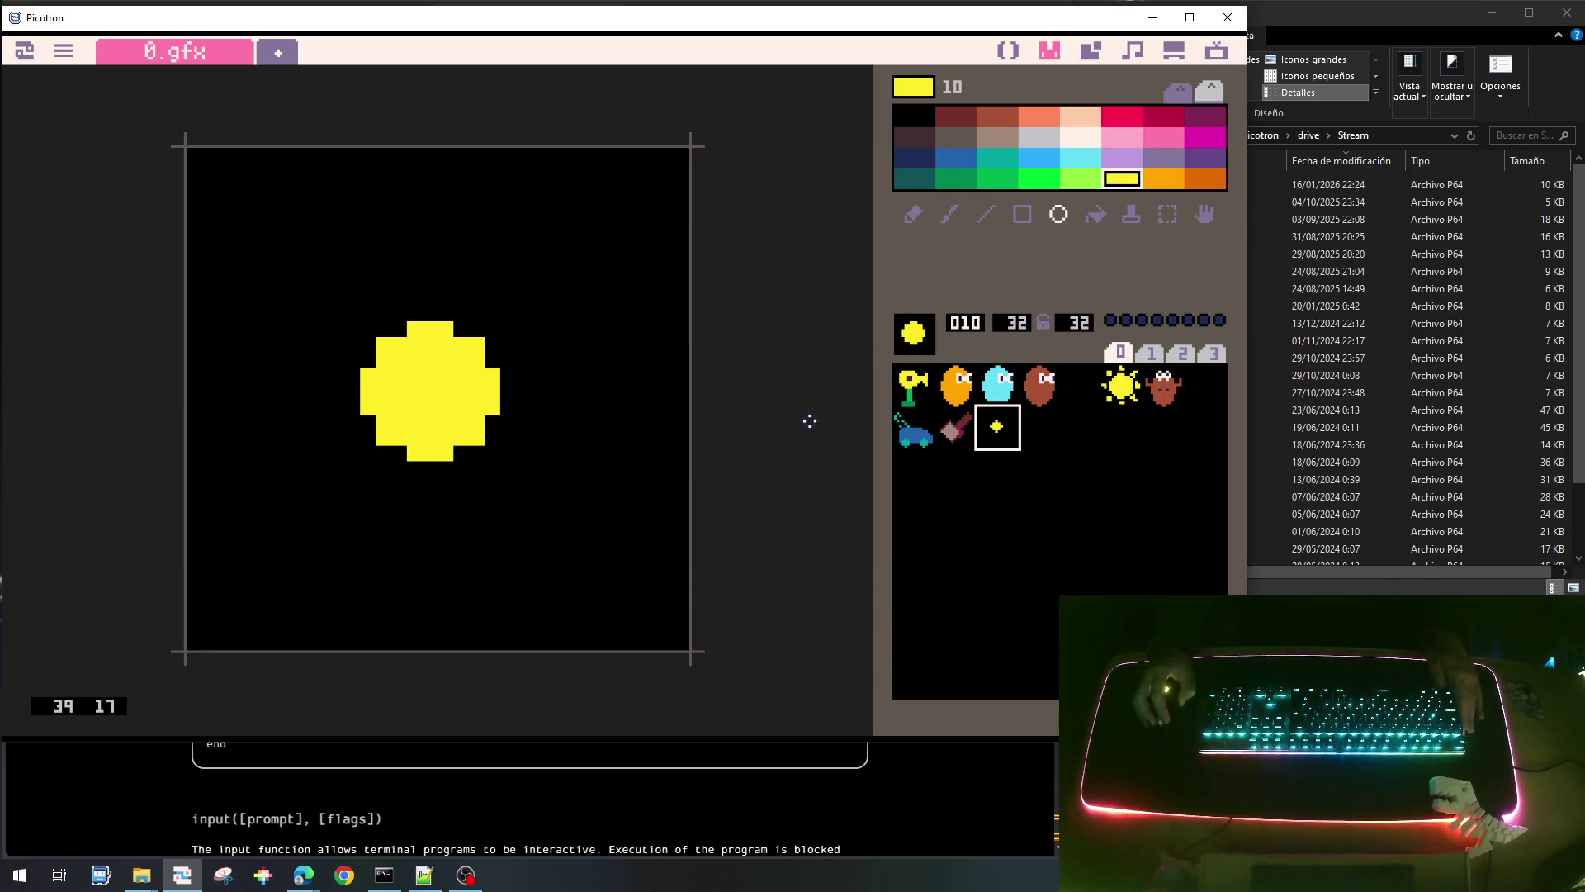
{"action": "left_click", "coordinate": [1008, 52]}
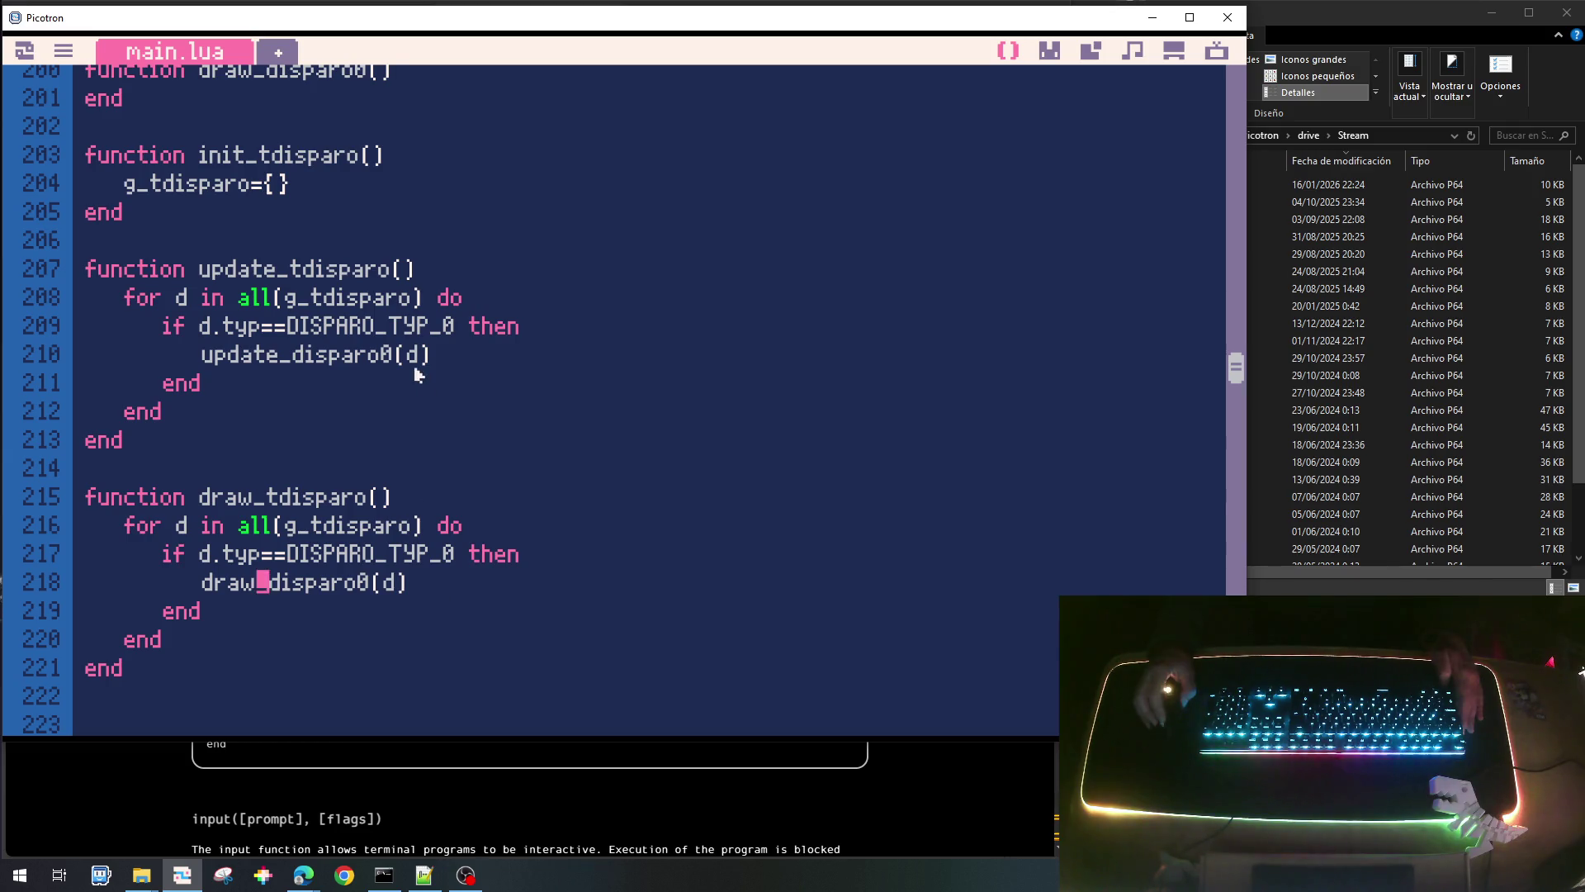
Add a d parameter to the update_disparo0 and draw_disparo0 function headers.
{"action": "scroll", "coordinate": [419, 364], "scroll_direction": "up", "scroll_amount": 1}
{"action": "left_click", "coordinate": [412, 156]}
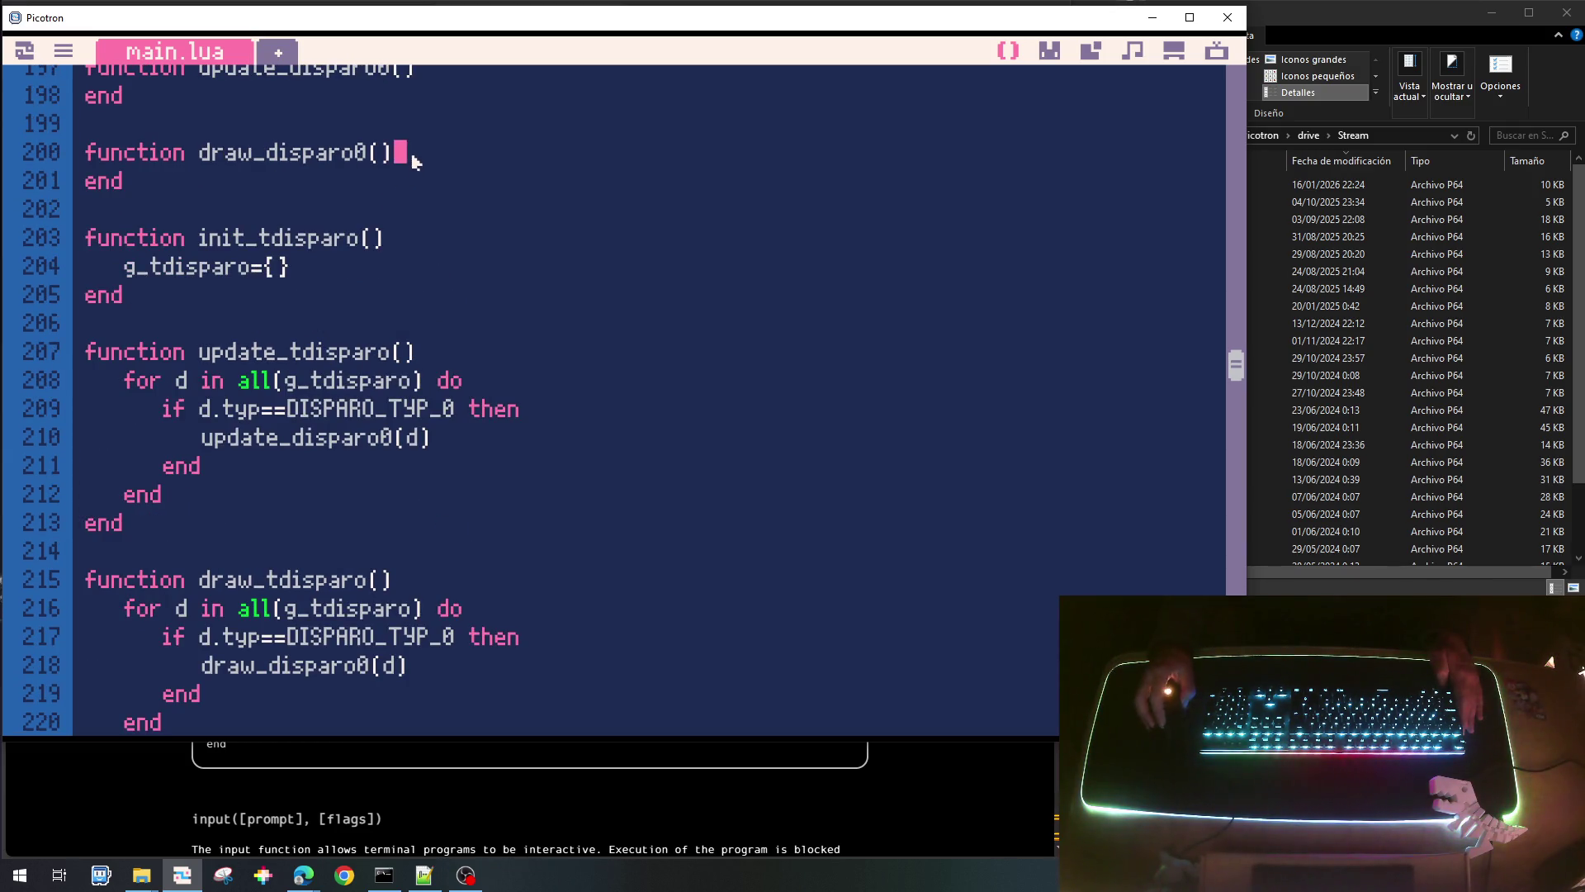
{"action": "left_click", "coordinate": [394, 157]}
{"action": "type", "text": "d"}
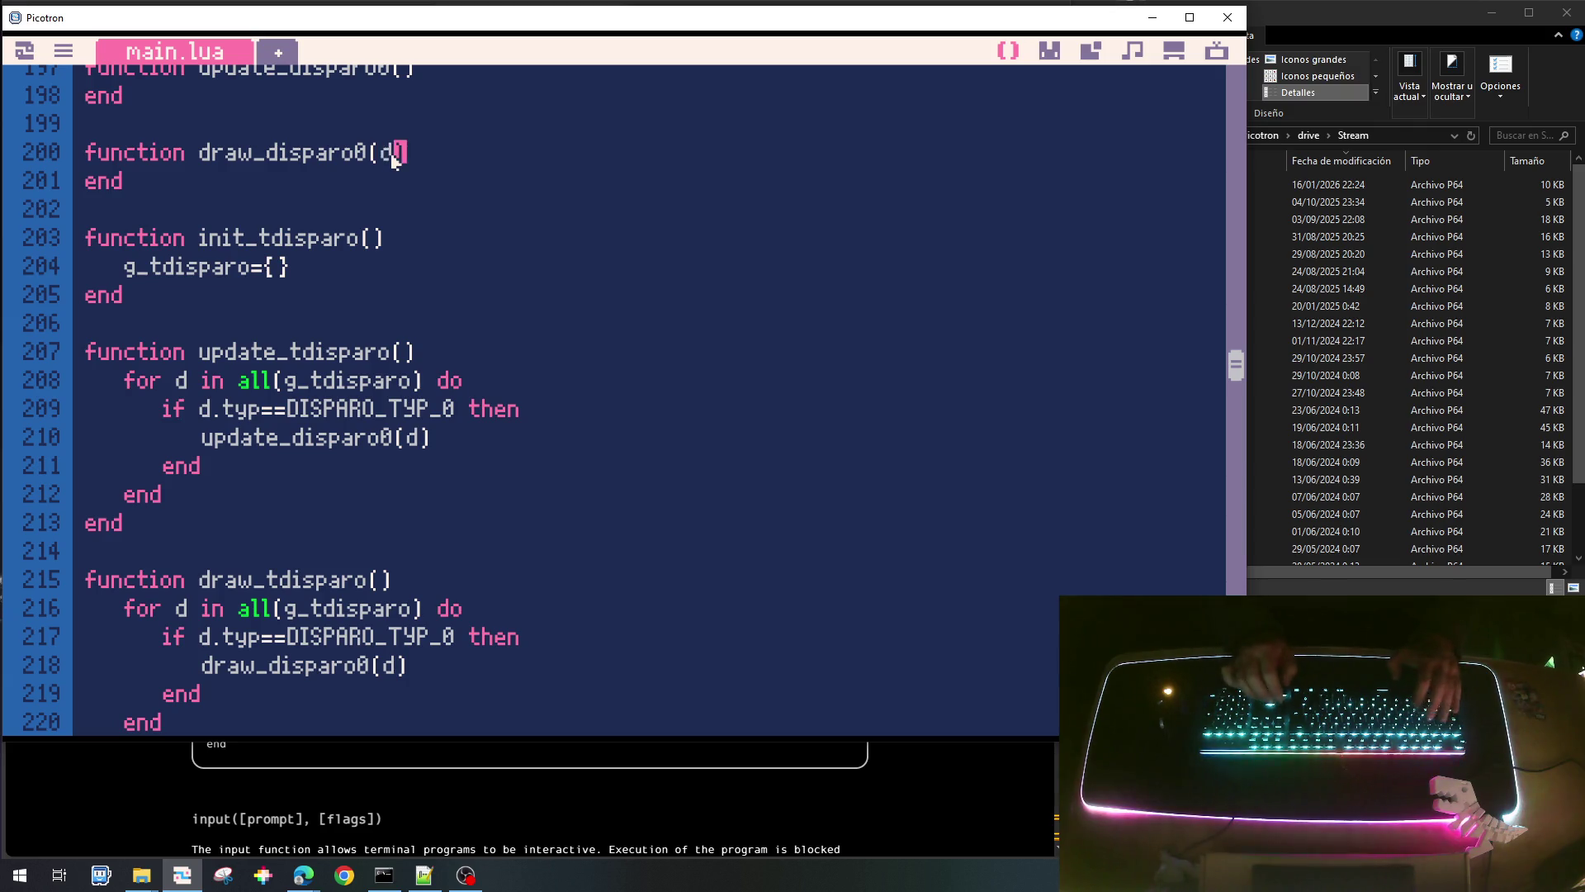
{"action": "key", "text": "Up"}
{"action": "key", "text": "Up"}
{"action": "key", "text": "Up"}
{"action": "left_click", "coordinate": [394, 162]}
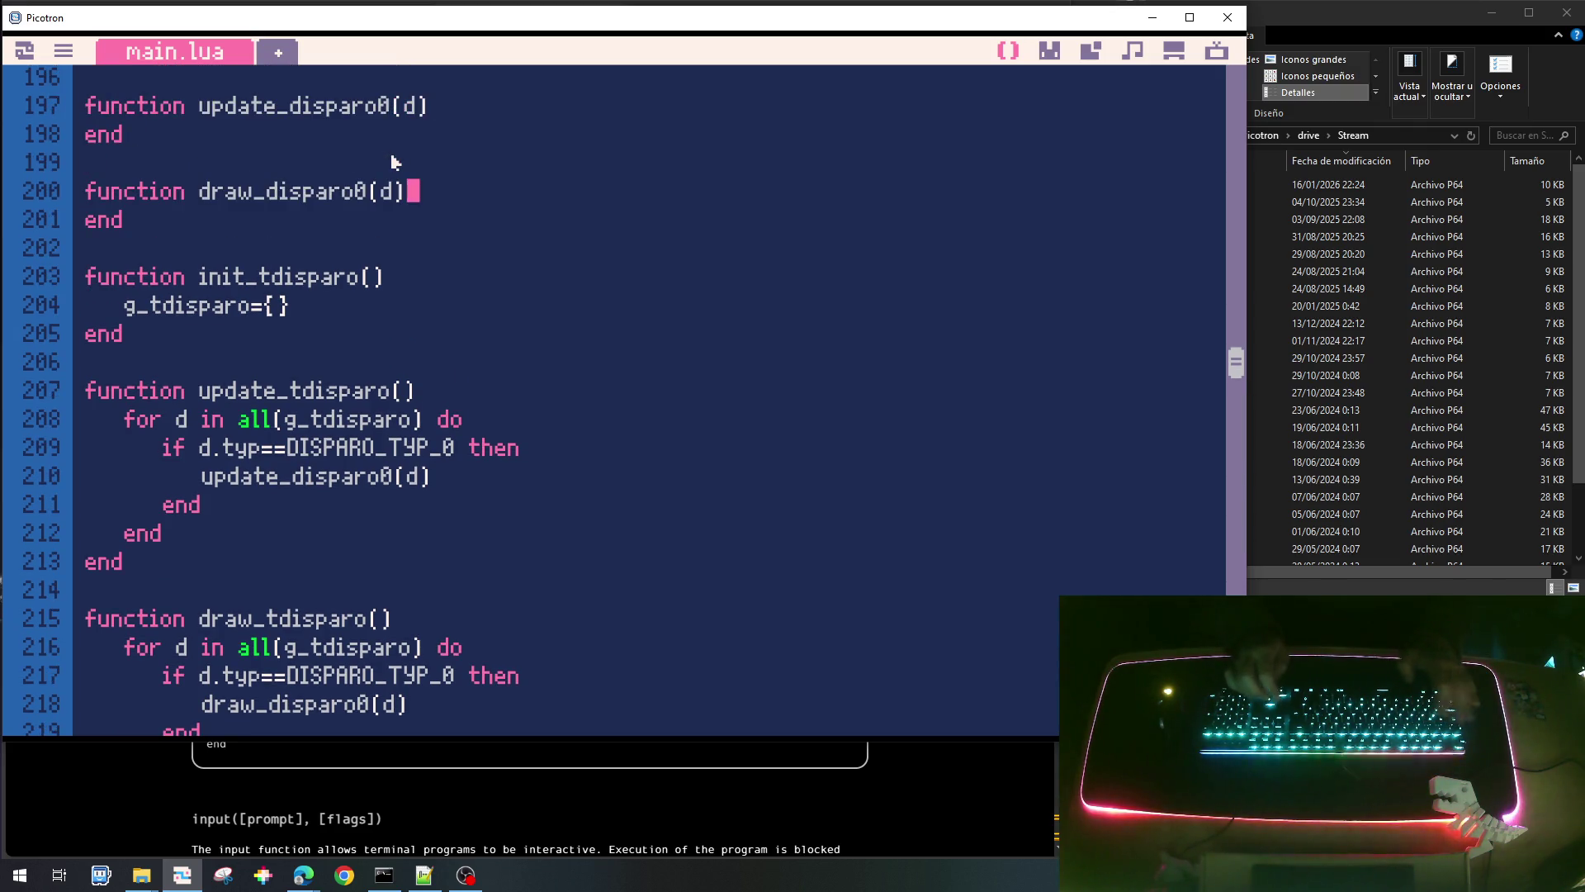
In draw_disparo0, set local x=d.x and local y=d.y, then call spr(10,x-16,y-16).
{"action": "key", "text": "Return"}
{"action": "type", "text": "spr("}
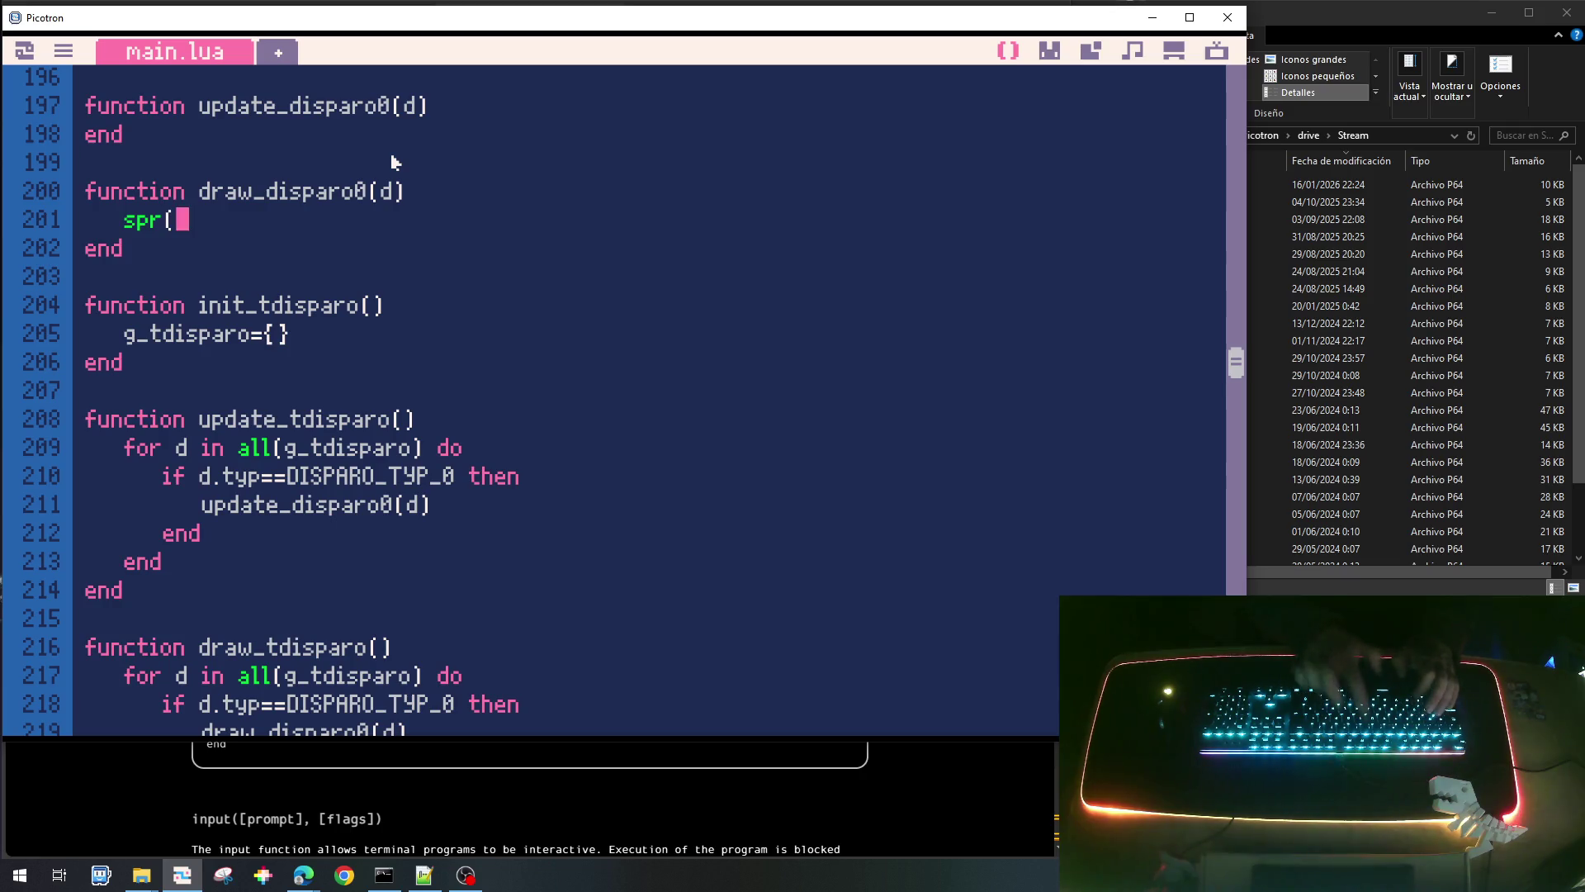
{"action": "left_click", "coordinate": [1049, 51]}
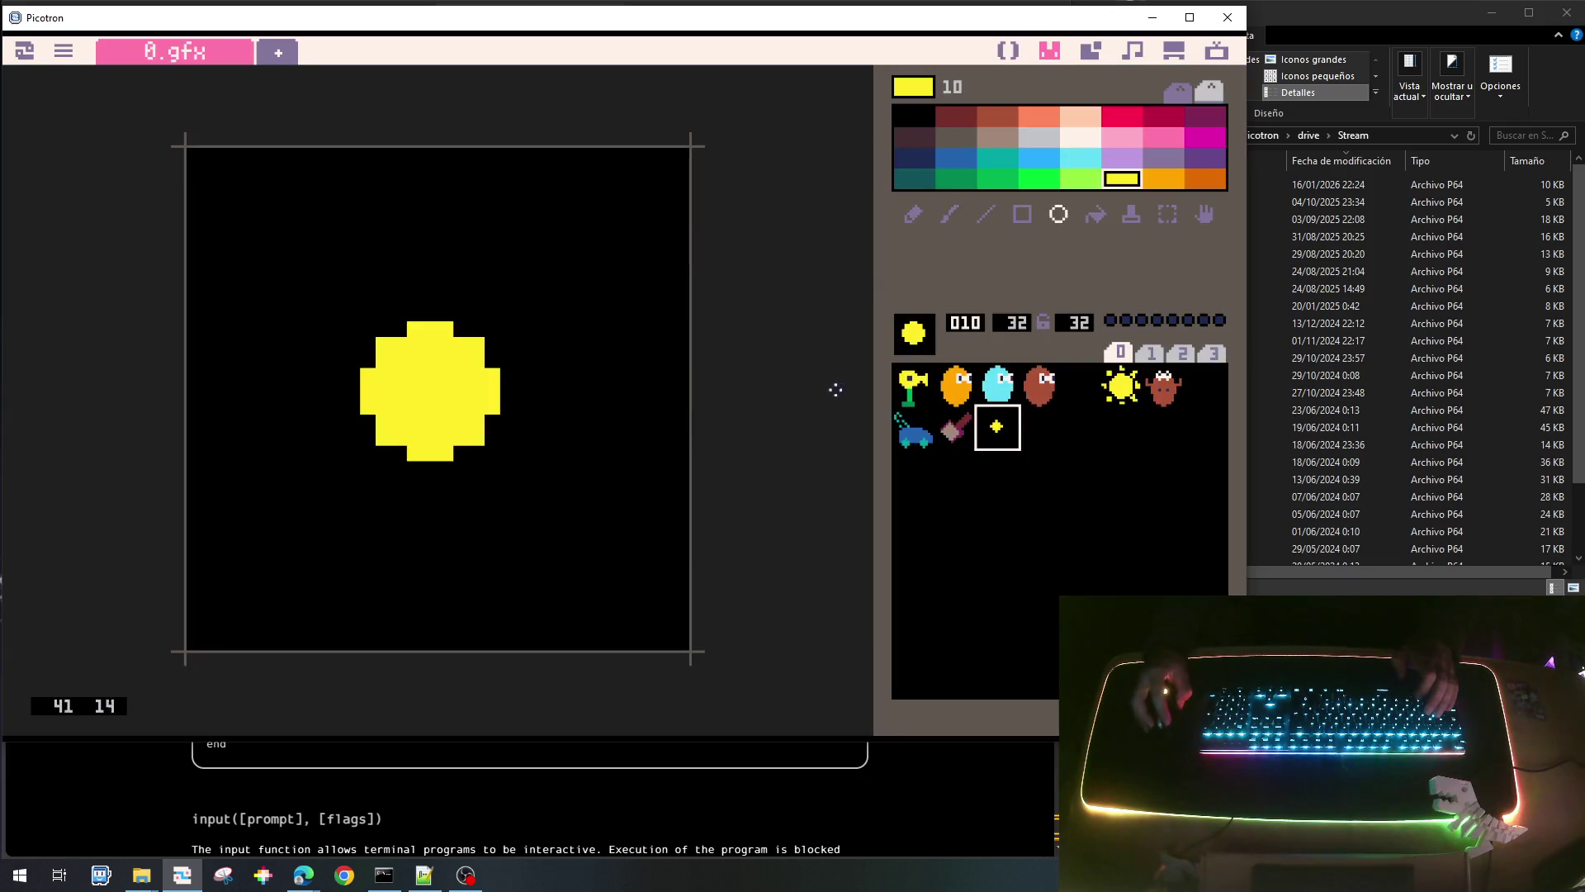
{"action": "left_click", "coordinate": [1011, 51]}
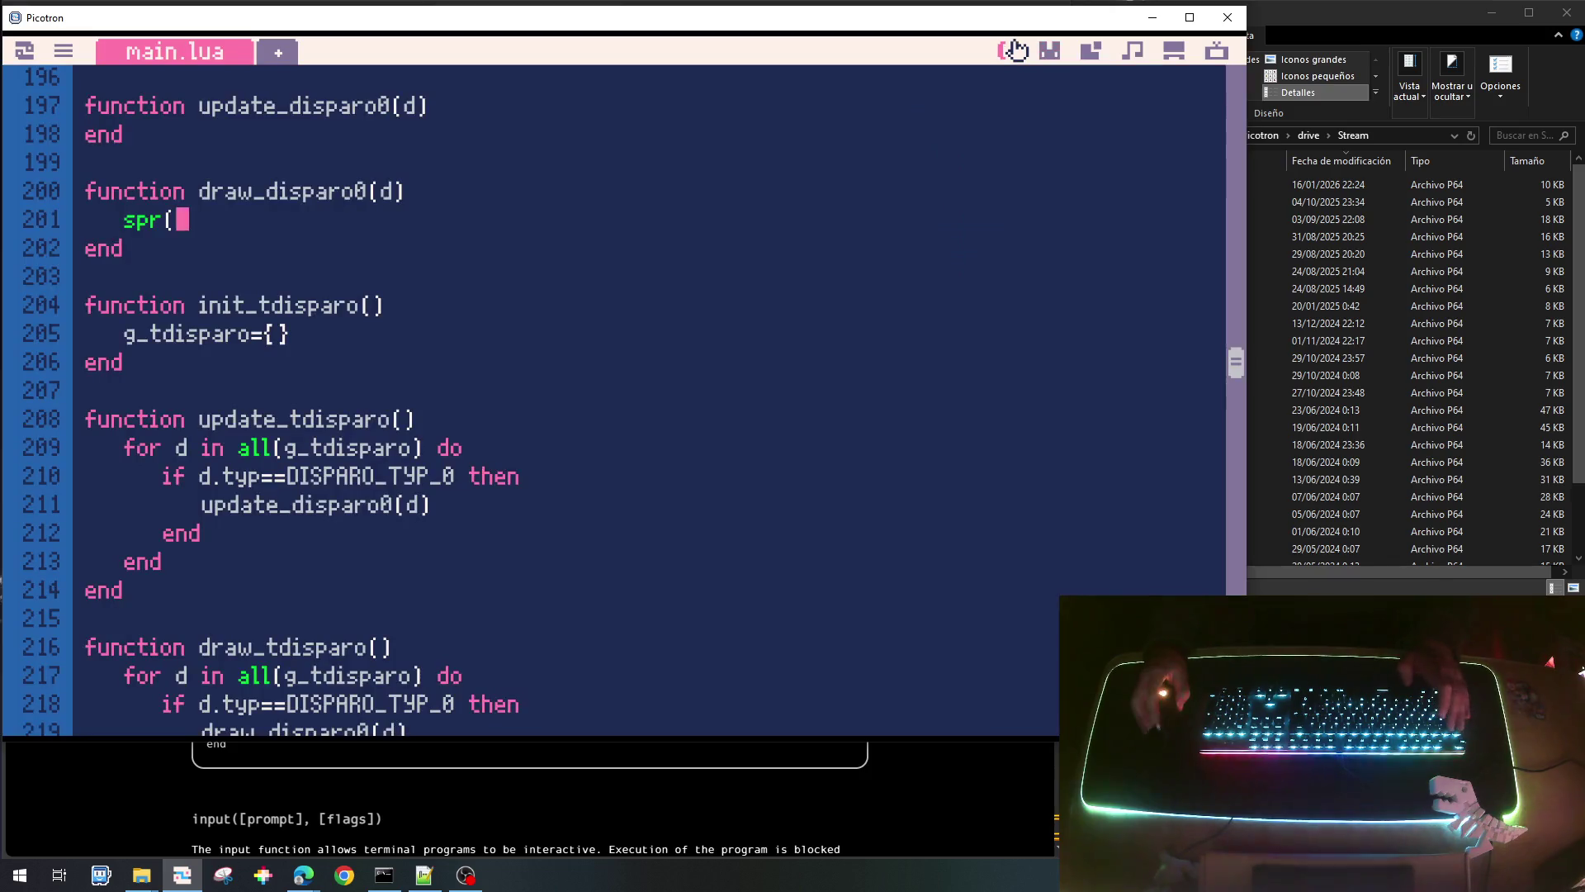
{"action": "type", "text": "10,x-16,y-1"}
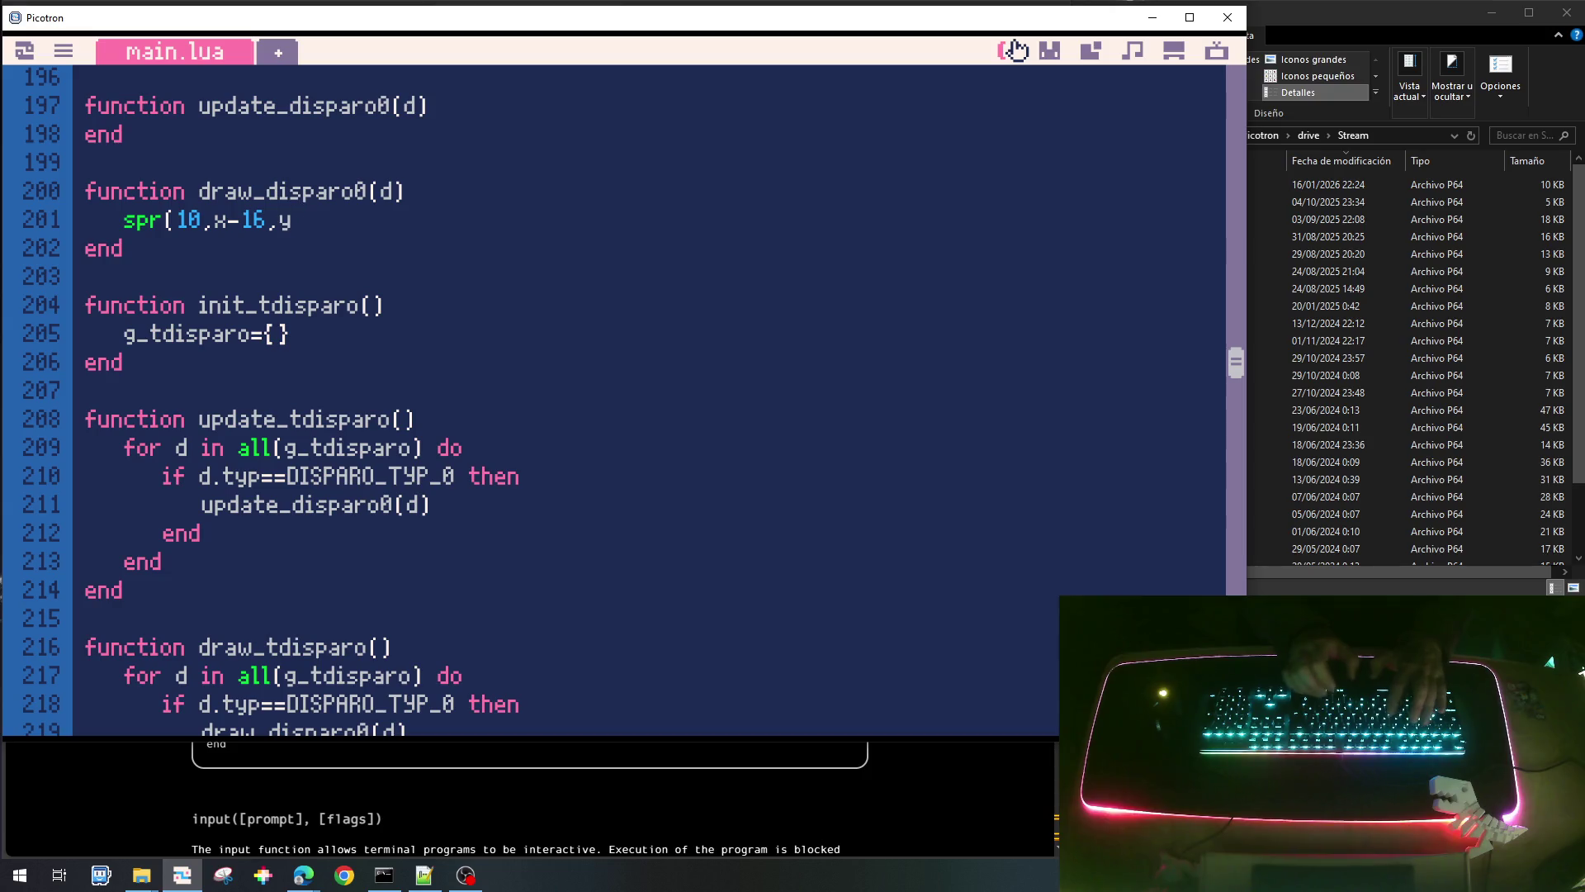
{"action": "type", "text": "6"}
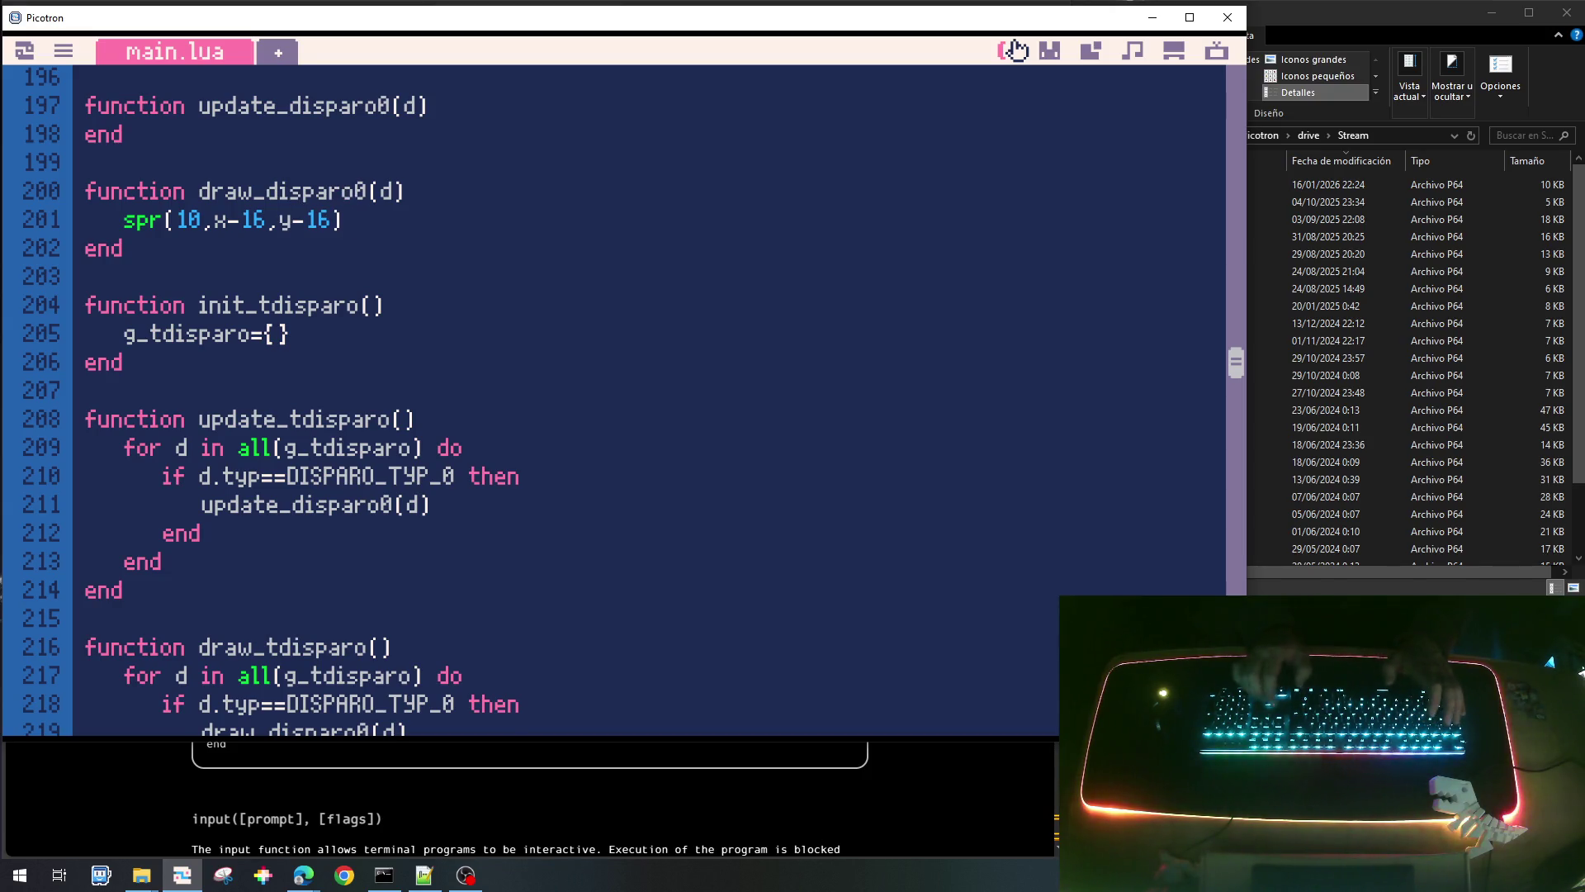
{"action": "key", "text": "Return"}
{"action": "type", "text": "ocal x=d.x"}
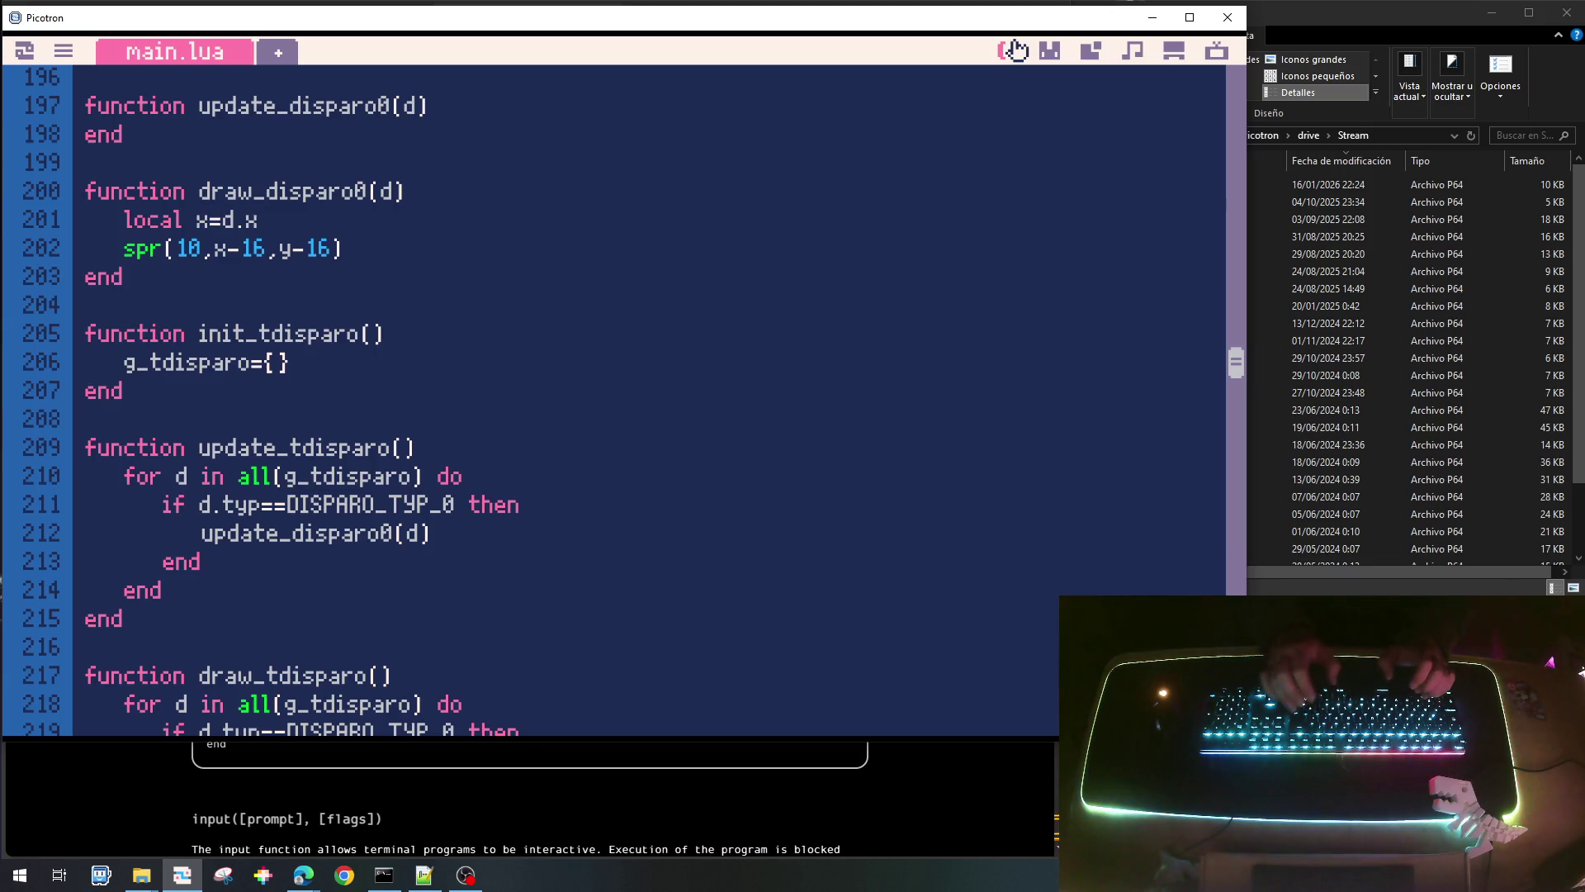
{"action": "key", "text": "Return"}
{"action": "type", "text": "local"}
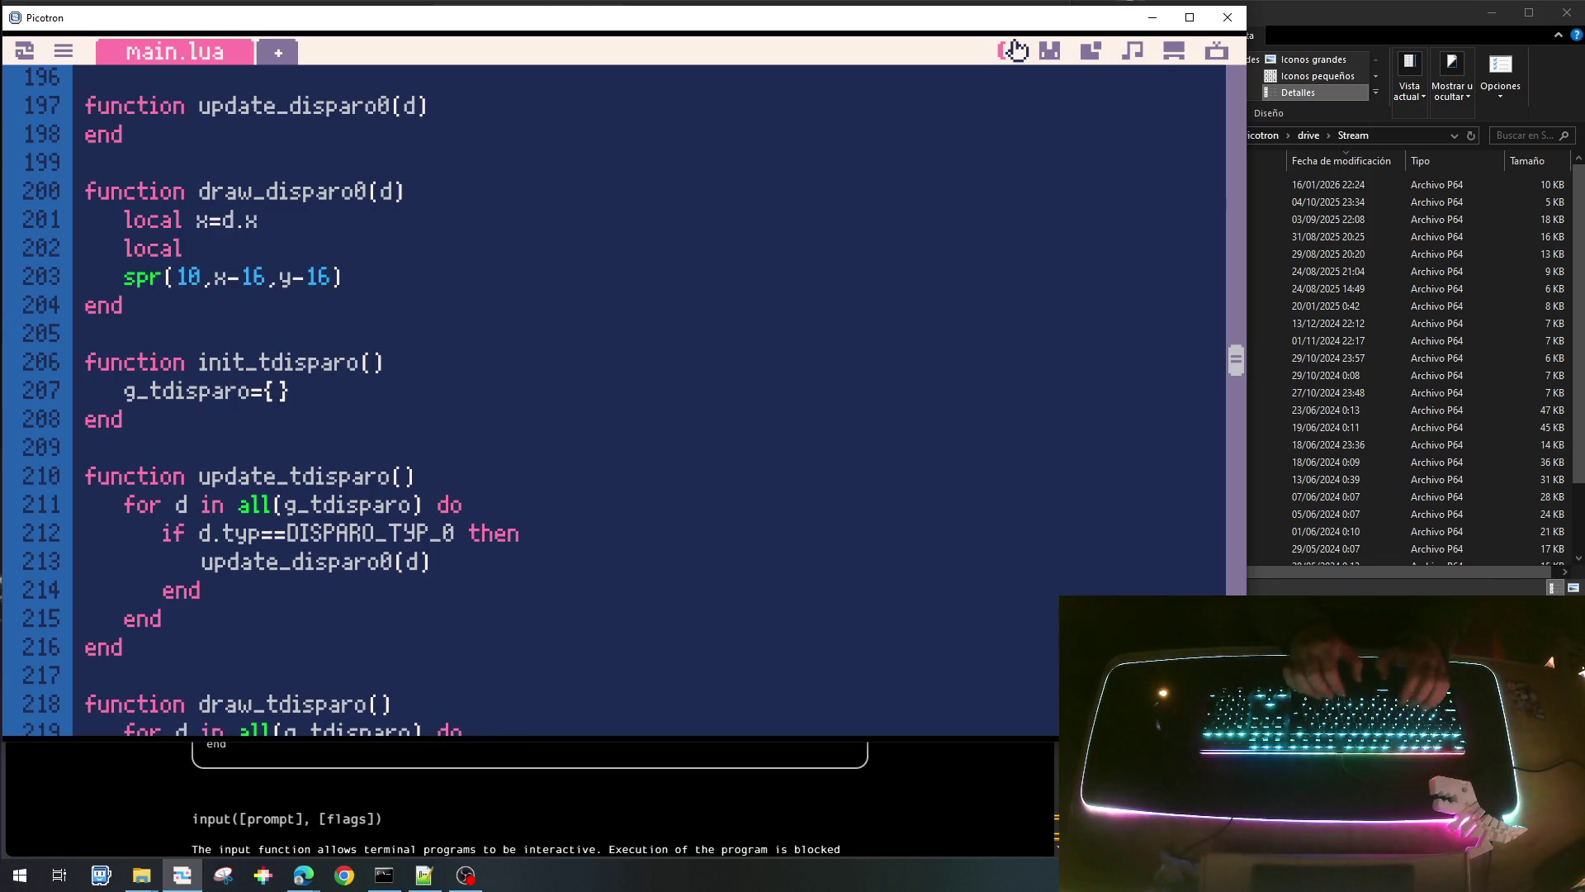
{"action": "type", "text": " y=d.y"}
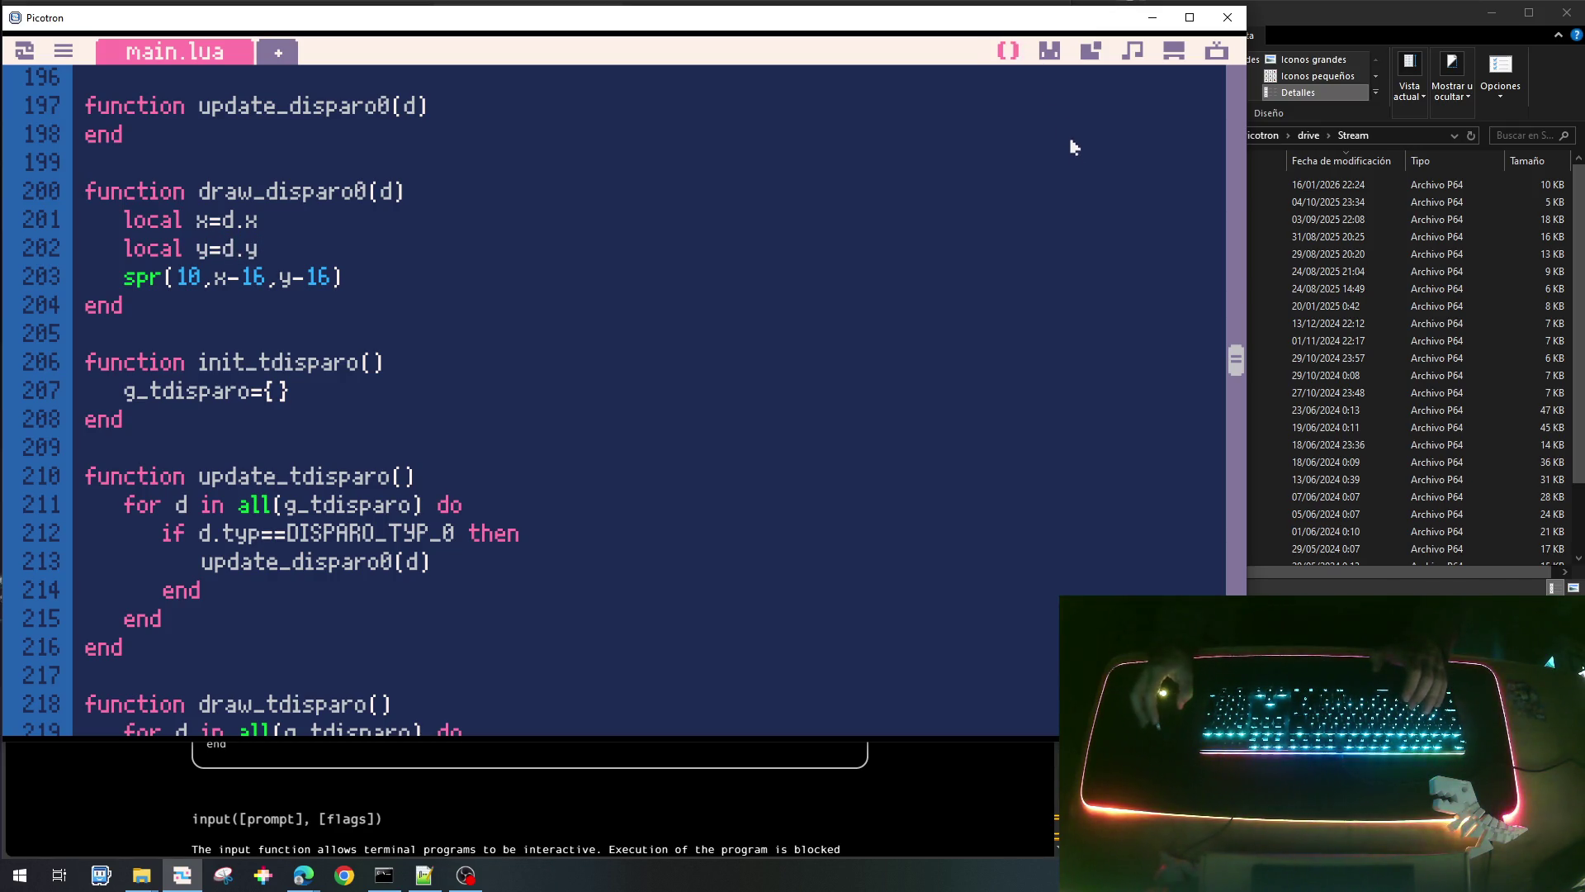
{"action": "scroll", "coordinate": [299, 419], "scroll_direction": "down", "scroll_amount": 1}
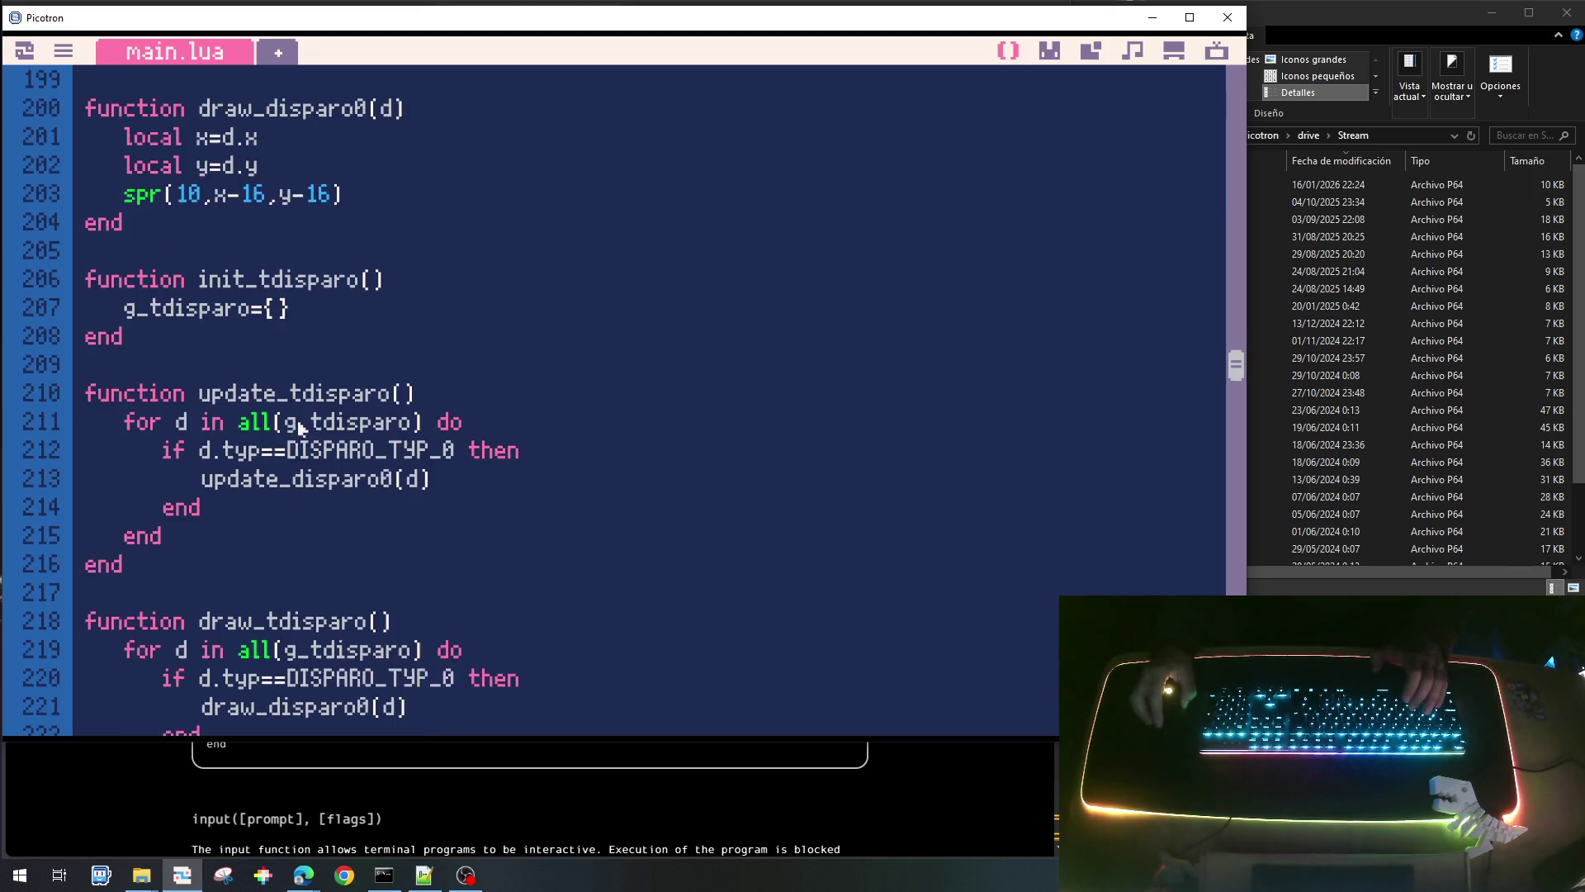
Declare local DISPARO_TYP_0=0 below the g_tdisparo global in main.lua's disparo declarations.
{"action": "double_click", "coordinate": [312, 456]}
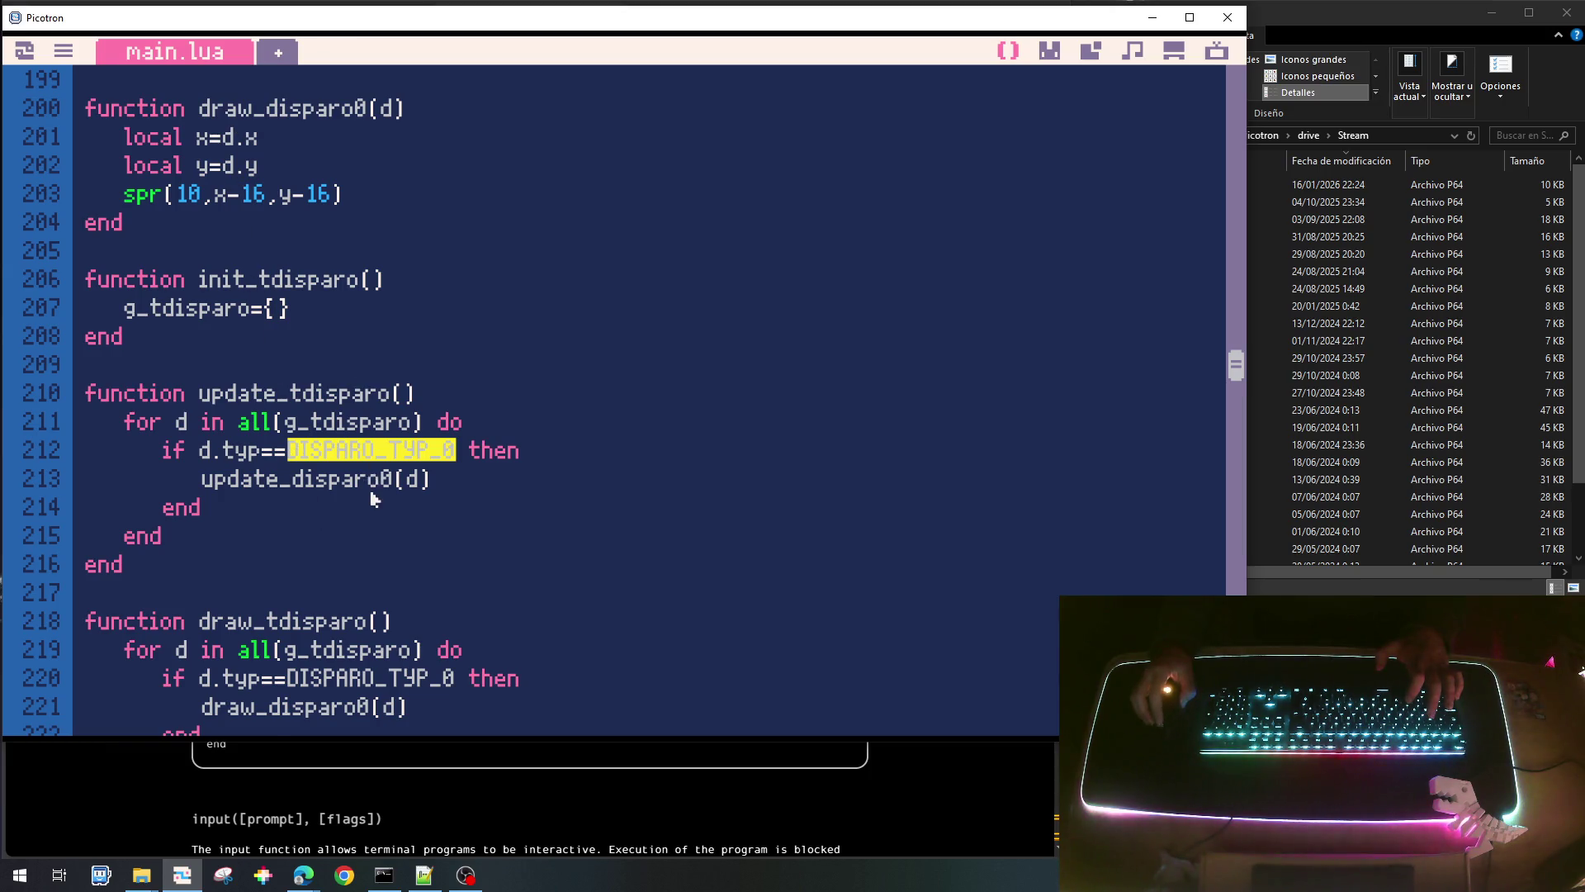
{"action": "scroll", "coordinate": [373, 499], "scroll_direction": "down", "scroll_amount": 2}
{"action": "left_click_drag", "start_coordinate": [1235, 374], "coordinate": [1211, 70]}
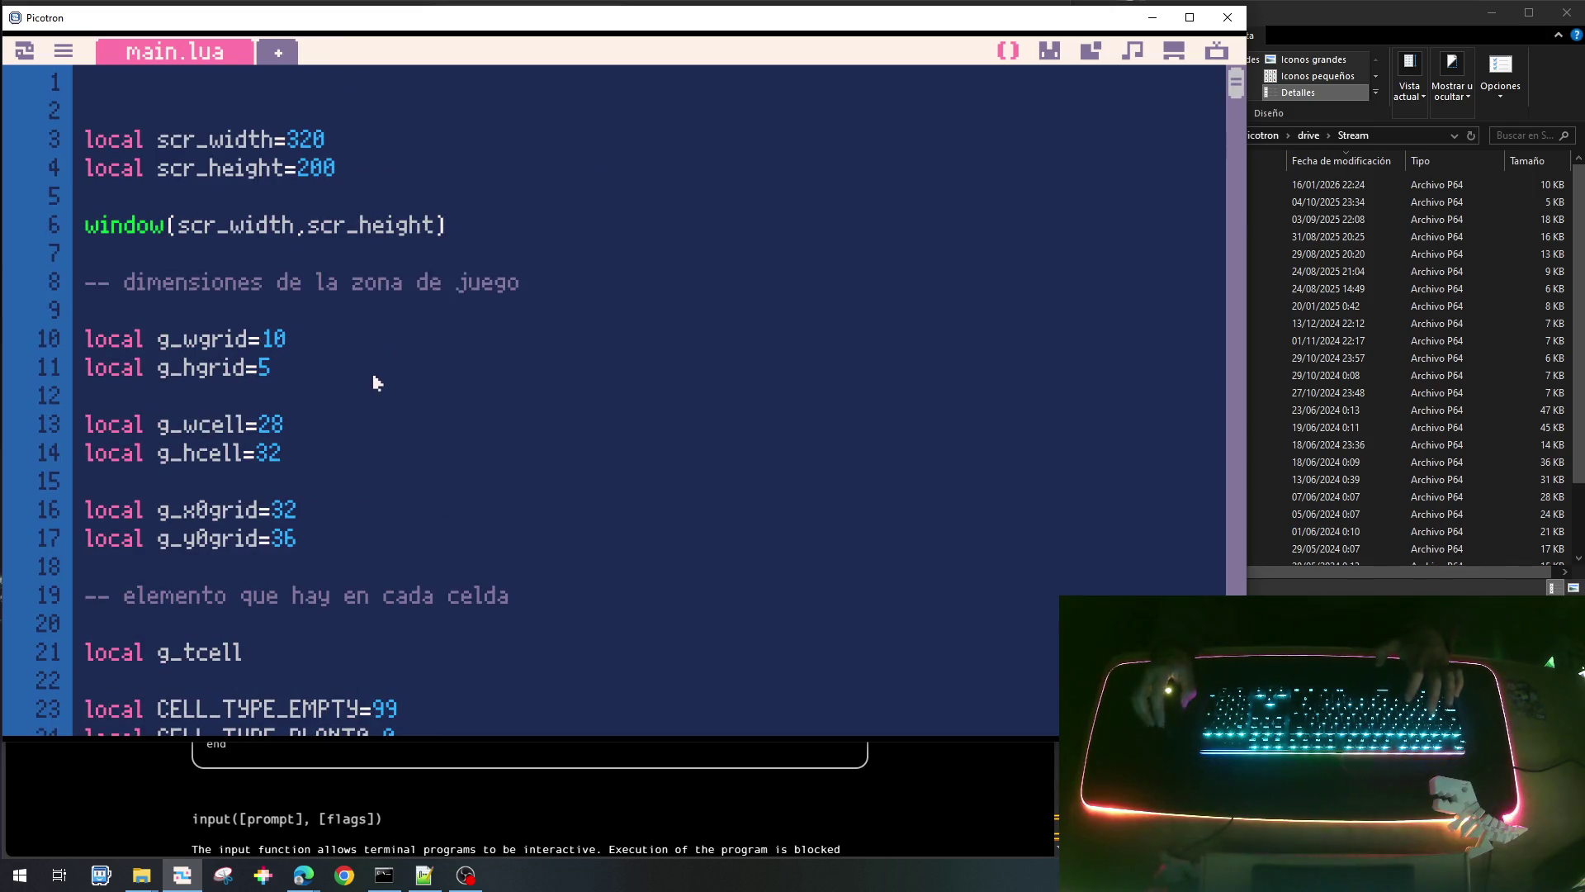
{"action": "scroll", "coordinate": [320, 393], "scroll_direction": "down", "scroll_amount": 2}
{"action": "scroll", "coordinate": [322, 402], "scroll_direction": "down", "scroll_amount": 3}
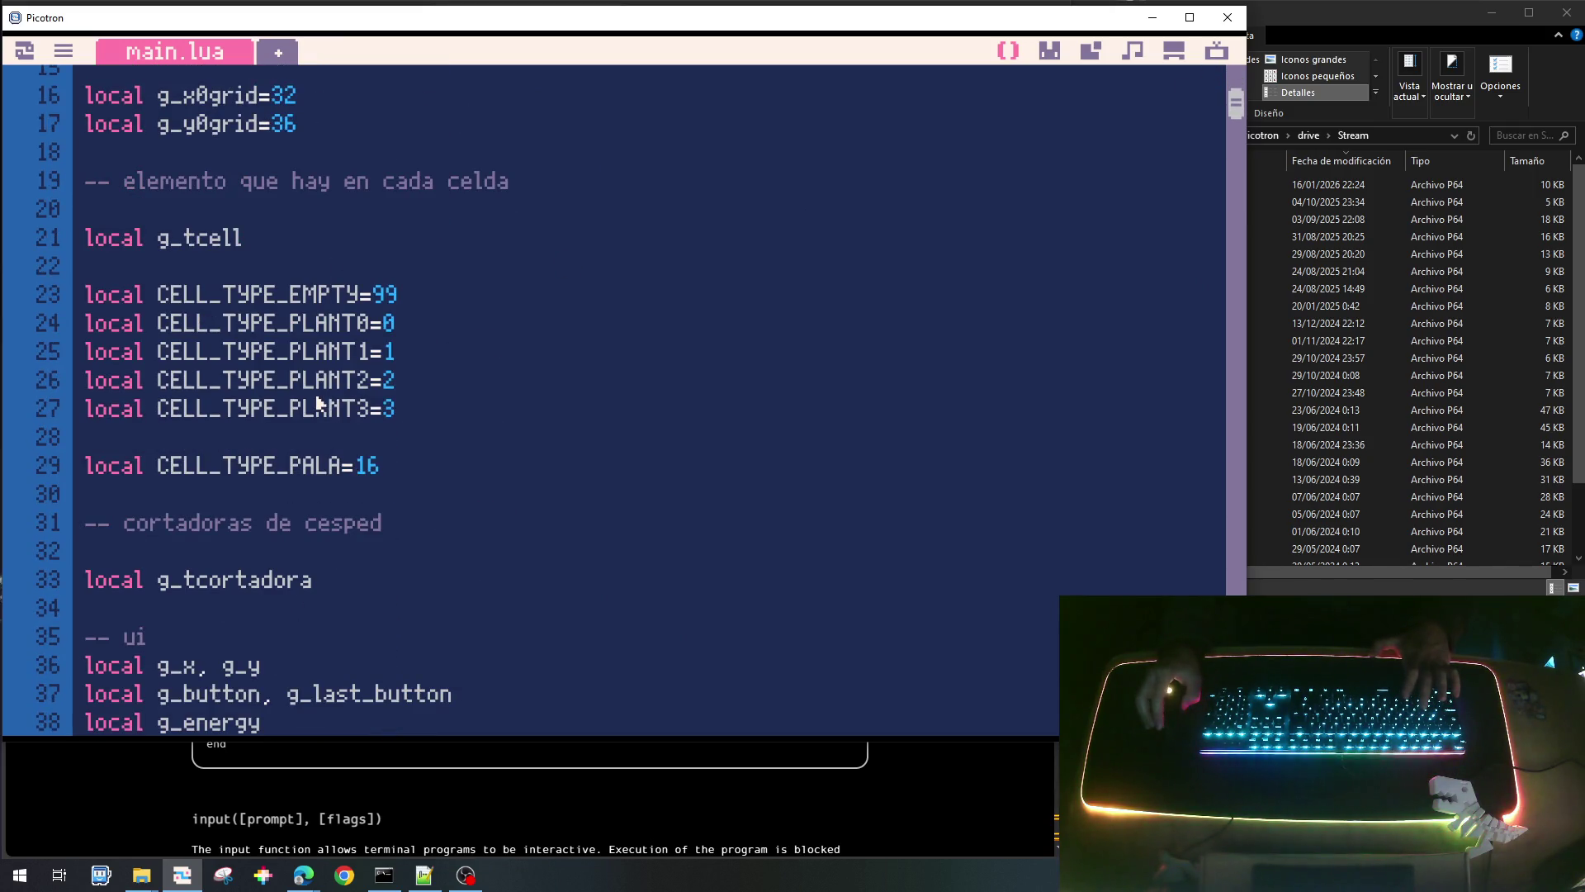
{"action": "scroll", "coordinate": [319, 404], "scroll_direction": "down", "scroll_amount": 1}
{"action": "scroll", "coordinate": [301, 351], "scroll_direction": "down", "scroll_amount": 2}
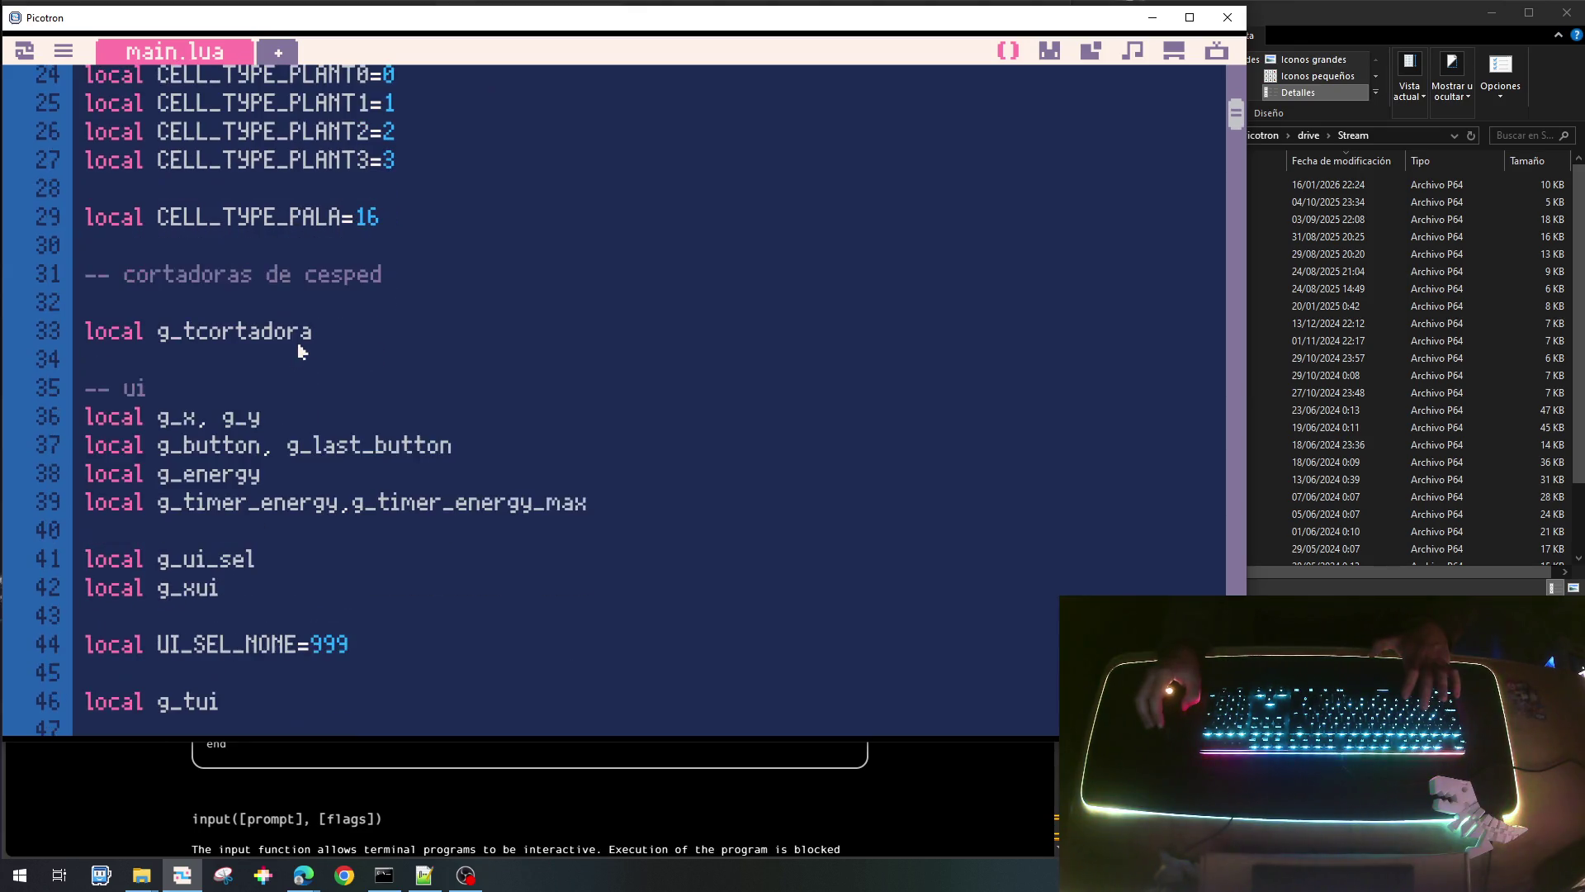
{"action": "scroll", "coordinate": [300, 350], "scroll_direction": "down", "scroll_amount": 5}
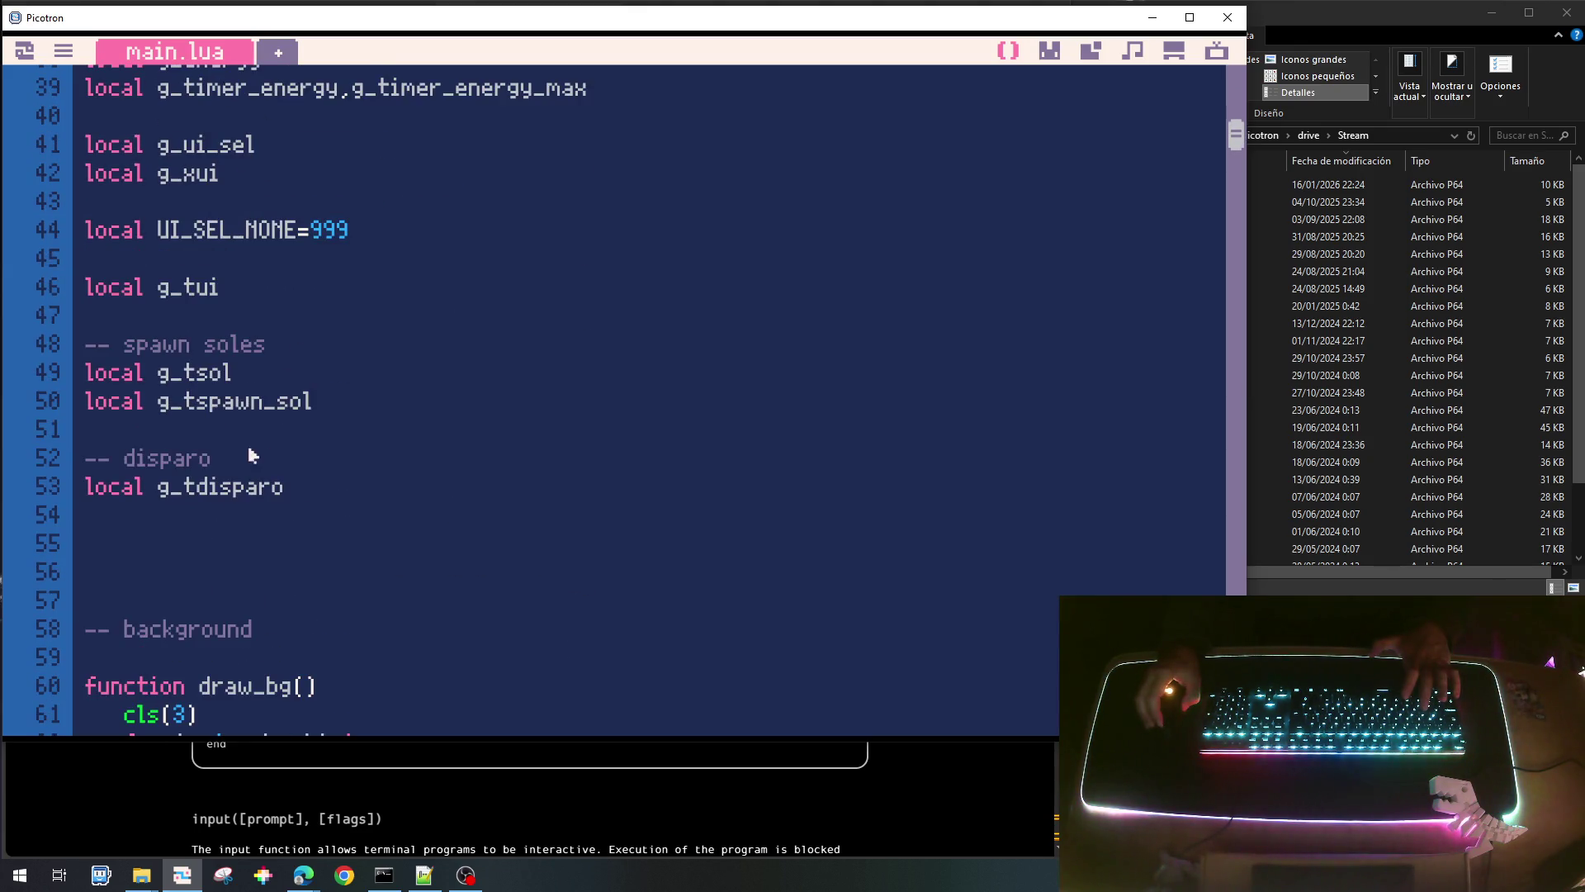
{"action": "type", "text": "local "}
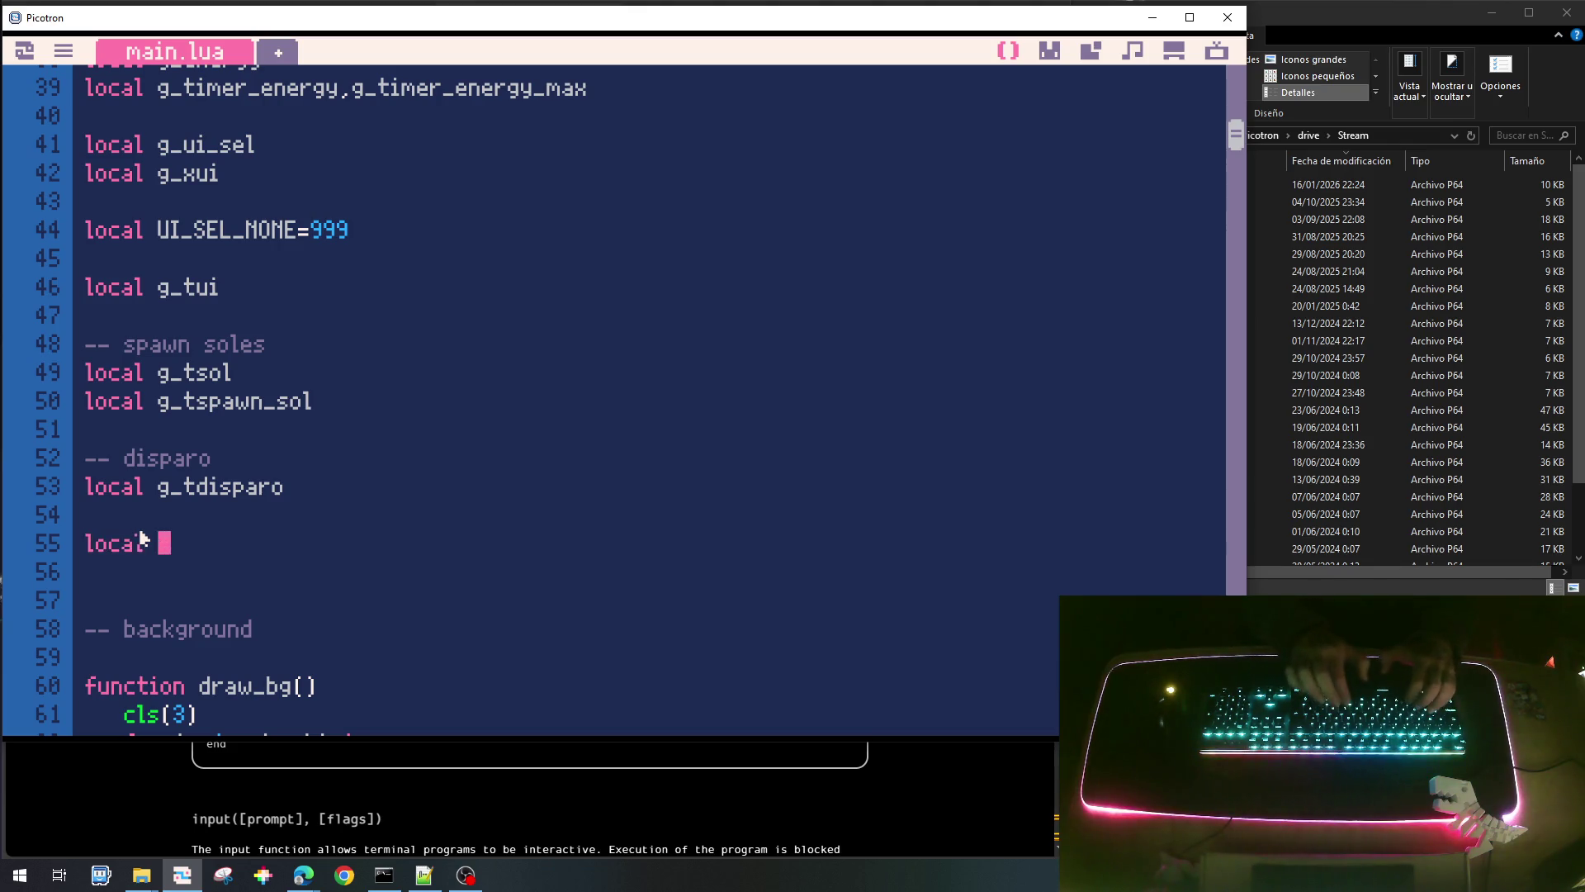
{"action": "type", "text": "DISPARO_TYP_0=0"}
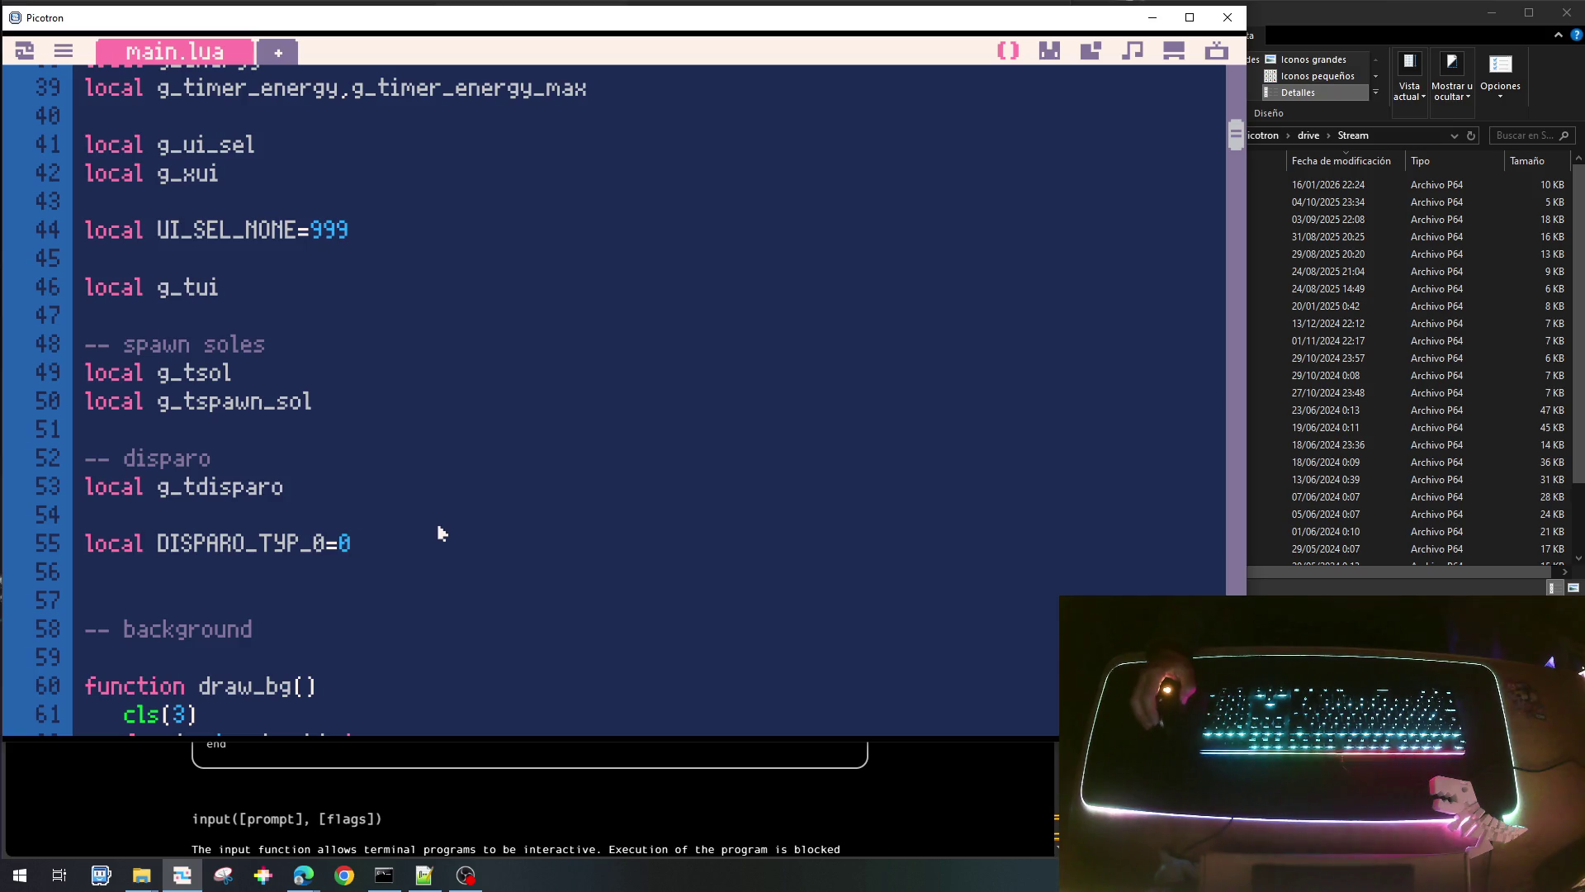
{"action": "scroll", "coordinate": [438, 531], "scroll_direction": "down", "scroll_amount": 10}
{"action": "scroll", "coordinate": [439, 532], "scroll_direction": "down", "scroll_amount": 12}
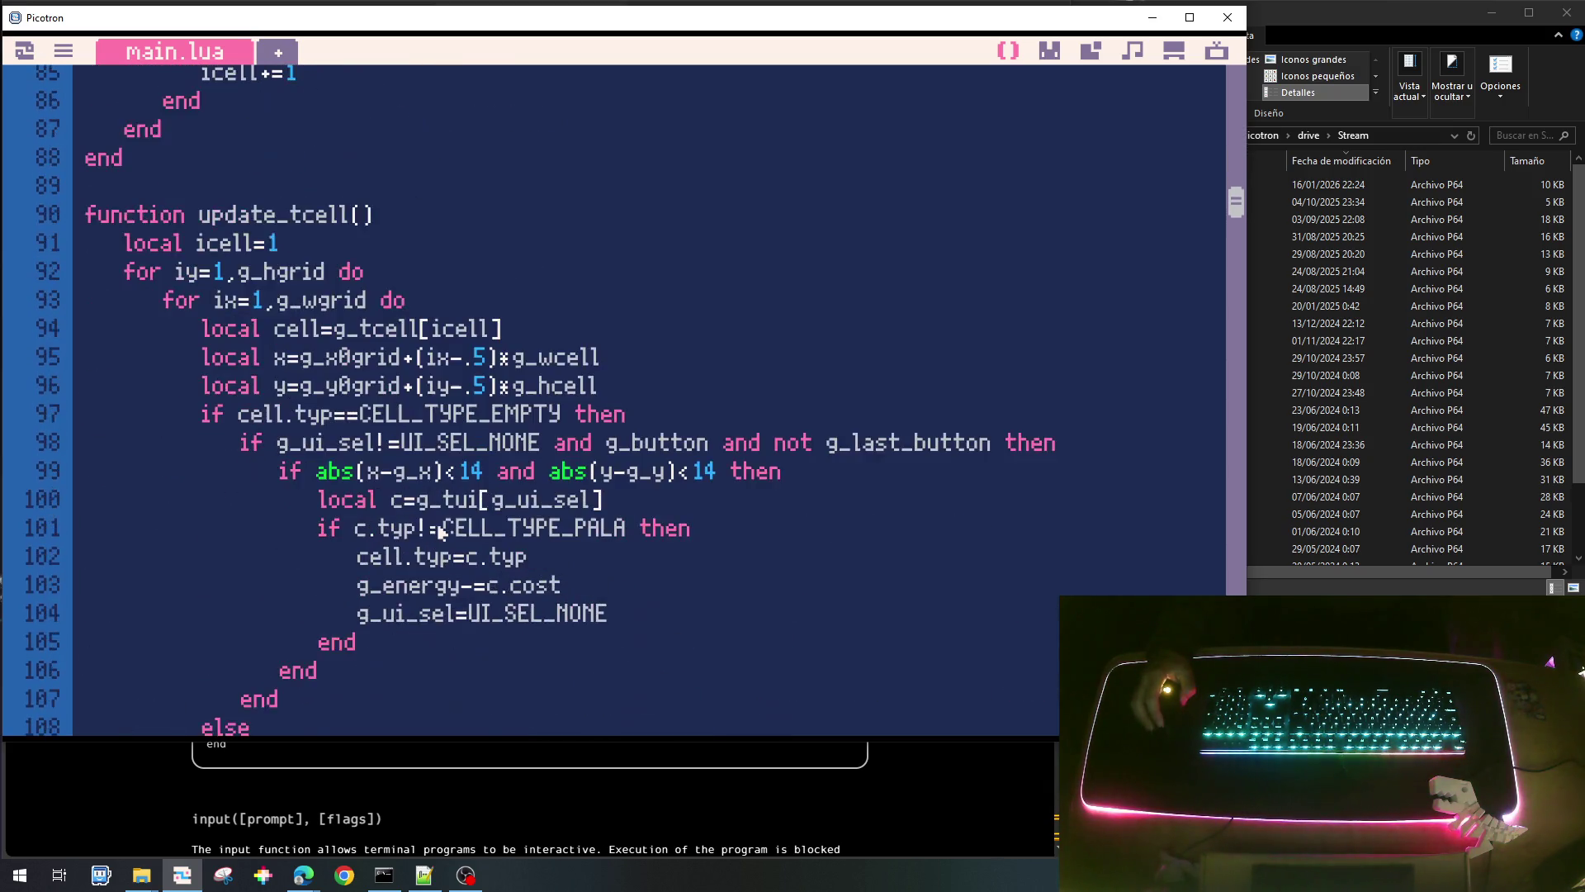
{"action": "scroll", "coordinate": [438, 532], "scroll_direction": "down", "scroll_amount": 7}
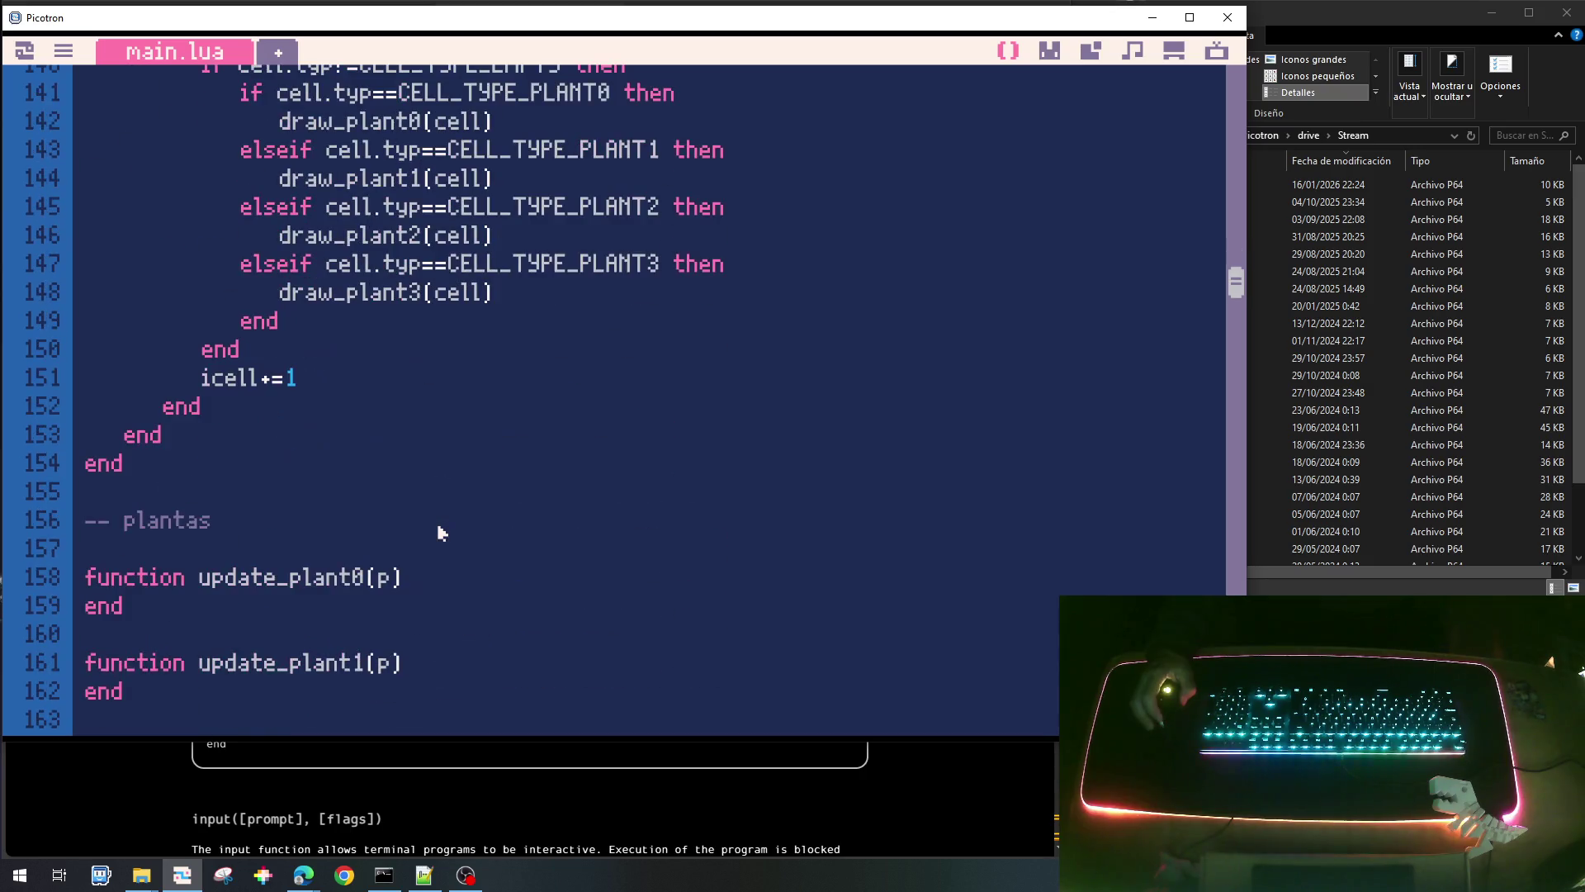
{"action": "scroll", "coordinate": [438, 532], "scroll_direction": "down", "scroll_amount": 2}
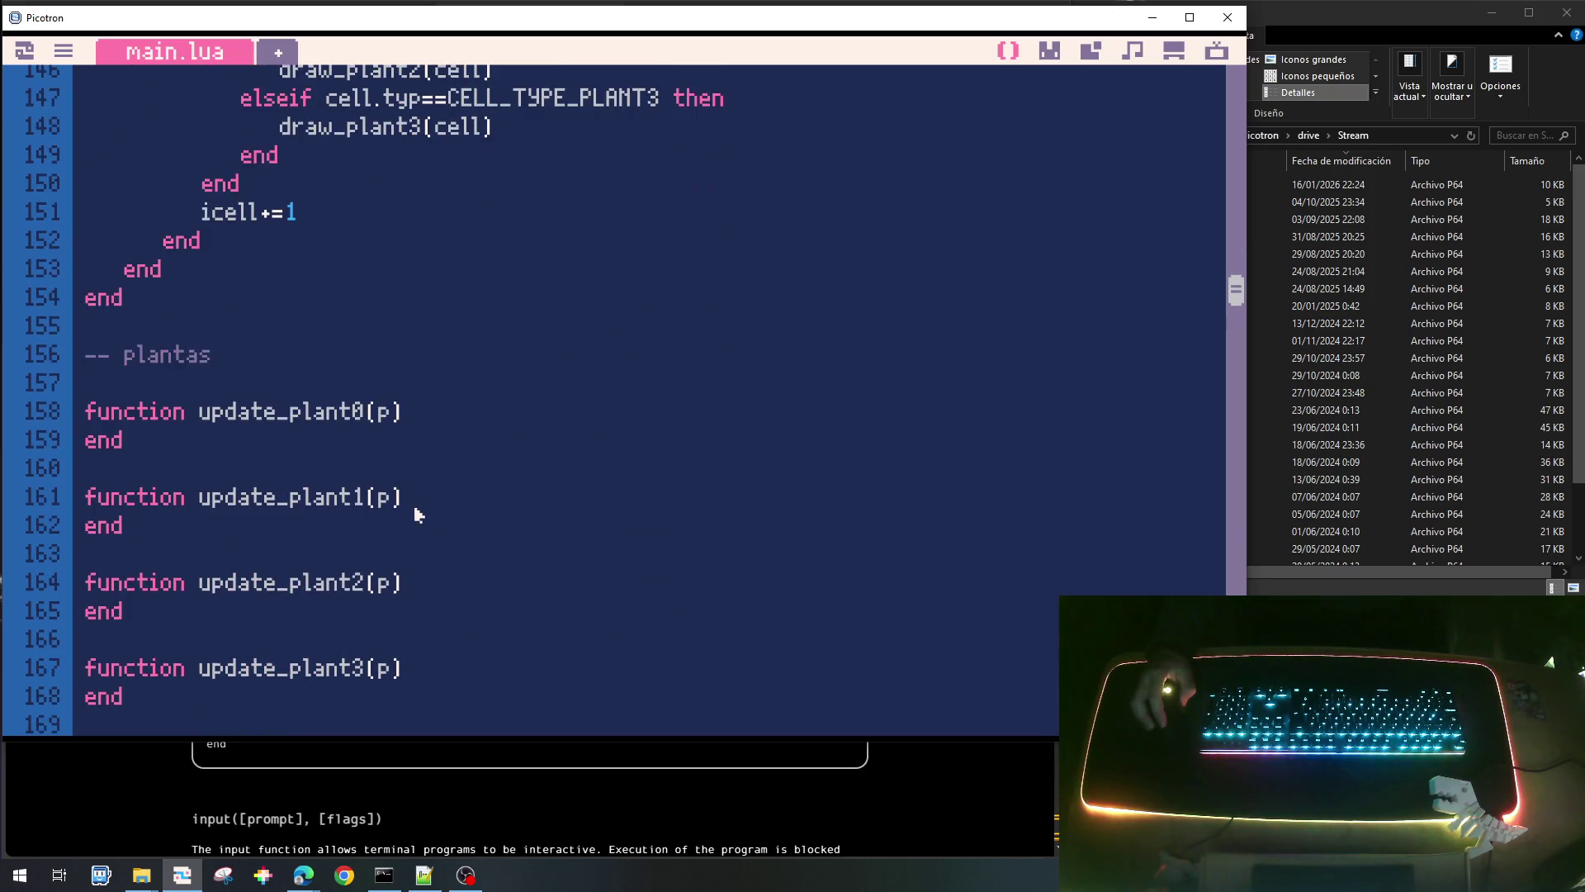
{"action": "scroll", "coordinate": [411, 421], "scroll_direction": "up", "scroll_amount": 10}
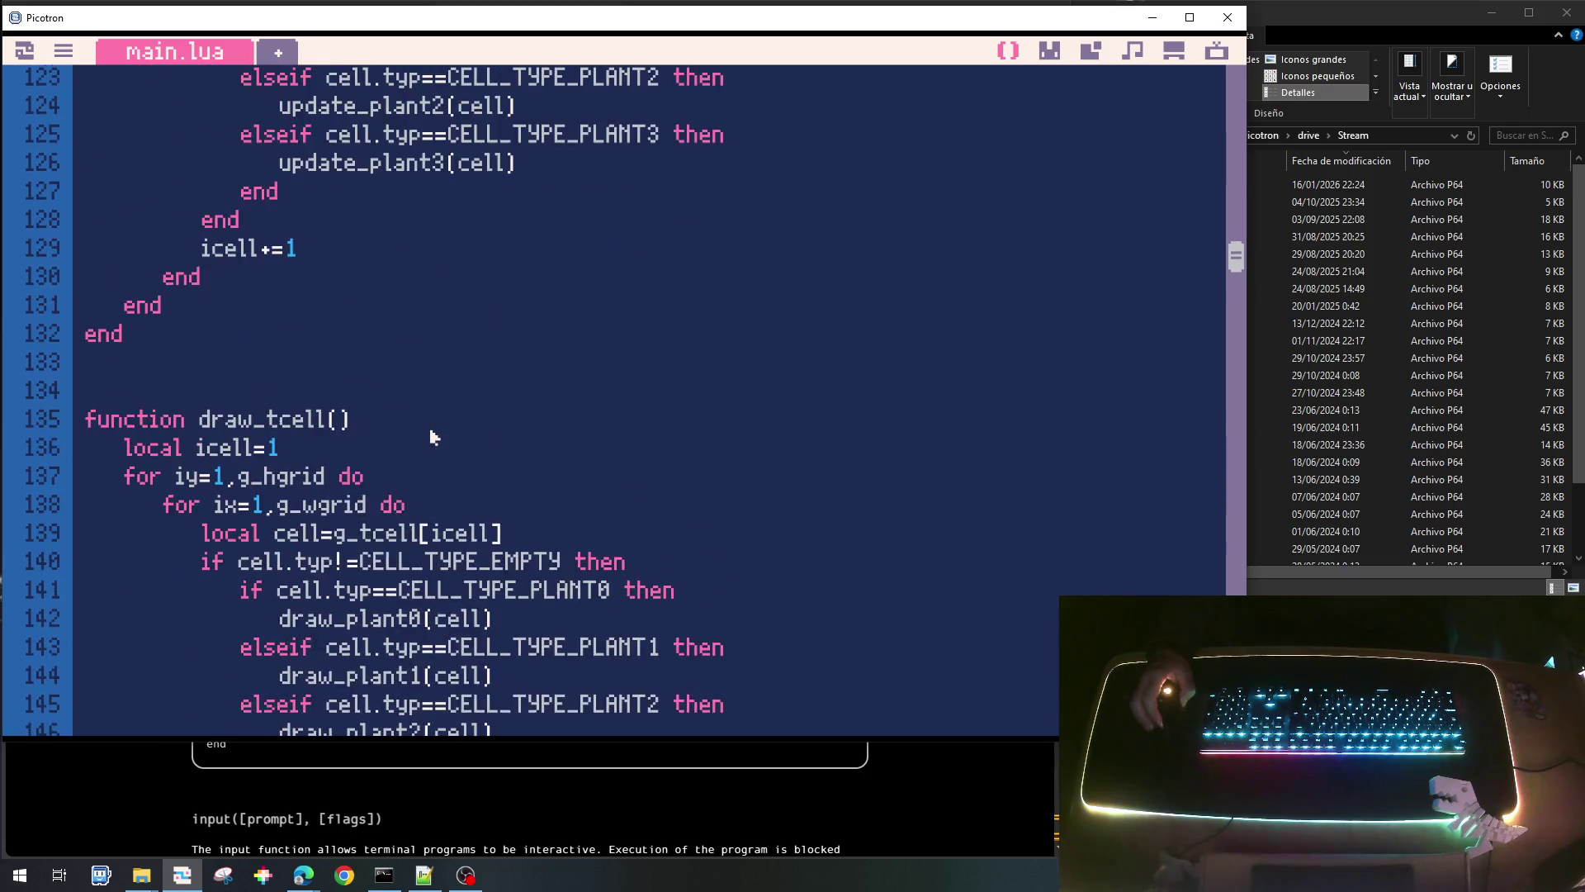
{"action": "scroll", "coordinate": [430, 436], "scroll_direction": "up", "scroll_amount": 10}
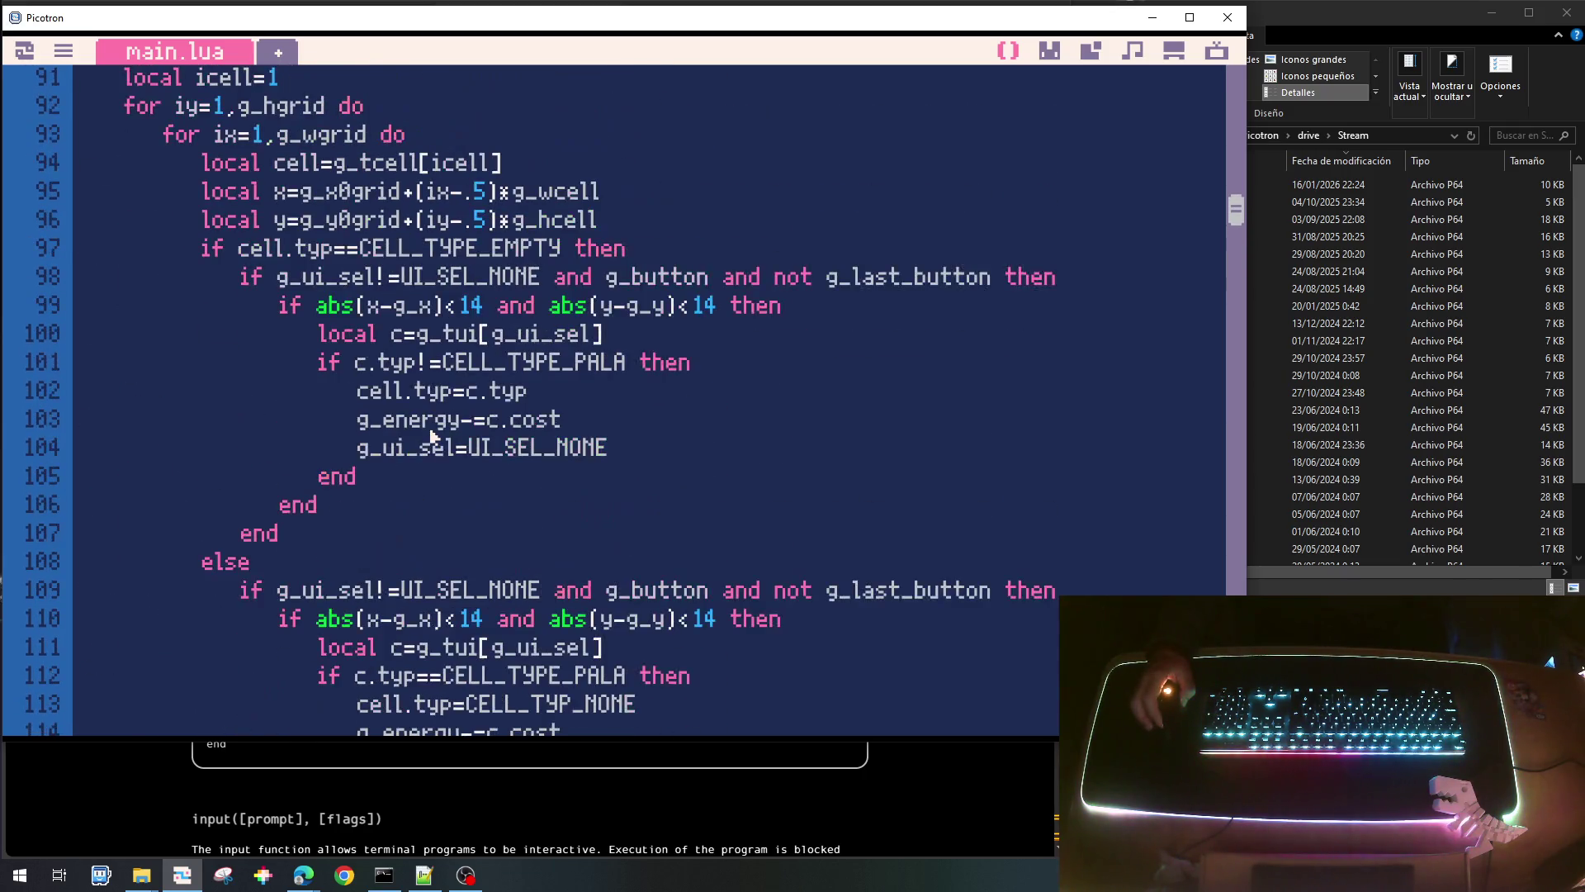
{"action": "scroll", "coordinate": [430, 436], "scroll_direction": "down", "scroll_amount": 5}
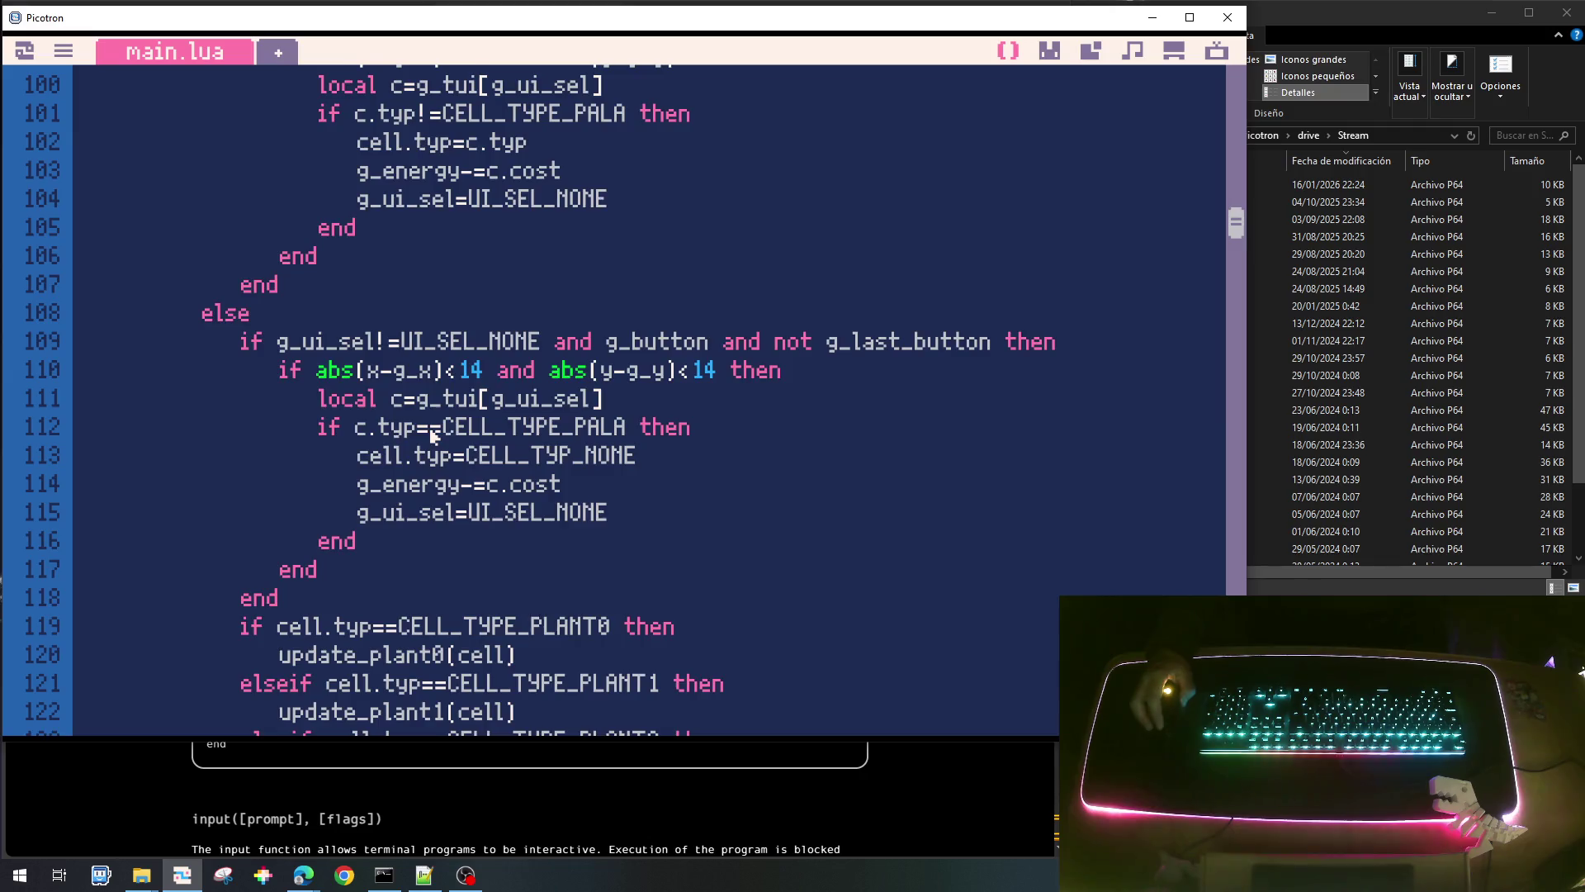
{"action": "scroll", "coordinate": [430, 436], "scroll_direction": "down", "scroll_amount": 2}
{"action": "scroll", "coordinate": [430, 436], "scroll_direction": "up", "scroll_amount": 13}
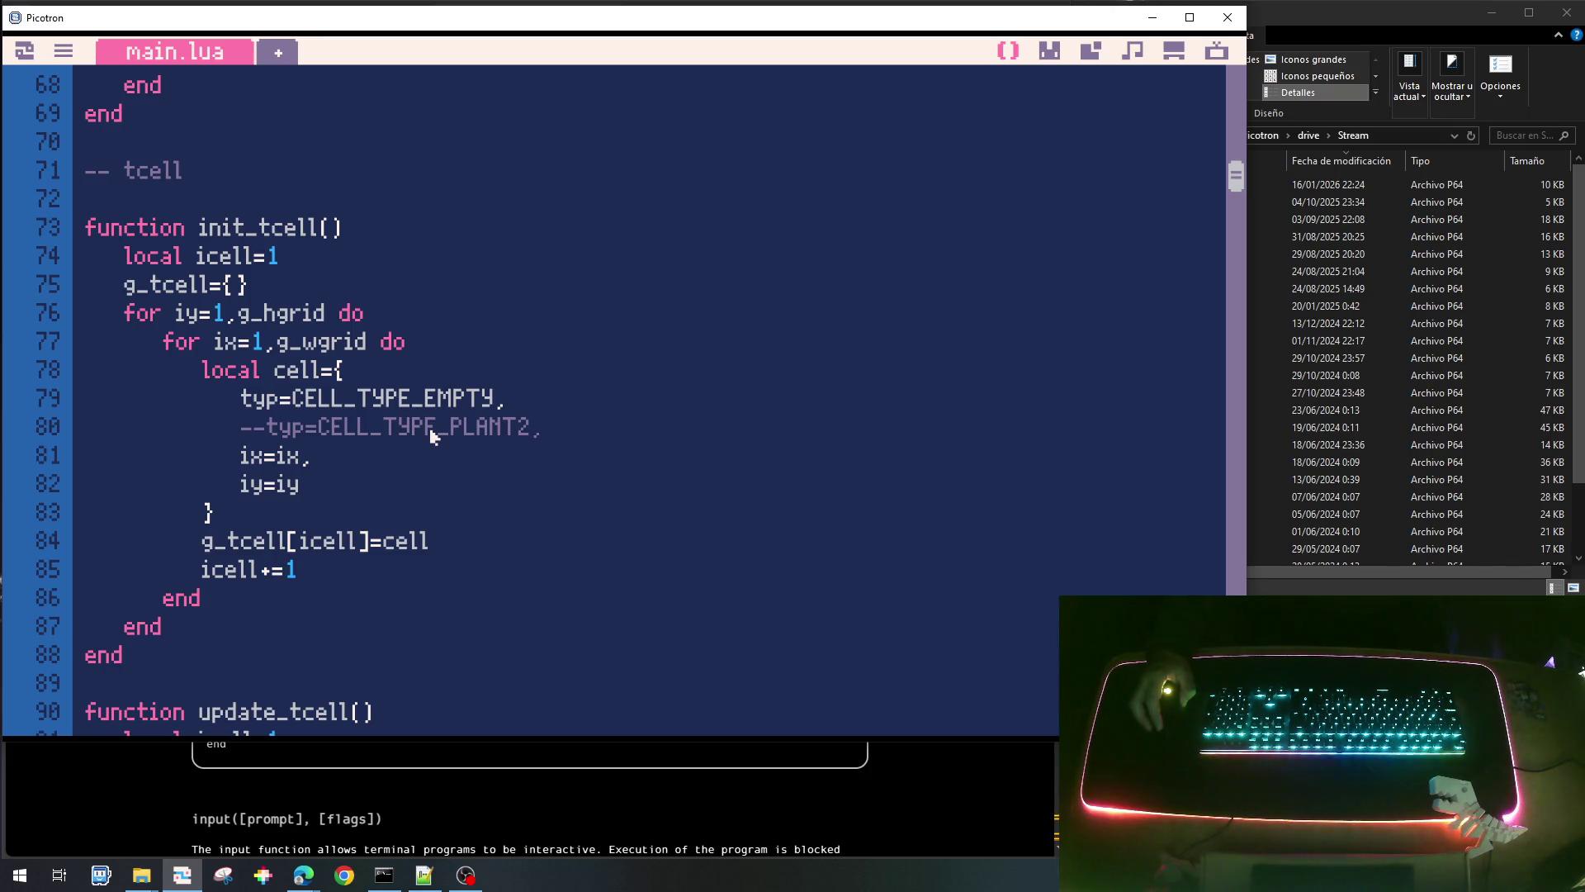
{"action": "scroll", "coordinate": [630, 549], "scroll_direction": "down", "scroll_amount": 5}
{"action": "scroll", "coordinate": [630, 548], "scroll_direction": "down", "scroll_amount": 6}
{"action": "scroll", "coordinate": [629, 548], "scroll_direction": "down", "scroll_amount": 18}
{"action": "scroll", "coordinate": [630, 548], "scroll_direction": "up", "scroll_amount": 4}
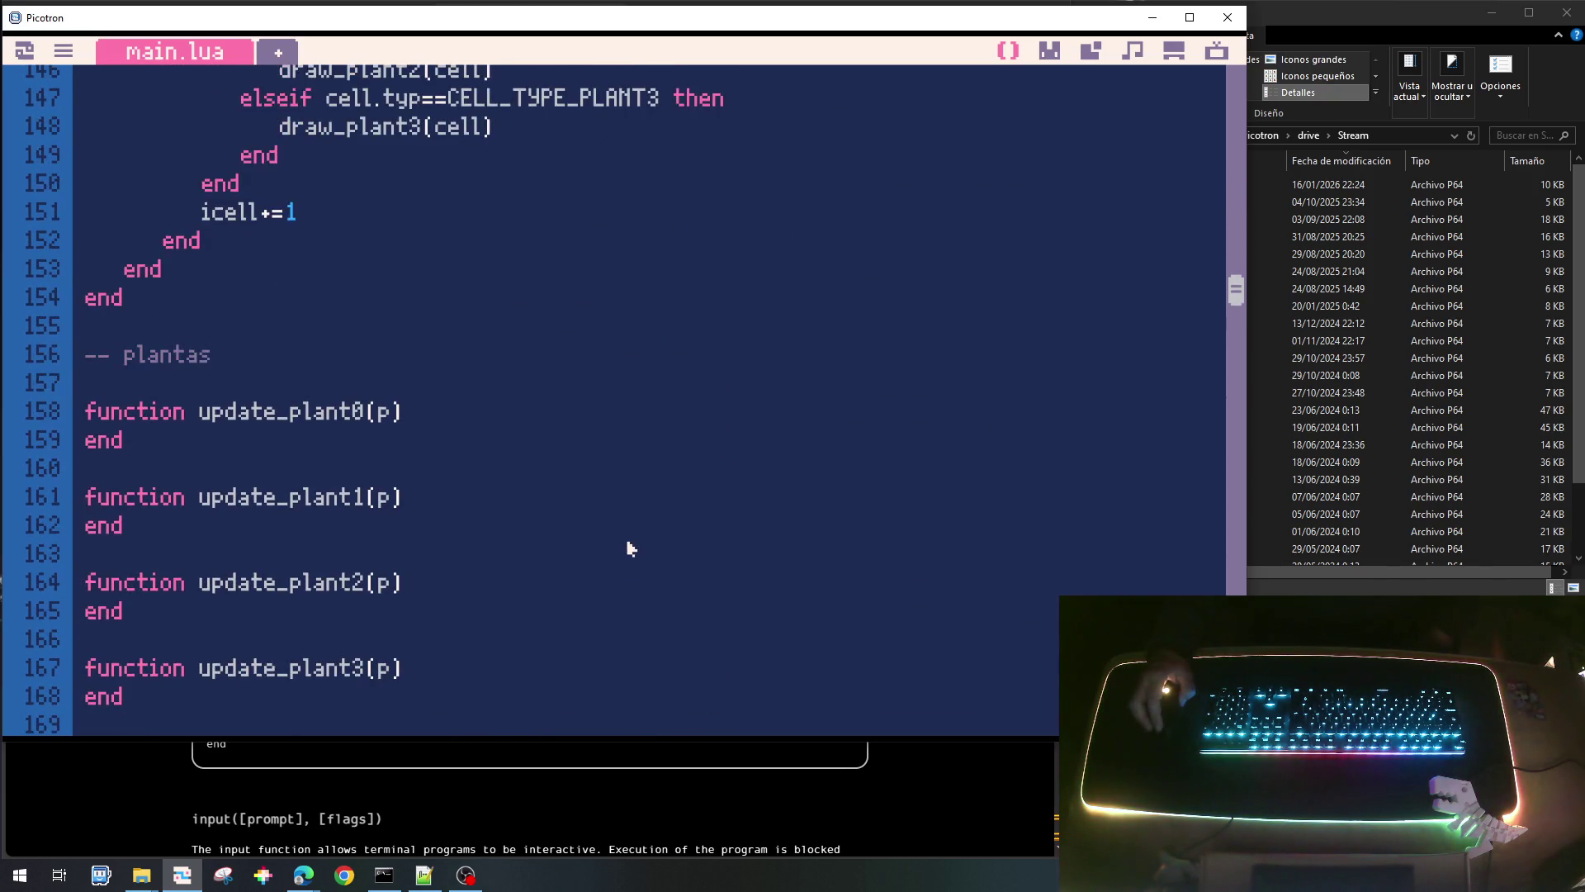
{"action": "left_click", "coordinate": [239, 363]}
Create an empty function init_plant(p) ... end below the plantas comment.
{"action": "key", "text": "Return"}
{"action": "key", "text": "Return"}
{"action": "key", "text": "Up"}
{"action": "type", "text": "fun"}
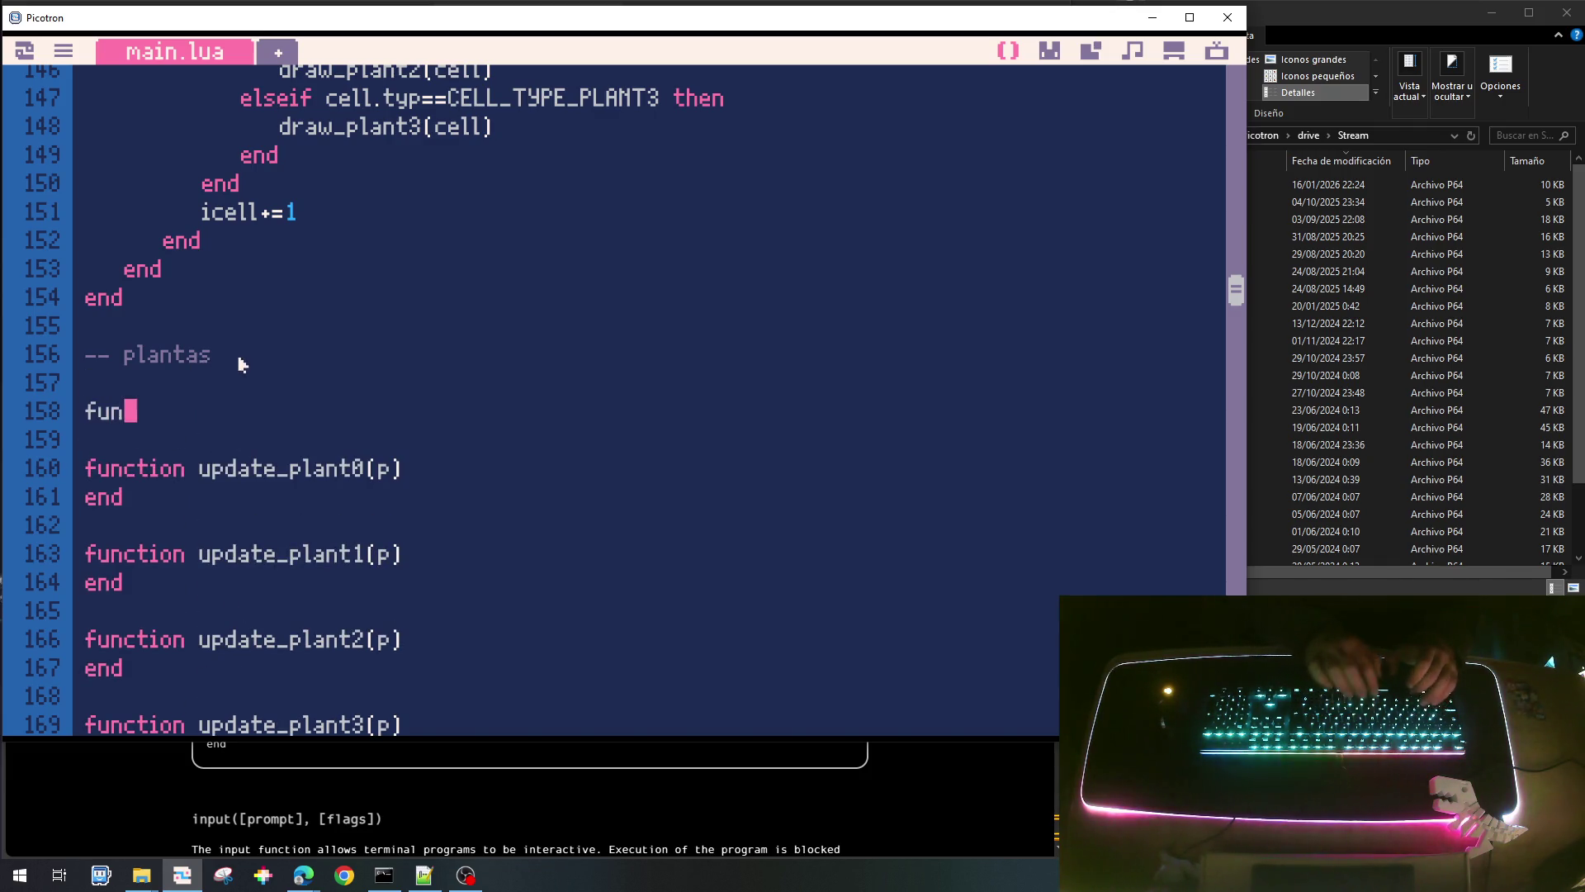
{"action": "type", "text": "ction init"}
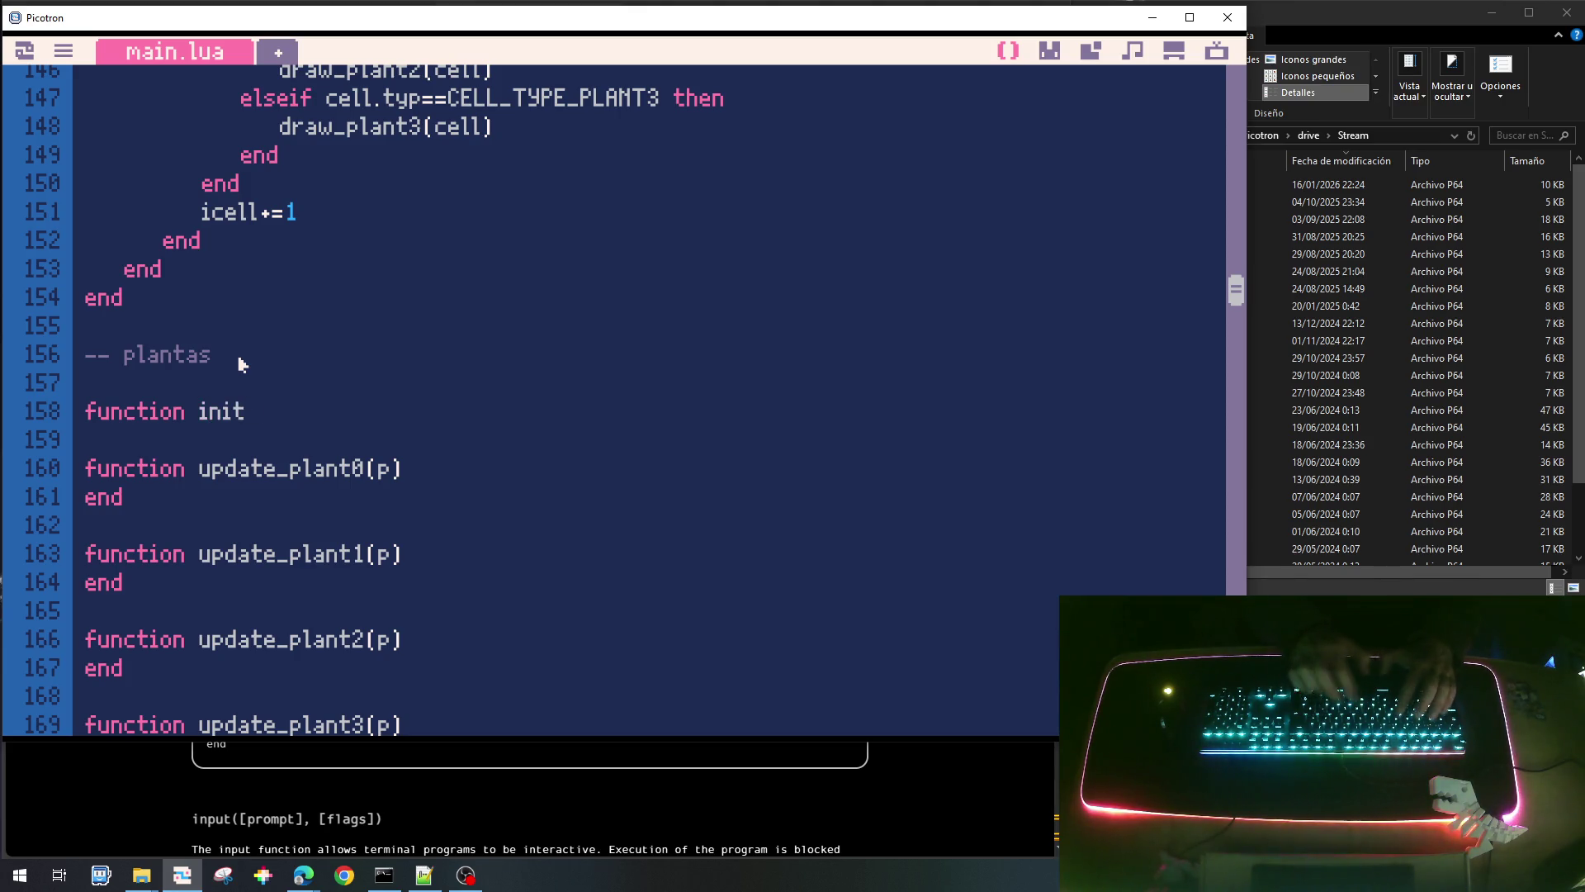
{"action": "type", "text": "_plant(p)"}
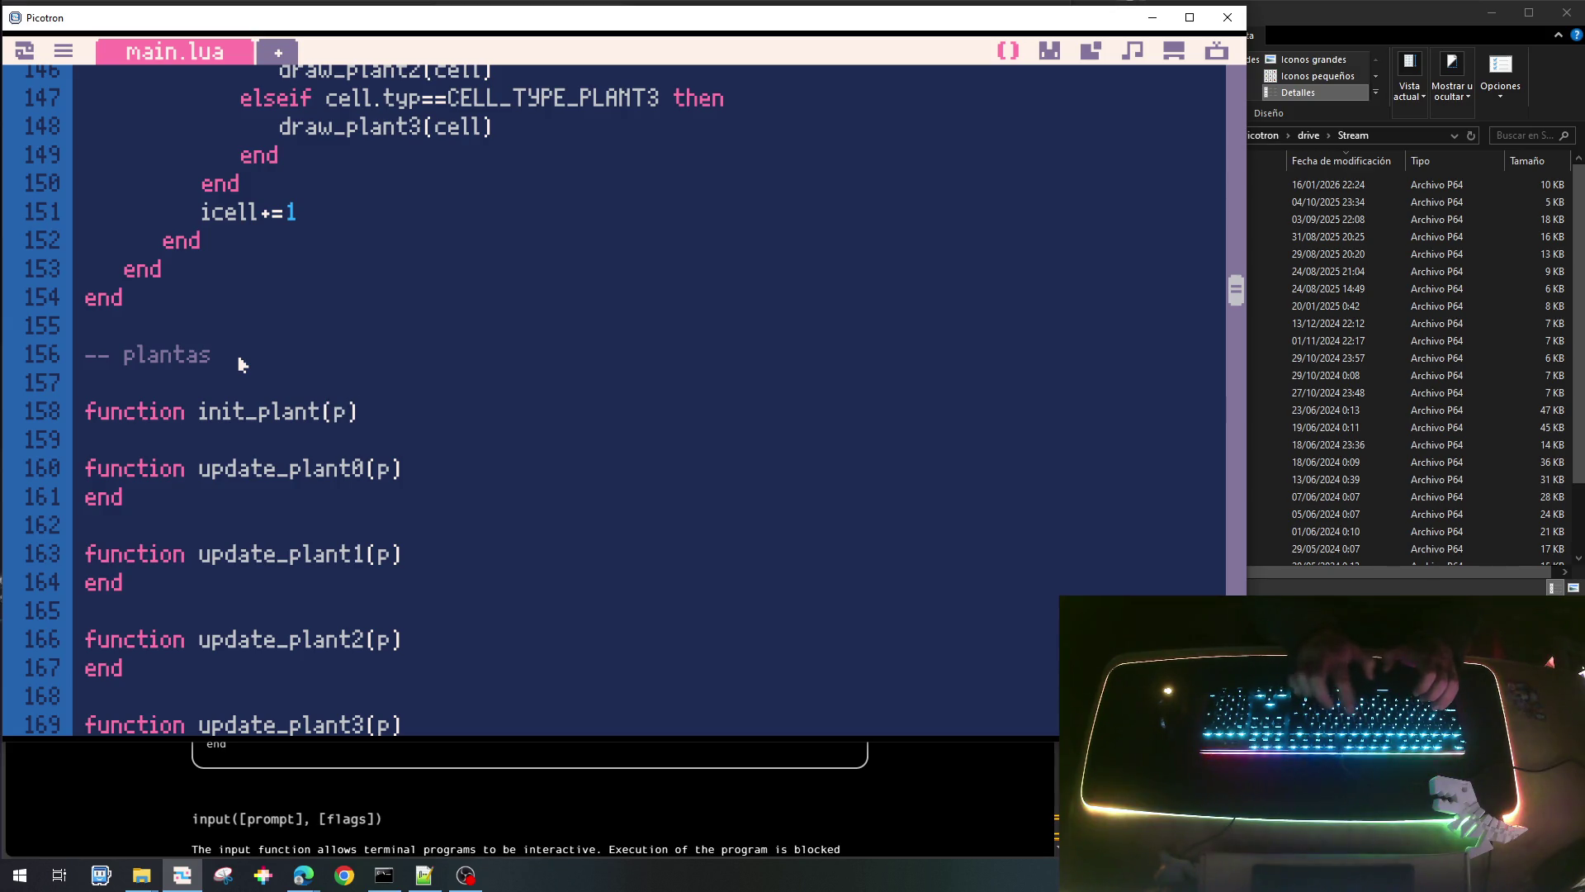
{"action": "key", "text": "Return"}
{"action": "type", "text": "end"}
{"action": "key", "text": "Return"}
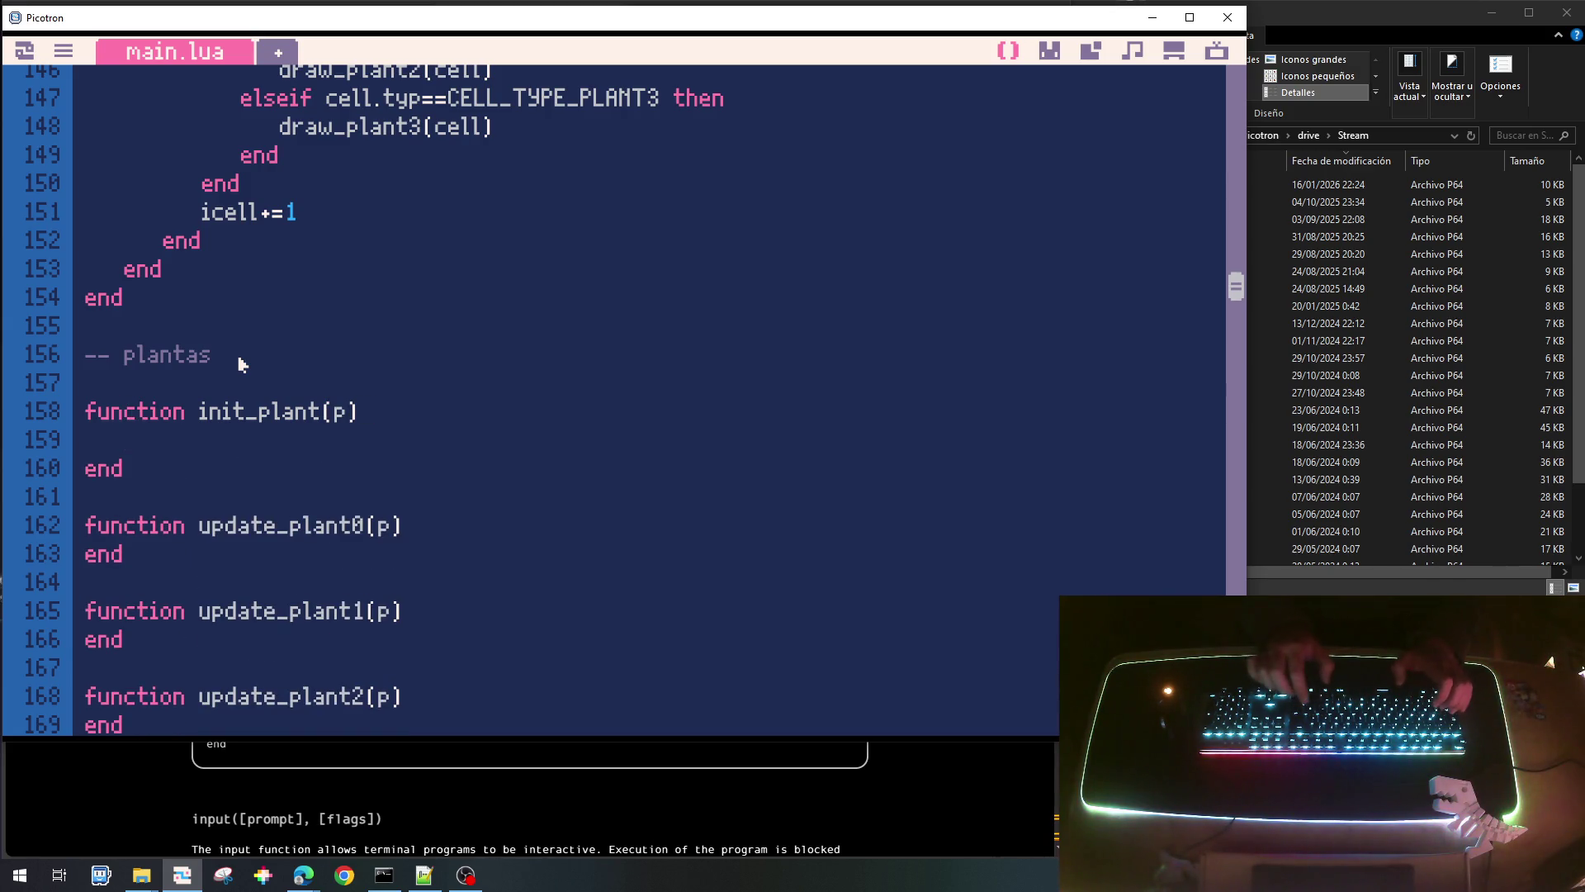
{"action": "type", "text": "p.timer="}
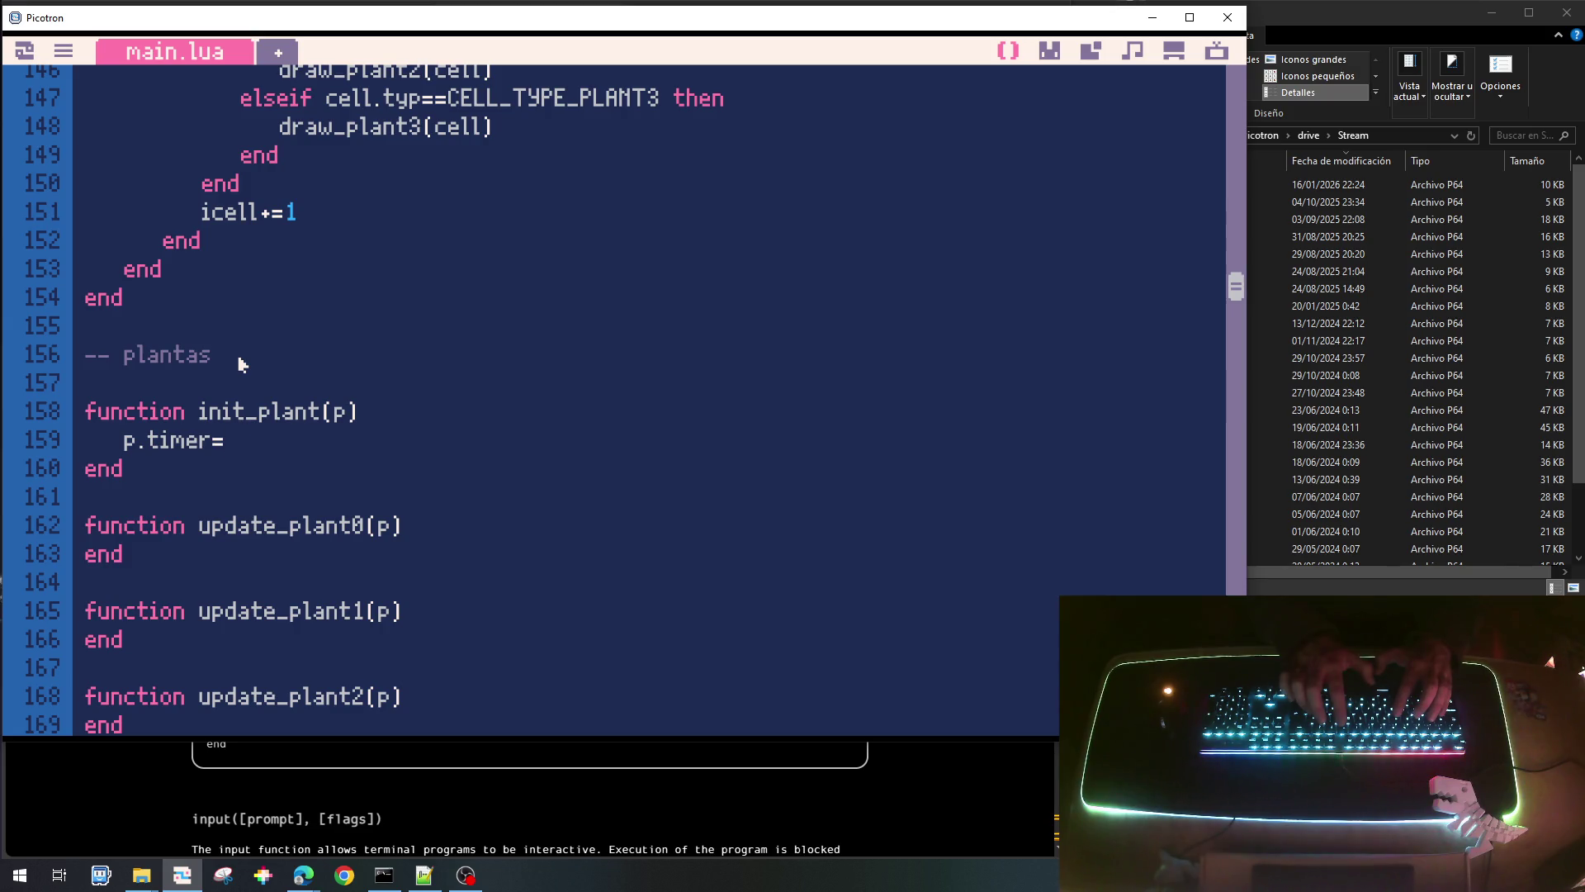
Add an if p.typ==CELL_TYPE_PLANT0 condition inside init_plant.
{"action": "key", "text": "End"}
{"action": "key", "text": "Return"}
{"action": "type", "text": "ifp.typ"}
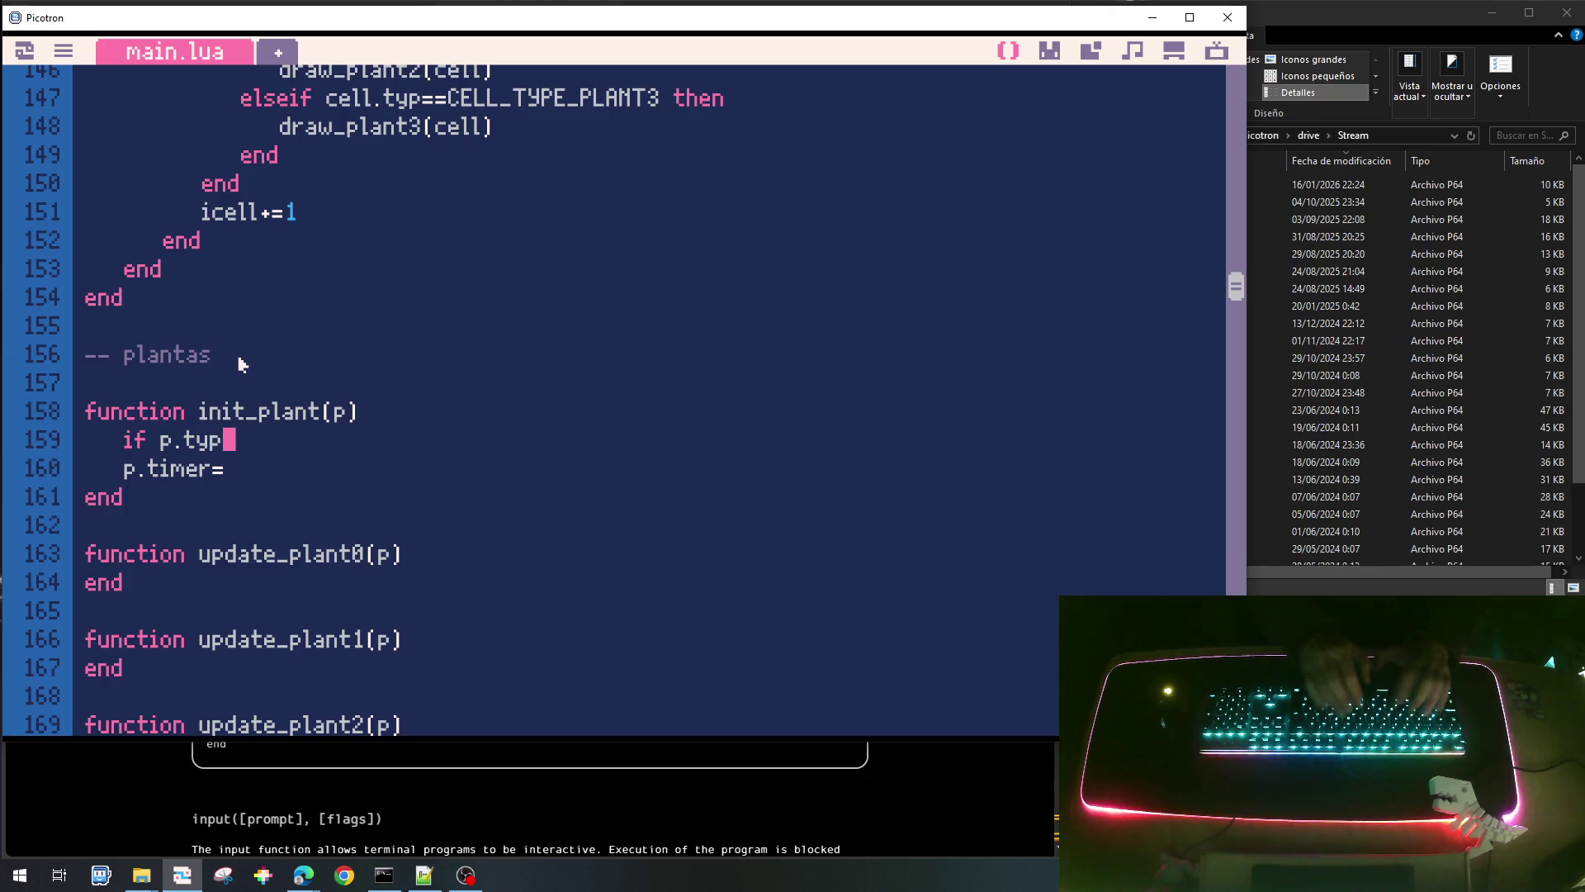
{"action": "type", "text": "=="}
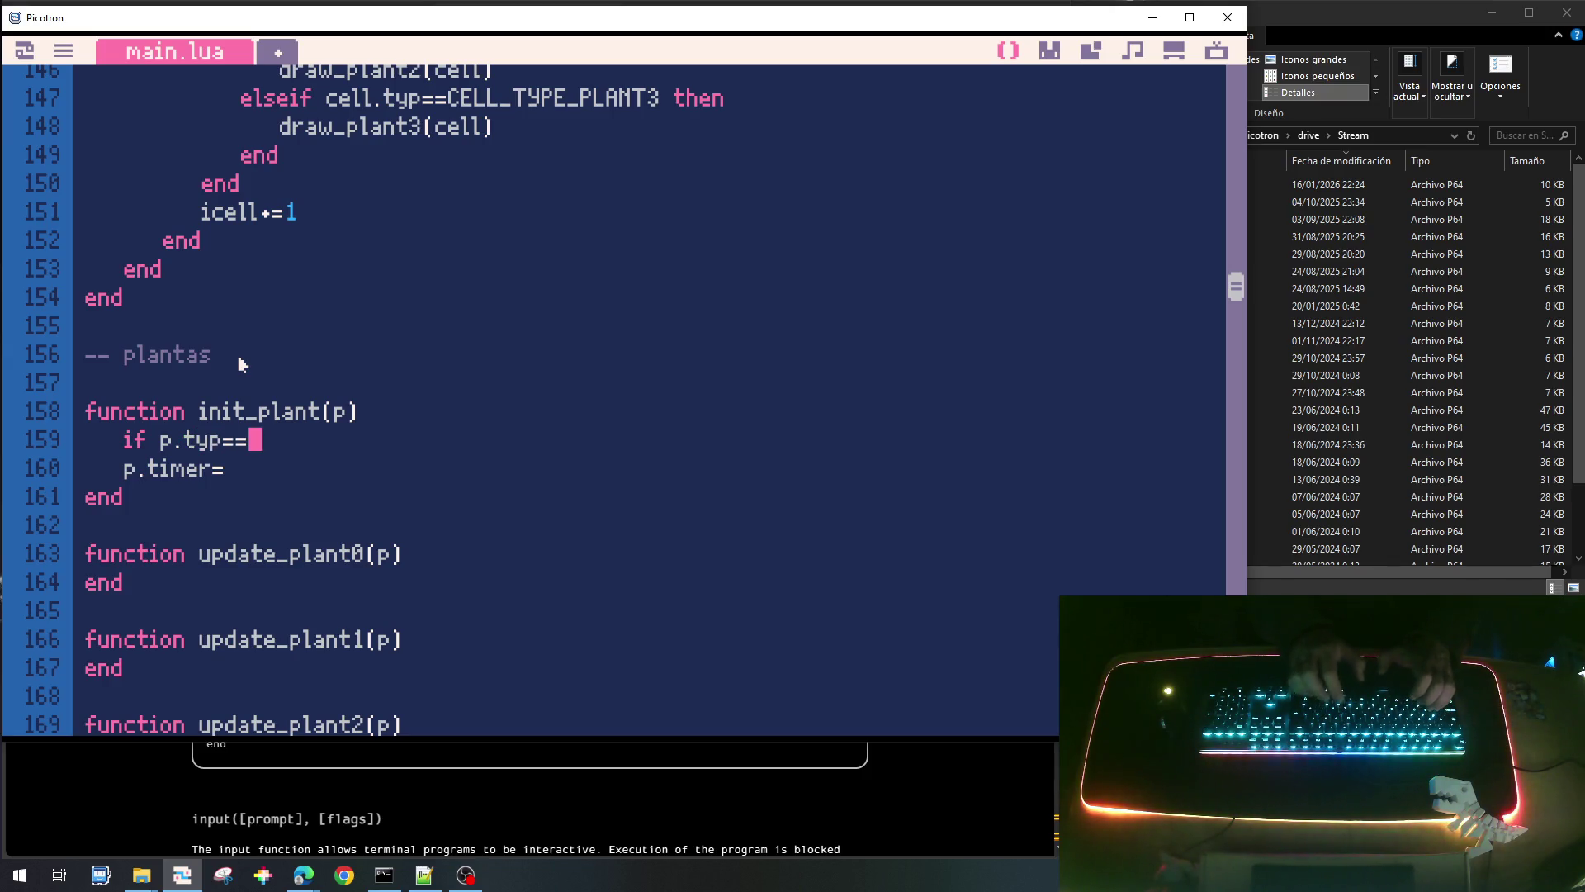
{"action": "type", "text": "CELL_TYP"}
{"action": "key", "text": "BackSpace"}
{"action": "key", "text": "BackSpace"}
{"action": "key", "text": "BackSpace"}
{"action": "key", "text": "BackSpace"}
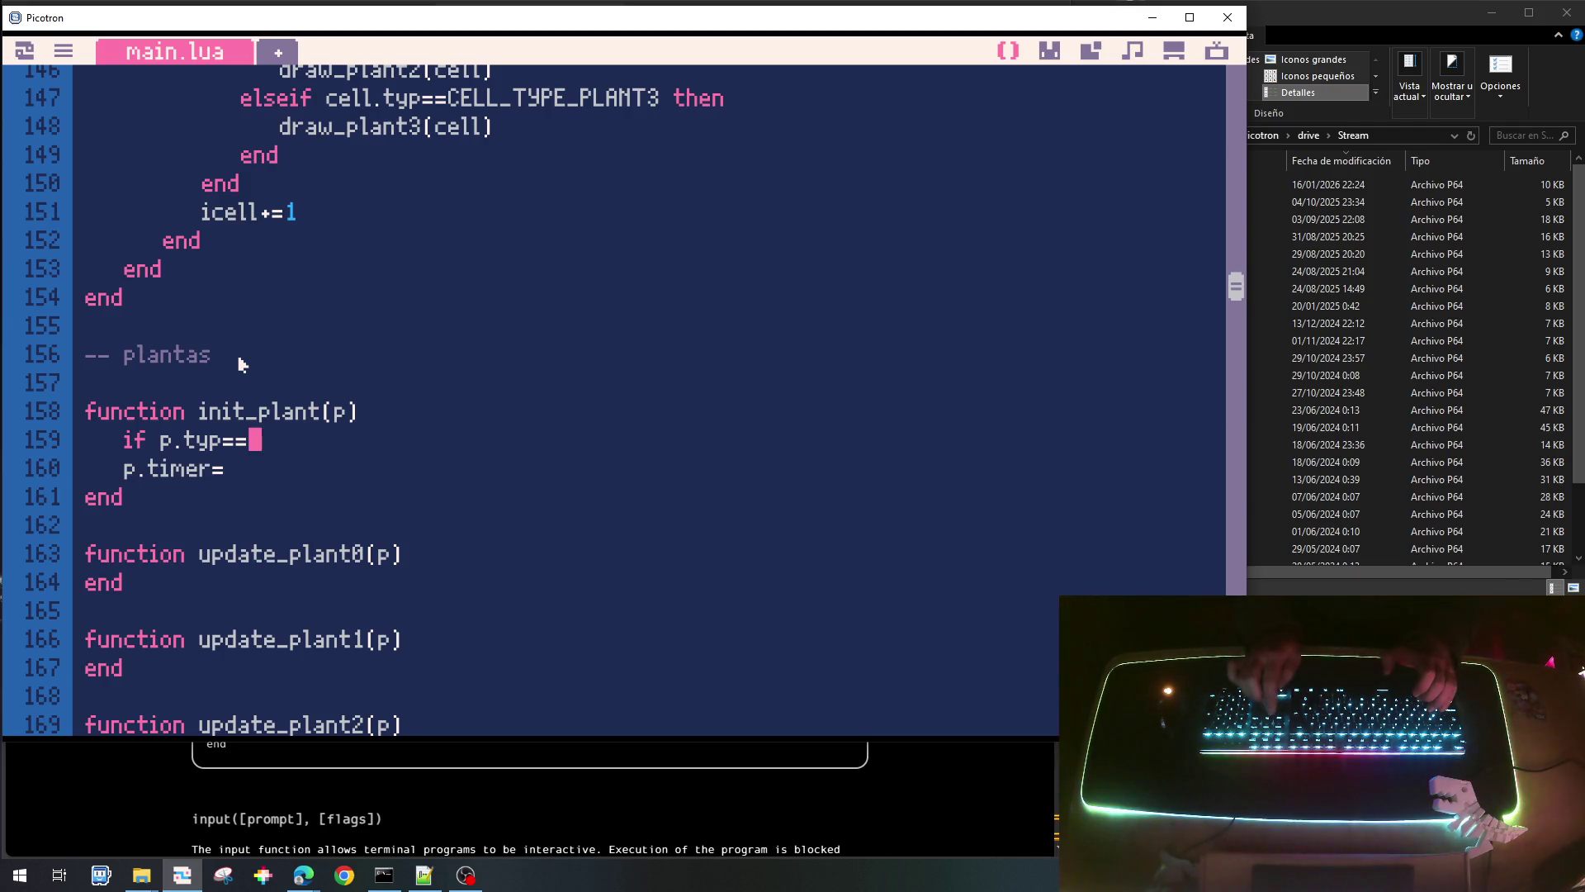
{"action": "type", "text": "CELL_T"}
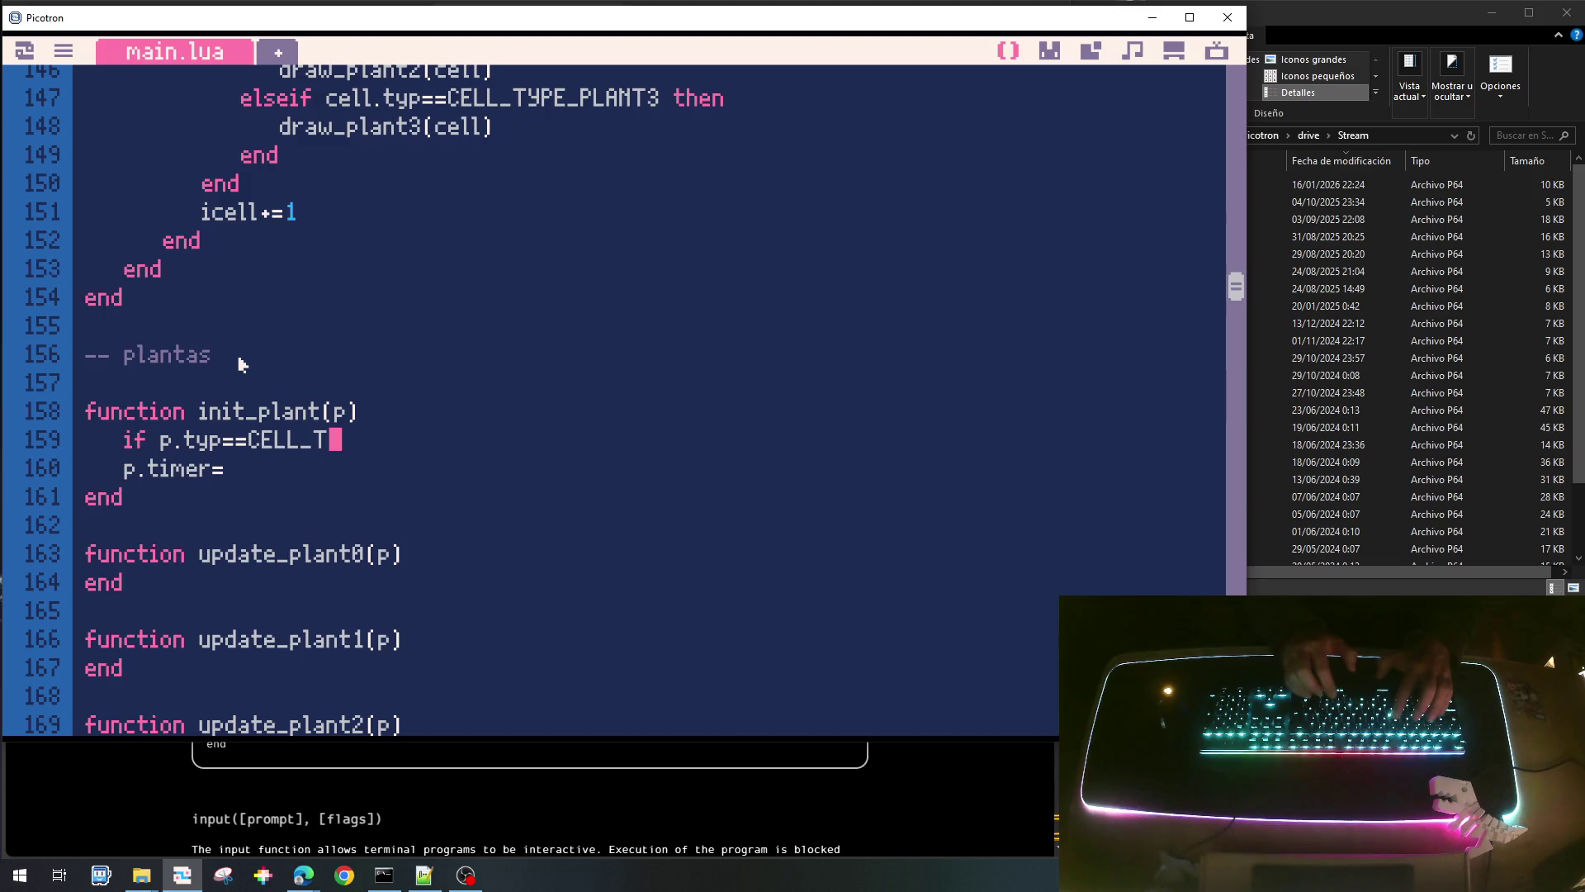
{"action": "type", "text": "YPE_PL"}
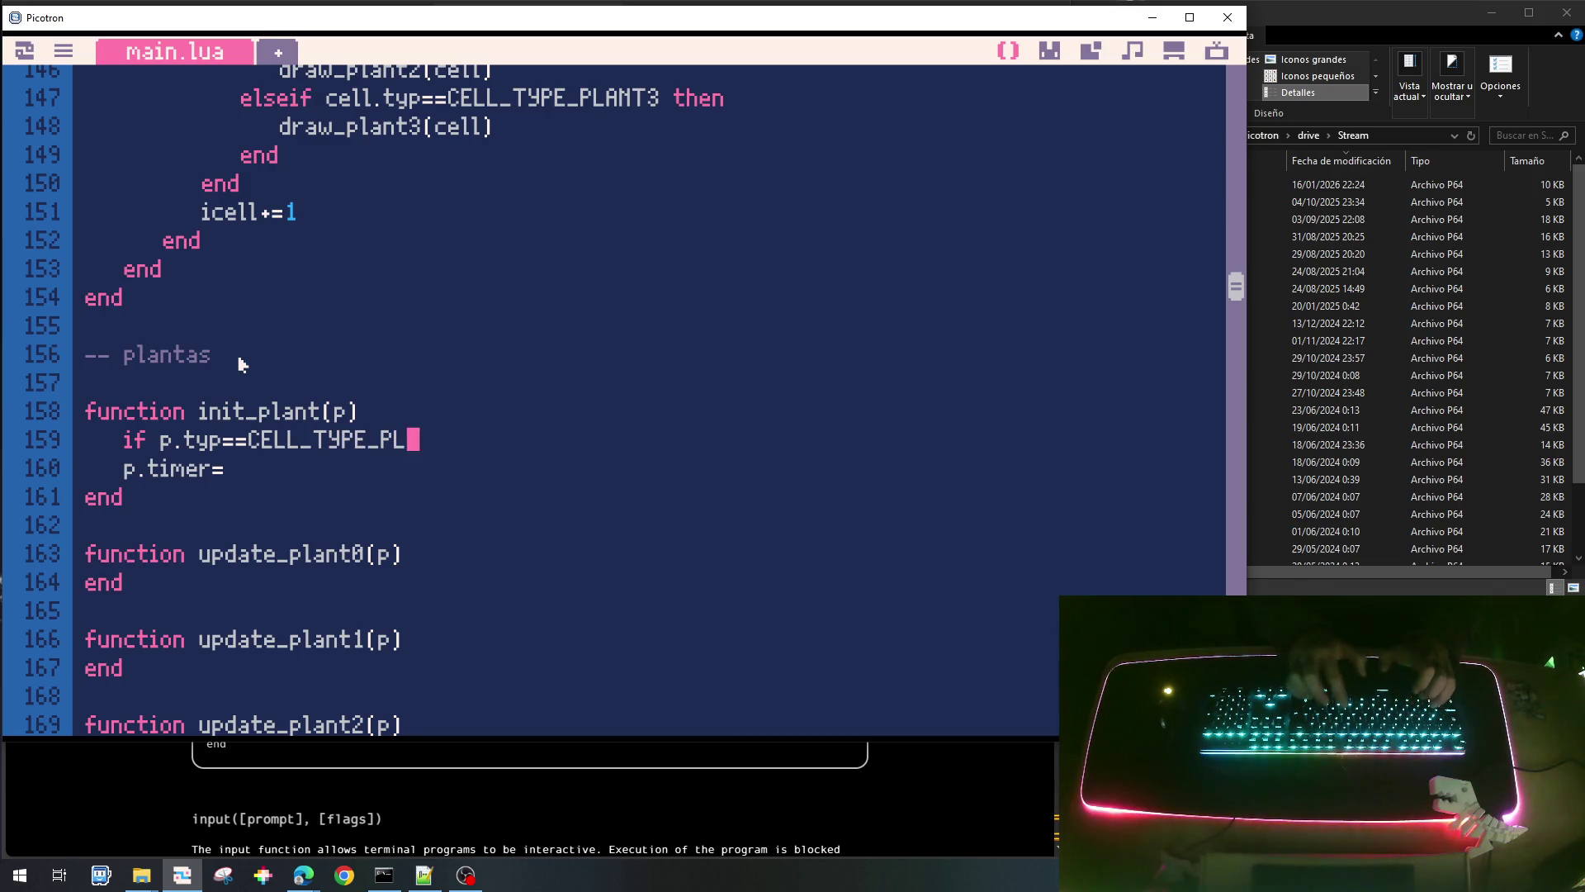
{"action": "type", "text": "ANT0"}
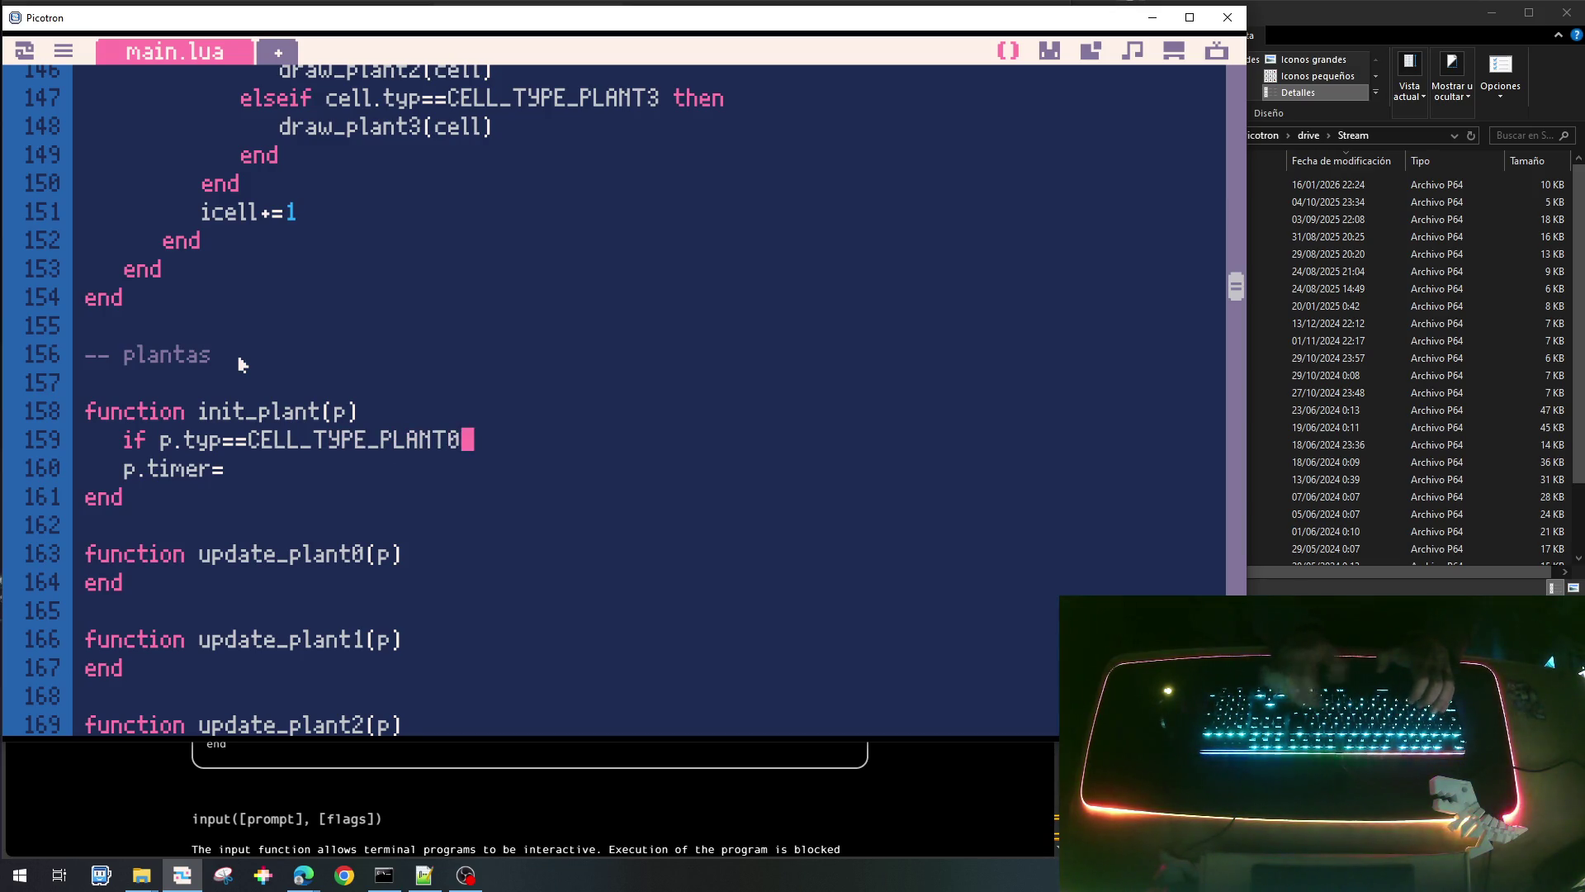
{"action": "key", "text": "Tab"}
{"action": "key", "text": "Up"}
{"action": "key", "text": "End"}
{"action": "key", "text": "Return"}
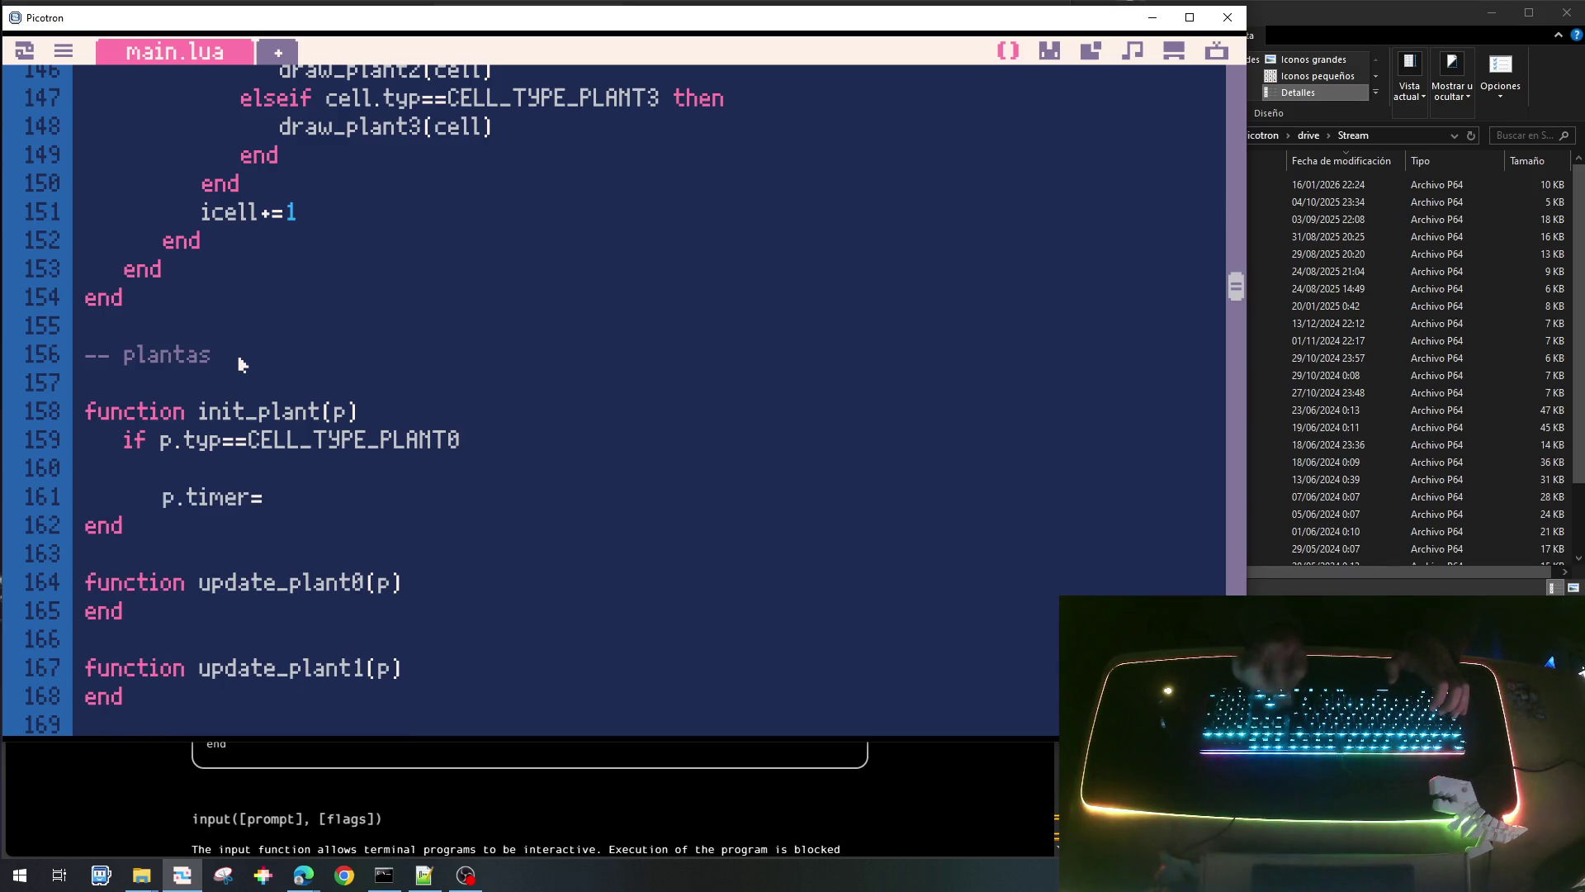
Set p.timer_shoot_max=2*60 inside the if block.
{"action": "type", "text": "p.timer_"}
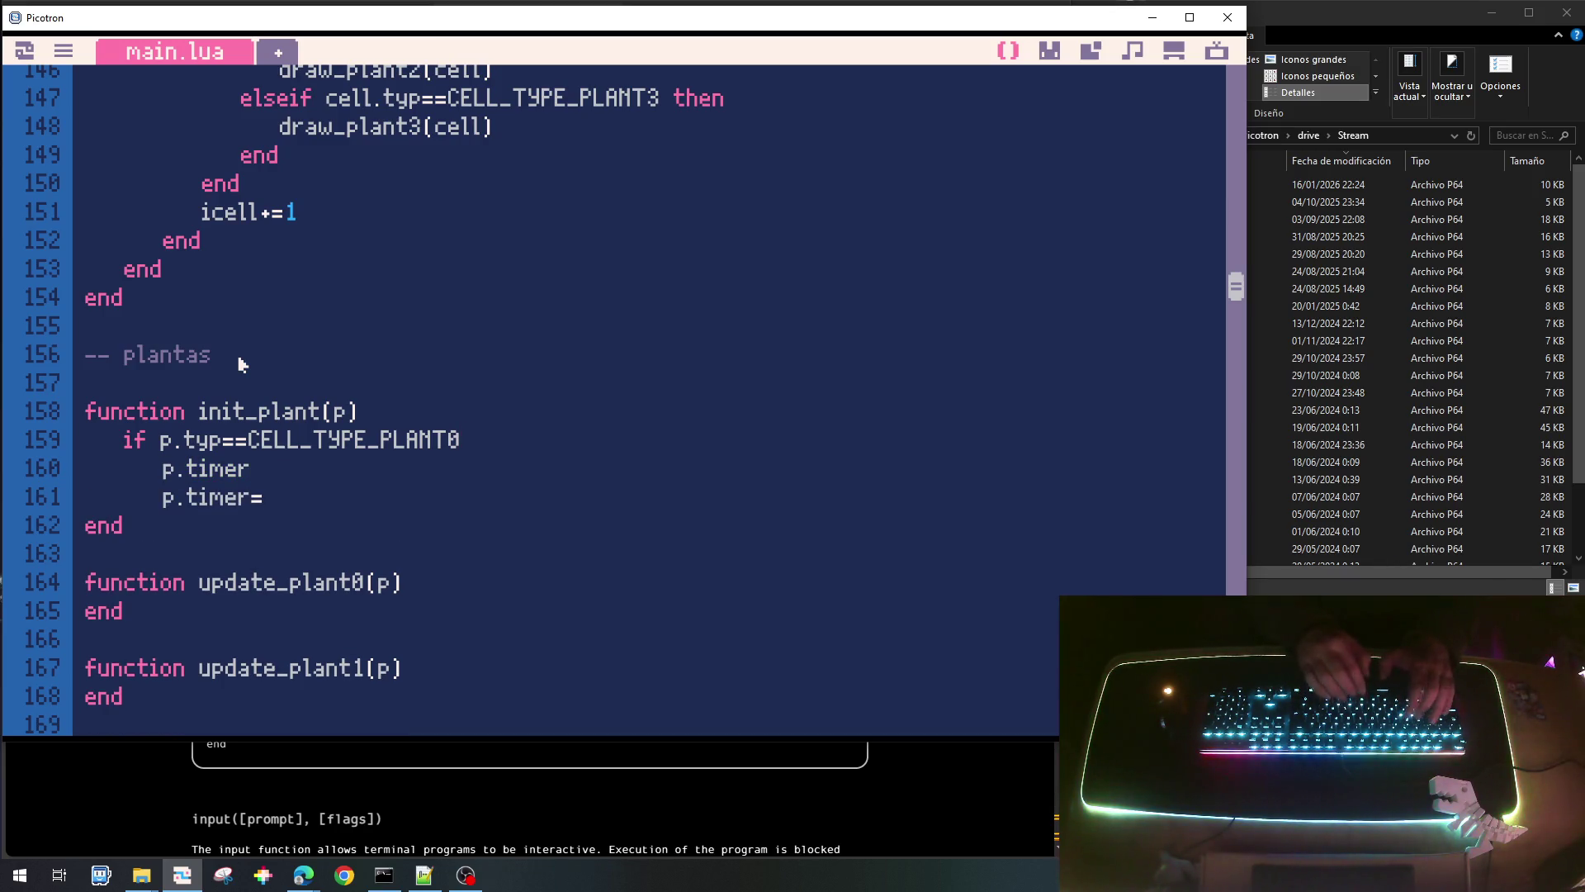
{"action": "type", "text": "max"}
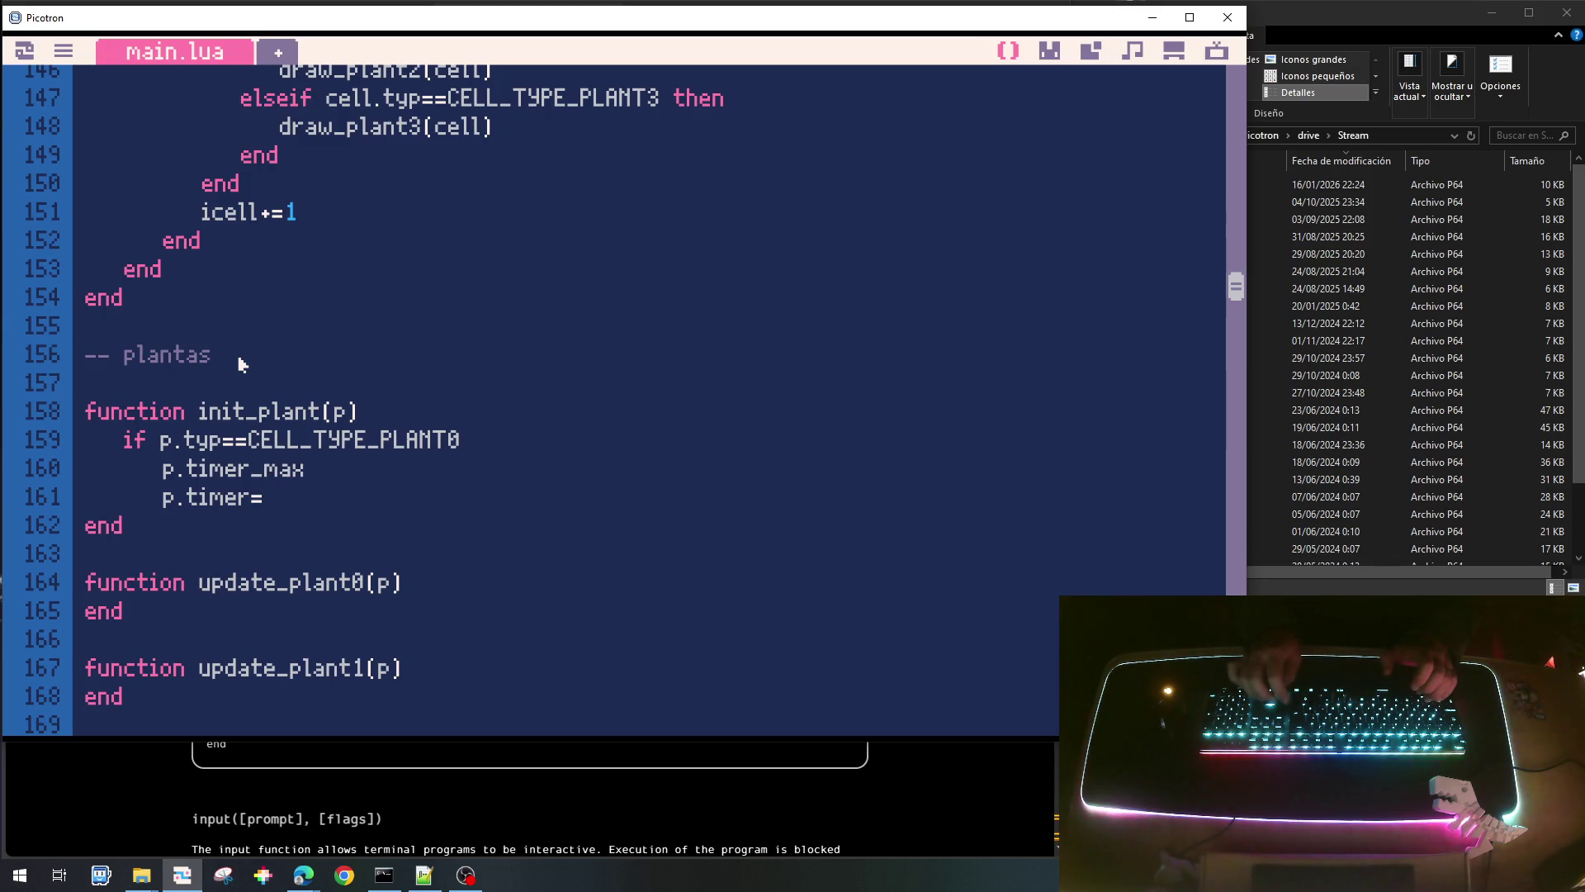
{"action": "key", "text": "Left"}
{"action": "key", "text": "Left"}
{"action": "key", "text": "Left"}
{"action": "type", "text": "sghoot"}
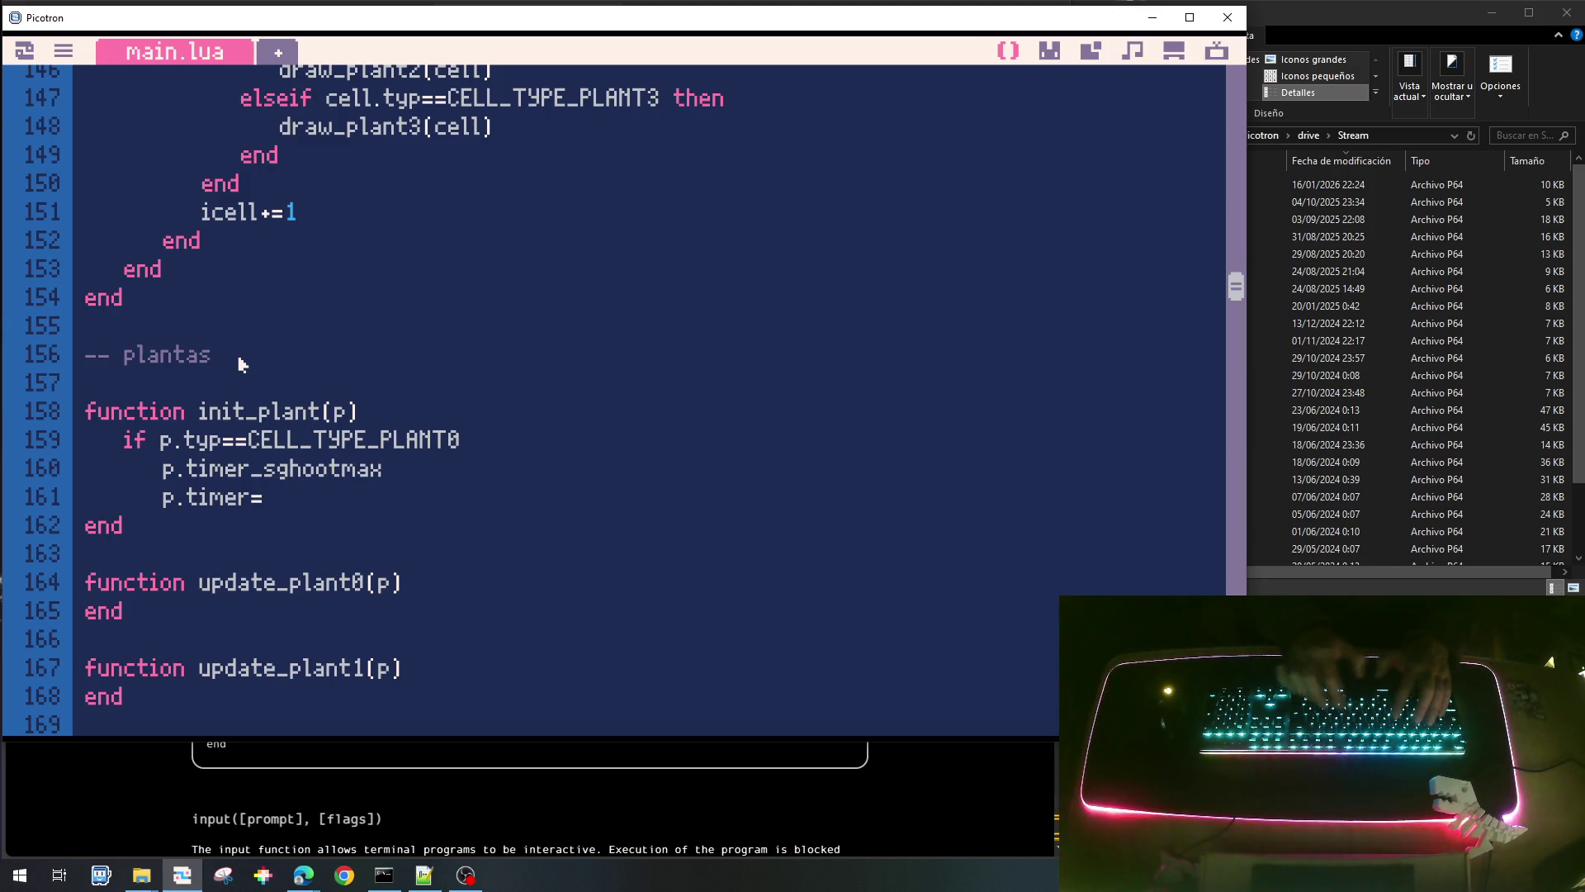
{"action": "type", "text": "_"}
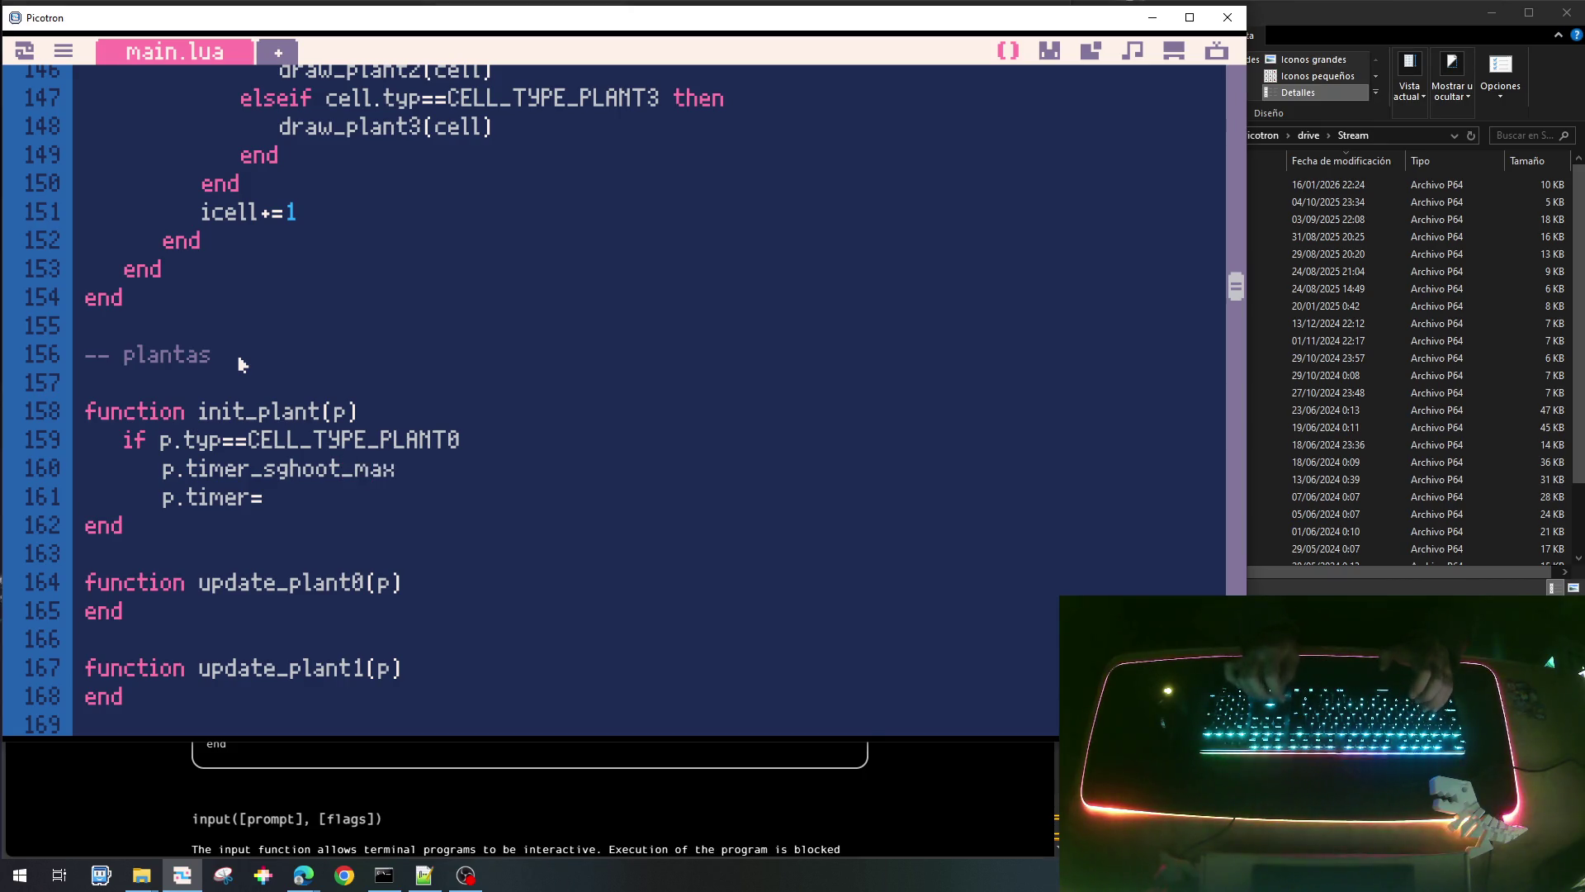
{"action": "key", "text": "Left"}
{"action": "key", "text": "Left"}
{"action": "key", "text": "Left"}
{"action": "key", "text": "BackSpace"}
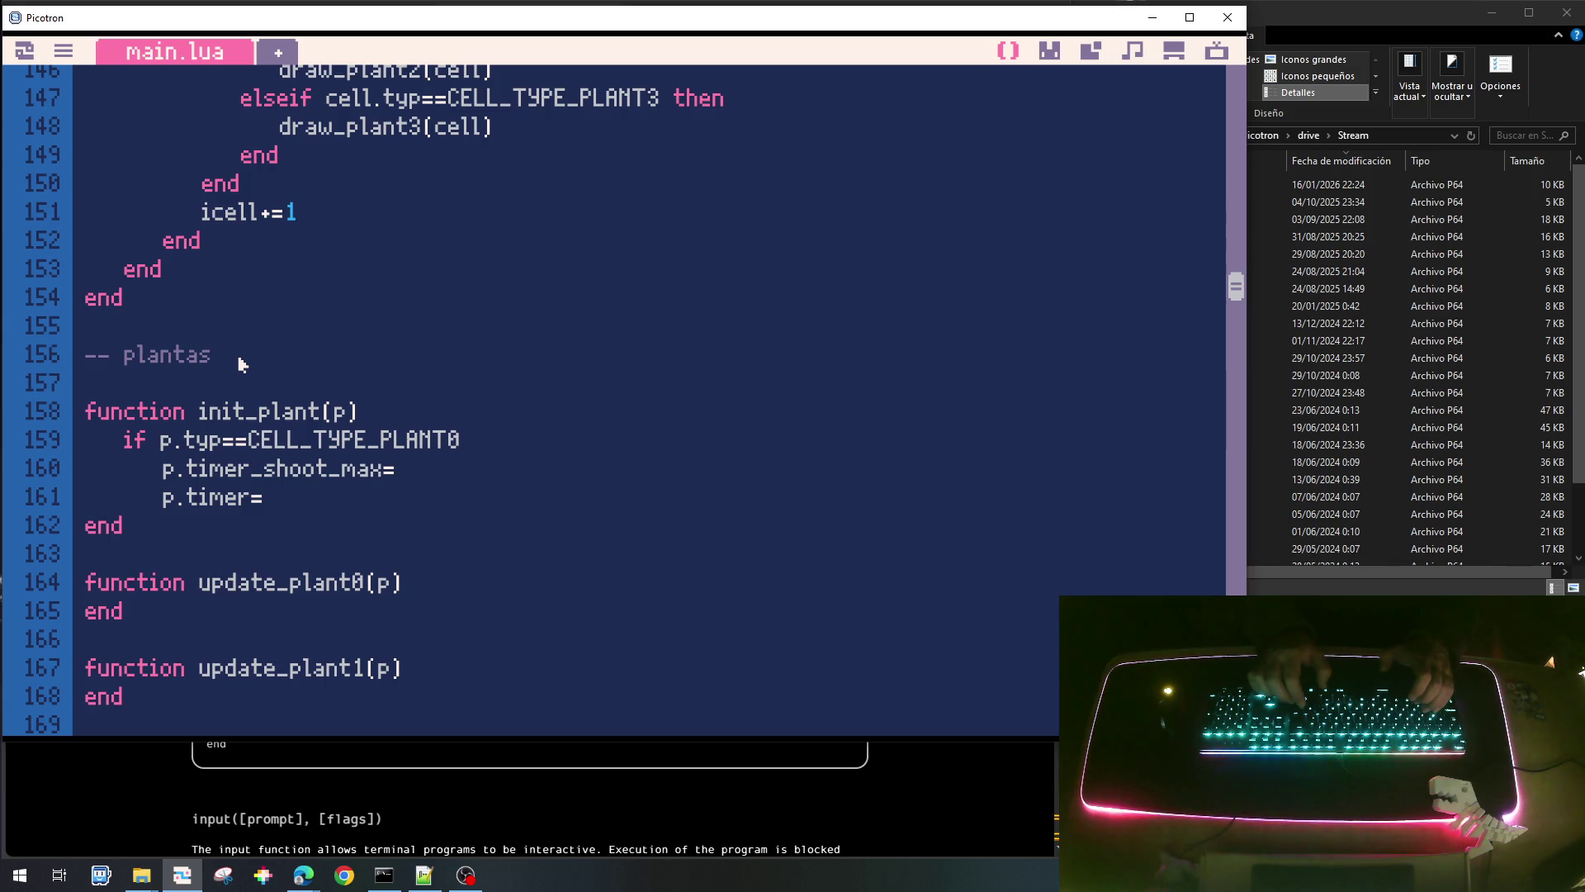
{"action": "type", "text": "2"}
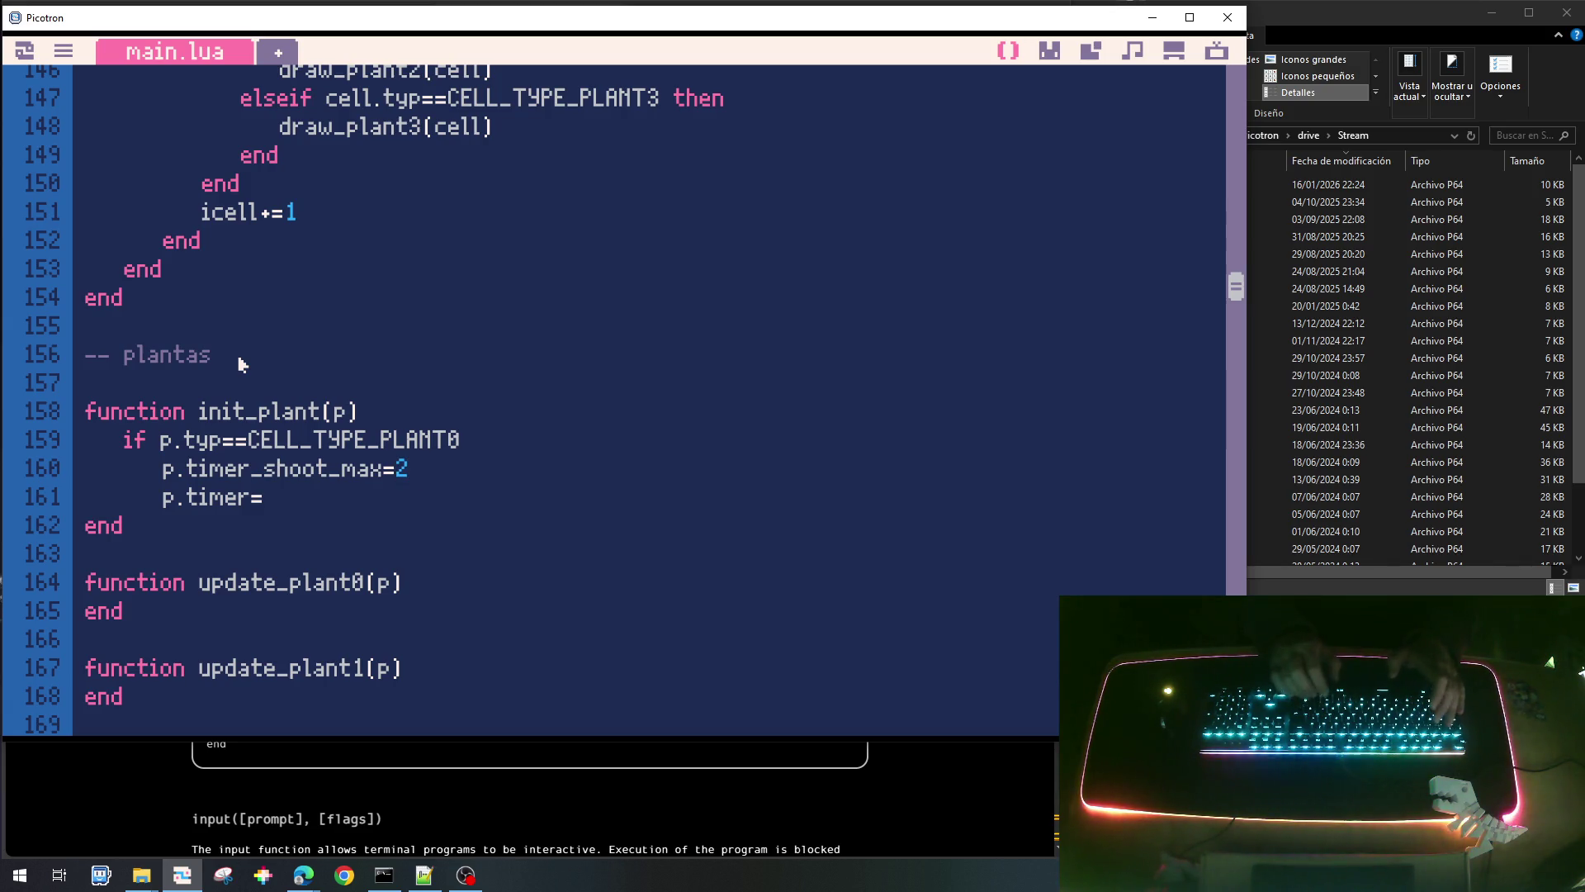
{"action": "type", "text": "*60"}
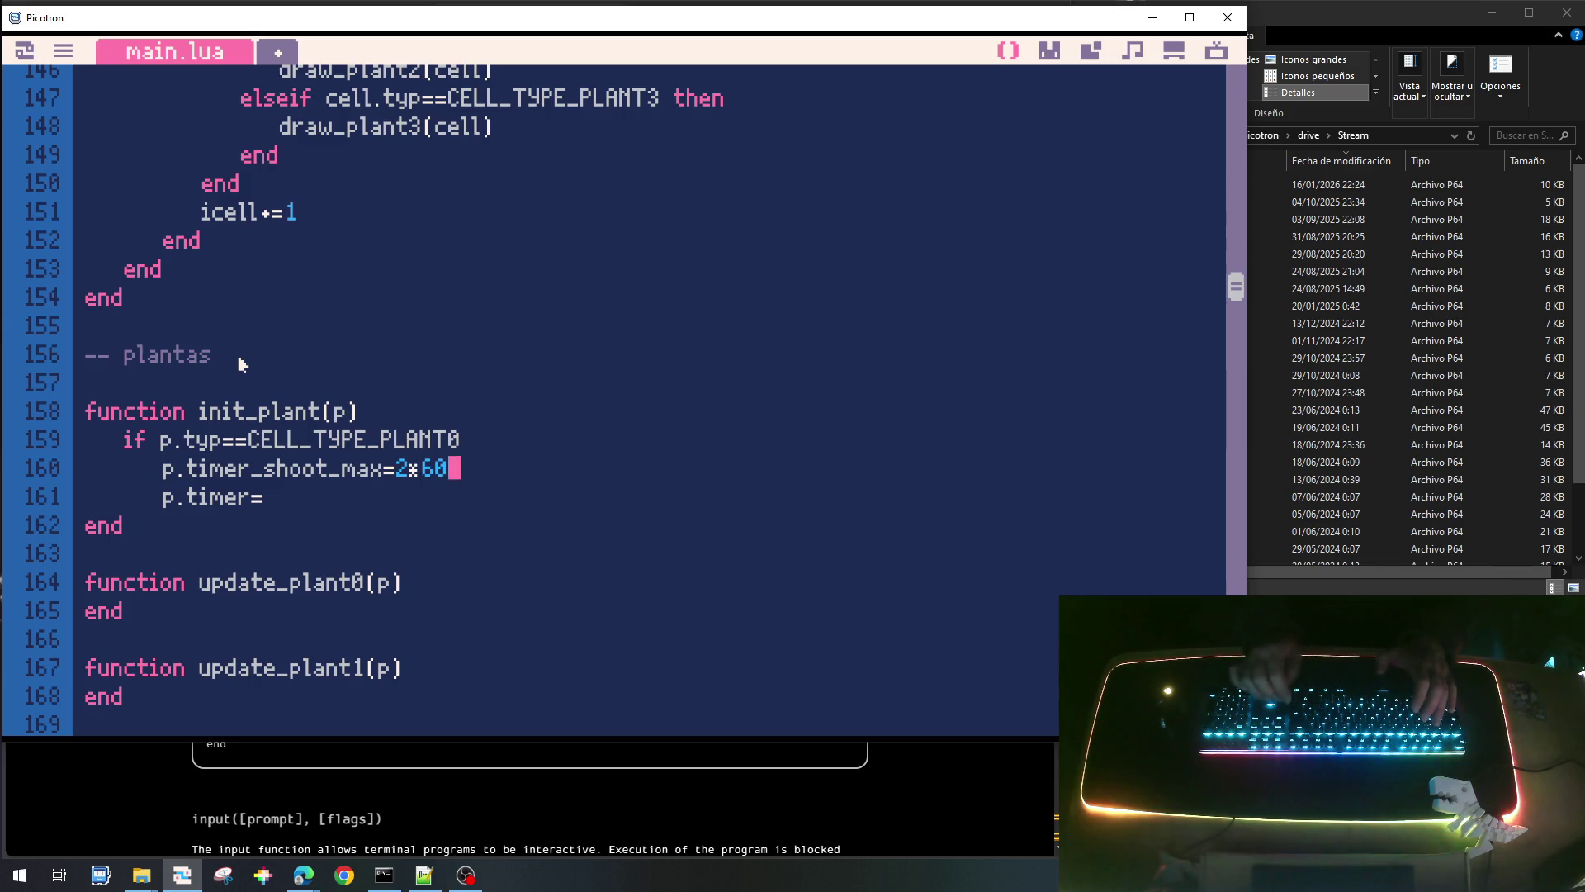
Set p.timer=p.timer_shoot_max and close the if block with end.
{"action": "key", "text": "Up"}
{"action": "key", "text": "Left"}
{"action": "key", "text": "Left"}
{"action": "key", "text": "Left"}
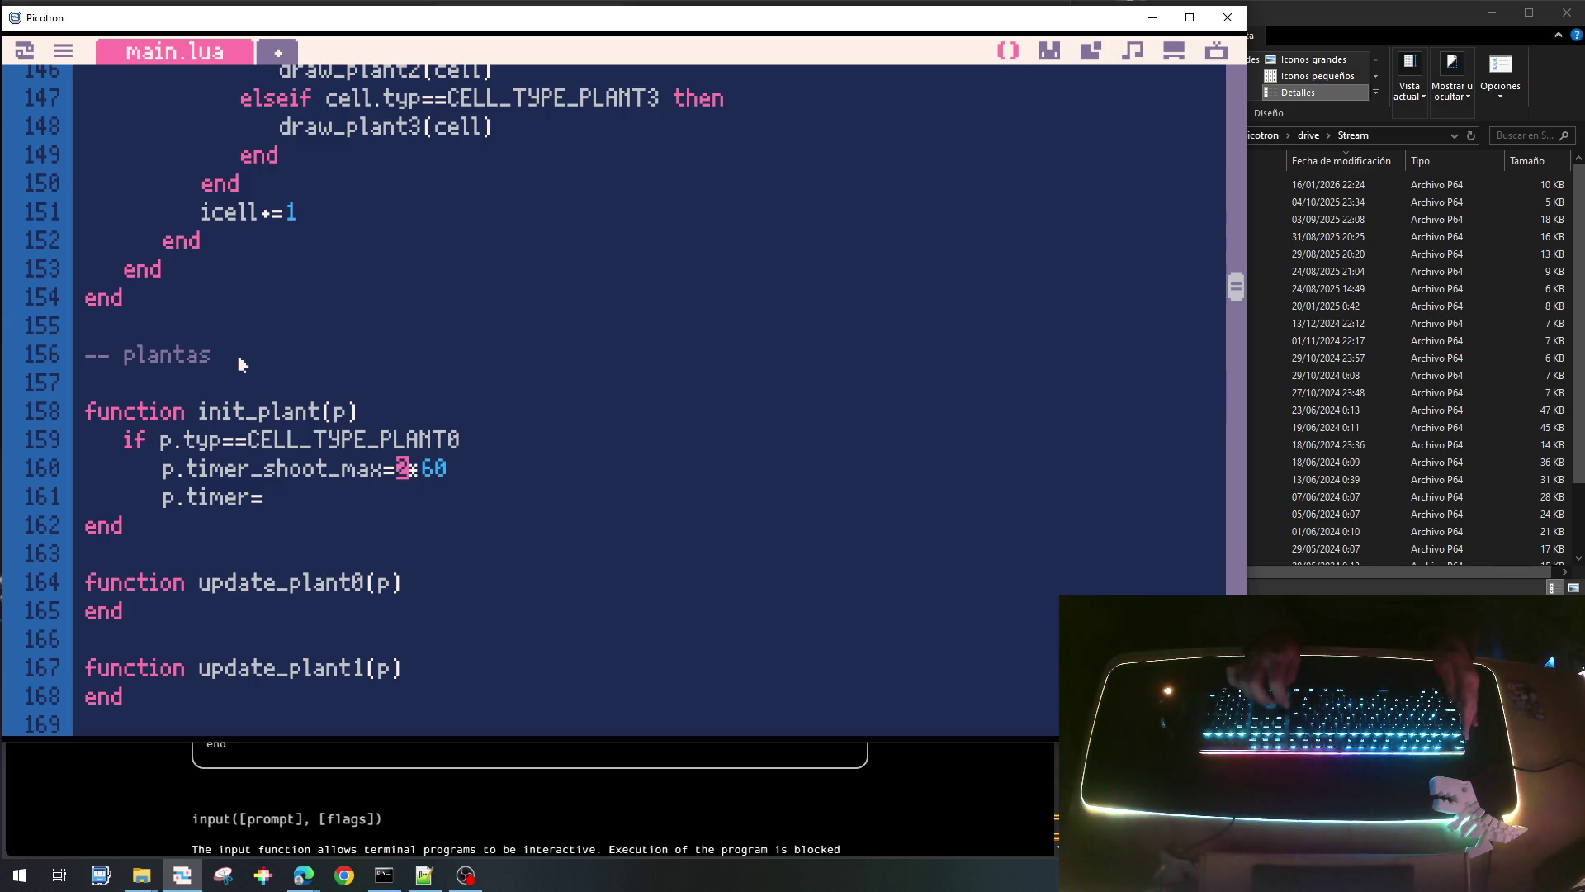
{"action": "key", "text": "shift+Home"}
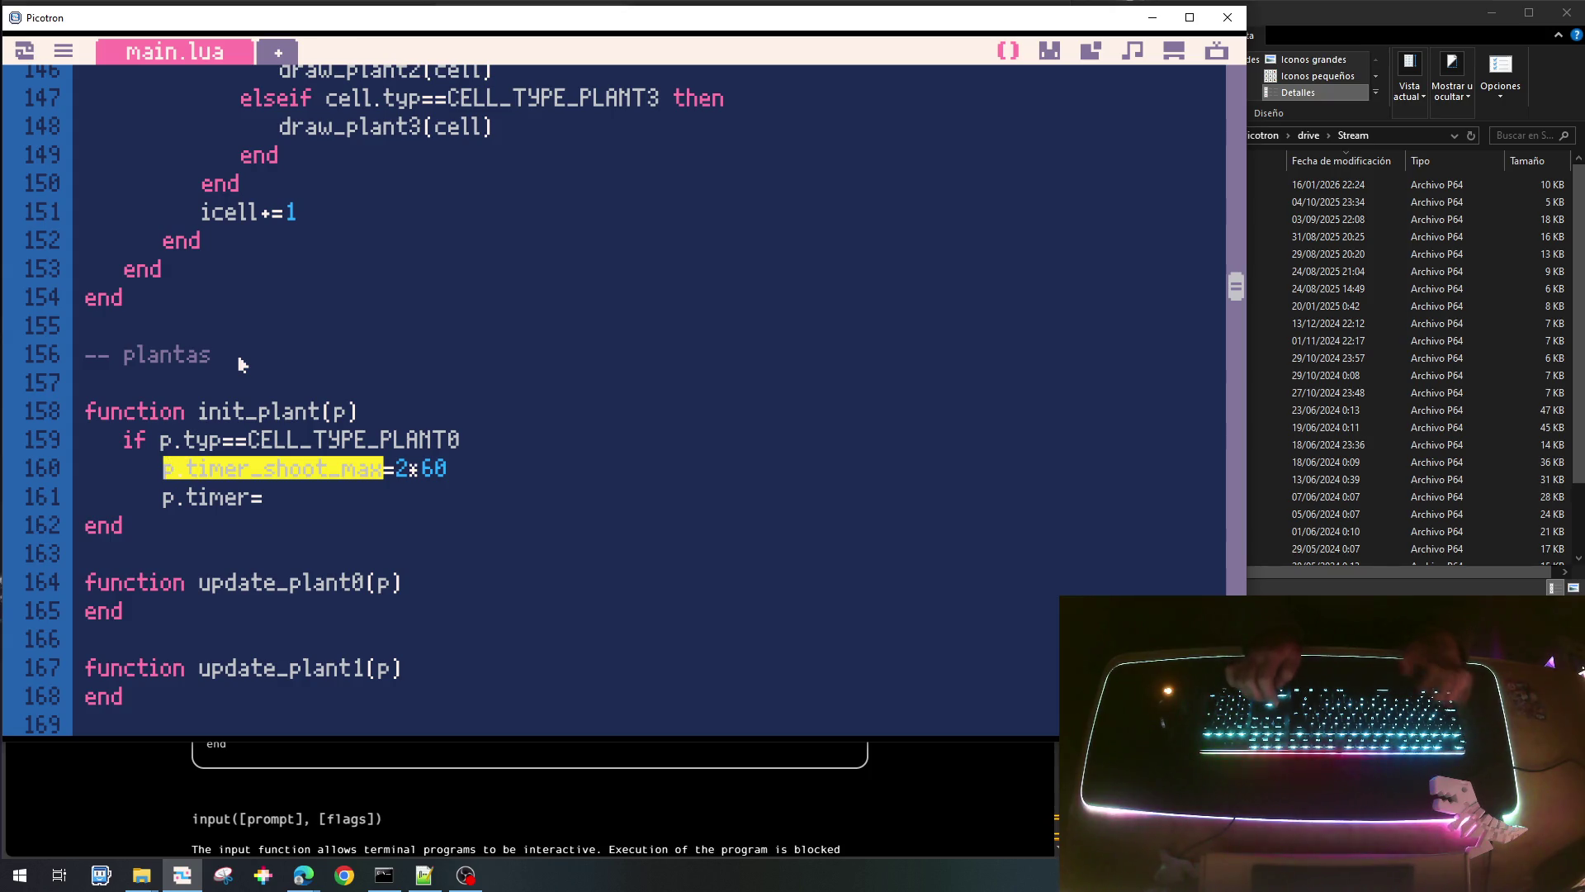
{"action": "key", "text": "ctrl+c"}
{"action": "key", "text": "Down"}
{"action": "key", "text": "ctrl+v"}
{"action": "key", "text": "Return"}
{"action": "key", "text": "BackSpace"}
{"action": "type", "text": "end"}
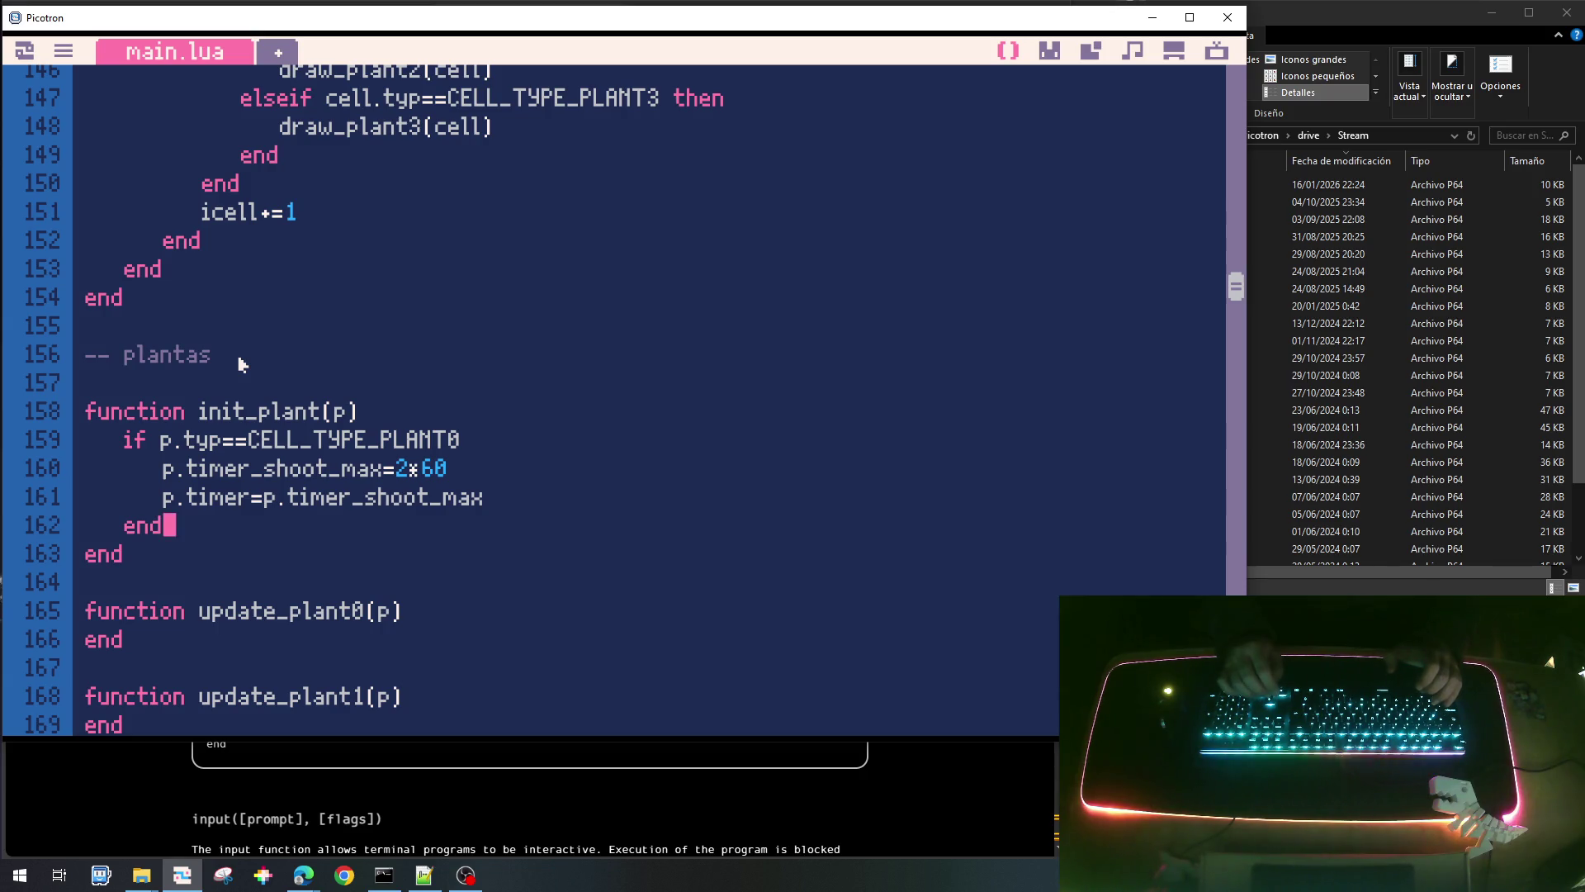
{"action": "key", "text": "Down"}
{"action": "key", "text": "Down"}
Rename line 161's timer to p.timer_shoot and start update_plant0's if p.timer_shoot>0 then.
{"action": "key", "text": "Return"}
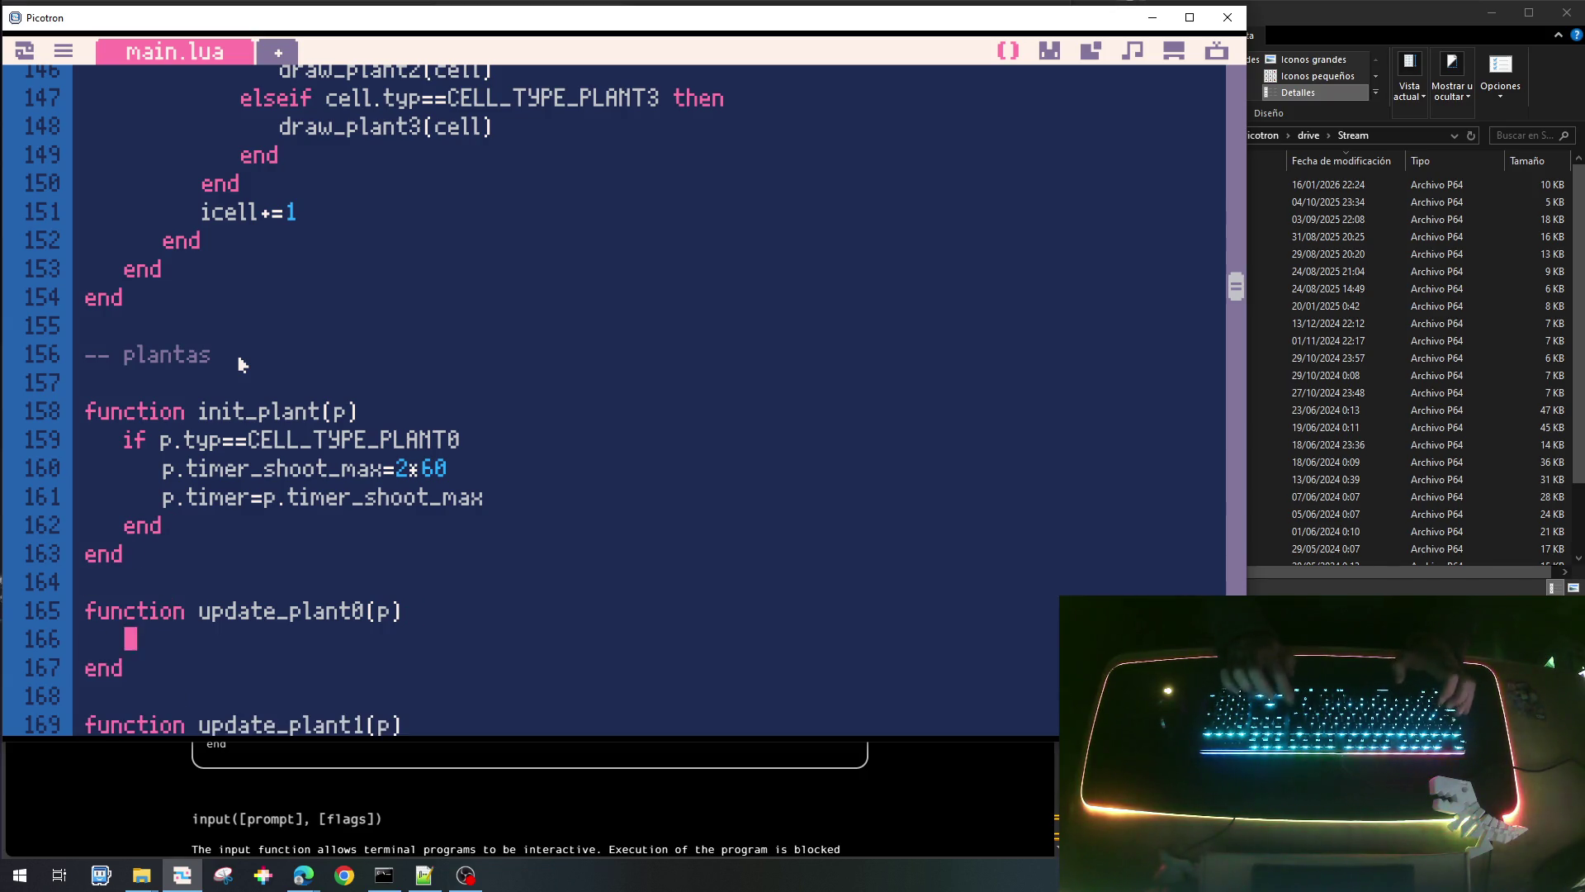
{"action": "type", "text": "if"}
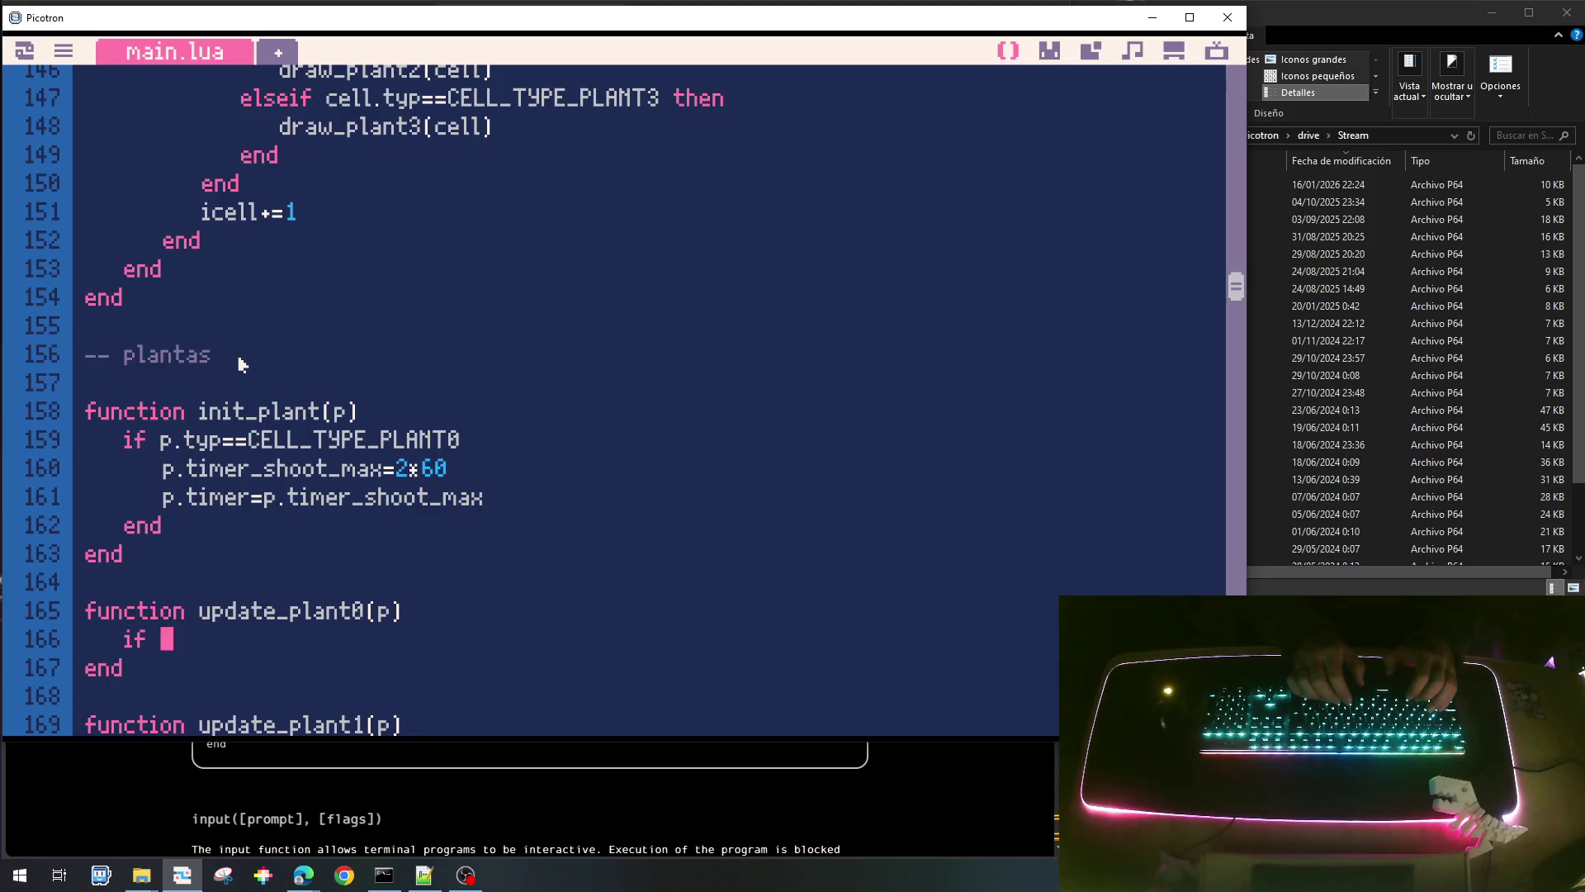
{"action": "type", "text": "p."}
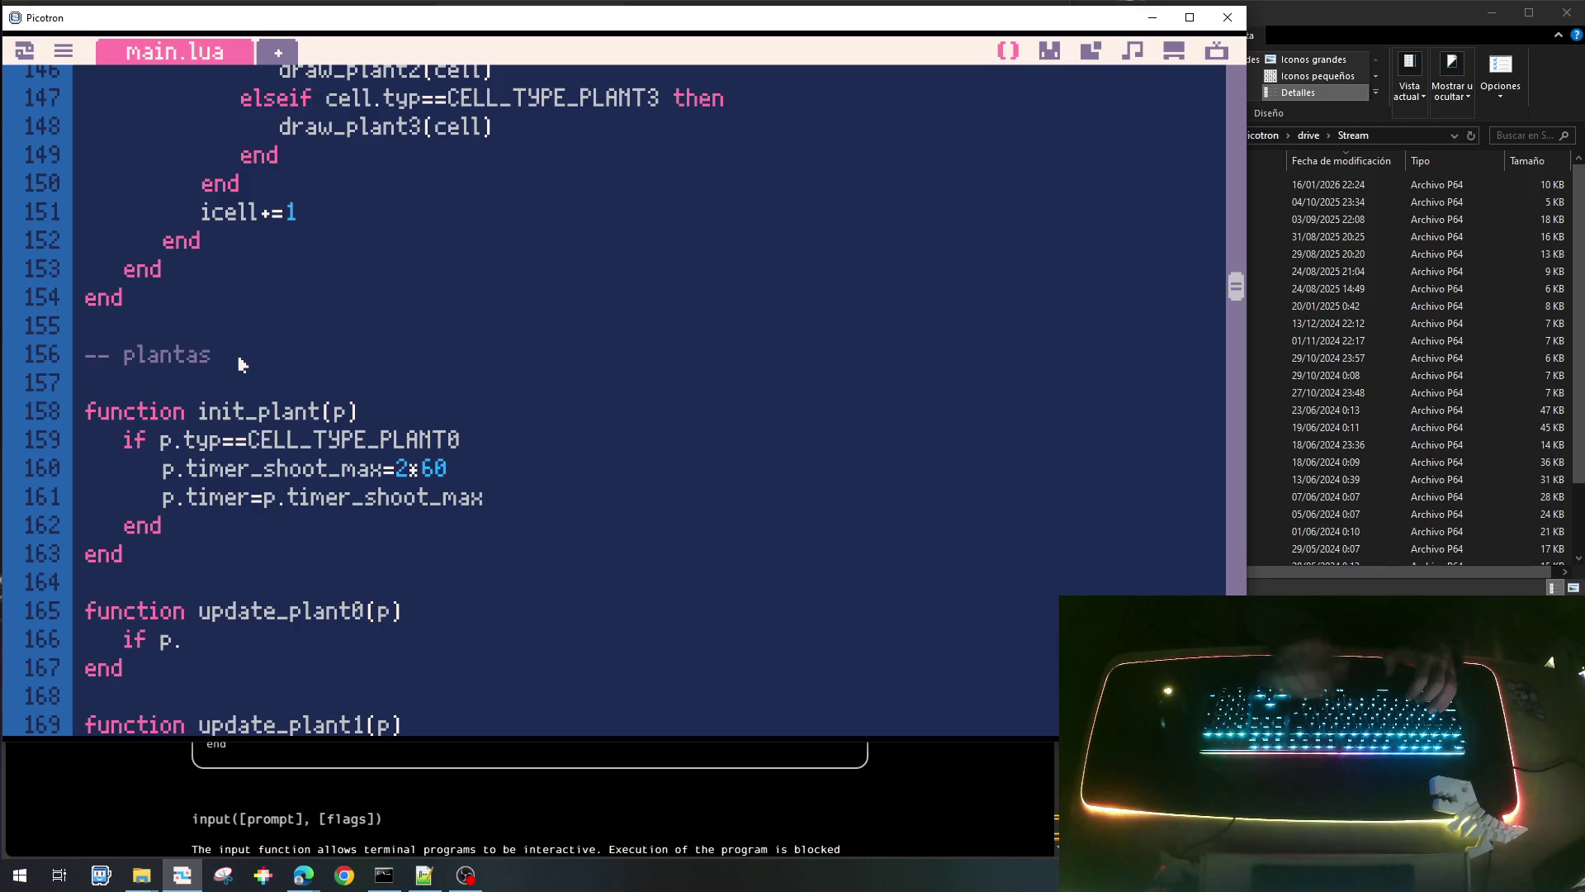
{"action": "type", "text": "timer_sghoot"}
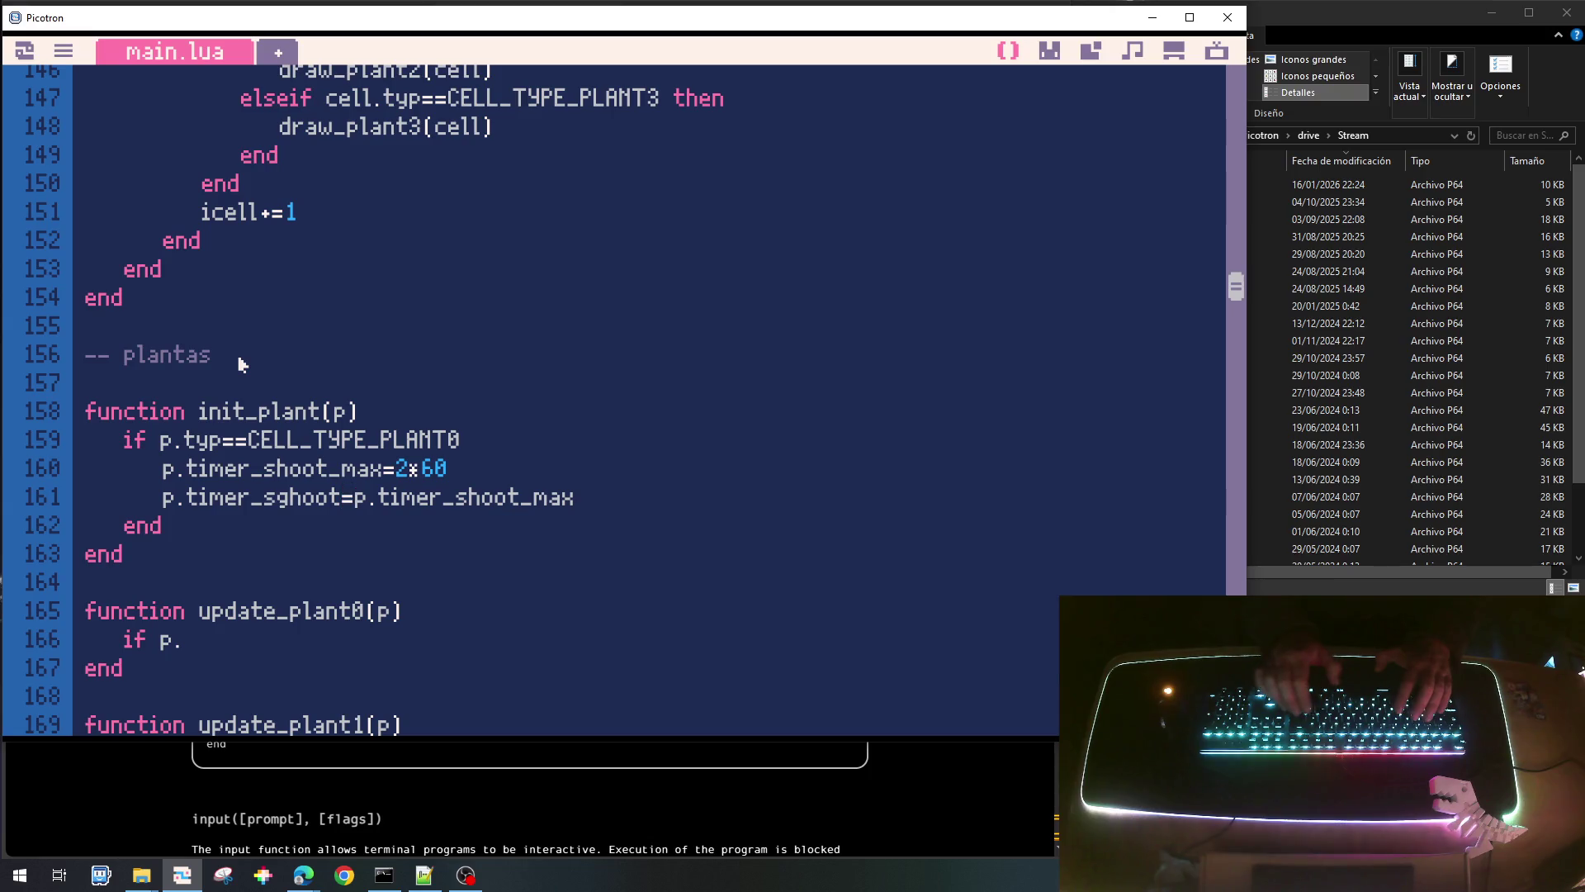
{"action": "key", "text": "Left"}
{"action": "key", "text": "Left"}
{"action": "key", "text": "Left"}
{"action": "key", "text": "BackSpace"}
{"action": "key", "text": "Left"}
{"action": "key", "text": "shift+Left"}
{"action": "key", "text": "shift+Left"}
{"action": "key", "text": "shift+Left"}
{"action": "key", "text": "ctrl+c"}
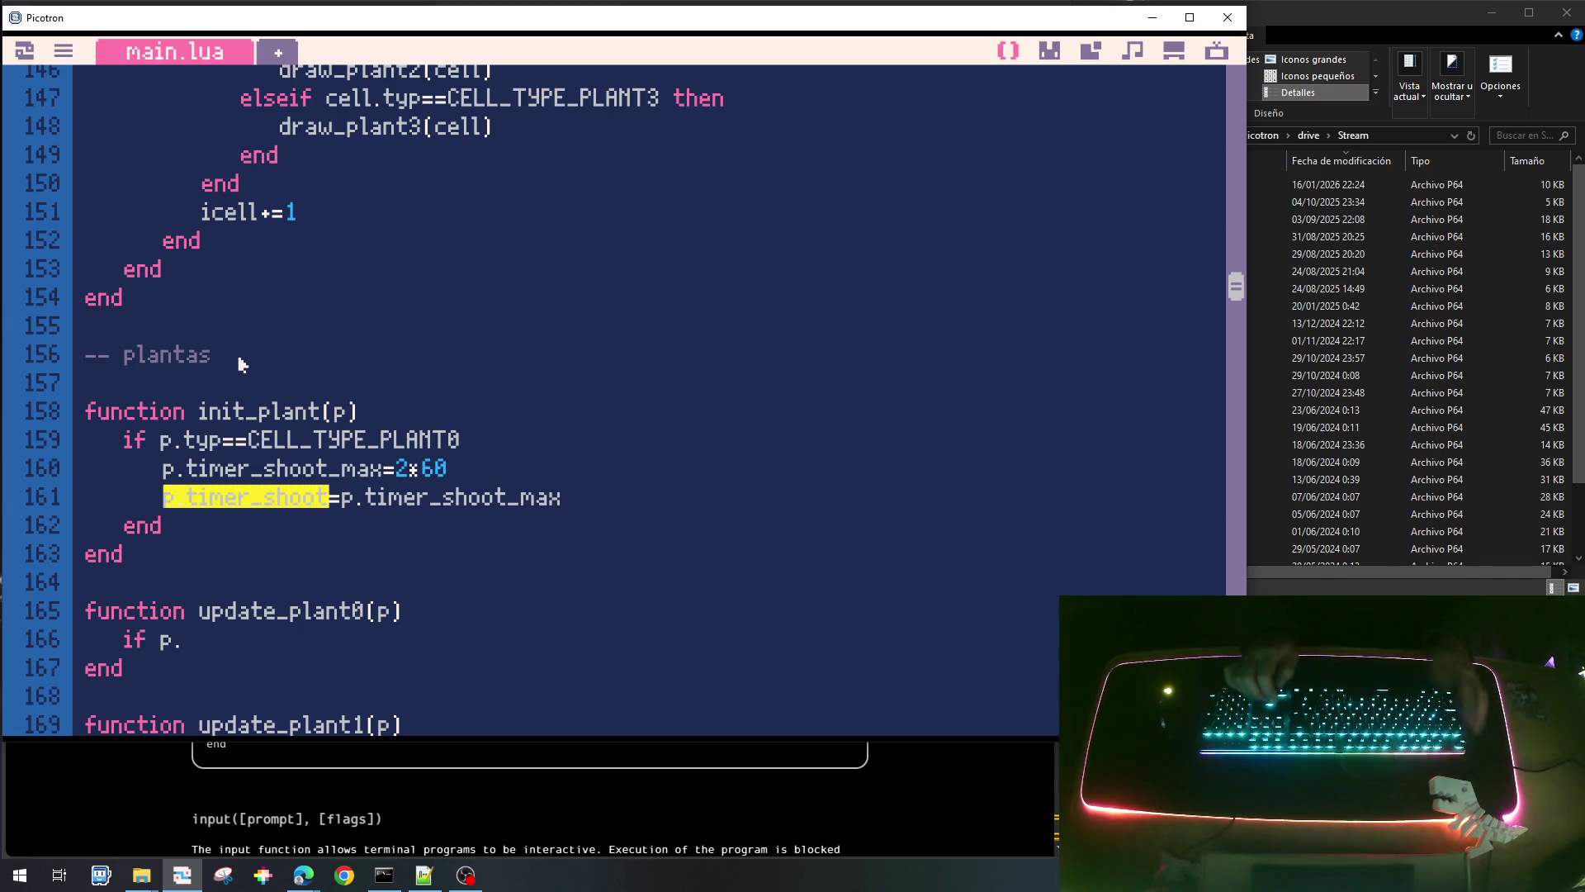
{"action": "key", "text": "Down"}
{"action": "key", "text": "ctrl+v"}
{"action": "key", "text": "BackSpace"}
{"action": "key", "text": "BackSpace"}
{"action": "key", "text": "BackSpace"}
{"action": "key", "text": "BackSpace"}
{"action": "key", "text": "BackSpace"}
{"action": "key", "text": "BackSpace"}
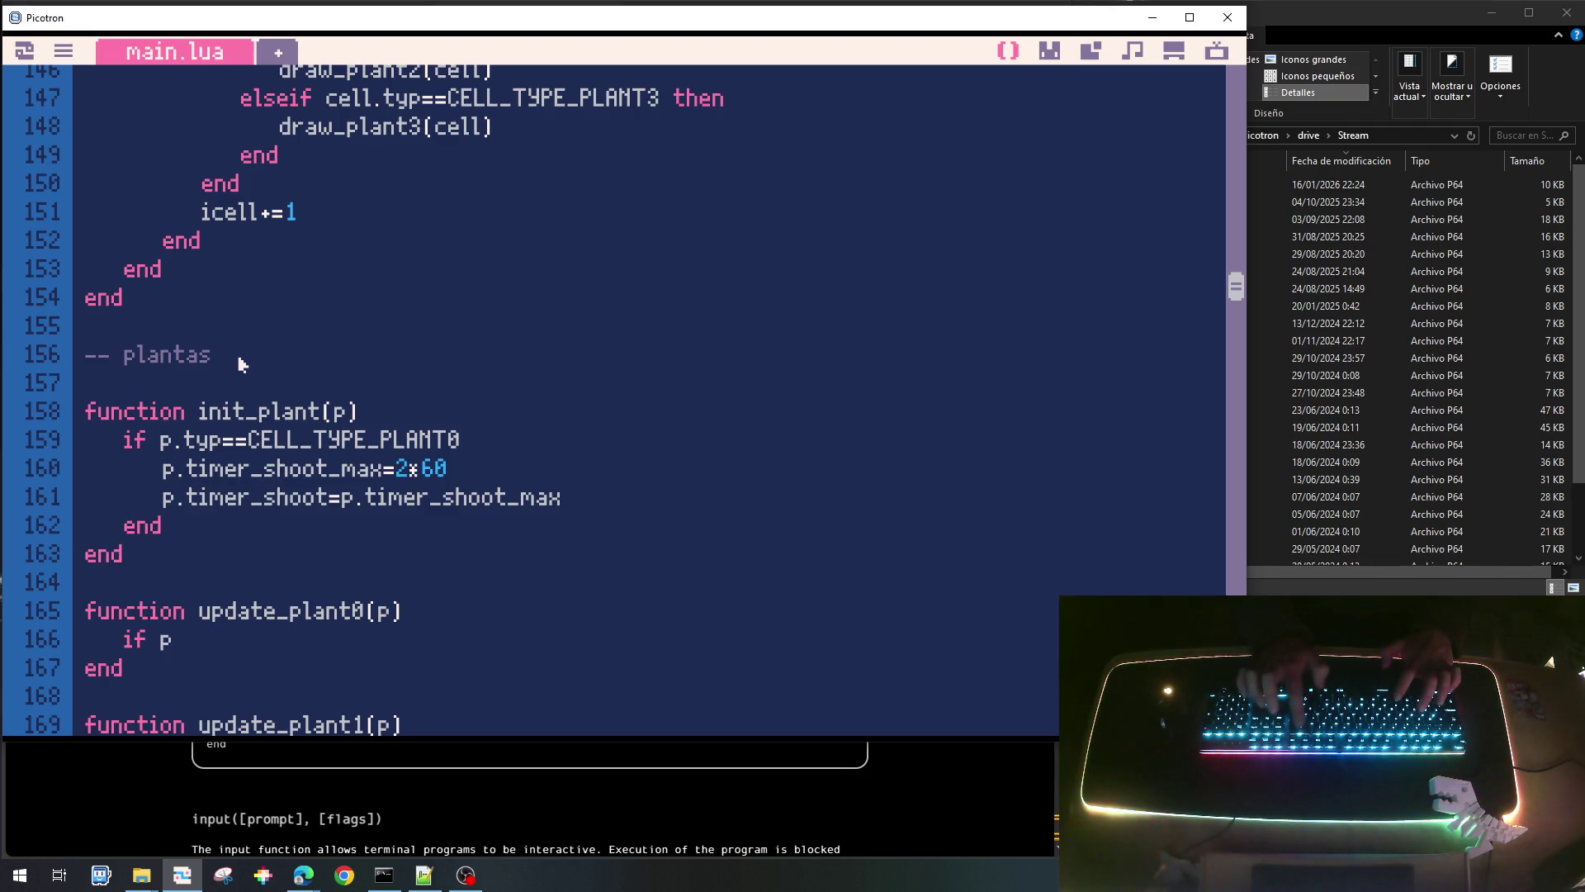
{"action": "key", "text": "ctrl+v"}
{"action": "type", "text": ">0"}
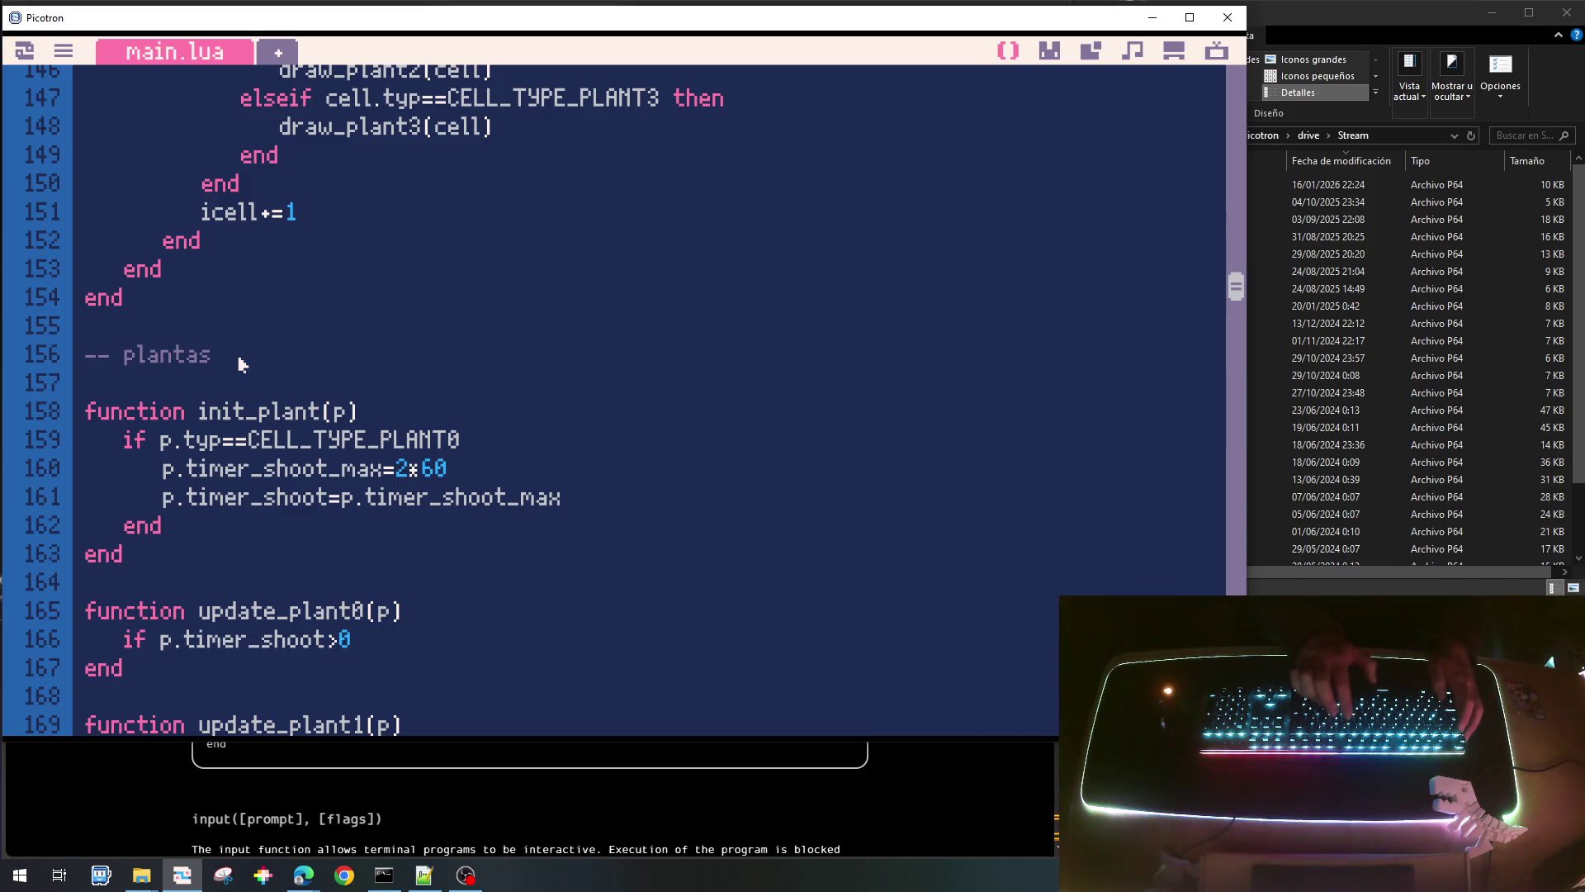
{"action": "type", "text": " then"}
{"action": "key", "text": "Return"}
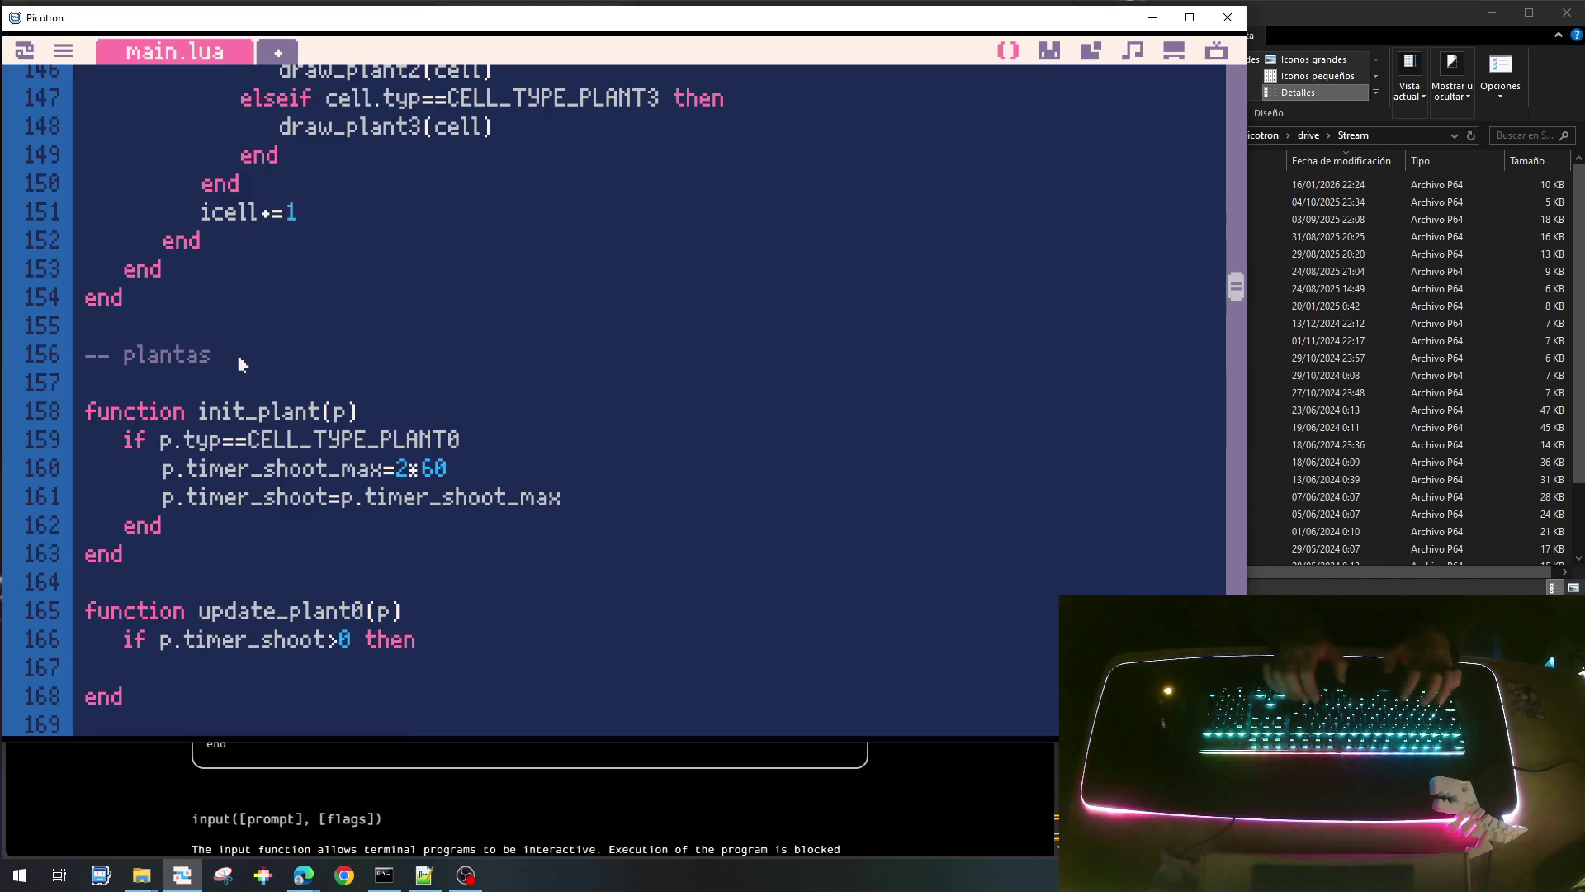
Decrement p.timer_shoot by 1, otherwise reset it to p.timer_shoot_max, then close with end.
{"action": "key", "text": "ctrl+v"}
{"action": "type", "text": "-=1"}
{"action": "key", "text": "Return"}
{"action": "type", "text": "else"}
{"action": "key", "text": "Return"}
{"action": "type", "text": "p.timer_shoot"}
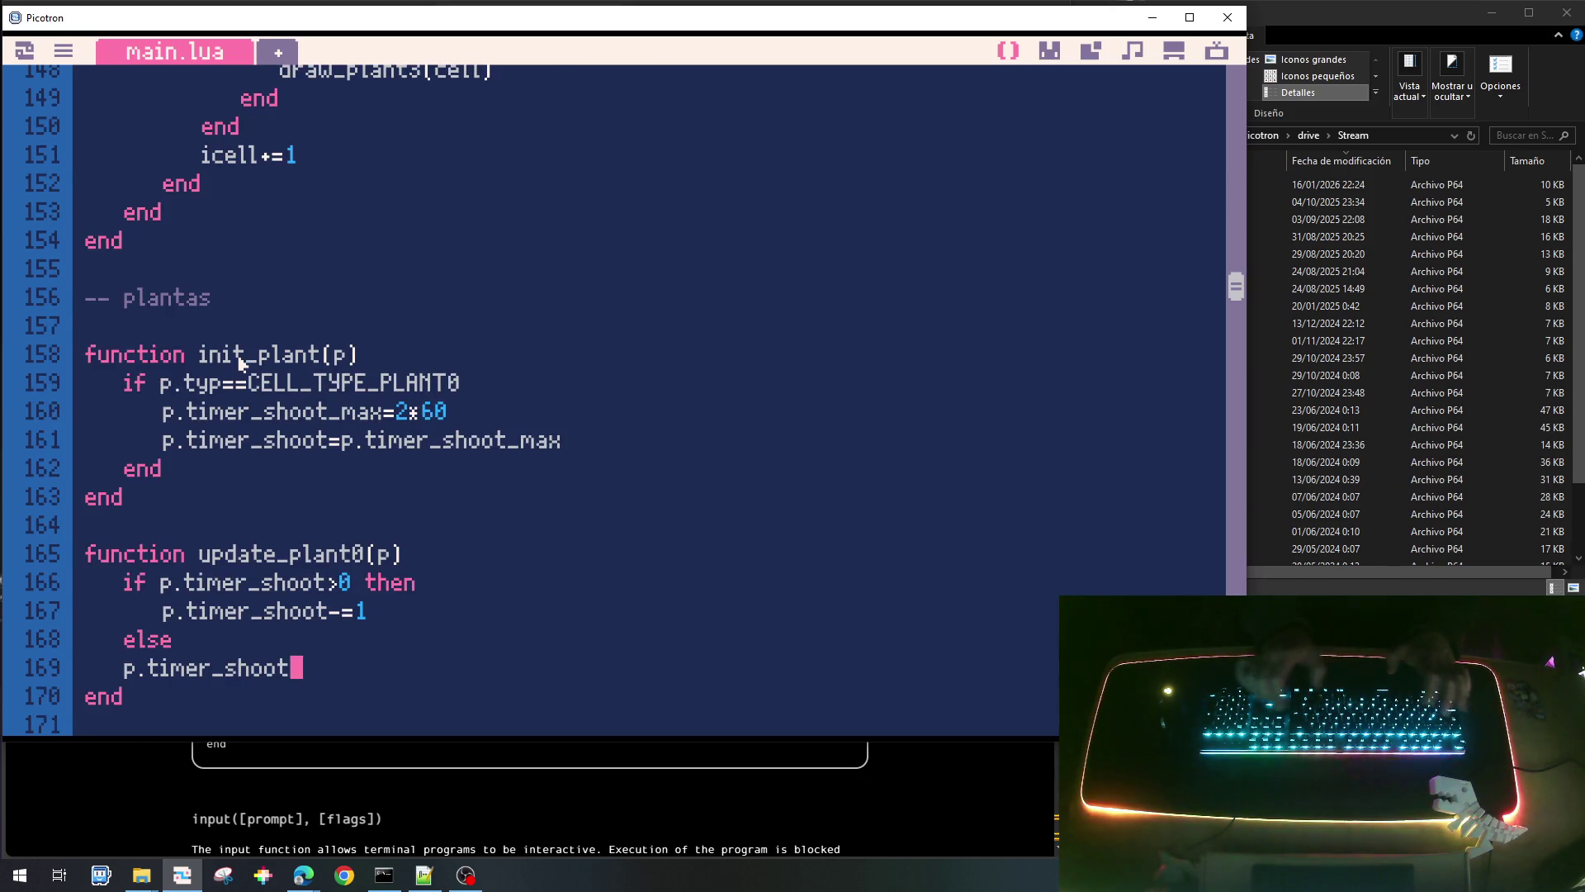
{"action": "key", "text": "Tab"}
{"action": "type", "text": "p.timer_shoot_ma"}
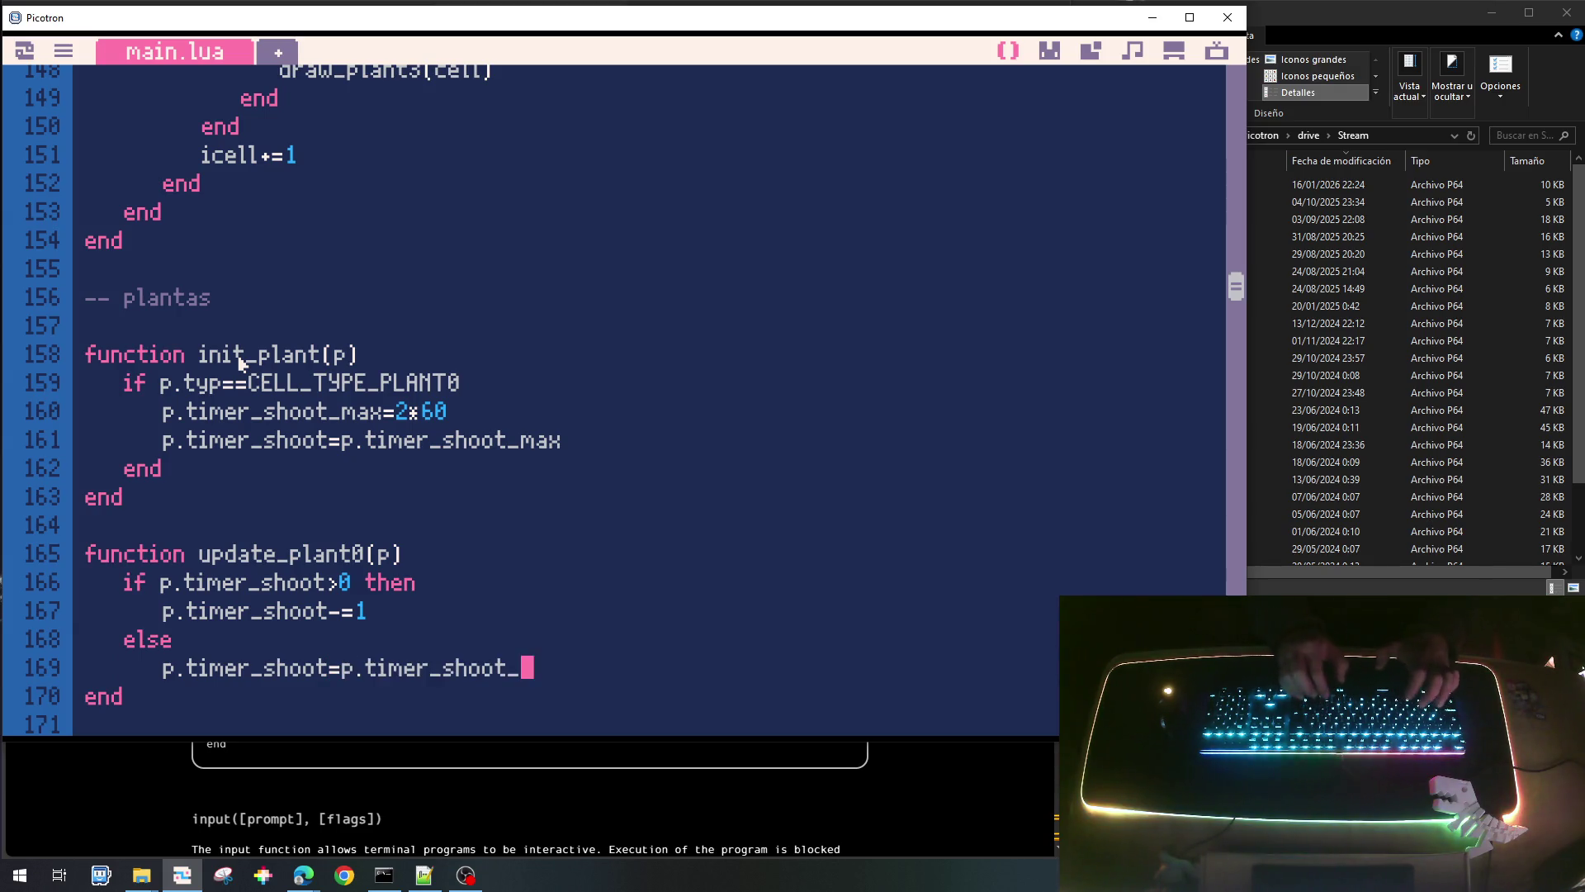
{"action": "key", "text": "Return"}
{"action": "key", "text": "BackSpace"}
{"action": "type", "text": "end"}
Begin an add call on a new line under the timer reset.
{"action": "key", "text": "Up"}
{"action": "key", "text": "End"}
{"action": "key", "text": "Return"}
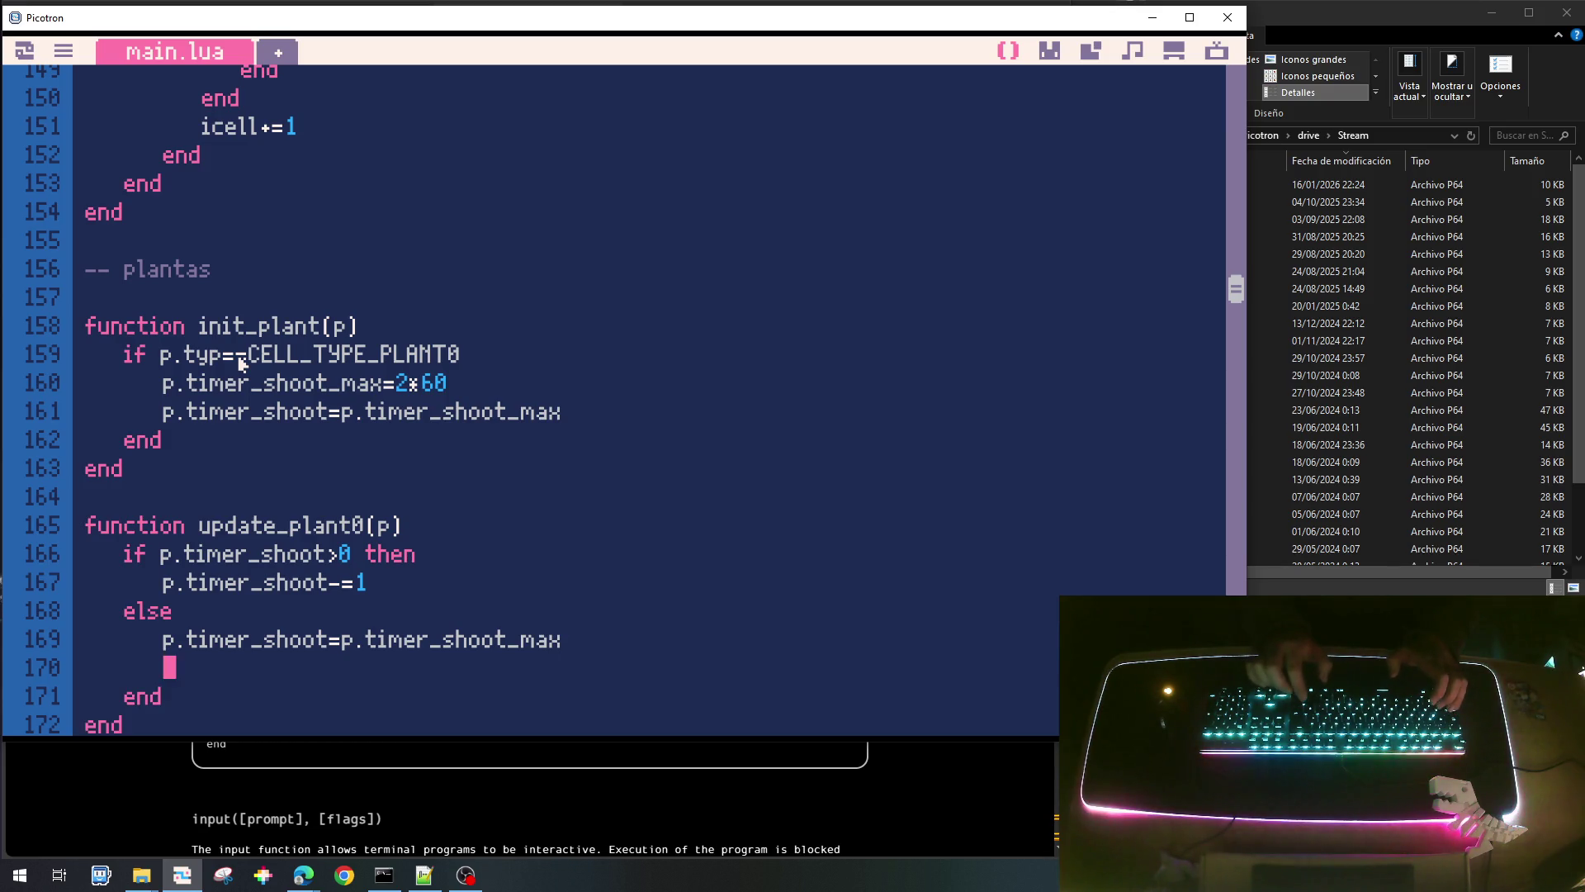
{"action": "type", "text": "add("}
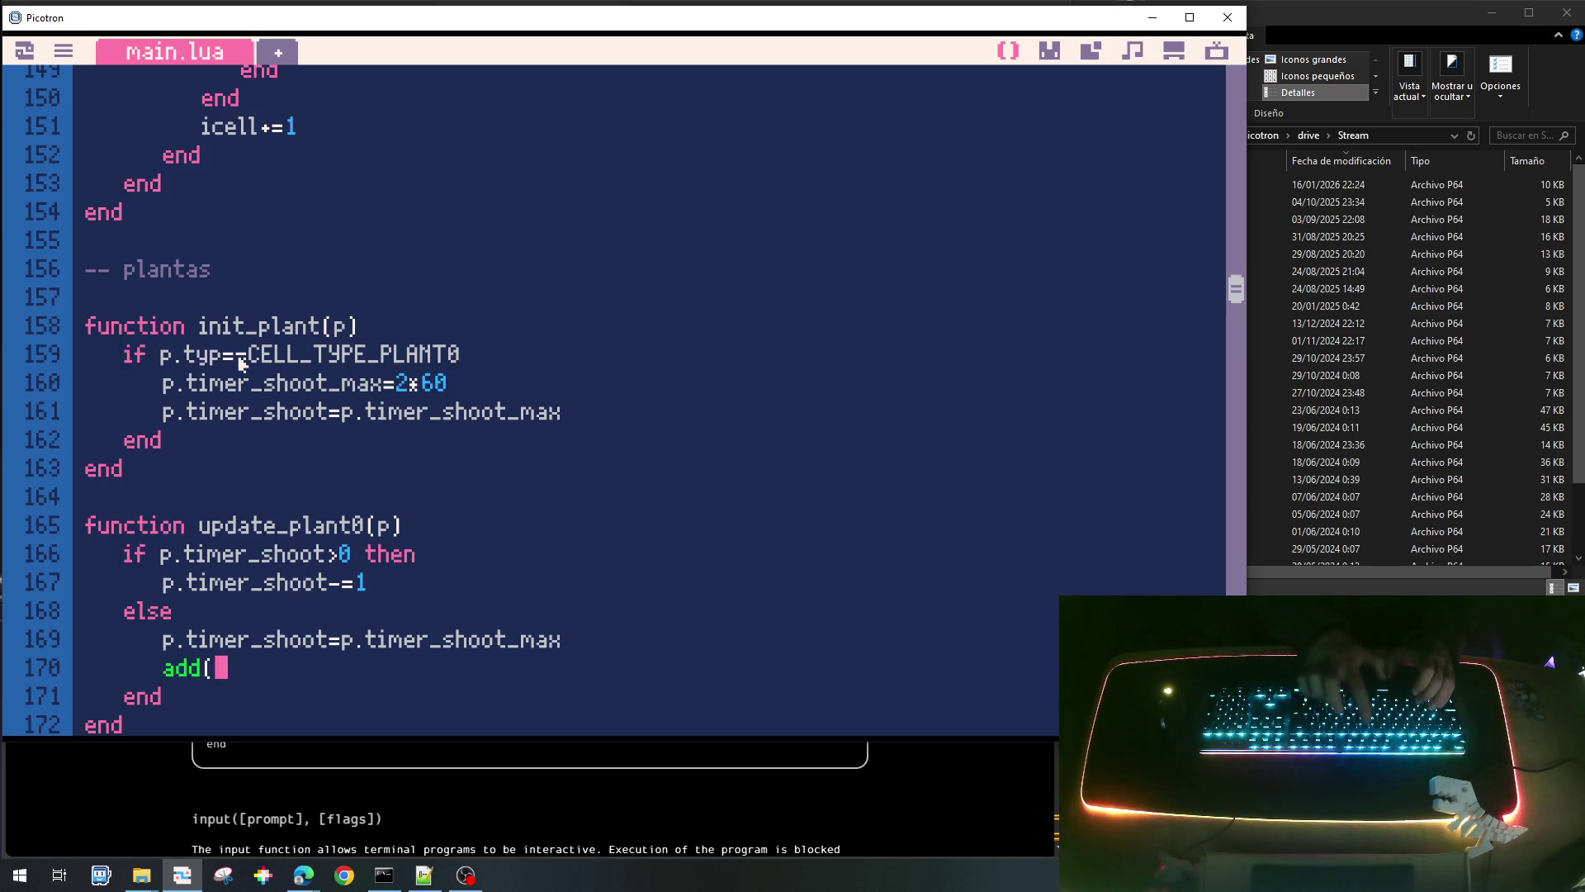
{"action": "scroll", "coordinate": [240, 364], "scroll_direction": "up", "scroll_amount": 5}
Move draw_plant0's local x/y position lines into the else branch and finish add(g_tdisparo,d).
{"action": "scroll", "coordinate": [223, 371], "scroll_direction": "down", "scroll_amount": 10}
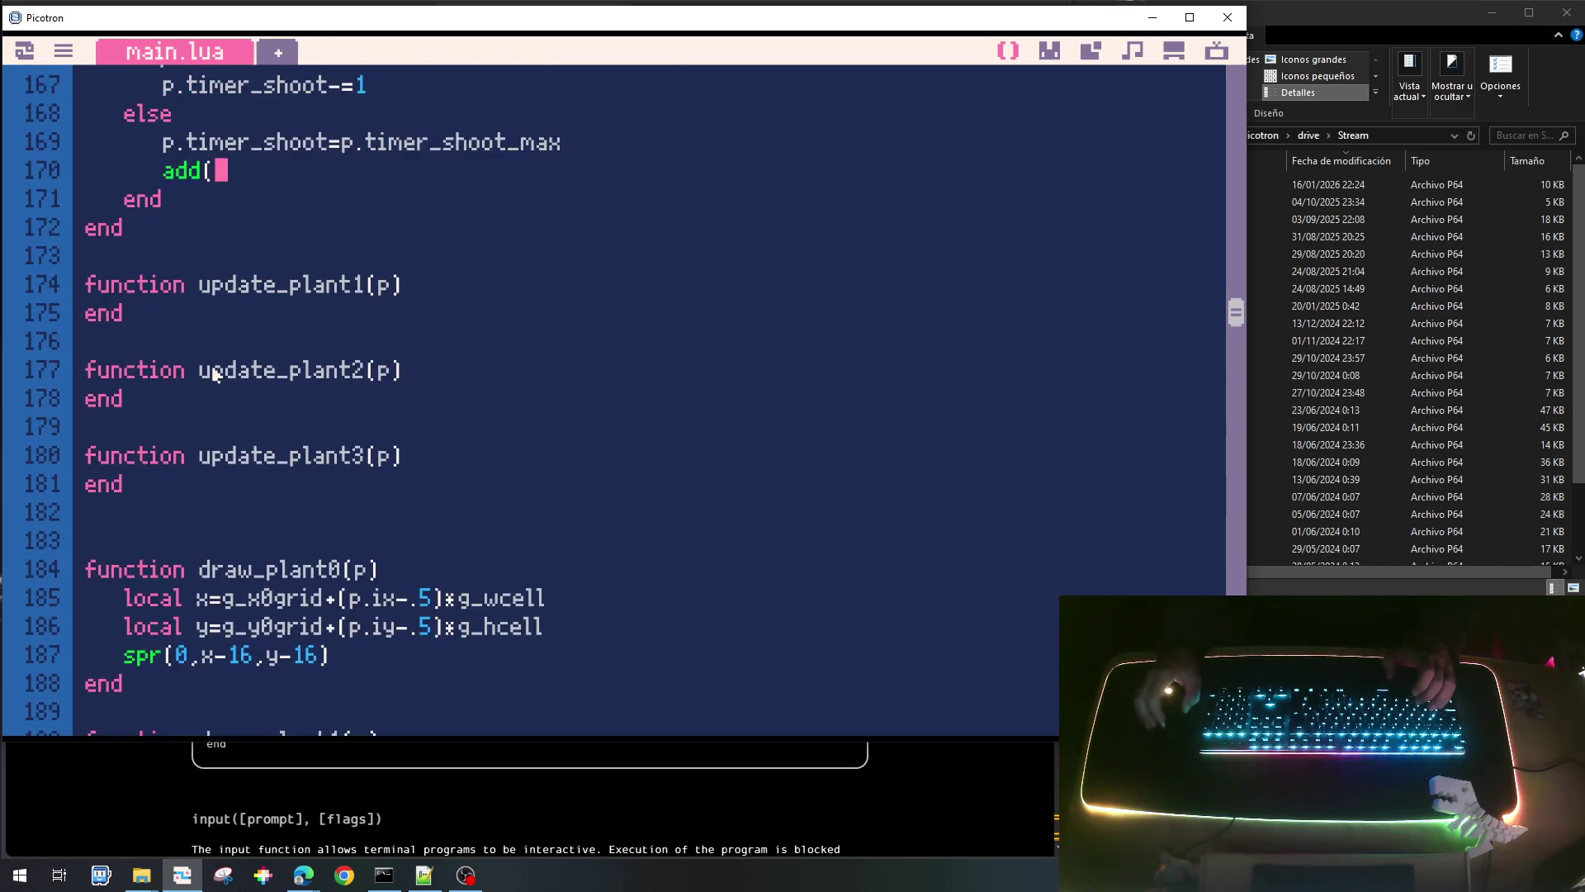
{"action": "scroll", "coordinate": [215, 374], "scroll_direction": "down", "scroll_amount": 1}
{"action": "left_click_drag", "start_coordinate": [557, 559], "coordinate": [131, 530]}
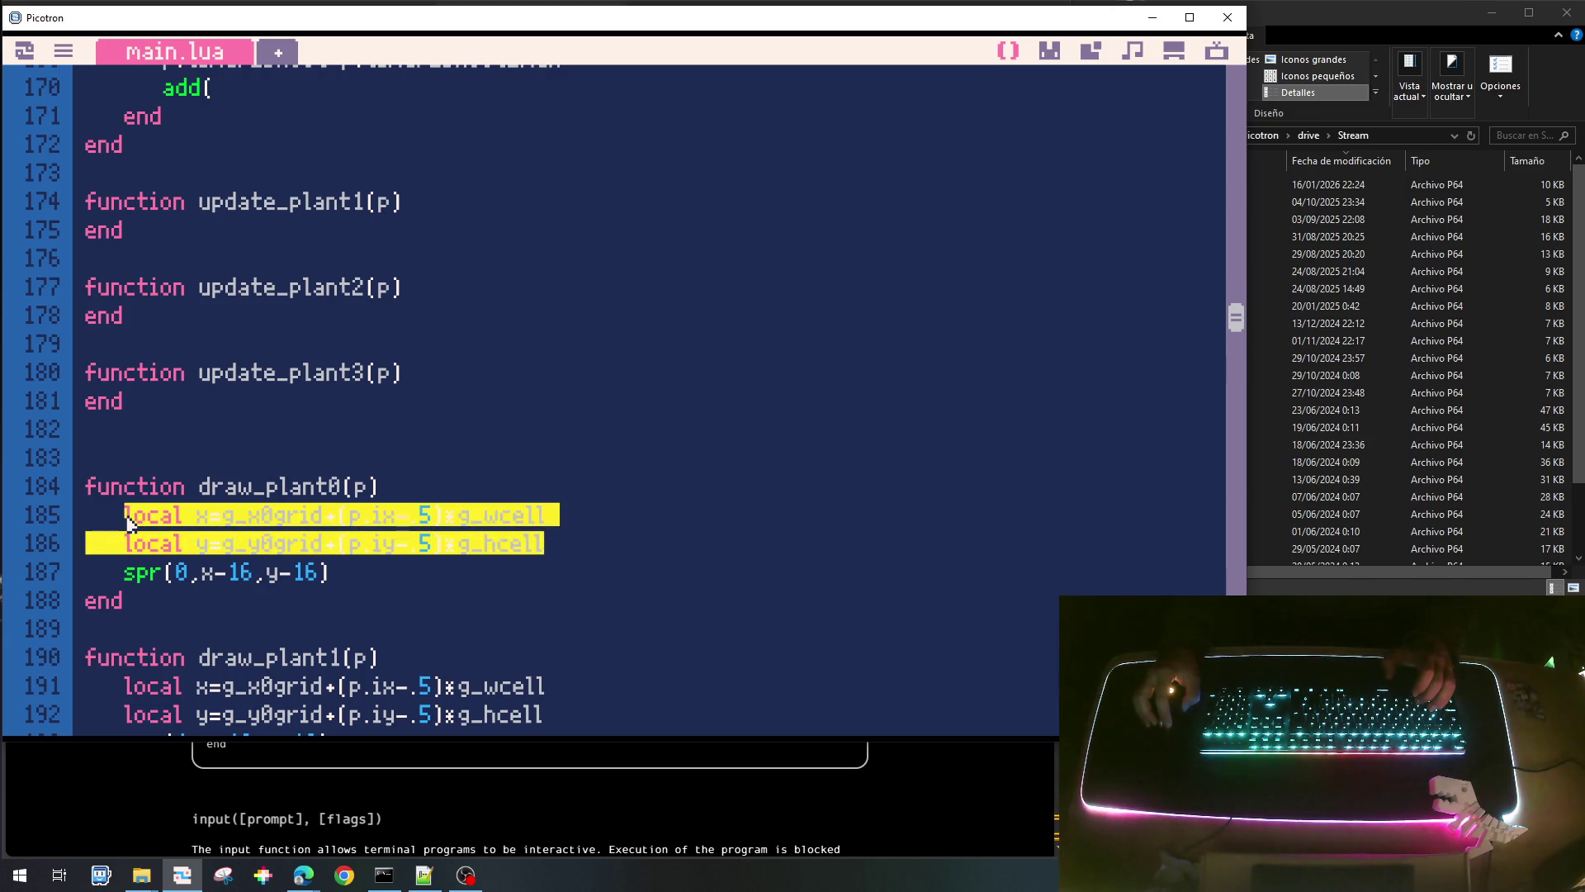
{"action": "key", "text": "ctrl+x"}
{"action": "scroll", "coordinate": [250, 426], "scroll_direction": "up", "scroll_amount": 4}
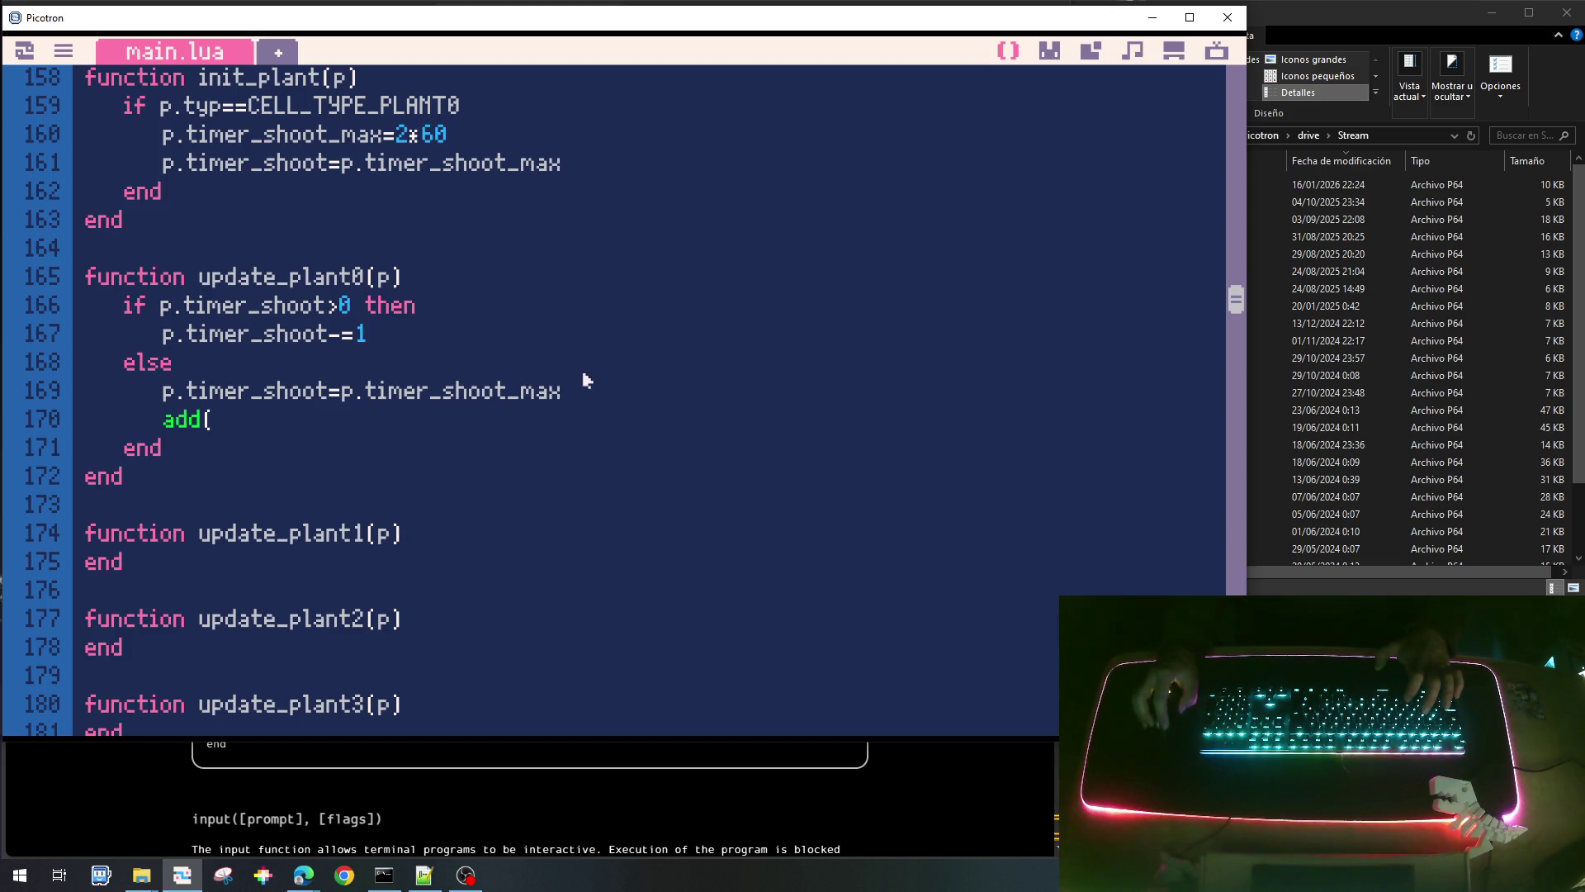
{"action": "key", "text": "Return"}
{"action": "key", "text": "ctrl+v"}
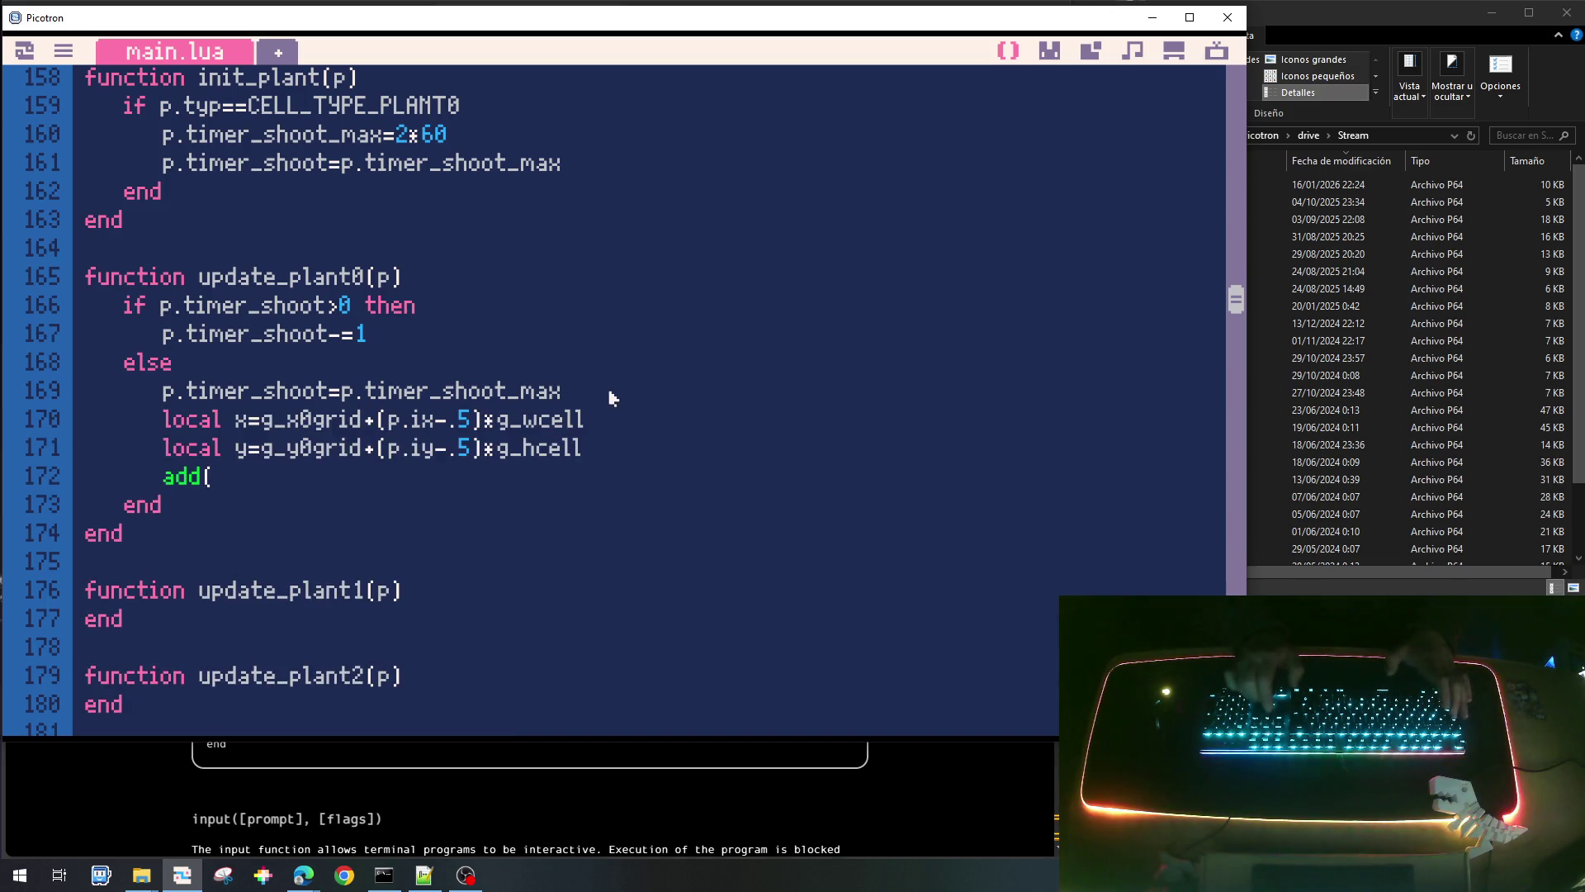
{"action": "type", "text": "_tdisparo,"}
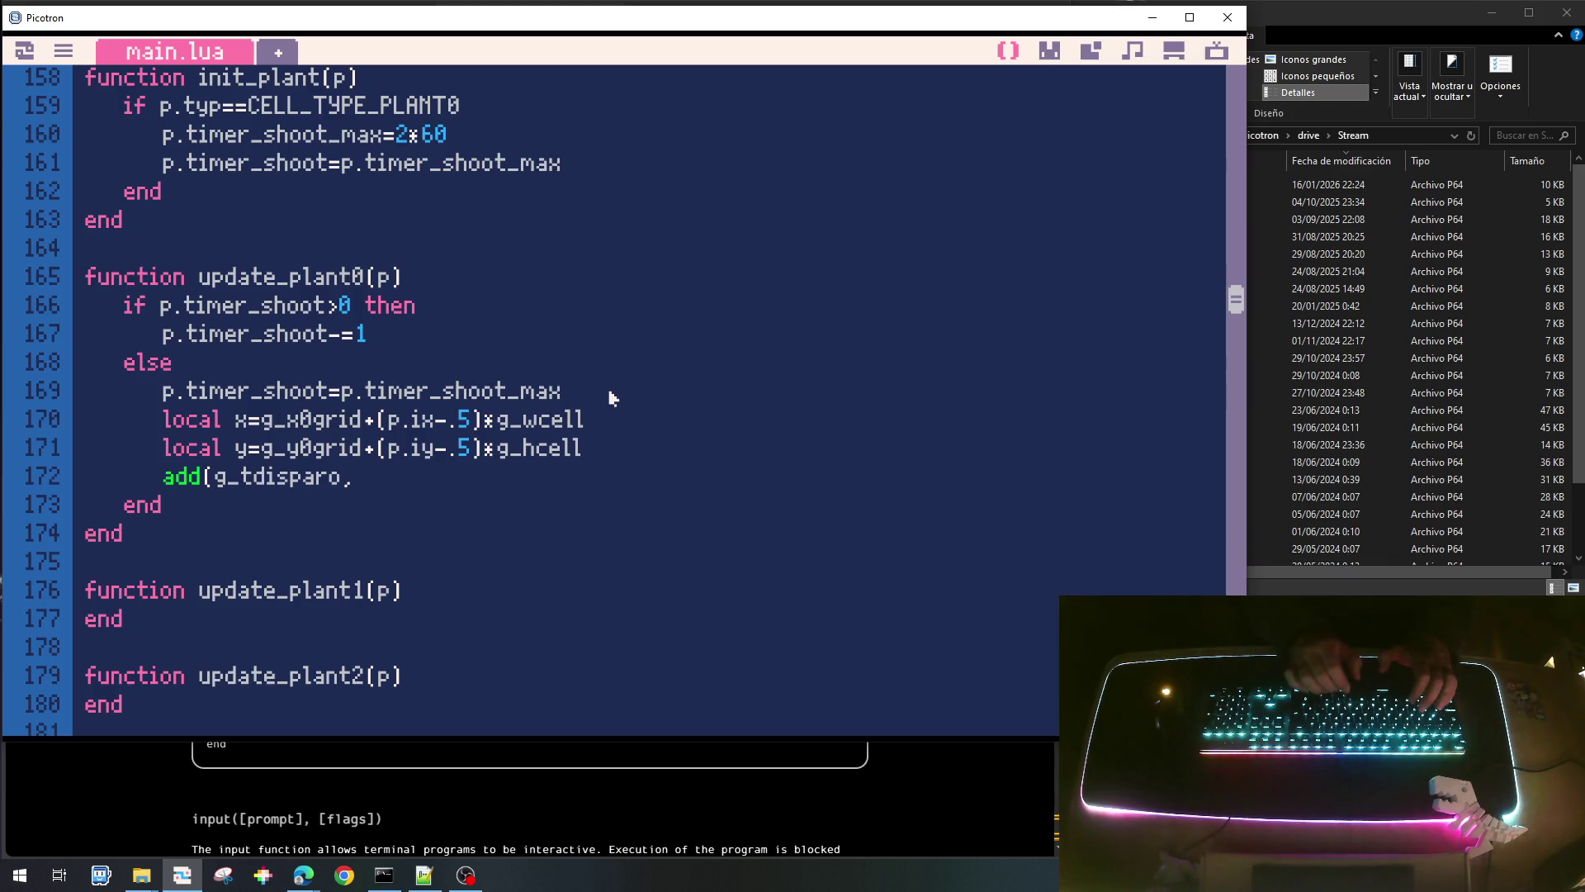
{"action": "type", "text": "d"}
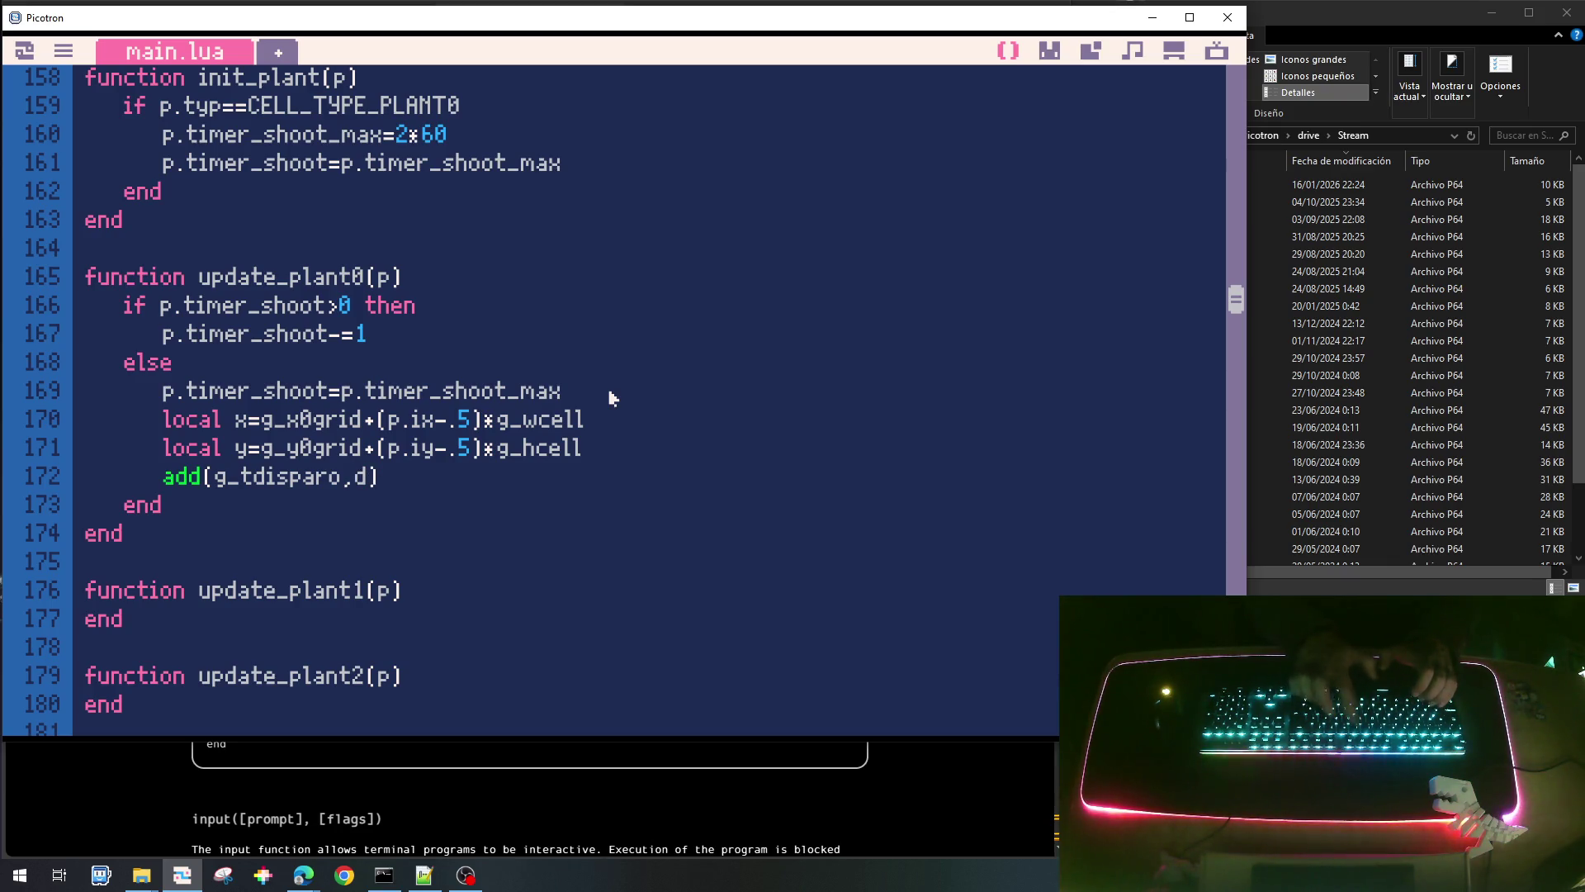
Build a multi-line table local d={x=x, y=y} above the add call.
{"action": "key", "text": "Home"}
{"action": "key", "text": "Return"}
{"action": "key", "text": "Up"}
{"action": "type", "text": "local"}
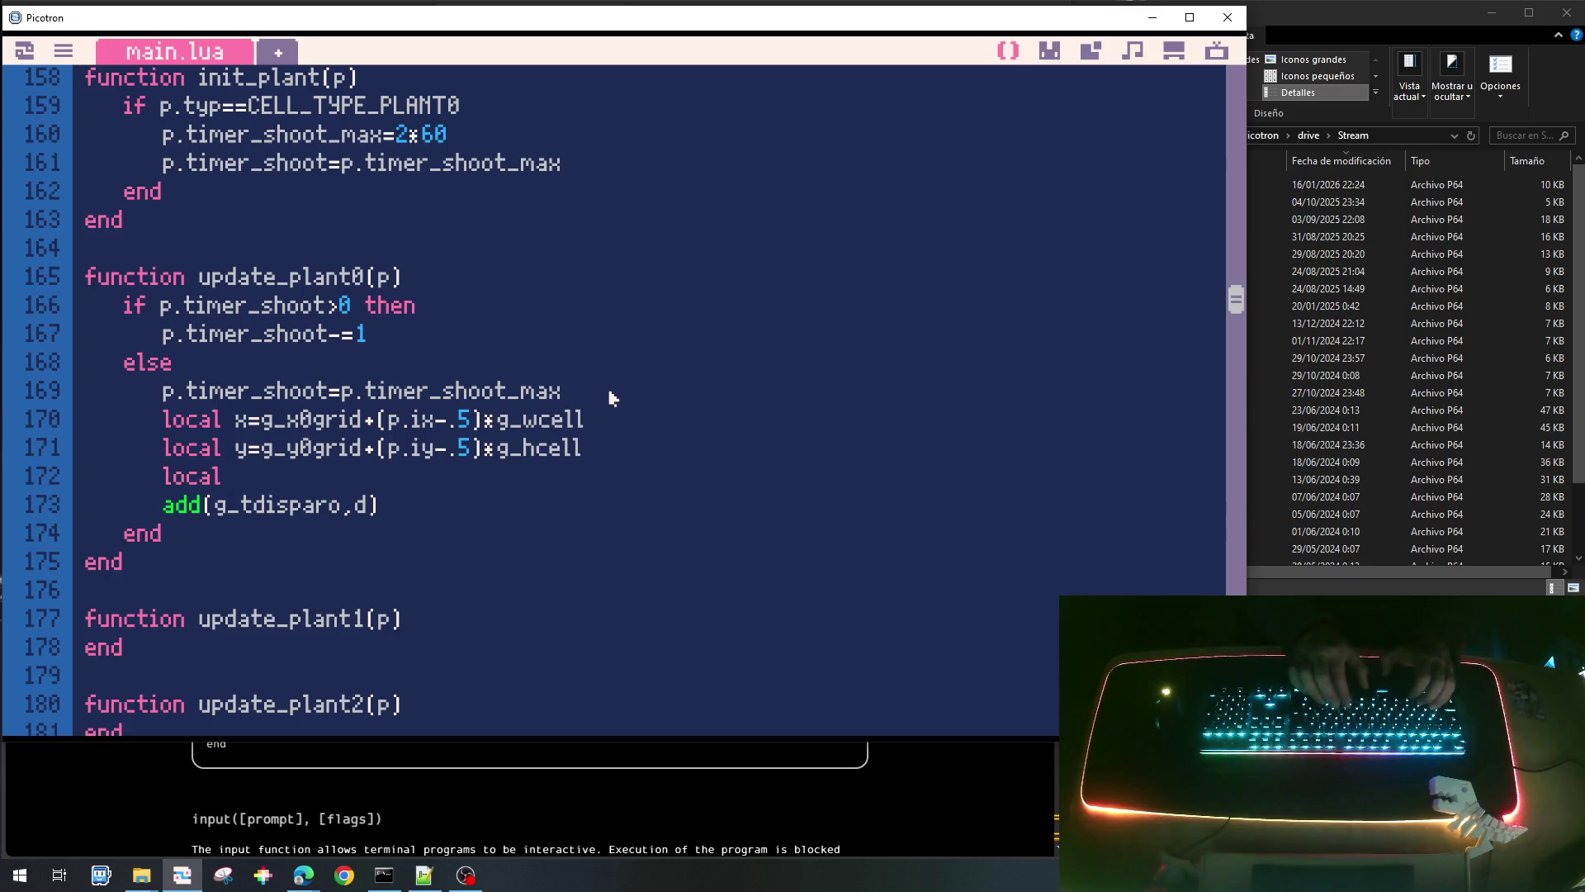
{"action": "type", "text": " d={"}
{"action": "key", "text": "Return"}
{"action": "type", "text": "}"}
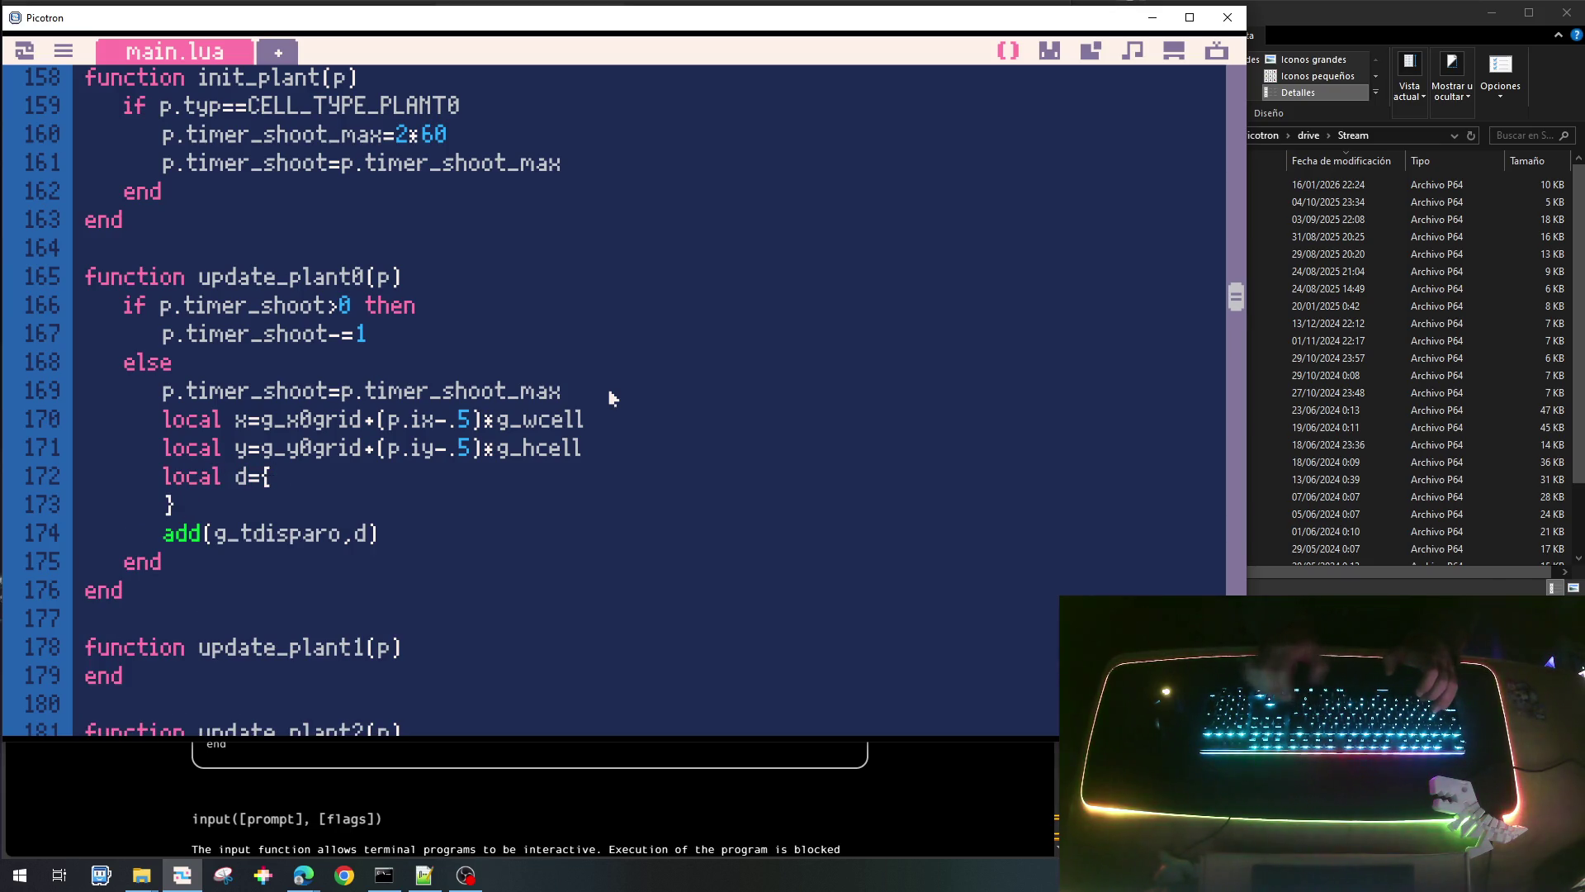
{"action": "key", "text": "Up"}
{"action": "key", "text": "End"}
{"action": "key", "text": "Return"}
{"action": "type", "text": "x="}
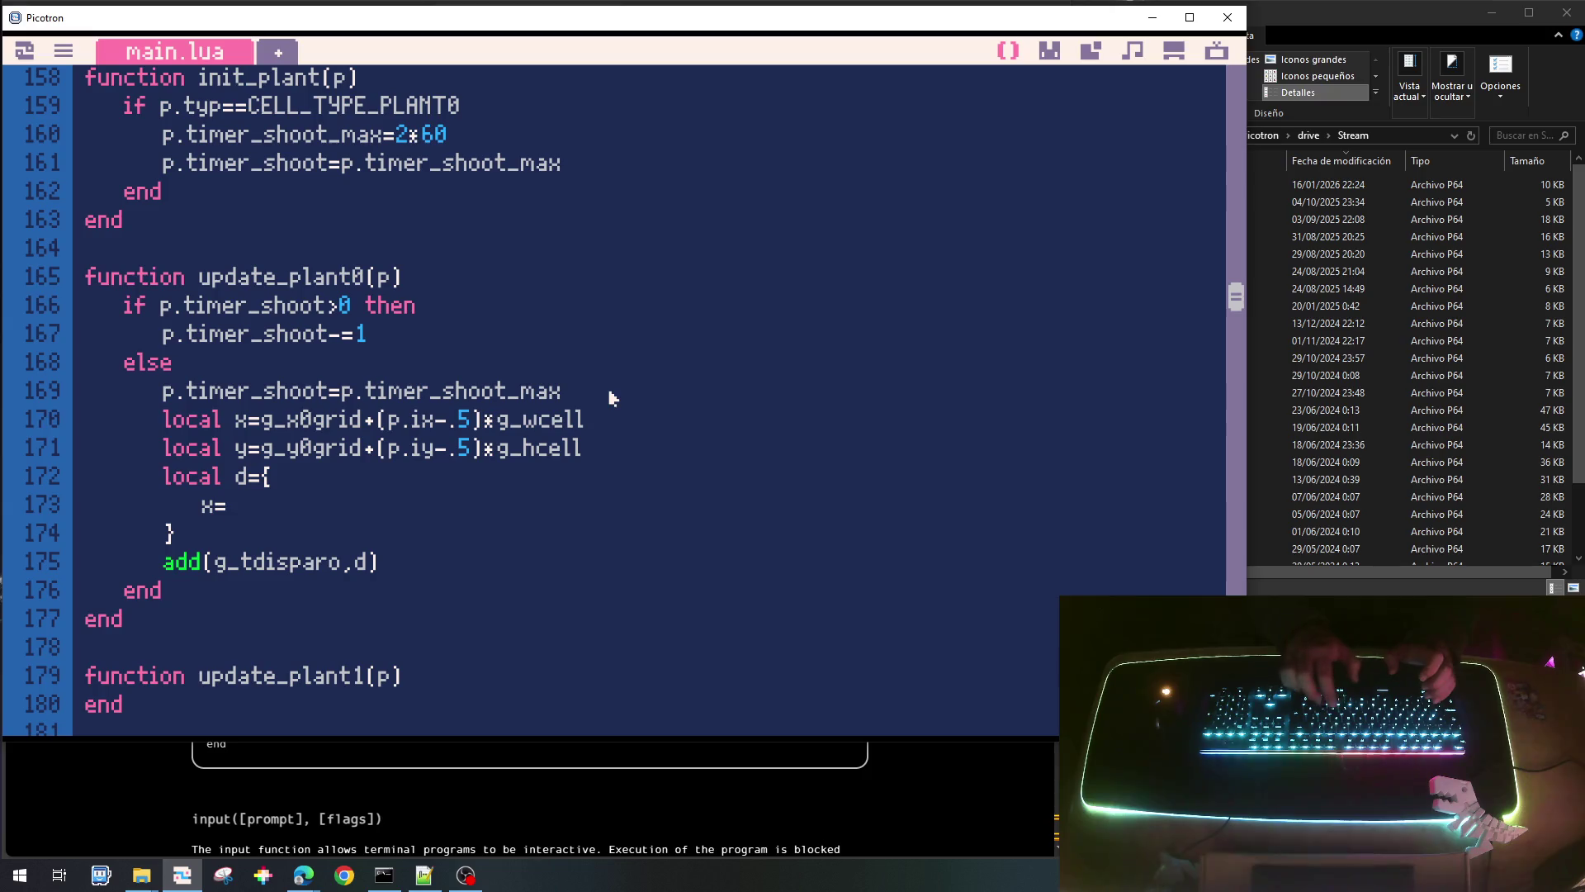
{"action": "type", "text": "x,"}
{"action": "key", "text": "Return"}
{"action": "type", "text": "y=y"}
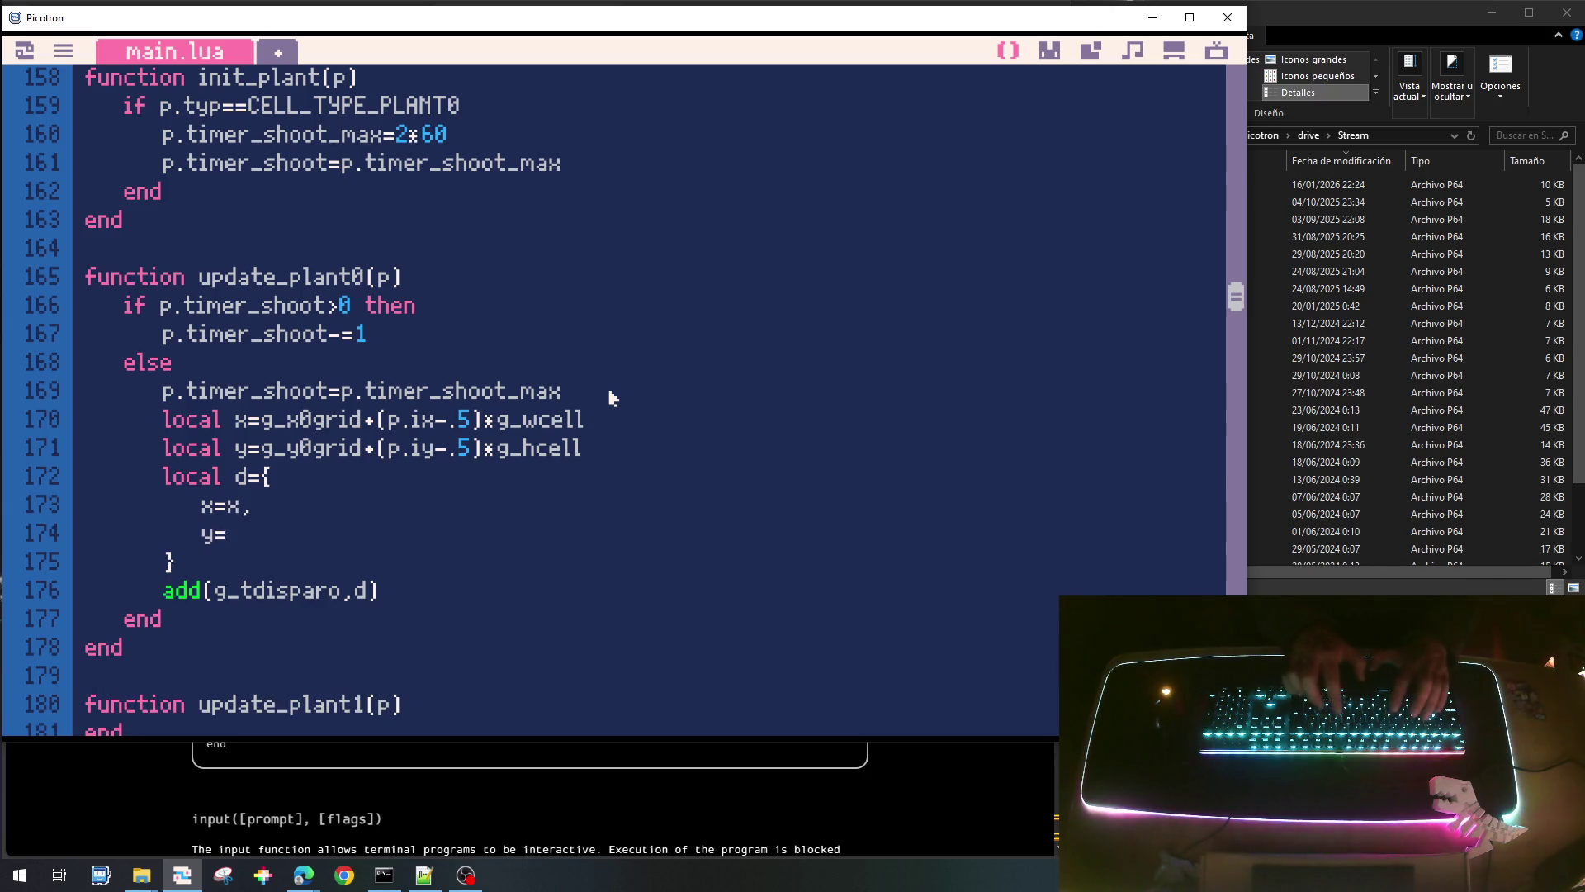
{"action": "key", "text": "Return"}
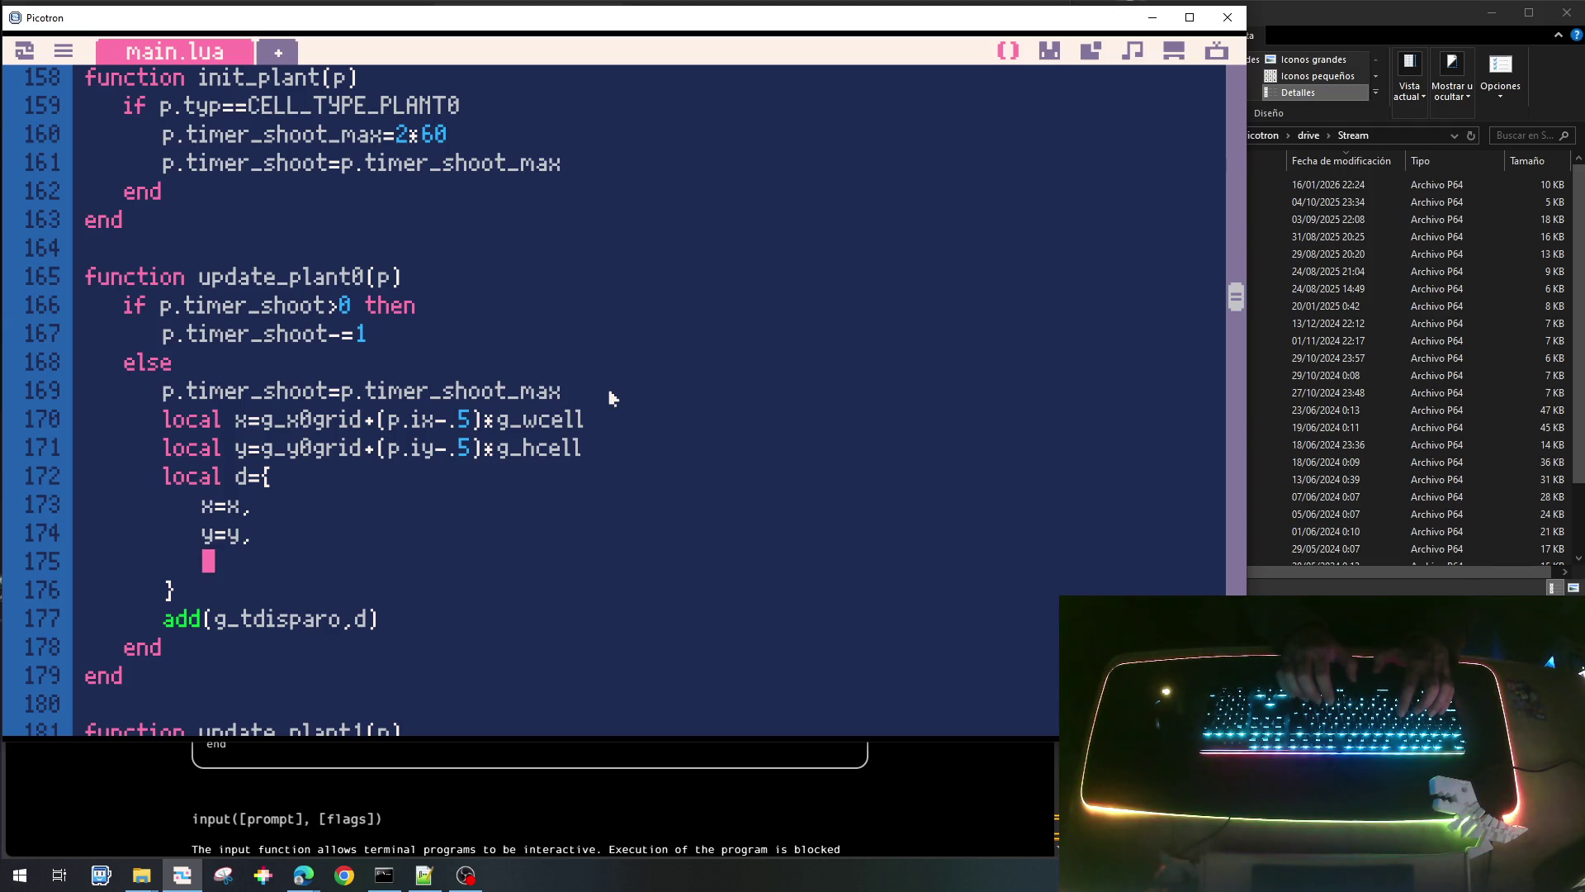
{"action": "key", "text": "BackSpace"}
{"action": "key", "text": "BackSpace"}
{"action": "key", "text": "BackSpace"}
Add a typ=SHOOT_TYP_0 field at the top of the d table.
{"action": "key", "text": "Down"}
{"action": "key", "text": "End"}
{"action": "key", "text": "Return"}
{"action": "key", "text": "Tab"}
{"action": "type", "text": "ty"}
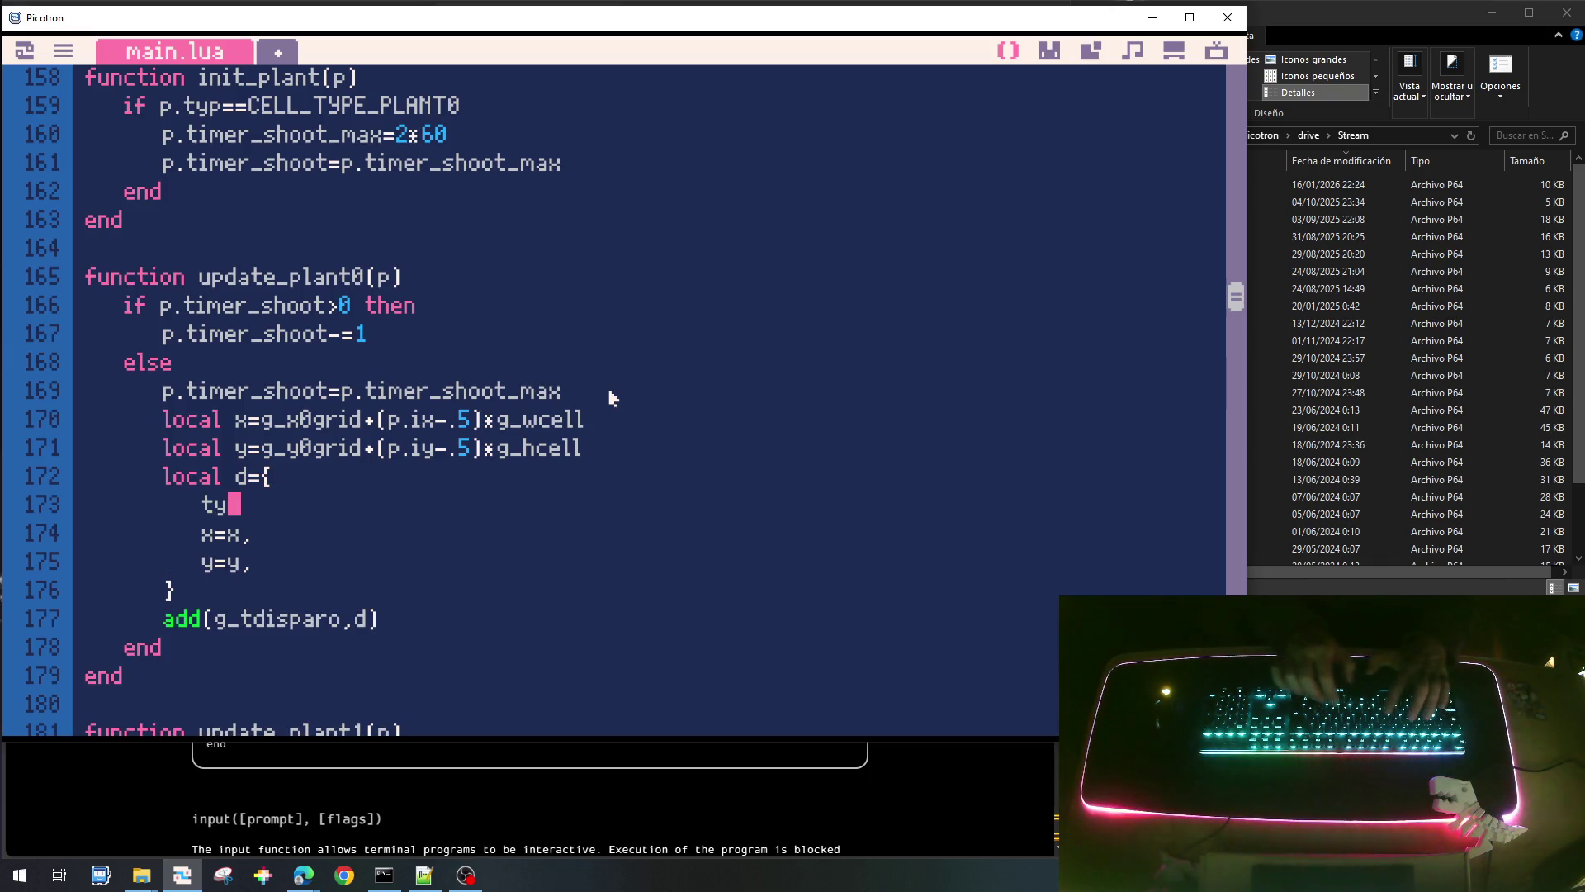
{"action": "type", "text": "p="}
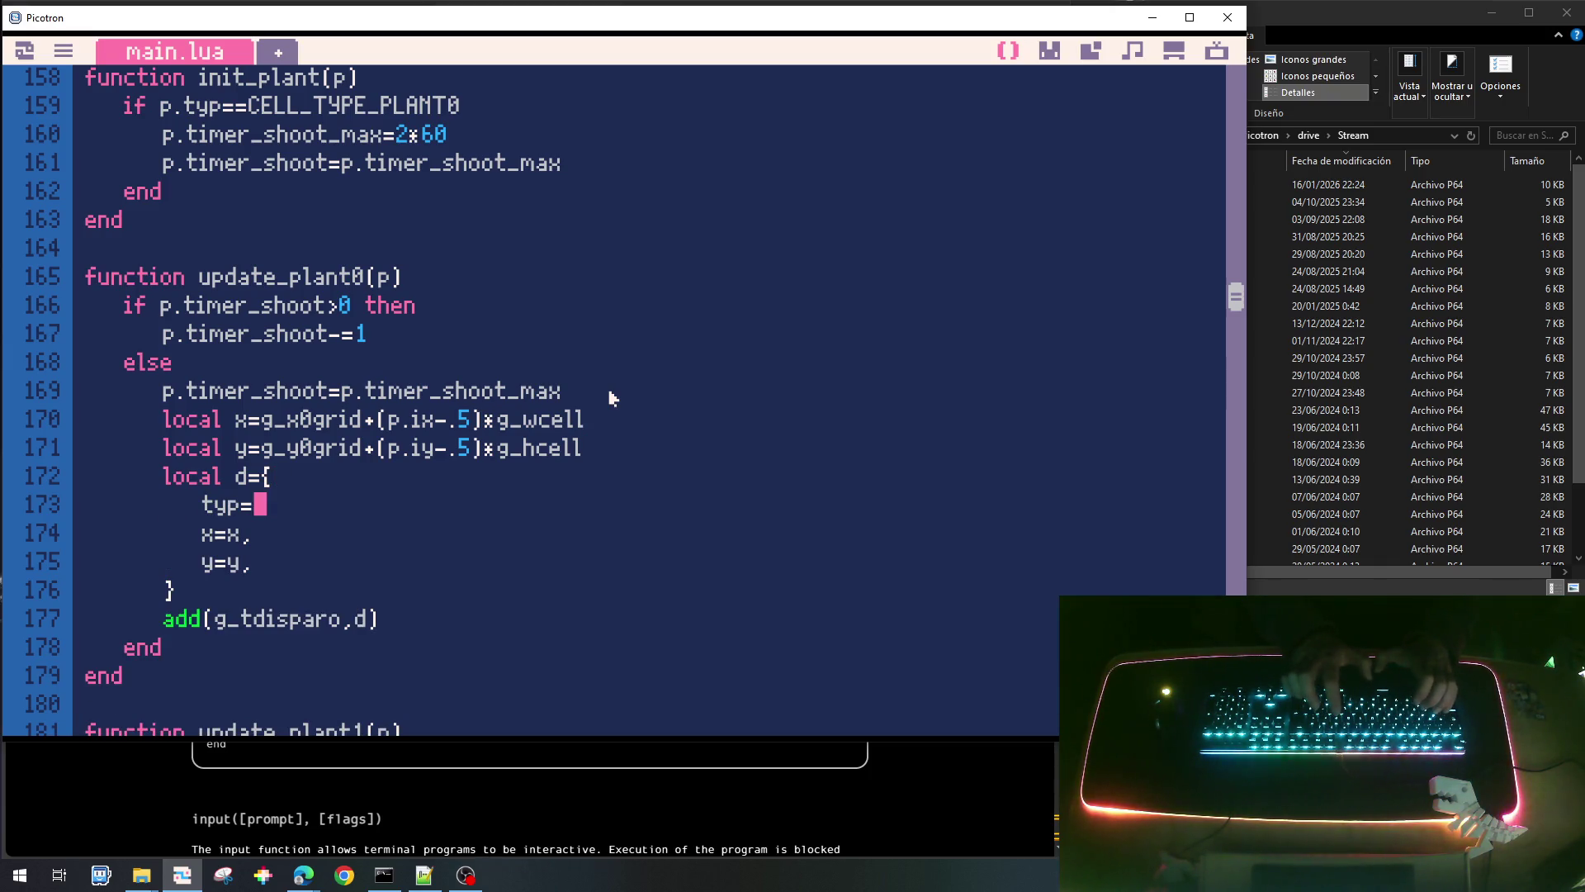
{"action": "type", "text": "SHOOT_TYP"}
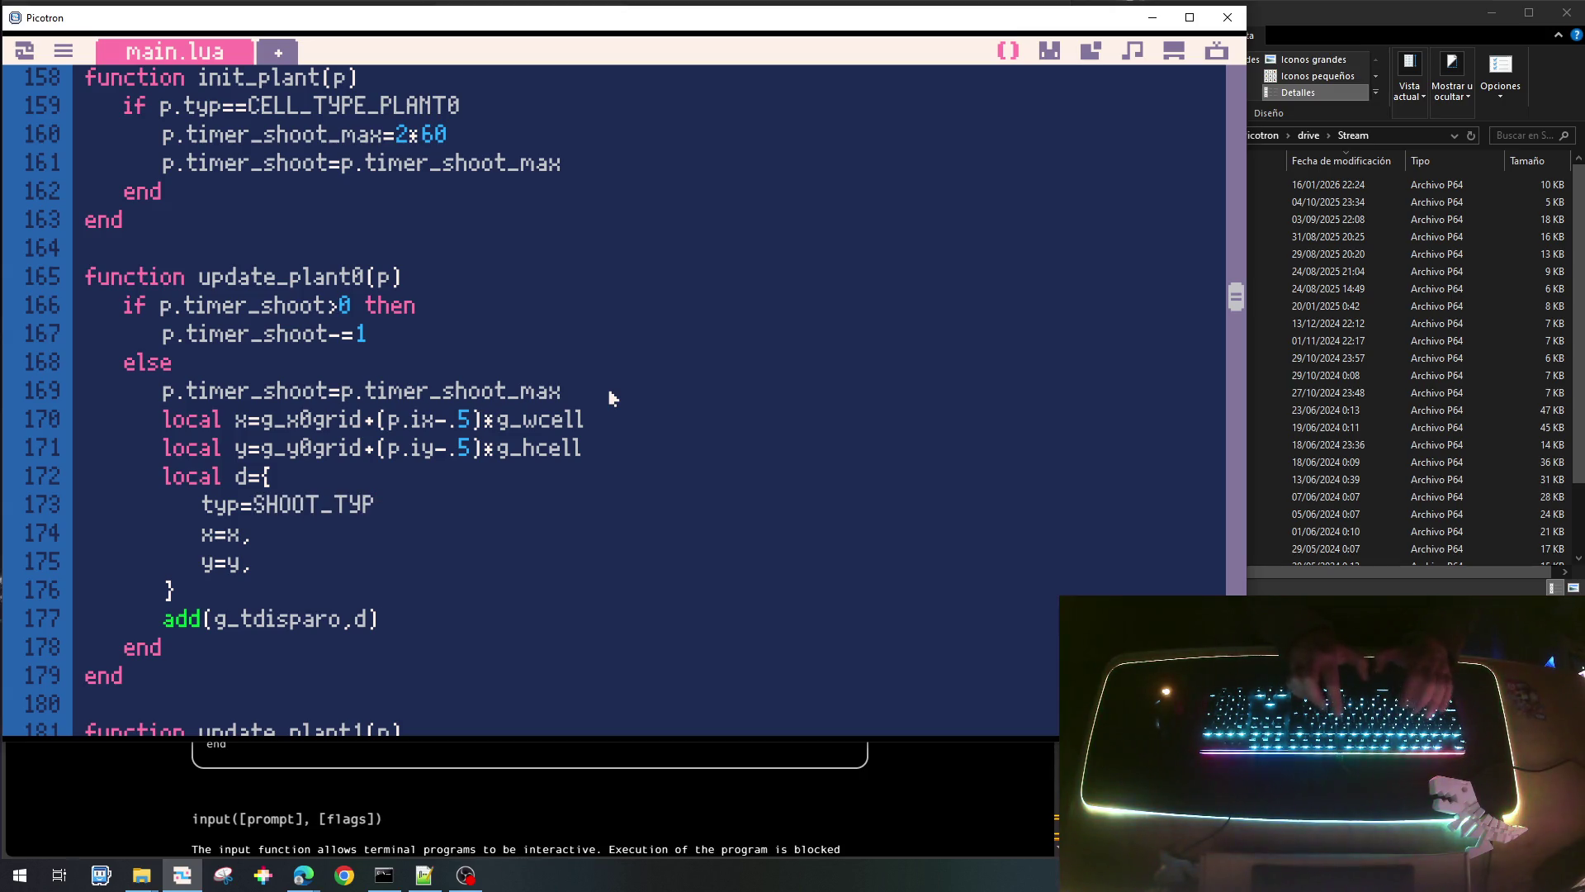
{"action": "type", "text": "_0,"}
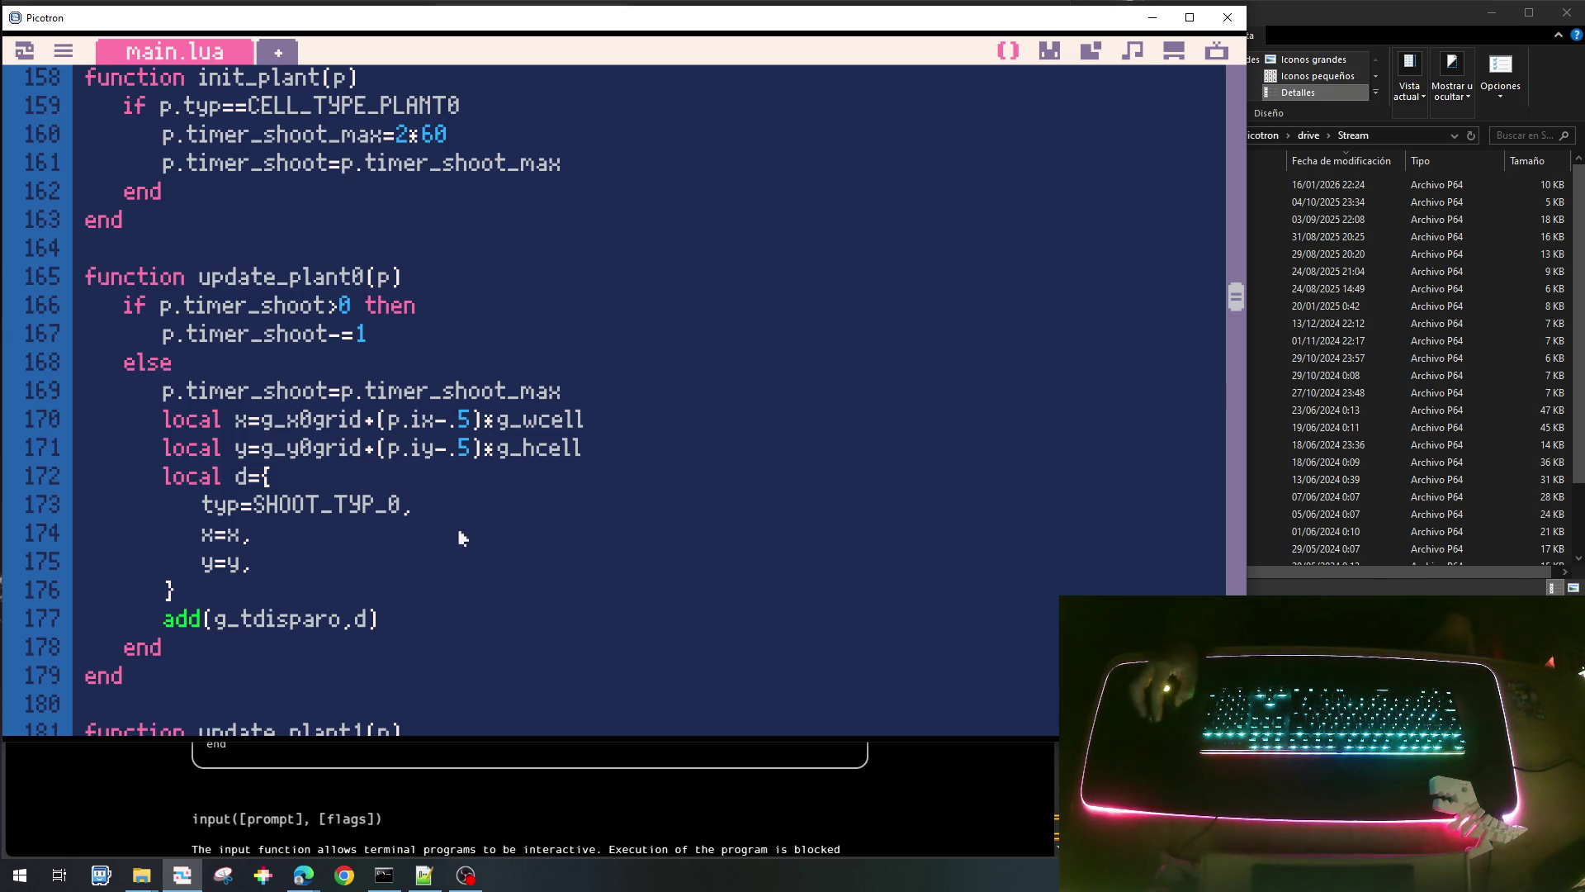
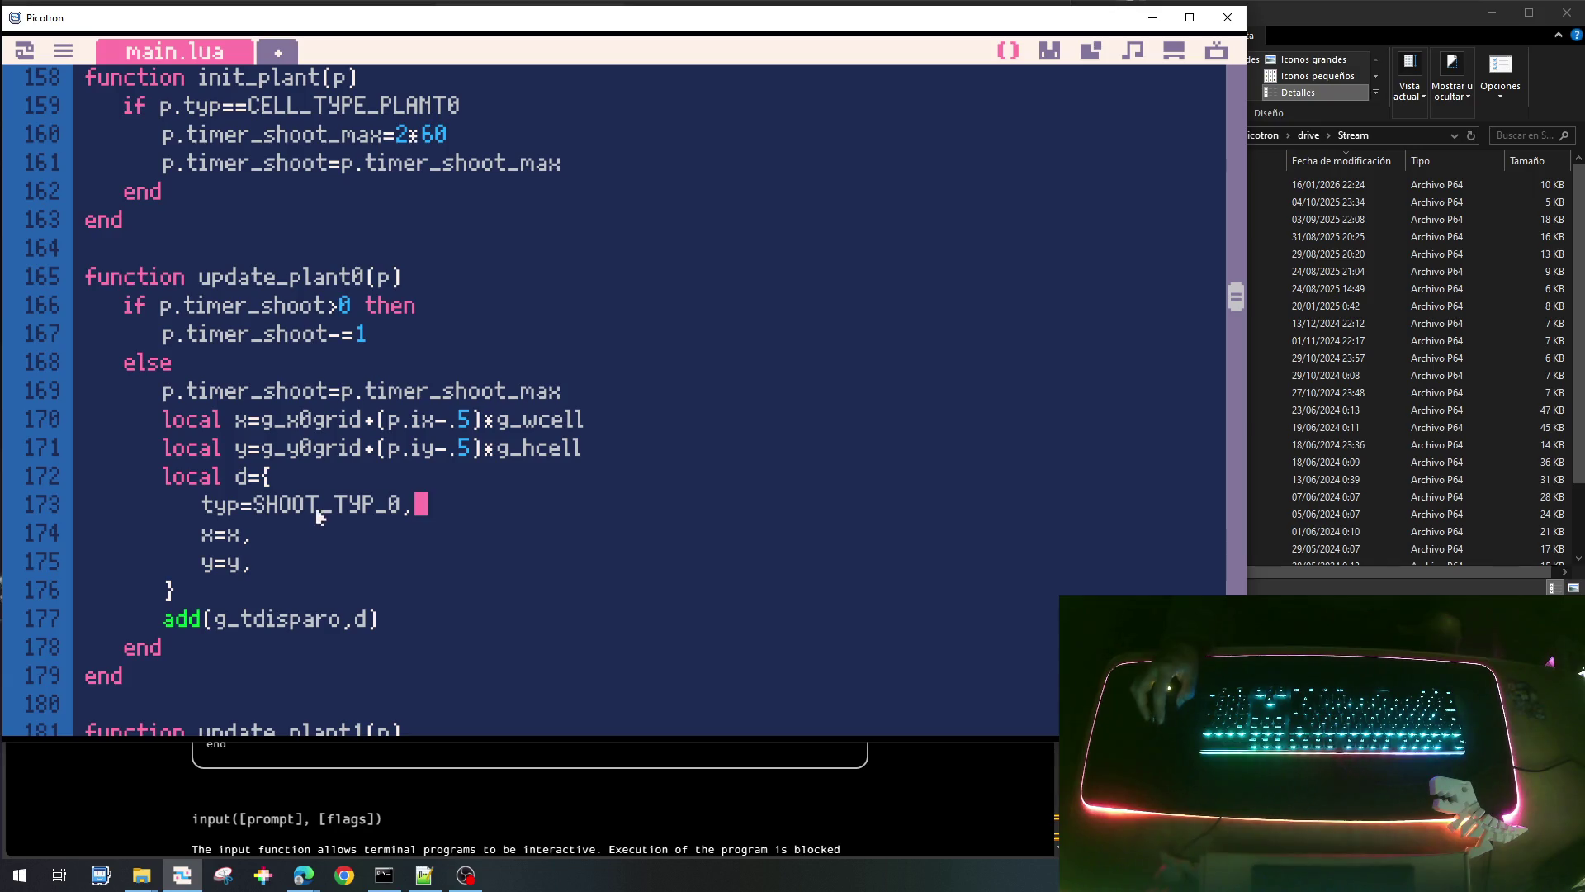
Review the SHOOT_TYP_0 shot type and the timer reset line in update_plant0.
{"action": "double_click", "coordinate": [391, 508]}
{"action": "left_click_drag", "start_coordinate": [392, 509], "coordinate": [242, 506]}
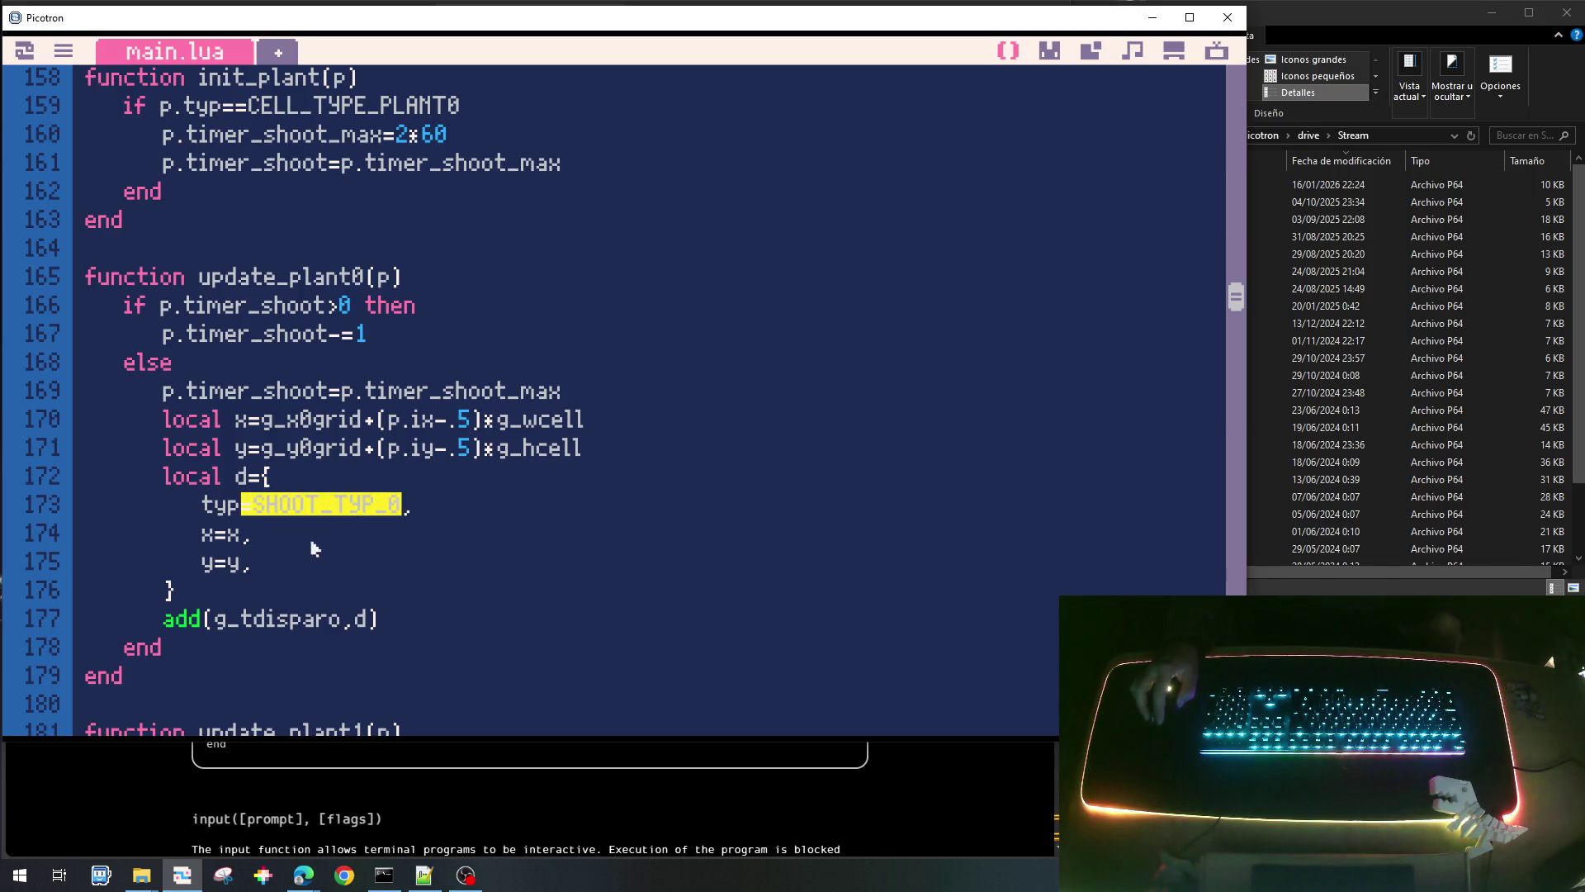
{"action": "left_click", "coordinate": [312, 587]}
{"action": "scroll", "coordinate": [283, 549], "scroll_direction": "down", "scroll_amount": 1}
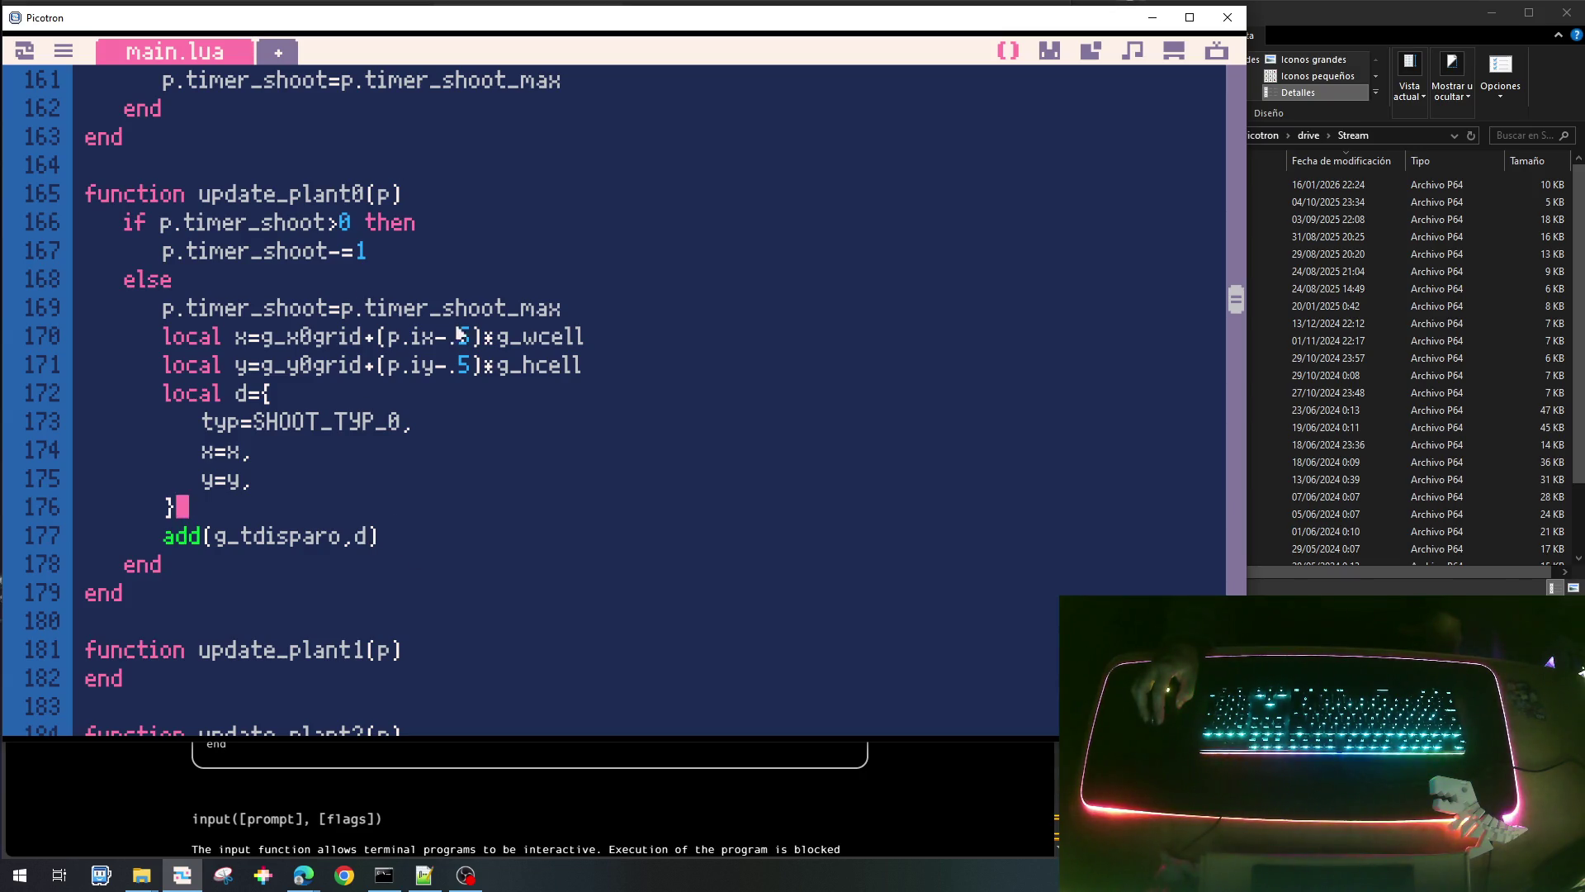
{"action": "left_click_drag", "start_coordinate": [568, 308], "coordinate": [176, 322]}
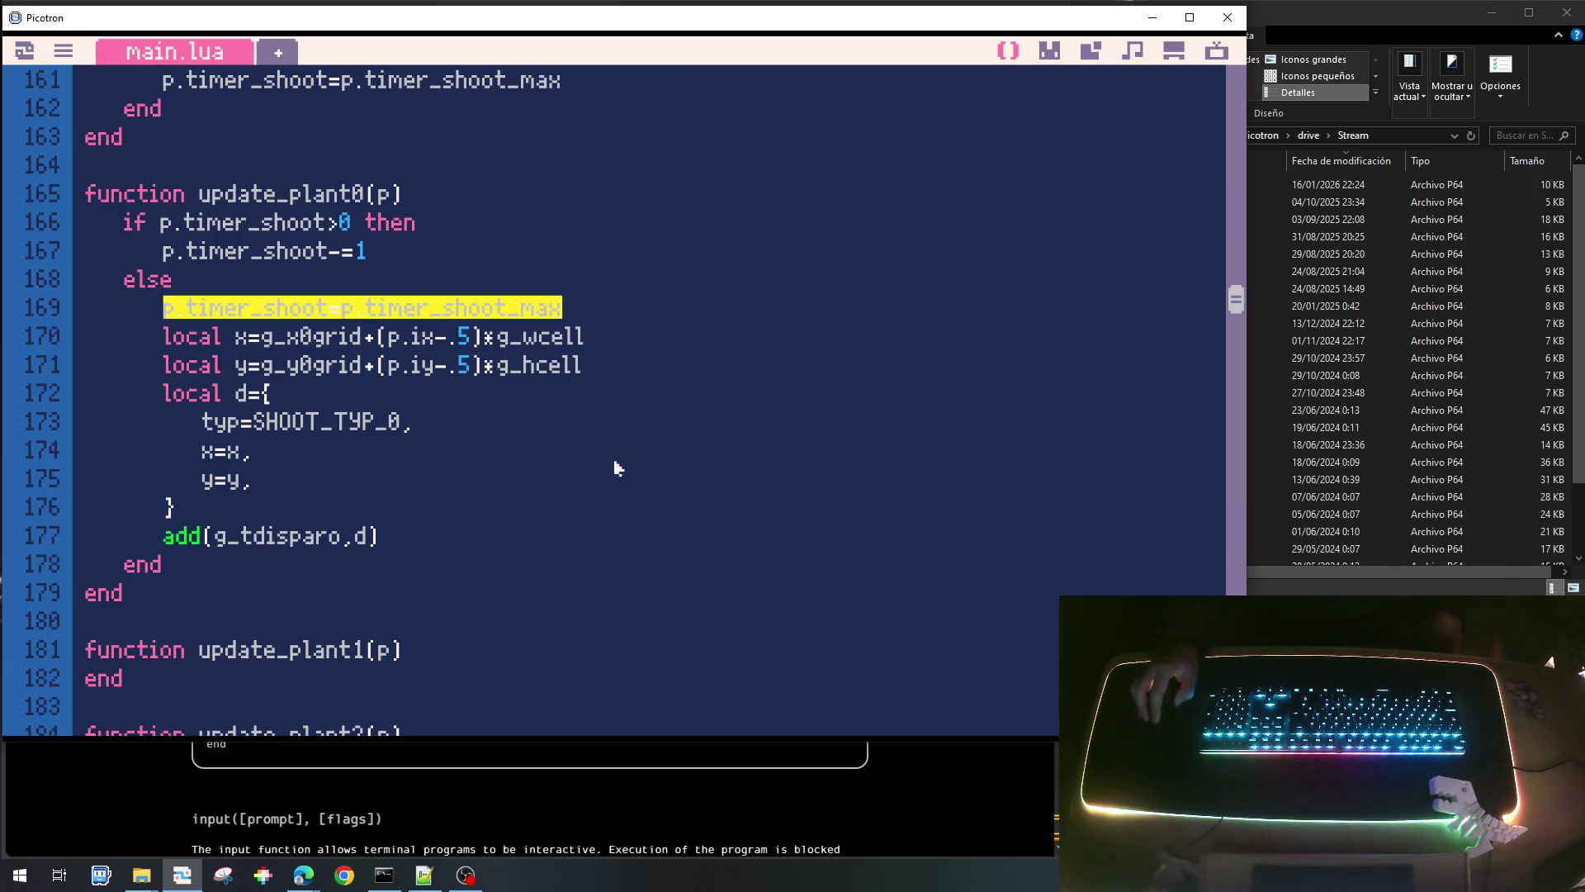
{"action": "scroll", "coordinate": [332, 473], "scroll_direction": "up", "scroll_amount": 1}
{"action": "scroll", "coordinate": [332, 473], "scroll_direction": "down", "scroll_amount": 1}
{"action": "scroll", "coordinate": [332, 473], "scroll_direction": "up", "scroll_amount": 3}
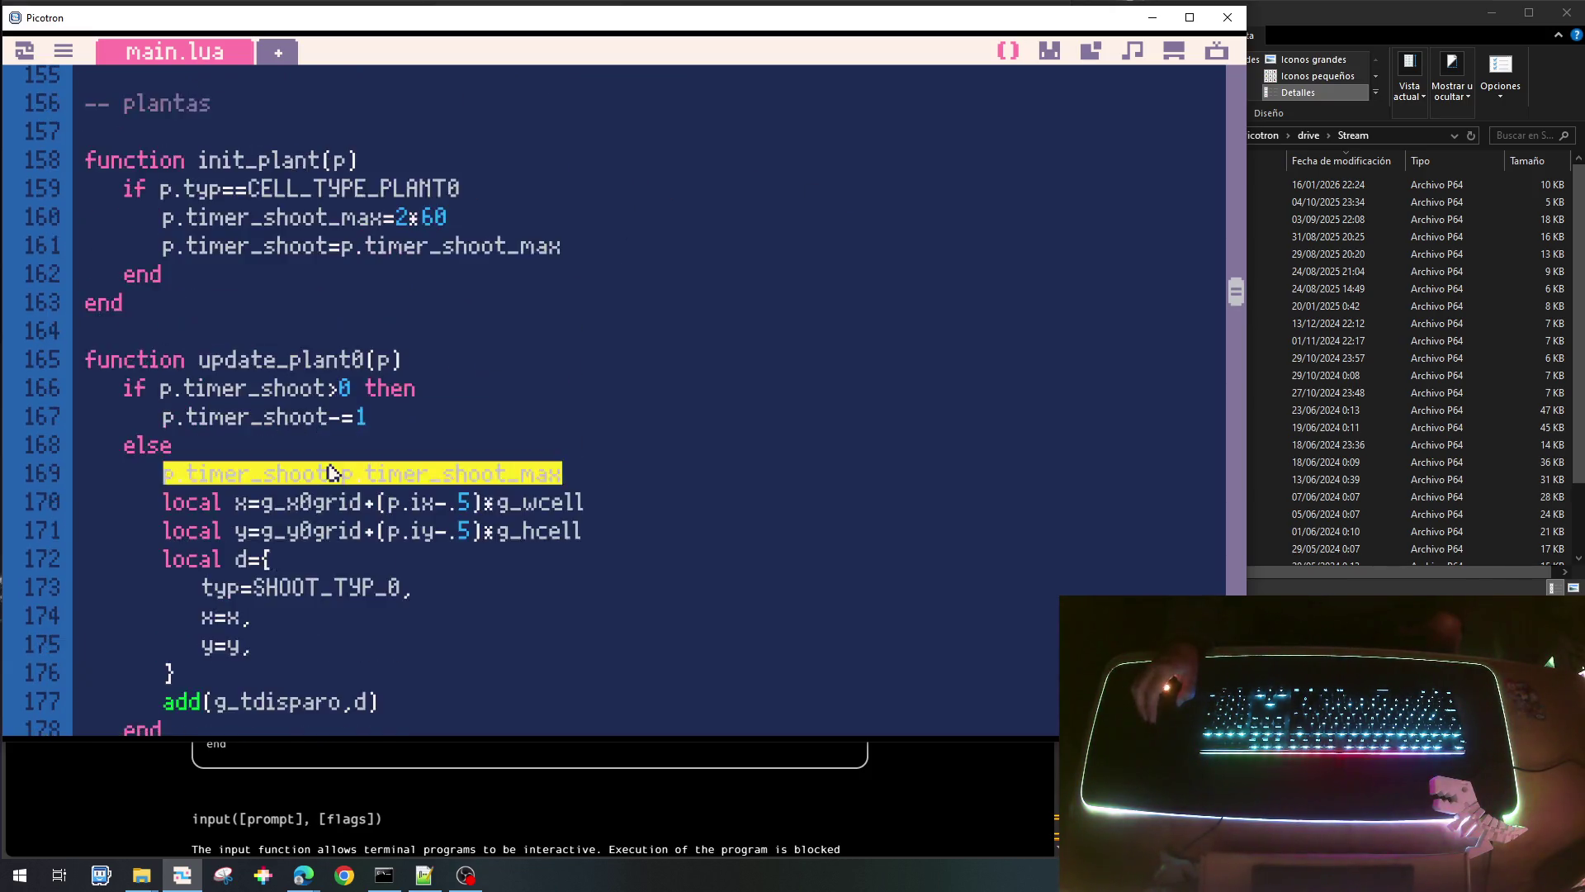
Insert an init_plant(cell) call on a new line after g_ui_sel=UI_SEL_NONE.
{"action": "double_click", "coordinate": [253, 245]}
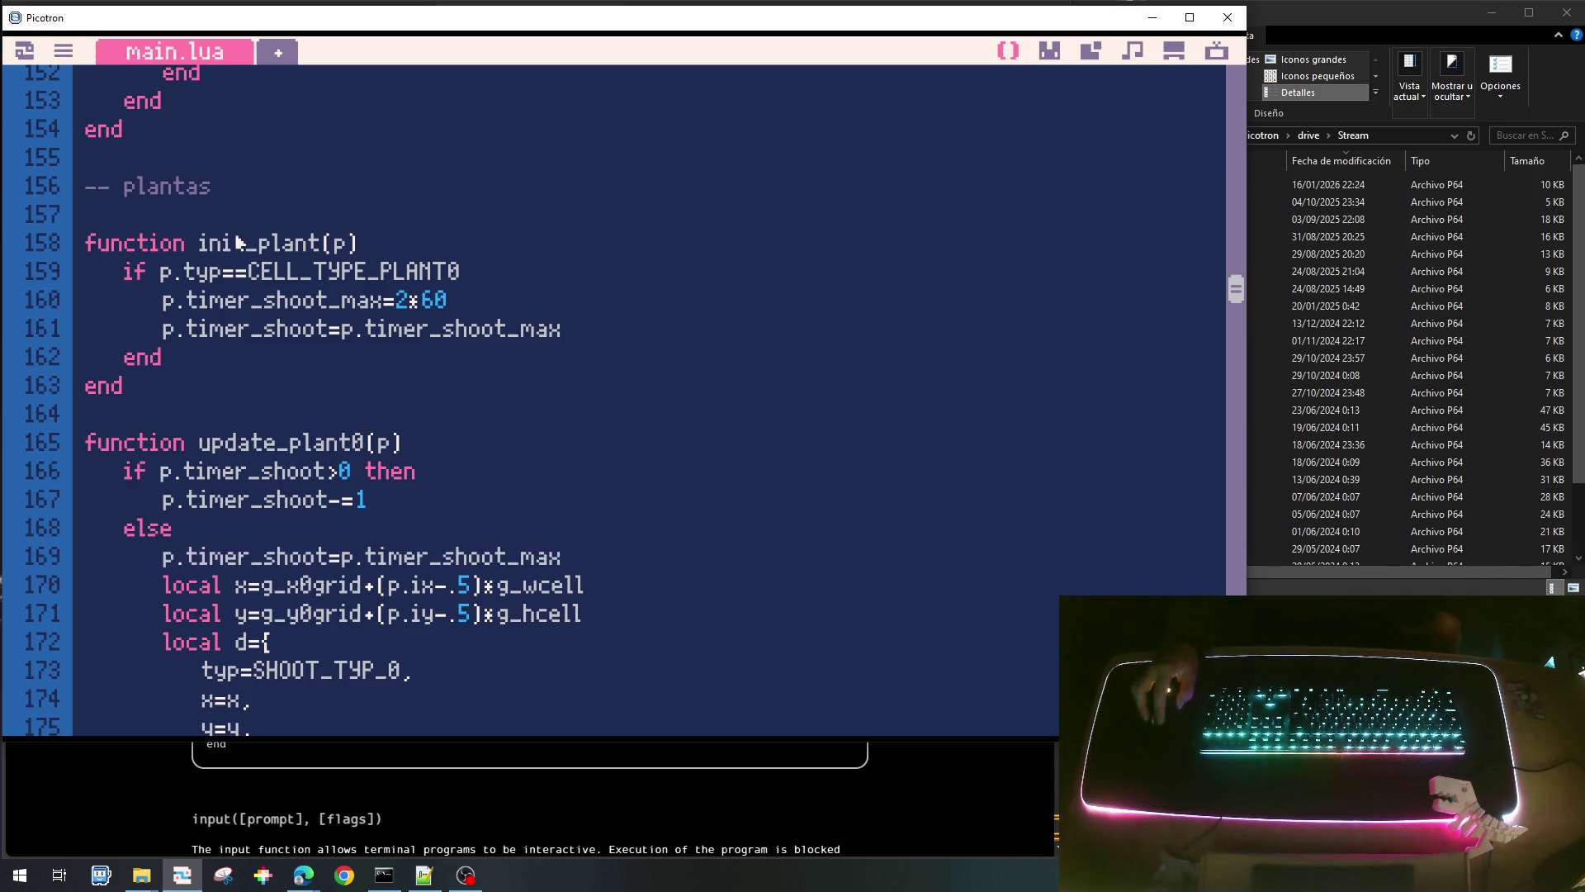
{"action": "scroll", "coordinate": [547, 450], "scroll_direction": "up", "scroll_amount": 7}
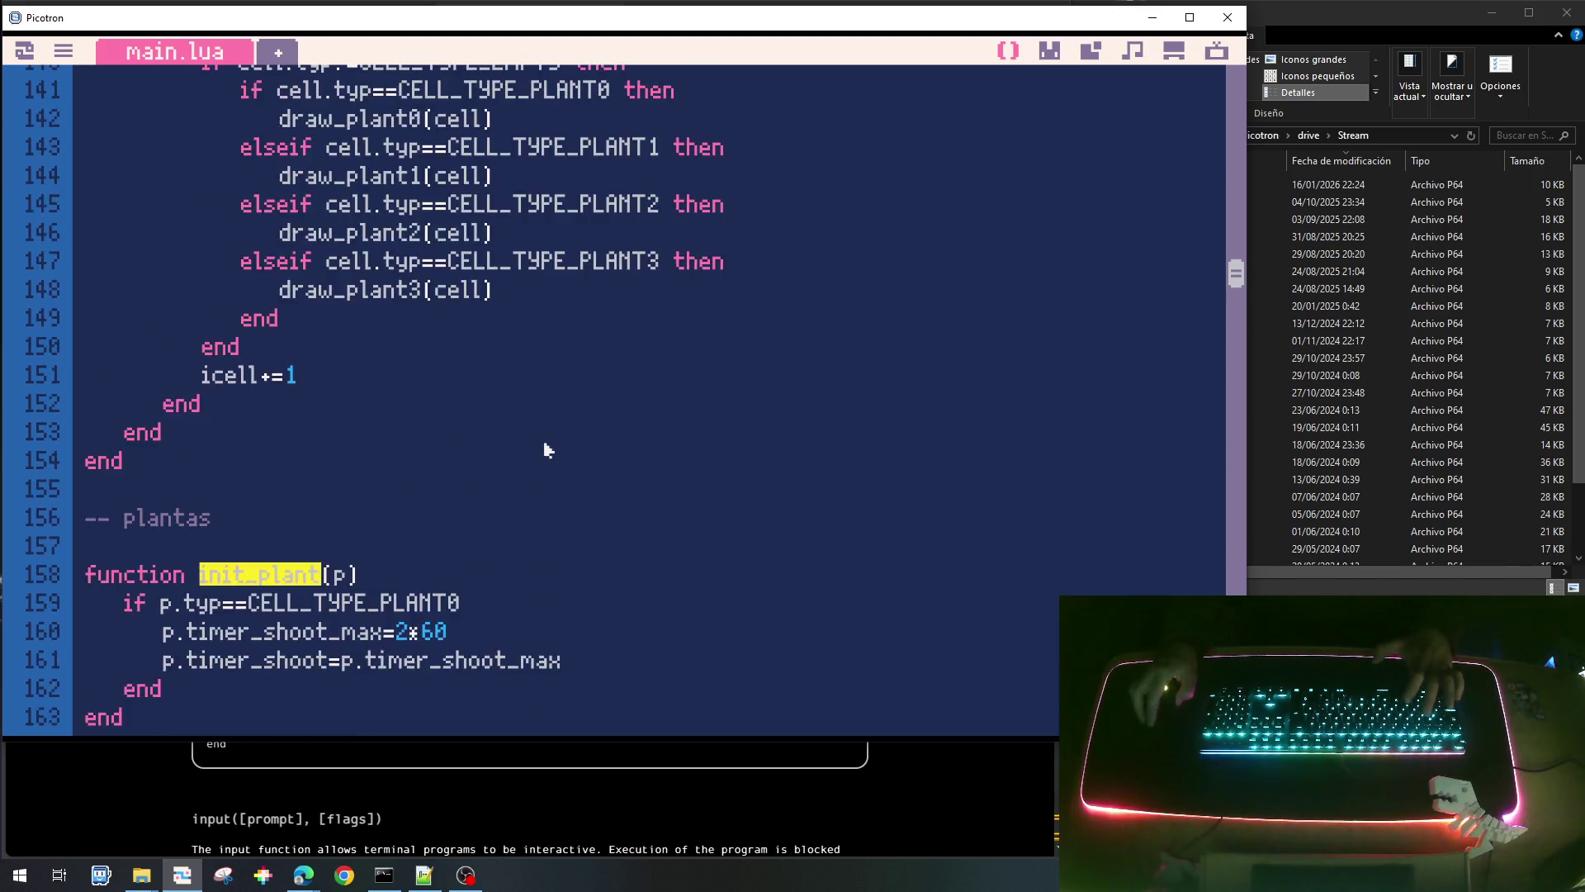
{"action": "scroll", "coordinate": [545, 449], "scroll_direction": "up", "scroll_amount": 7}
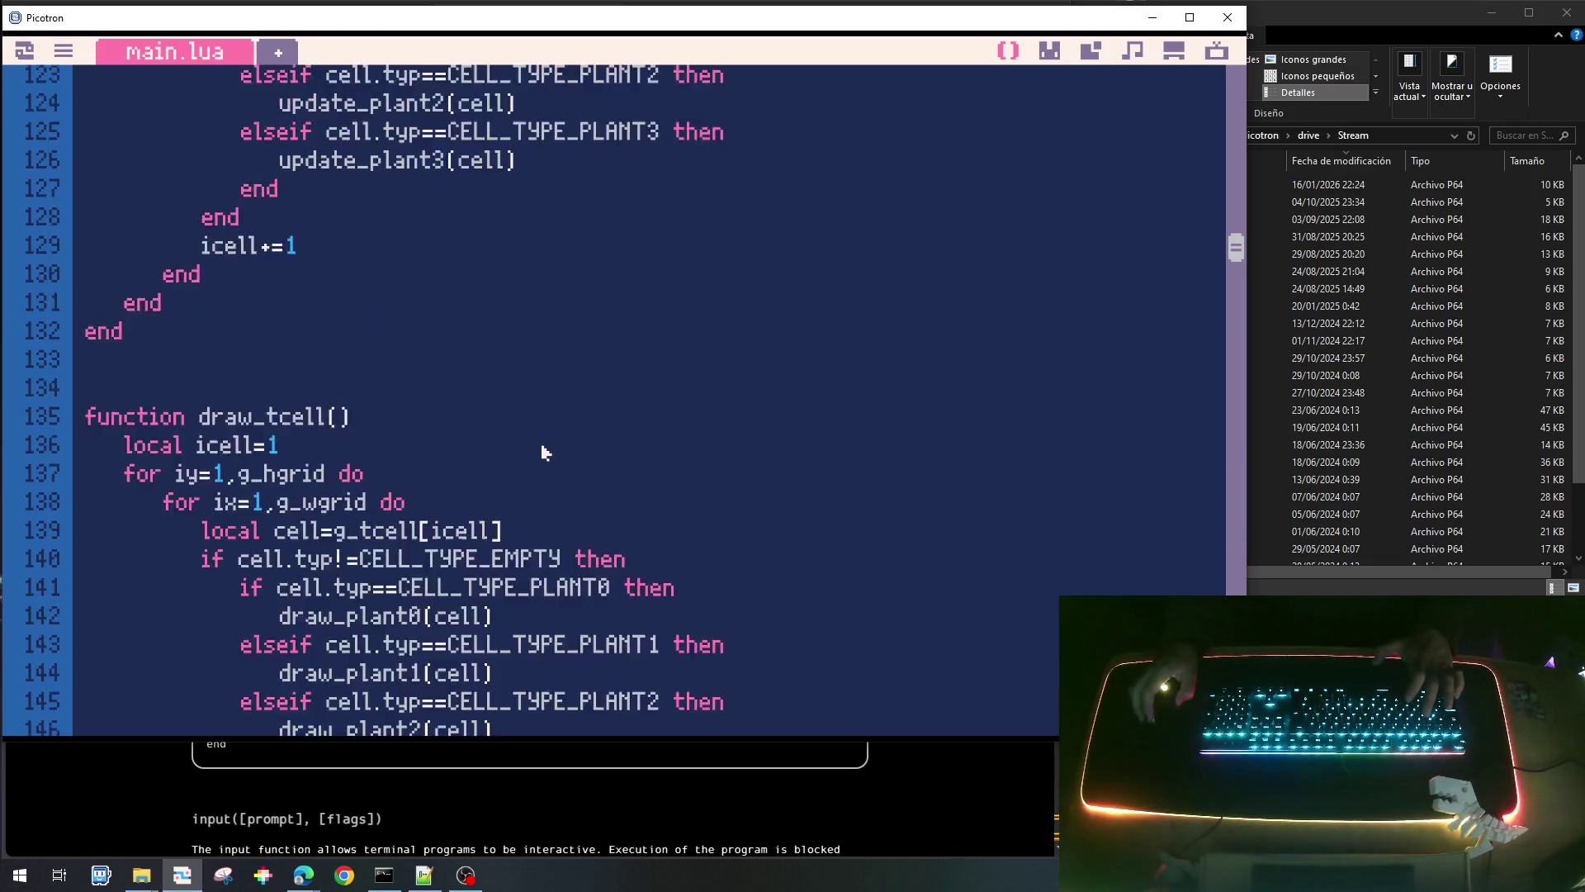
{"action": "scroll", "coordinate": [542, 450], "scroll_direction": "up", "scroll_amount": 3}
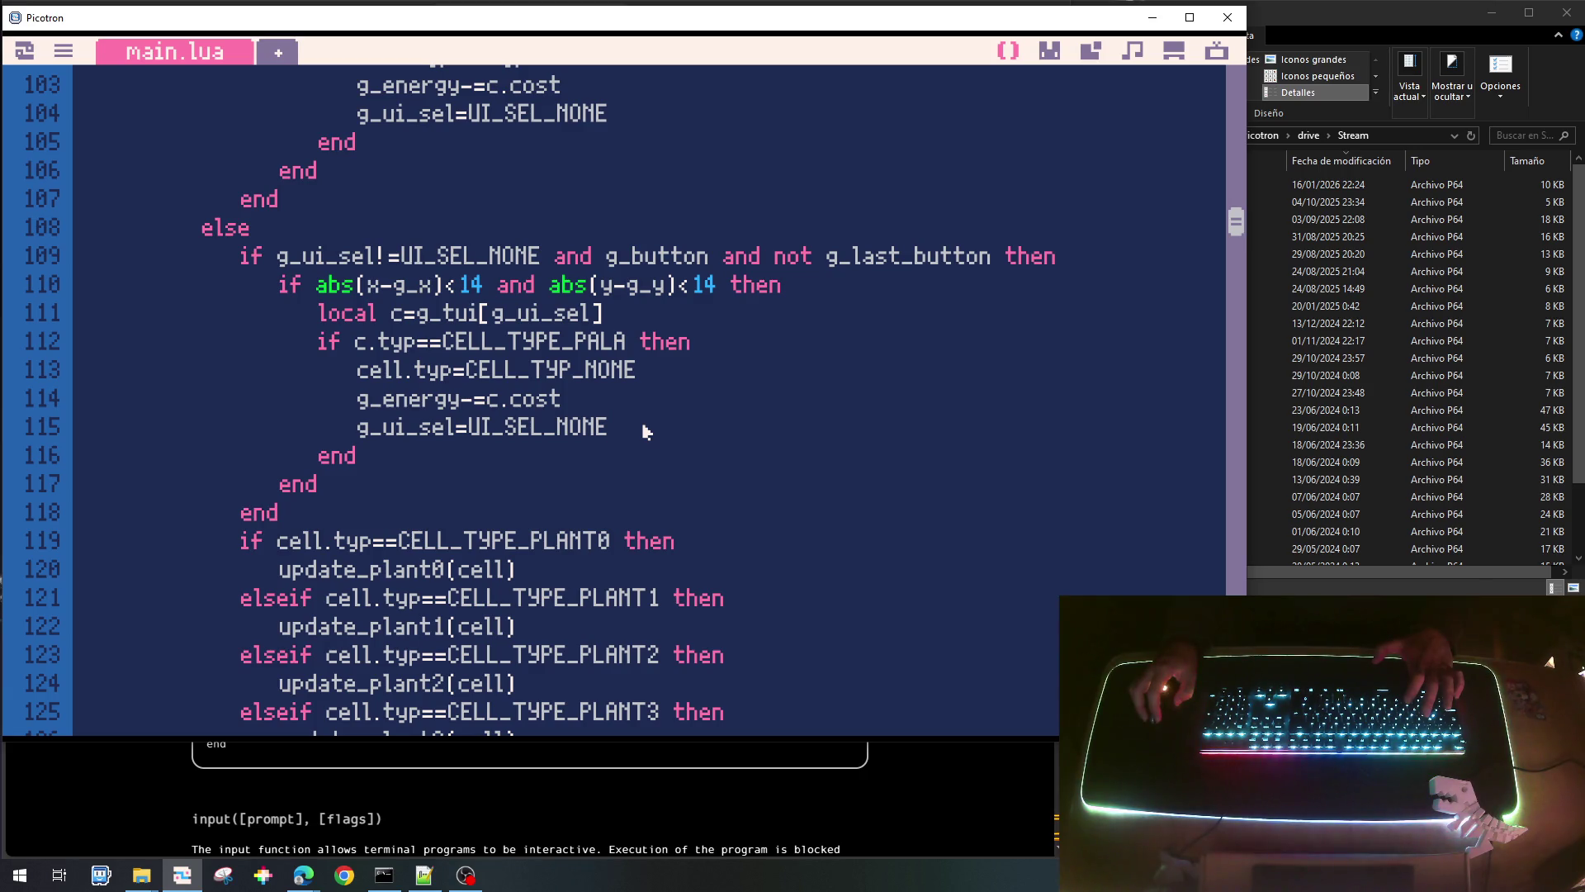
{"action": "key", "text": "Return"}
{"action": "type", "text": "init_plant"}
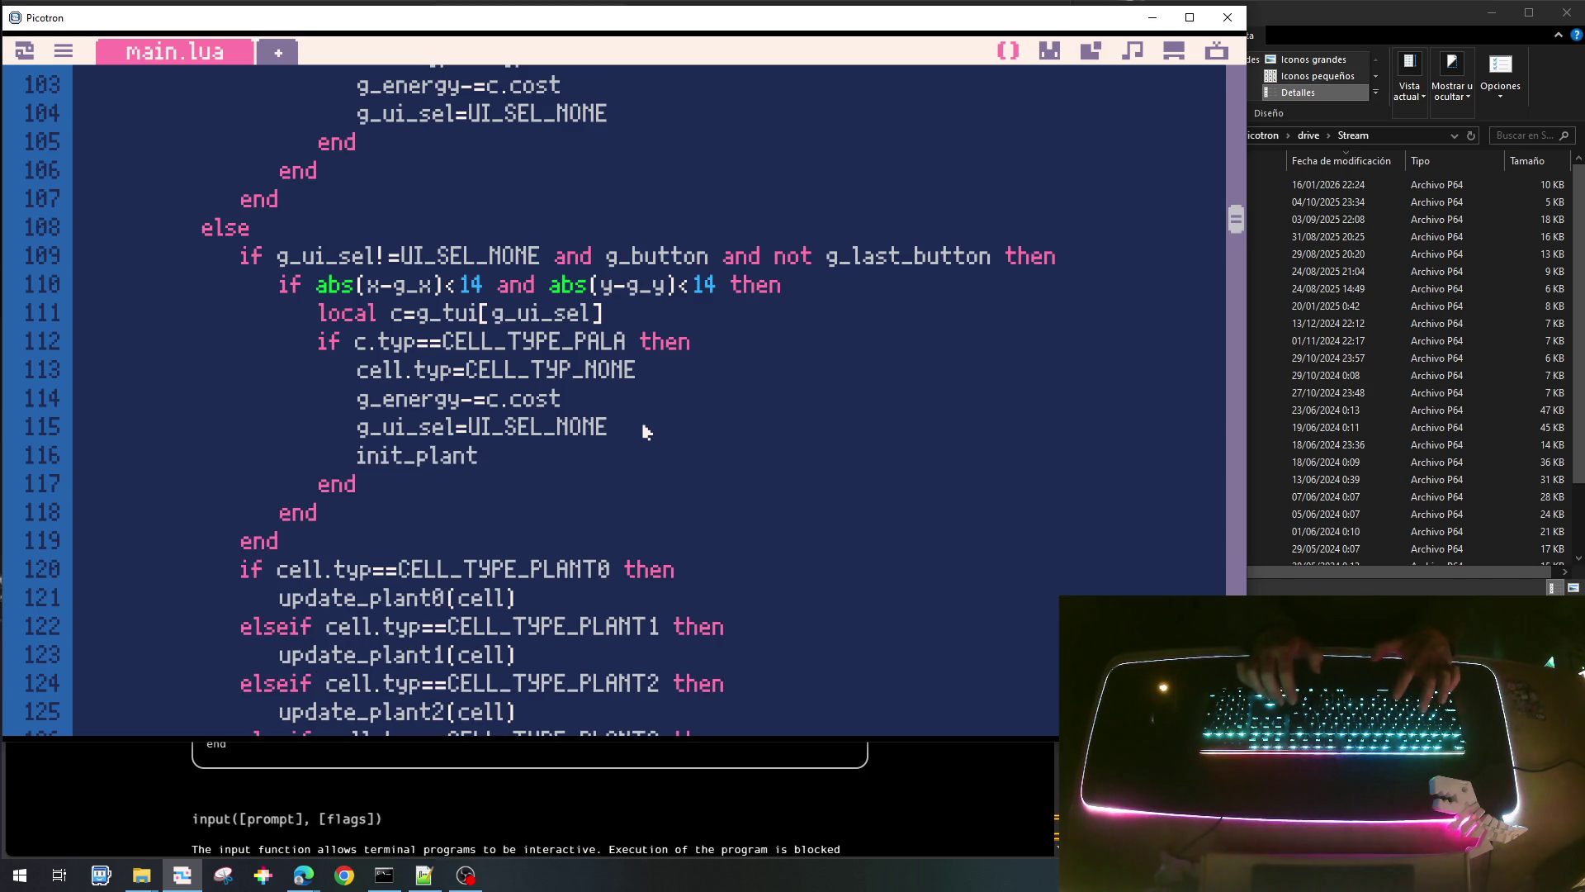
{"action": "type", "text": "("}
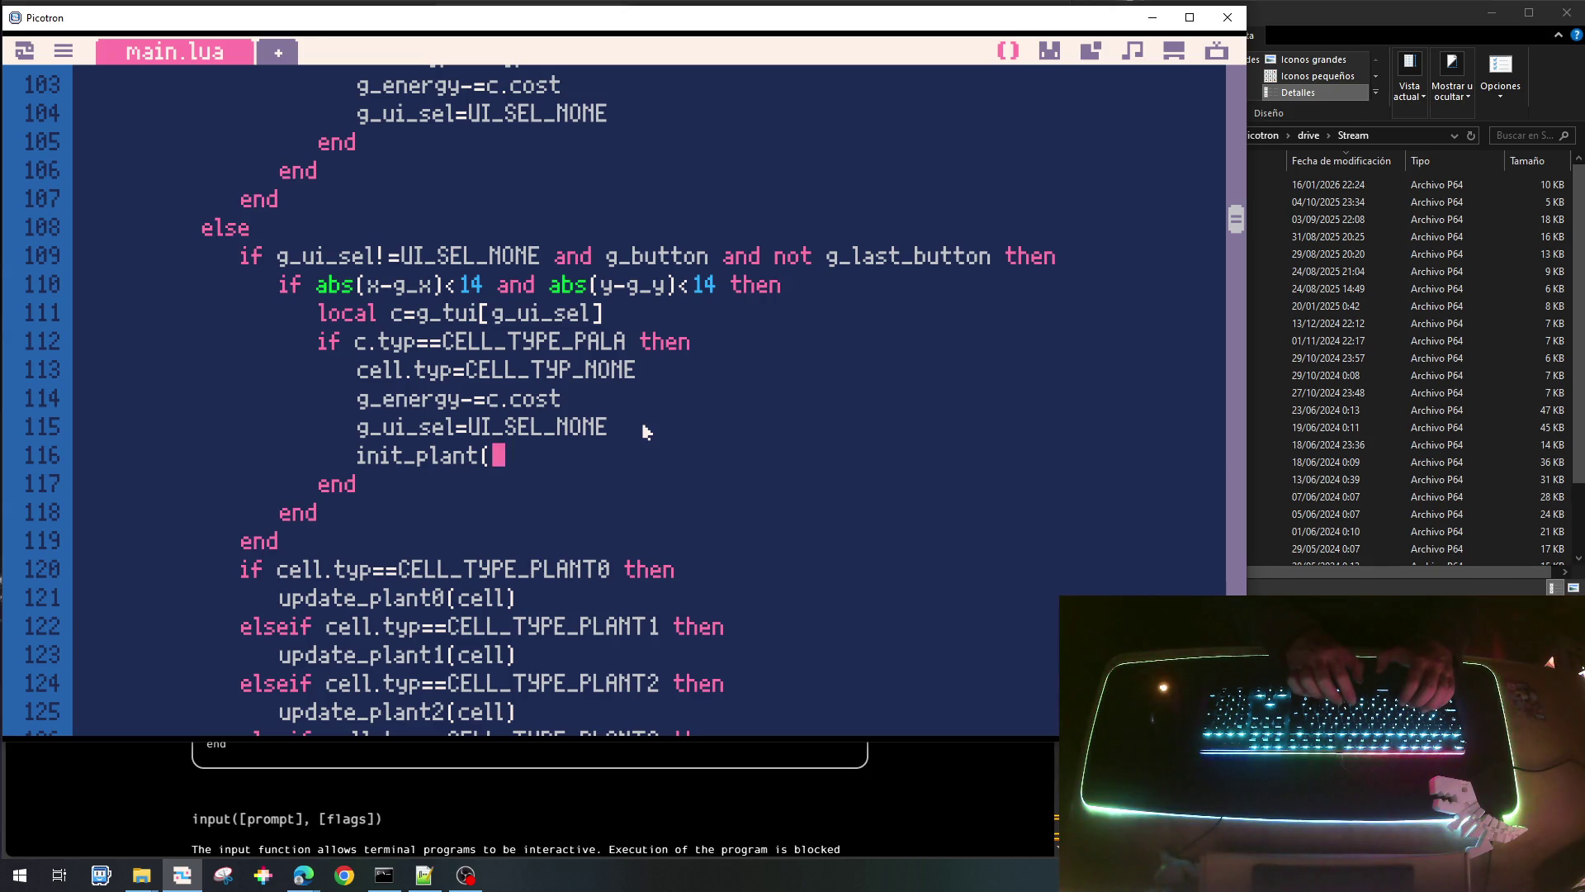
{"action": "type", "text": "cell)"}
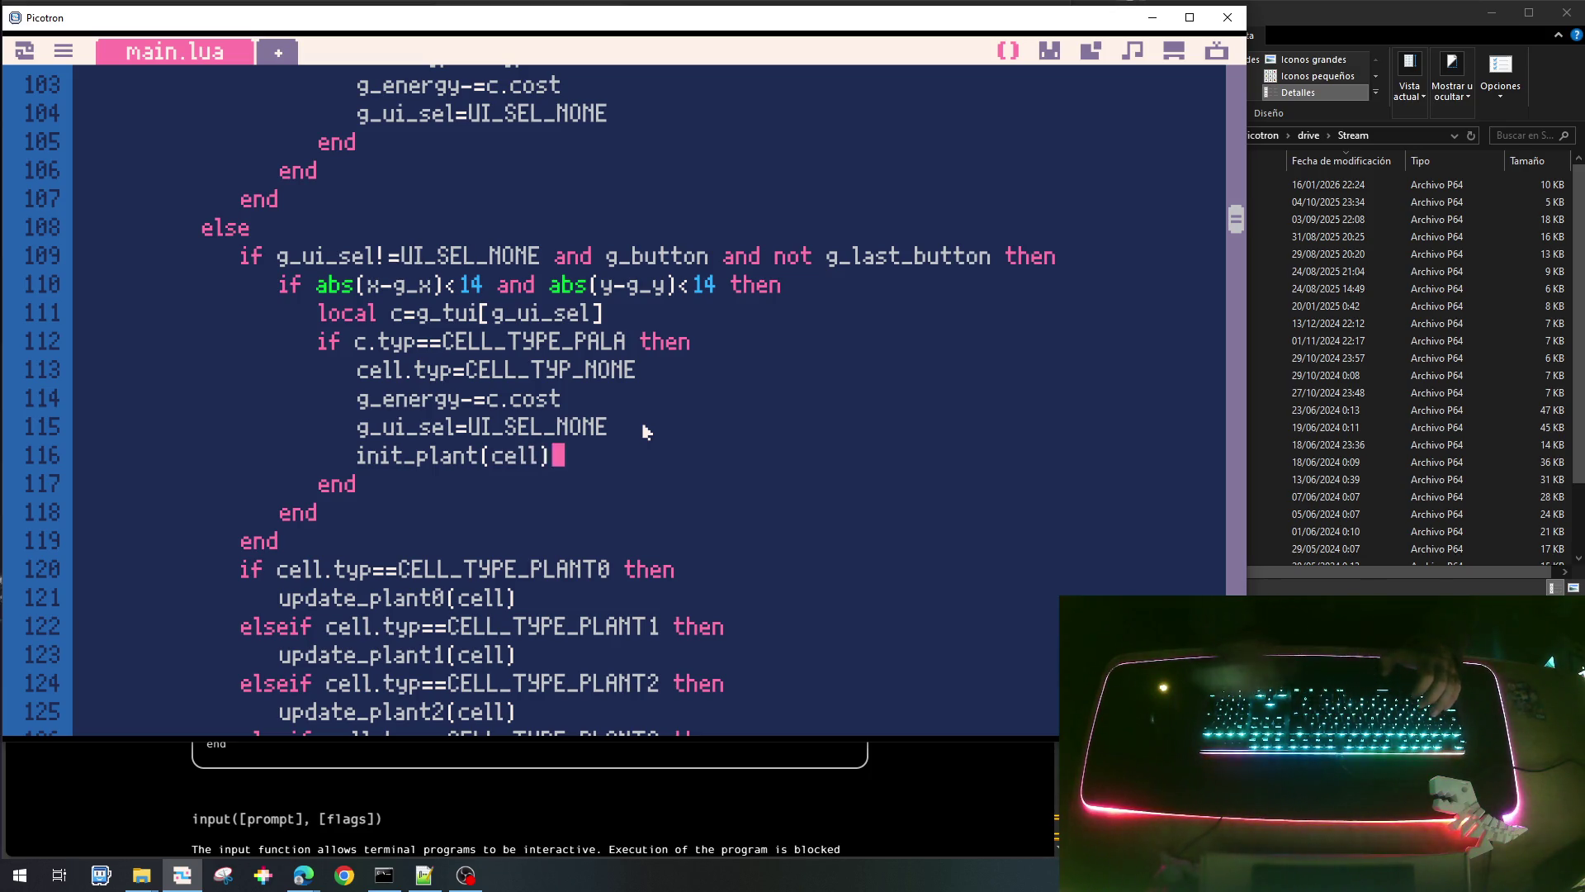
Add the missing then to the CELL_TYPE_PLANT0 check on line 160.
{"action": "scroll", "coordinate": [645, 430], "scroll_direction": "down", "scroll_amount": 10}
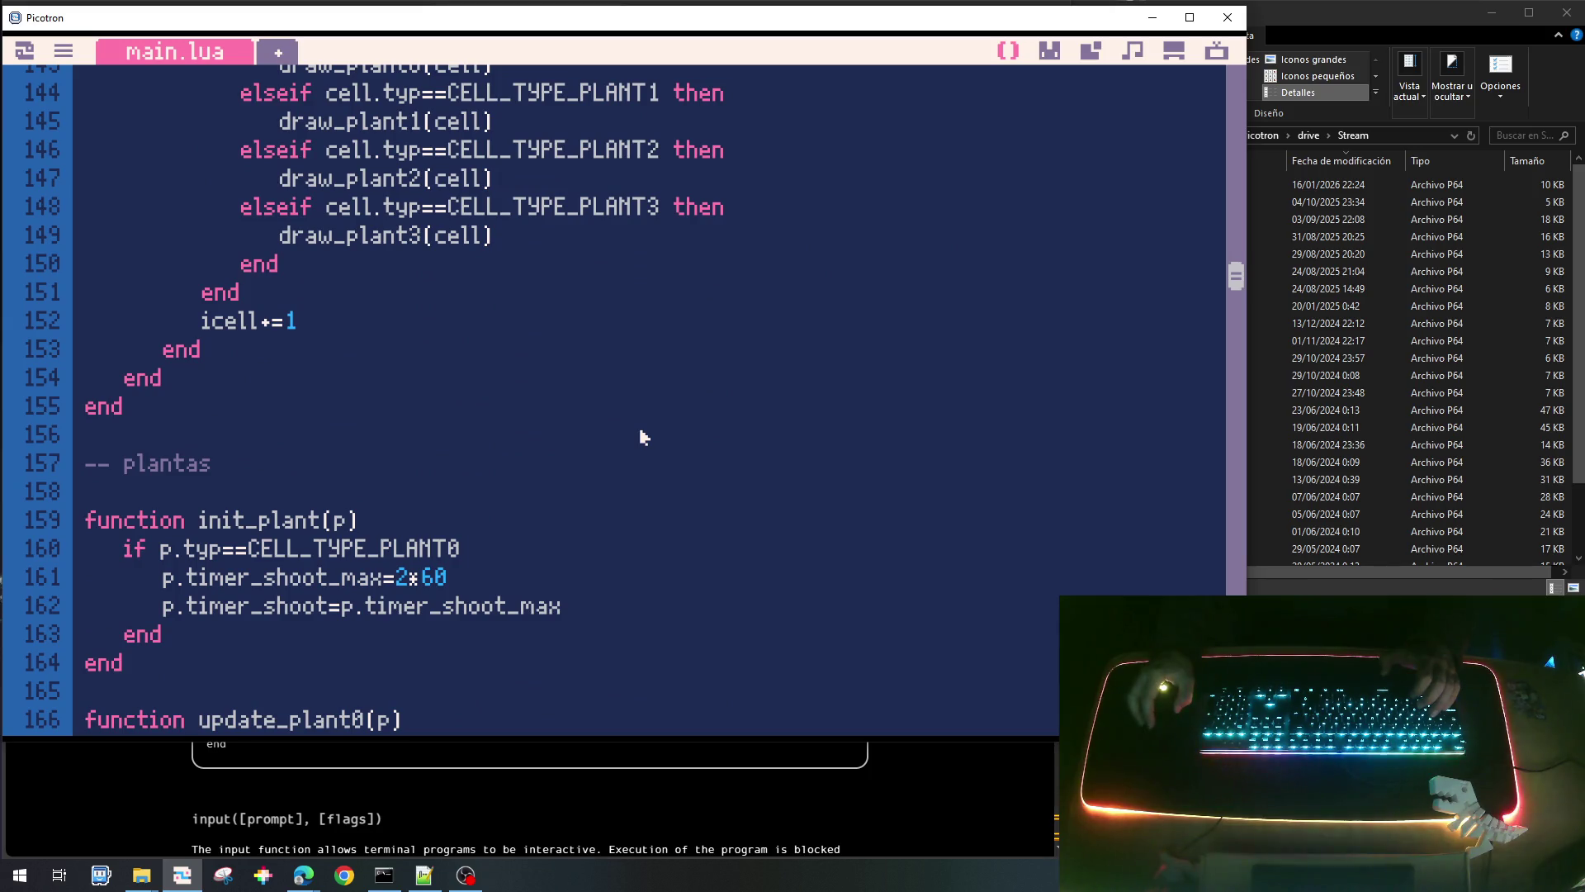
{"action": "left_click", "coordinate": [501, 548]}
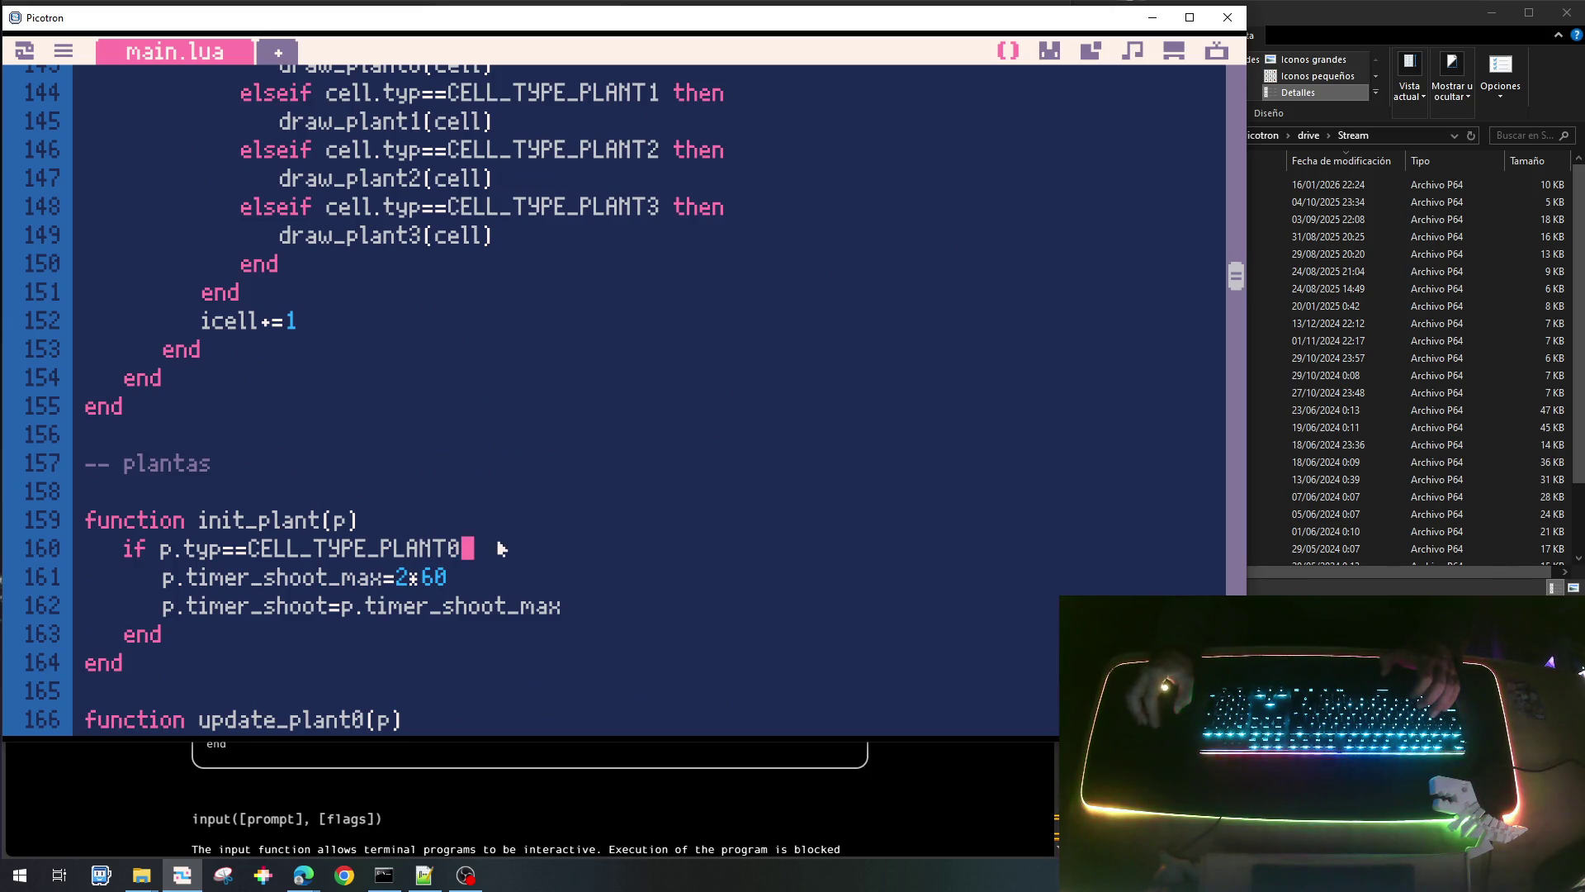
{"action": "type", "text": " then"}
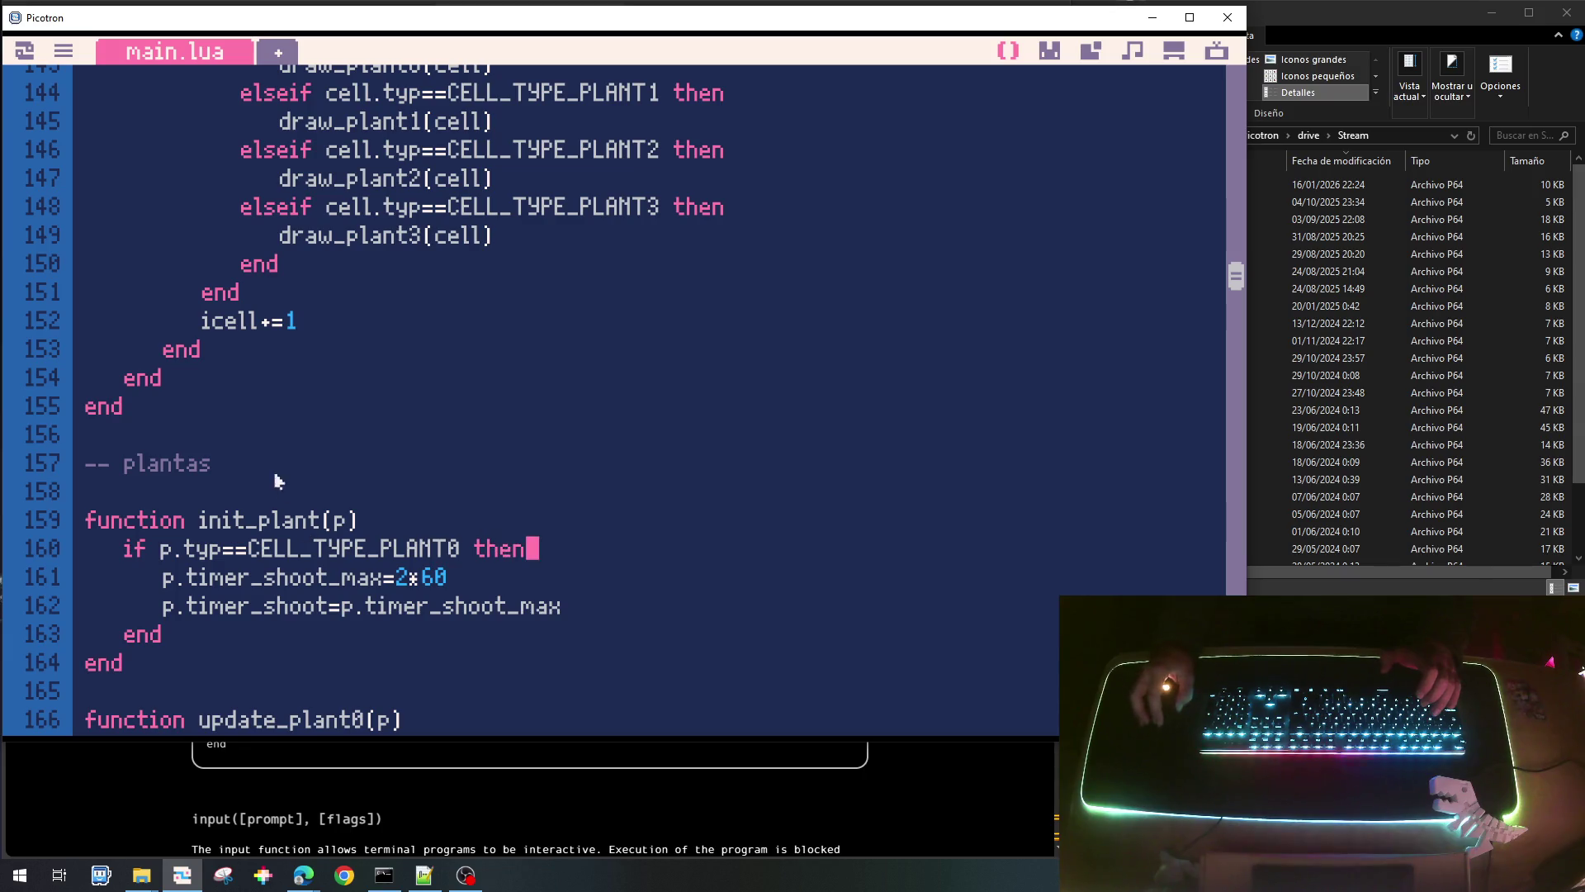
{"action": "scroll", "coordinate": [524, 537], "scroll_direction": "up", "scroll_amount": 6}
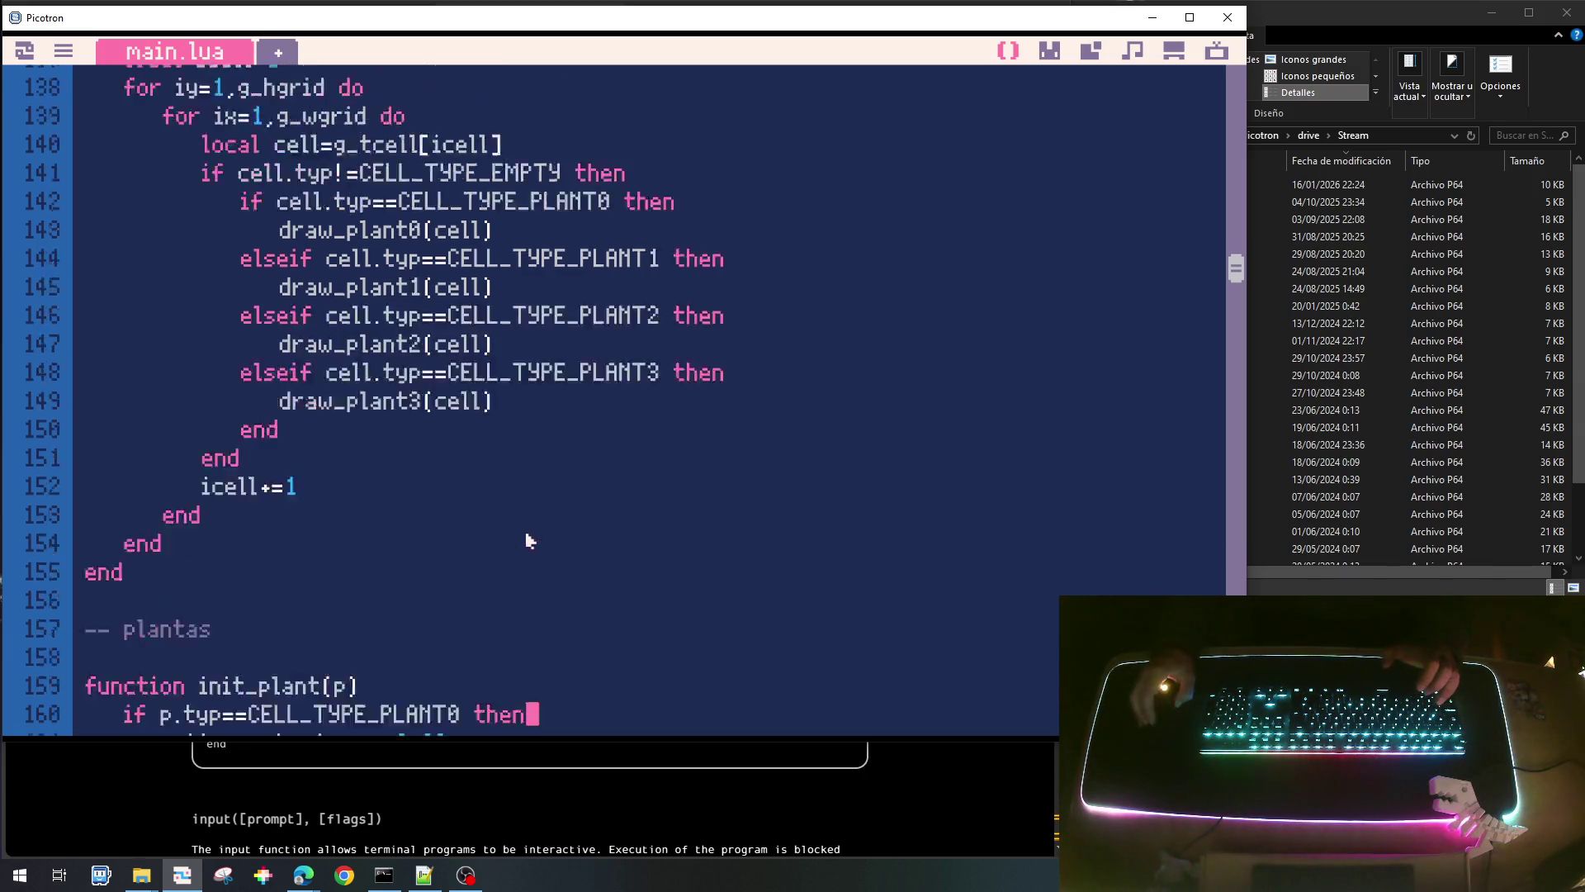
{"action": "scroll", "coordinate": [544, 559], "scroll_direction": "up", "scroll_amount": 6}
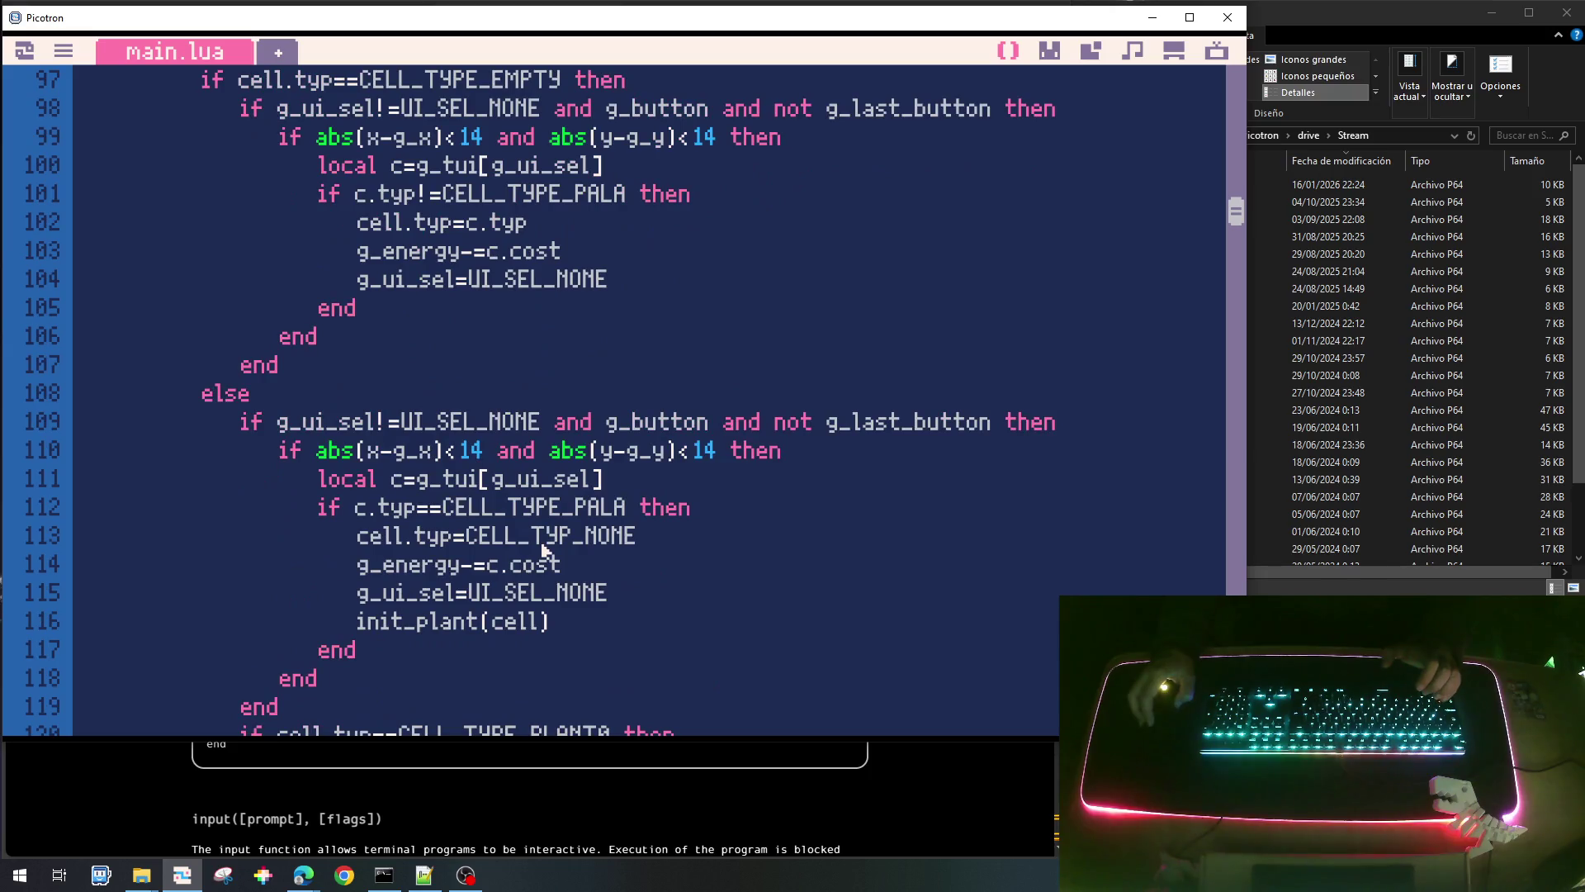
{"action": "scroll", "coordinate": [544, 552], "scroll_direction": "up", "scroll_amount": 2}
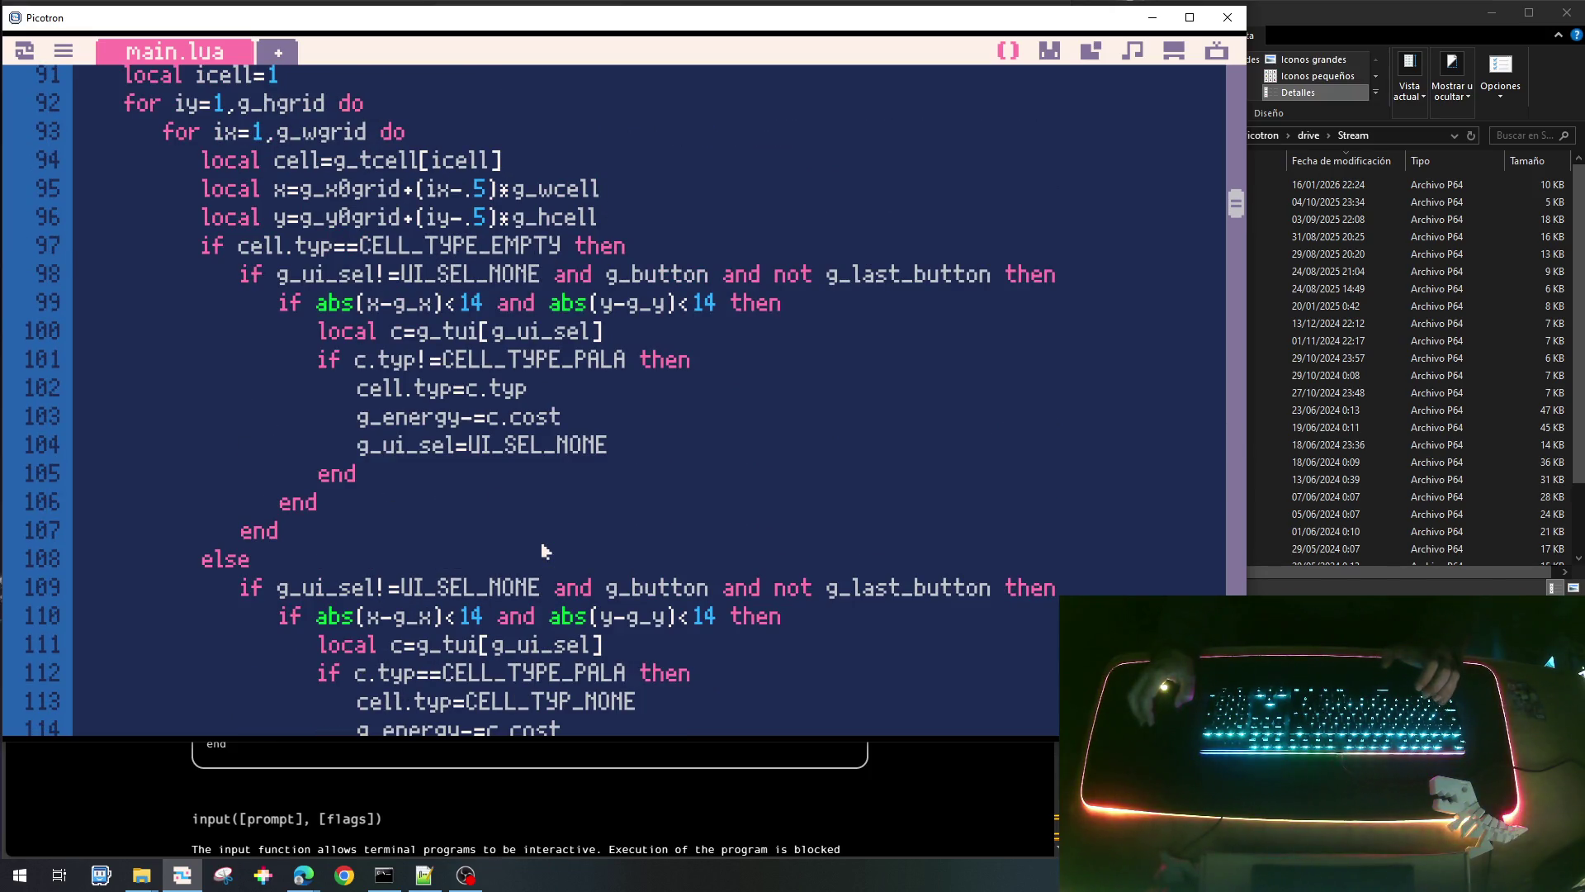
{"action": "scroll", "coordinate": [643, 428], "scroll_direction": "down", "scroll_amount": 2}
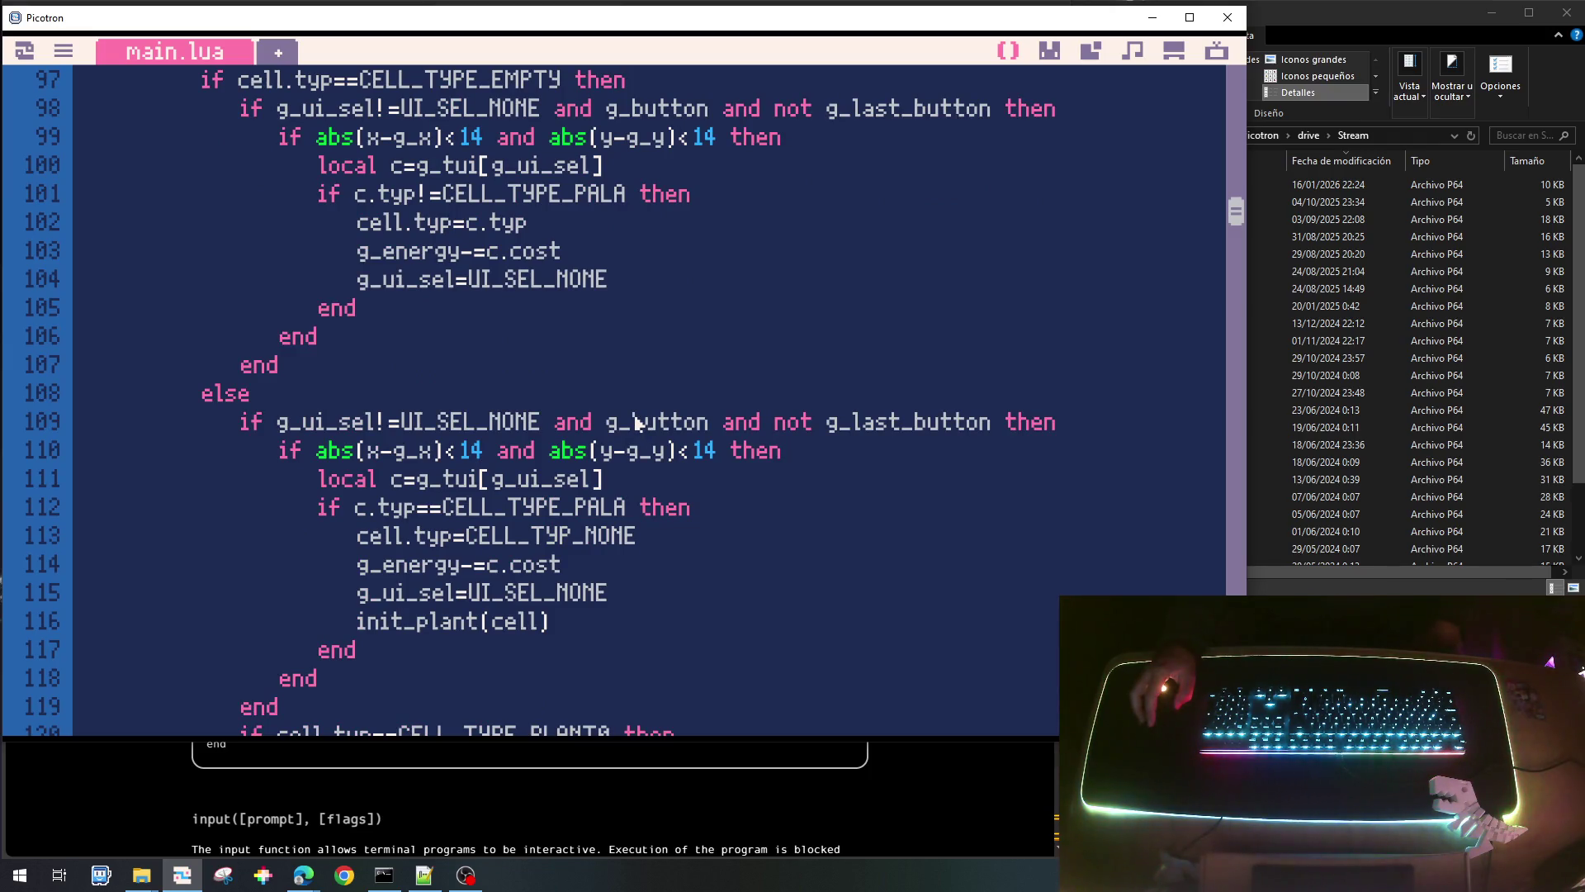
{"action": "scroll", "coordinate": [635, 422], "scroll_direction": "down", "scroll_amount": 2}
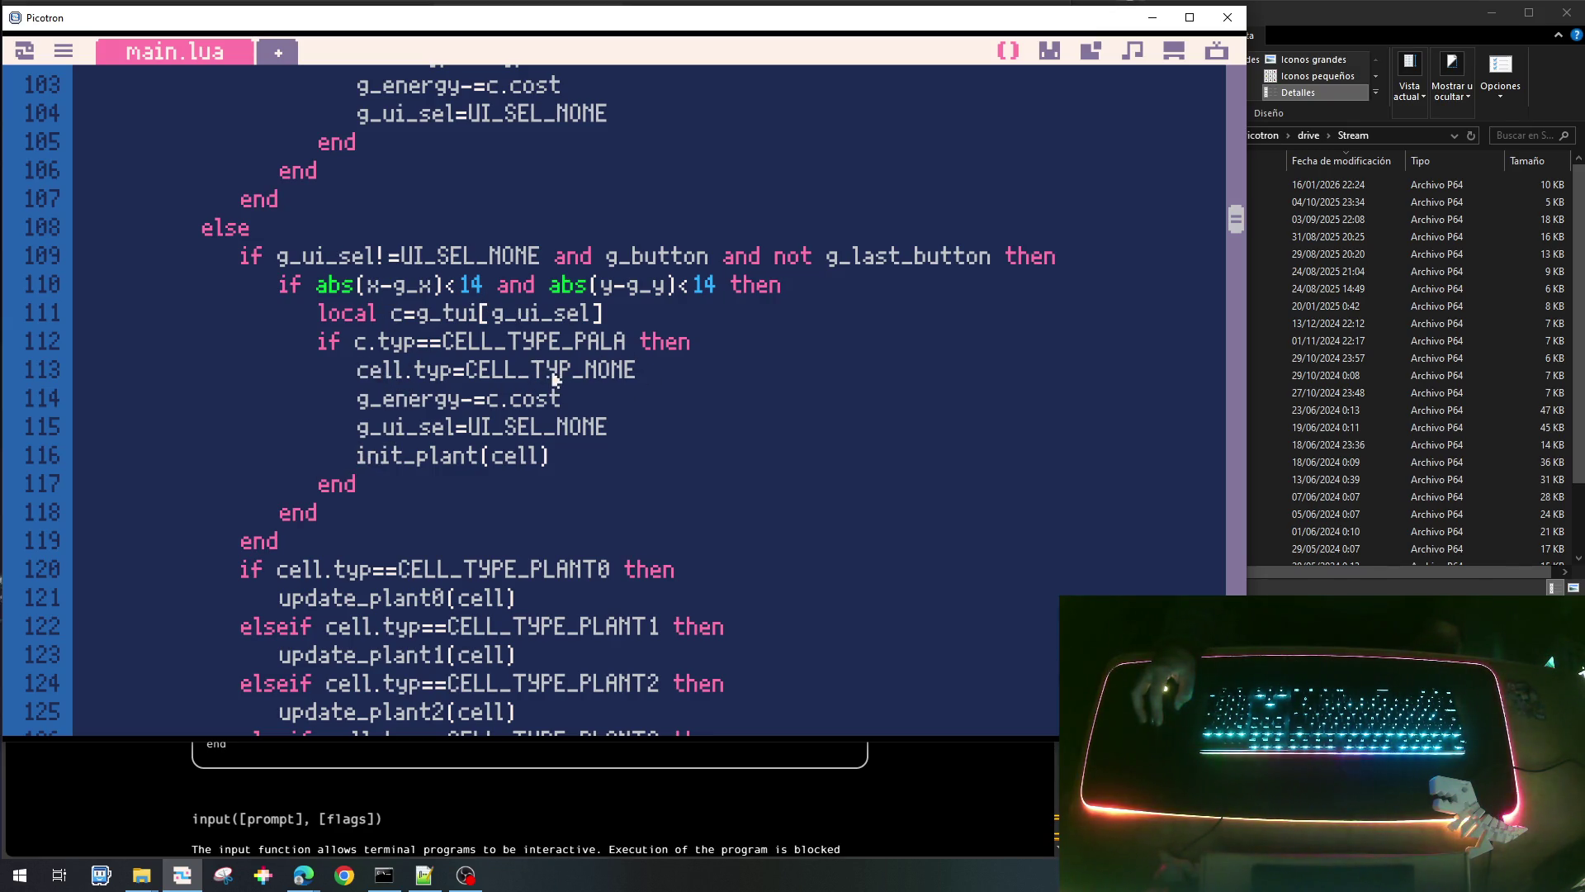
Move the init_plant(cell) line from line 116 to after g_ui_sel=UI_SEL_NONE on line 104.
{"action": "key", "text": "Home"}
{"action": "key", "text": "shift+End"}
{"action": "key", "text": "ctrl+c"}
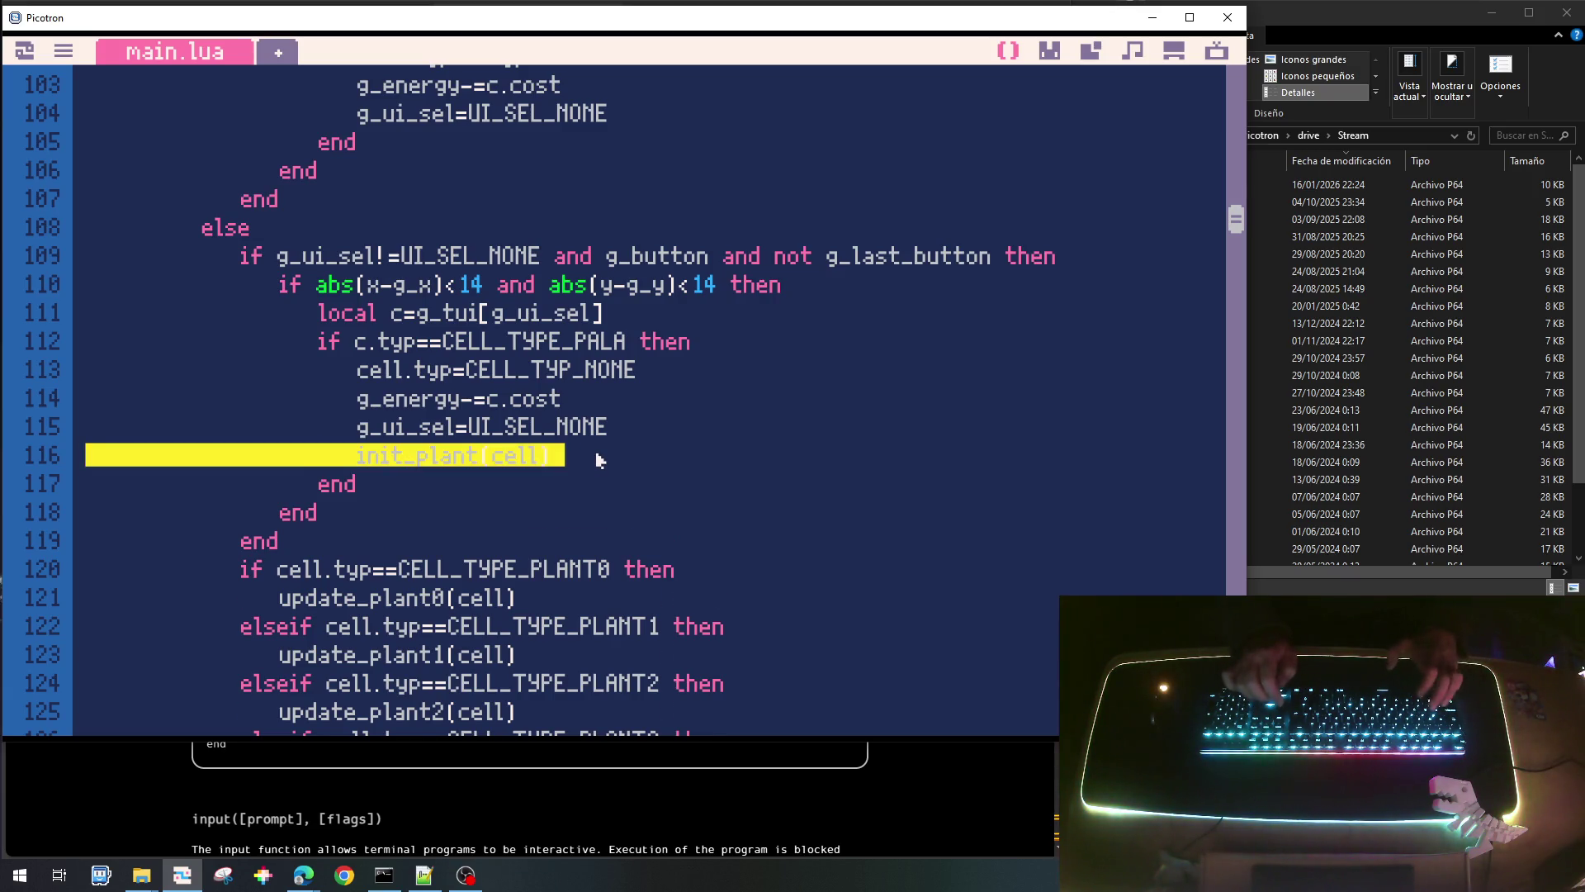
{"action": "key", "text": "Delete"}
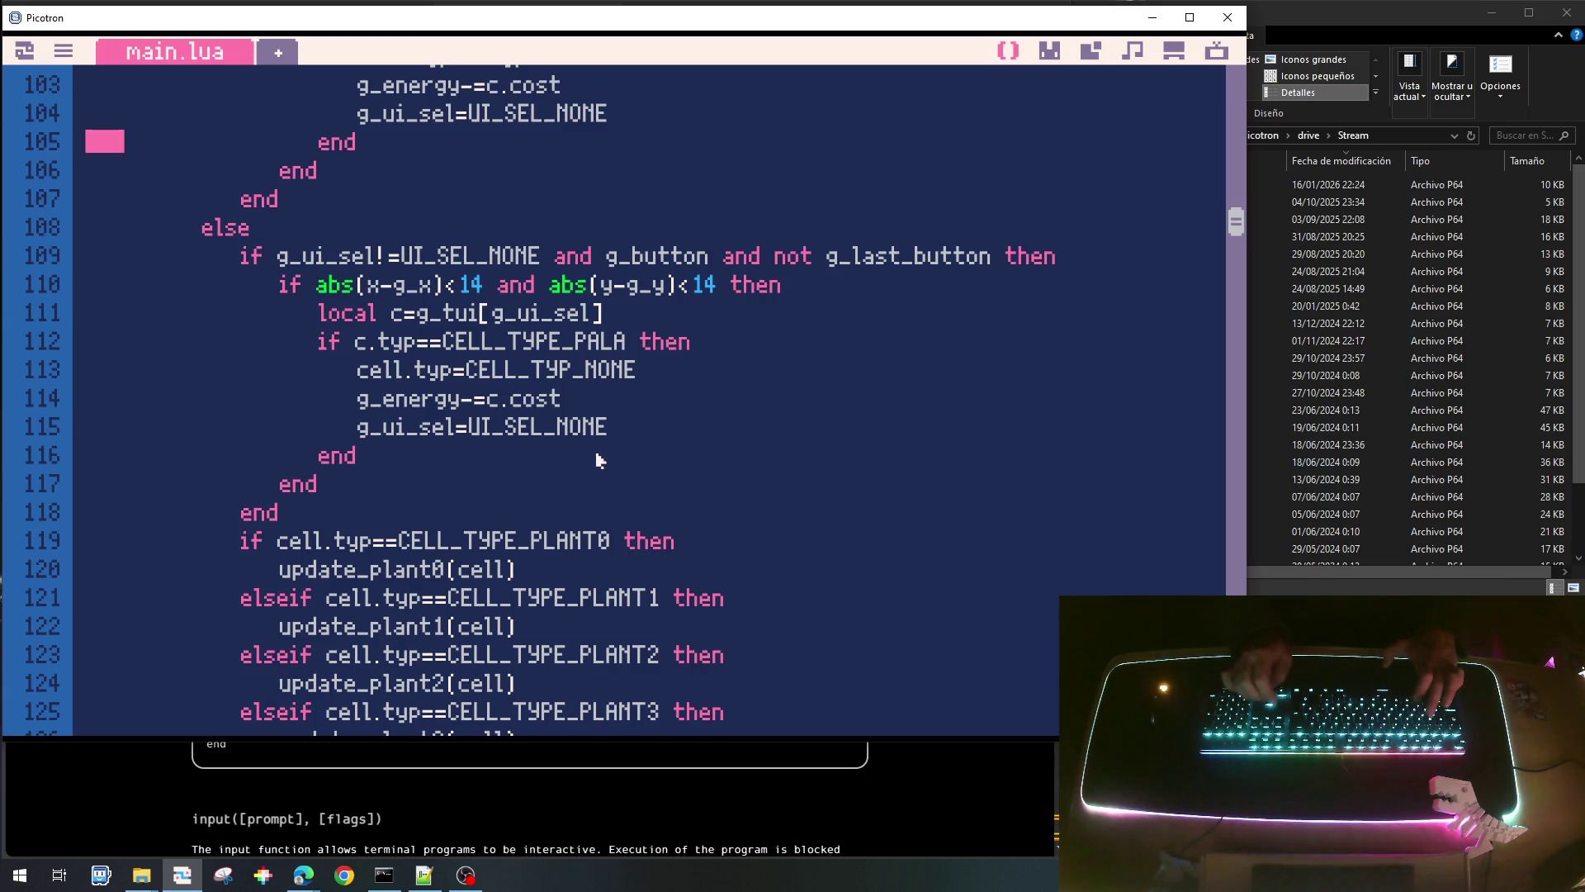
{"action": "key", "text": "ctrl+v"}
{"action": "scroll", "coordinate": [737, 447], "scroll_direction": "up", "scroll_amount": 3}
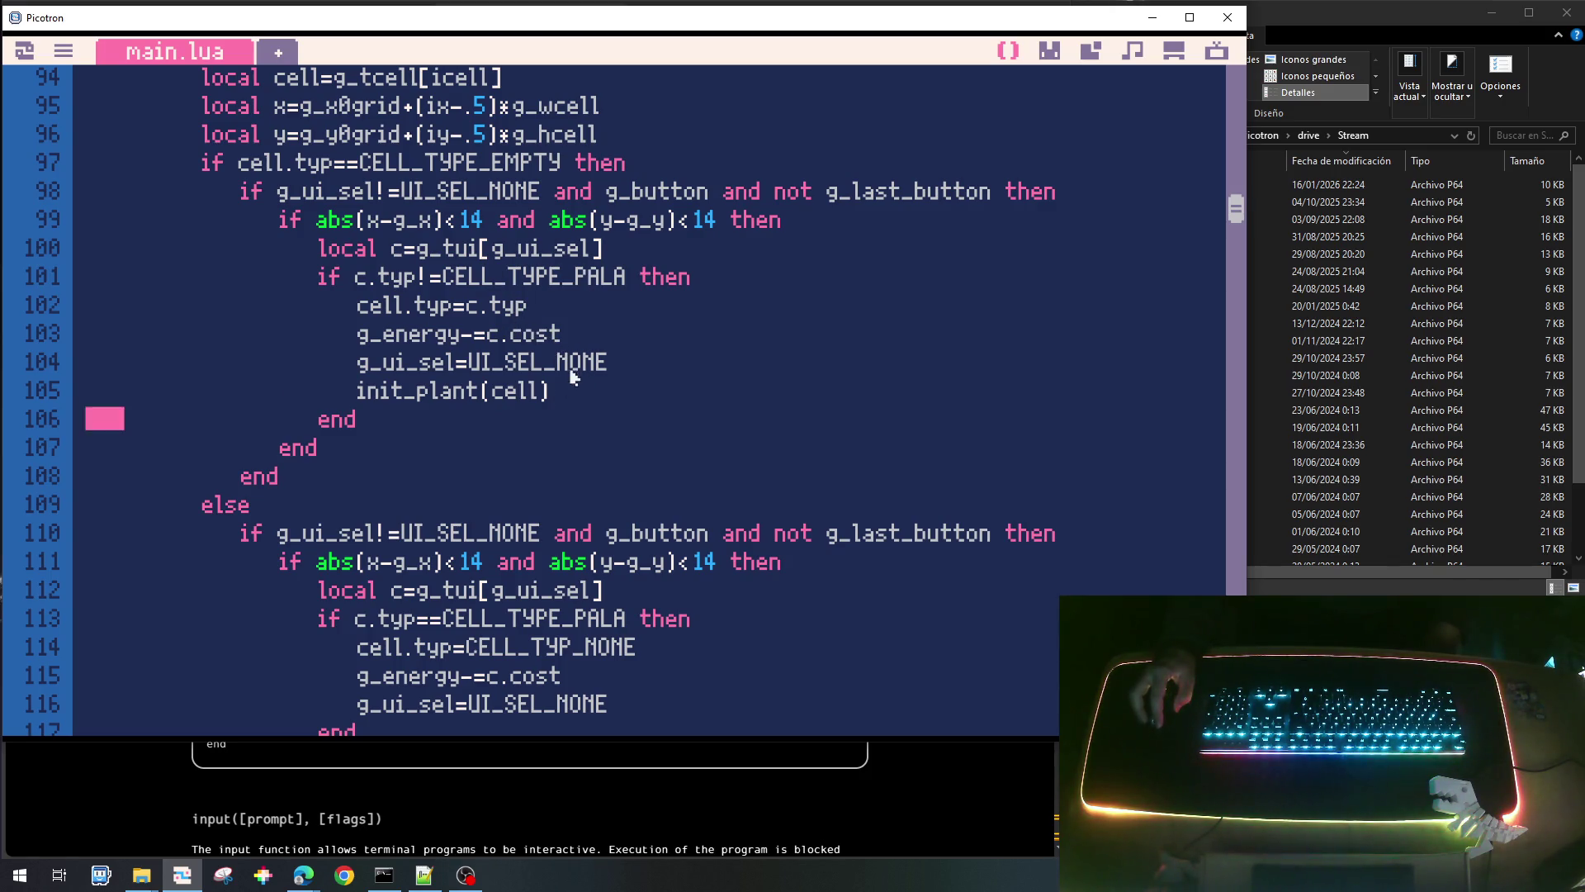
{"action": "left_click_drag", "start_coordinate": [360, 394], "coordinate": [559, 398]}
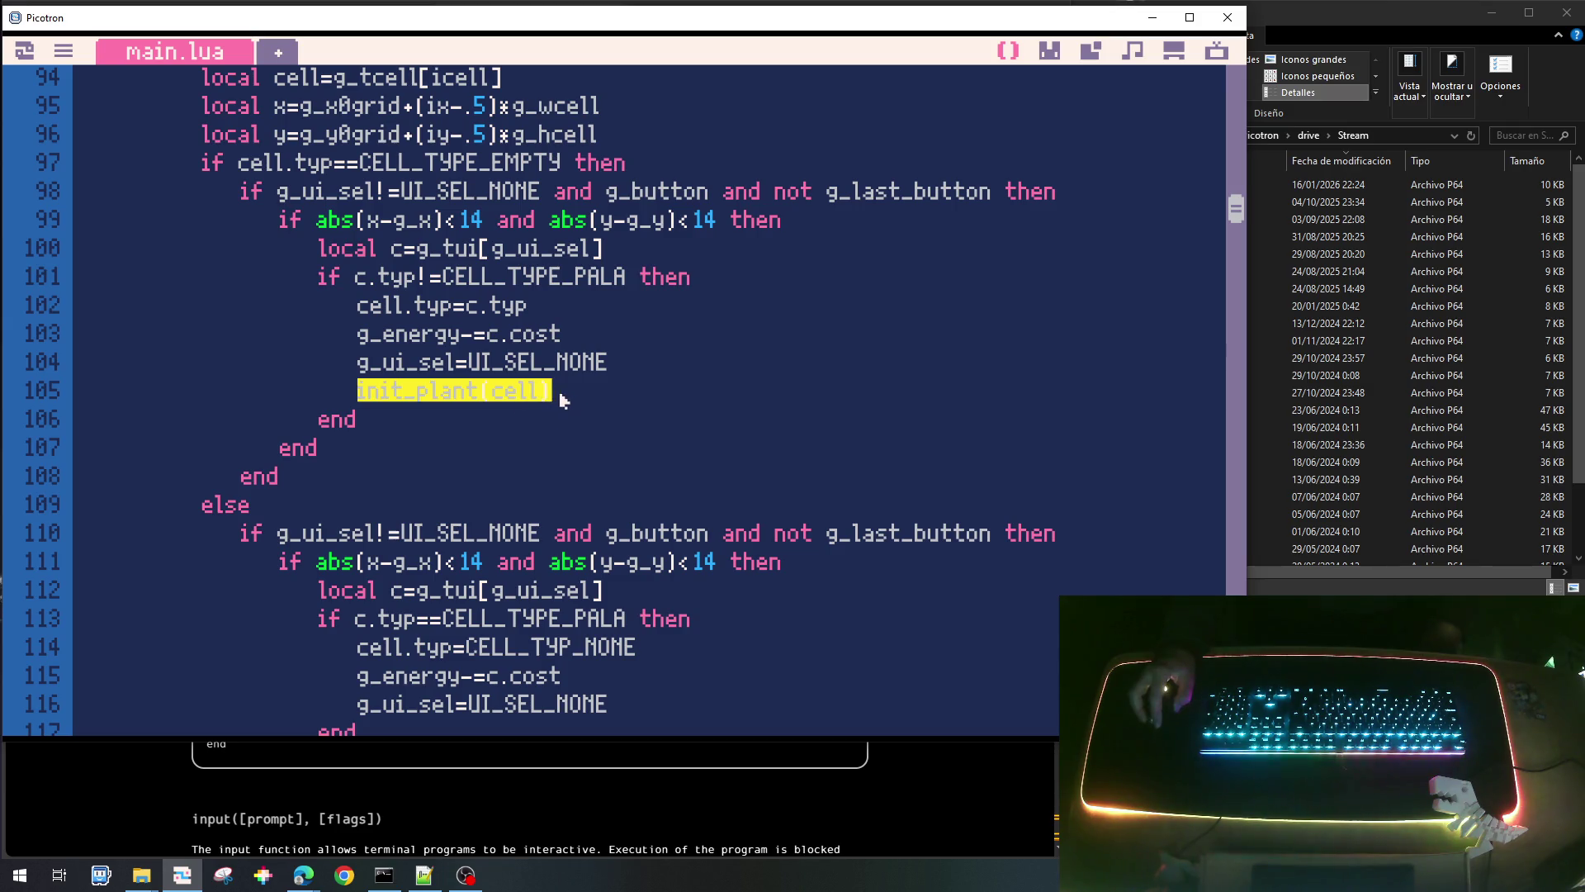
{"action": "left_click", "coordinate": [560, 399]}
{"action": "left_click_drag", "start_coordinate": [362, 393], "coordinate": [555, 404]}
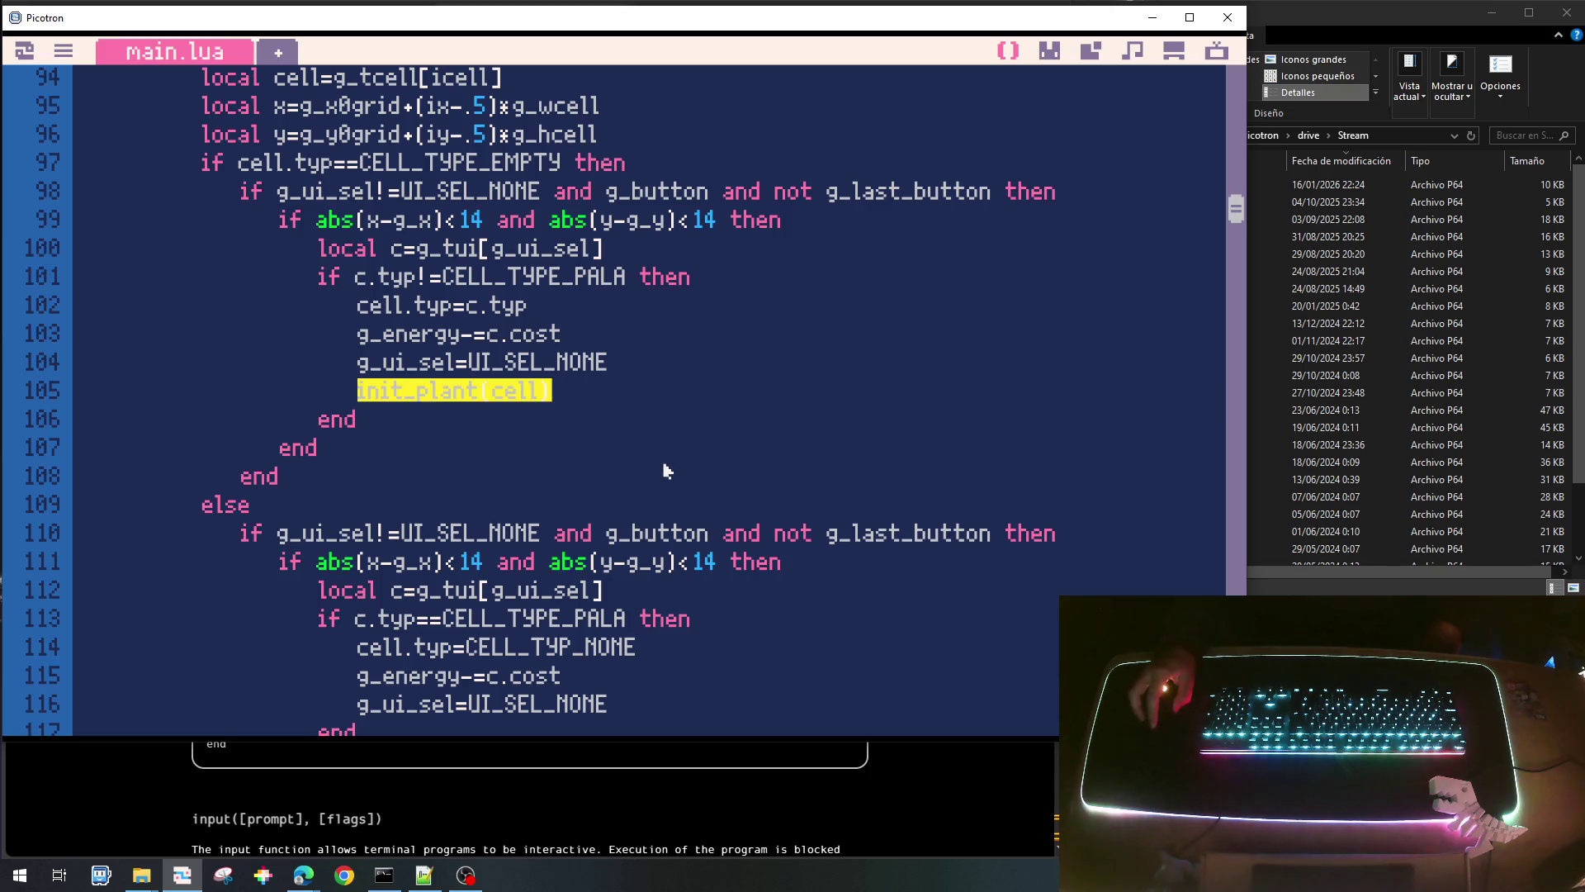
{"action": "scroll", "coordinate": [655, 399], "scroll_direction": "down", "scroll_amount": 1}
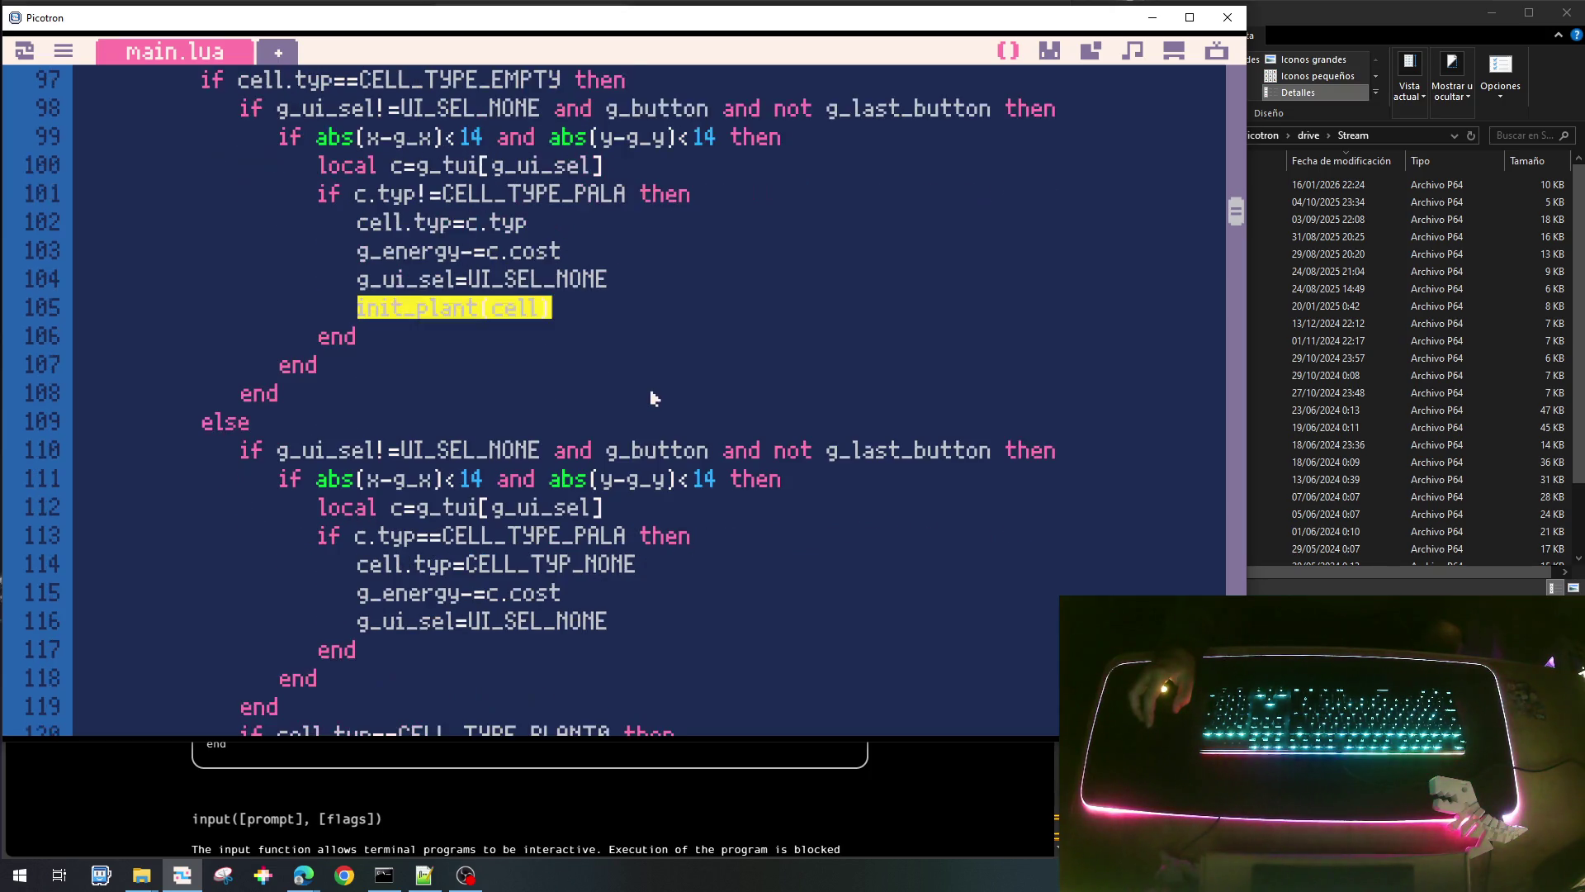
Open a blank body line in update_disparo0 and return to update_plant0's shot table.
{"action": "scroll", "coordinate": [655, 399], "scroll_direction": "down", "scroll_amount": 4}
{"action": "scroll", "coordinate": [655, 398], "scroll_direction": "up", "scroll_amount": 2}
{"action": "scroll", "coordinate": [655, 399], "scroll_direction": "down", "scroll_amount": 2}
{"action": "scroll", "coordinate": [654, 399], "scroll_direction": "down", "scroll_amount": 13}
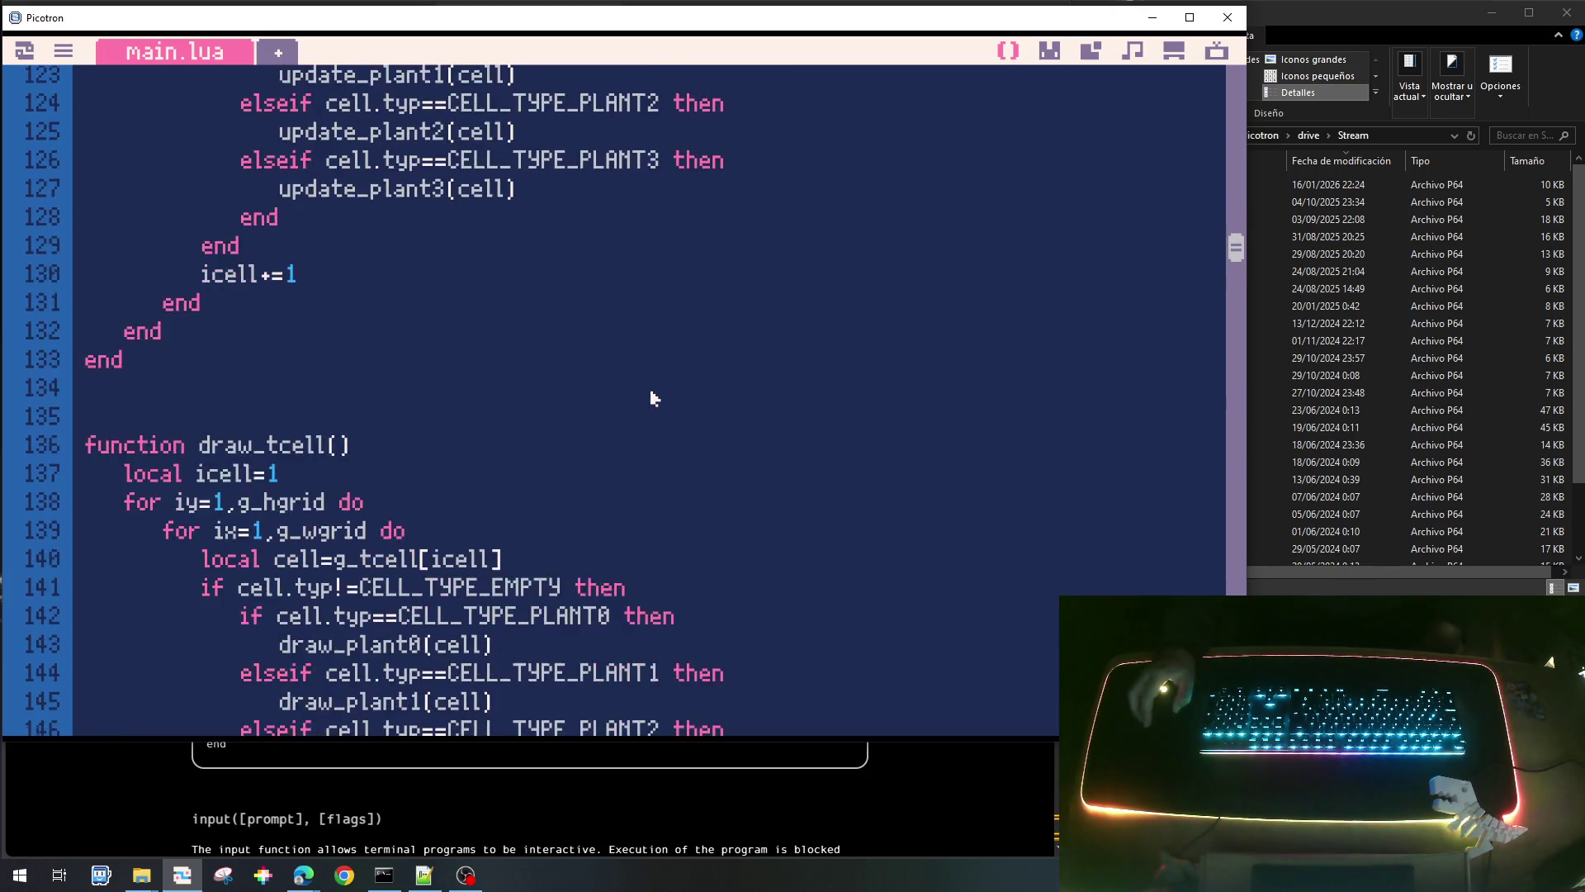
{"action": "scroll", "coordinate": [655, 398], "scroll_direction": "down", "scroll_amount": 9}
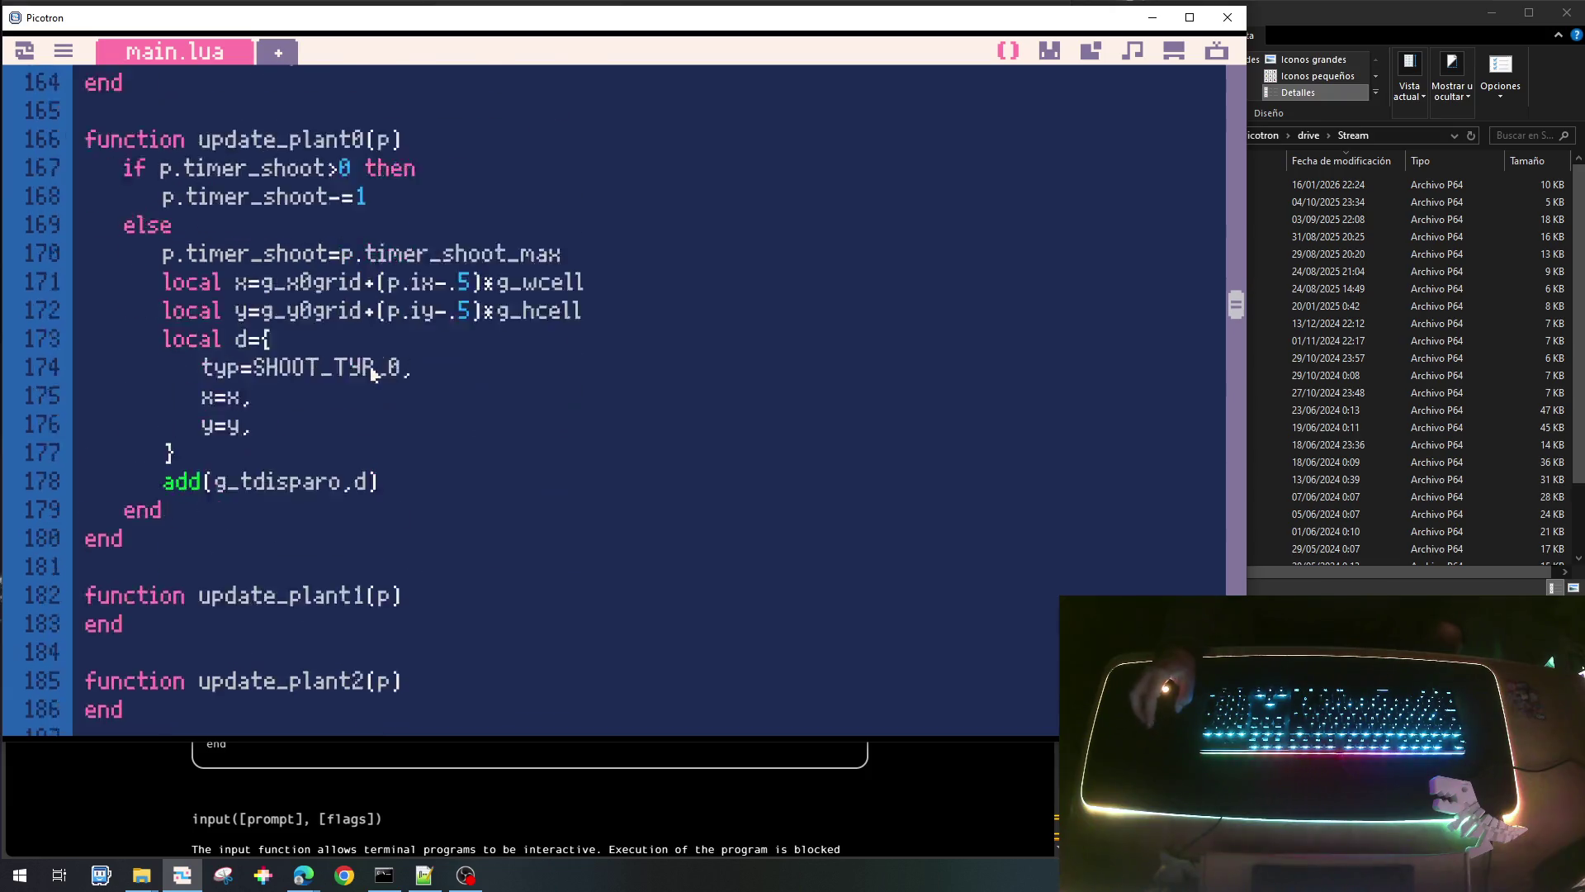
{"action": "scroll", "coordinate": [360, 417], "scroll_direction": "up", "scroll_amount": 1}
{"action": "scroll", "coordinate": [361, 417], "scroll_direction": "up", "scroll_amount": 1}
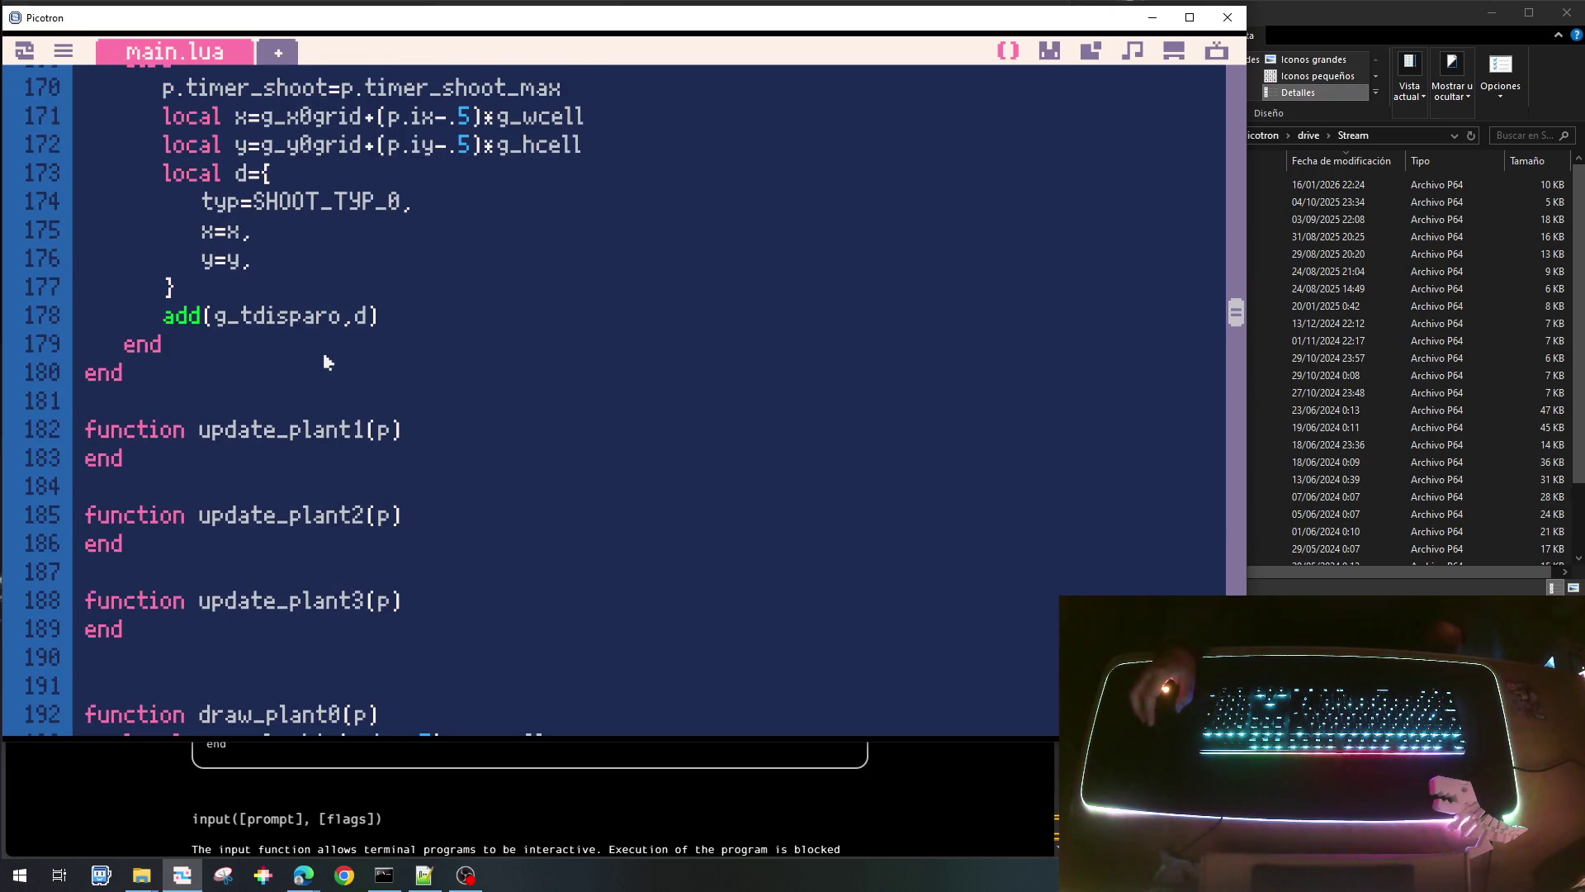
{"action": "scroll", "coordinate": [327, 361], "scroll_direction": "up", "scroll_amount": 2}
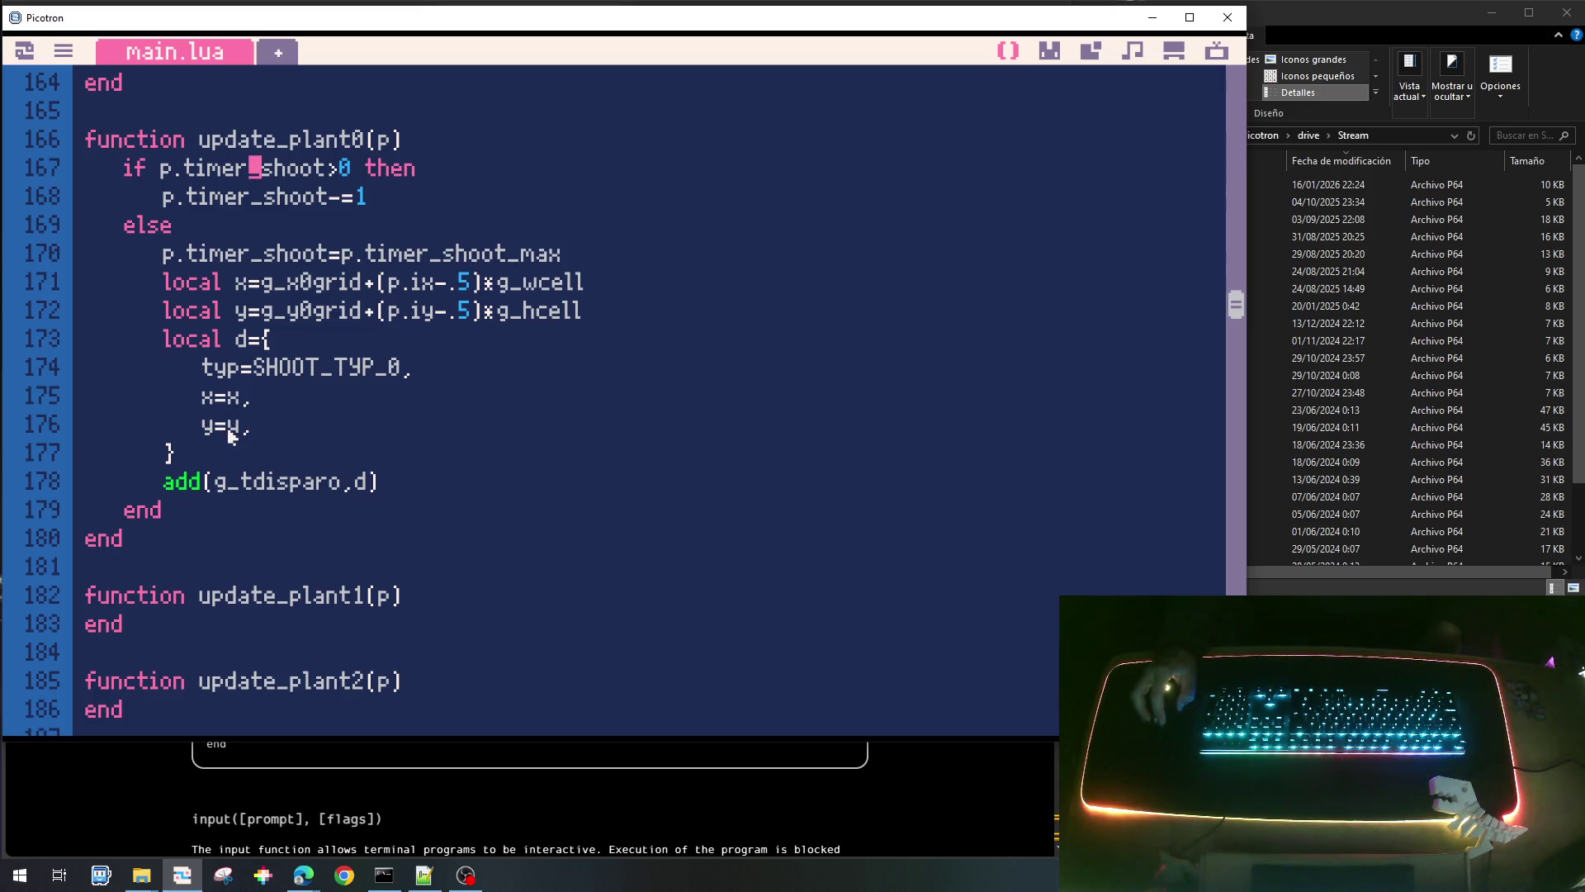
{"action": "scroll", "coordinate": [359, 467], "scroll_direction": "down", "scroll_amount": 16}
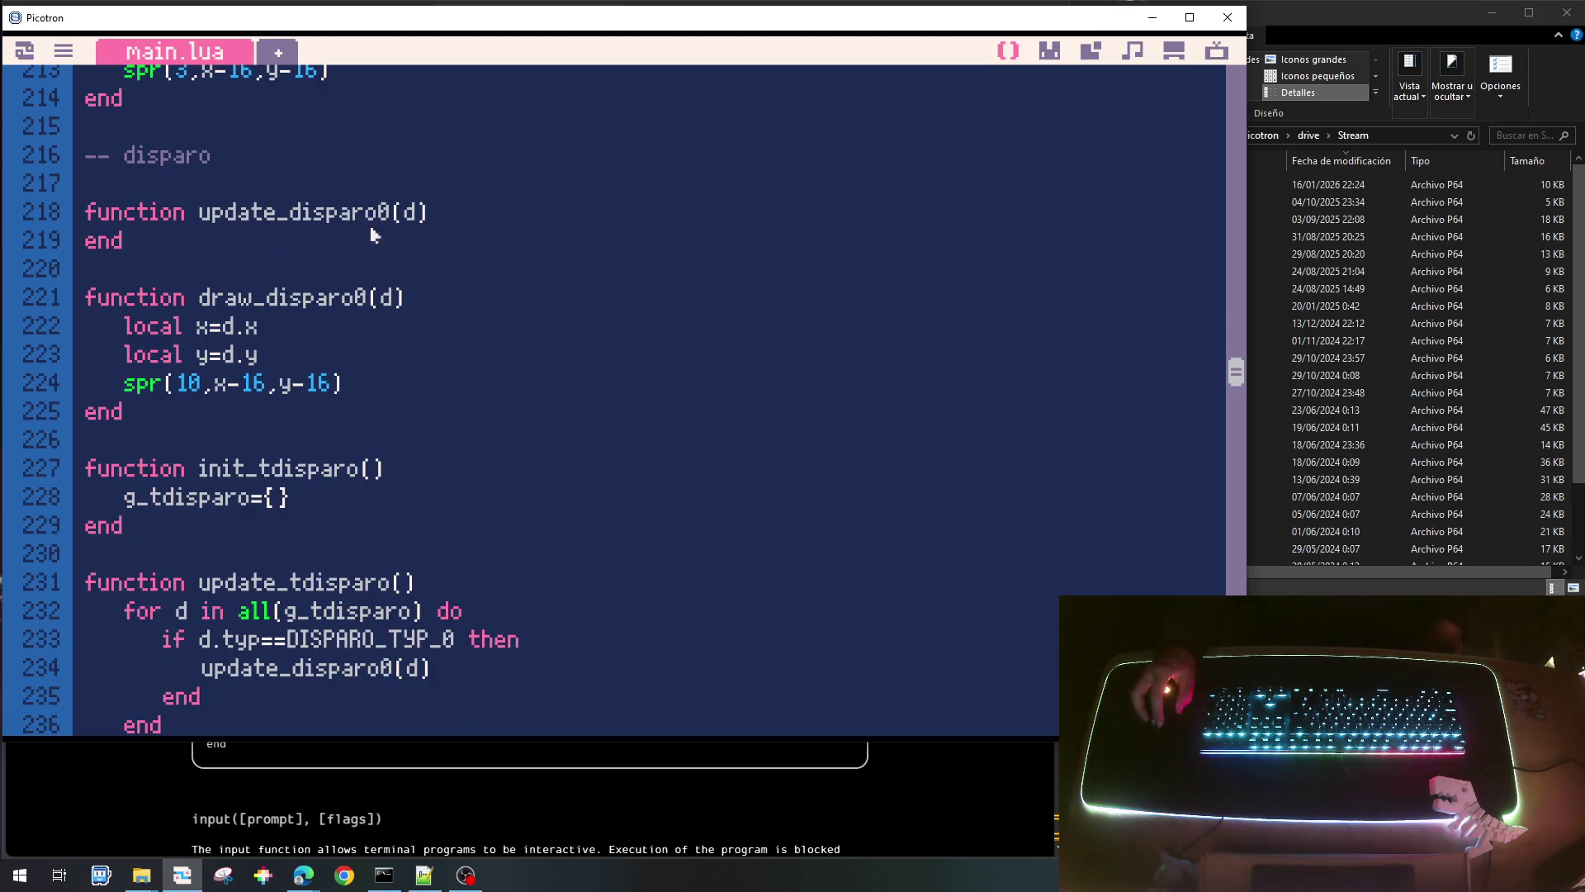
{"action": "left_click", "coordinate": [466, 221]}
{"action": "key", "text": "Return"}
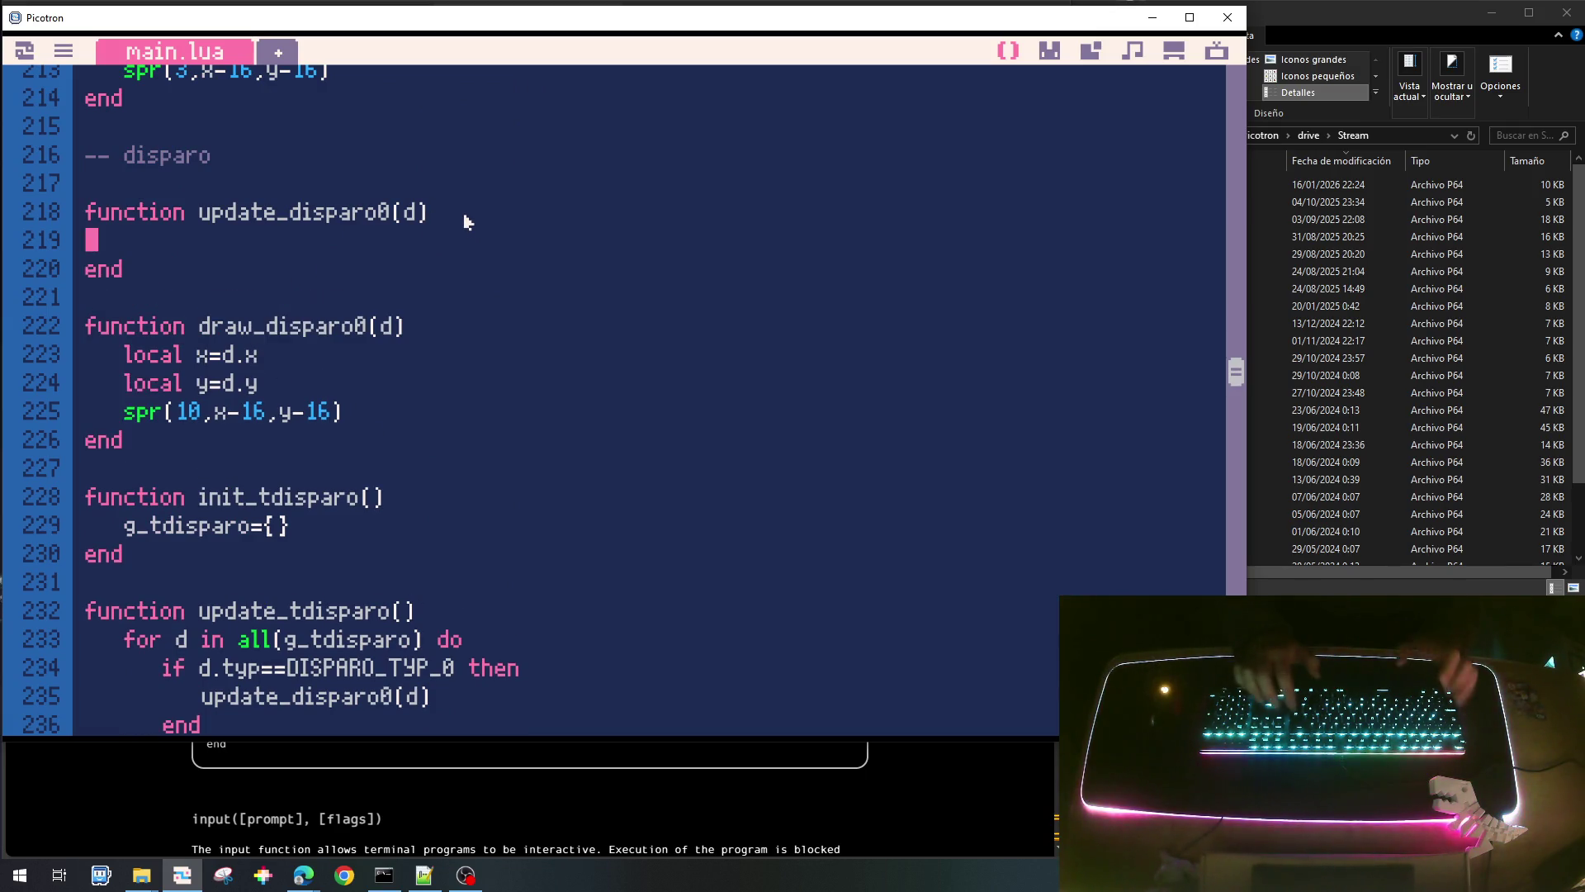
{"action": "scroll", "coordinate": [467, 221], "scroll_direction": "up", "scroll_amount": 16}
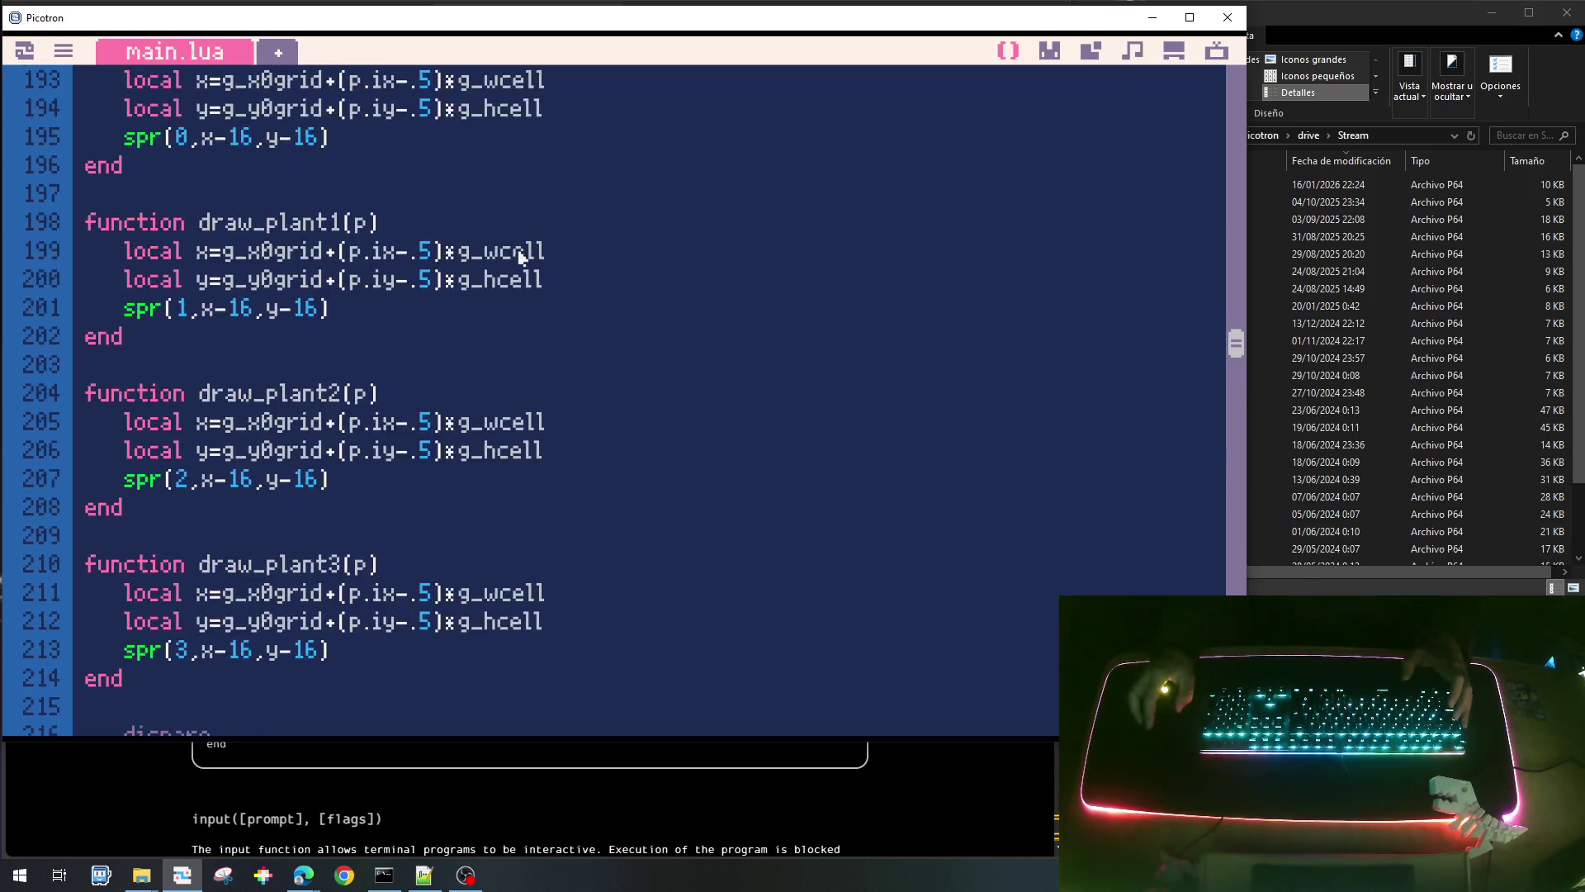
{"action": "left_click", "coordinate": [297, 434]}
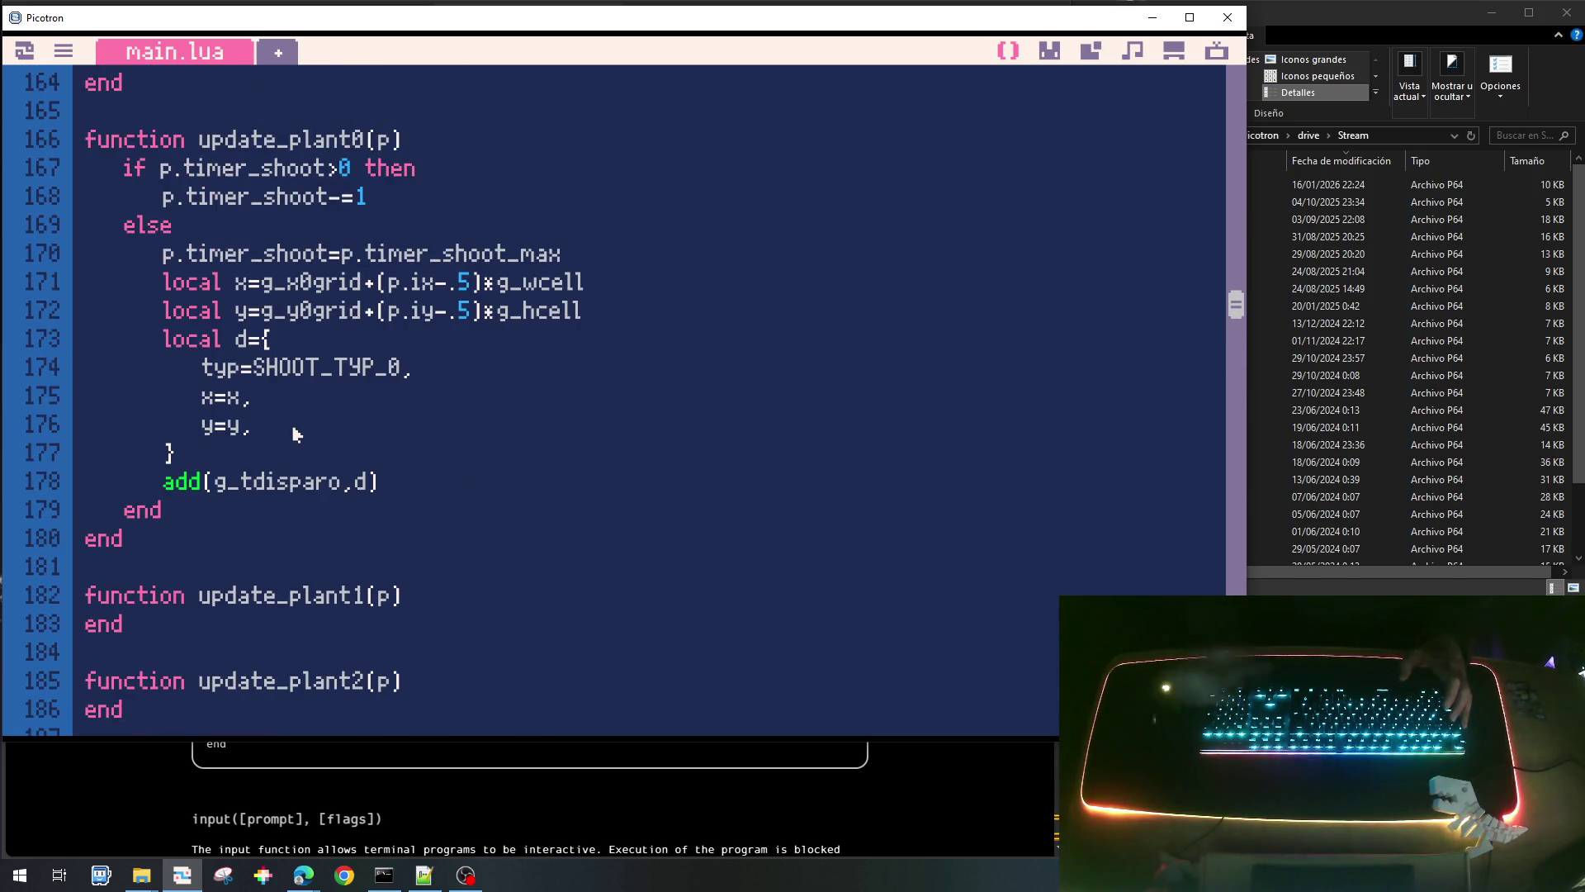
Add a remove=false, field after y=y, in update_plant0's SHOOT_TYP_0 shot table.
{"action": "key", "text": "Return"}
{"action": "type", "text": "remove=fal"}
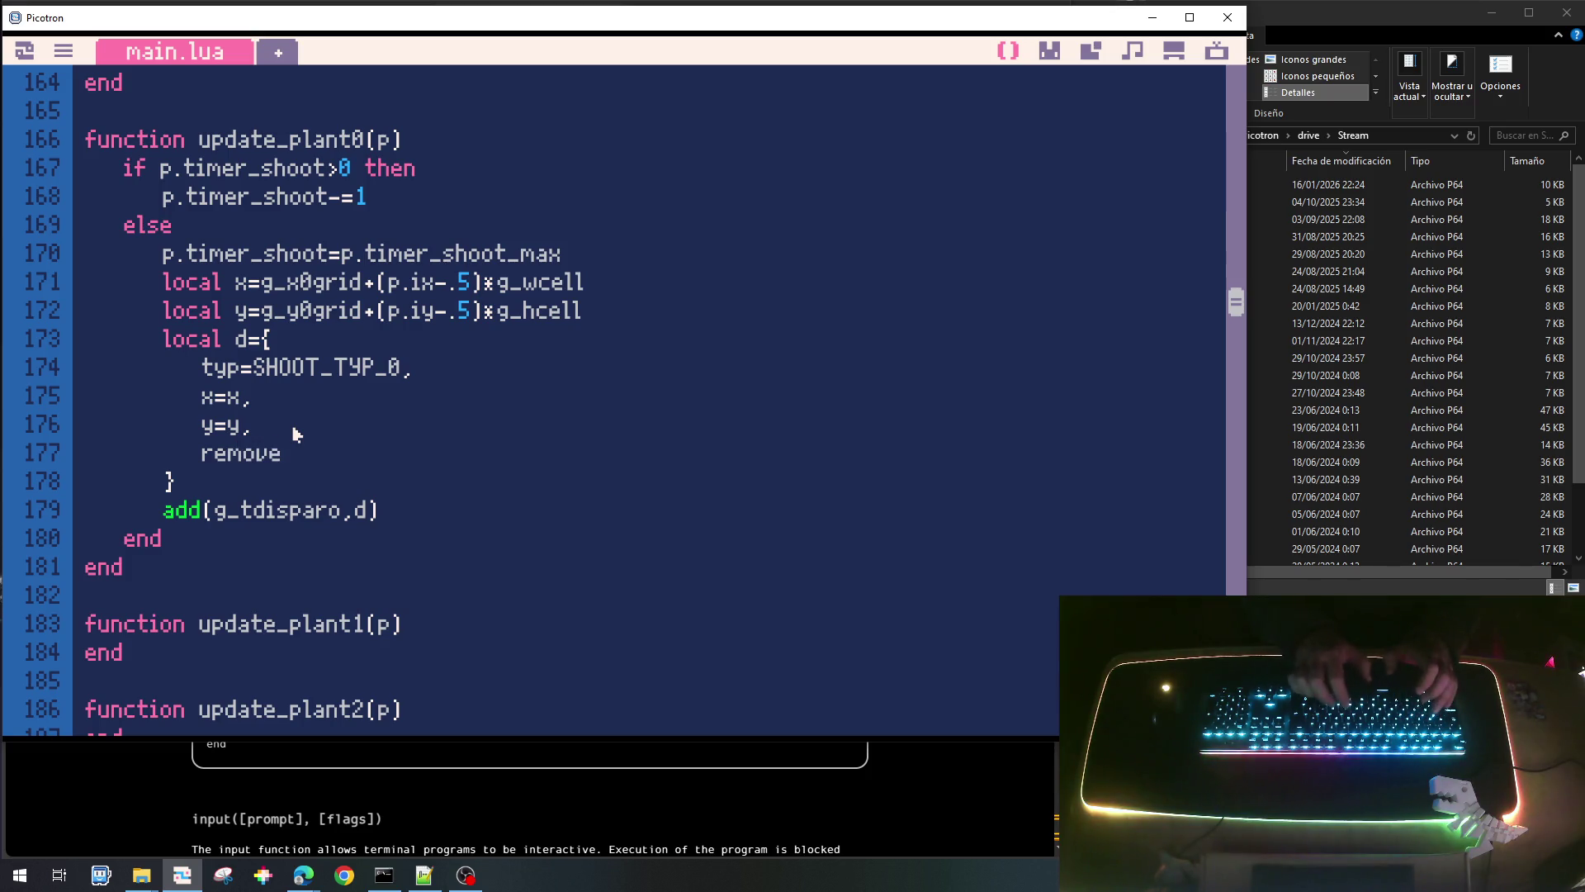
{"action": "type", "text": "se,"}
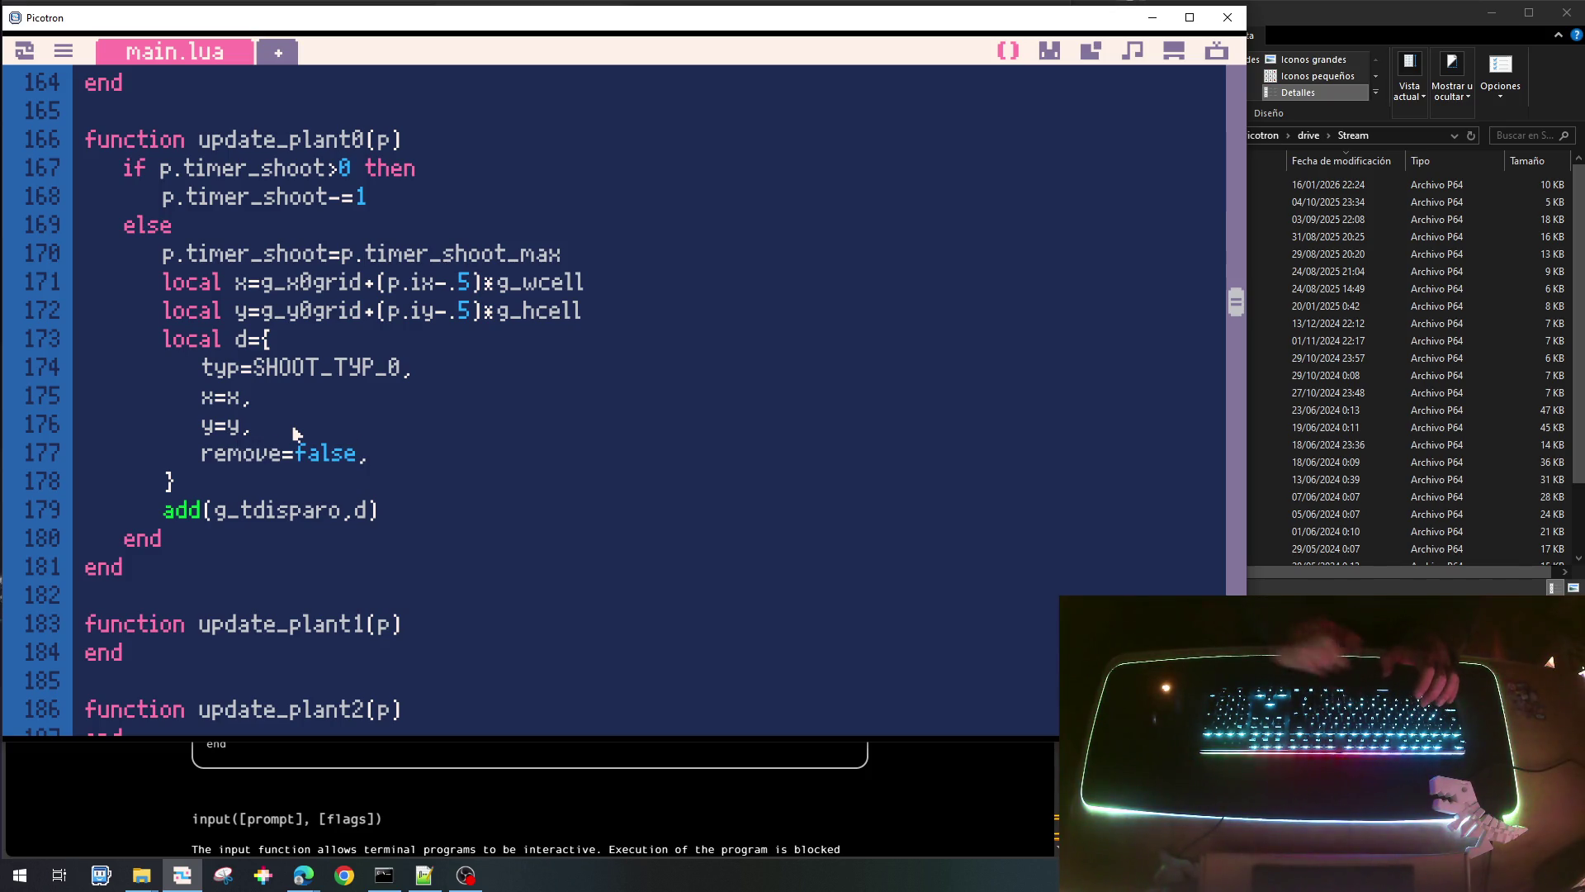
{"action": "left_click_drag", "start_coordinate": [163, 452], "coordinate": [364, 453]}
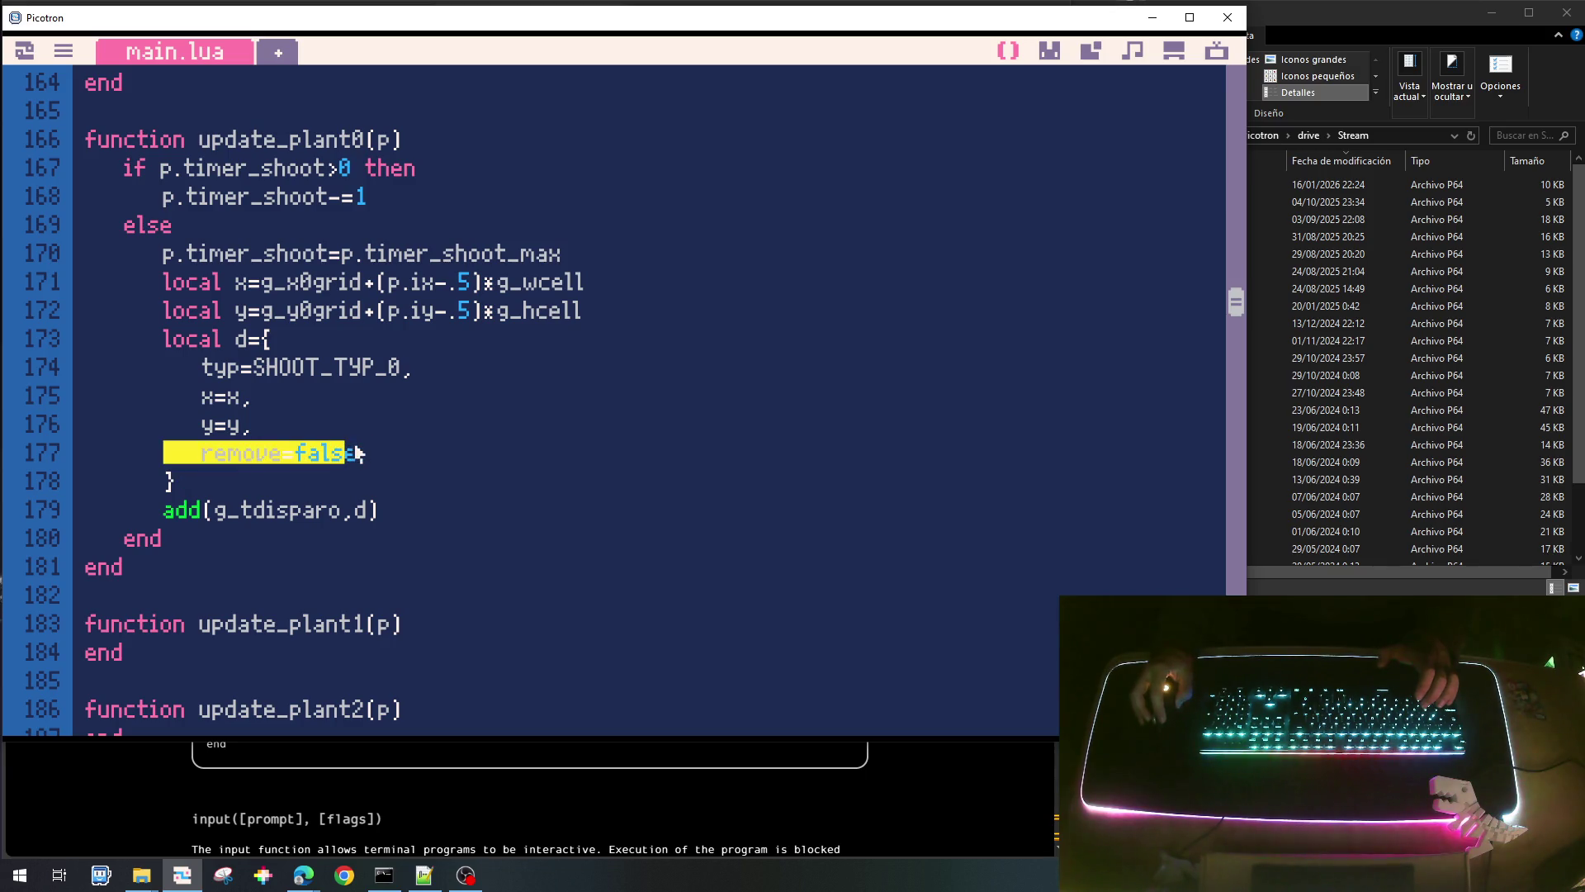
{"action": "left_click", "coordinate": [405, 454]}
{"action": "scroll", "coordinate": [404, 455], "scroll_direction": "down", "scroll_amount": 10}
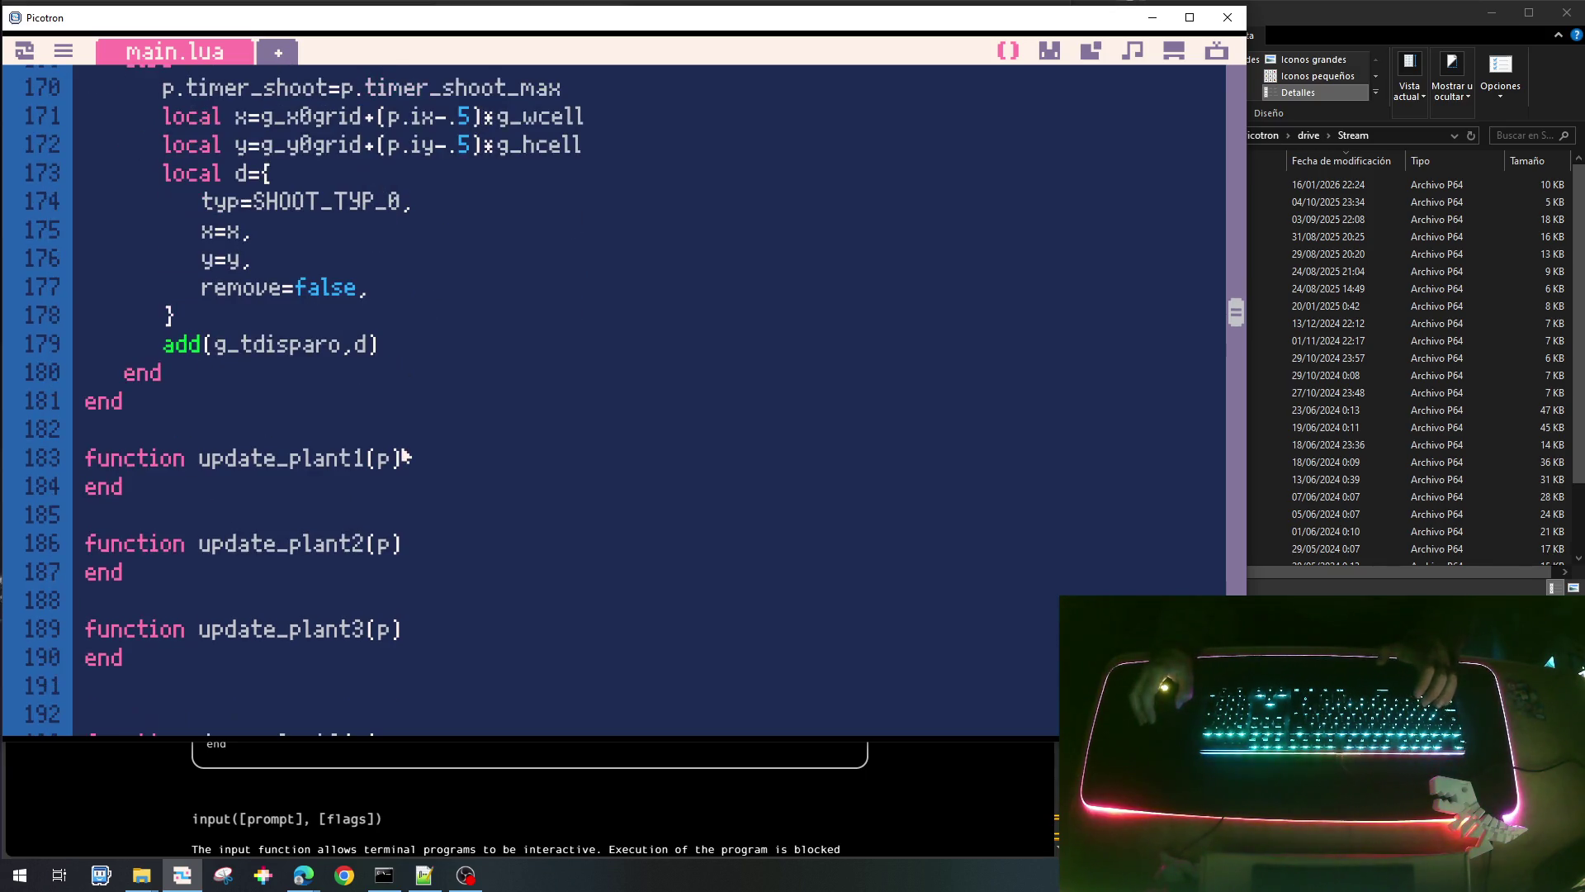
{"action": "scroll", "coordinate": [405, 456], "scroll_direction": "down", "scroll_amount": 3}
In update_disparo0, move the shot right with d.x+=1 and set d.remove=true past scr_width+16.
{"action": "left_click", "coordinate": [195, 433]}
{"action": "key", "text": "Tab"}
{"action": "type", "text": "d"}
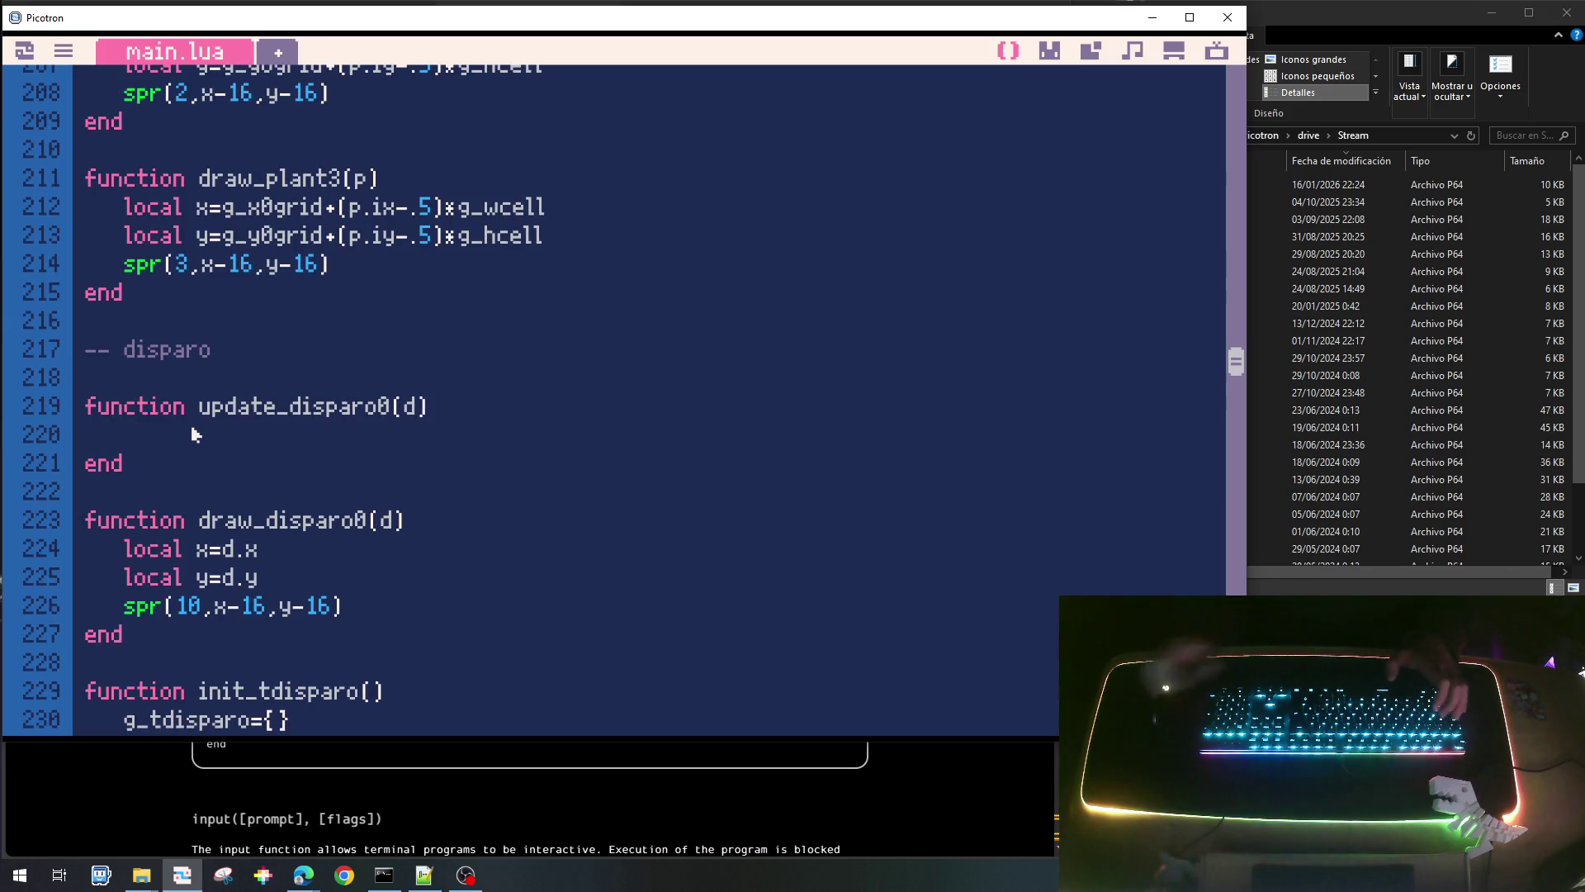
{"action": "type", "text": ".x"}
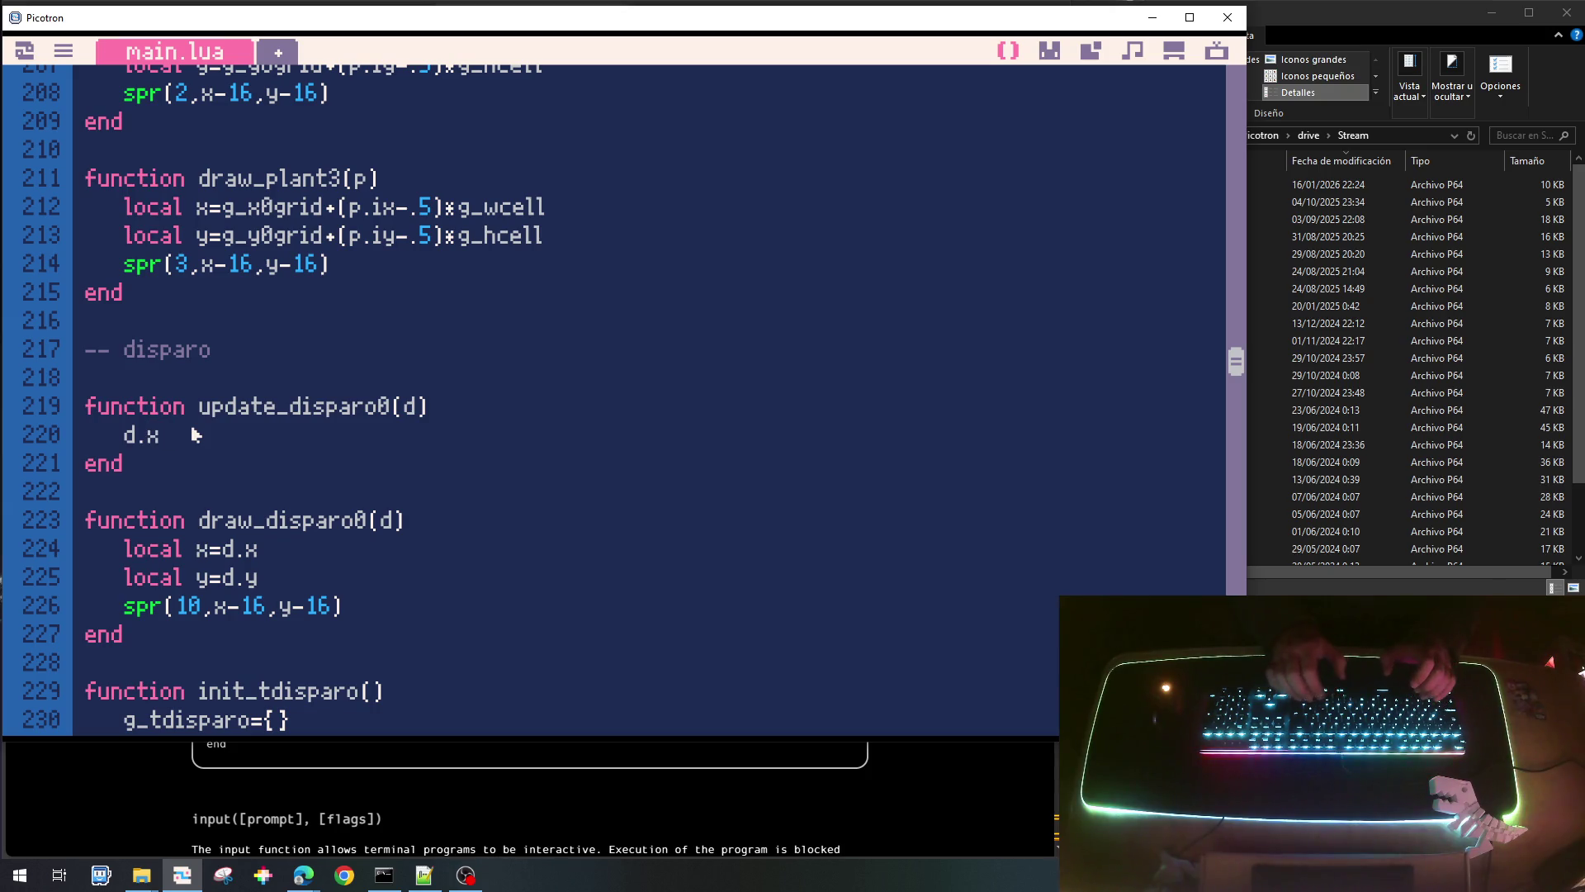
{"action": "type", "text": "+="}
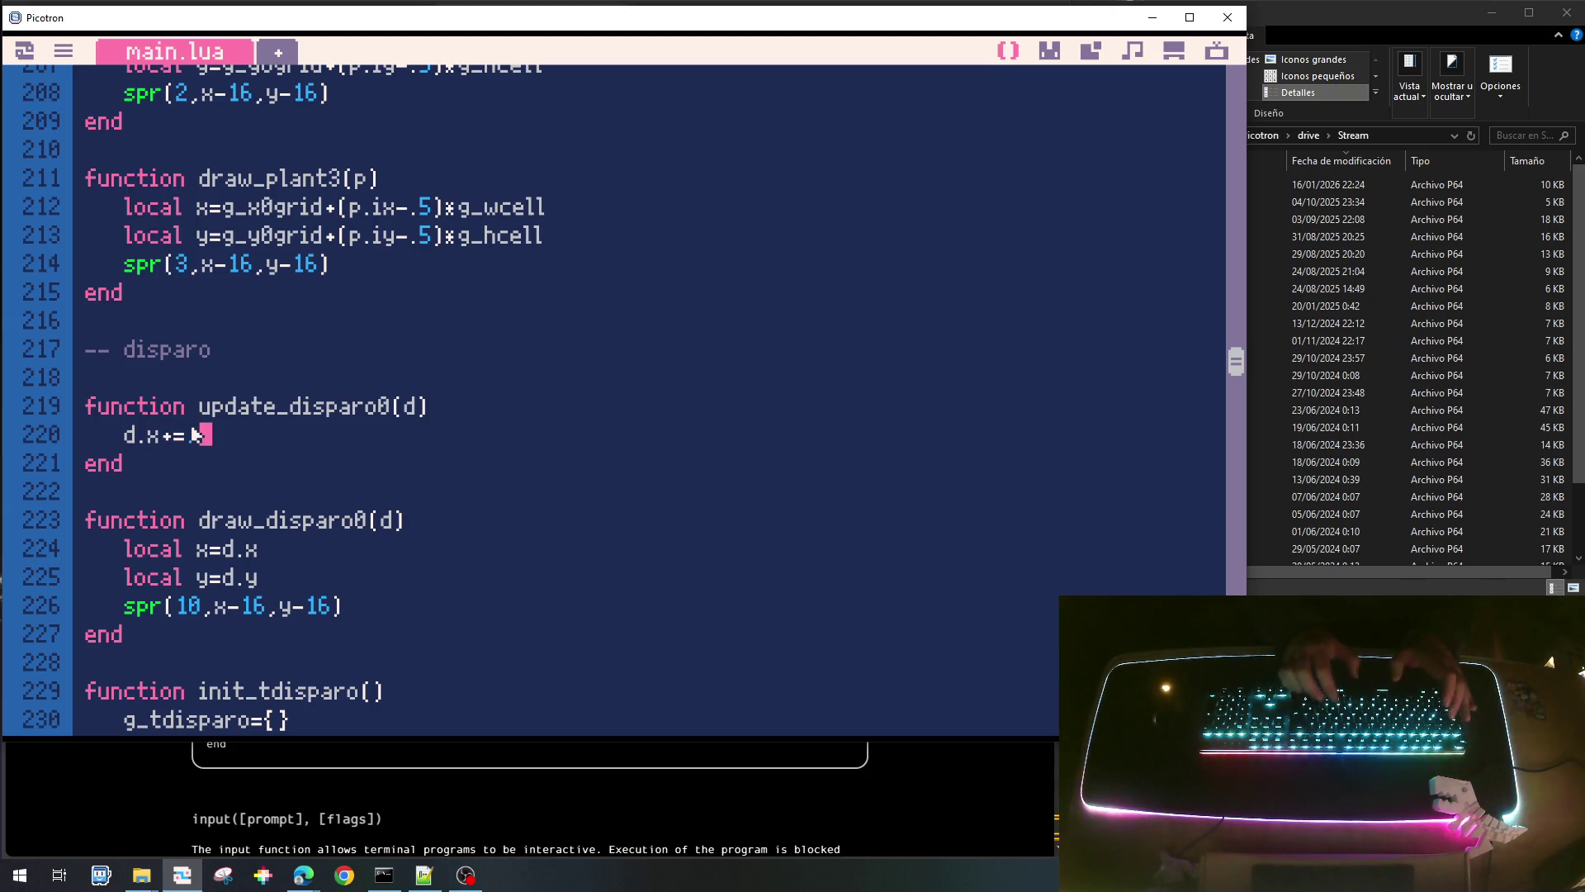
{"action": "key", "text": "Return"}
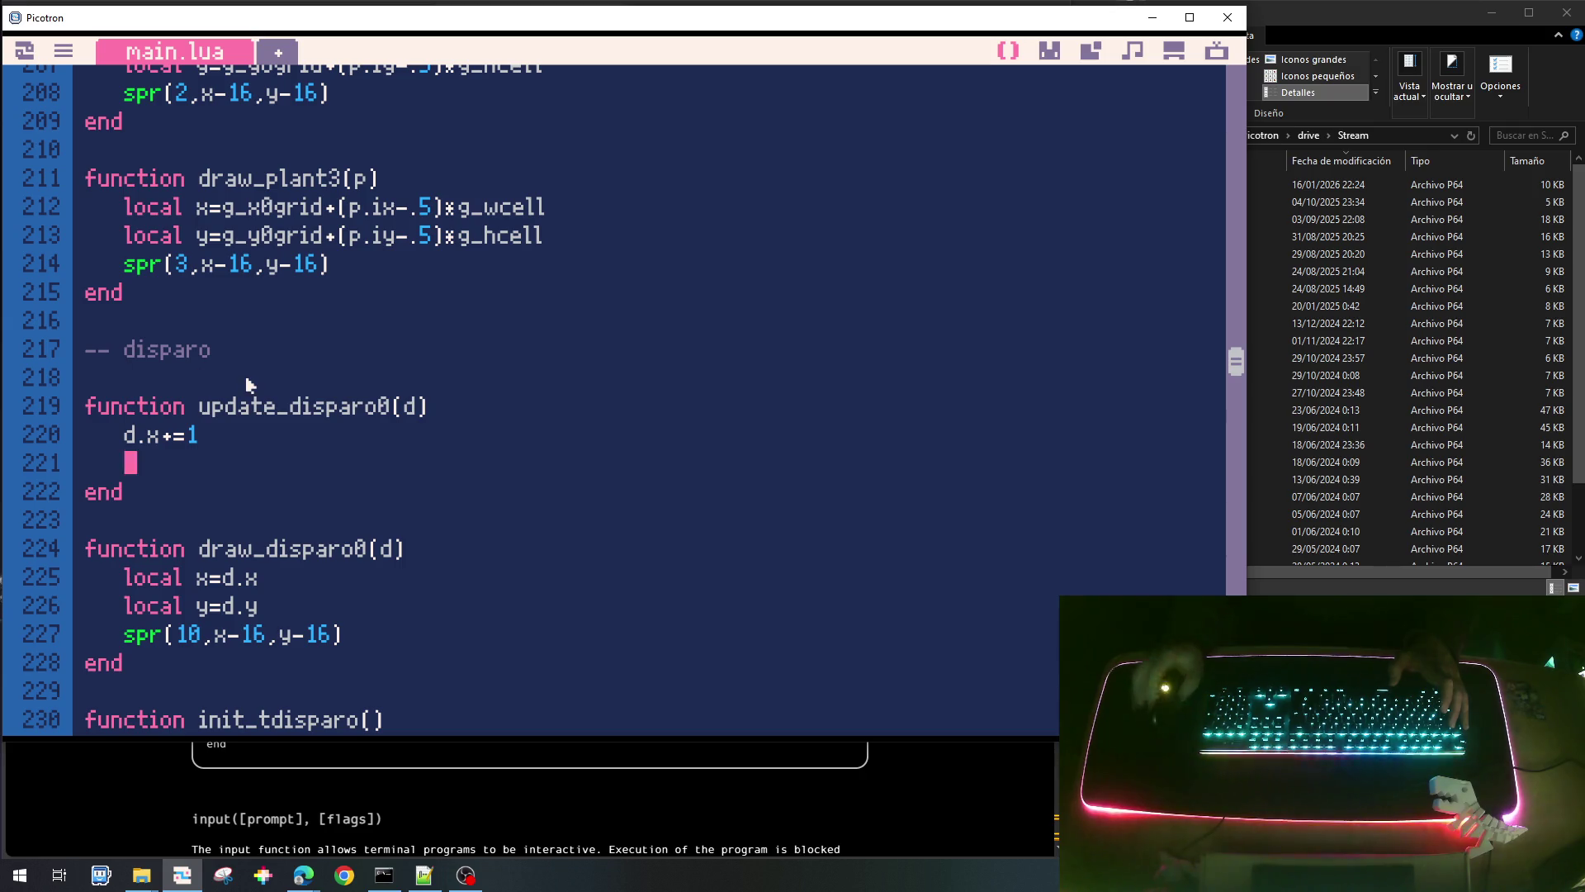
{"action": "type", "text": "if d"}
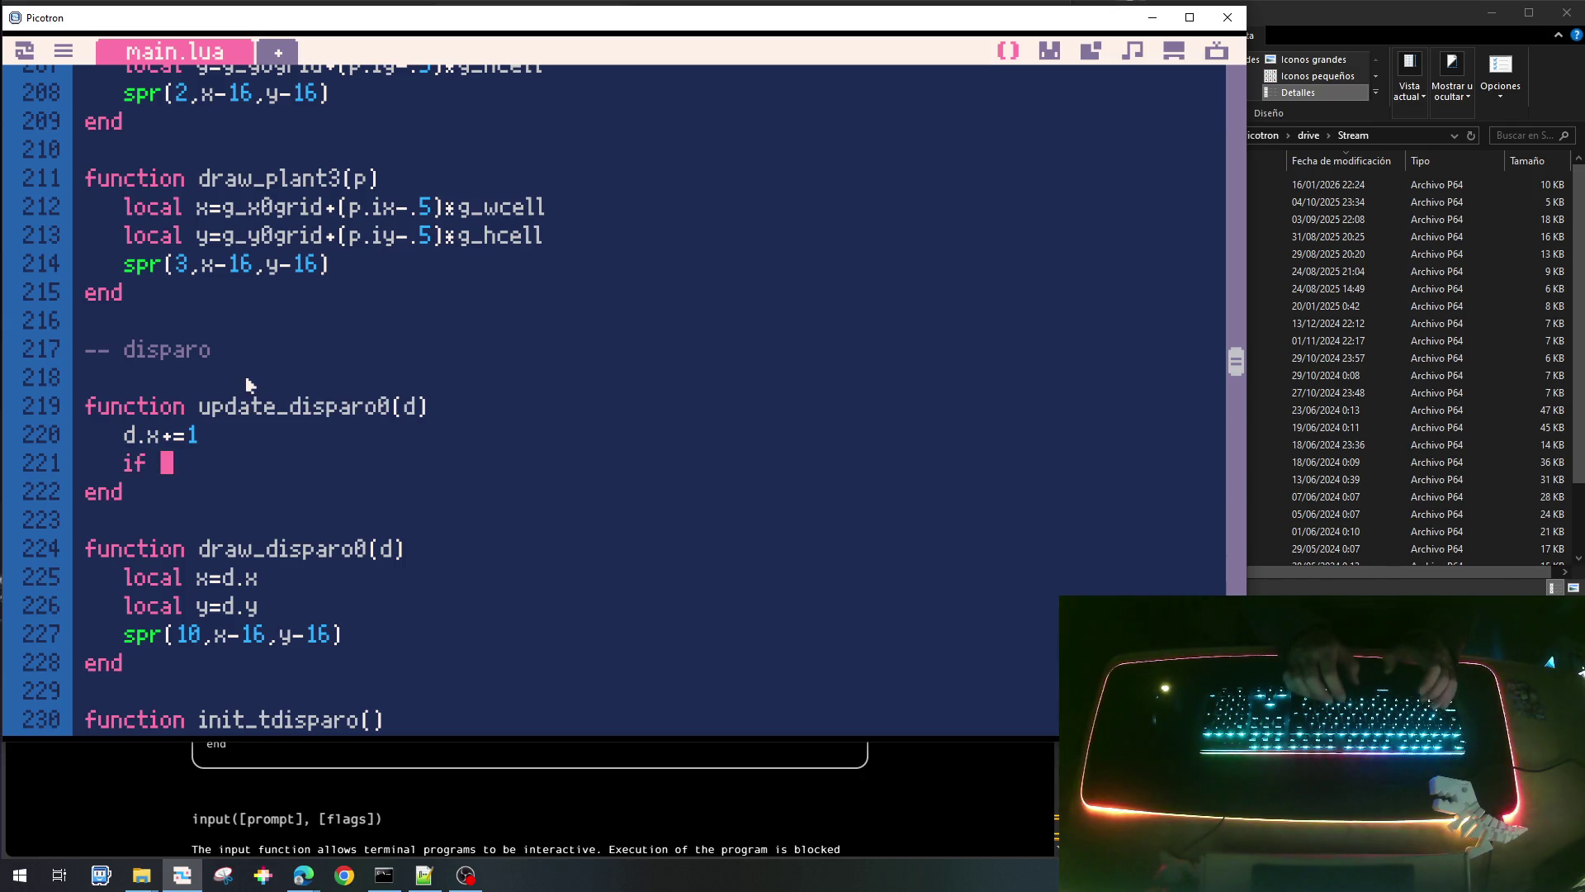
{"action": "type", "text": ".x>"}
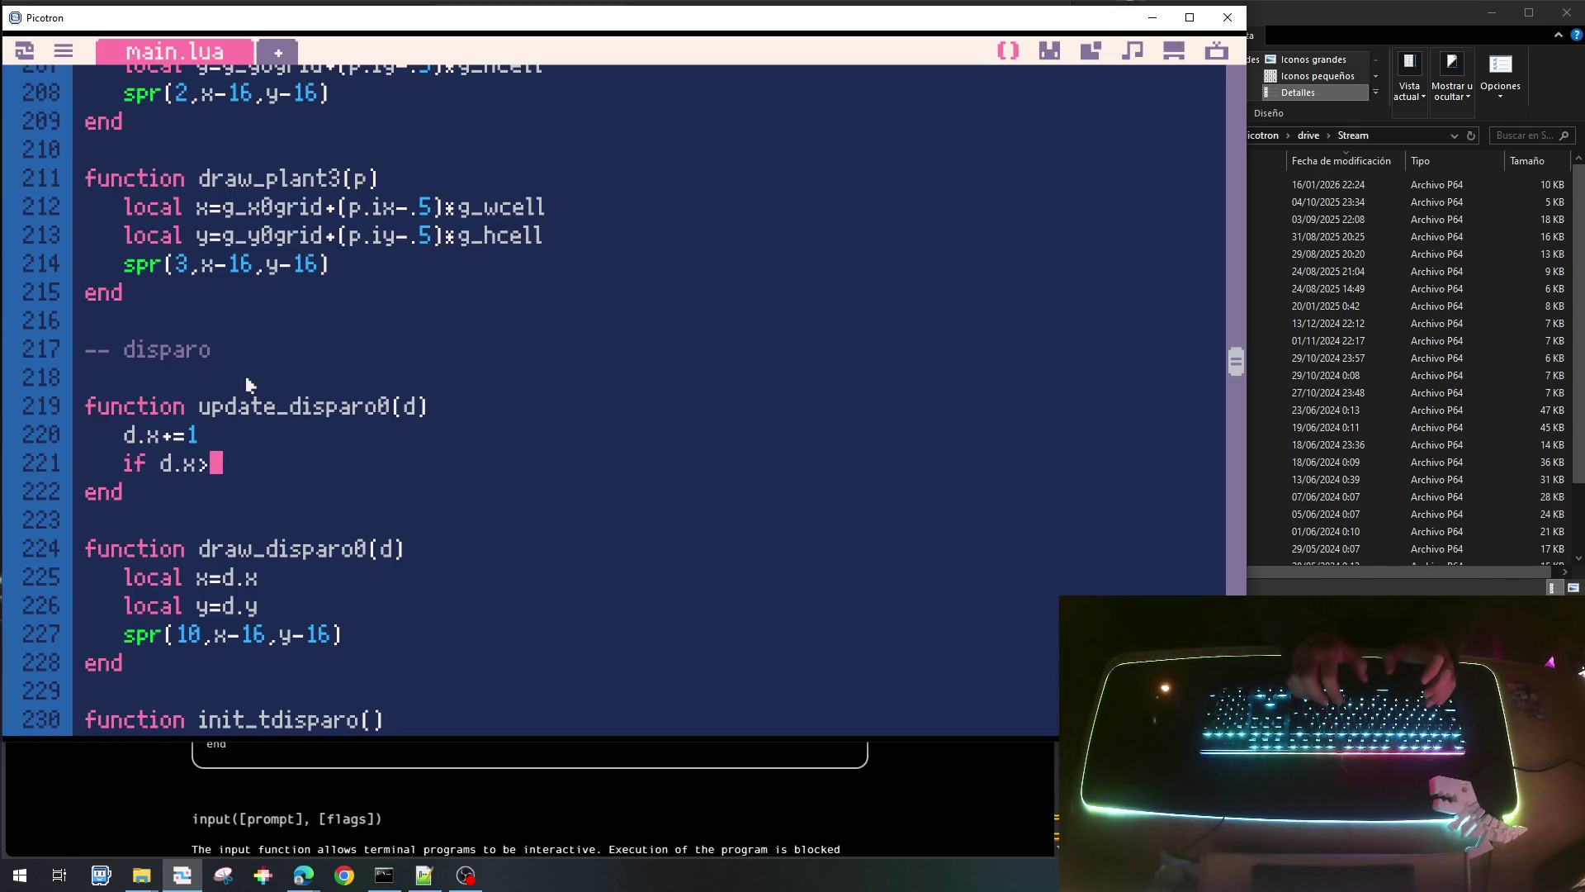
{"action": "type", "text": "s"}
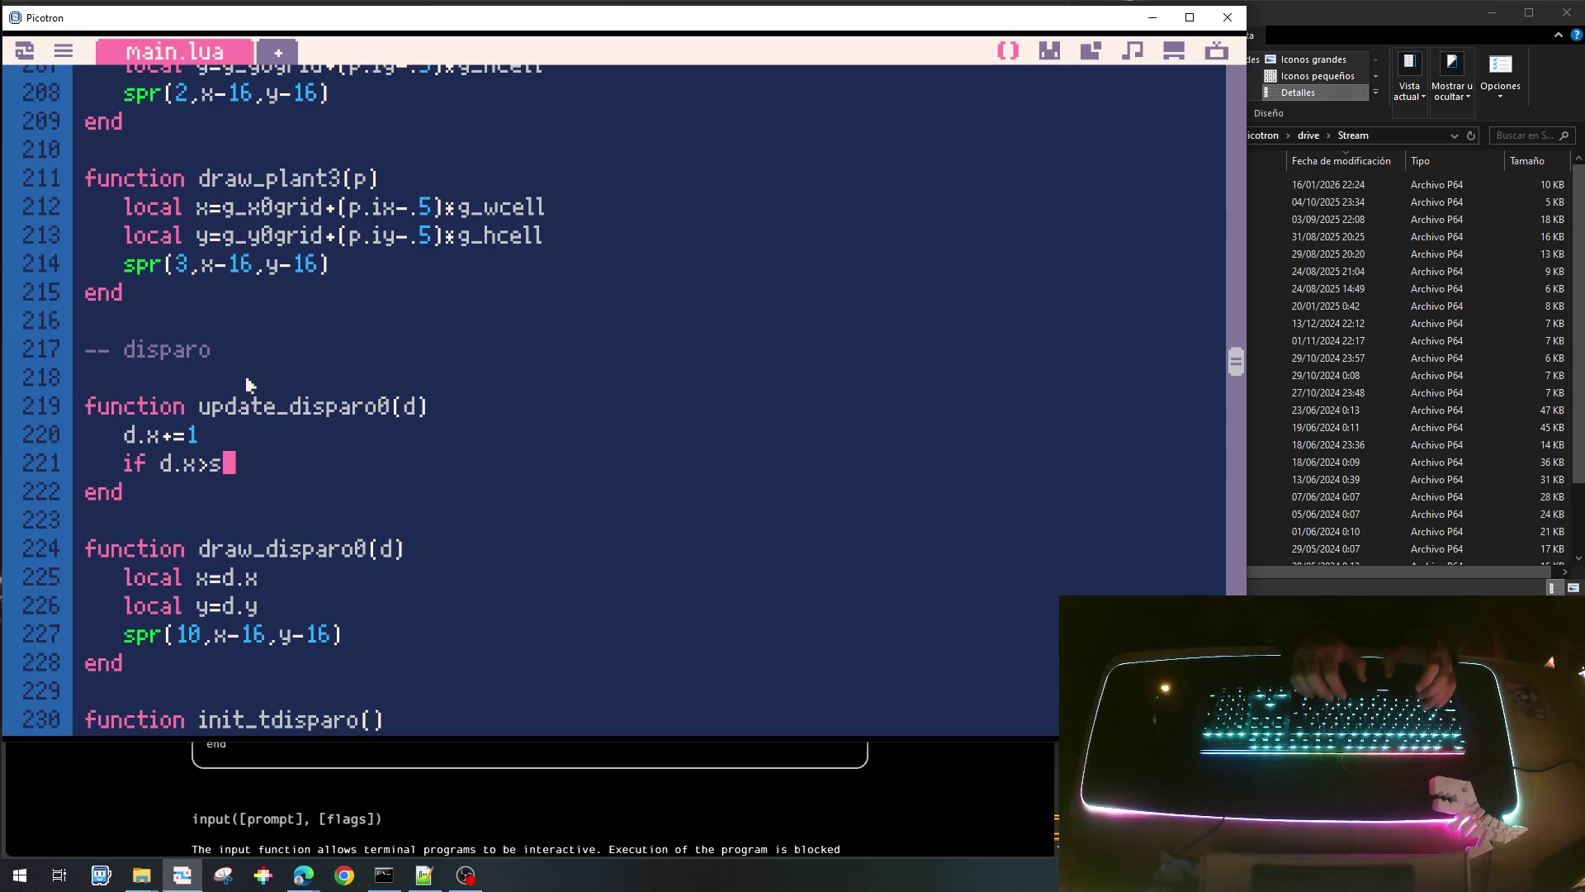
{"action": "type", "text": "cr_width+"}
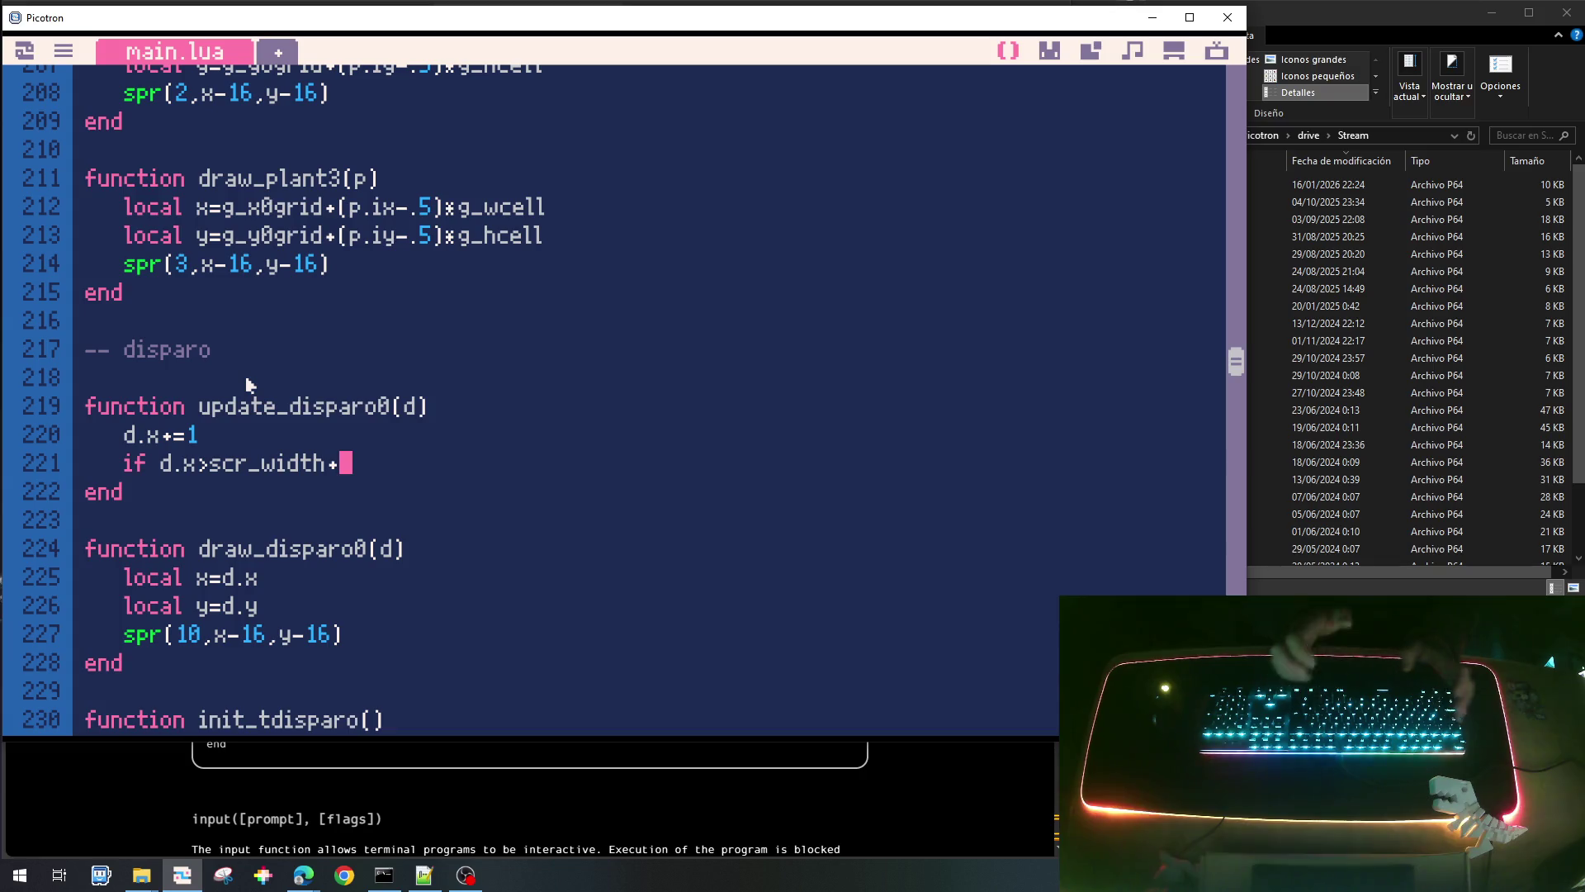
{"action": "type", "text": "16 then"}
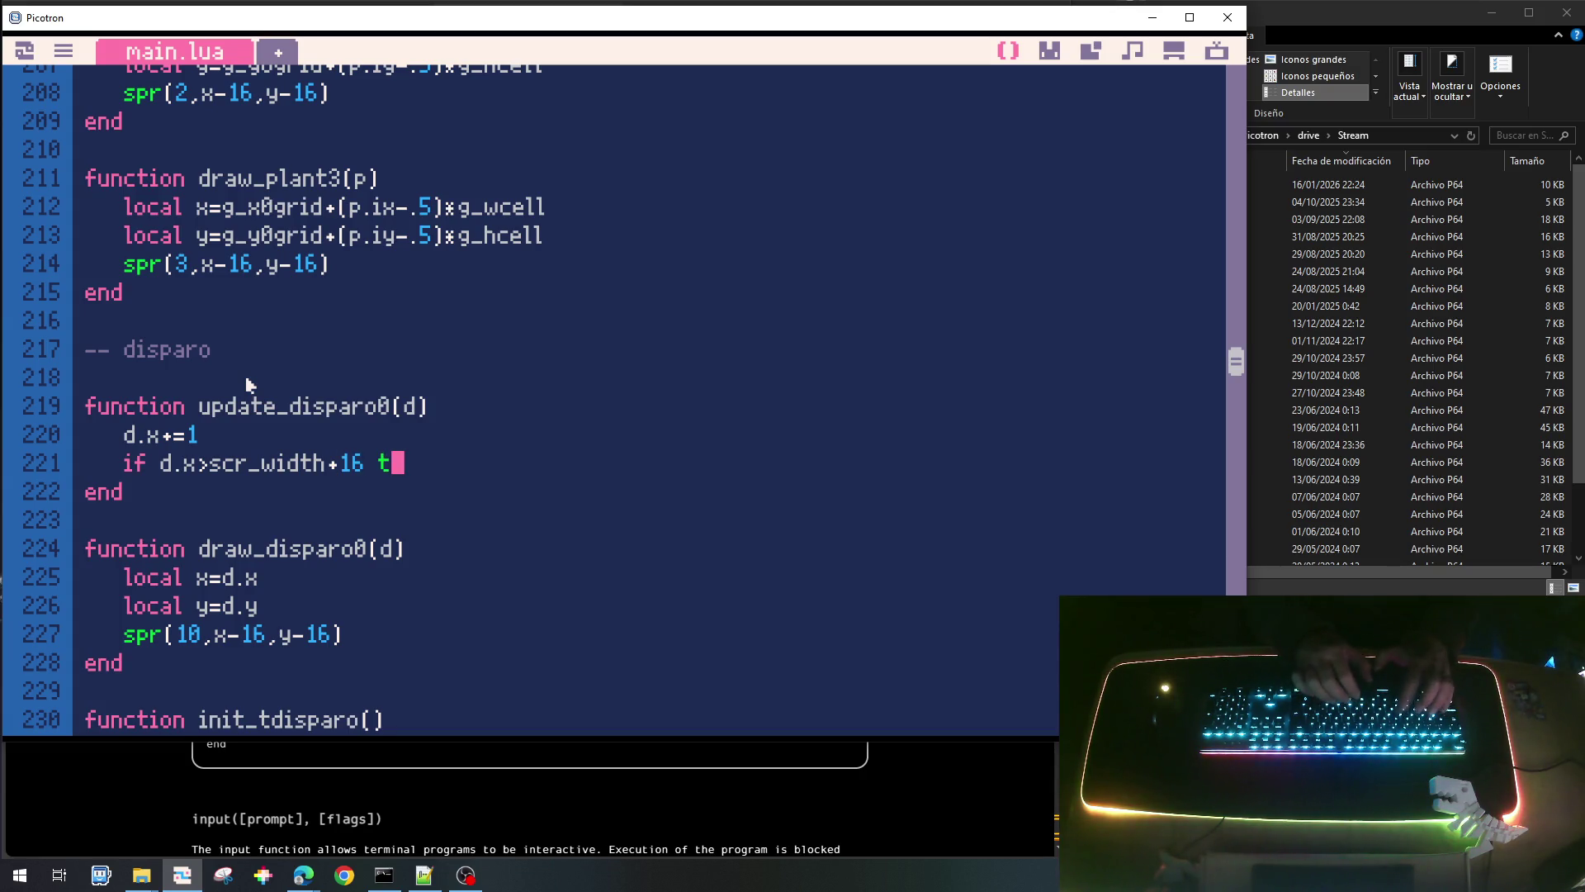
{"action": "key", "text": "Return"}
{"action": "type", "text": "ebnd"}
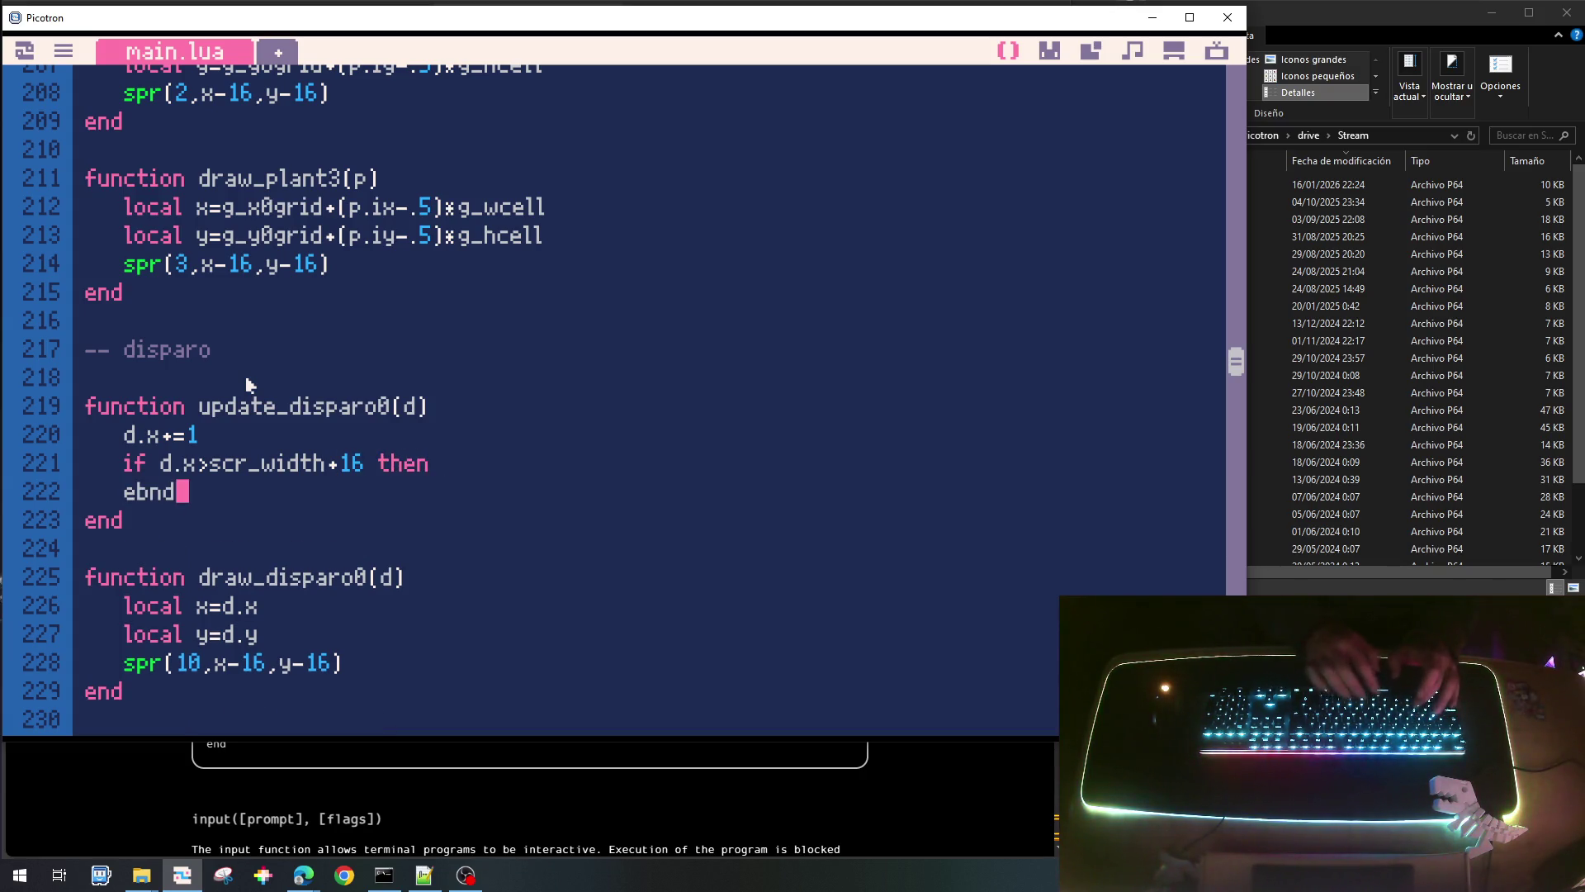
{"action": "type", "text": "nd"}
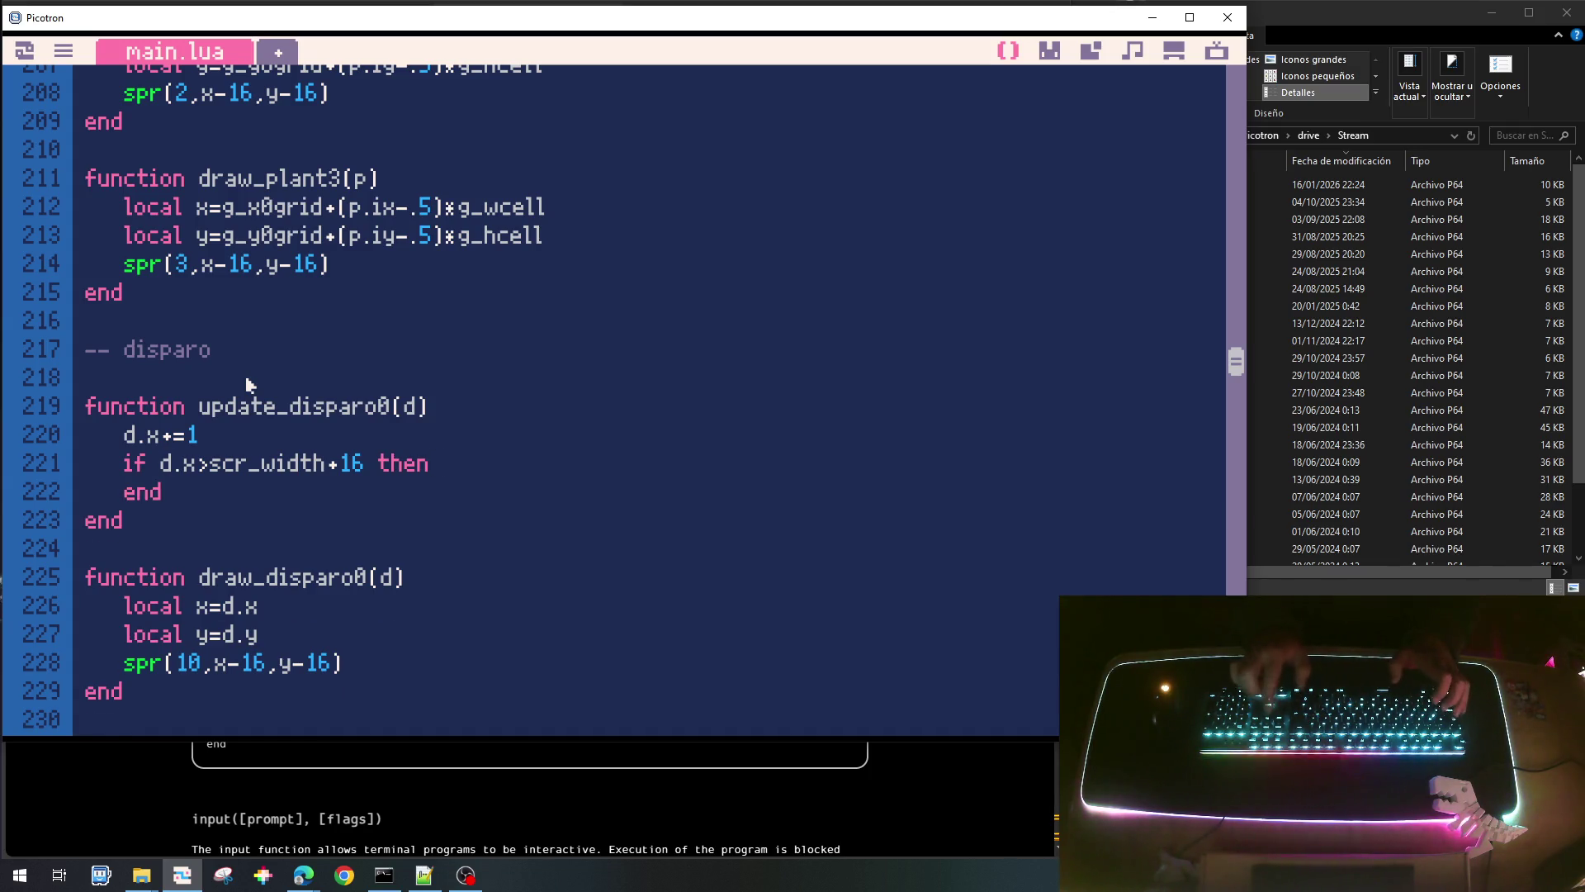
{"action": "key", "text": "Return"}
{"action": "type", "text": ".re"}
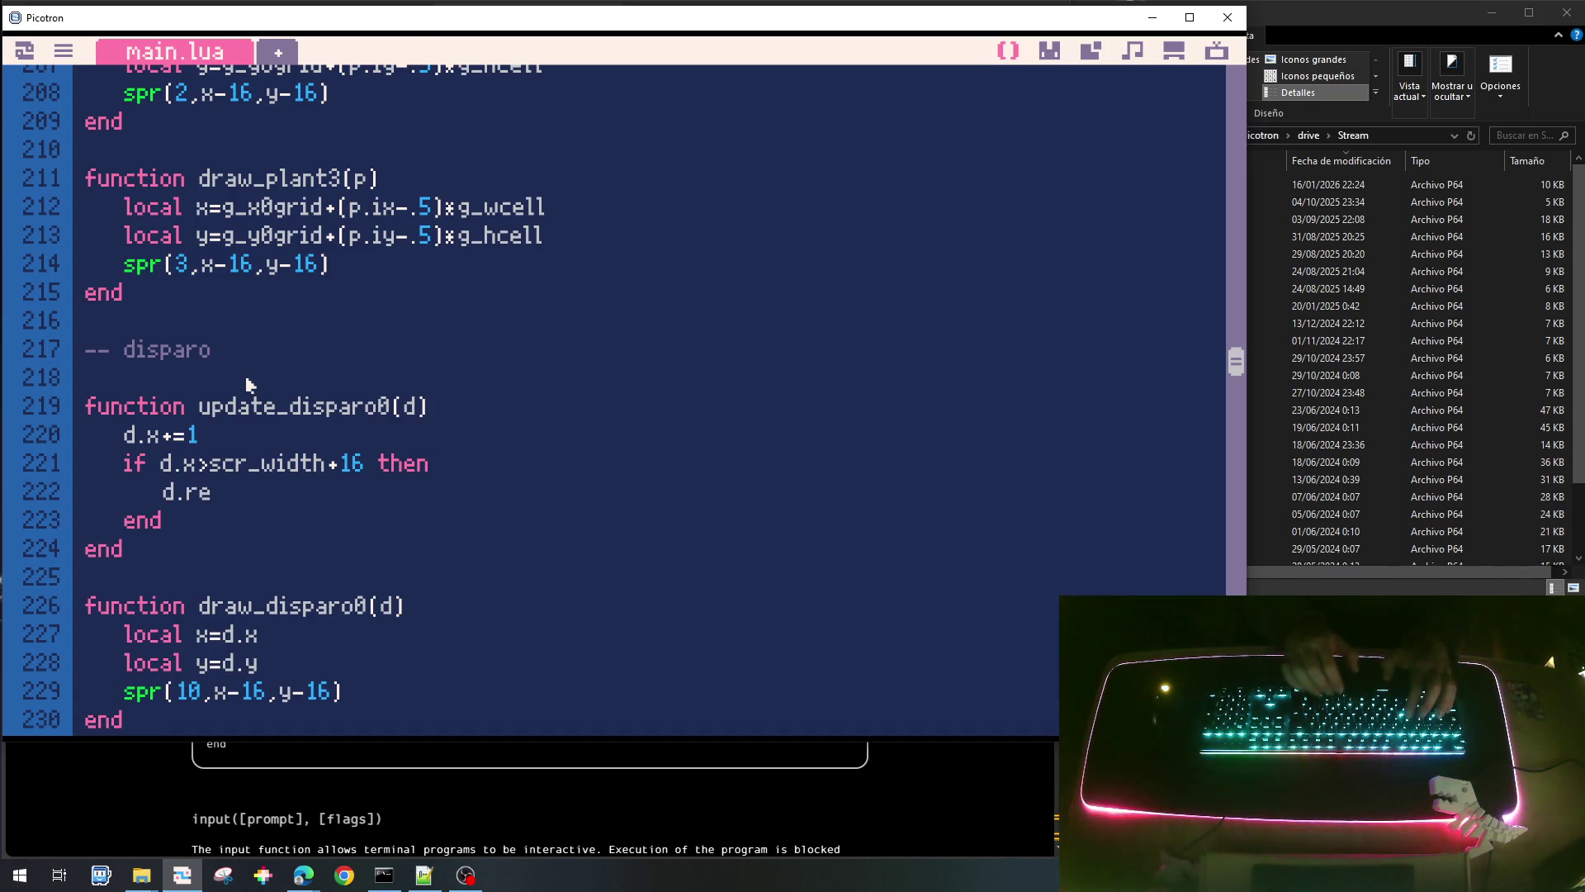
{"action": "type", "text": "move=true"}
In update_tdisparo, add if d.remove then del(g_tdisparo,d) end.
{"action": "scroll", "coordinate": [249, 384], "scroll_direction": "down", "scroll_amount": 5}
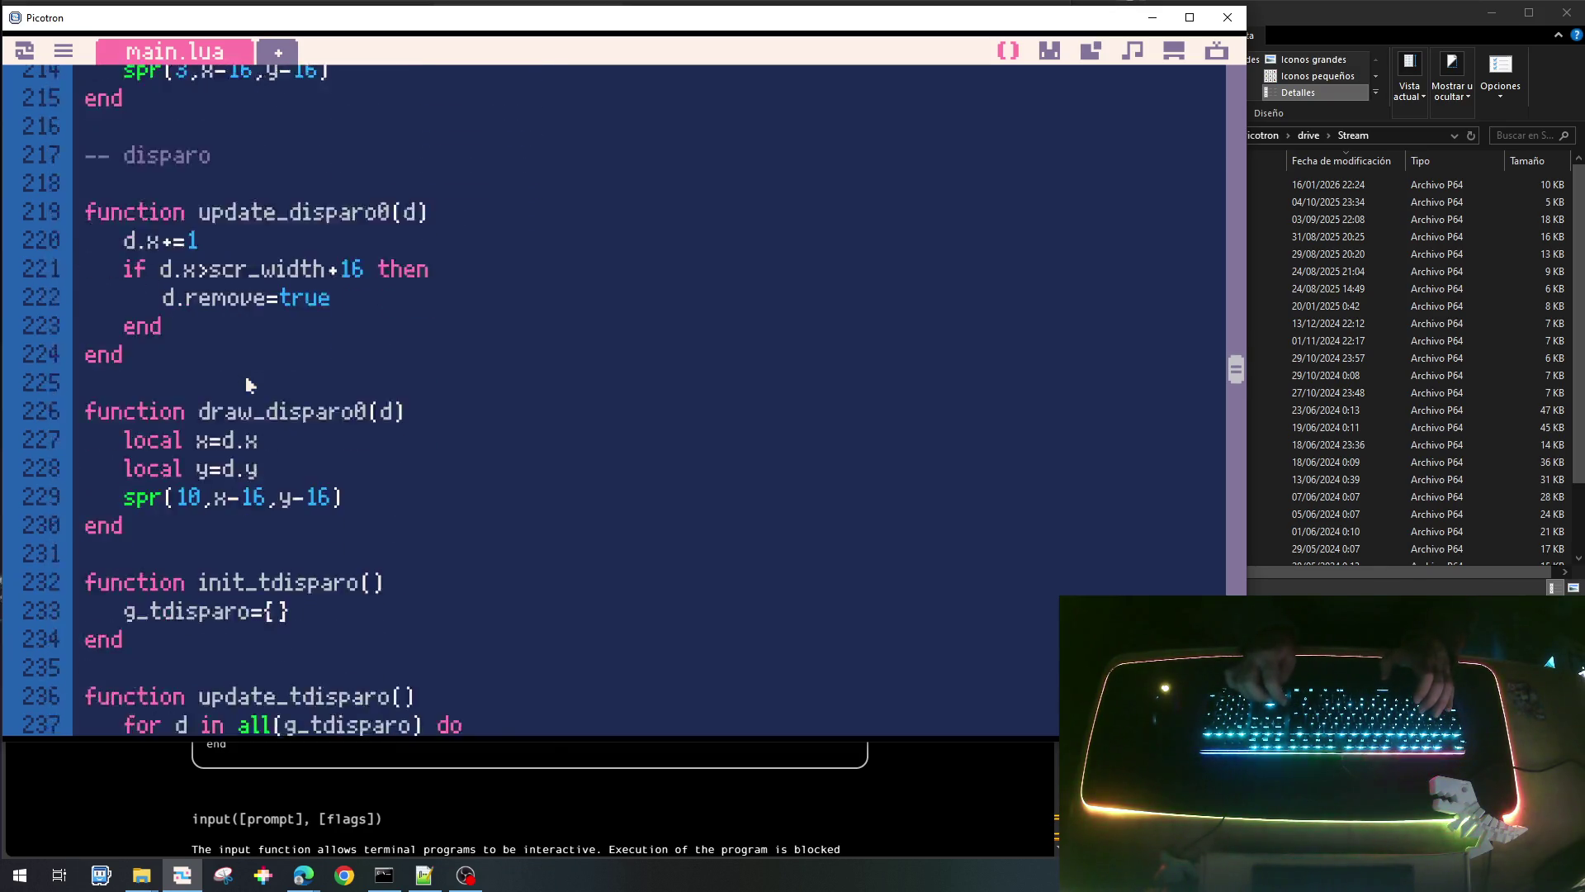
{"action": "key", "text": "Return"}
{"action": "type", "text": "if d.remove"}
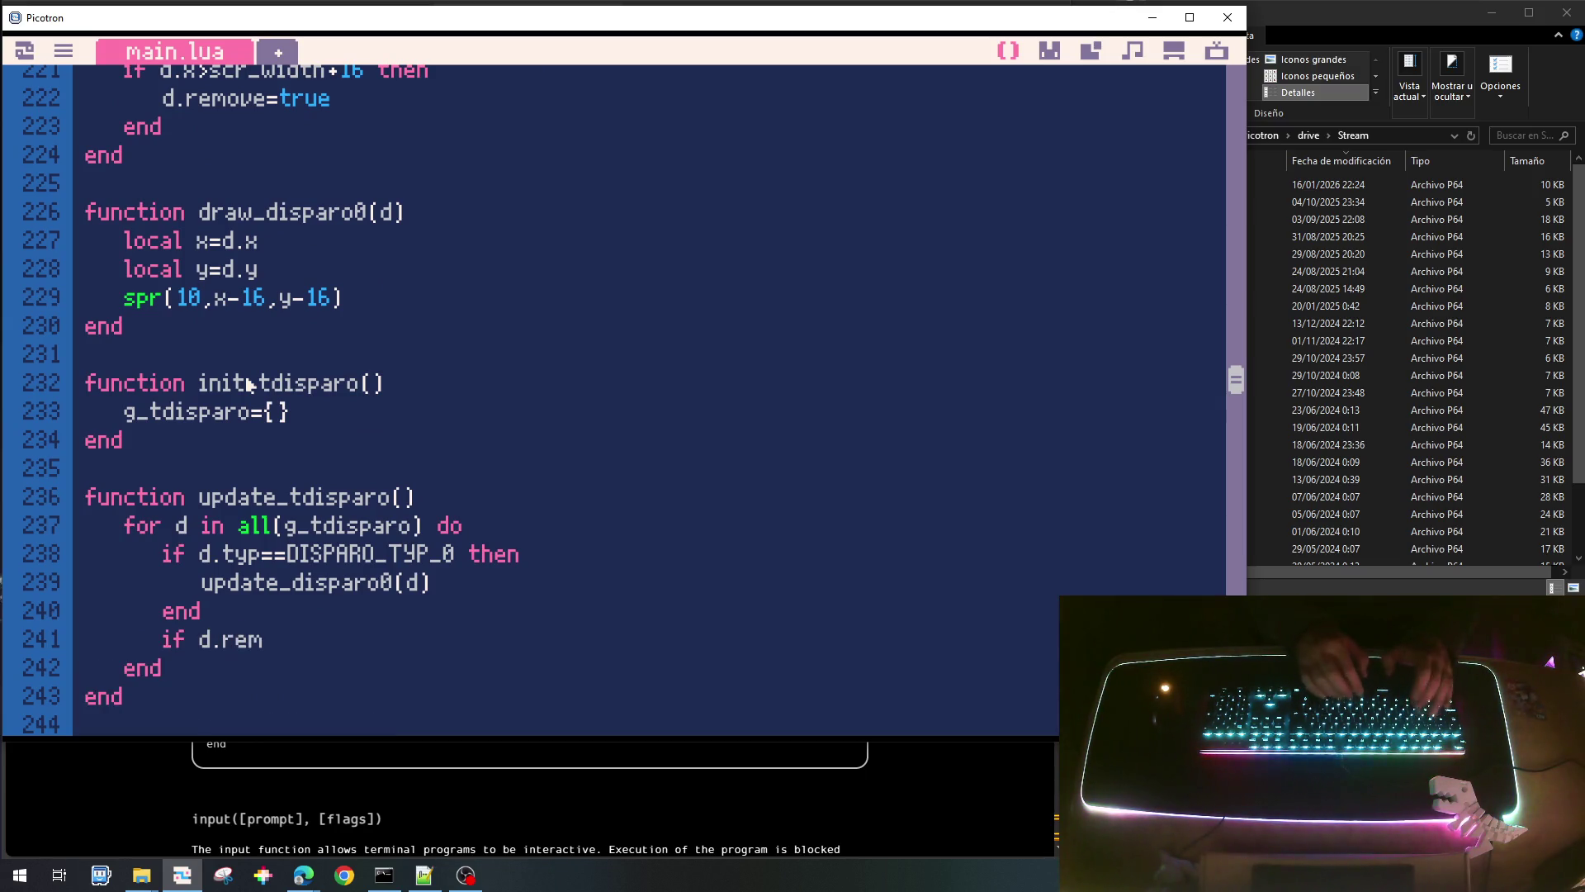
{"action": "type", "text": " then"}
{"action": "key", "text": "Return"}
{"action": "type", "text": "enmd"}
{"action": "key", "text": "BackSpace"}
{"action": "key", "text": "BackSpace"}
{"action": "type", "text": "d"}
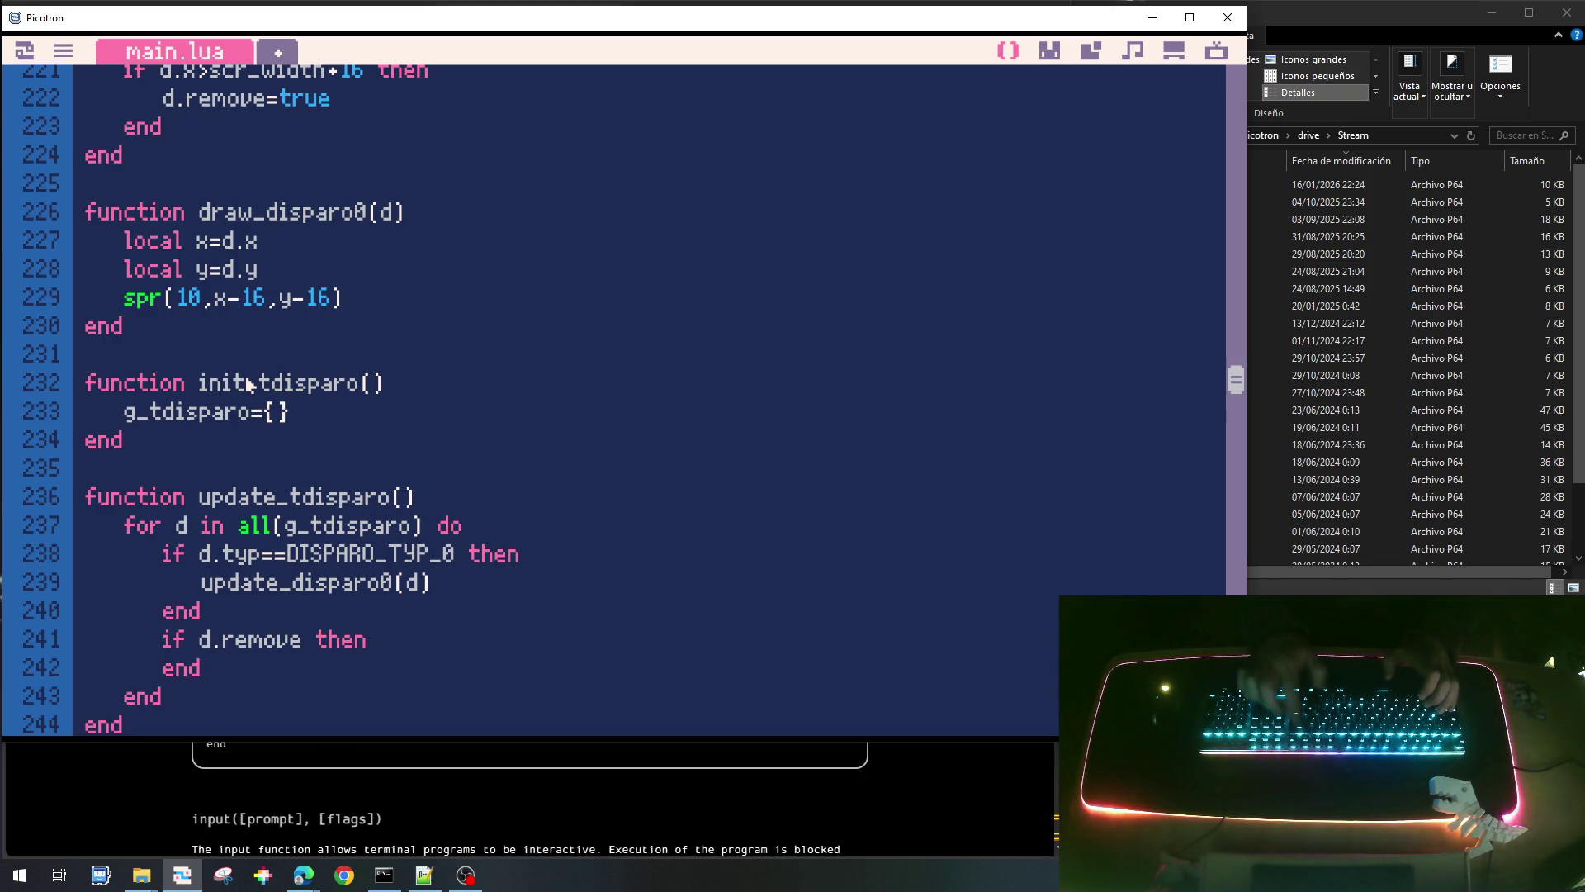
{"action": "key", "text": "Up"}
{"action": "key", "text": "End"}
{"action": "key", "text": "Return"}
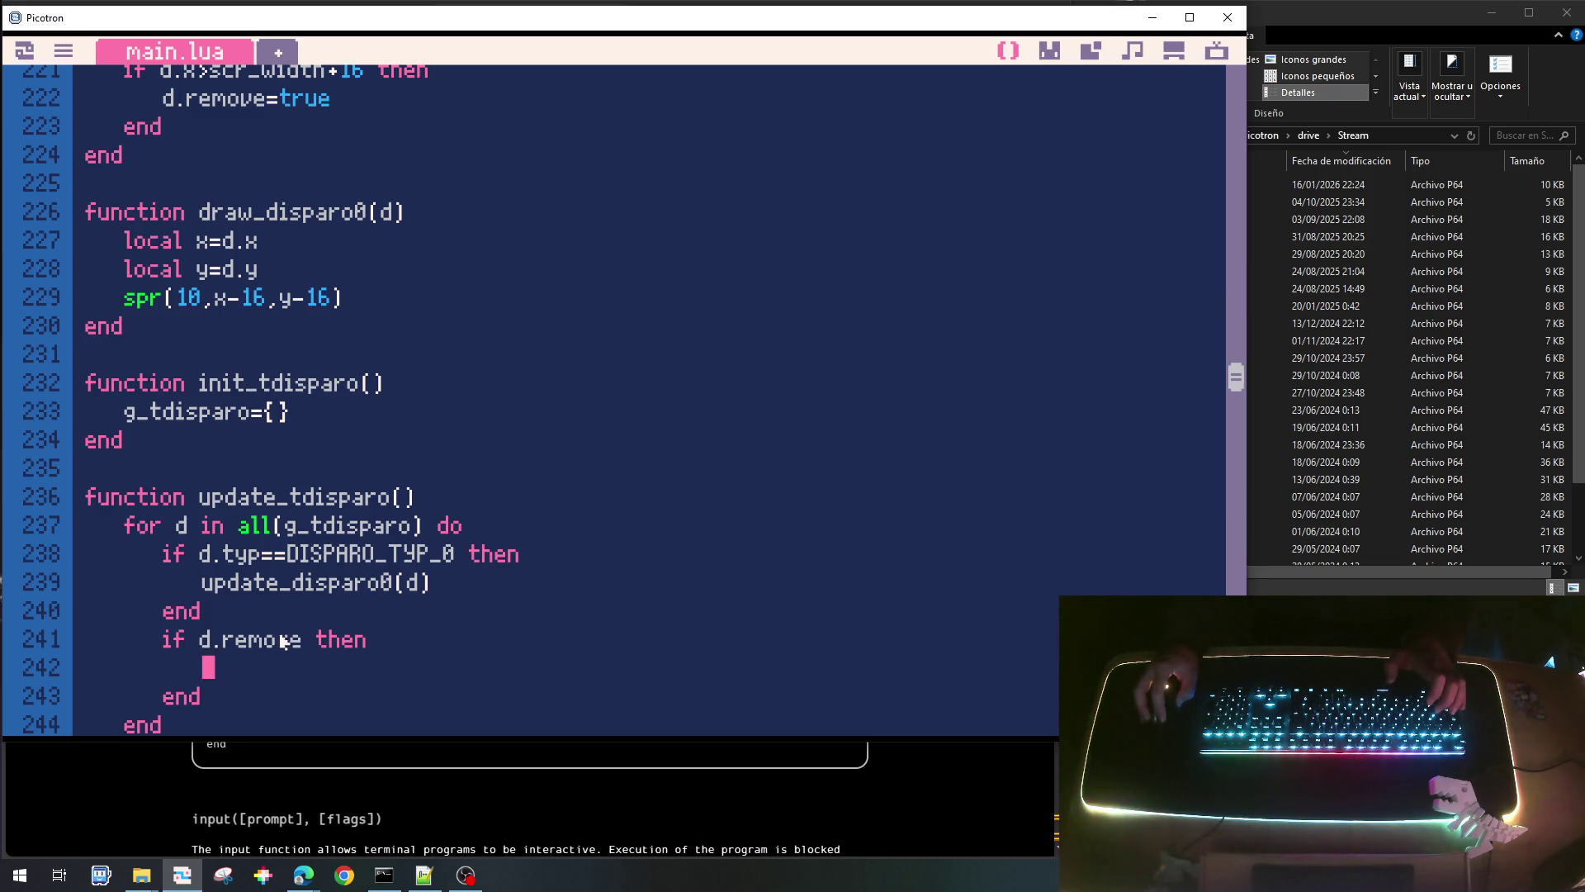
{"action": "type", "text": "del"}
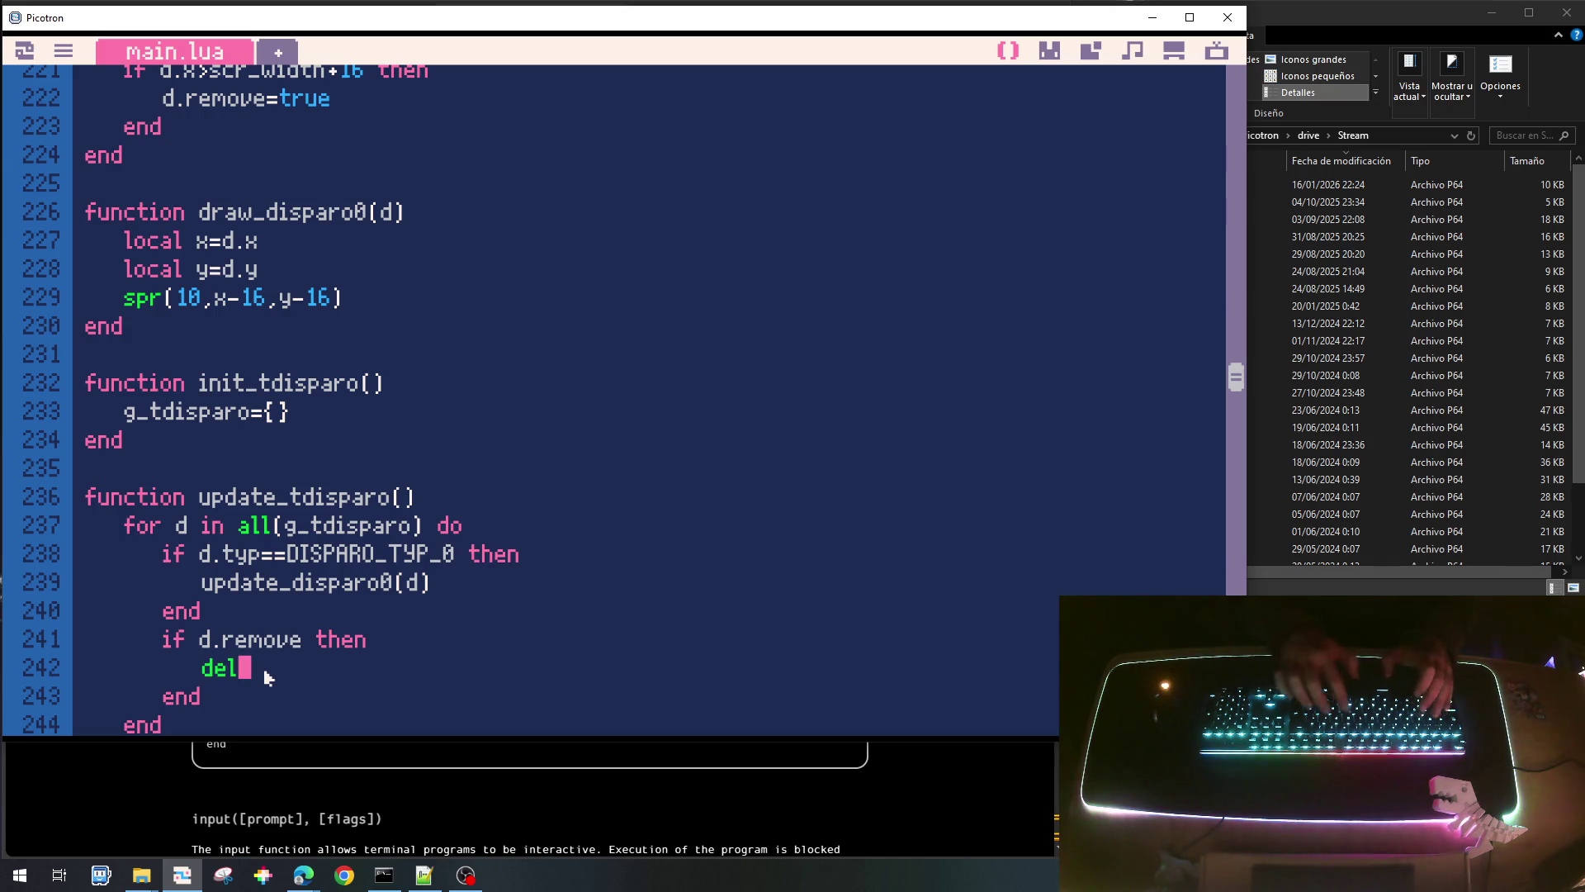
{"action": "type", "text": "(g_tdisparo,d)"}
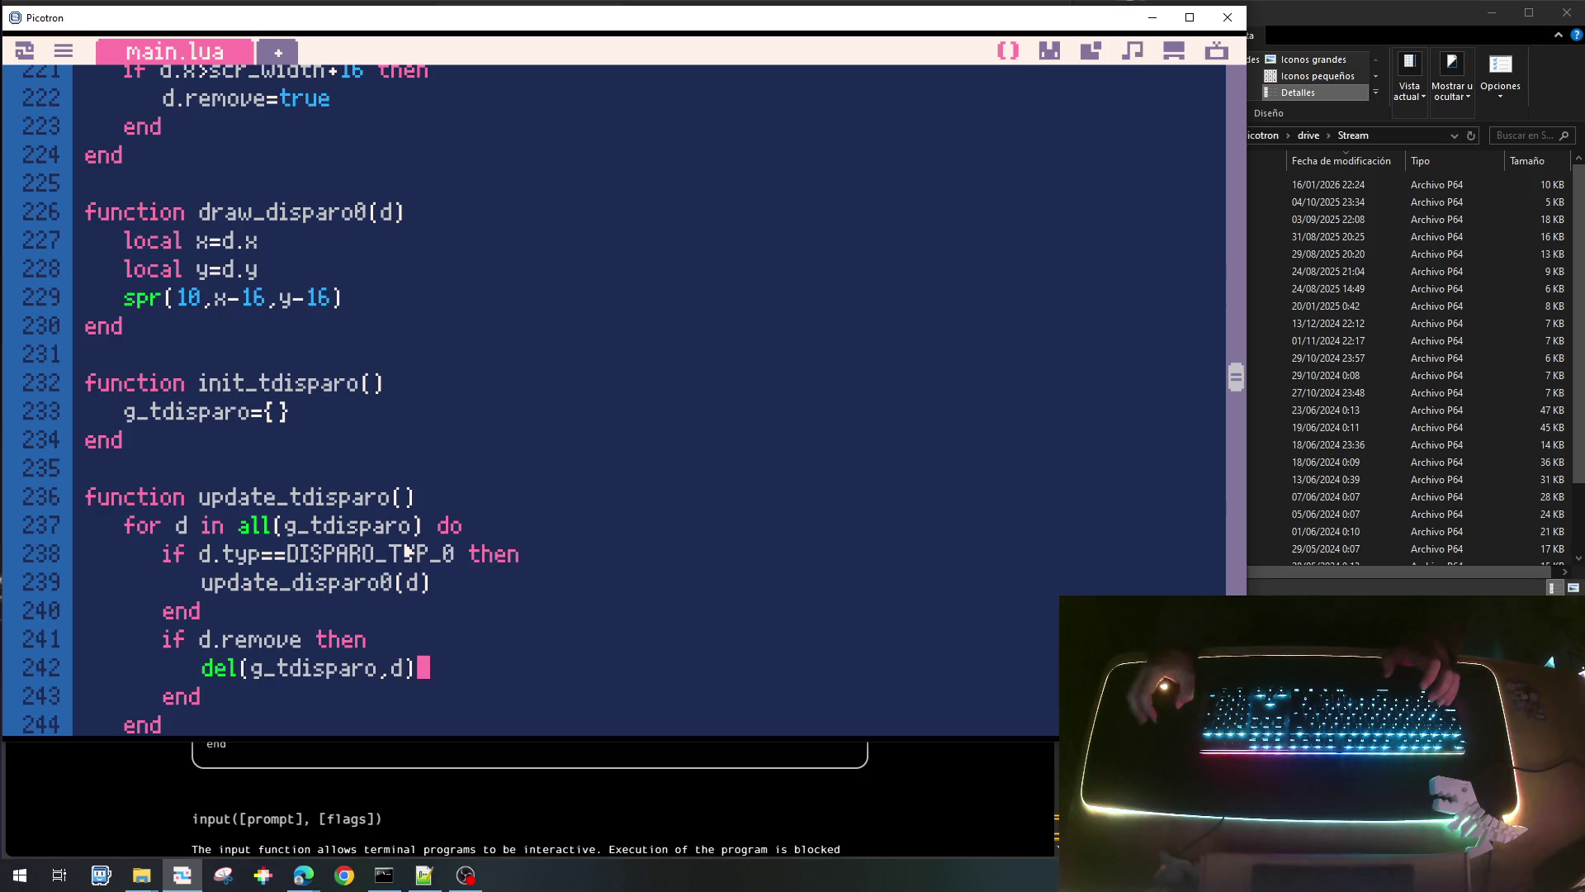
{"action": "scroll", "coordinate": [407, 552], "scroll_direction": "up", "scroll_amount": 2}
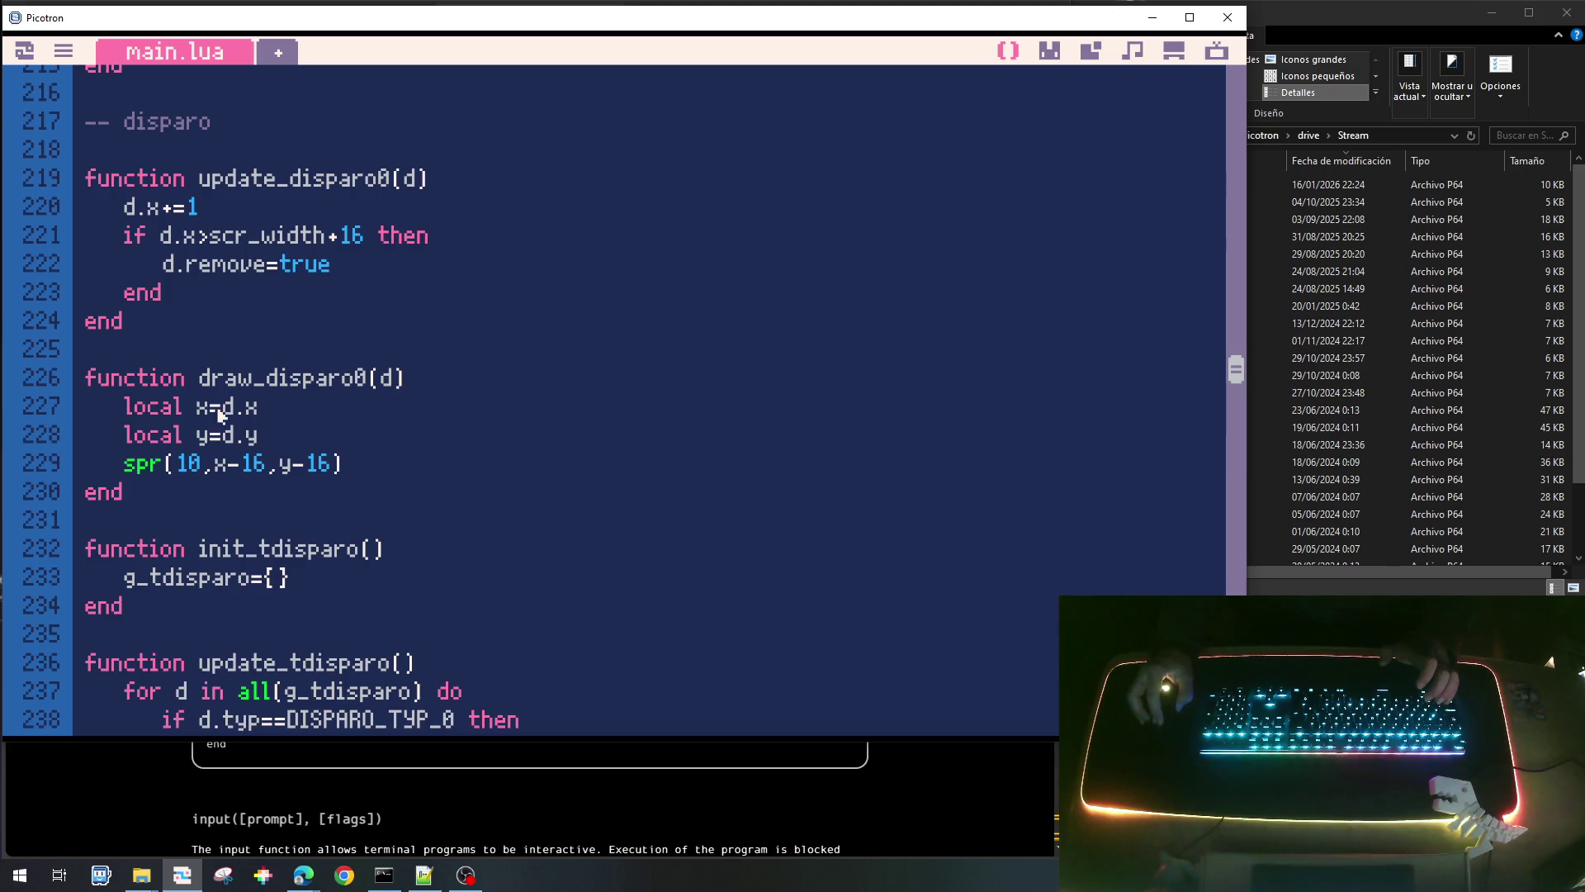
{"action": "scroll", "coordinate": [297, 710], "scroll_direction": "down", "scroll_amount": 3}
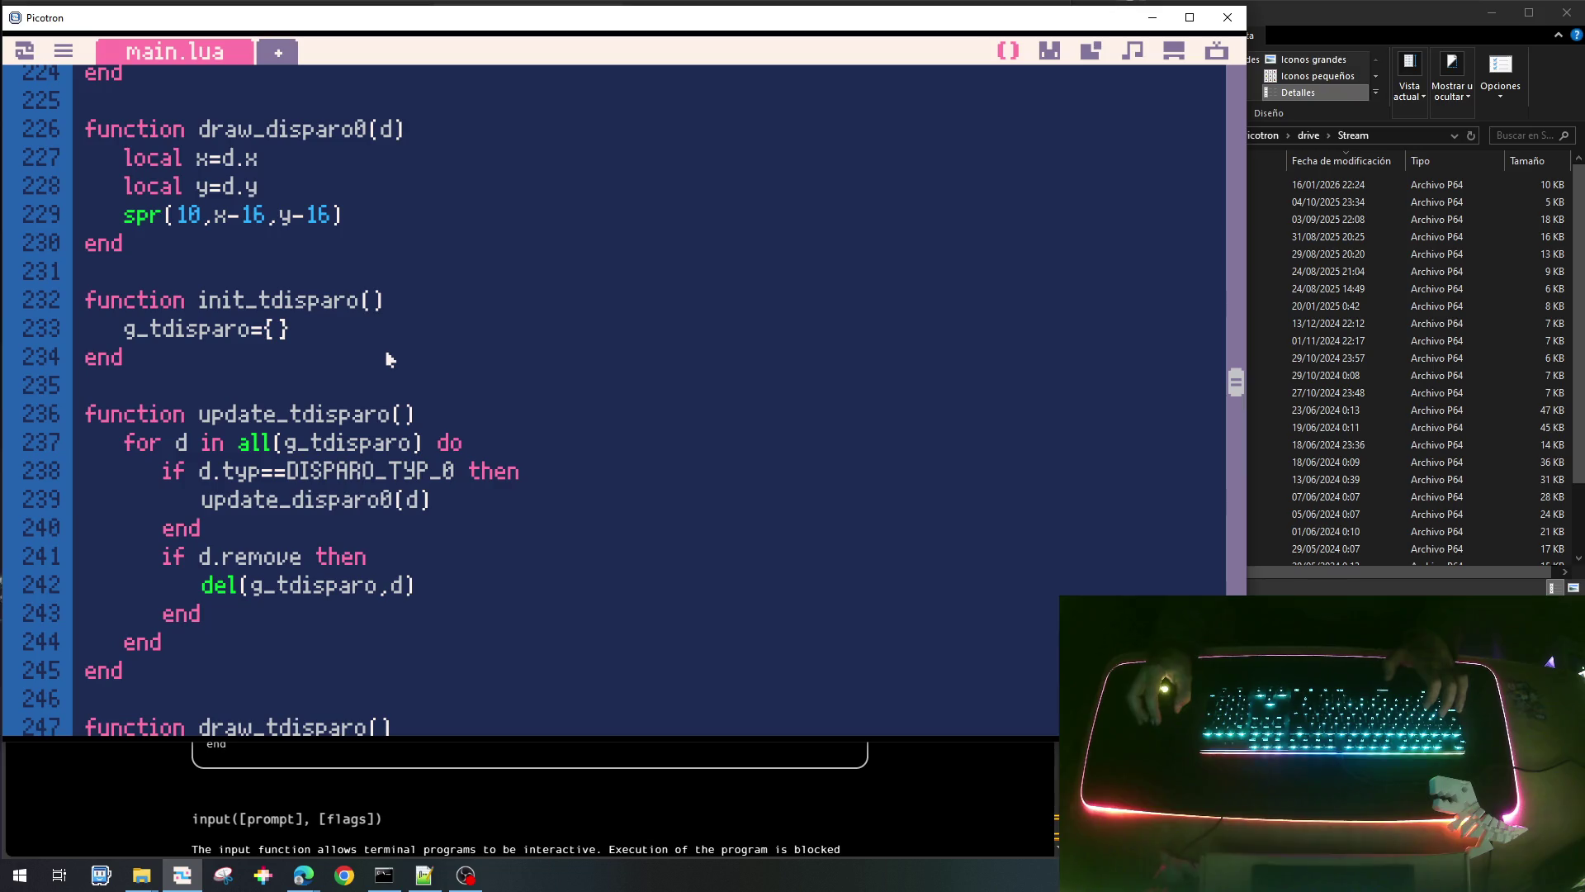
{"action": "scroll", "coordinate": [287, 358], "scroll_direction": "up", "scroll_amount": 3}
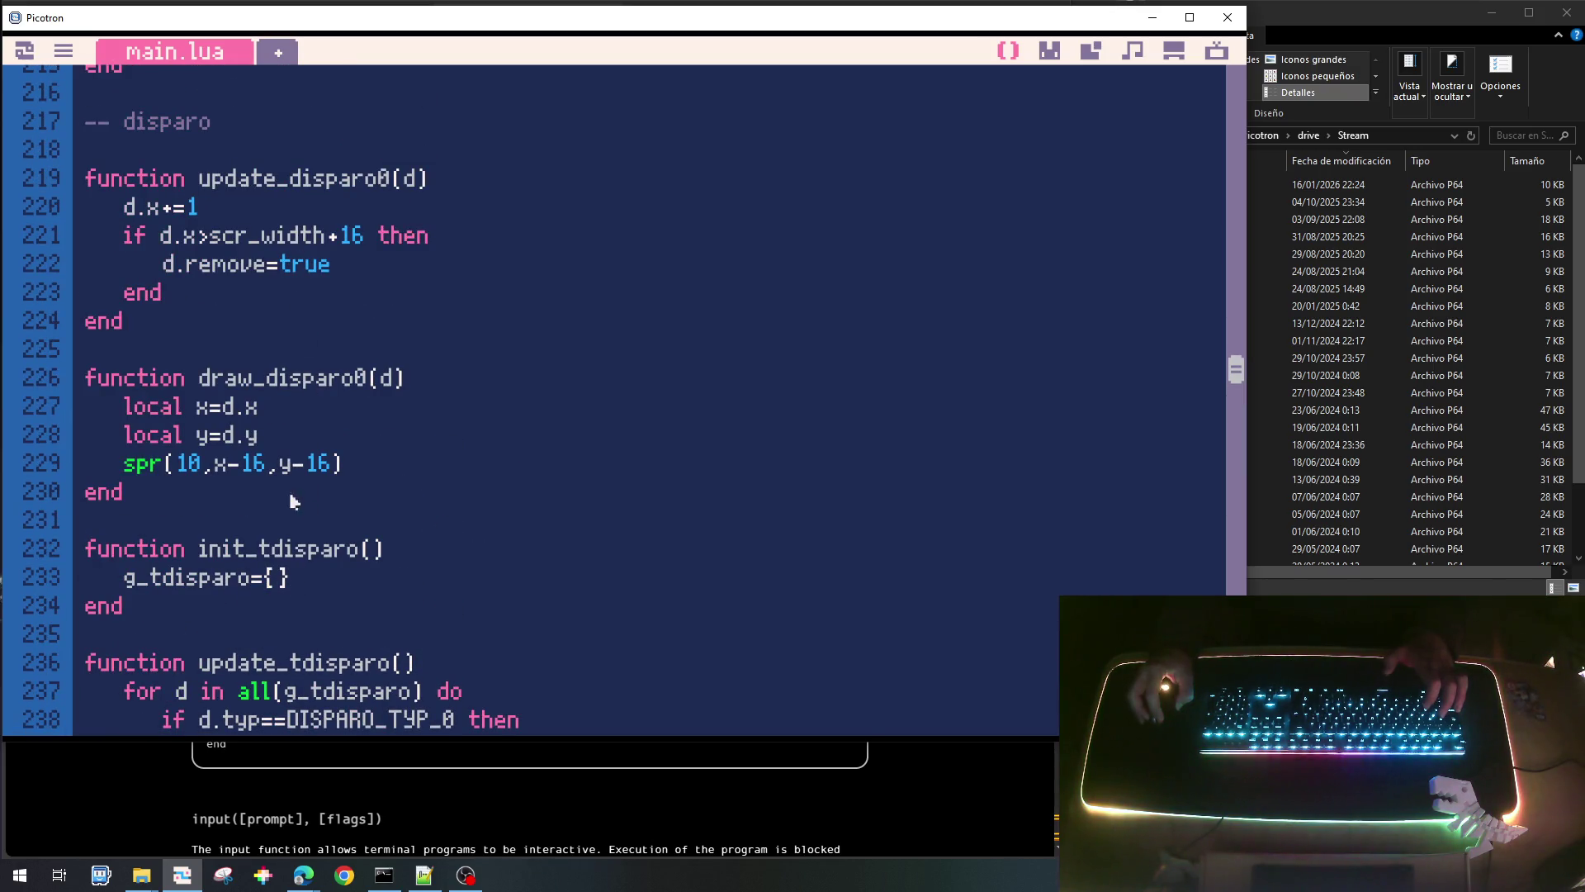
{"action": "left_click_drag", "start_coordinate": [201, 551], "coordinate": [388, 551]}
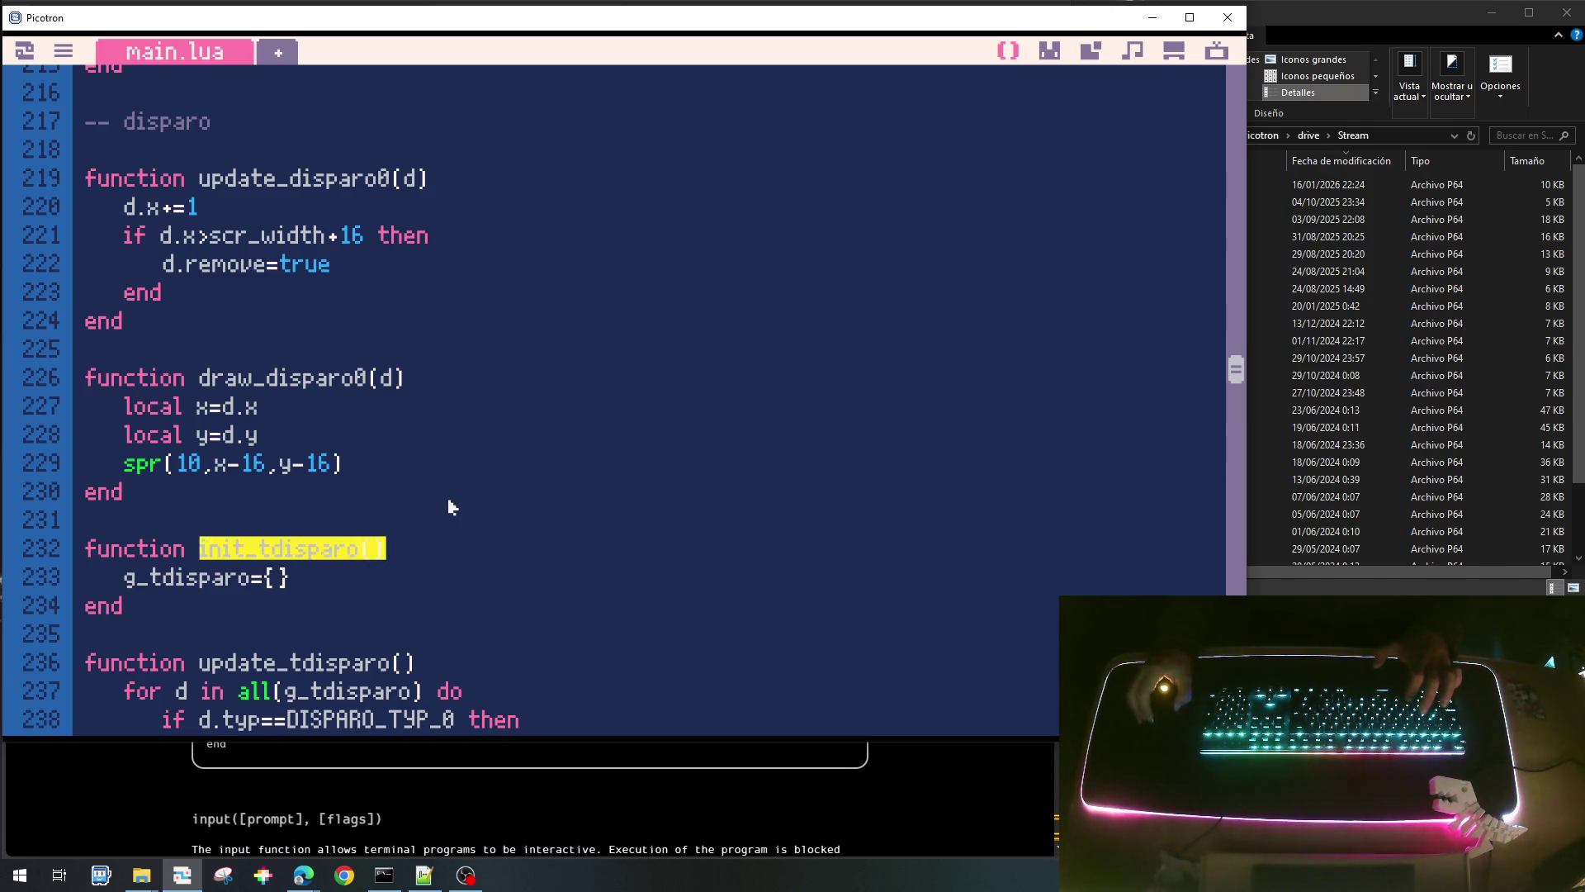
{"action": "scroll", "coordinate": [322, 680], "scroll_direction": "down", "scroll_amount": 1}
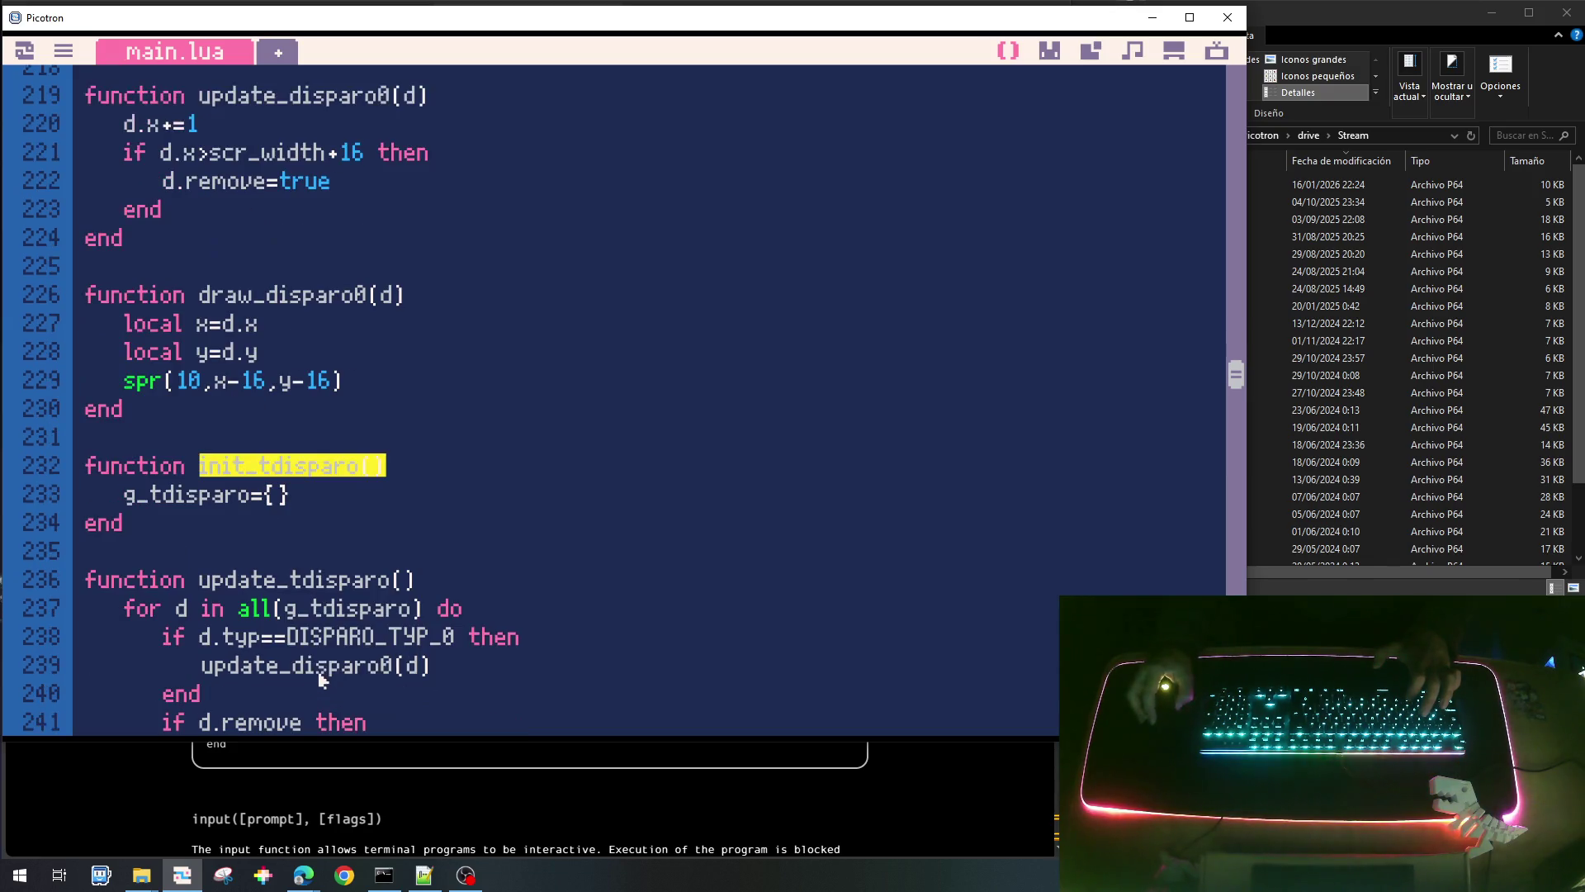
{"action": "scroll", "coordinate": [315, 598], "scroll_direction": "down", "scroll_amount": 1}
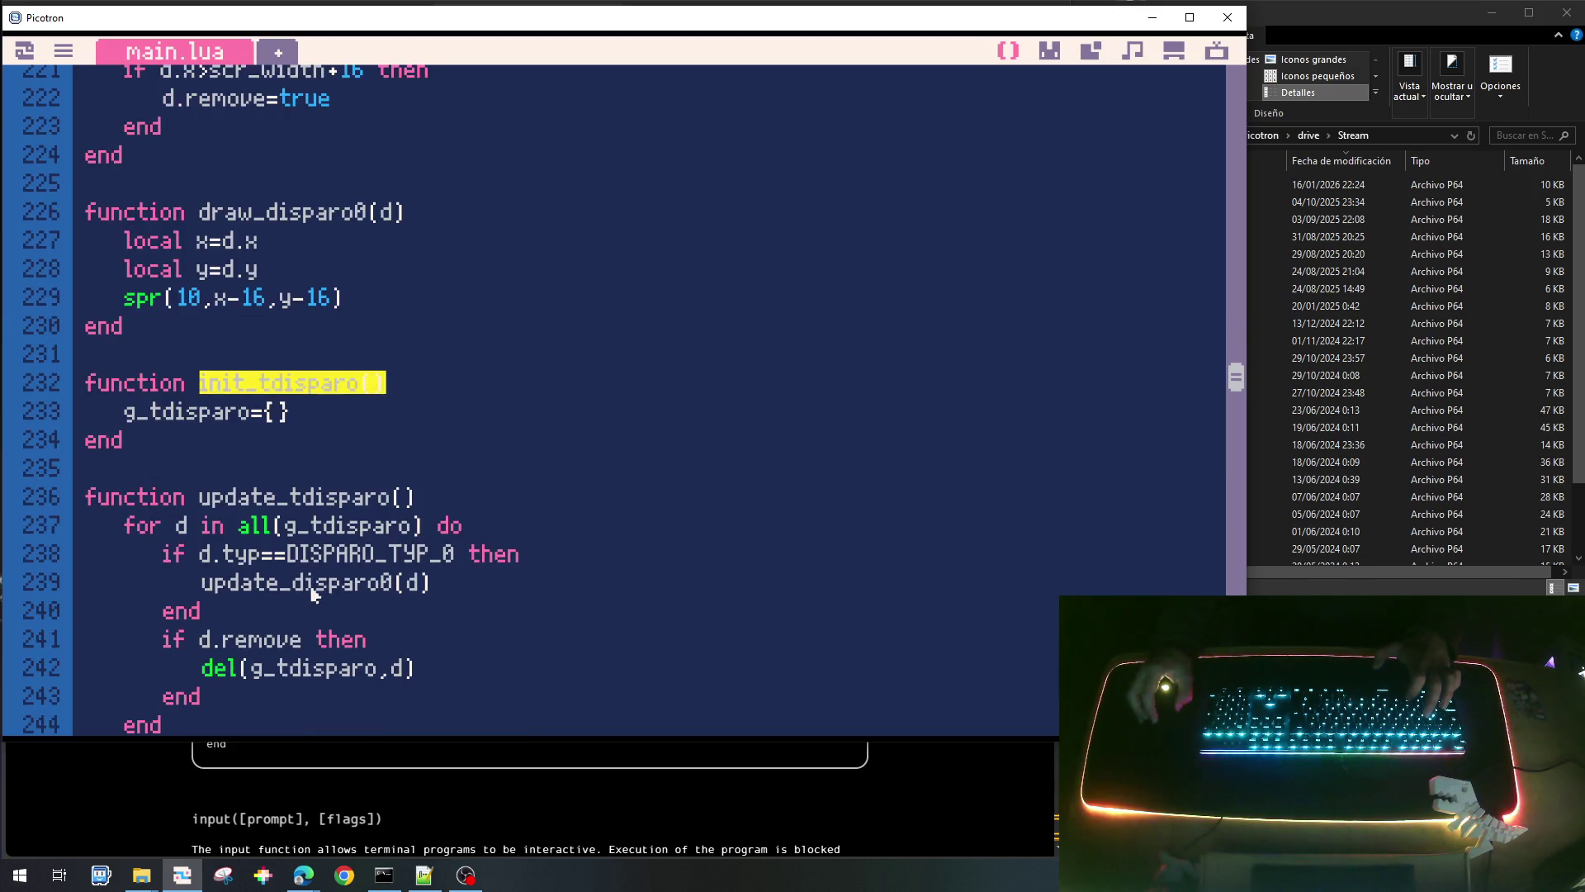
{"action": "scroll", "coordinate": [330, 532], "scroll_direction": "down", "scroll_amount": 2}
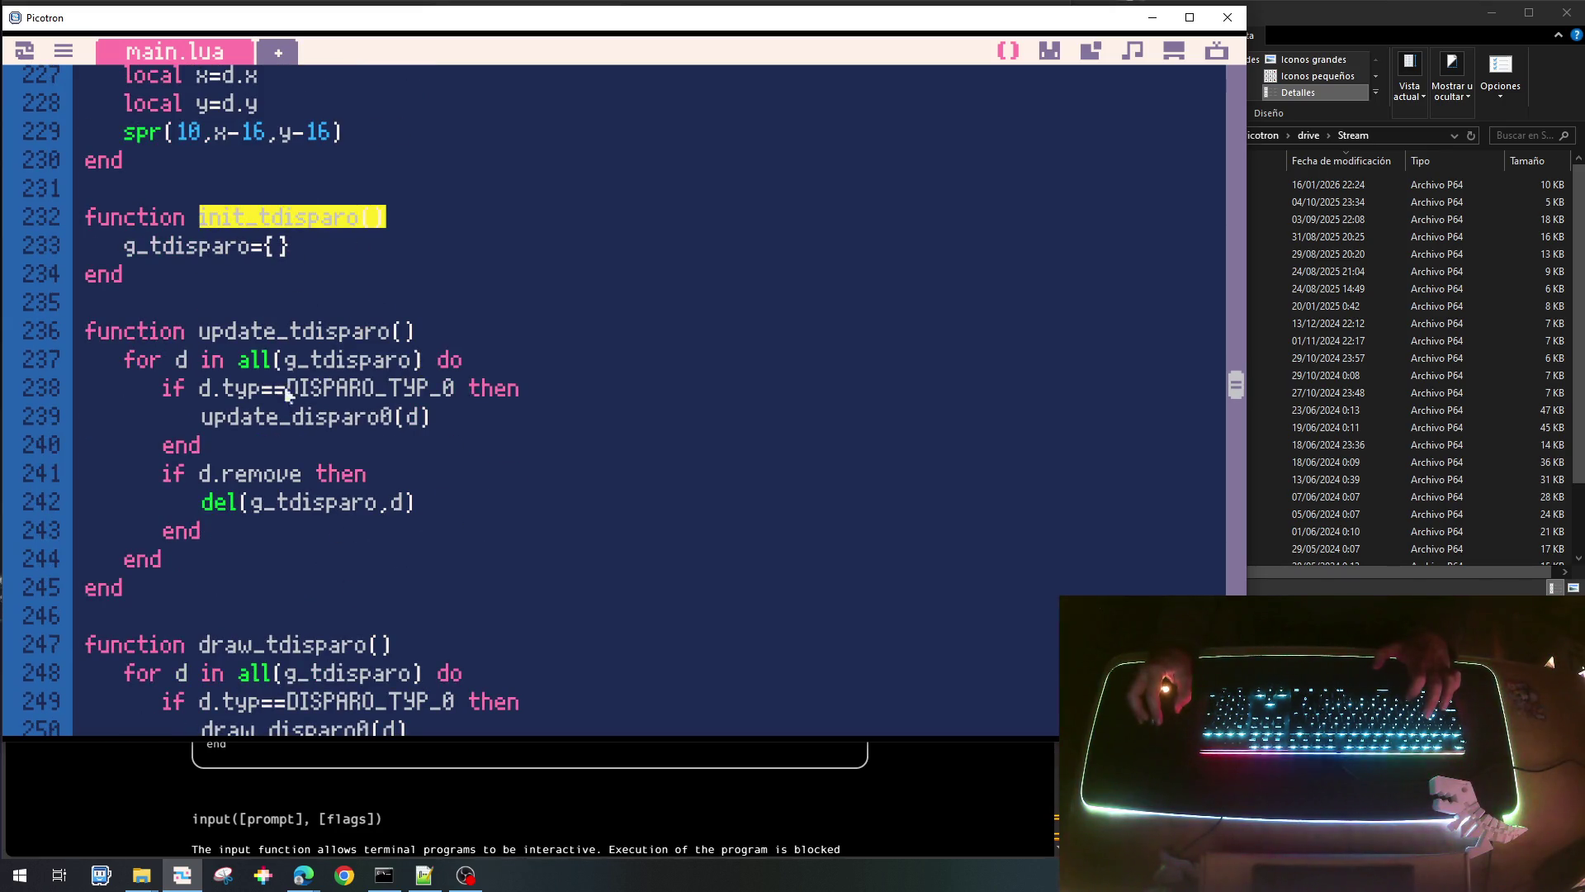
{"action": "scroll", "coordinate": [722, 578], "scroll_direction": "down", "scroll_amount": 20}
{"action": "scroll", "coordinate": [718, 577], "scroll_direction": "down", "scroll_amount": 19}
{"action": "scroll", "coordinate": [715, 579], "scroll_direction": "down", "scroll_amount": 20}
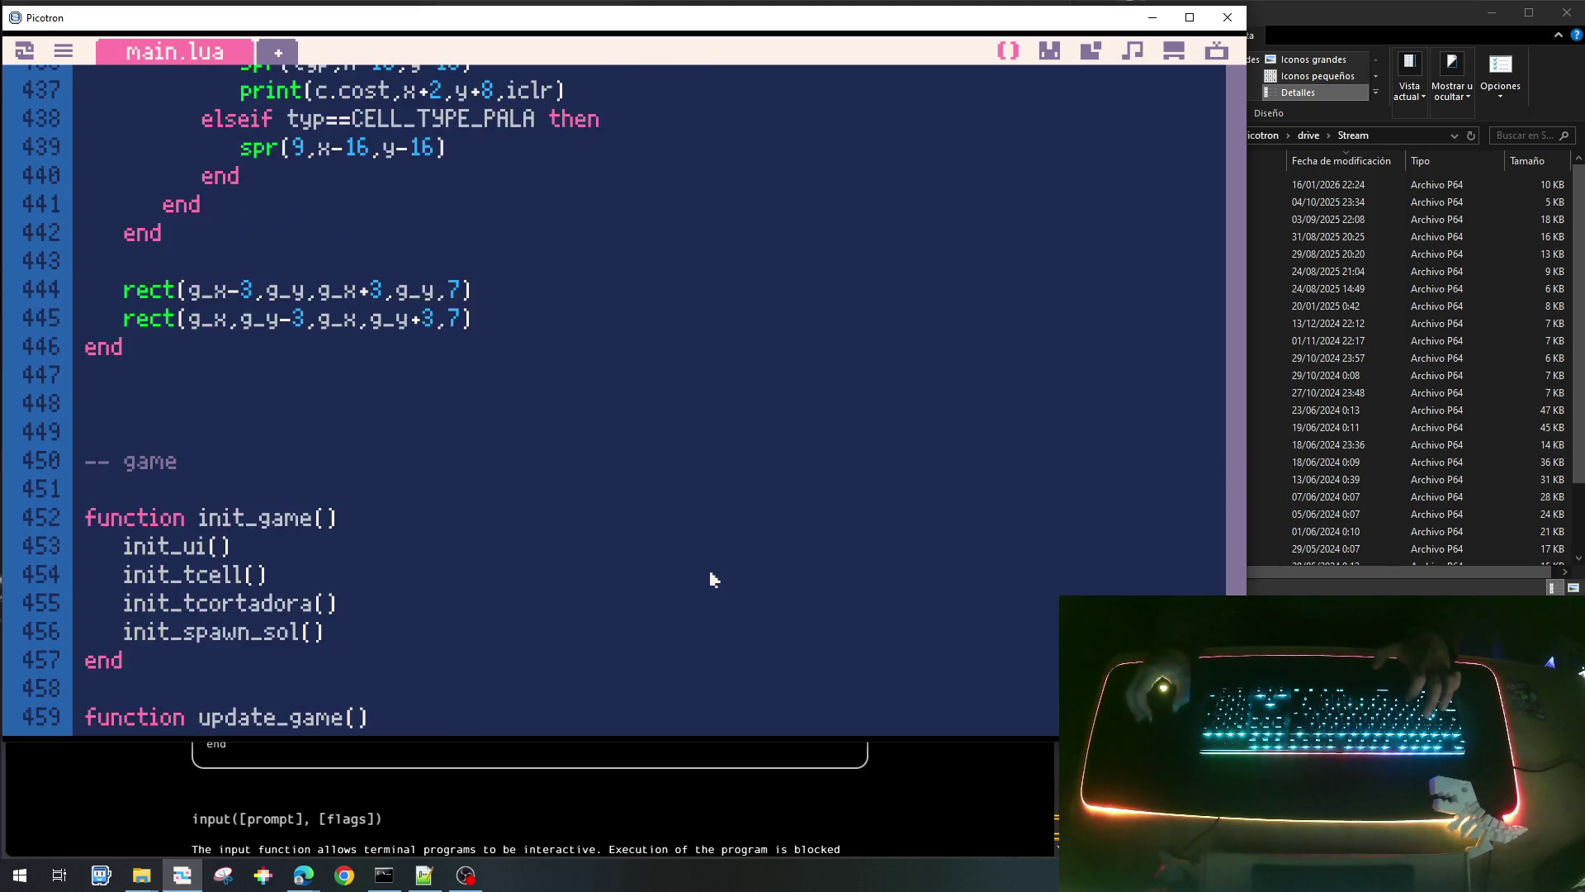
Call init_tdisparo() in init_game after init_tcell() and update_tdisparo() in update_game.
{"action": "scroll", "coordinate": [715, 579], "scroll_direction": "down", "scroll_amount": 1}
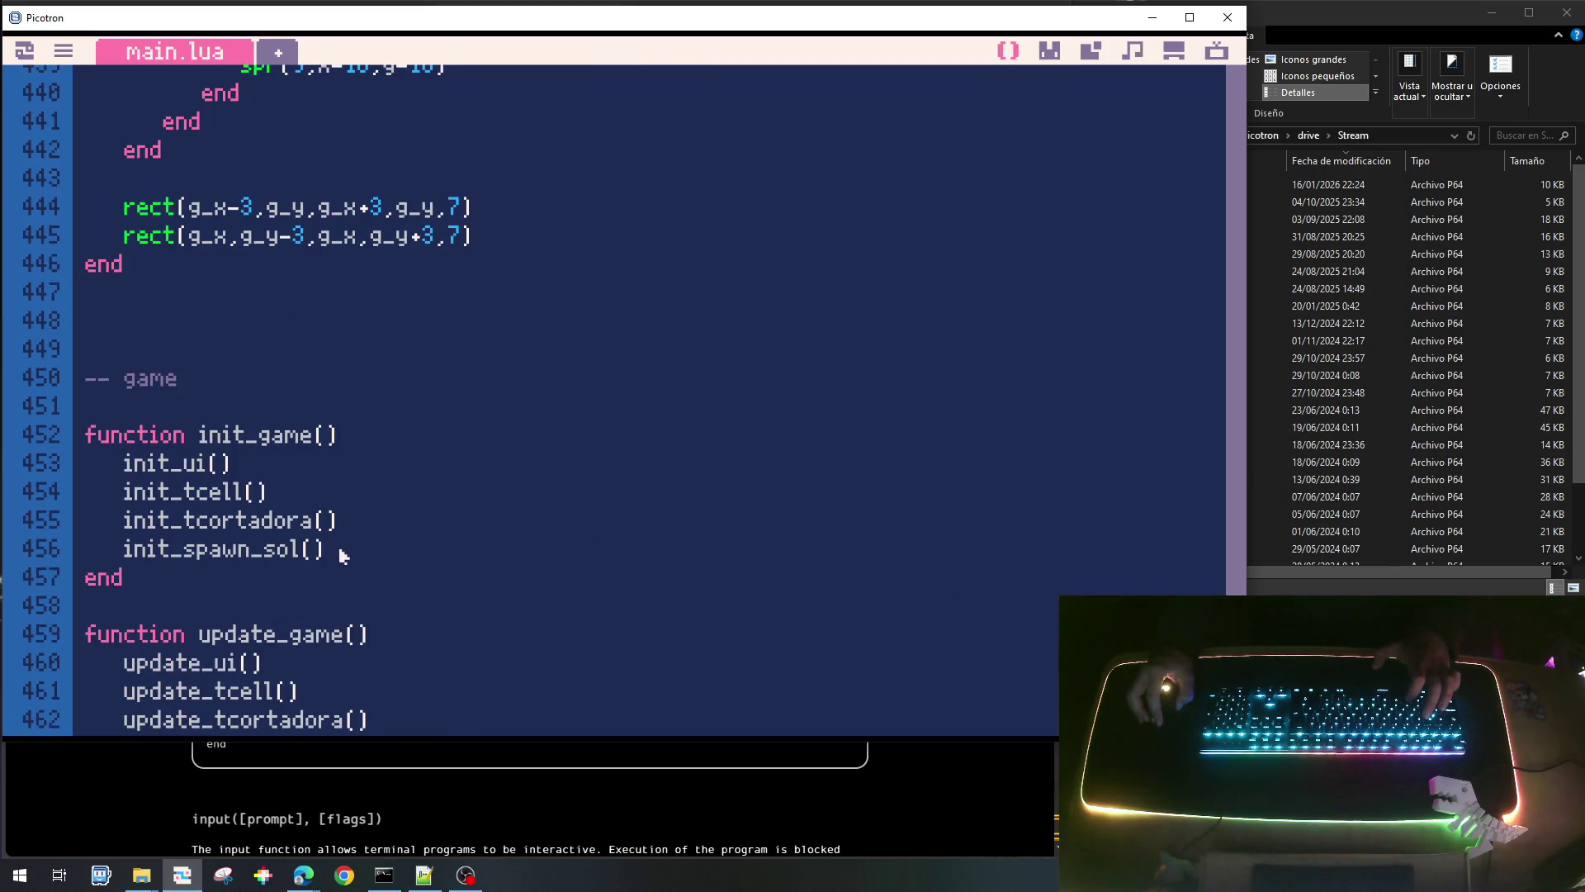
{"action": "left_click", "coordinate": [304, 496]}
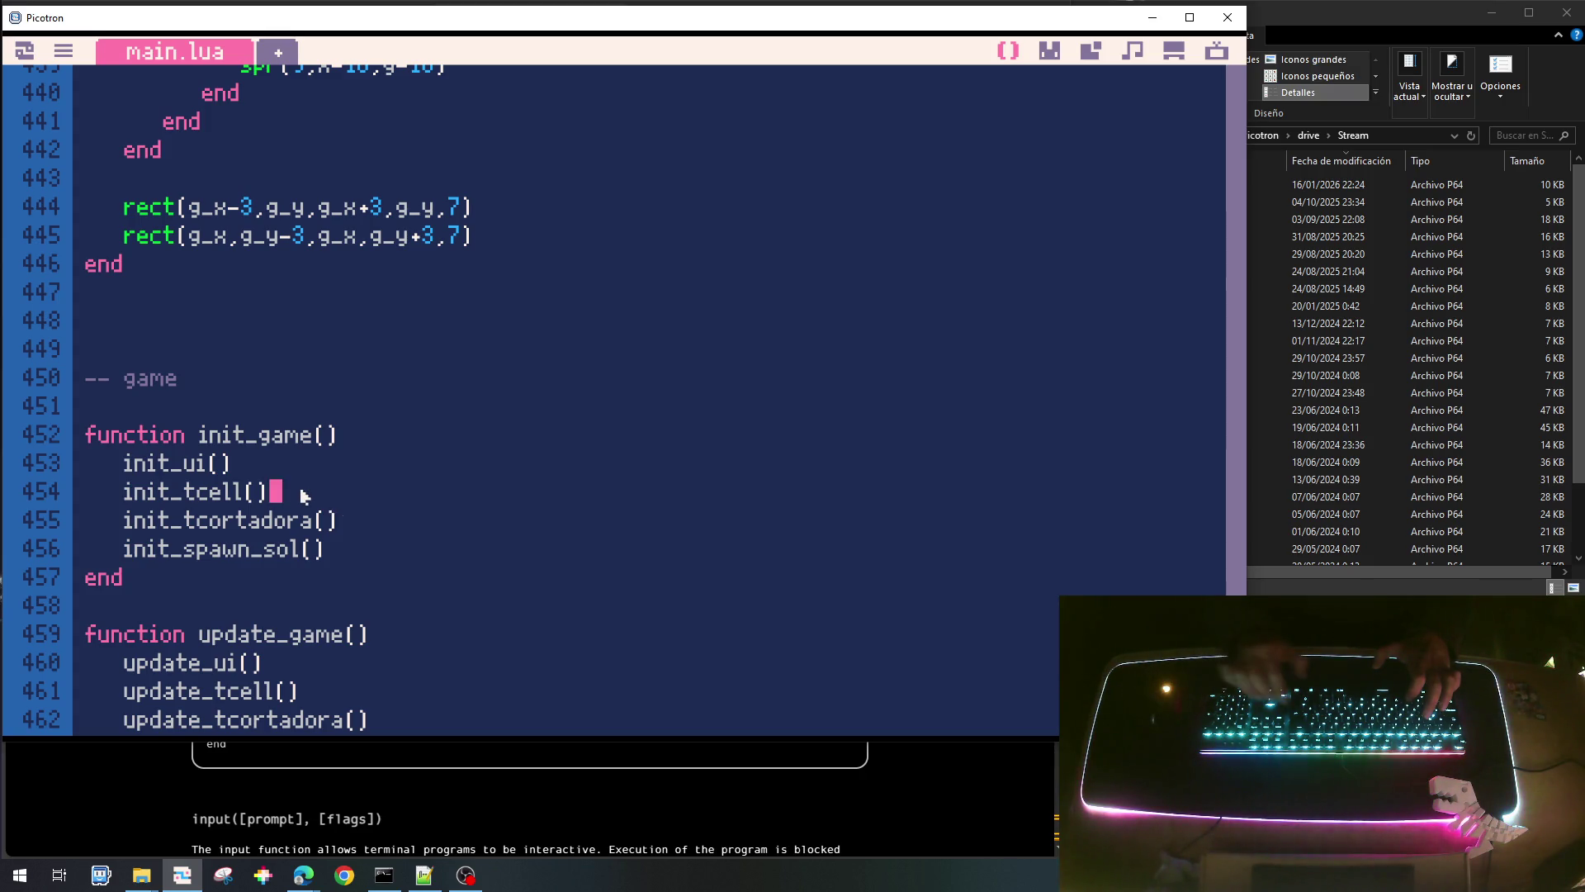
{"action": "key", "text": "Return"}
{"action": "type", "text": "init_tdisparo()"}
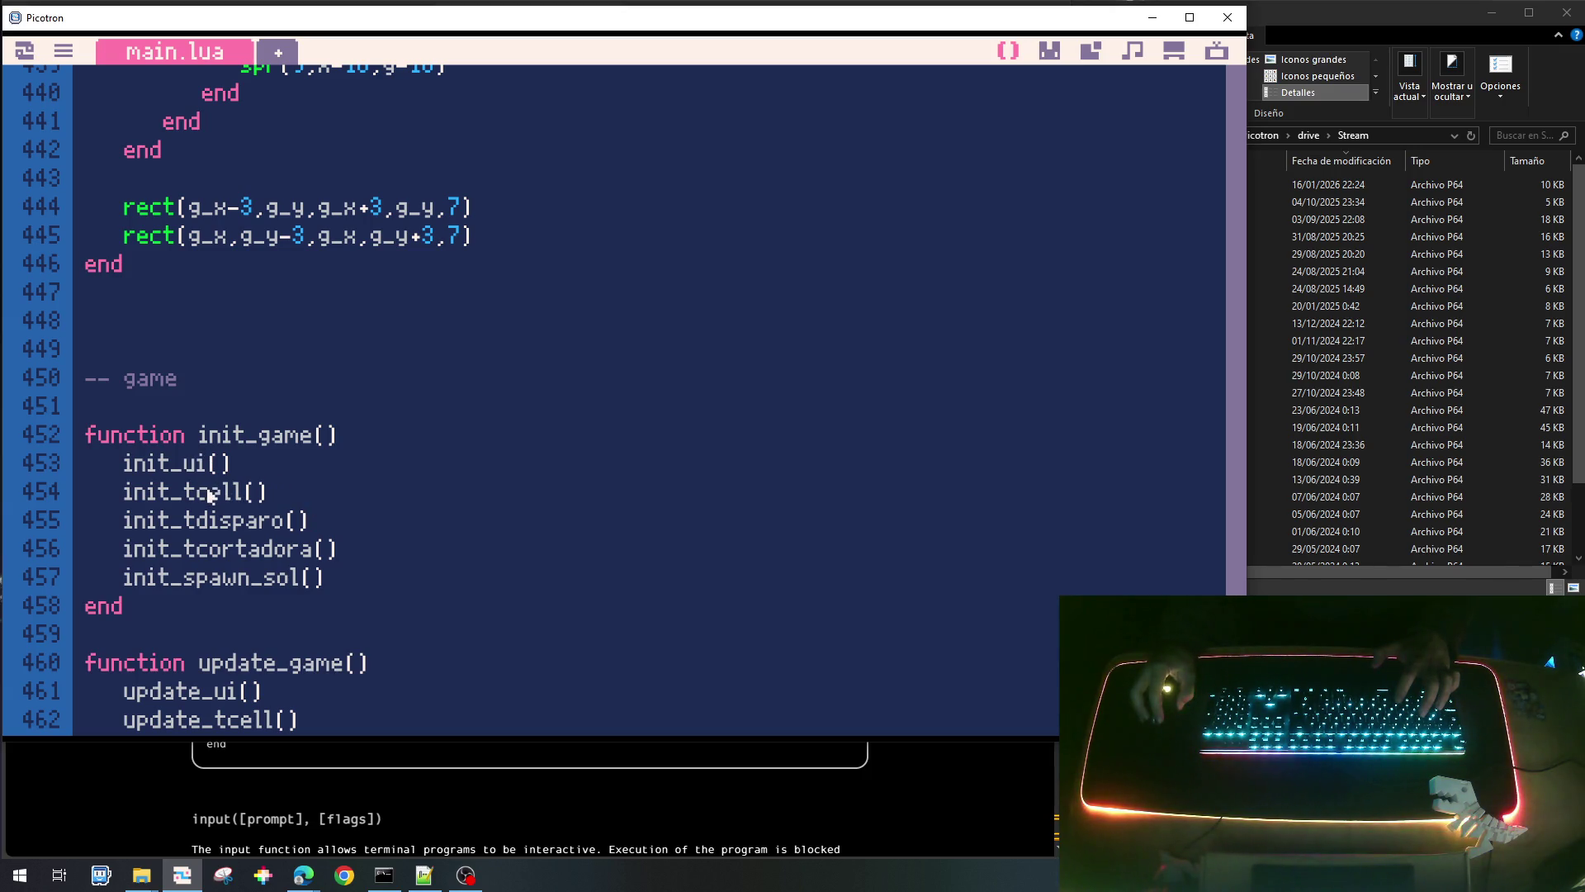
{"action": "scroll", "coordinate": [318, 573], "scroll_direction": "down", "scroll_amount": 3}
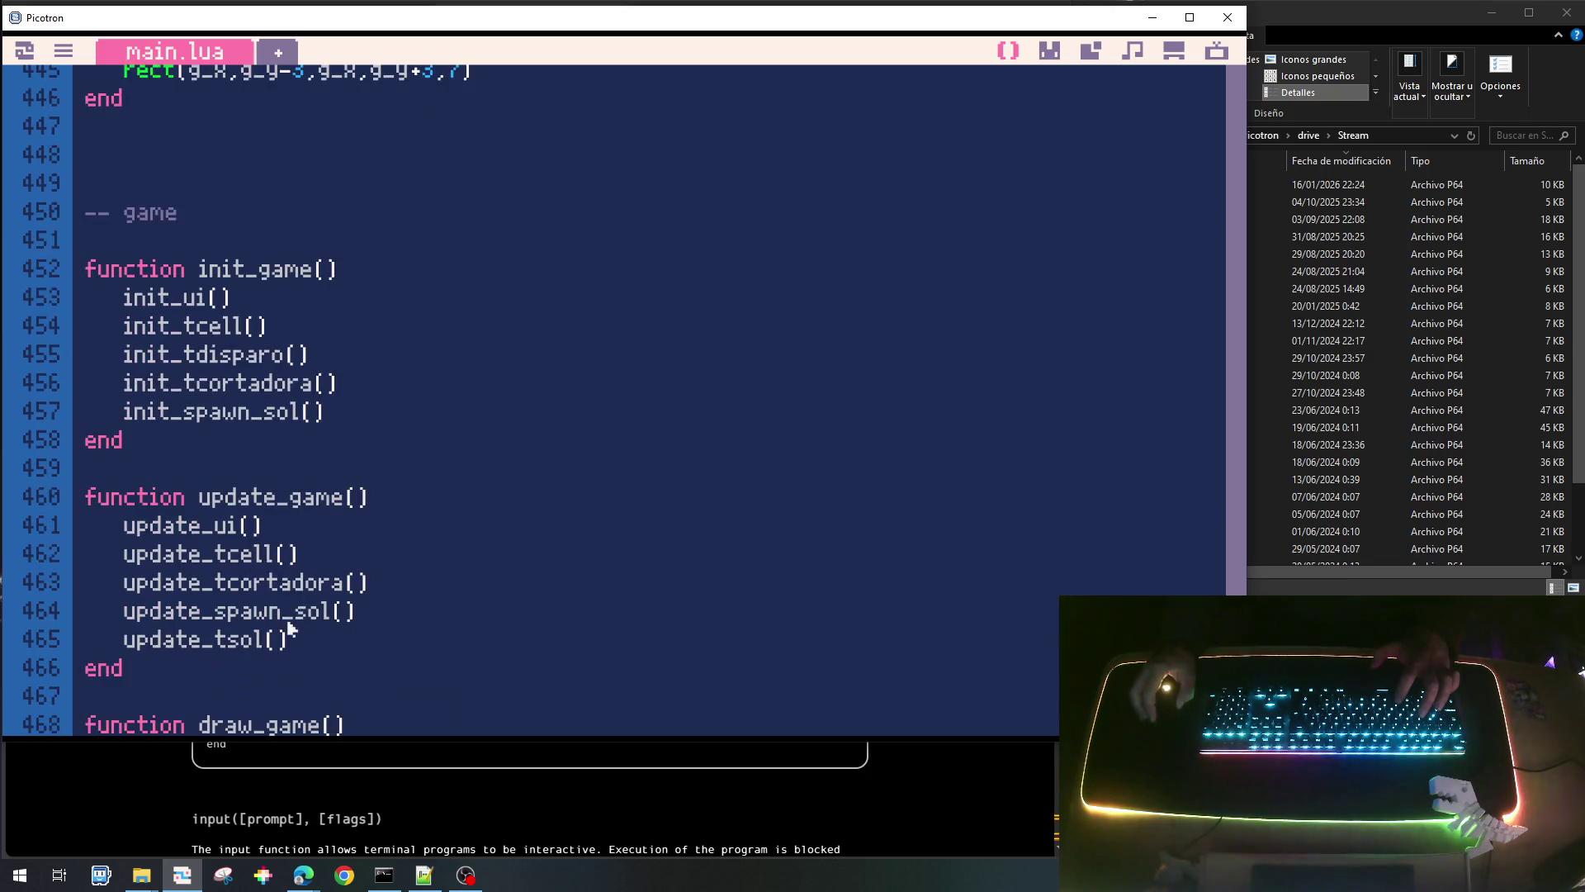
{"action": "left_click", "coordinate": [364, 582]}
{"action": "type", "text": "init_tdisparo()"}
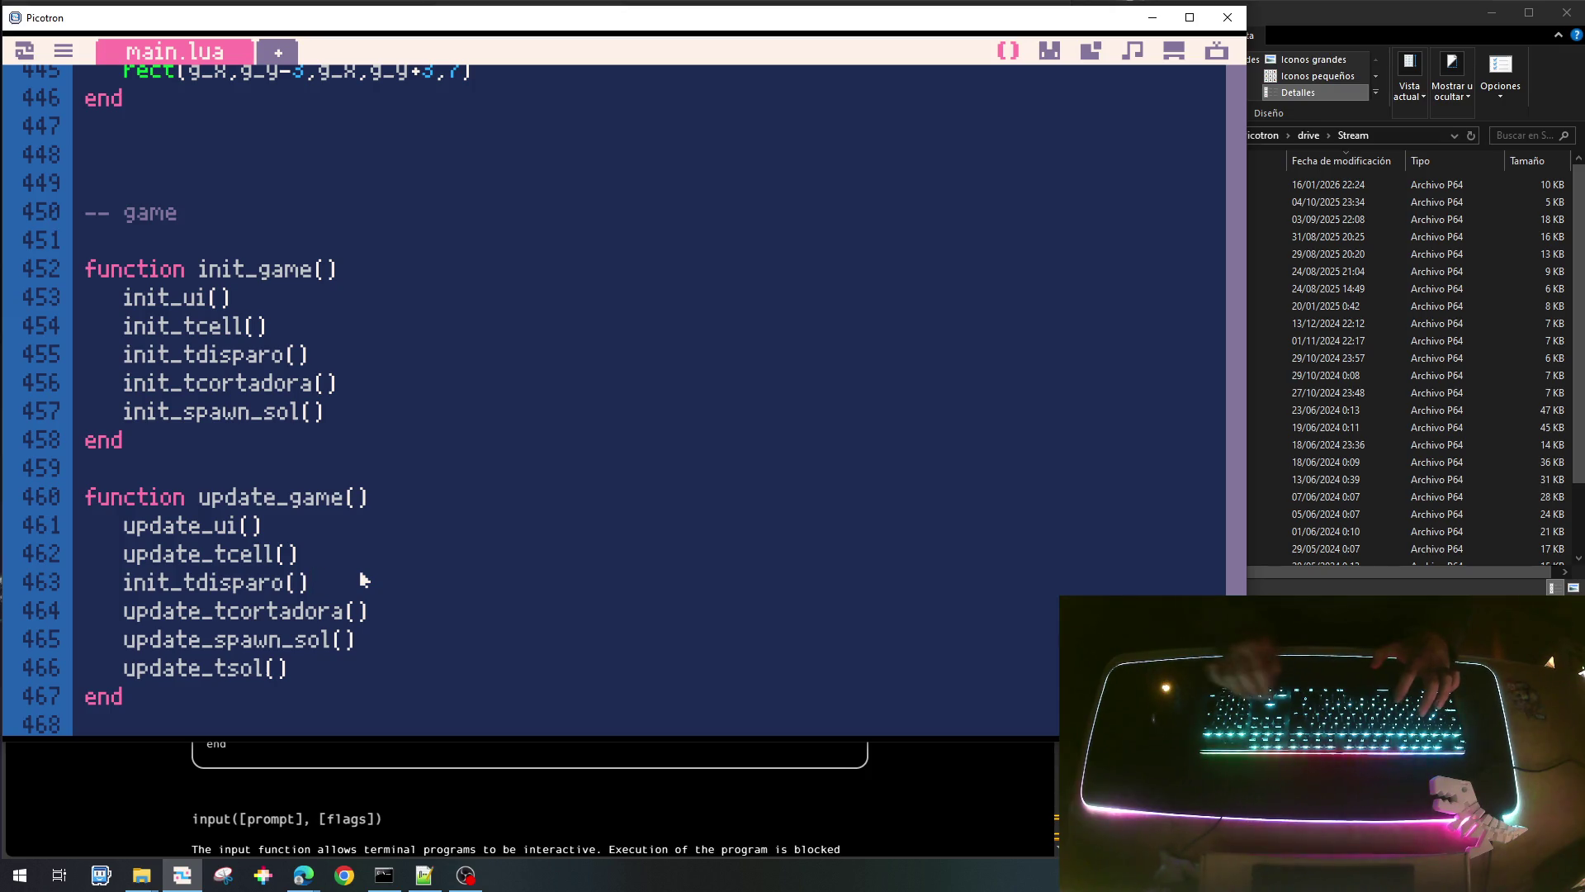
{"action": "key", "text": "BackSpace"}
{"action": "key", "text": "BackSpace"}
{"action": "key", "text": "BackSpace"}
{"action": "type", "text": "update"}
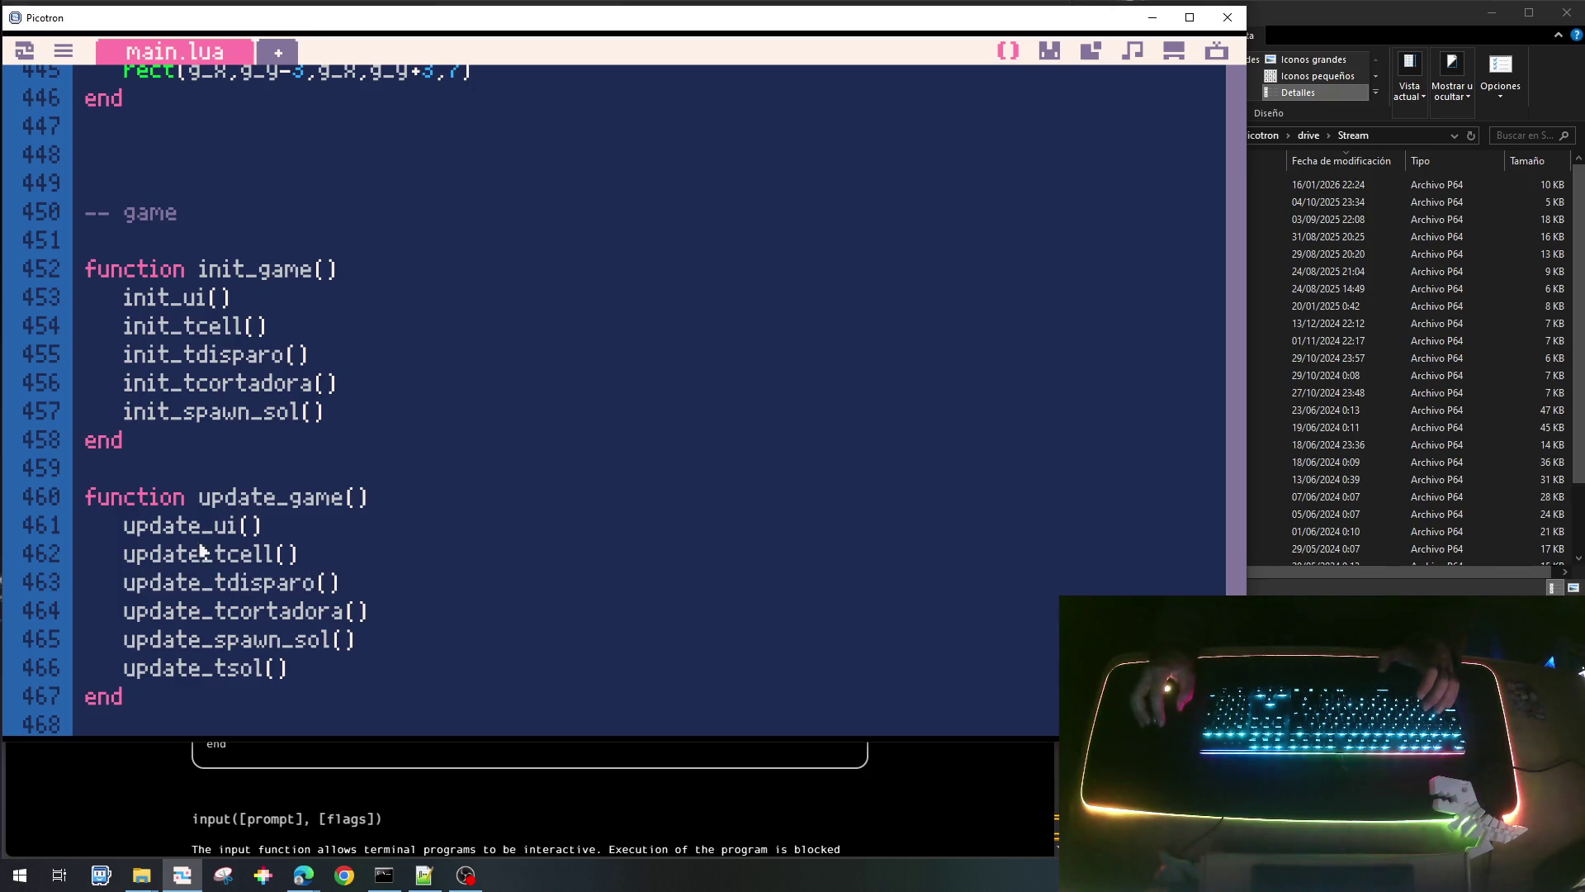
Add a draw_tdisparo() call after draw_ui() in draw_game.
{"action": "mouse_move", "coordinate": [256, 531]}
{"action": "left_mouse_down"}
{"action": "mouse_move", "coordinate": [86, 531]}
{"action": "mouse_move", "coordinate": [135, 531]}
{"action": "left_mouse_up"}
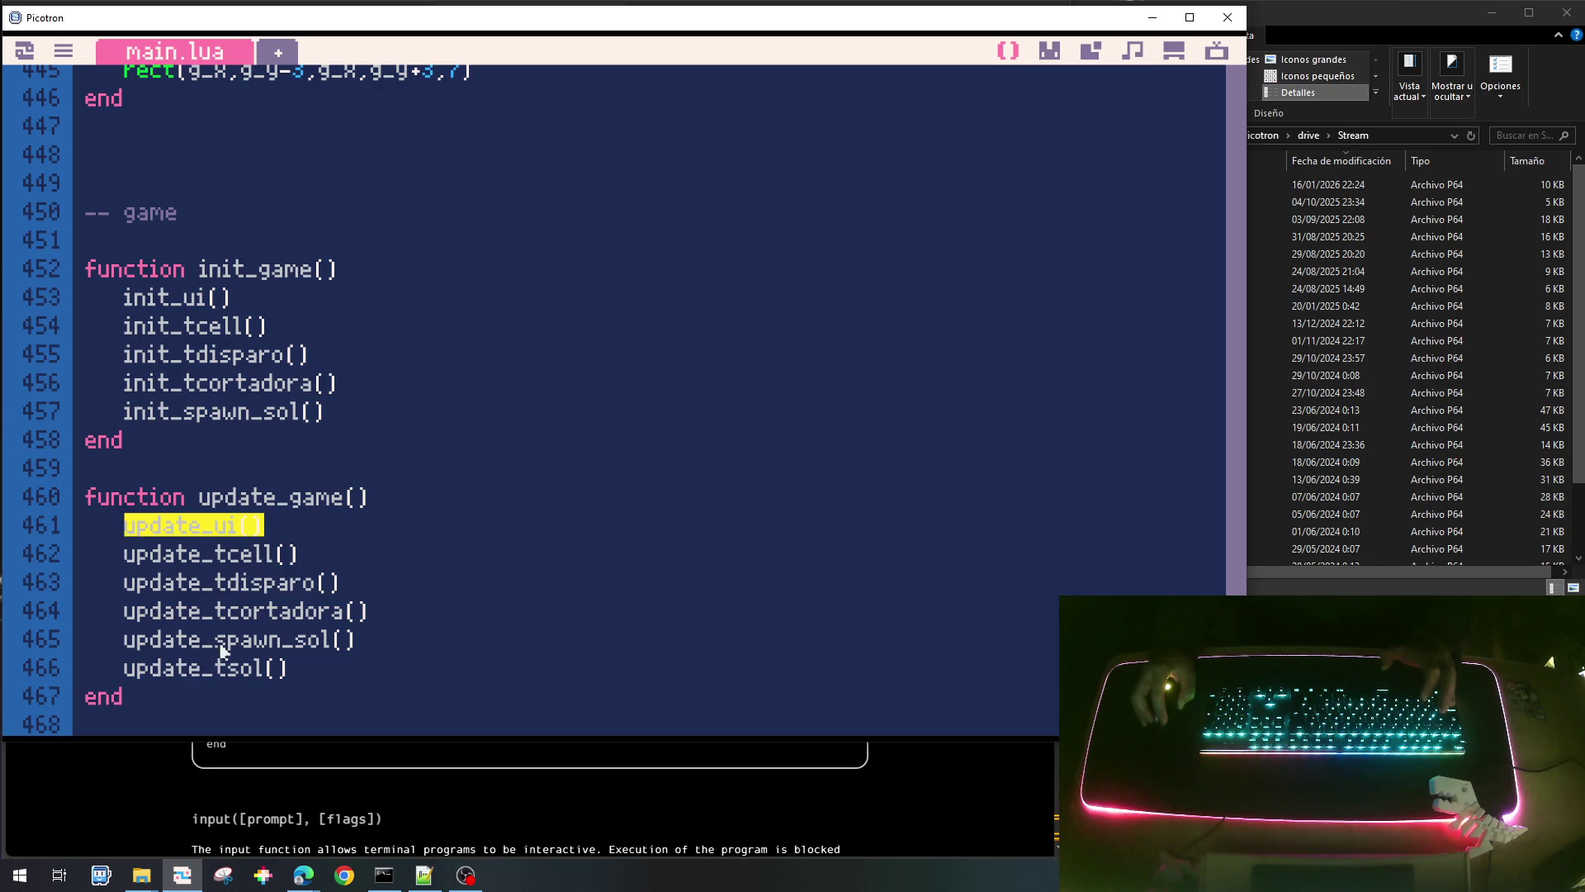
{"action": "scroll", "coordinate": [258, 541], "scroll_direction": "down", "scroll_amount": 2}
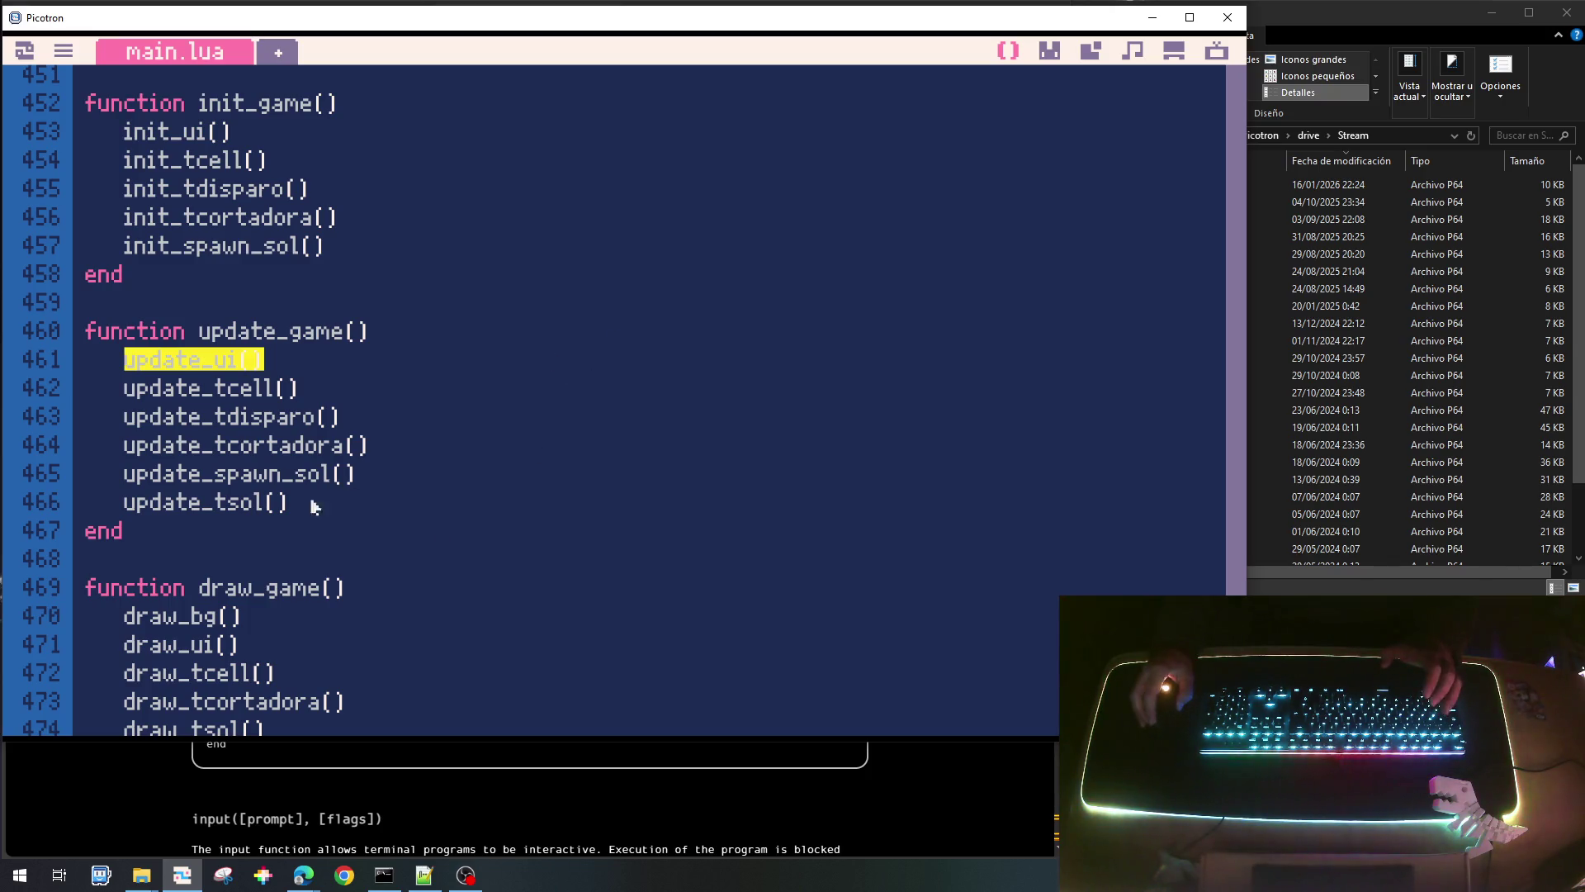
{"action": "scroll", "coordinate": [312, 500], "scroll_direction": "down", "scroll_amount": 1}
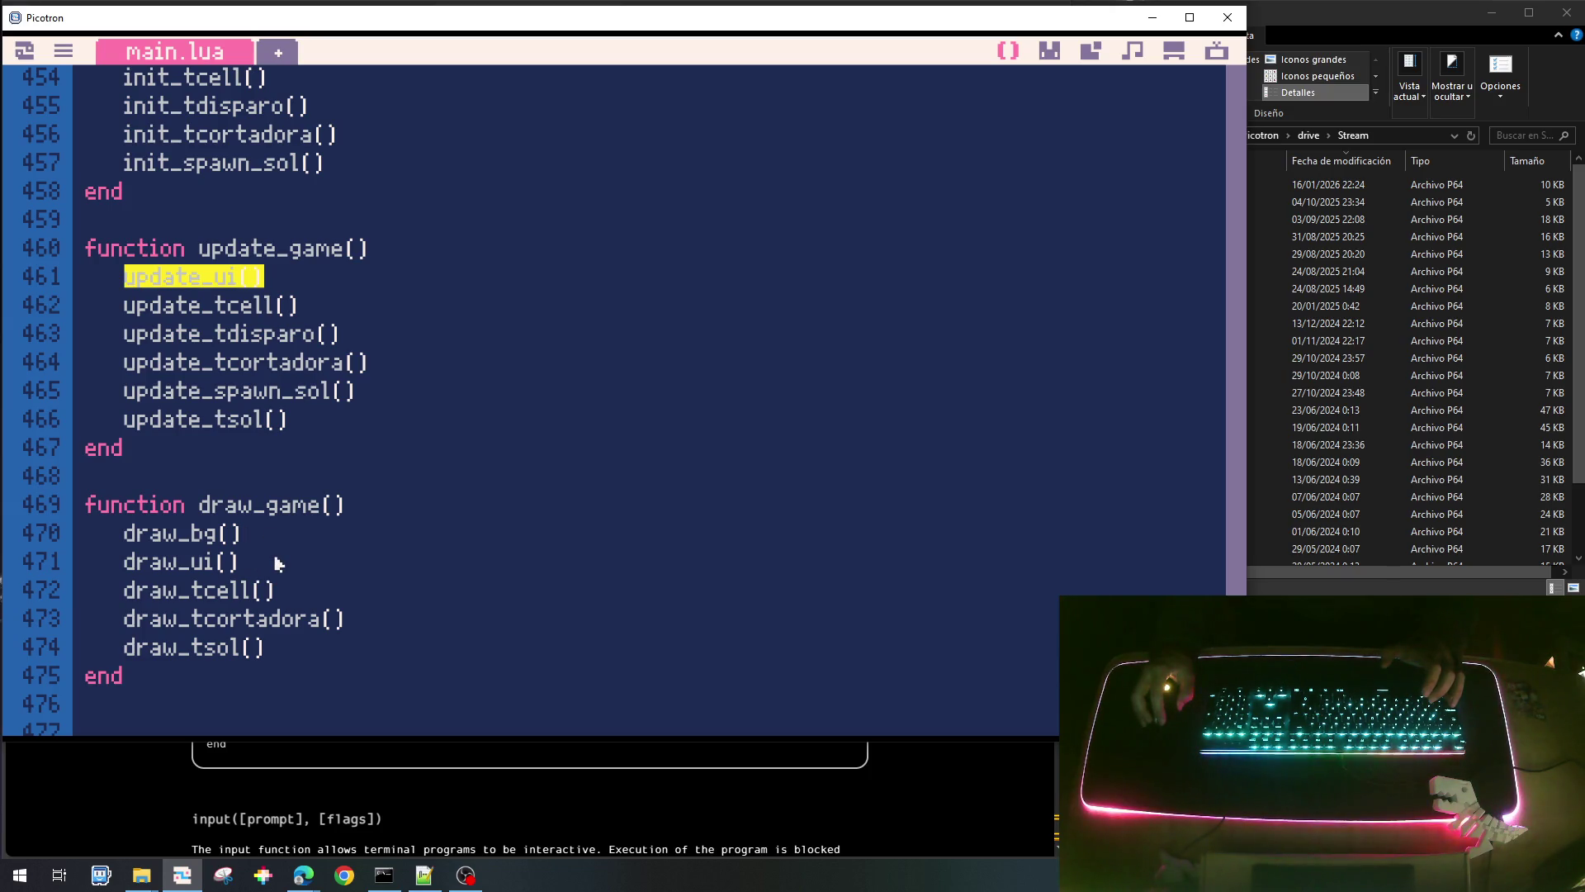
{"action": "left_click", "coordinate": [278, 564]}
{"action": "key", "text": "Return"}
{"action": "type", "text": "init_tdisparo()"}
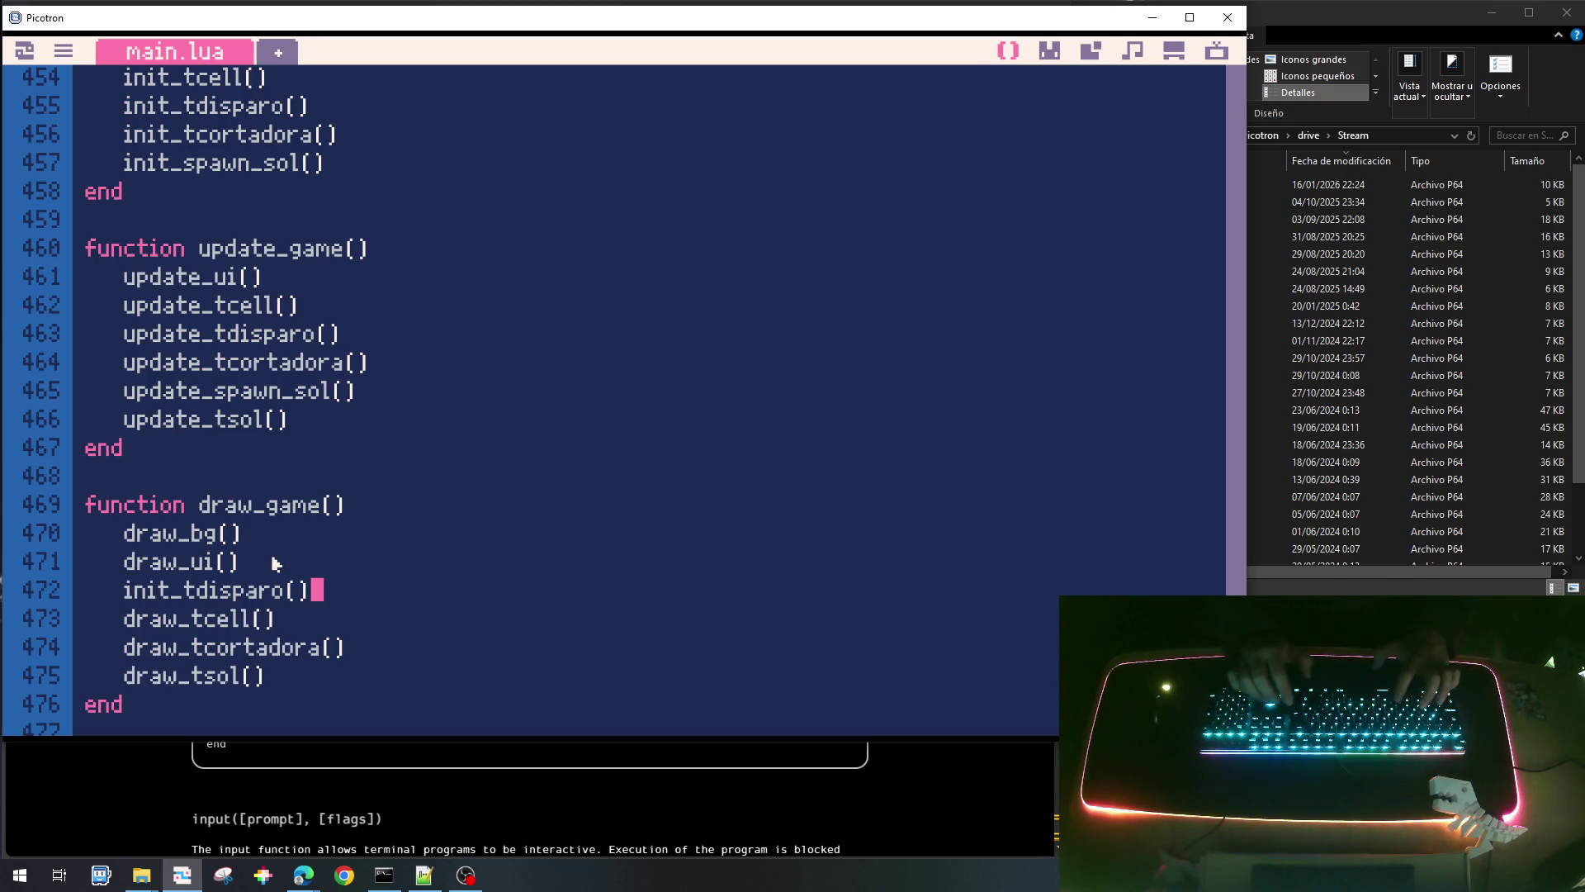
{"action": "key", "text": "Left"}
{"action": "key", "text": "Left"}
{"action": "key", "text": "Left"}
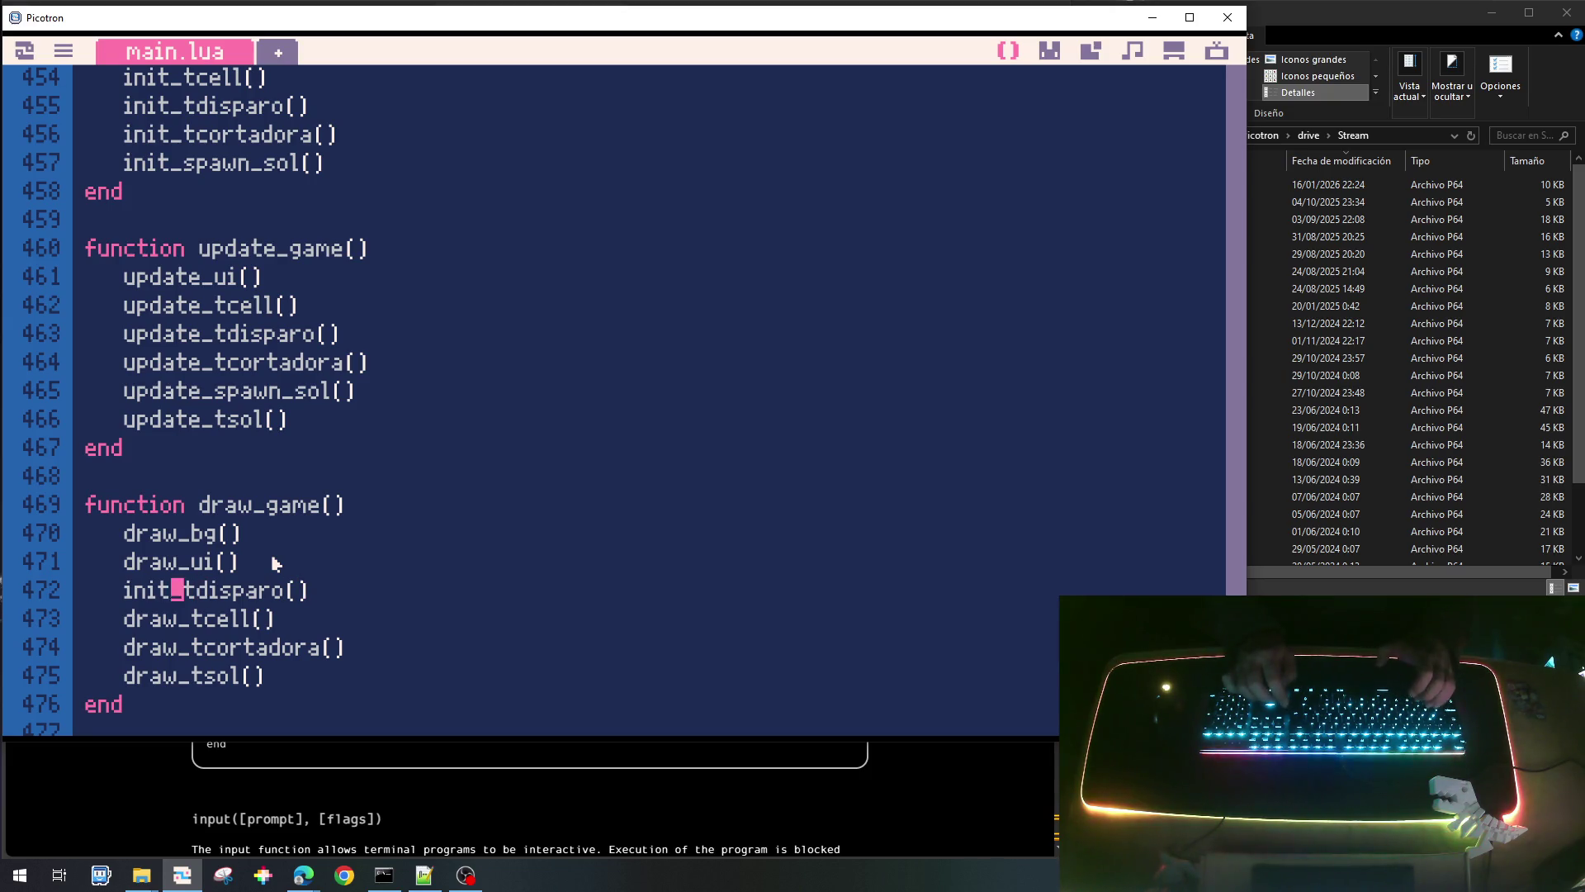
{"action": "key", "text": "BackSpace"}
{"action": "key", "text": "BackSpace"}
{"action": "key", "text": "BackSpace"}
{"action": "type", "text": "draw"}
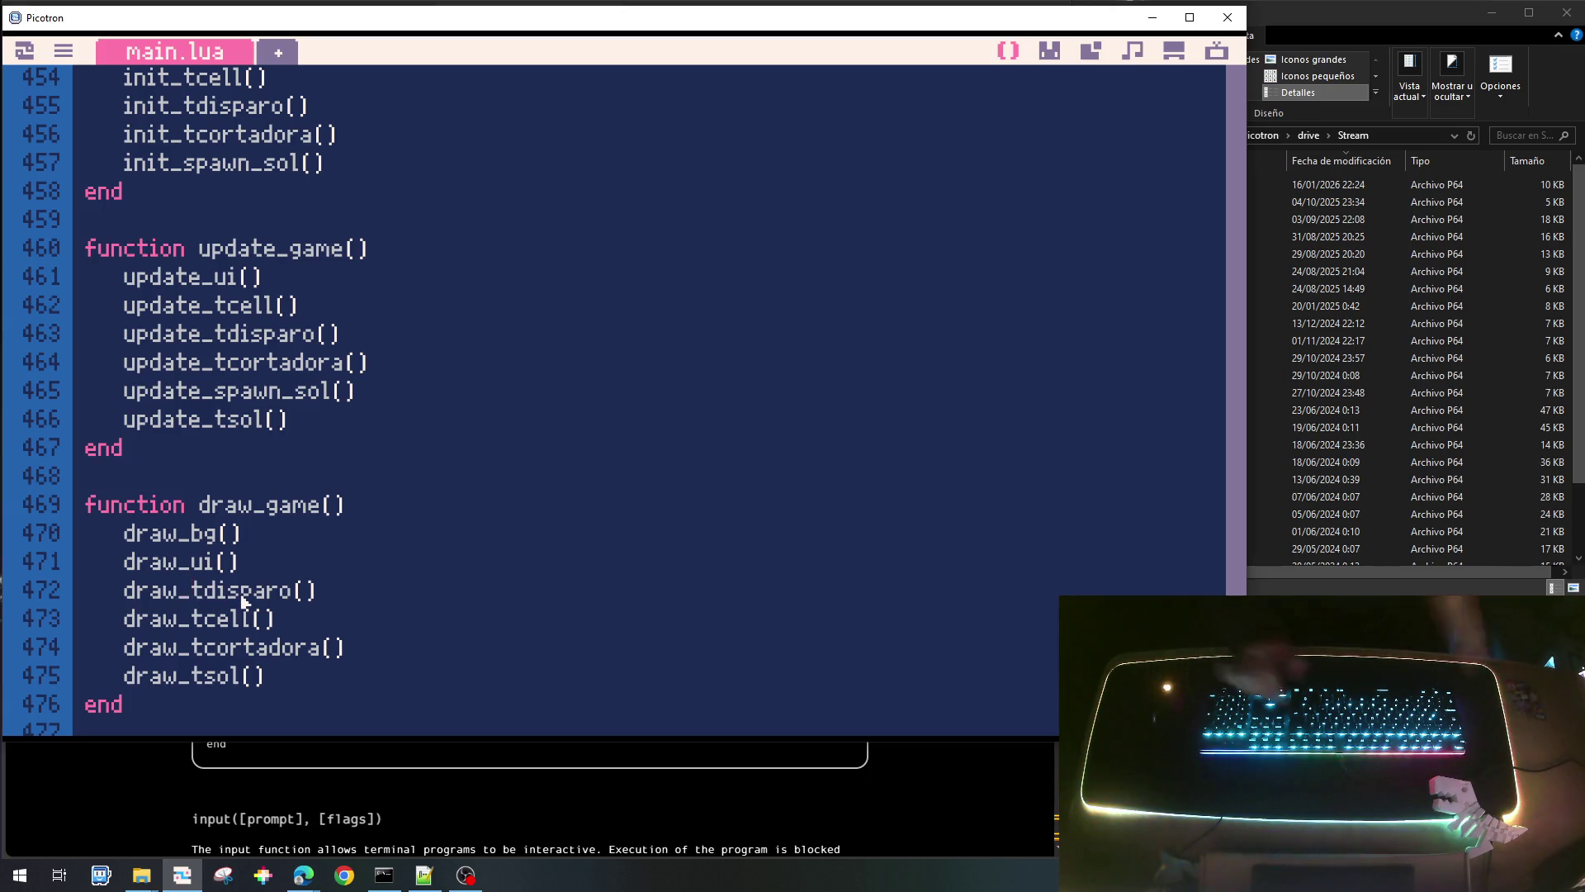
Move draw_tdisparo() below draw_tcell(), save plantas_bichos_001.p64 and run the game.
{"action": "key", "text": "Home"}
{"action": "key", "text": "shift+Down"}
{"action": "key", "text": "ctrl+x"}
{"action": "key", "text": "Down"}
{"action": "key", "text": "ctrl+v"}
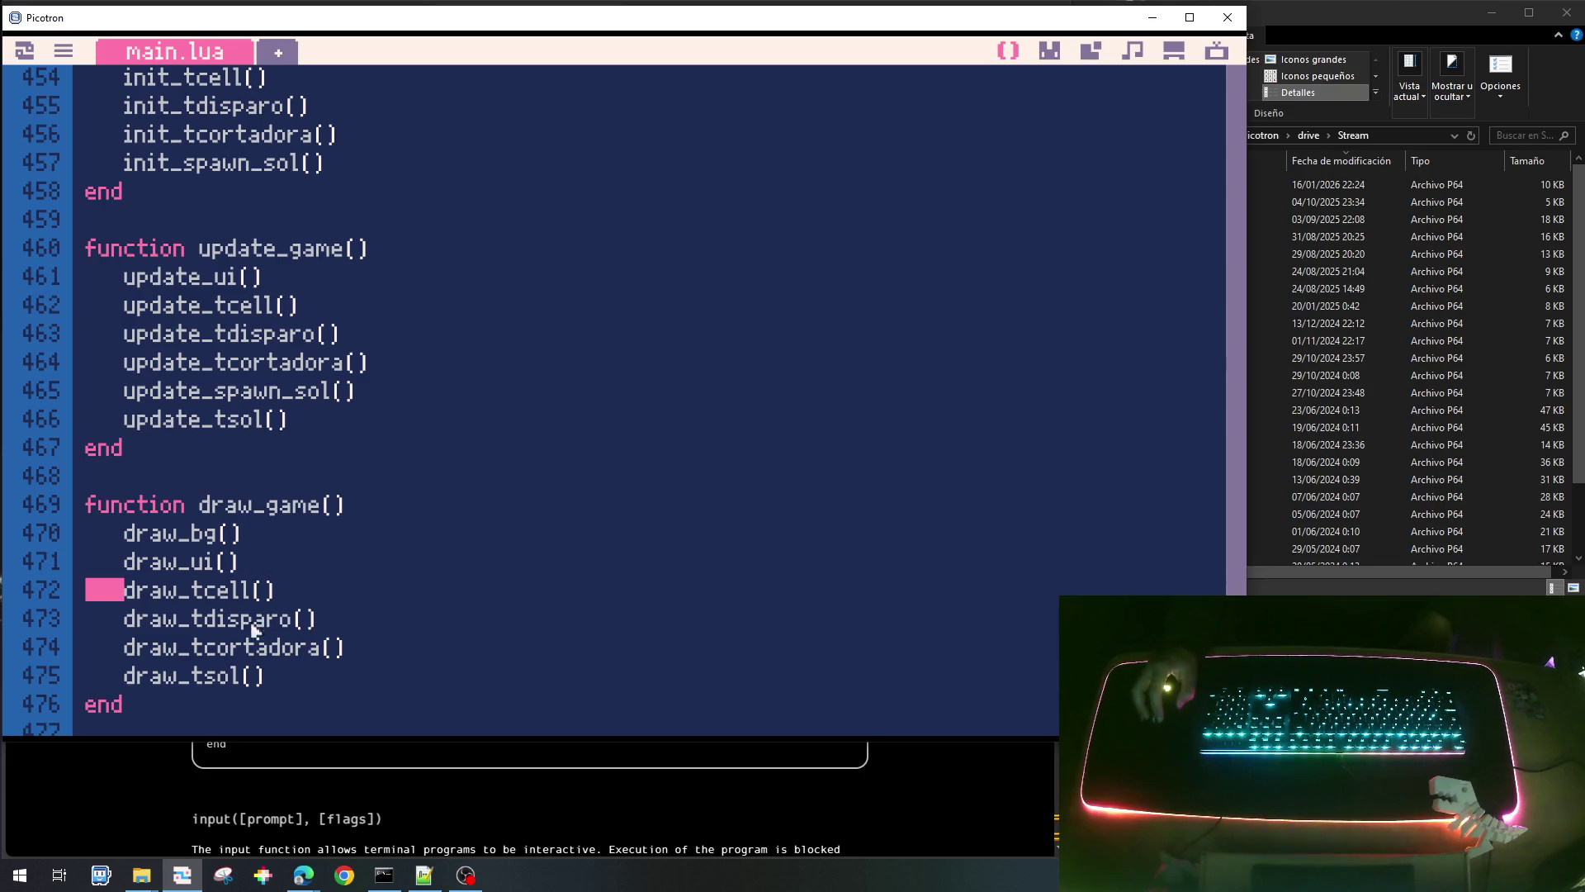
{"action": "key", "text": "ctrl+s"}
{"action": "key", "text": "ctrl+r"}
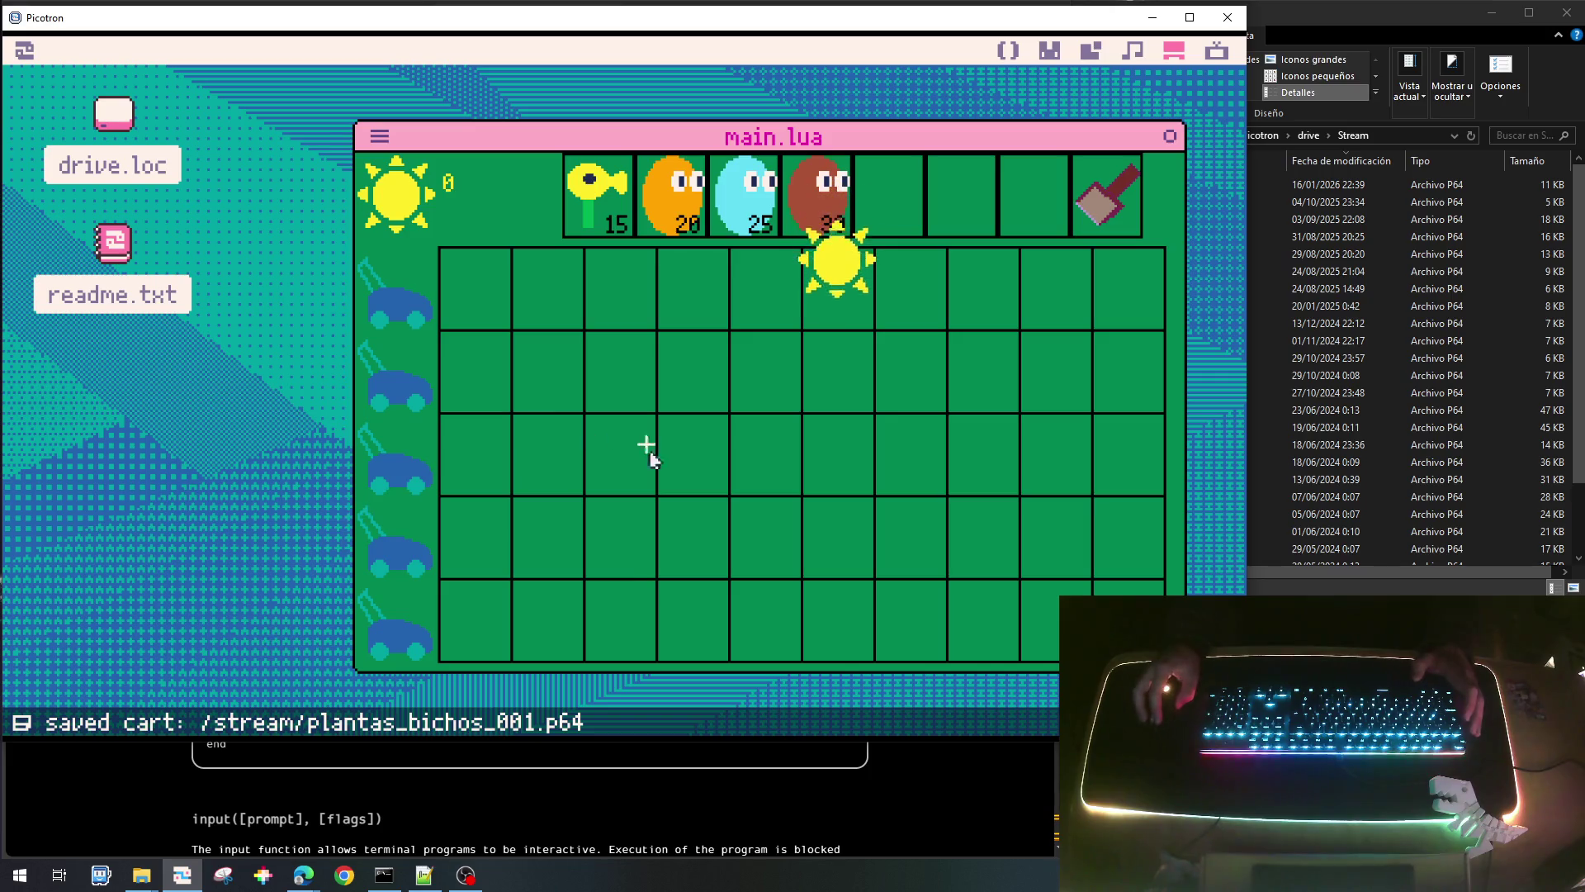
Collect suns, plant a 15-cost sunflower at row 2 column 1, gather more suns, then stop the game.
{"action": "left_click", "coordinate": [850, 370]}
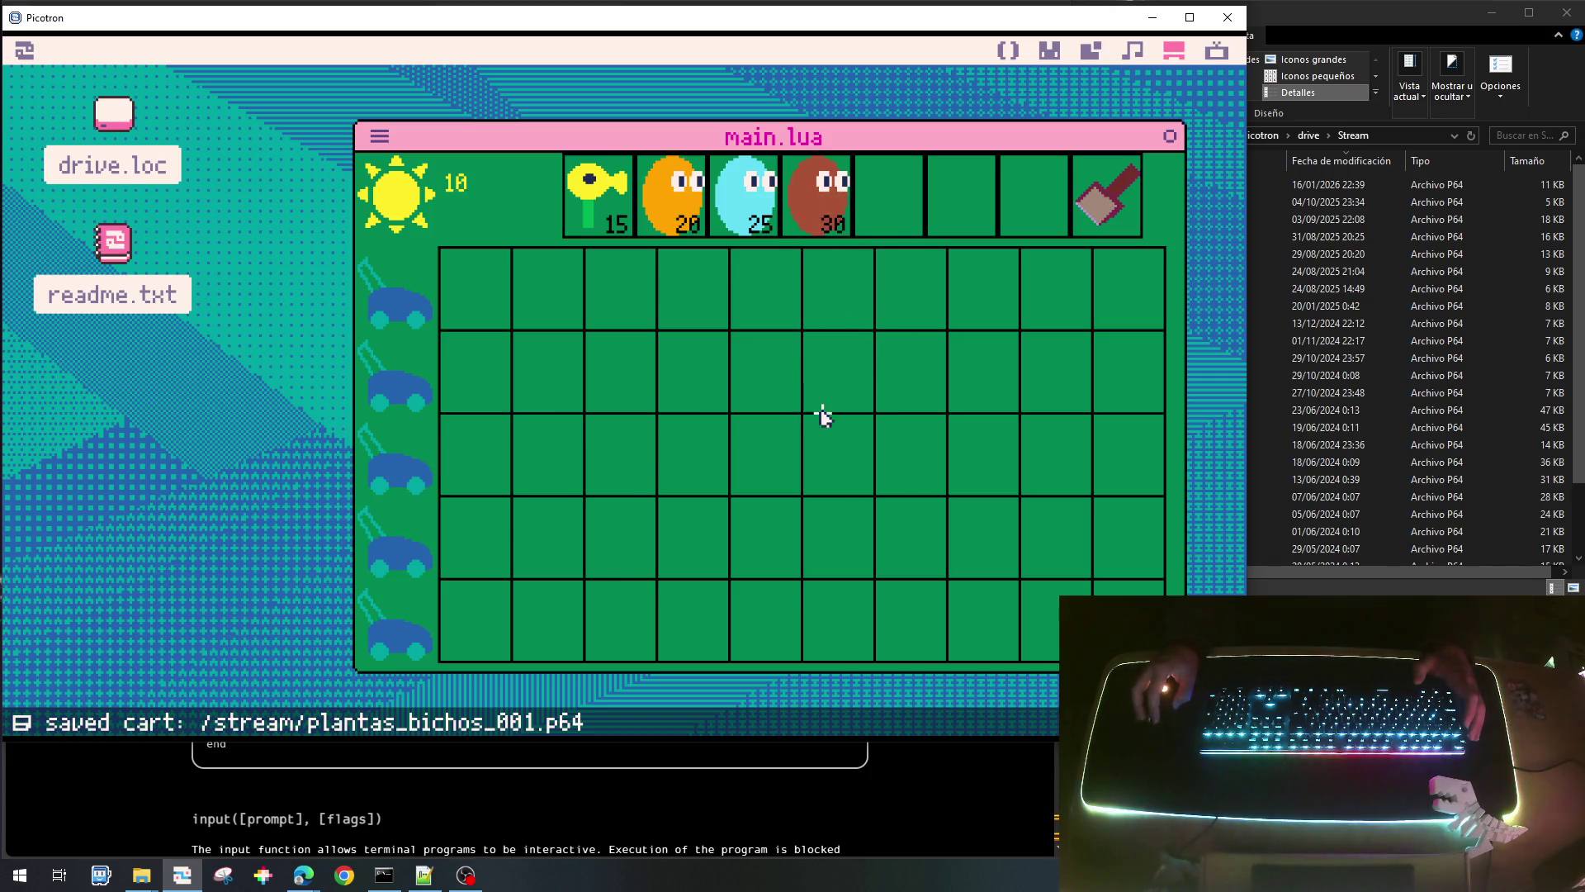
{"action": "left_click", "coordinate": [632, 219]}
{"action": "left_click", "coordinate": [616, 343]}
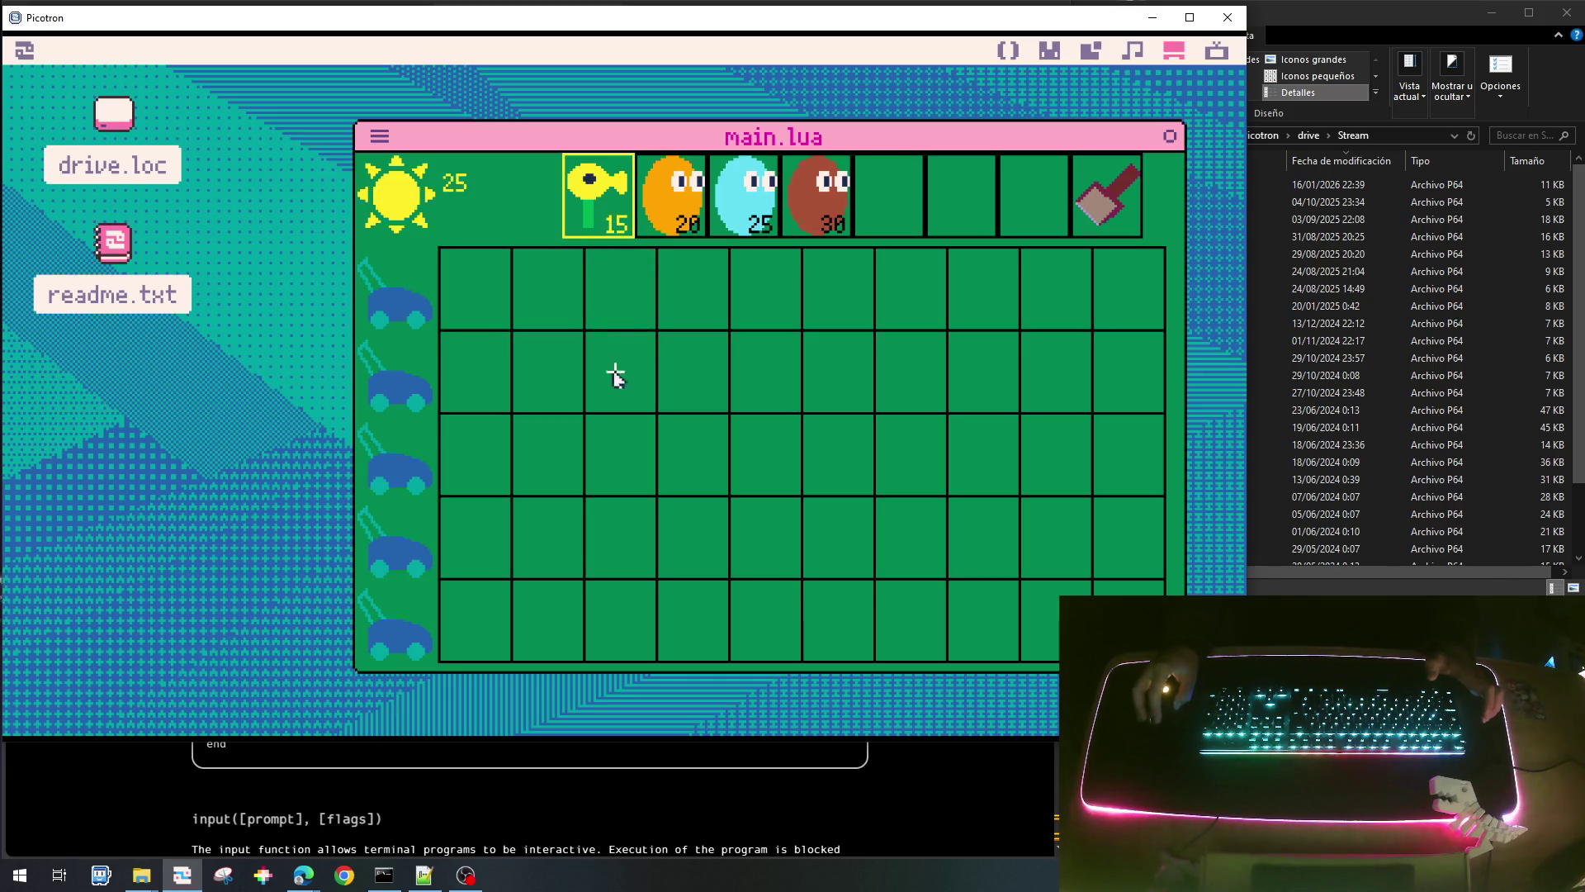
{"action": "left_click", "coordinate": [462, 375]}
{"action": "left_click", "coordinate": [820, 353]}
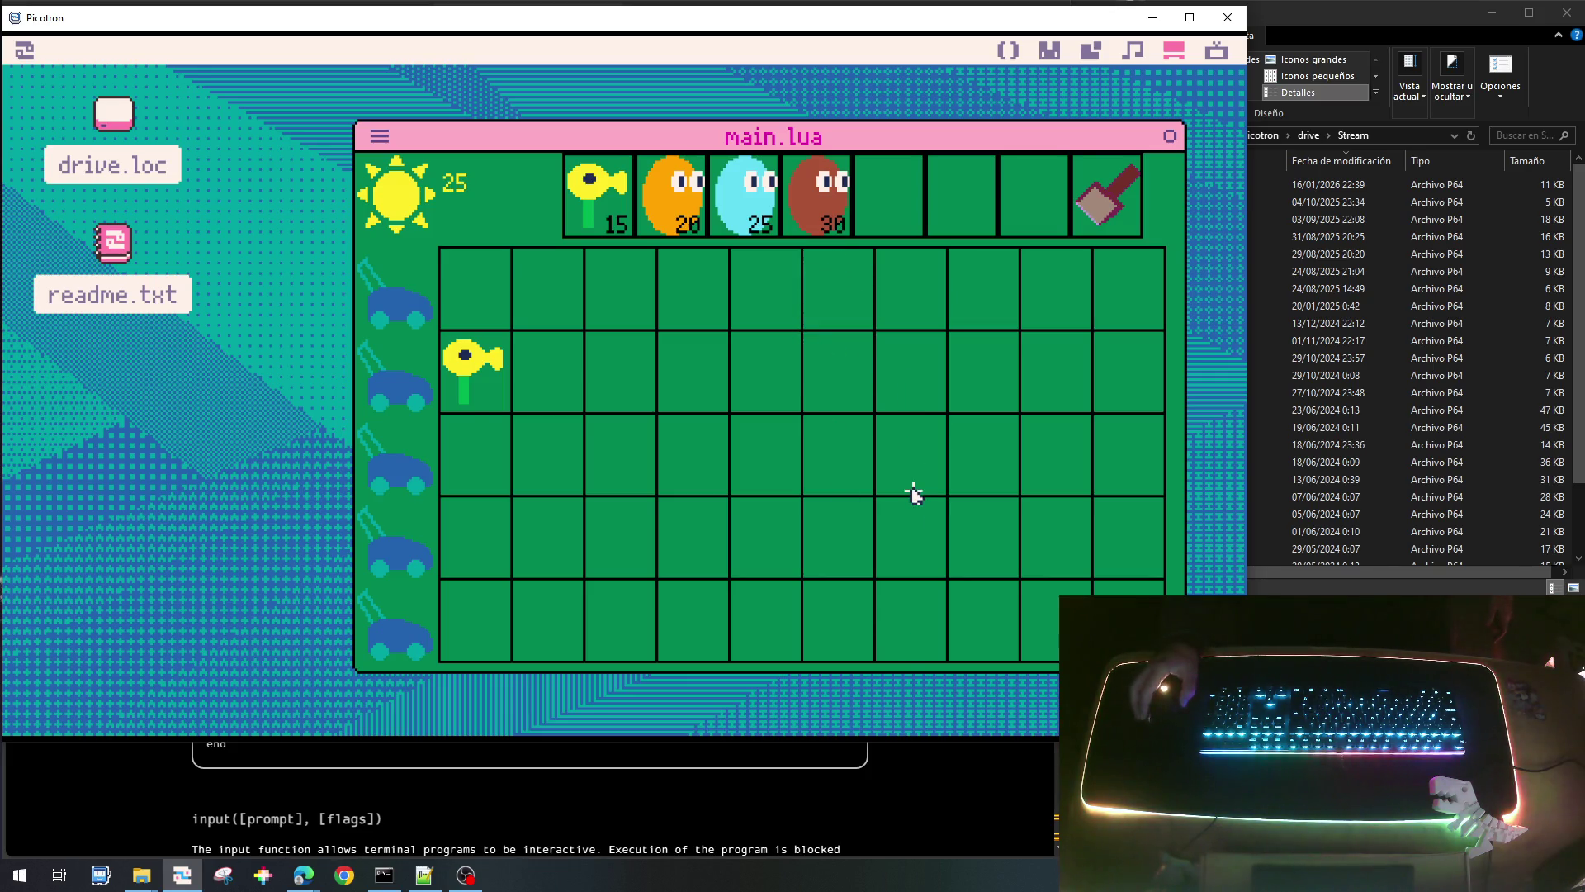
{"action": "left_click", "coordinate": [696, 348]}
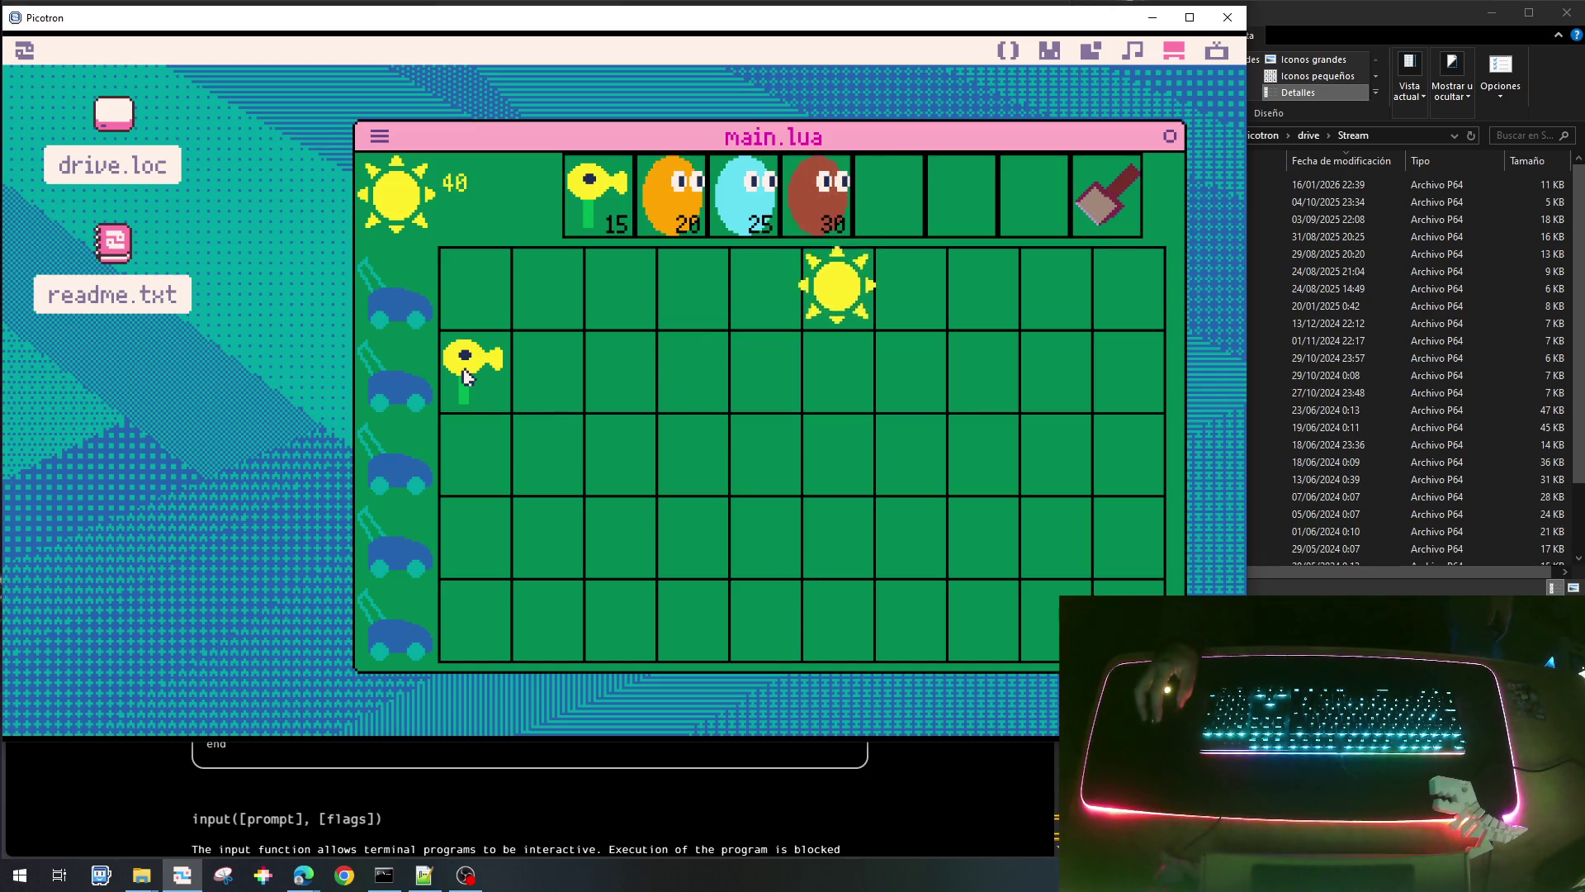
{"action": "left_click", "coordinate": [850, 402]}
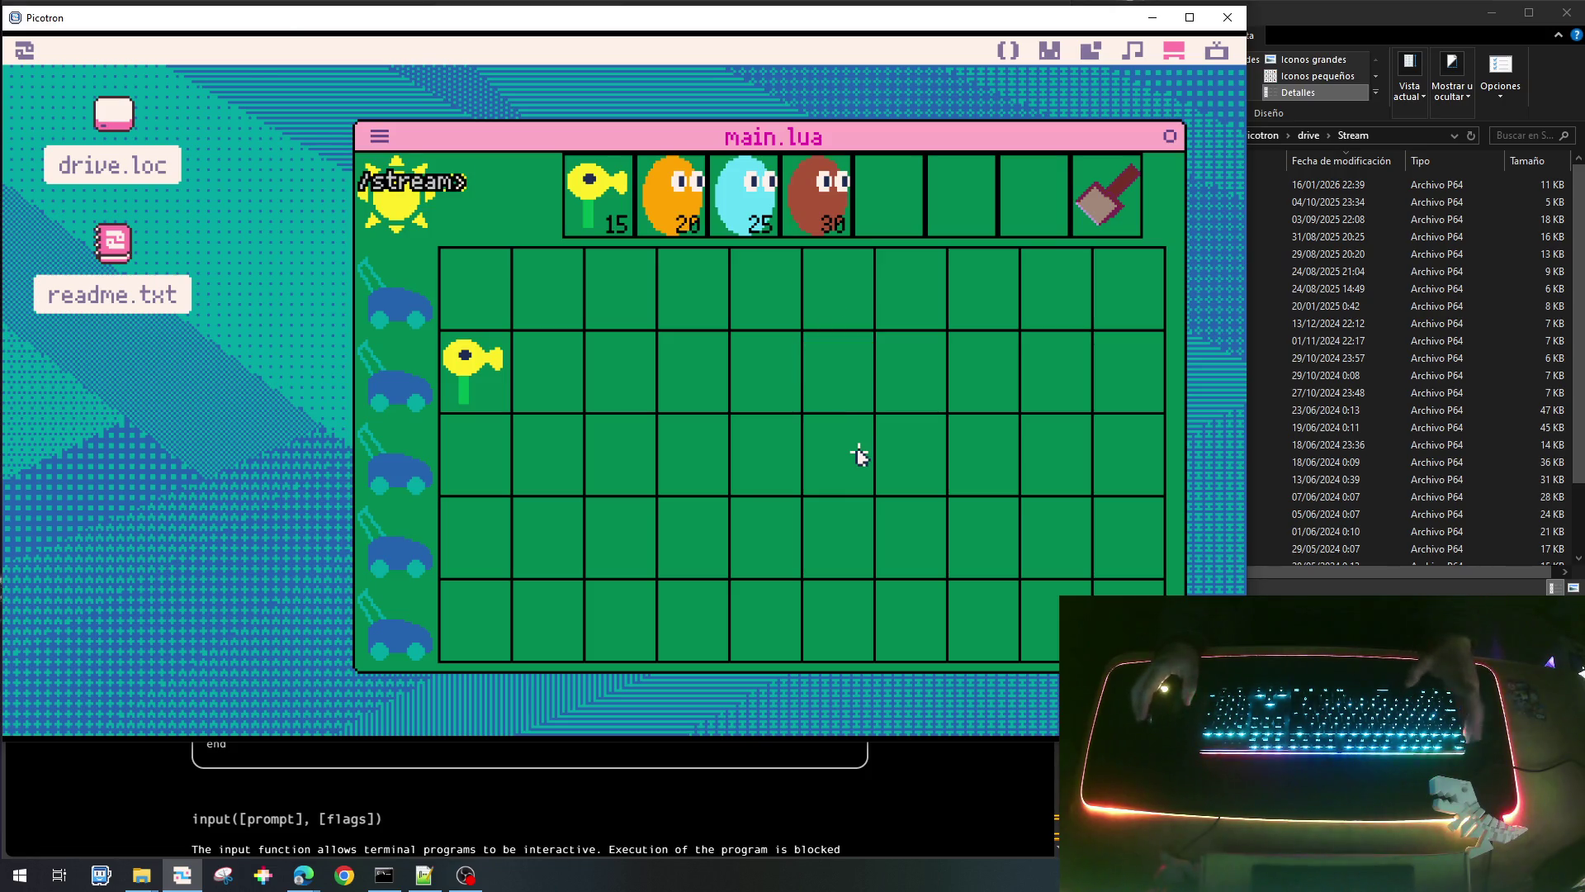
{"action": "key", "text": "Escape"}
{"action": "scroll", "coordinate": [536, 465], "scroll_direction": "up", "scroll_amount": 10}
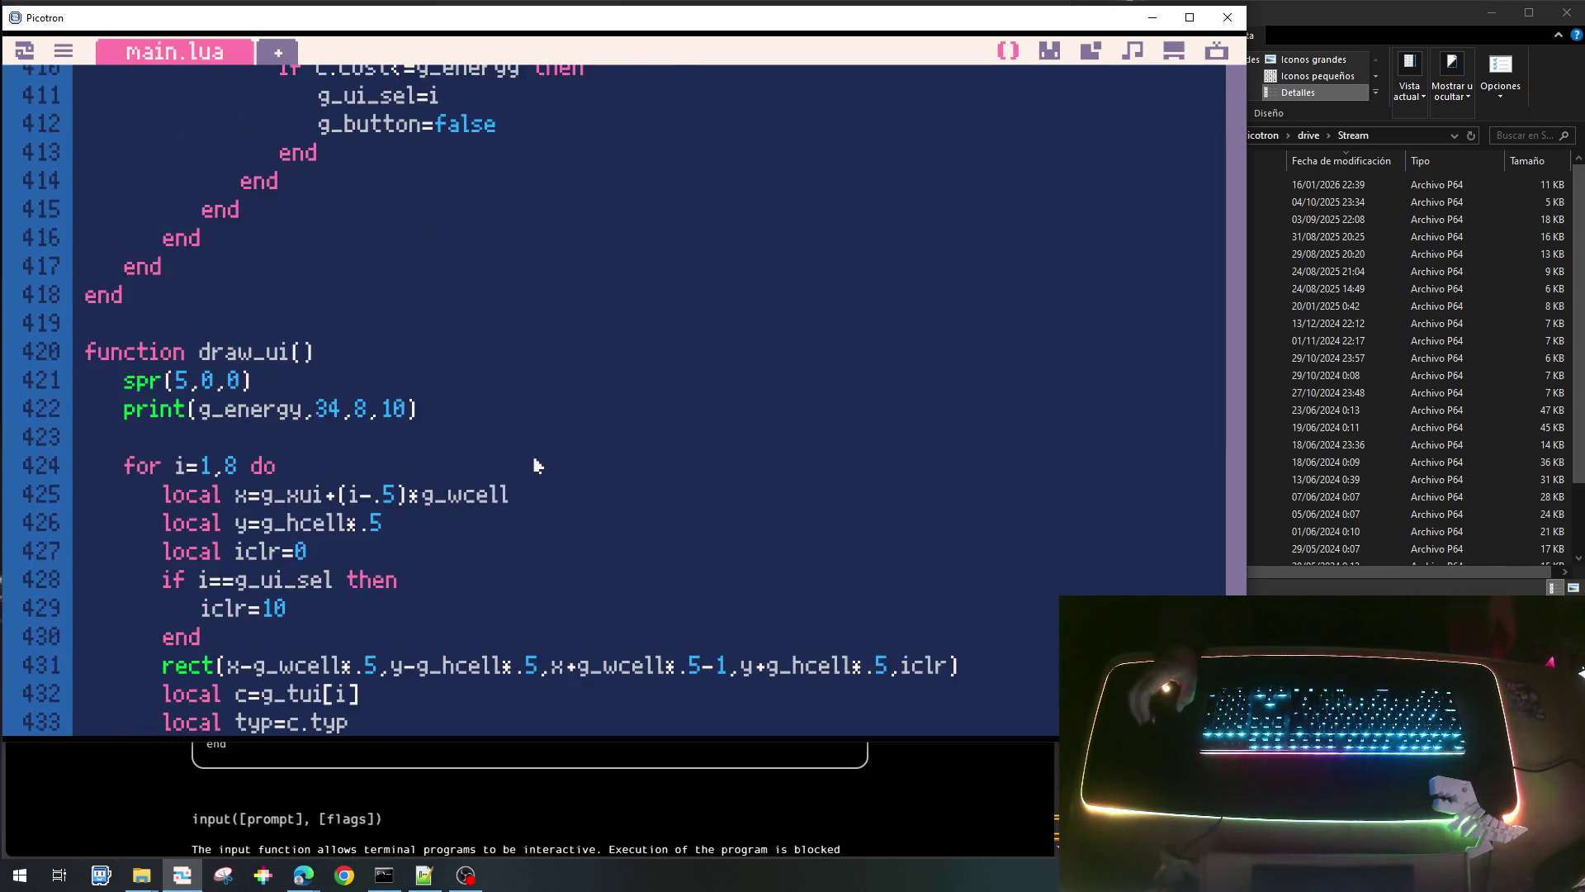
{"action": "scroll", "coordinate": [537, 464], "scroll_direction": "up", "scroll_amount": 6}
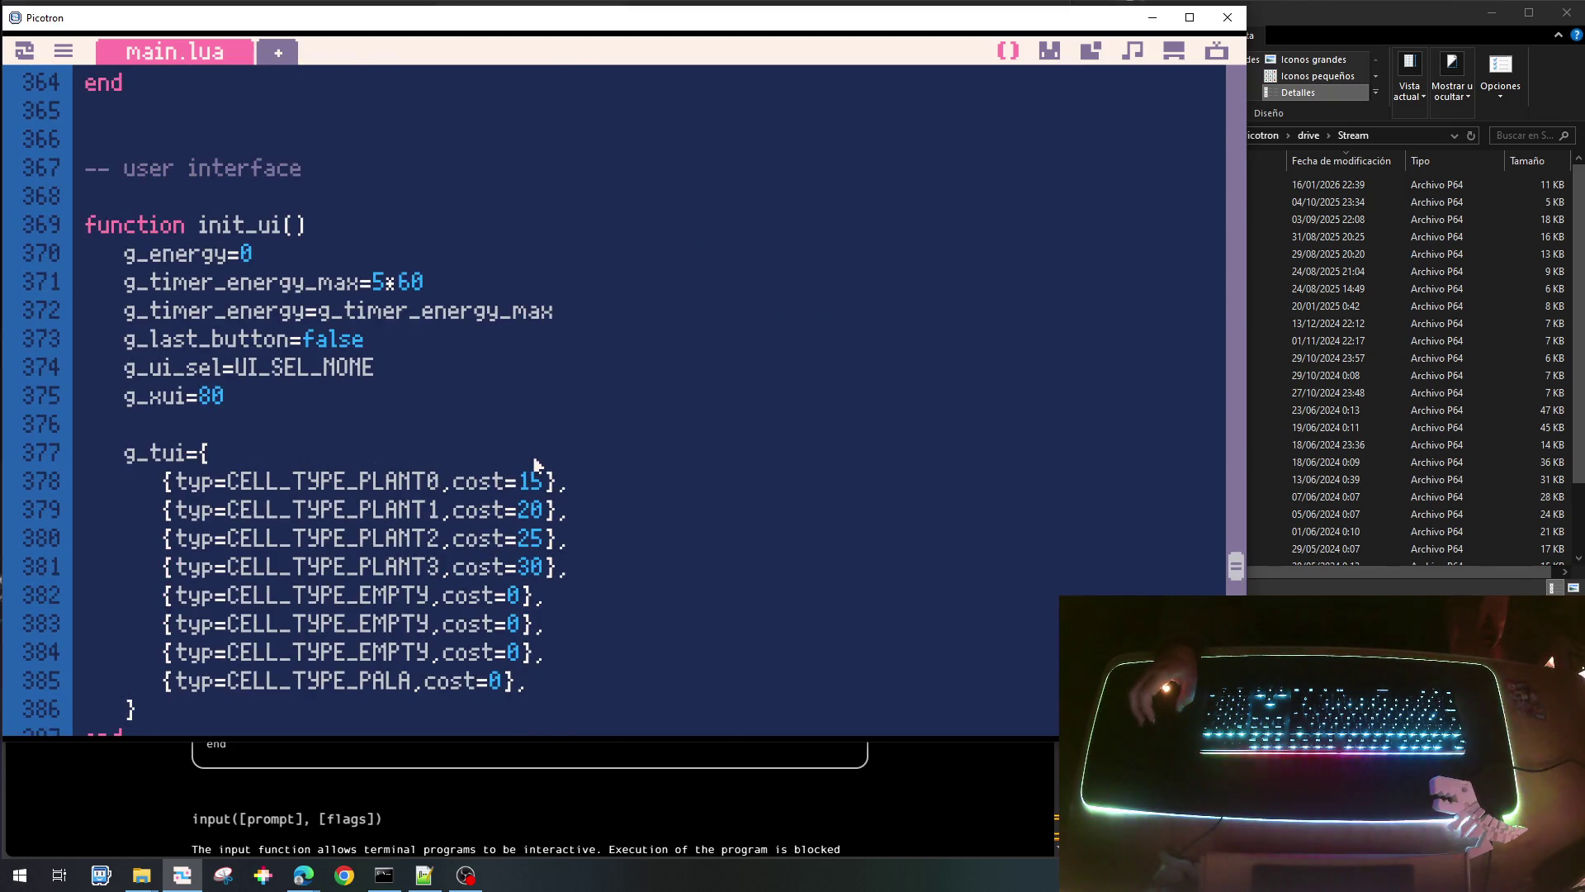
{"action": "scroll", "coordinate": [537, 465], "scroll_direction": "up", "scroll_amount": 5}
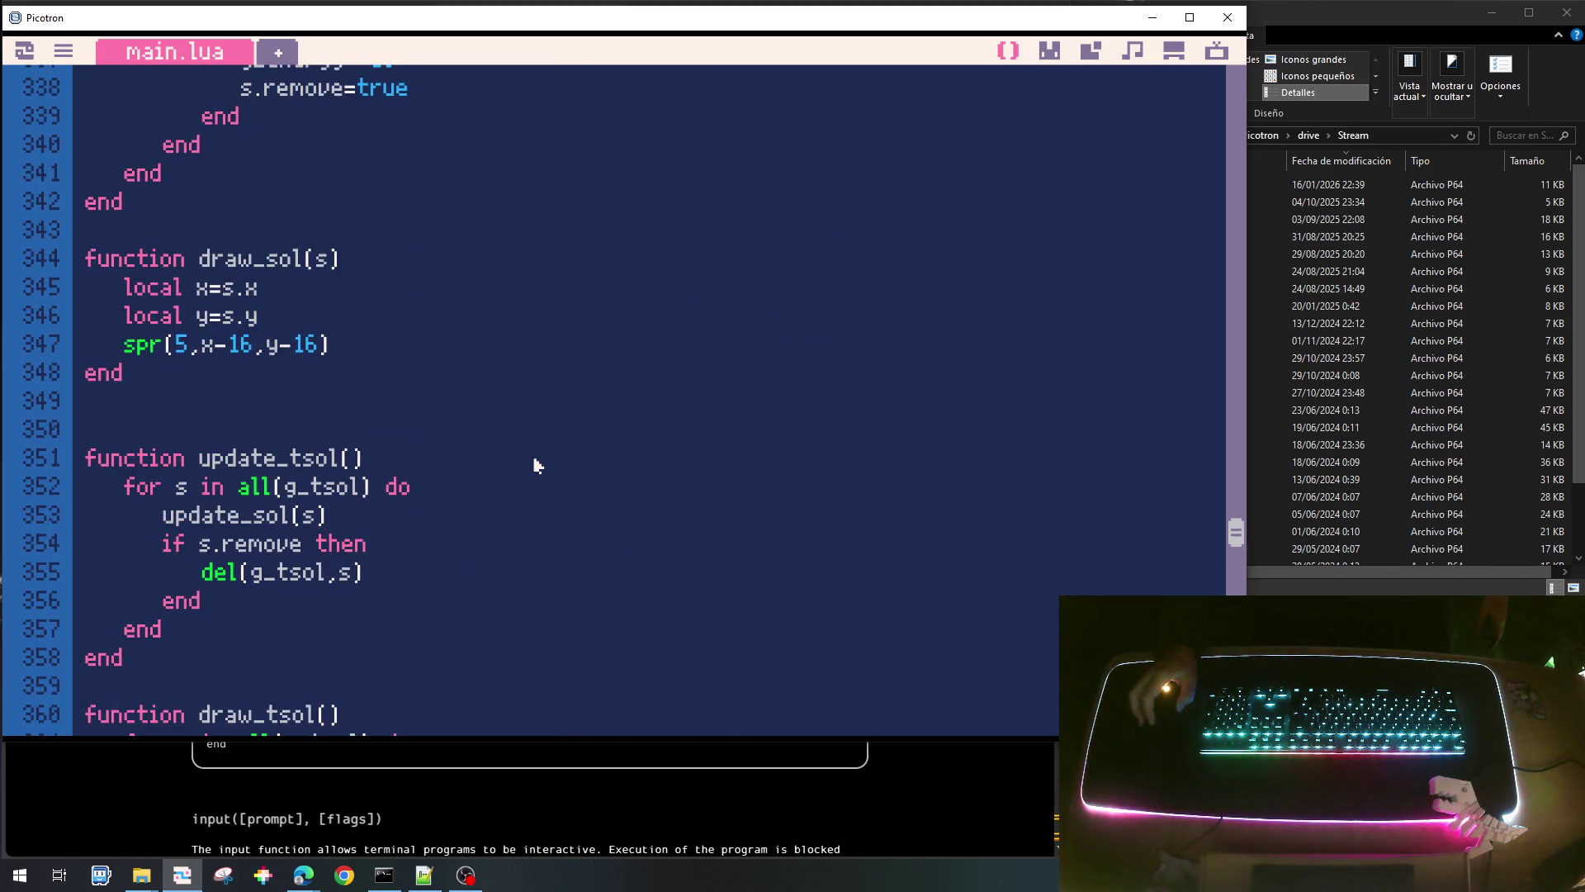
{"action": "scroll", "coordinate": [537, 465], "scroll_direction": "up", "scroll_amount": 12}
{"action": "scroll", "coordinate": [537, 465], "scroll_direction": "up", "scroll_amount": 12}
{"action": "scroll", "coordinate": [537, 465], "scroll_direction": "up", "scroll_amount": 10}
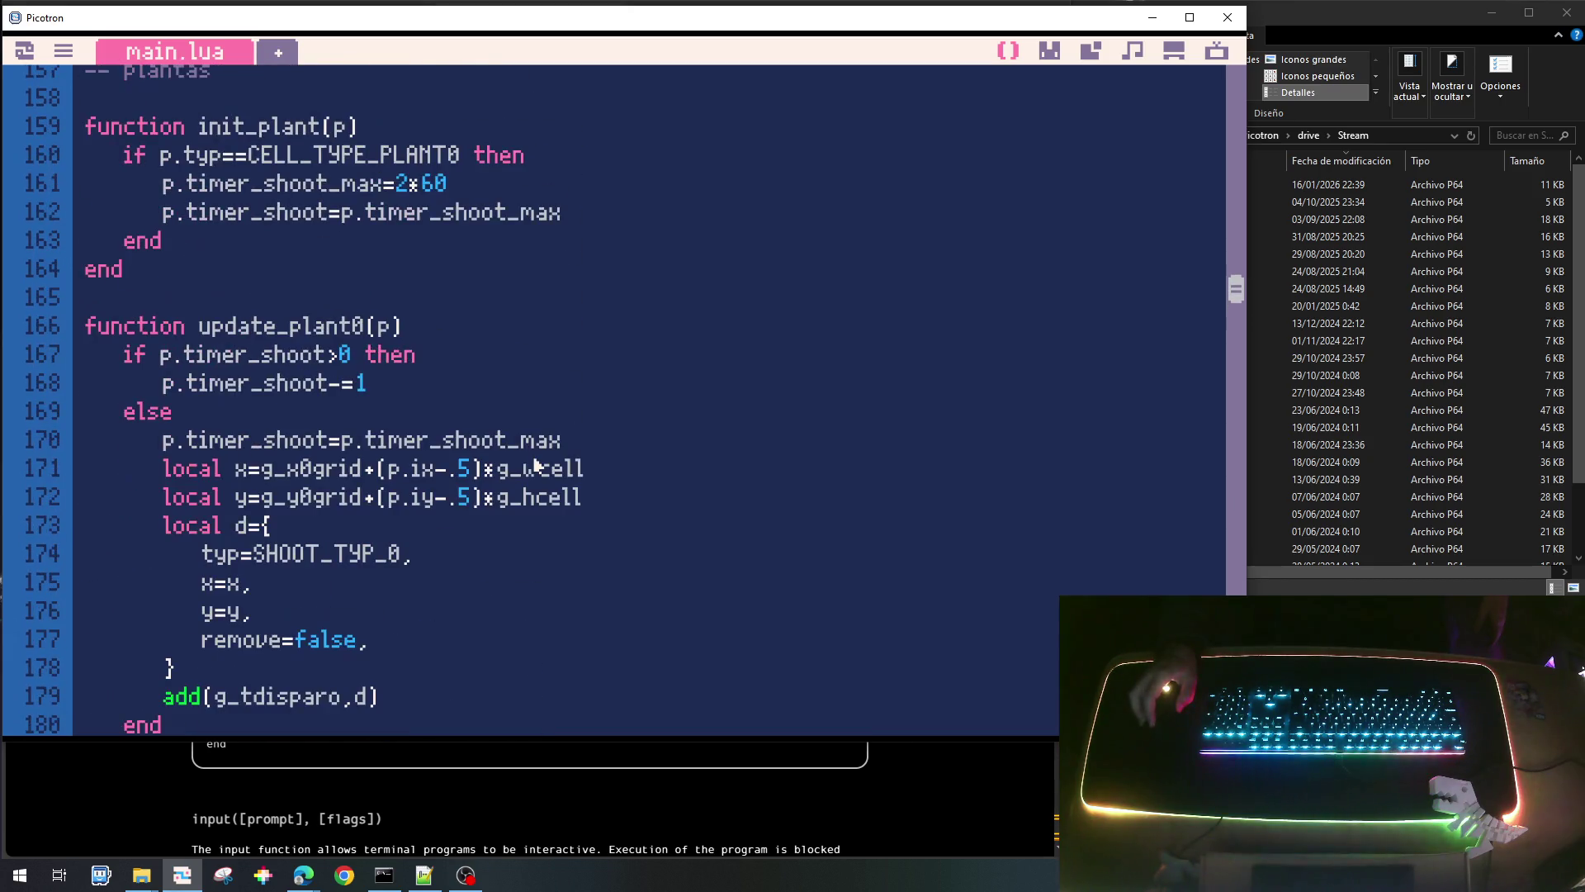
{"action": "scroll", "coordinate": [536, 465], "scroll_direction": "up", "scroll_amount": 2}
{"action": "scroll", "coordinate": [537, 465], "scroll_direction": "up", "scroll_amount": 5}
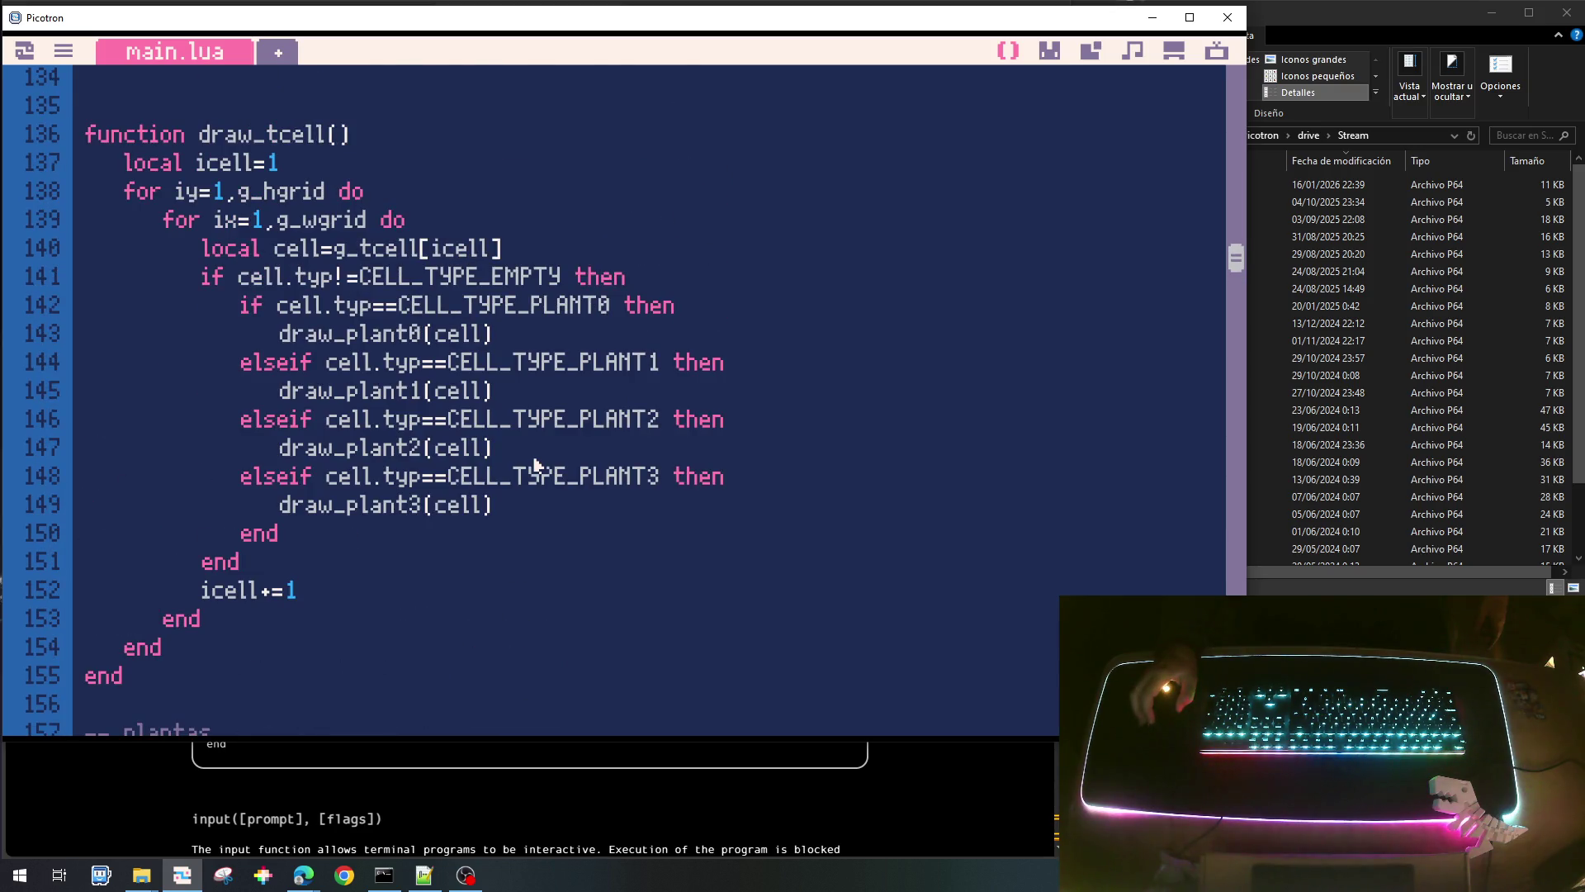
{"action": "scroll", "coordinate": [535, 465], "scroll_direction": "up", "scroll_amount": 8}
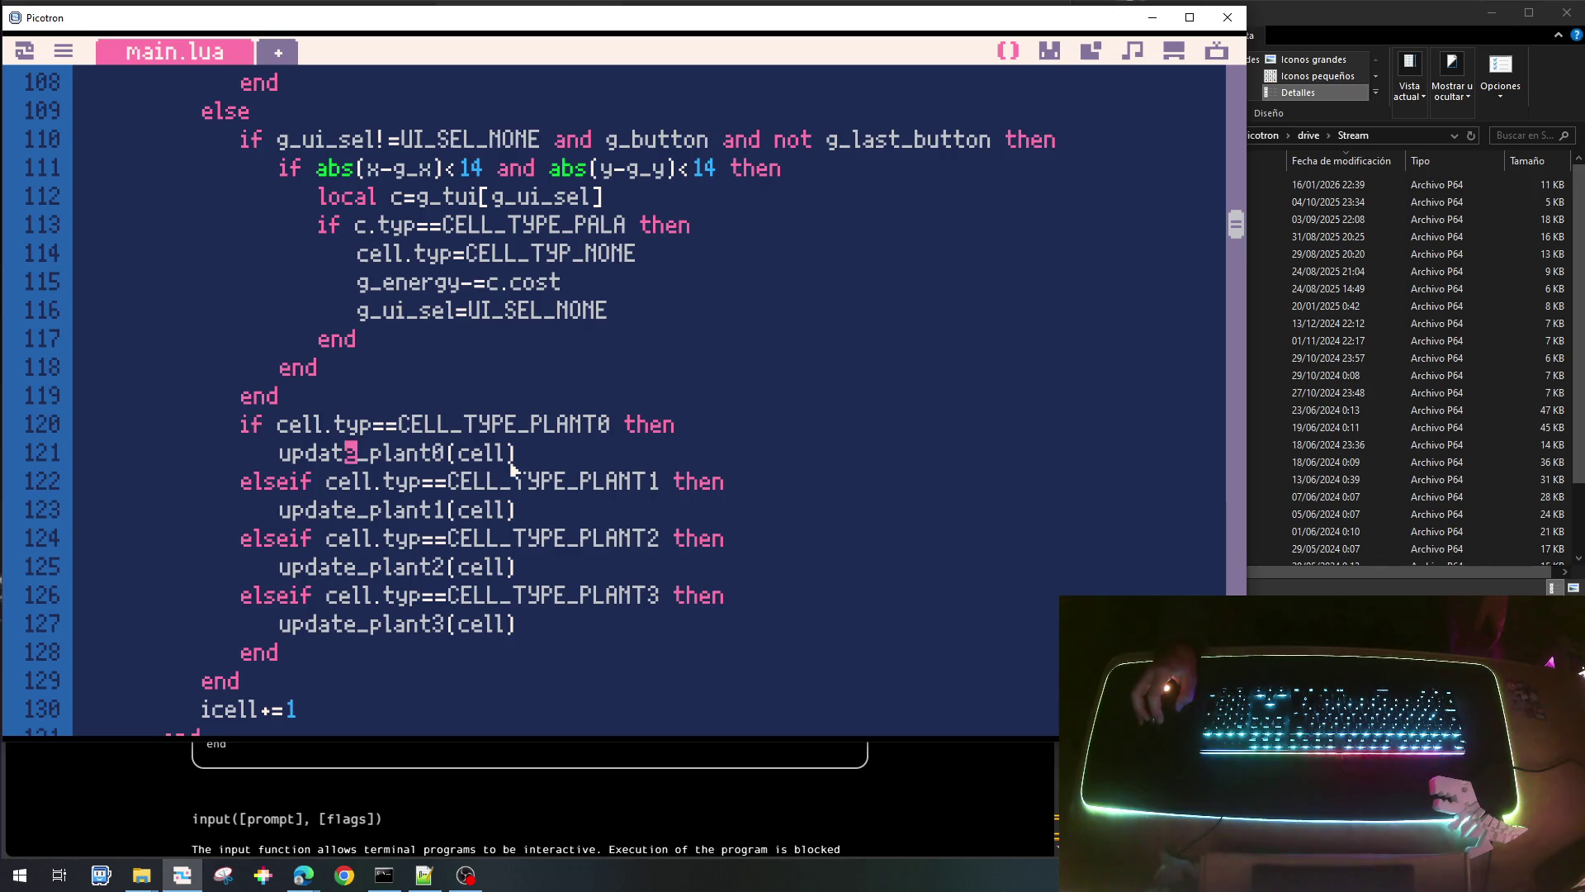
{"action": "scroll", "coordinate": [513, 468], "scroll_direction": "down", "scroll_amount": 1}
{"action": "scroll", "coordinate": [512, 468], "scroll_direction": "up", "scroll_amount": 2}
{"action": "scroll", "coordinate": [513, 468], "scroll_direction": "down", "scroll_amount": 15}
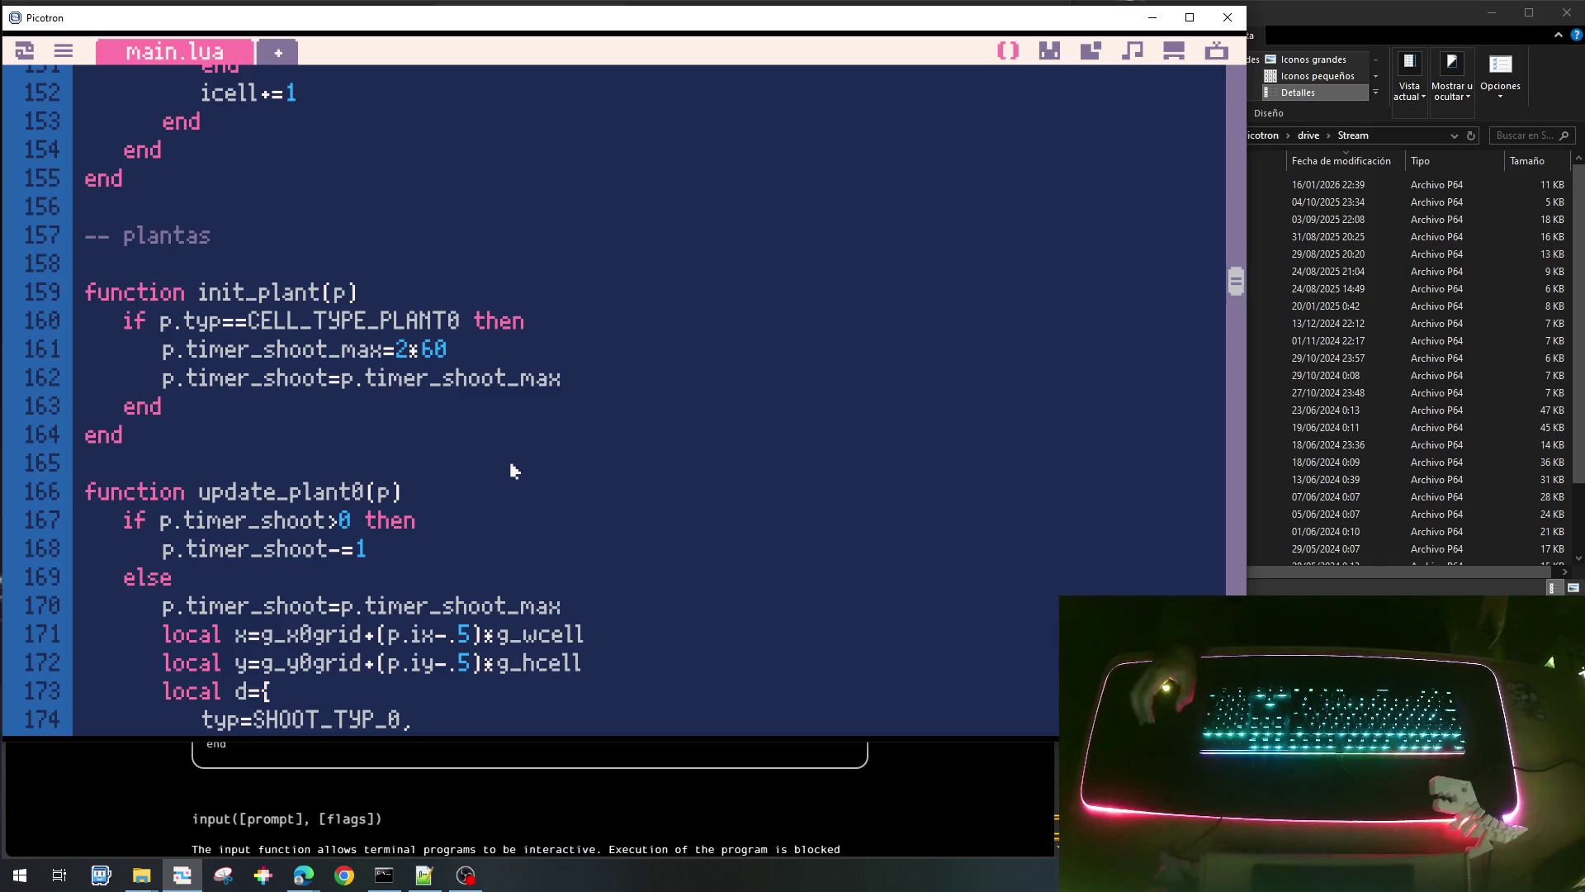
{"action": "scroll", "coordinate": [513, 469], "scroll_direction": "down", "scroll_amount": 1}
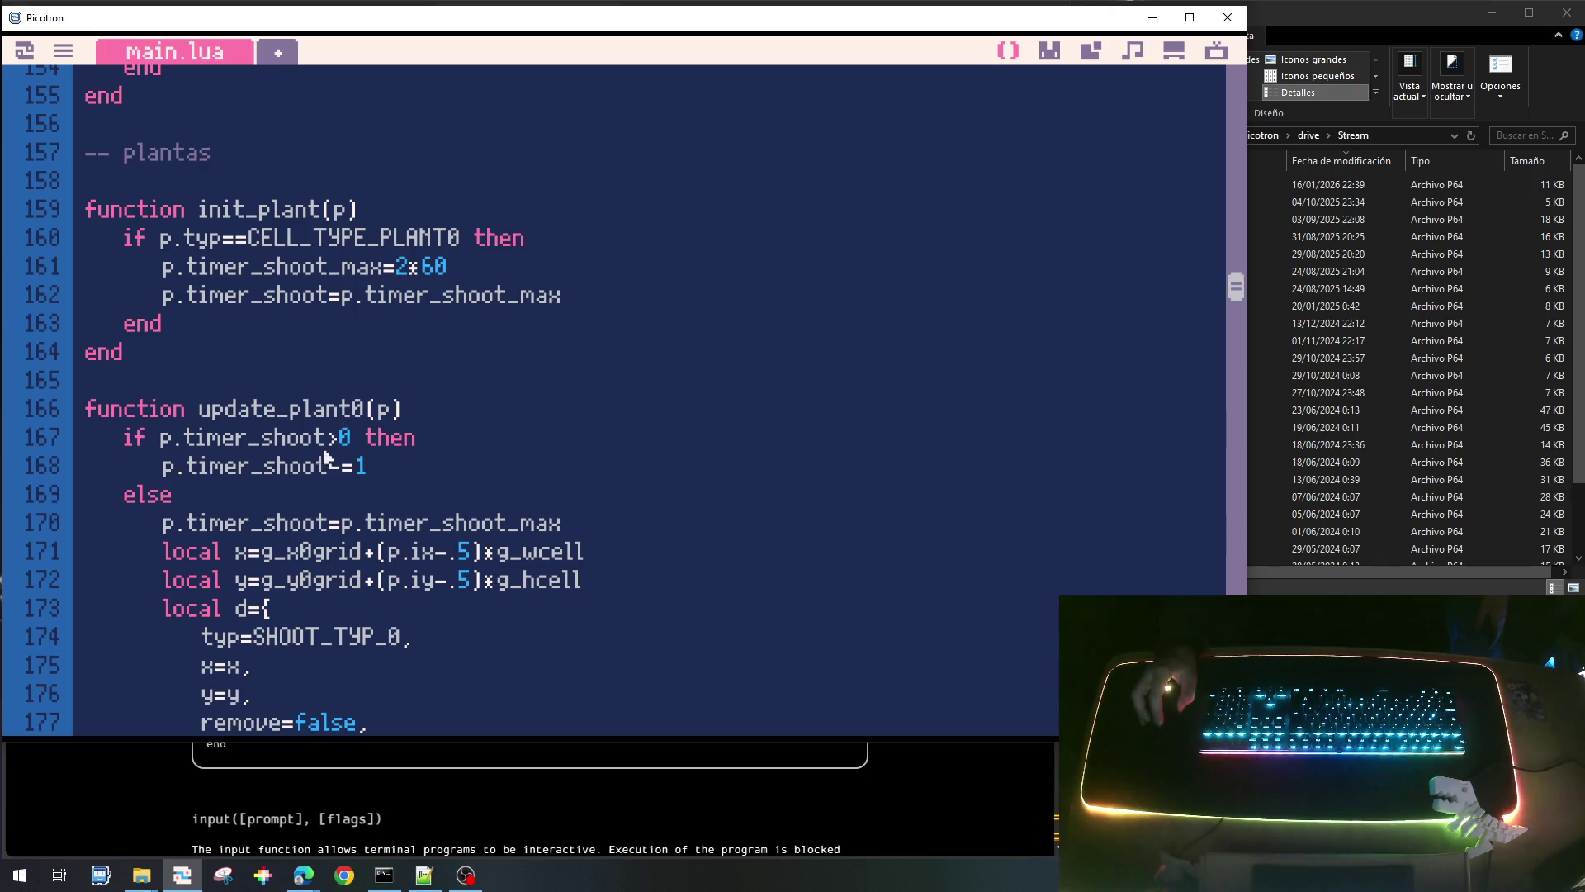
{"action": "scroll", "coordinate": [506, 477], "scroll_direction": "down", "scroll_amount": 1}
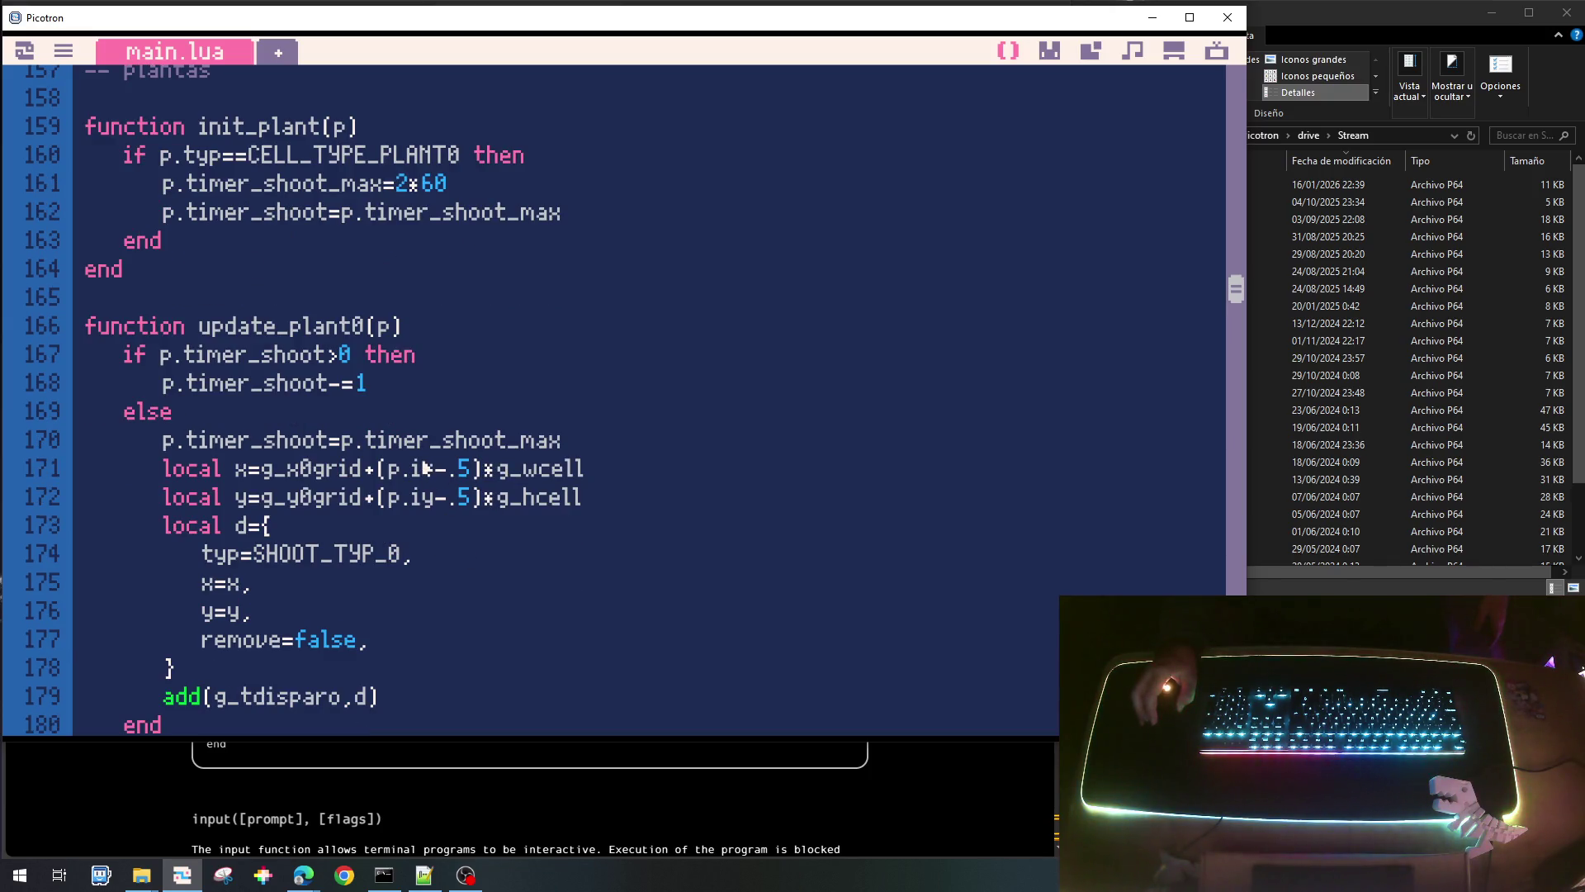